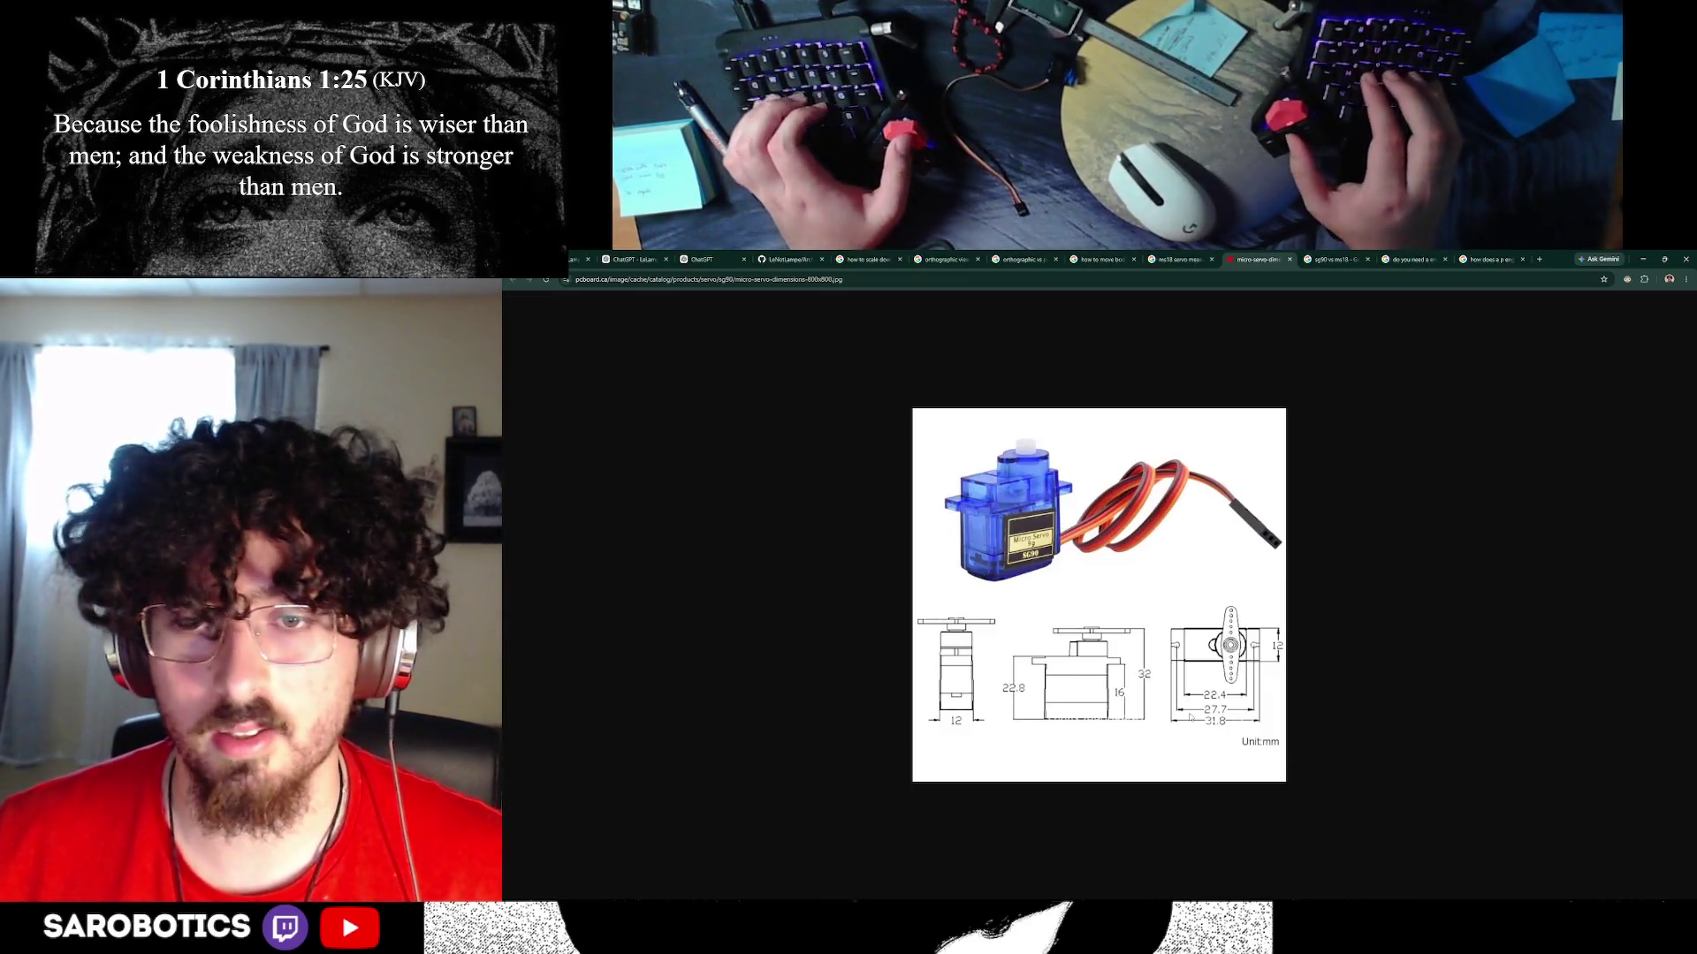
# - Switch from the SG90 servo drawing in Chrome back to the LeLamp base design in Fusion
pyautogui.hotkey('alt', 'Tab')
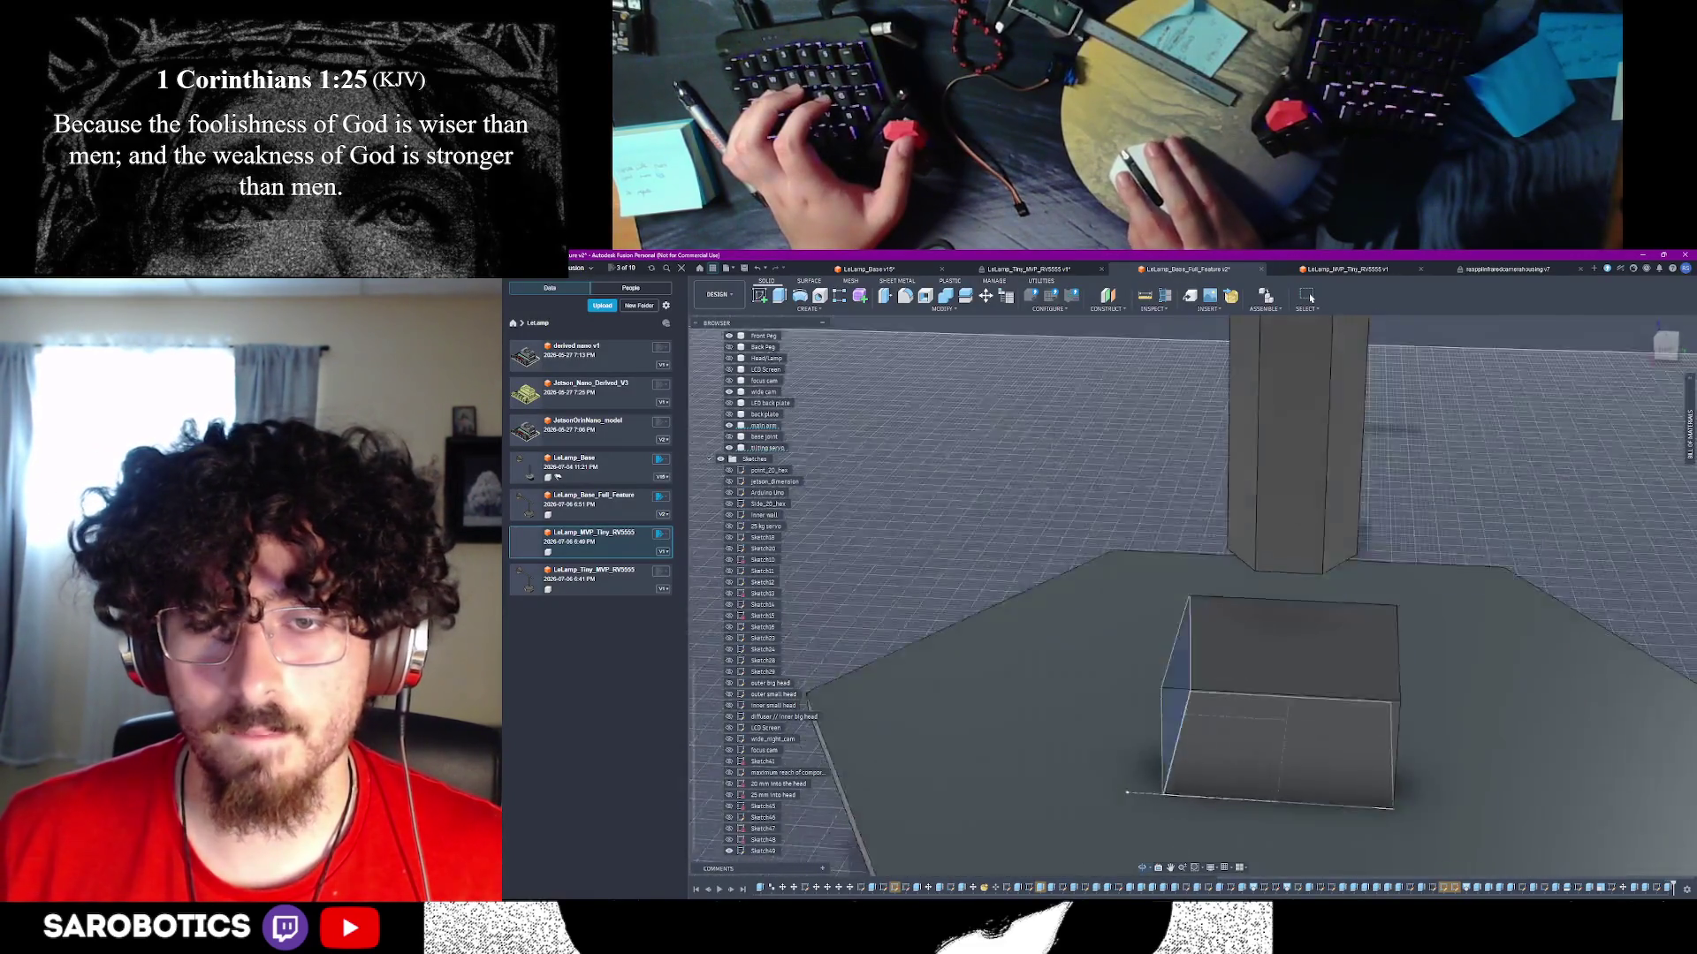
# - Orbit to a more frontal view of the servo box, then switch to the SG90 drawing
pyautogui.keyDown('shift'); pyautogui.moveTo(1202, 700); pyautogui.dragTo(1230, 687, button='middle'); pyautogui.keyUp('shift')
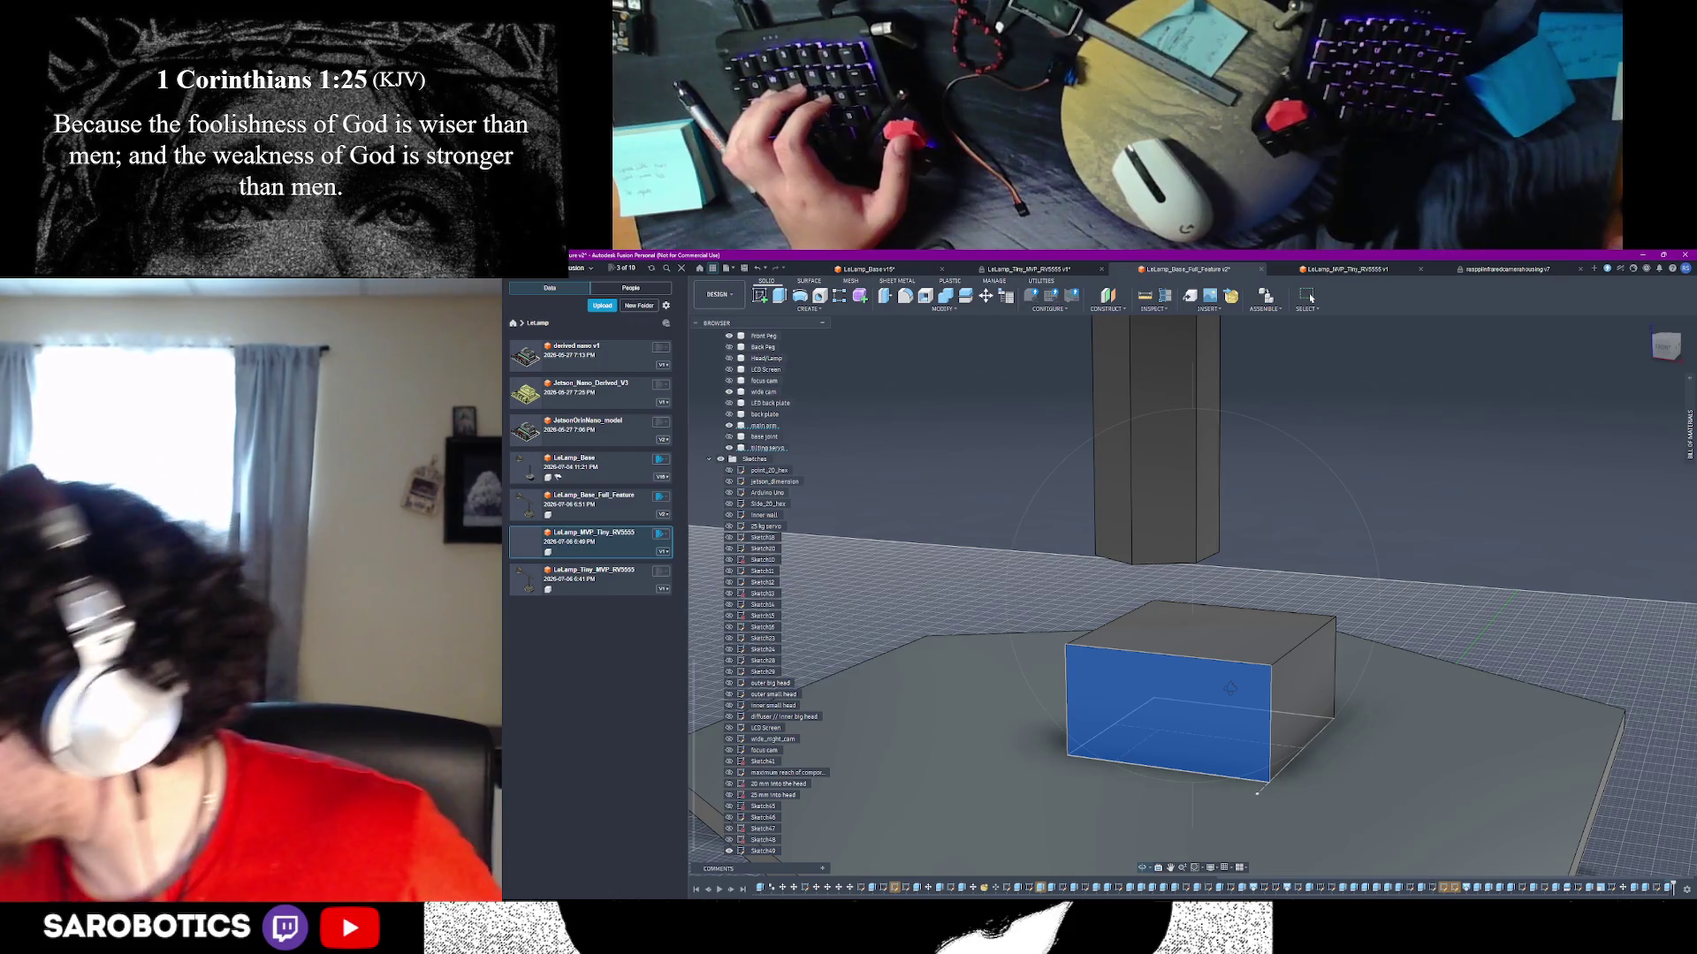
pyautogui.keyDown('shift'); pyautogui.moveTo(1230, 687); pyautogui.dragTo(1237, 685, button='middle'); pyautogui.keyUp('shift')
pyautogui.hotkey('alt', 'Tab')
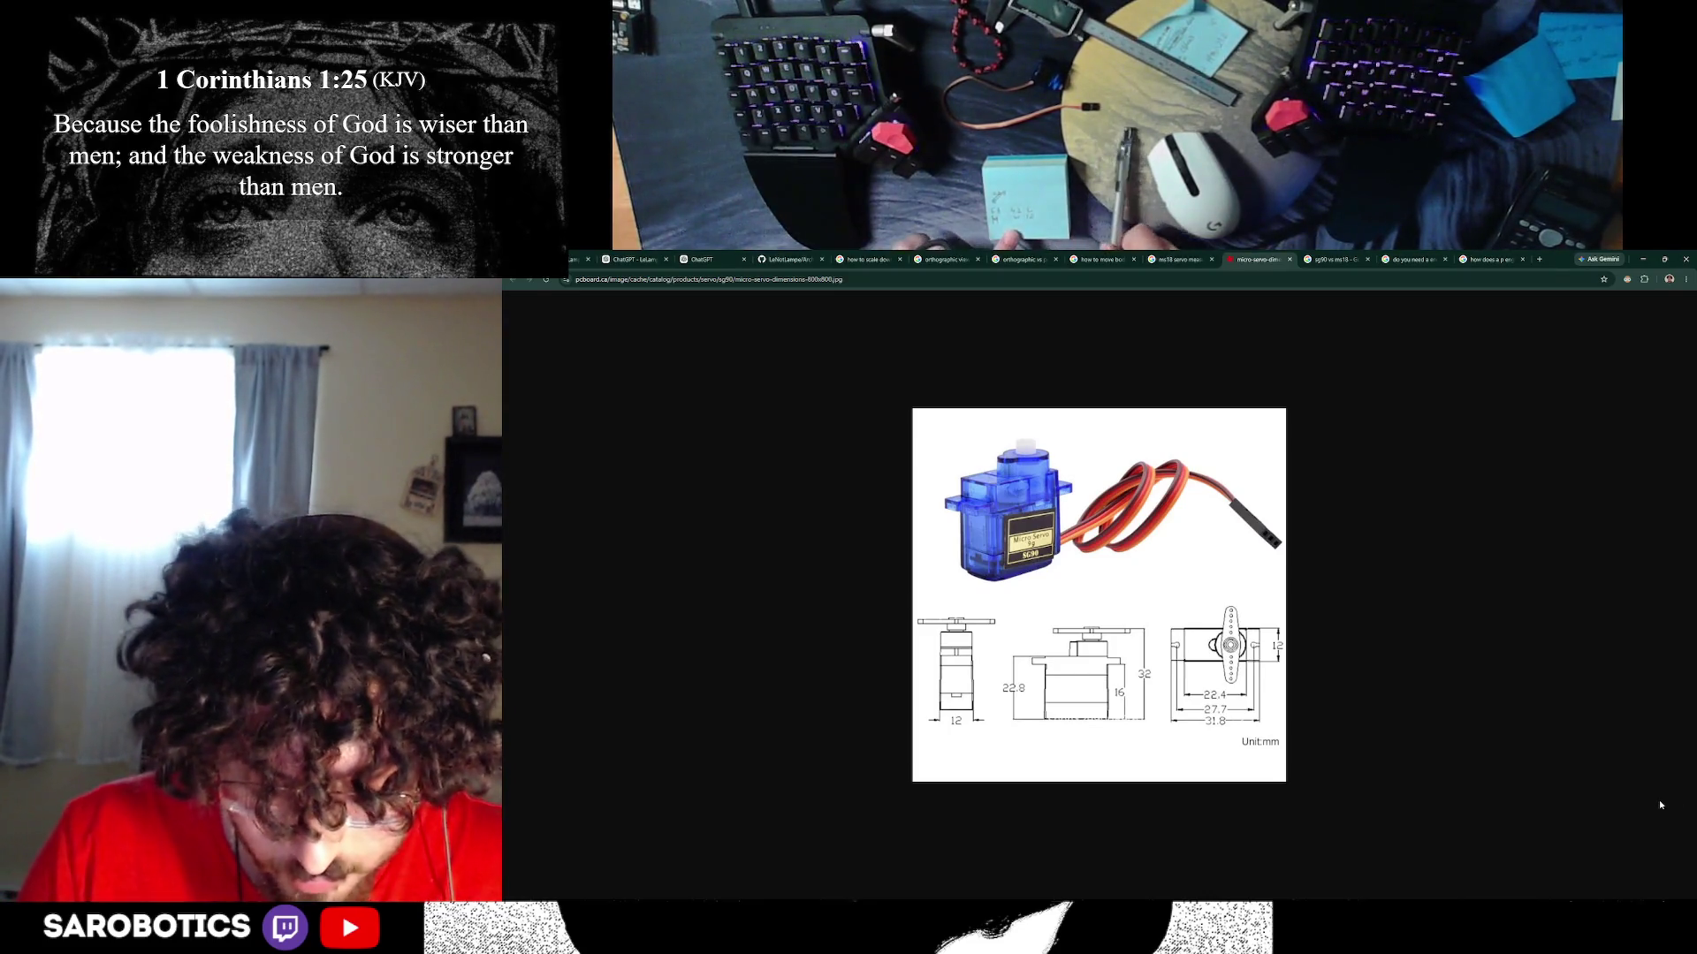
# - Flip to Fusion briefly, then return to the SG90 drawing with its 22.4, 27.7, 31.8 mm widths
pyautogui.hotkey('alt', 'Tab')
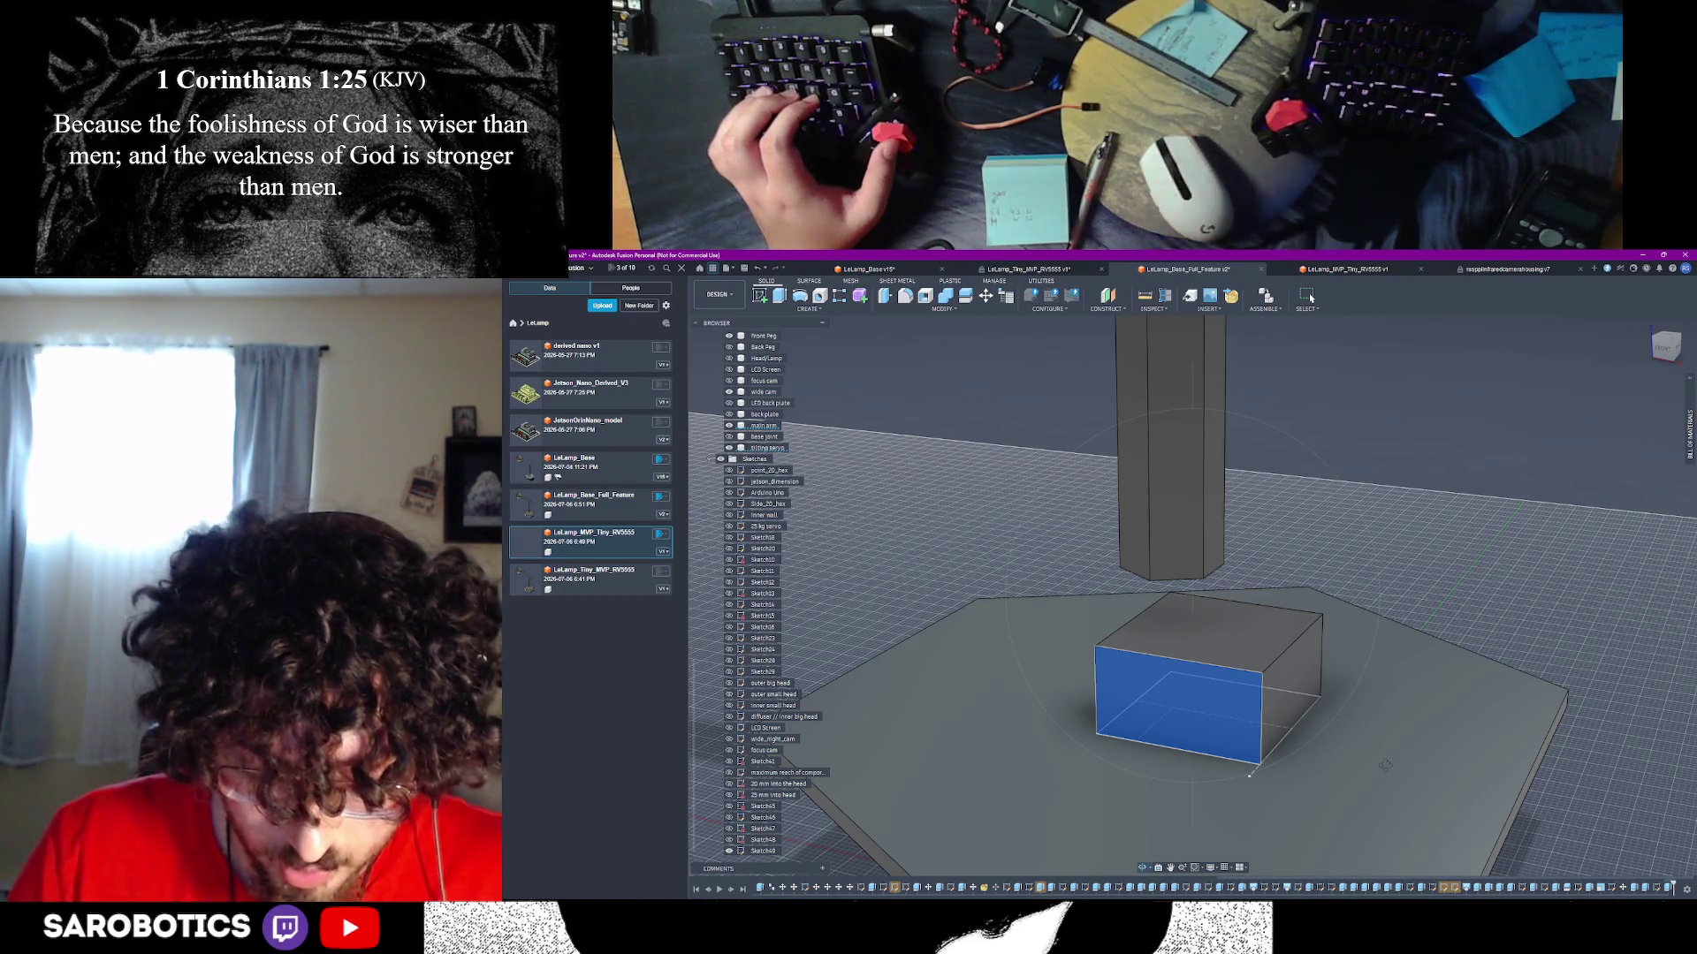
pyautogui.hotkey('alt', 'Tab')
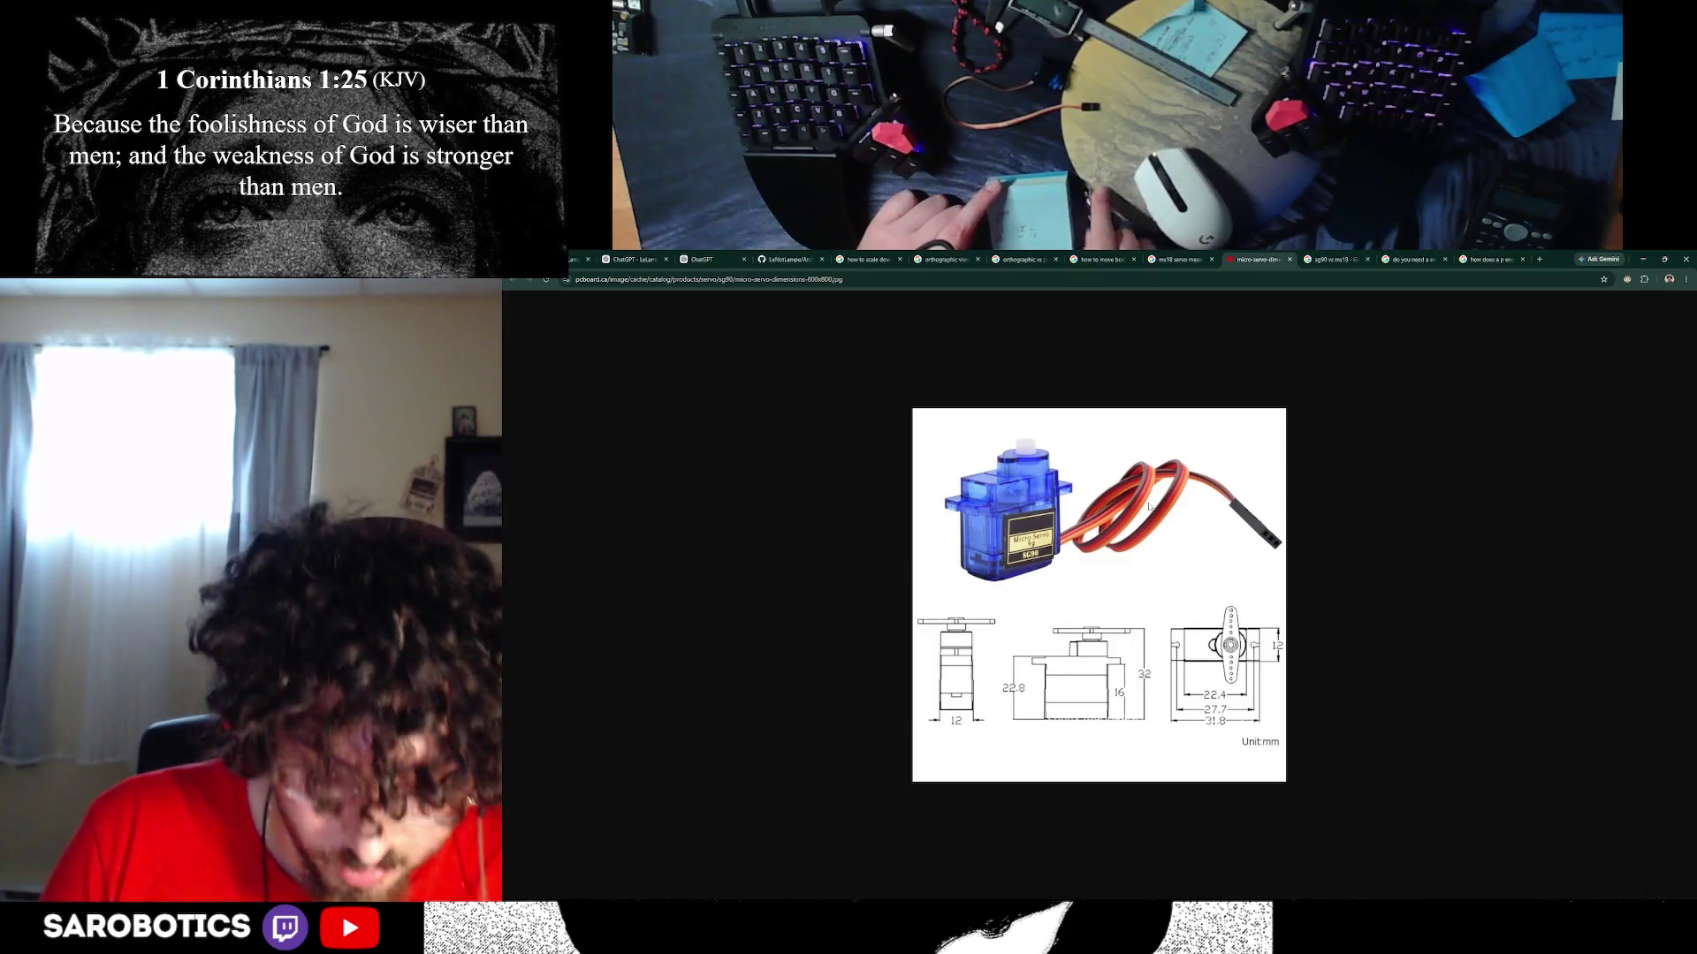
pyautogui.hotkey('alt', 'Tab')
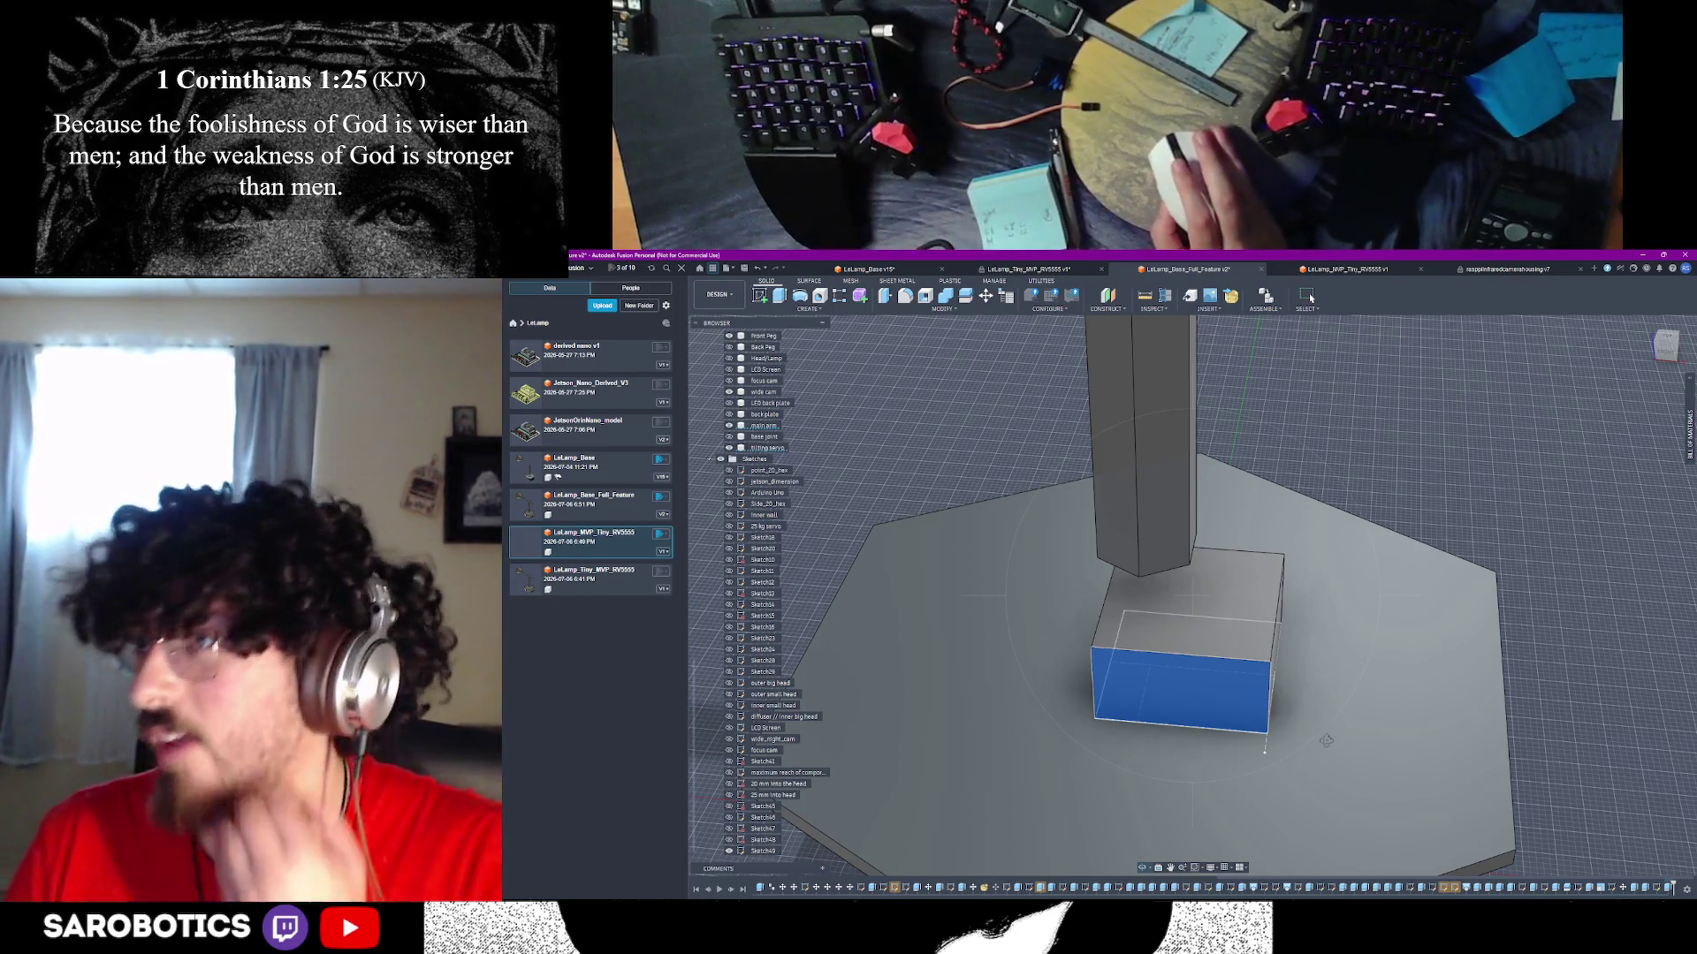
pyautogui.moveTo(1327, 741)
pyautogui.keyDown('shift'); pyautogui.mouseDown(button='middle')
pyautogui.moveTo(1195, 769)
pyautogui.moveTo(1206, 730)
pyautogui.mouseUp(button='middle'); pyautogui.keyUp('shift')
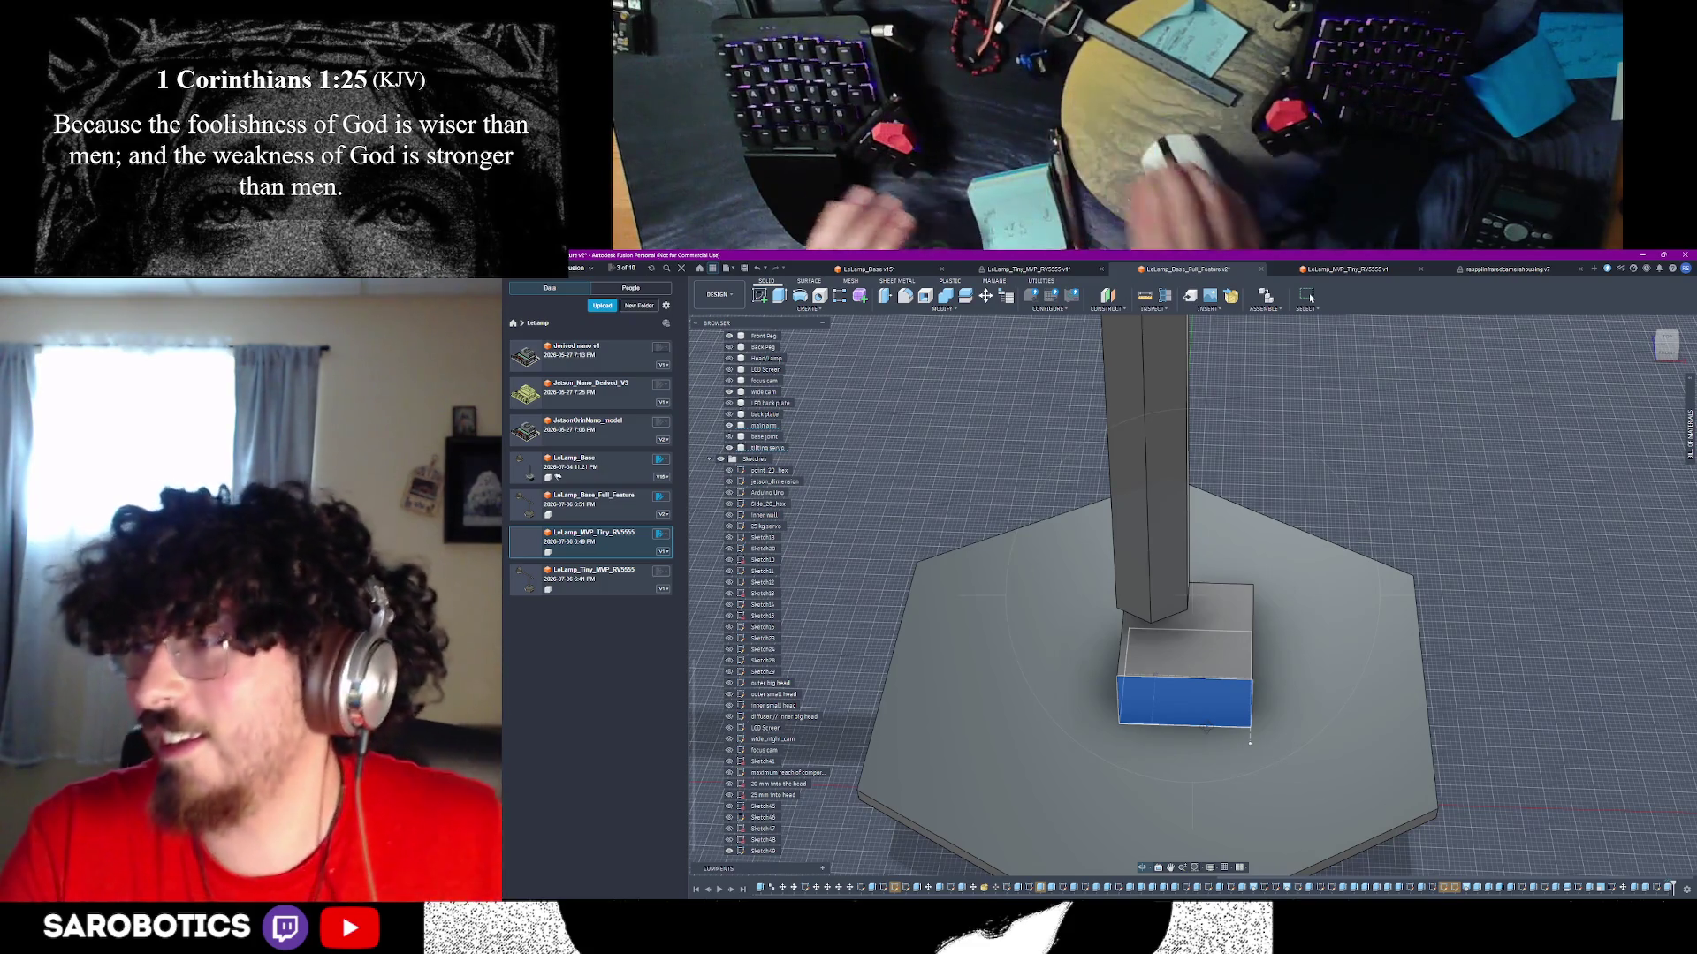
pyautogui.keyDown('shift'); pyautogui.moveTo(1311, 298); pyautogui.dragTo(1310, 298, button='middle'); pyautogui.keyUp('shift')
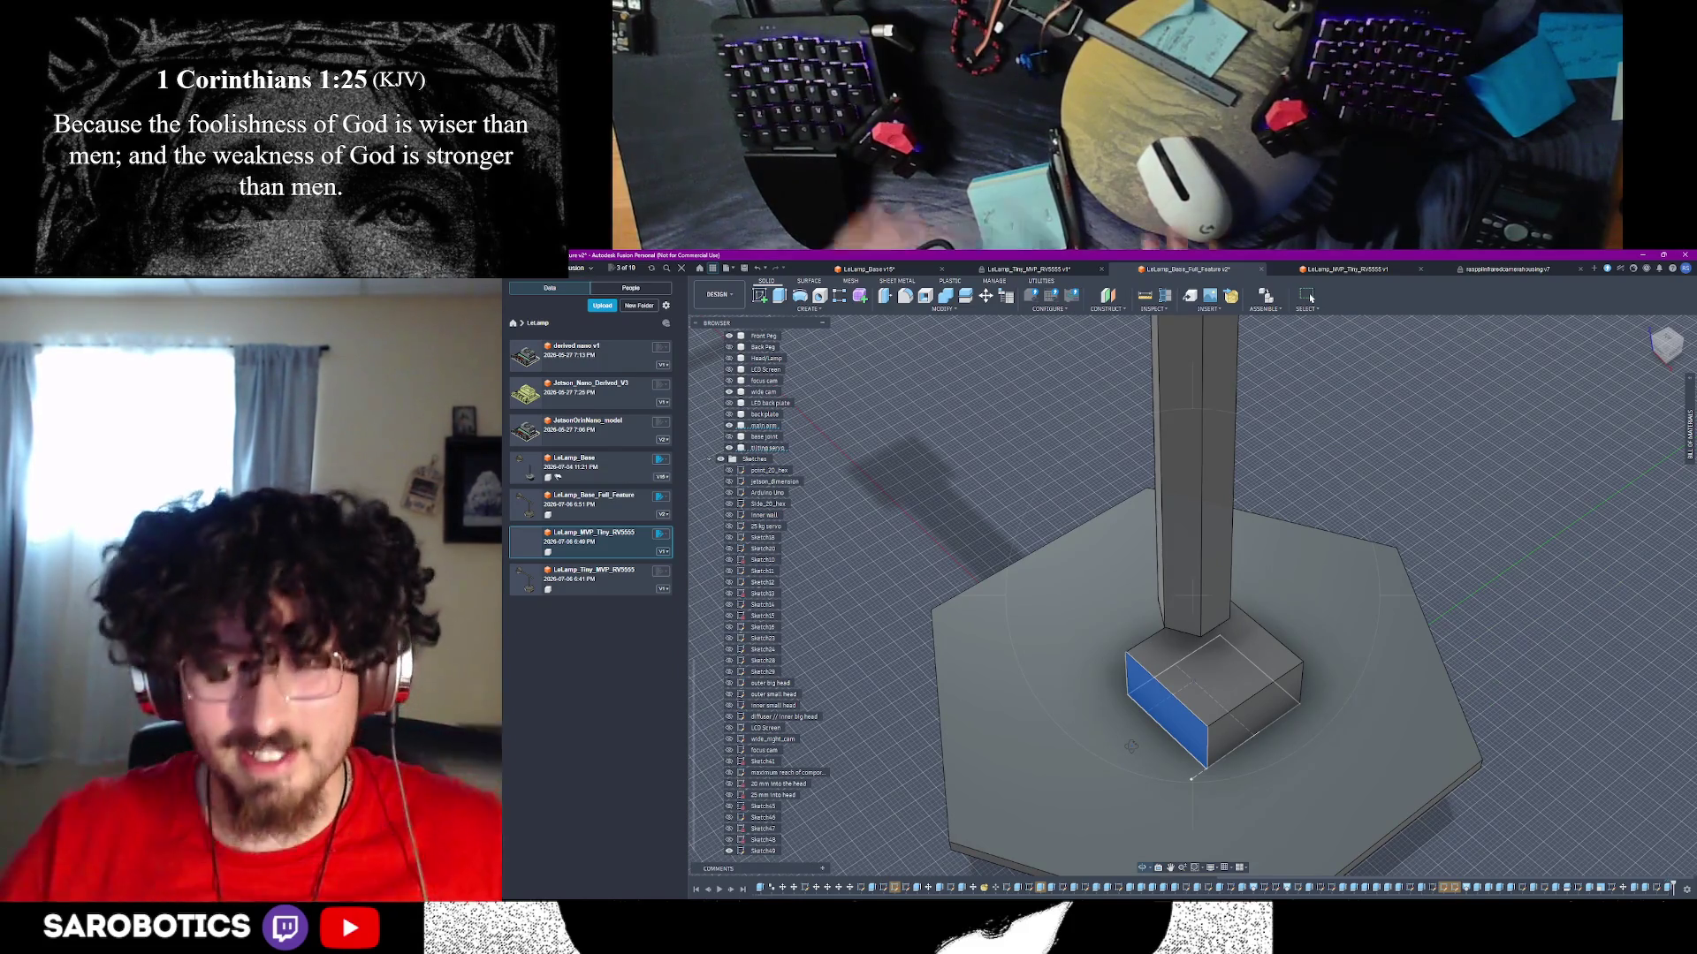
pyautogui.keyDown('shift'); pyautogui.moveTo(1310, 298); pyautogui.dragTo(1310, 298, button='middle'); pyautogui.keyUp('shift')
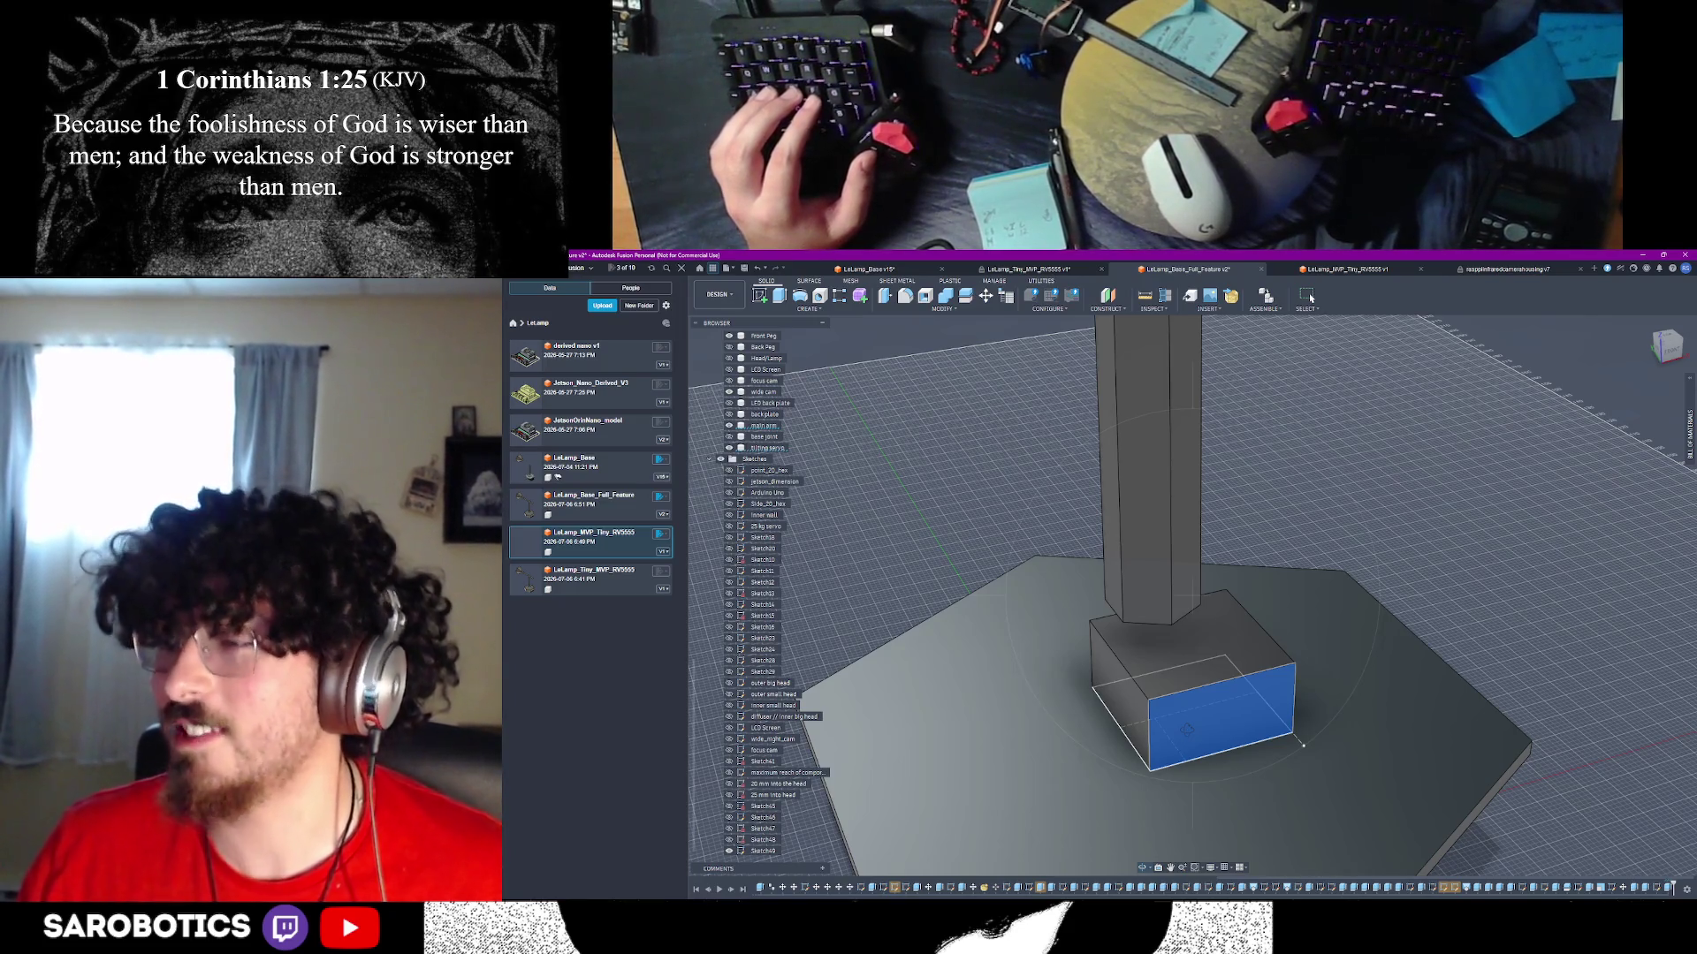
pyautogui.scroll(-5, 1310, 297)
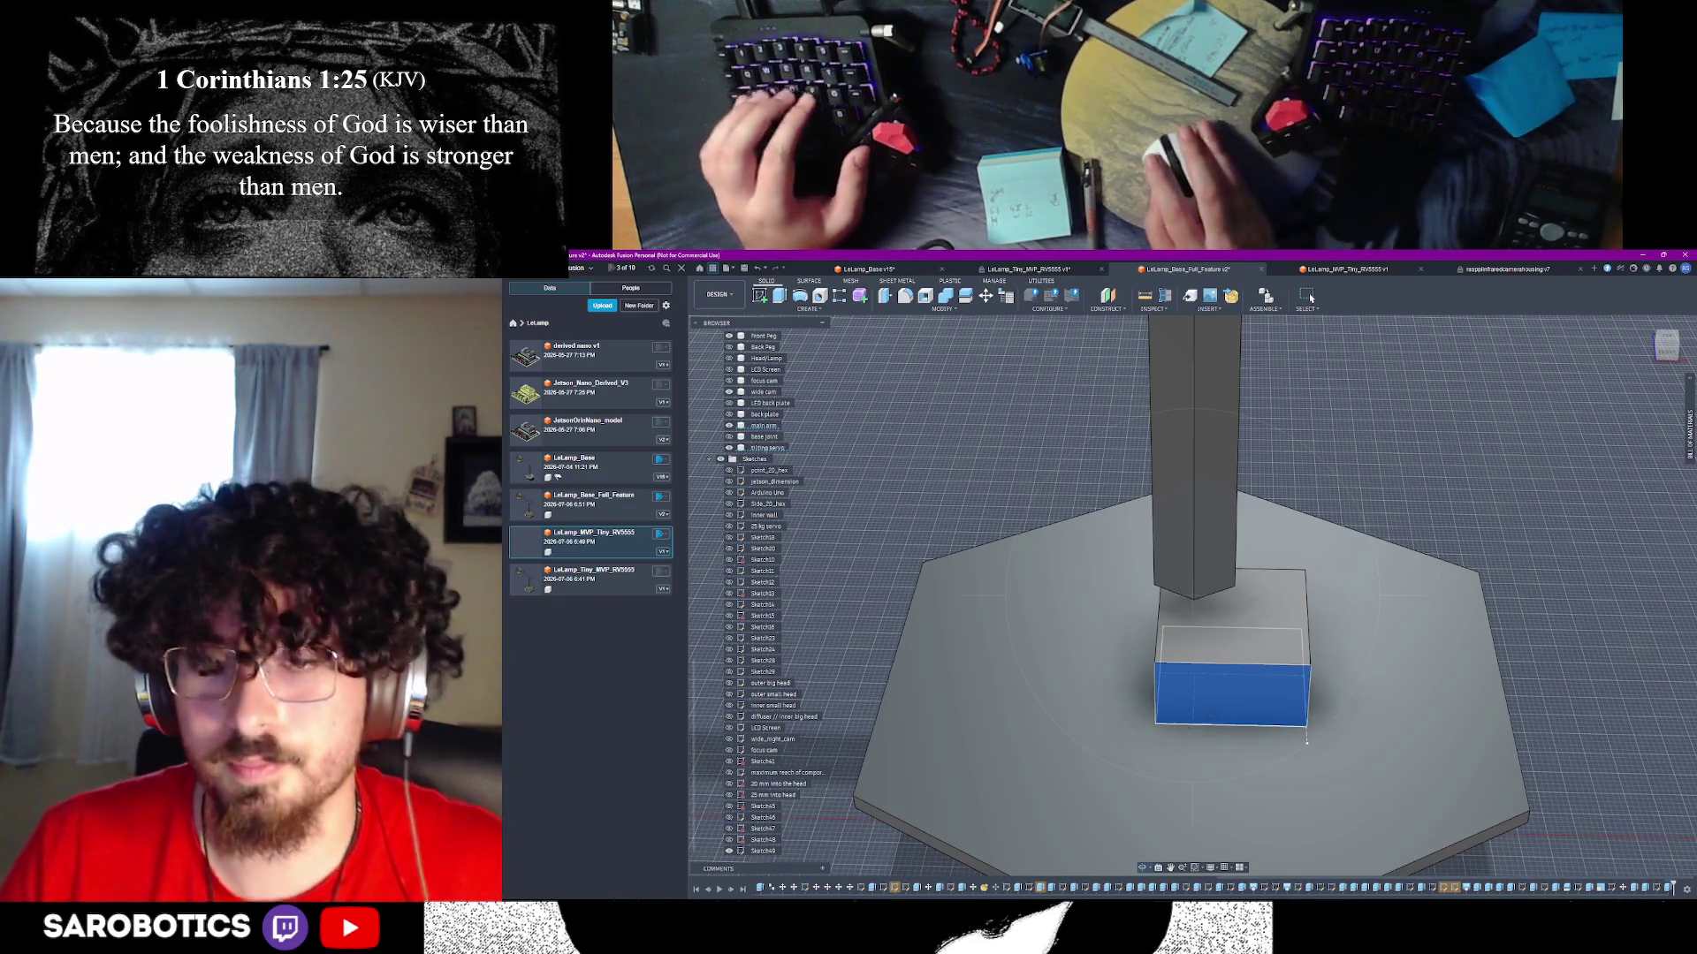
pyautogui.keyDown('shift'); pyautogui.moveTo(1181, 729); pyautogui.dragTo(1291, 699, button='middle'); pyautogui.keyUp('shift')
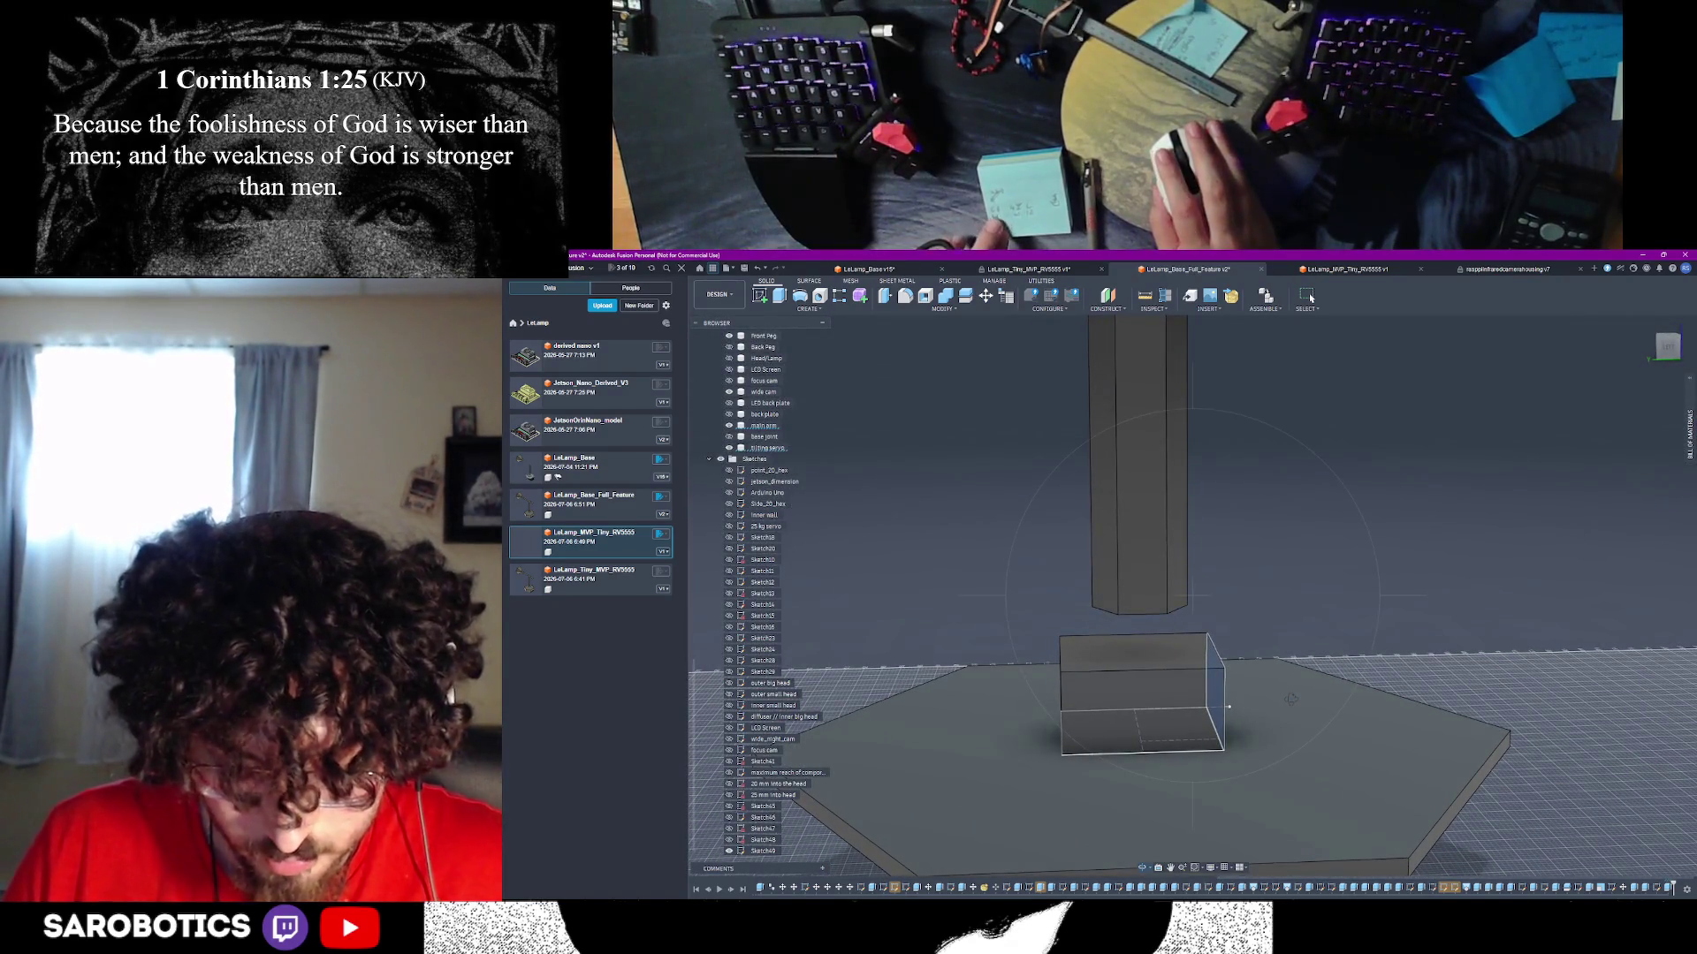
pyautogui.hotkey('alt', 'Tab')
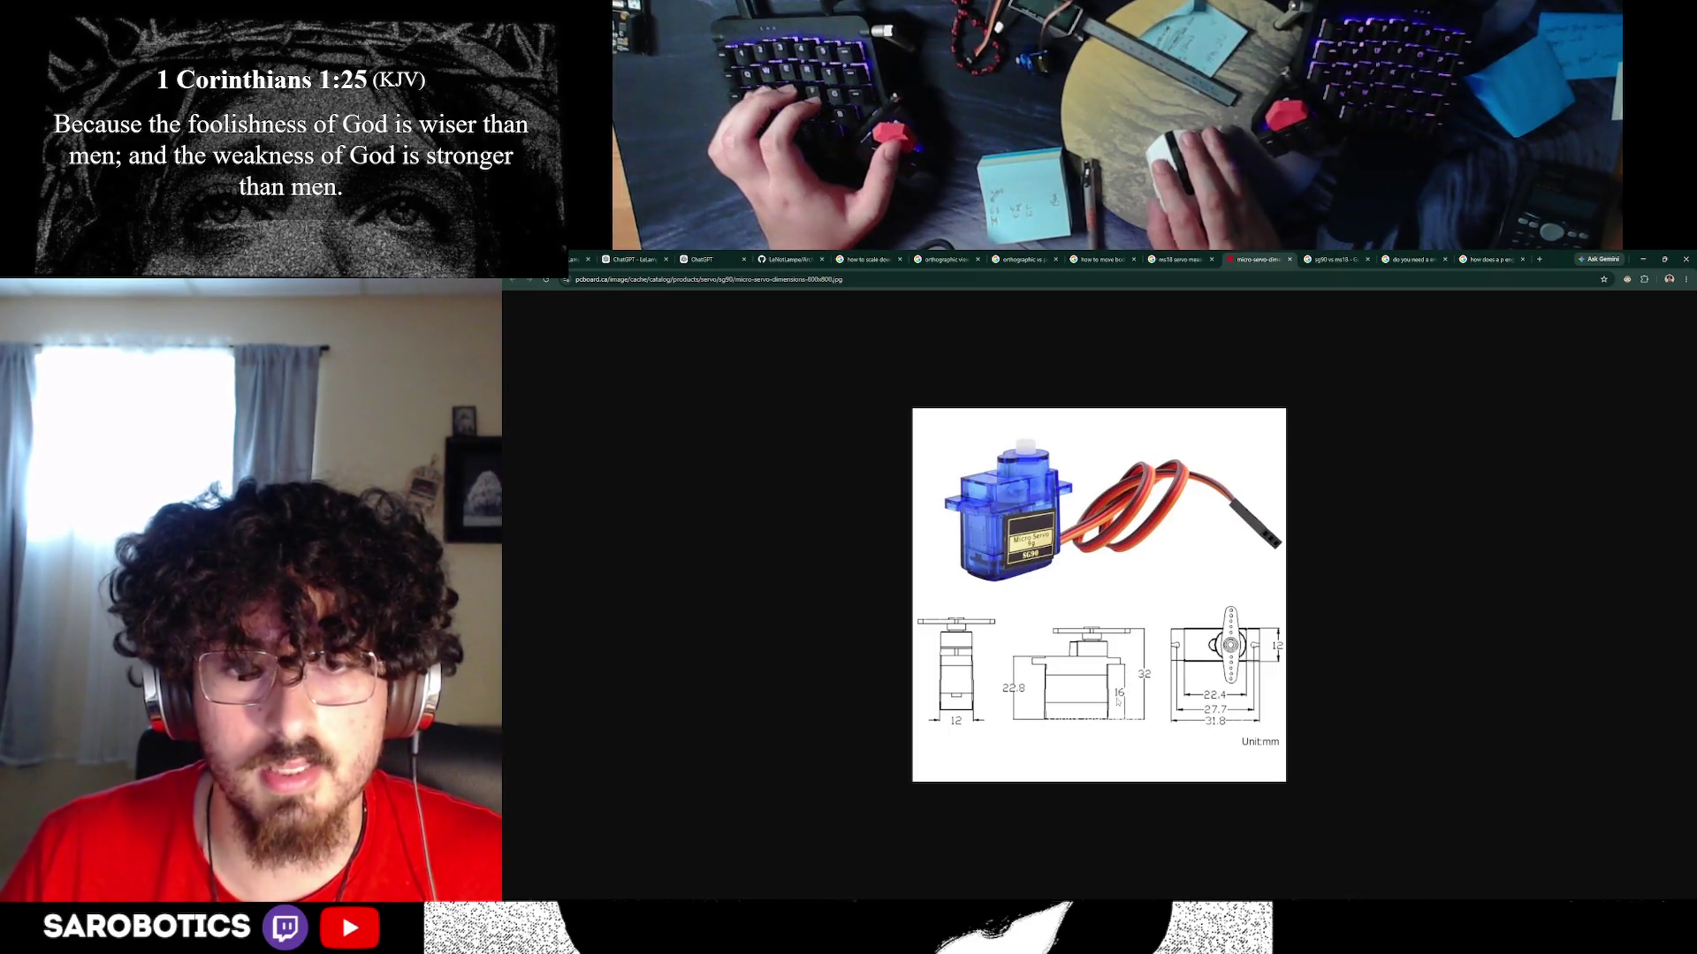
pyautogui.hotkey('alt', 'Tab')
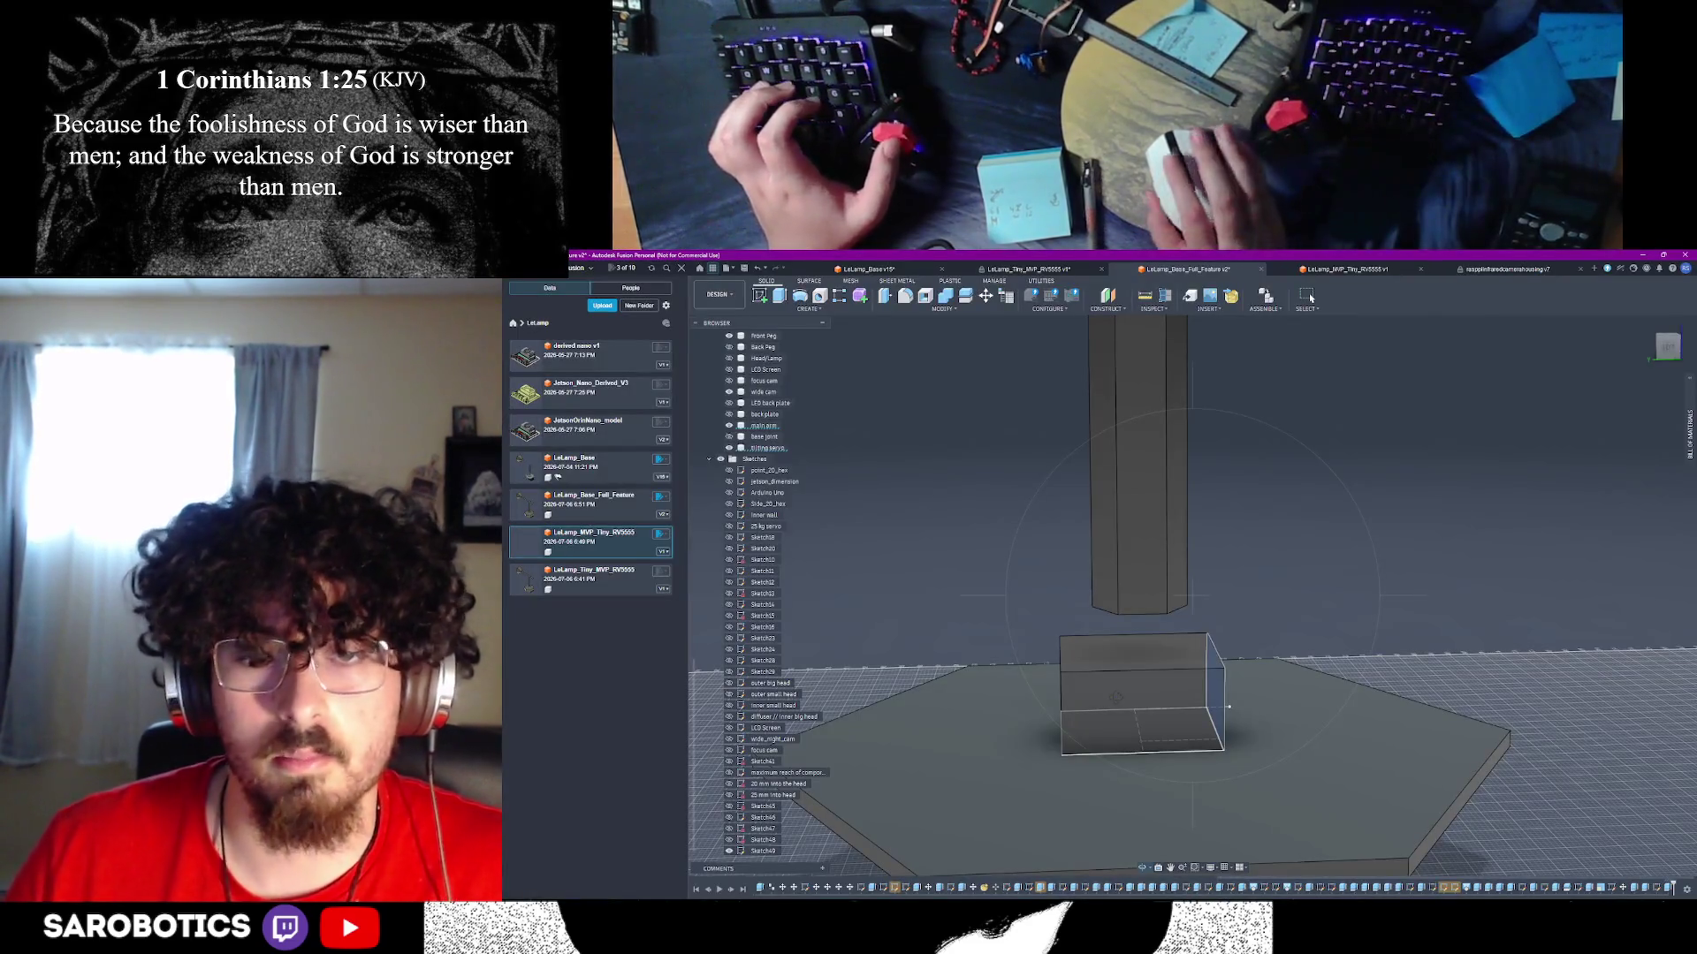
pyautogui.hotkey('alt', 'Tab')
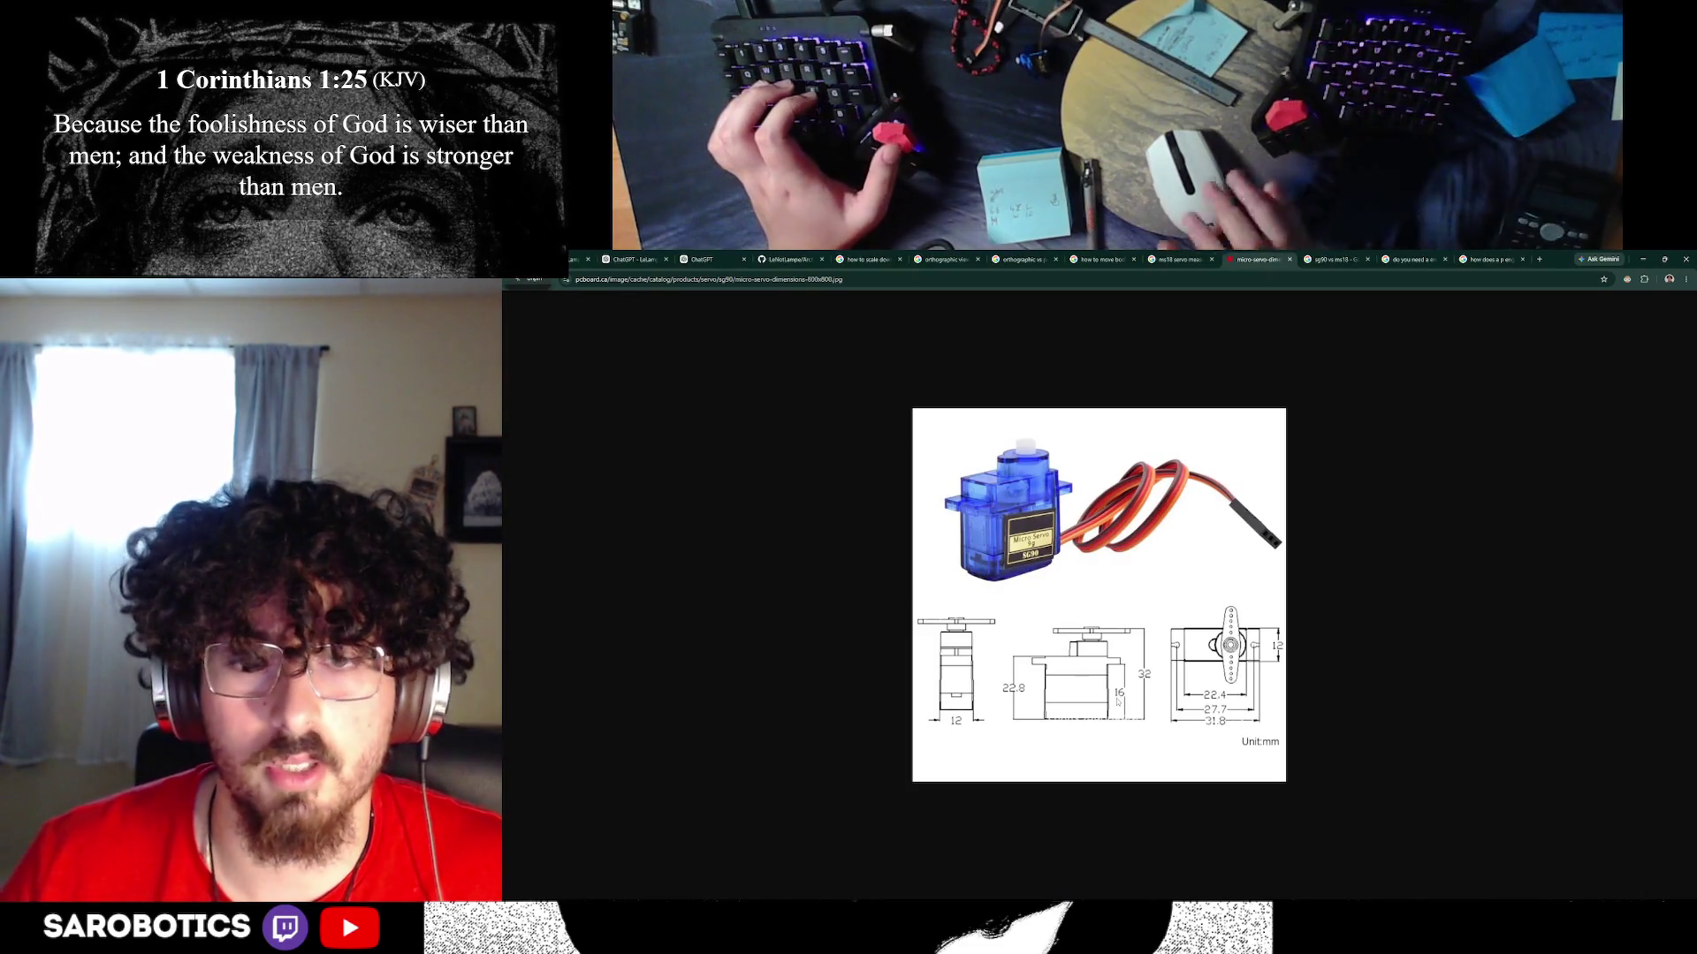
pyautogui.hotkey('alt', 'Tab')
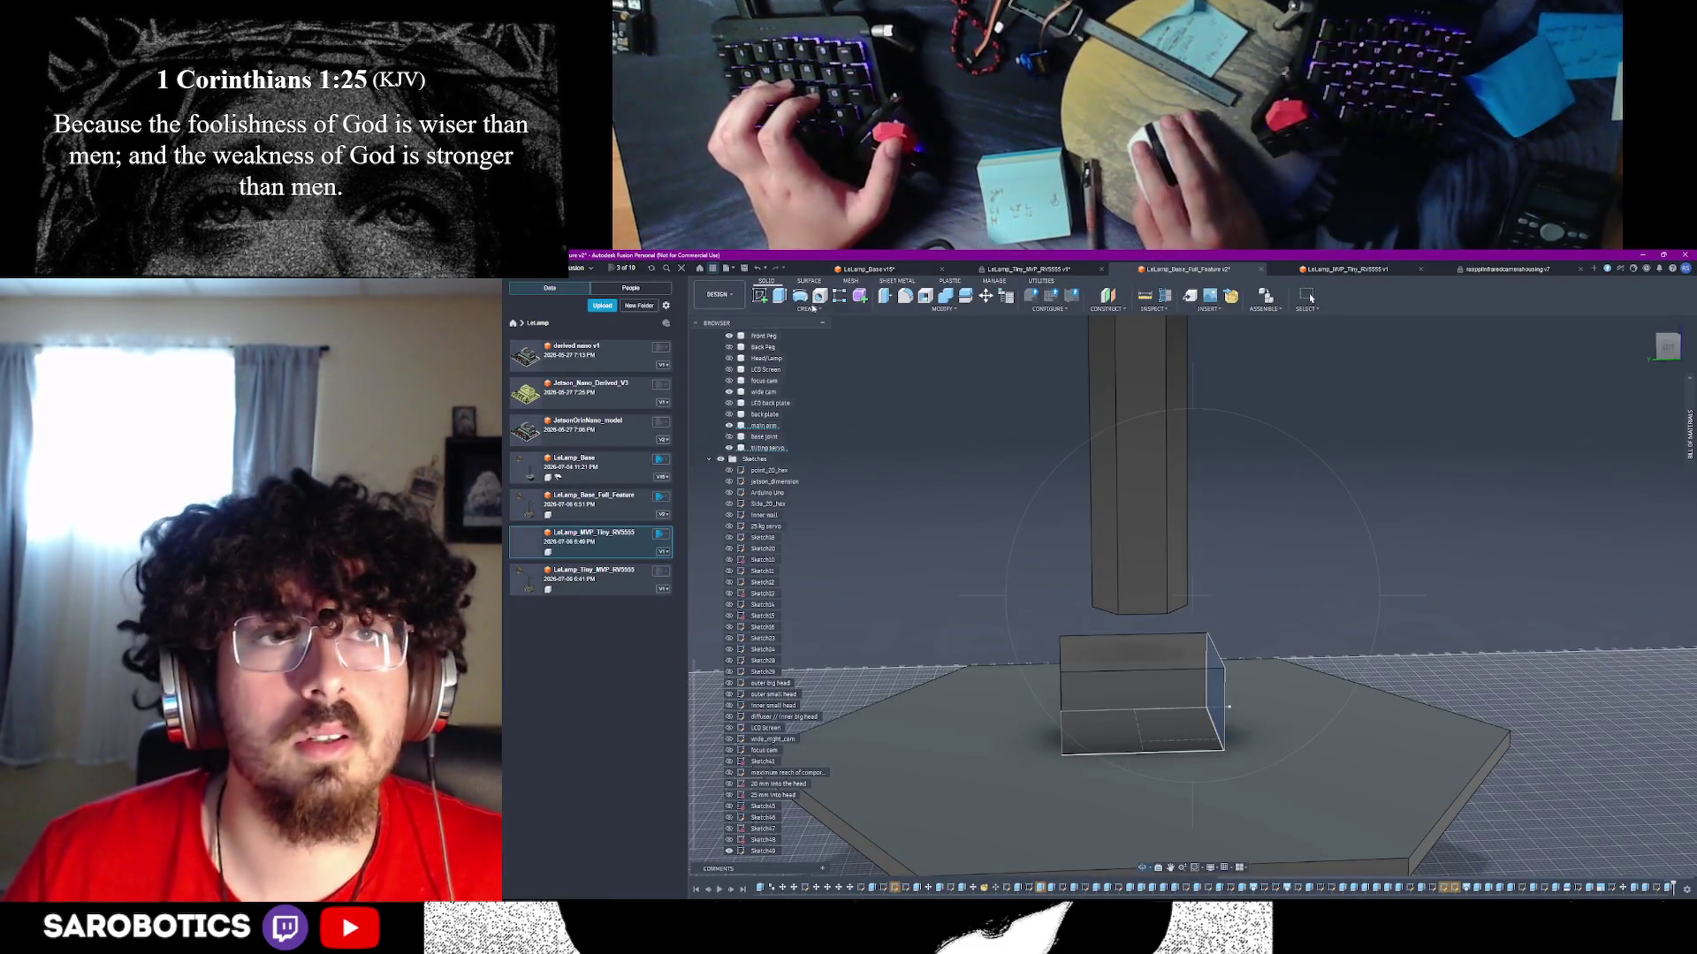
pyautogui.press('s')
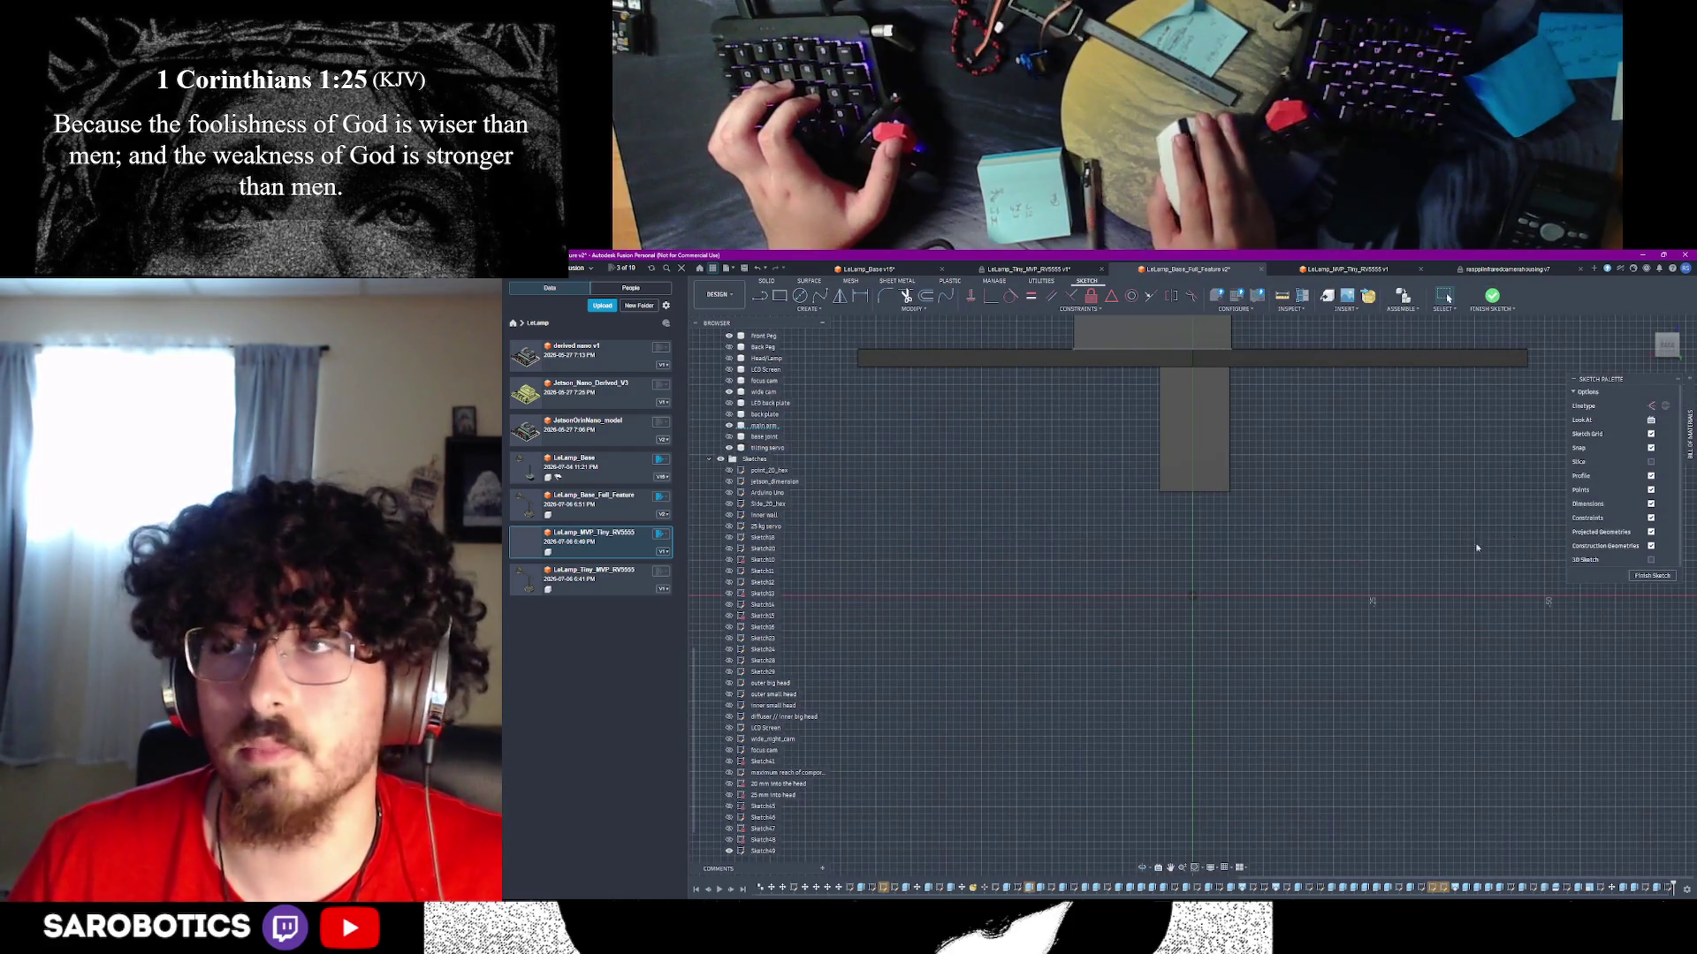
pyautogui.hotkey('ctrl', 'z')
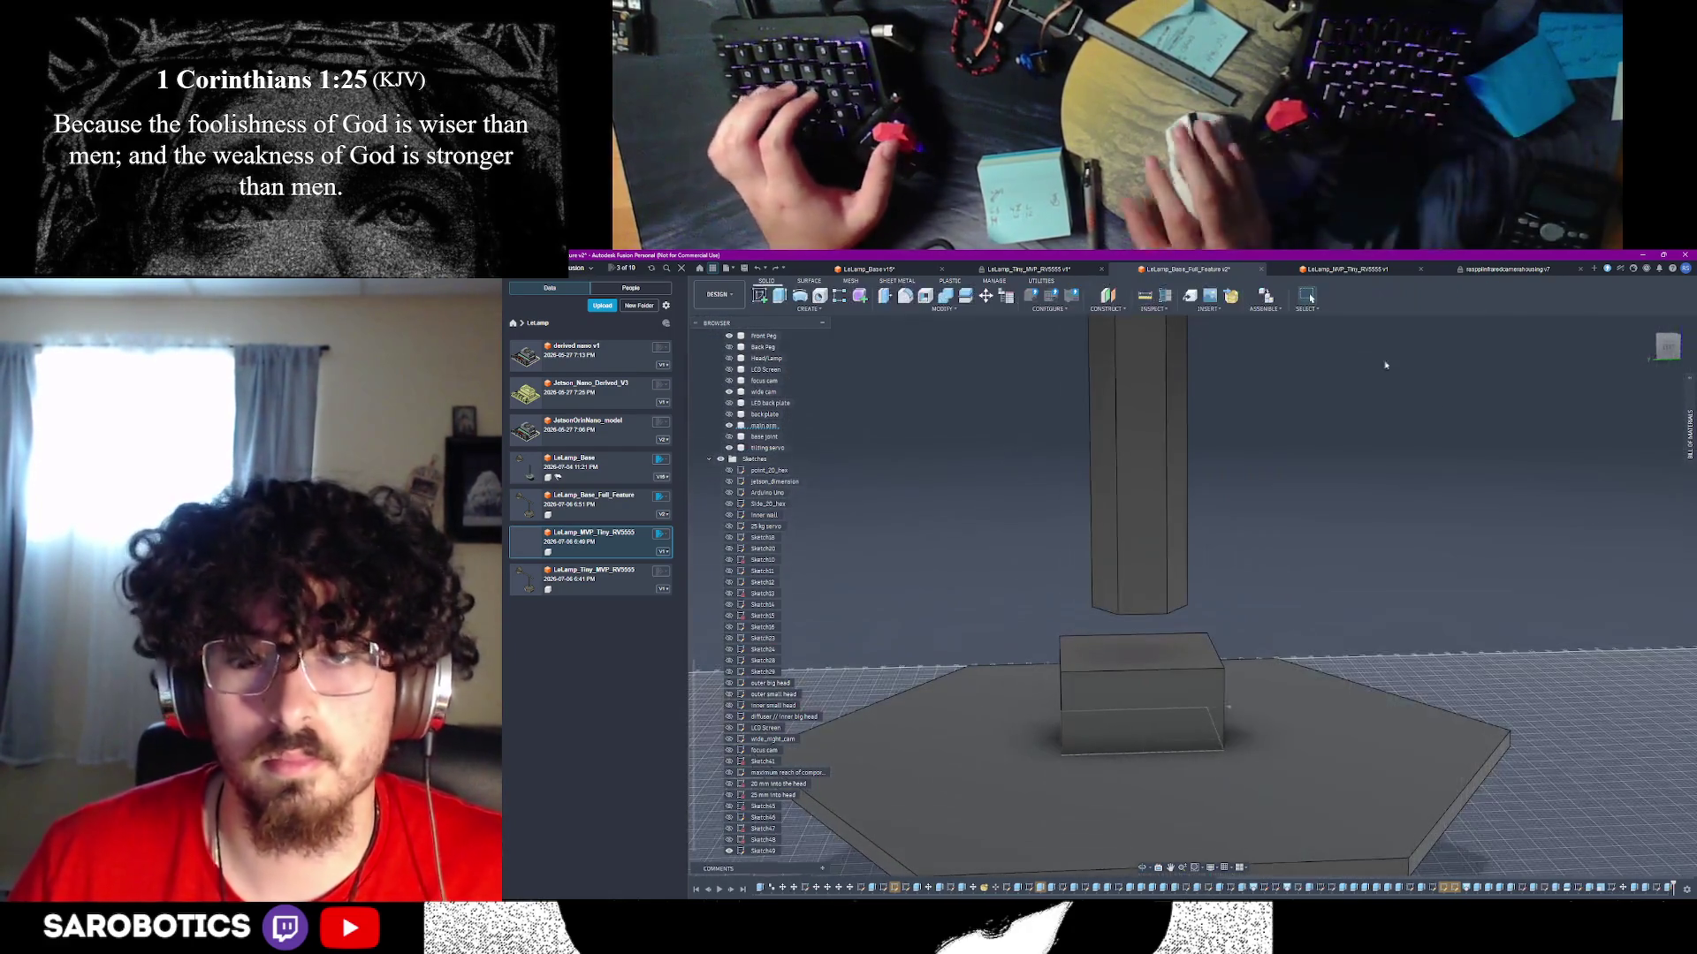
pyautogui.hotkey('ctrl', 'z')
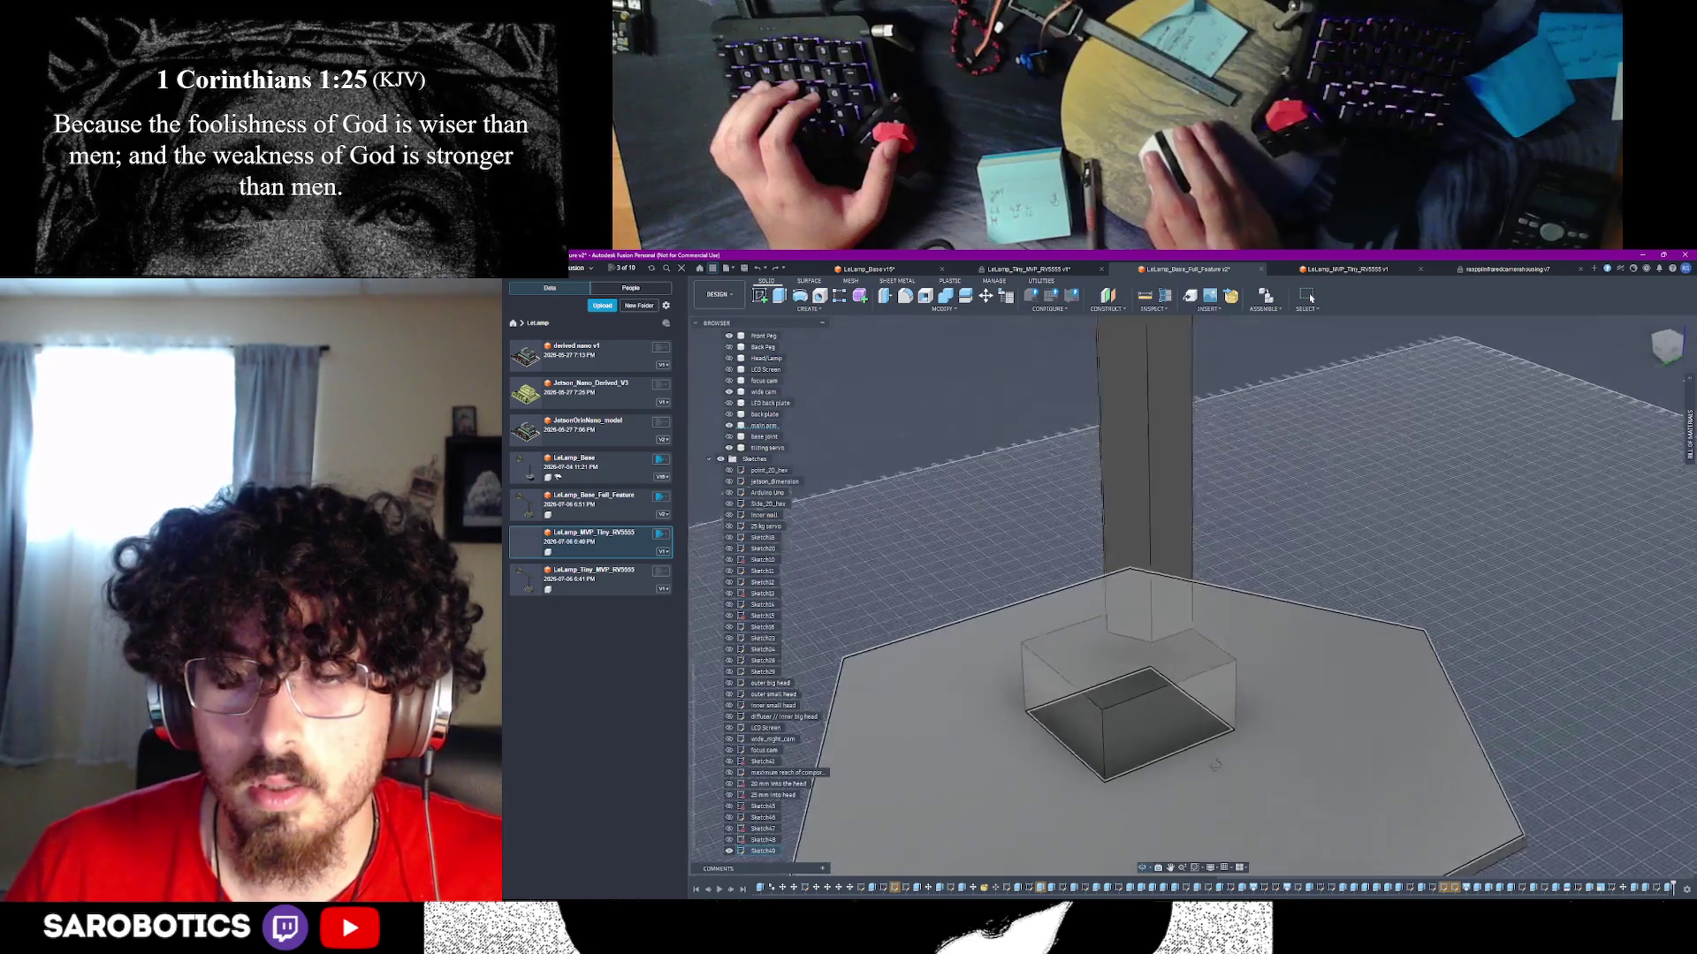
pyautogui.moveTo(1123, 781)
pyautogui.keyDown('shift'); pyautogui.mouseDown(button='middle')
pyautogui.moveTo(1038, 593)
pyautogui.moveTo(1114, 672)
pyautogui.mouseUp(button='middle'); pyautogui.keyUp('shift')
pyautogui.click(1144, 640)
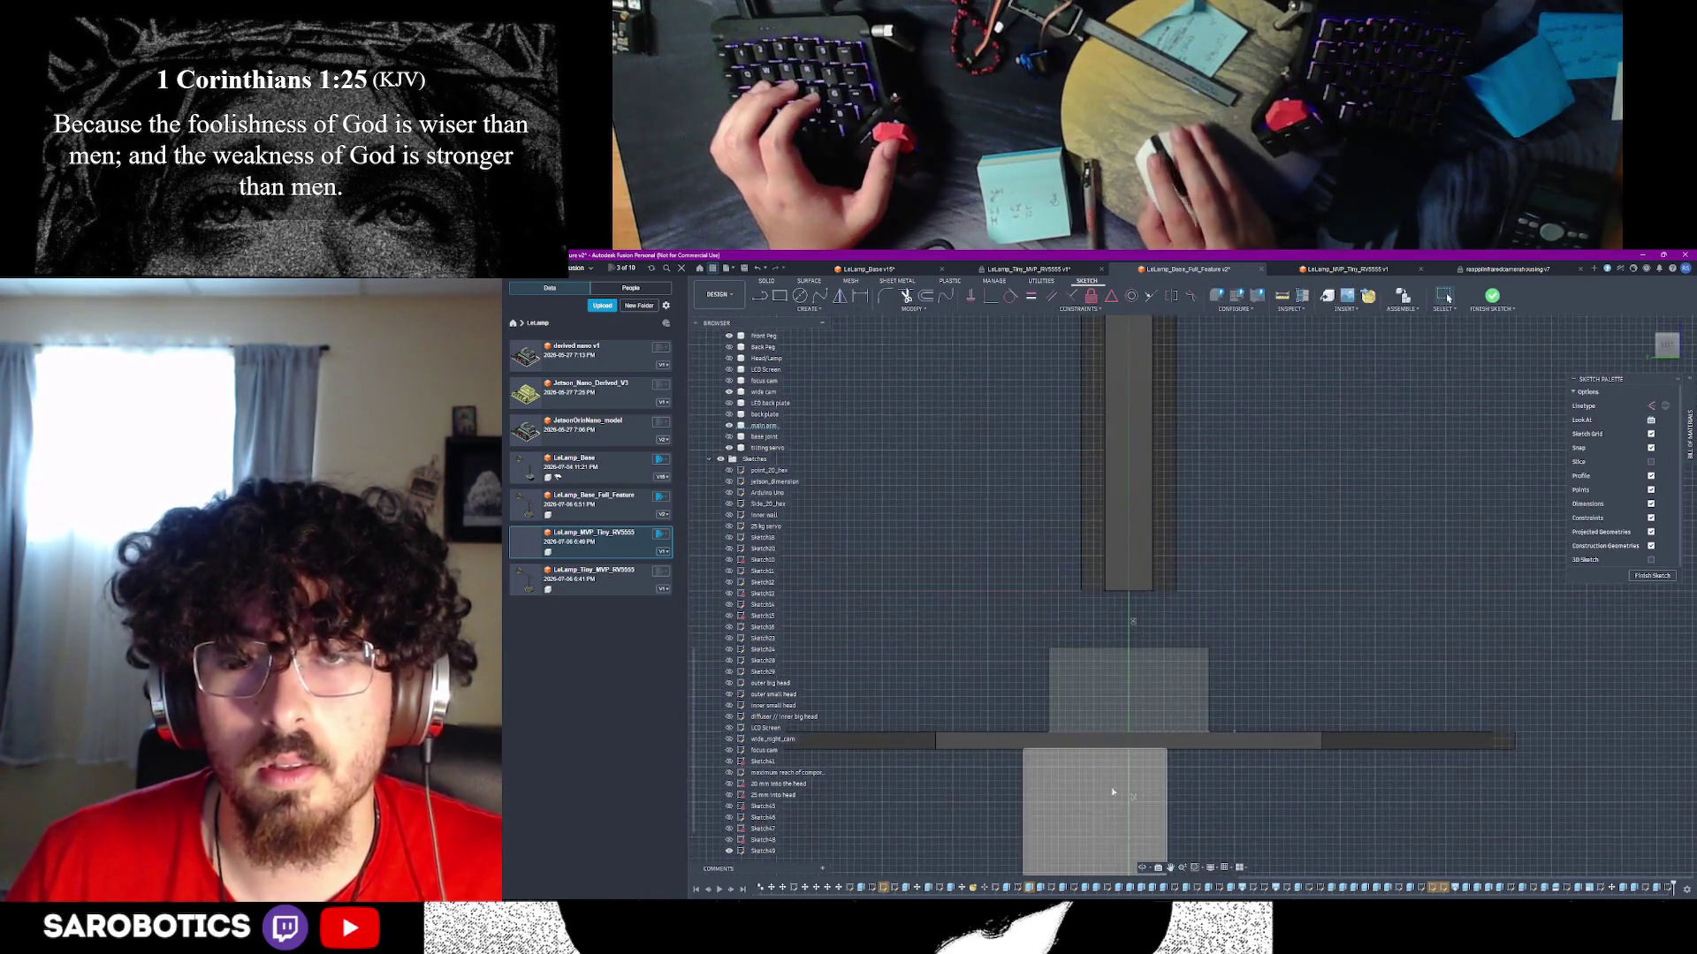
# - Draw a 16 mm horizontal line on the servo box face and select it
pyautogui.rightClick(1090, 687)
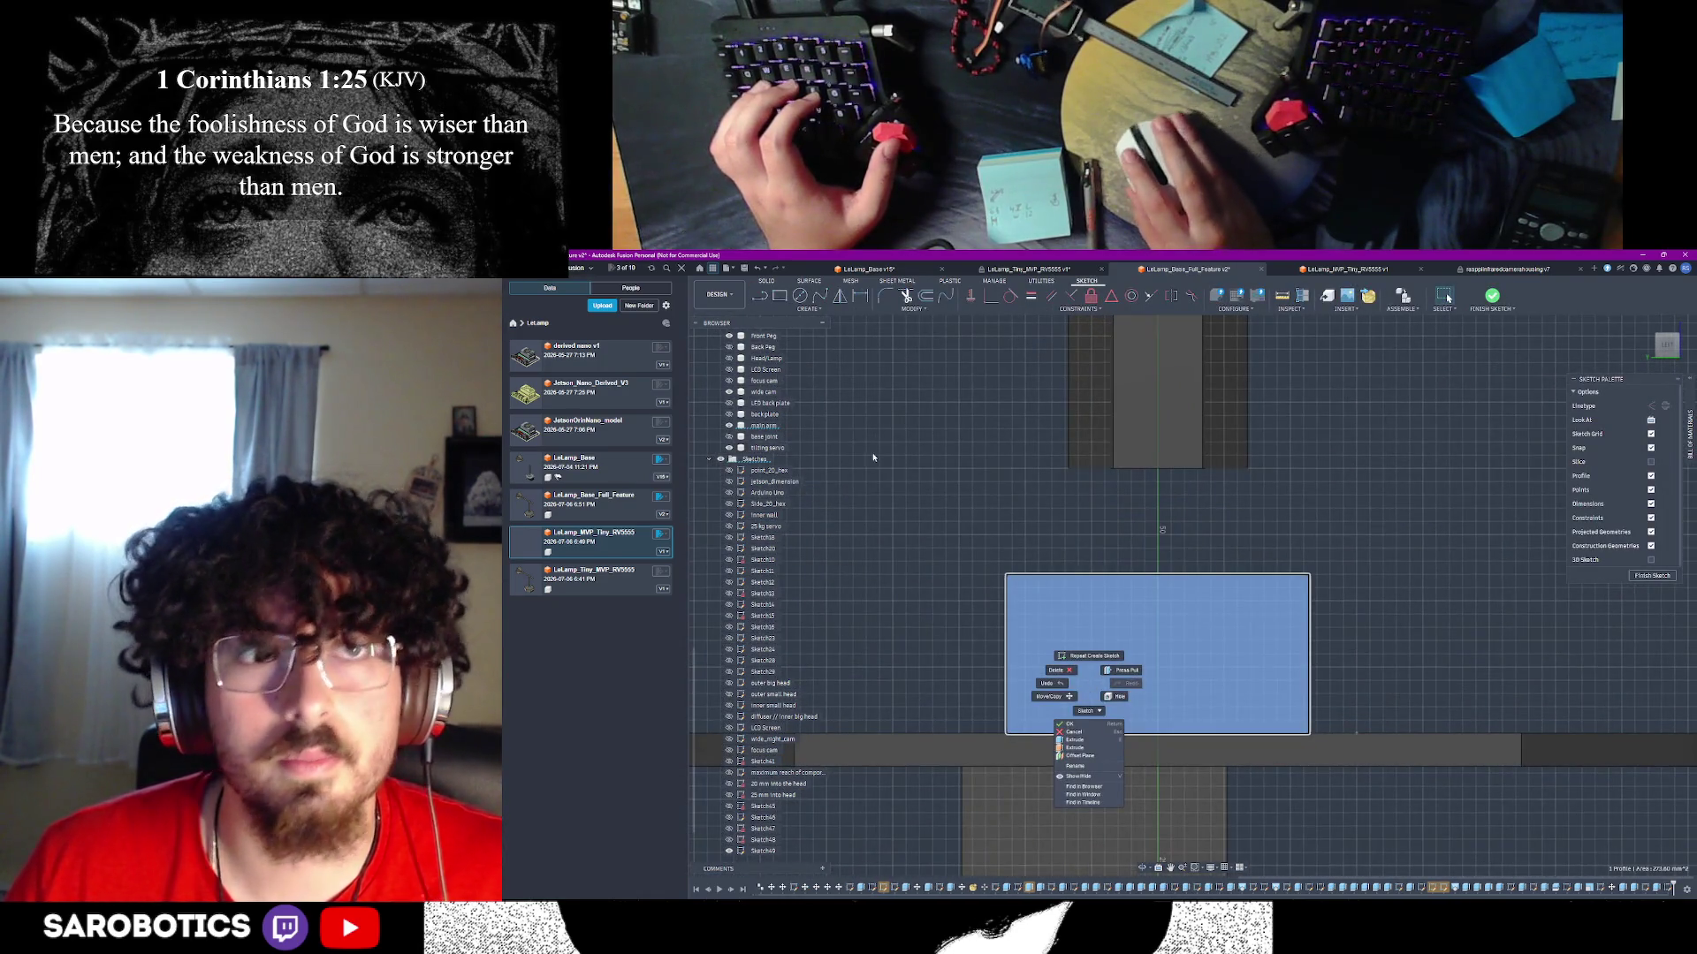
pyautogui.click(757, 299)
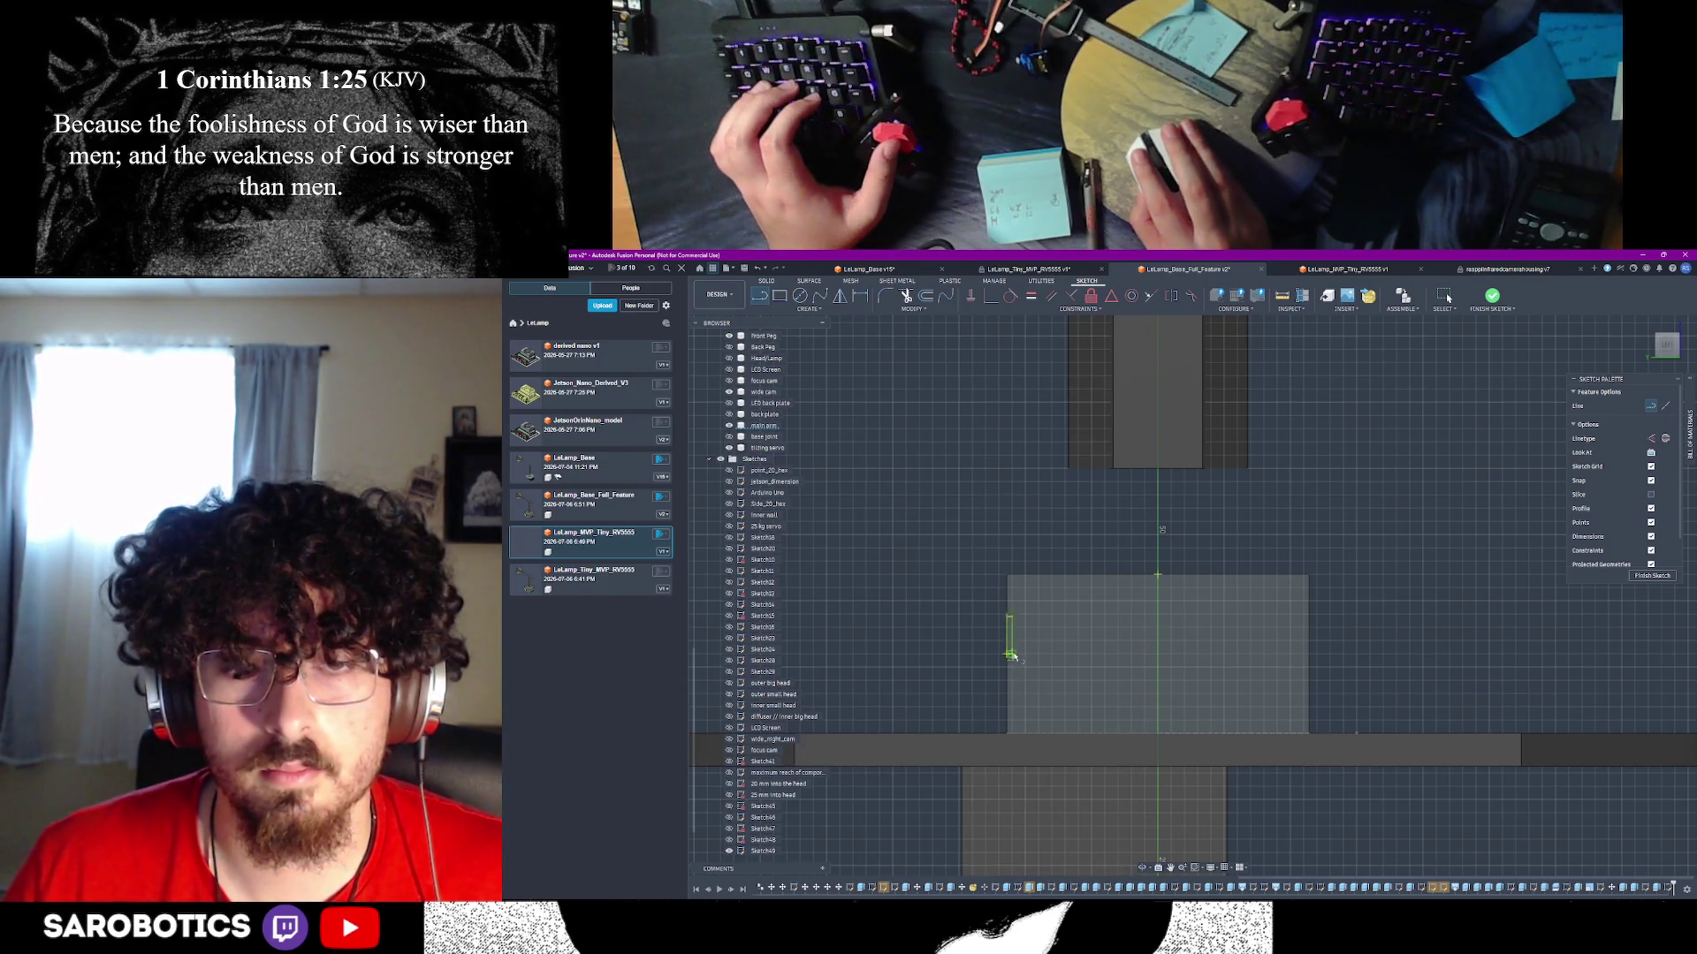
pyautogui.click(1010, 655)
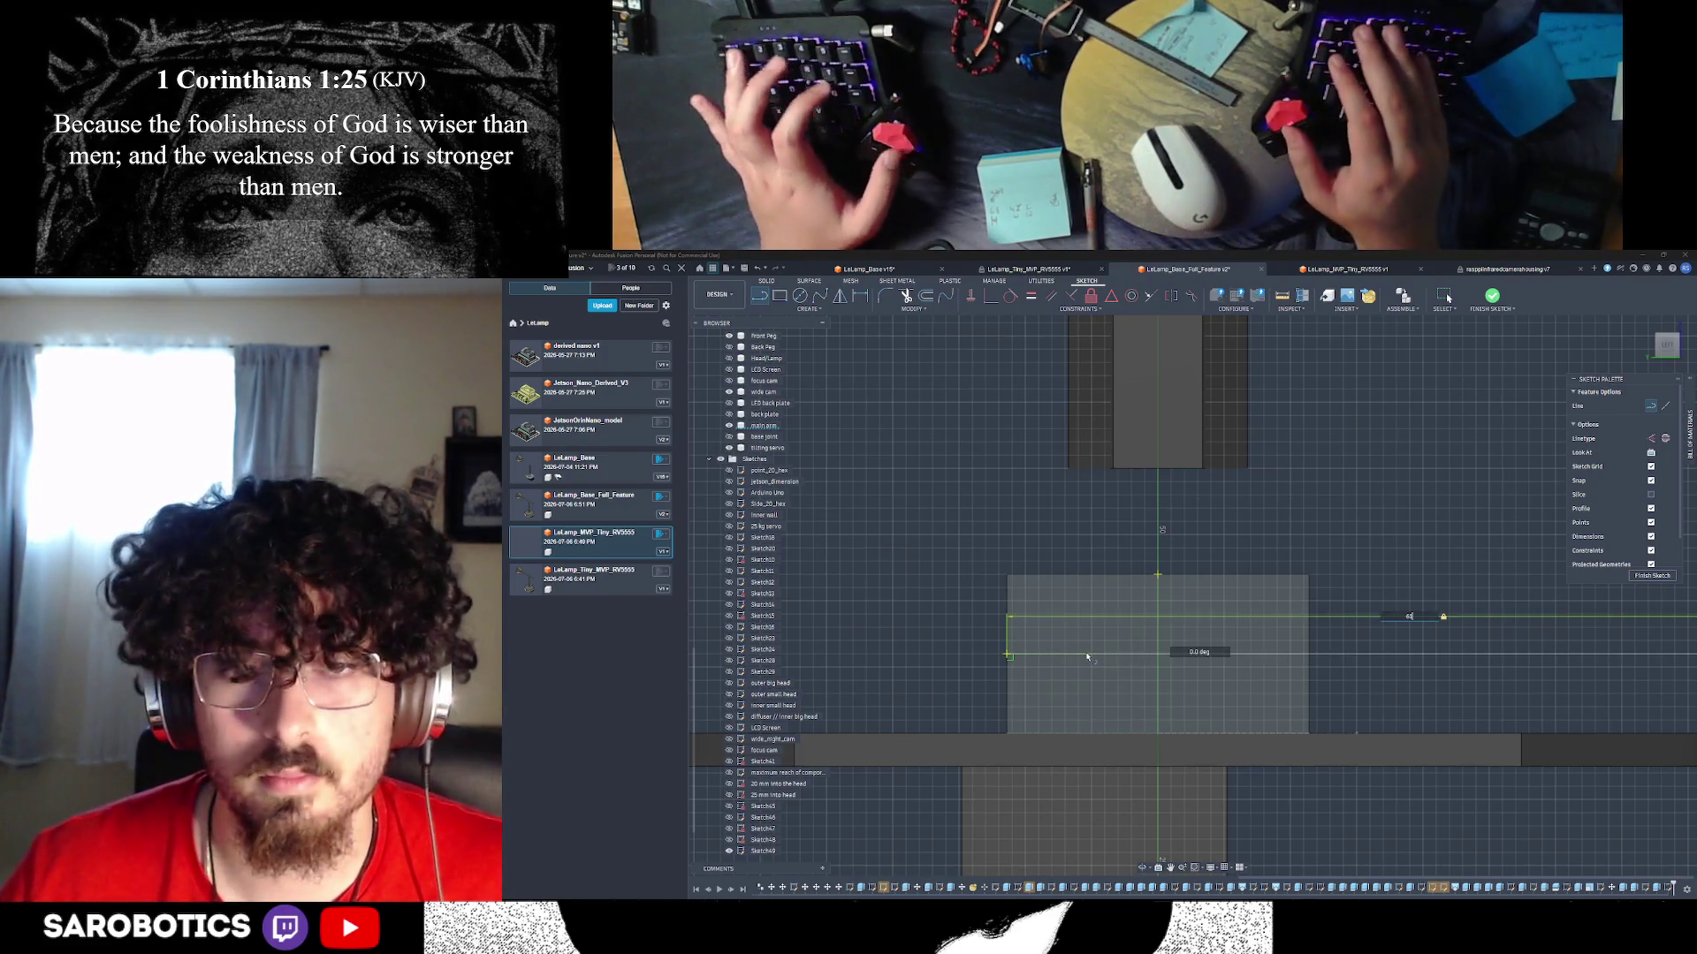
pyautogui.write('16')
pyautogui.press('Return')
pyautogui.press('Escape')
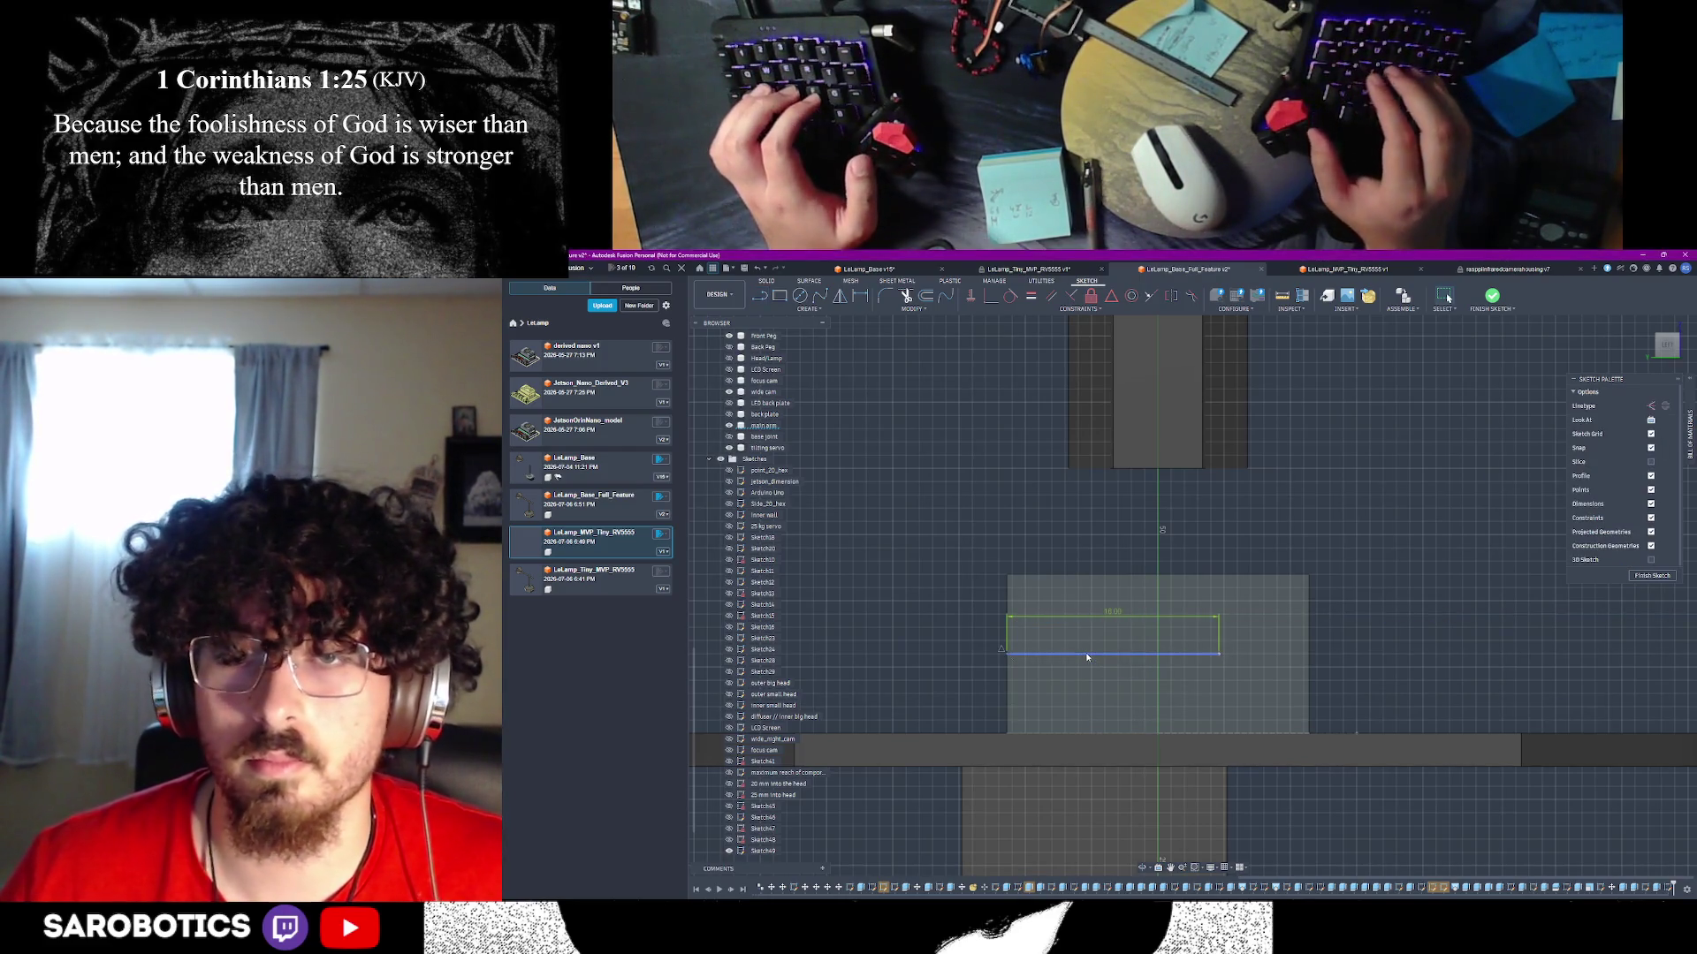
pyautogui.click(1147, 654)
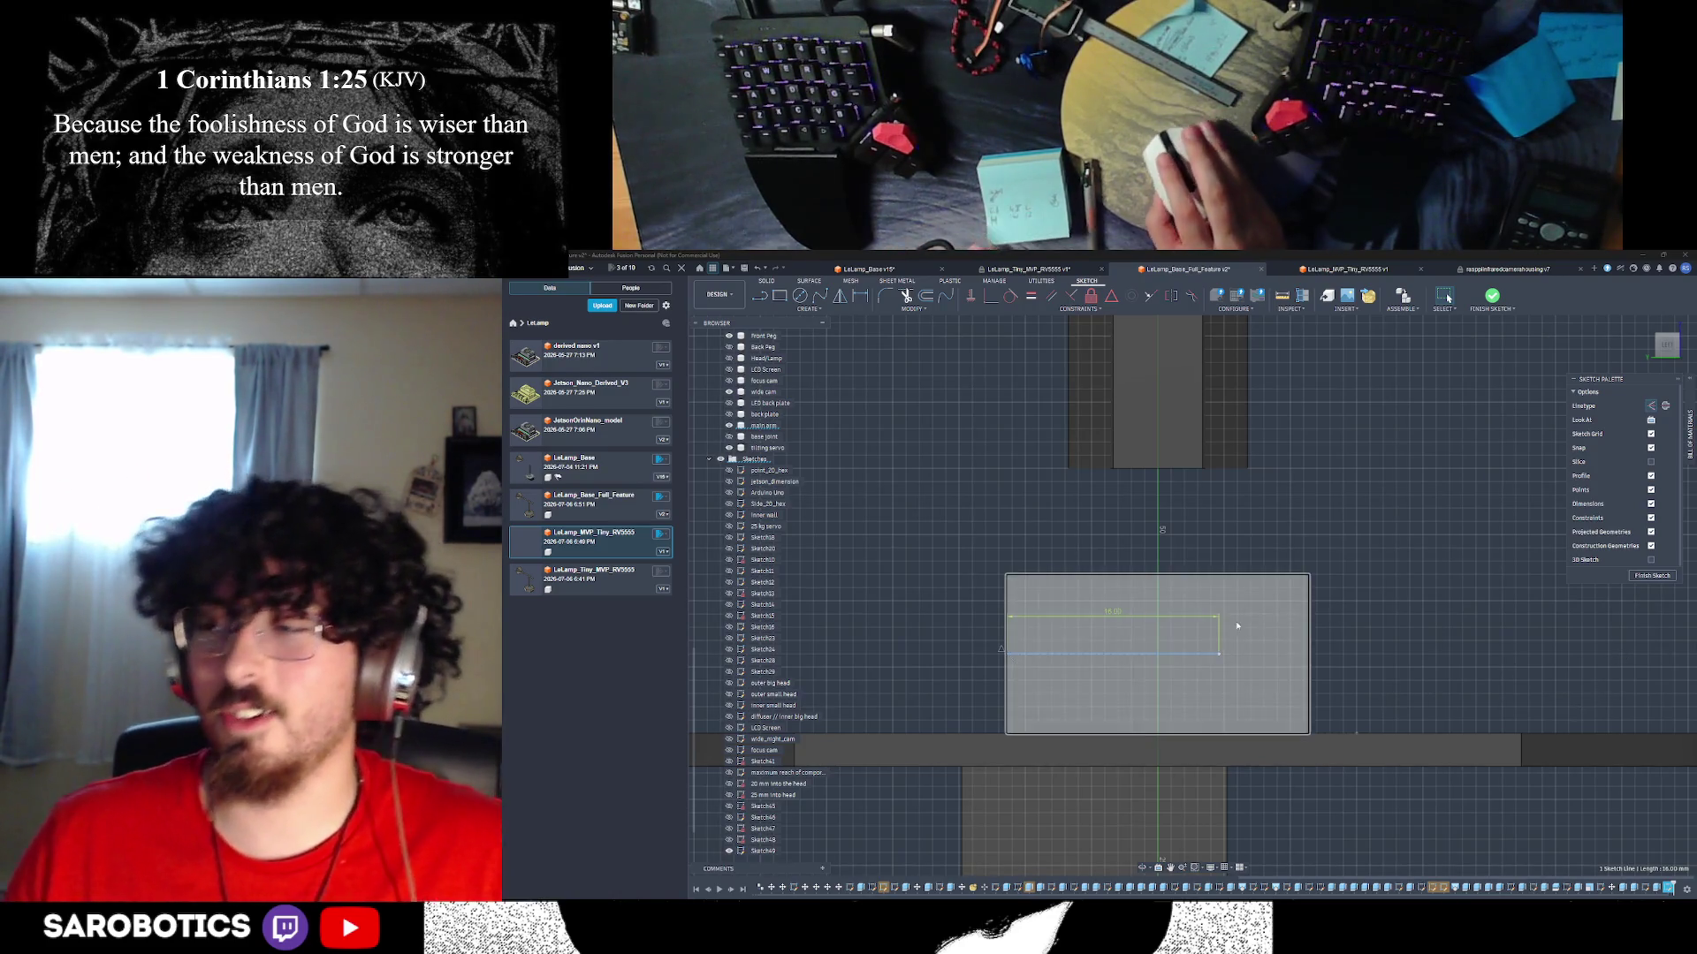
# - Tilt the view down onto the box and start a line at the 16 mm line's endpoint
pyautogui.scroll(-3, 1113, 672)
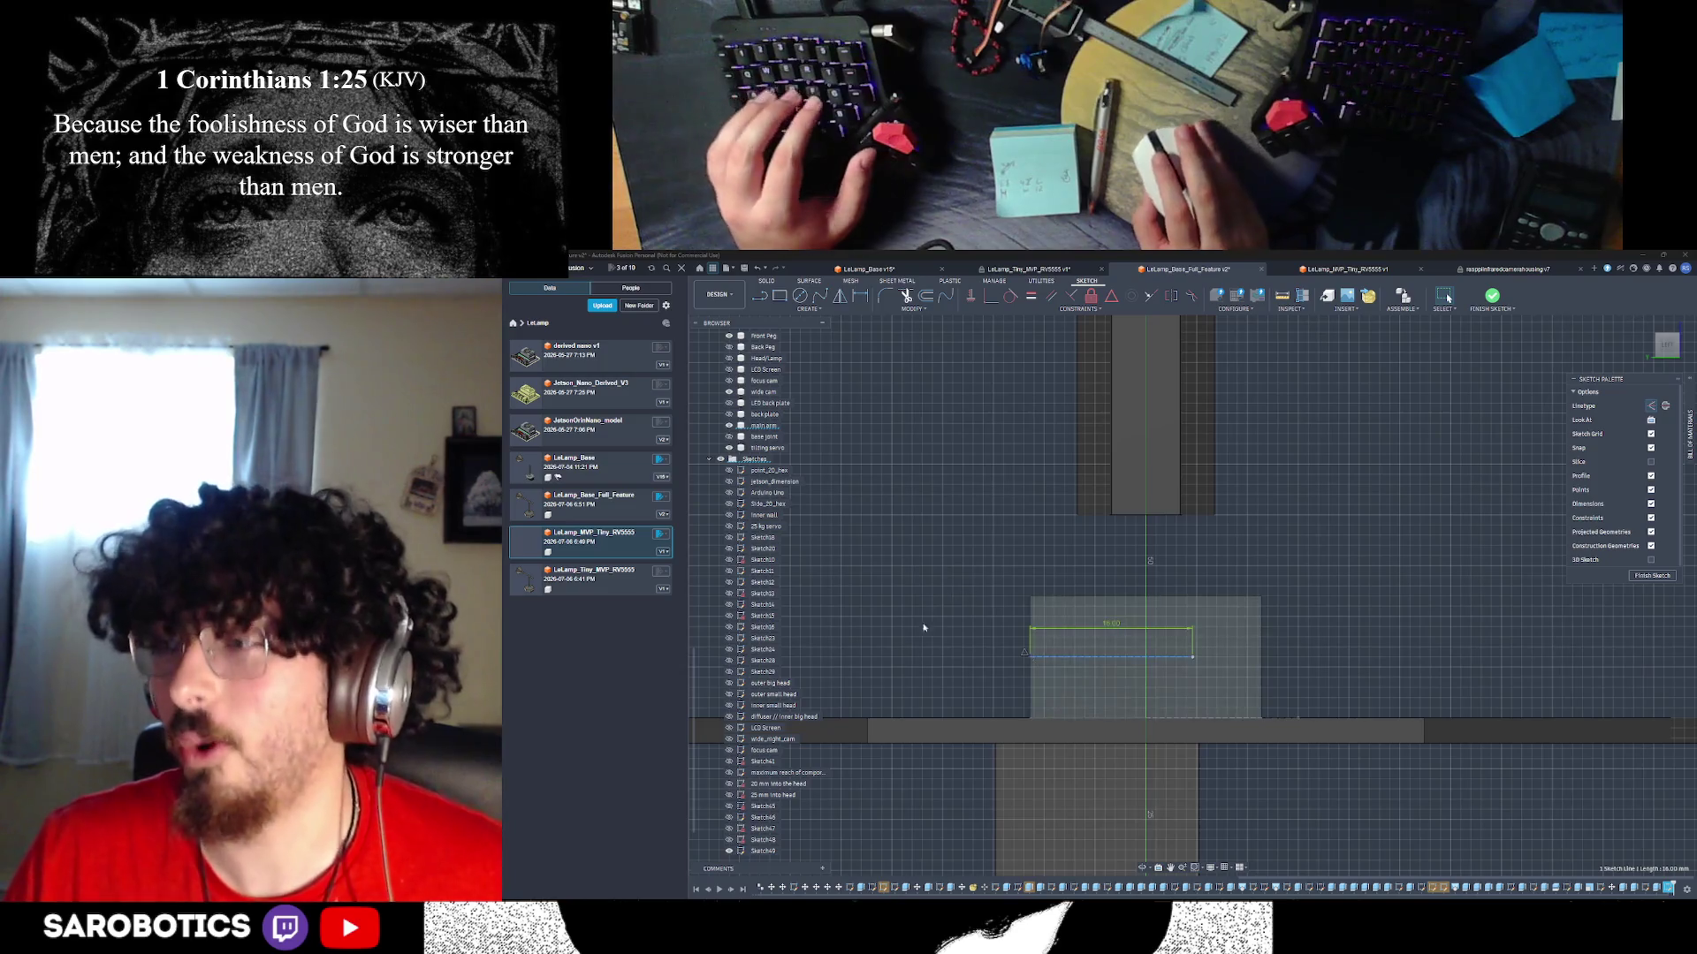
pyautogui.keyDown('shift'); pyautogui.moveTo(924, 627); pyautogui.dragTo(936, 565, button='middle'); pyautogui.keyUp('shift')
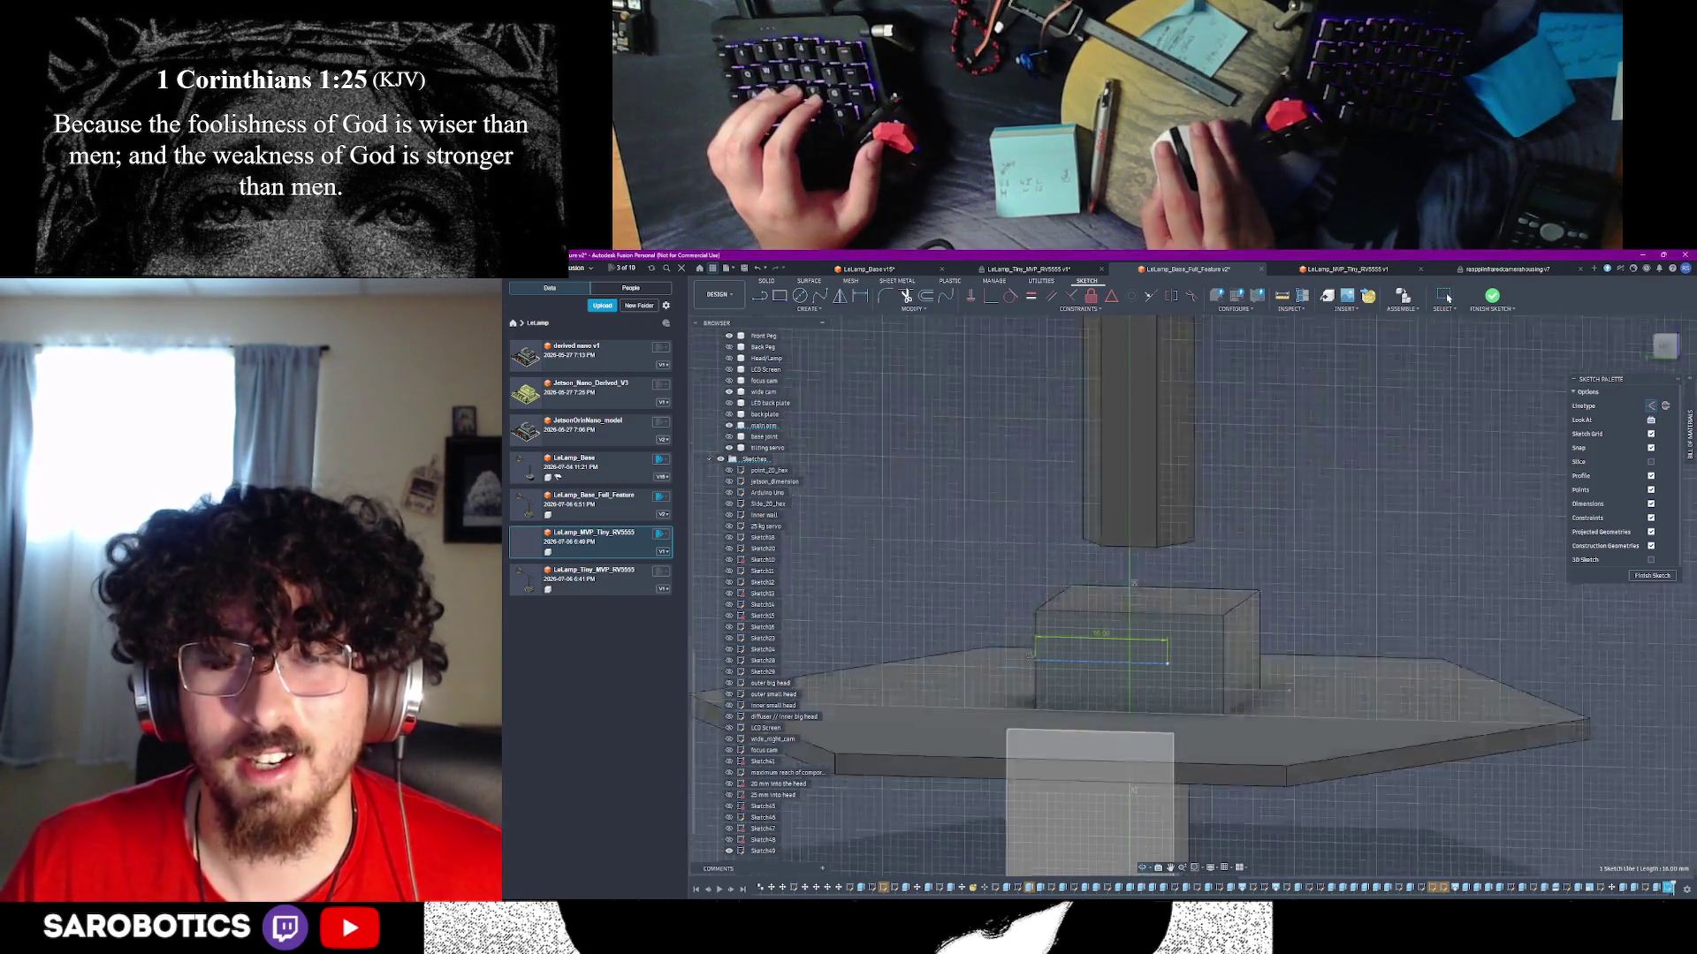
pyautogui.moveTo(1105, 706)
pyautogui.keyDown('shift'); pyautogui.mouseDown(button='middle')
pyautogui.moveTo(1100, 694)
pyautogui.moveTo(1154, 692)
pyautogui.mouseUp(button='middle'); pyautogui.keyUp('shift')
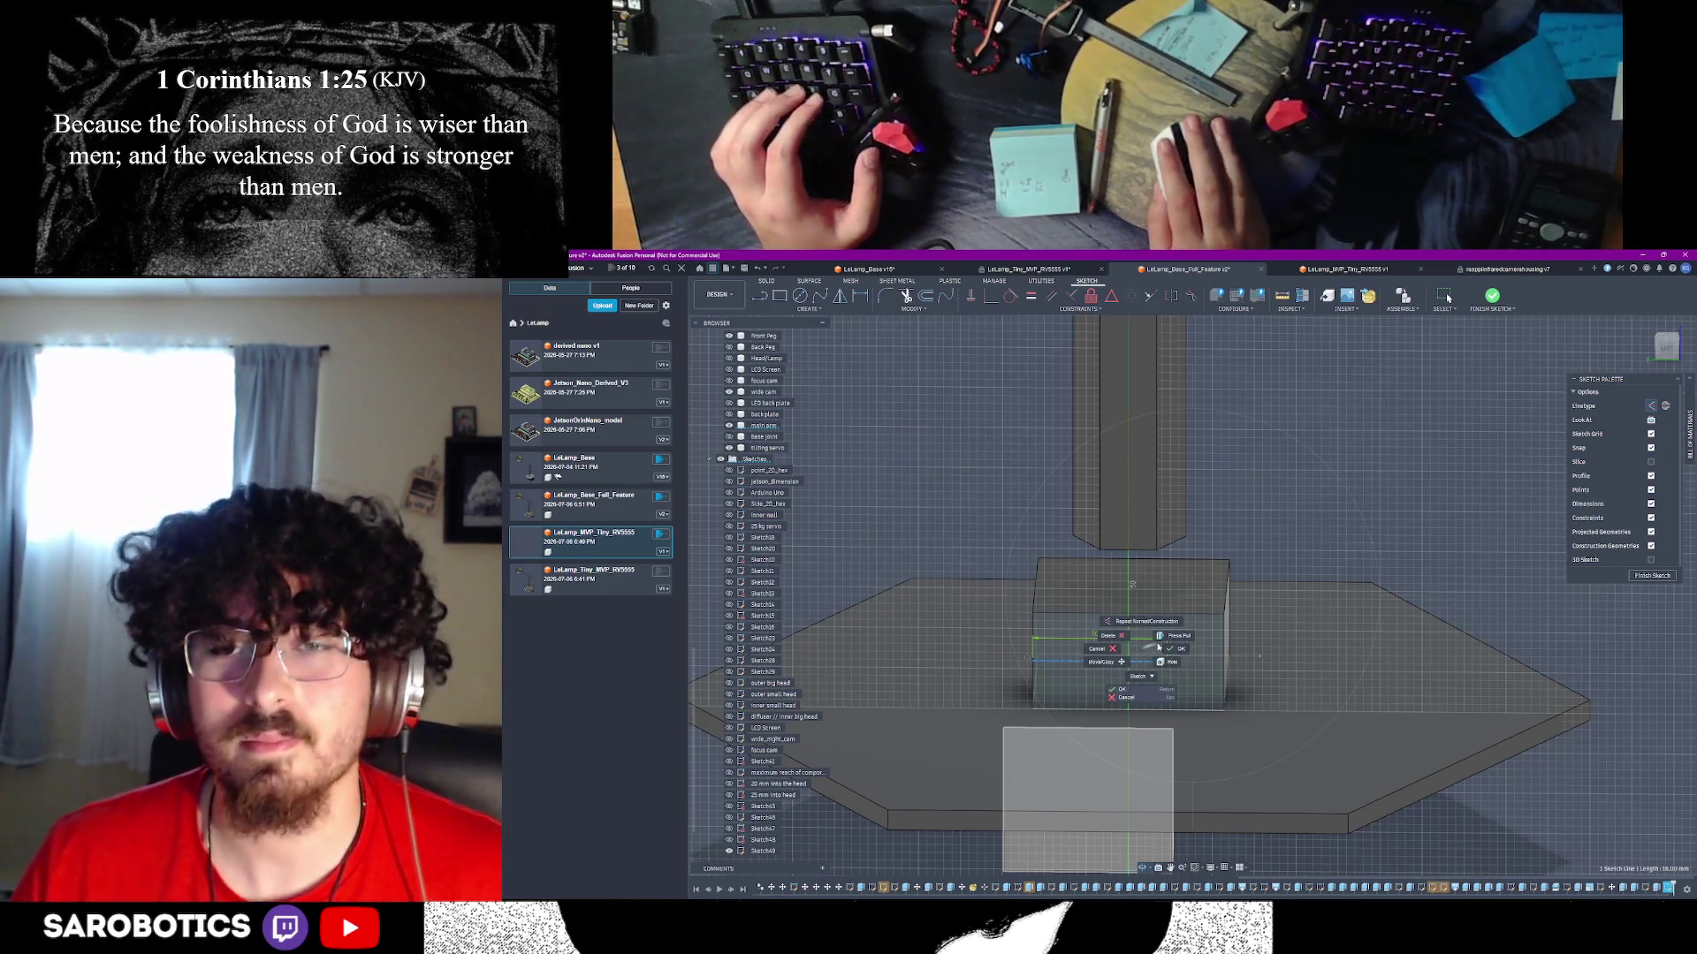
pyautogui.scroll(3, 1176, 658)
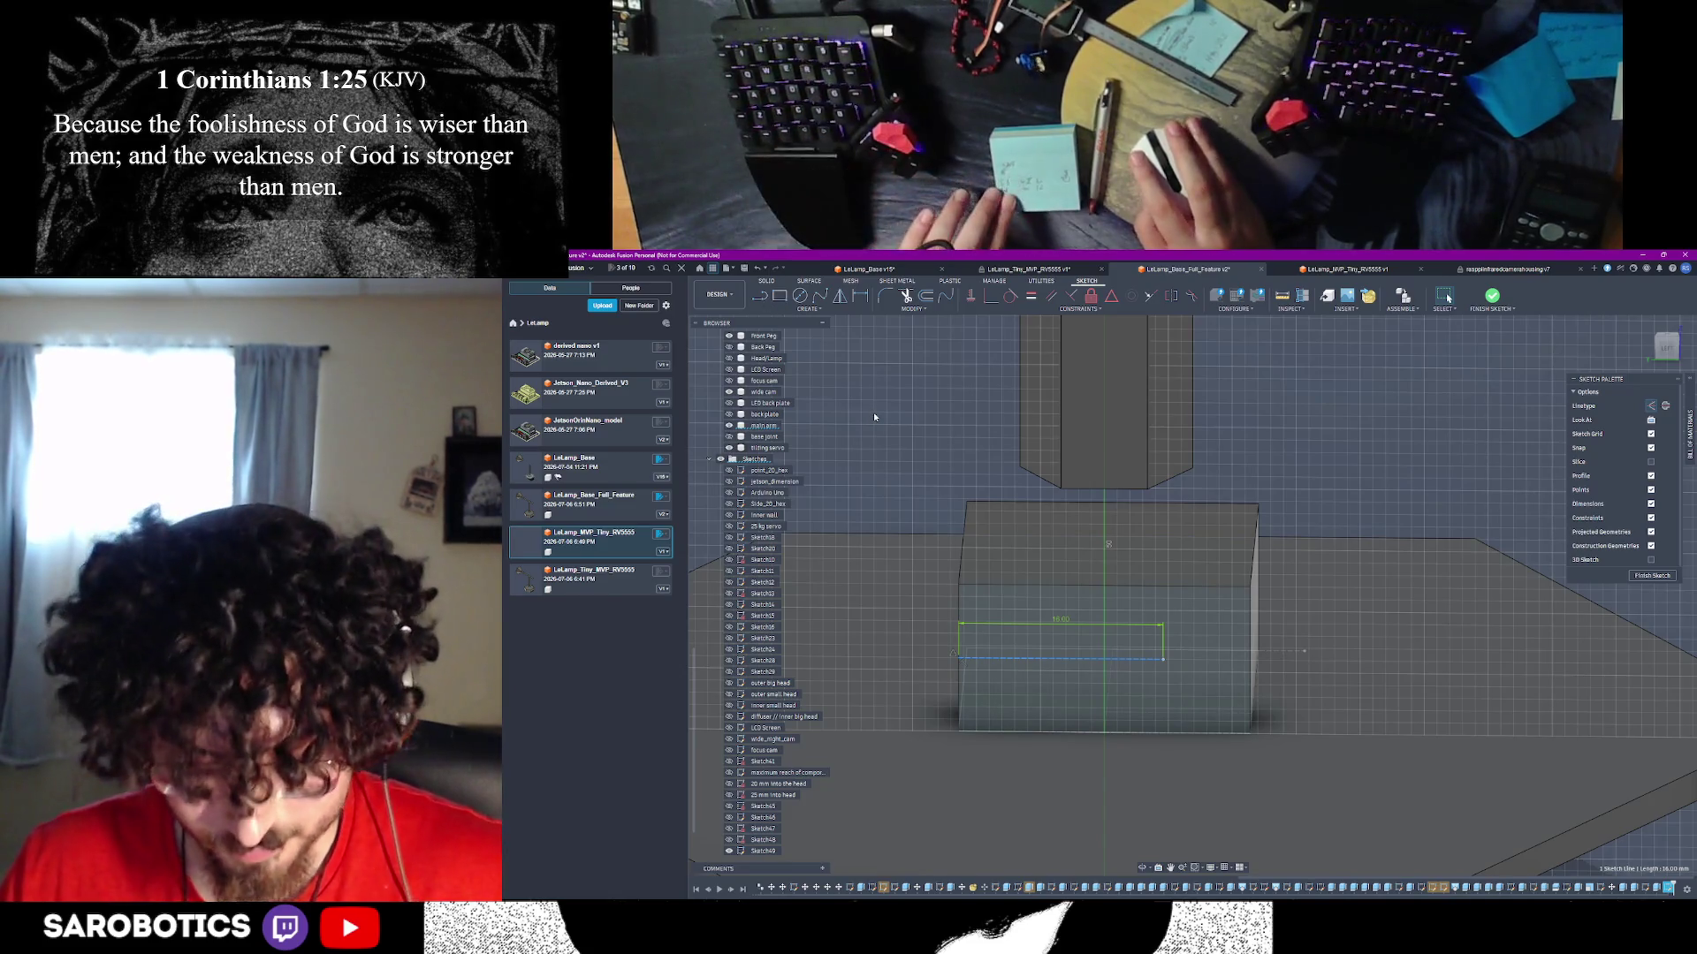
pyautogui.click(763, 296)
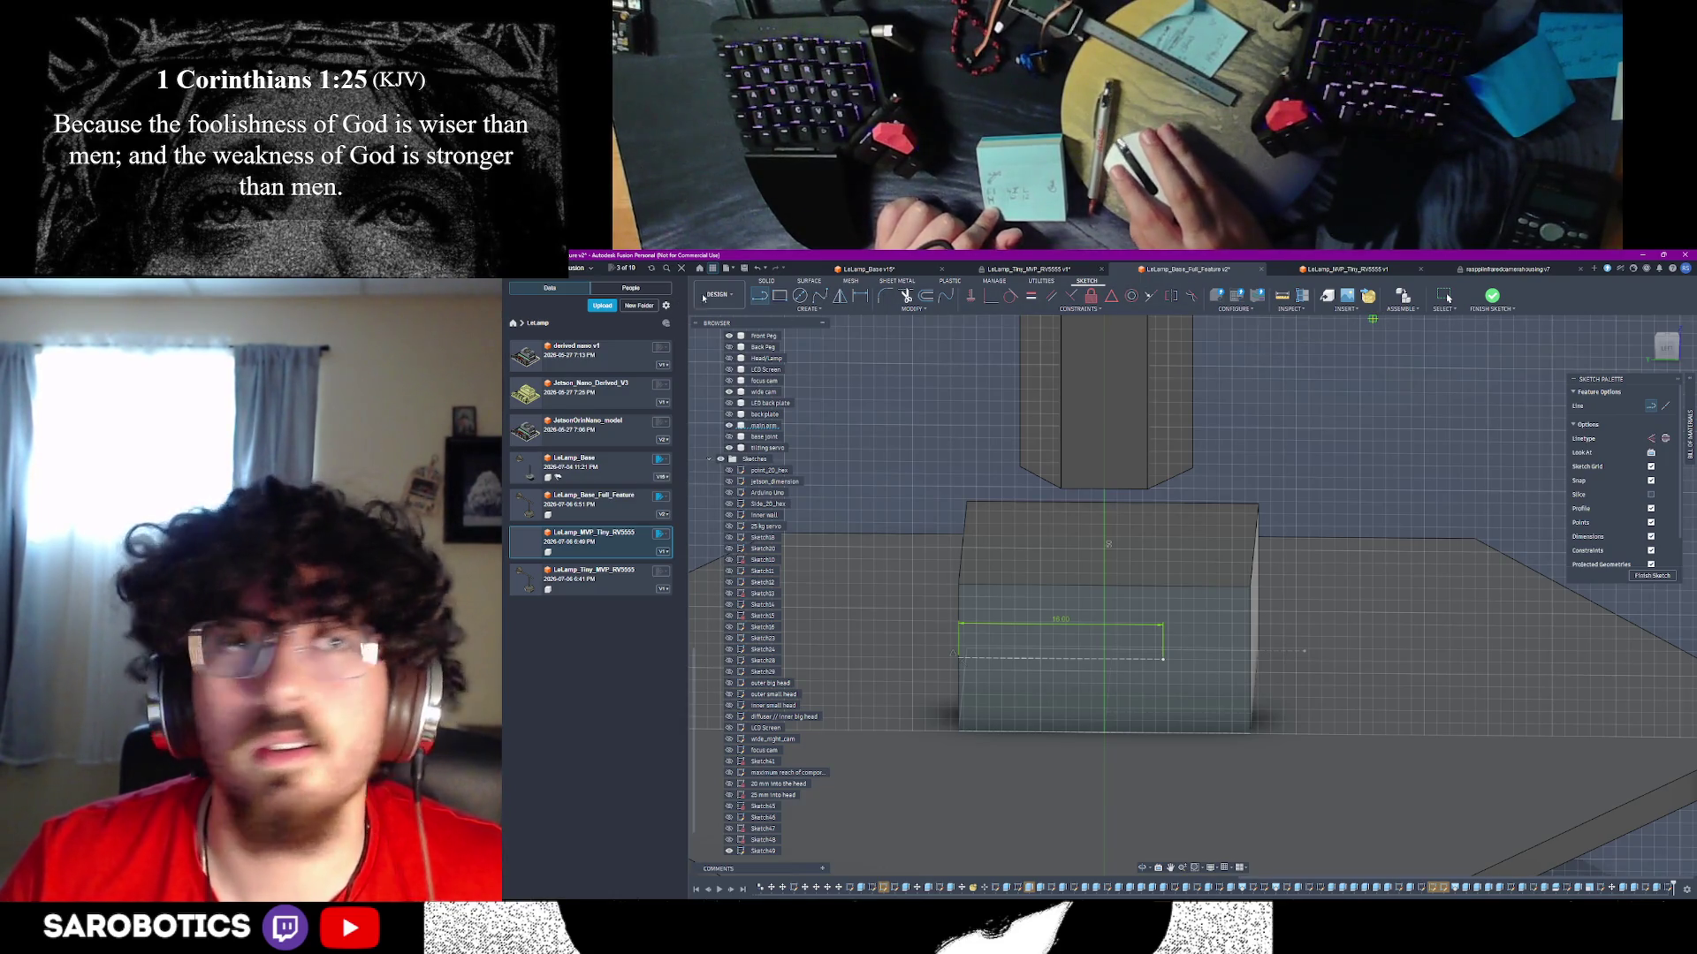
pyautogui.click(1163, 659)
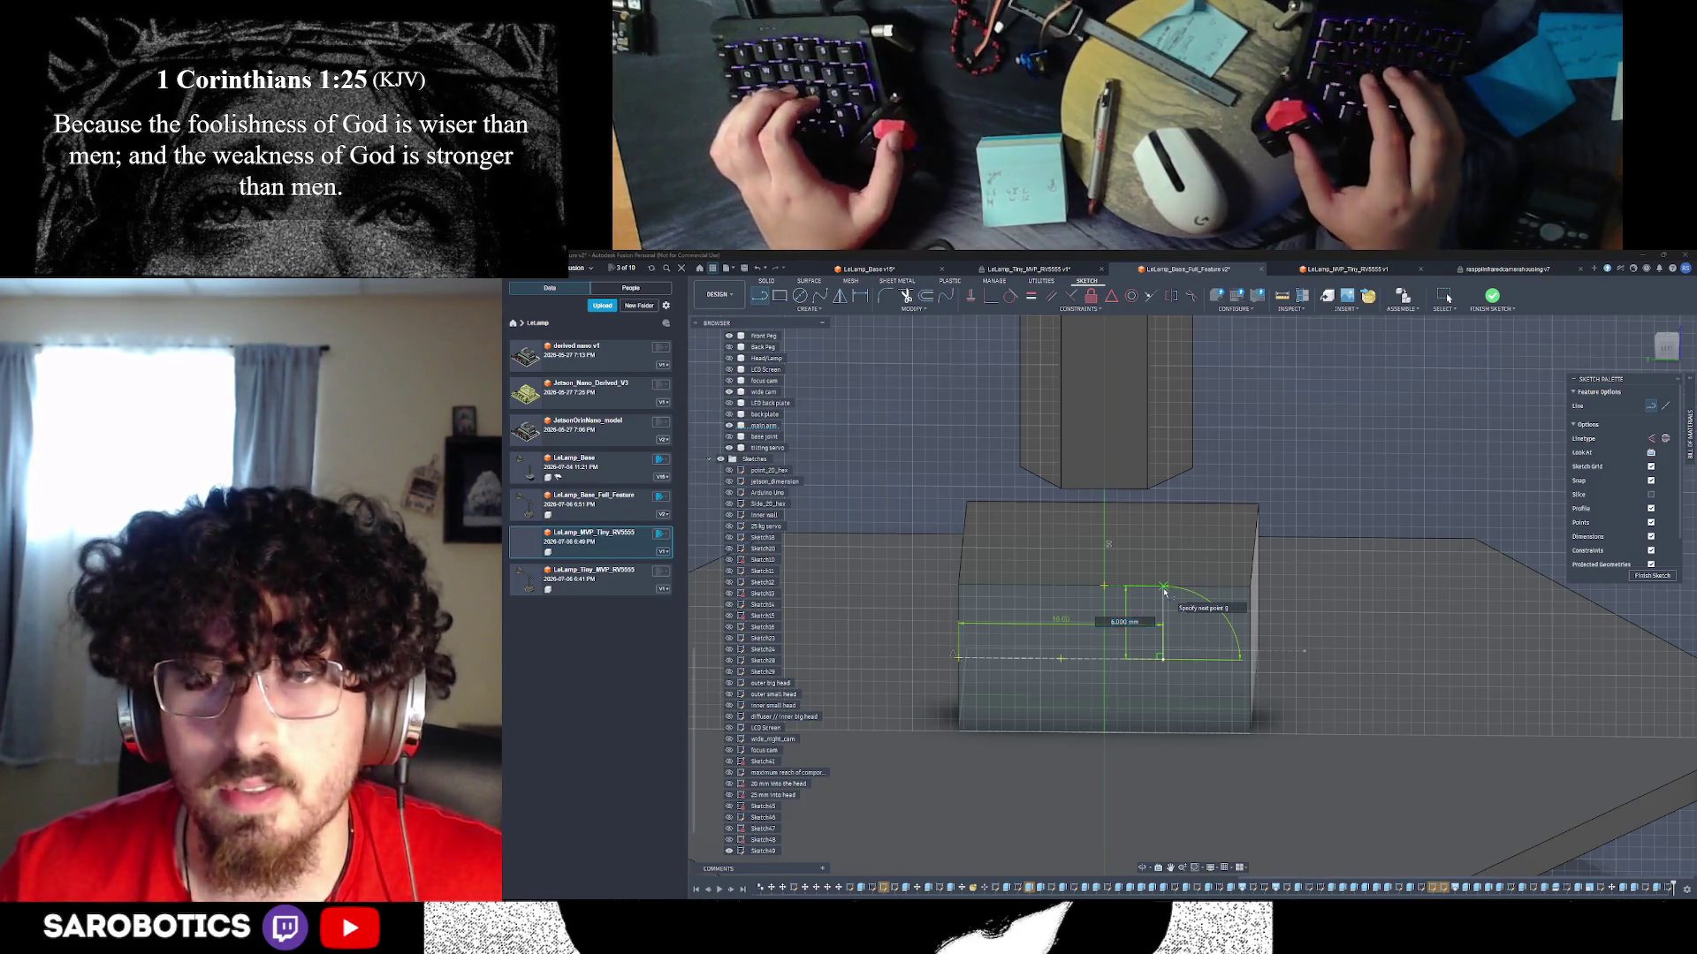
# - Check the SG90 dimensions in Chrome, then end the vertical line 6 mm up at 90°
pyautogui.hotkey('alt', 'Tab')
pyautogui.hotkey('alt', 'Tab')
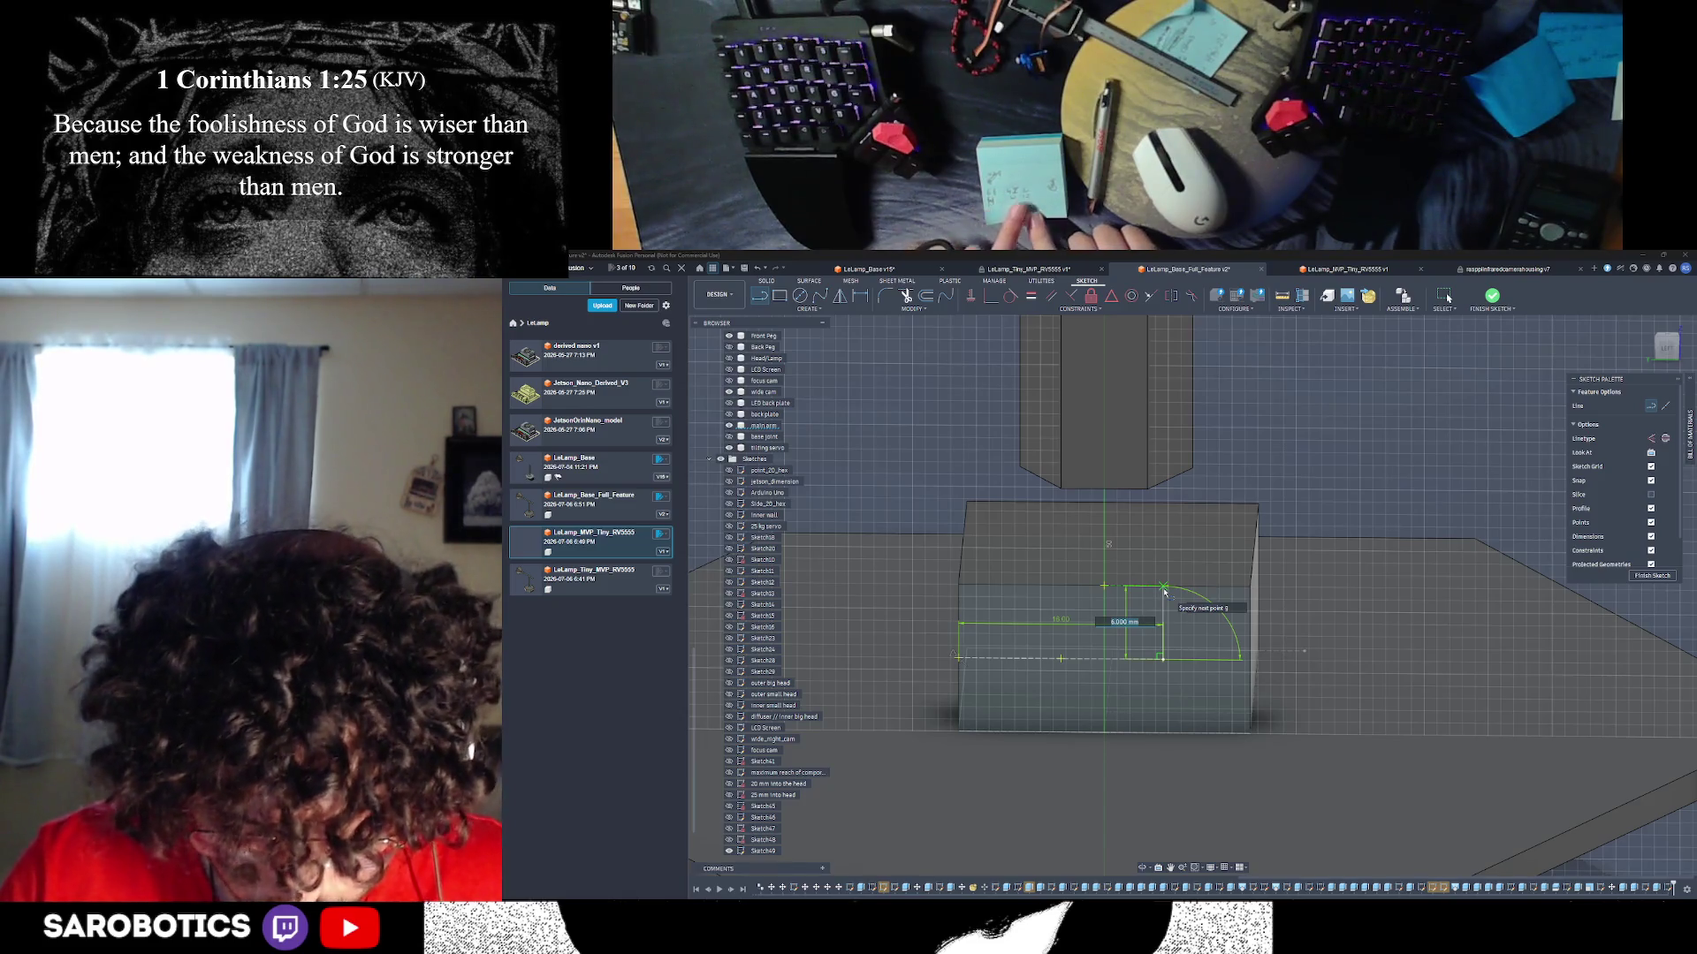
pyautogui.hotkey('alt', 'Tab')
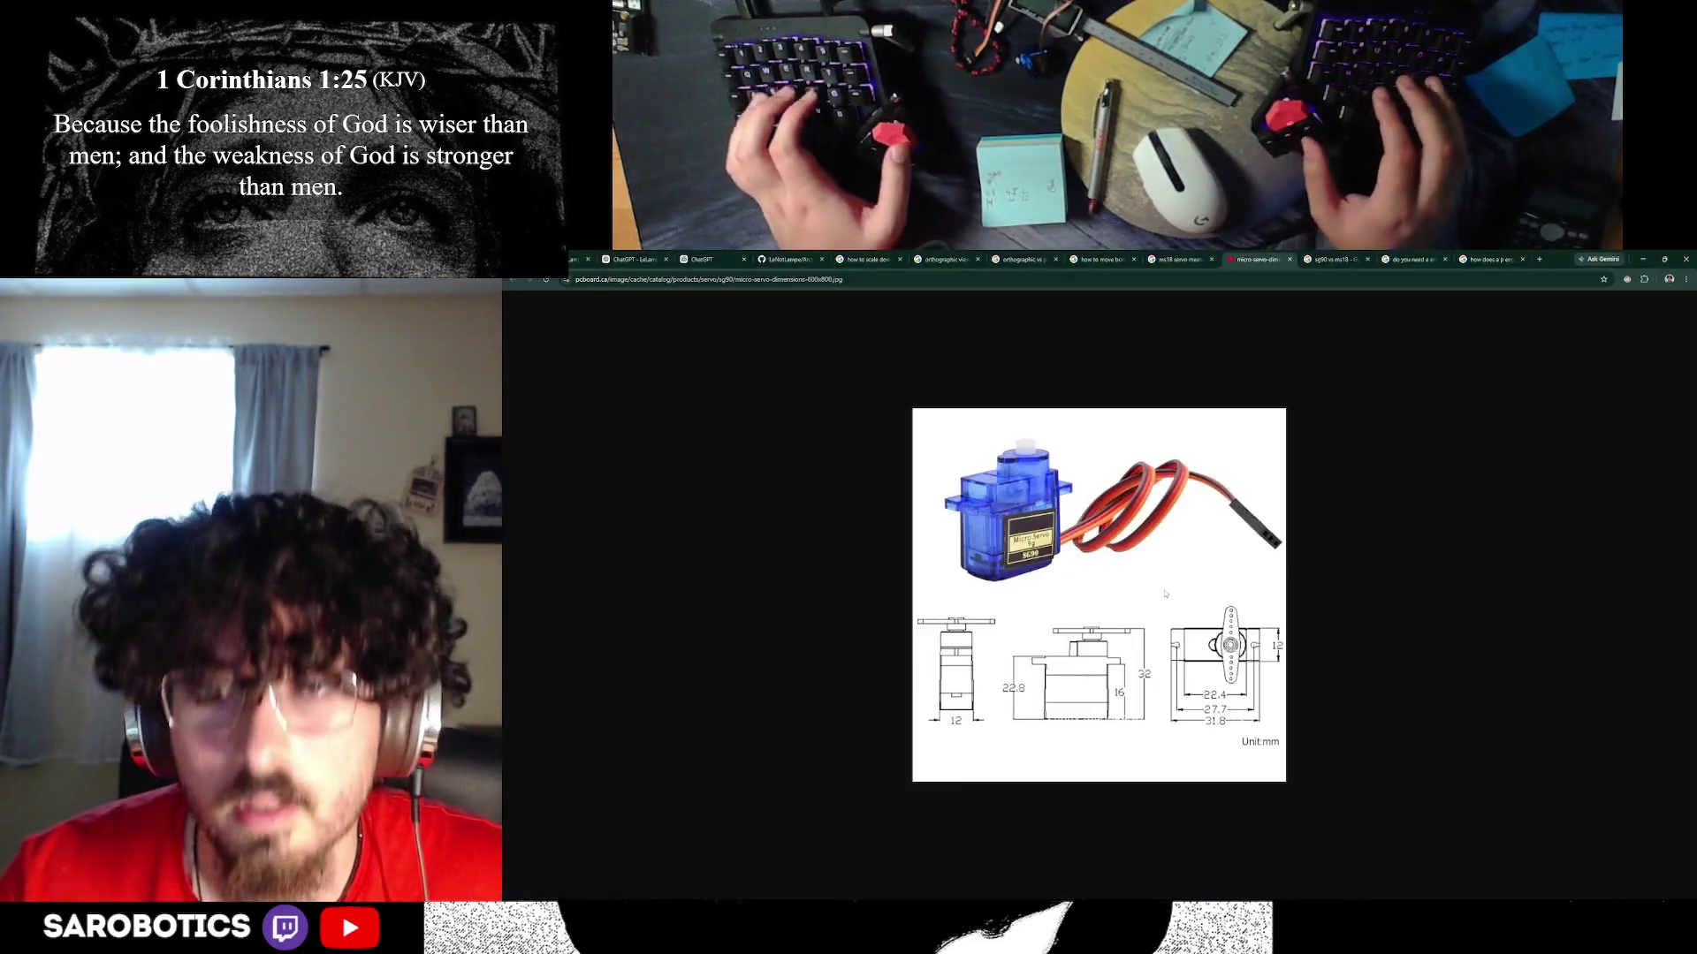
pyautogui.hotkey('alt', 'Tab')
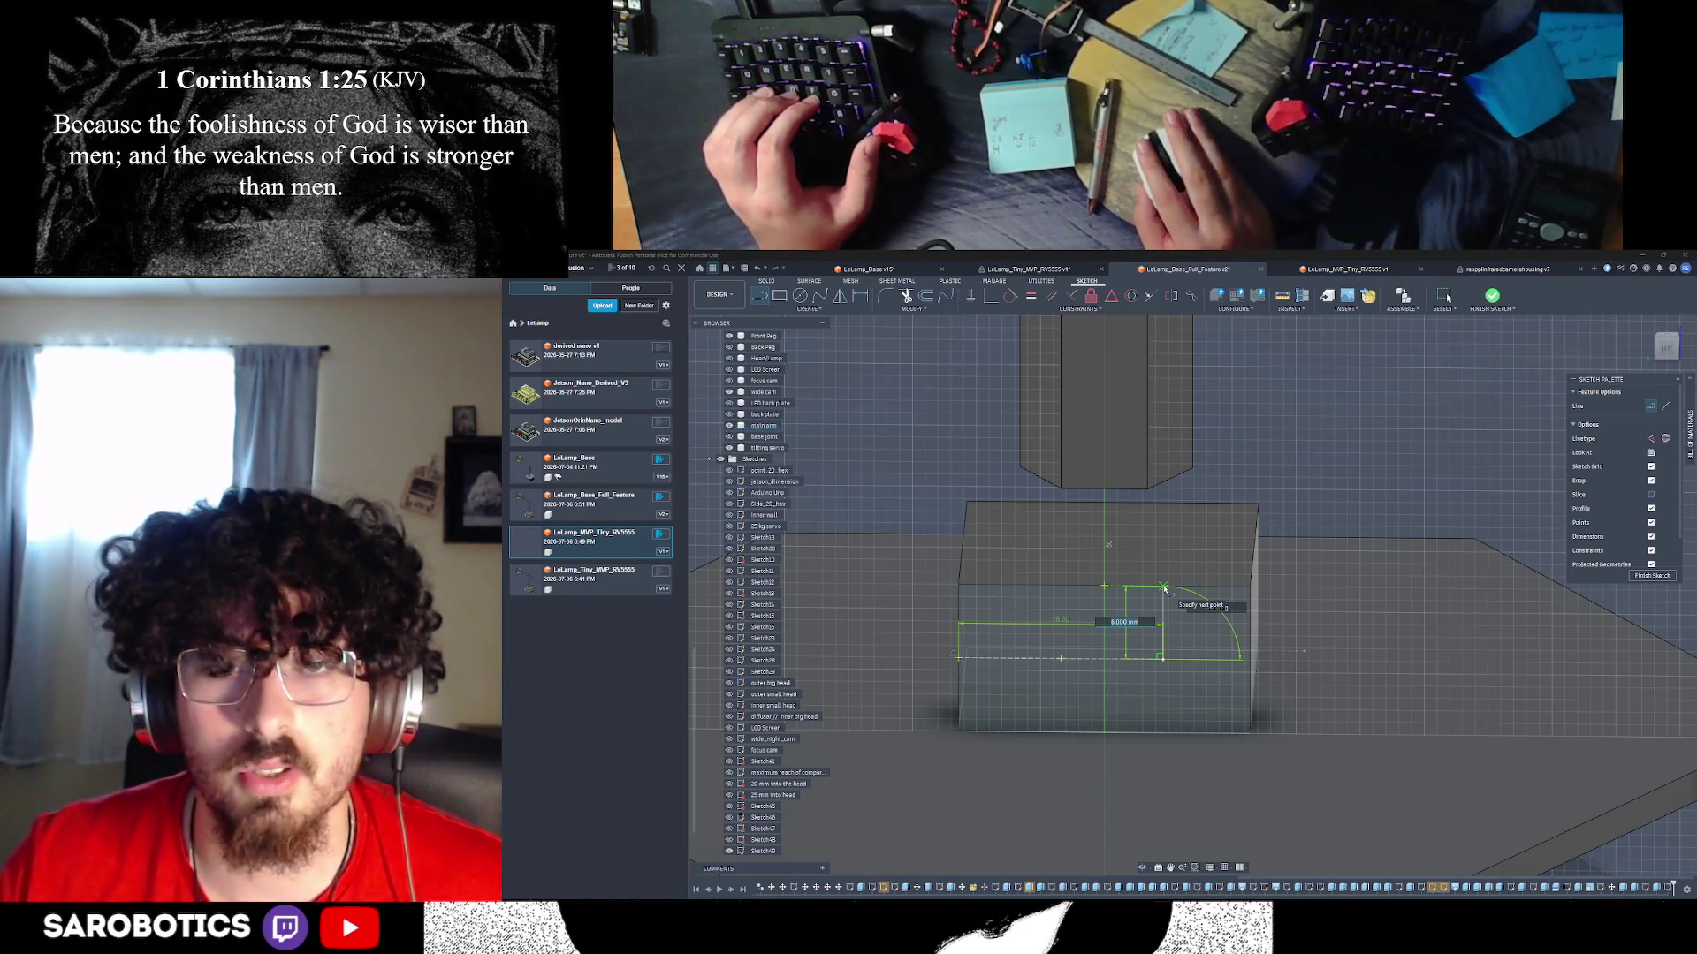
pyautogui.click(1164, 589)
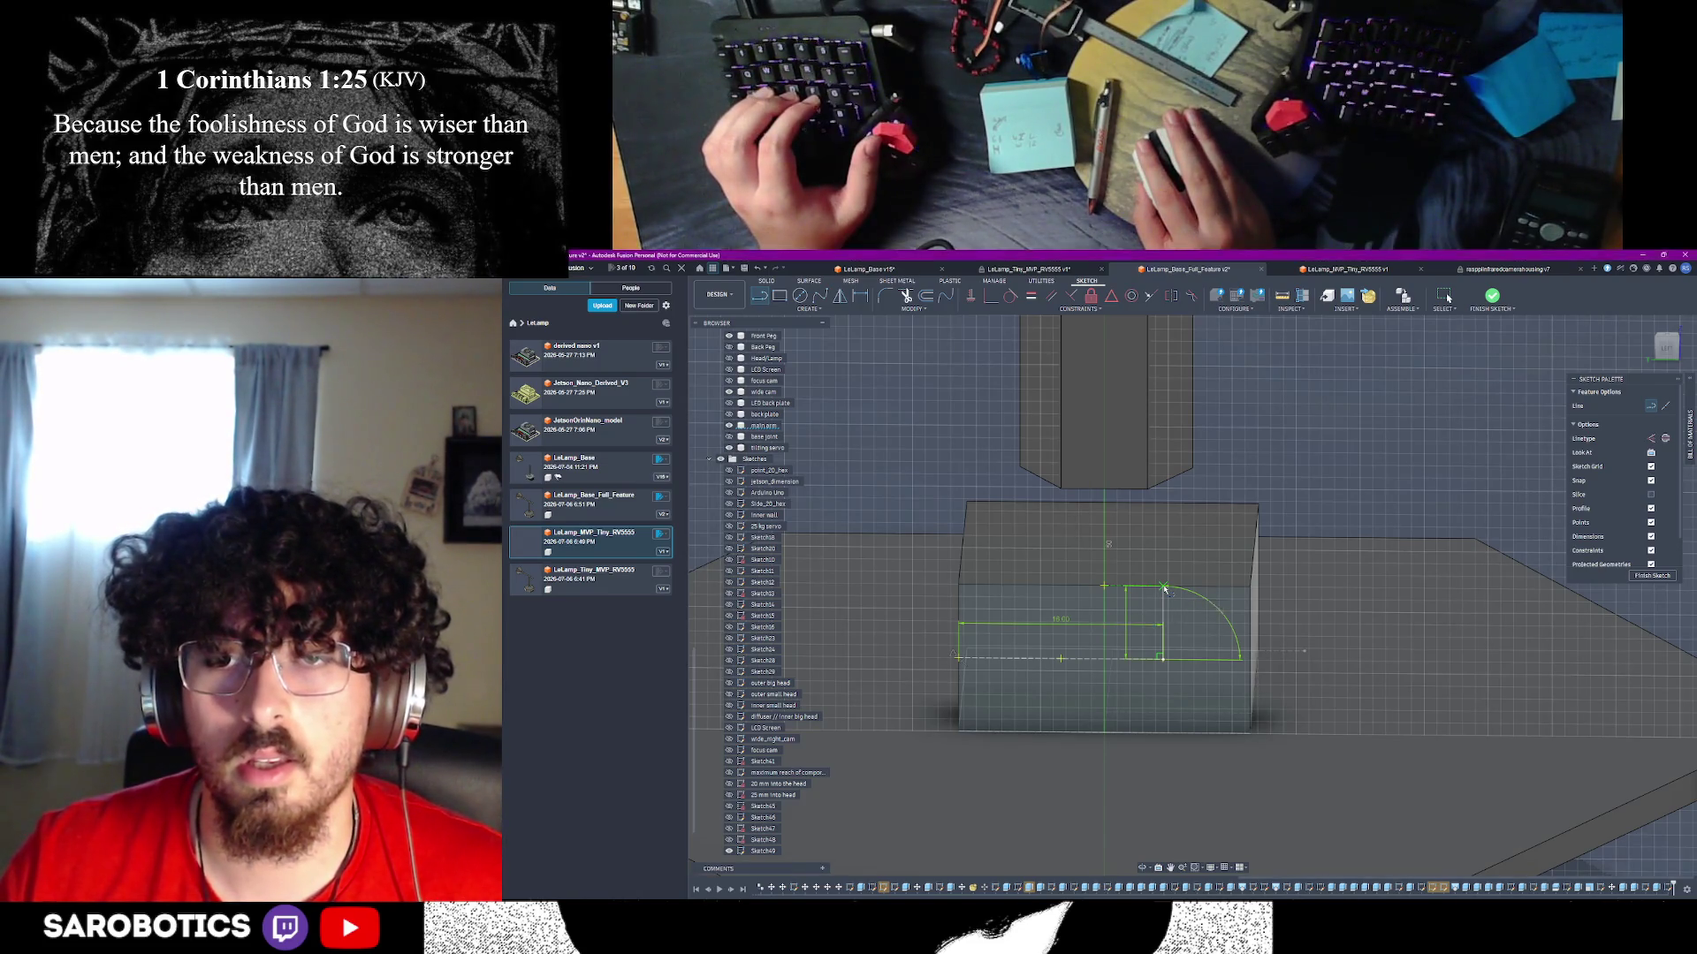
# - Run a vertical line down to the bottom edge and add a 6.0 mm line from the top edge
pyautogui.click(1164, 660)
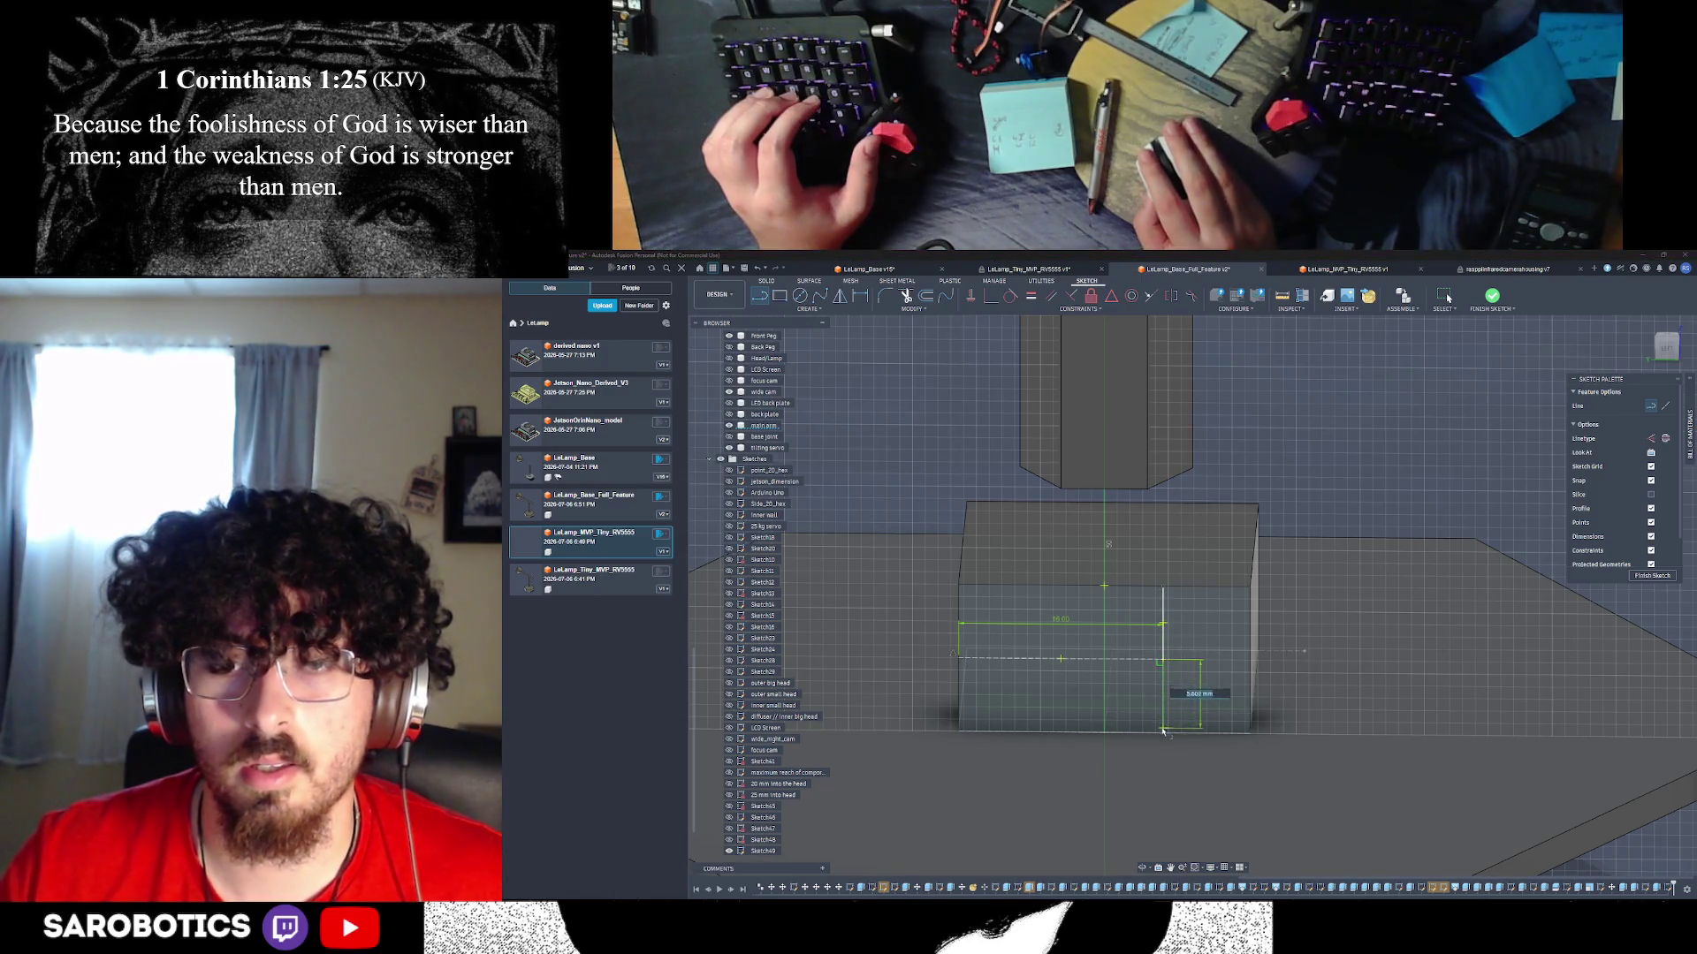
pyautogui.doubleClick(1162, 734)
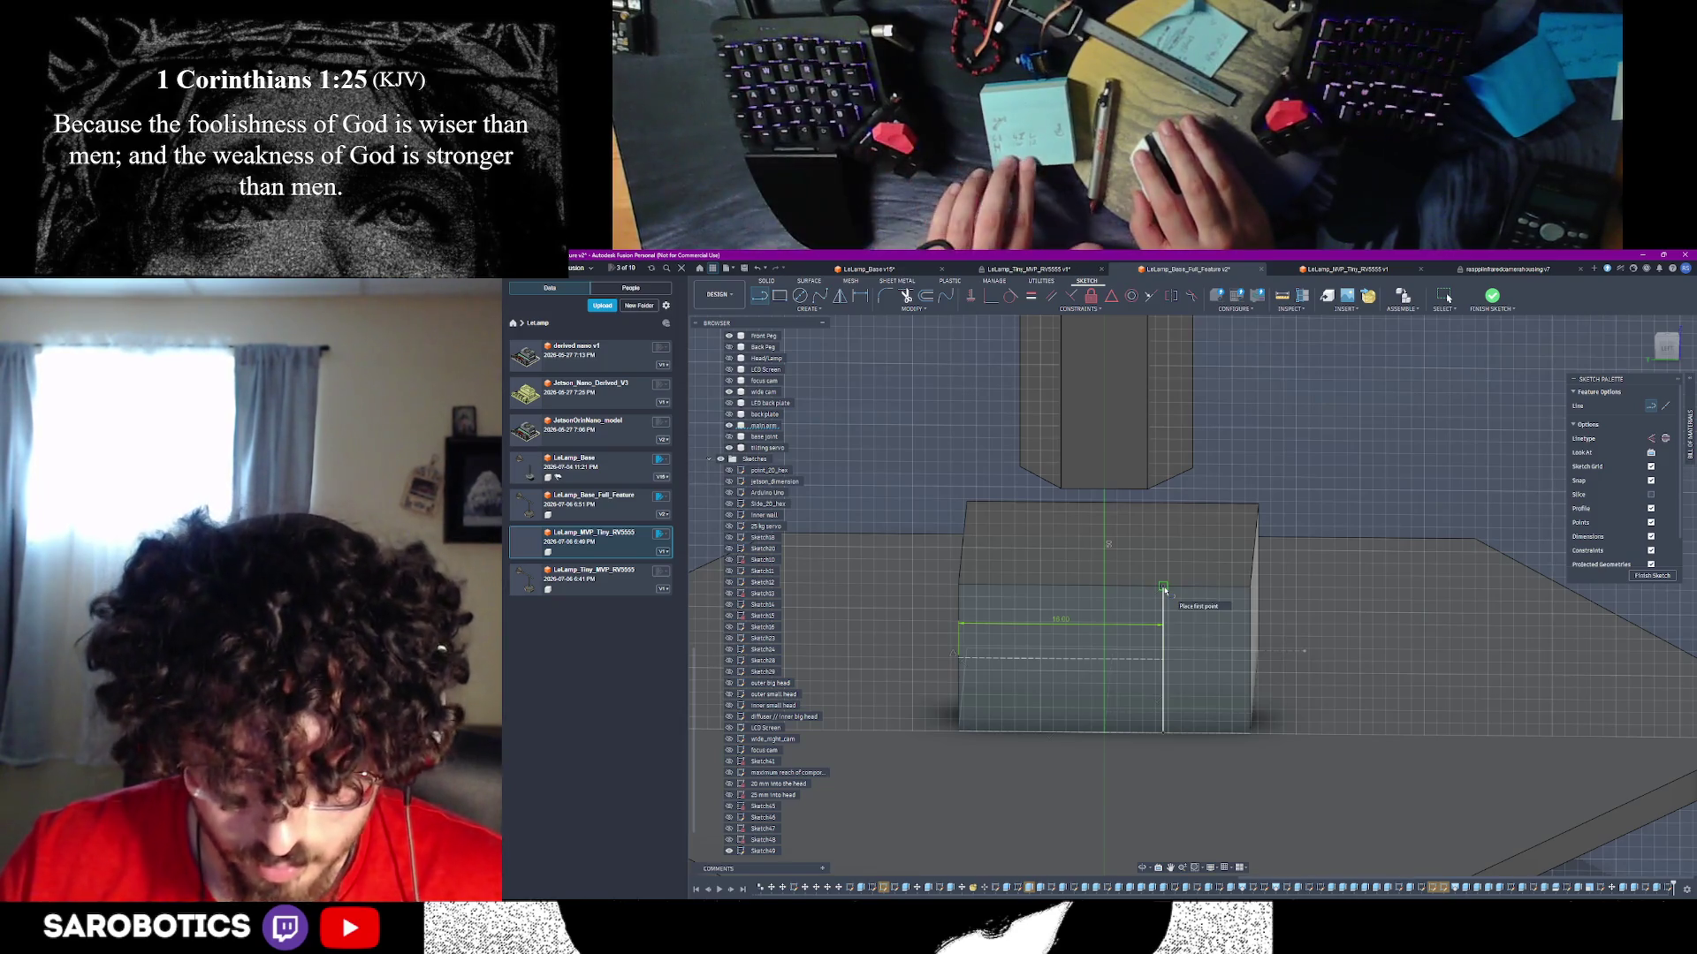
pyautogui.click(1163, 588)
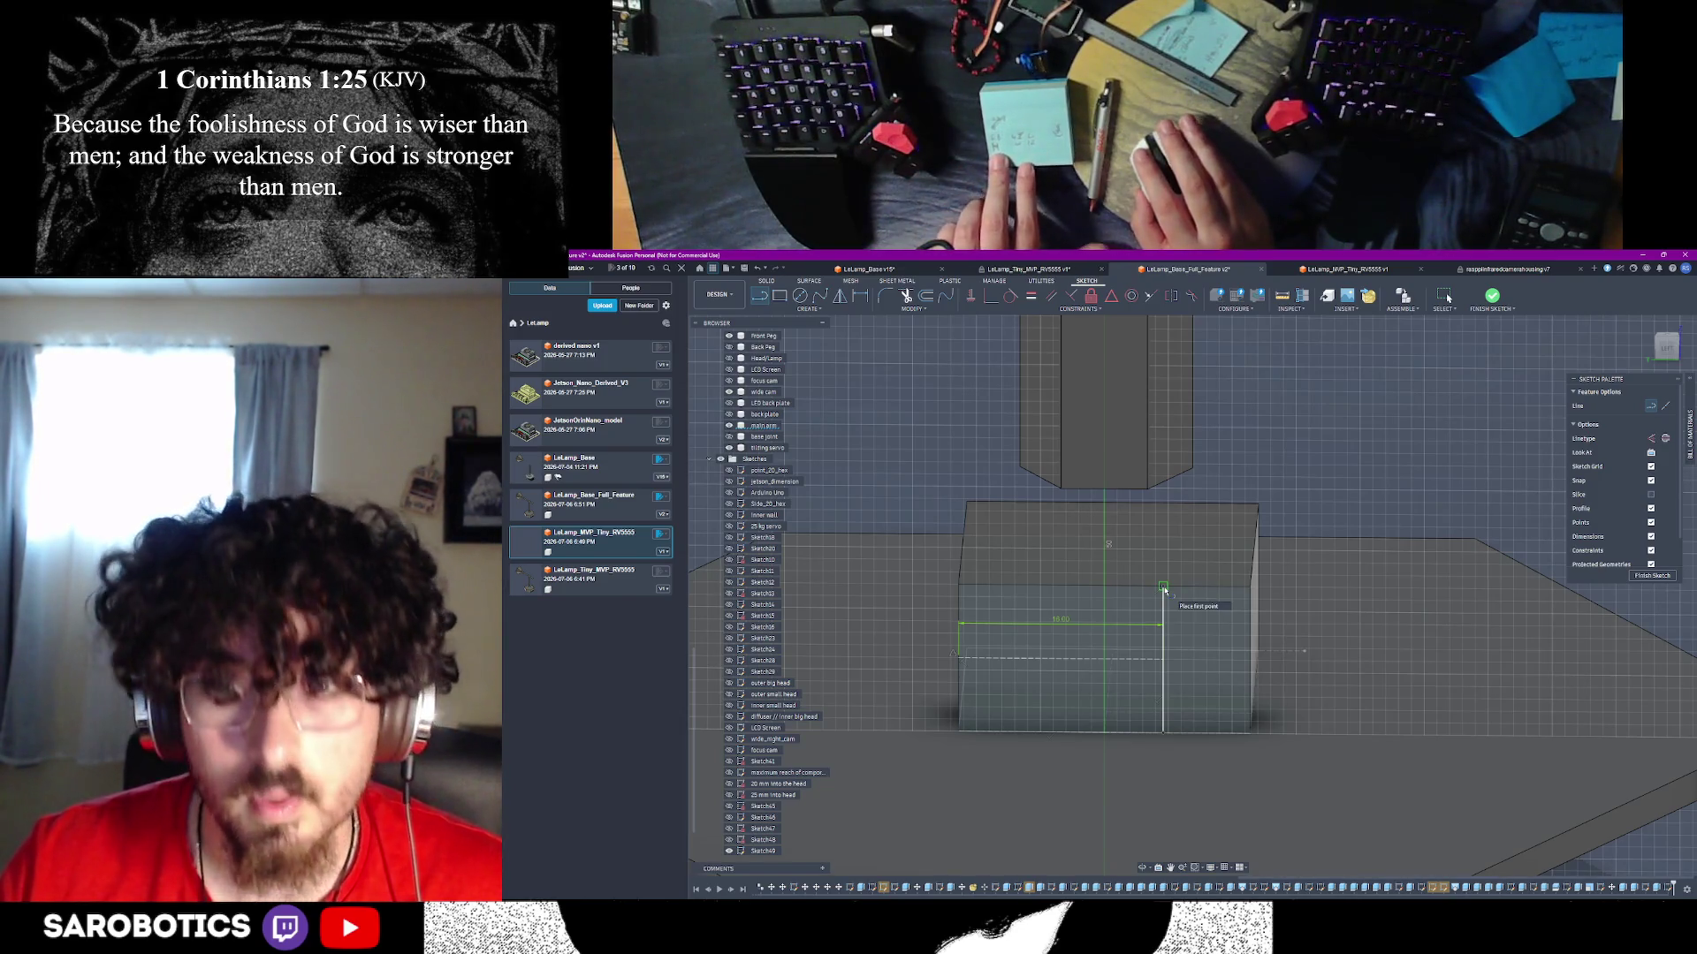
pyautogui.write('6.0')
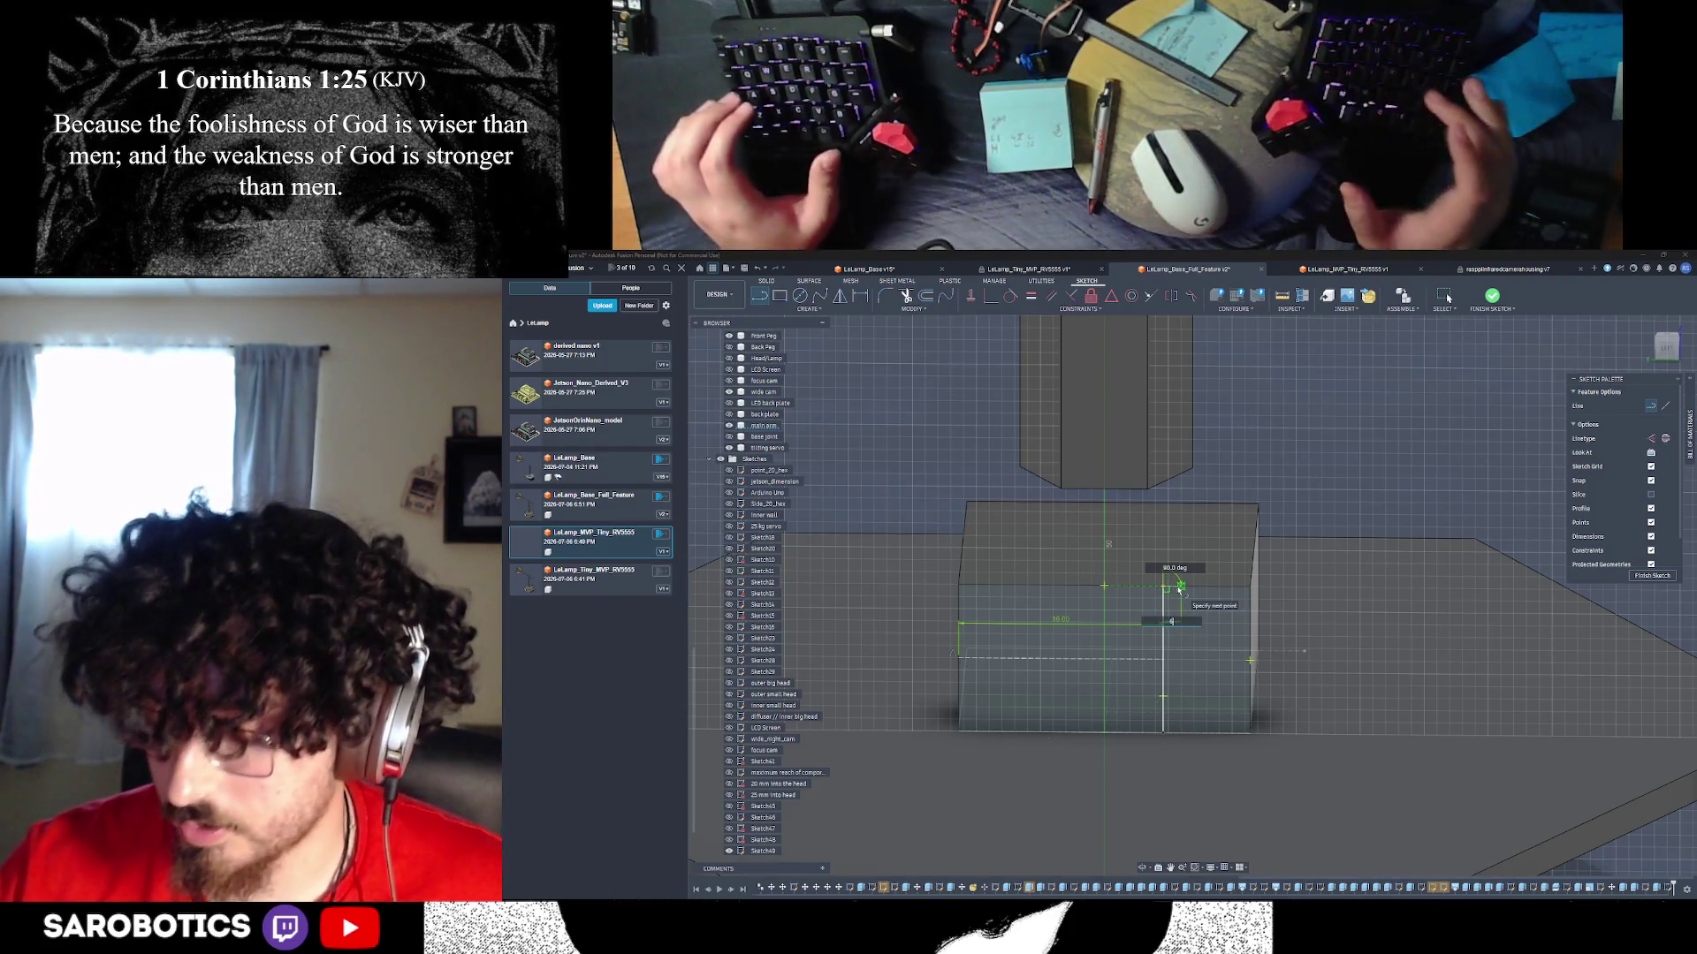
pyautogui.press('Return')
pyautogui.press('Escape')
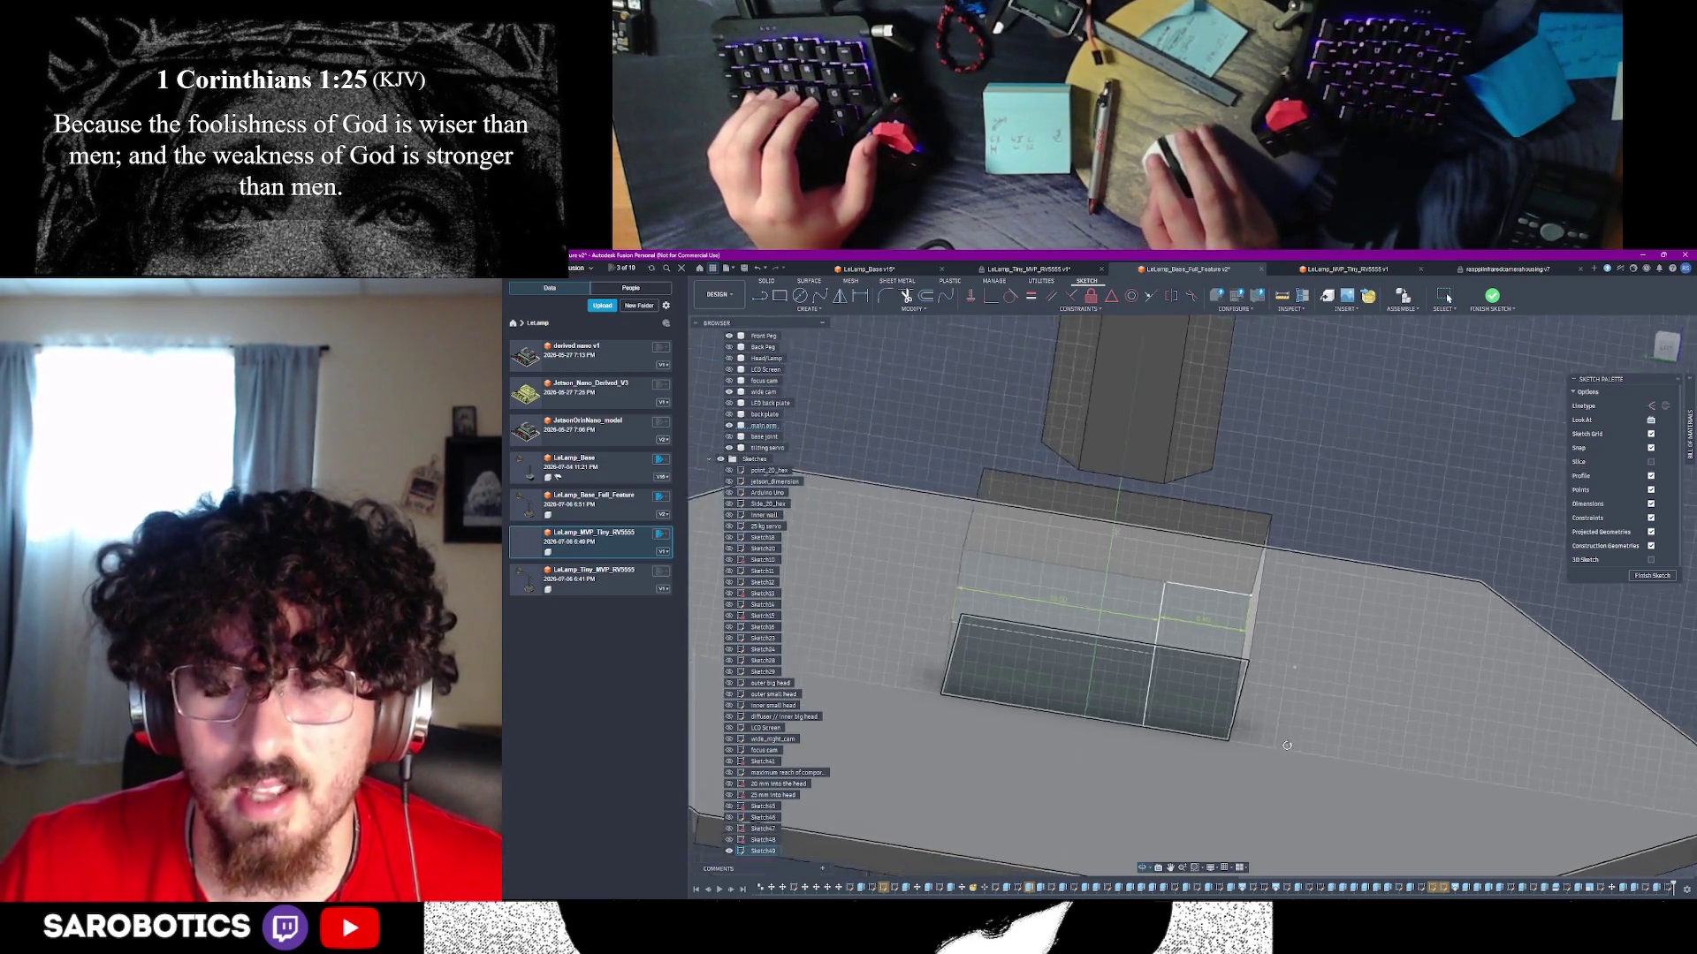
pyautogui.keyDown('shift'); pyautogui.moveTo(1448, 298); pyautogui.dragTo(1447, 299, button='middle'); pyautogui.keyUp('shift')
pyautogui.keyDown('shift'); pyautogui.moveTo(1313, 648); pyautogui.dragTo(1229, 667, button='middle'); pyautogui.keyUp('shift')
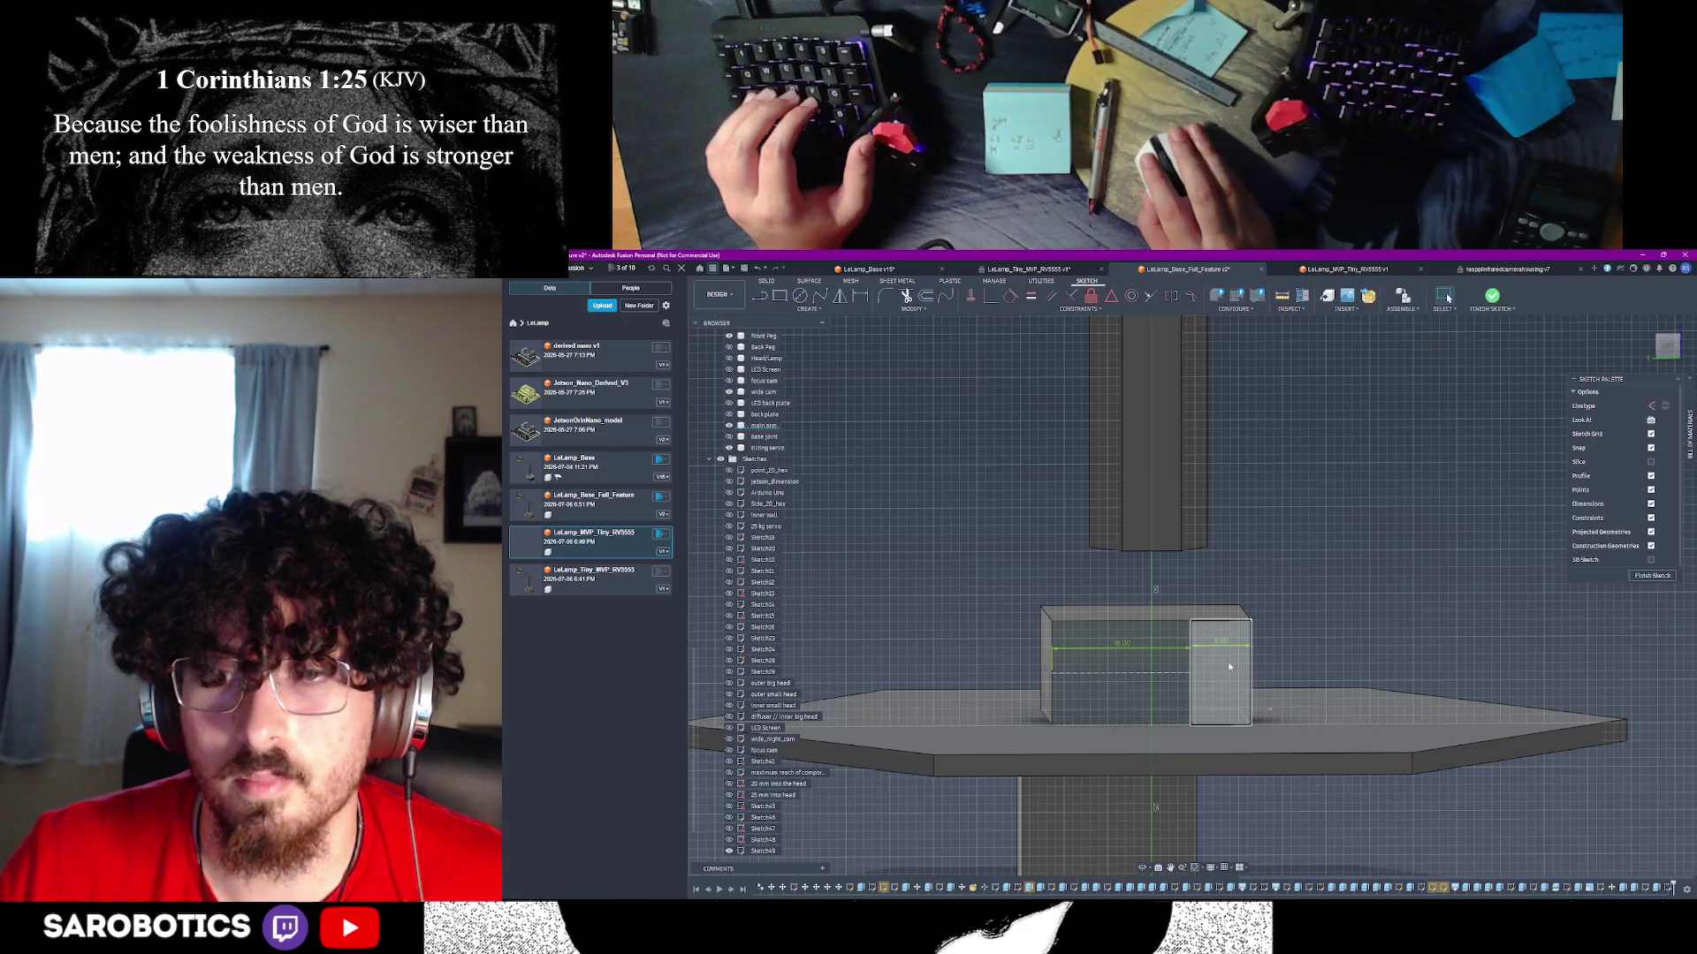
# - Finish the sketch and extrude the small rectangle profile 4.7 mm
pyautogui.click(1229, 668)
pyautogui.scroll(-2, 1325, 663)
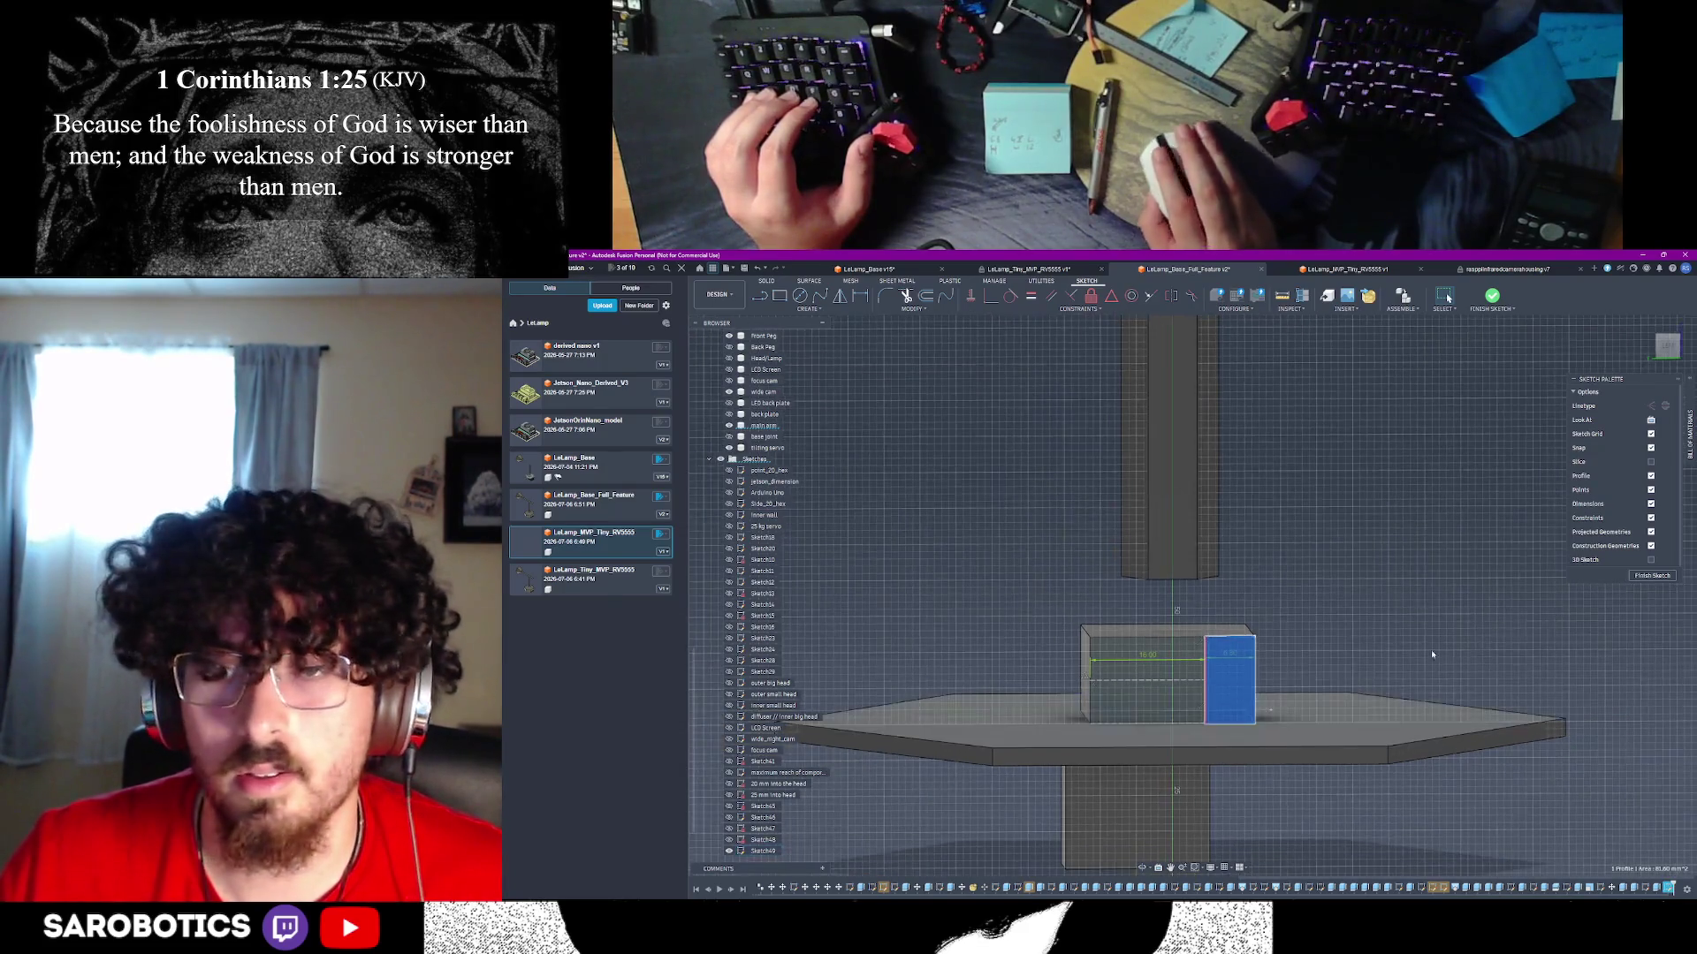
pyautogui.click(1627, 581)
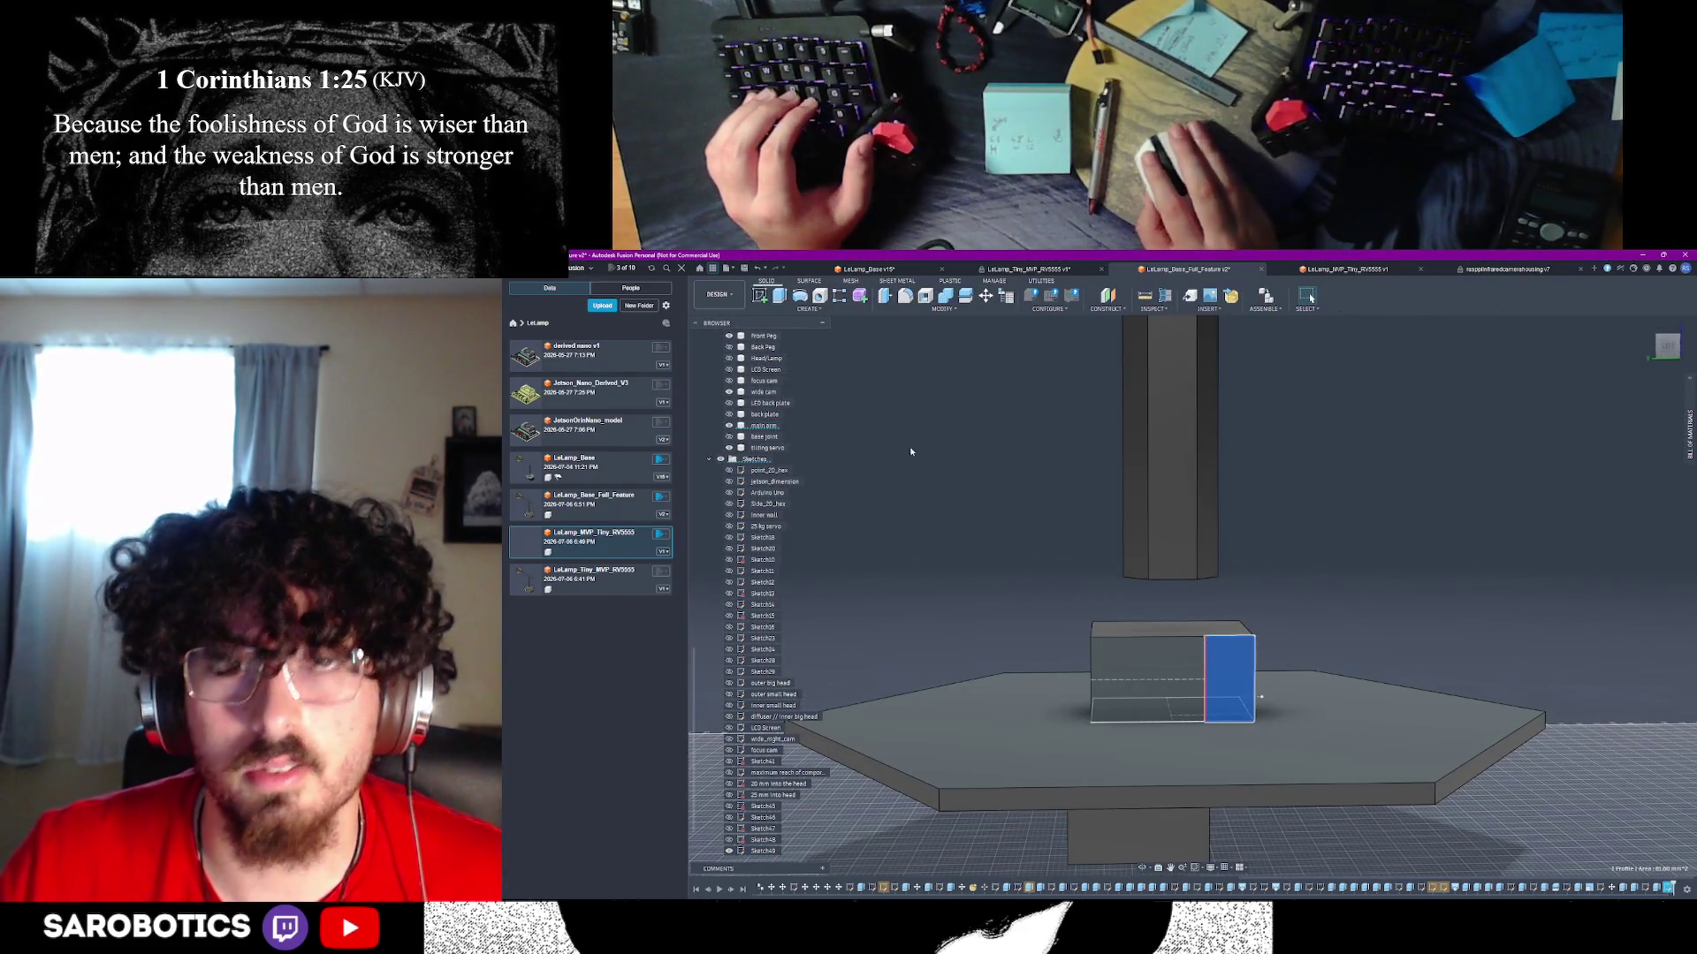
pyautogui.press('e')
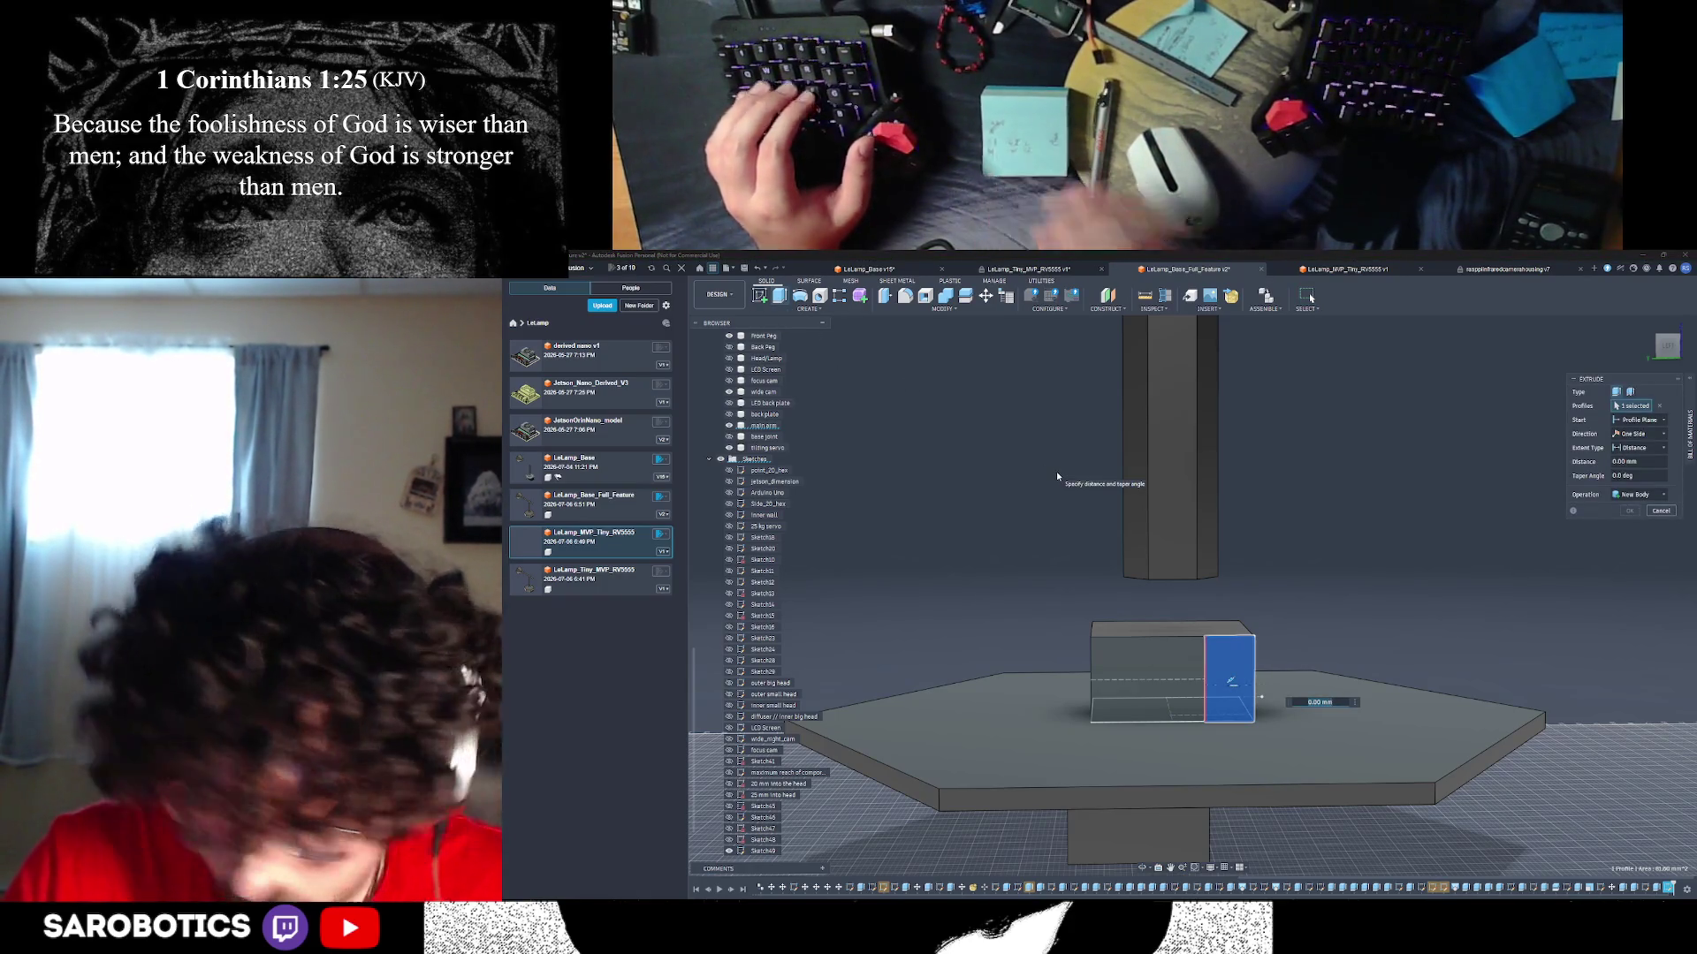
pyautogui.write('4.7')
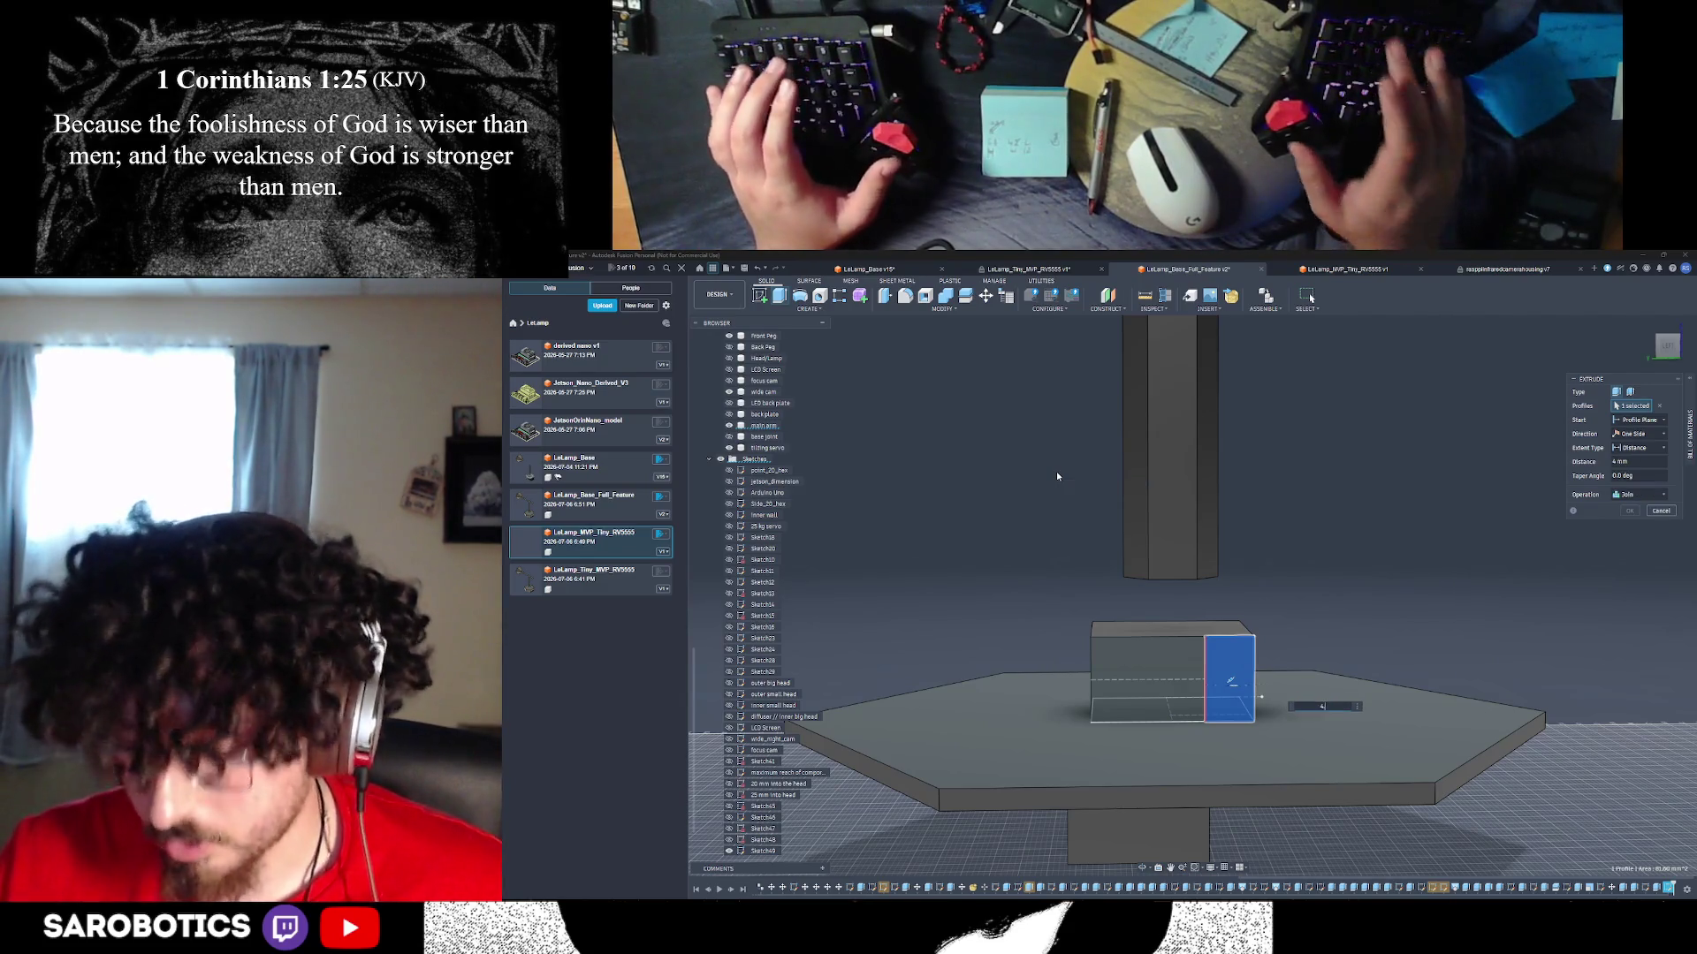
pyautogui.press('Return')
pyautogui.scroll(-2, 1190, 823)
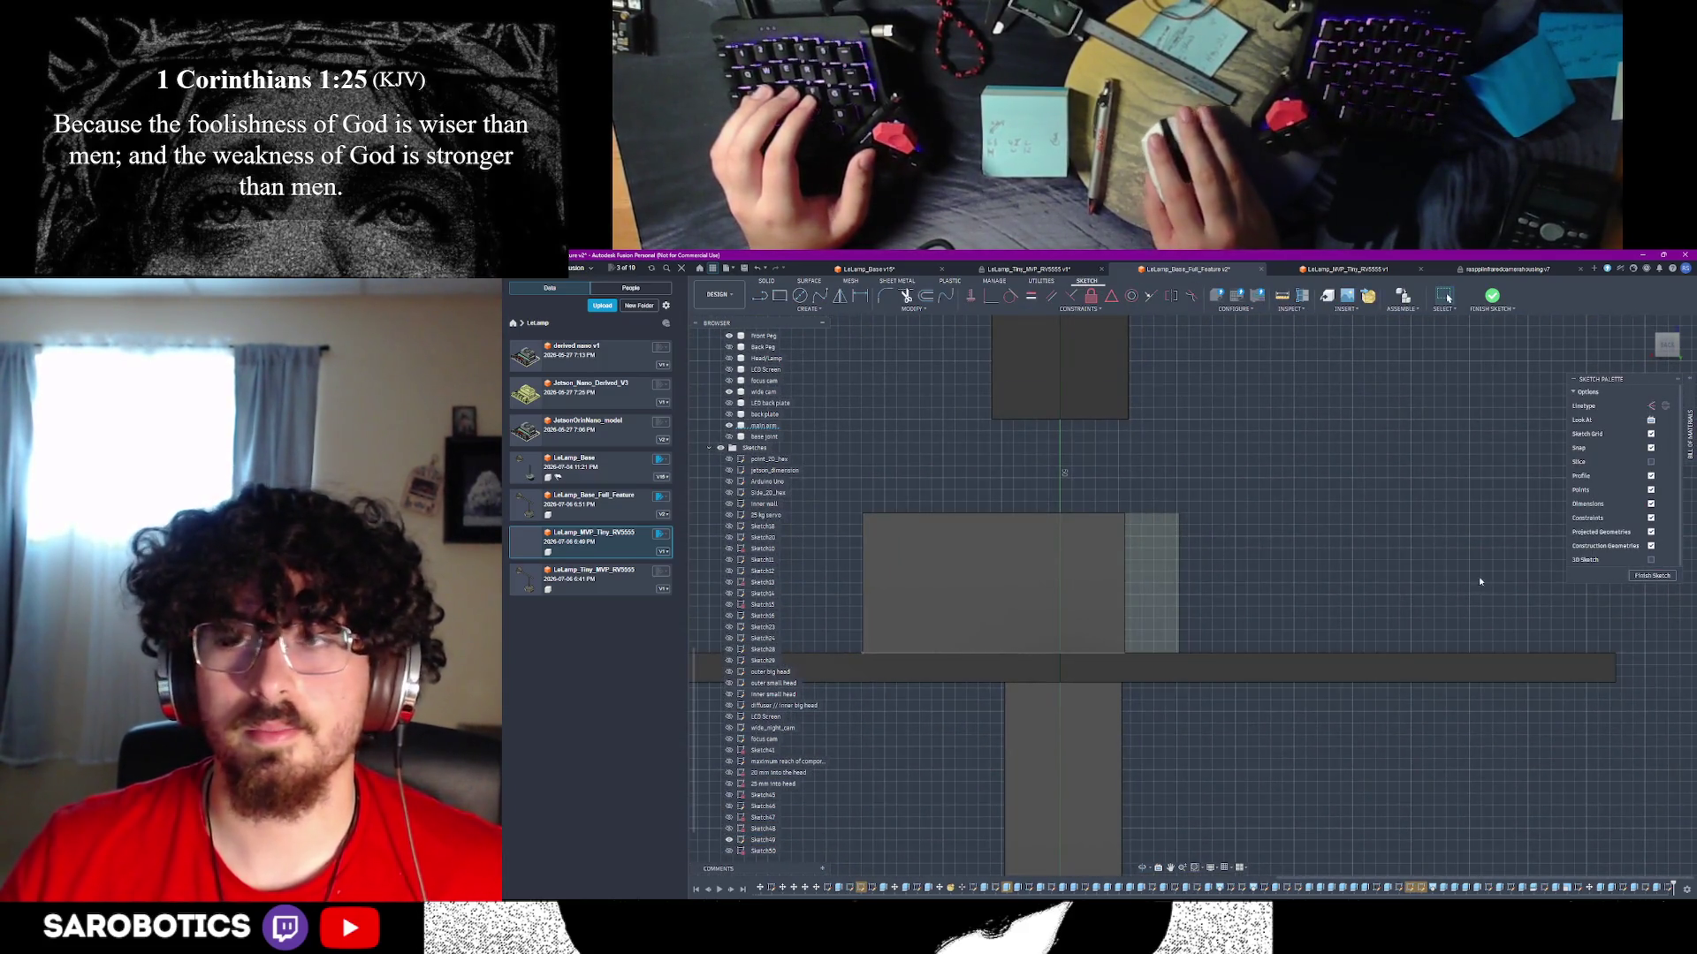
# - Finish the new sketch to return to the 3D model
pyautogui.click(1651, 577)
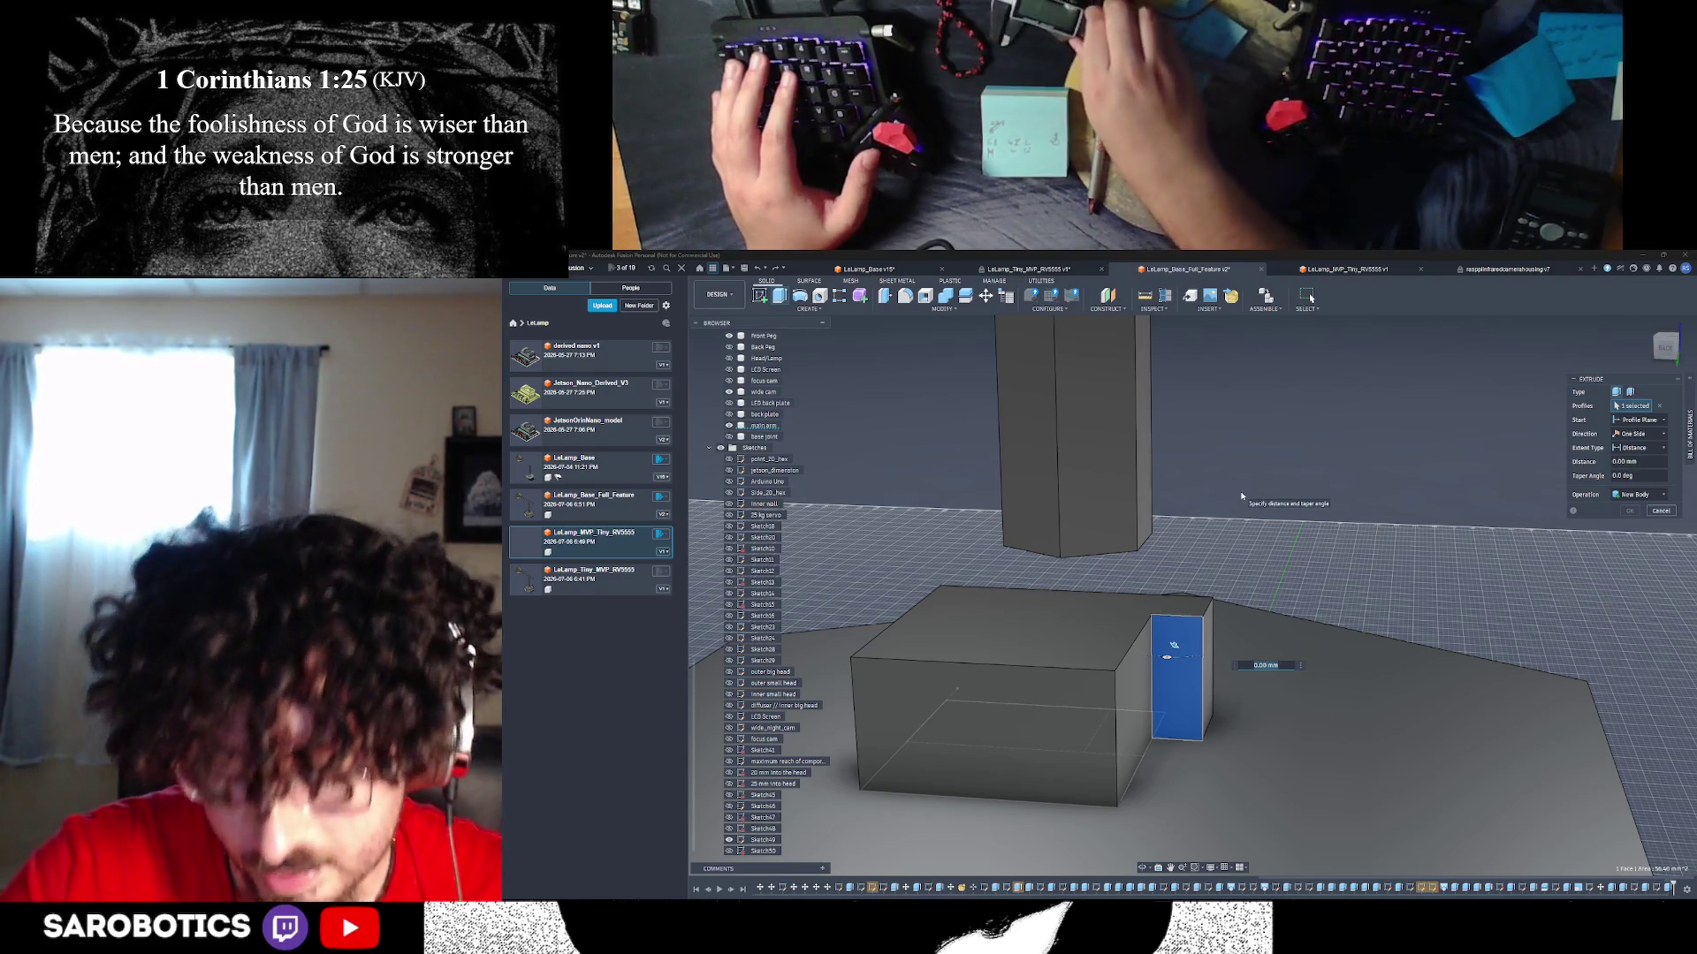
# - Extrude the profile 5 mm as a New Body
pyautogui.write('5')
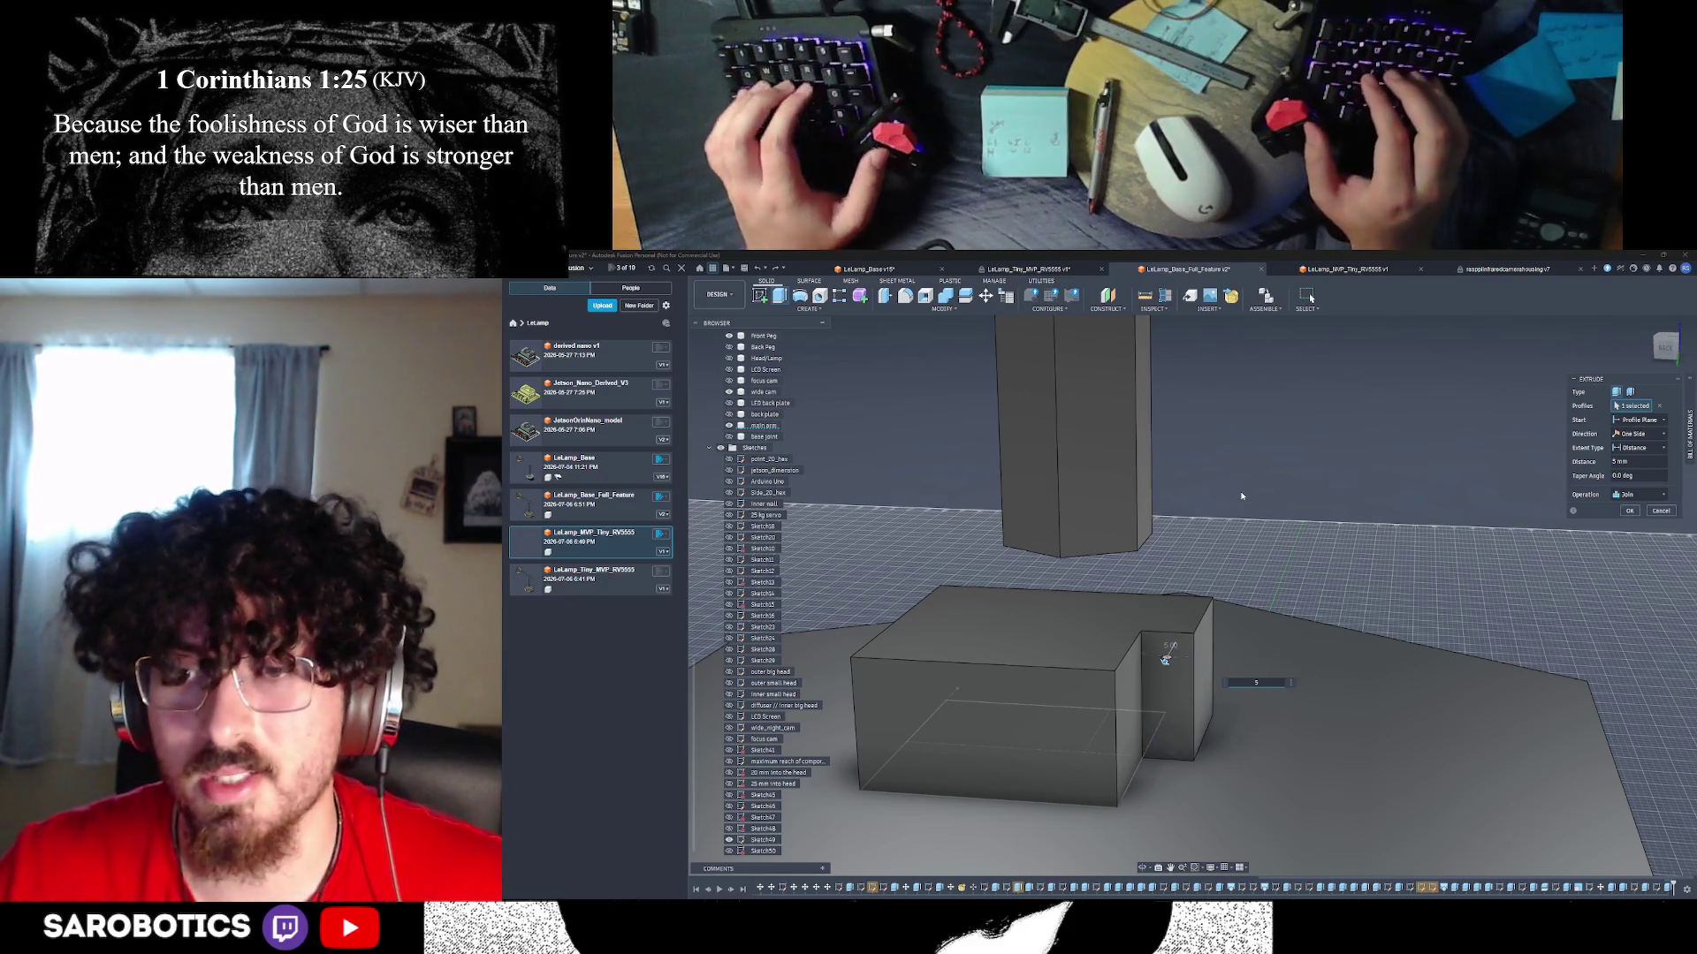
pyautogui.click(1639, 494)
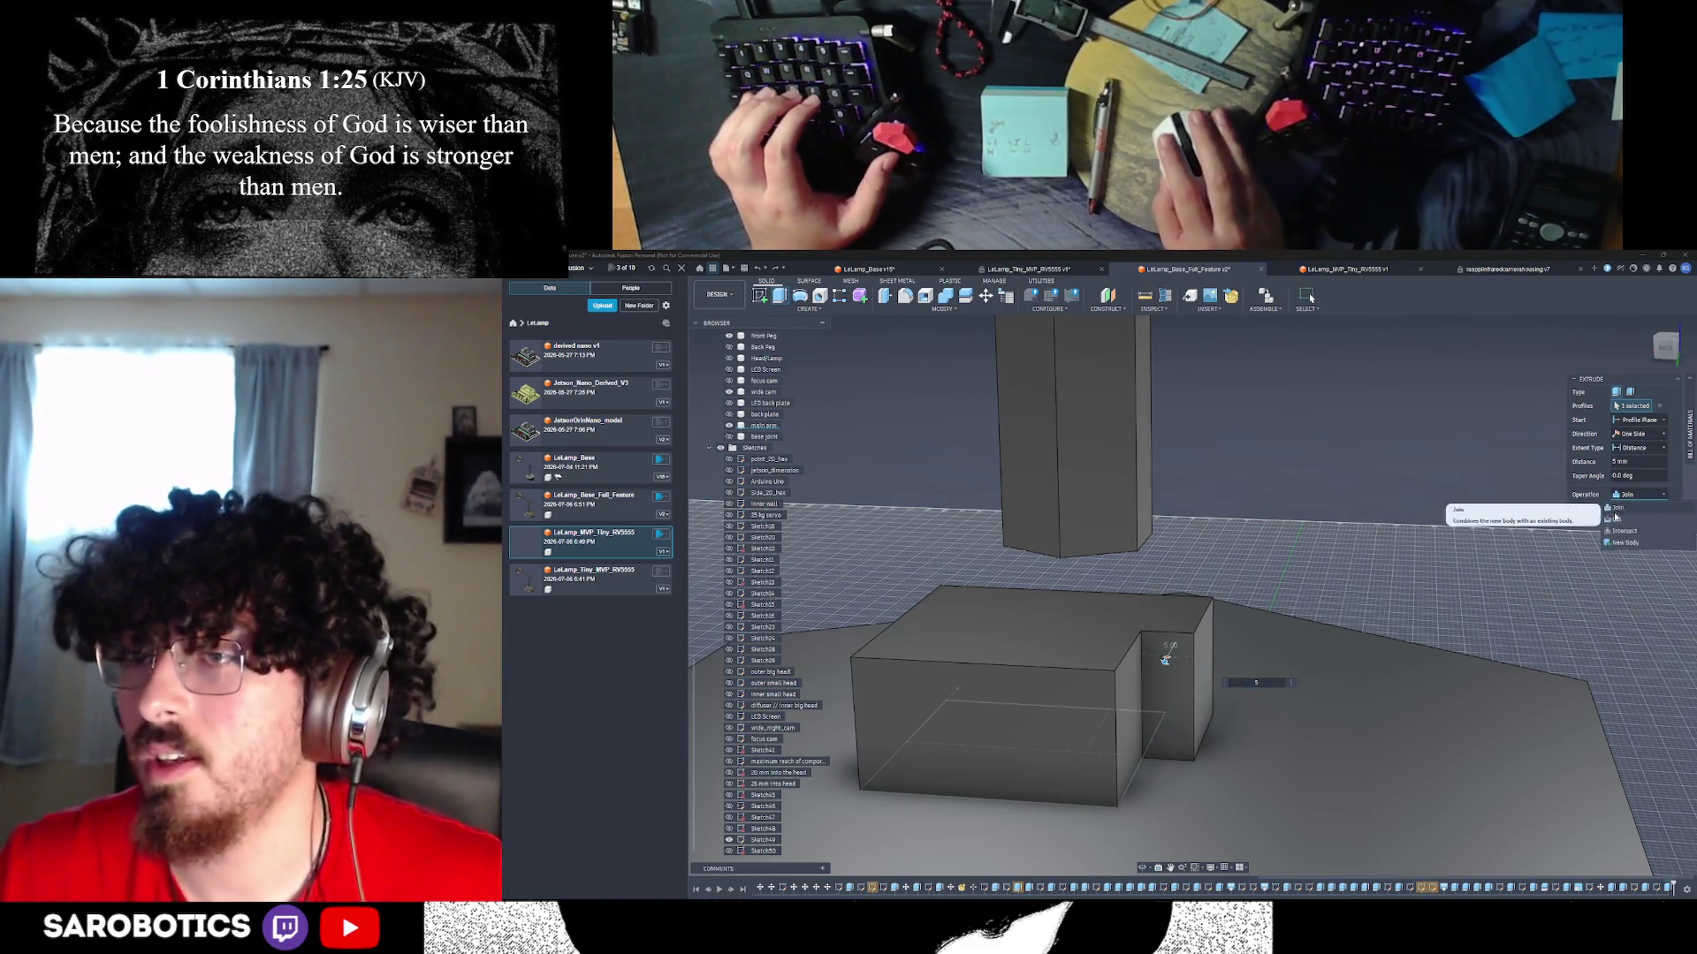
pyautogui.click(1630, 543)
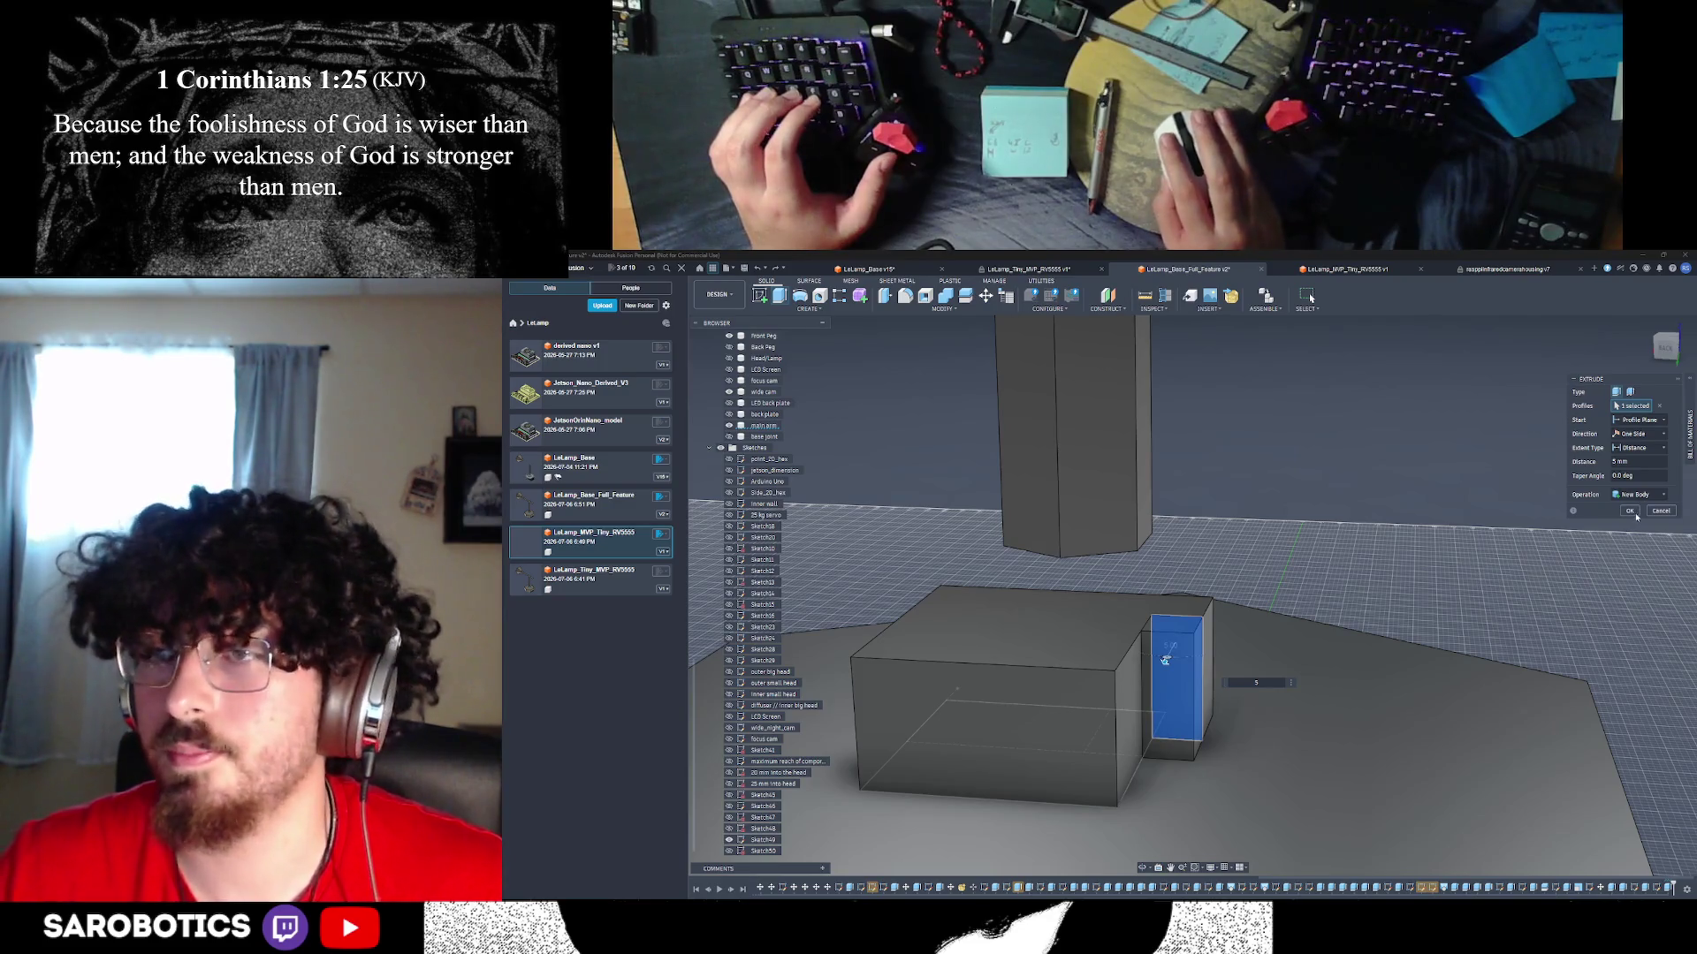
pyautogui.click(1630, 511)
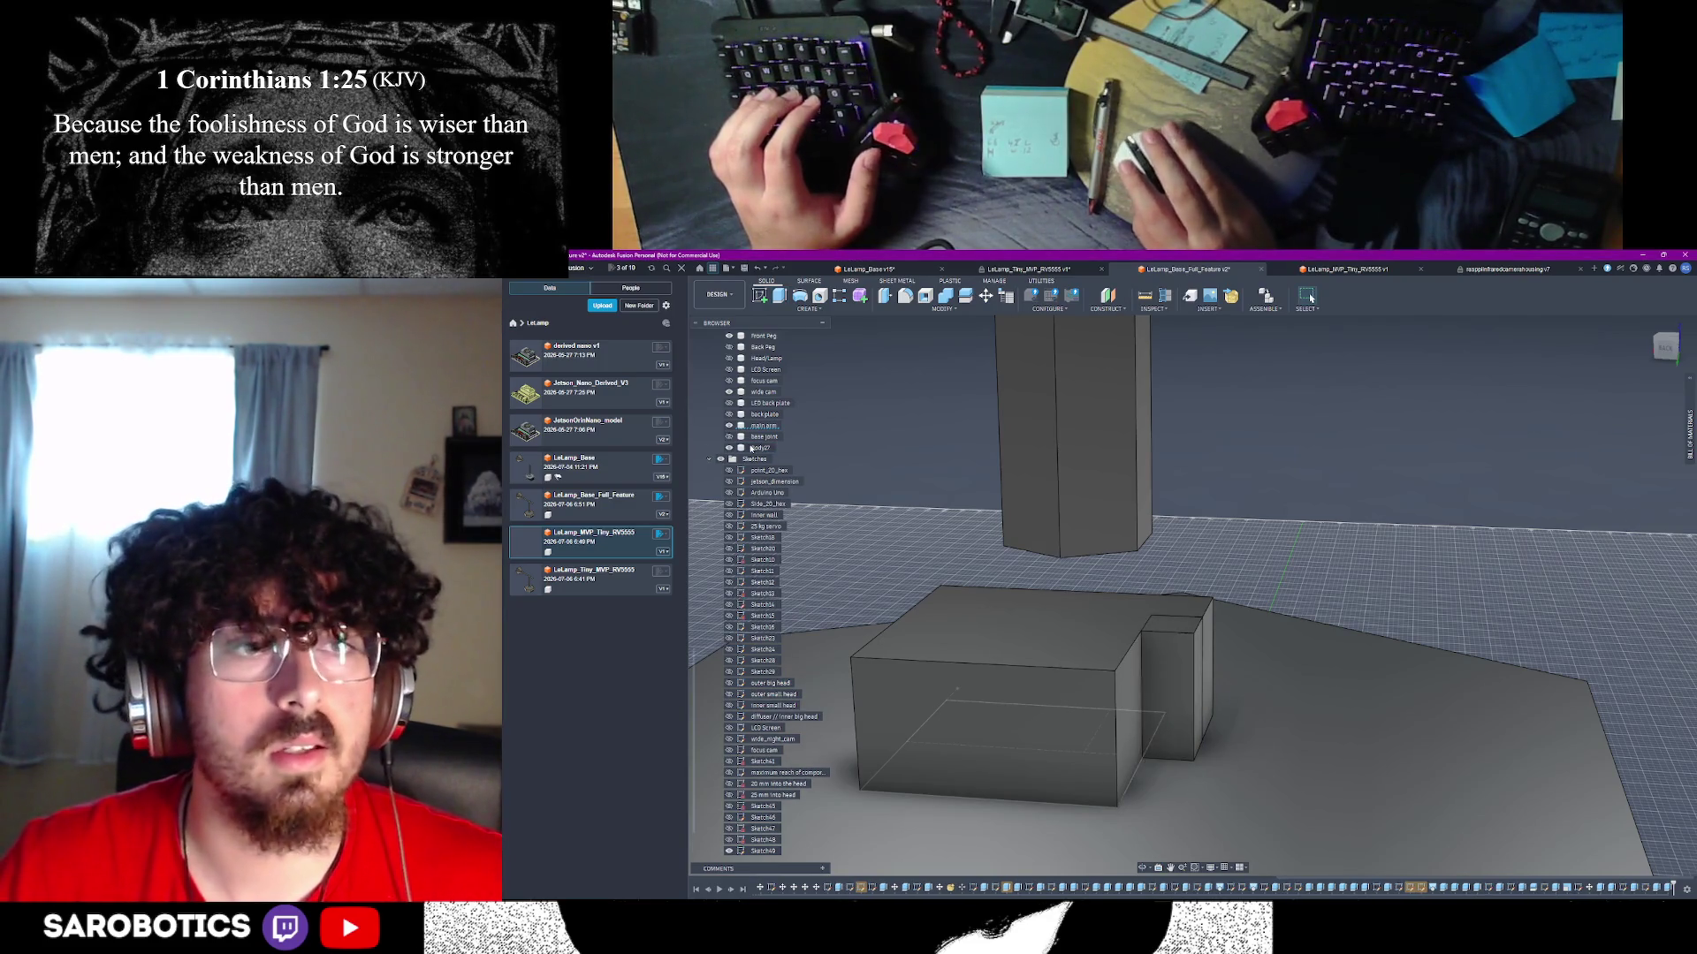
# - Rename Body27 in the browser to 'servo peg 1'
pyautogui.doubleClick(755, 448)
pyautogui.write('ser')
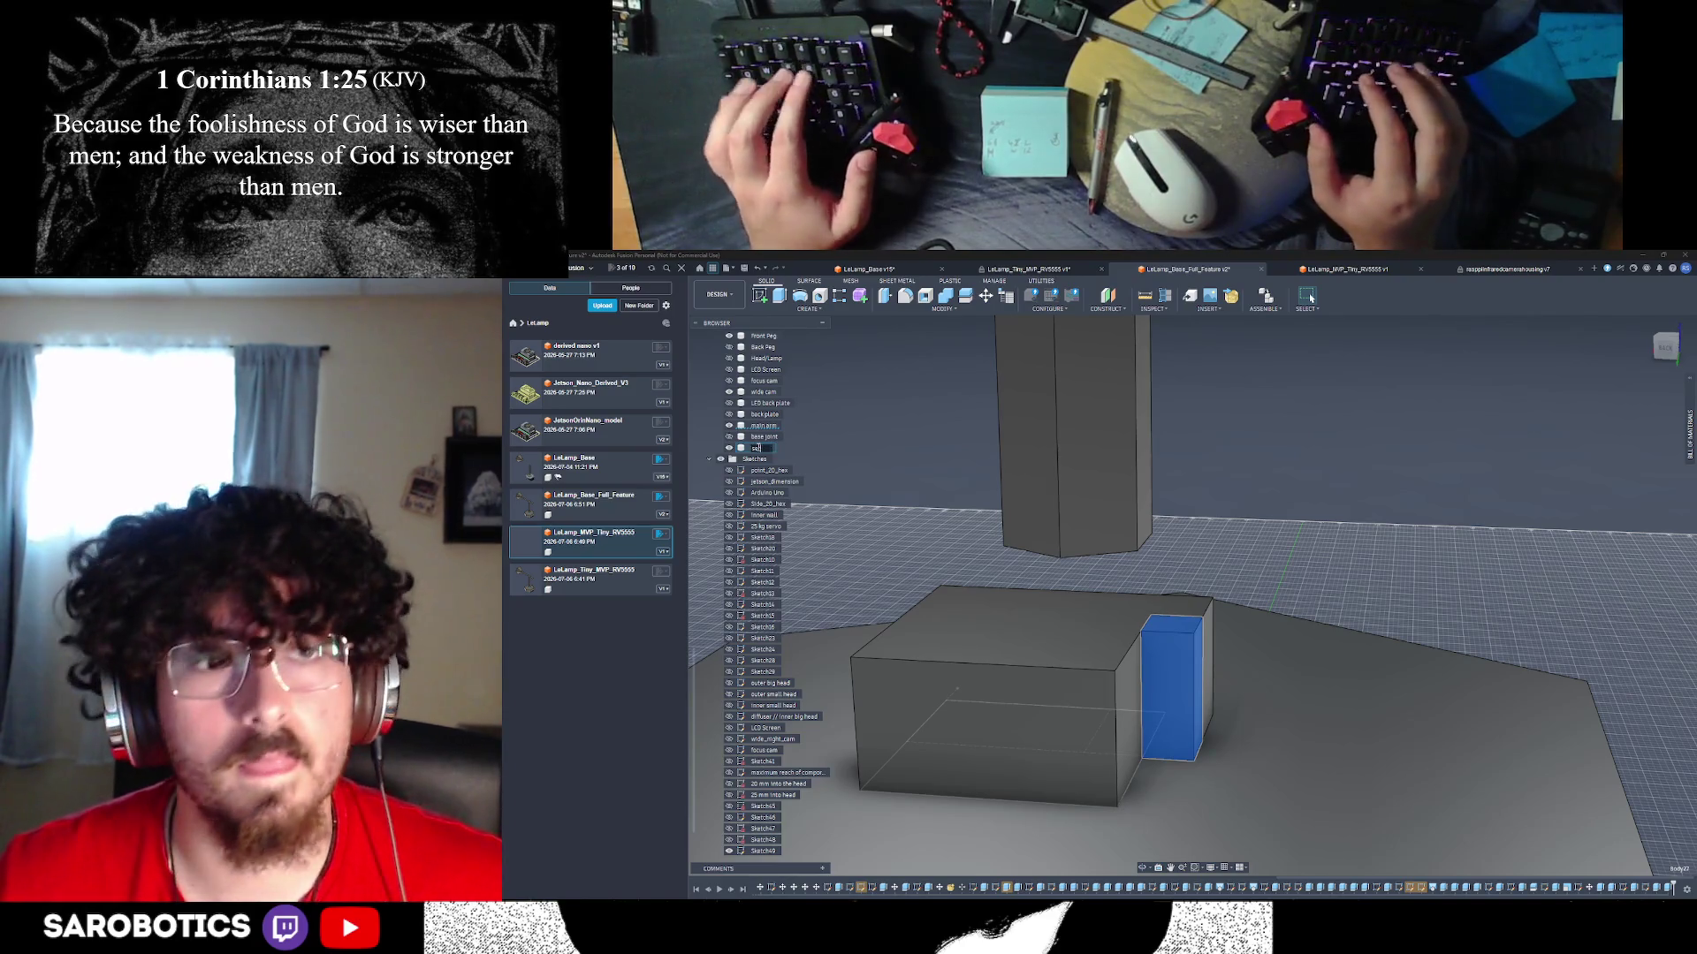
pyautogui.write('vo peg 1')
pyautogui.press('Return')
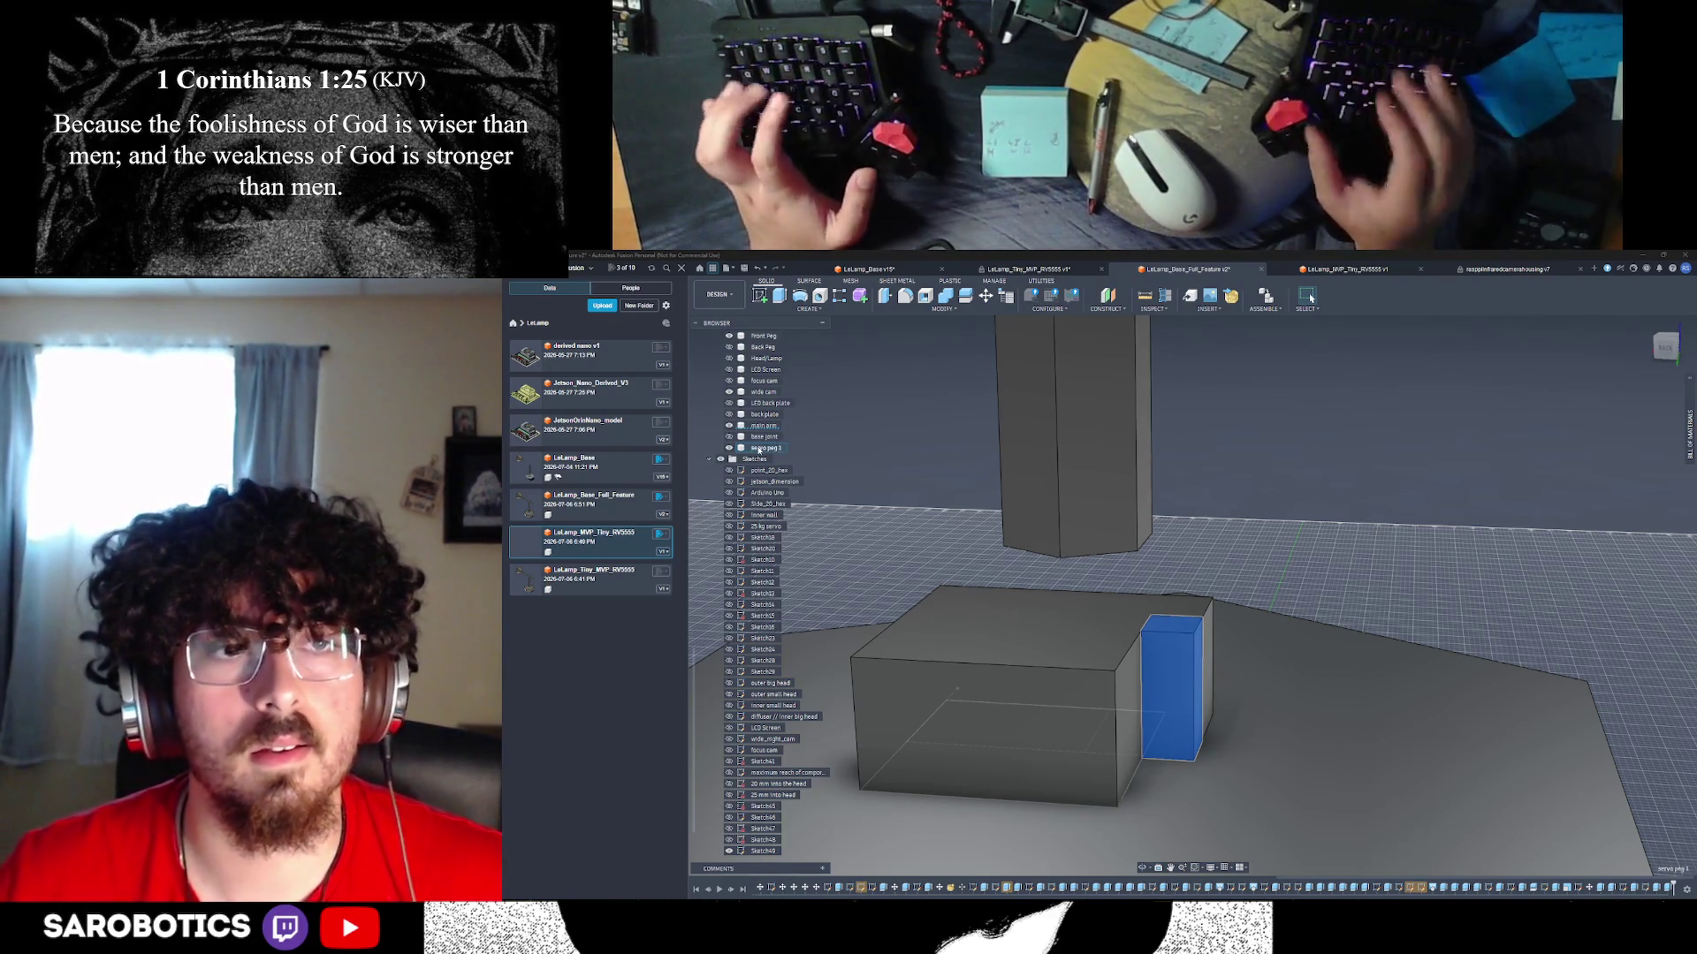
pyautogui.moveTo(1140, 759)
pyautogui.keyDown('shift'); pyautogui.mouseDown(button='middle')
pyautogui.moveTo(1183, 776)
pyautogui.moveTo(1155, 739)
pyautogui.mouseUp(button='middle'); pyautogui.keyUp('shift')
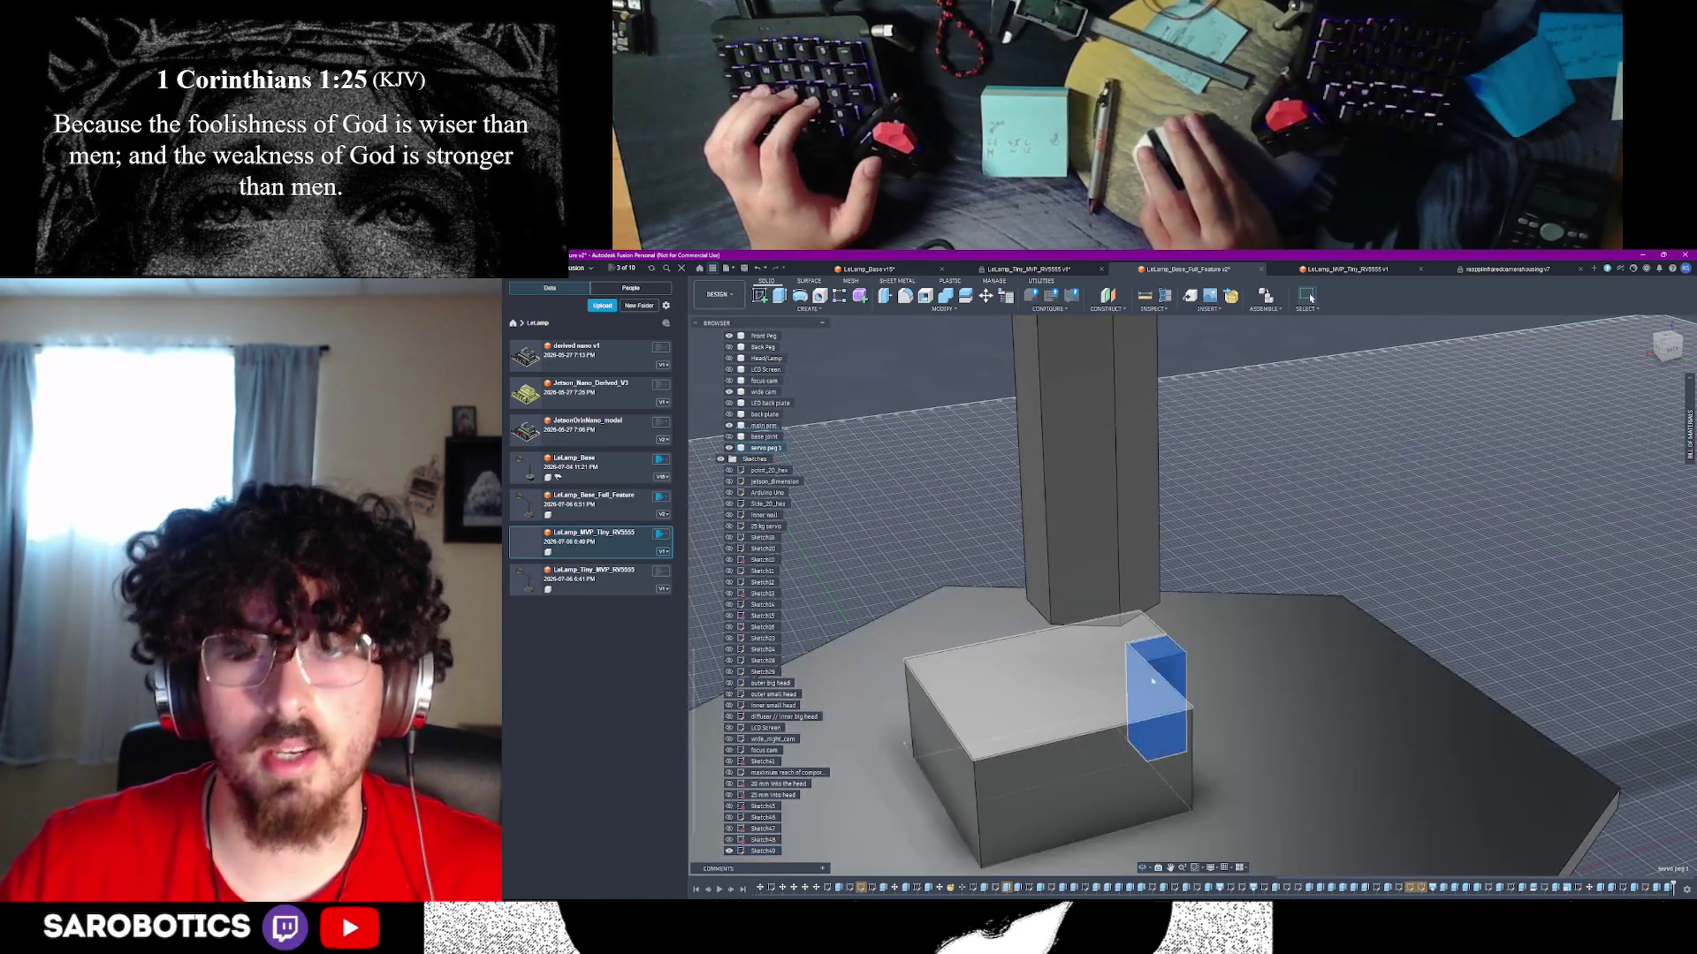
# - Select the small peg face and start a Move/Copy on it with the Faces move type
pyautogui.press('Escape')
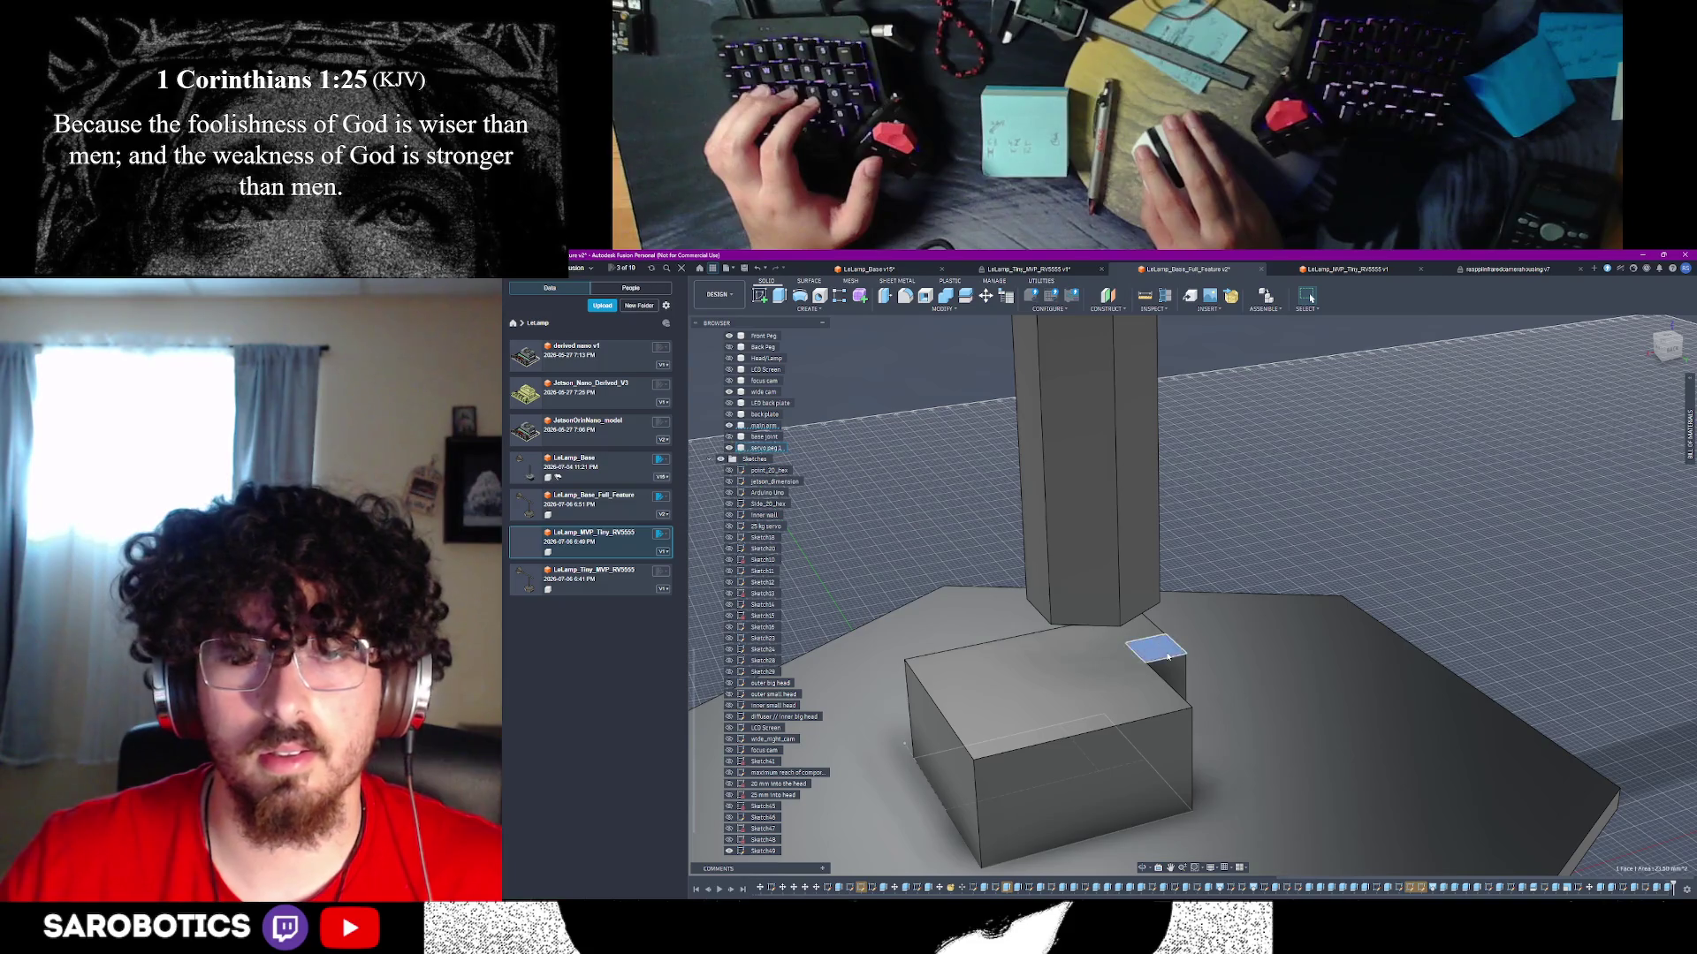
pyautogui.rightClick(1168, 656)
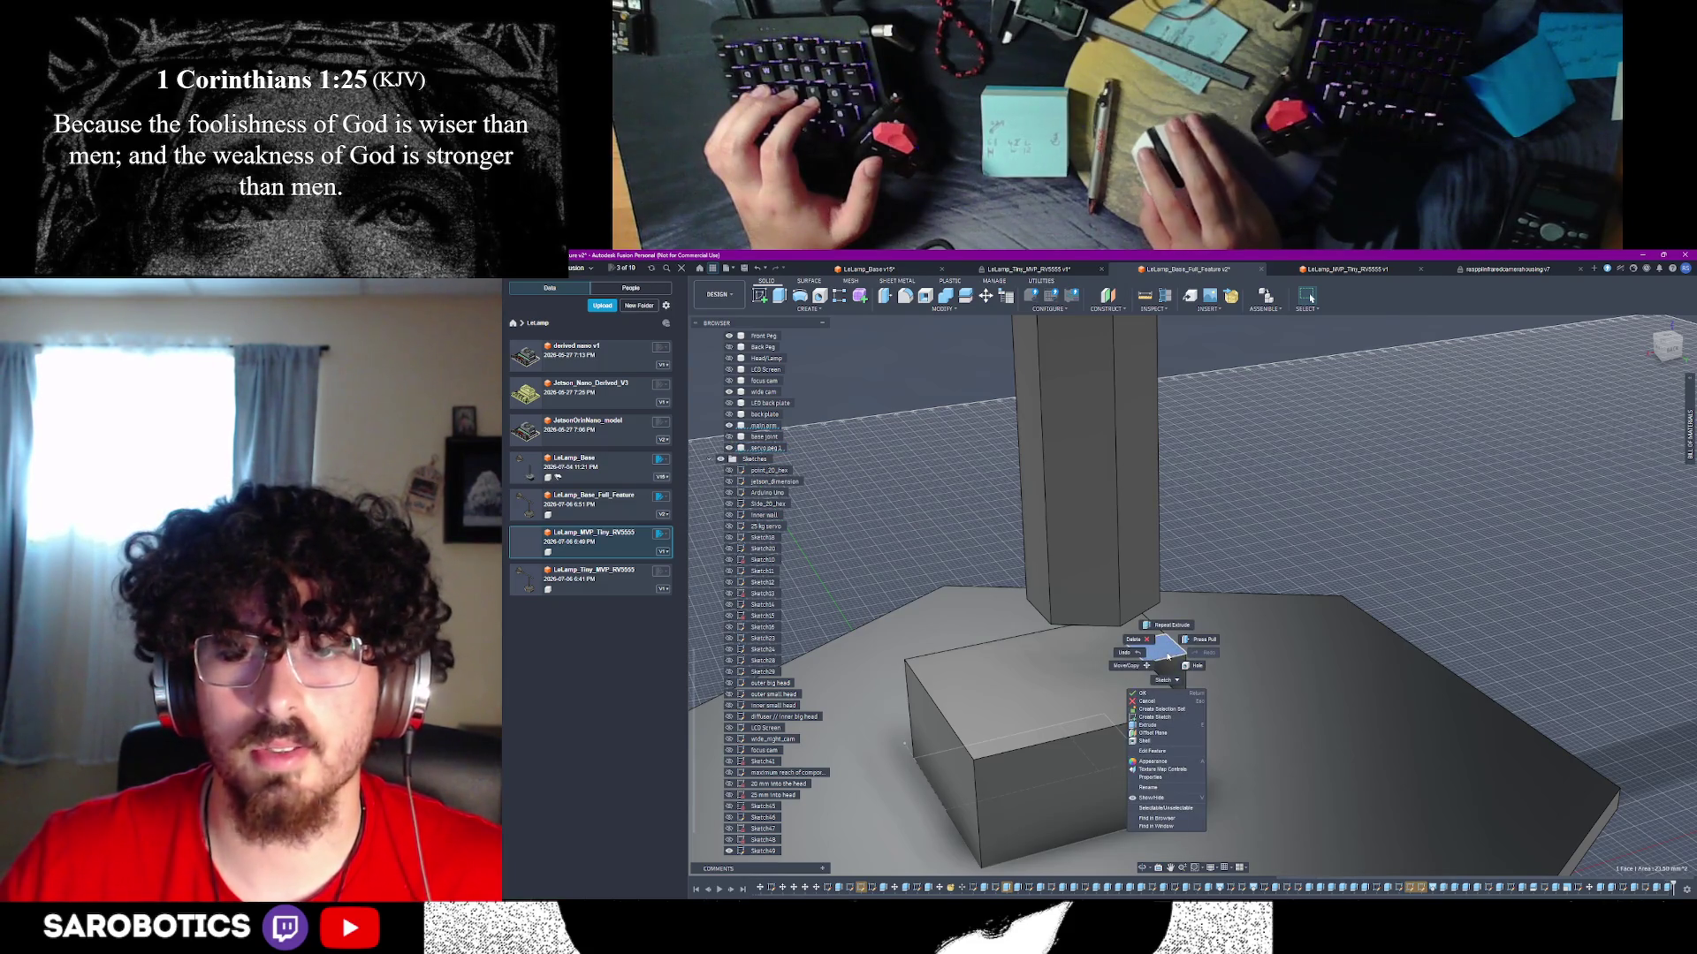
pyautogui.click(1140, 665)
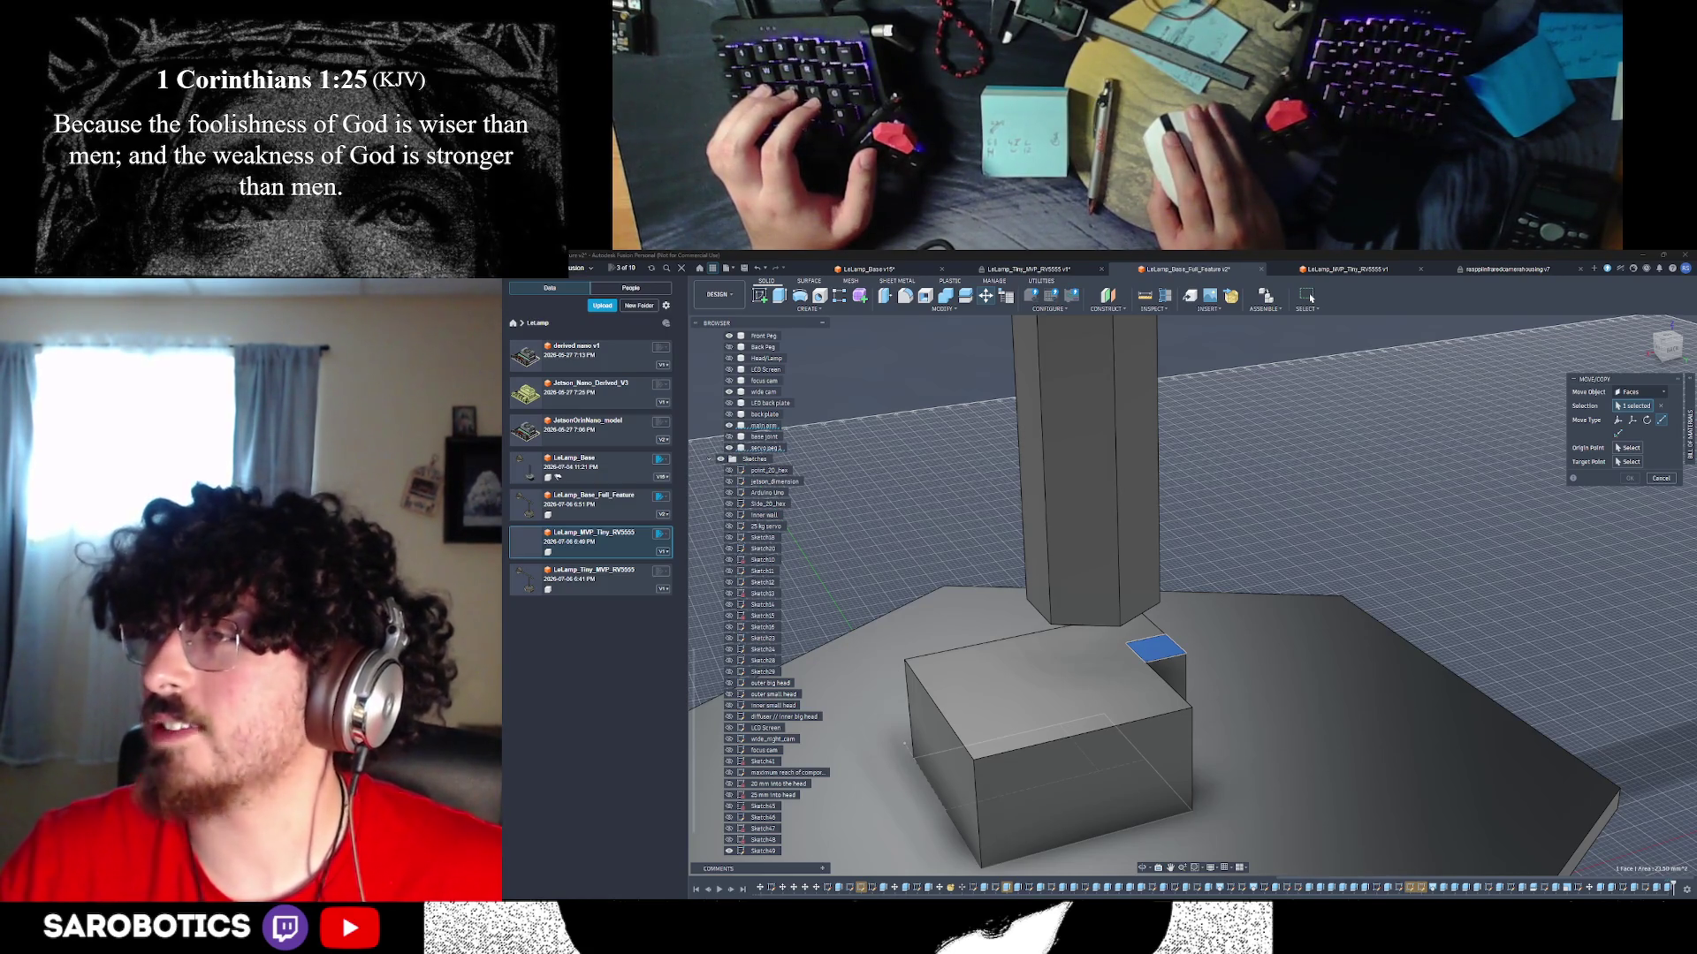
pyautogui.moveTo(1176, 698)
pyautogui.keyDown('shift'); pyautogui.mouseDown(button='middle')
pyautogui.moveTo(1227, 699)
pyautogui.moveTo(1197, 681)
pyautogui.moveTo(1204, 618)
pyautogui.moveTo(1206, 652)
pyautogui.mouseUp(button='middle'); pyautogui.keyUp('shift')
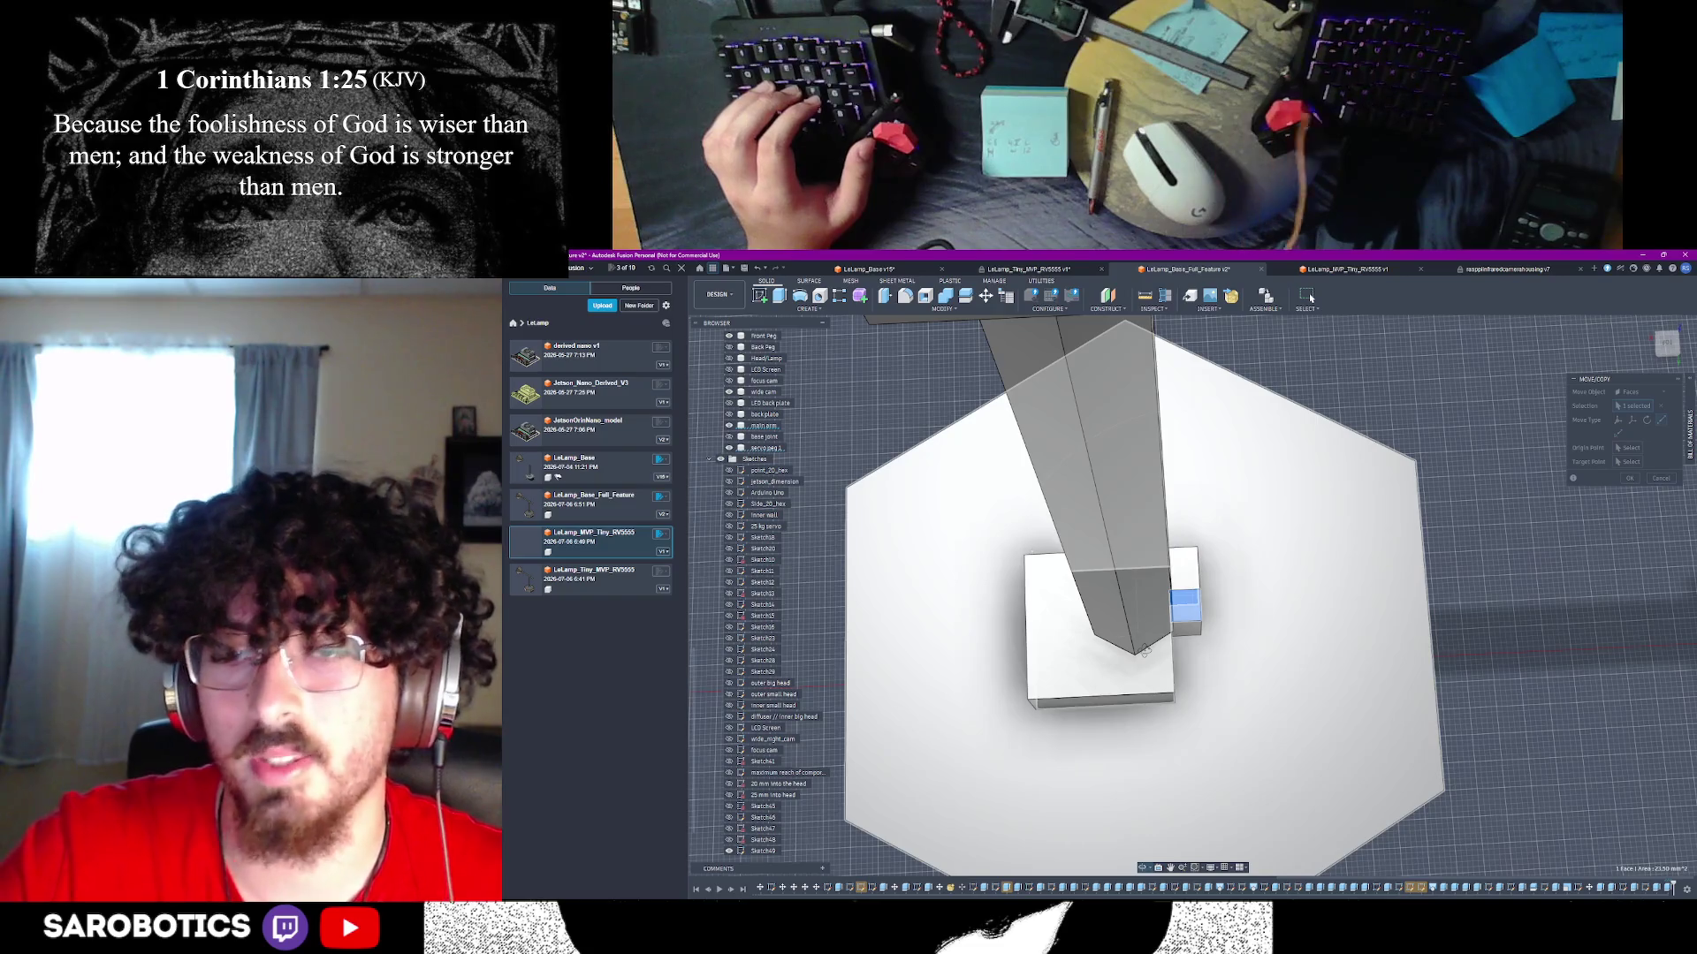
# - Pick an origin point on the peg and a target location, then cancel the Move/Copy
pyautogui.keyDown('shift'); pyautogui.moveTo(1145, 651); pyautogui.dragTo(1184, 575, button='middle'); pyautogui.keyUp('shift')
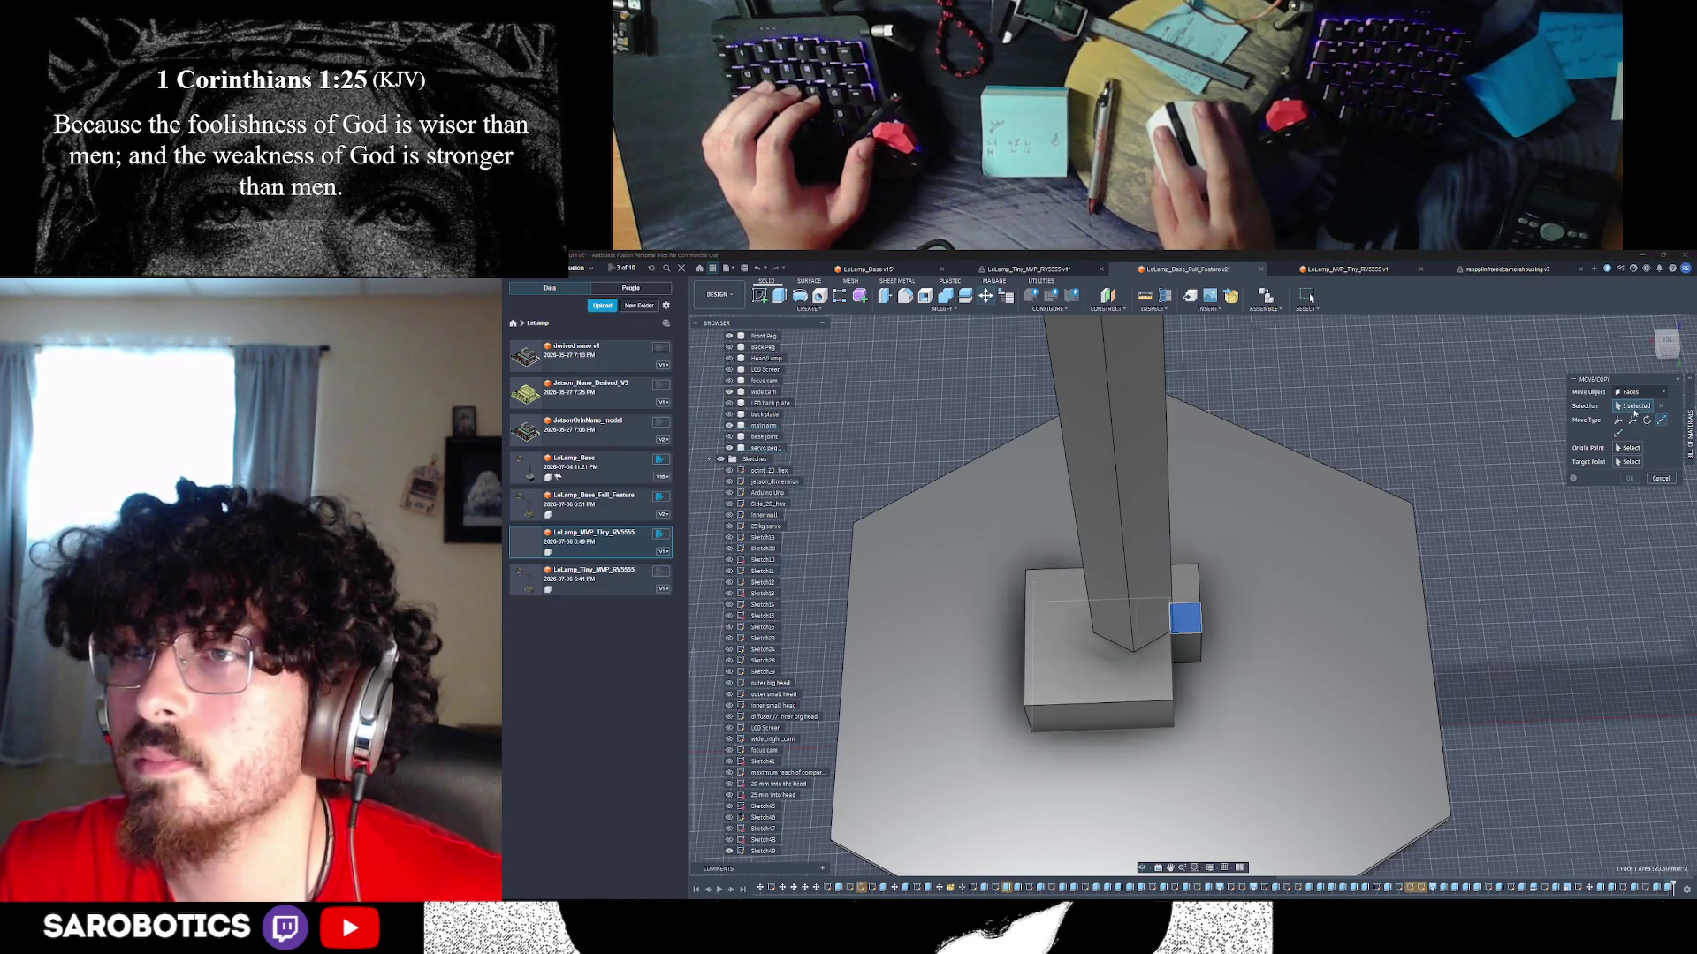
pyautogui.moveTo(1189, 623)
pyautogui.keyDown('shift'); pyautogui.mouseDown(button='middle')
pyautogui.moveTo(1204, 629)
pyautogui.moveTo(1149, 672)
pyautogui.mouseUp(button='middle'); pyautogui.keyUp('shift')
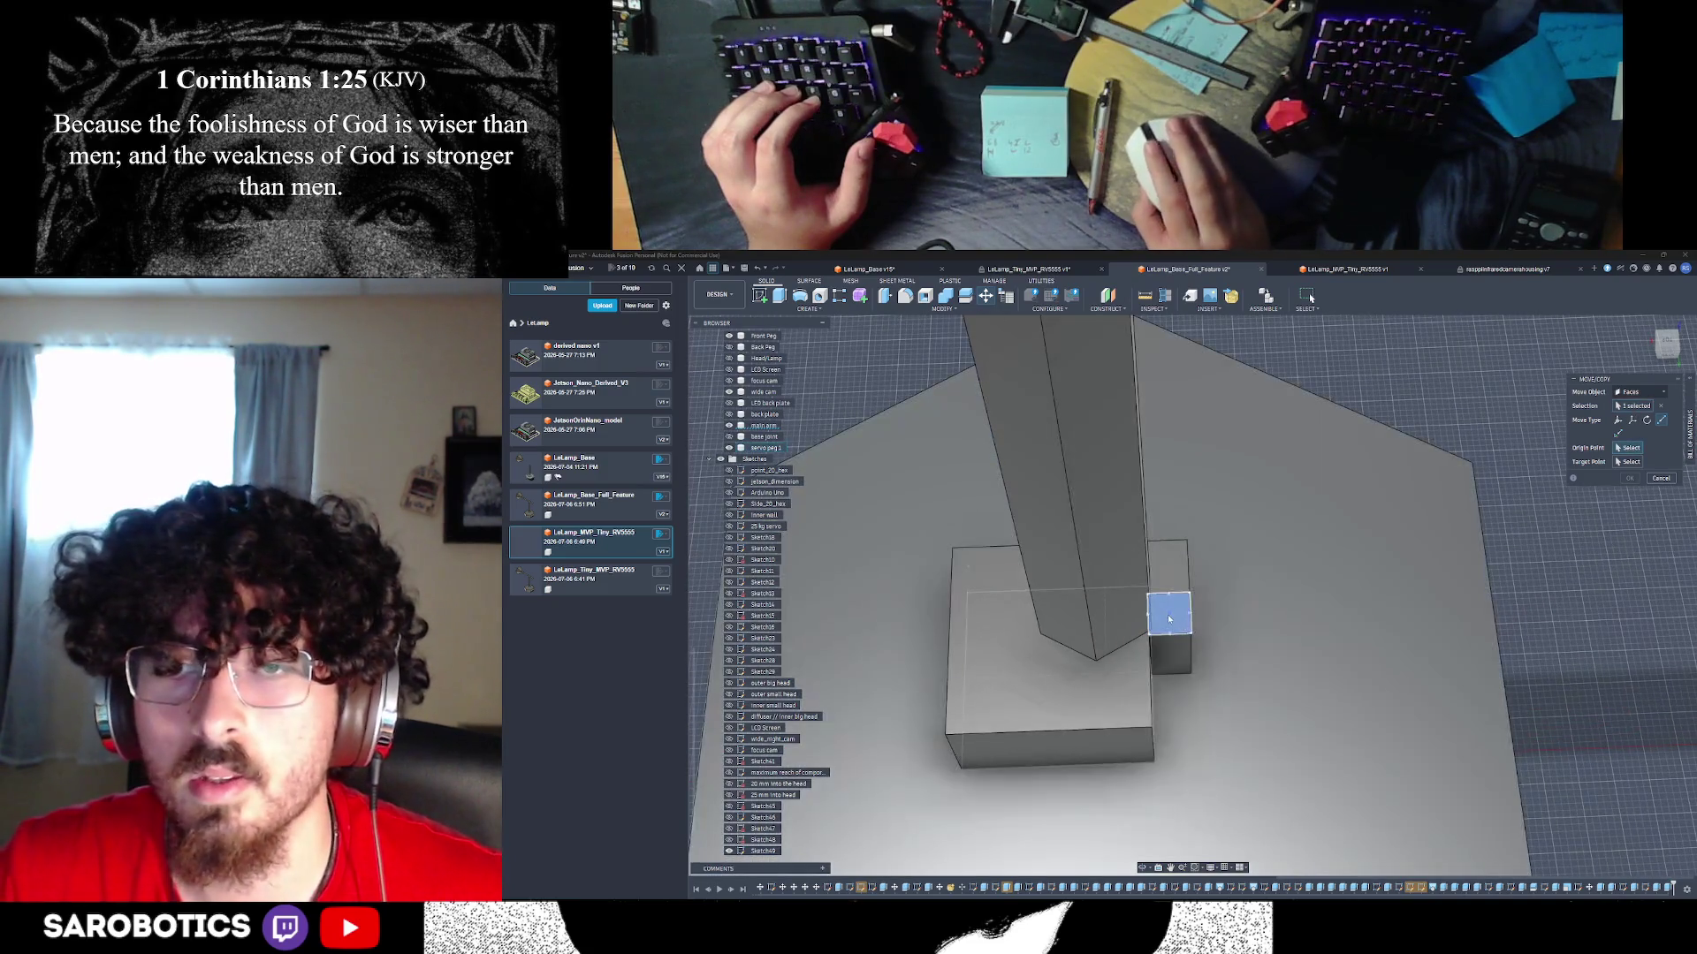
pyautogui.click(1070, 712)
pyautogui.scroll(10, 1086, 734)
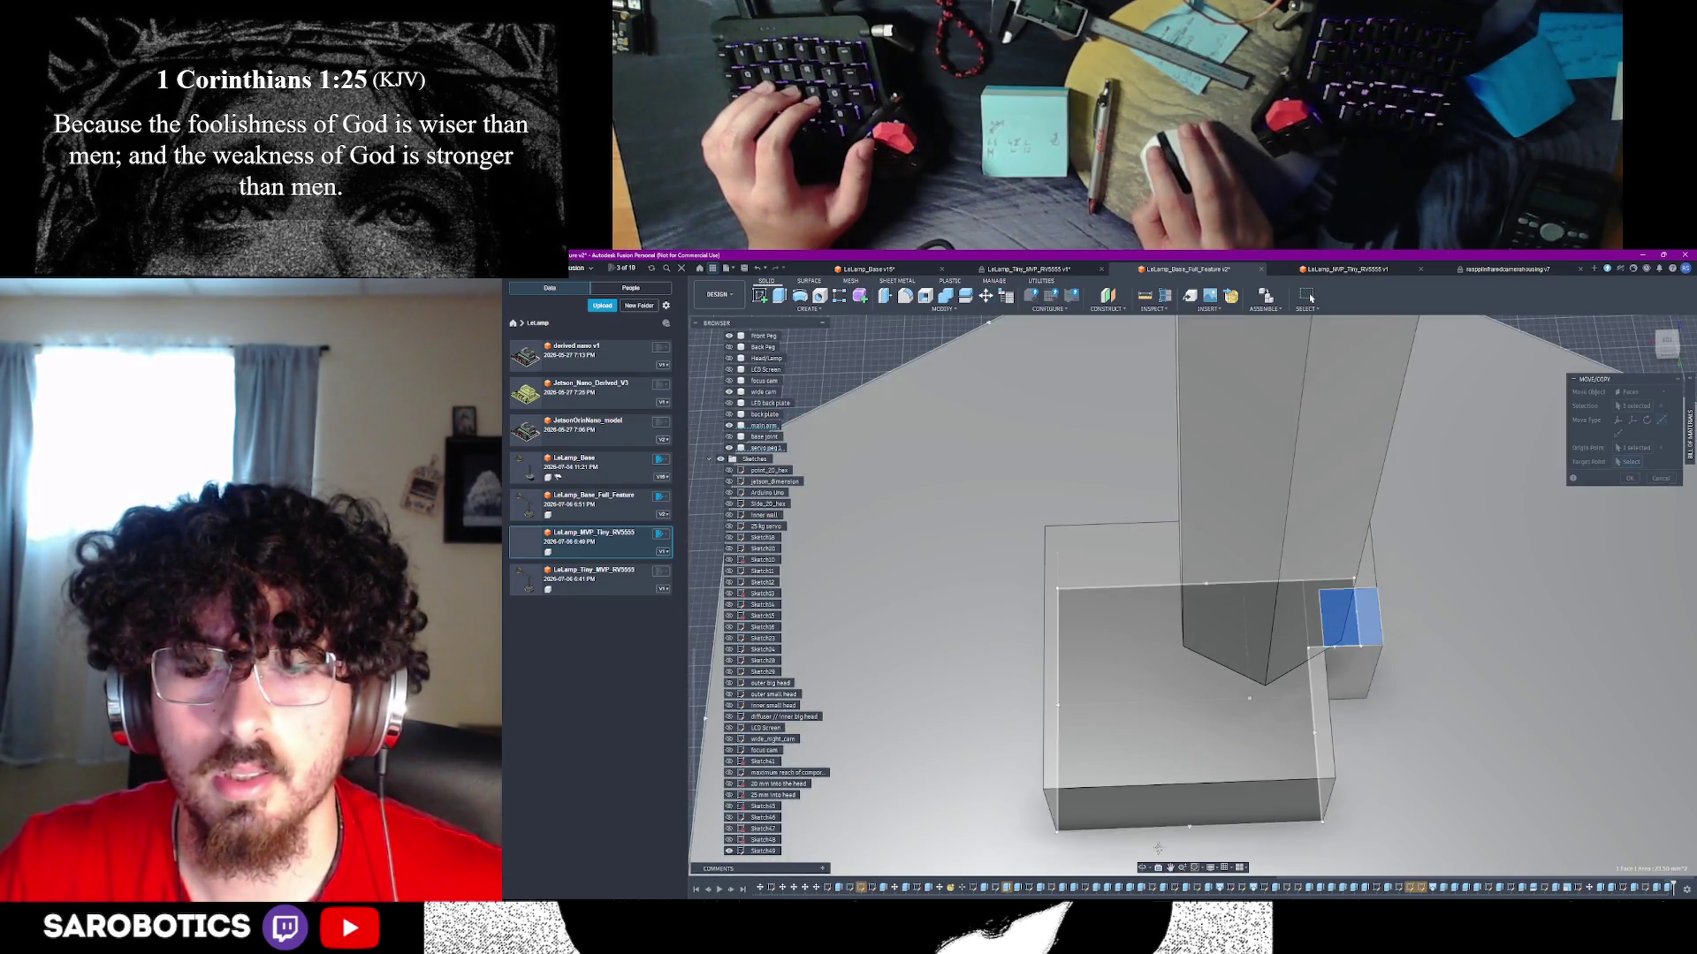
pyautogui.keyDown('shift'); pyautogui.moveTo(1168, 865); pyautogui.dragTo(1213, 703, button='middle'); pyautogui.keyUp('shift')
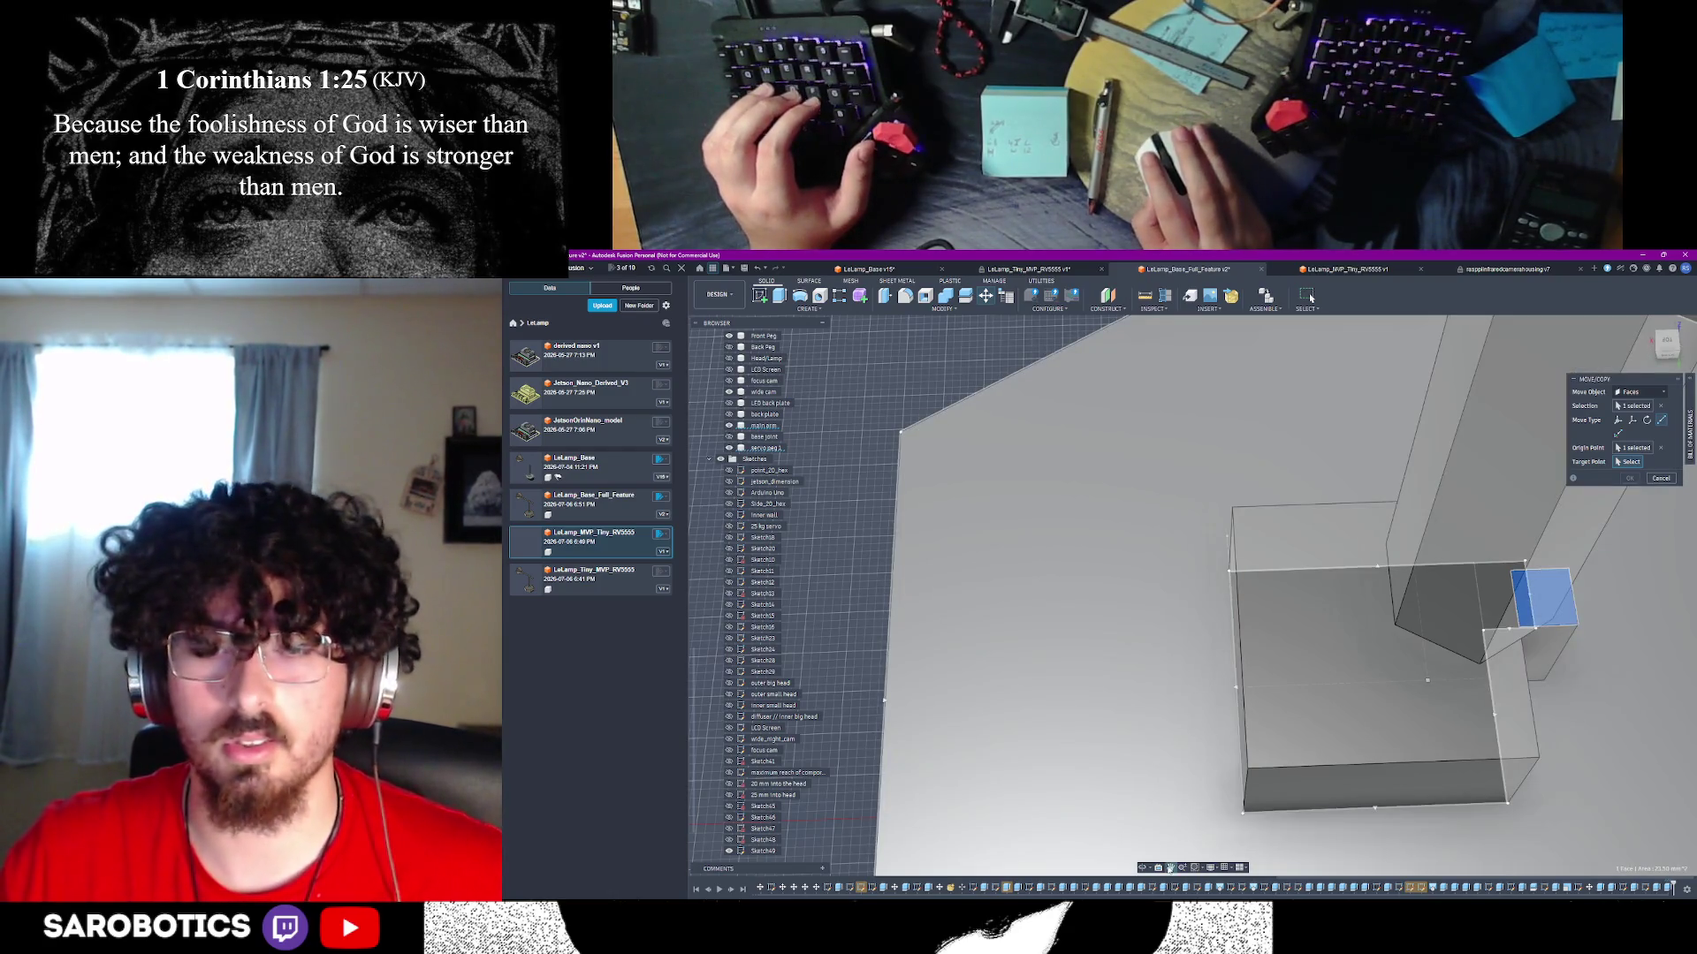
pyautogui.keyDown('shift'); pyautogui.moveTo(1214, 703); pyautogui.dragTo(1214, 716, button='middle'); pyautogui.keyUp('shift')
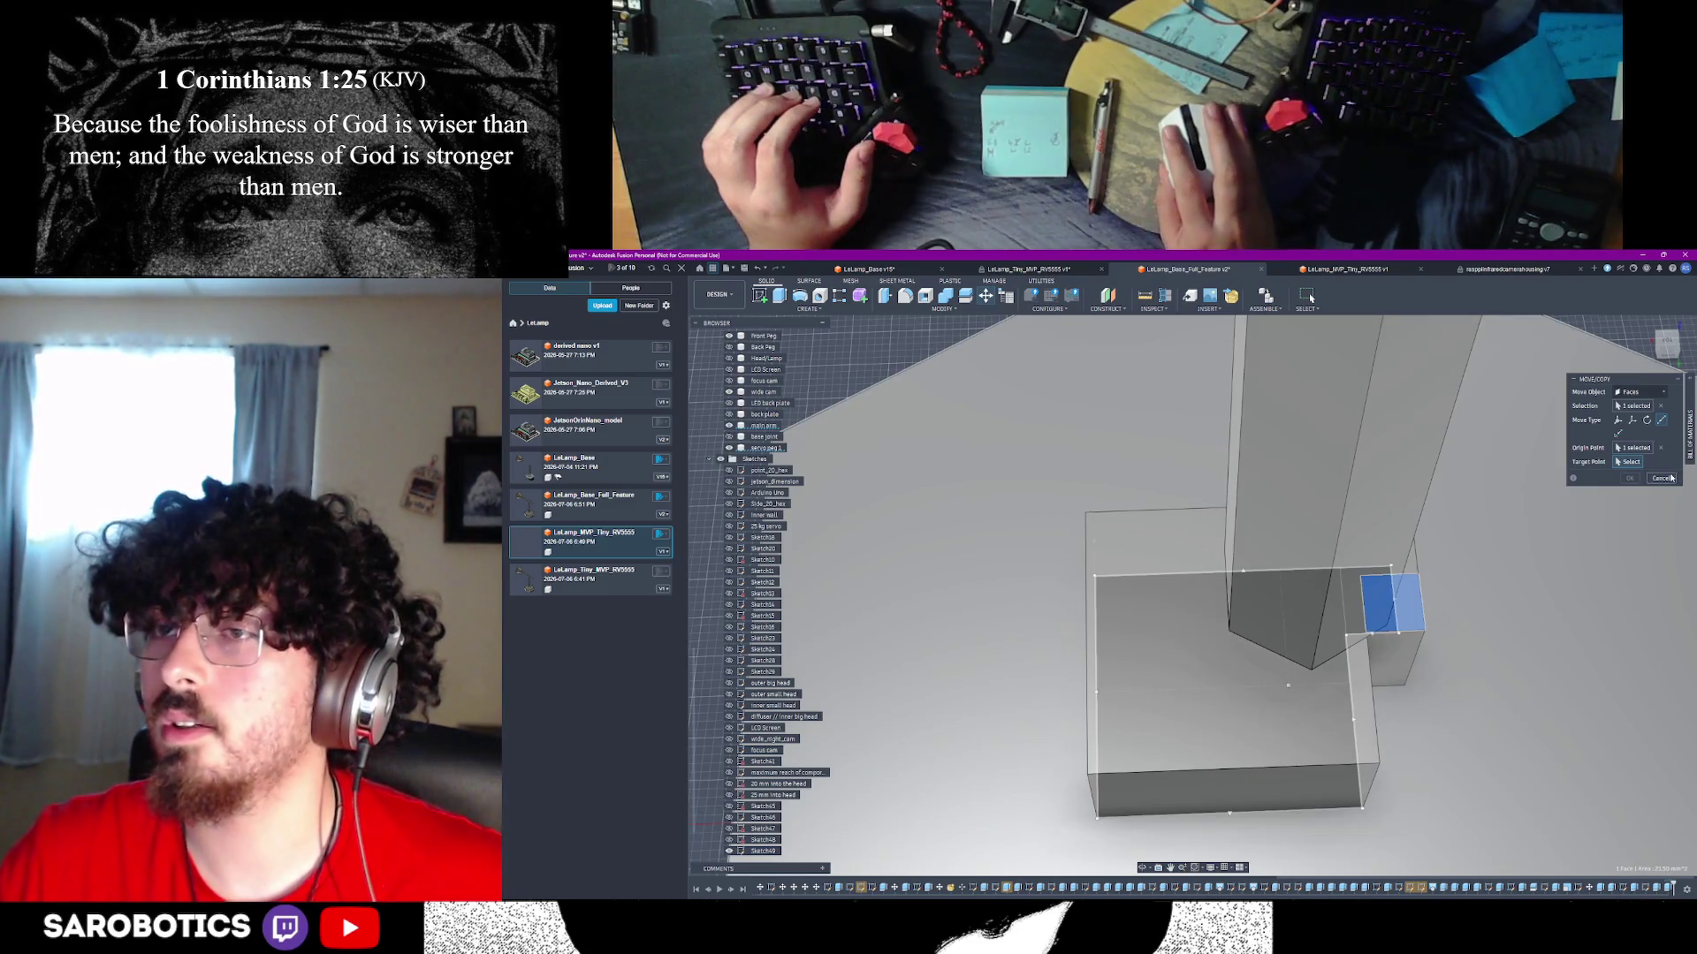
pyautogui.click(1661, 478)
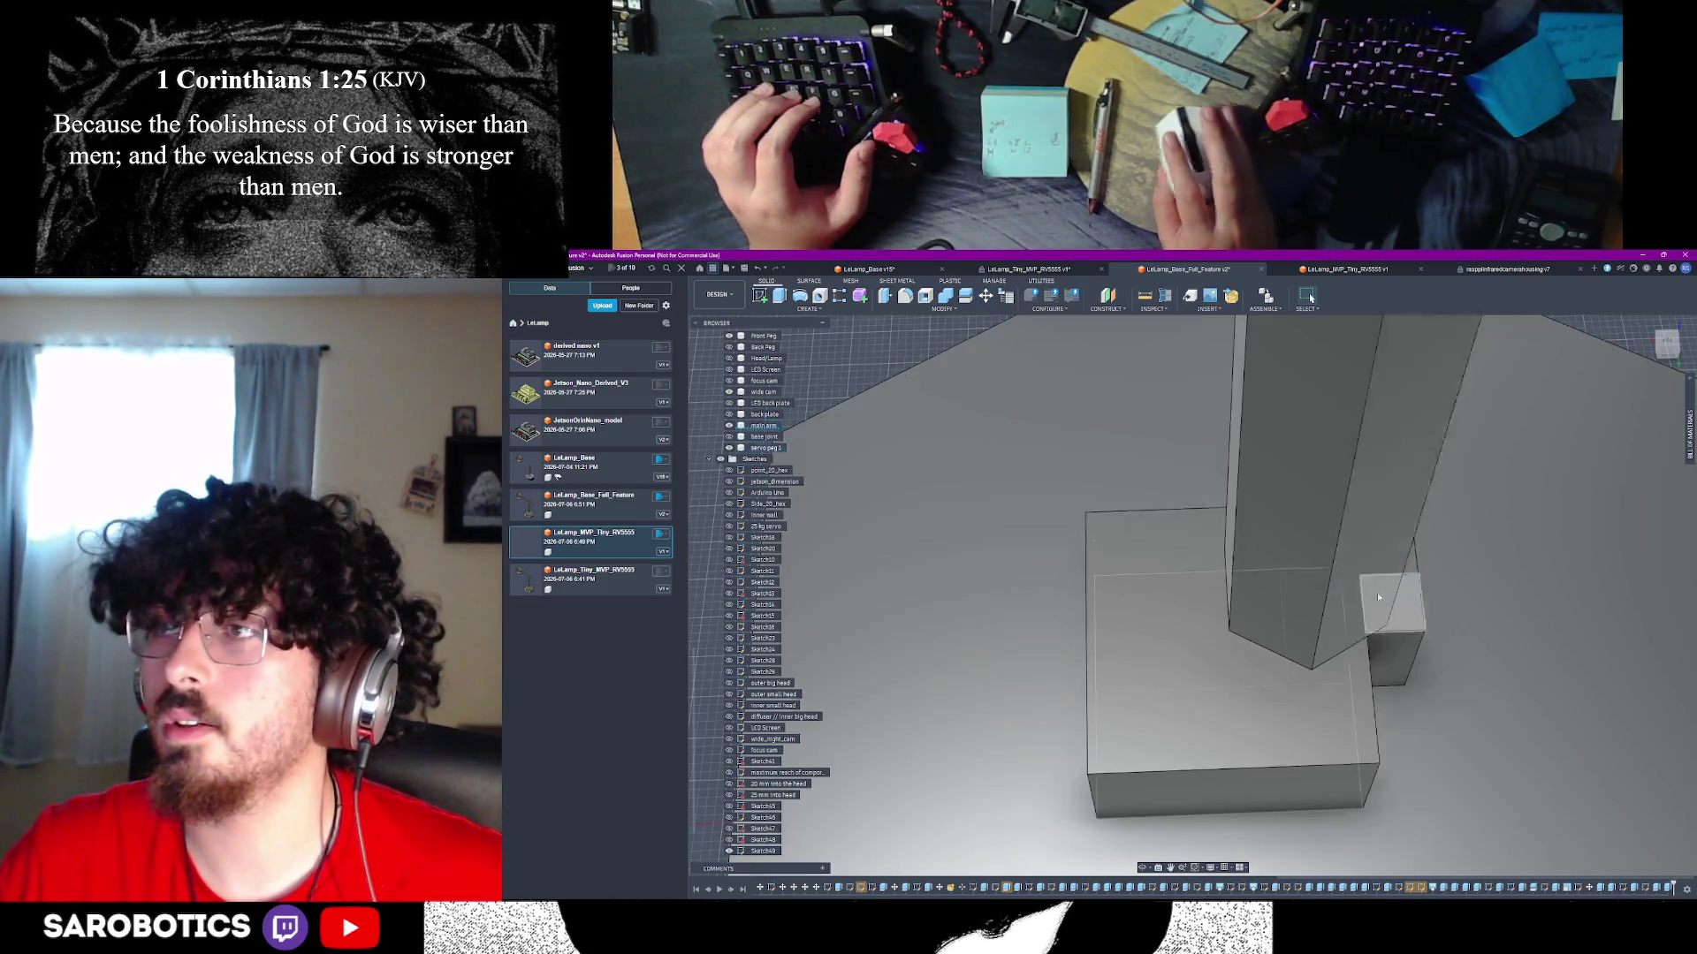
pyautogui.moveTo(1092, 656)
pyautogui.mouseDown()
pyautogui.moveTo(1039, 681)
pyautogui.moveTo(1102, 695)
pyautogui.mouseUp()
# - Confirm the pending command with OK, start a sketch, and try the peg block's side and bottom faces
pyautogui.rightClick(1102, 696)
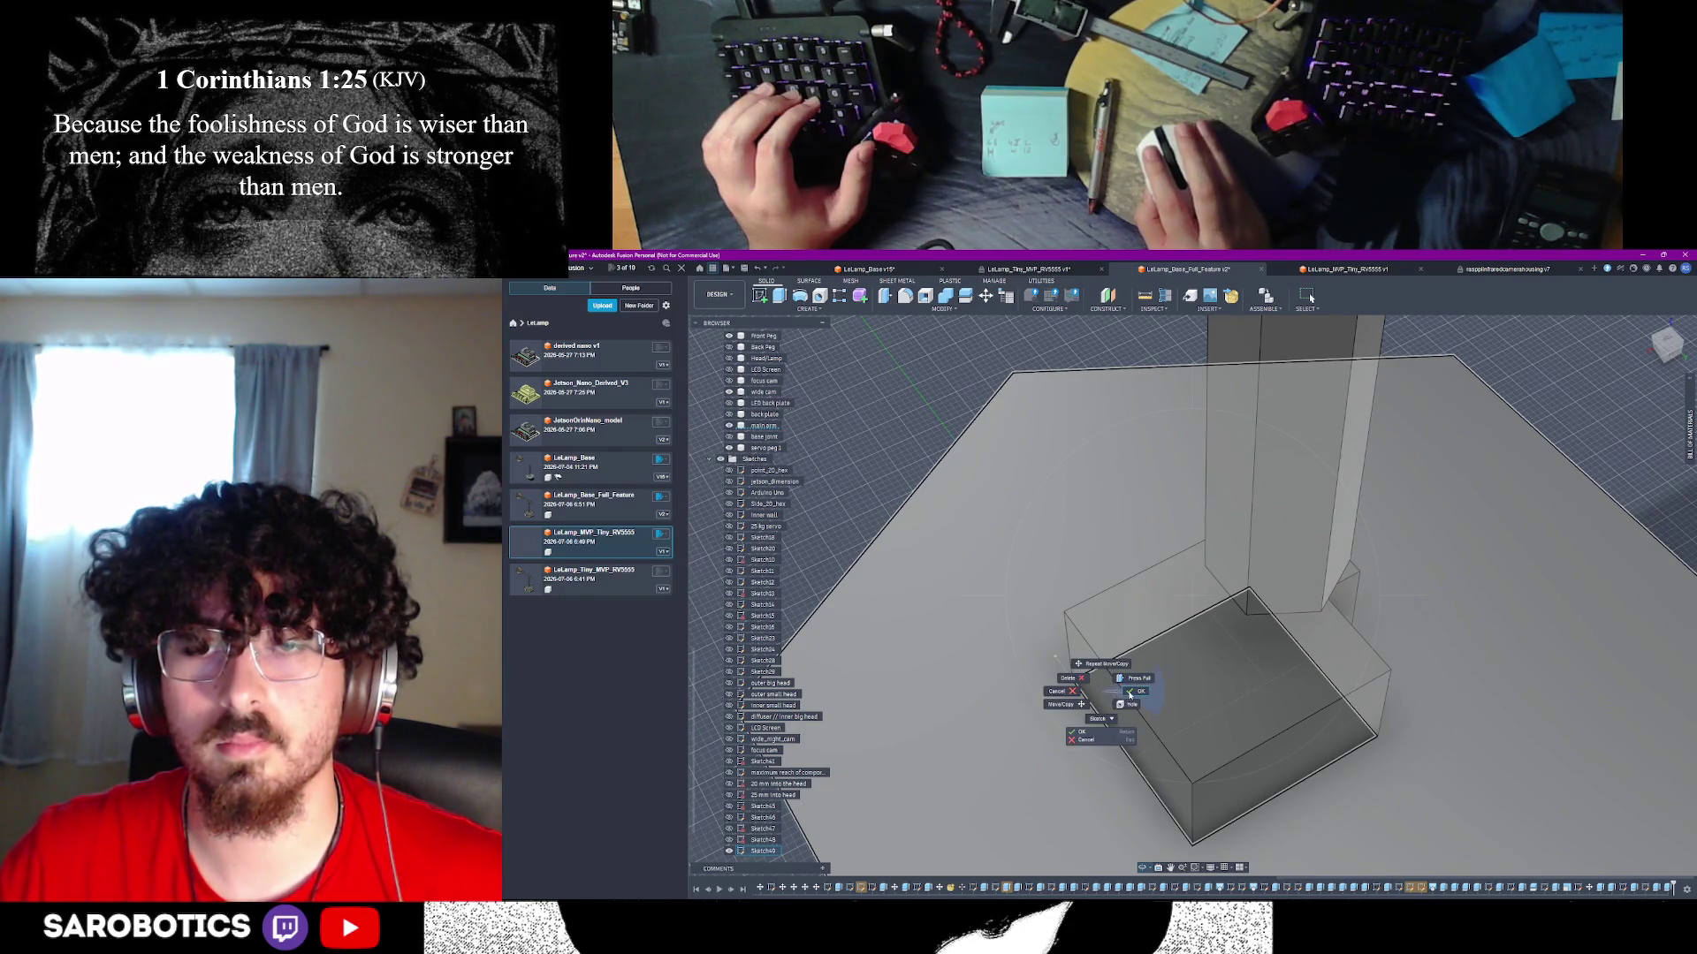
pyautogui.click(1131, 693)
pyautogui.click(779, 298)
pyautogui.click(1120, 720)
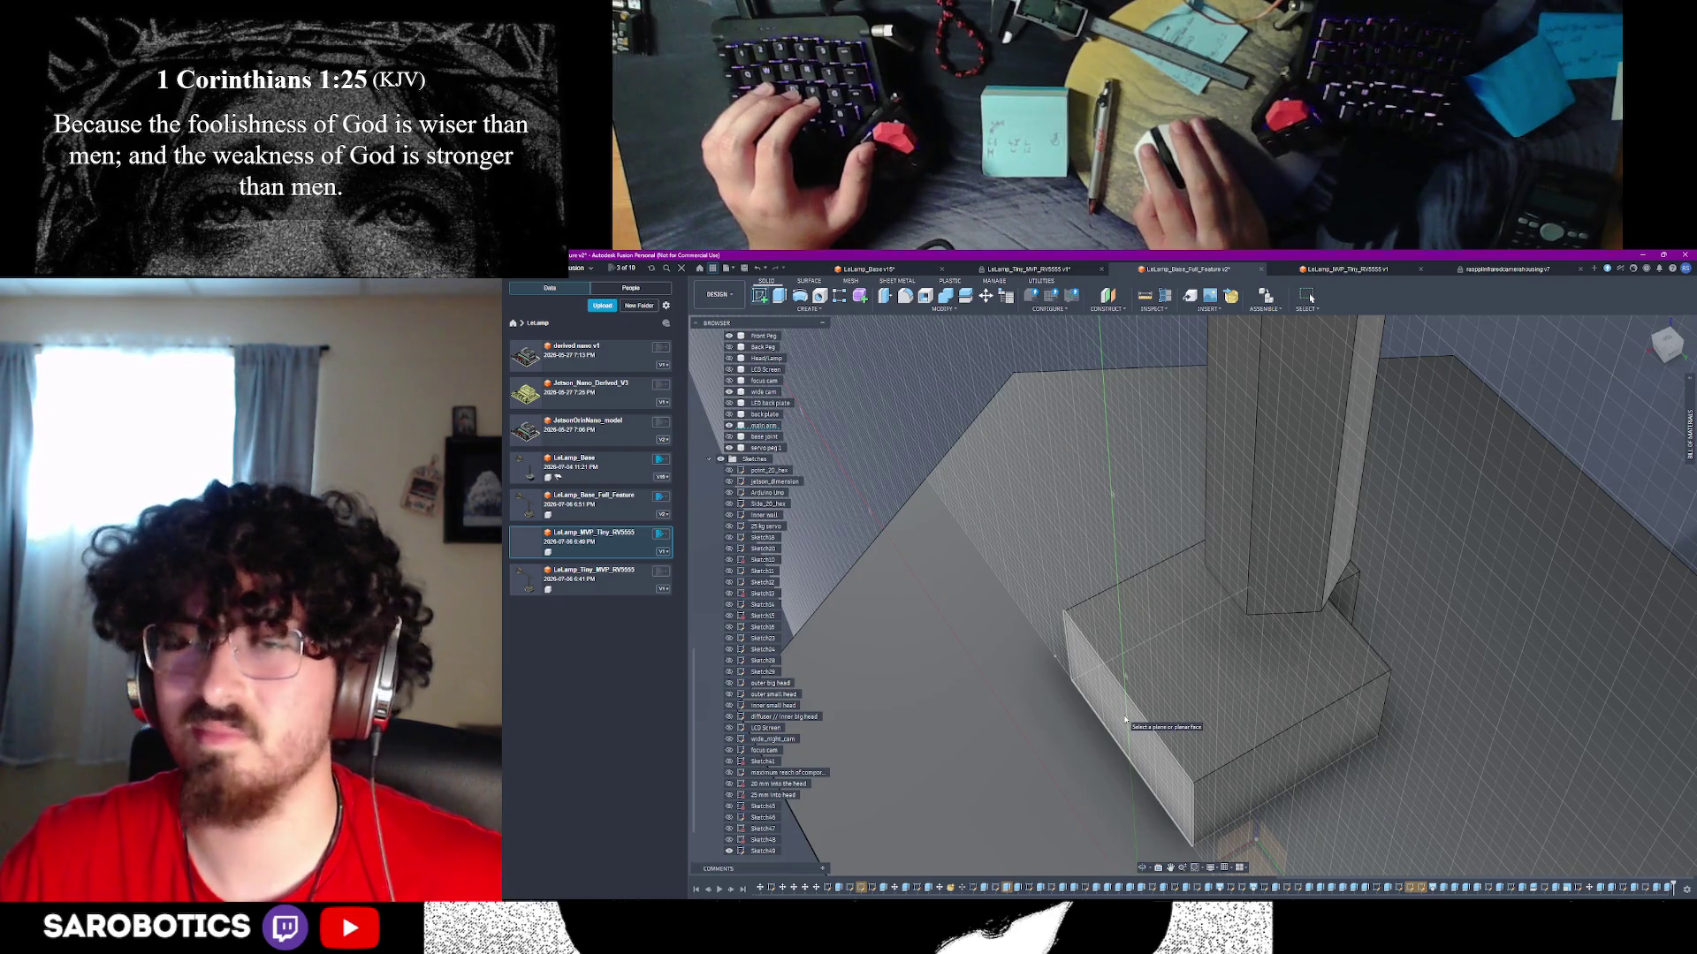
pyautogui.click(1125, 721)
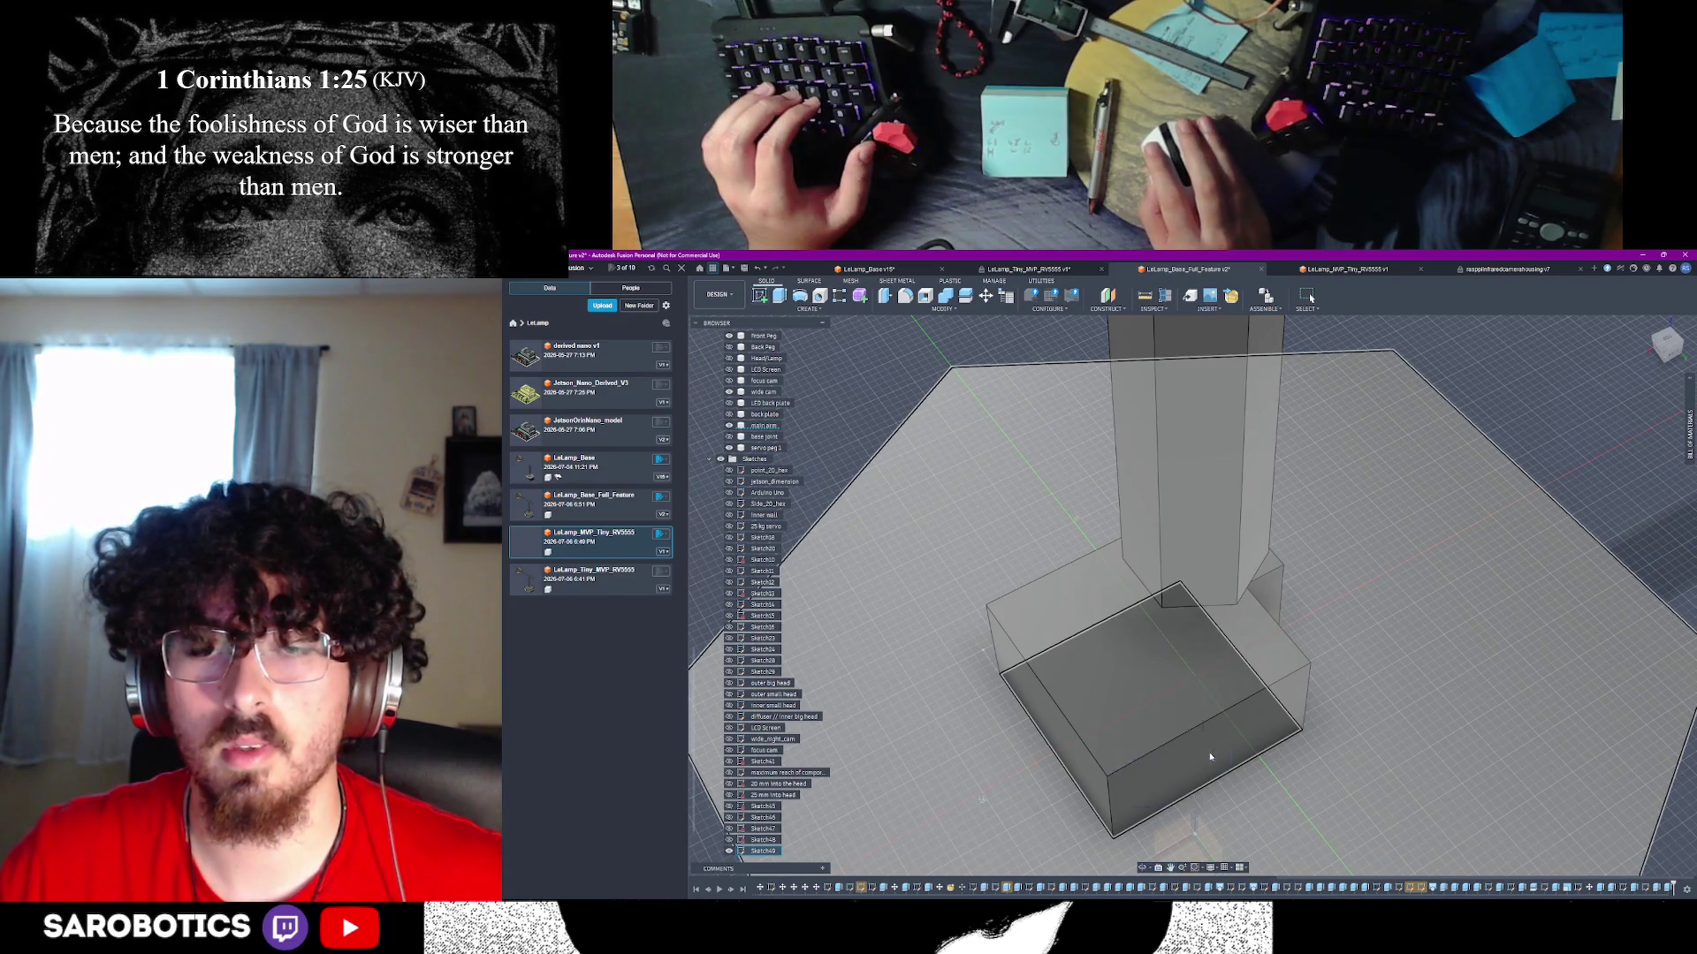
pyautogui.moveTo(1204, 757)
pyautogui.keyDown('shift'); pyautogui.mouseDown(button='middle')
pyautogui.moveTo(1113, 754)
pyautogui.moveTo(1115, 776)
pyautogui.moveTo(1071, 757)
pyautogui.moveTo(1121, 753)
pyautogui.mouseUp(button='middle'); pyautogui.keyUp('shift')
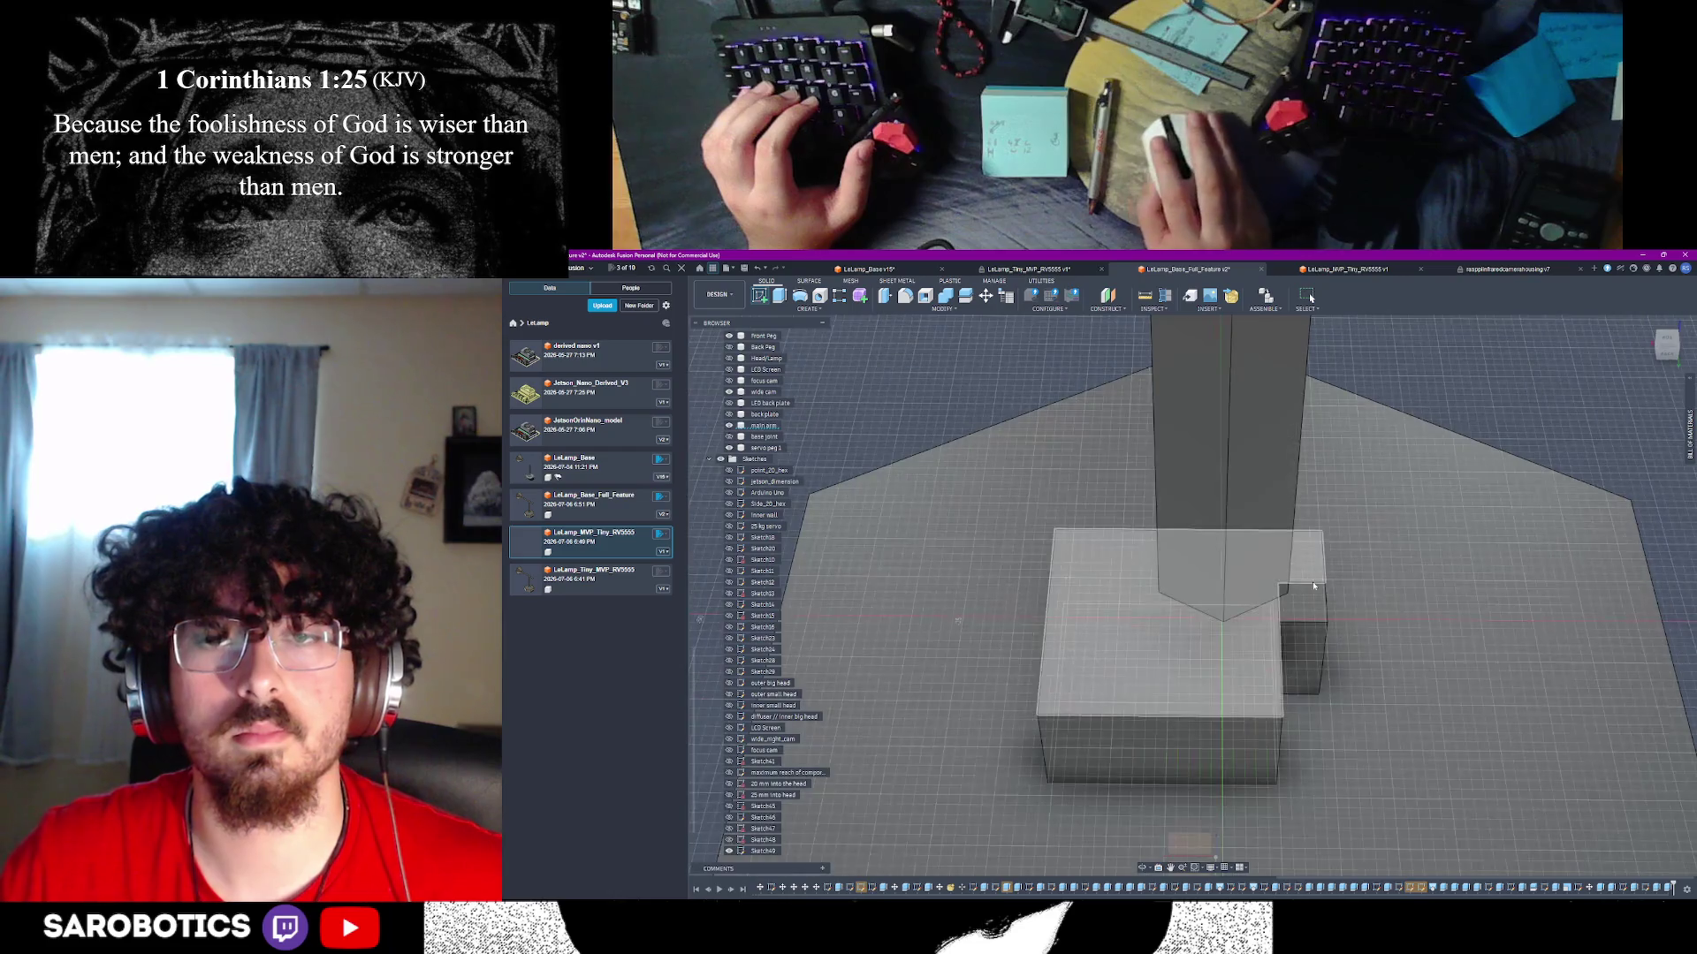
pyautogui.keyDown('shift'); pyautogui.moveTo(1100, 729); pyautogui.dragTo(1138, 683, button='middle'); pyautogui.keyUp('shift')
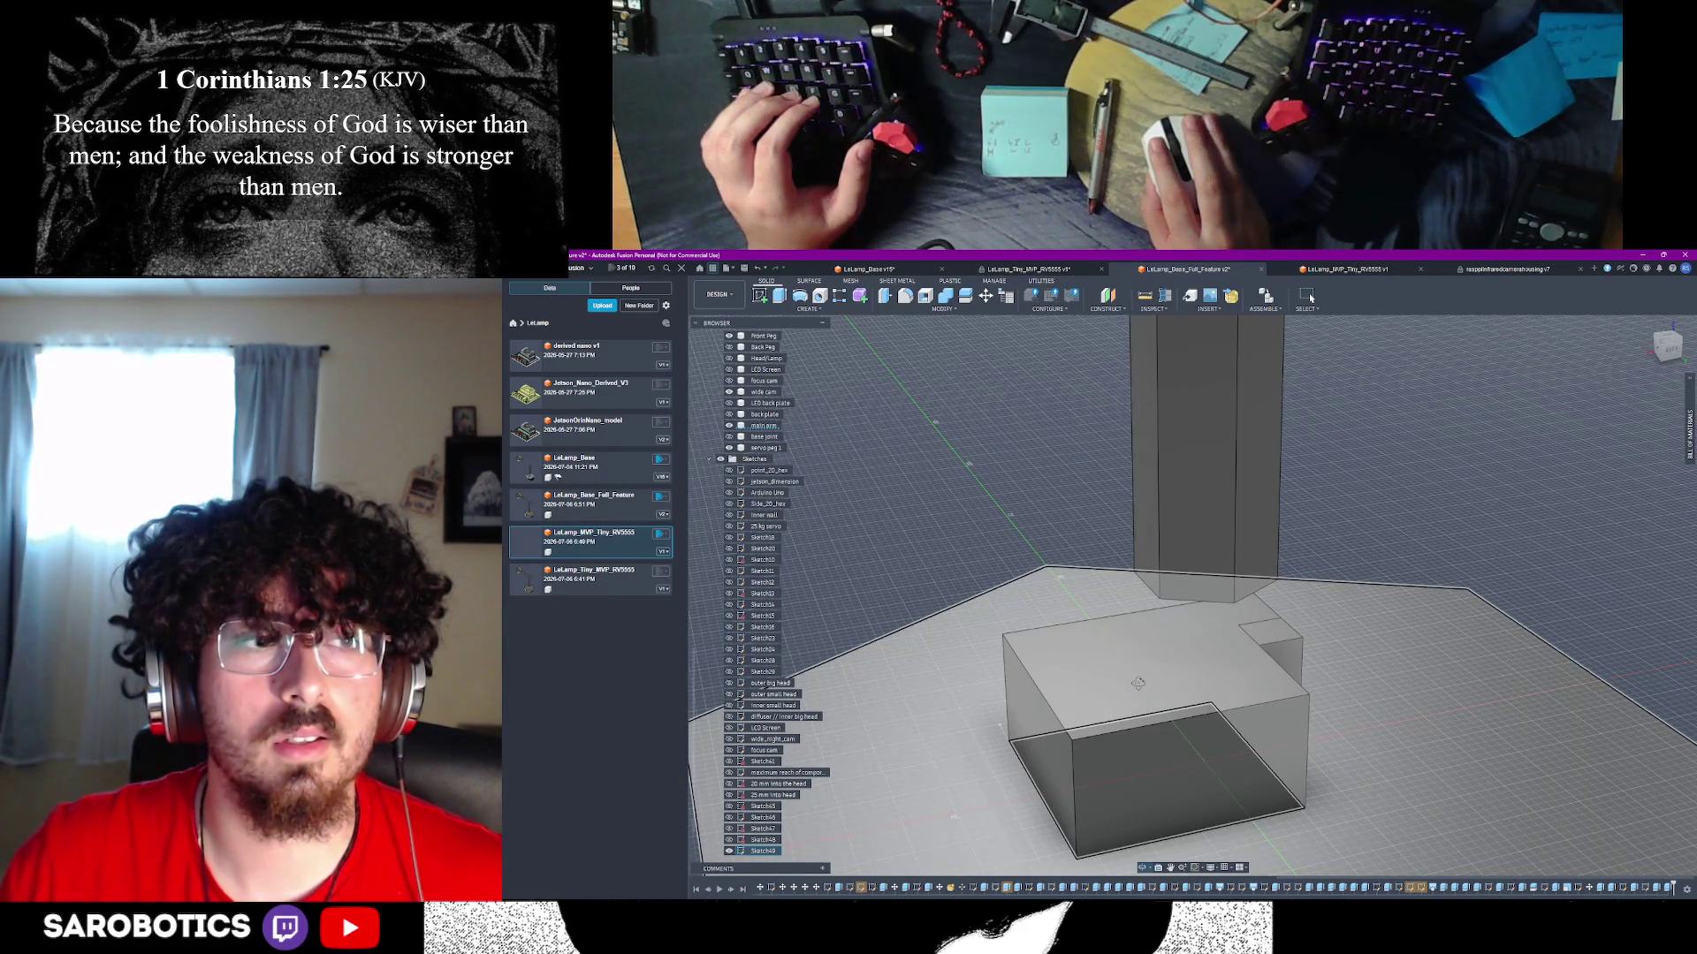
pyautogui.keyDown('shift'); pyautogui.moveTo(1138, 683); pyautogui.dragTo(1296, 675, button='middle'); pyautogui.keyUp('shift')
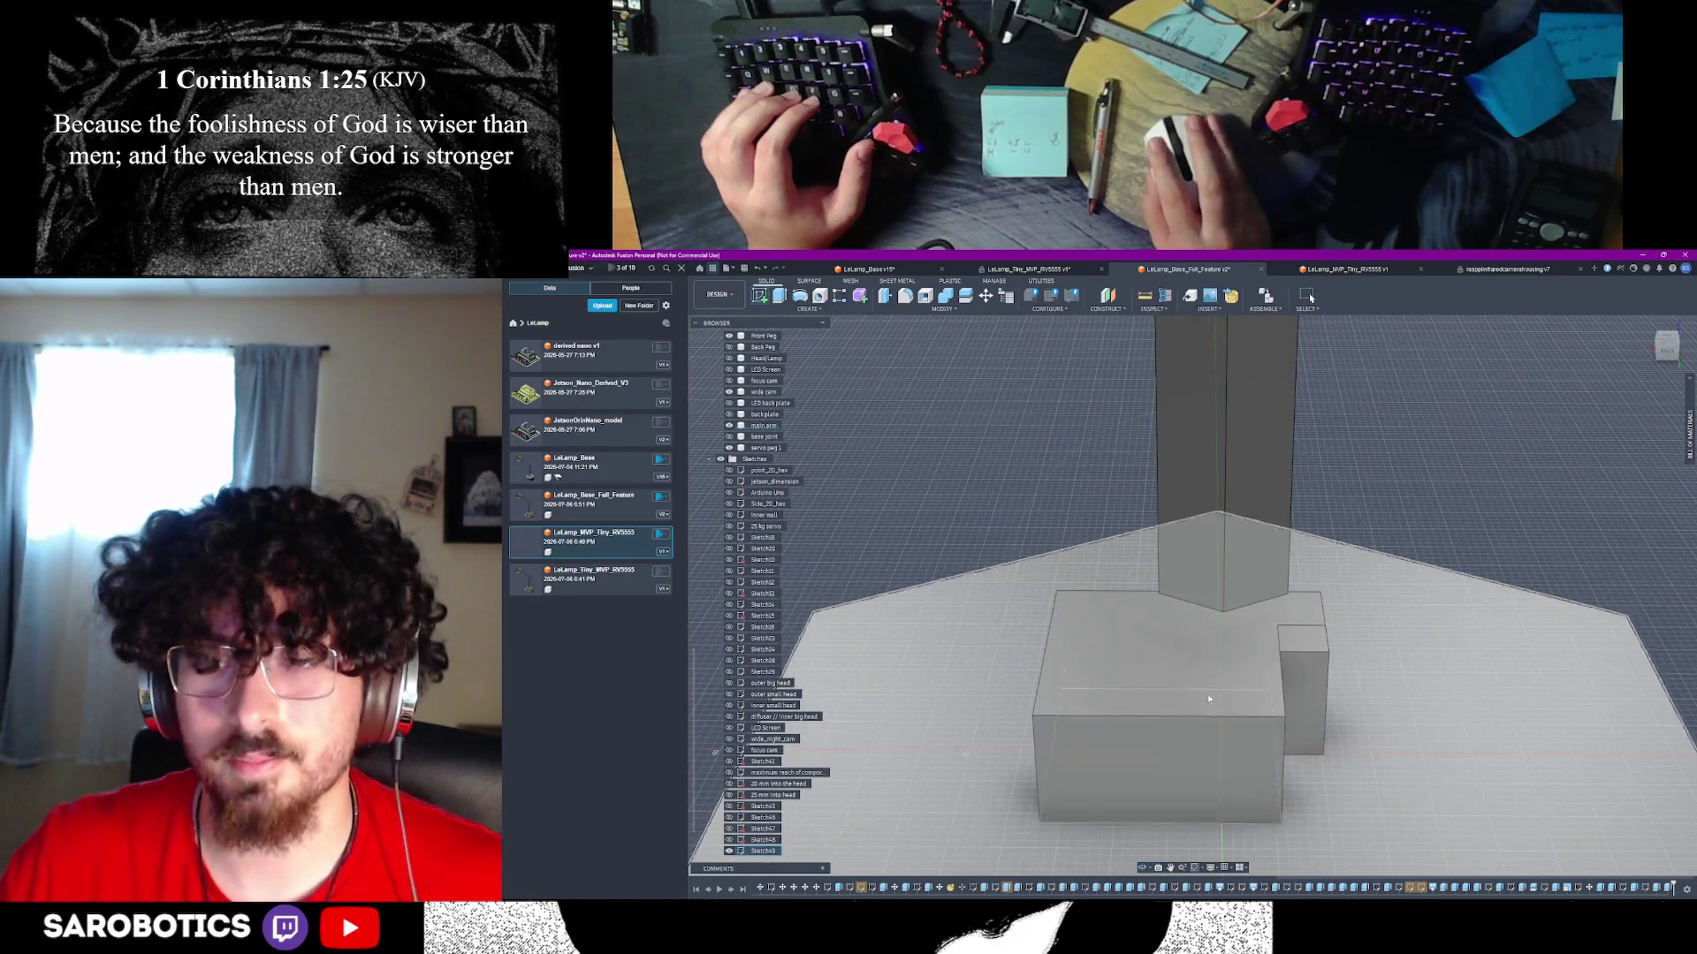
# - Undo the earlier peg extrusion and re-extrude the peg face 5 mm as a New Body
pyautogui.press('Escape')
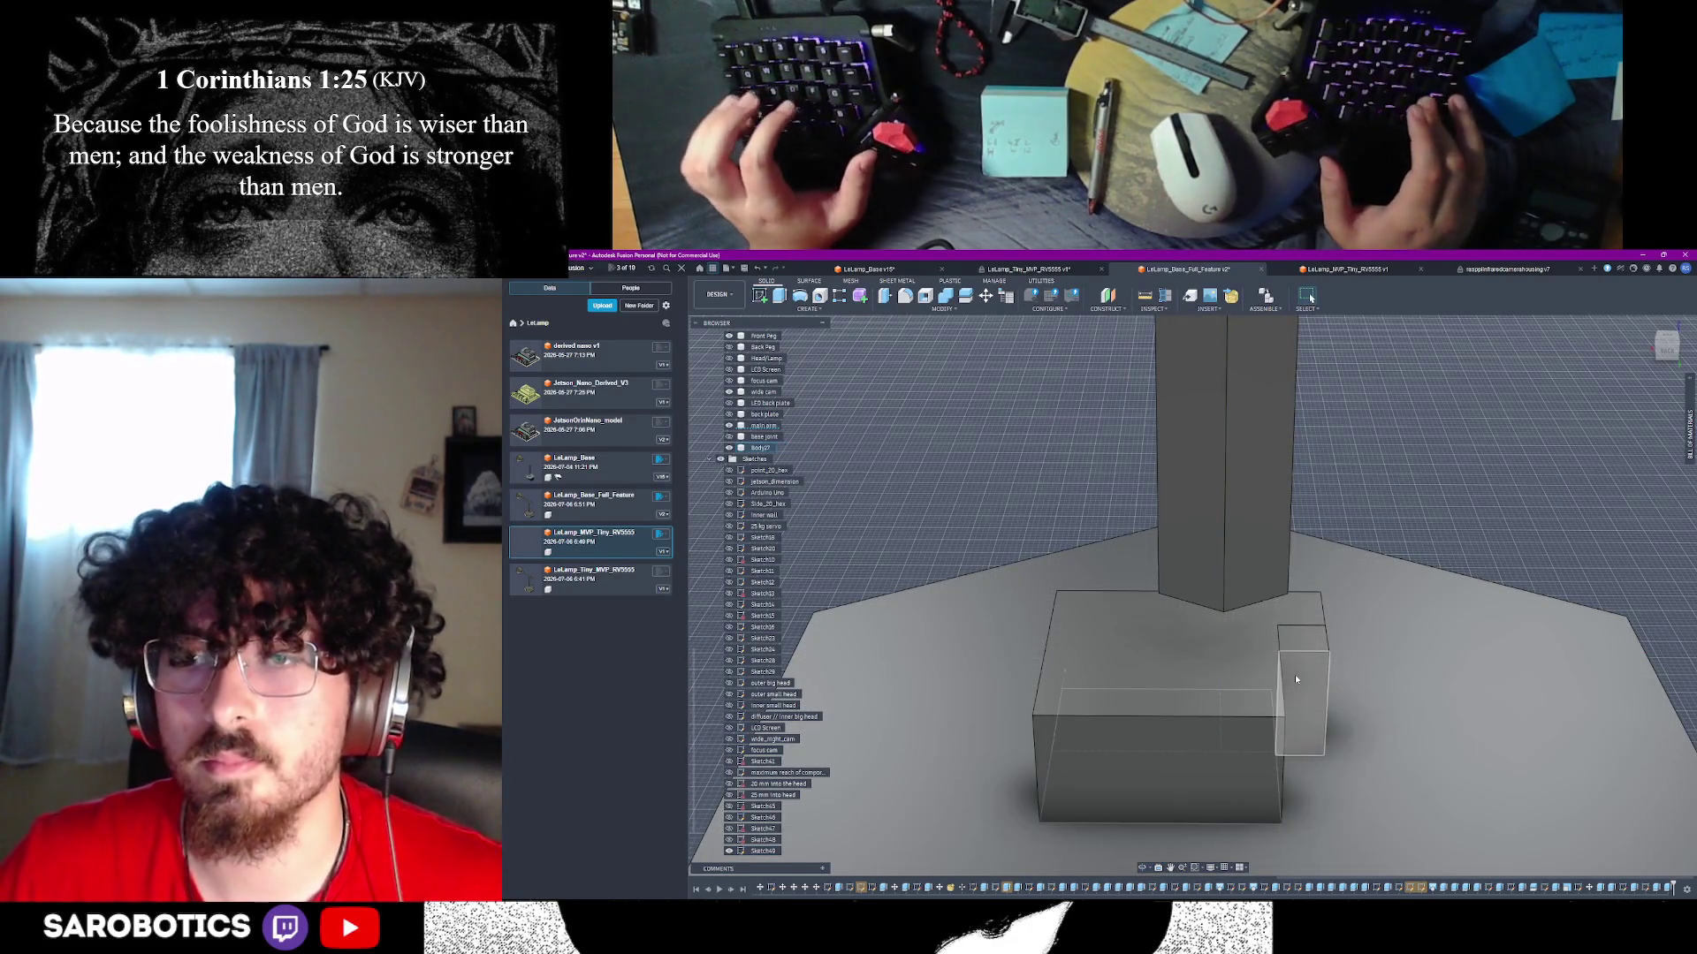
pyautogui.hotkey('ctrl', 'z')
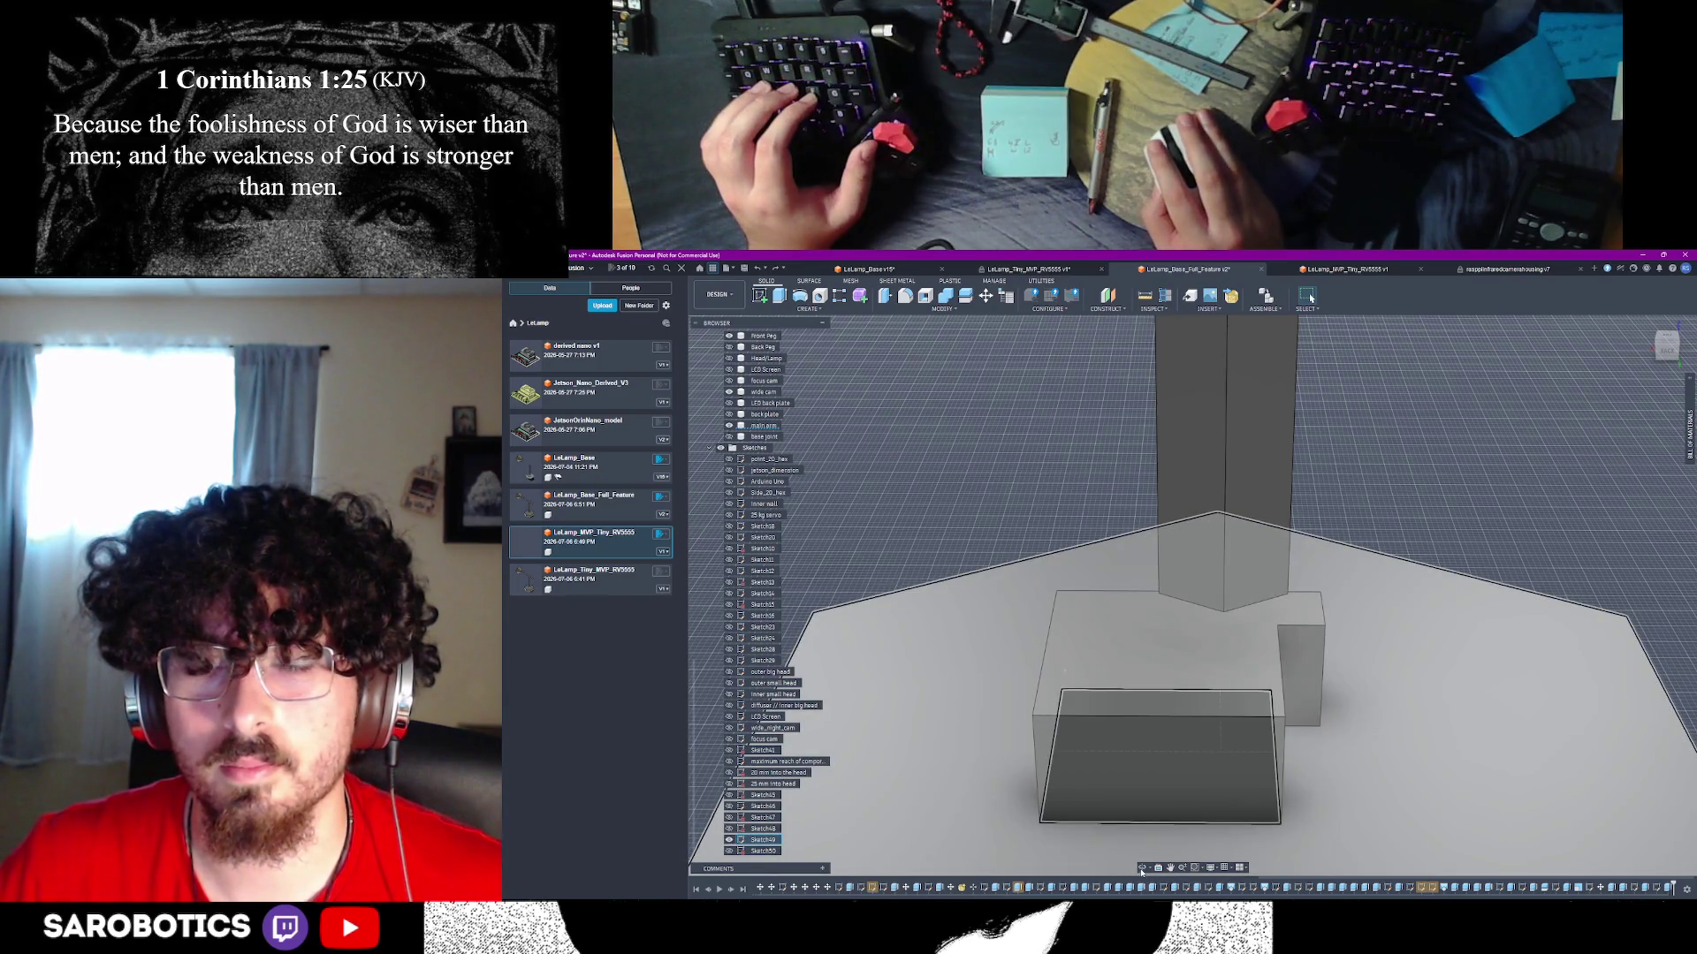
pyautogui.click(1292, 671)
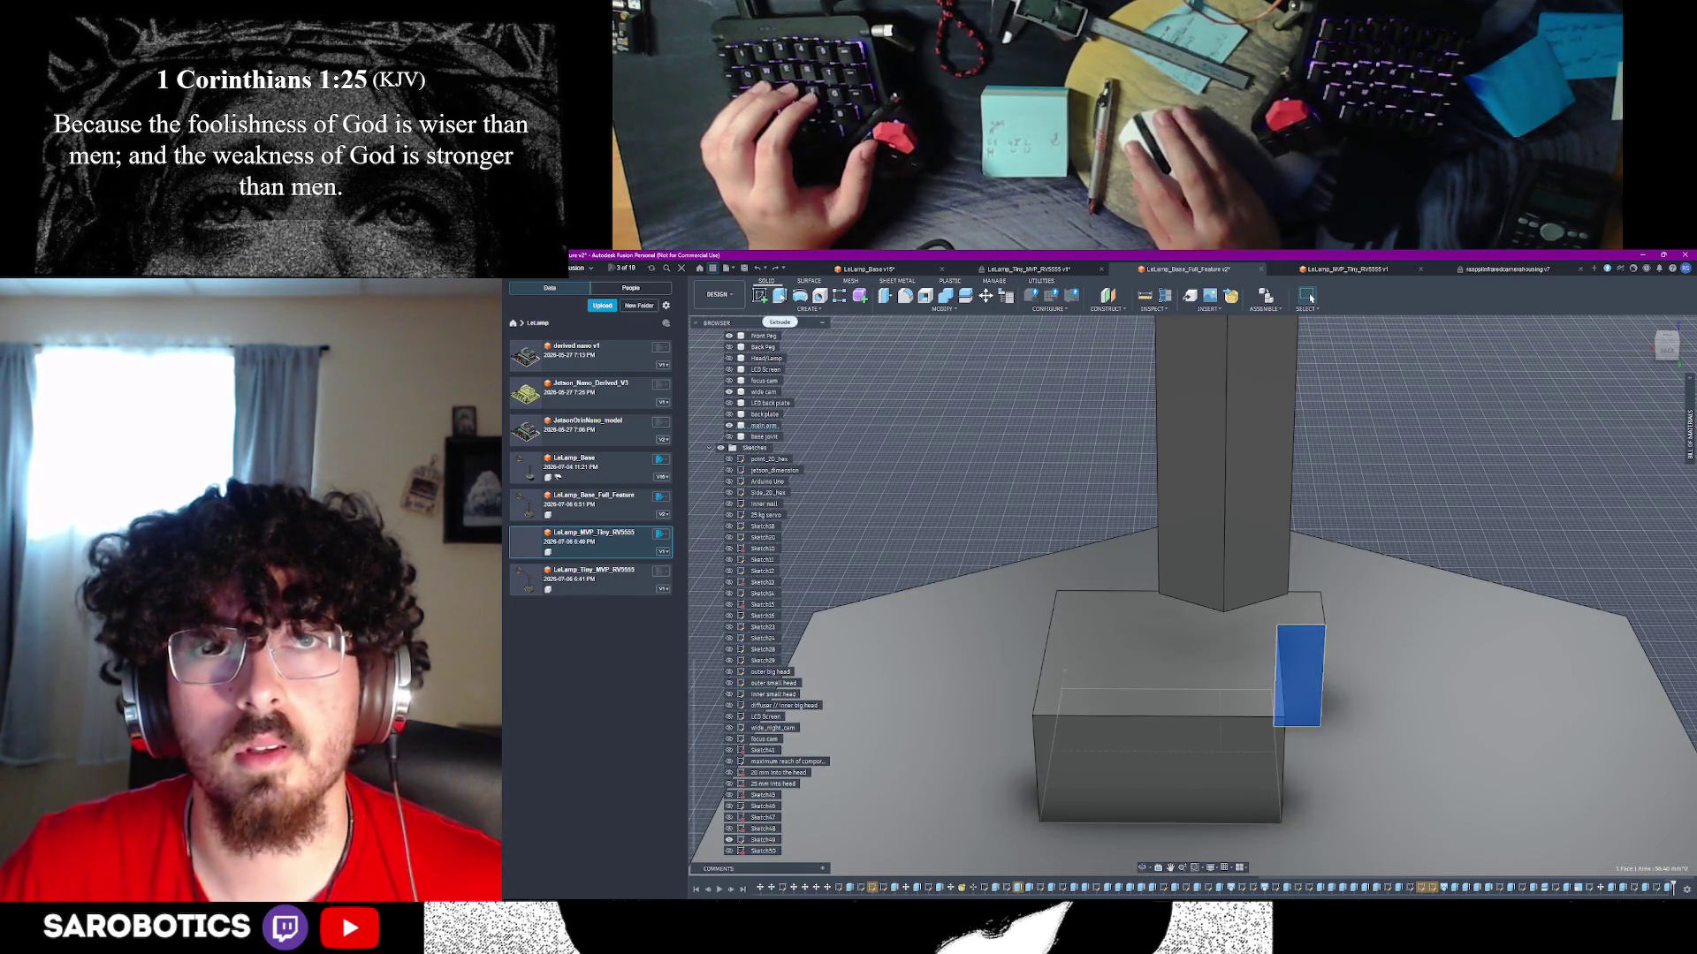
pyautogui.press('e')
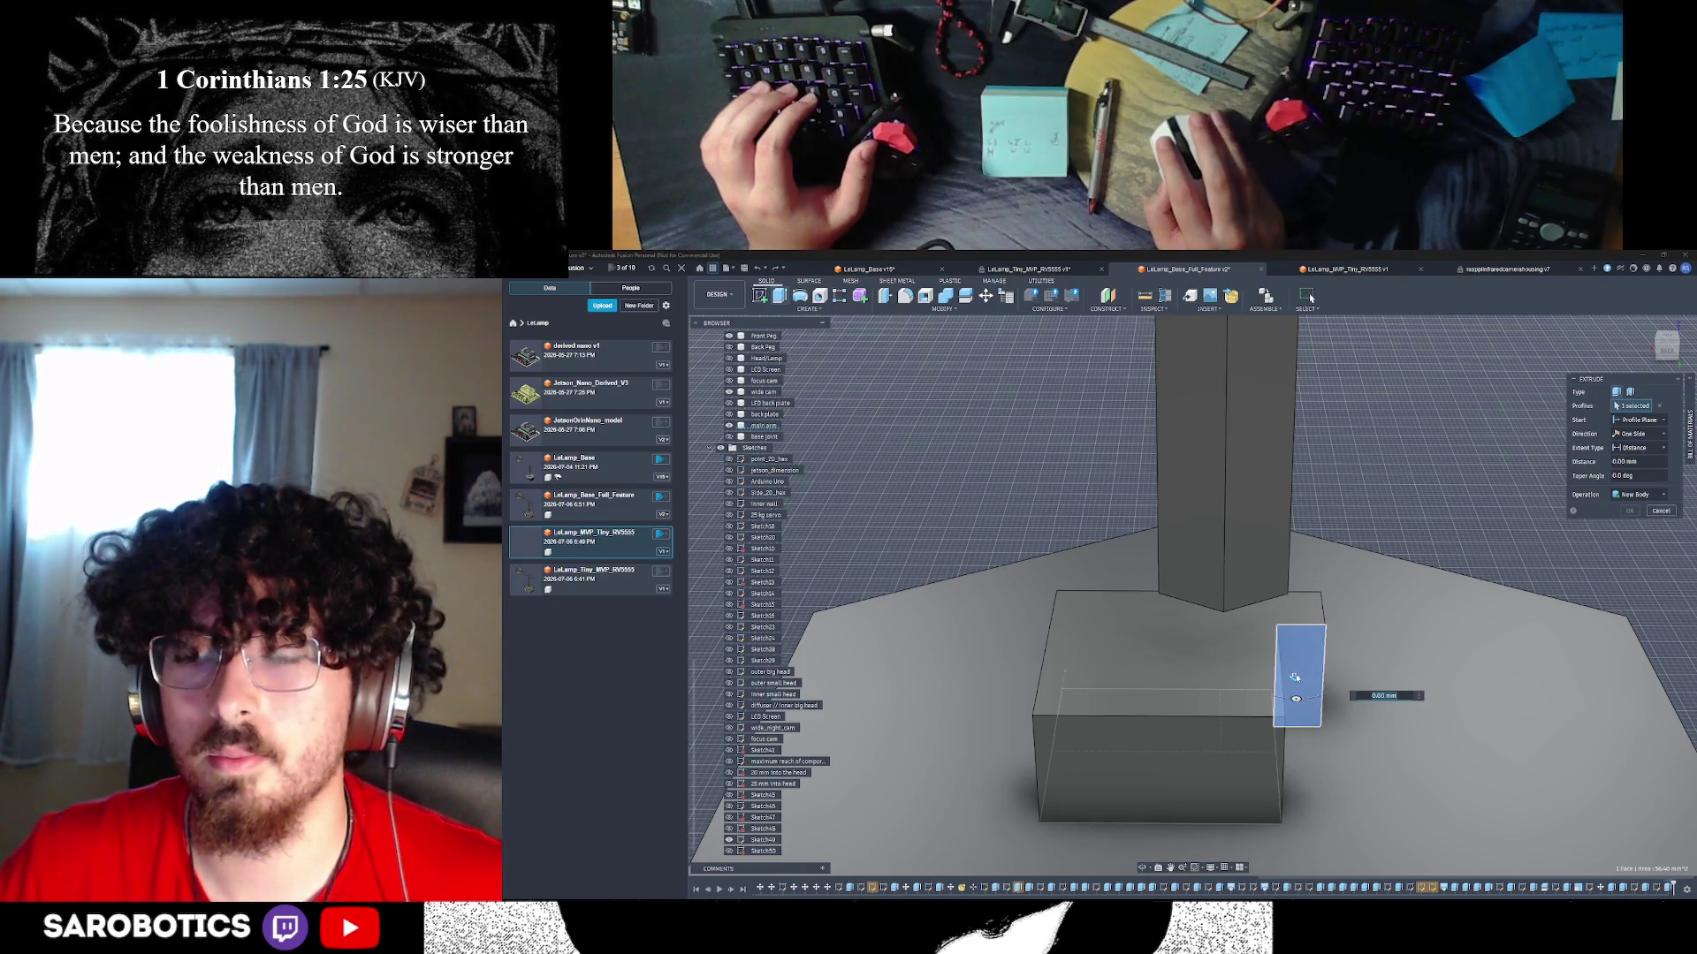
pyautogui.write('5')
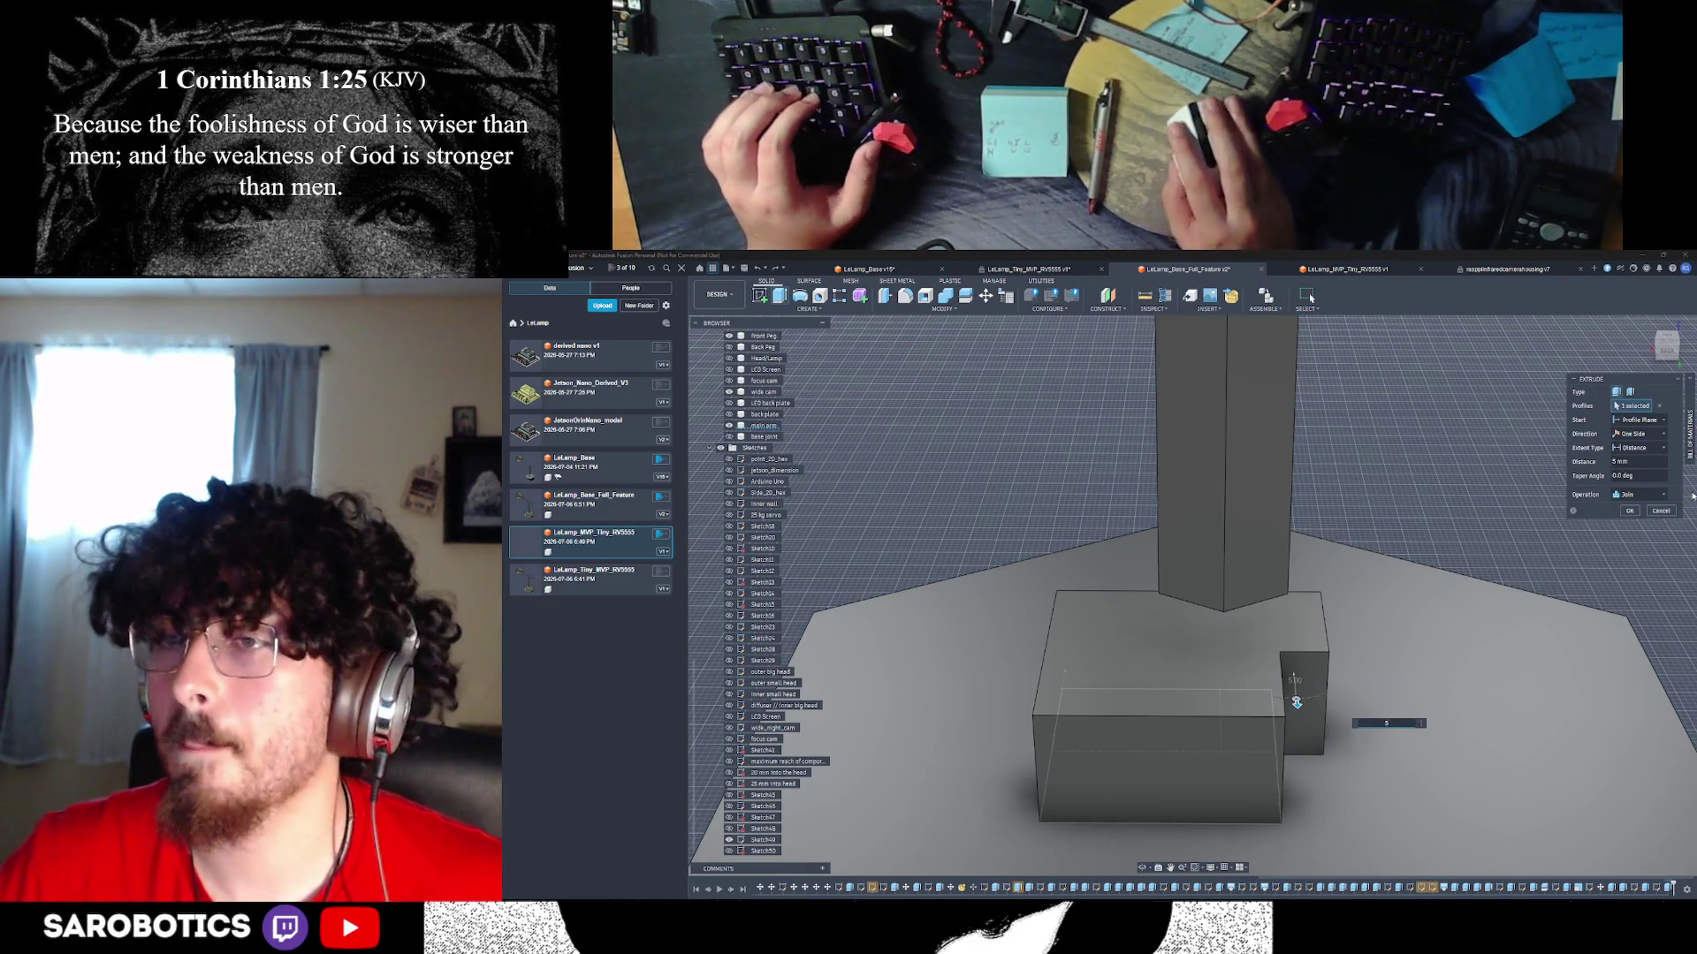
pyautogui.click(1648, 495)
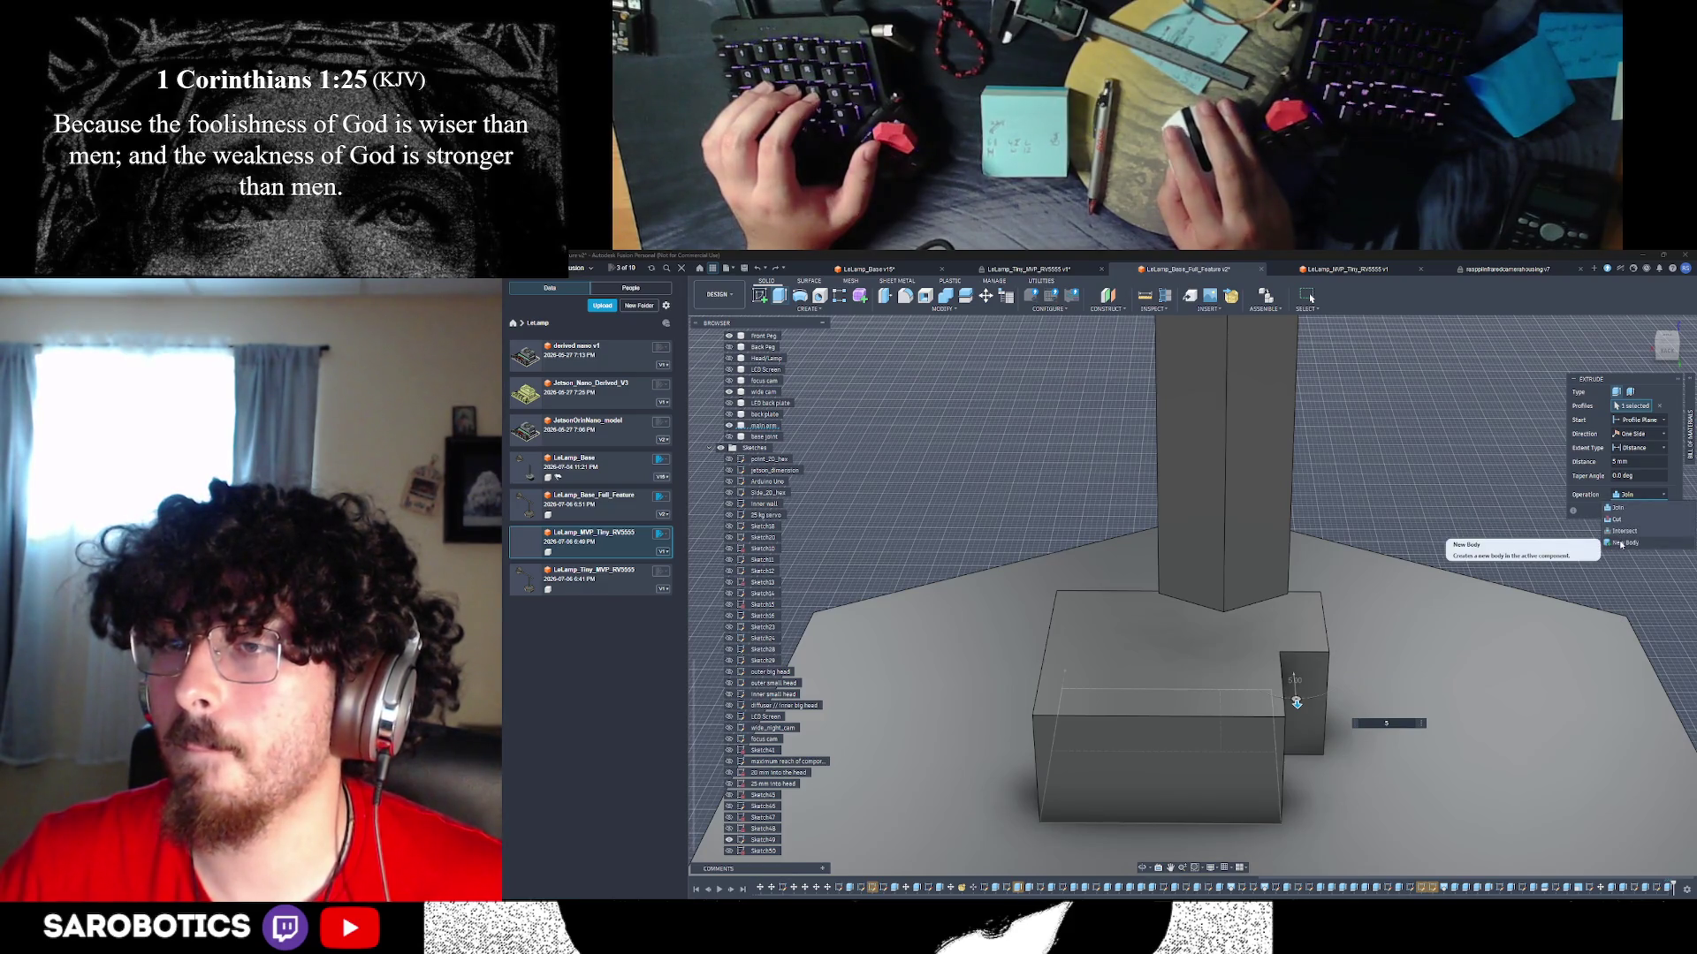
pyautogui.click(1622, 531)
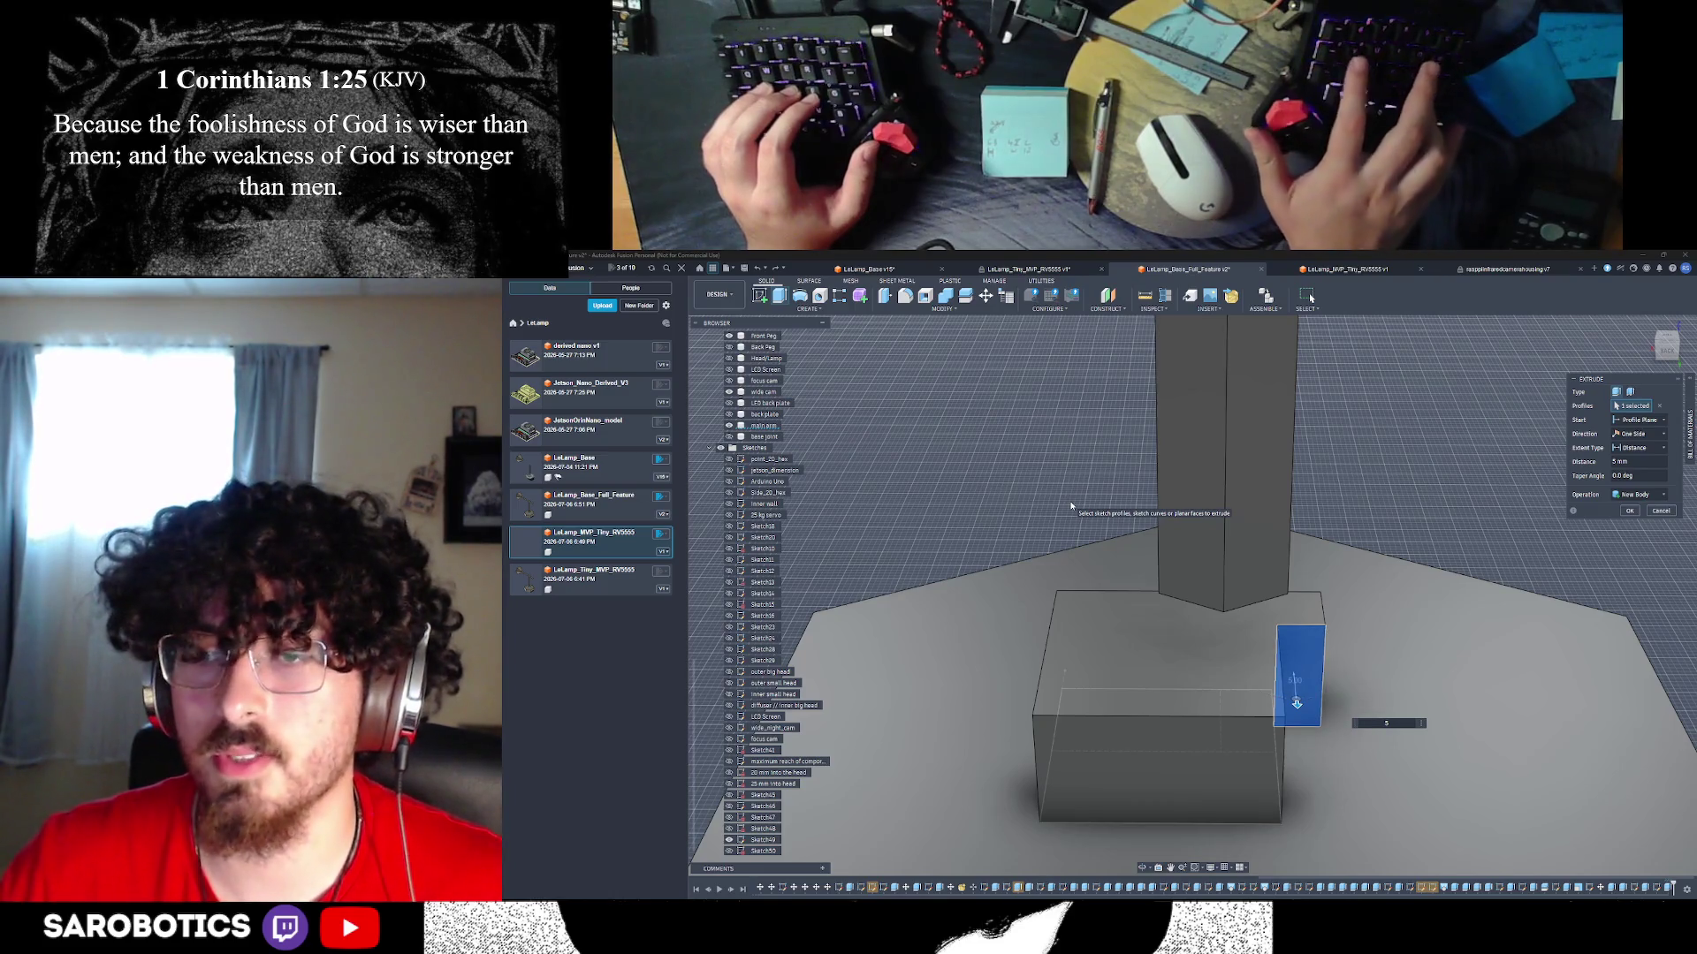
pyautogui.press('Return')
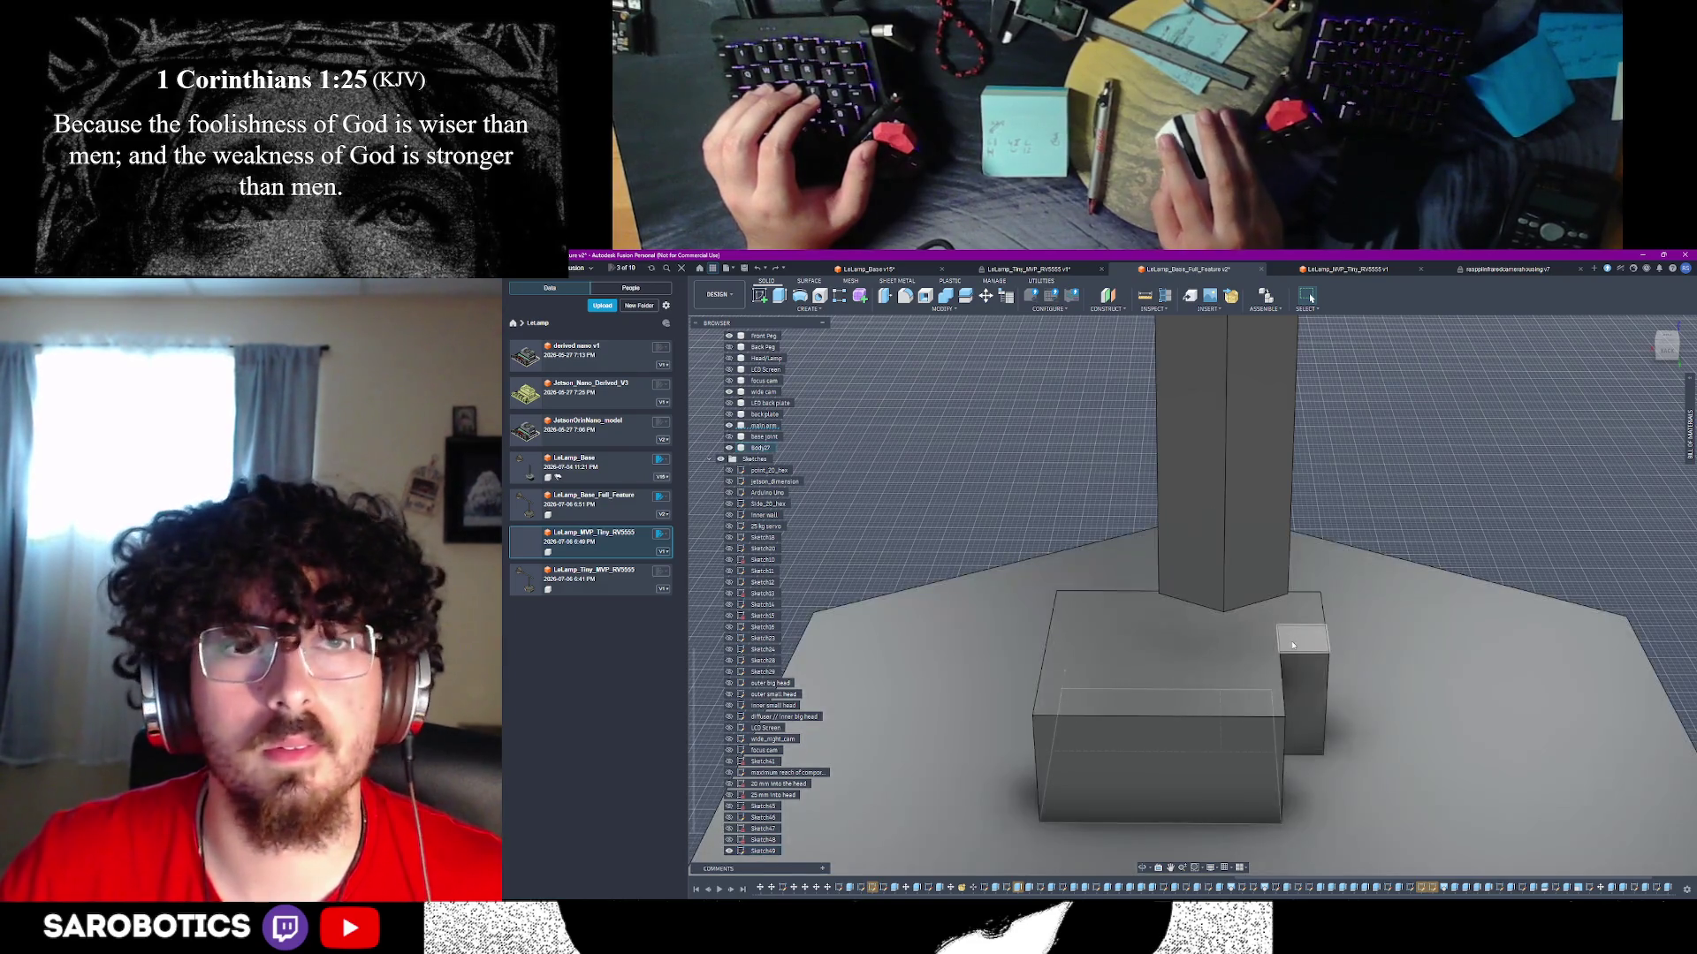
# - Rename Body27 to 'servo peg 1' and select the peg's top face
pyautogui.doubleClick(760, 449)
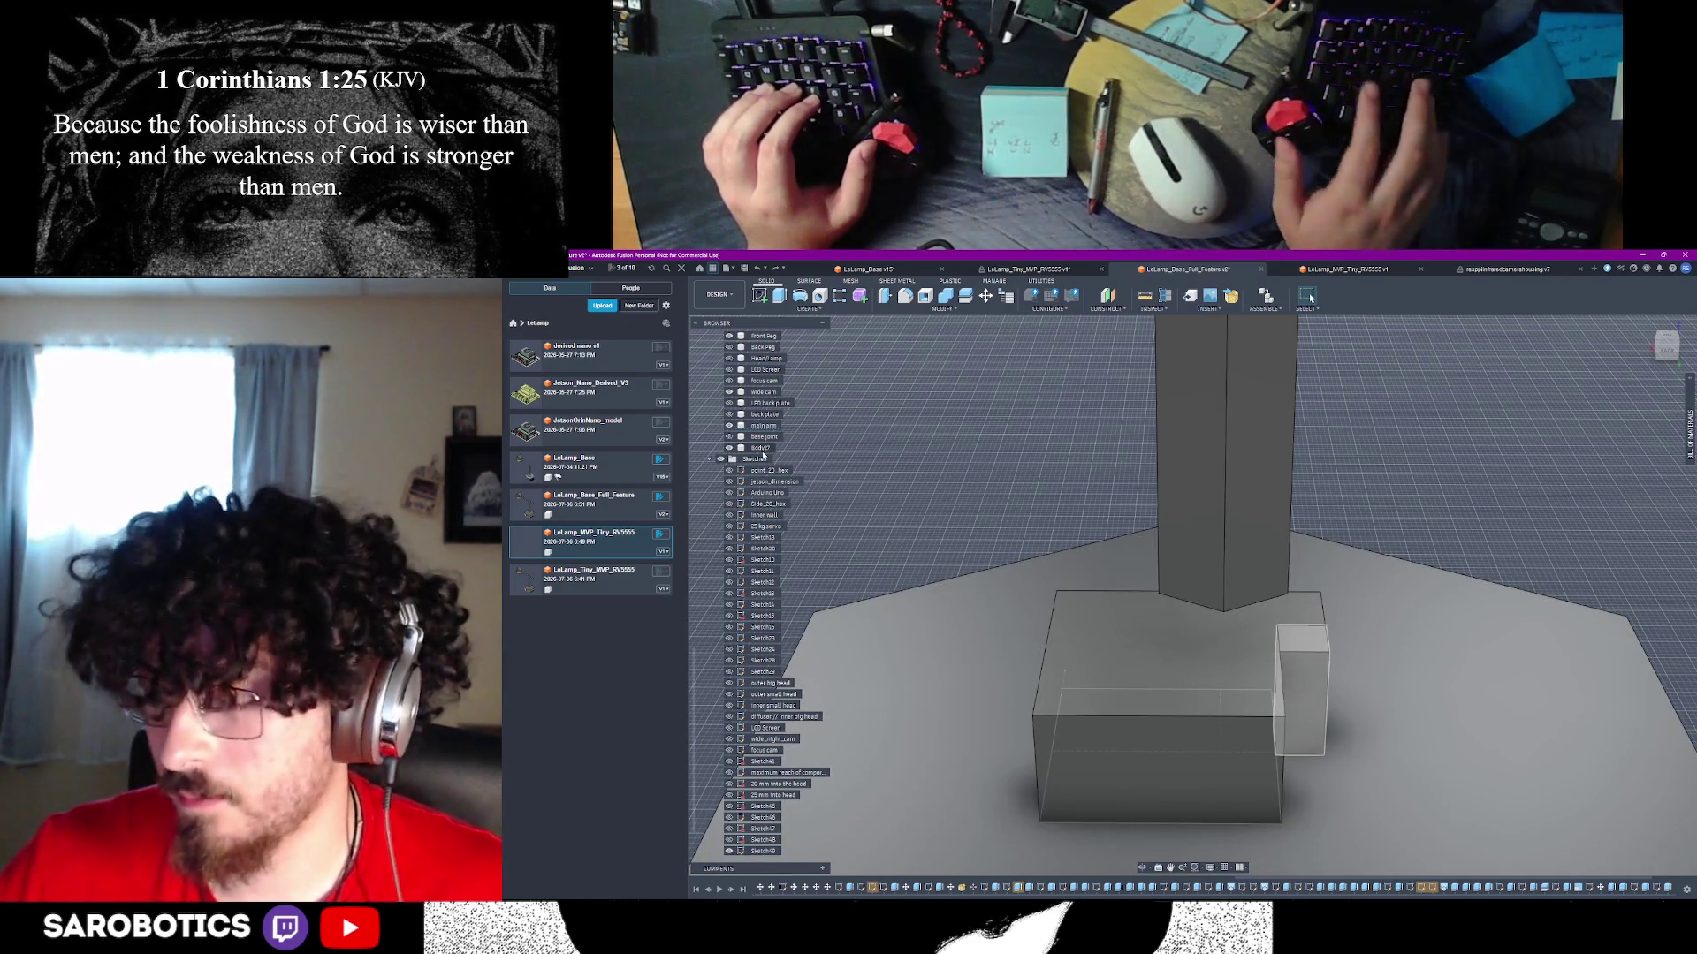
pyautogui.write('servo peg 1')
pyautogui.press('Return')
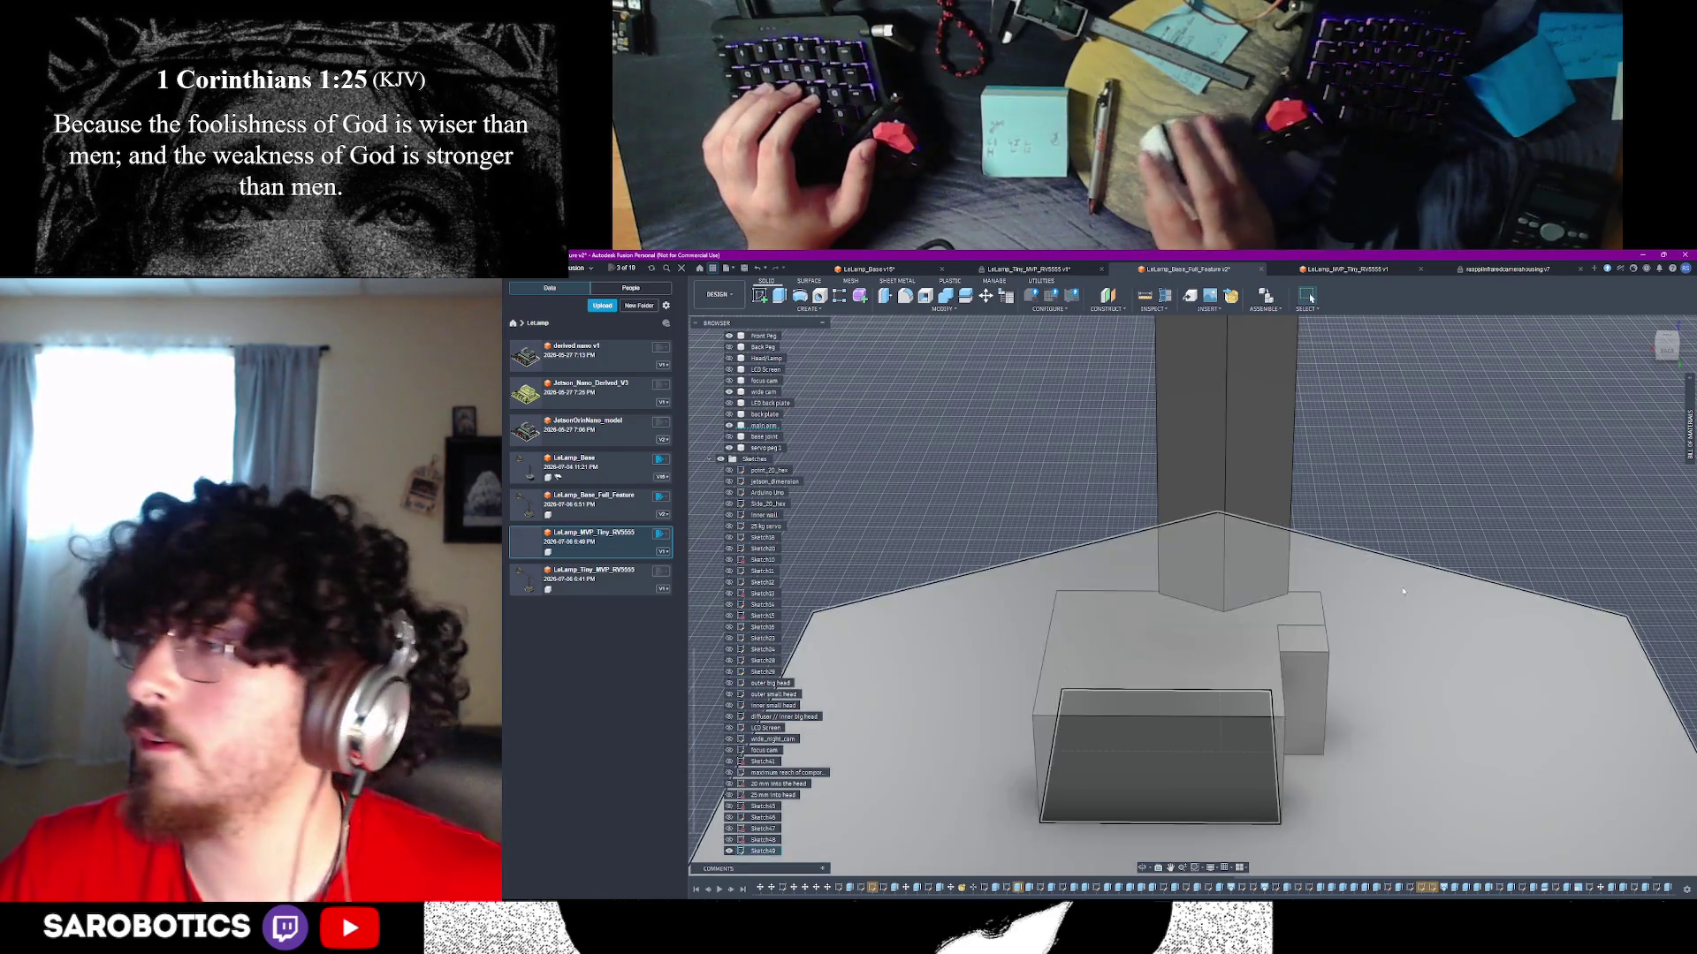
pyautogui.click(1306, 640)
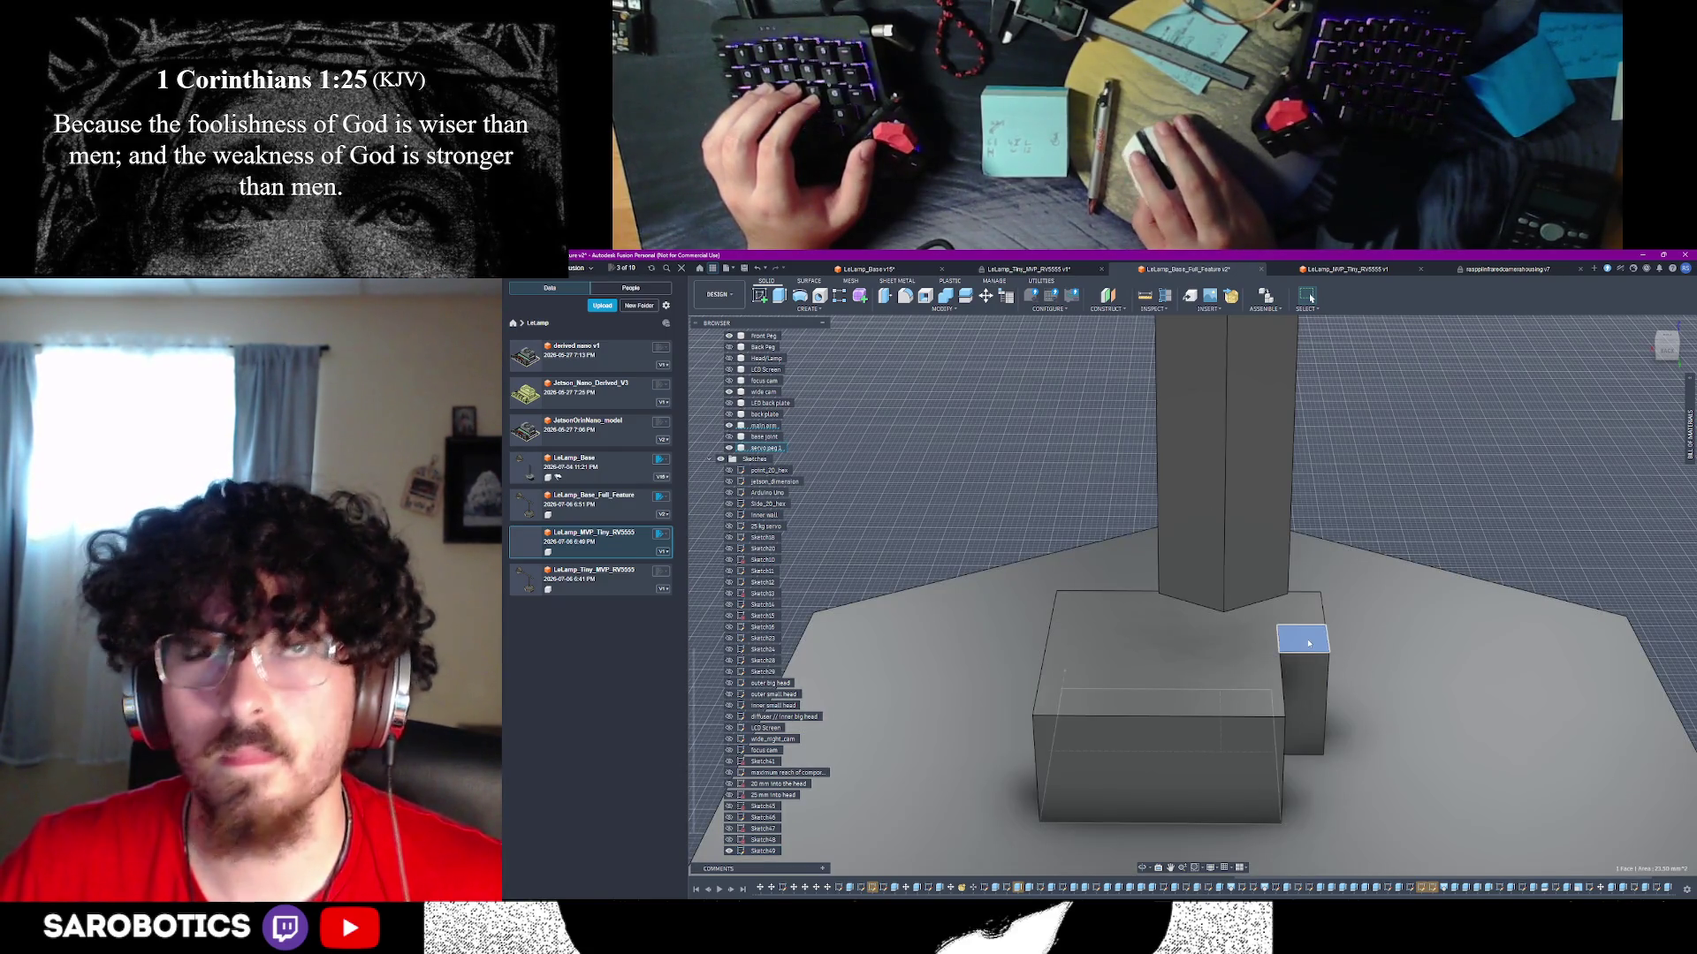
# - Start a Rectangular Pattern with Object Type set to Bodies and the servo peg body selected
pyautogui.rightClick(1307, 639)
pyautogui.click(800, 309)
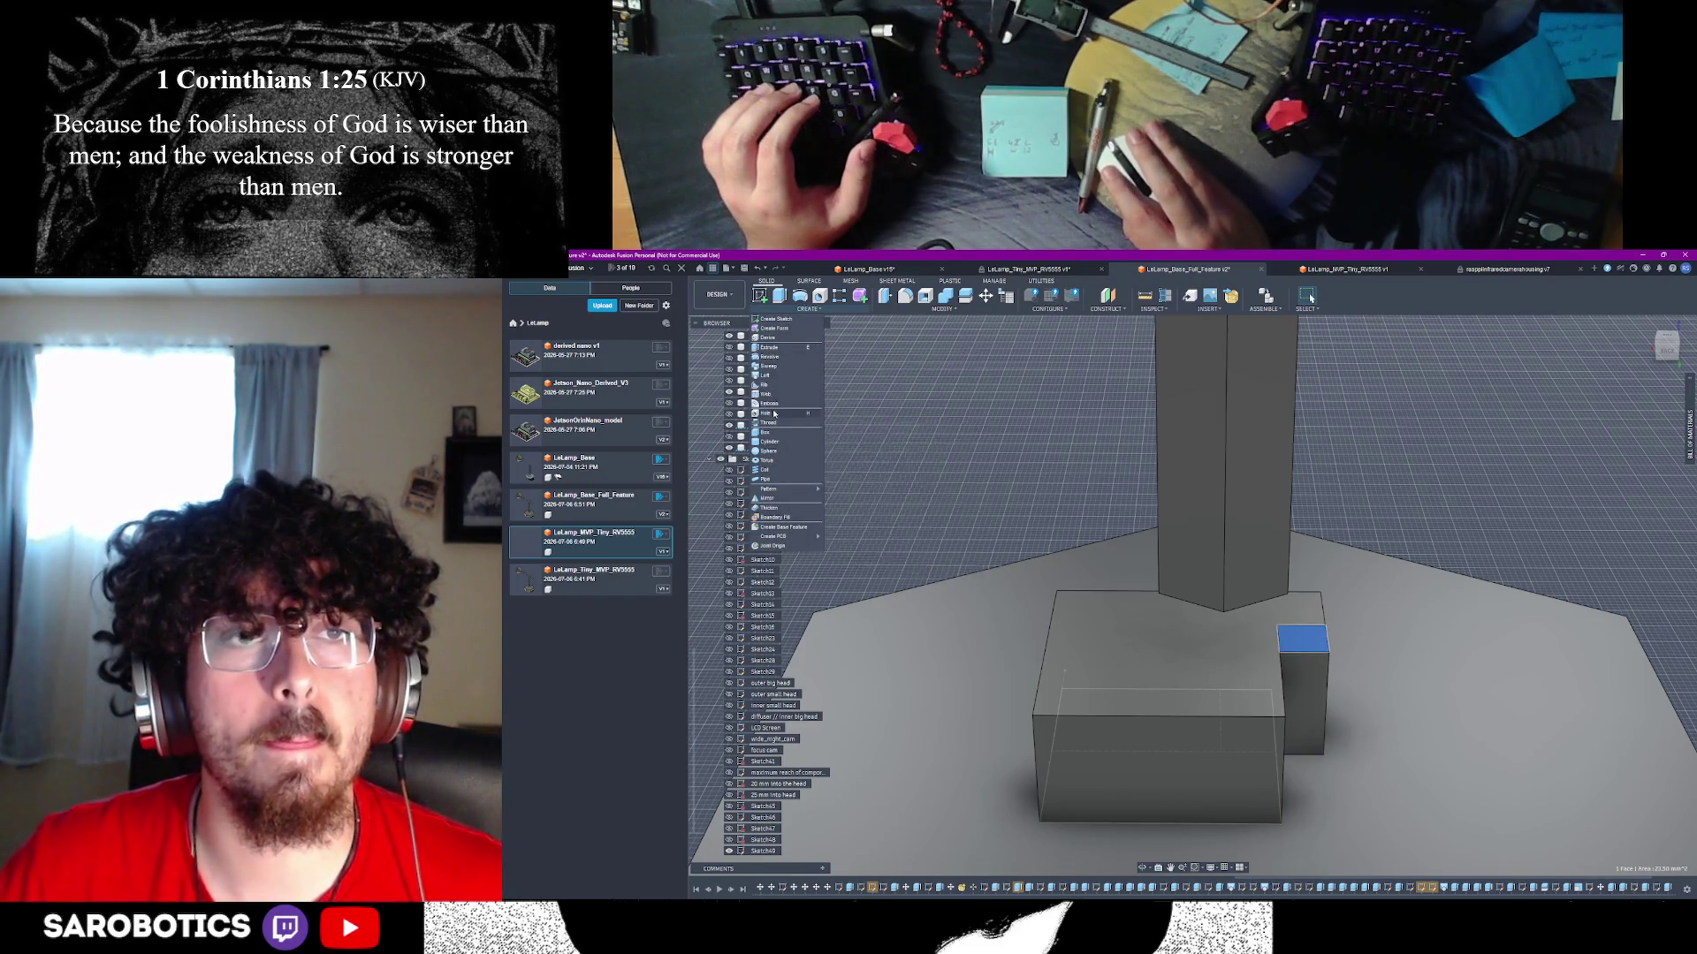
pyautogui.moveTo(770, 490)
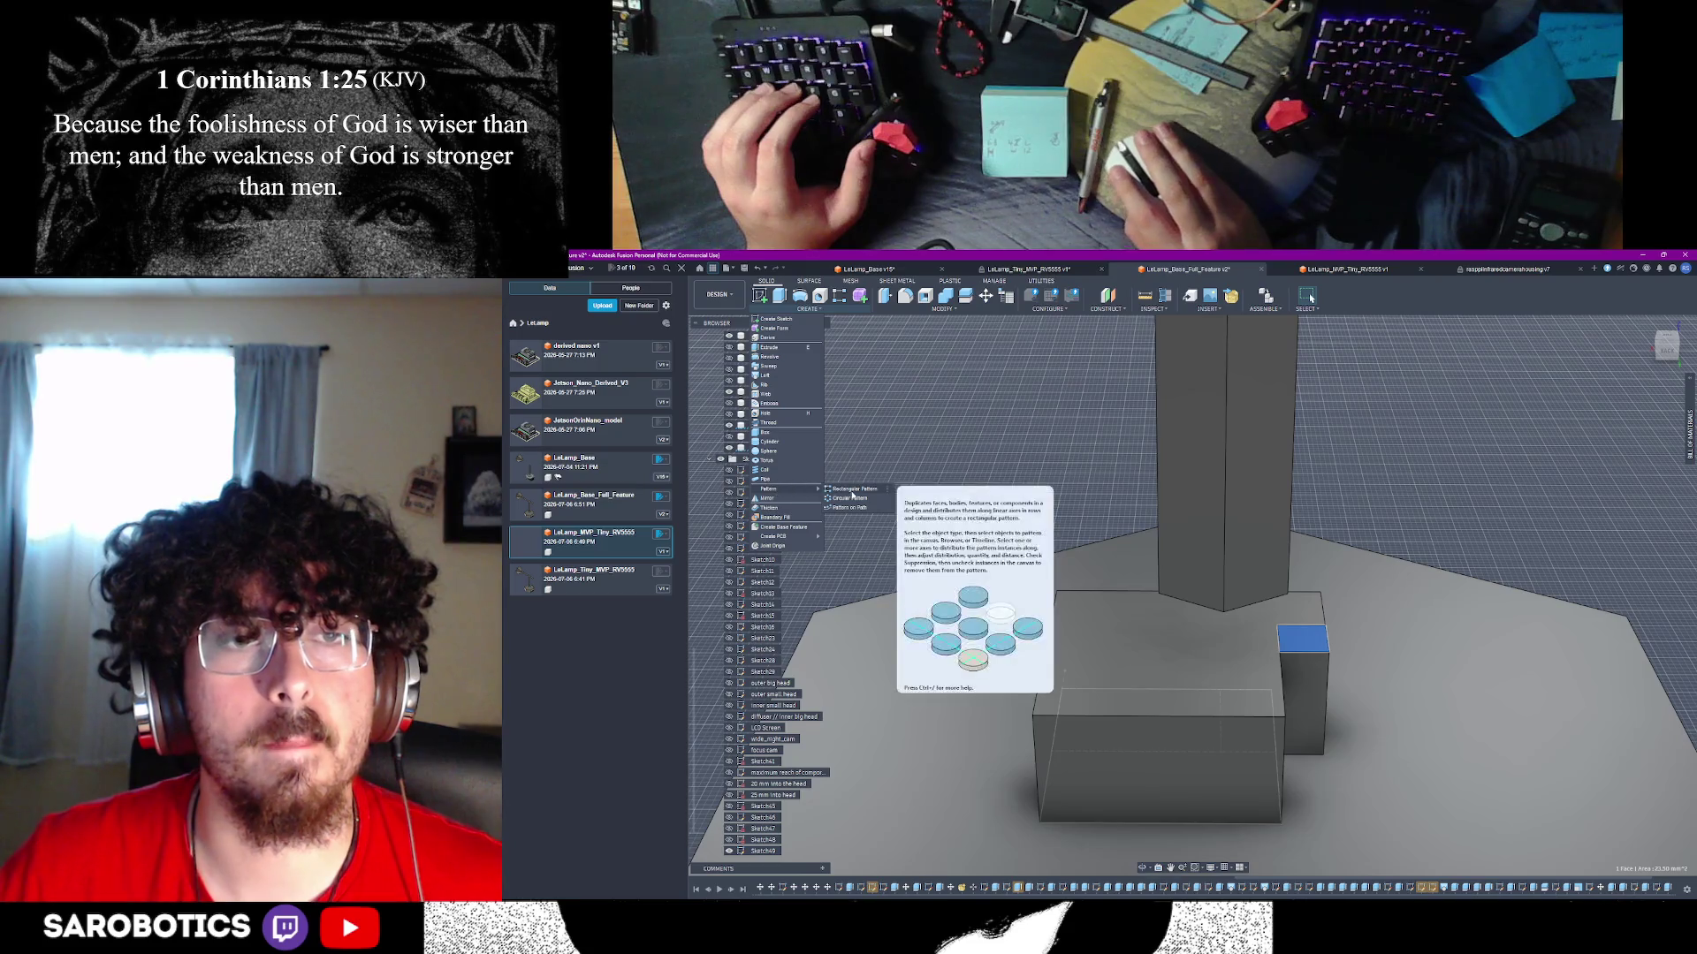
pyautogui.click(852, 491)
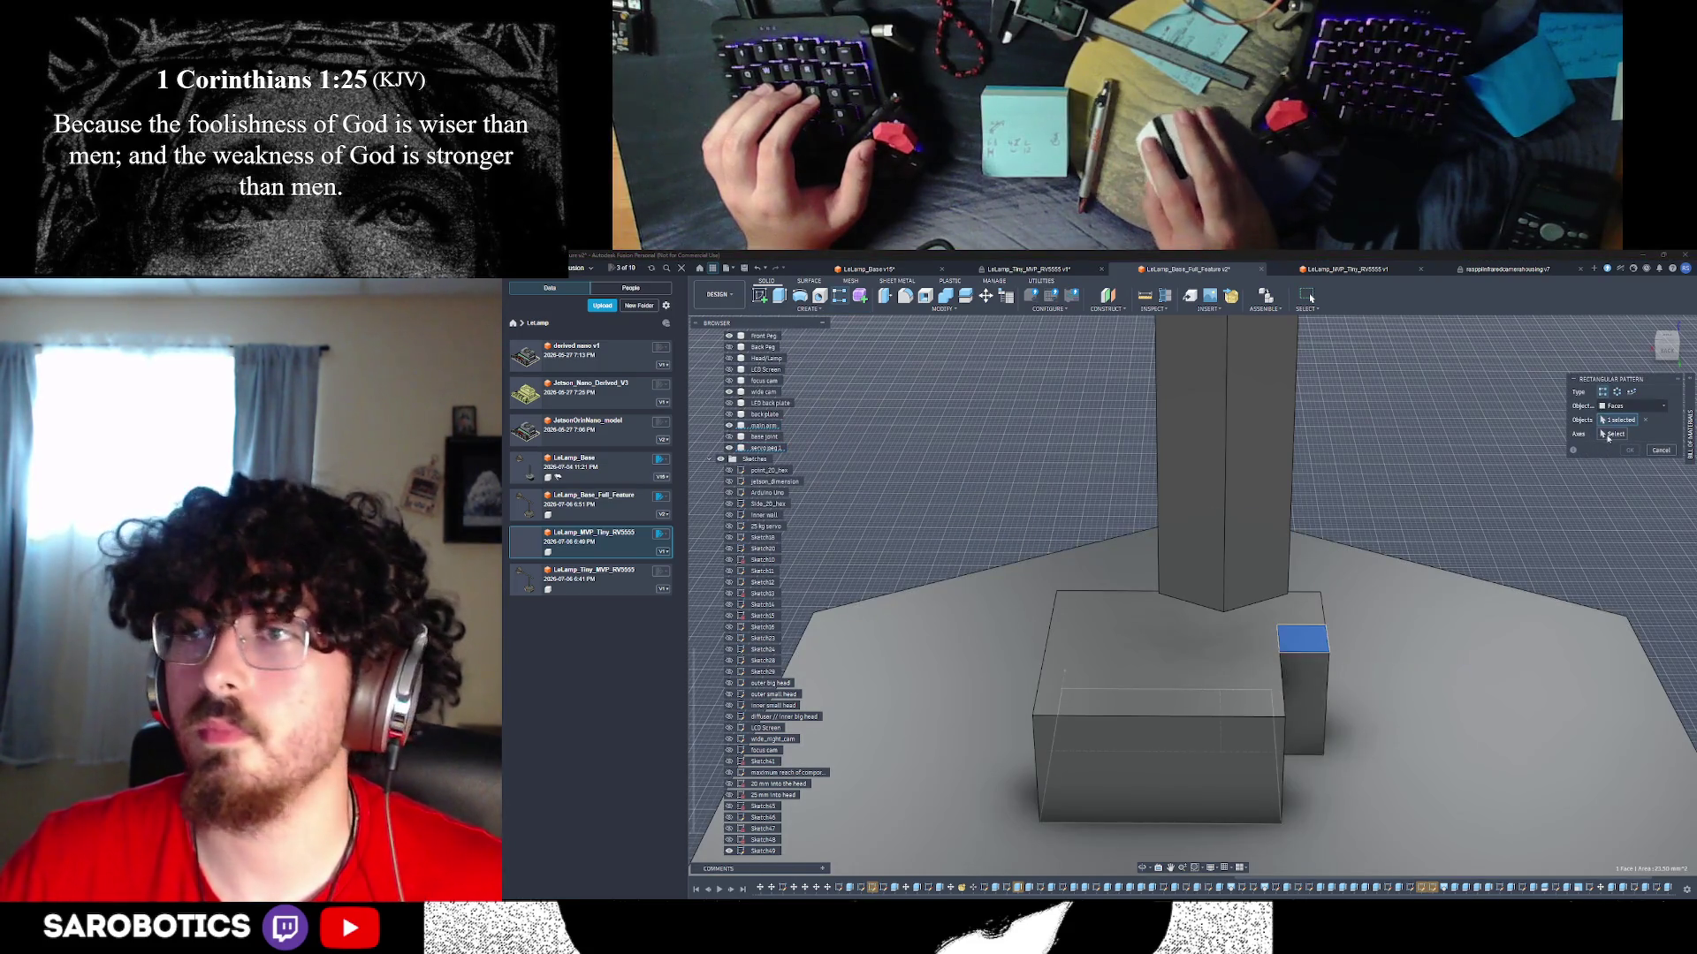
pyautogui.click(1634, 405)
pyautogui.click(1617, 428)
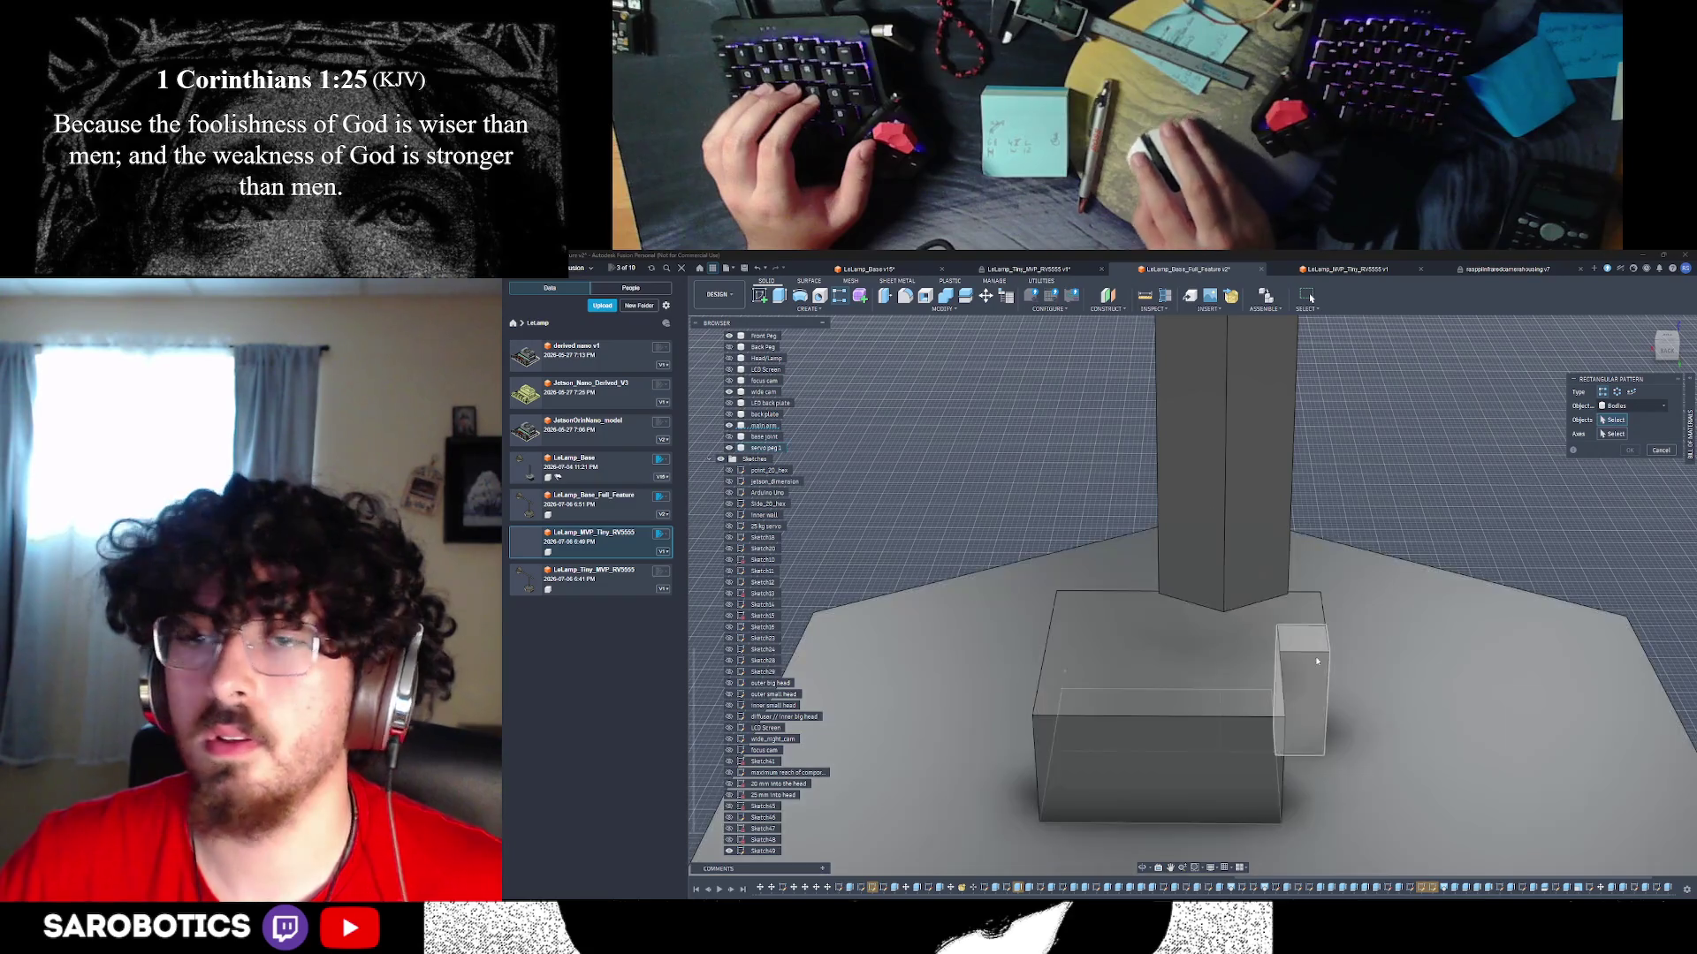
pyautogui.click(1315, 658)
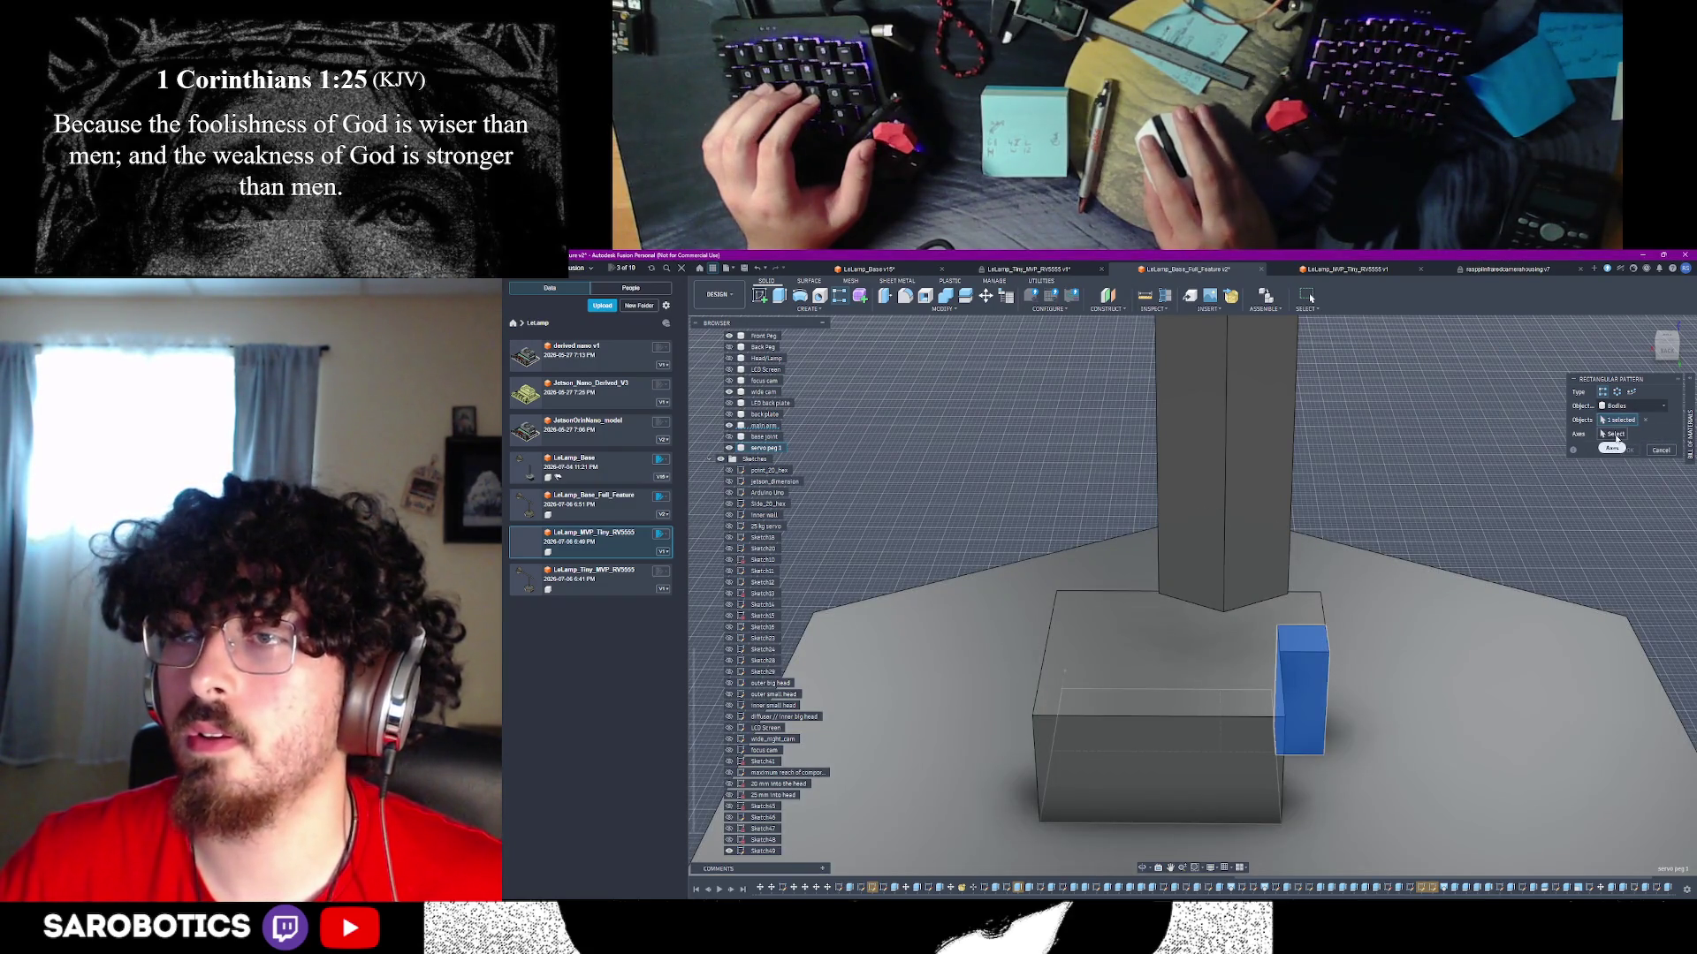
# - Reorient the view and pick a servo box edge as the pattern direction
pyautogui.keyDown('shift'); pyautogui.moveTo(1156, 842); pyautogui.dragTo(1215, 830, button='middle'); pyautogui.keyUp('shift')
pyautogui.moveTo(1263, 729); pyautogui.dragTo(1277, 726, button='right')
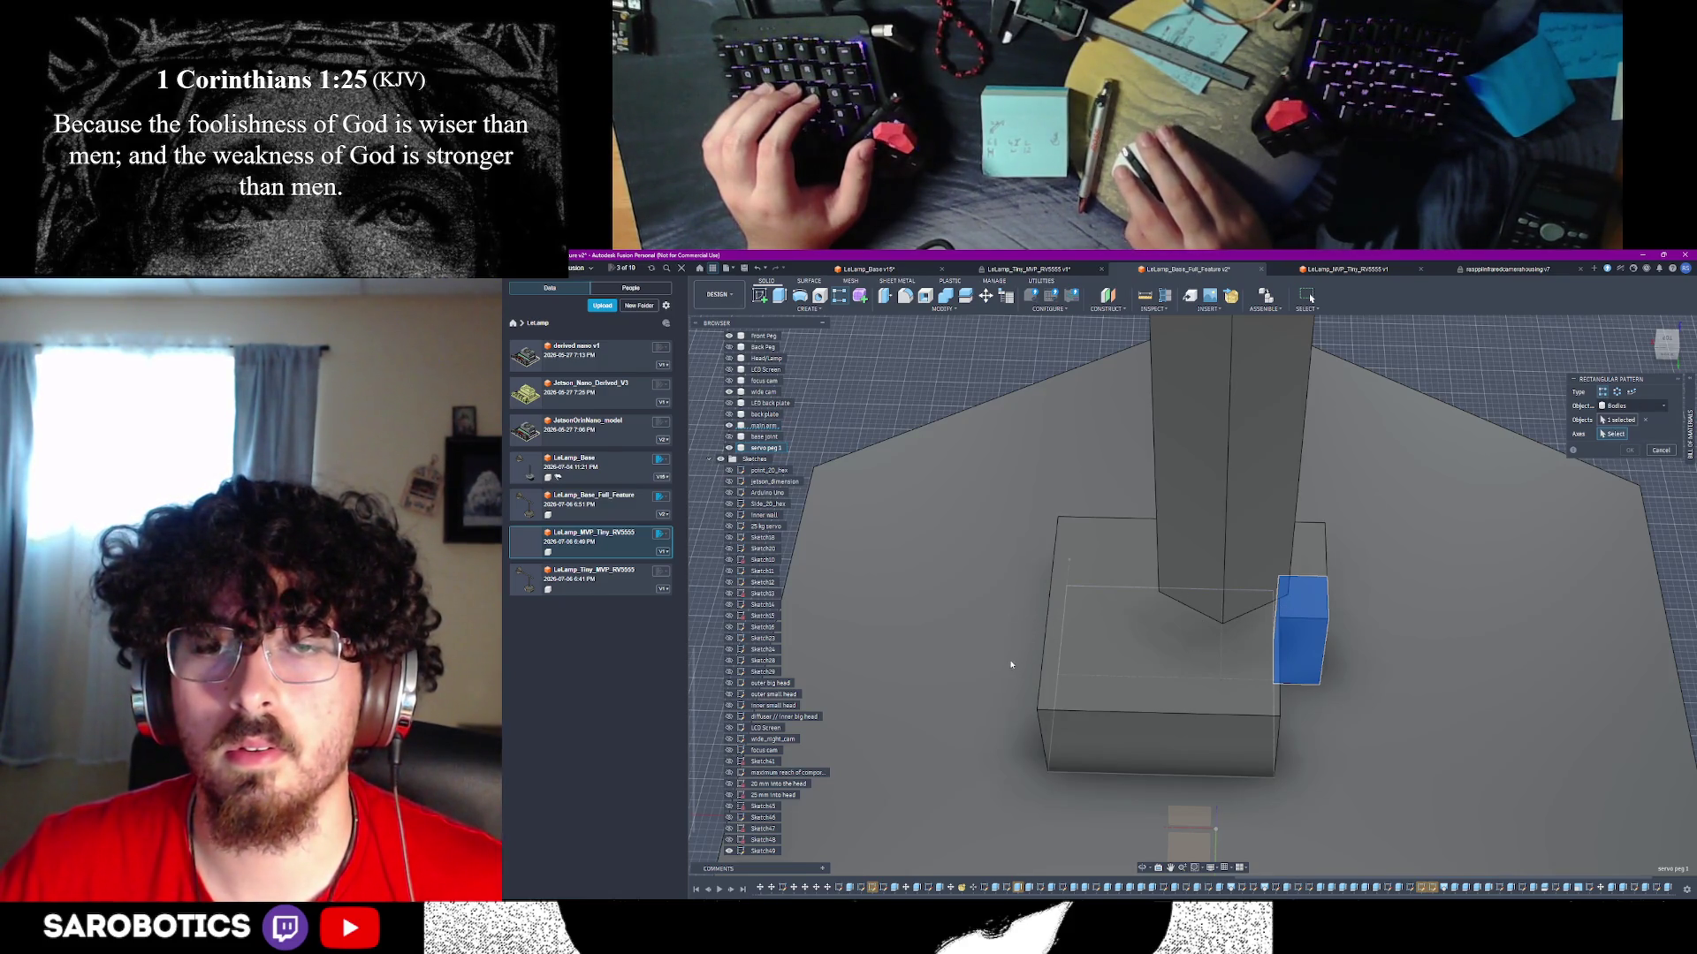
pyautogui.scroll(-5, 1010, 665)
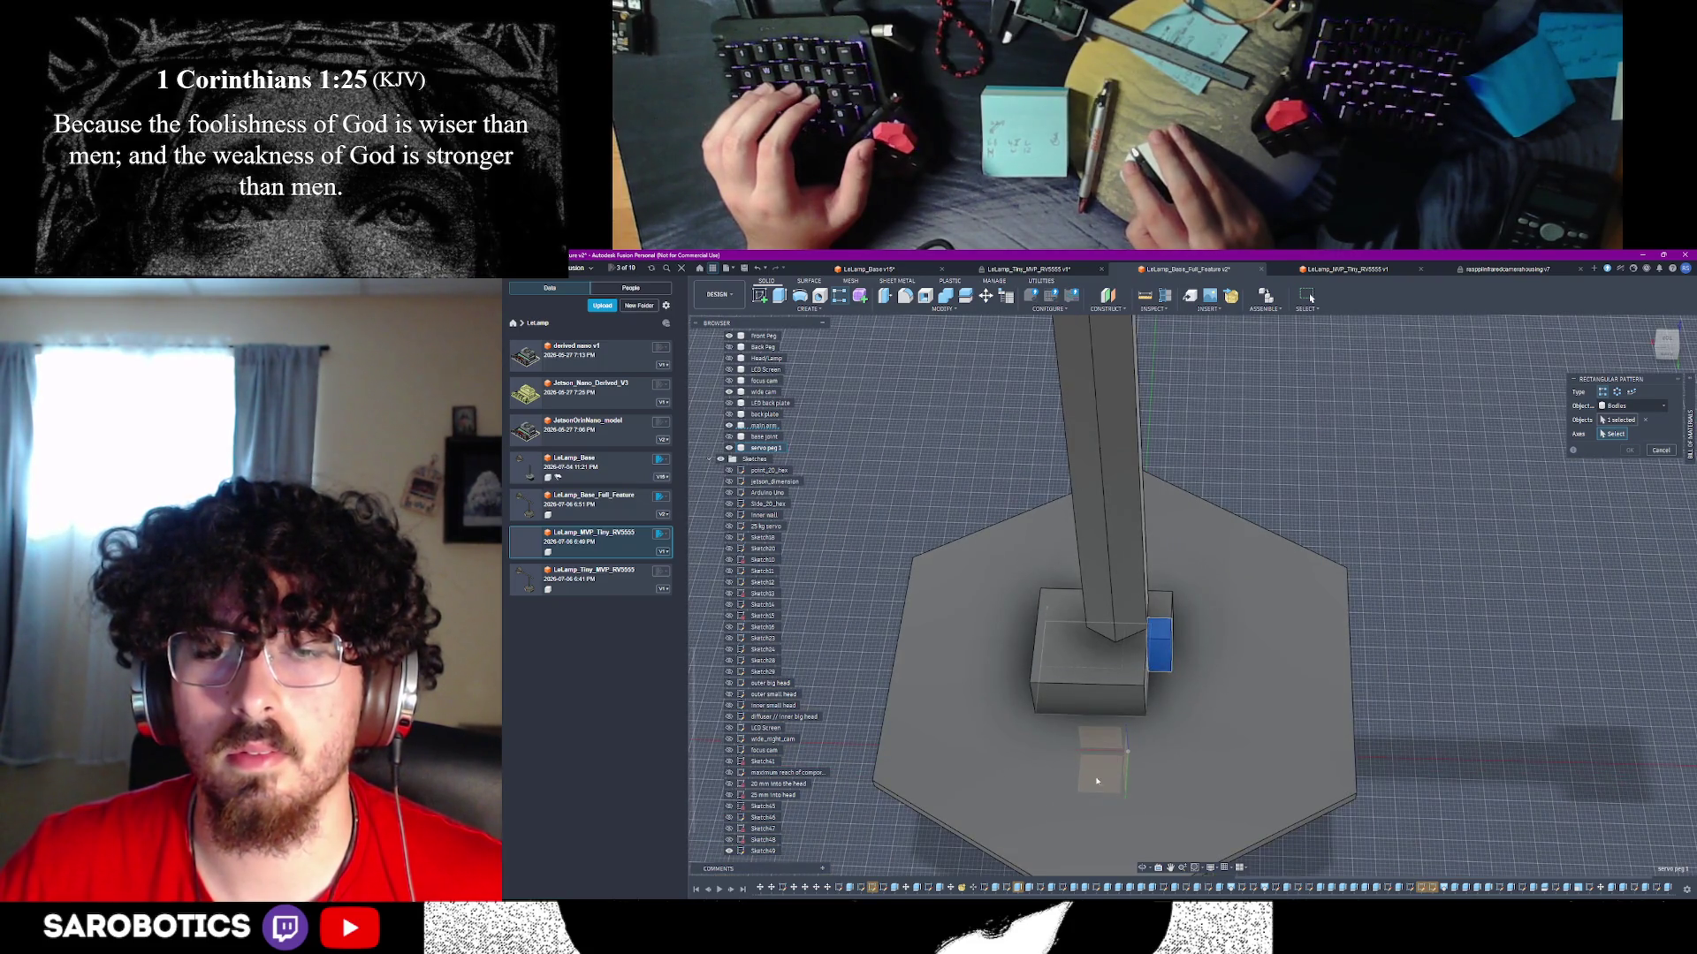
pyautogui.scroll(3, 1097, 781)
pyautogui.scroll(-3, 1129, 760)
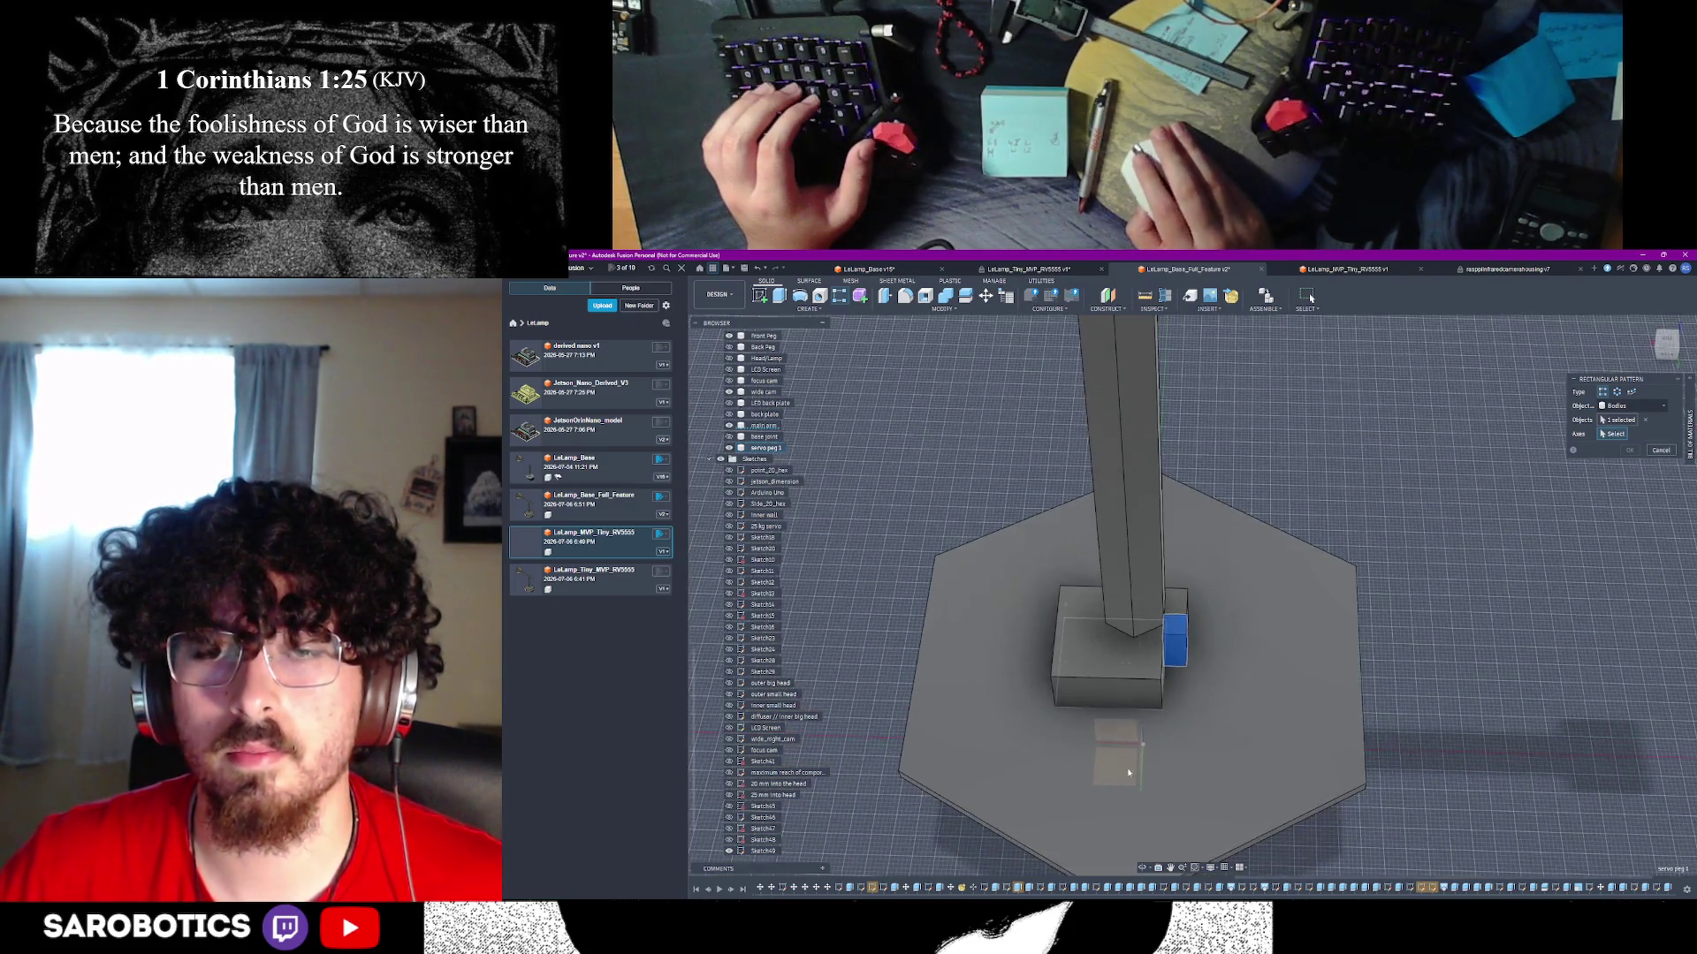
pyautogui.moveTo(1168, 869); pyautogui.dragTo(1148, 601, button='middle')
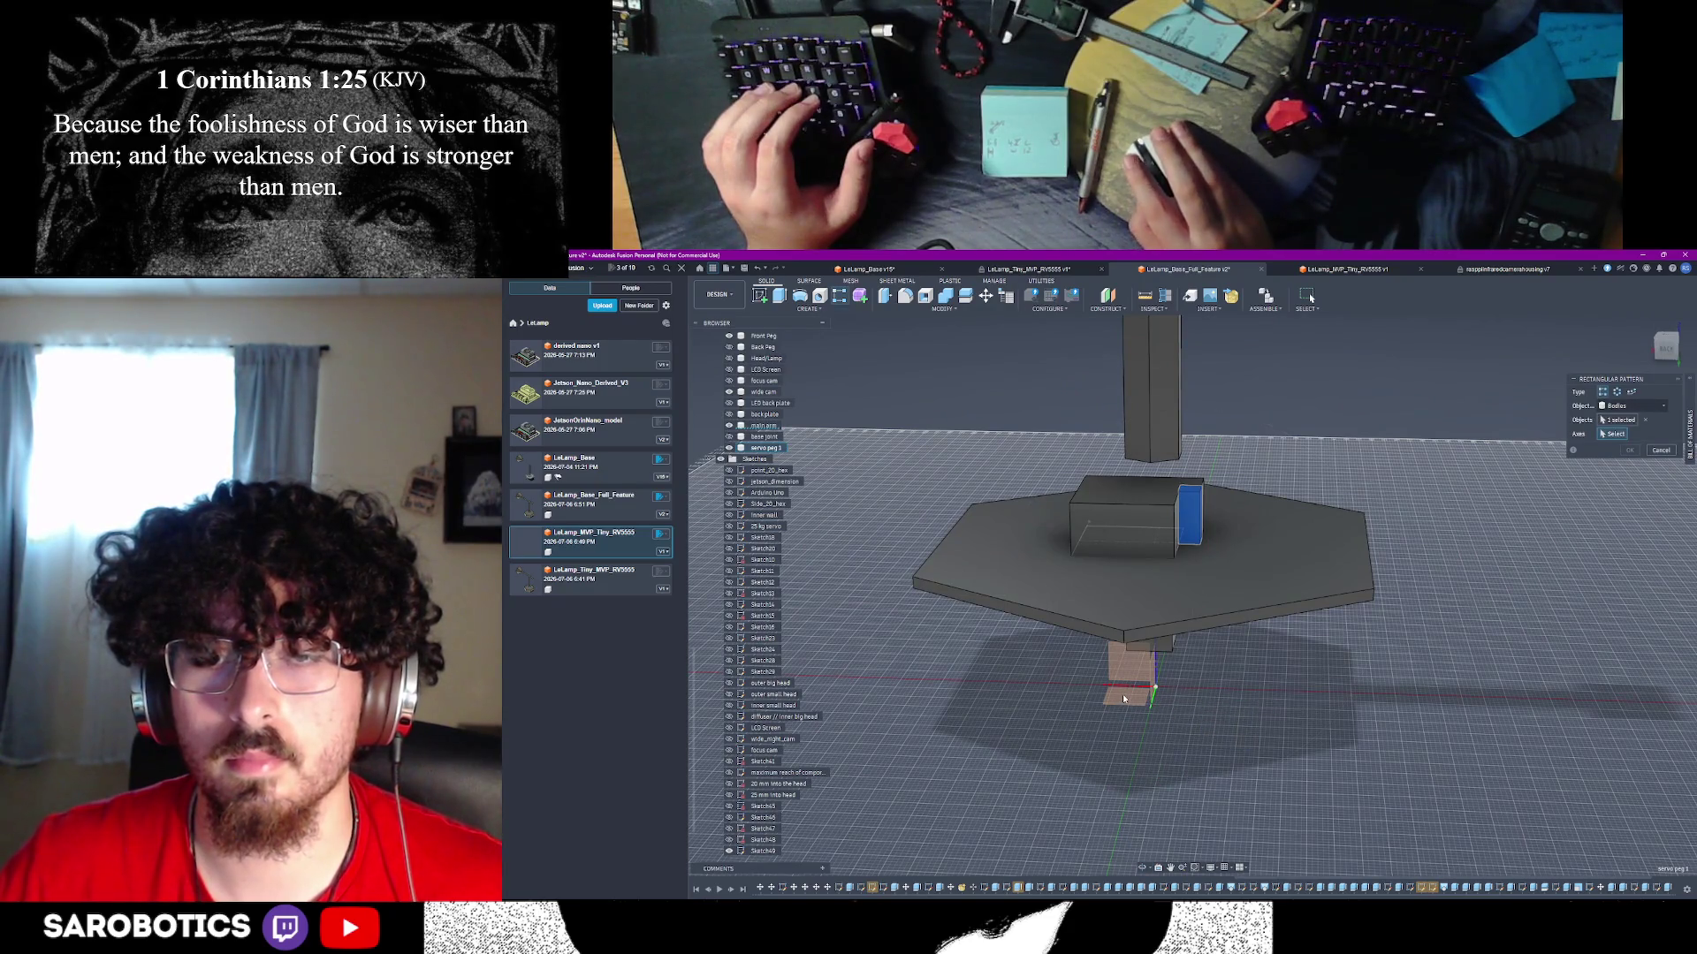
pyautogui.moveTo(1158, 704)
pyautogui.keyDown('shift'); pyautogui.mouseDown(button='middle')
pyautogui.moveTo(1139, 701)
pyautogui.moveTo(1177, 541)
pyautogui.mouseUp(button='middle'); pyautogui.keyUp('shift')
pyautogui.scroll(3, 1179, 562)
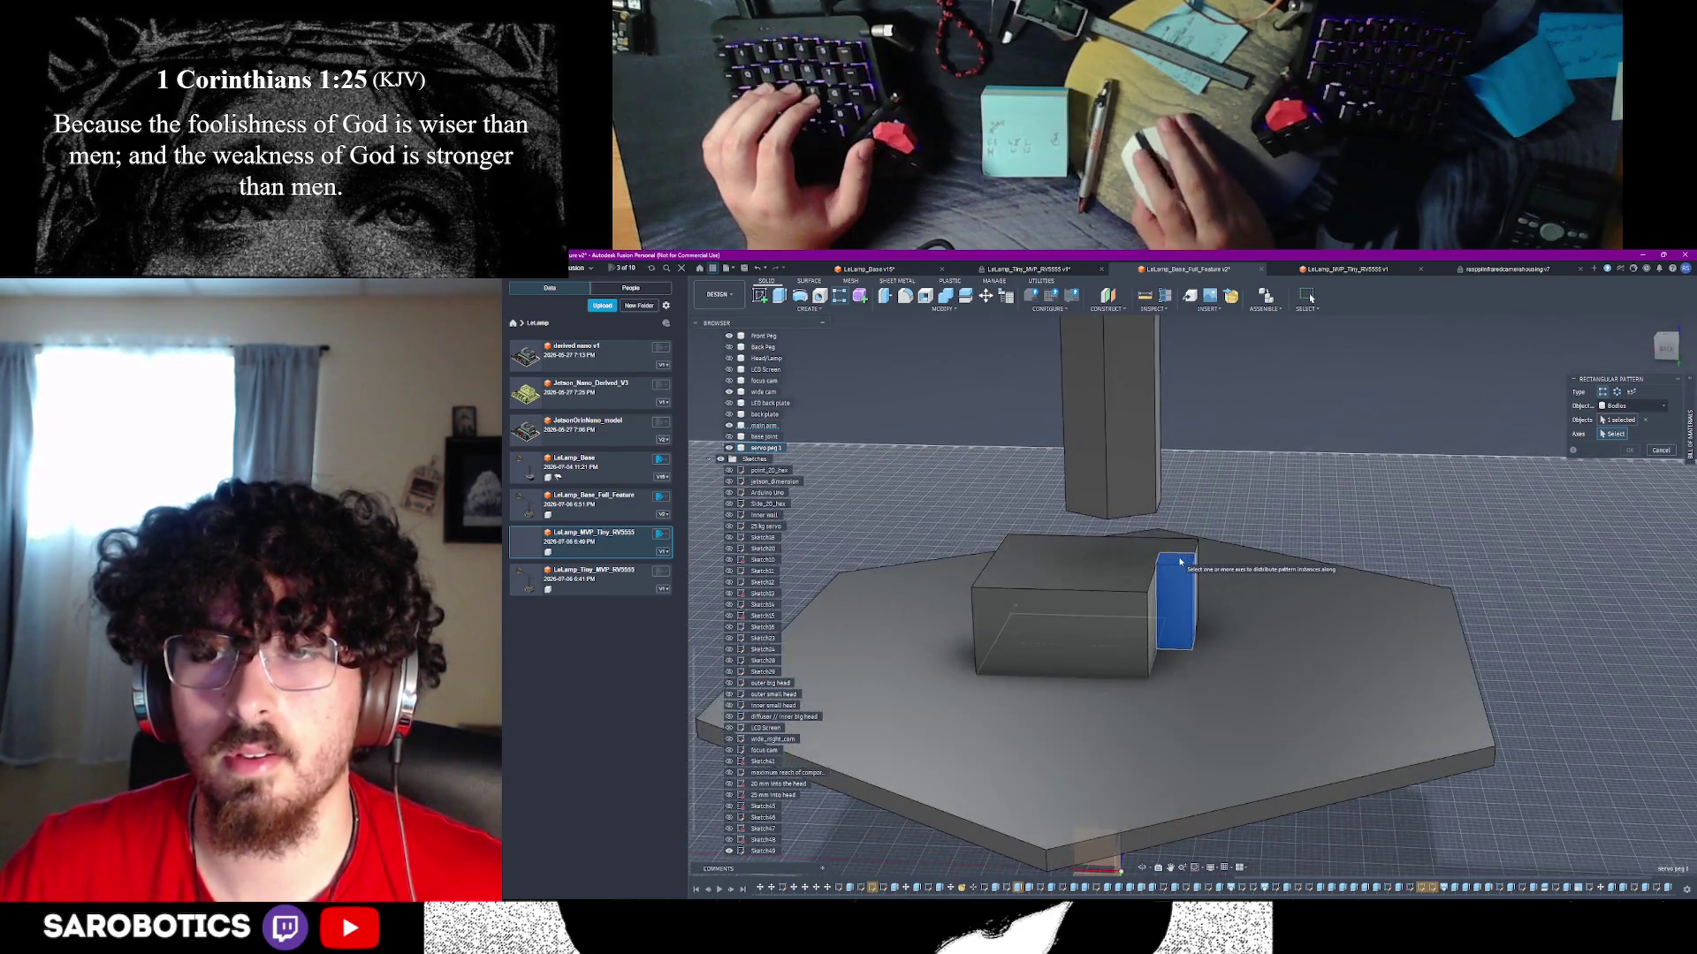
pyautogui.scroll(3, 1180, 562)
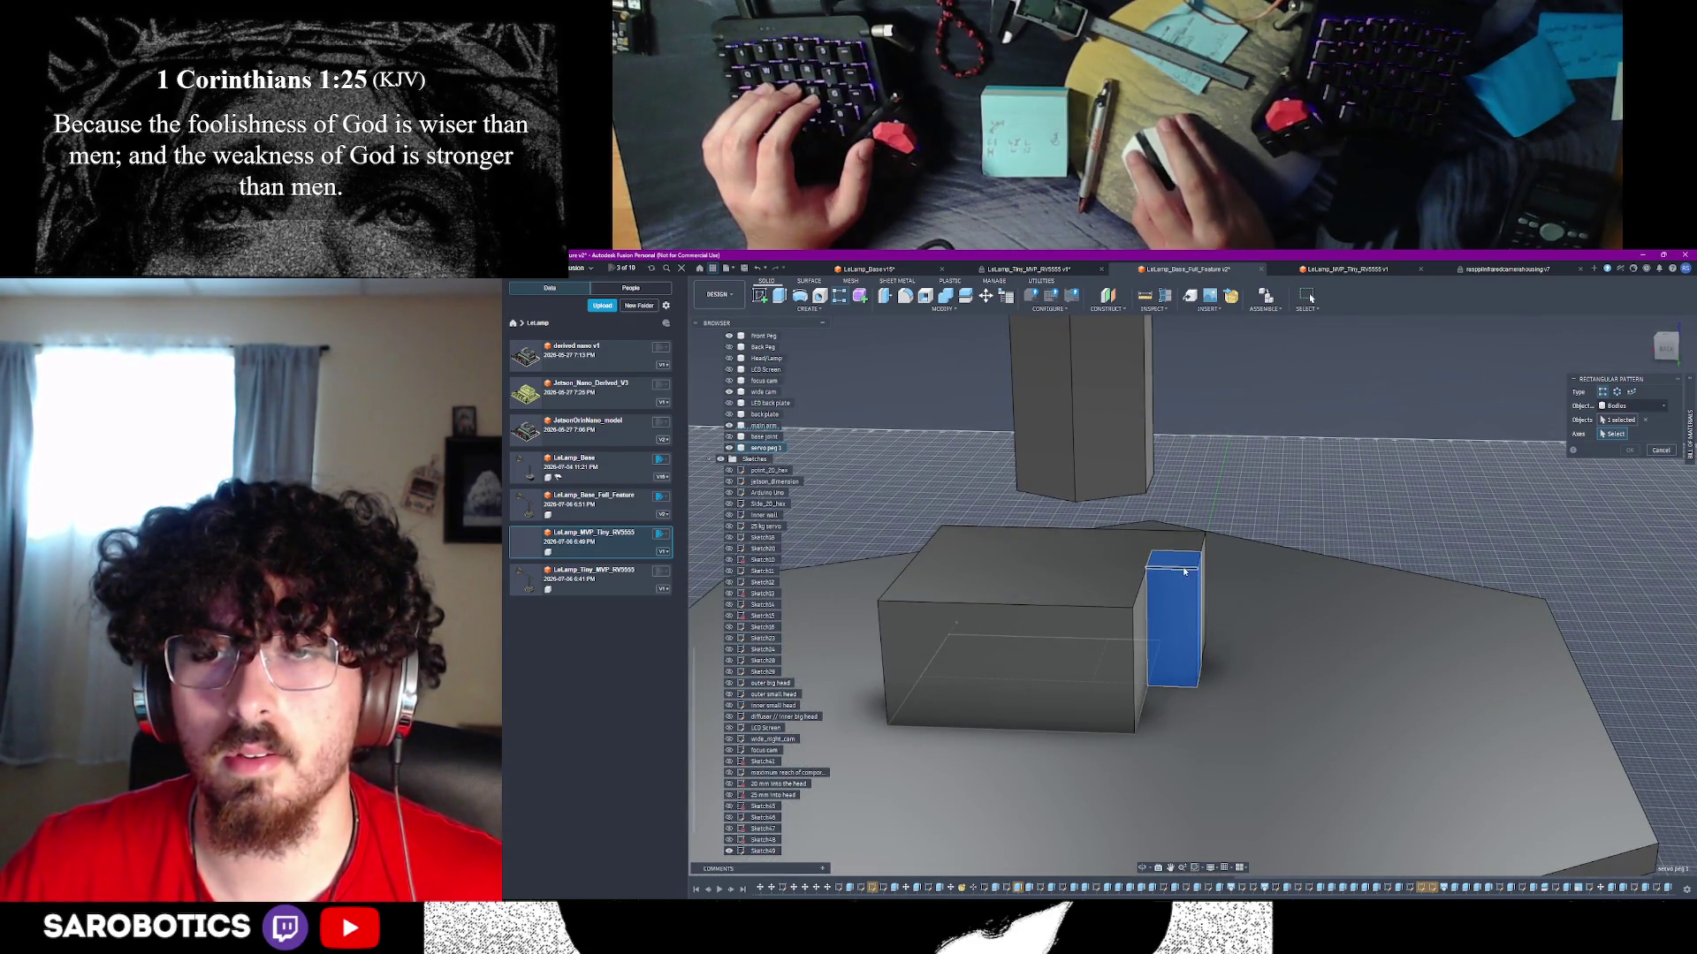
pyautogui.click(1184, 571)
pyautogui.scroll(-2, 1184, 571)
# - Drag the pattern spacing and check the SG90 servo dimension drawing in Chrome
pyautogui.moveTo(1148, 611); pyautogui.dragTo(1081, 718)
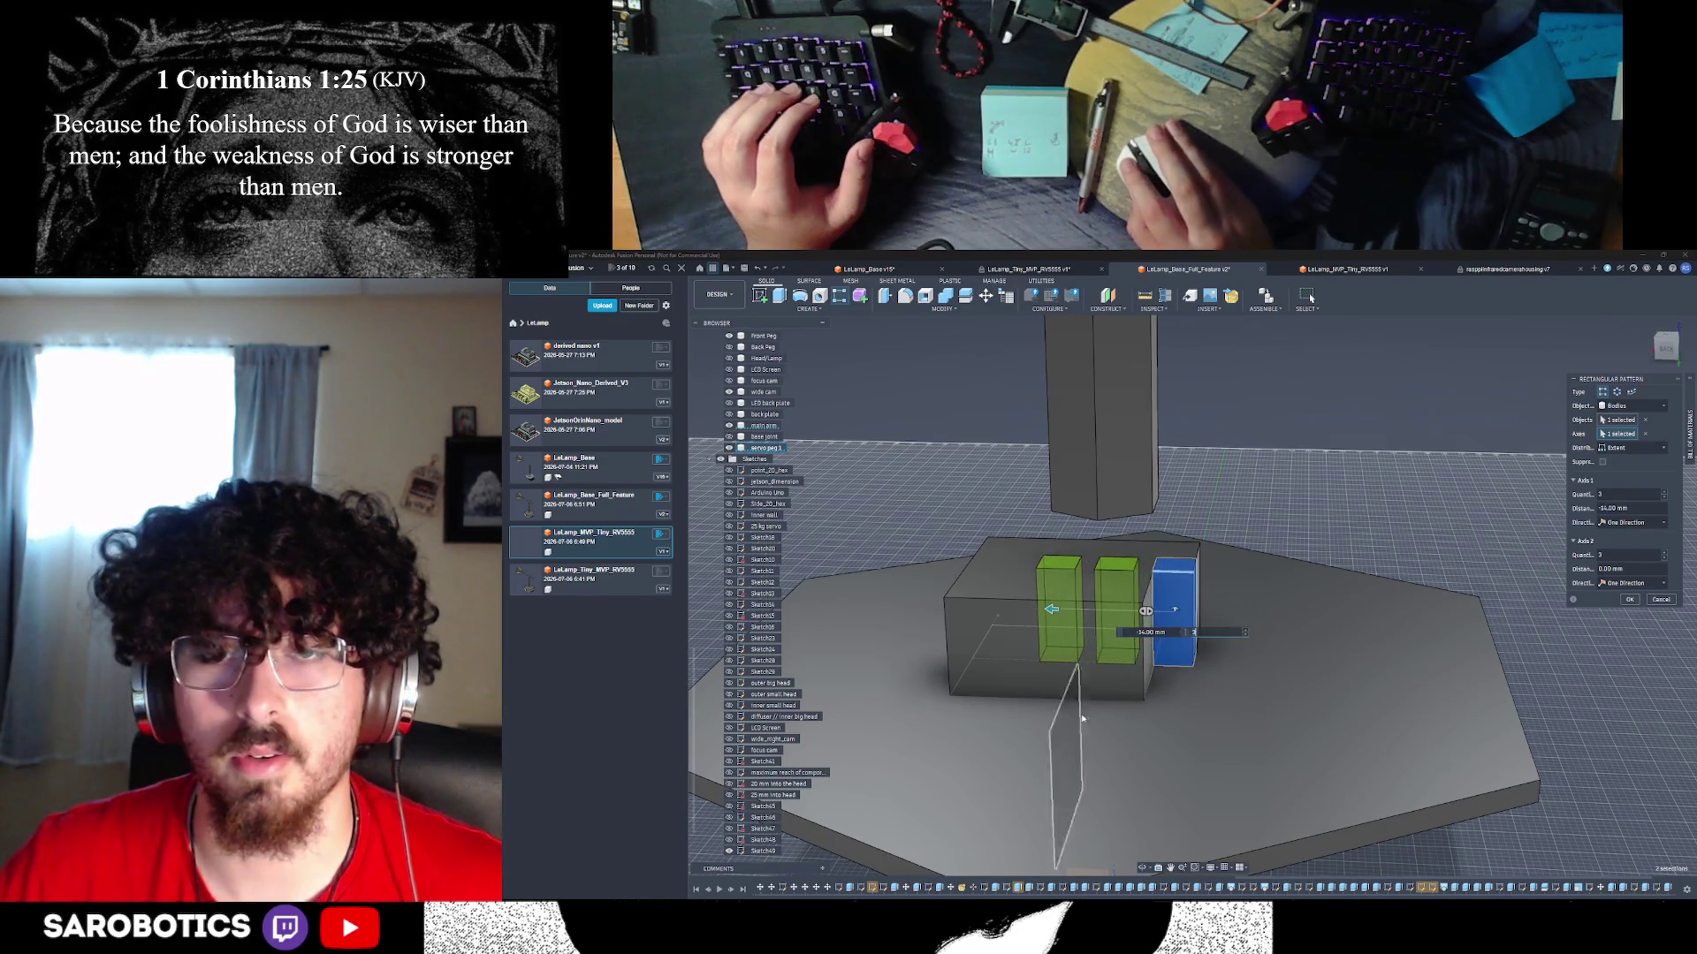
pyautogui.moveTo(1082, 718)
pyautogui.keyDown('shift'); pyautogui.mouseDown(button='middle')
pyautogui.moveTo(1012, 598)
pyautogui.moveTo(1144, 559)
pyautogui.mouseUp(button='middle'); pyautogui.keyUp('shift')
pyautogui.rightClick(1144, 558)
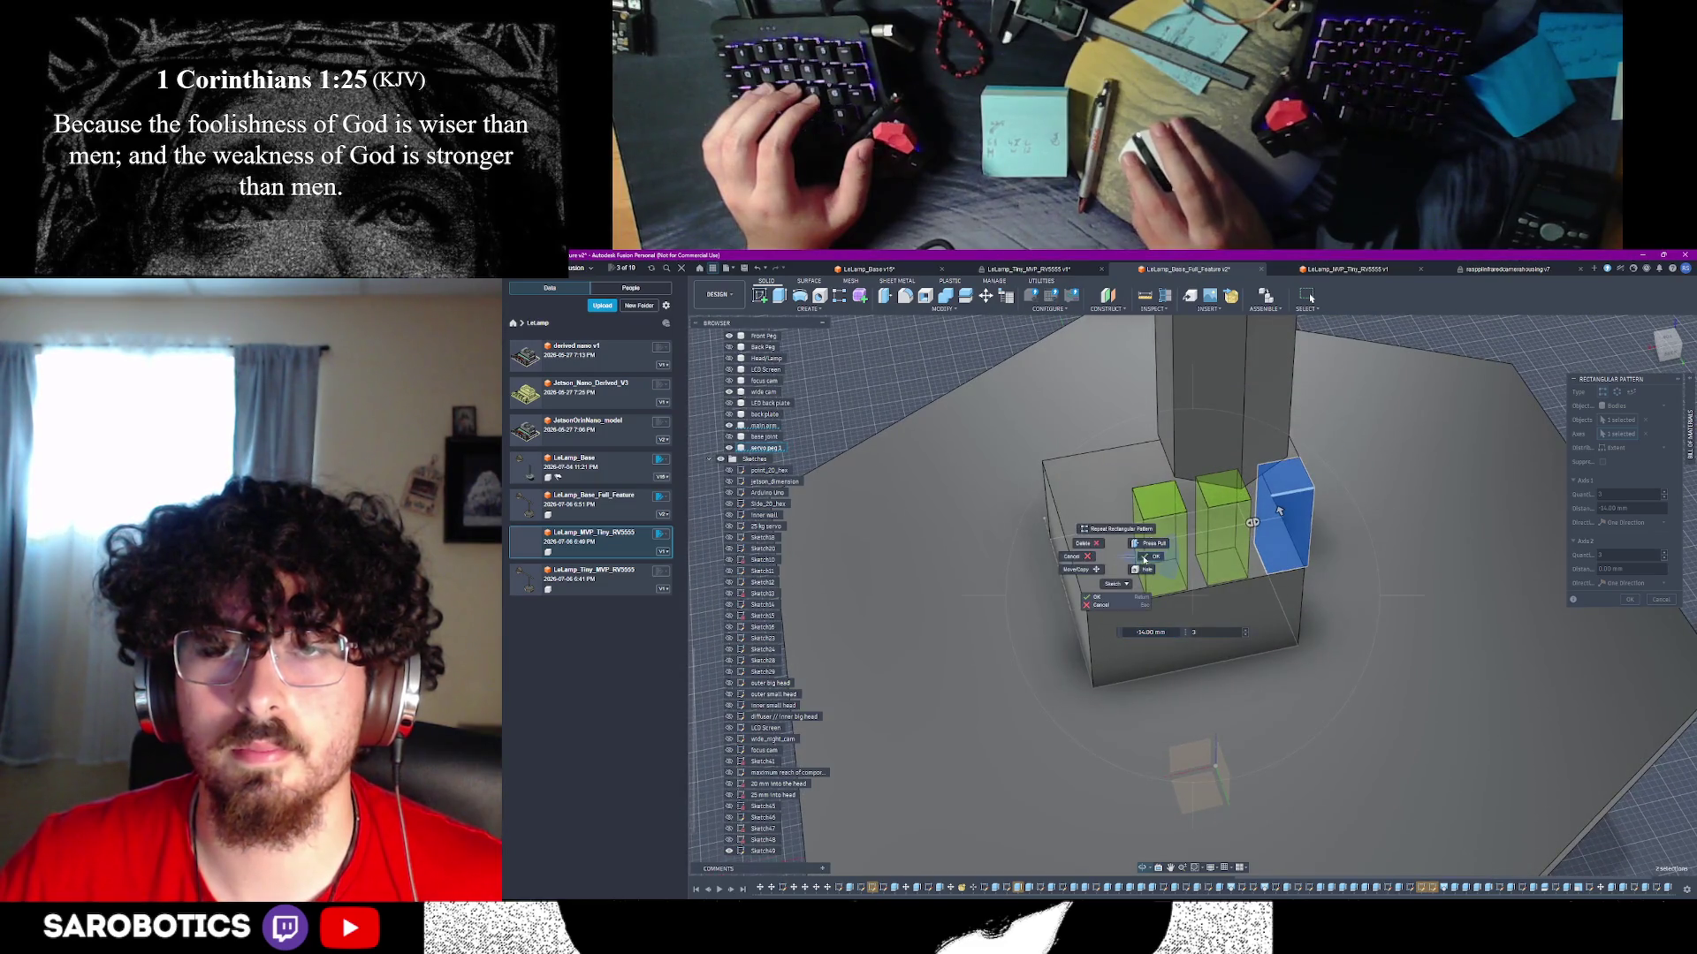
pyautogui.press('Escape')
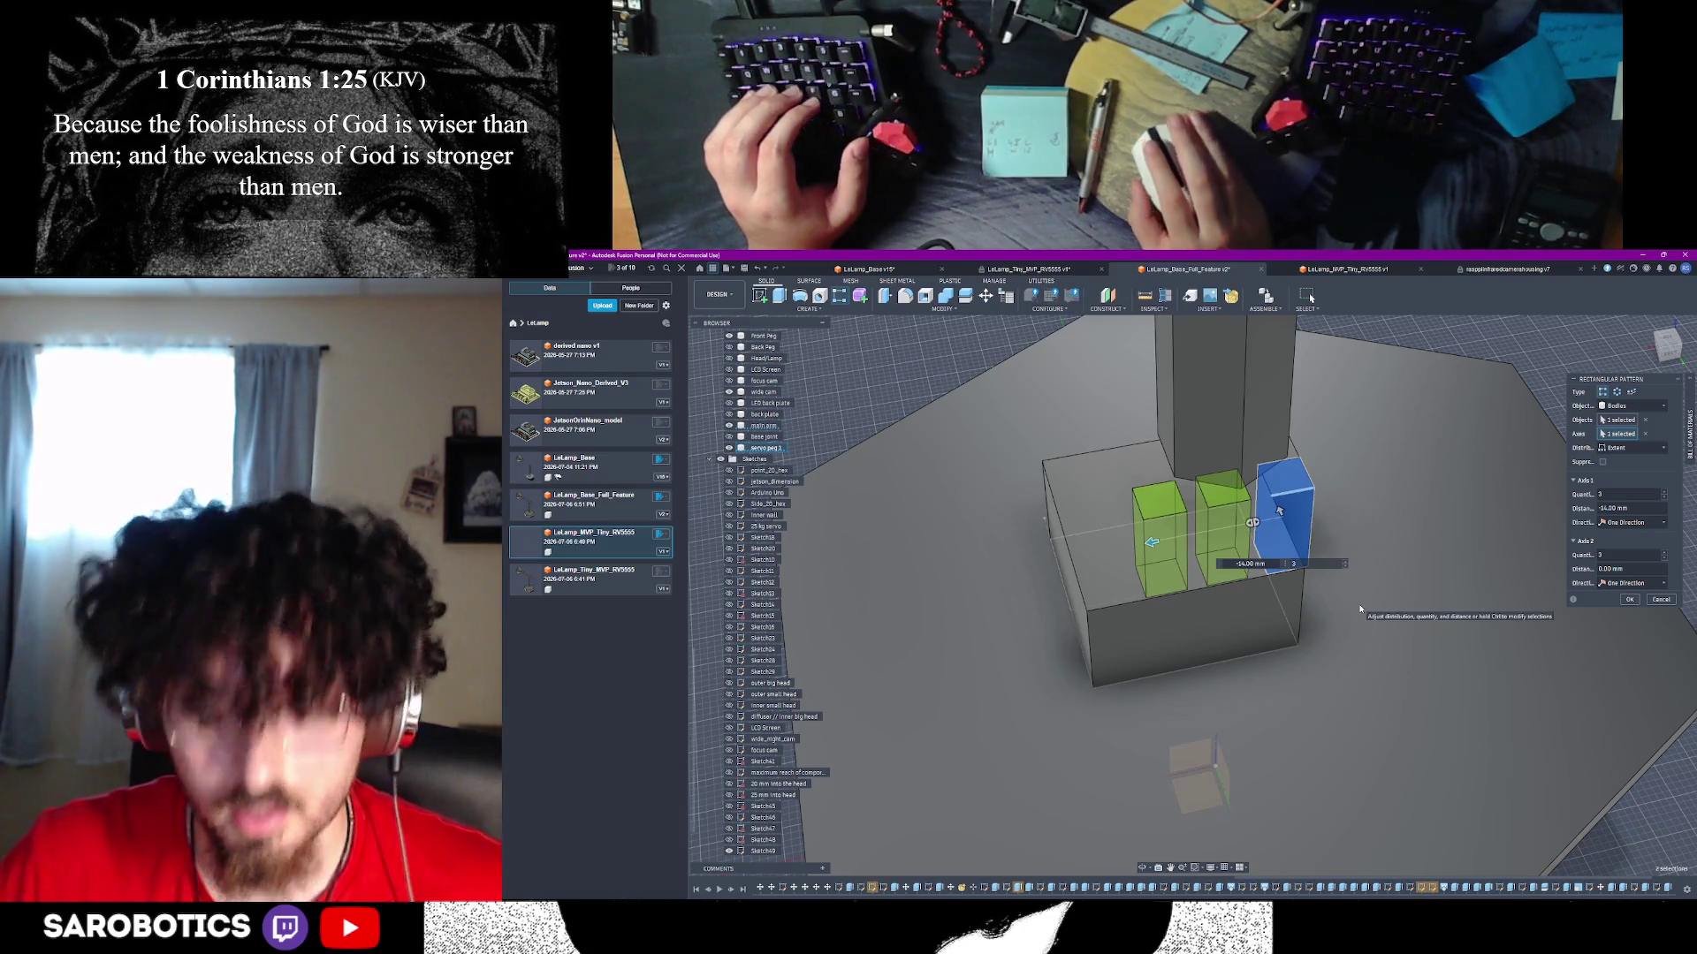
pyautogui.hotkey('alt', 'Tab')
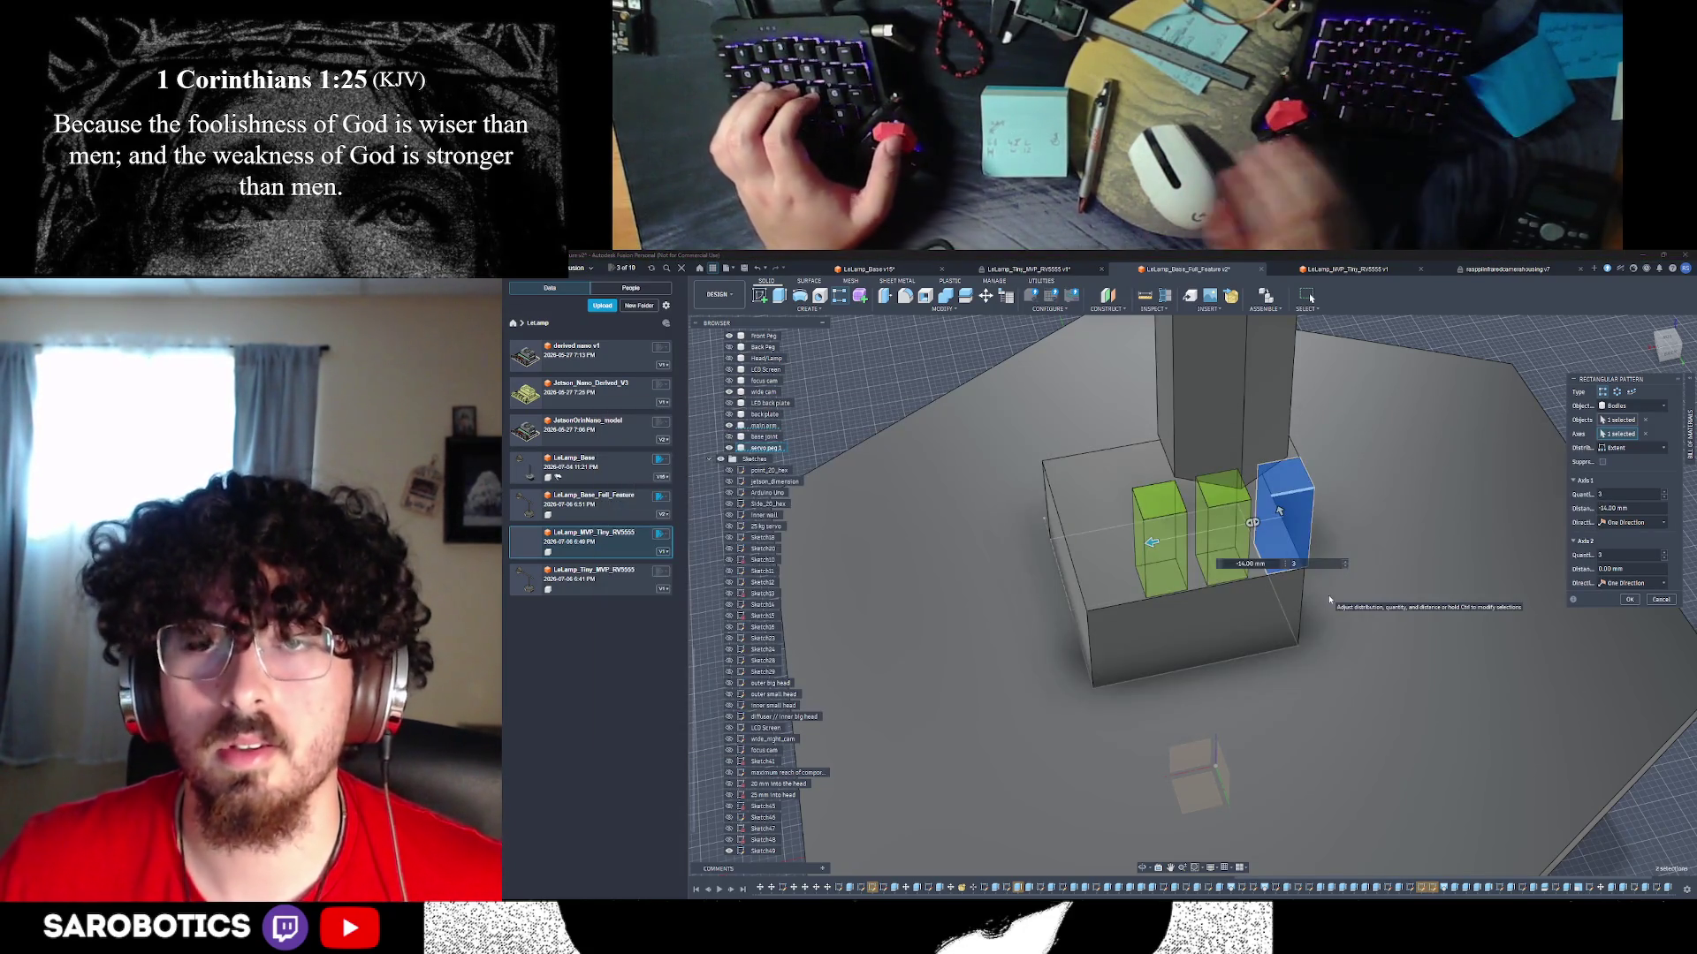
pyautogui.keyDown('shift'); pyautogui.moveTo(1330, 600); pyautogui.dragTo(1279, 620, button='middle'); pyautogui.keyUp('shift')
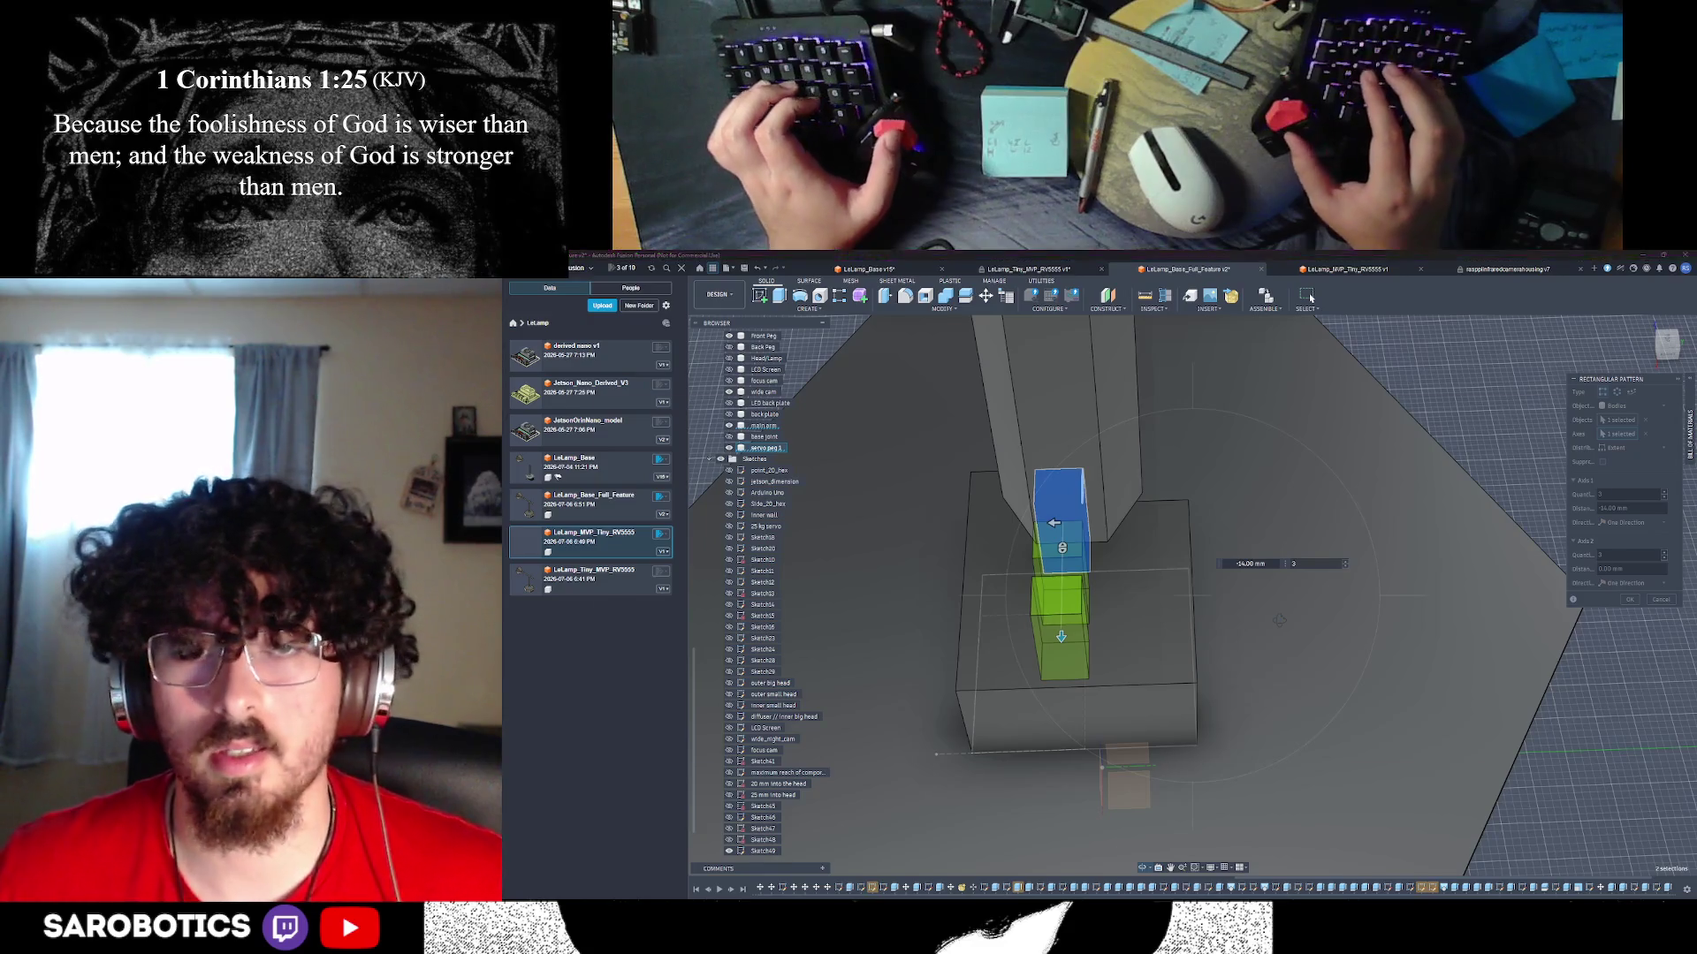
pyautogui.hotkey('alt', 'Tab')
pyautogui.press('Tab')
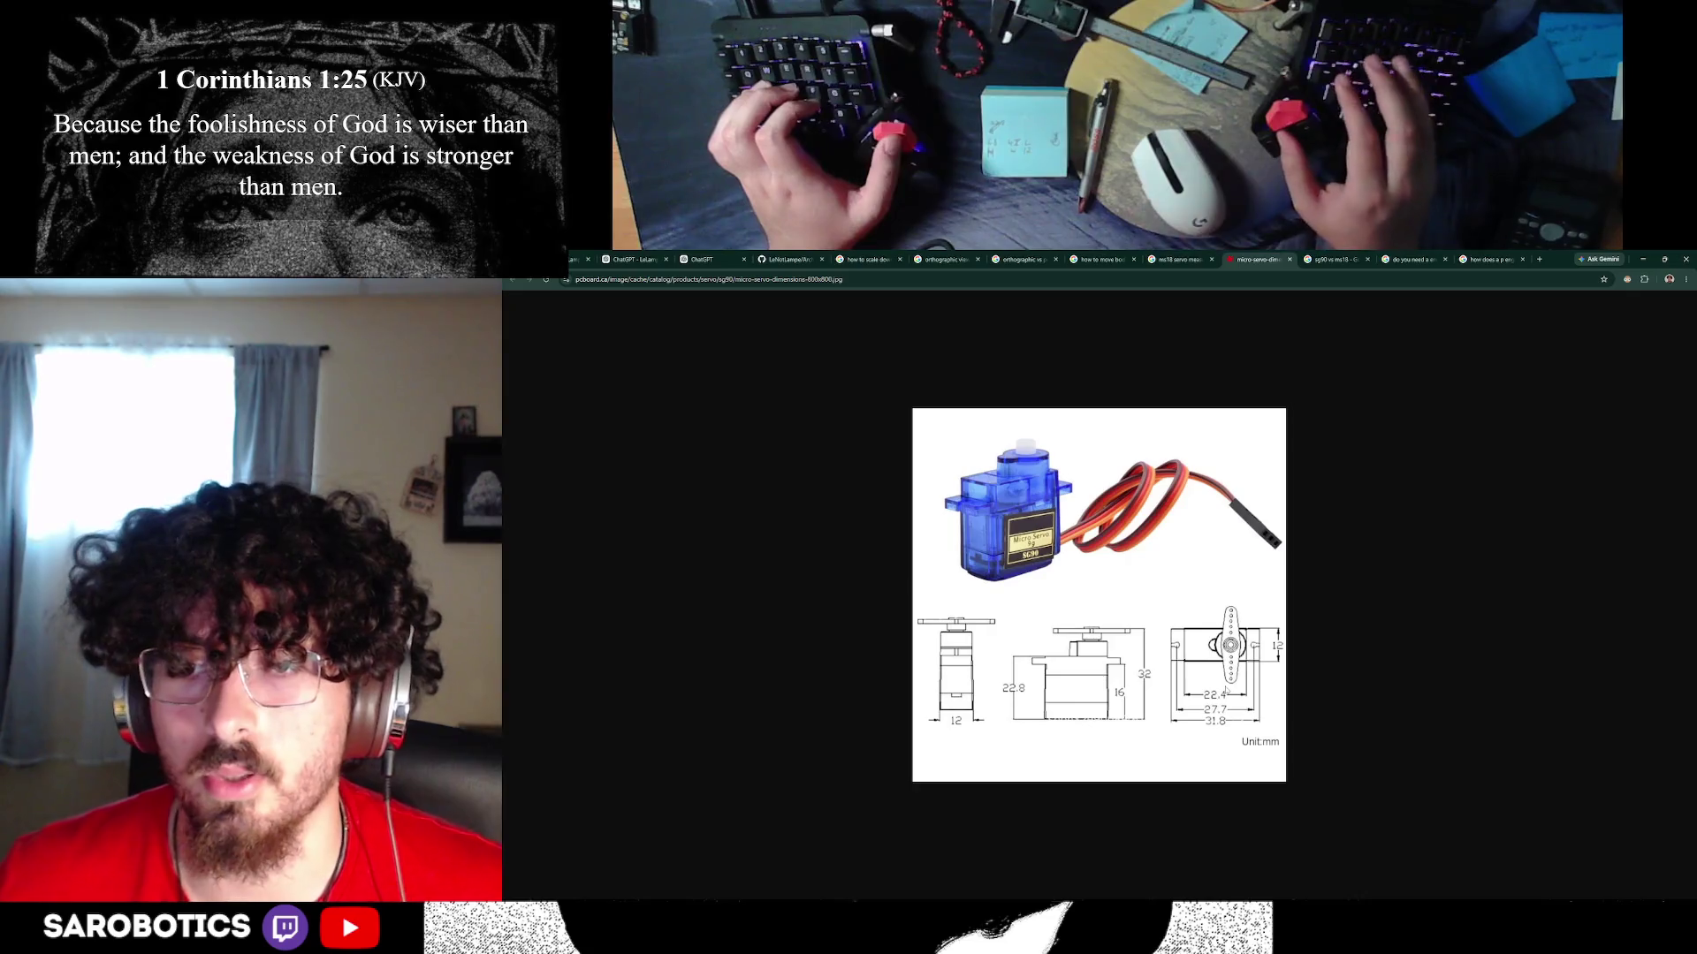
pyautogui.hotkey('alt', 'Tab')
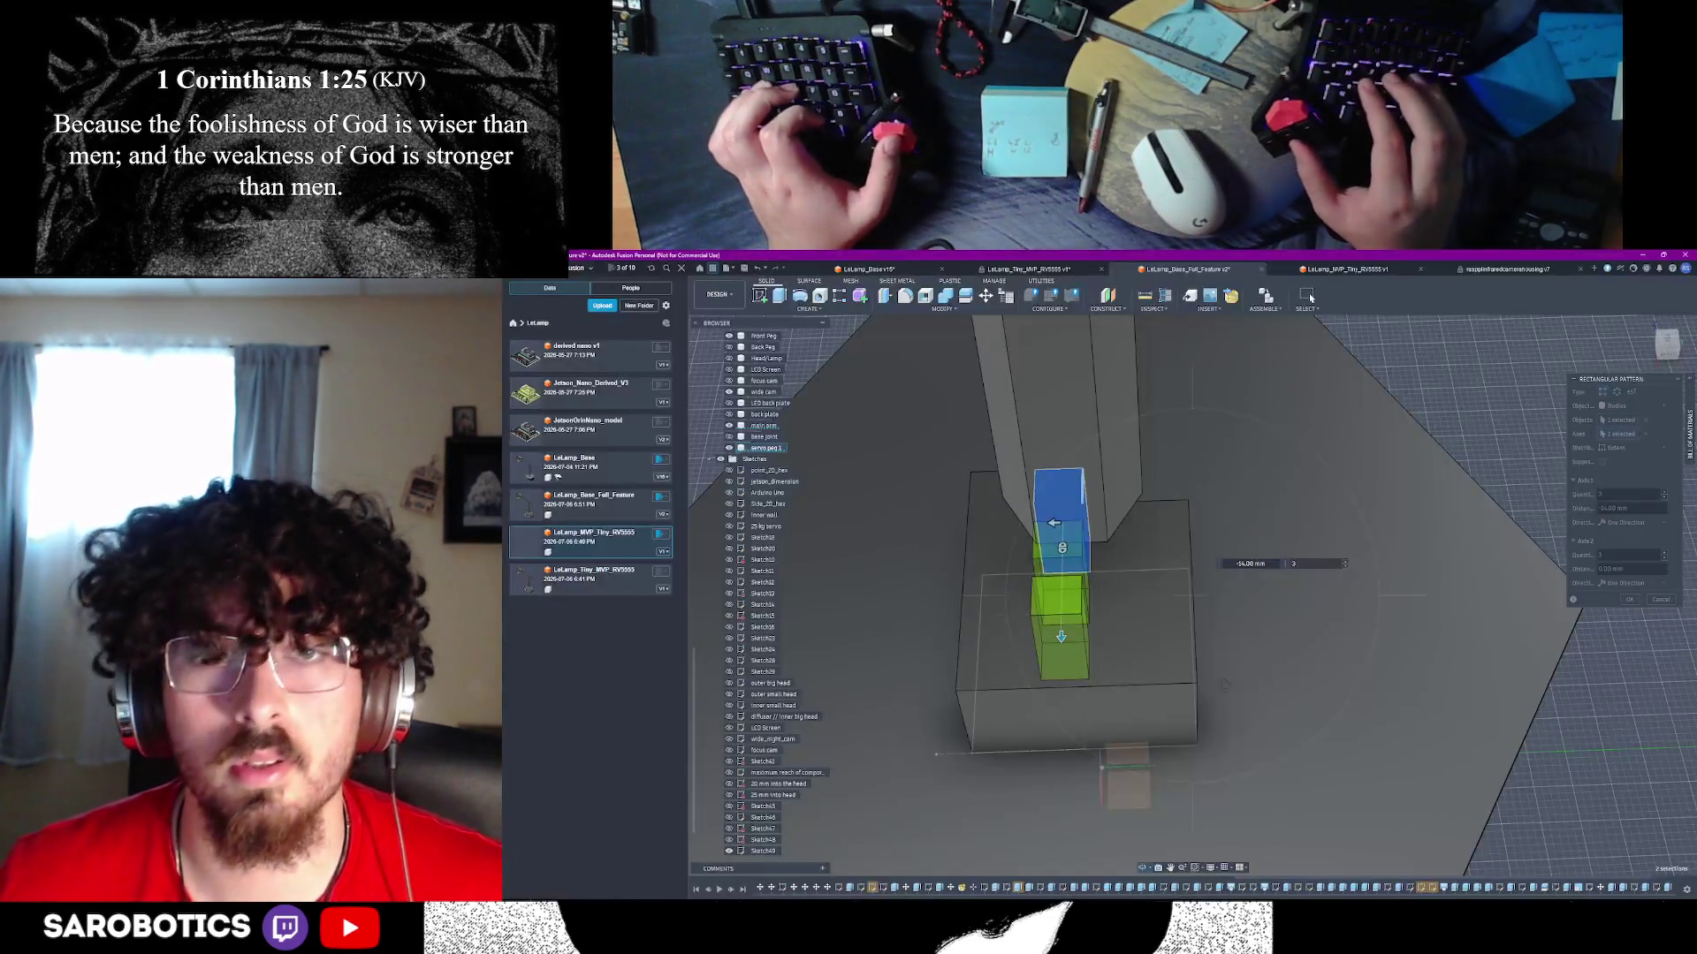
pyautogui.keyDown('shift'); pyautogui.moveTo(1224, 685); pyautogui.dragTo(1141, 791, button='middle'); pyautogui.keyUp('shift')
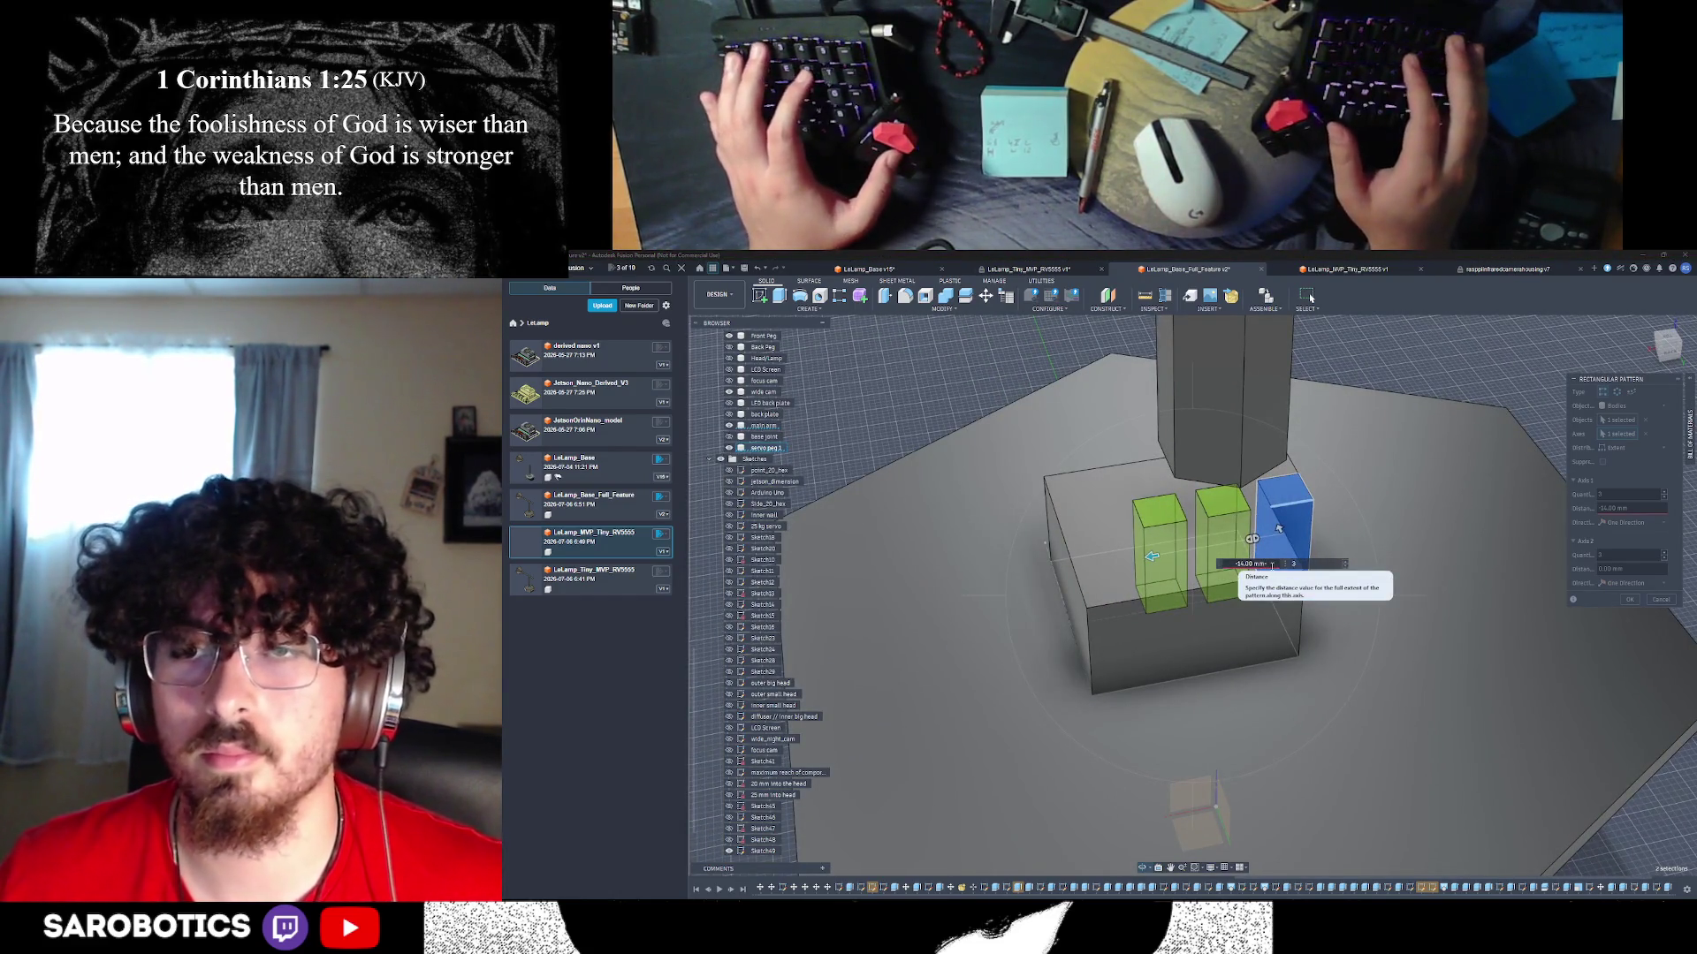
# - Set distance -22 mm and quantity 1, commit the pattern, and select the peg's top face
pyautogui.write('-22.')
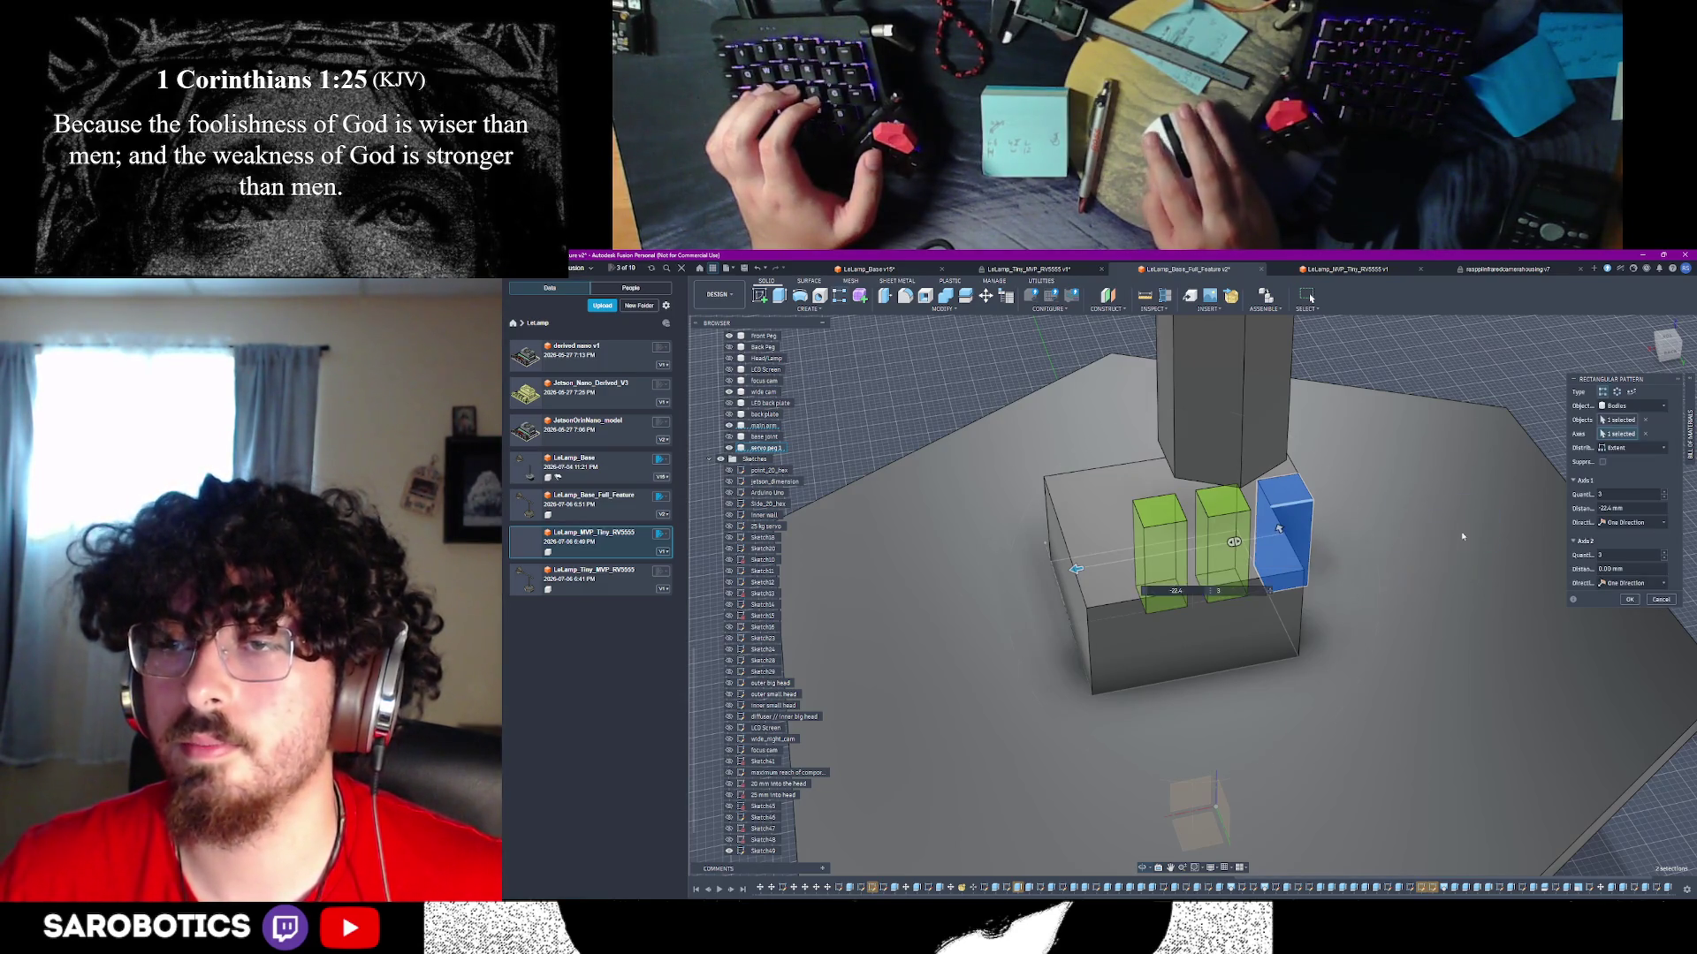
pyautogui.write('1')
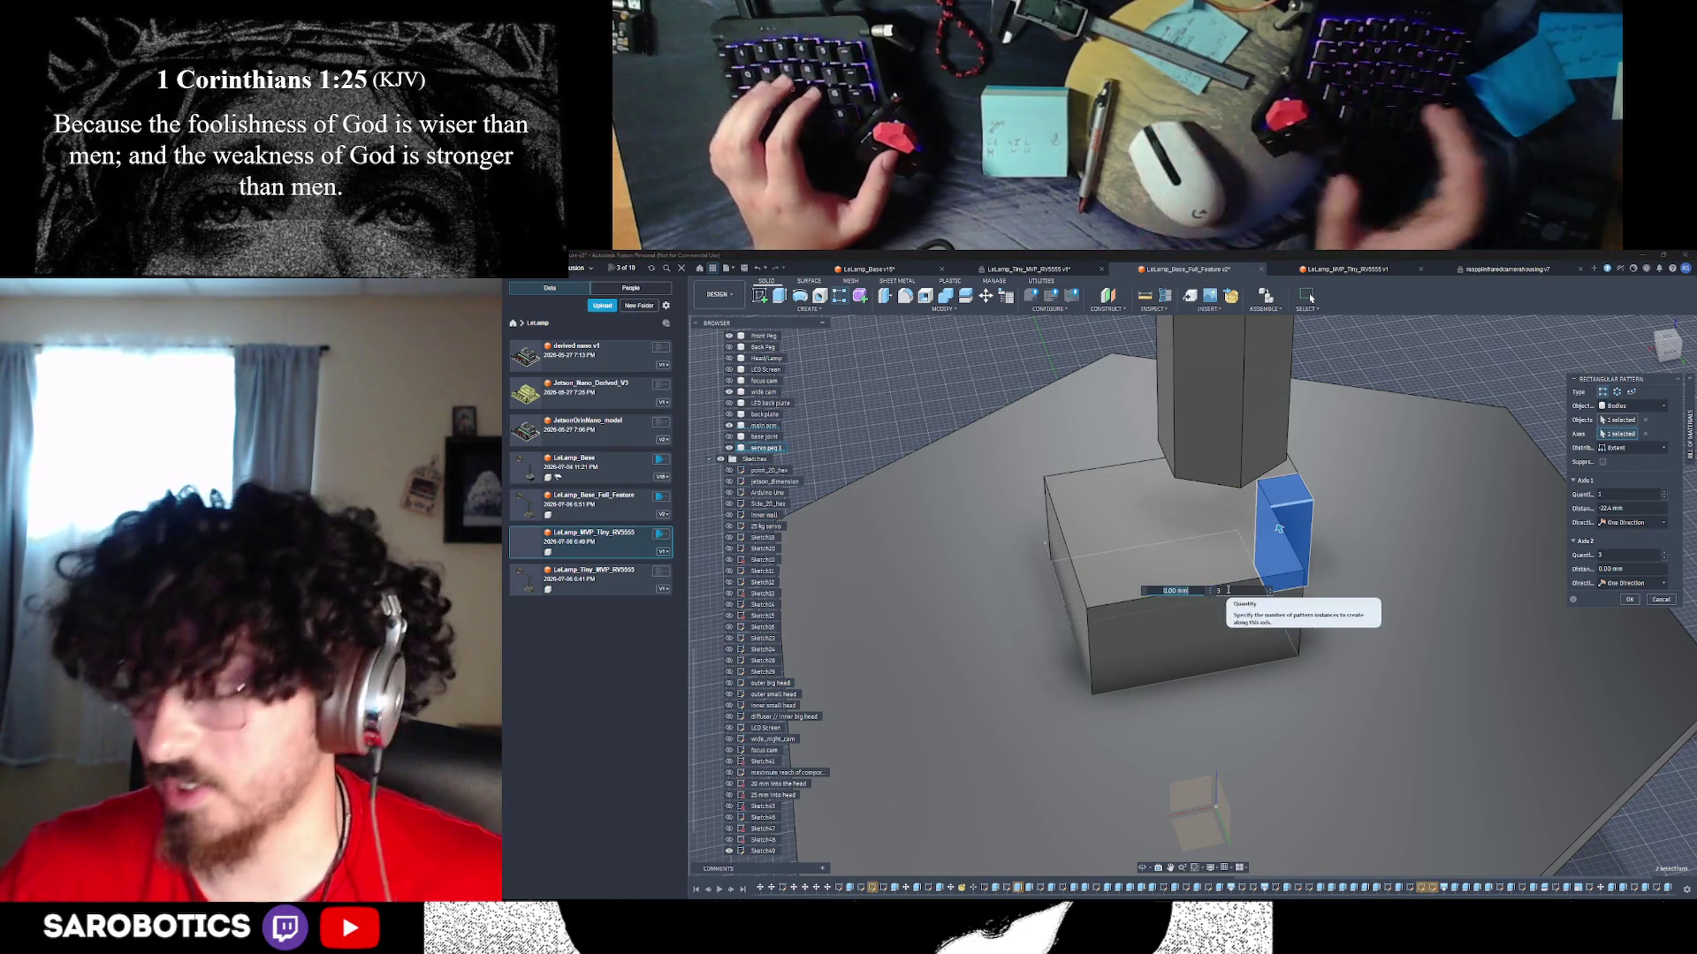
pyautogui.press('Return')
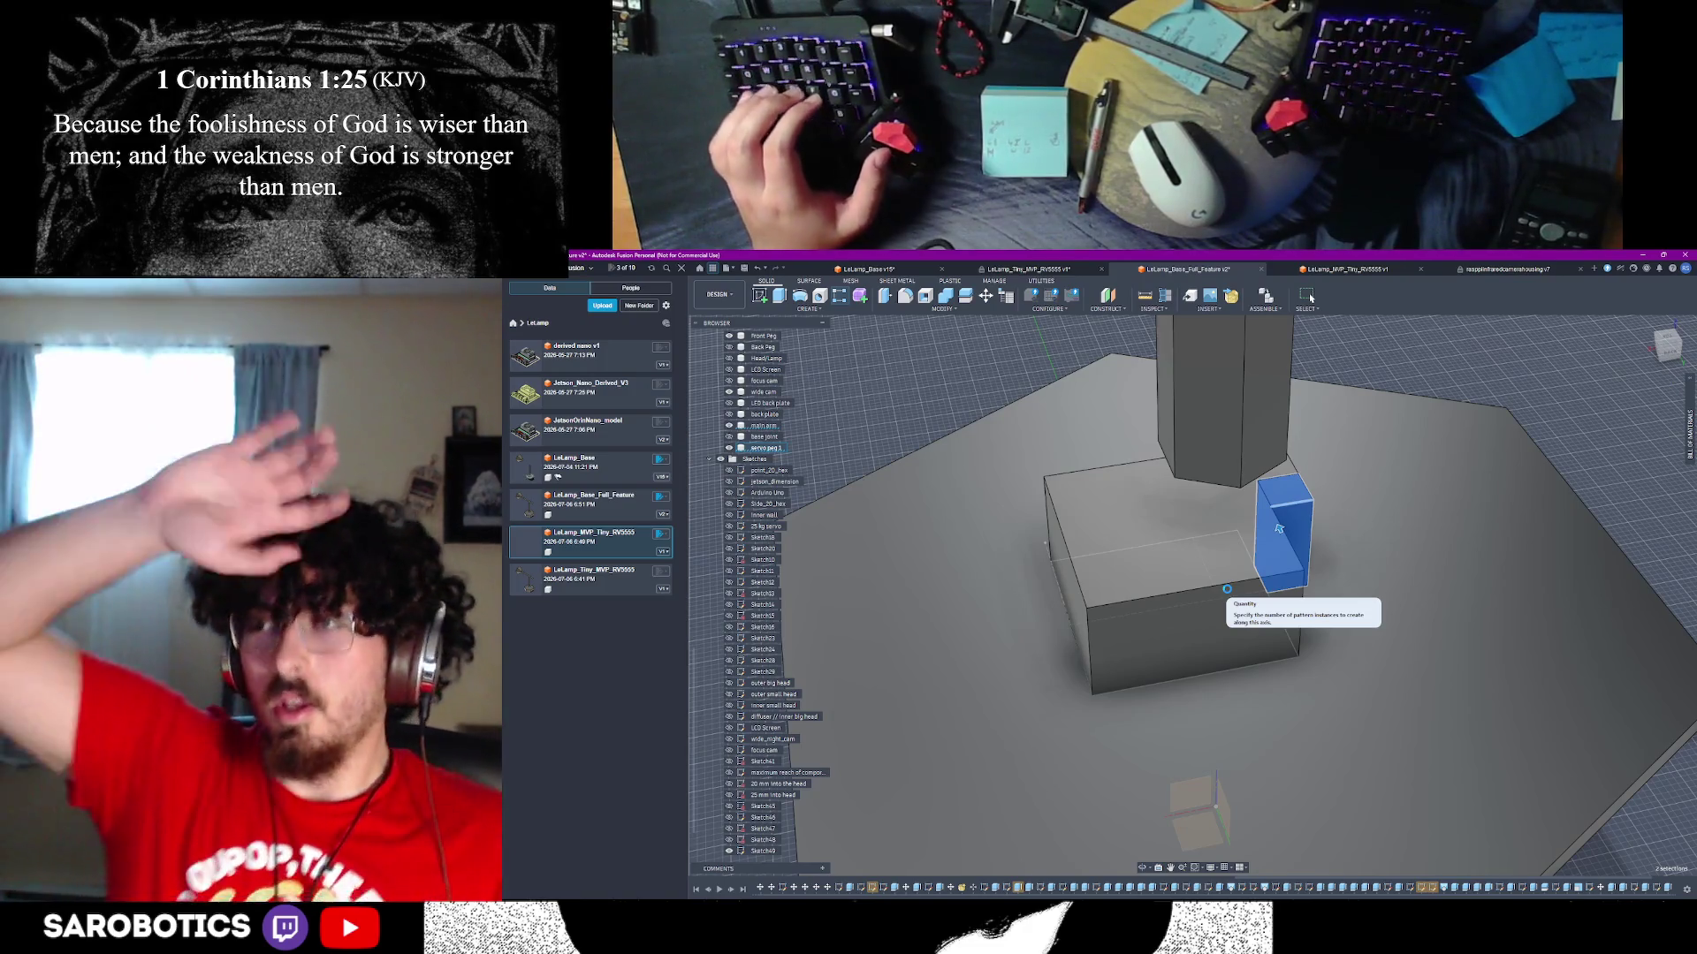
pyautogui.click(1285, 491)
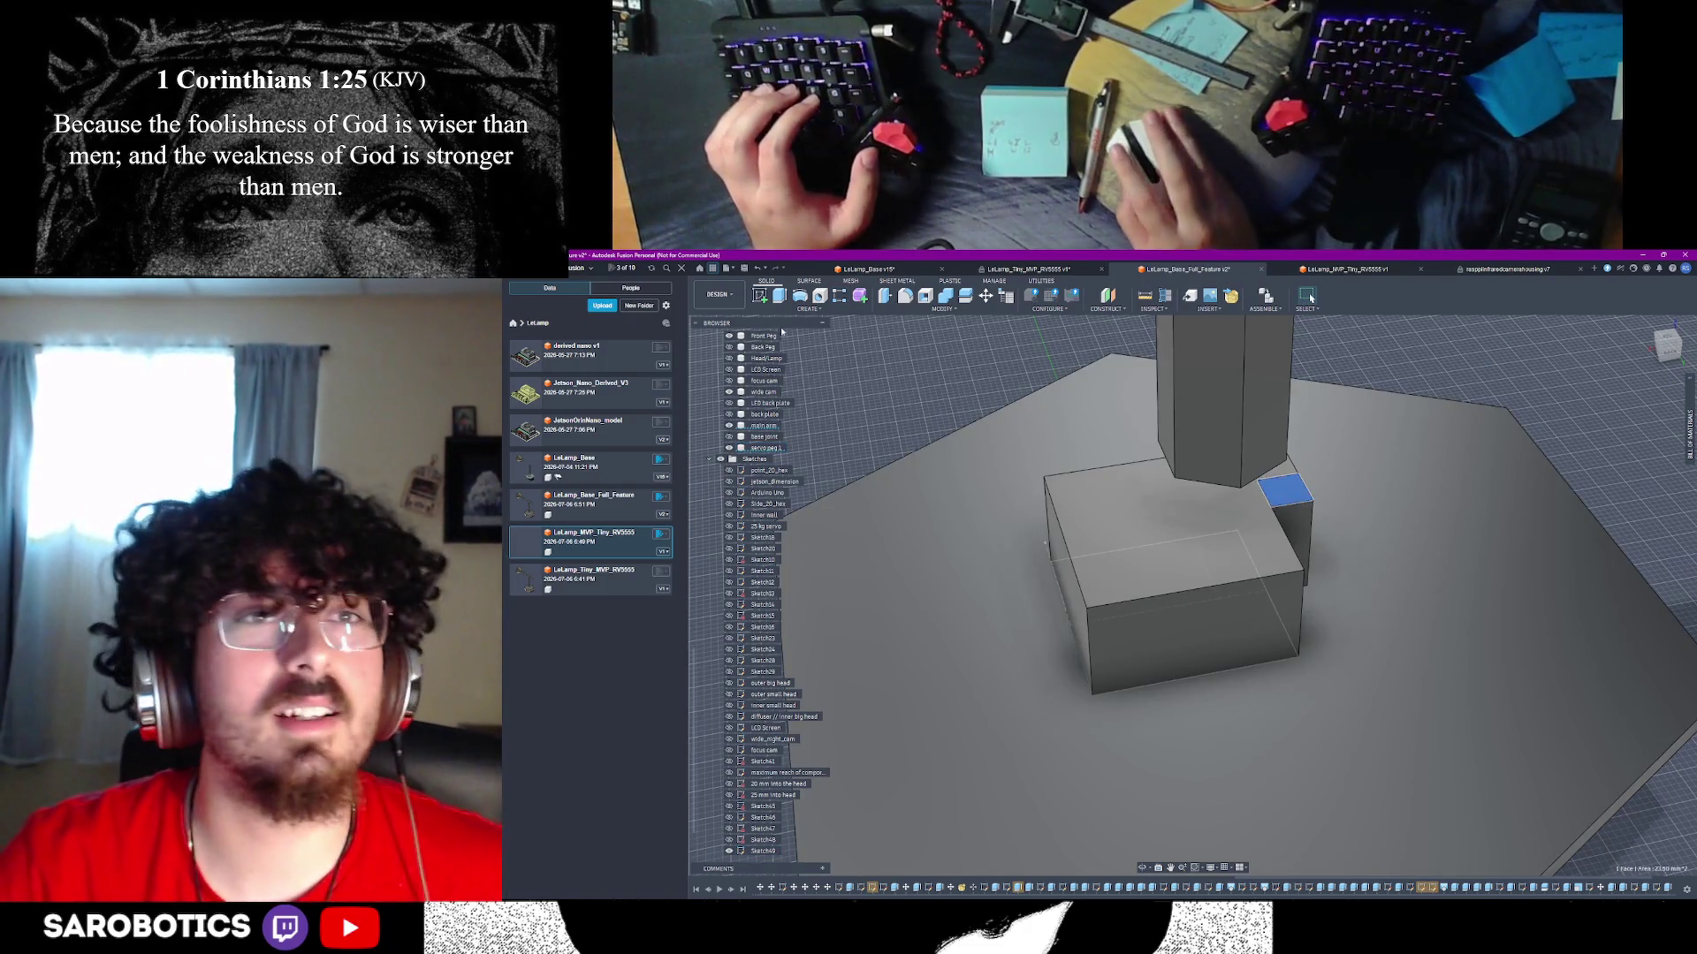
# - Start a Bodies rectangular pattern with the servo peg selected and a box edge as the axis
pyautogui.click(808, 309)
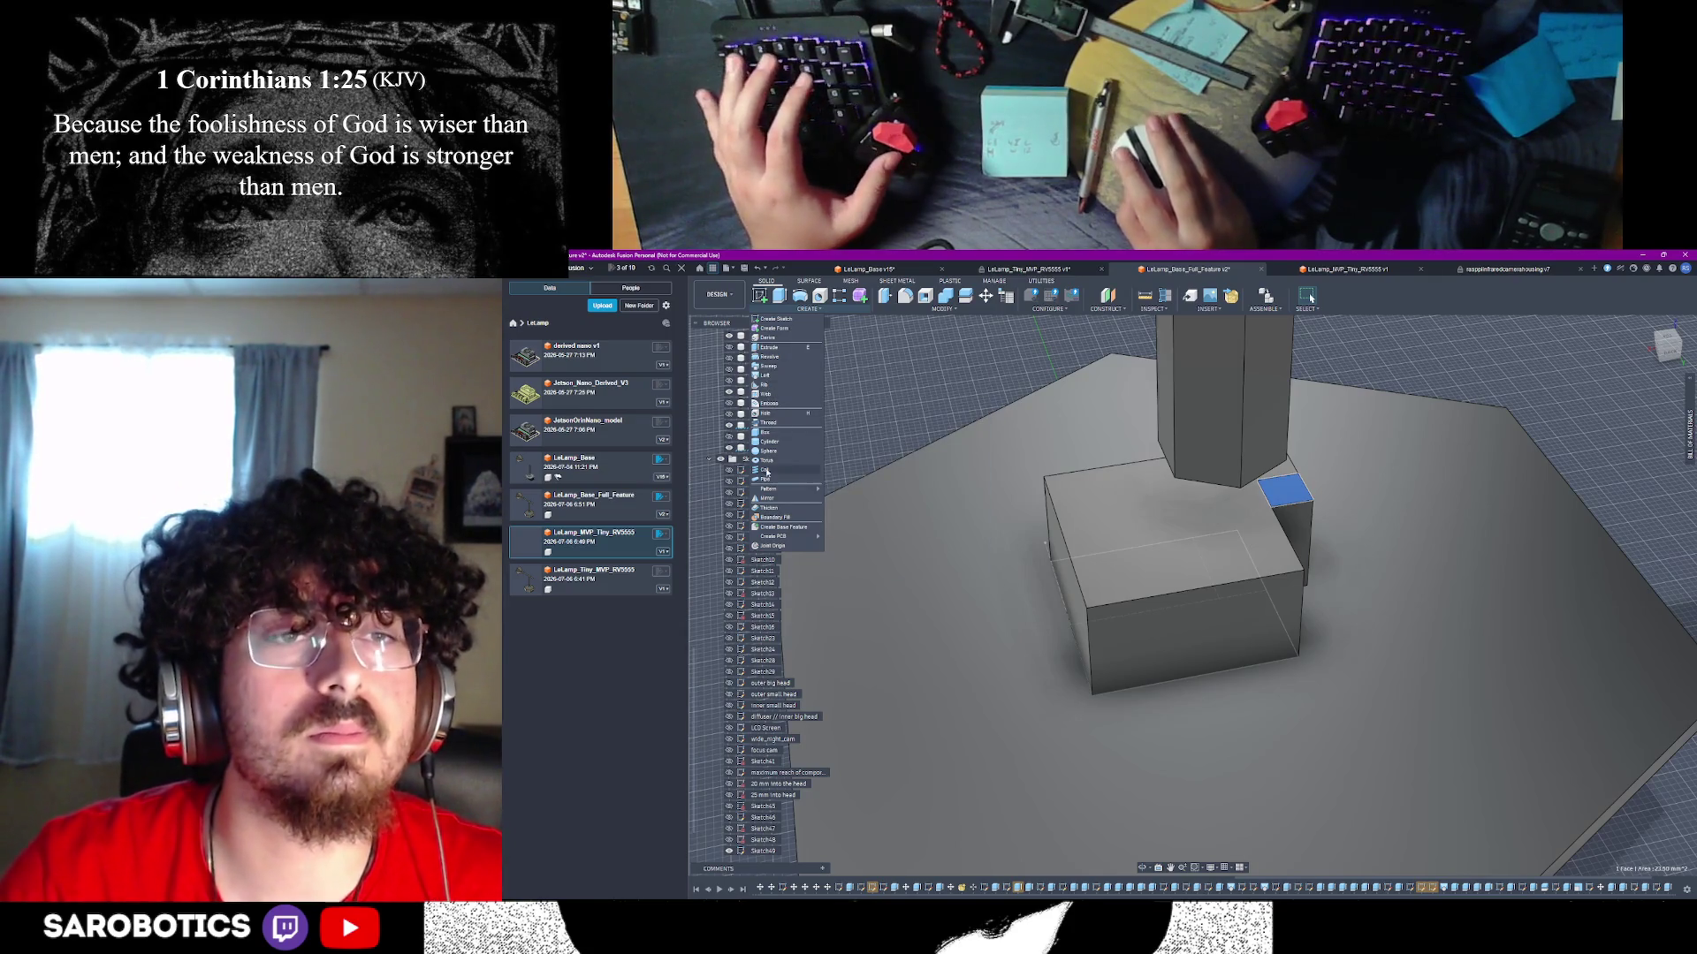
pyautogui.moveTo(769, 488)
pyautogui.click(862, 490)
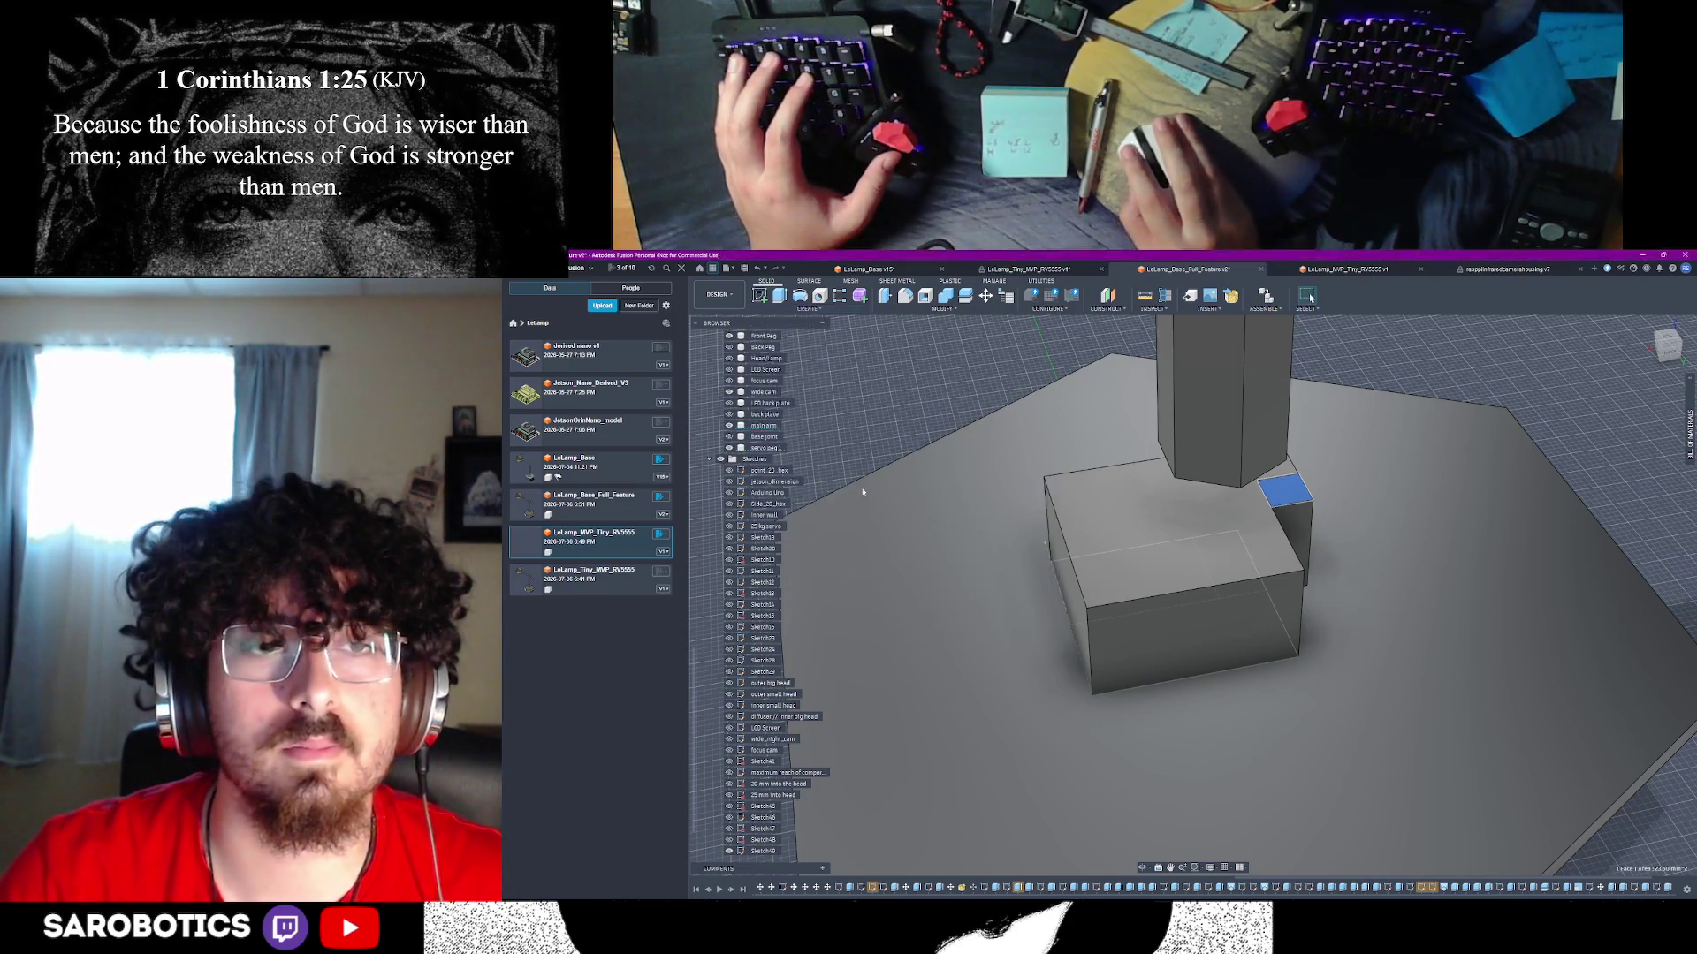
pyautogui.click(1690, 433)
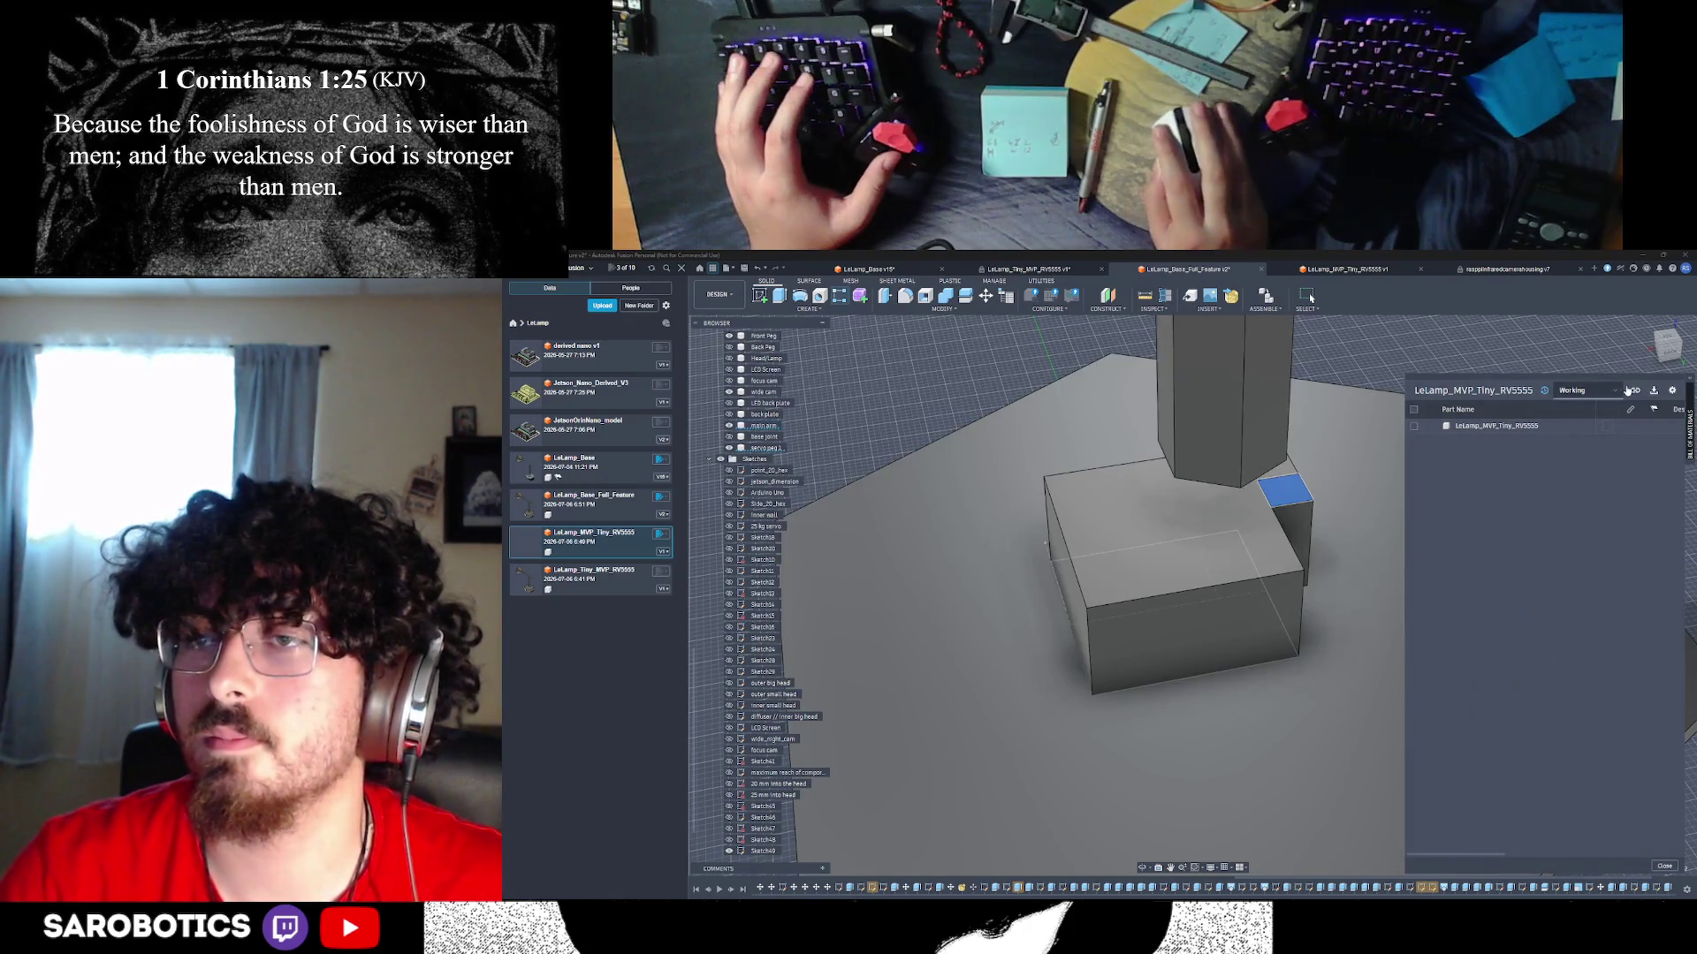
pyautogui.click(1684, 382)
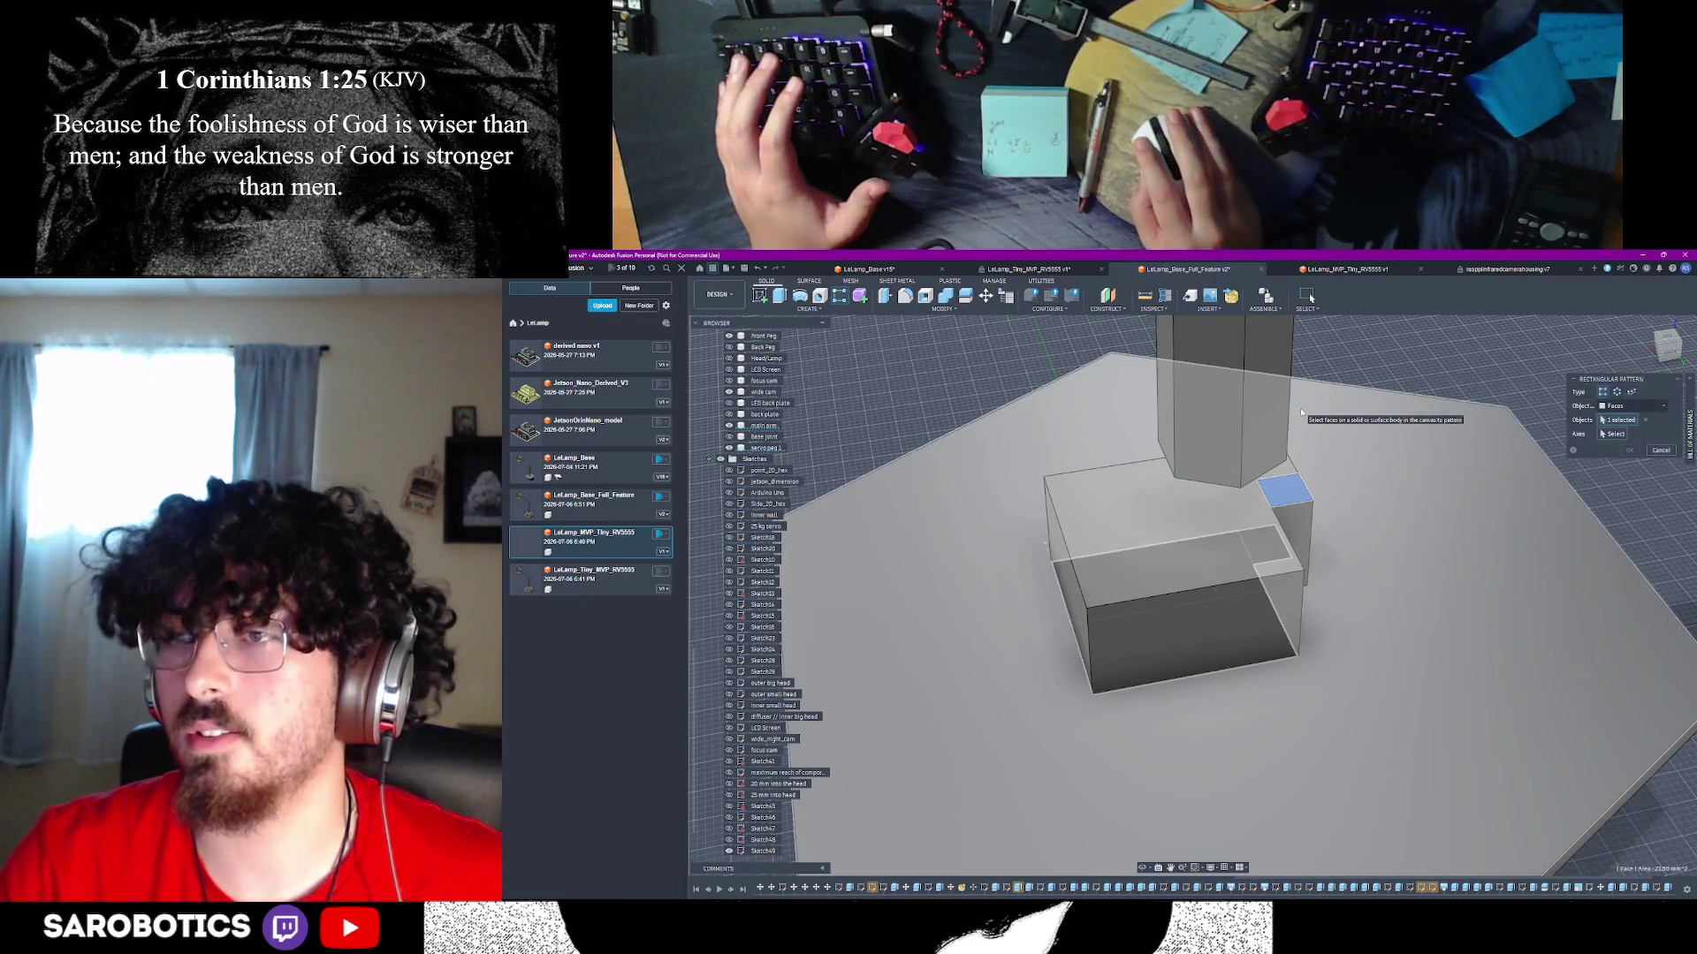
pyautogui.click(1660, 406)
pyautogui.click(1622, 427)
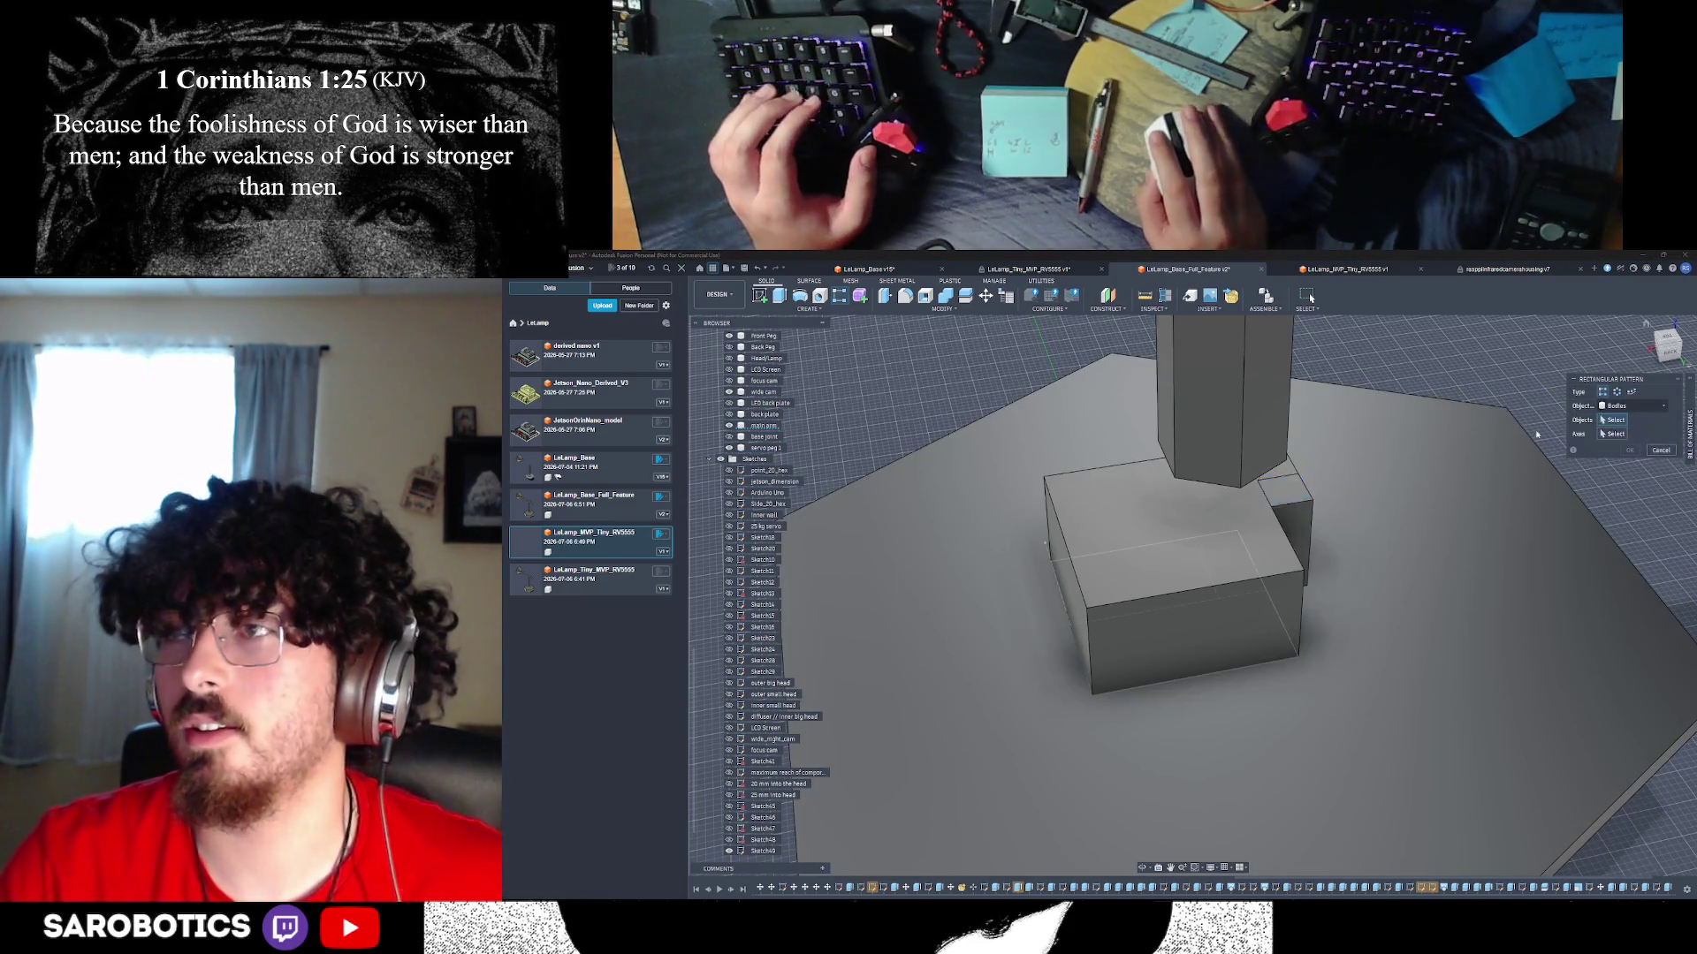
pyautogui.click(1297, 500)
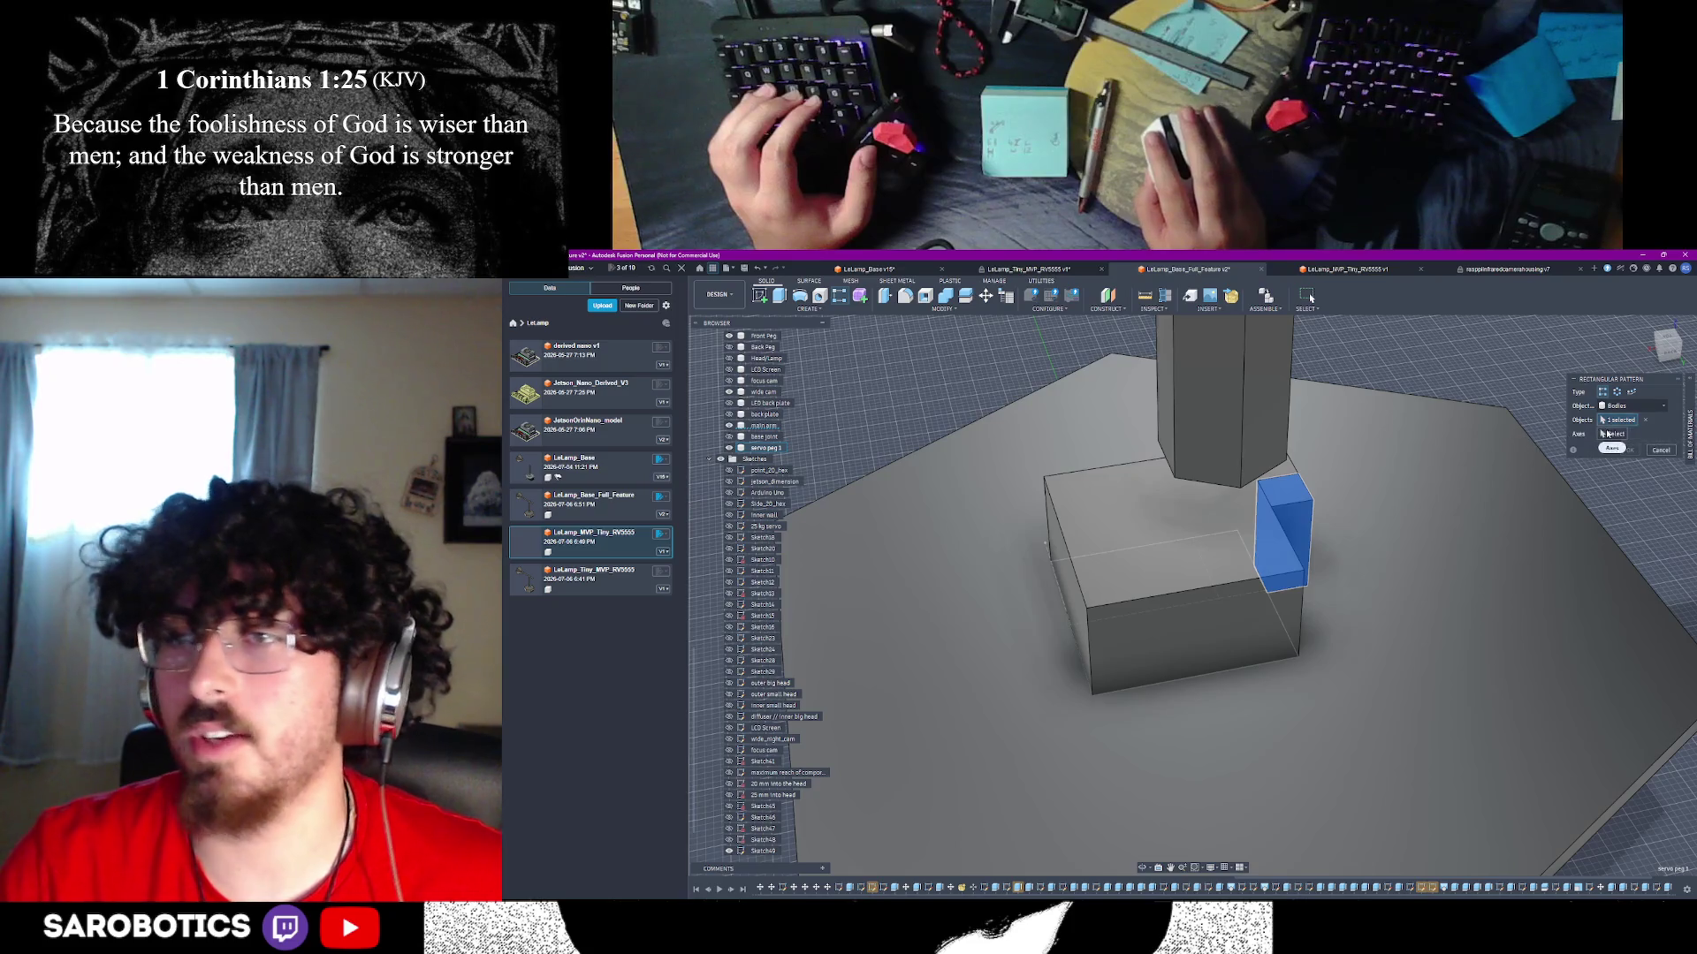
pyautogui.click(1621, 434)
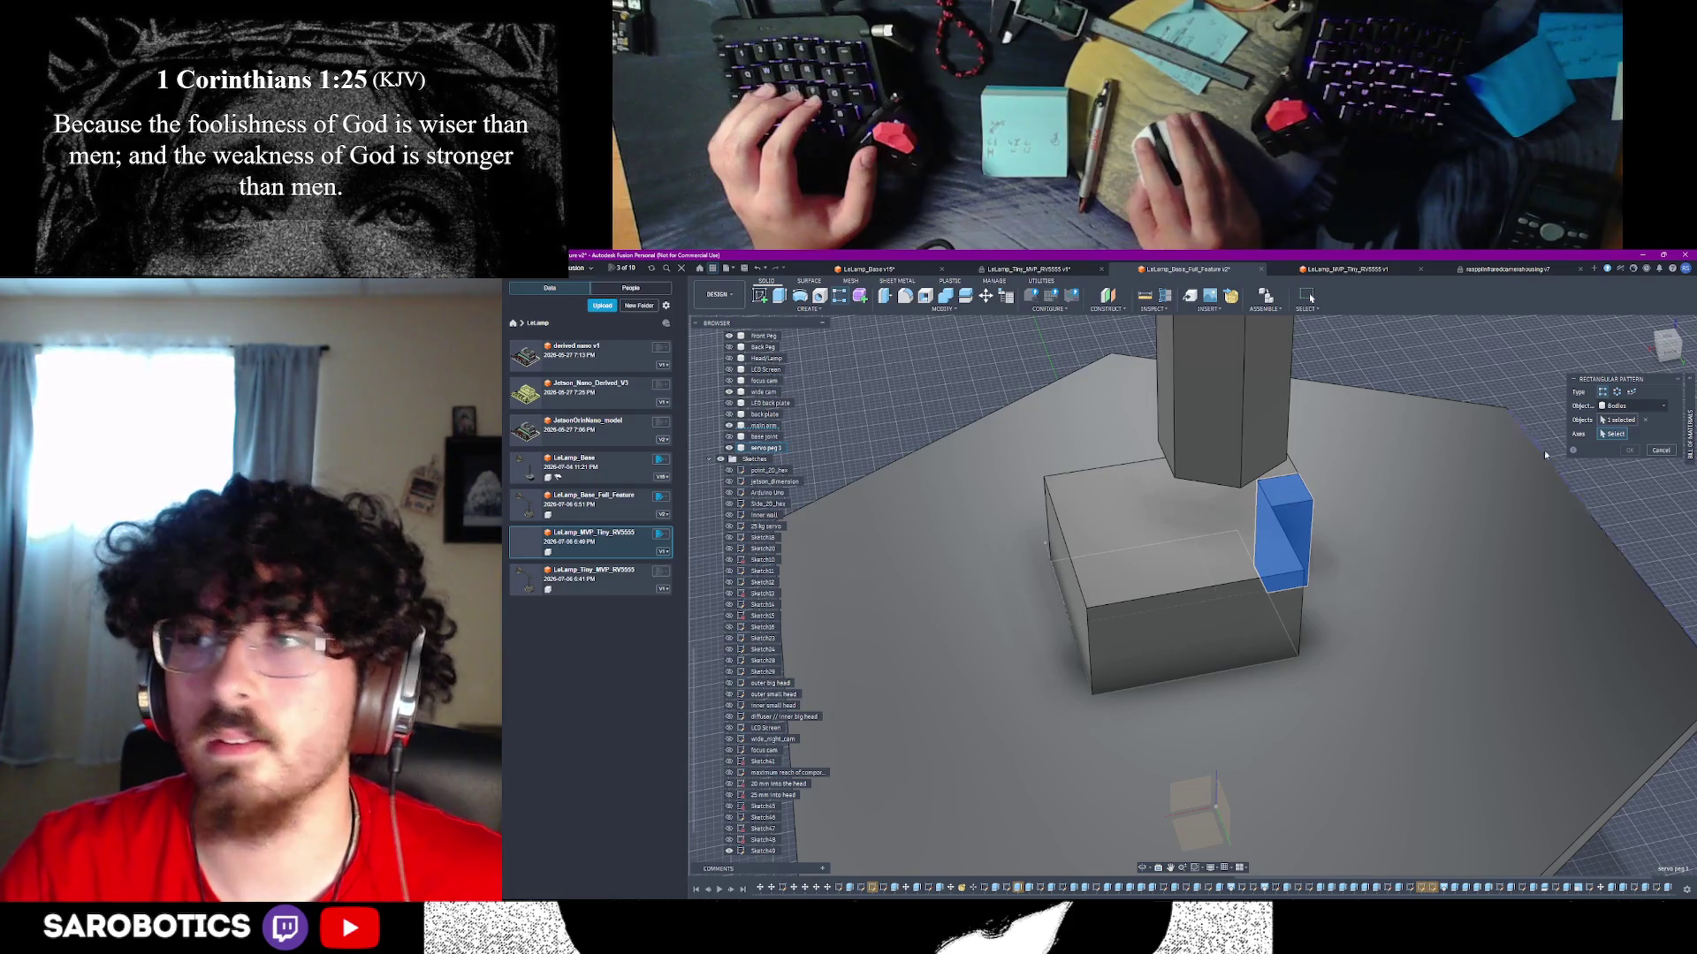
pyautogui.click(1279, 508)
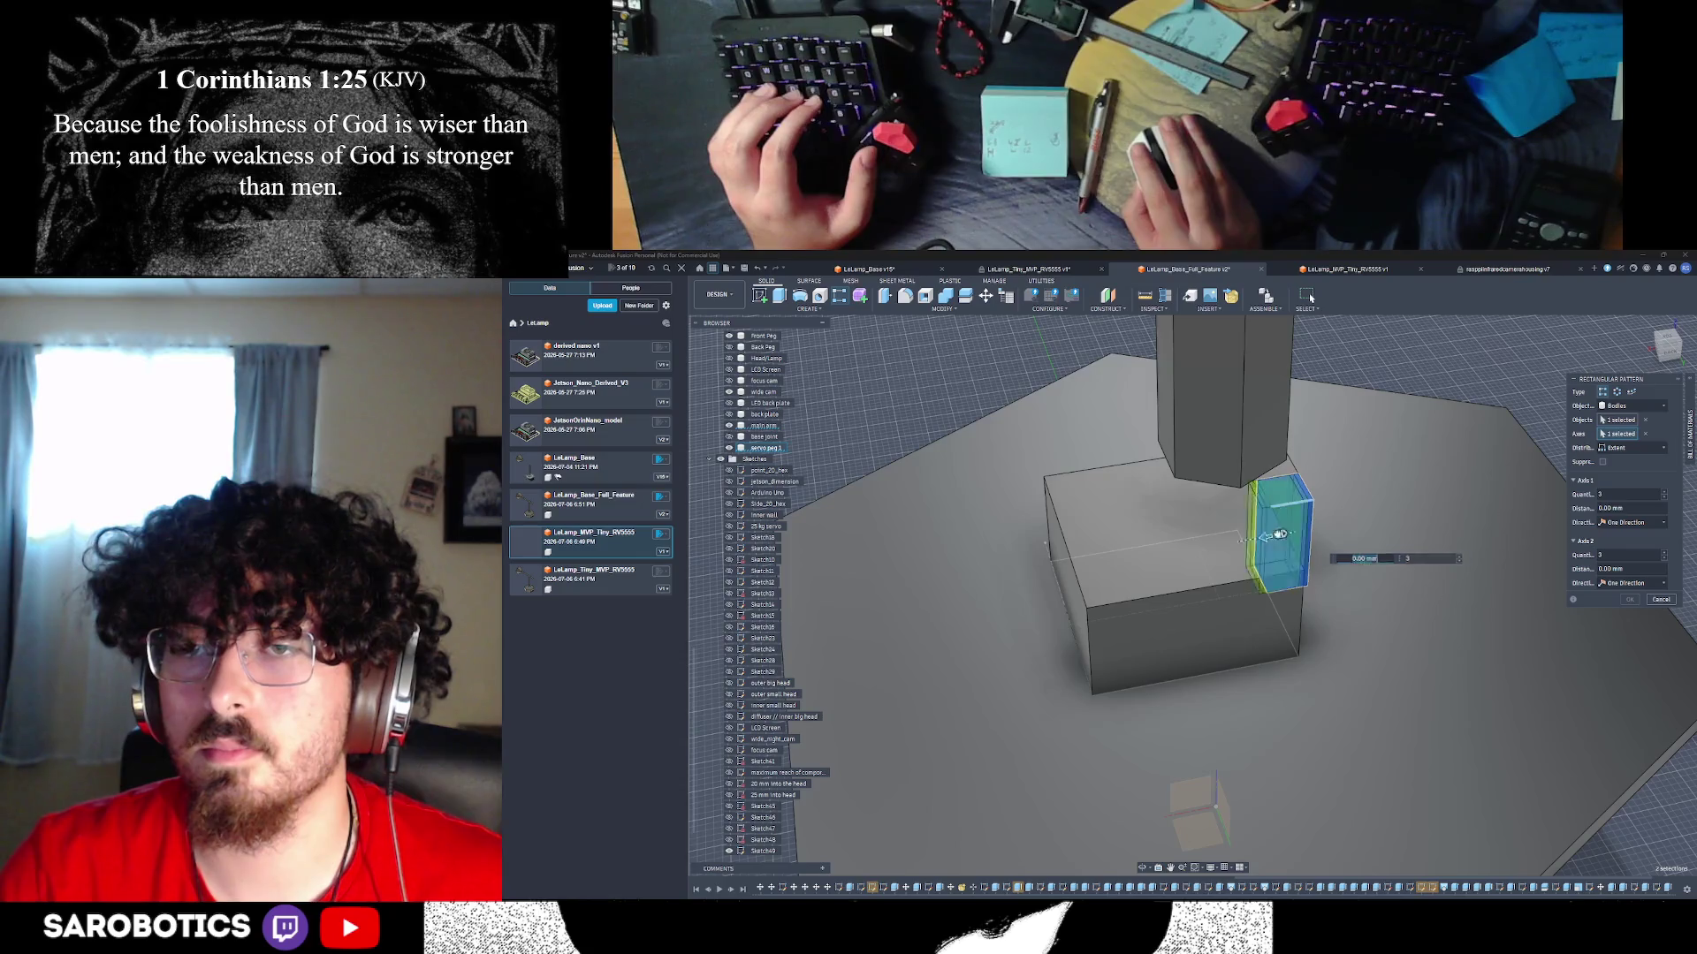
# - Set the rectangular pattern quantity to 2
pyautogui.moveTo(1286, 552); pyautogui.dragTo(1050, 554)
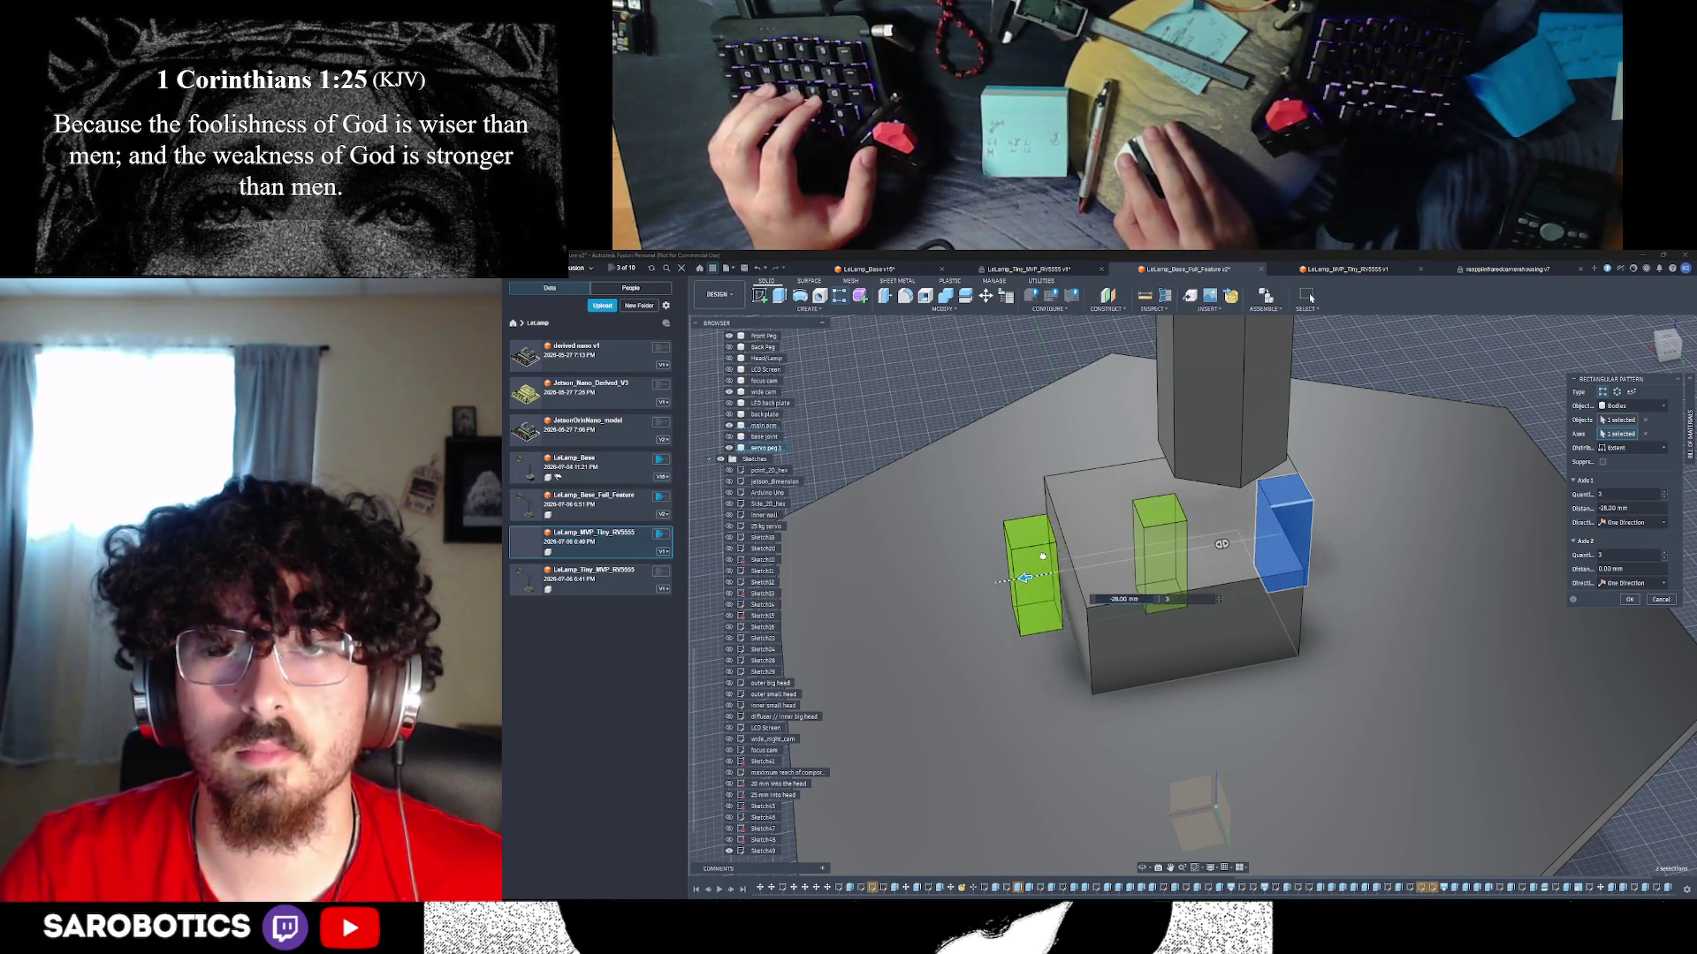
pyautogui.moveTo(1278, 529)
pyautogui.keyDown('shift'); pyautogui.mouseDown(button='middle')
pyautogui.moveTo(1262, 415)
pyautogui.moveTo(1318, 380)
pyautogui.mouseUp(button='middle'); pyautogui.keyUp('shift')
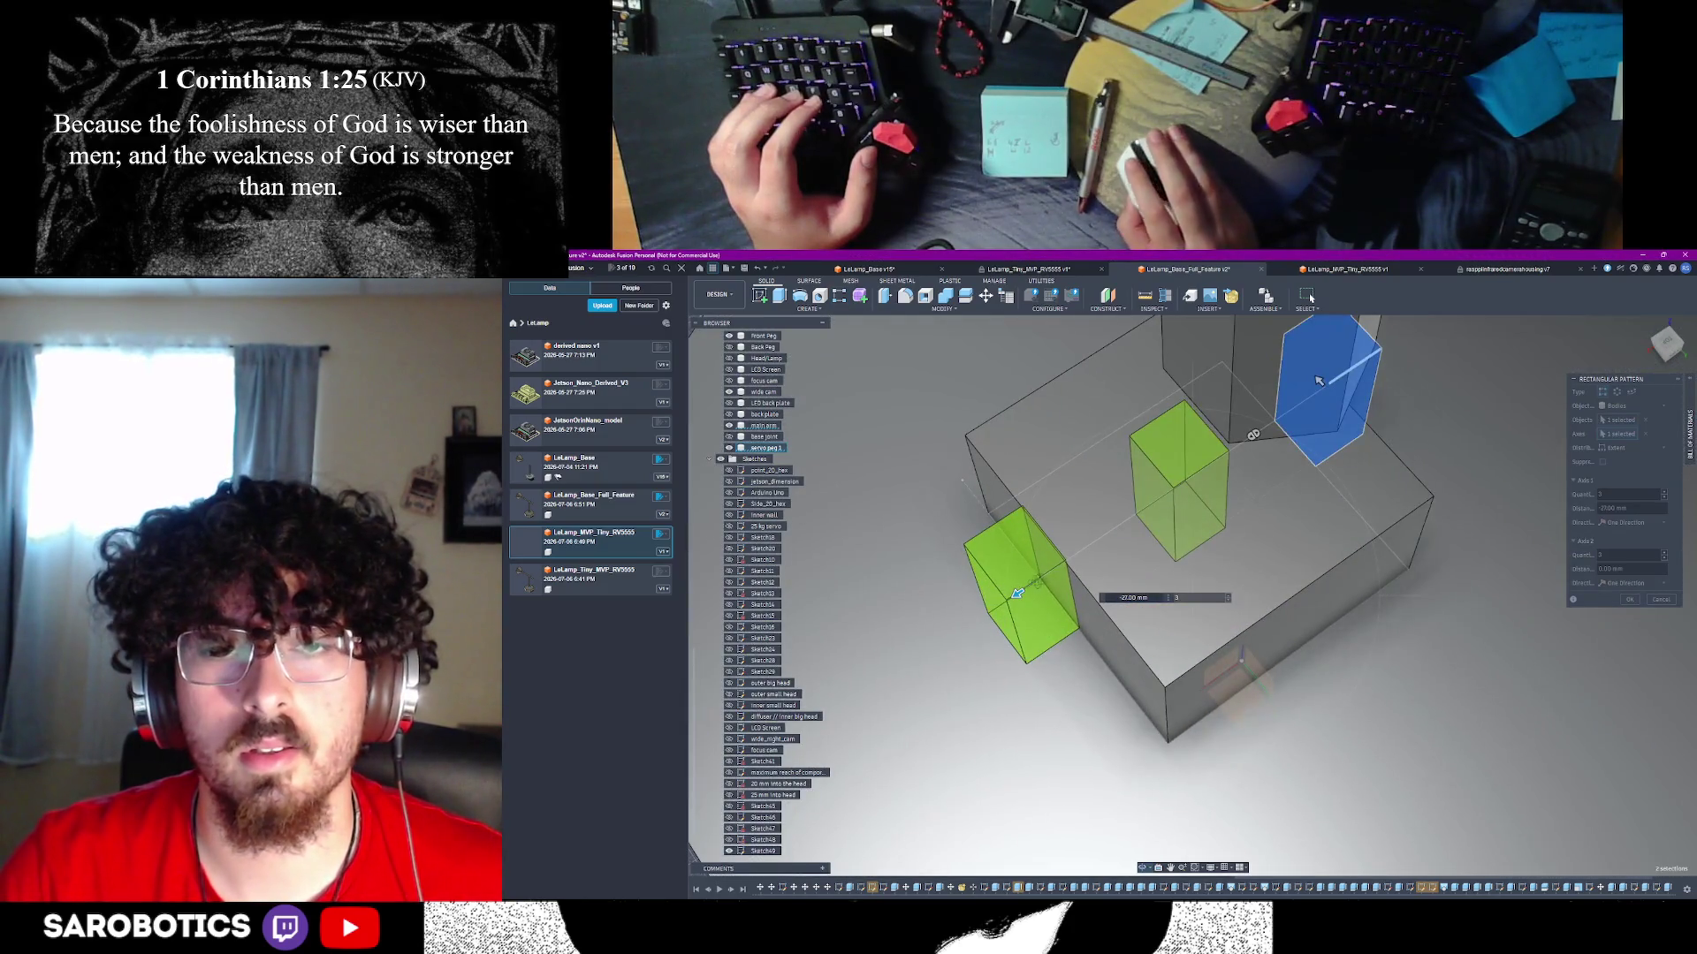
pyautogui.click(1168, 610)
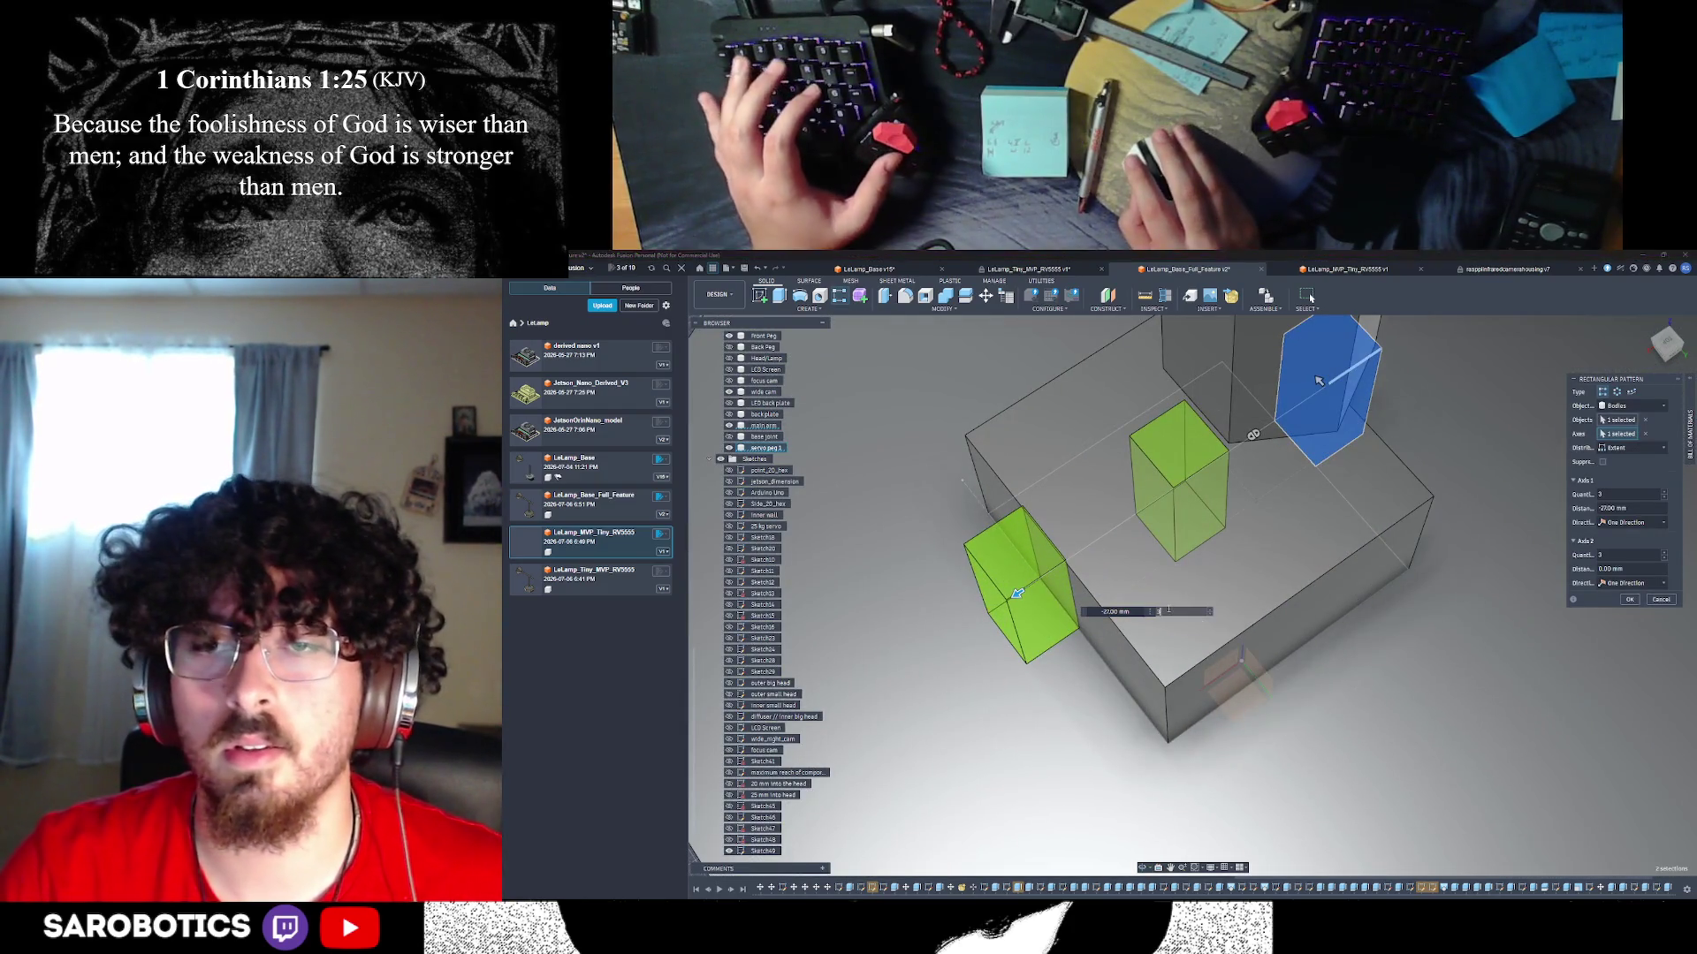
pyautogui.press('BackSpace')
pyautogui.write('2')
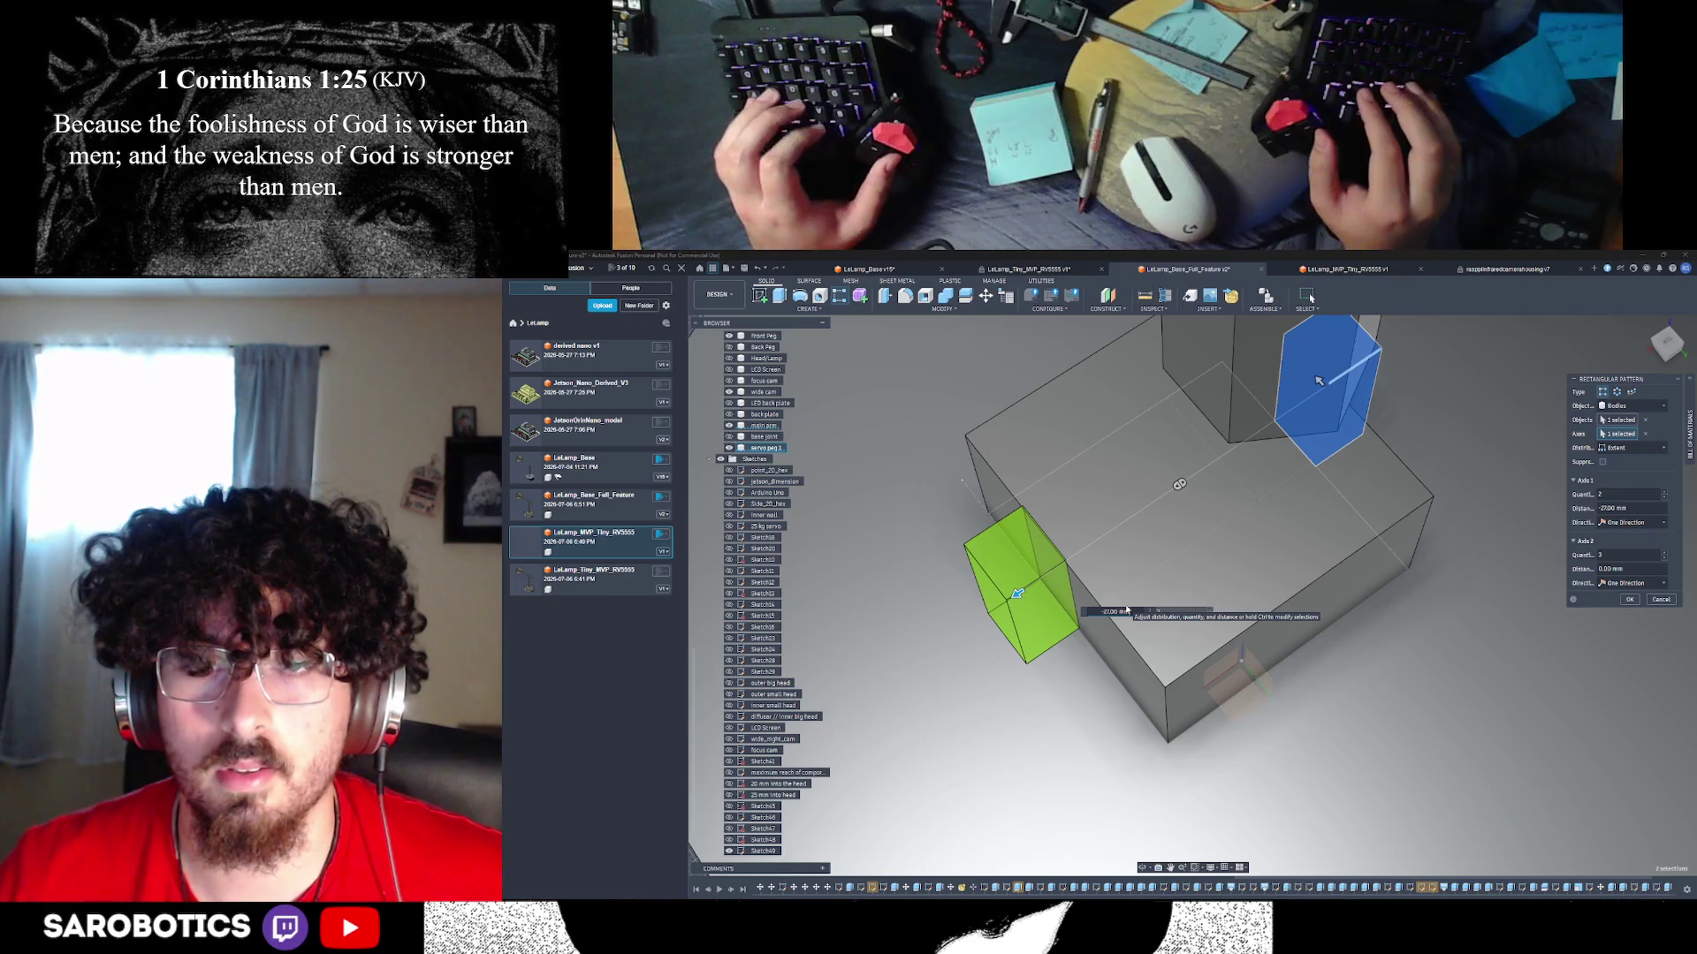
# - Enter the distance -22.4-3.7 mm from the SG90 dimensions and commit the pattern
pyautogui.press('BackSpace')
pyautogui.press('BackSpace')
pyautogui.press('BackSpace')
pyautogui.press('BackSpace')
pyautogui.write('22')
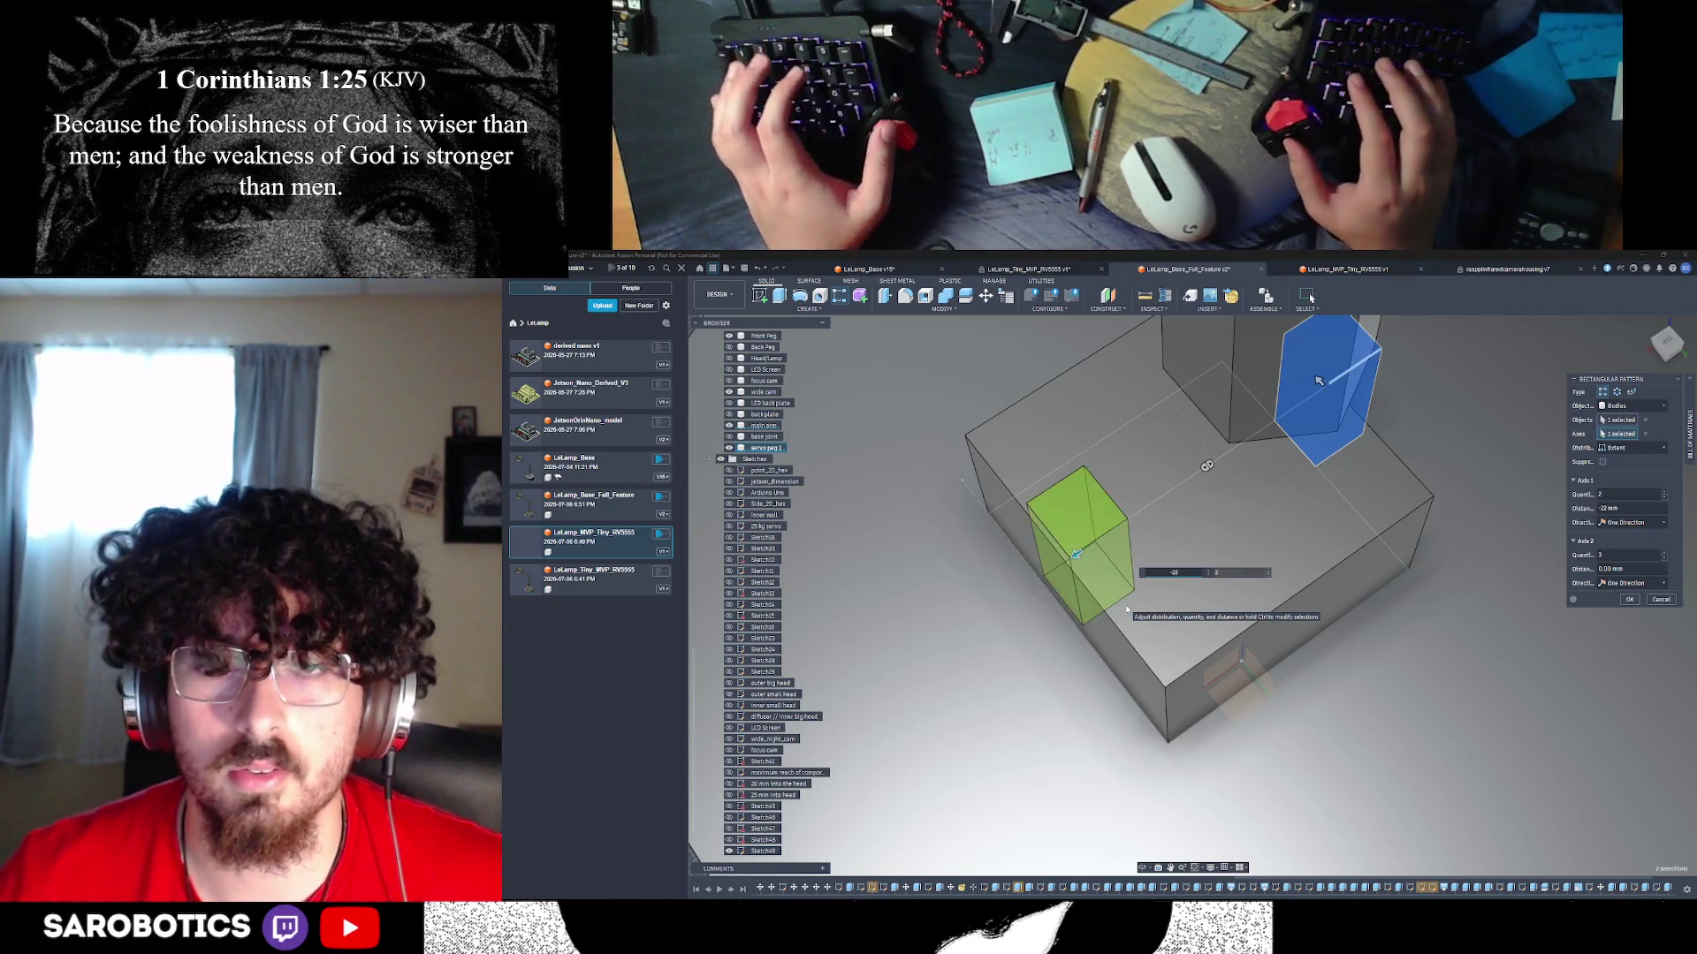
pyautogui.hotkey('alt', 'Tab')
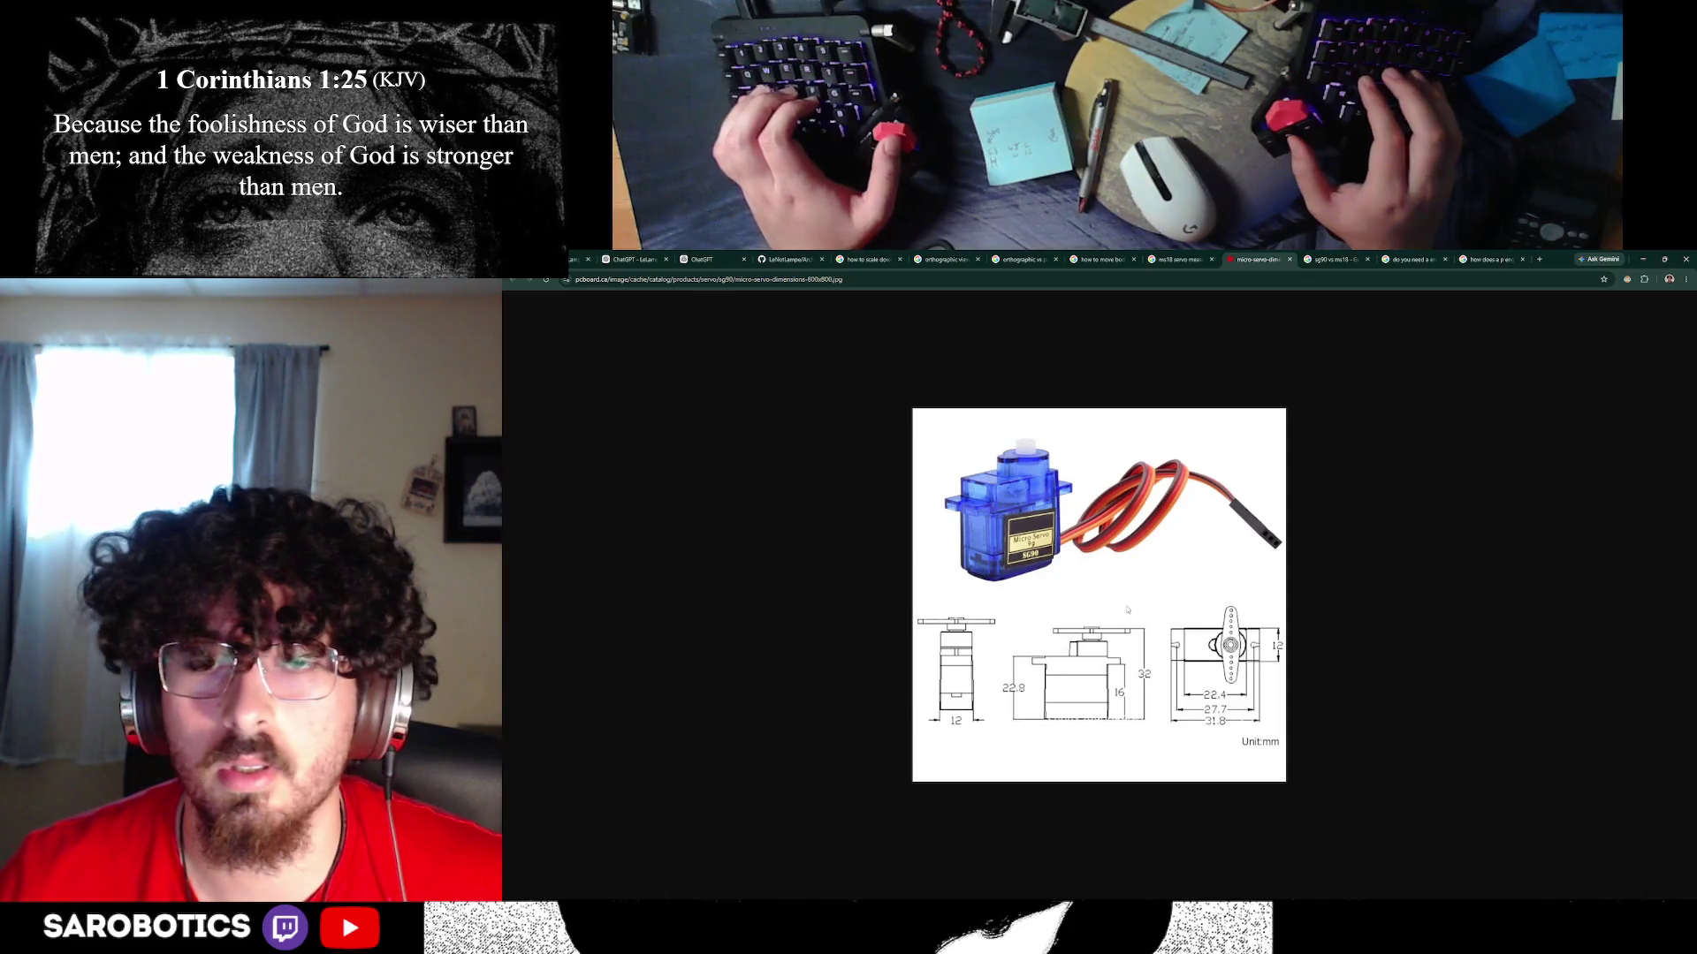
pyautogui.hotkey('alt', 'Tab')
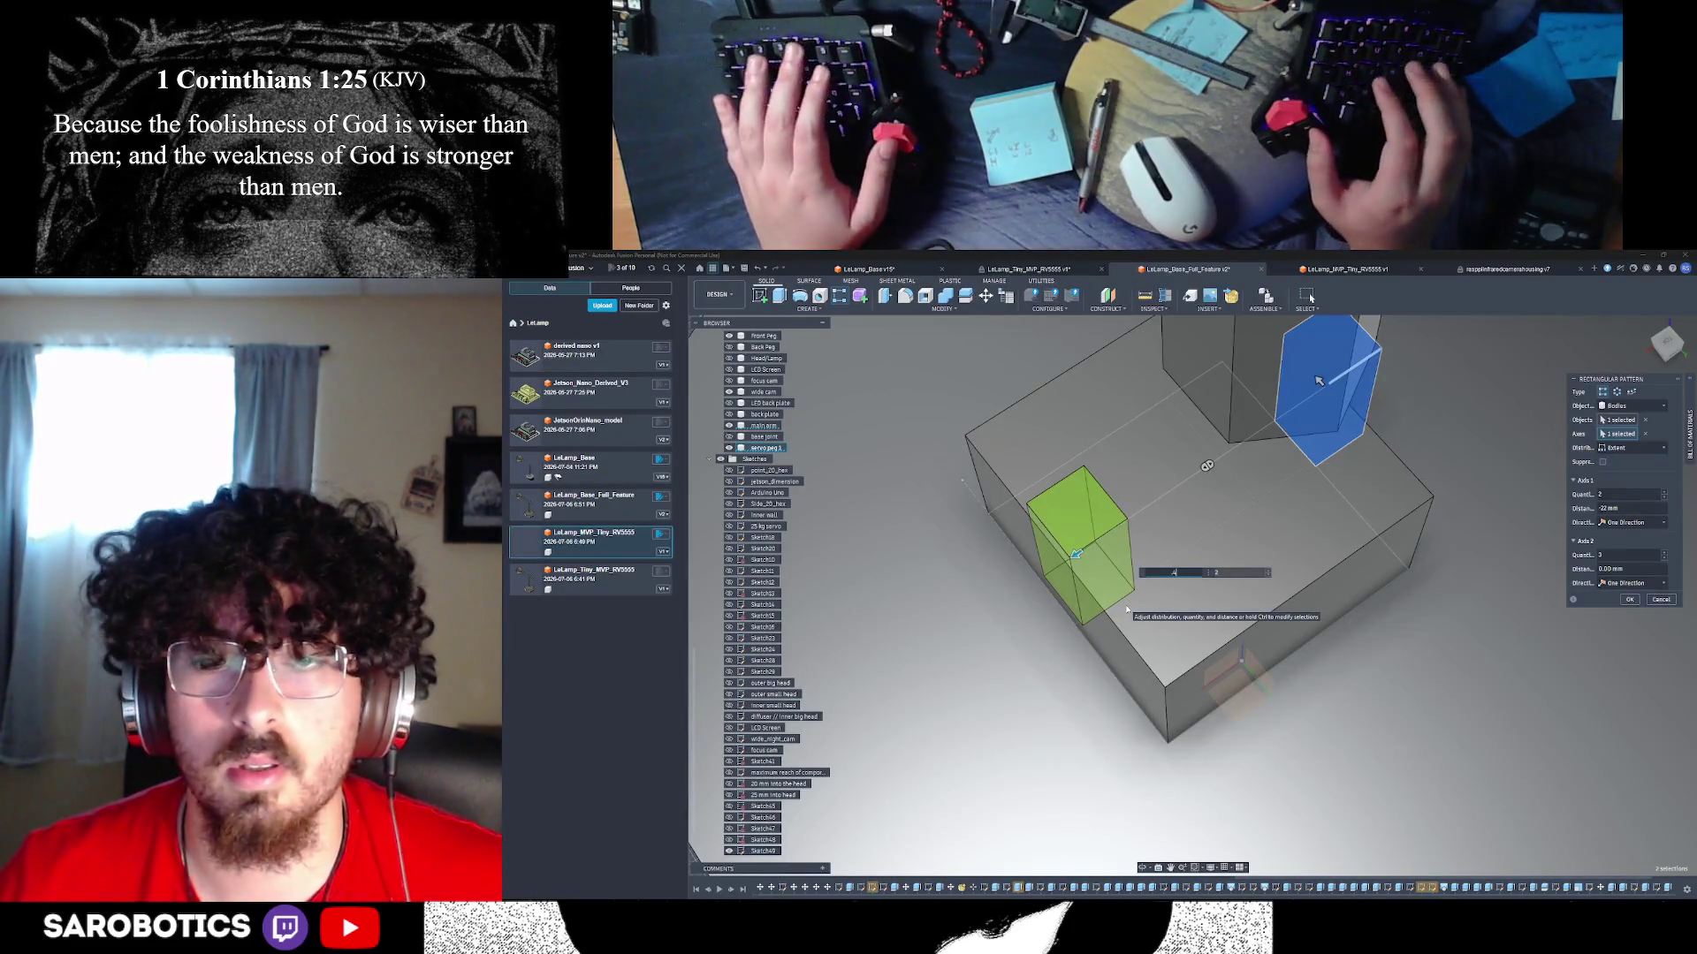
pyautogui.write('.4')
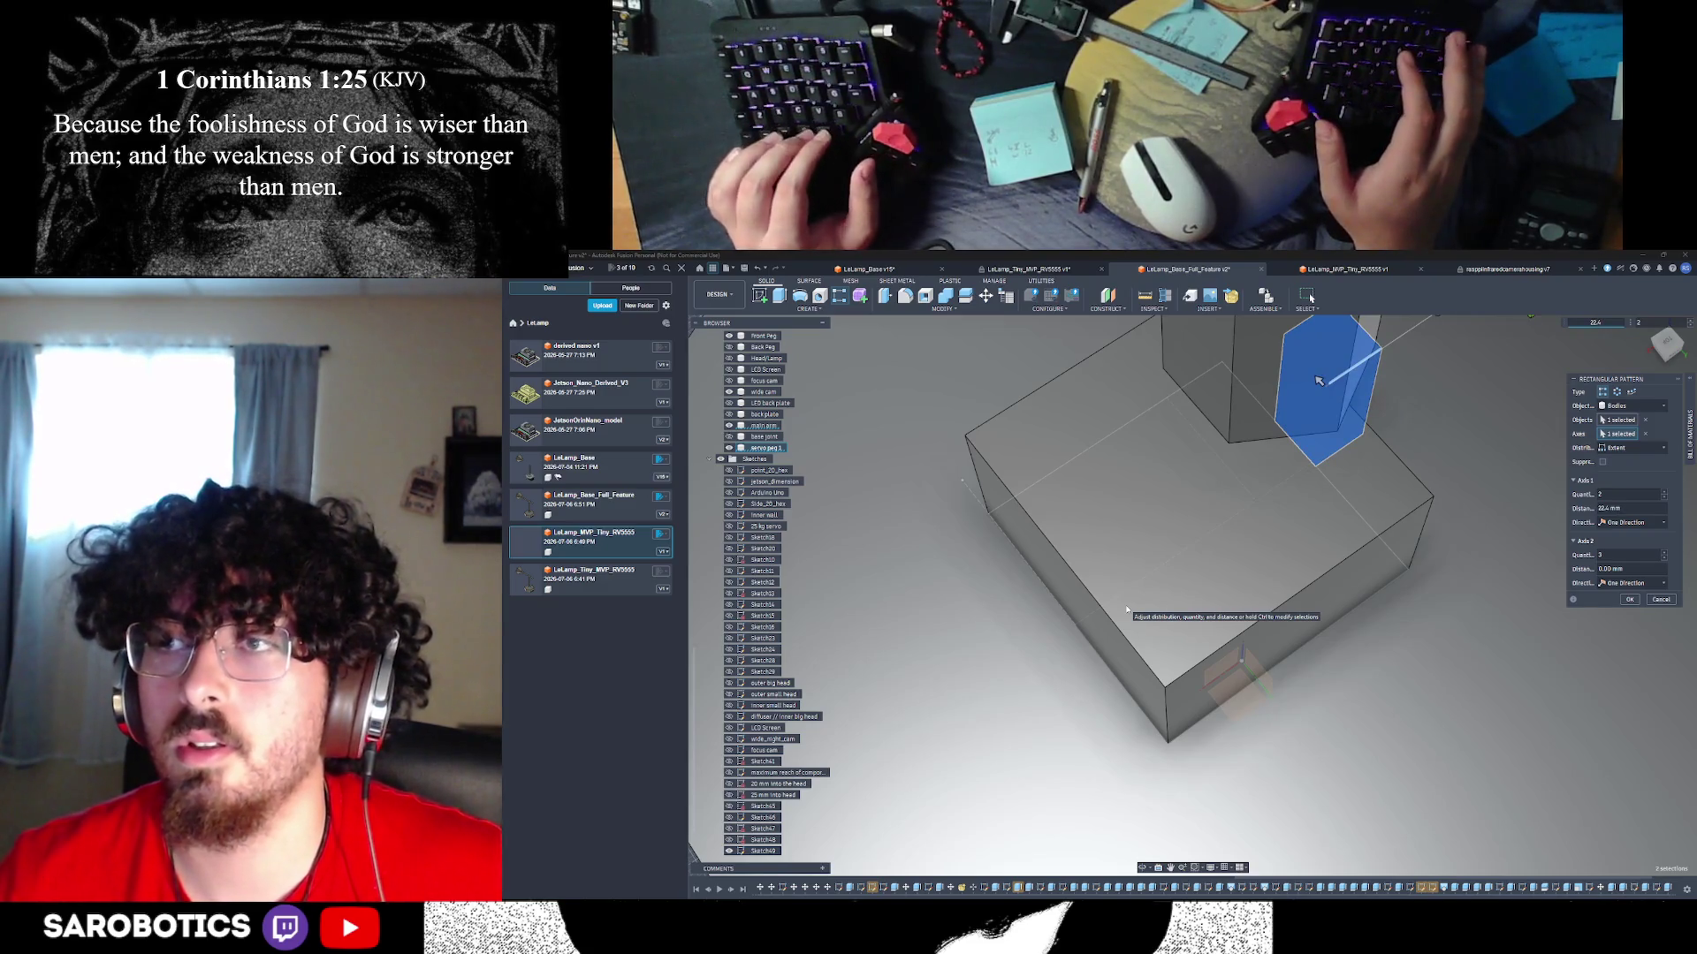
pyautogui.write('-')
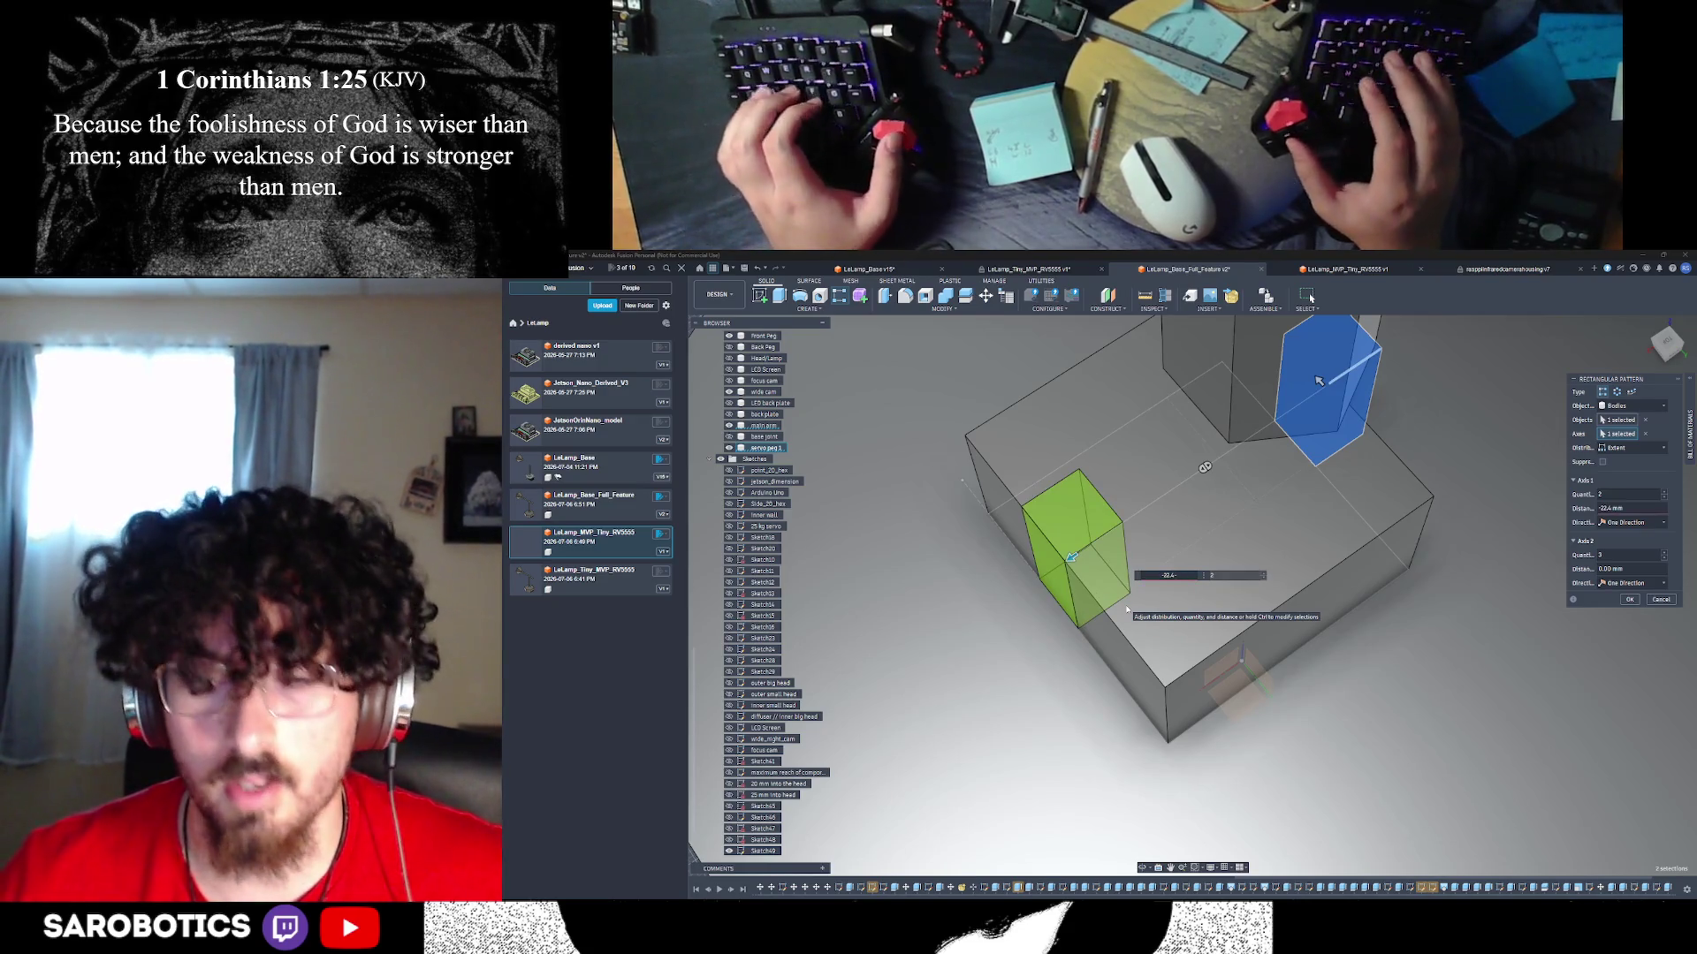
pyautogui.hotkey('alt', 'Tab')
pyautogui.hotkey('alt', 'Tab')
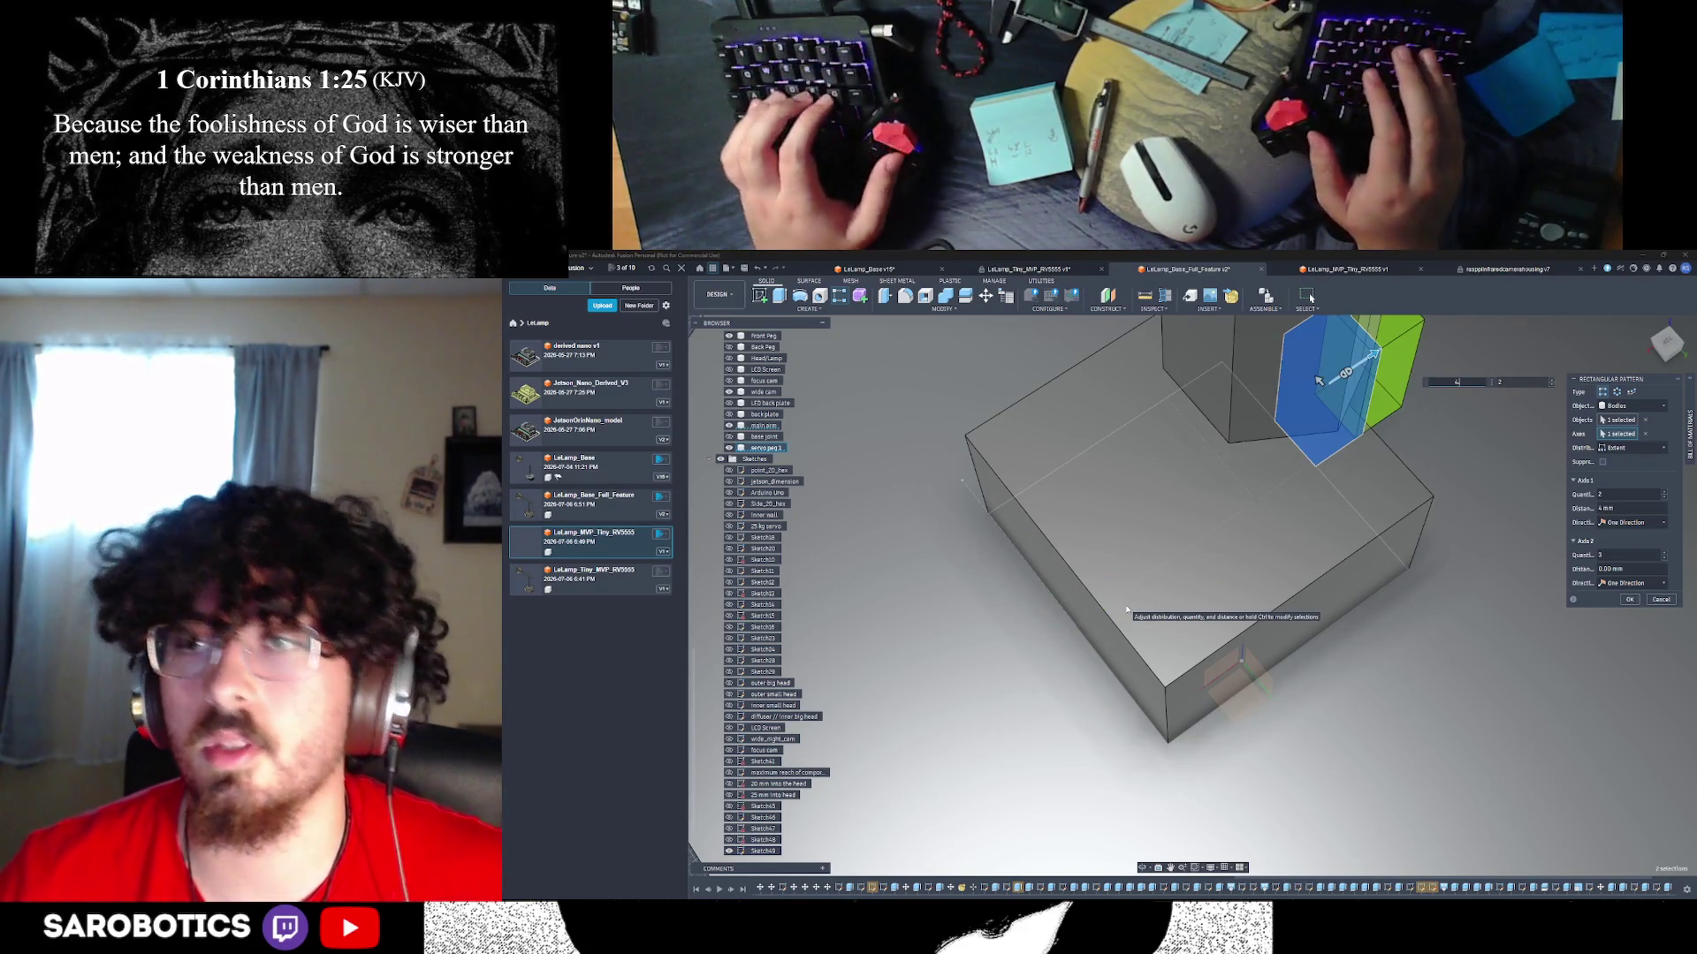
pyautogui.press('BackSpace')
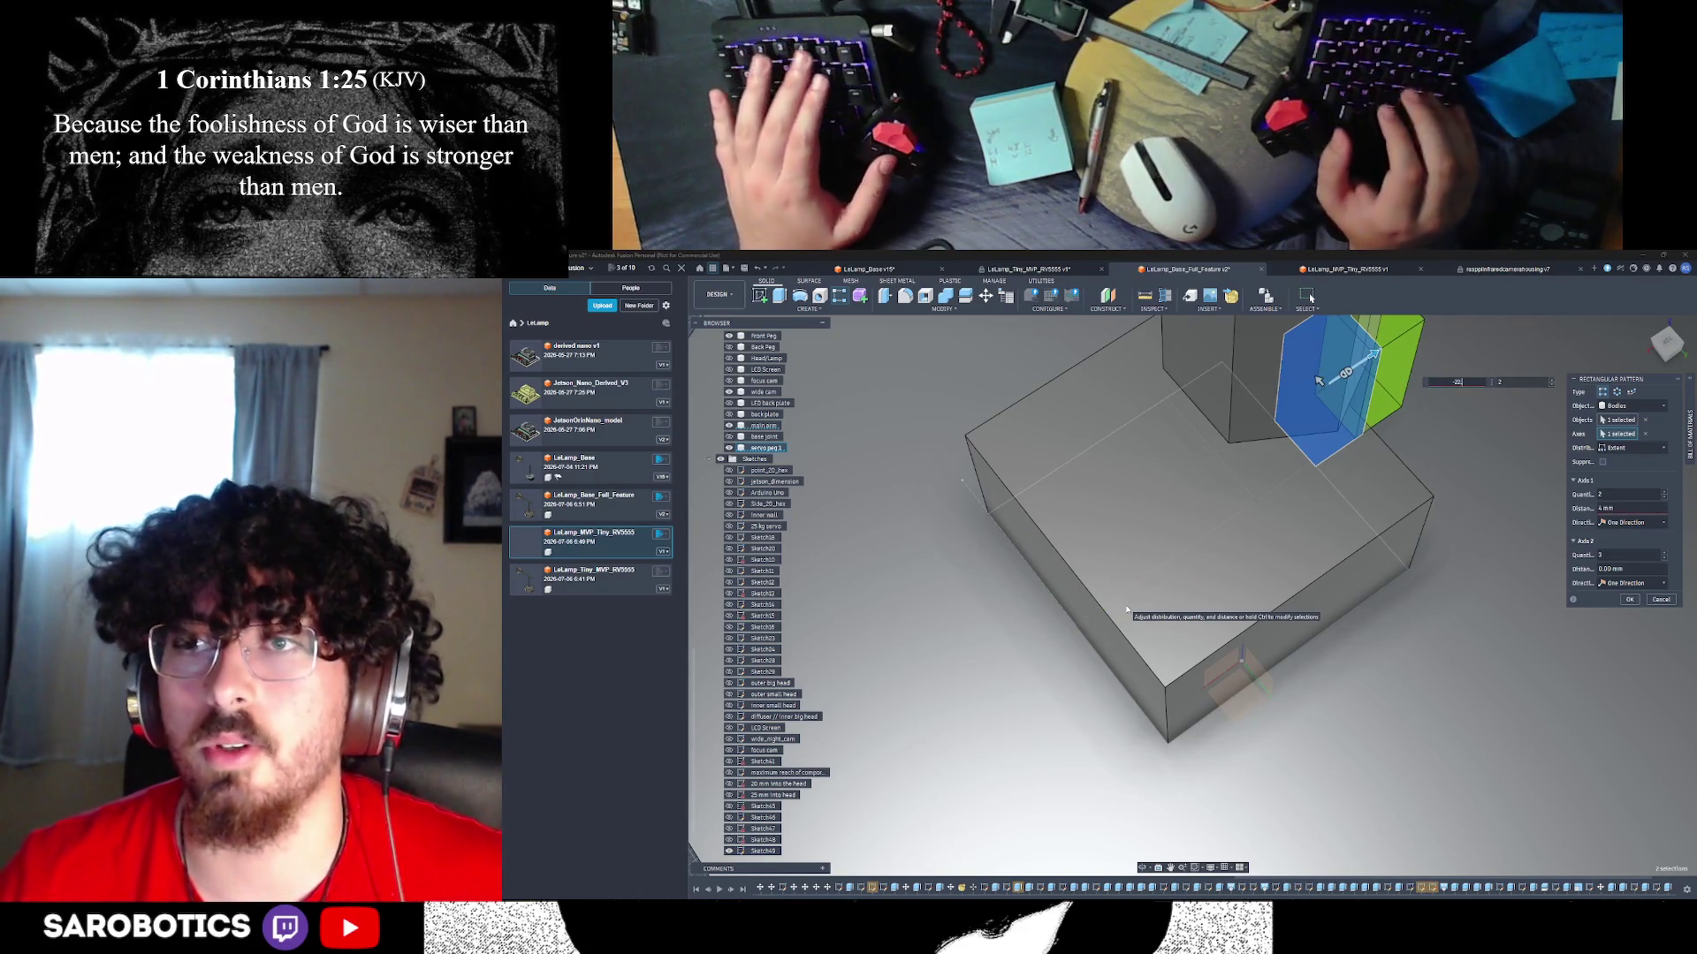
pyautogui.write('-22.4')
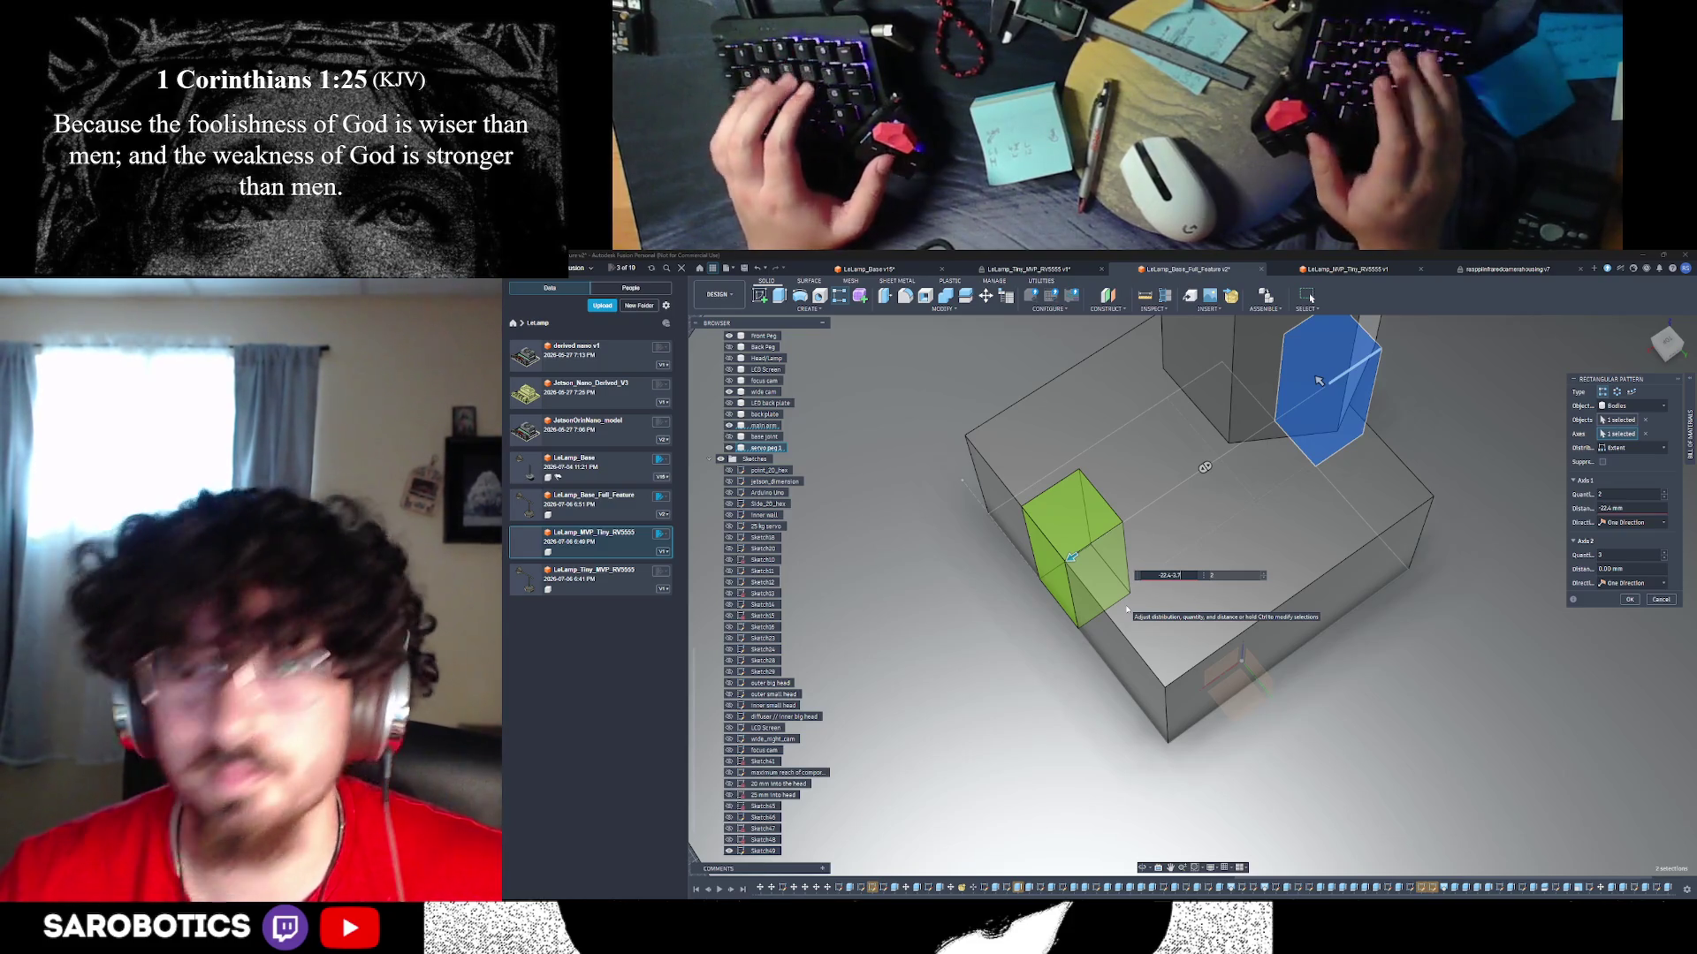
pyautogui.write('-3.7')
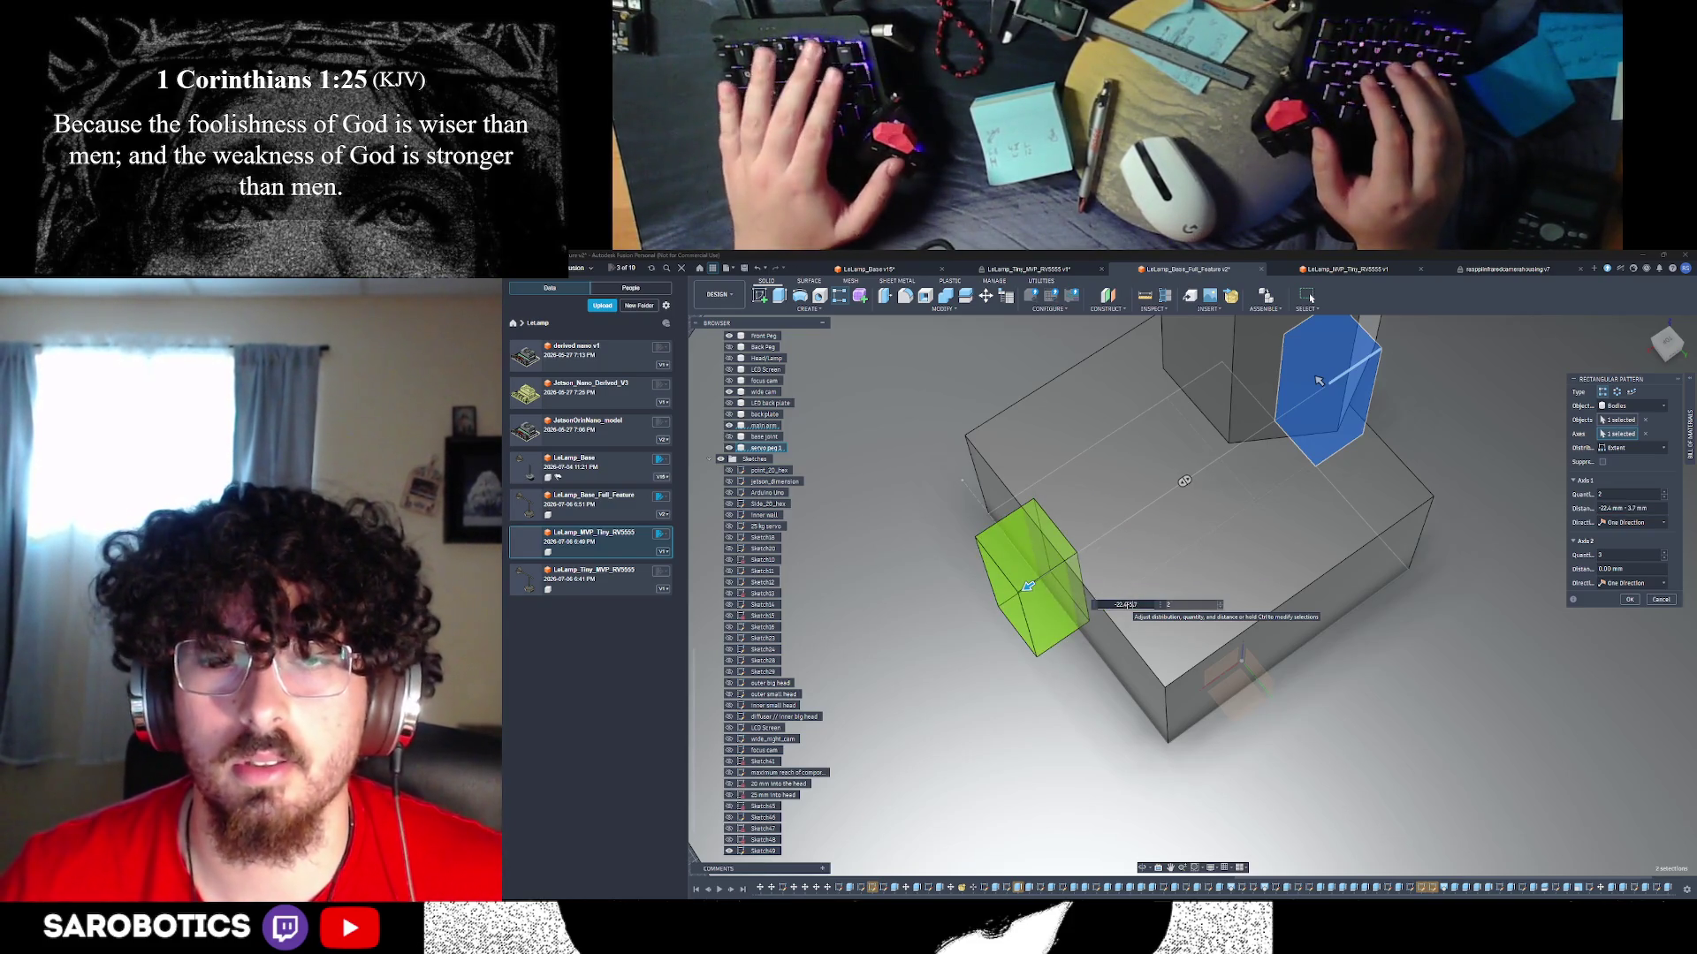
pyautogui.press('Return')
pyautogui.press('Return')
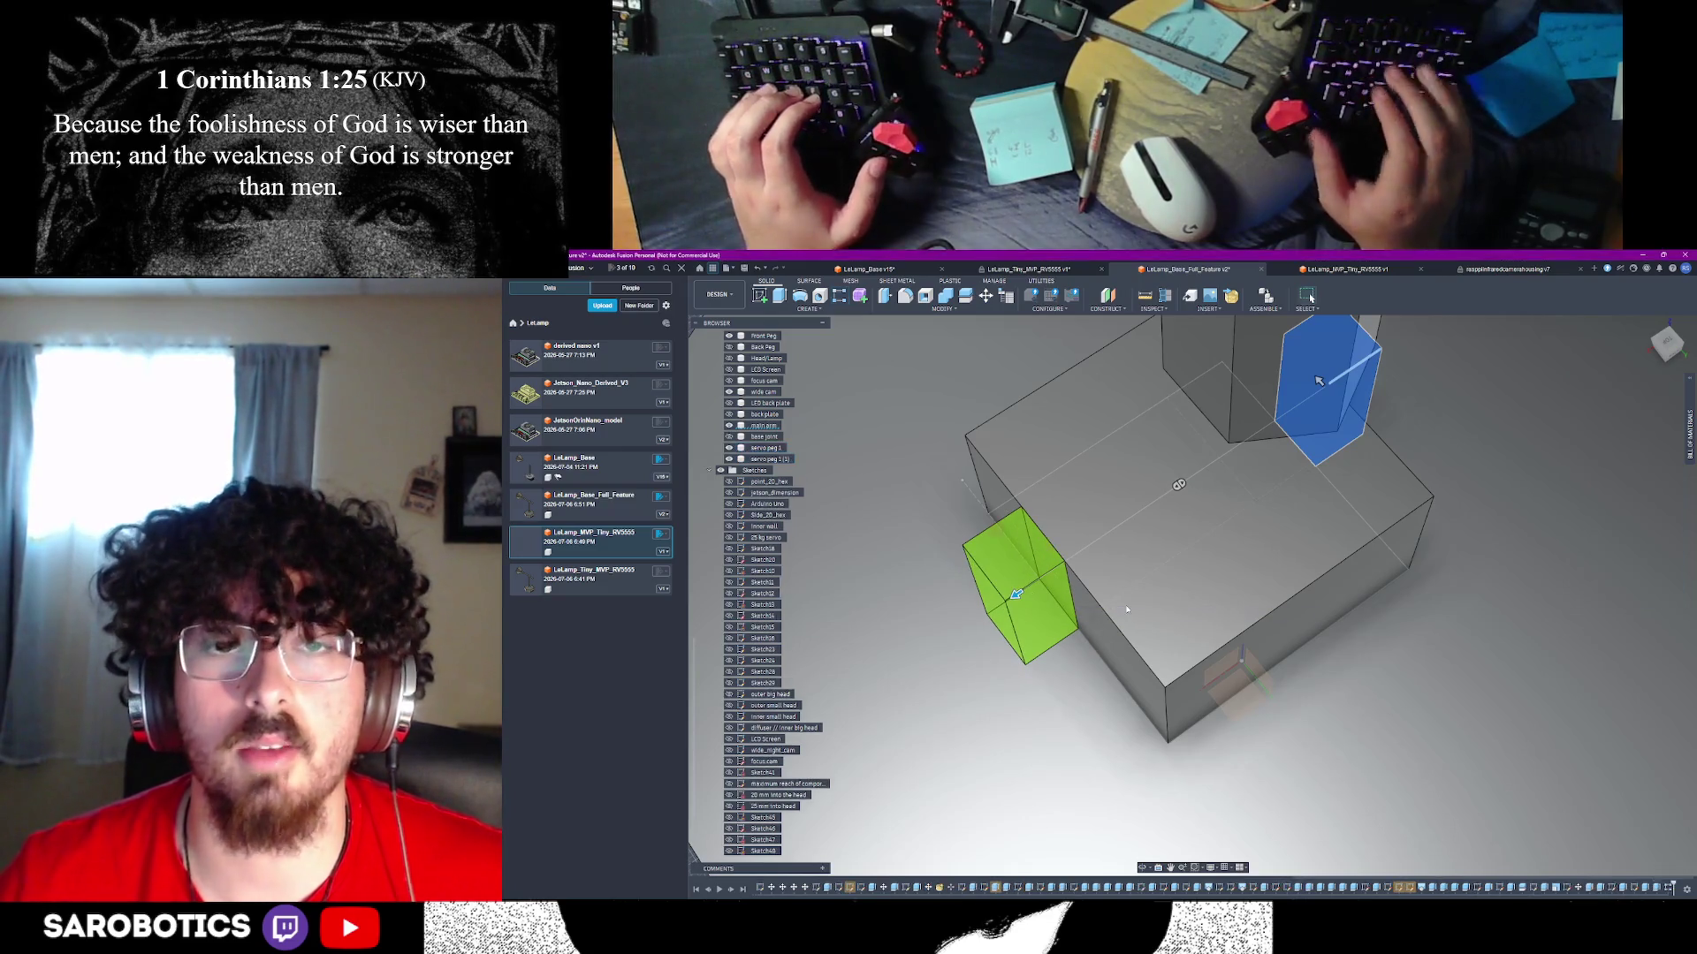
pyautogui.keyDown('shift'); pyautogui.moveTo(1126, 610); pyautogui.dragTo(1080, 564, button='middle'); pyautogui.keyUp('shift')
pyautogui.scroll(-3, 1168, 682)
pyautogui.scroll(-2, 1168, 682)
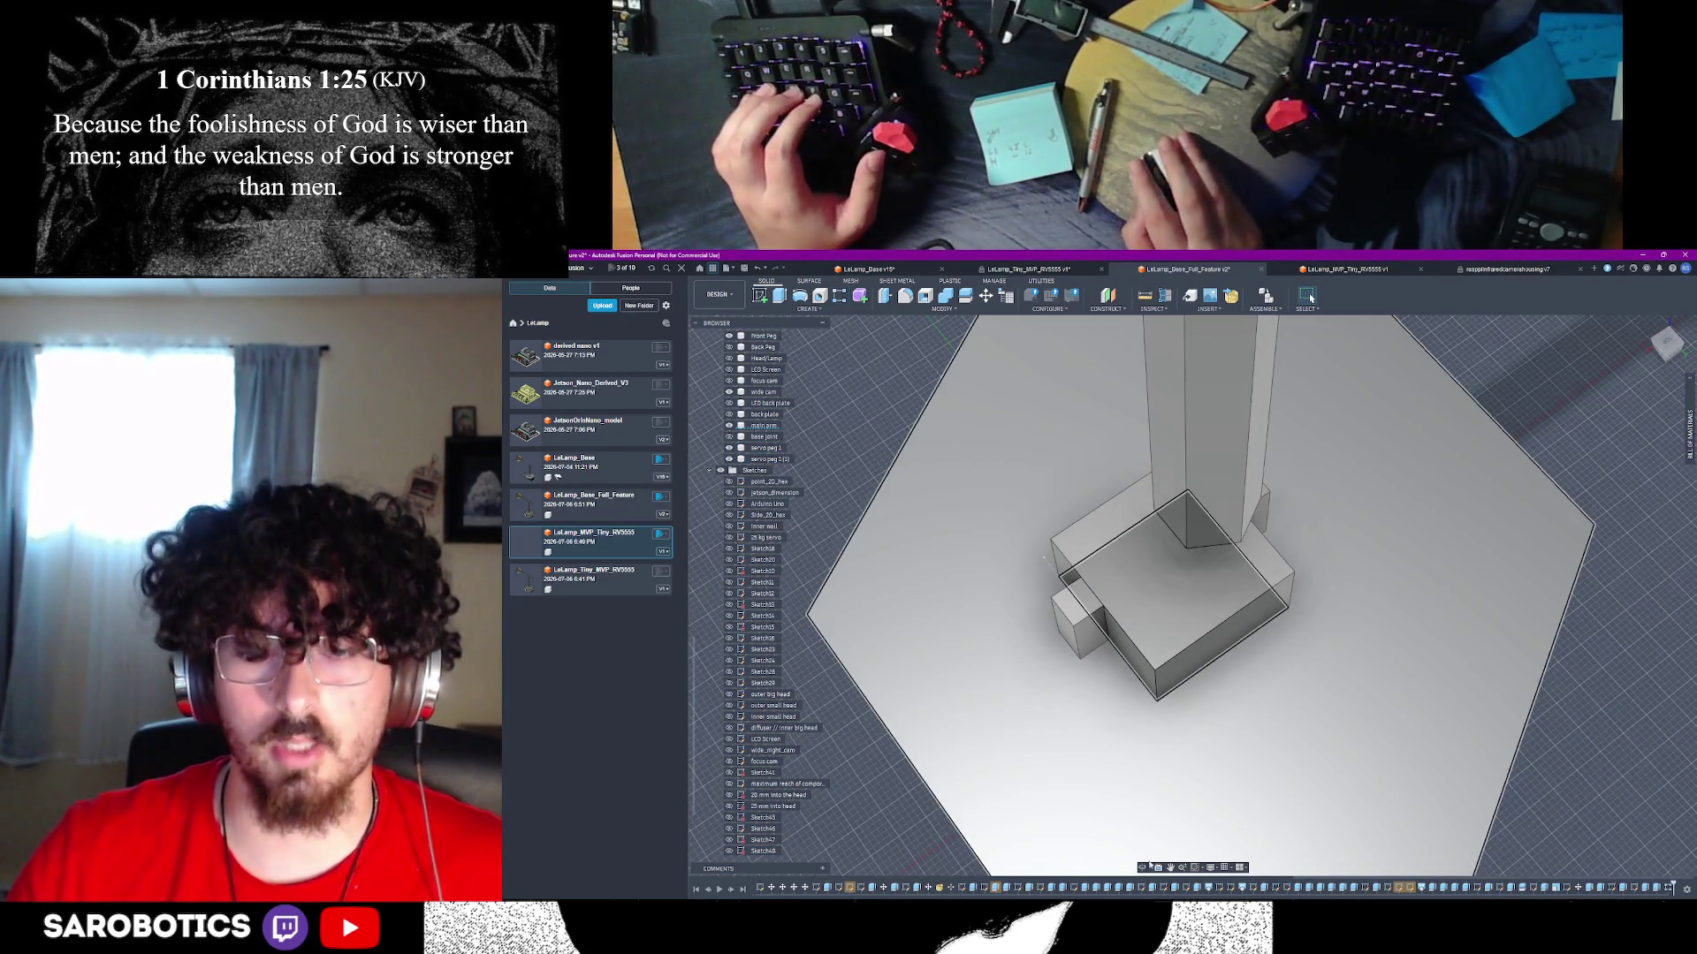
pyautogui.keyDown('shift'); pyautogui.moveTo(1148, 618); pyautogui.dragTo(1149, 562, button='middle'); pyautogui.keyUp('shift')
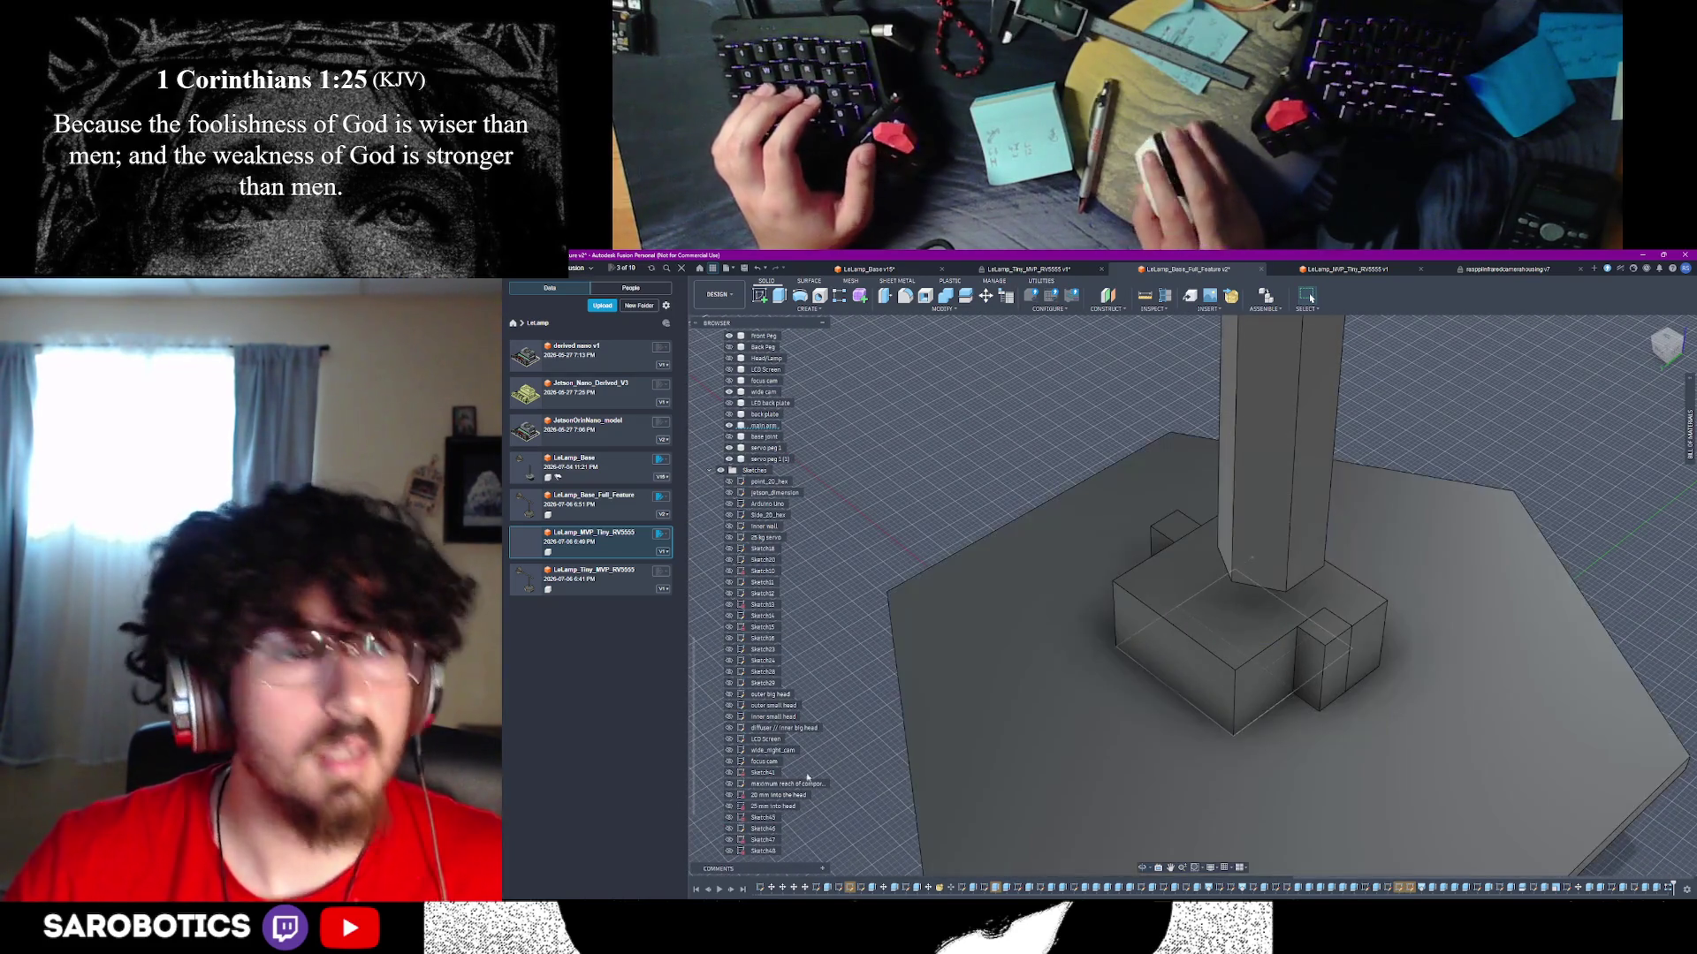
pyautogui.scroll(-1, 807, 777)
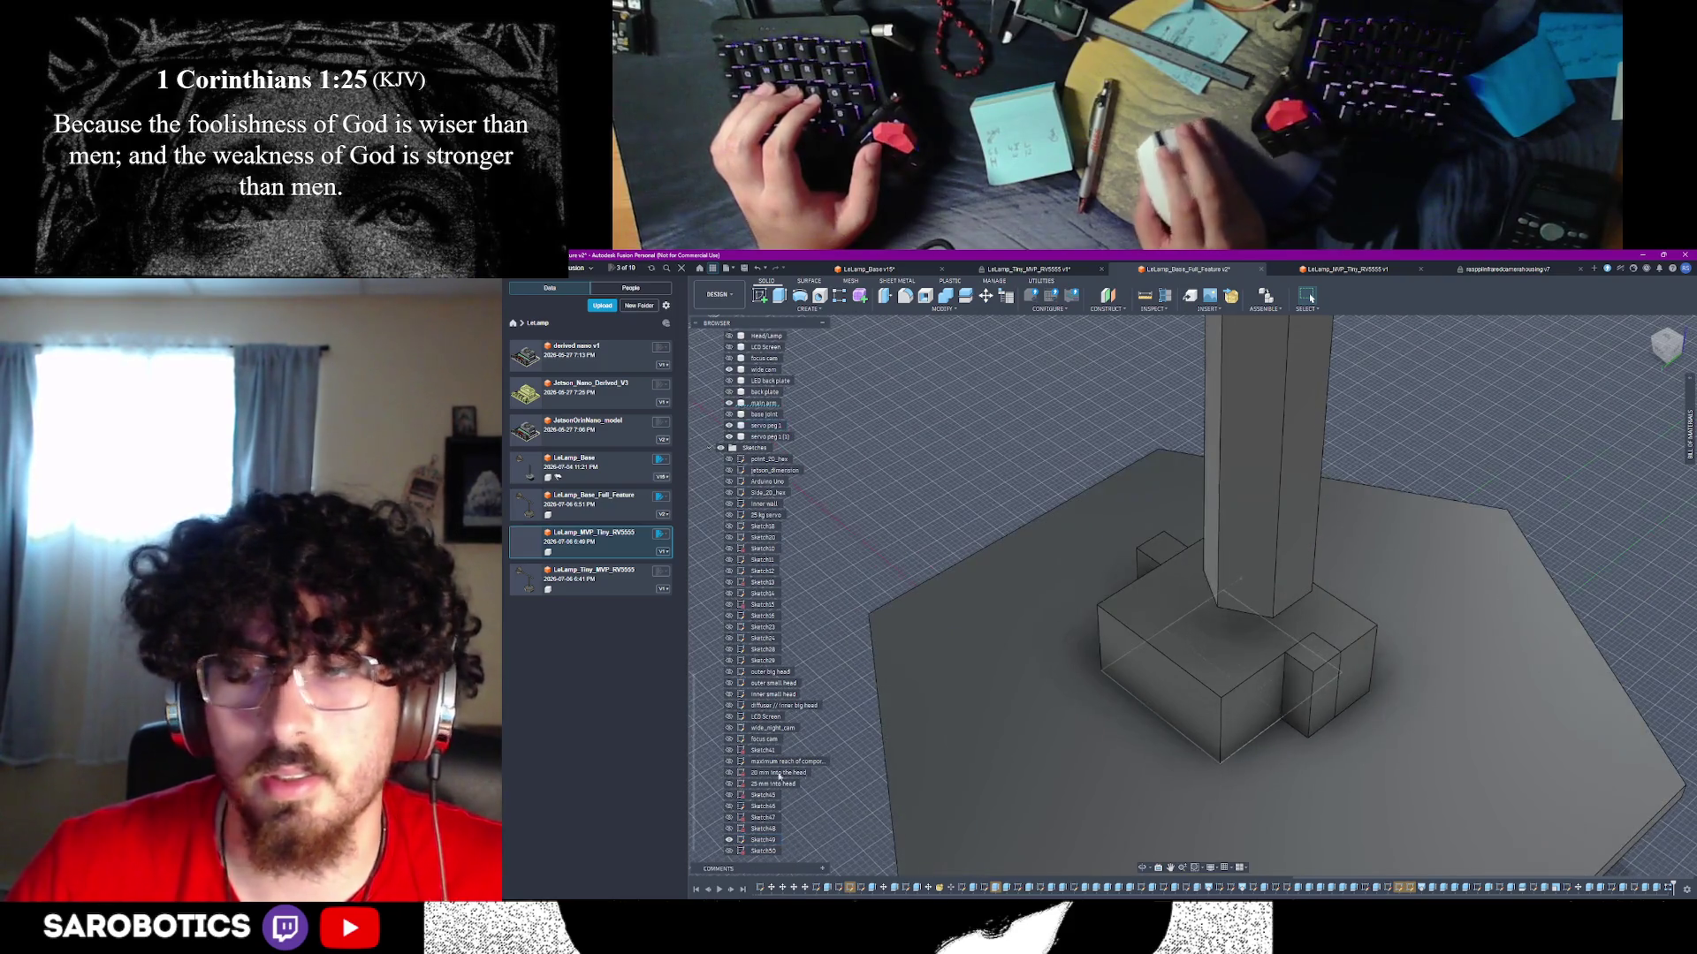
pyautogui.scroll(5, 729, 847)
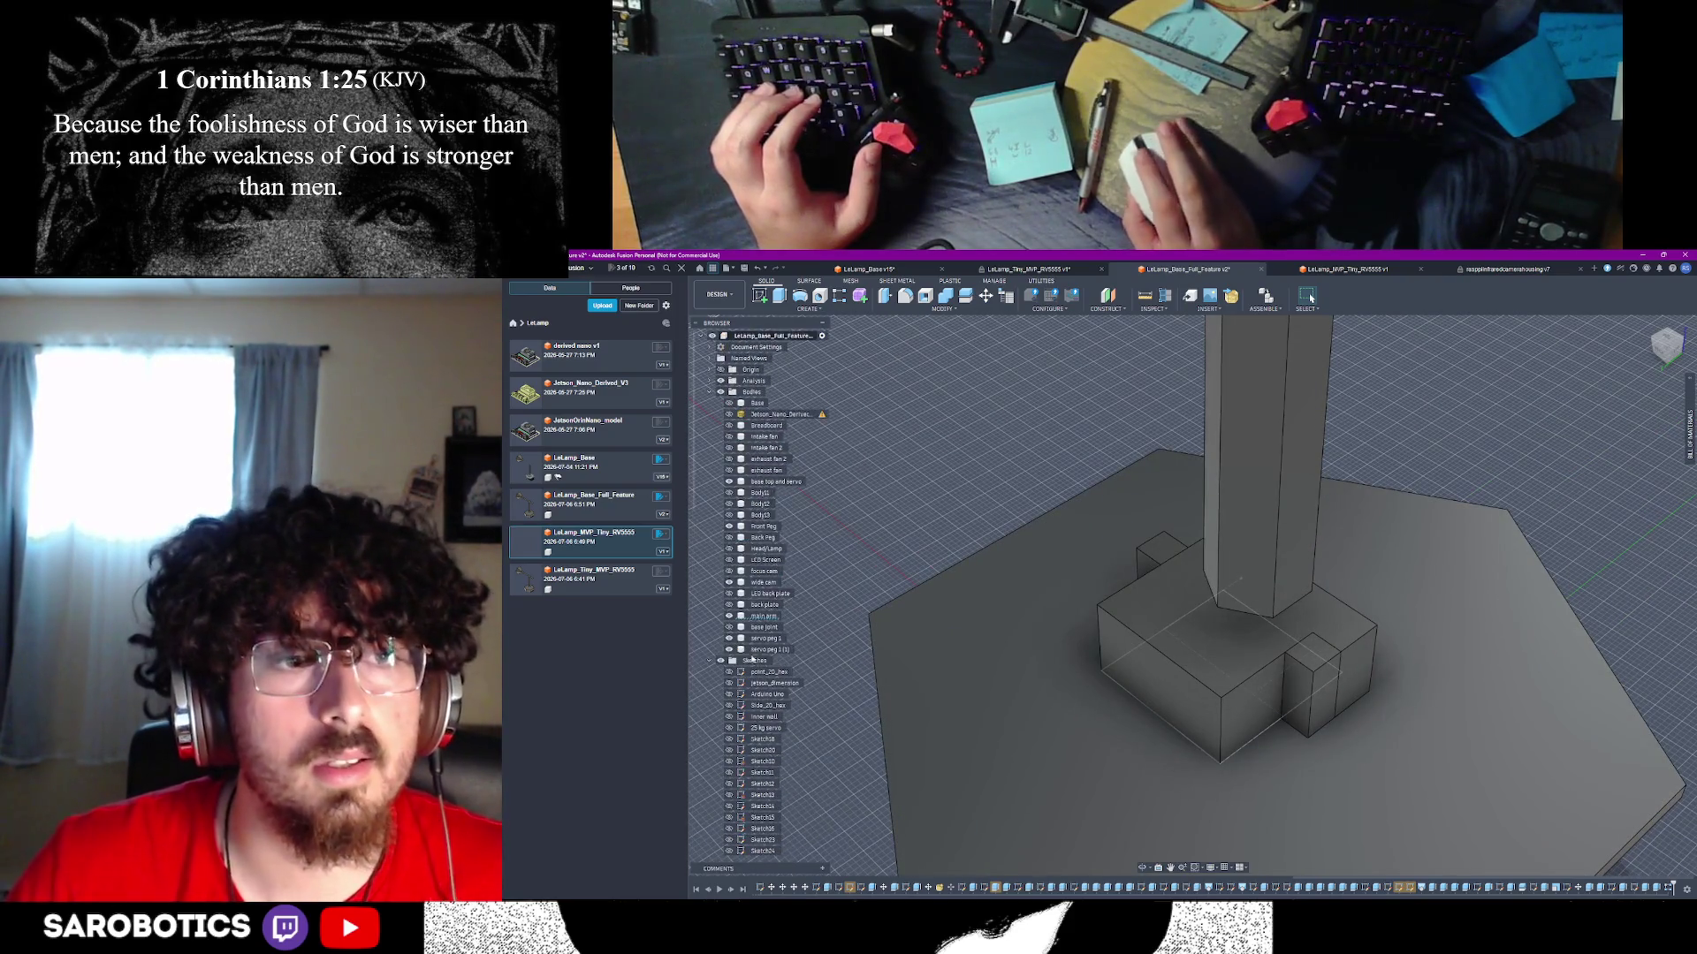
pyautogui.click(762, 616)
pyautogui.click(1144, 870)
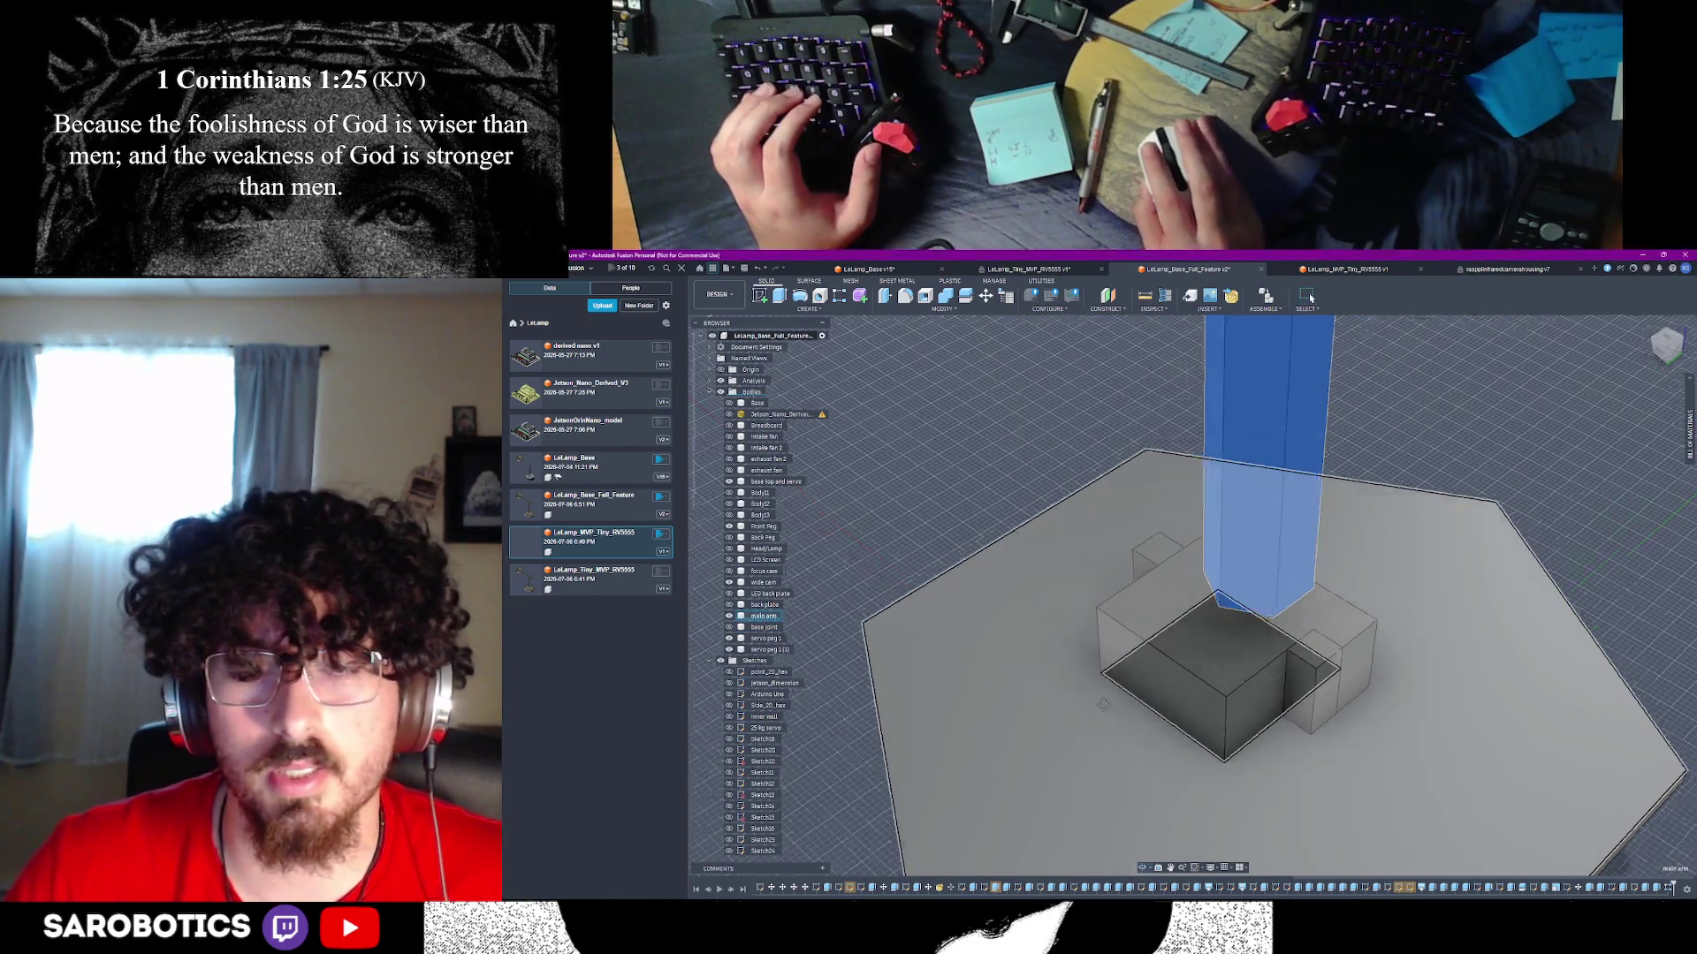
pyautogui.moveTo(1104, 724)
pyautogui.mouseDown()
pyautogui.moveTo(1087, 671)
pyautogui.moveTo(1074, 707)
pyautogui.moveTo(1065, 692)
pyautogui.moveTo(1188, 693)
pyautogui.moveTo(1192, 608)
pyautogui.moveTo(1287, 592)
pyautogui.mouseUp()
pyautogui.scroll(-5, 1192, 608)
pyautogui.rightClick(1287, 592)
pyautogui.press('Escape')
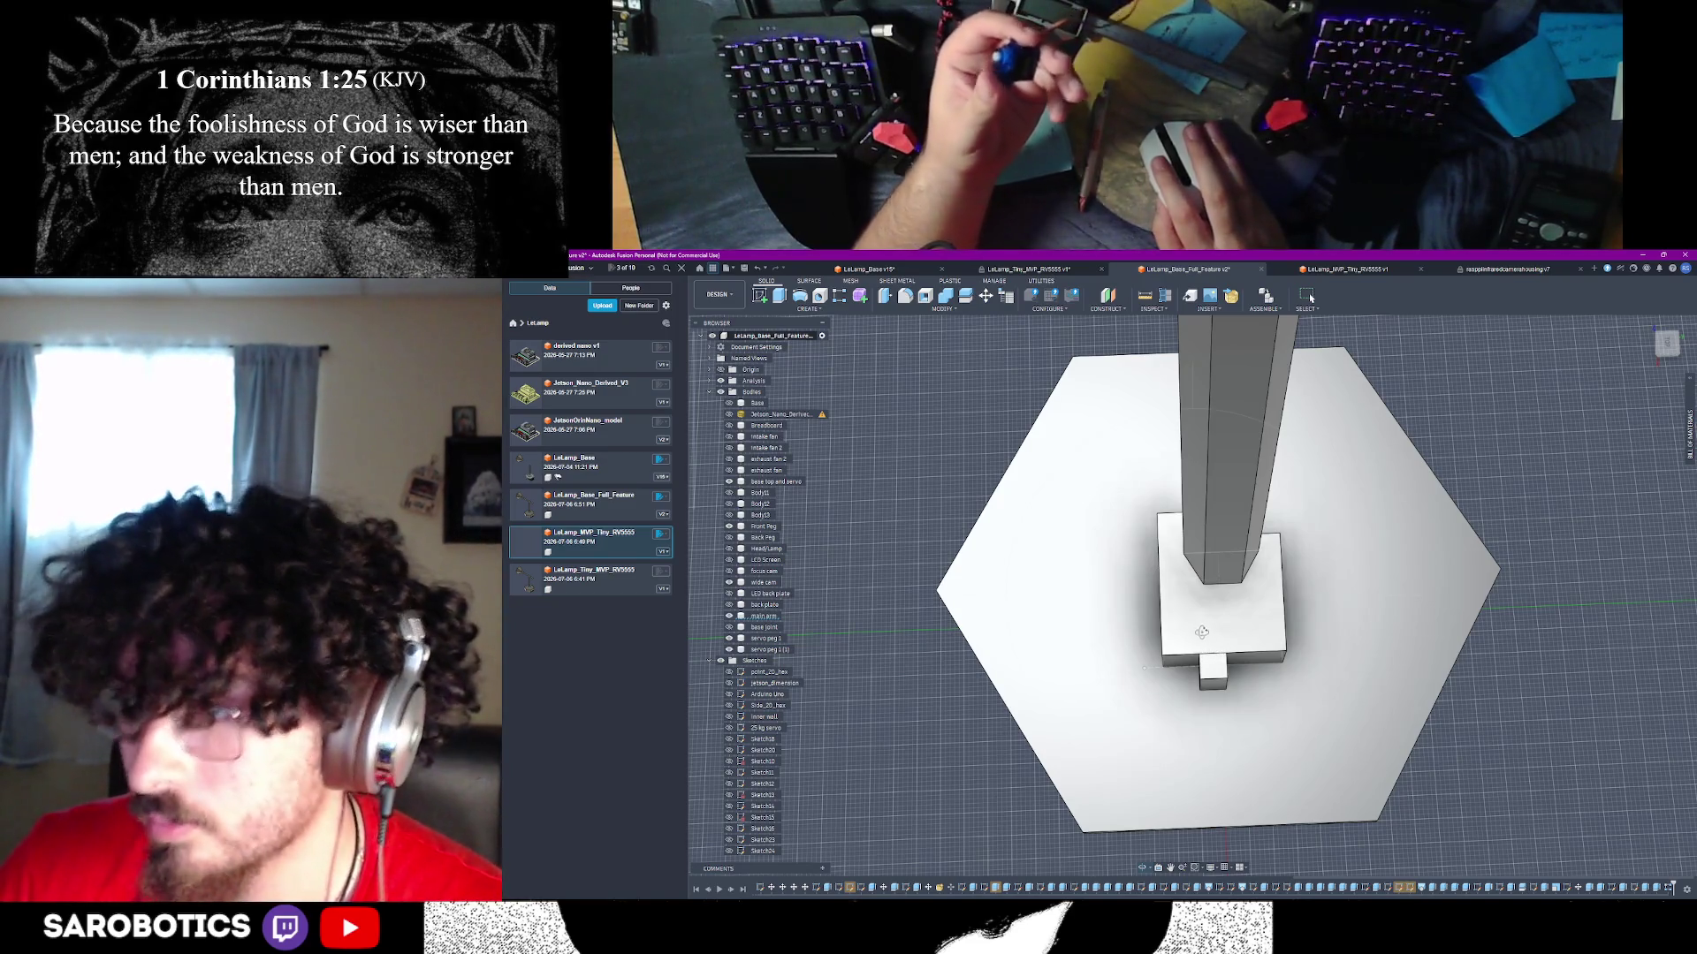
pyautogui.press('super')
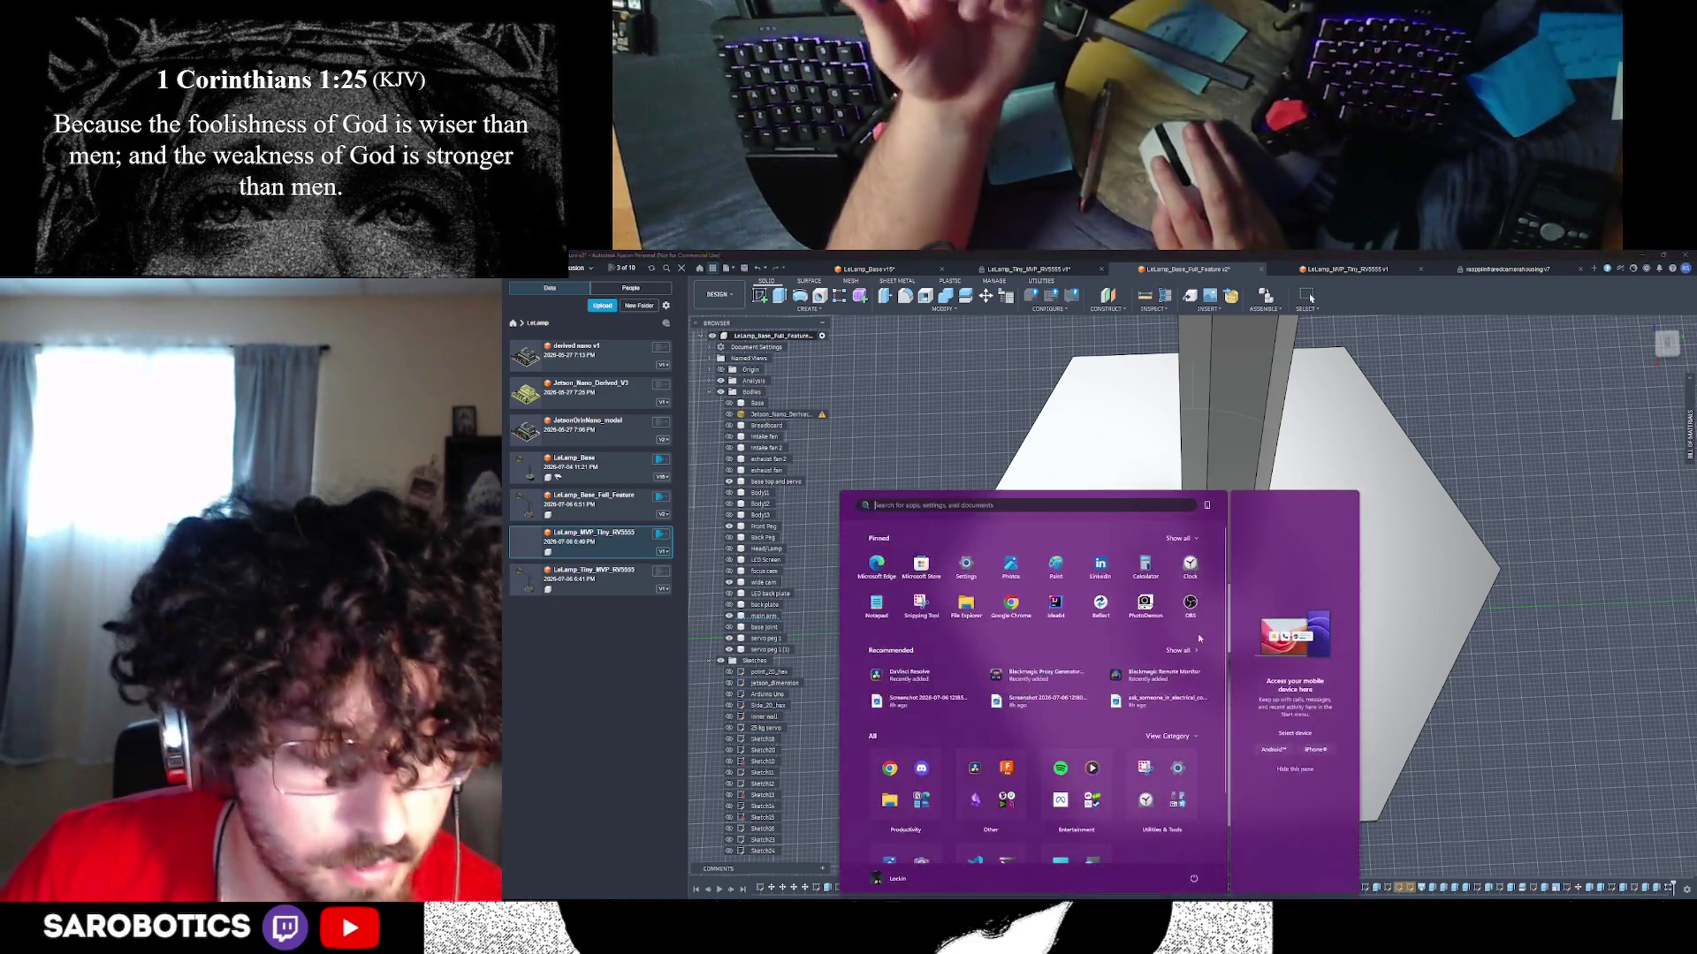
pyautogui.press('super')
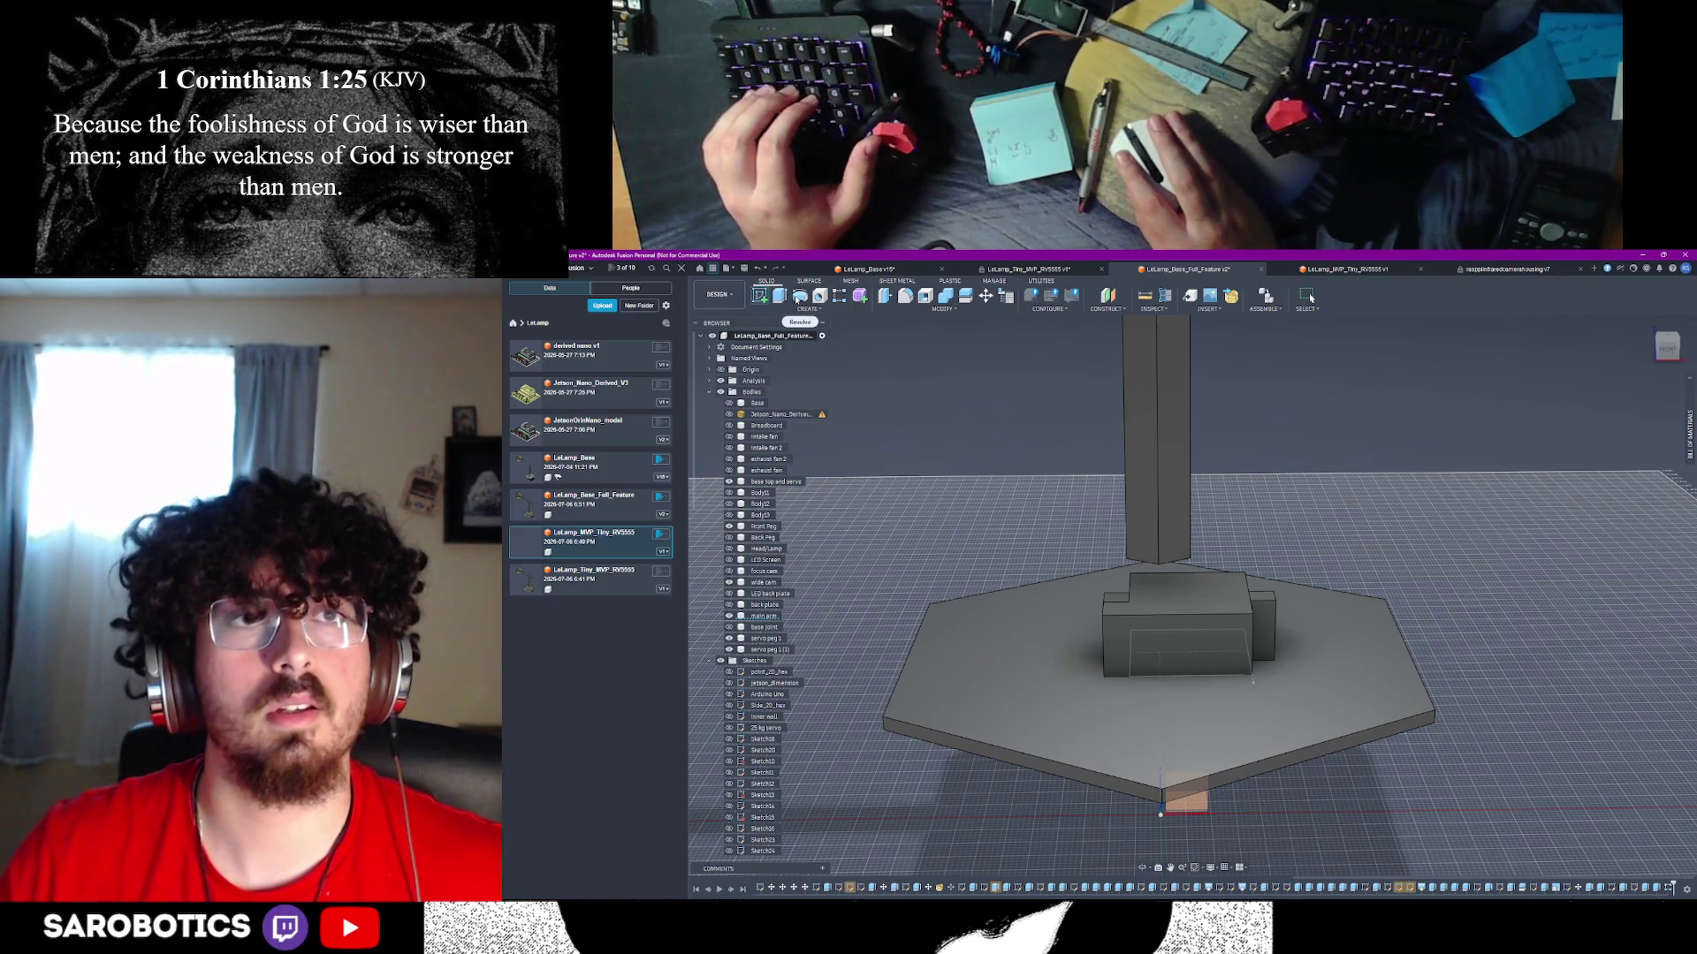
# - Start a sketch on the servo box front face and try out the circle and line tools
pyautogui.click(798, 298)
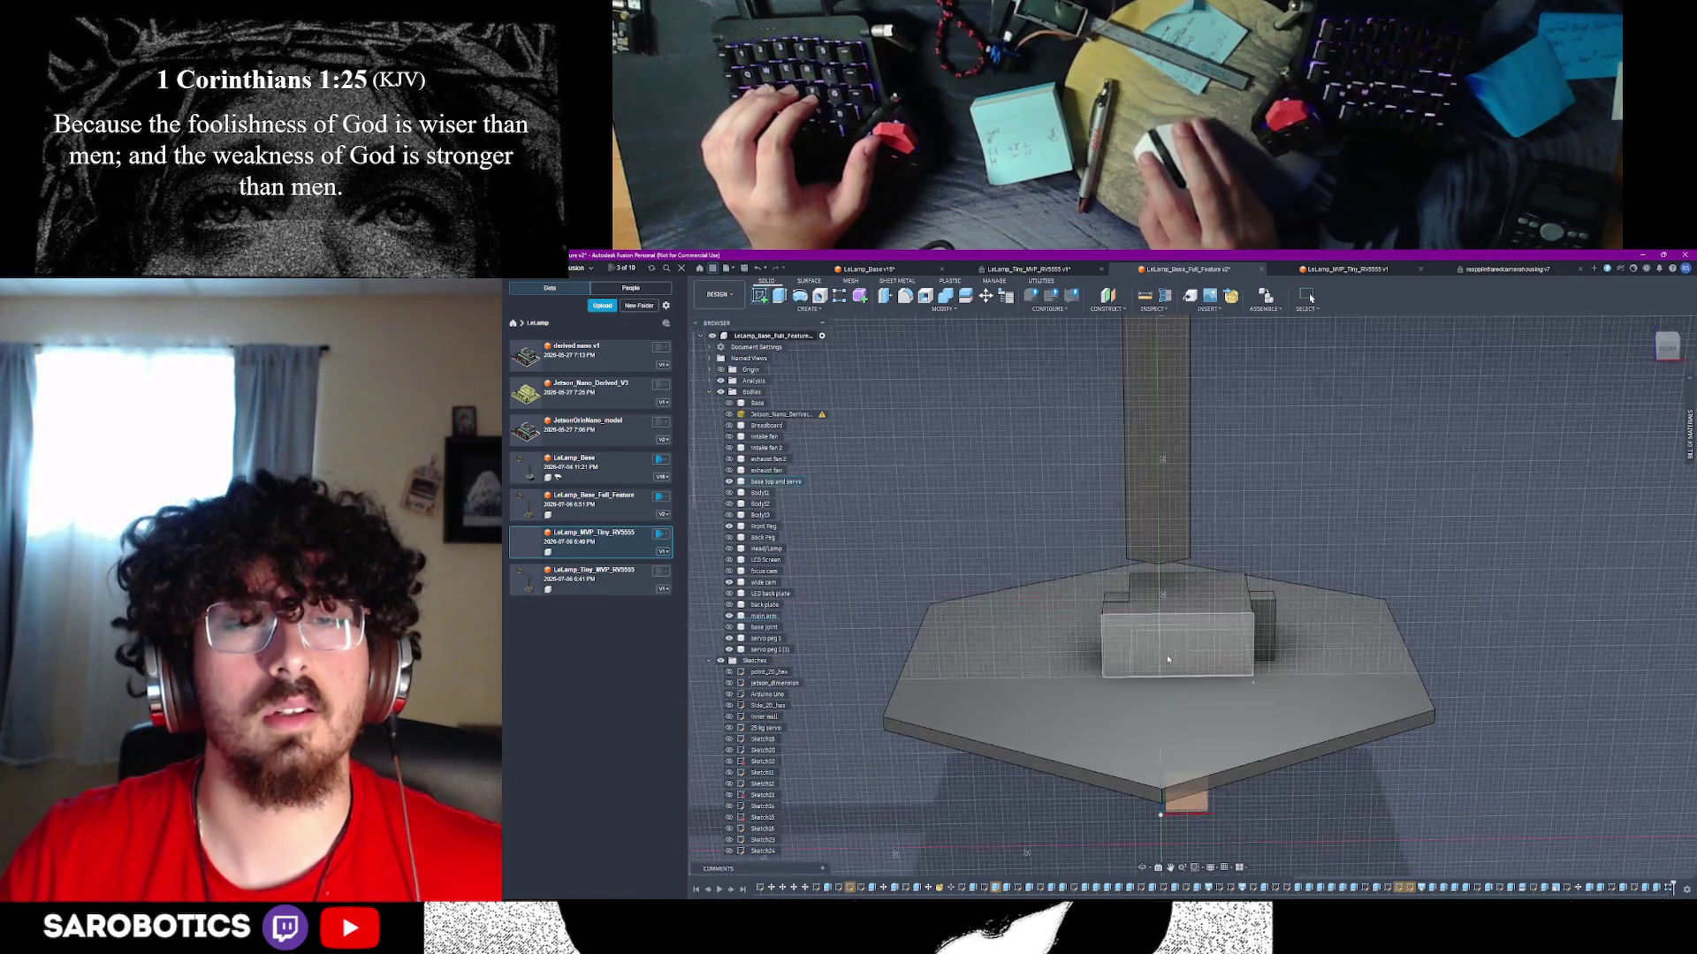
pyautogui.click(1163, 655)
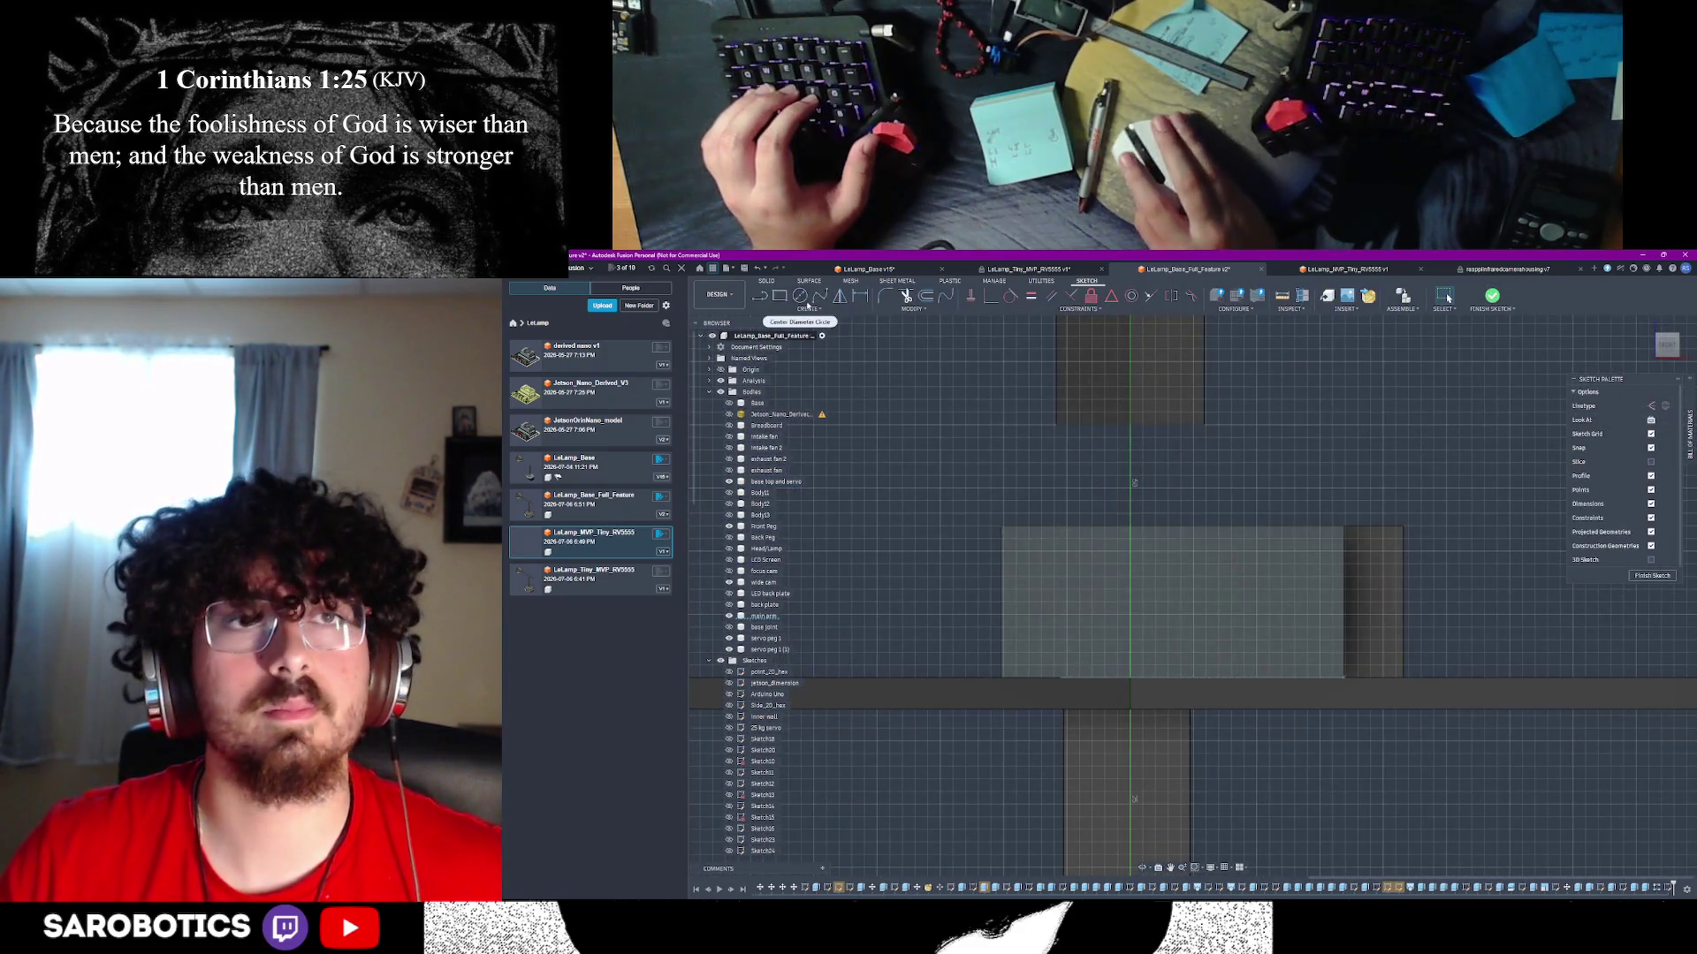
pyautogui.press('c')
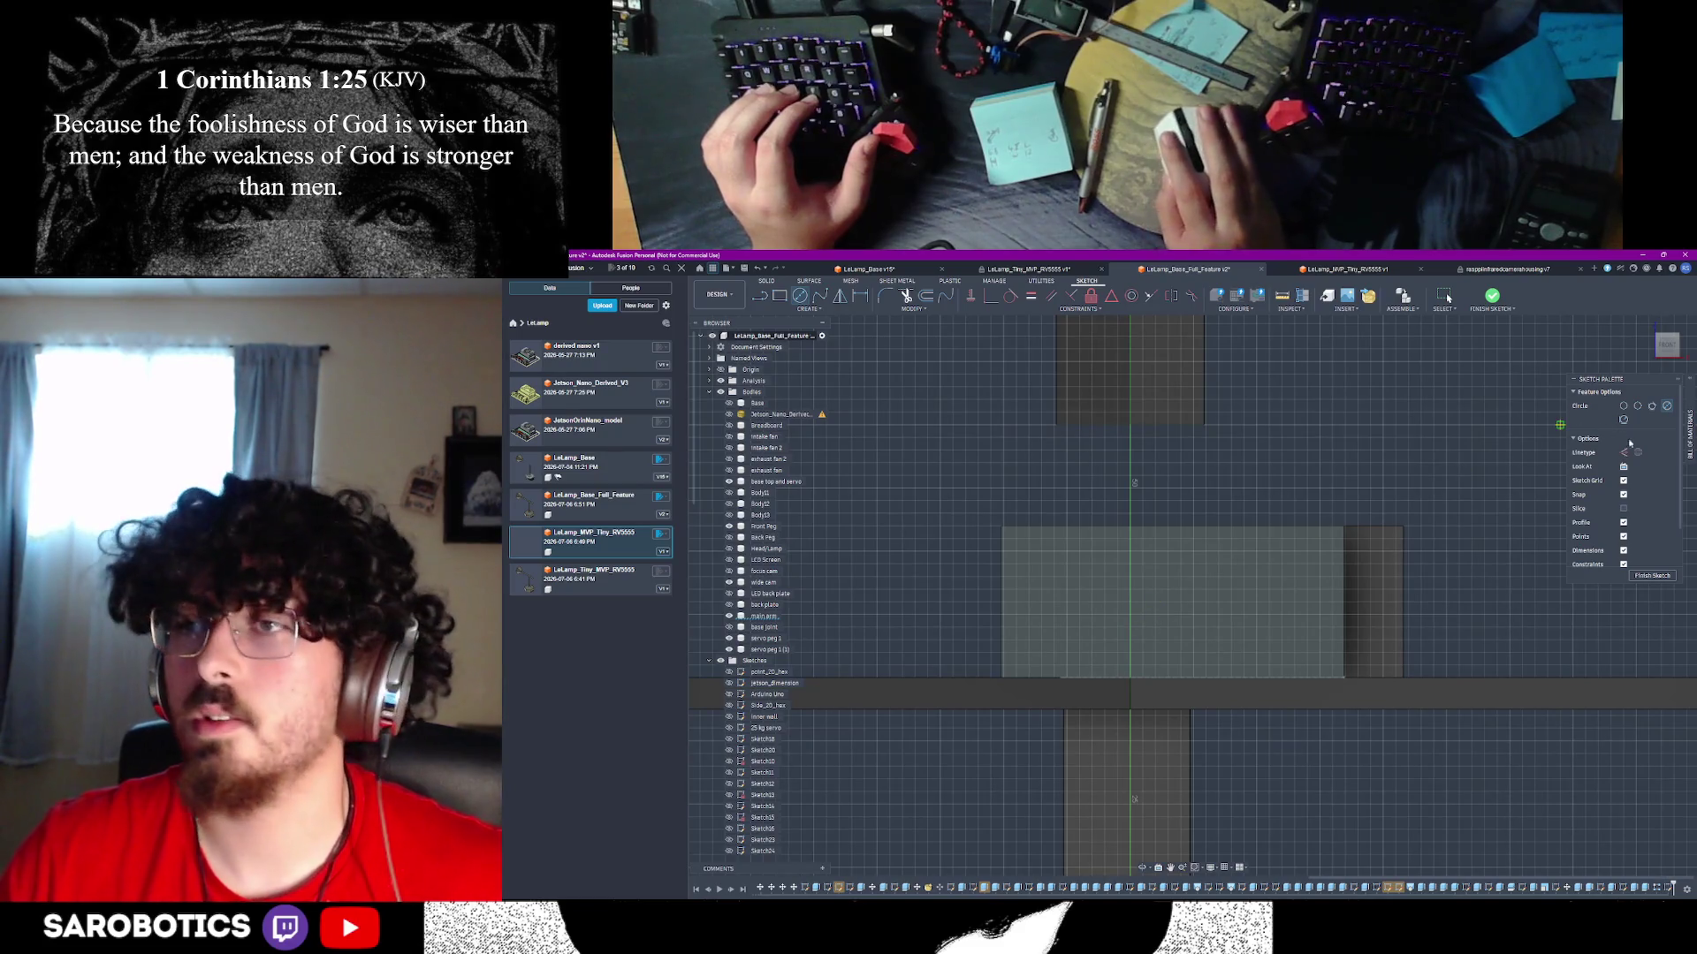
pyautogui.press('l')
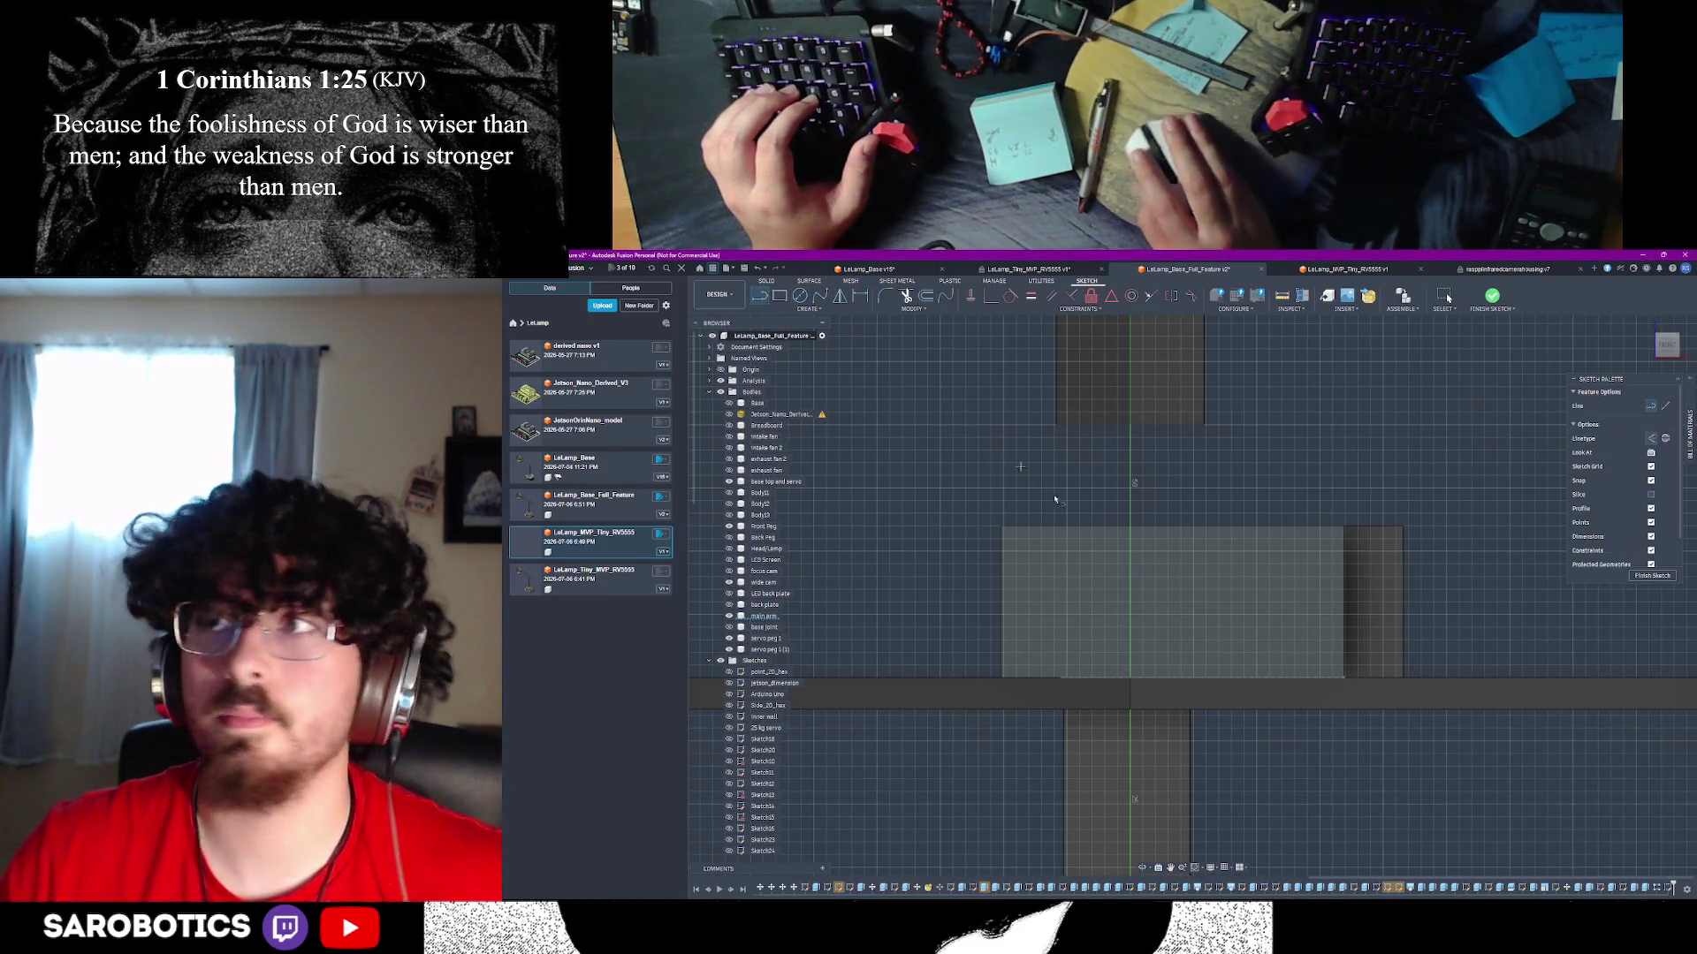
pyautogui.click(1130, 528)
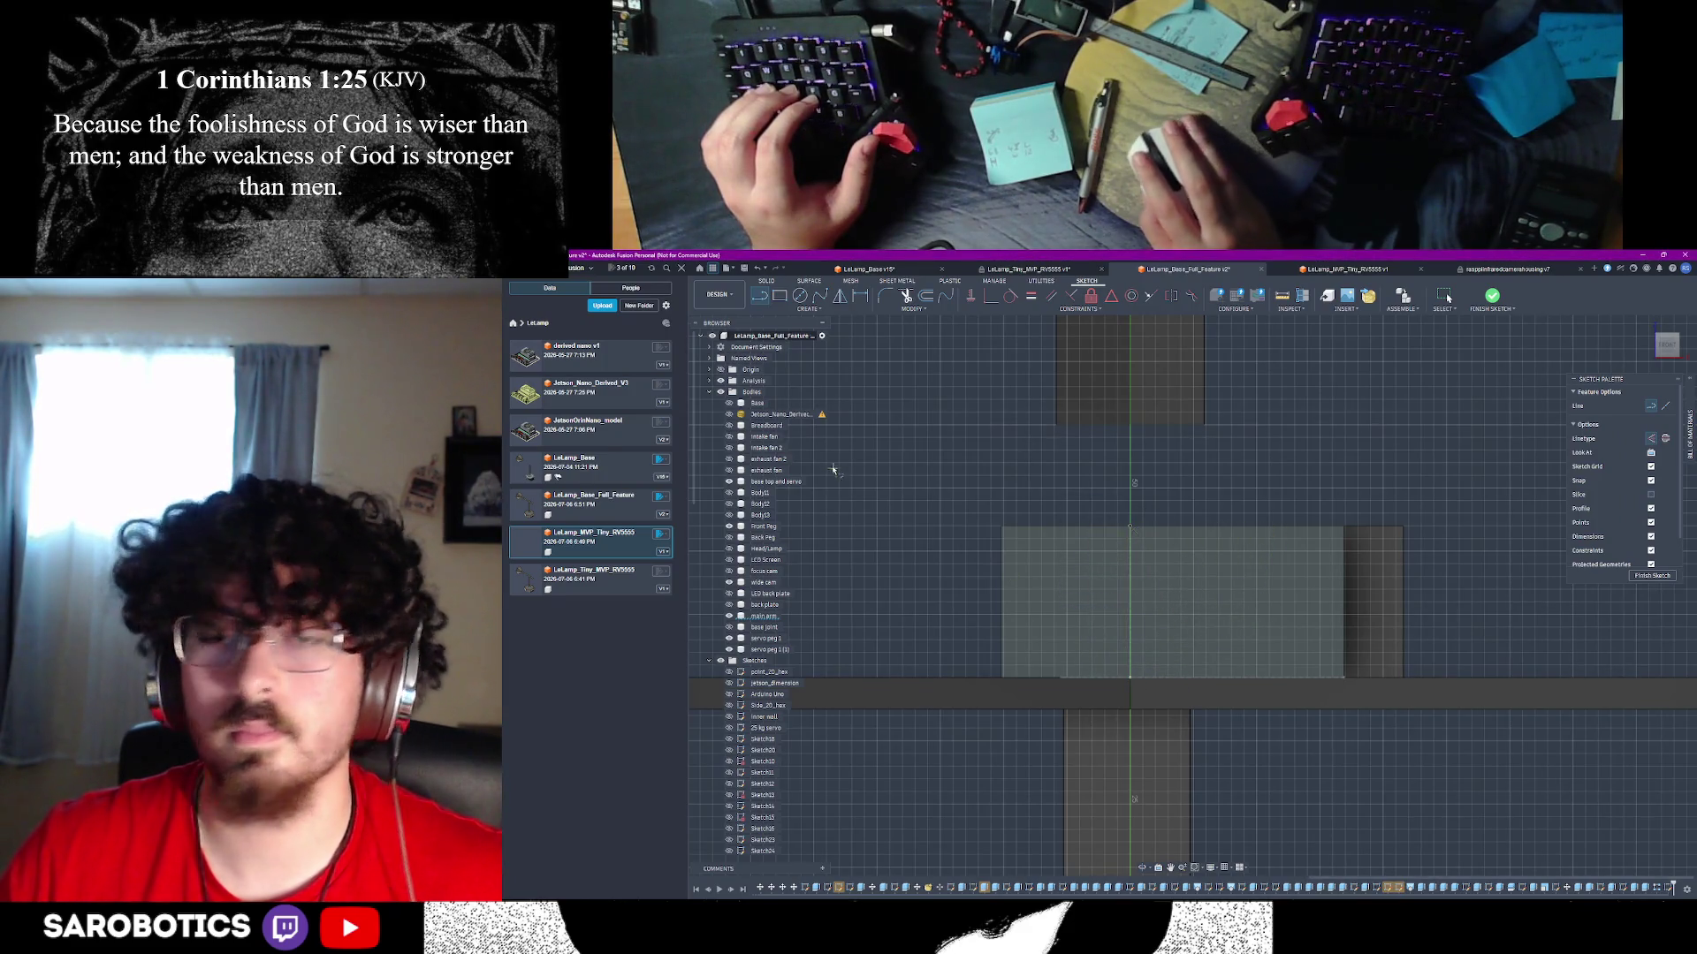
pyautogui.click(800, 297)
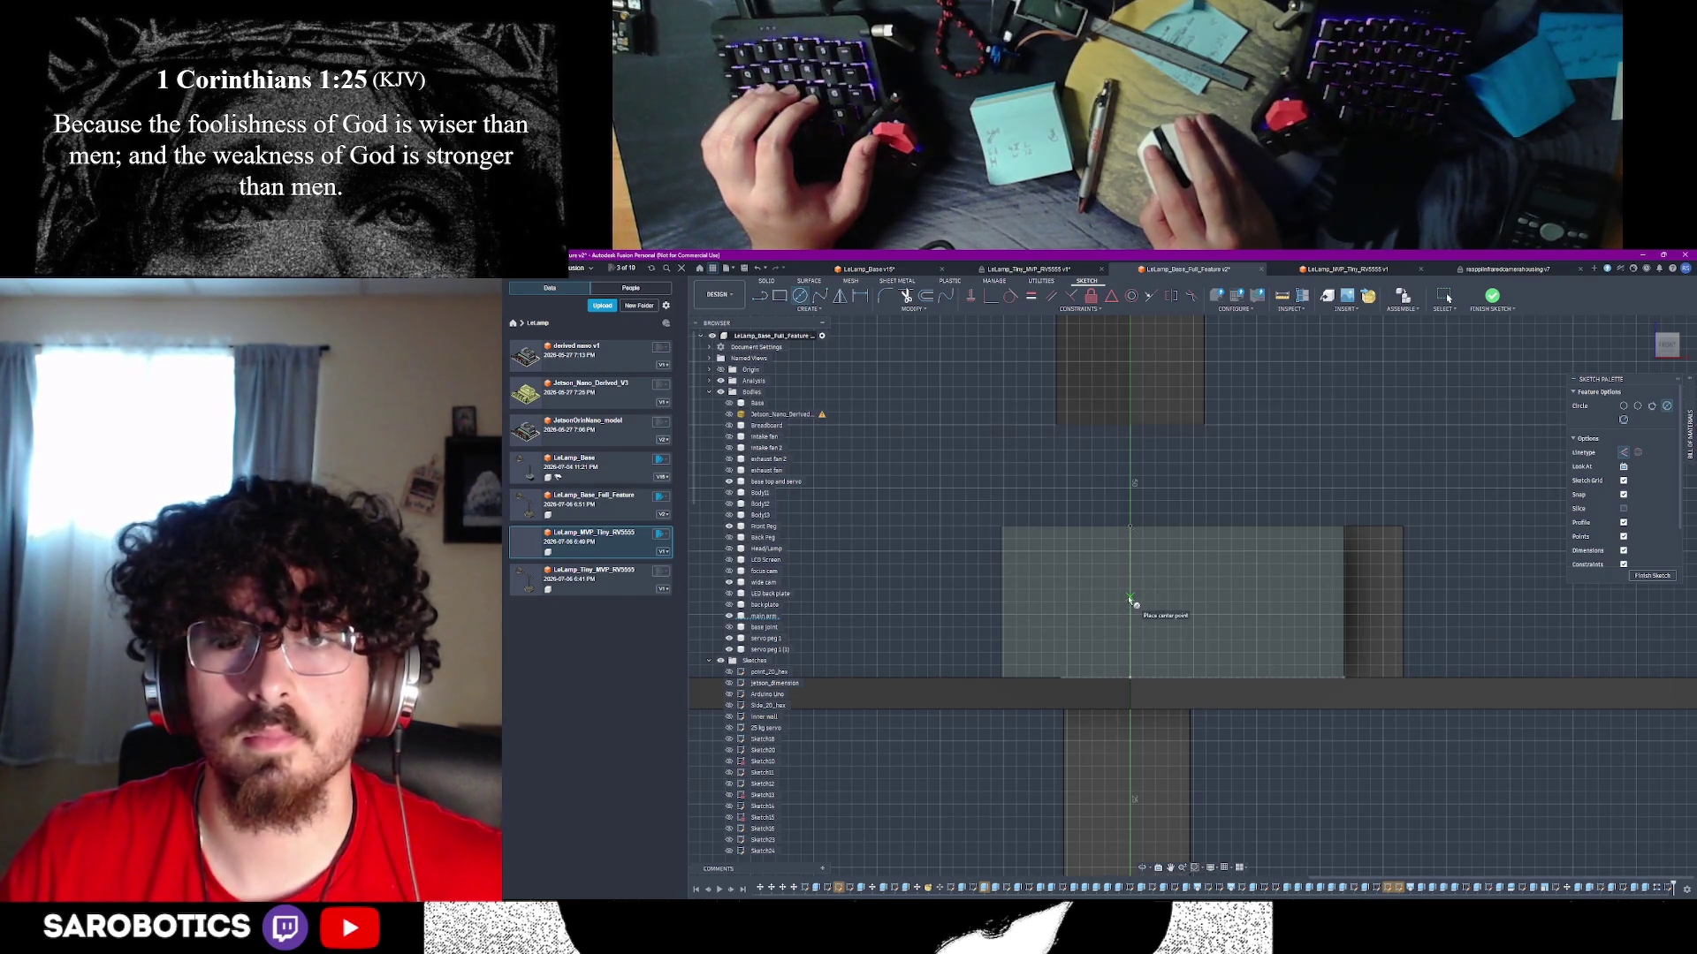
pyautogui.click(1689, 435)
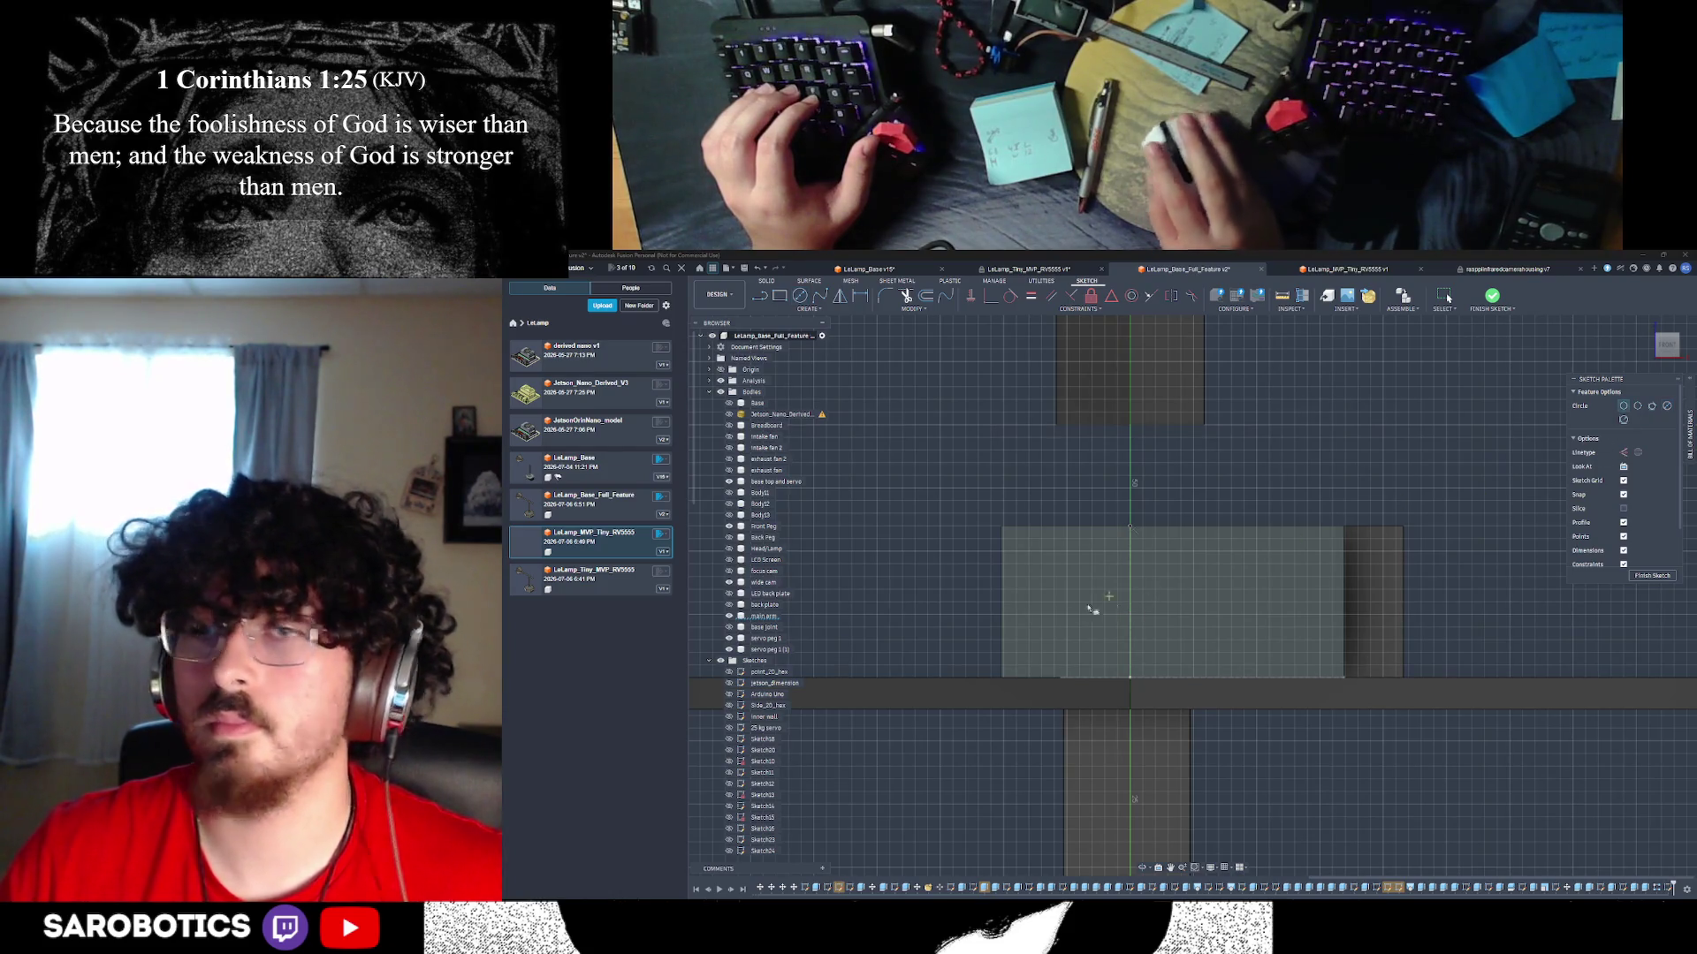
pyautogui.click(1130, 605)
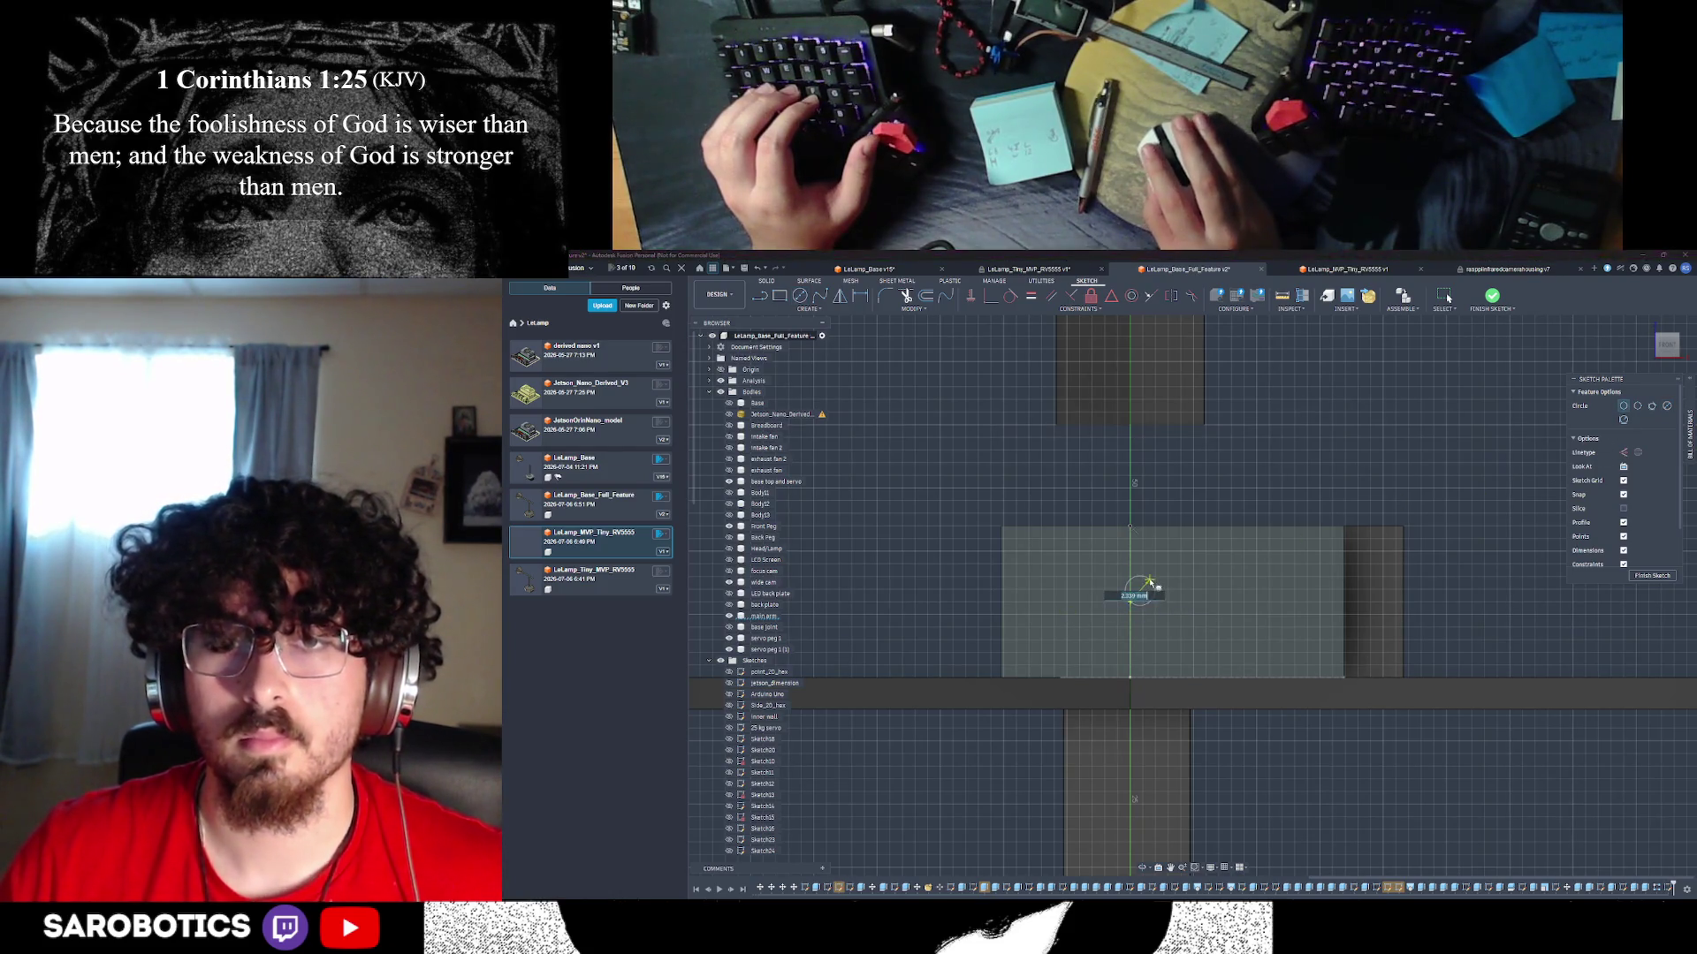
pyautogui.press('Escape')
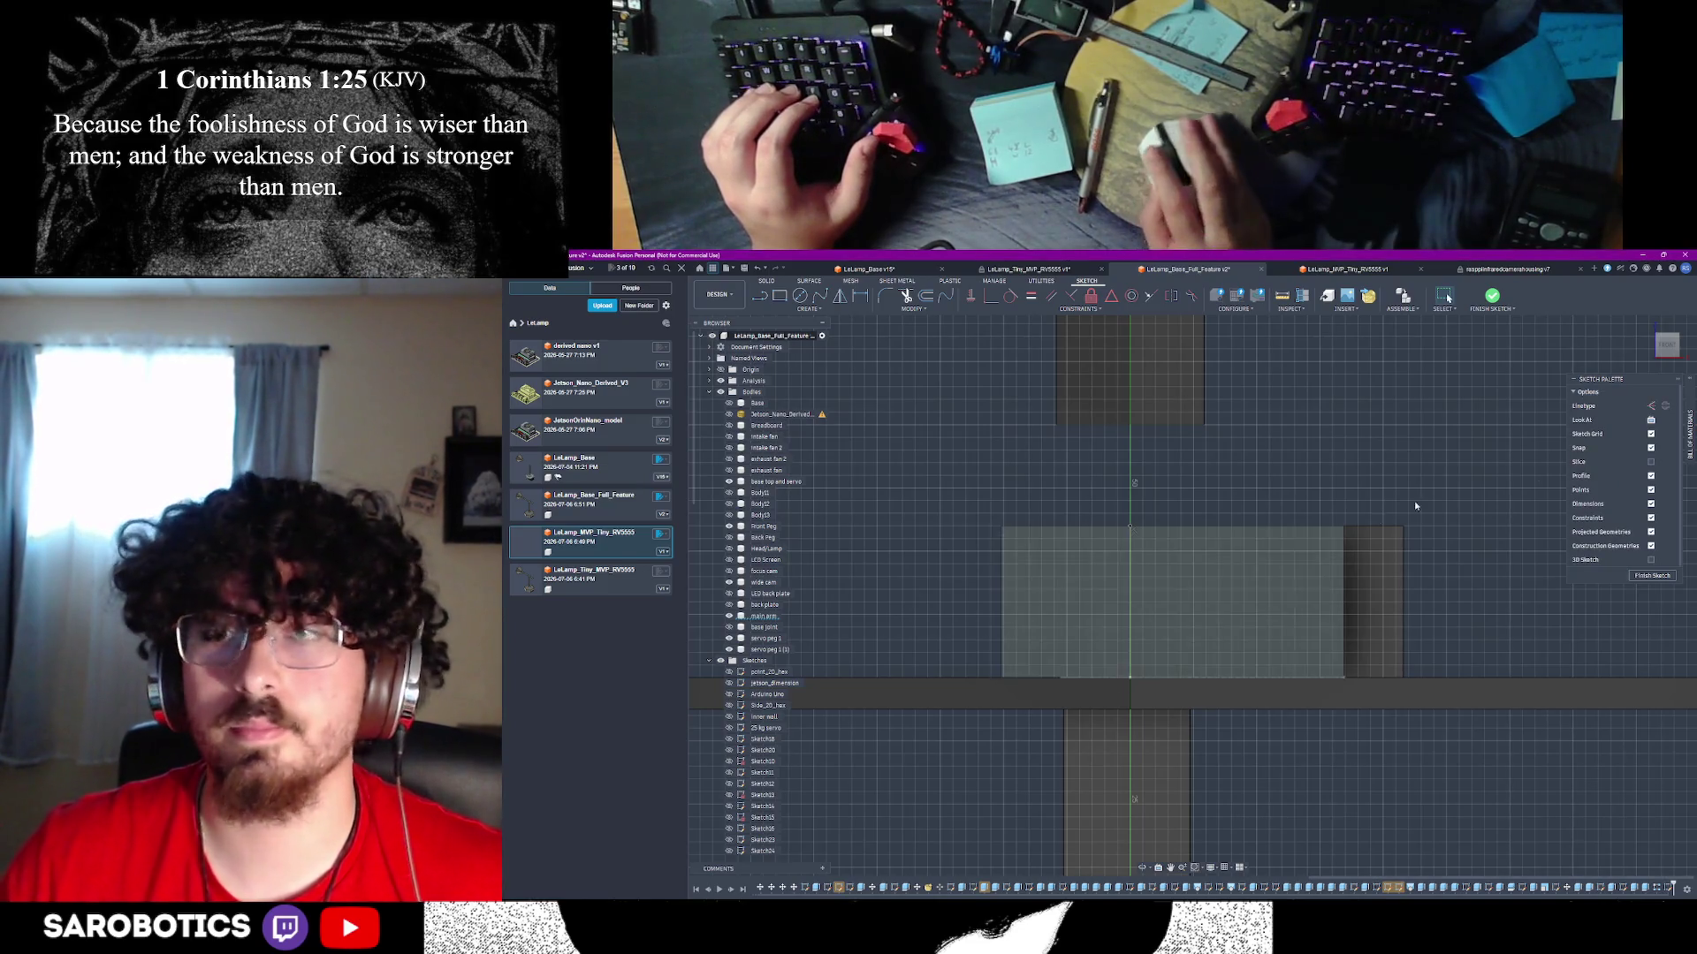
pyautogui.click(1689, 433)
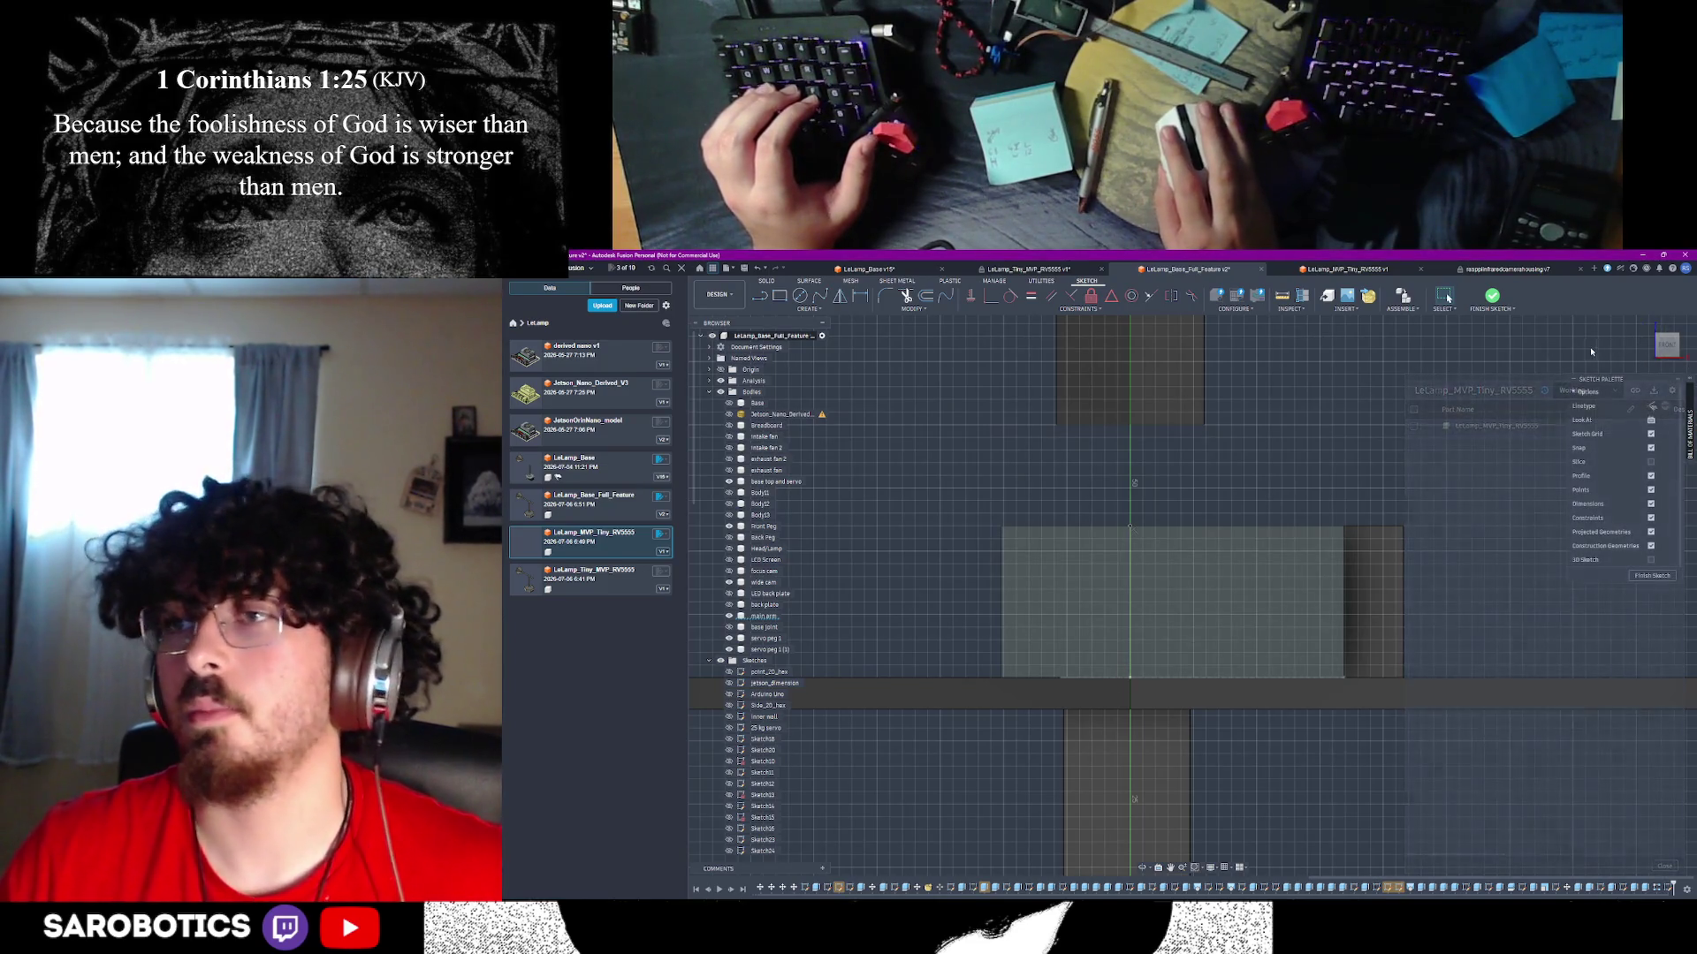
# - Draw a 12 mm diameter center circle on the face's centre line and finish the sketch
pyautogui.click(798, 298)
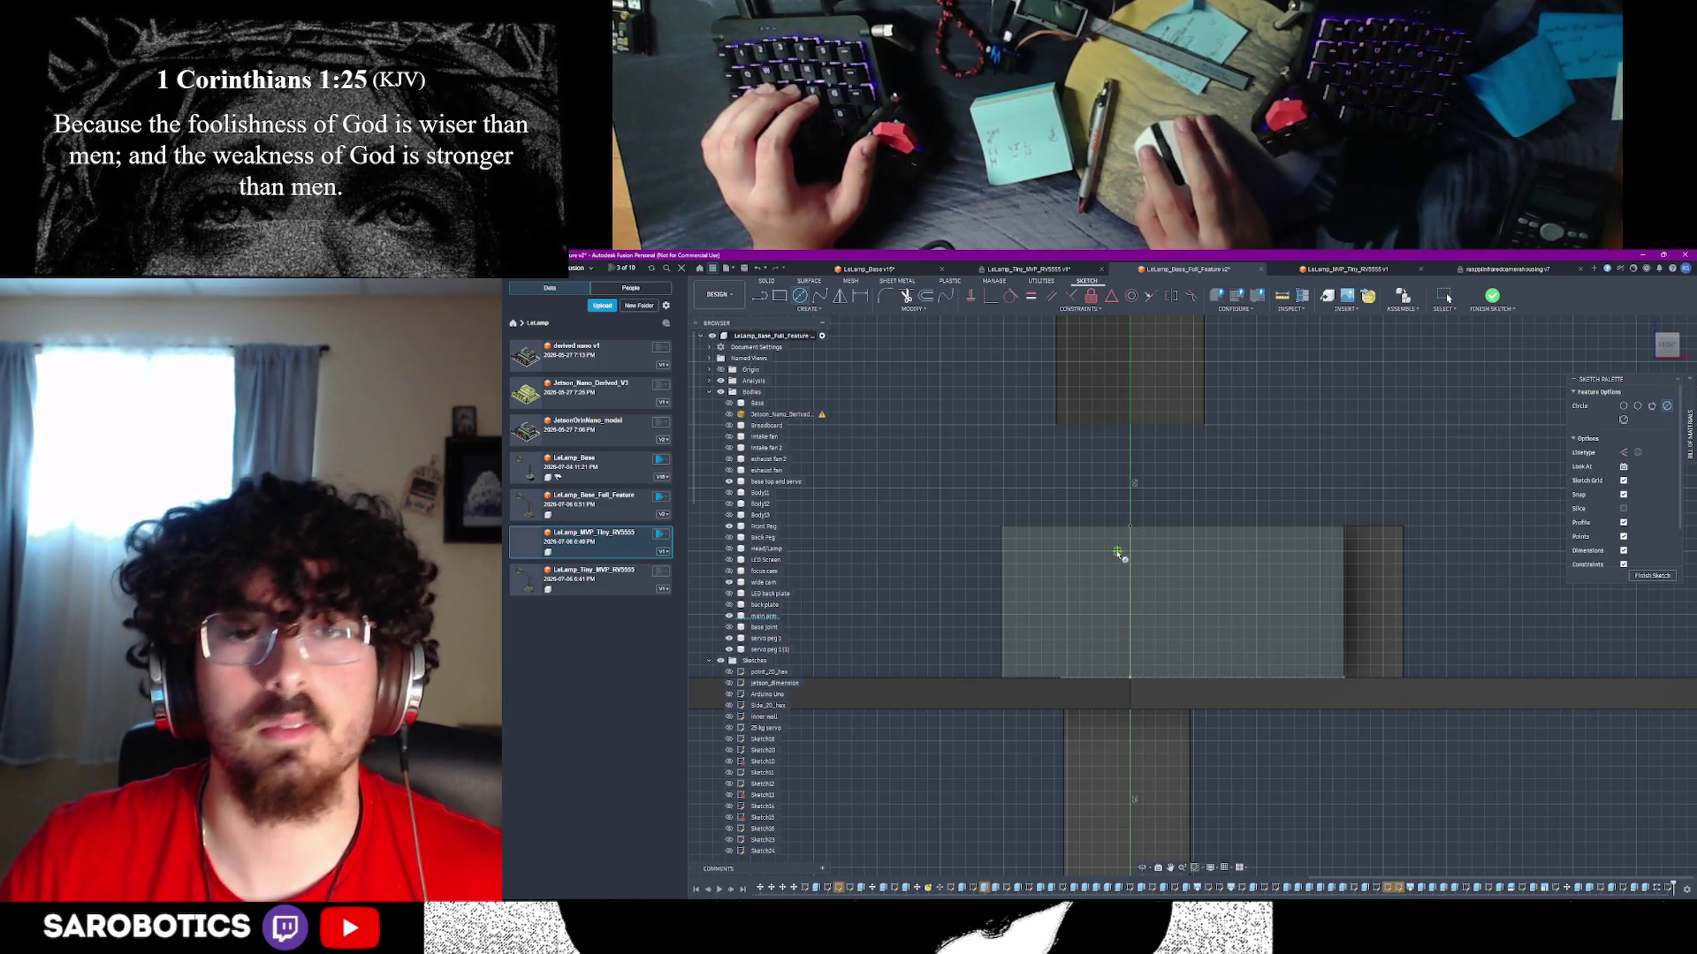
pyautogui.click(1131, 602)
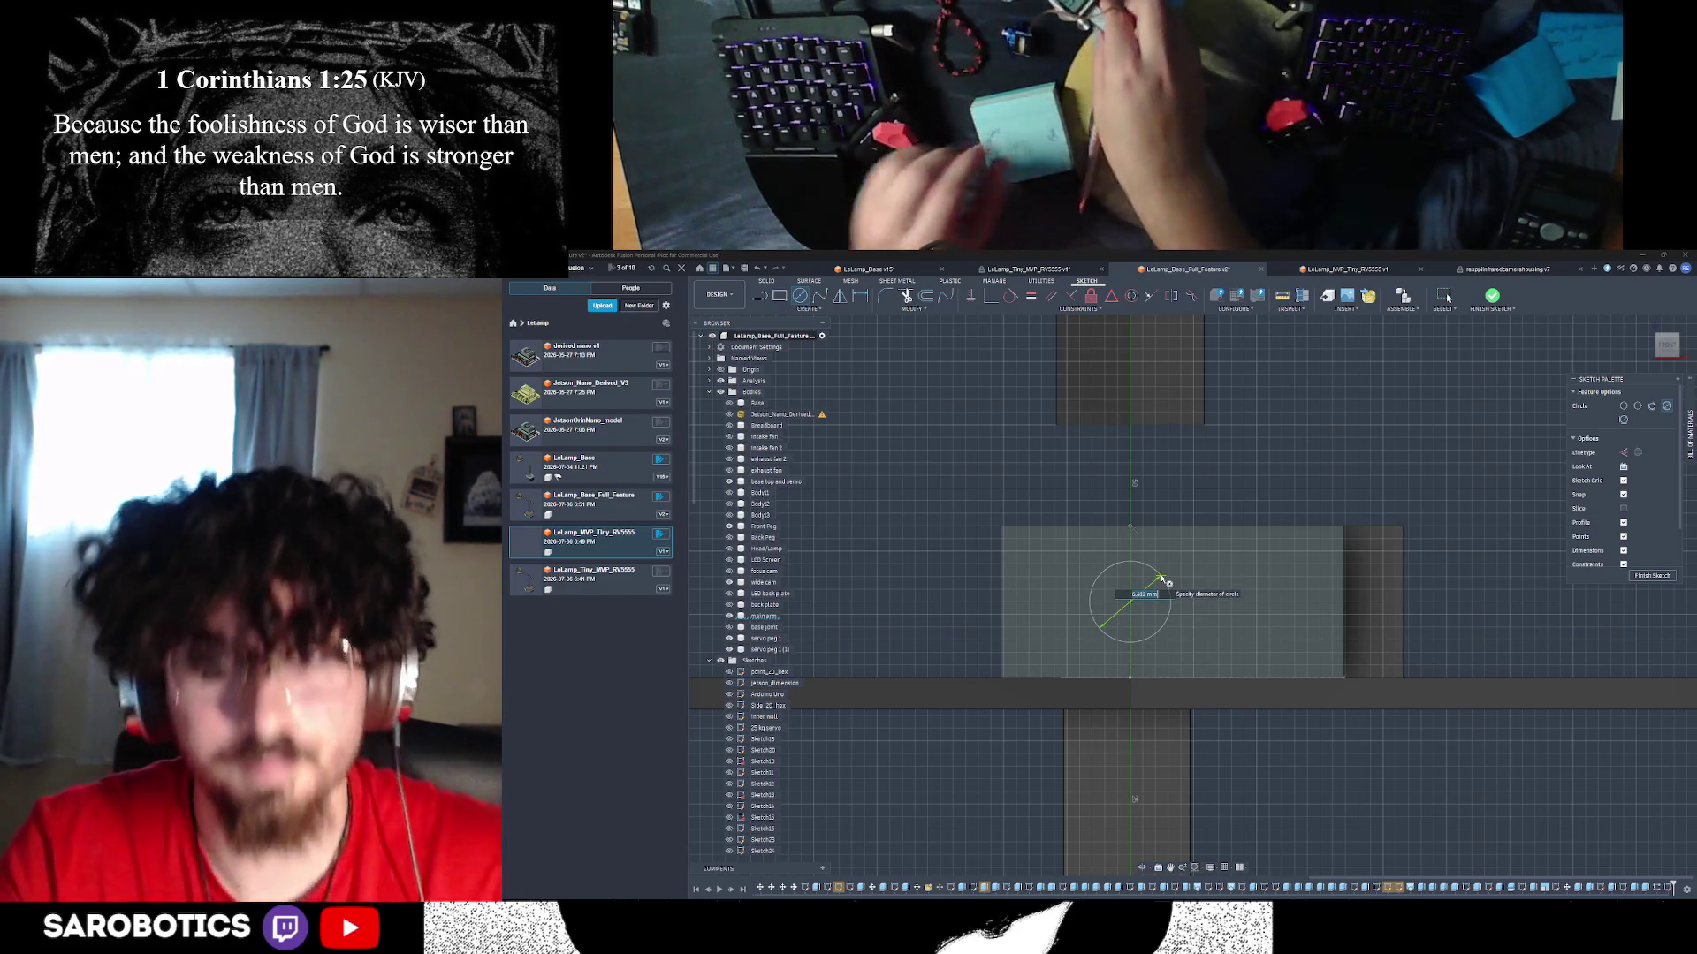
pyautogui.write('12')
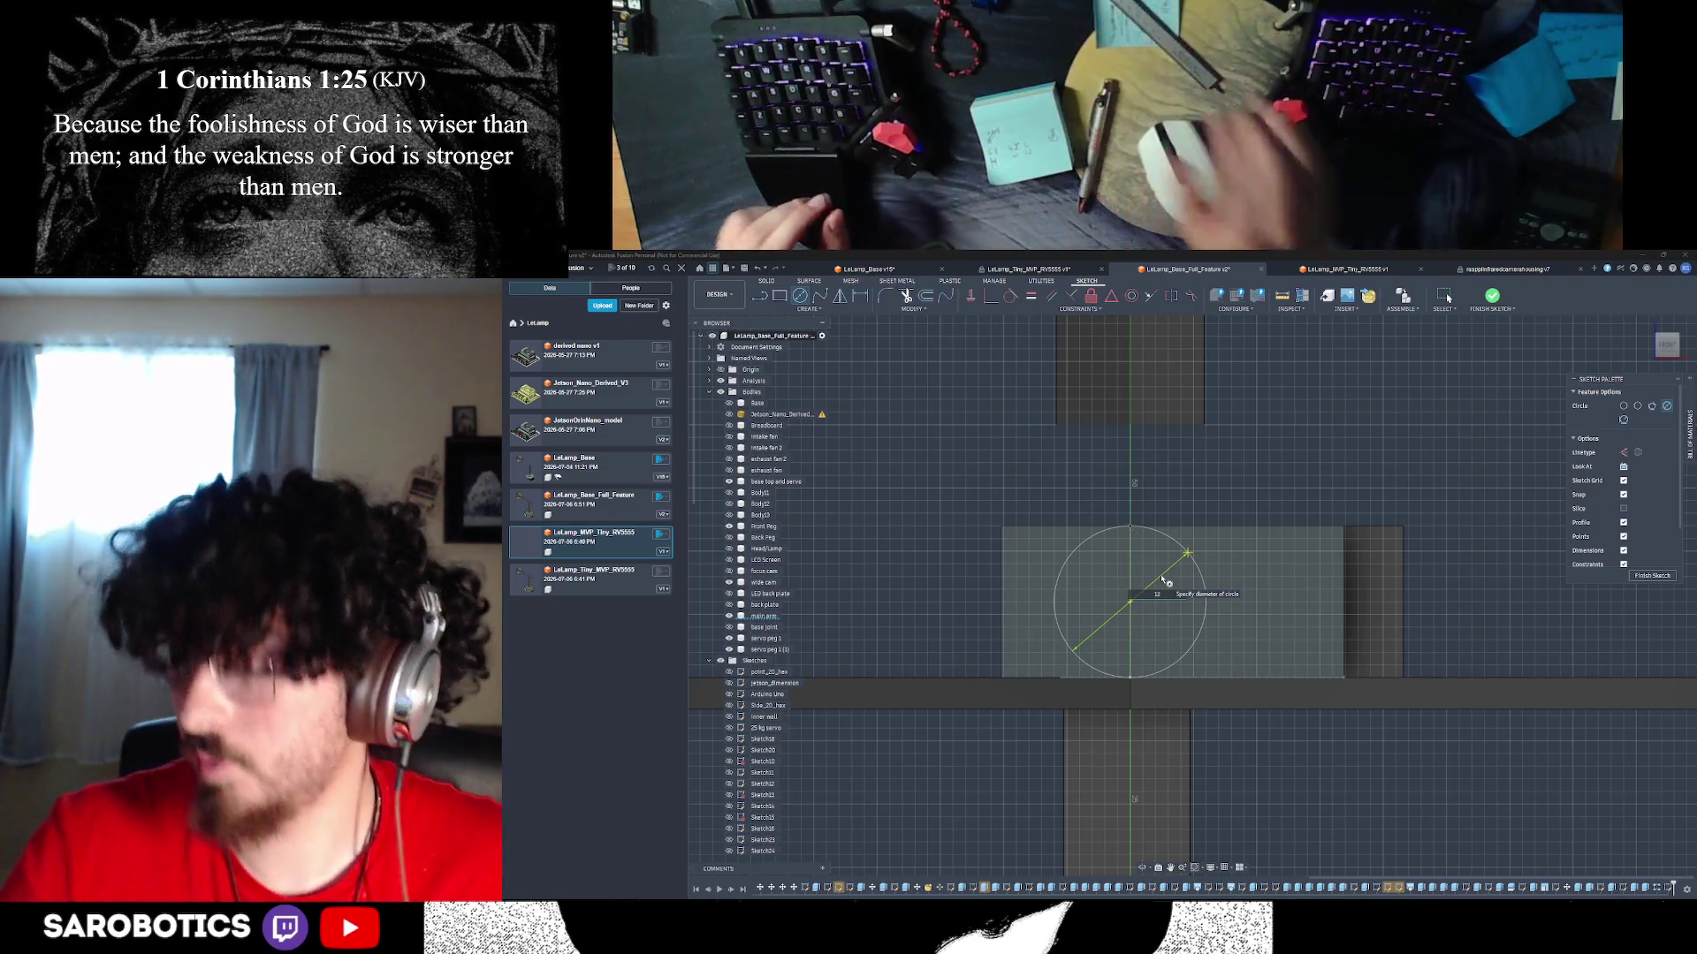
pyautogui.click(1163, 580)
pyautogui.press('Escape')
pyautogui.press('Return')
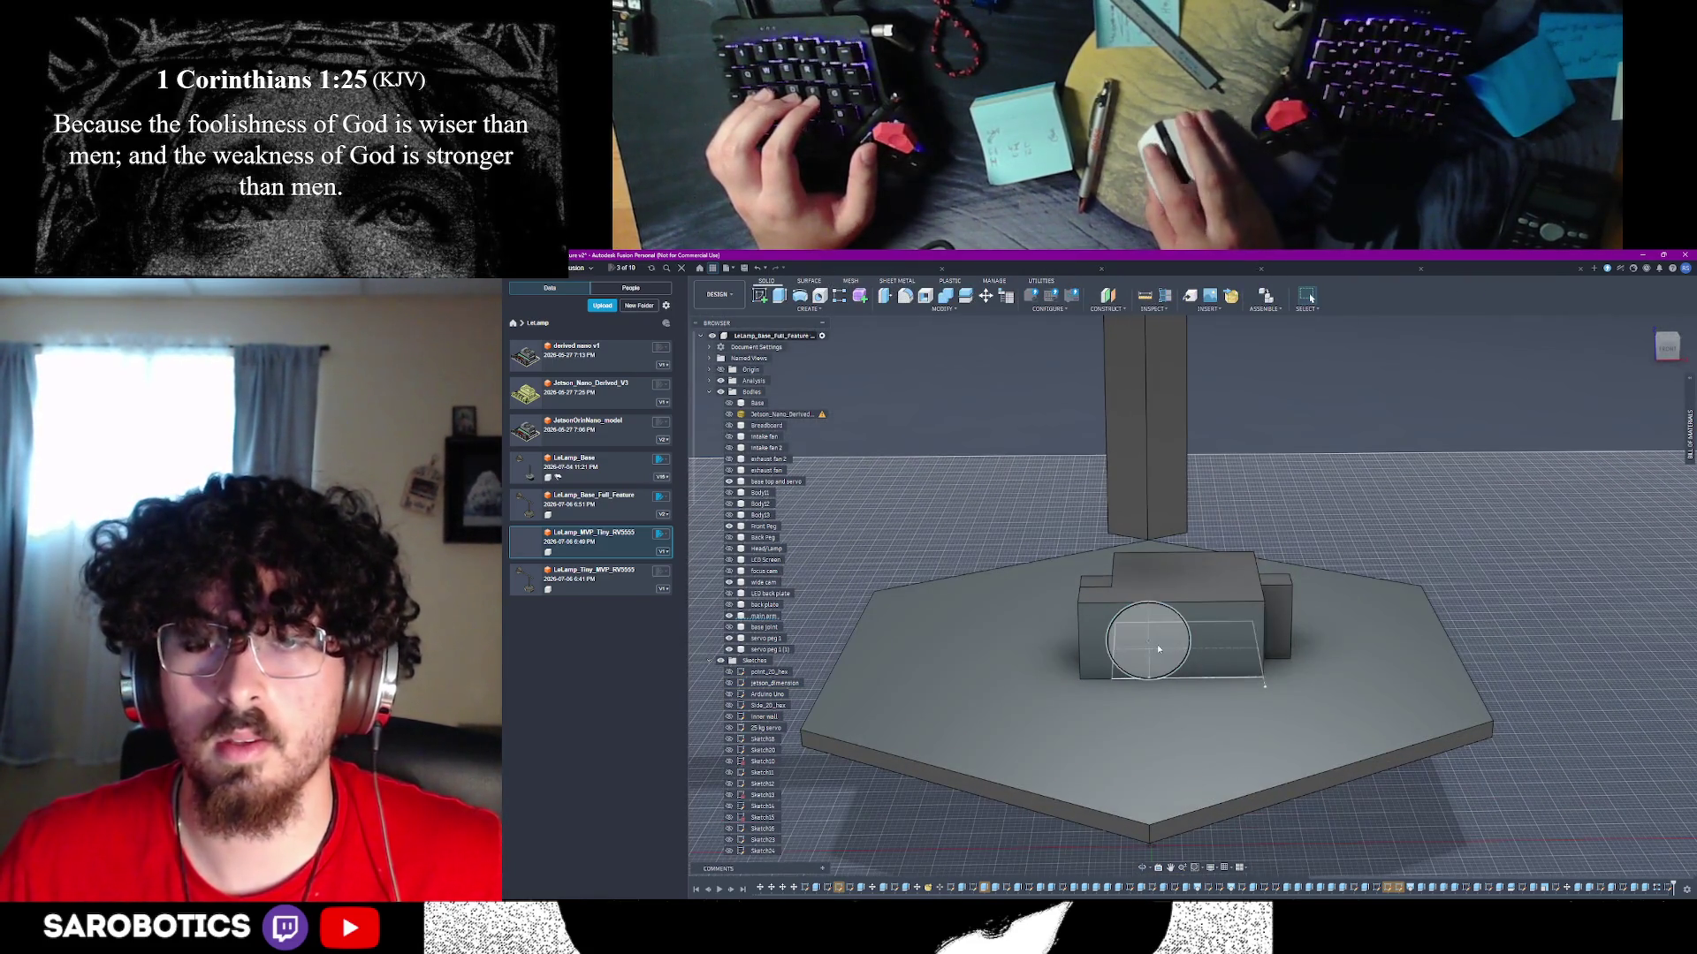
# - Extrude the circle profile 3 mm as a new cylinder body
pyautogui.click(1158, 646)
pyautogui.press('e')
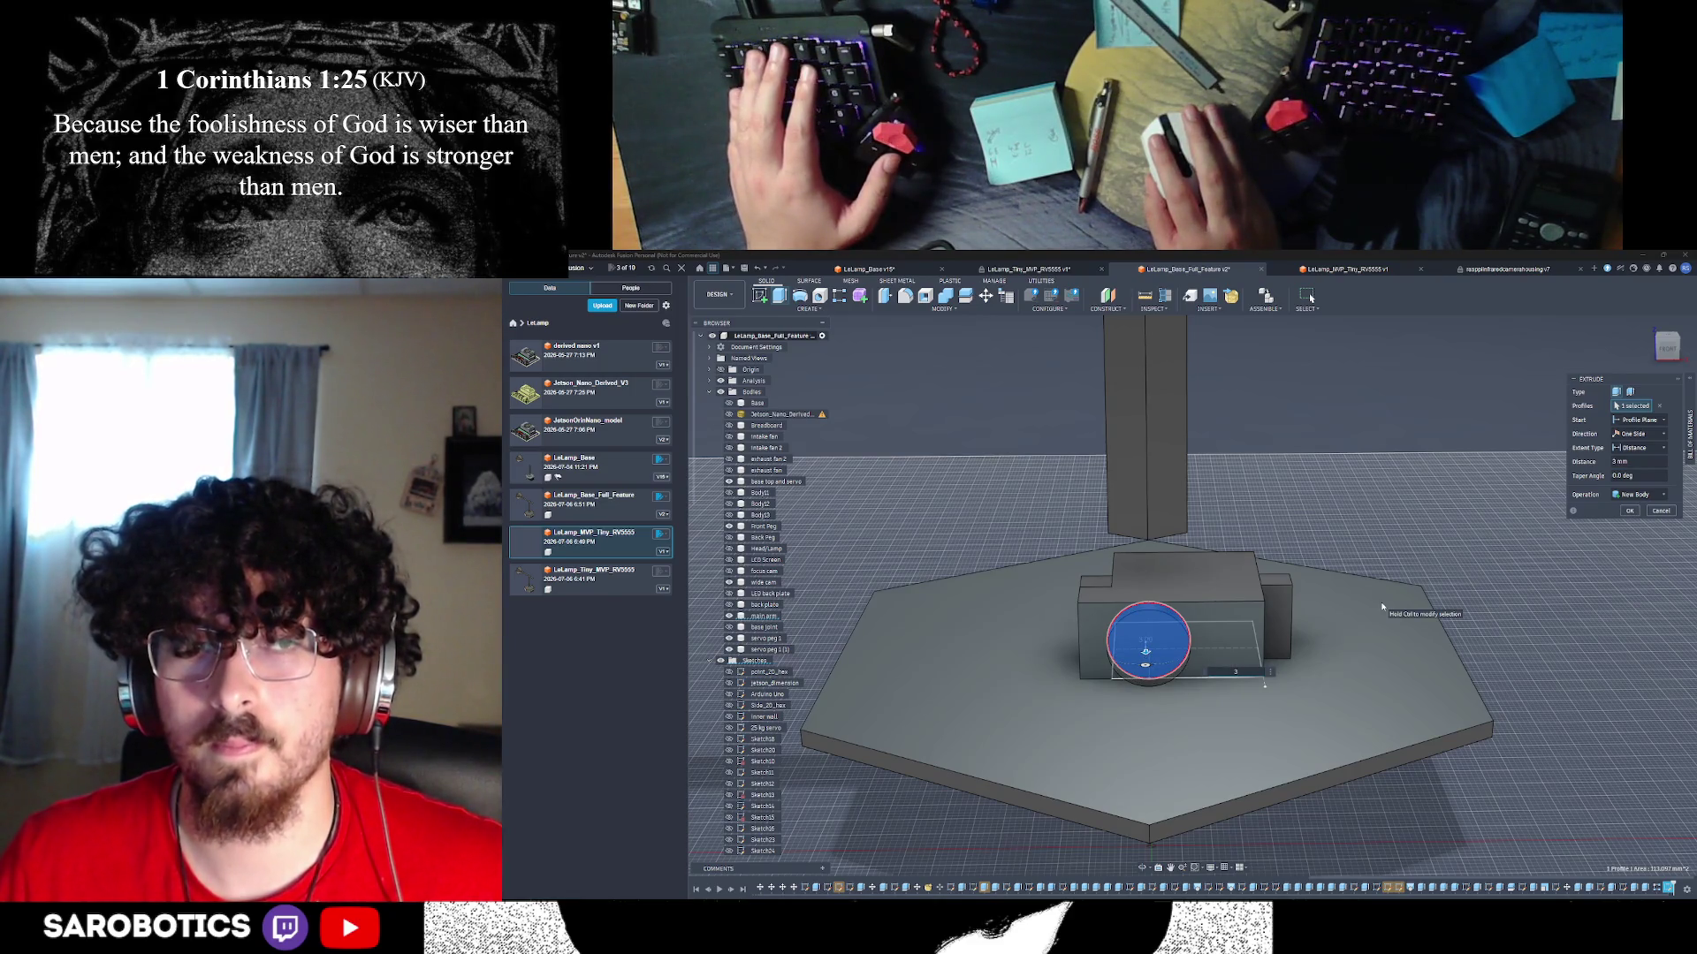
pyautogui.press('Return')
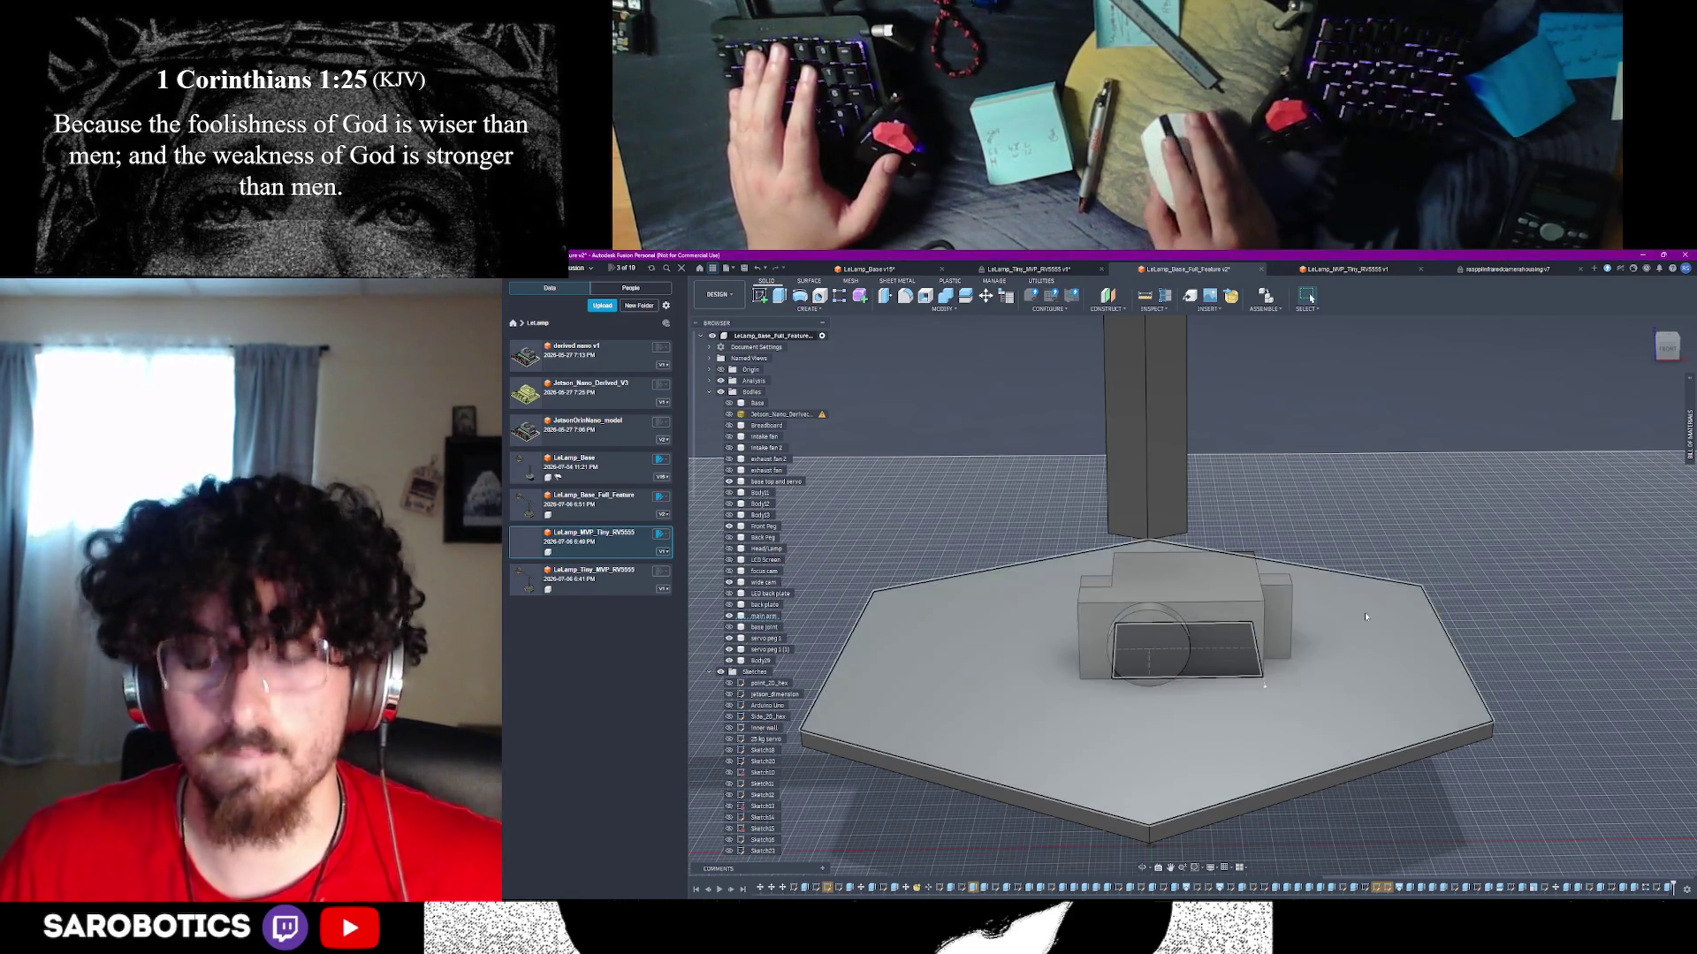
pyautogui.moveTo(1365, 617)
pyautogui.keyDown('shift'); pyautogui.mouseDown(button='middle')
pyautogui.moveTo(1144, 868)
pyautogui.moveTo(1198, 769)
pyautogui.mouseUp(button='middle'); pyautogui.keyUp('shift')
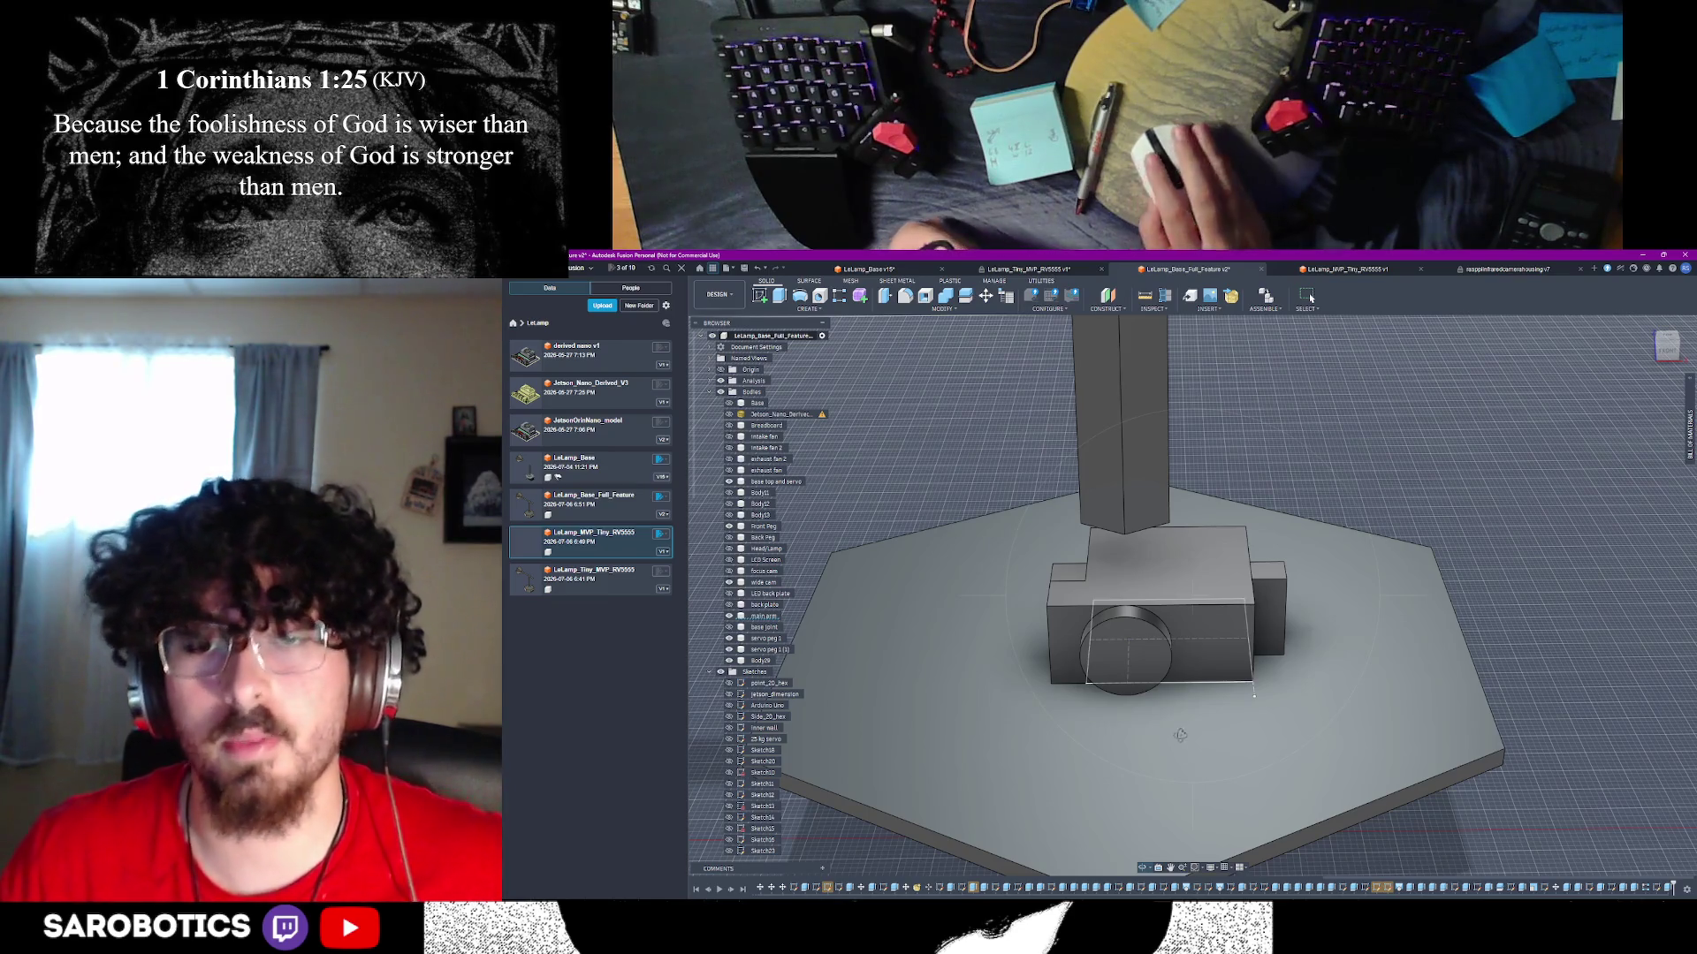
pyautogui.moveTo(1199, 768)
pyautogui.keyDown('shift'); pyautogui.mouseDown(button='middle')
pyautogui.moveTo(1144, 706)
pyautogui.moveTo(1144, 654)
pyautogui.mouseUp(button='middle'); pyautogui.keyUp('shift')
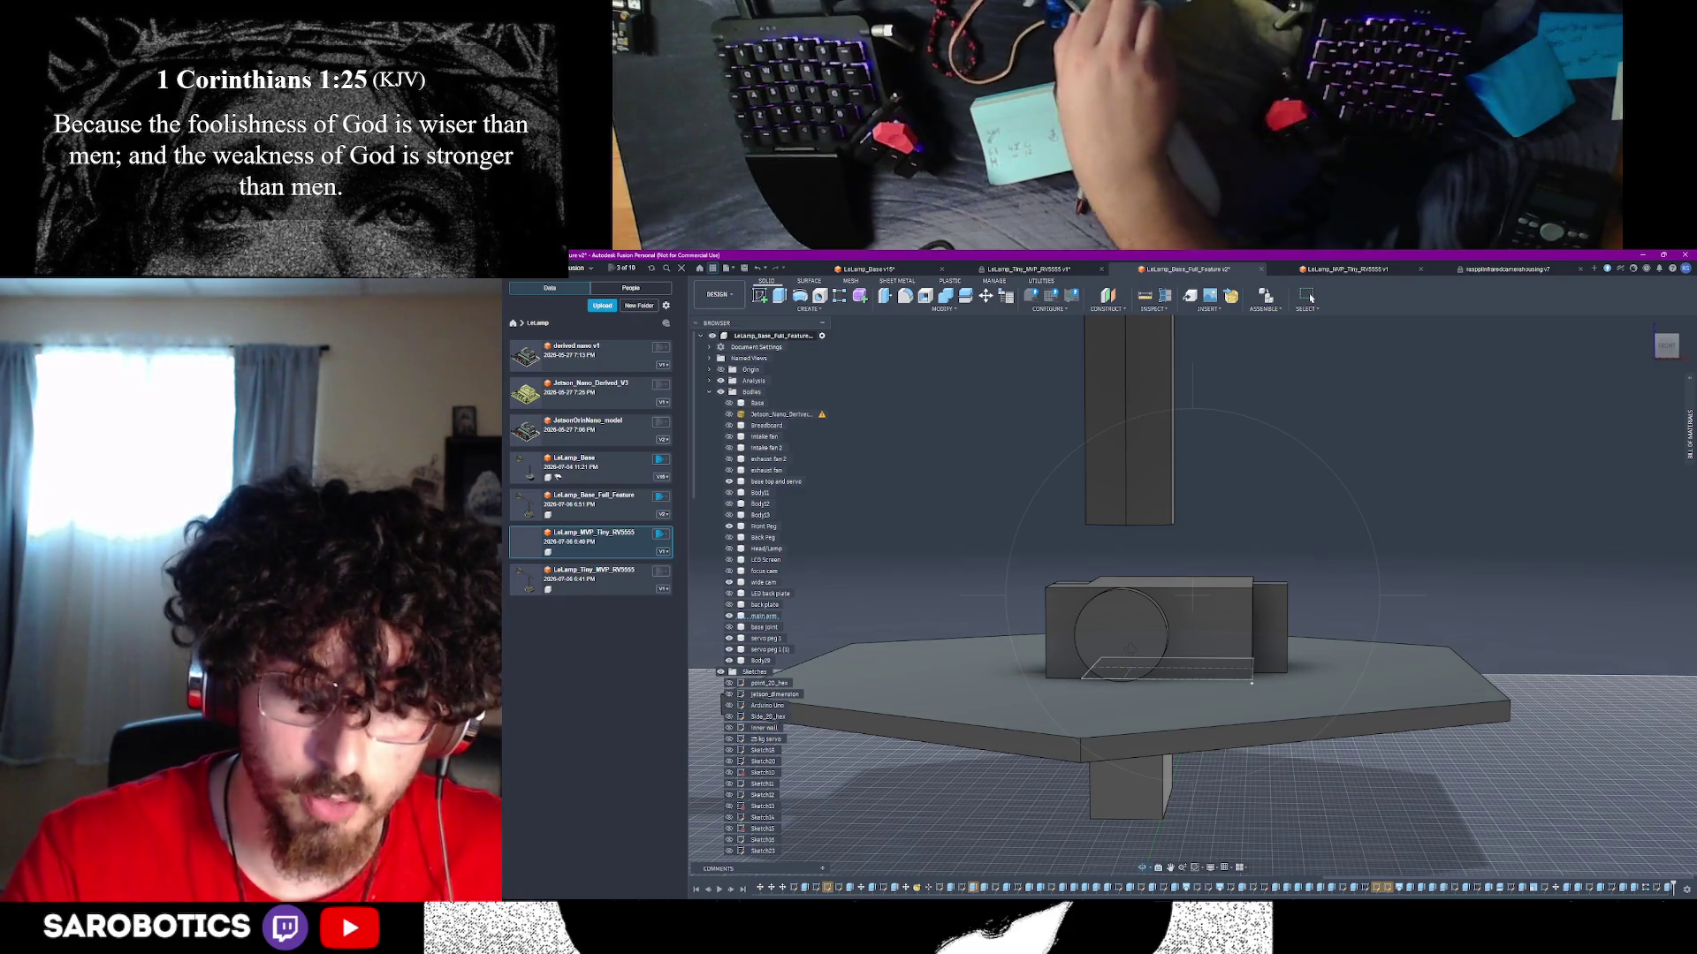
pyautogui.moveTo(1310, 298)
pyautogui.keyDown('shift'); pyautogui.mouseDown(button='middle')
pyautogui.moveTo(1285, 354)
pyautogui.moveTo(1310, 298)
pyautogui.mouseUp(button='middle'); pyautogui.keyUp('shift')
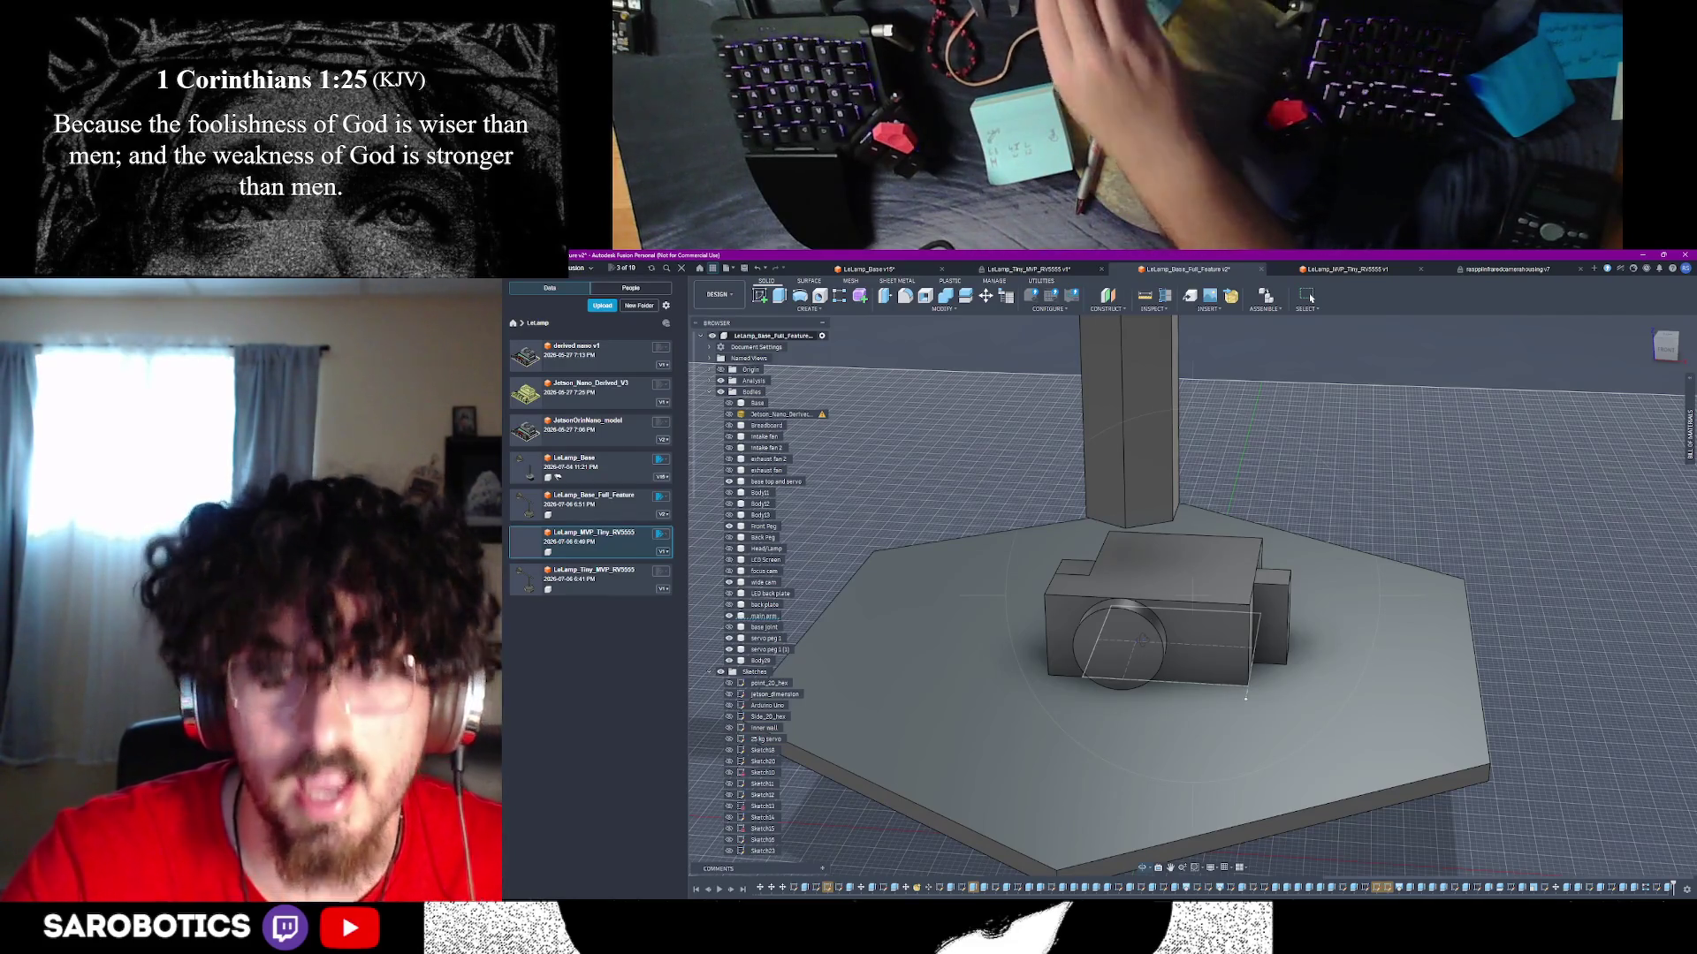
pyautogui.moveTo(1310, 298)
pyautogui.keyDown('shift'); pyautogui.mouseDown(button='middle')
pyautogui.moveTo(1290, 302)
pyautogui.moveTo(1310, 298)
pyautogui.mouseUp(button='middle'); pyautogui.keyUp('shift')
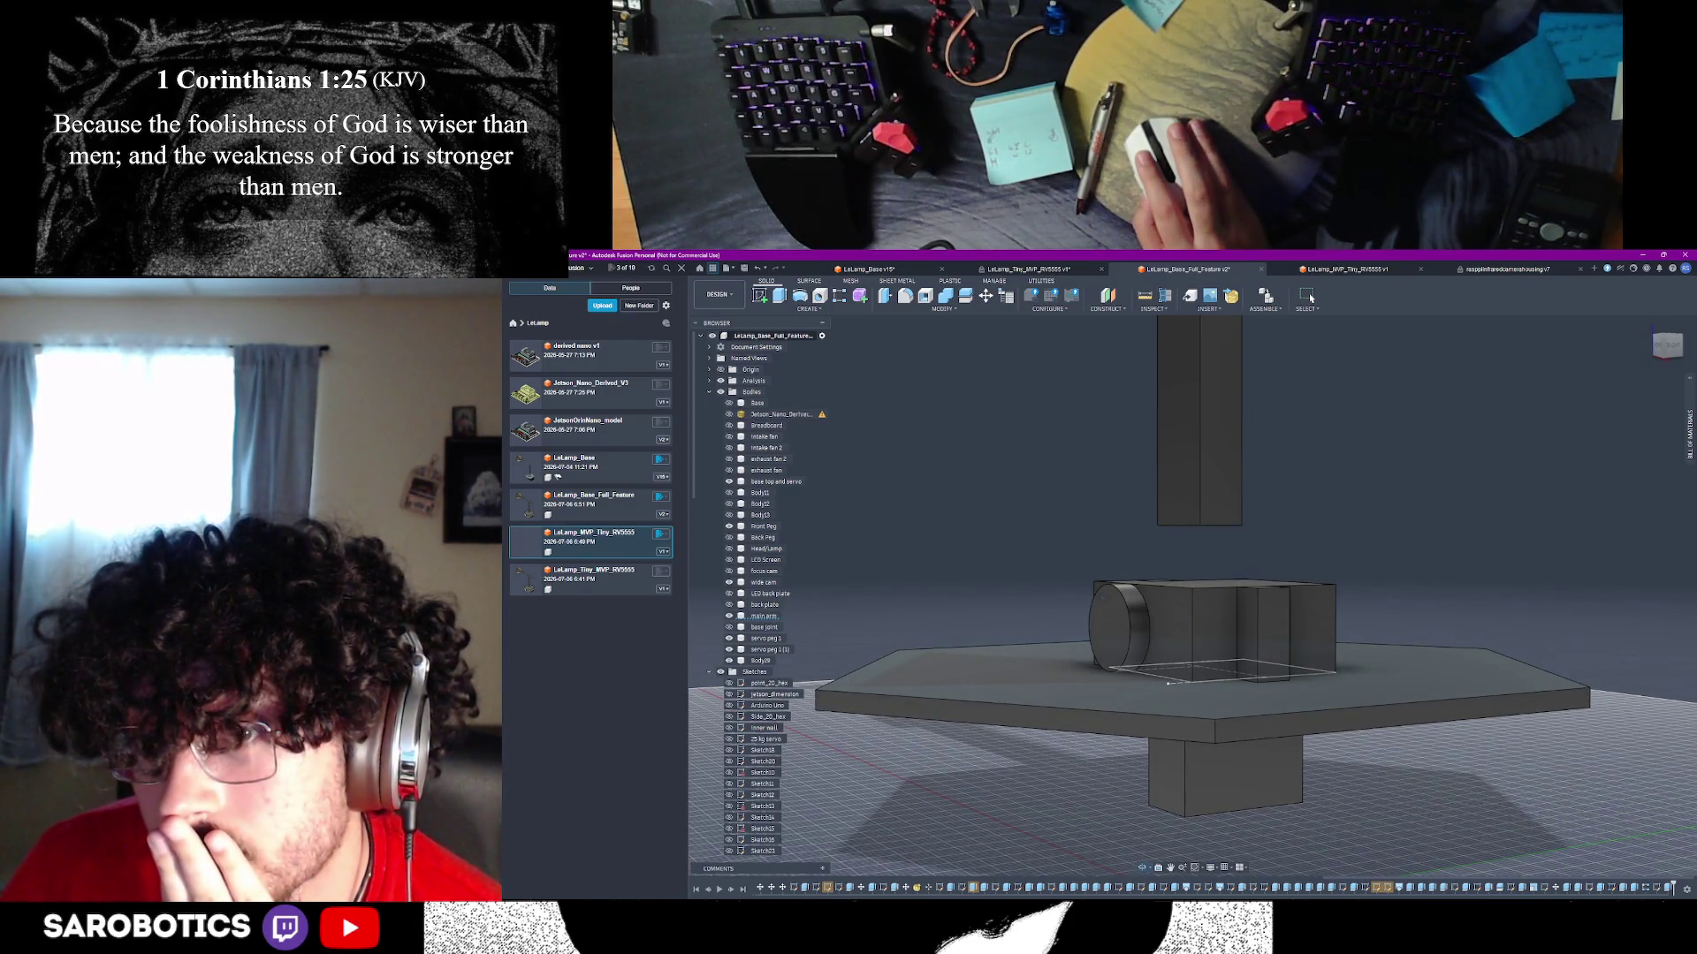
pyautogui.keyDown('shift'); pyautogui.moveTo(1311, 298); pyautogui.dragTo(1311, 298, button='middle'); pyautogui.keyUp('shift')
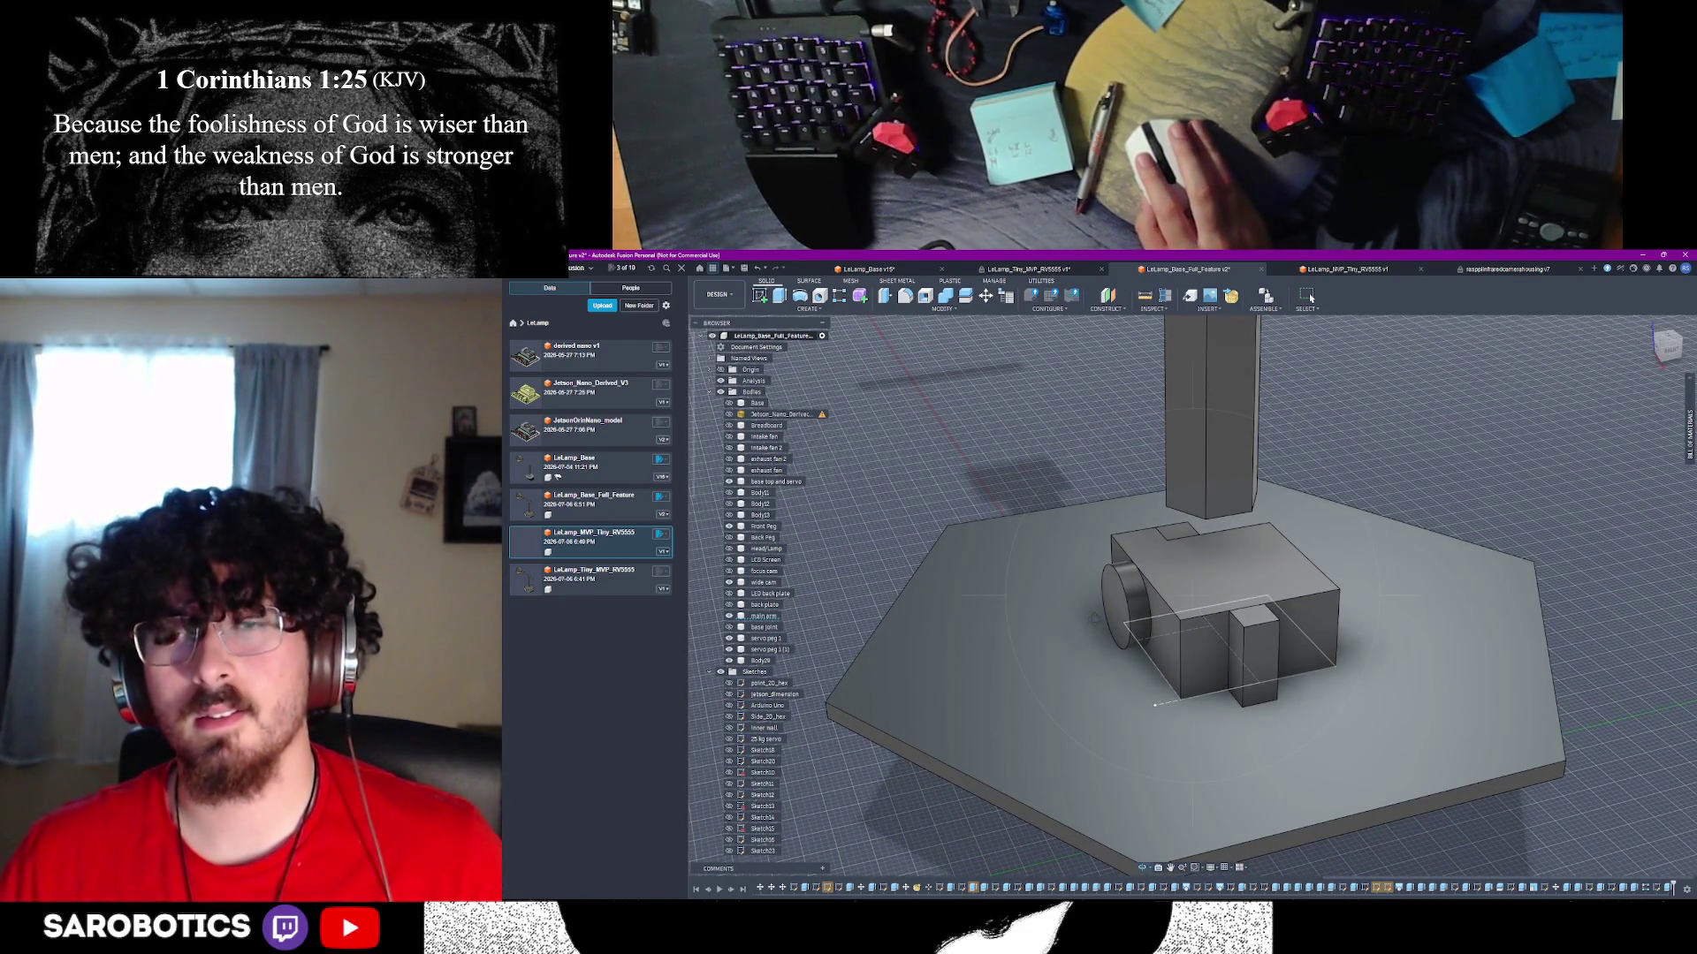
pyautogui.keyDown('shift'); pyautogui.moveTo(1311, 297); pyautogui.dragTo(1311, 298, button='middle'); pyautogui.keyUp('shift')
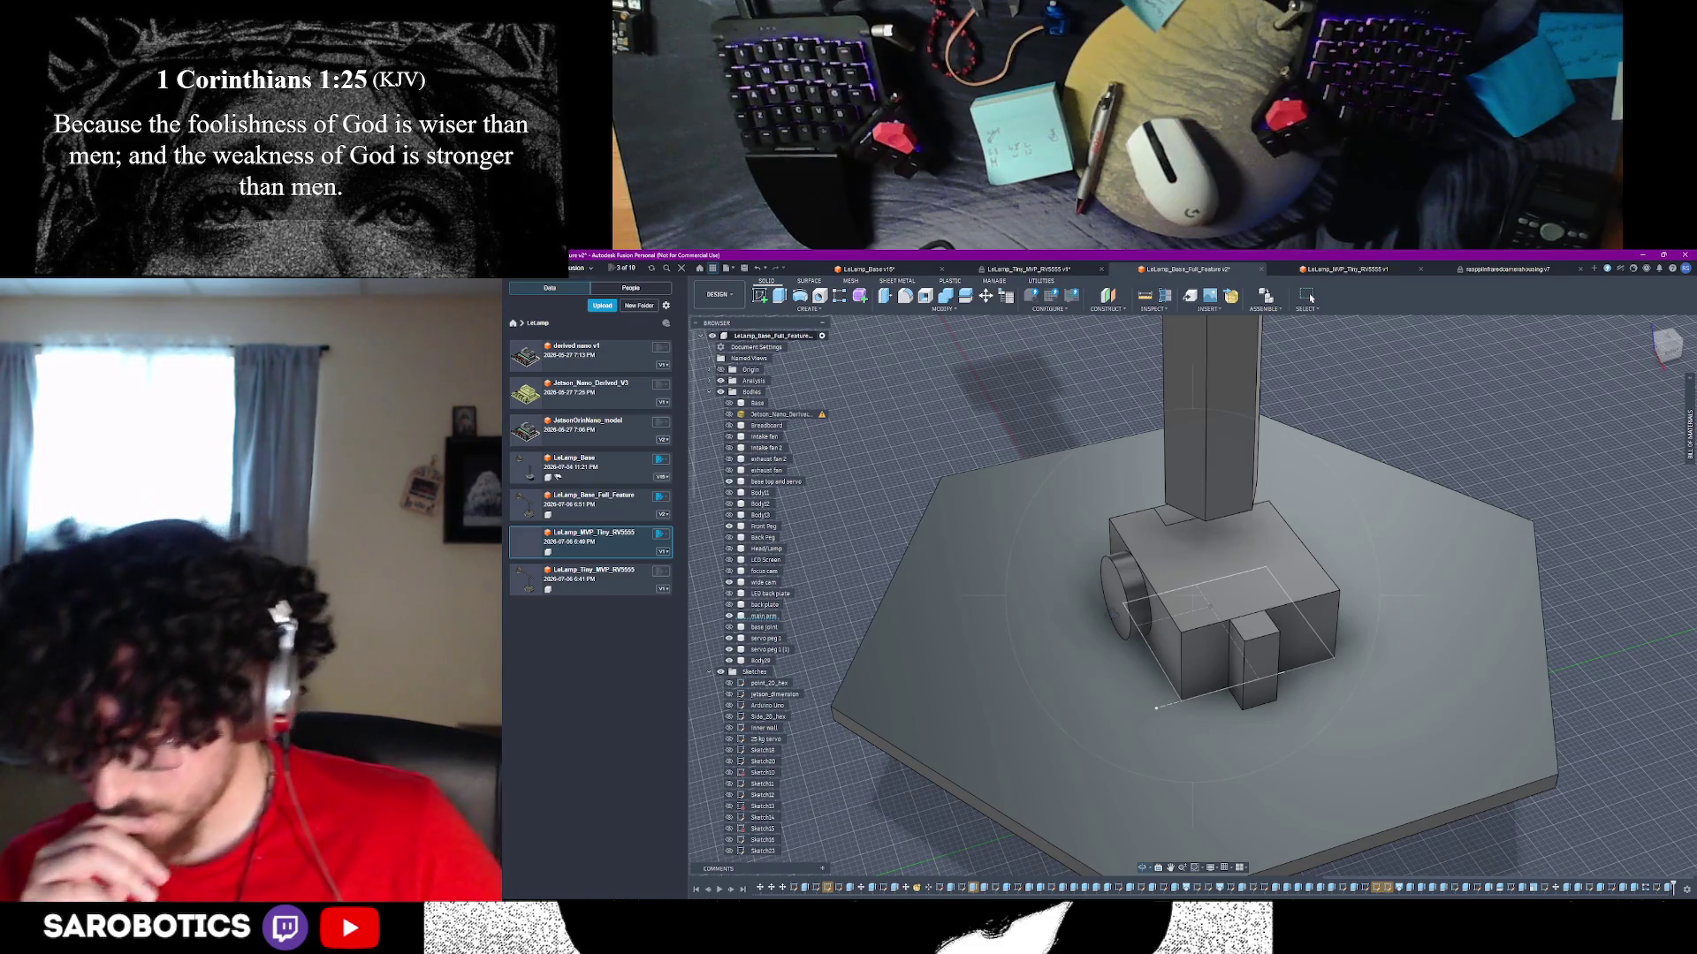
# - Switch to Chrome and bring up the servo measurement image results tab
pyautogui.hotkey('alt', 'Tab')
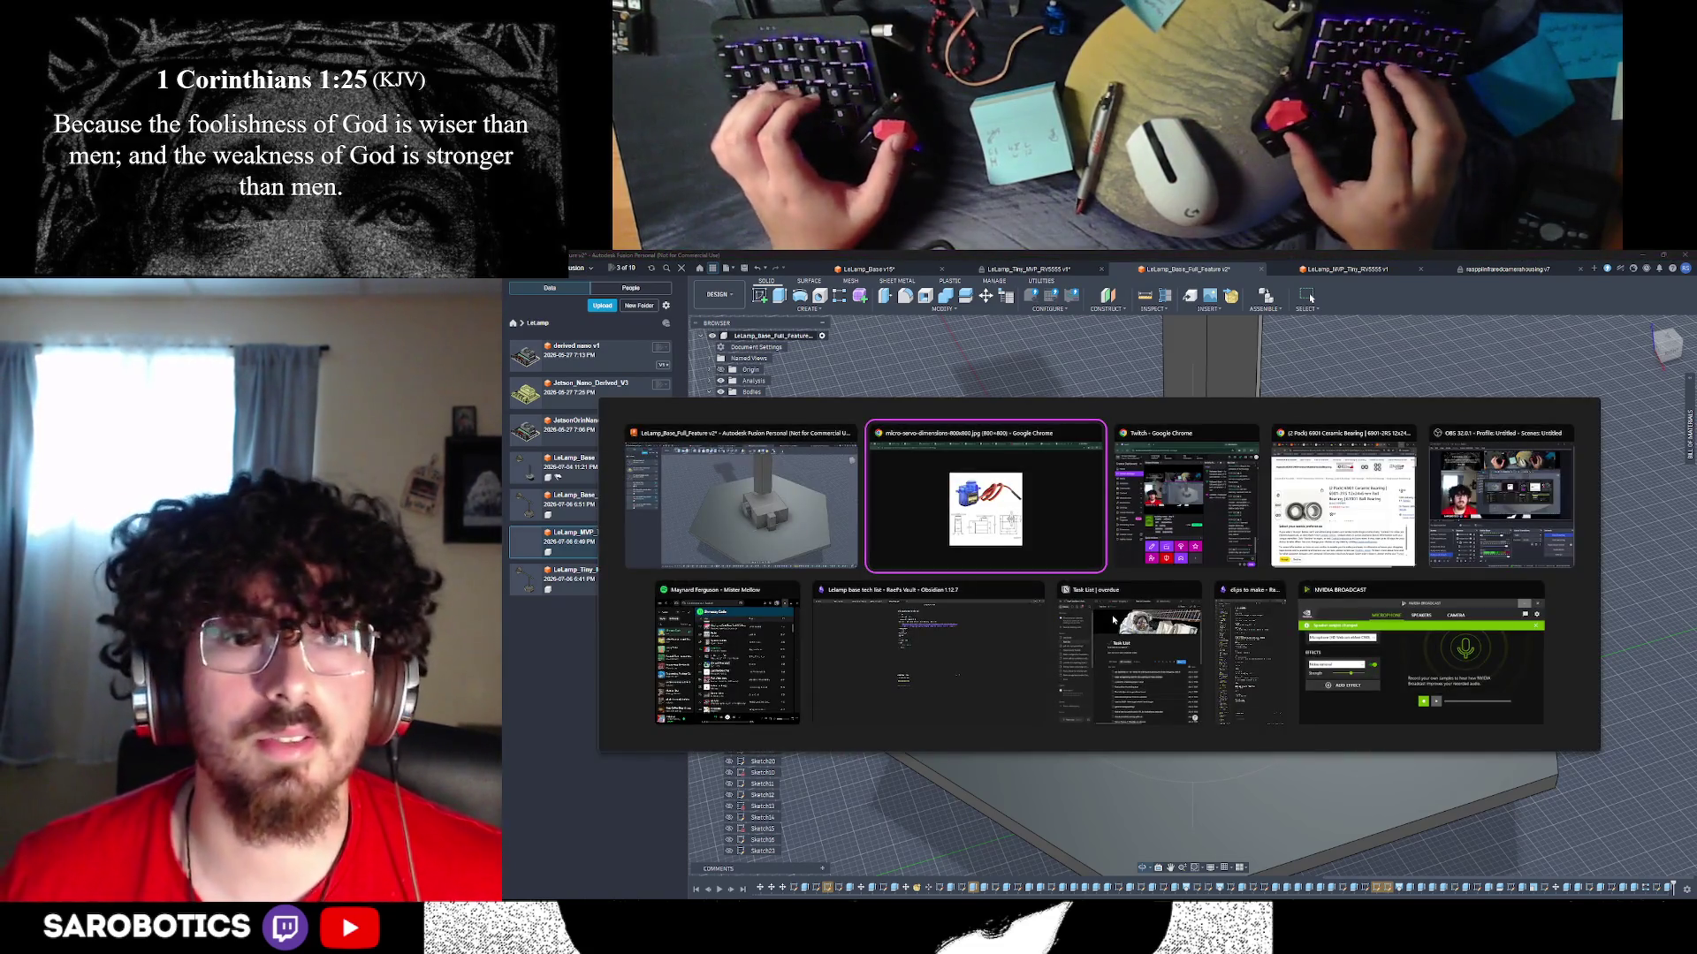
pyautogui.hotkey('alt', 'Tab')
pyautogui.hotkey('alt', 'shift', 'Tab')
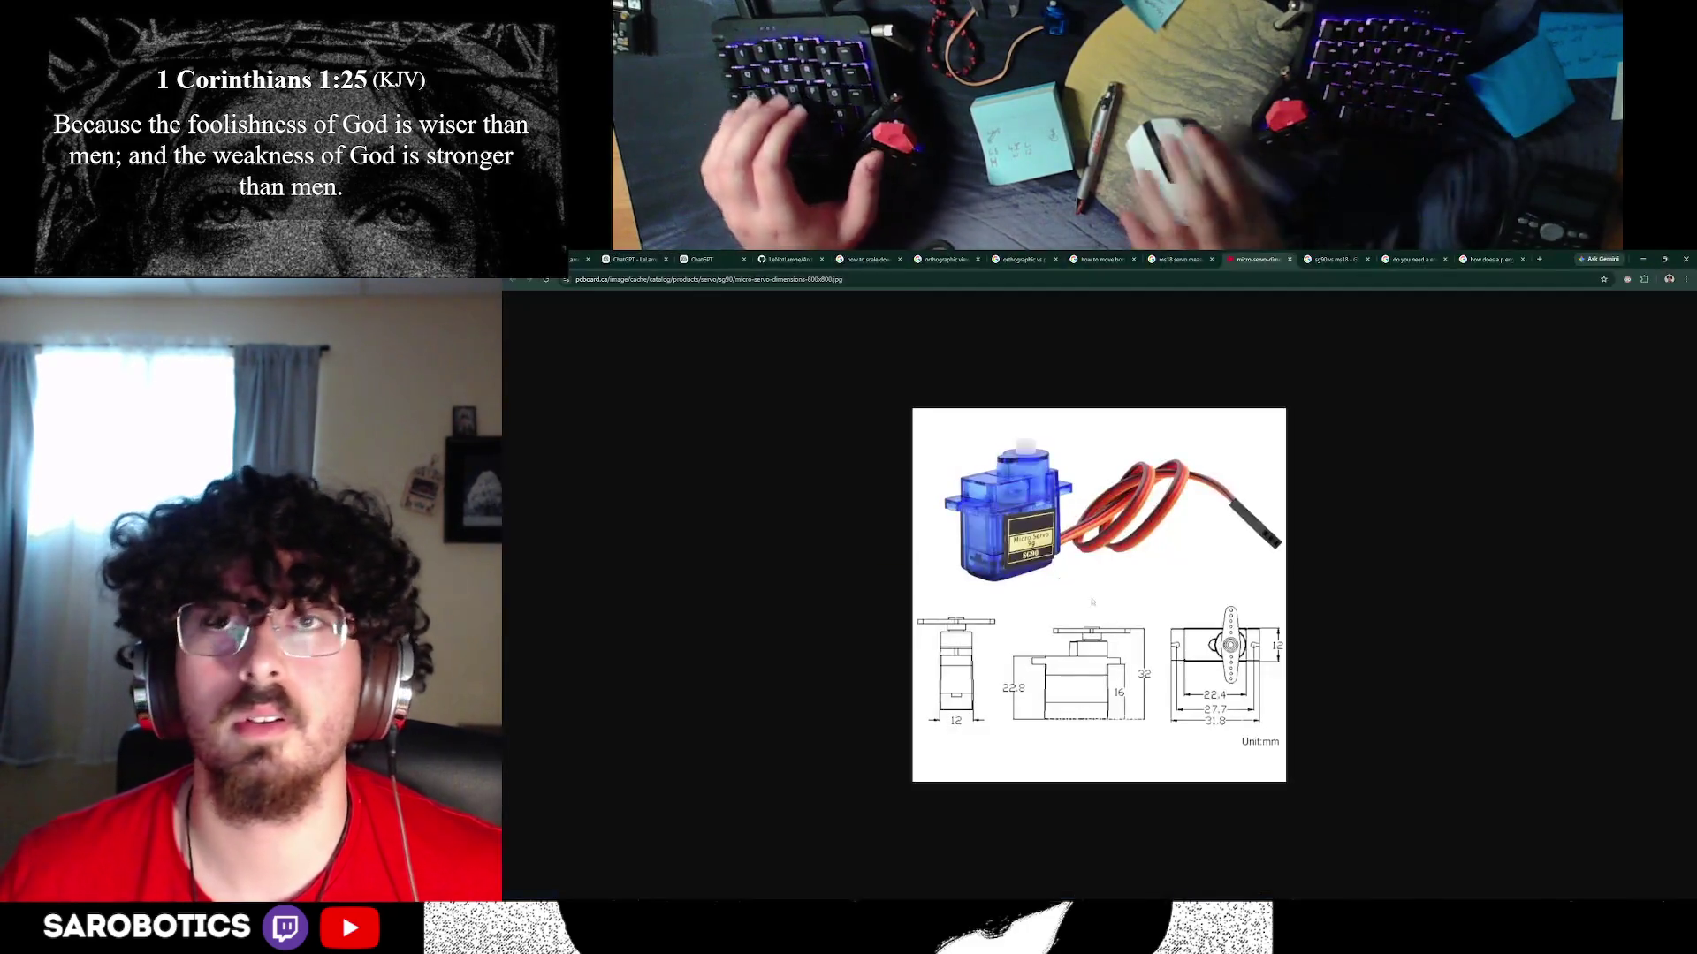
pyautogui.hotkey('ctrl', 'Tab')
pyautogui.click(1407, 259)
pyautogui.click(1272, 259)
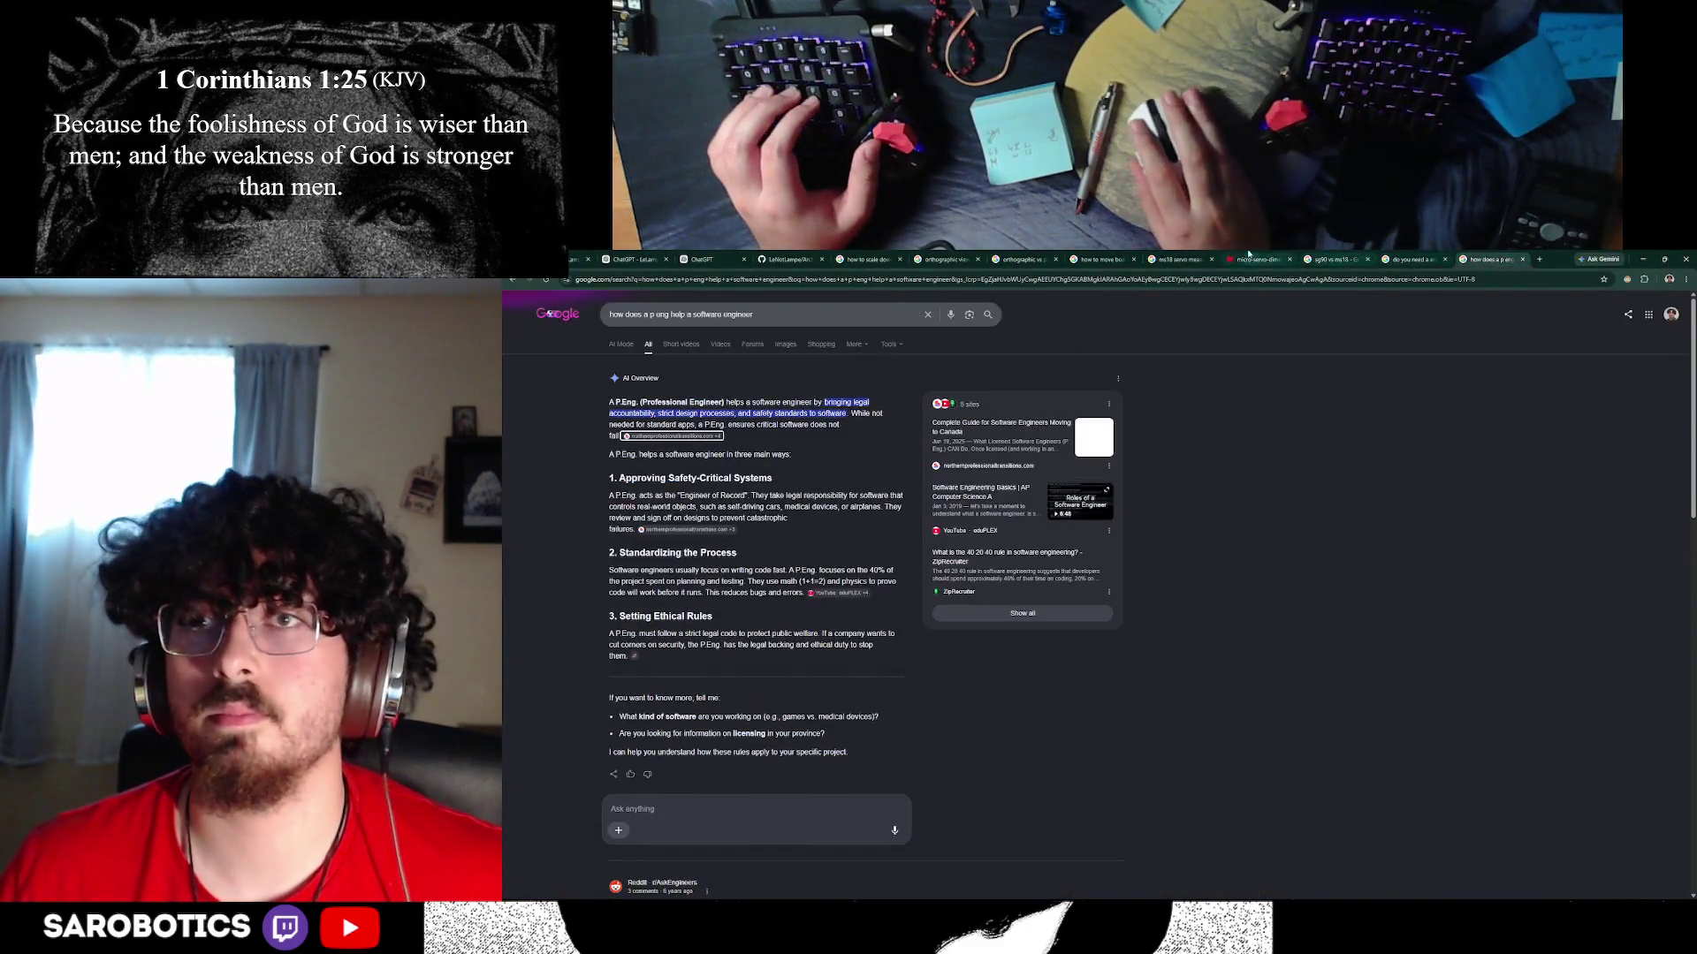
pyautogui.click(1177, 259)
# - Cycle through the open windows to reach the bearing product window
pyautogui.hotkey('alt', 'Tab')
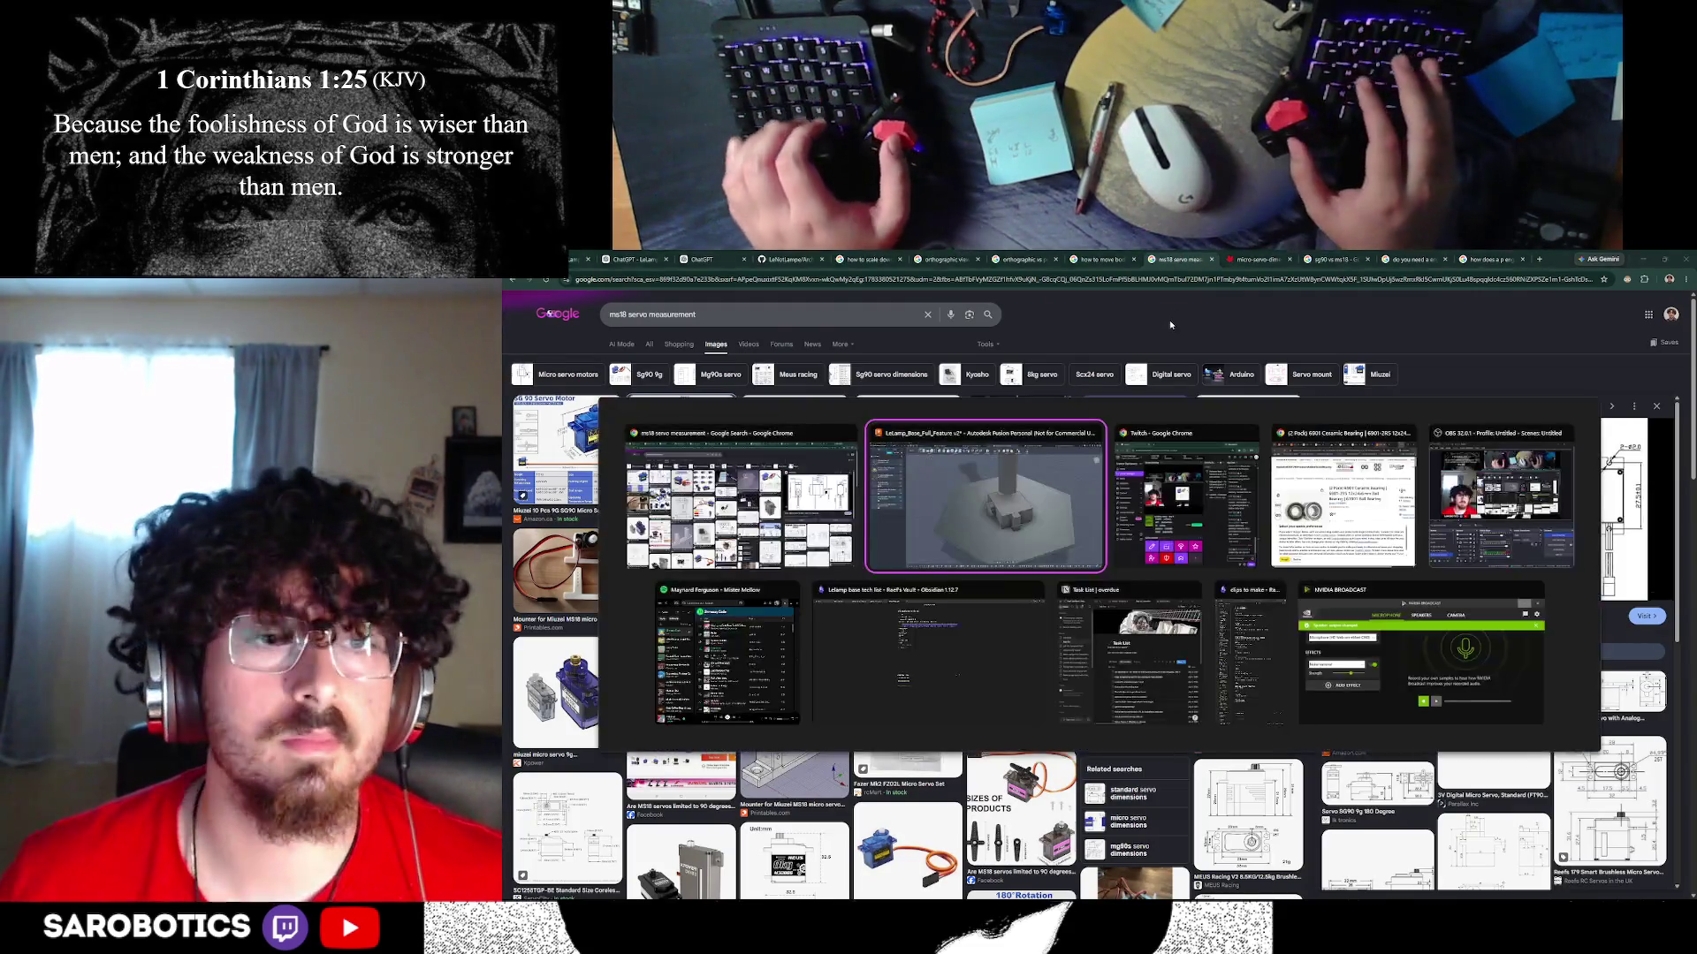
pyautogui.hotkey('alt', 'Tab')
pyautogui.hotkey('alt', 'Right')
pyautogui.hotkey('alt', 'Left')
pyautogui.hotkey('alt', 'Left')
pyautogui.hotkey('alt', 'Left')
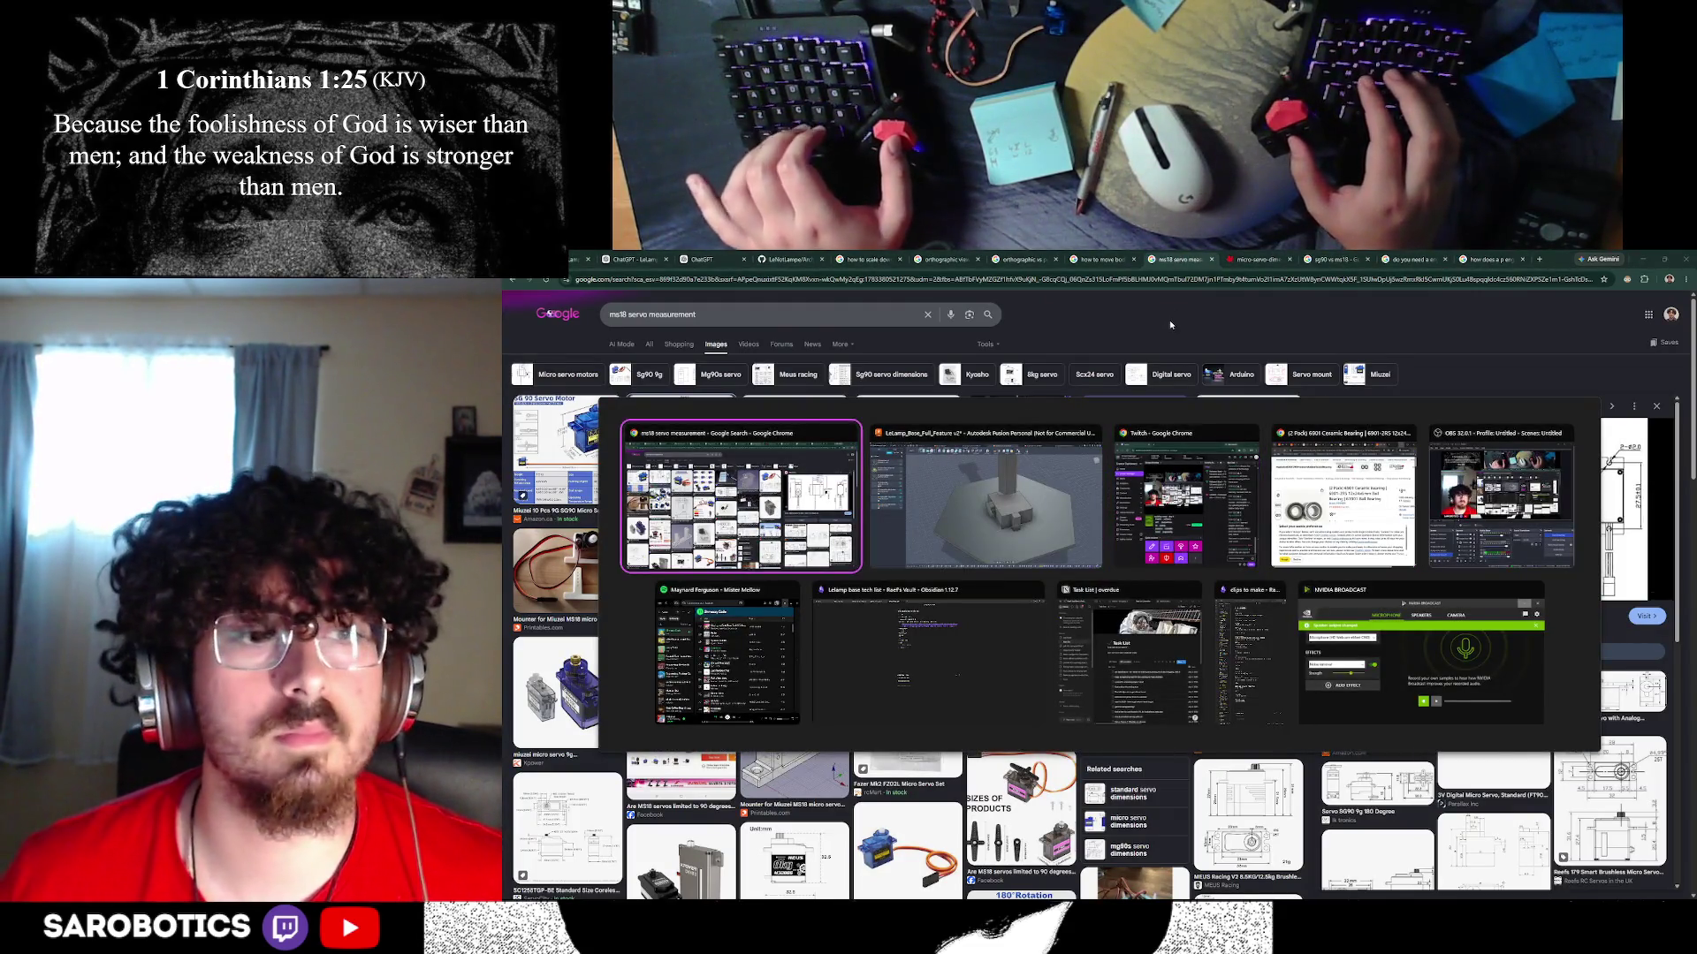
pyautogui.hotkey('alt', 'Down')
pyautogui.hotkey('alt', 'Right')
pyautogui.hotkey('alt', 'Right')
pyautogui.hotkey('alt', 'Up')
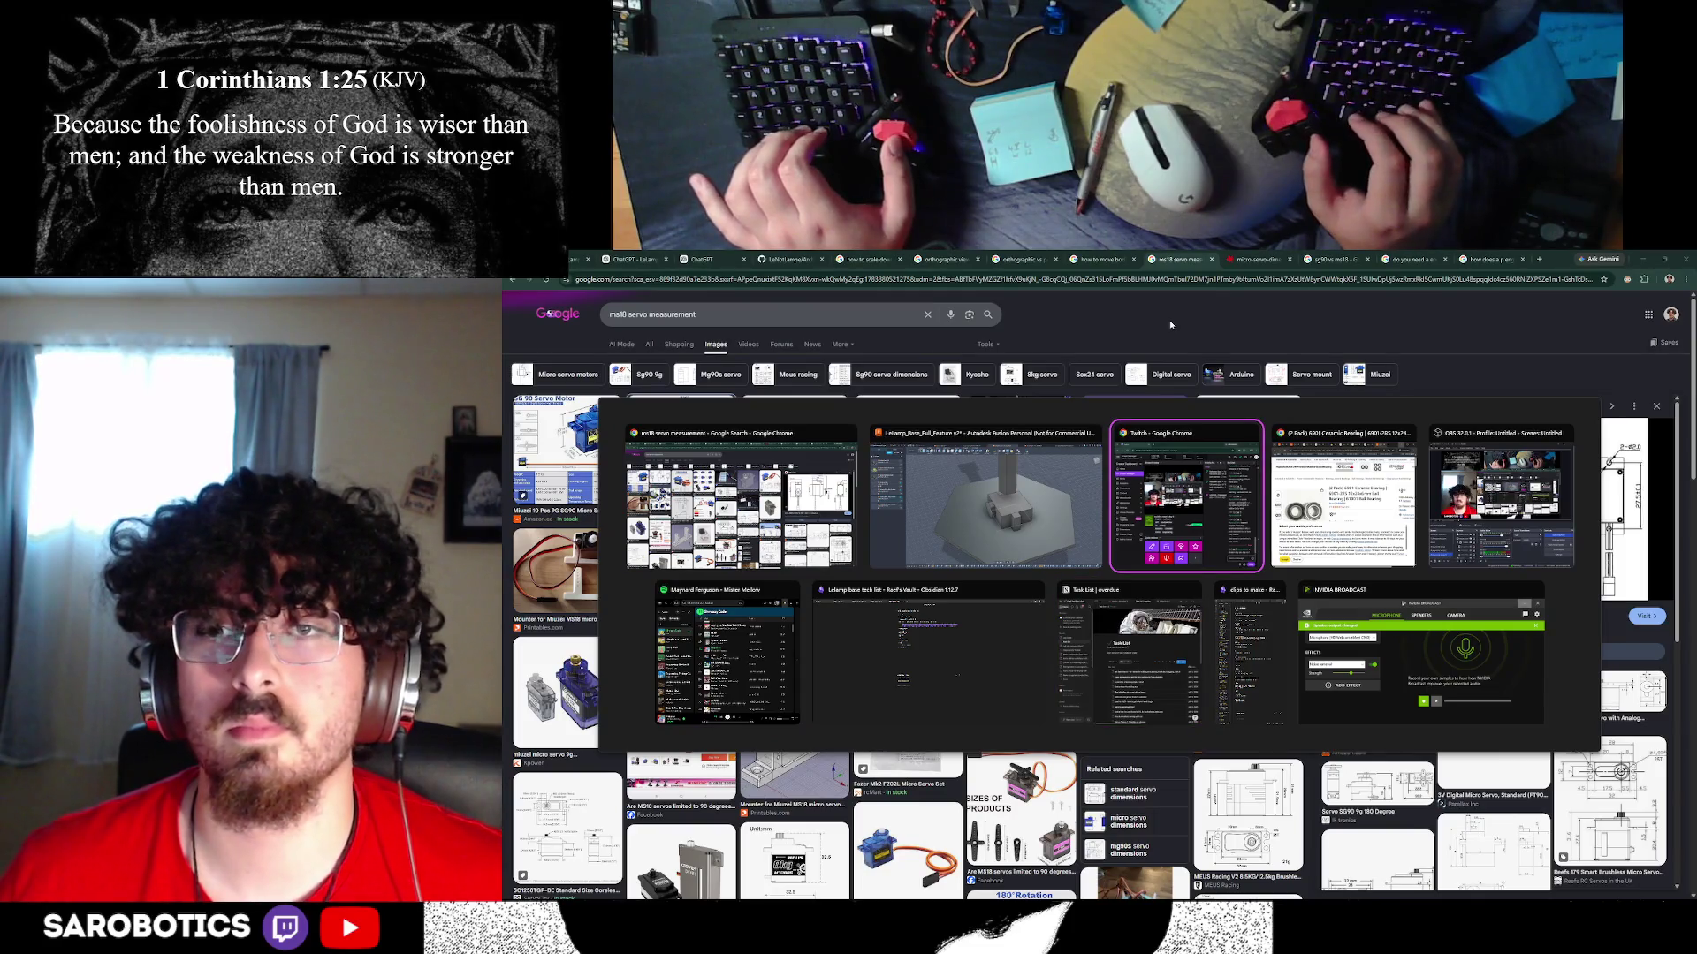
pyautogui.hotkey('alt', 'Right')
pyautogui.hotkey('alt', 'Right')
pyautogui.hotkey('alt', 'Left')
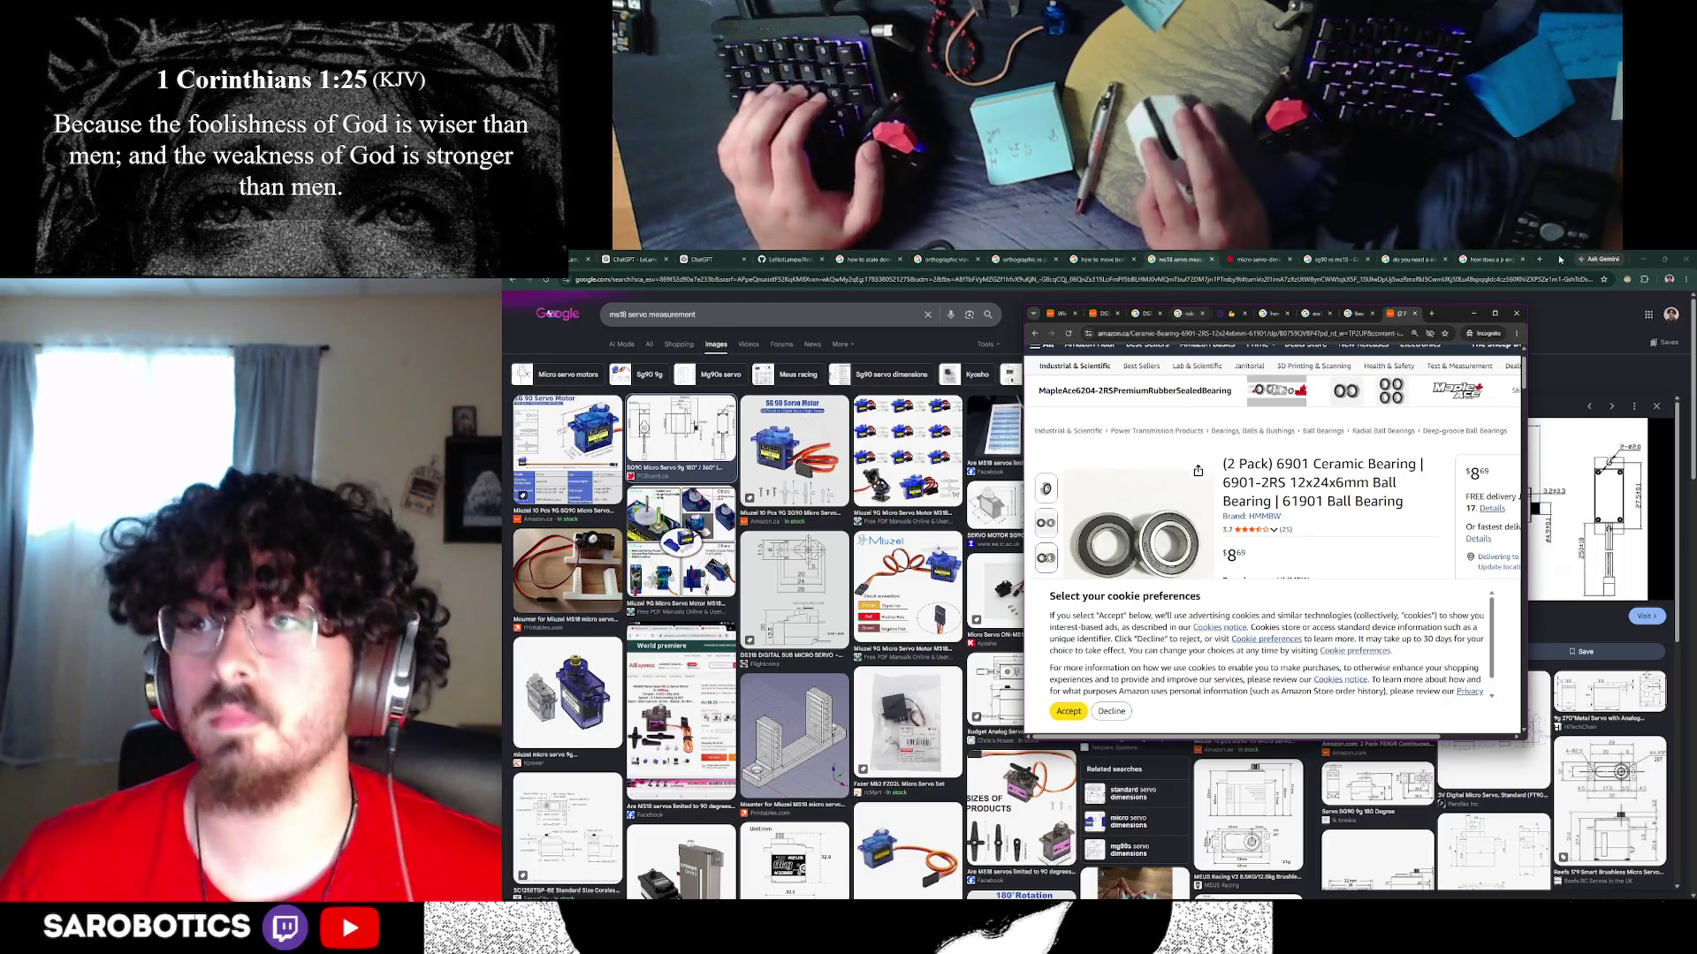
# - Maximize the bearing window and browse the MR mk.2 and DS3225 servo product tabs
pyautogui.click(1494, 314)
pyautogui.click(1334, 259)
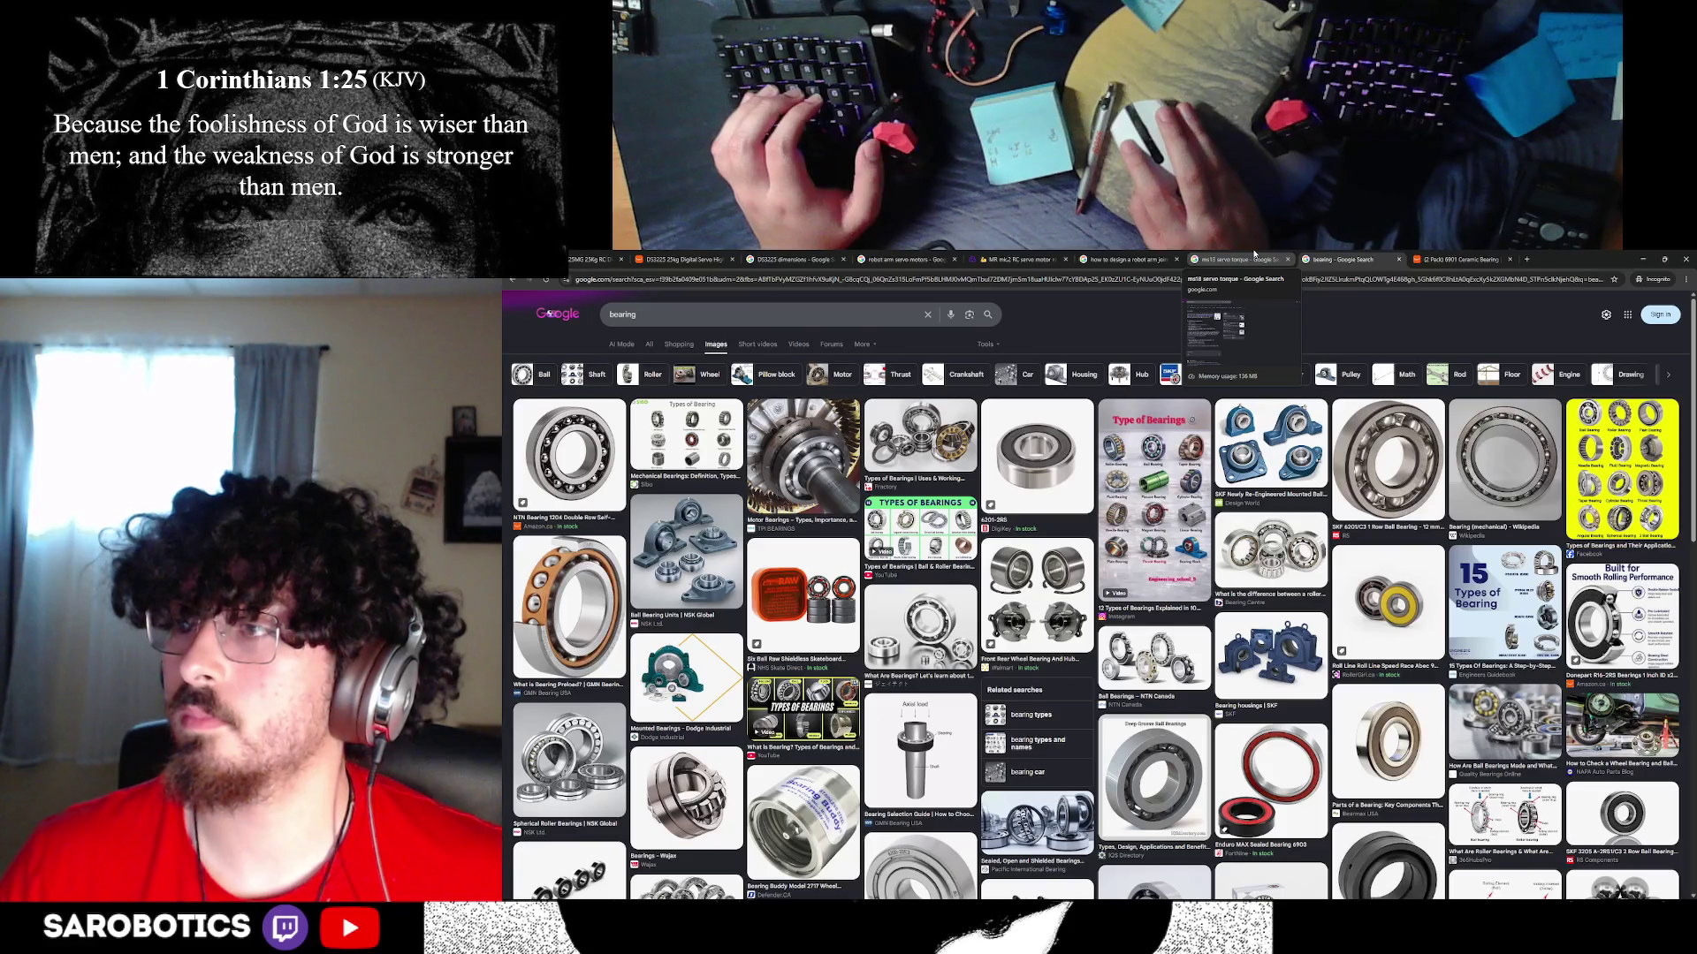
pyautogui.click(1242, 259)
pyautogui.click(1124, 259)
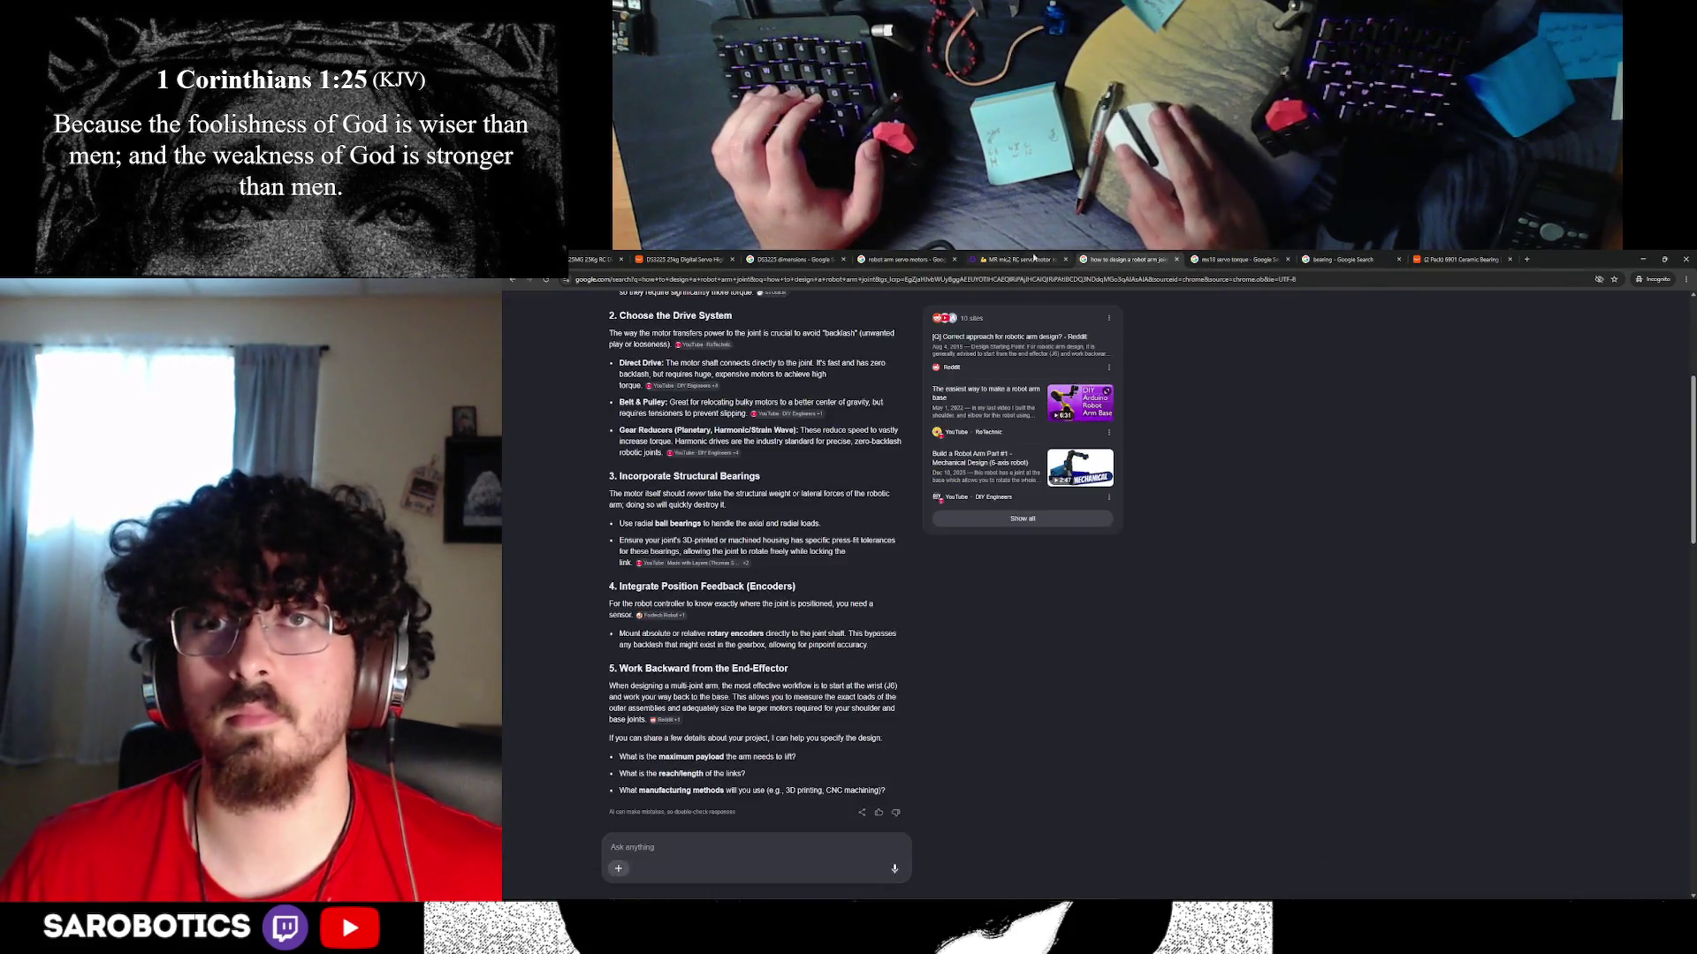
pyautogui.click(1020, 259)
pyautogui.click(902, 259)
pyautogui.click(795, 259)
pyautogui.click(685, 259)
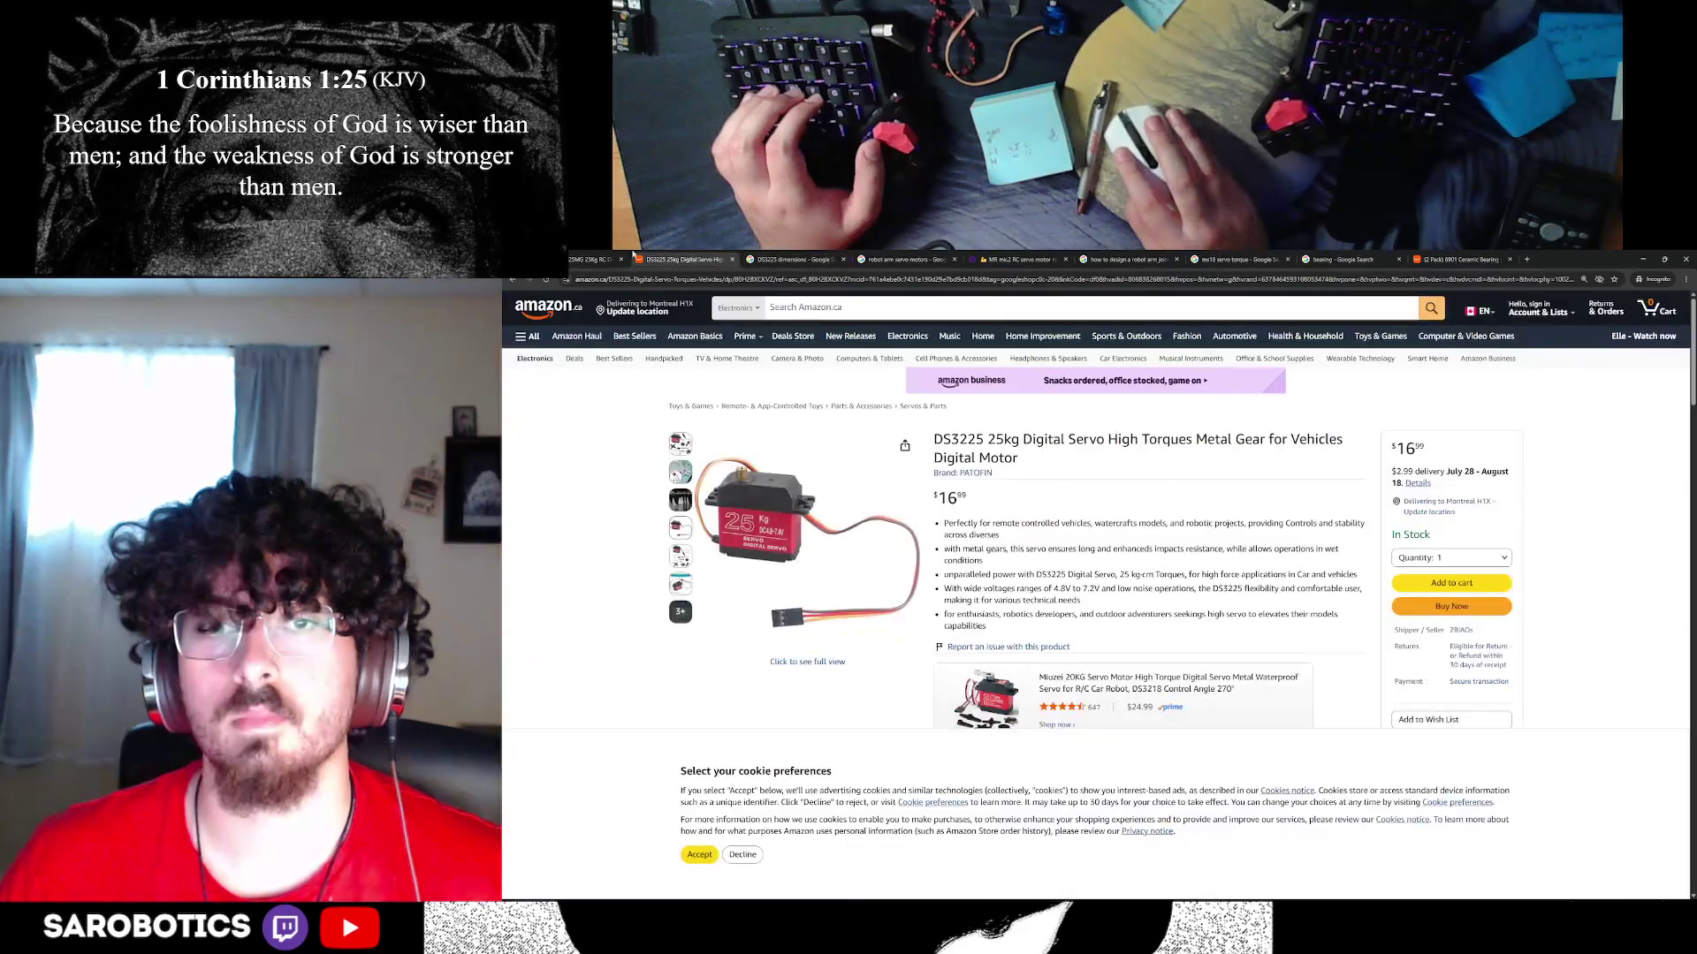
# - Revisit the 6901 ceramic bearing listing, the robot arm joint answer, and servo motor images
pyautogui.click(1127, 259)
pyautogui.click(1360, 259)
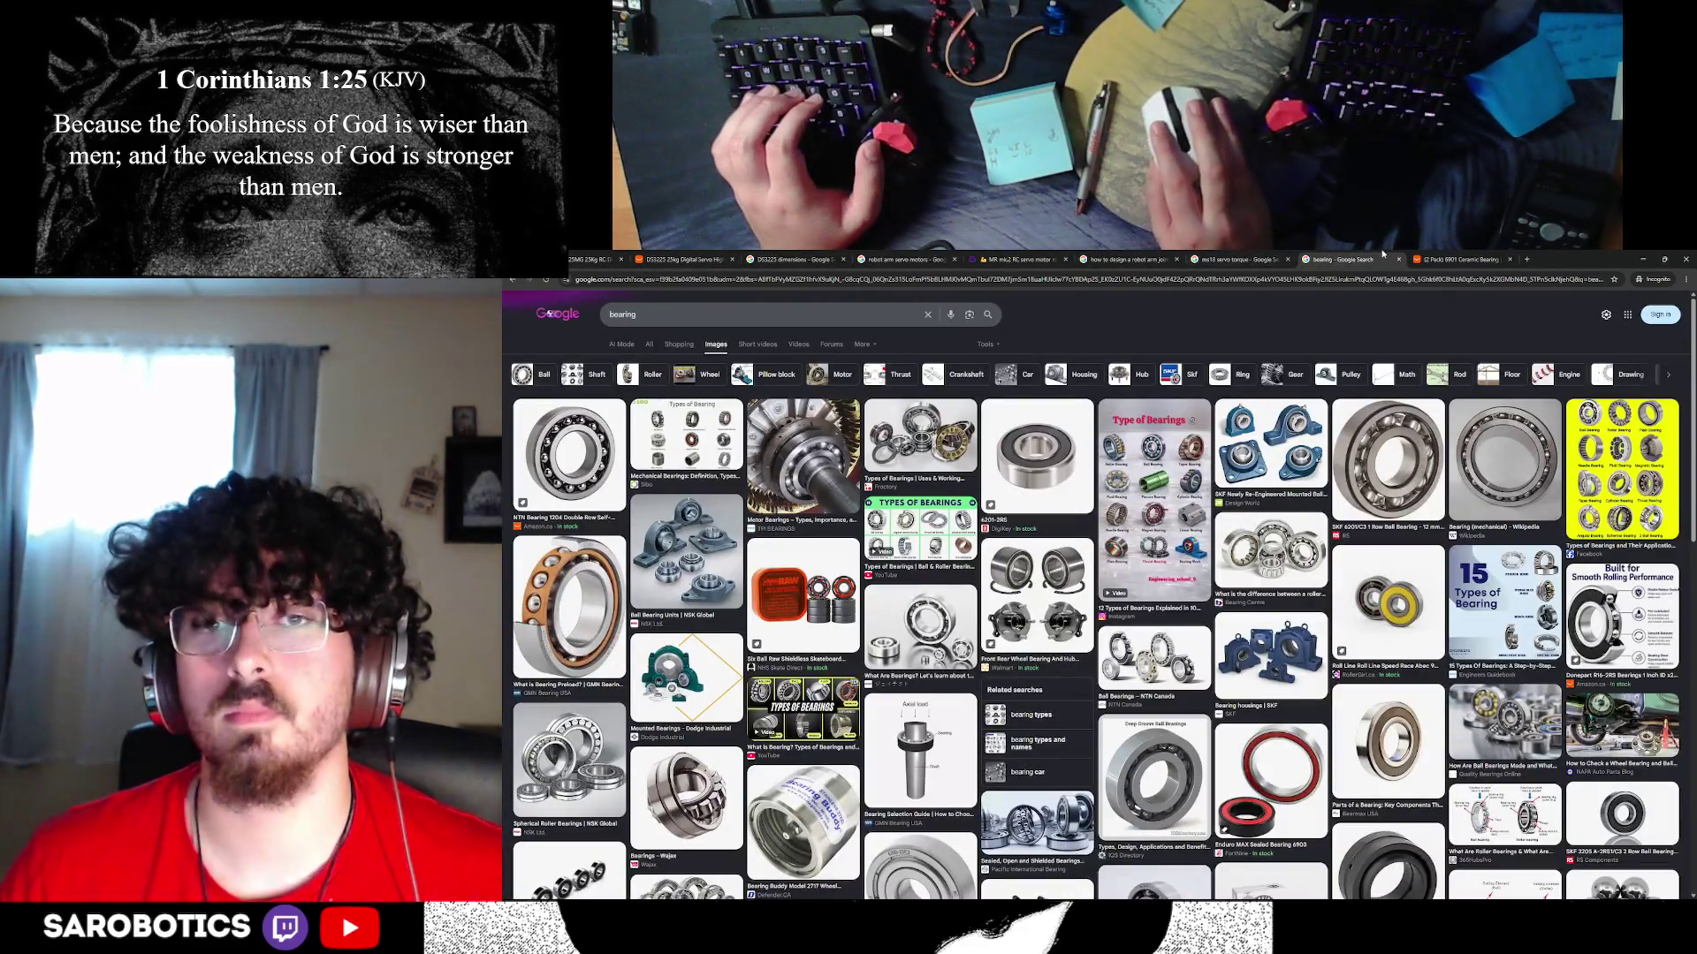
pyautogui.click(1436, 259)
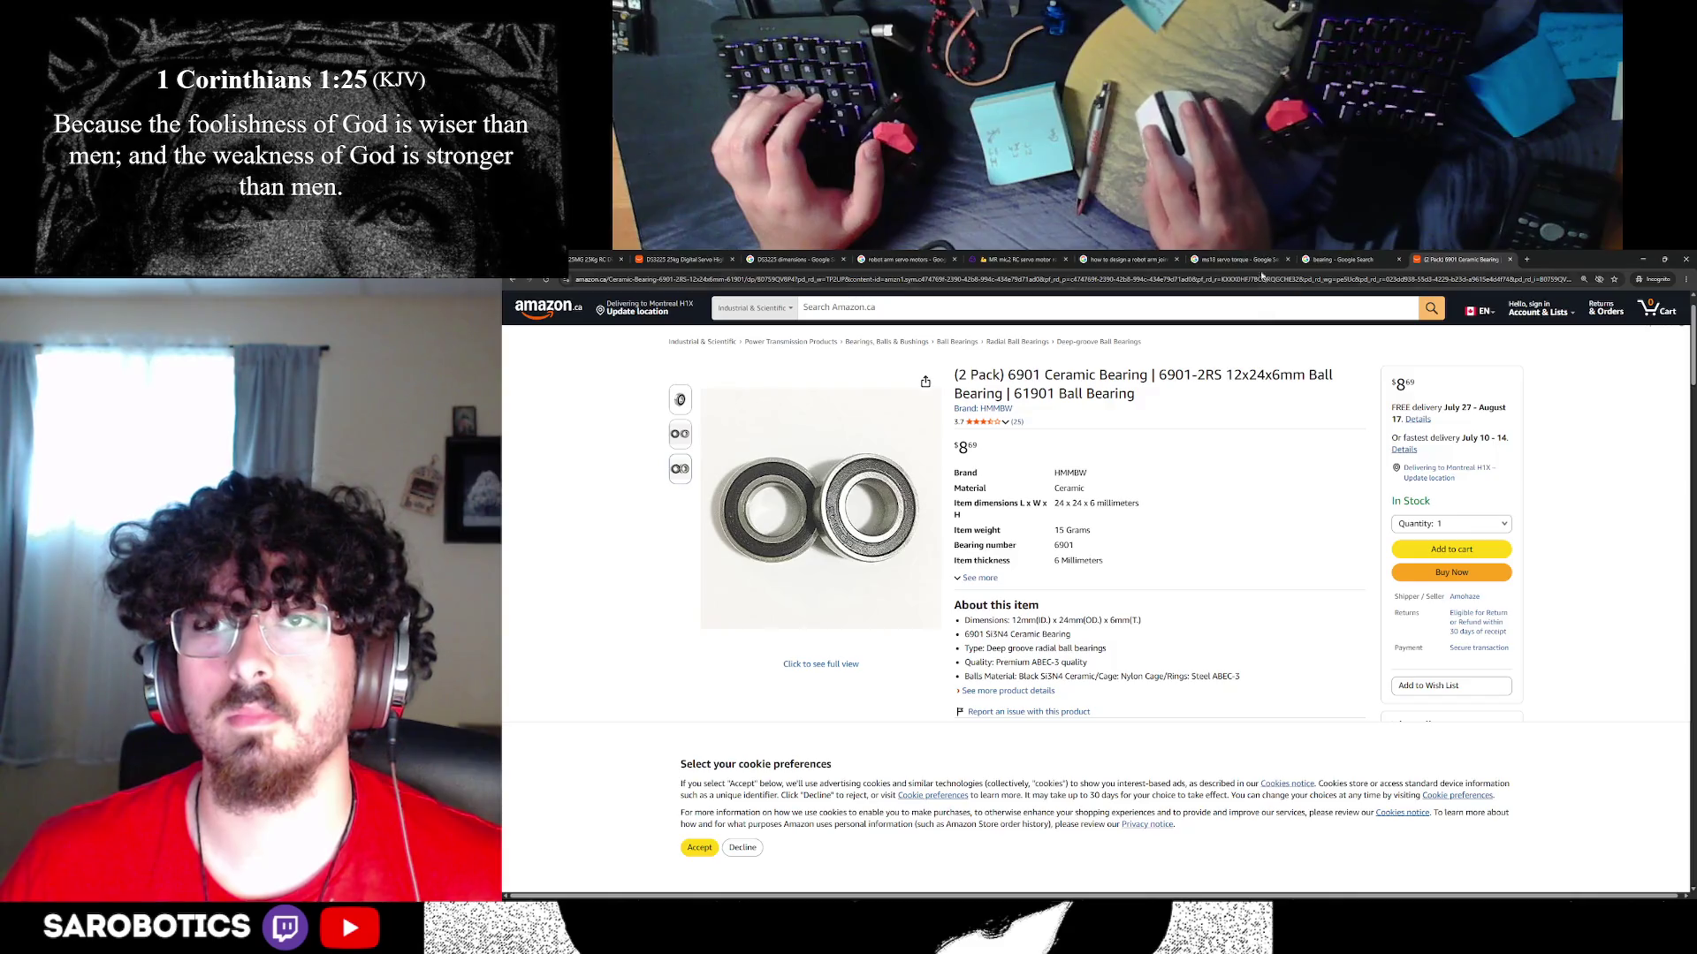
pyautogui.click(1129, 259)
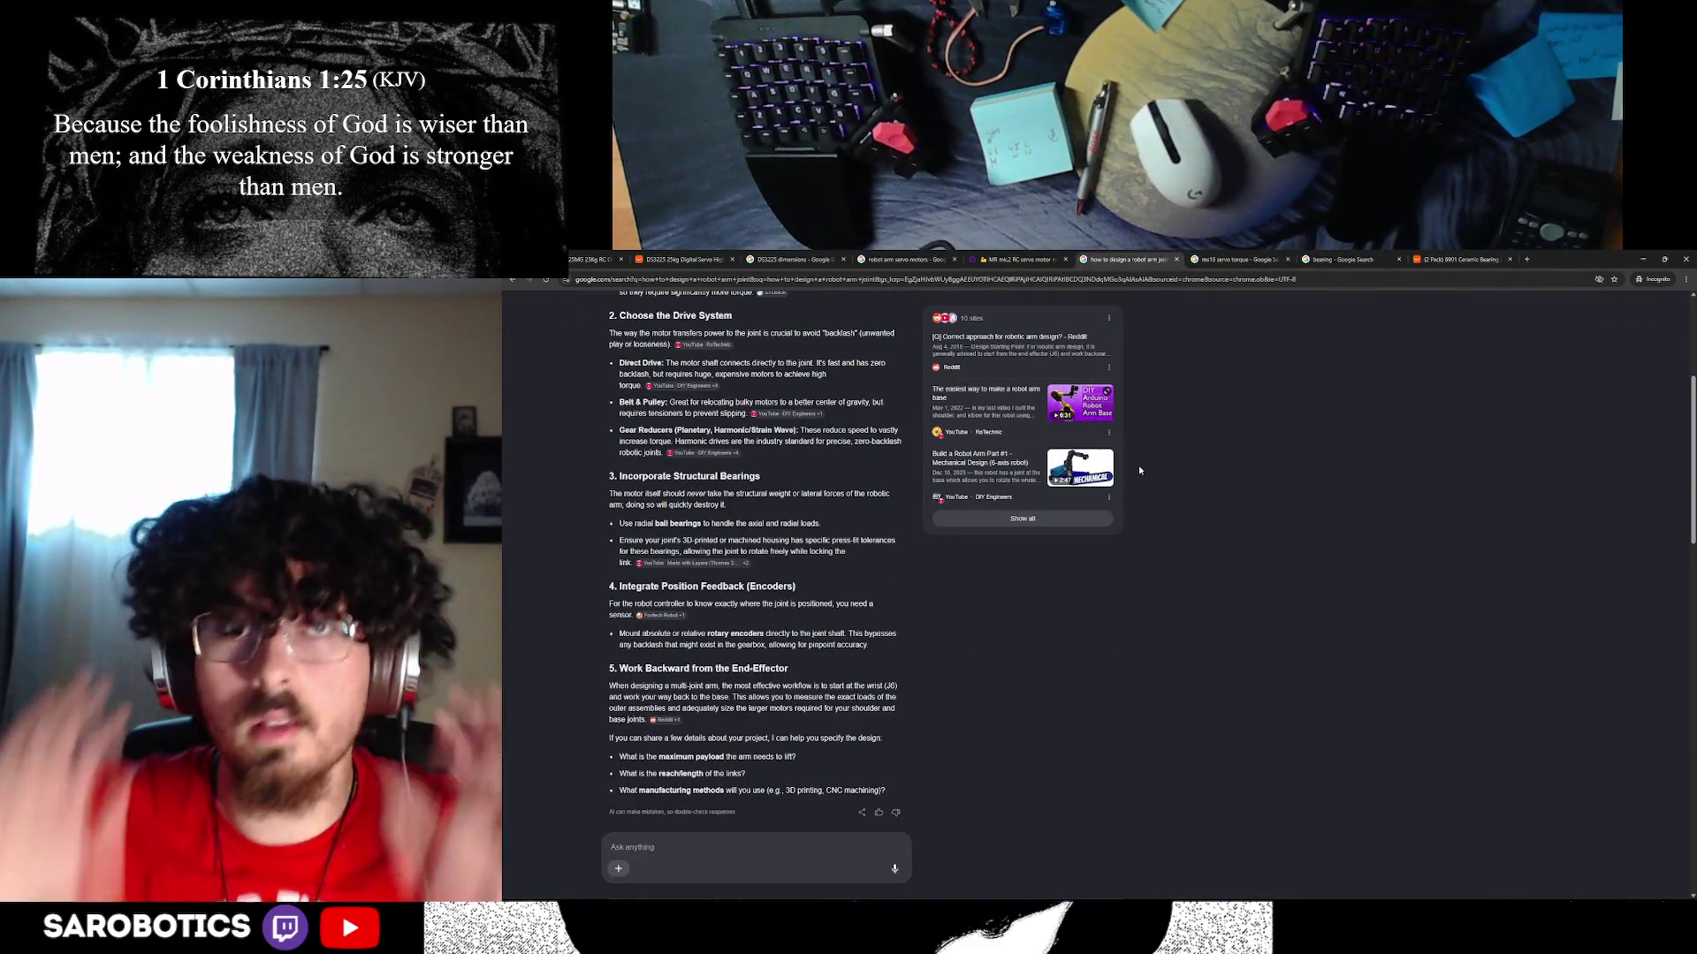
pyautogui.click(901, 259)
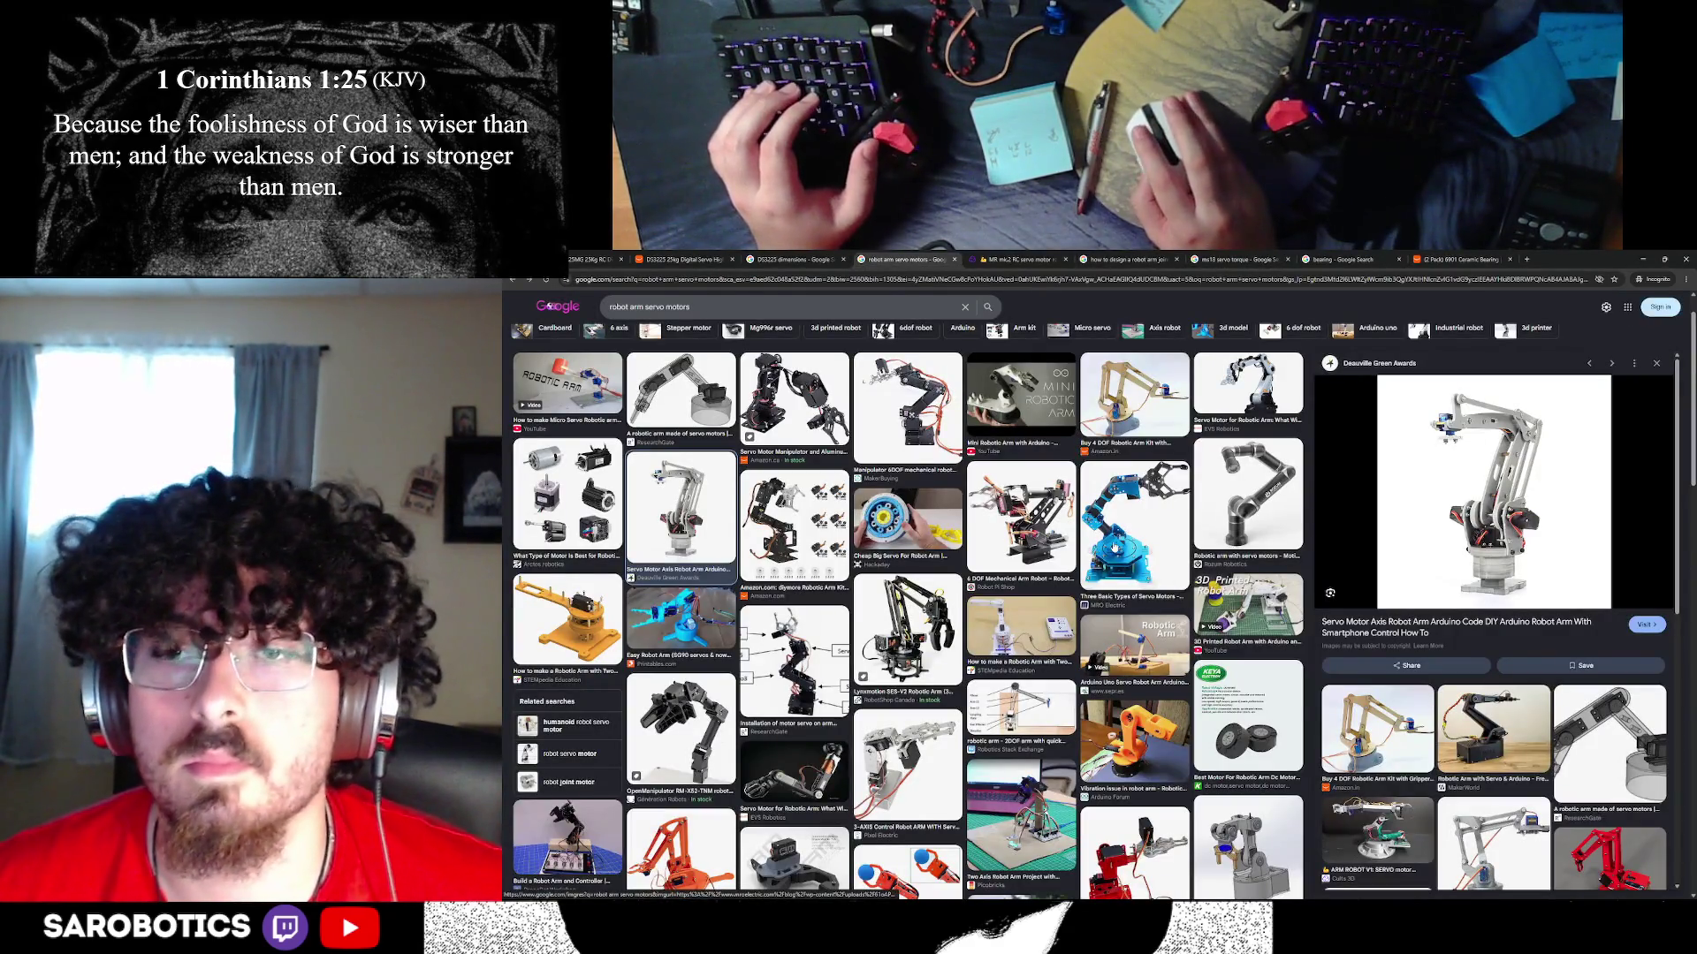
# - Preview the blue servo-driven robot arm image and scroll down through the results
pyautogui.click(1115, 547)
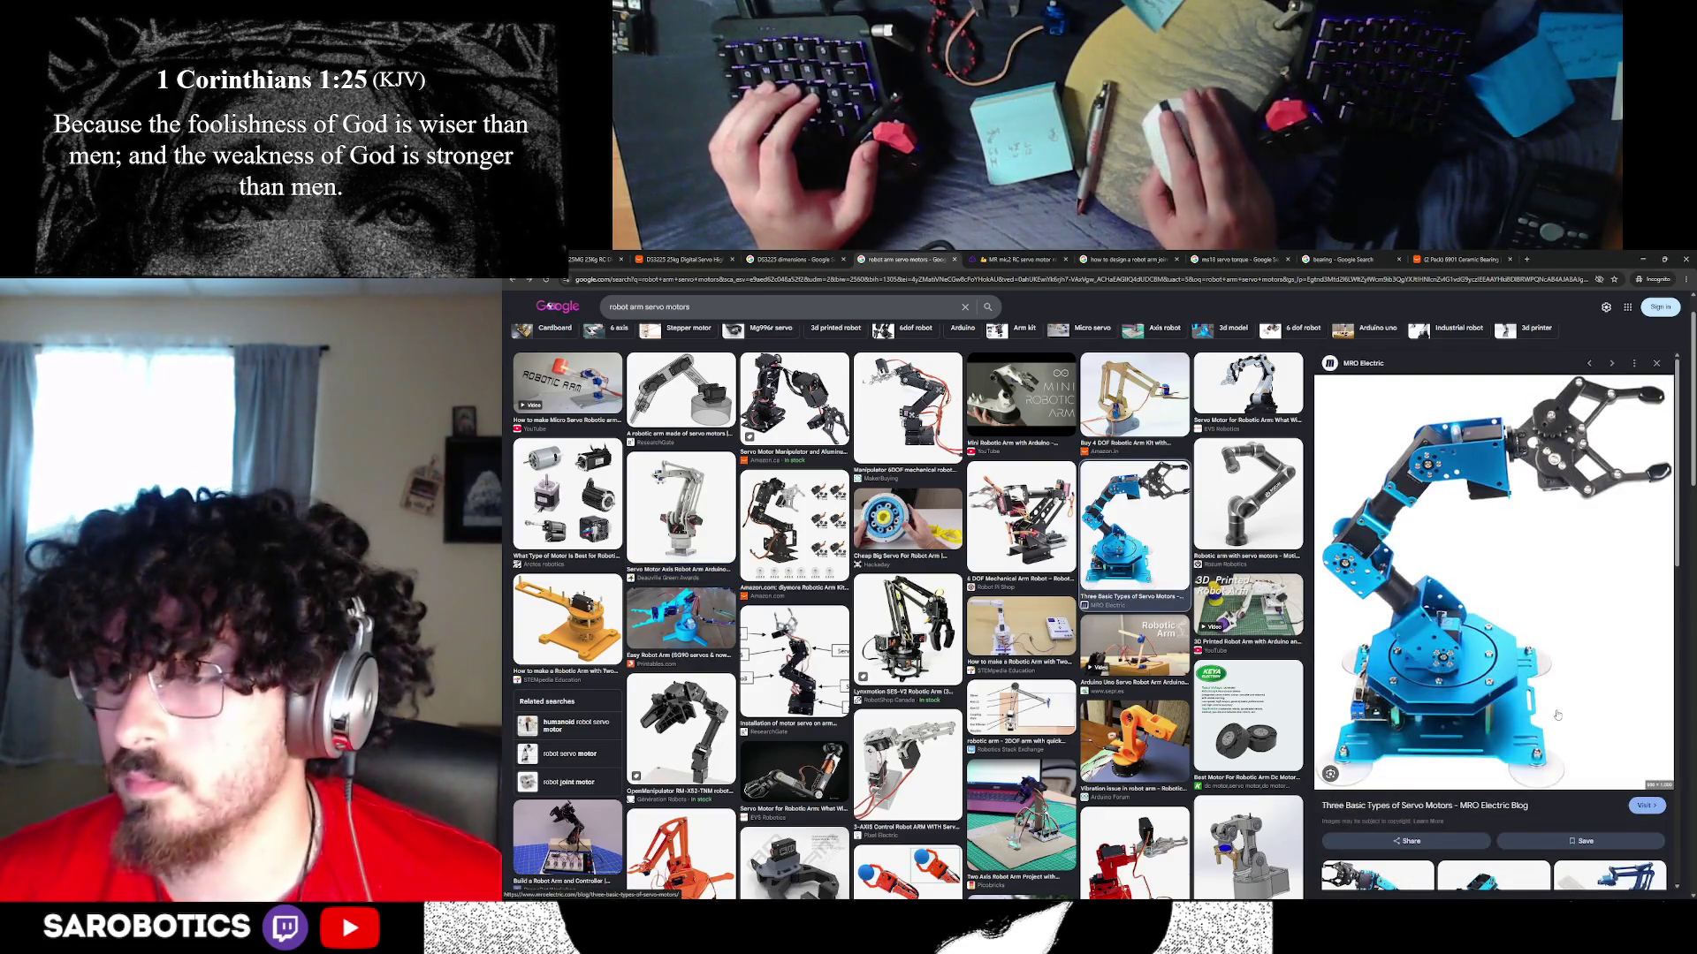
pyautogui.scroll(-1, 1557, 714)
pyautogui.scroll(-2, 1557, 714)
pyautogui.scroll(-5, 1057, 690)
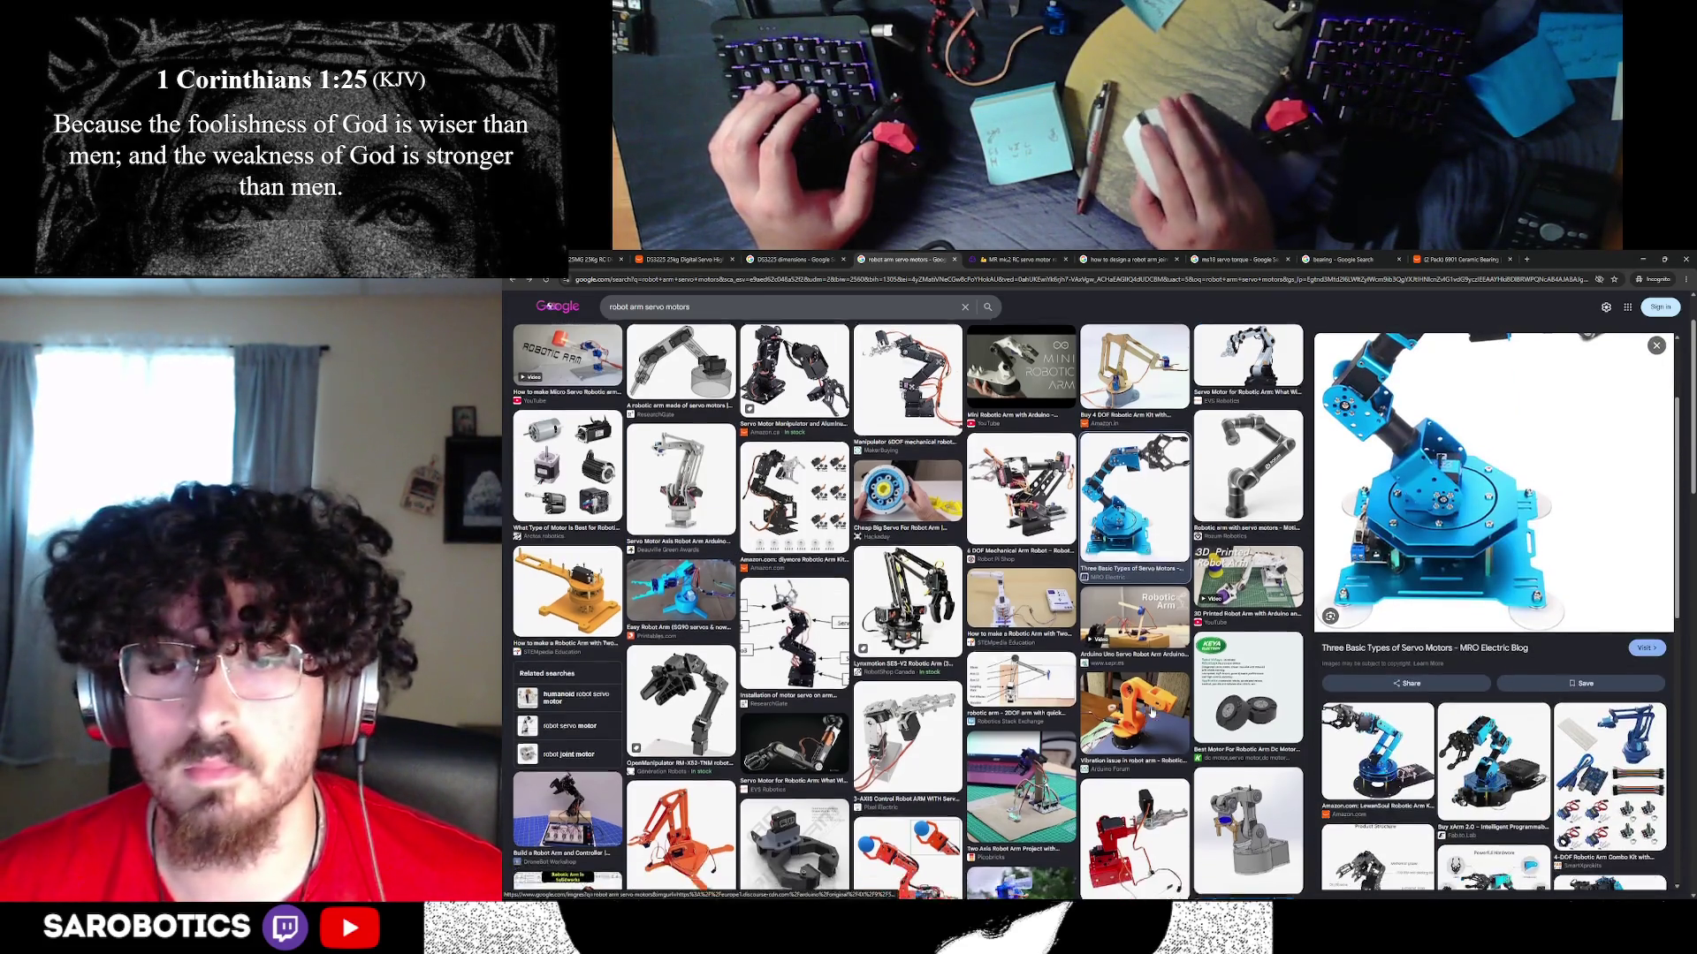
pyautogui.scroll(-10, 1002, 684)
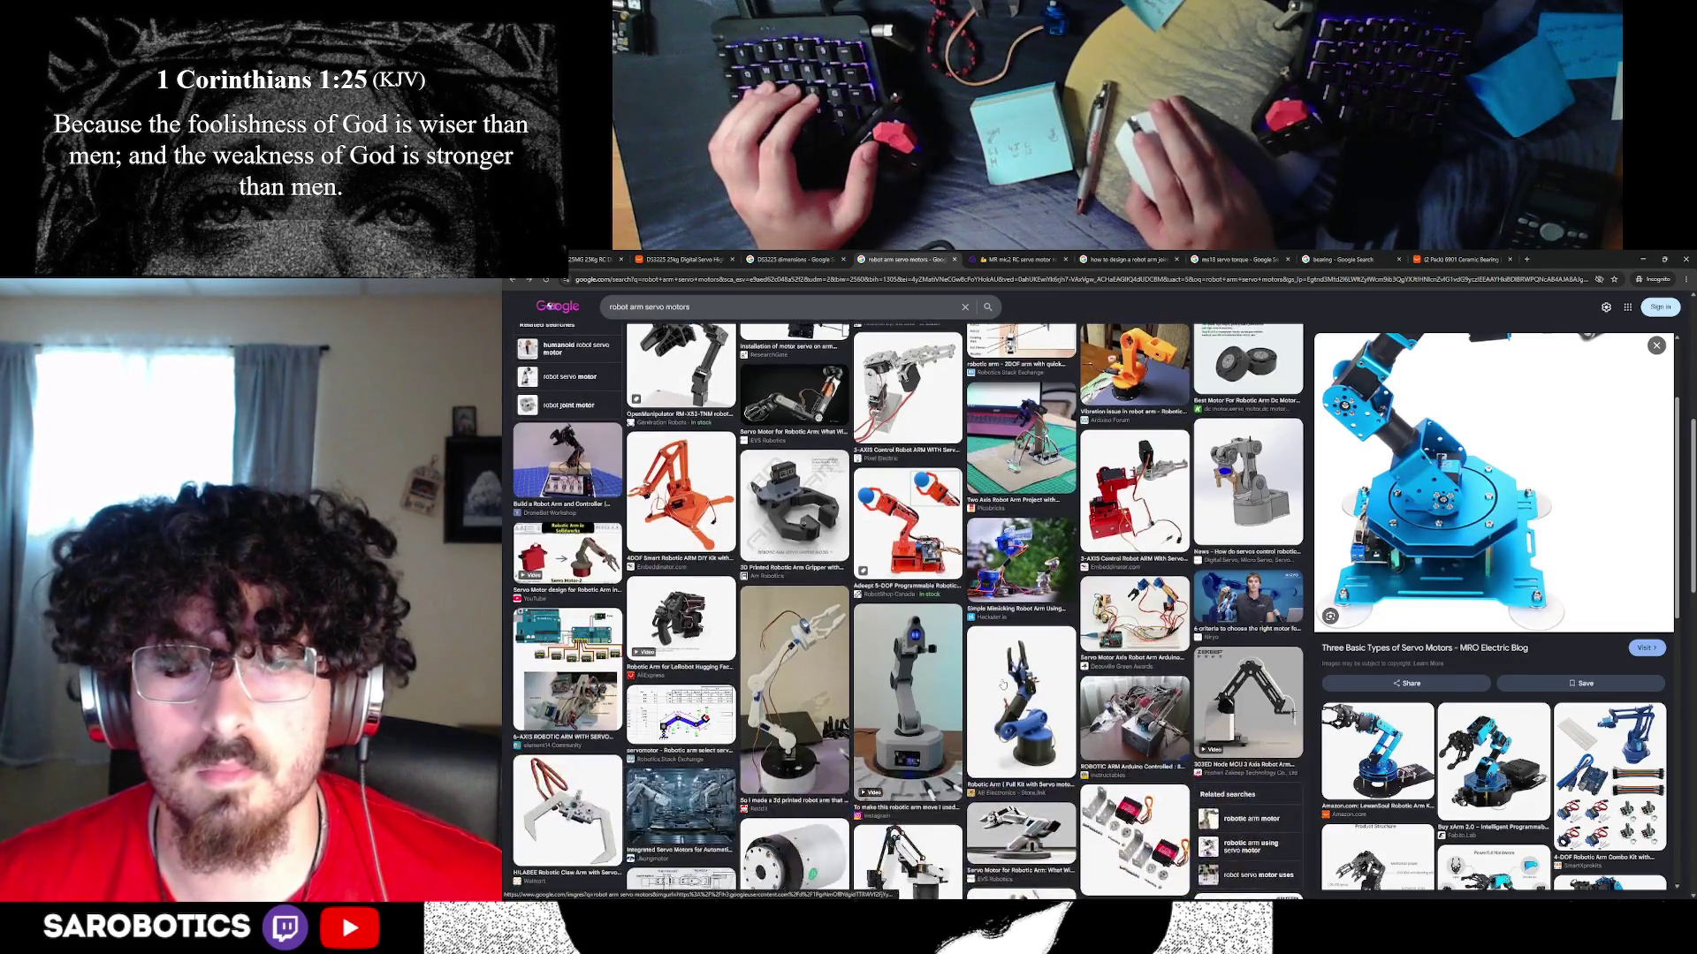
pyautogui.scroll(-1, 1002, 684)
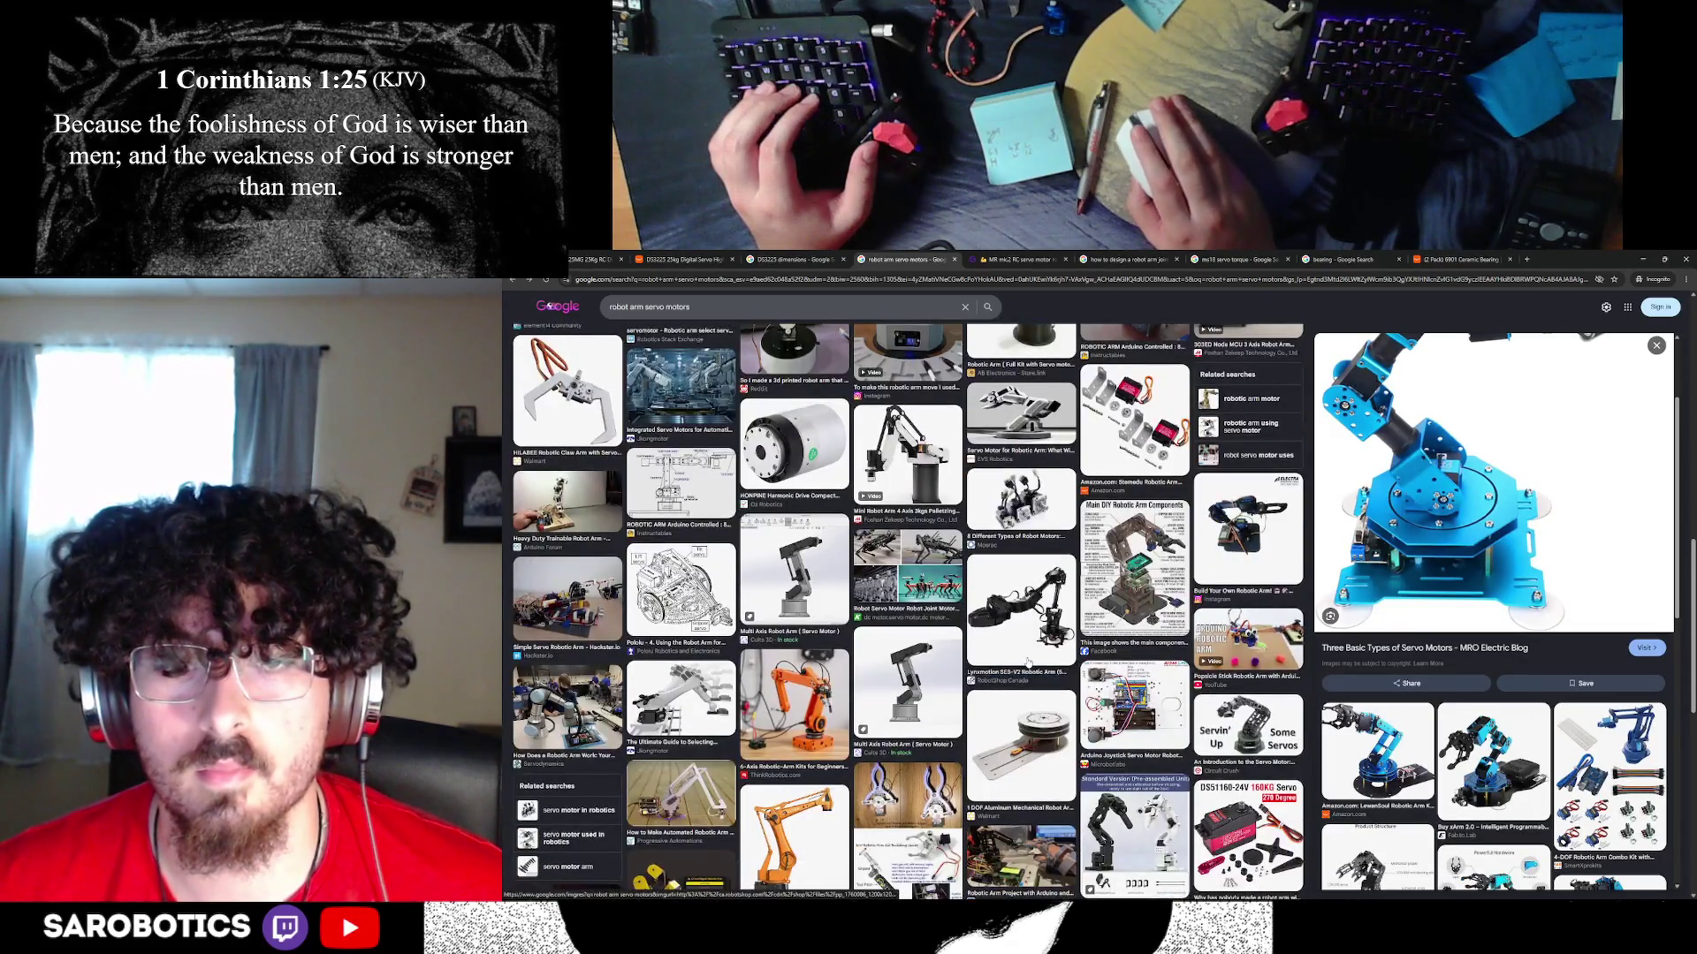
pyautogui.scroll(-3, 1027, 663)
pyautogui.scroll(-5, 1027, 662)
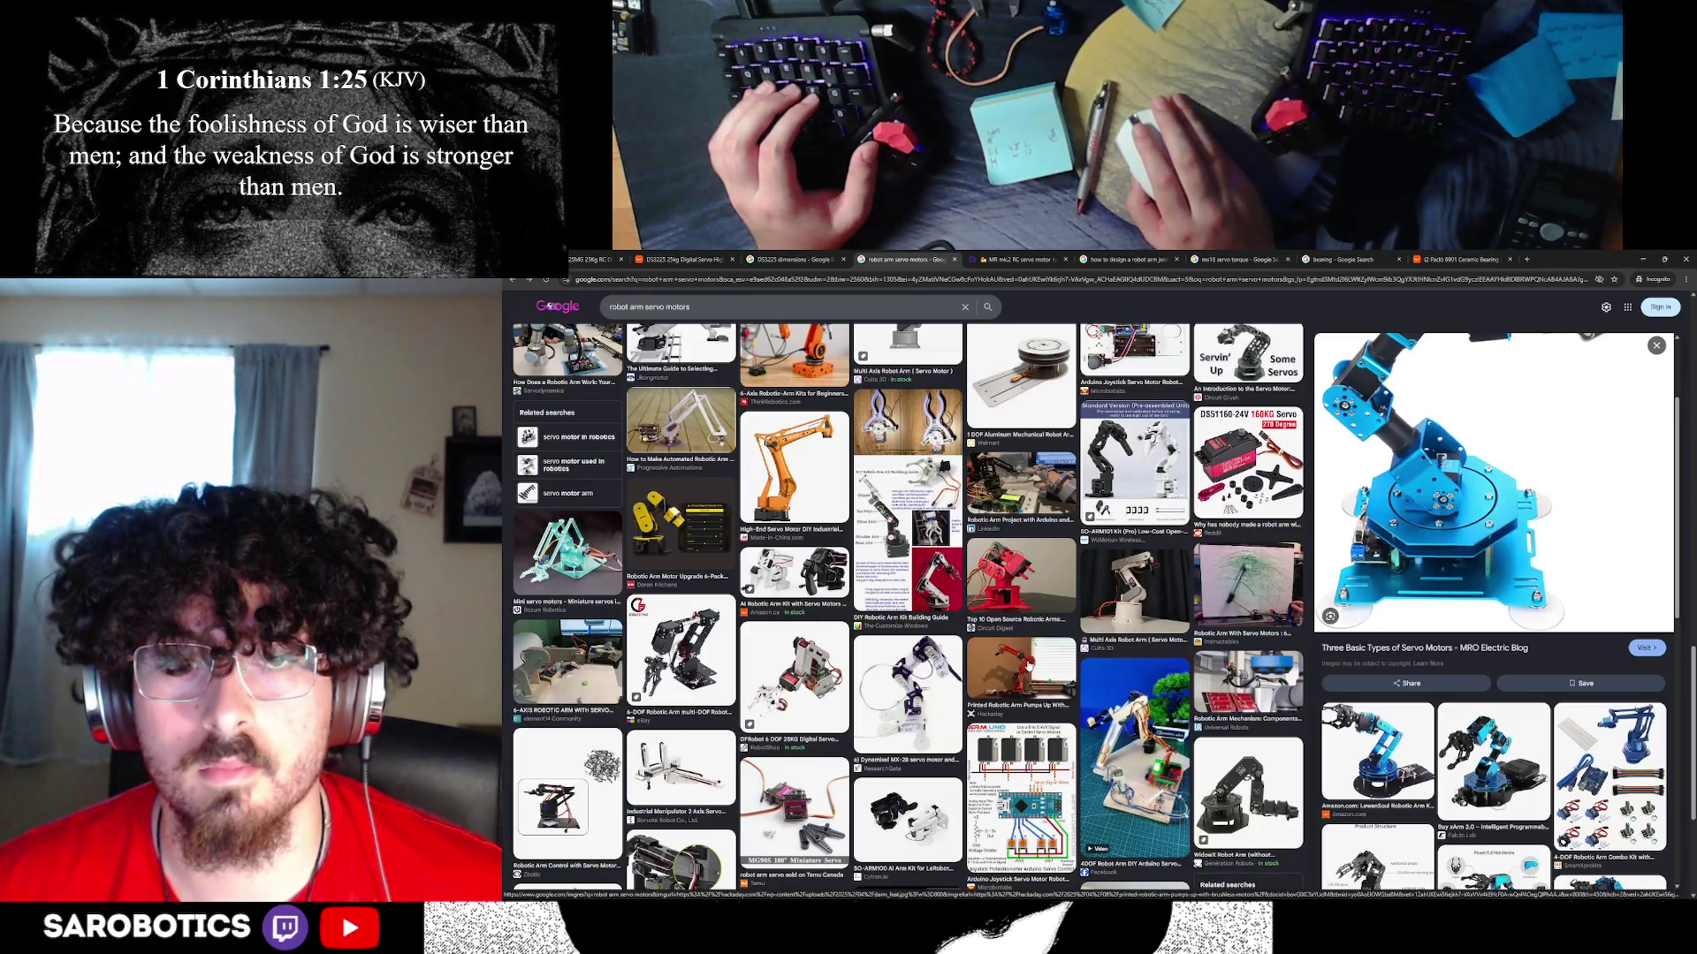
pyautogui.scroll(-2, 1027, 665)
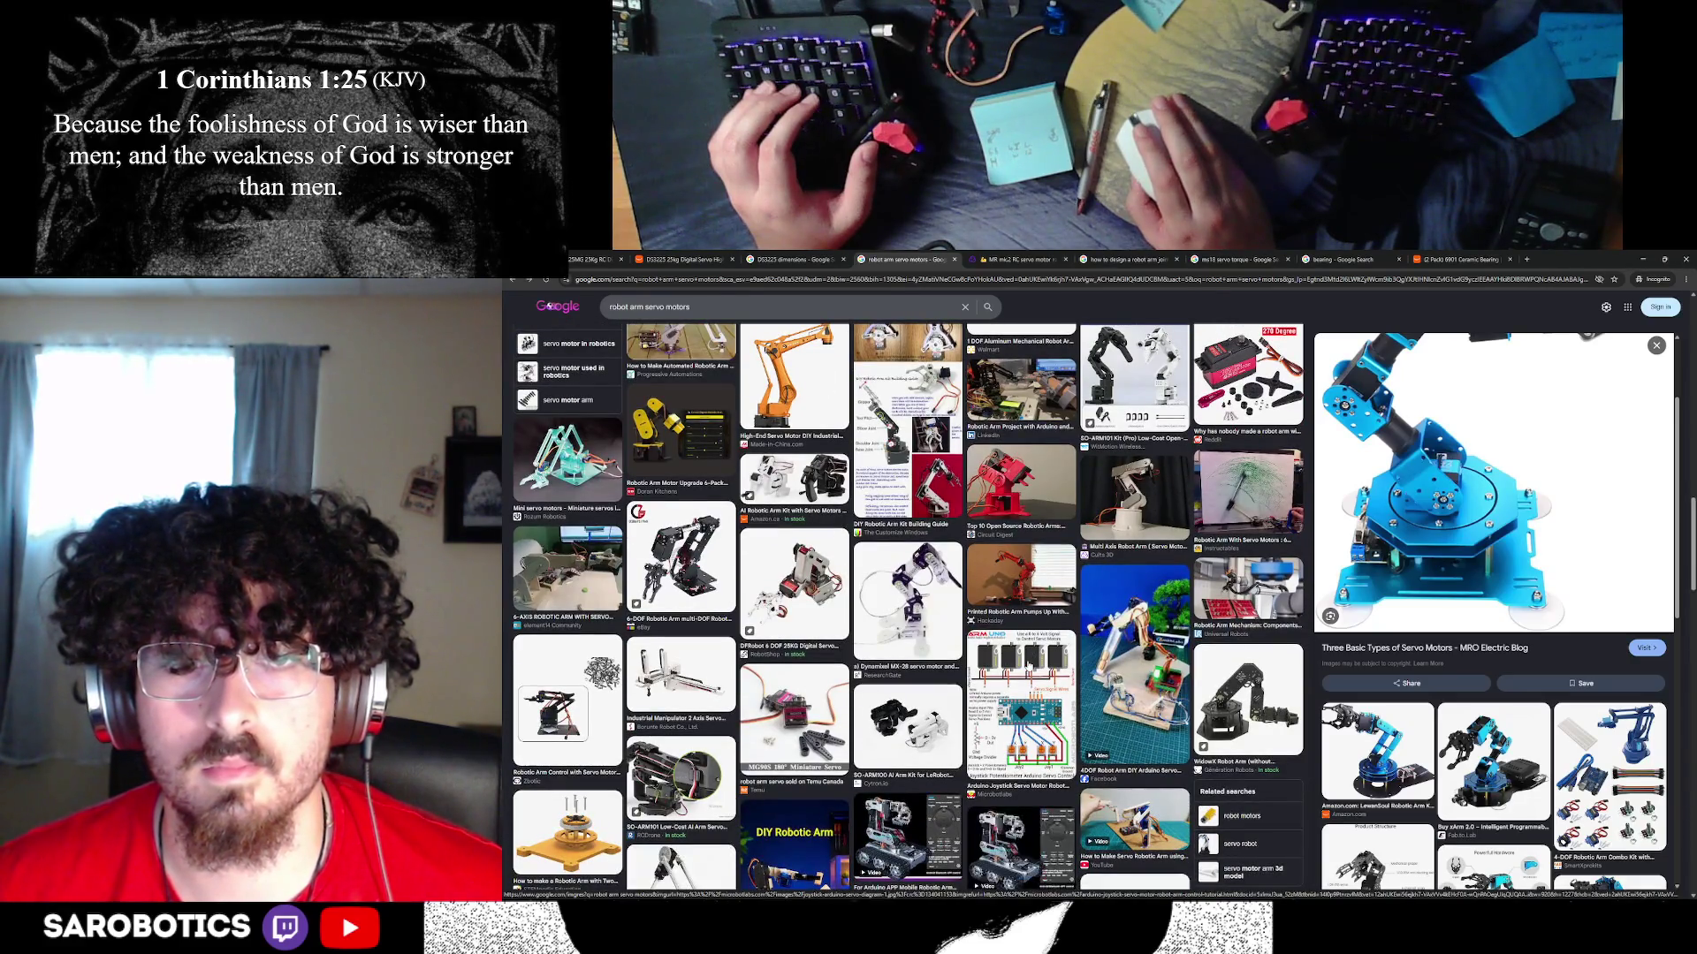
pyautogui.scroll(-1, 910, 610)
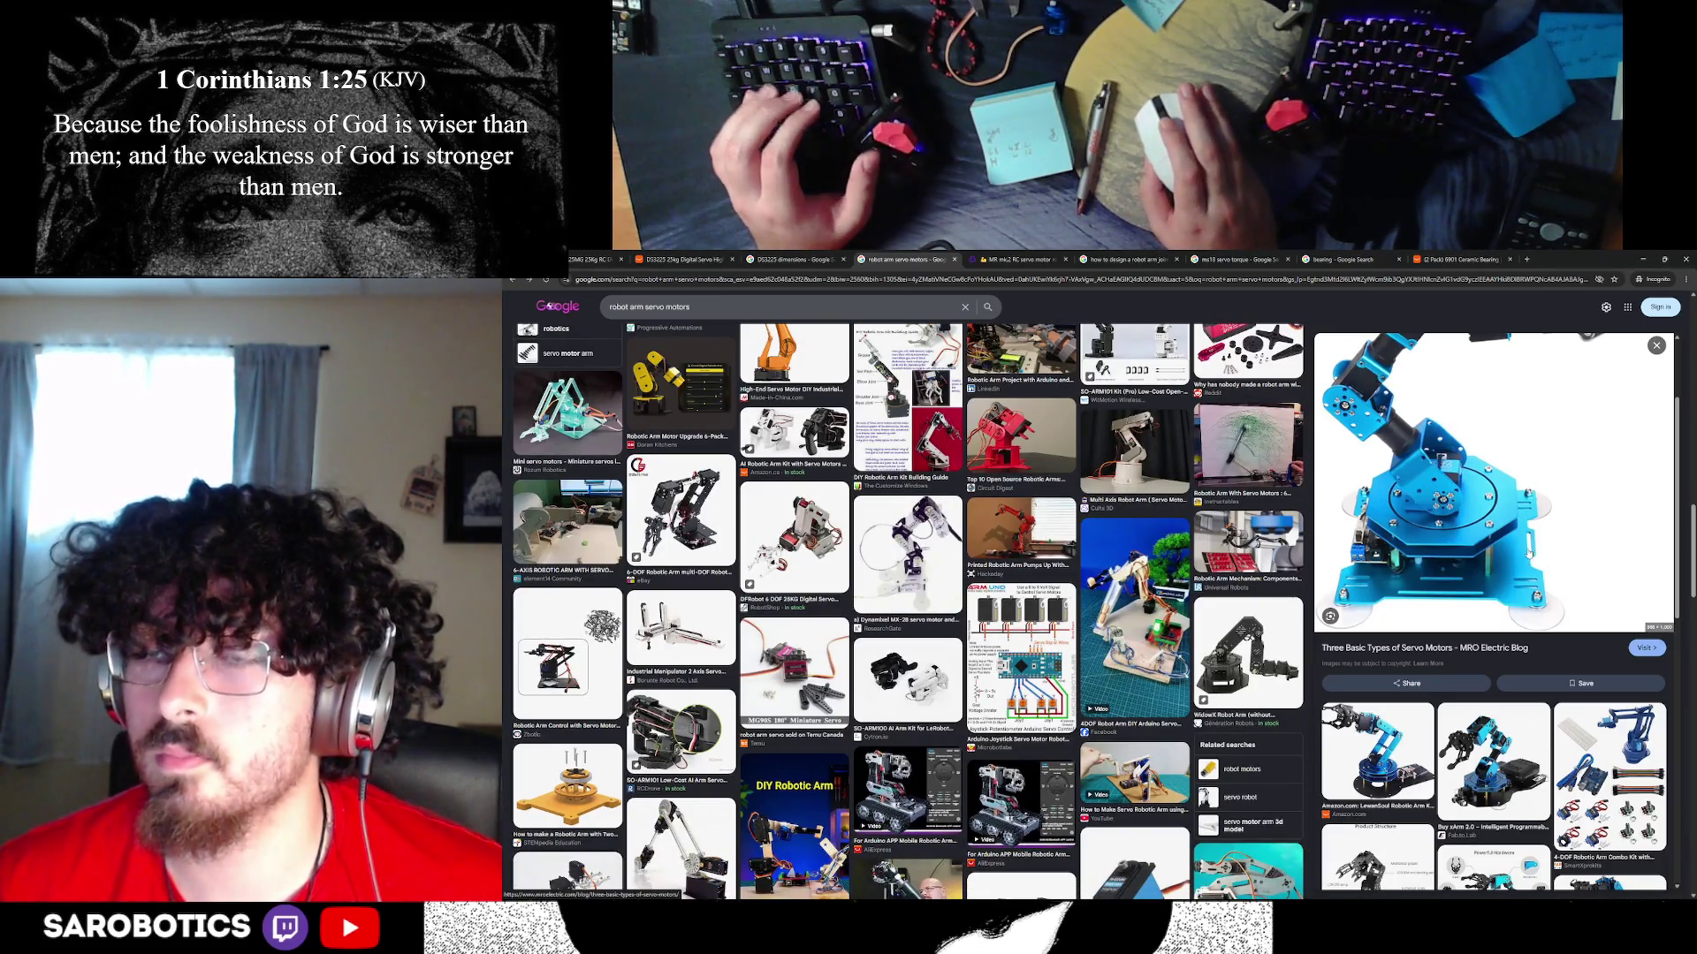
# - Scroll back and begin trimming the query to 'robot arm servo motor'
pyautogui.scroll(1, 1487, 516)
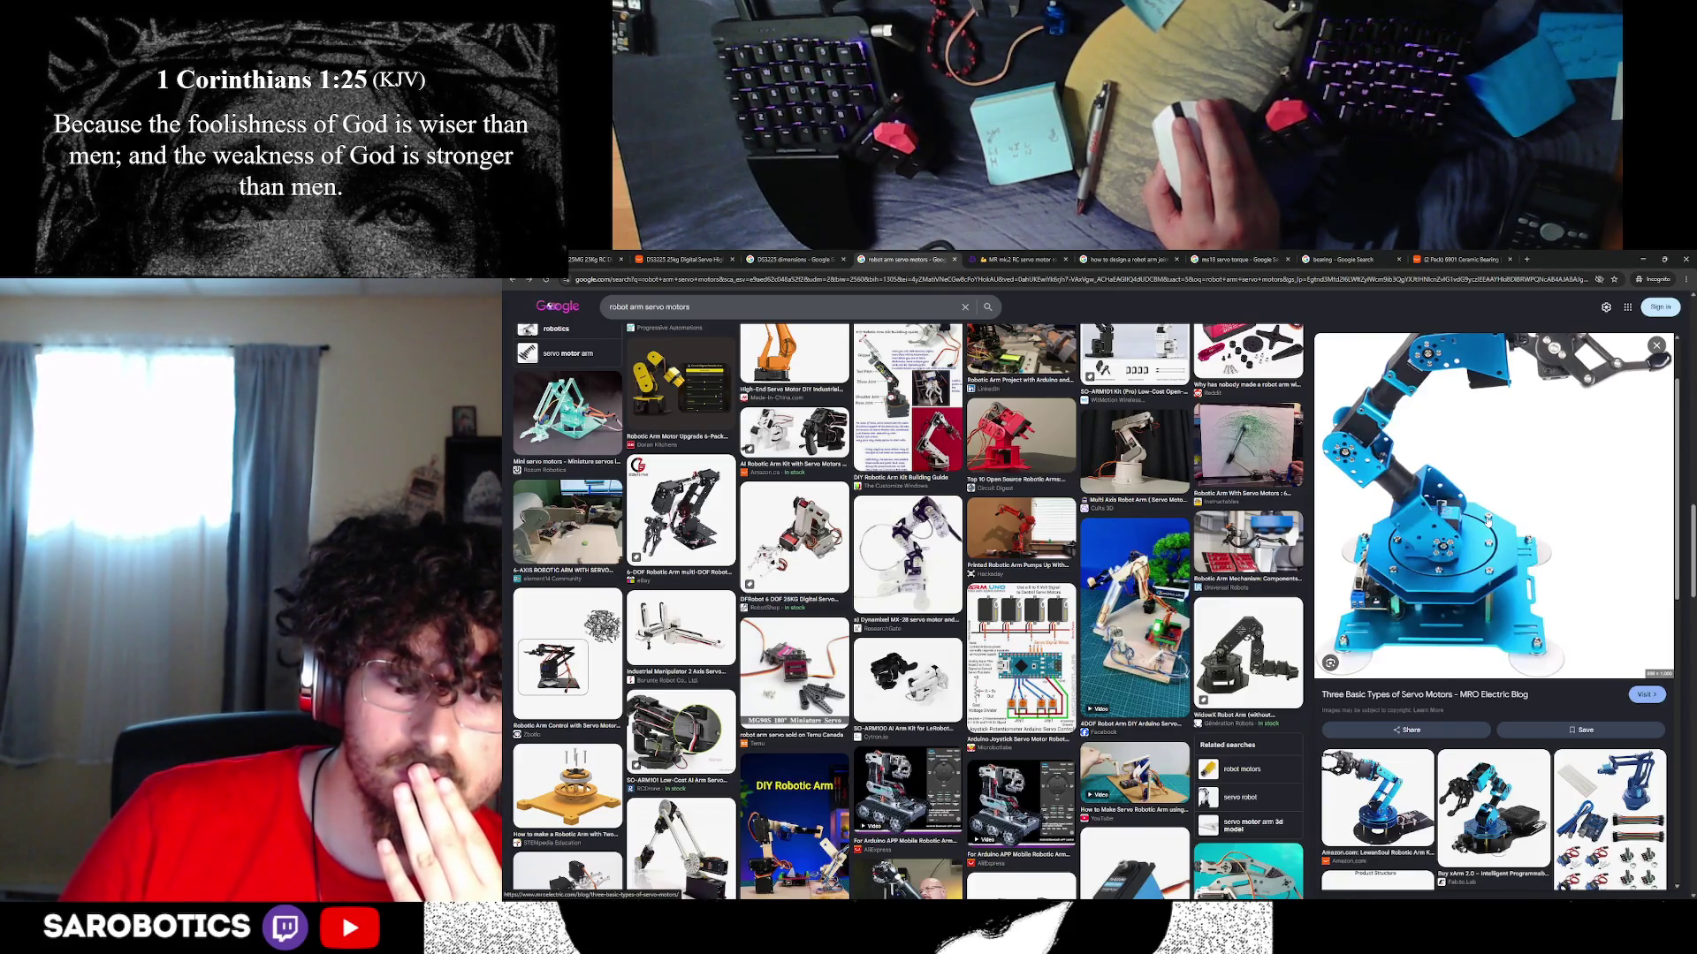
pyautogui.scroll(-10, 760, 362)
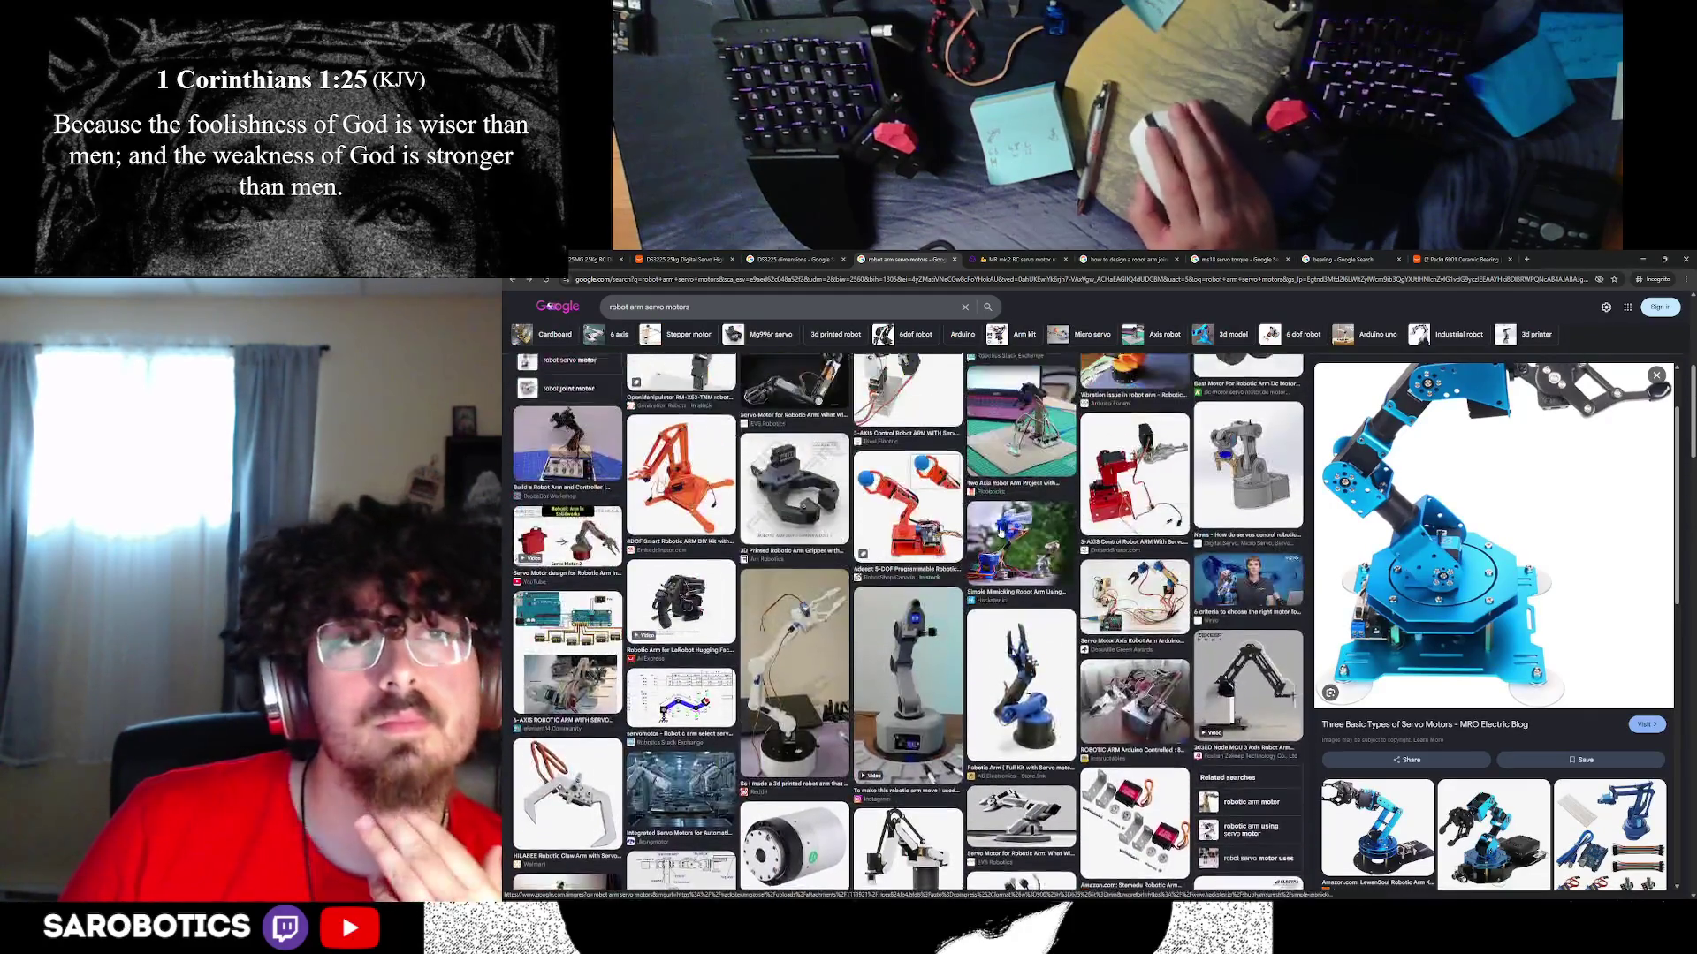
pyautogui.click(749, 307)
pyautogui.press('BackSpace')
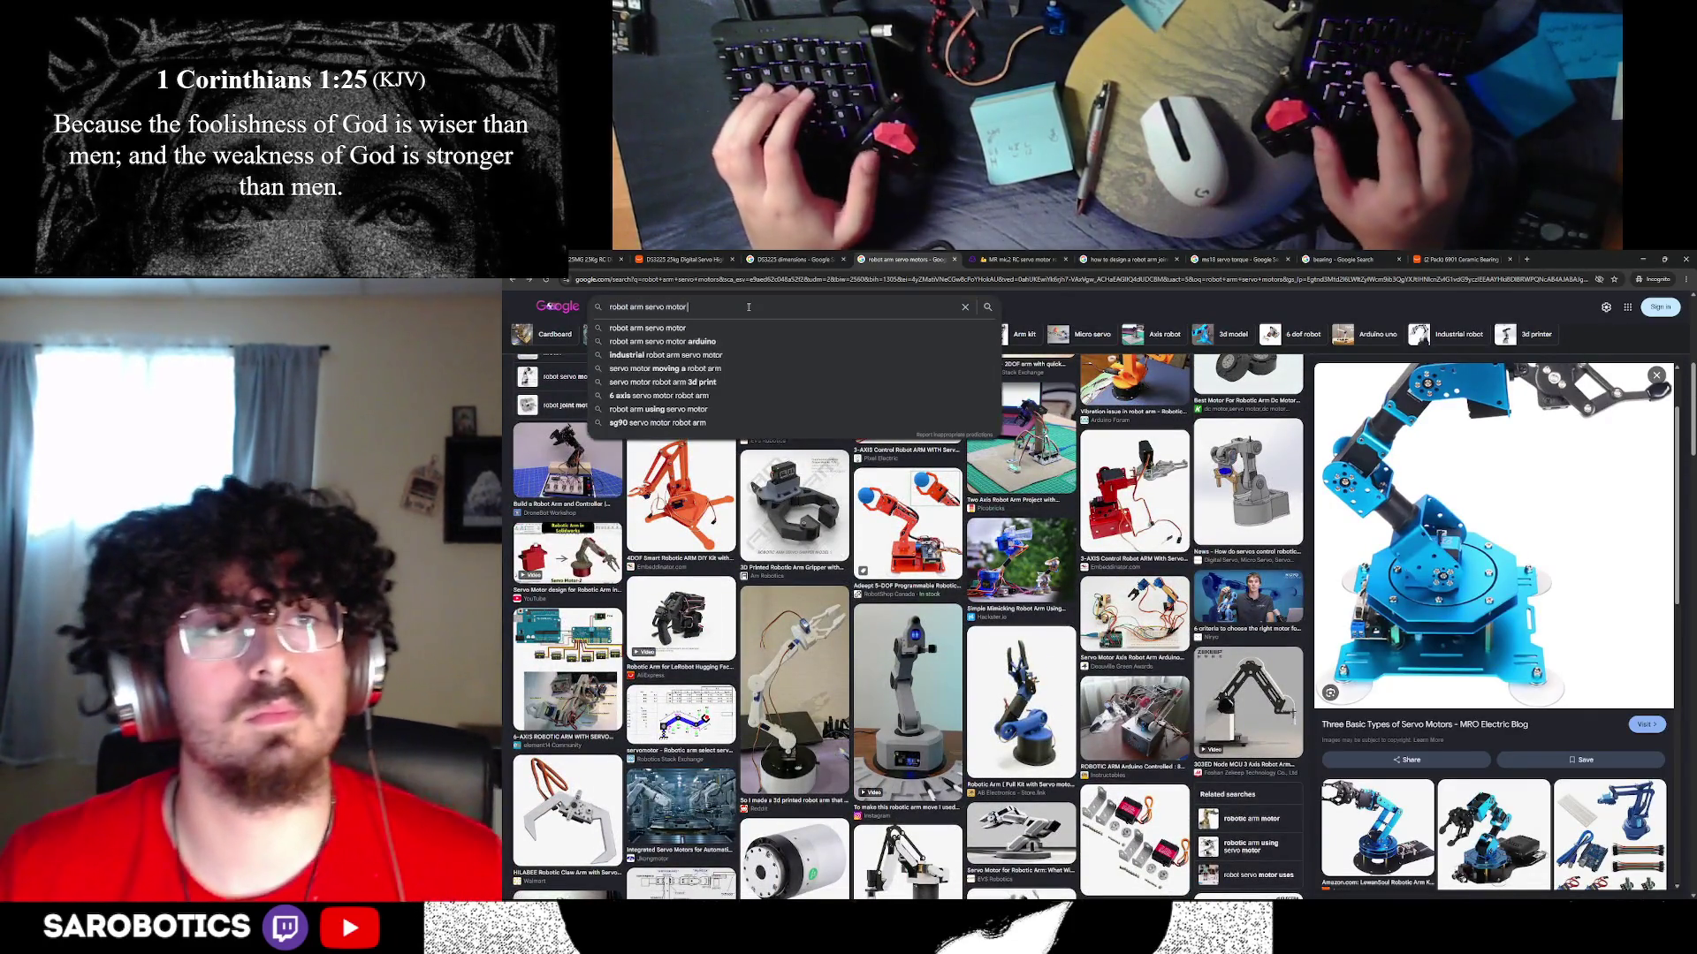
# - Search 'robot arm servo motor single servo', then run a new search for 'single servo joint'
pyautogui.write(' single servo')
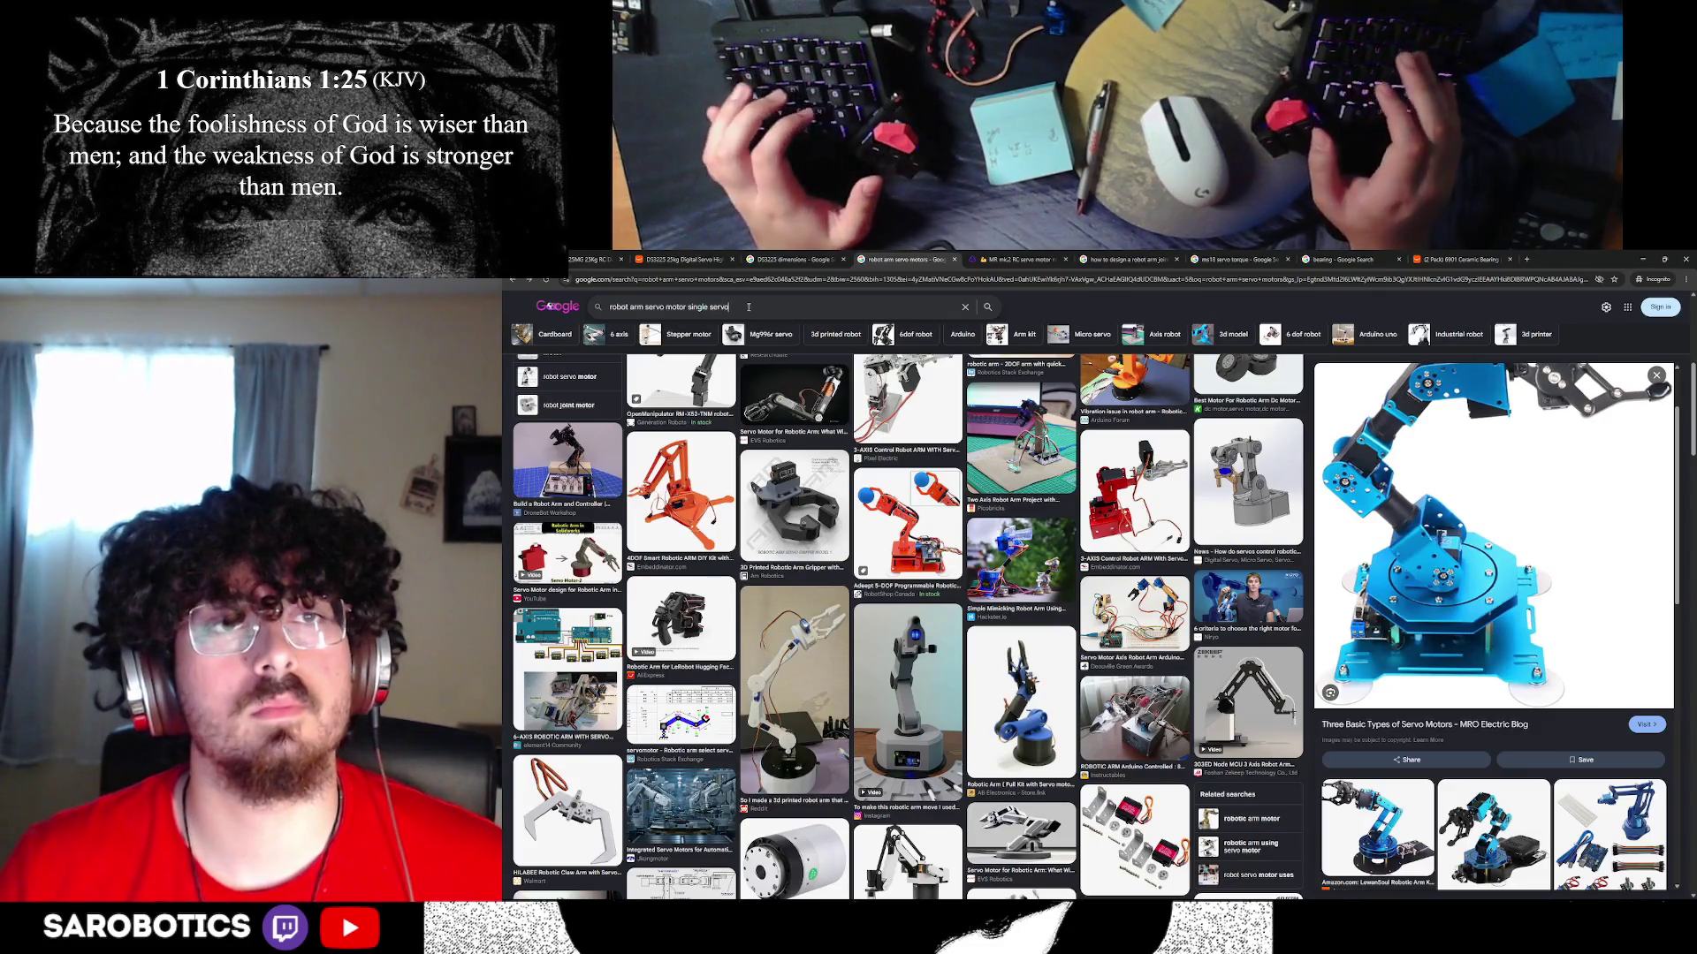
pyautogui.press('Return')
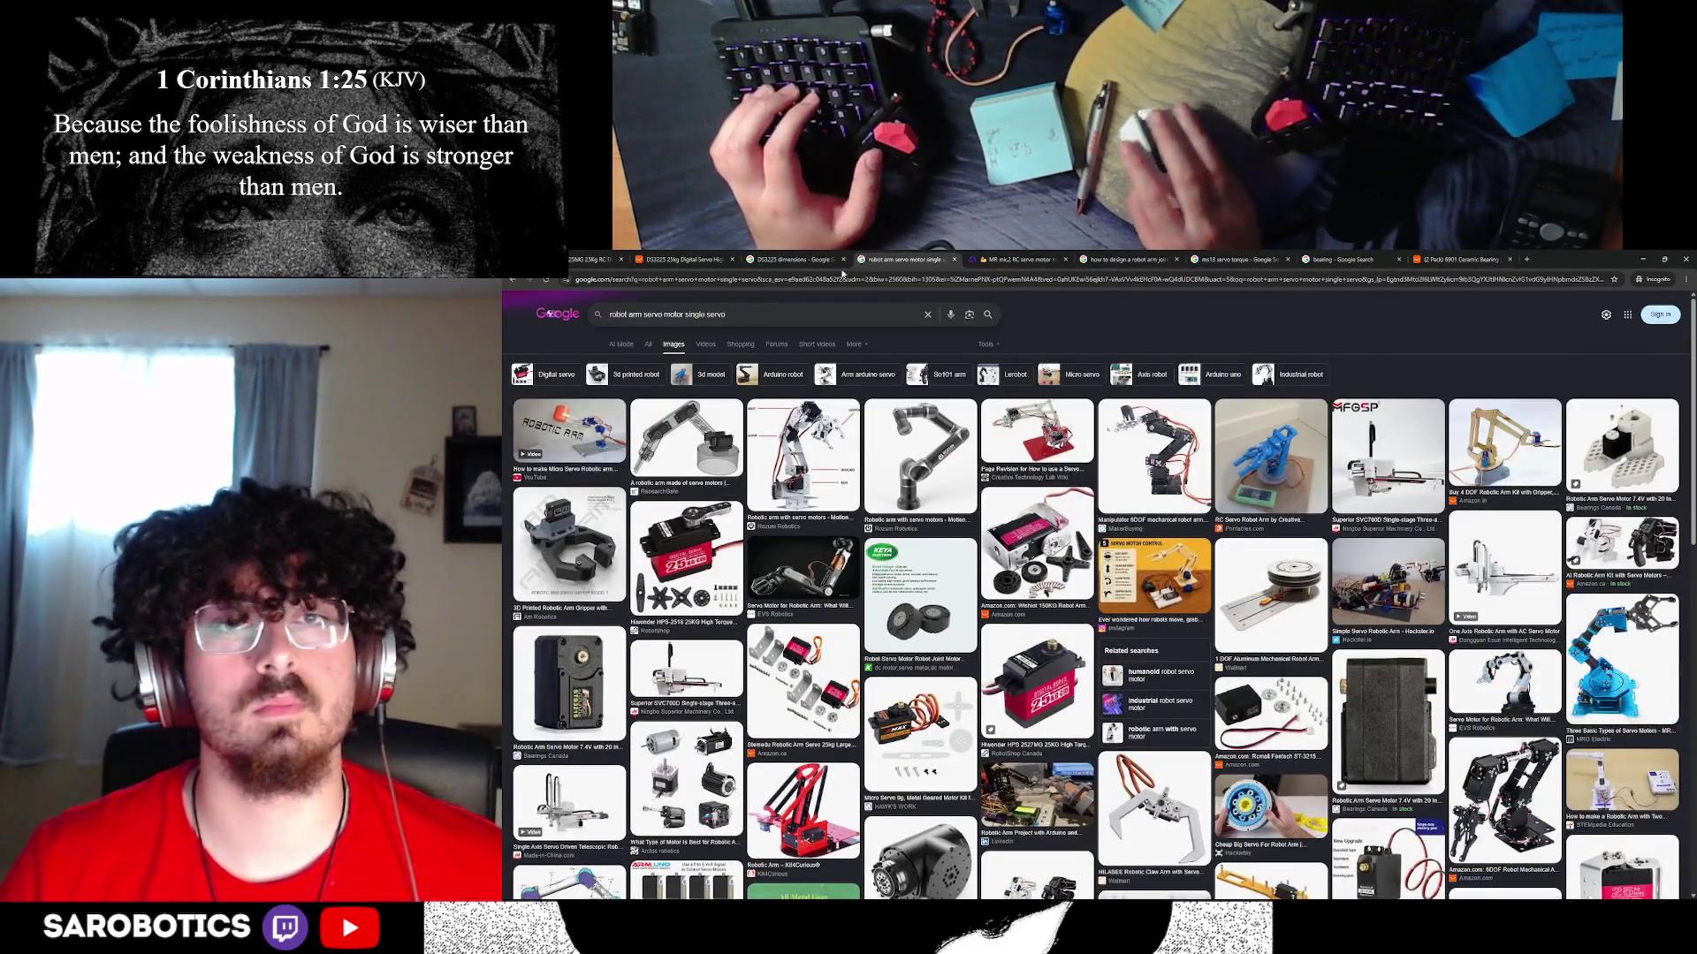
pyautogui.click(1016, 259)
pyautogui.click(1041, 278)
pyautogui.write('si')
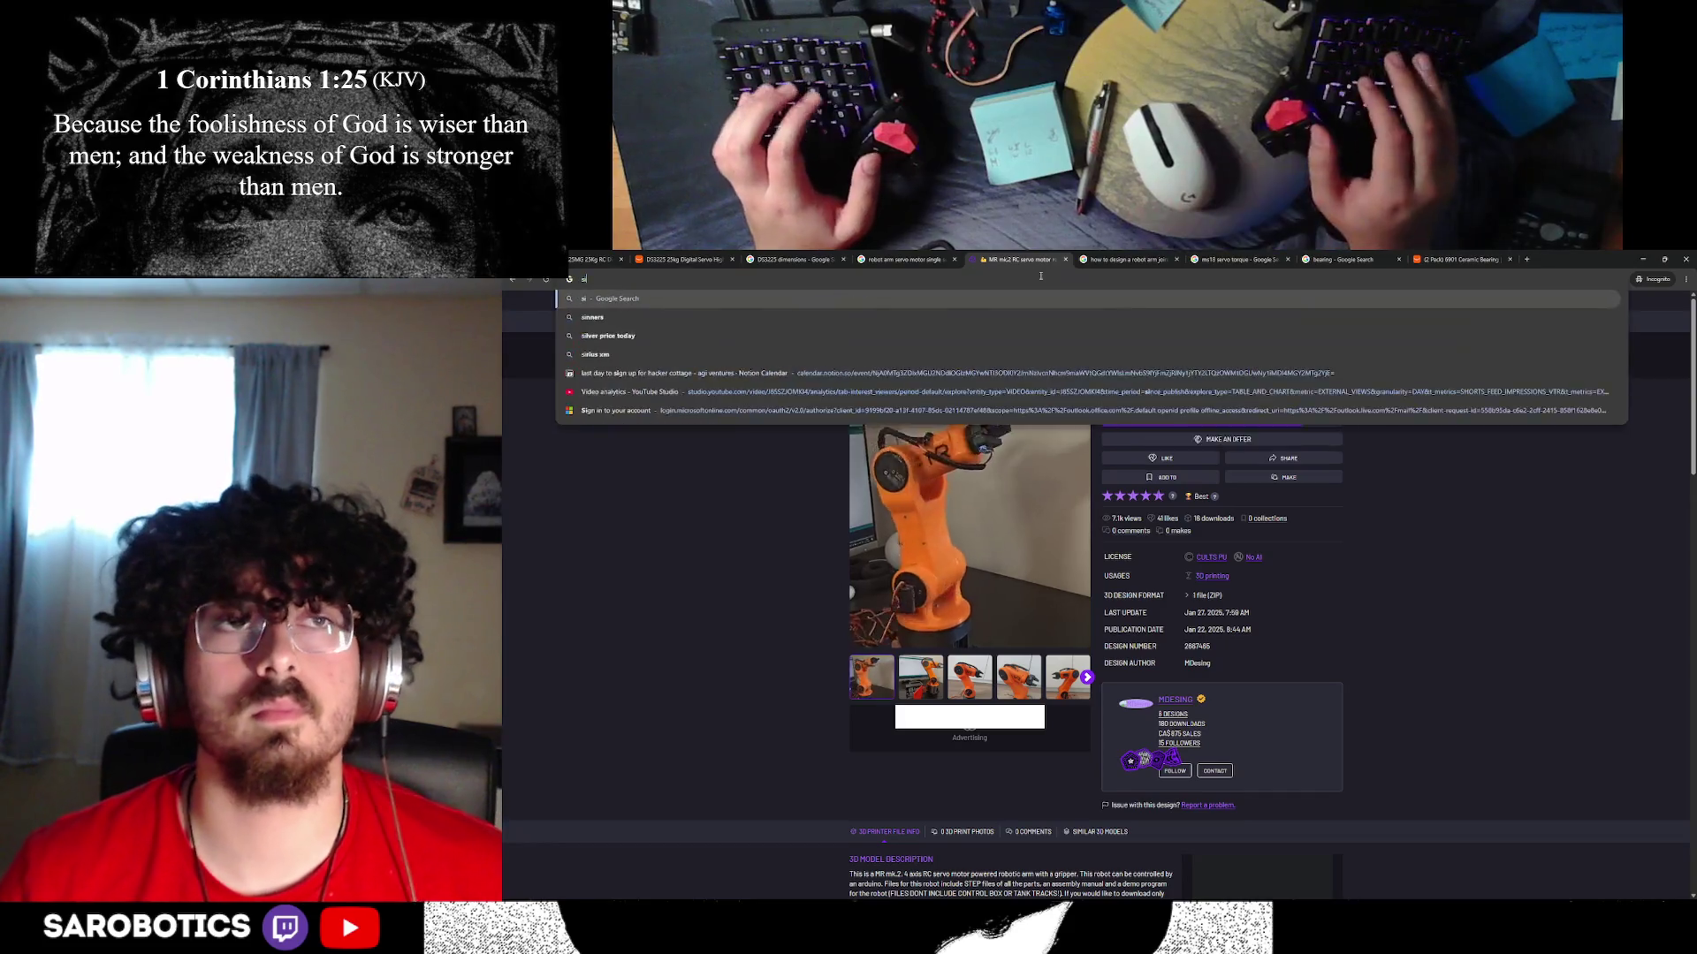
pyautogui.write('gn')
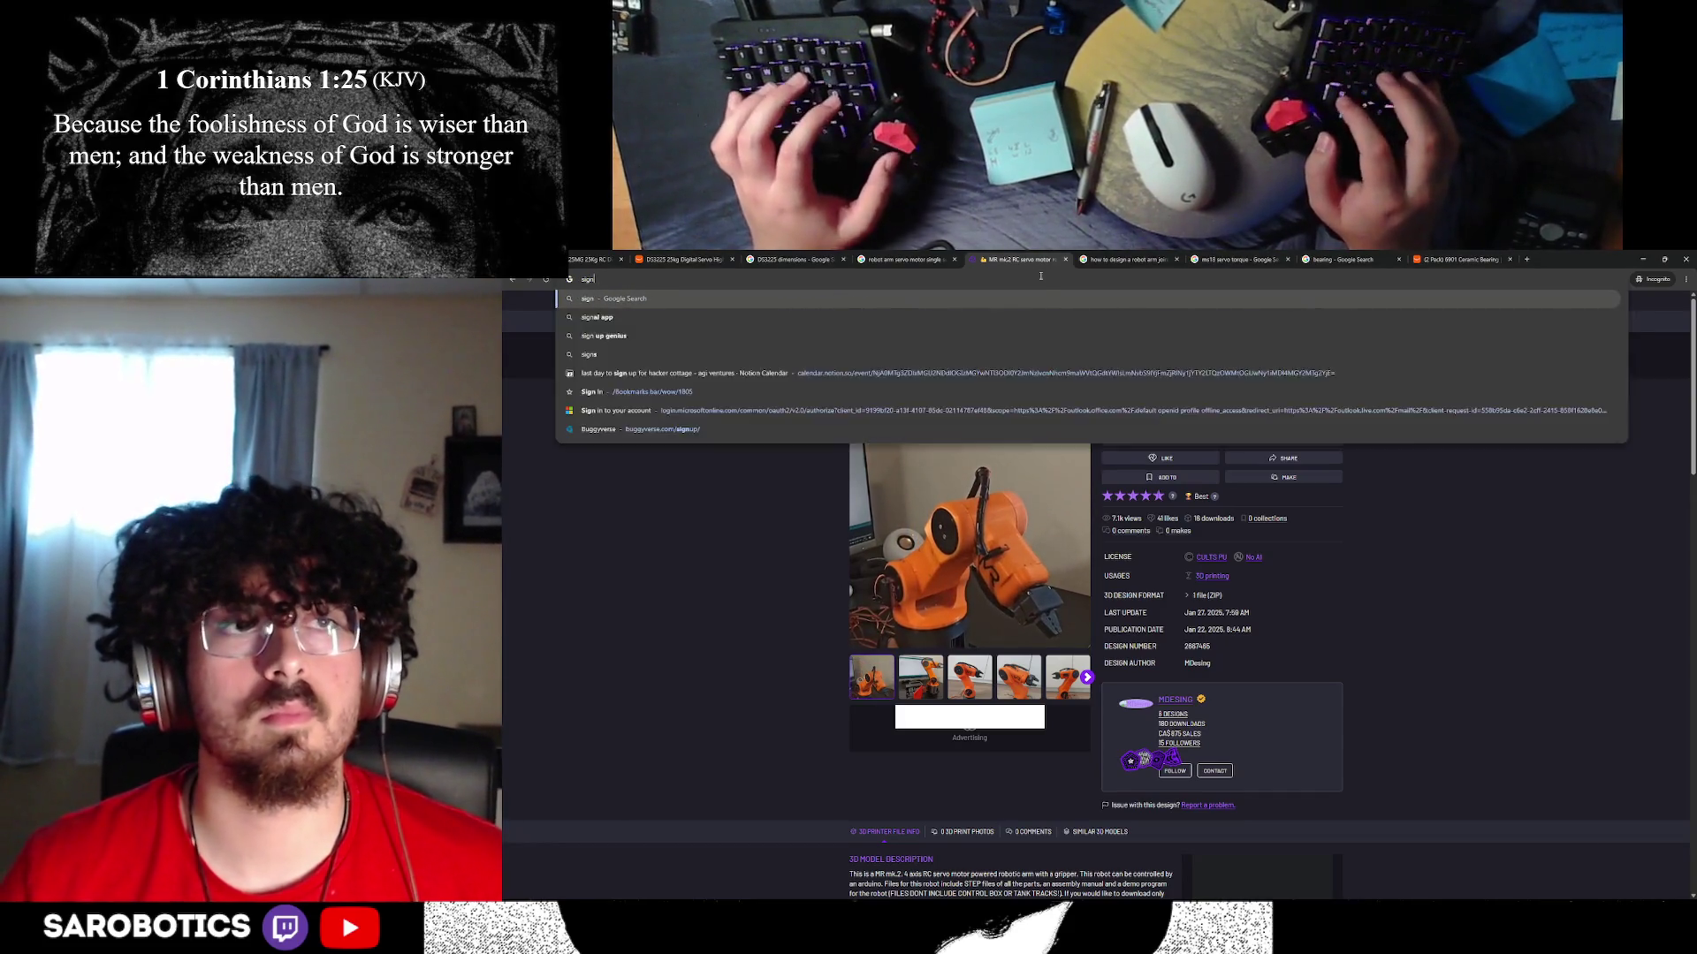
pyautogui.press('BackSpace')
pyautogui.press('BackSpace')
pyautogui.write('ngle servo ')
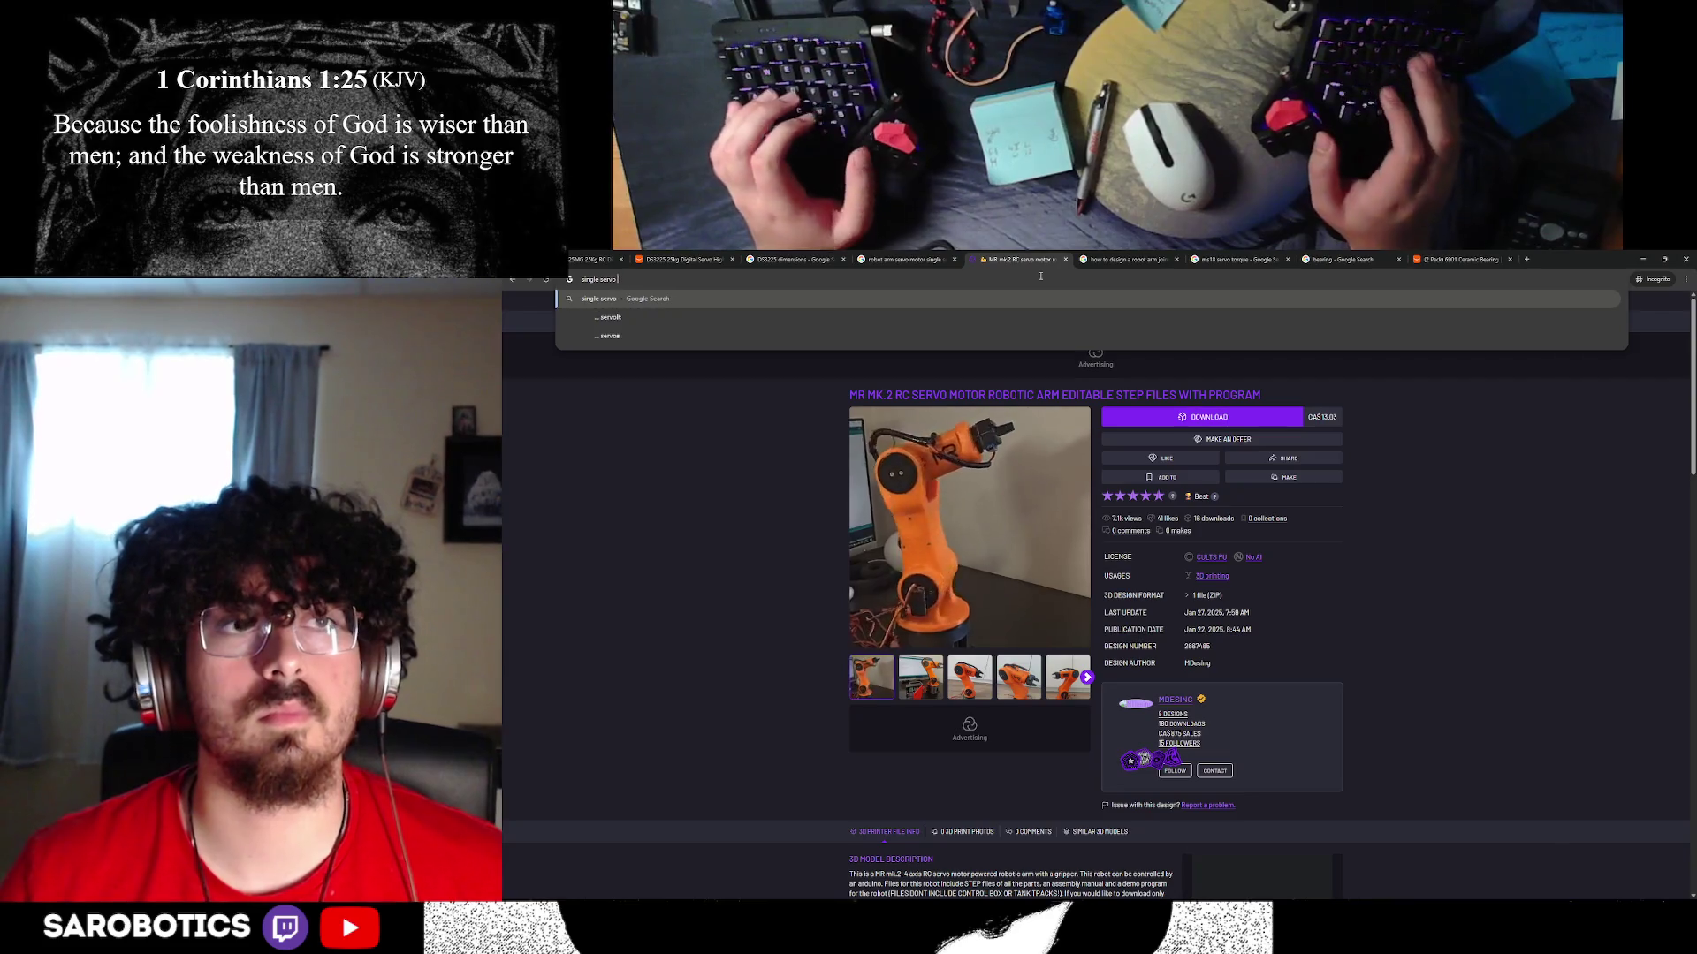
pyautogui.write('joint')
pyautogui.press('Return')
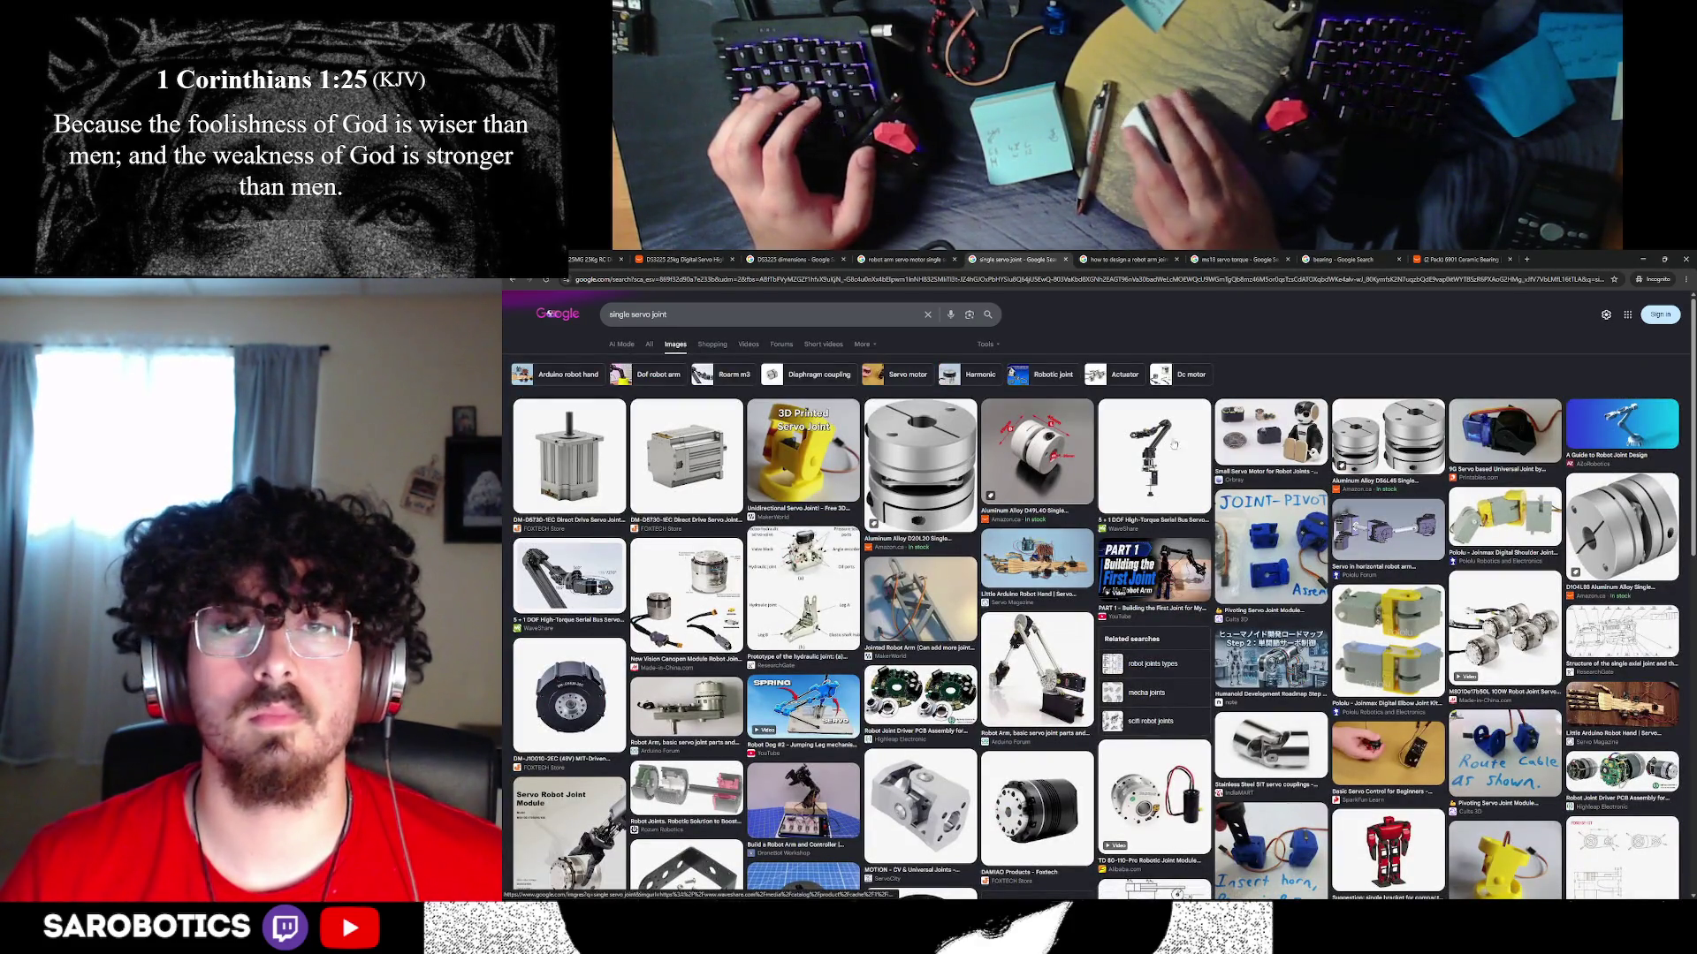
# - Refine the search to 'single servo joint on arm', review results, and return to Fusion
pyautogui.click(856, 324)
pyautogui.write('on arm')
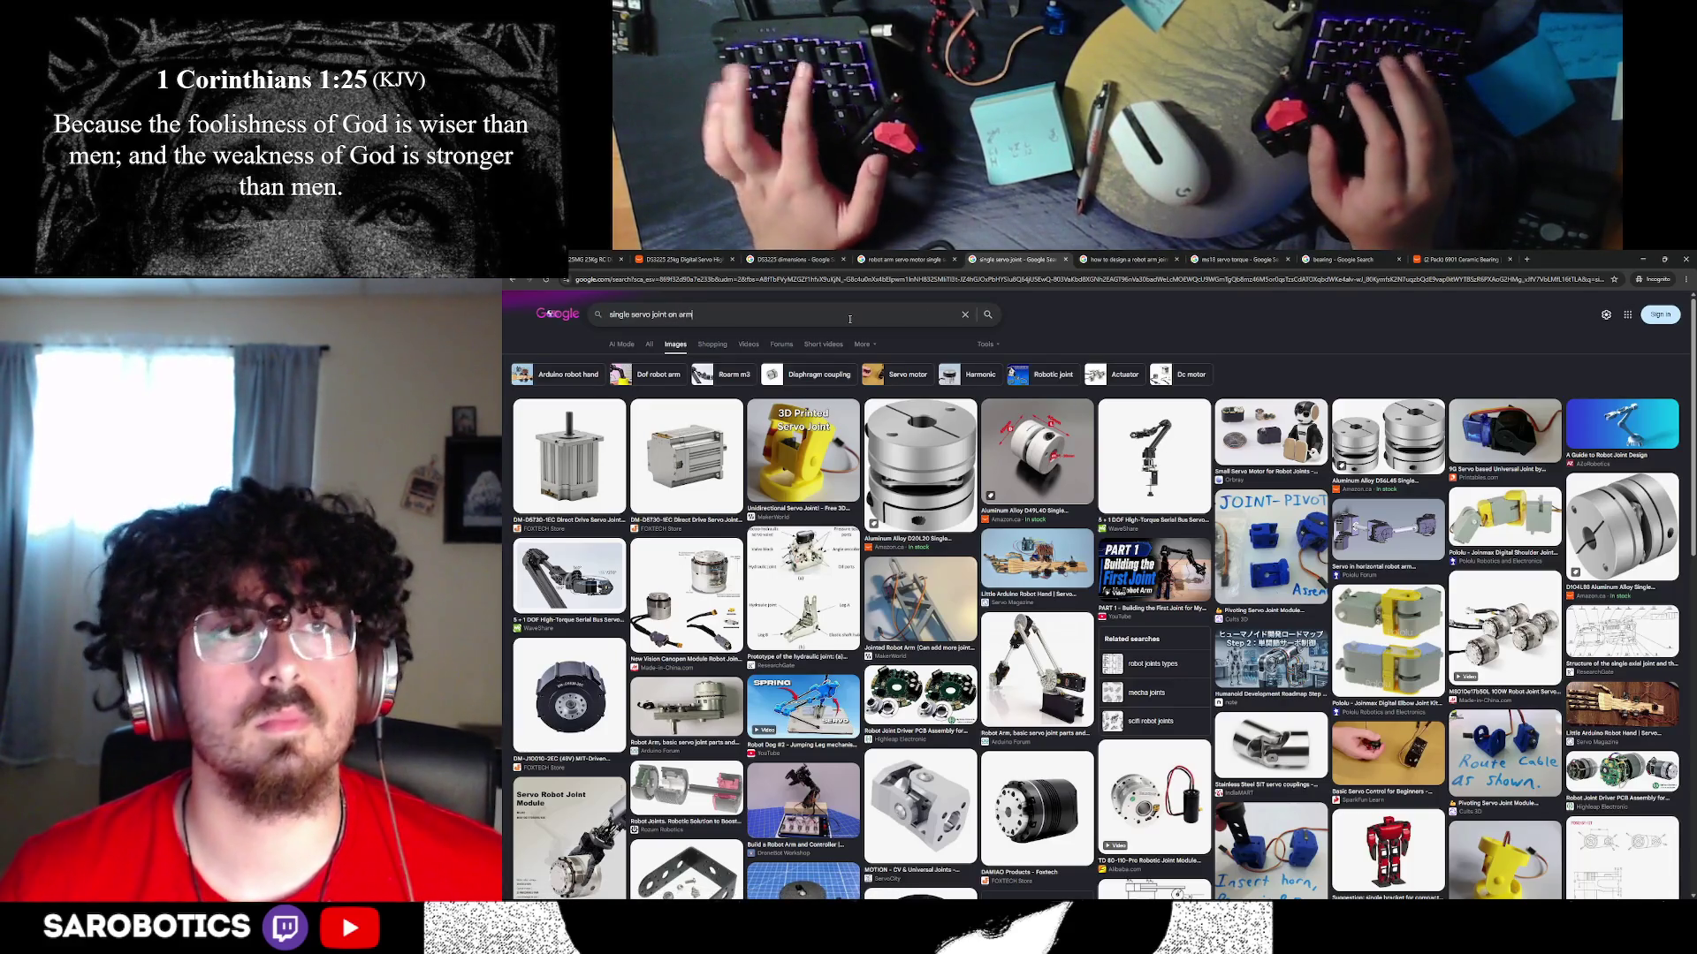
pyautogui.press('Return')
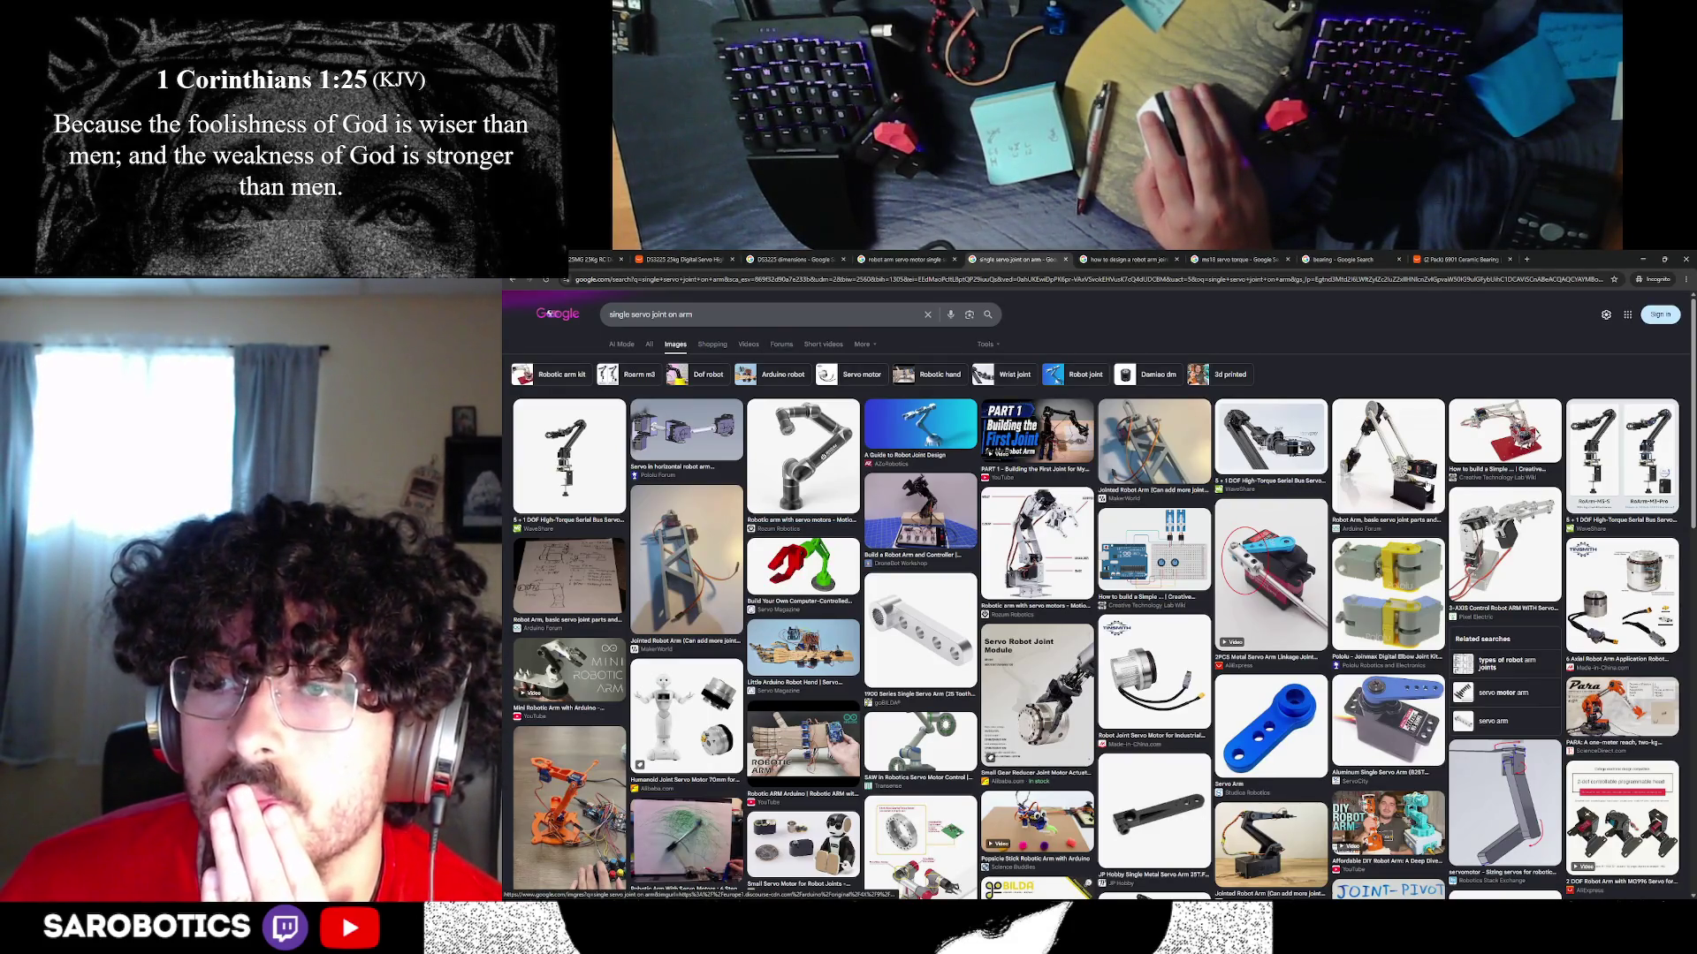
pyautogui.scroll(-1, 1427, 485)
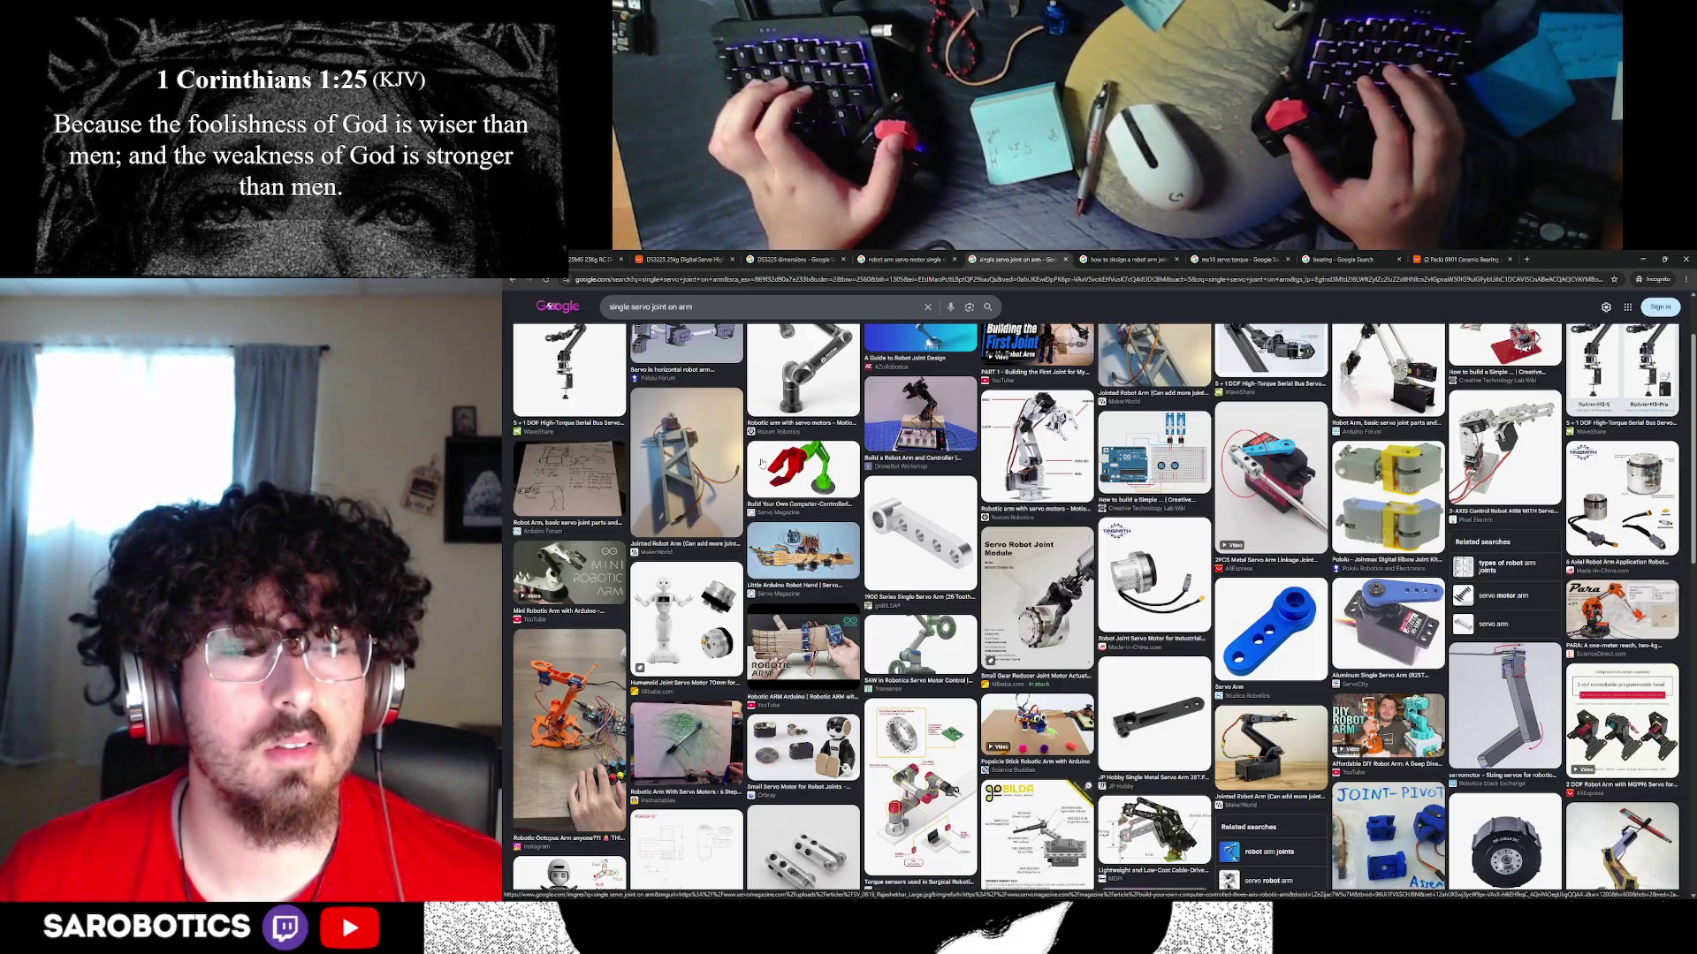
pyautogui.hotkey('alt', 'Tab')
pyautogui.hotkey('alt', 'Tab')
pyautogui.hotkey('alt', 'Tab')
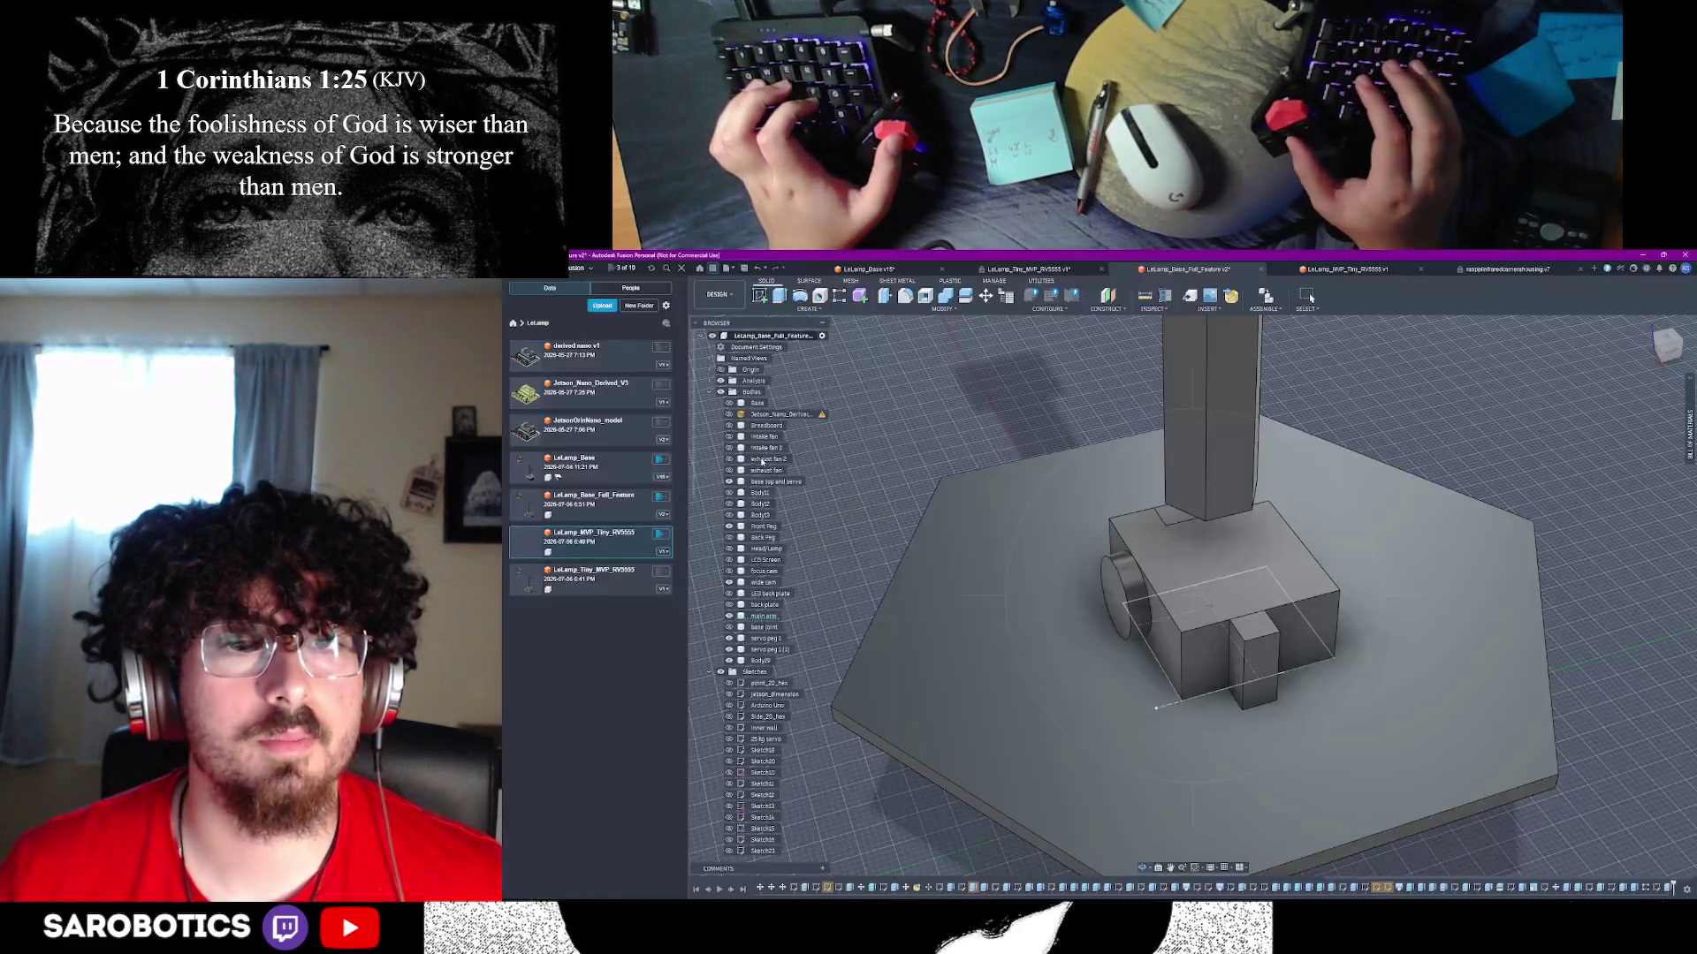
# - Orbit around the servo box and try extruding the rectangle profile, then cancel
pyautogui.keyDown('shift'); pyautogui.moveTo(1149, 619); pyautogui.dragTo(1290, 618, button='middle'); pyautogui.keyUp('shift')
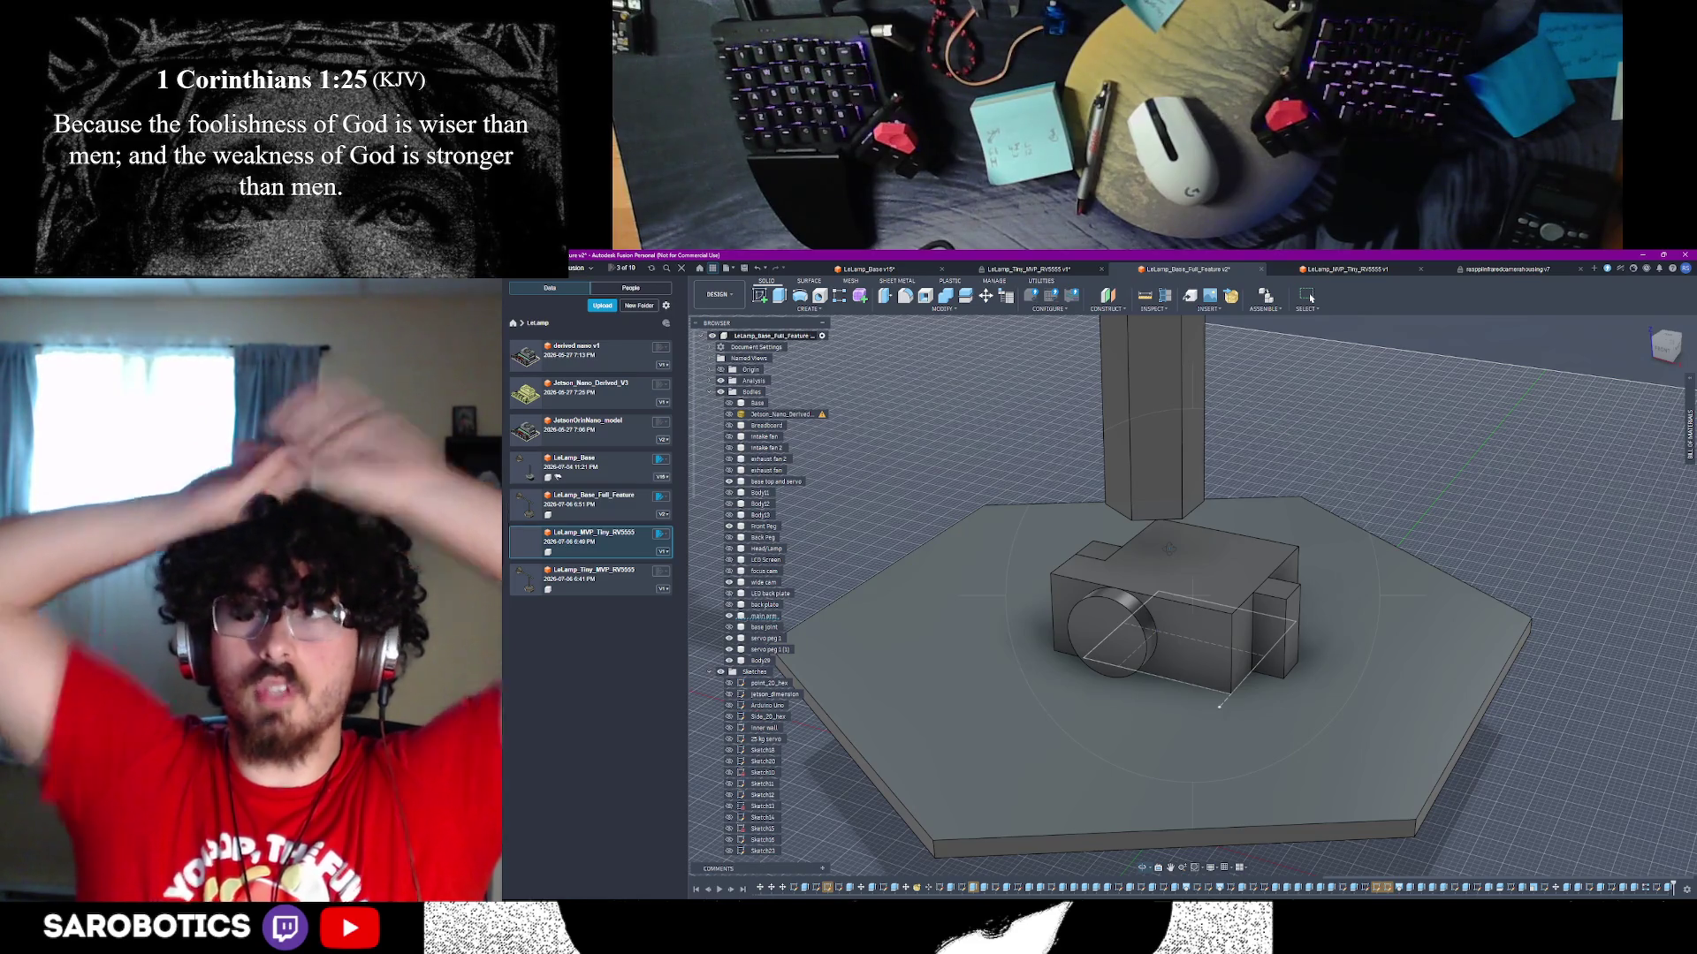
pyautogui.keyDown('shift'); pyautogui.moveTo(1193, 575); pyautogui.dragTo(1149, 619, button='middle'); pyautogui.keyUp('shift')
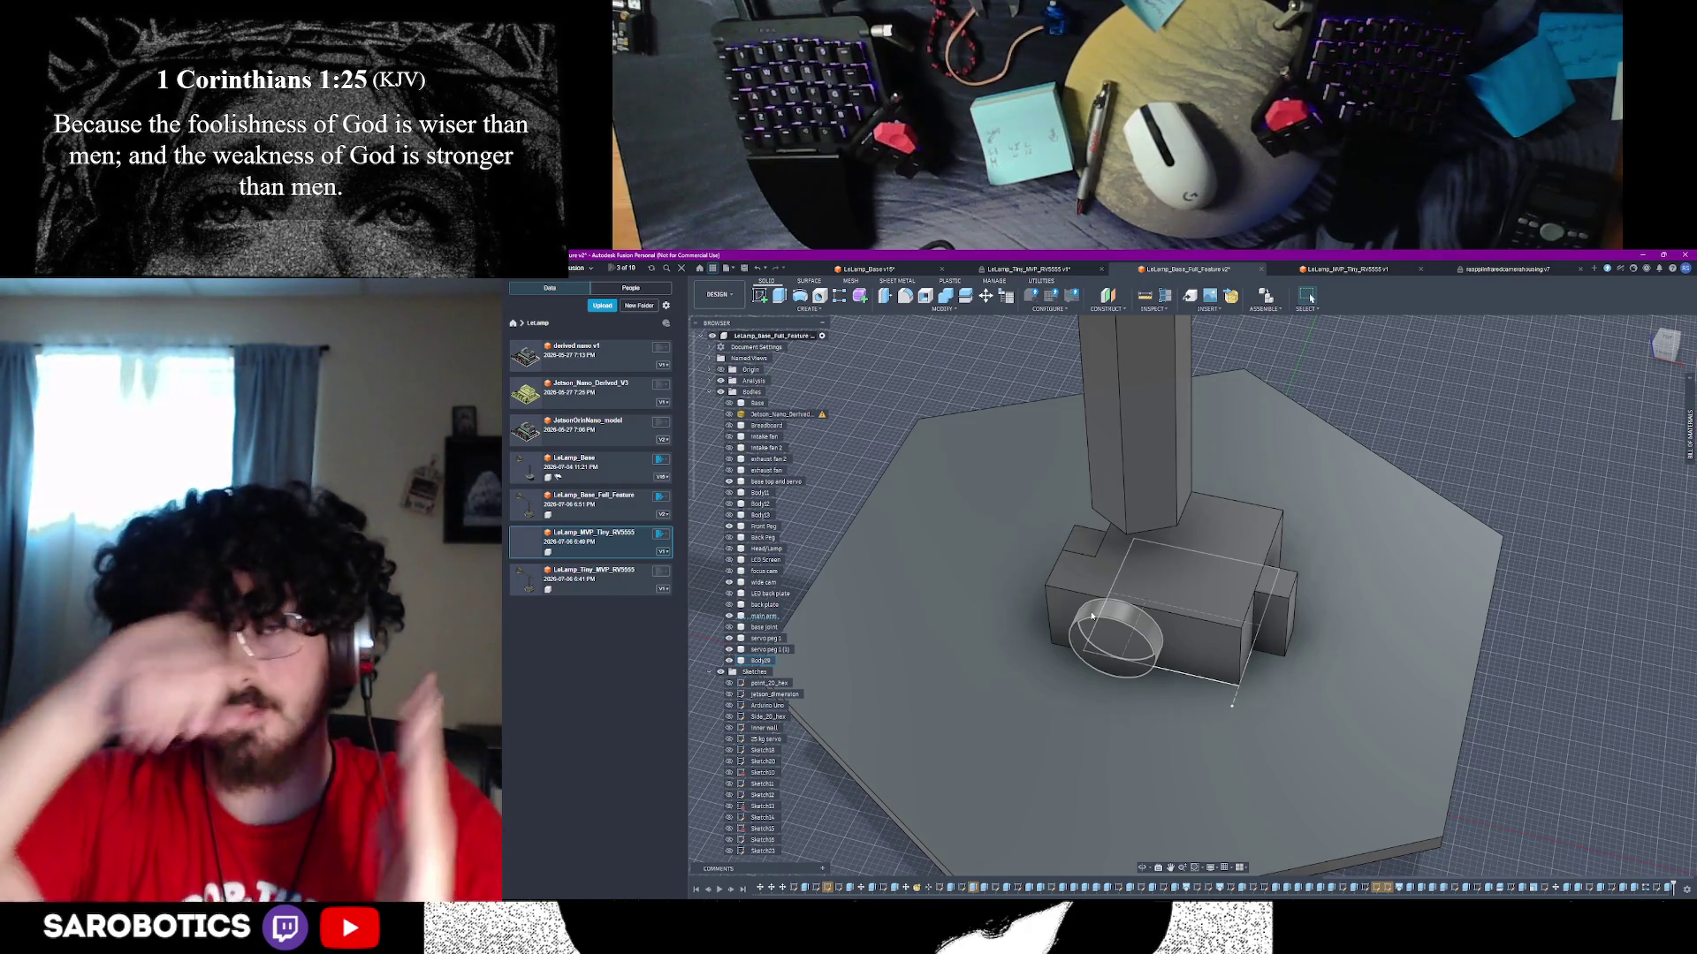
pyautogui.click(1092, 616)
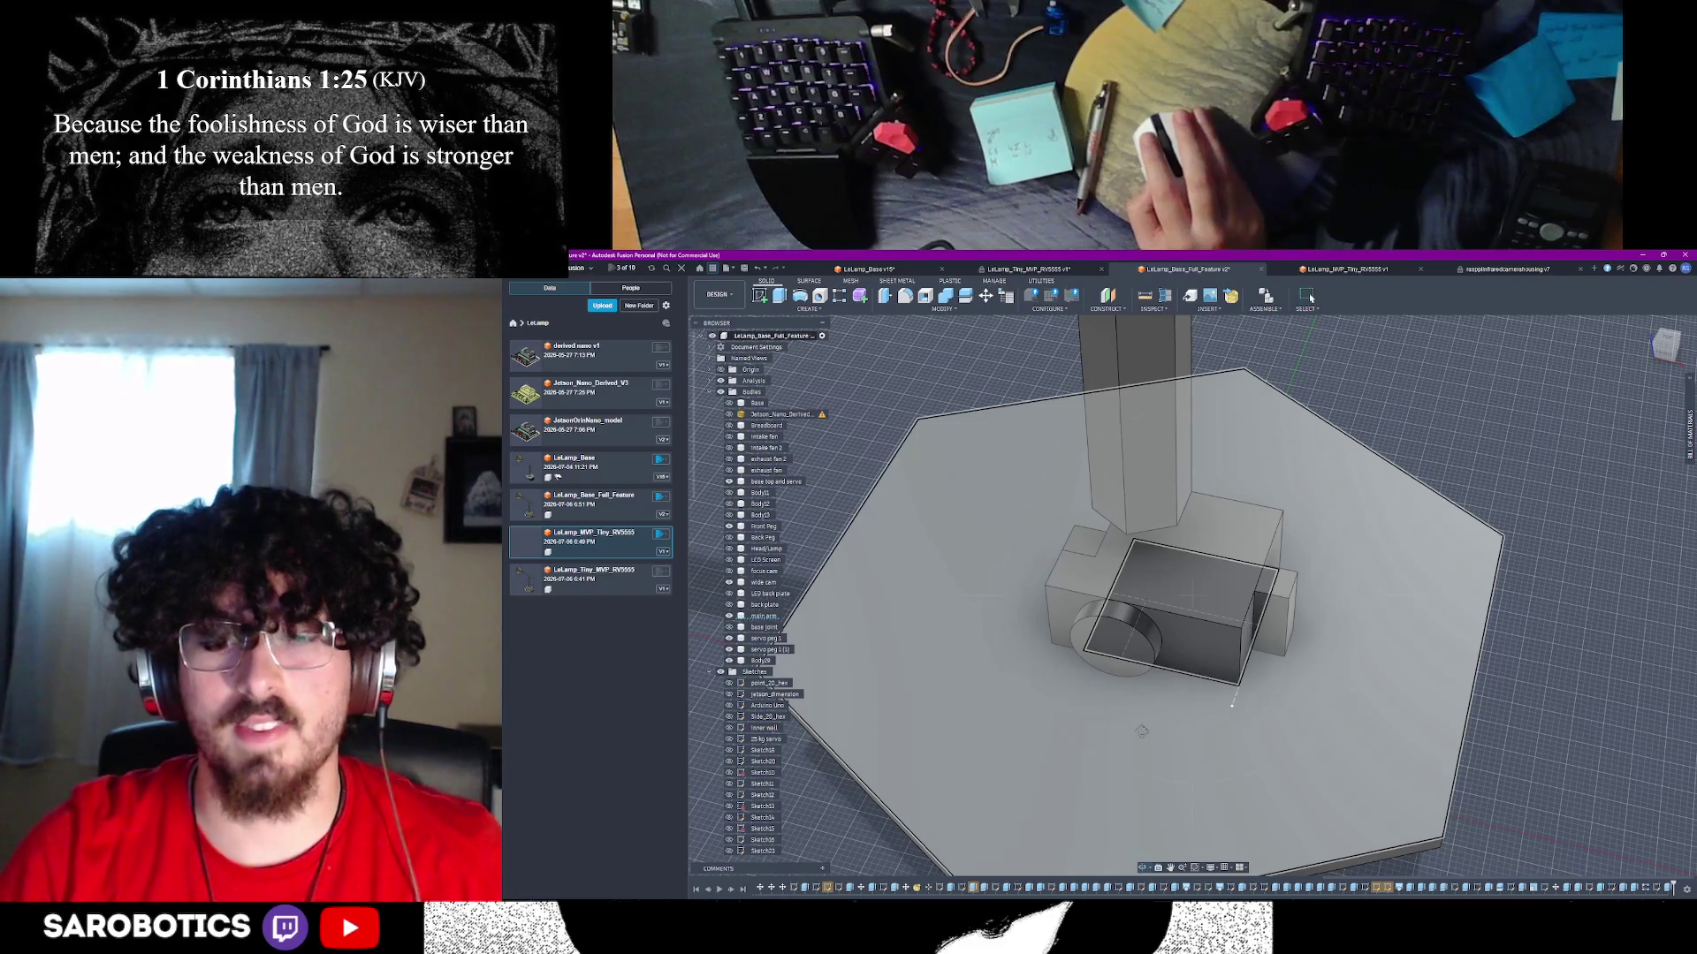
pyautogui.moveTo(1231, 704)
pyautogui.keyDown('shift'); pyautogui.mouseDown(button='middle')
pyautogui.moveTo(1202, 689)
pyautogui.moveTo(1119, 715)
pyautogui.moveTo(1195, 533)
pyautogui.mouseUp(button='middle'); pyautogui.keyUp('shift')
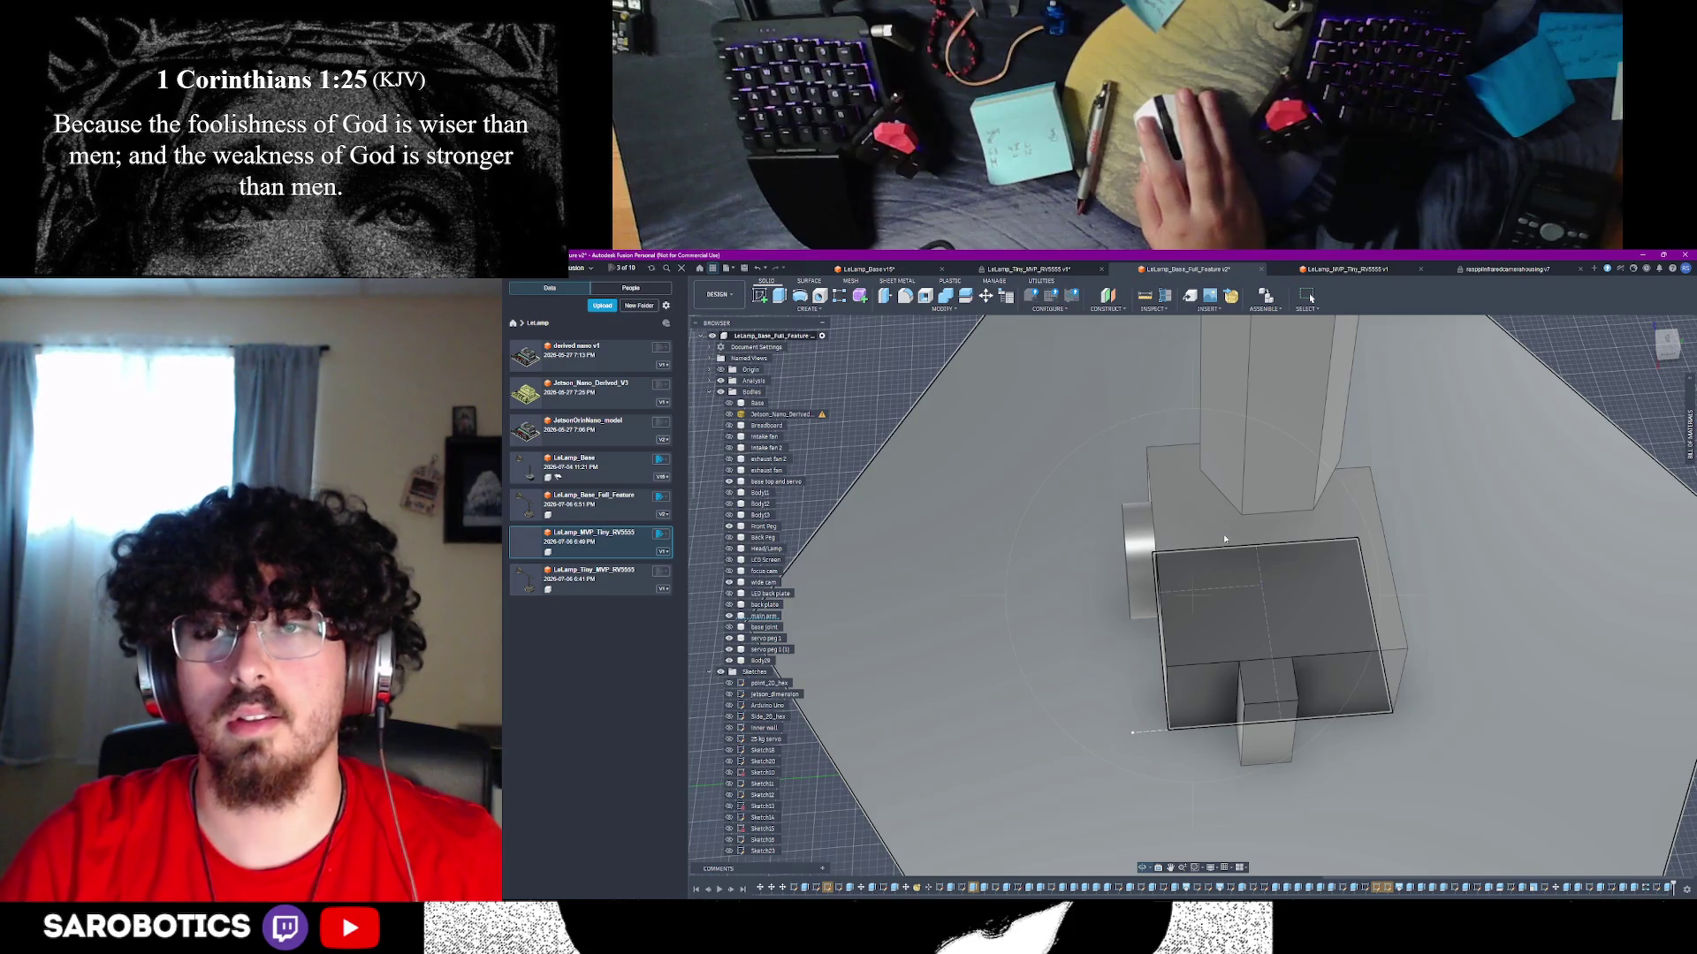
pyautogui.press('Escape')
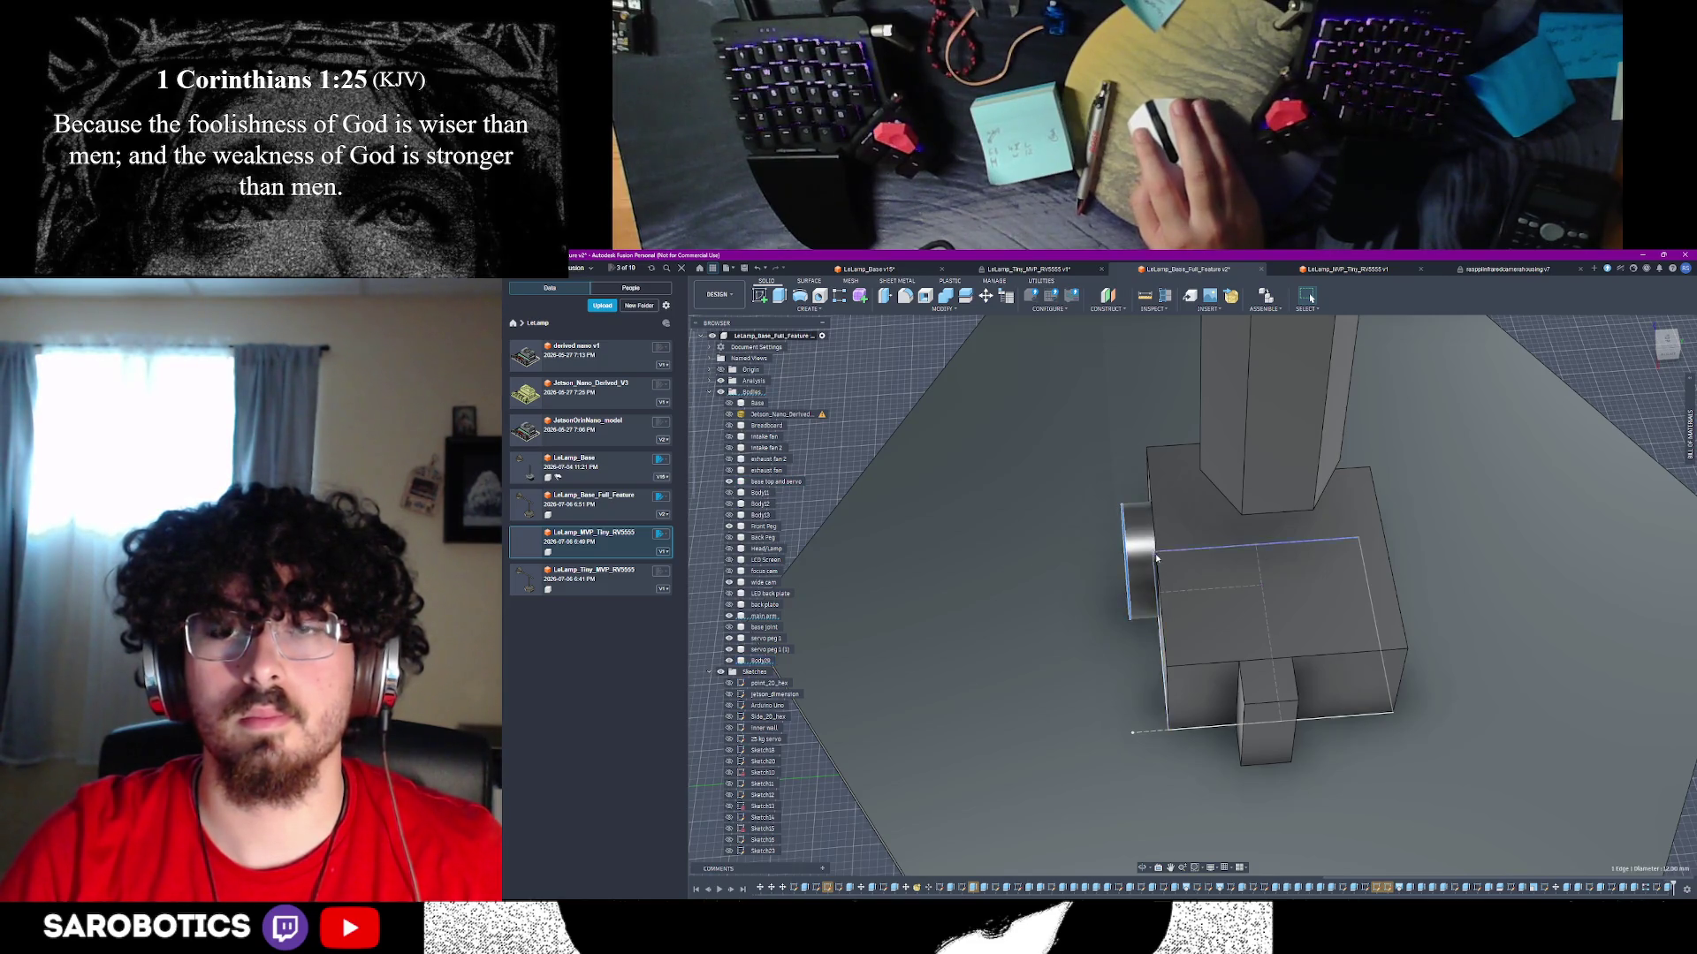
pyautogui.press('e')
pyautogui.keyDown('shift'); pyautogui.moveTo(1150, 565); pyautogui.dragTo(1145, 693, button='middle'); pyautogui.keyUp('shift')
pyautogui.rightClick(1145, 693)
pyautogui.press('Escape')
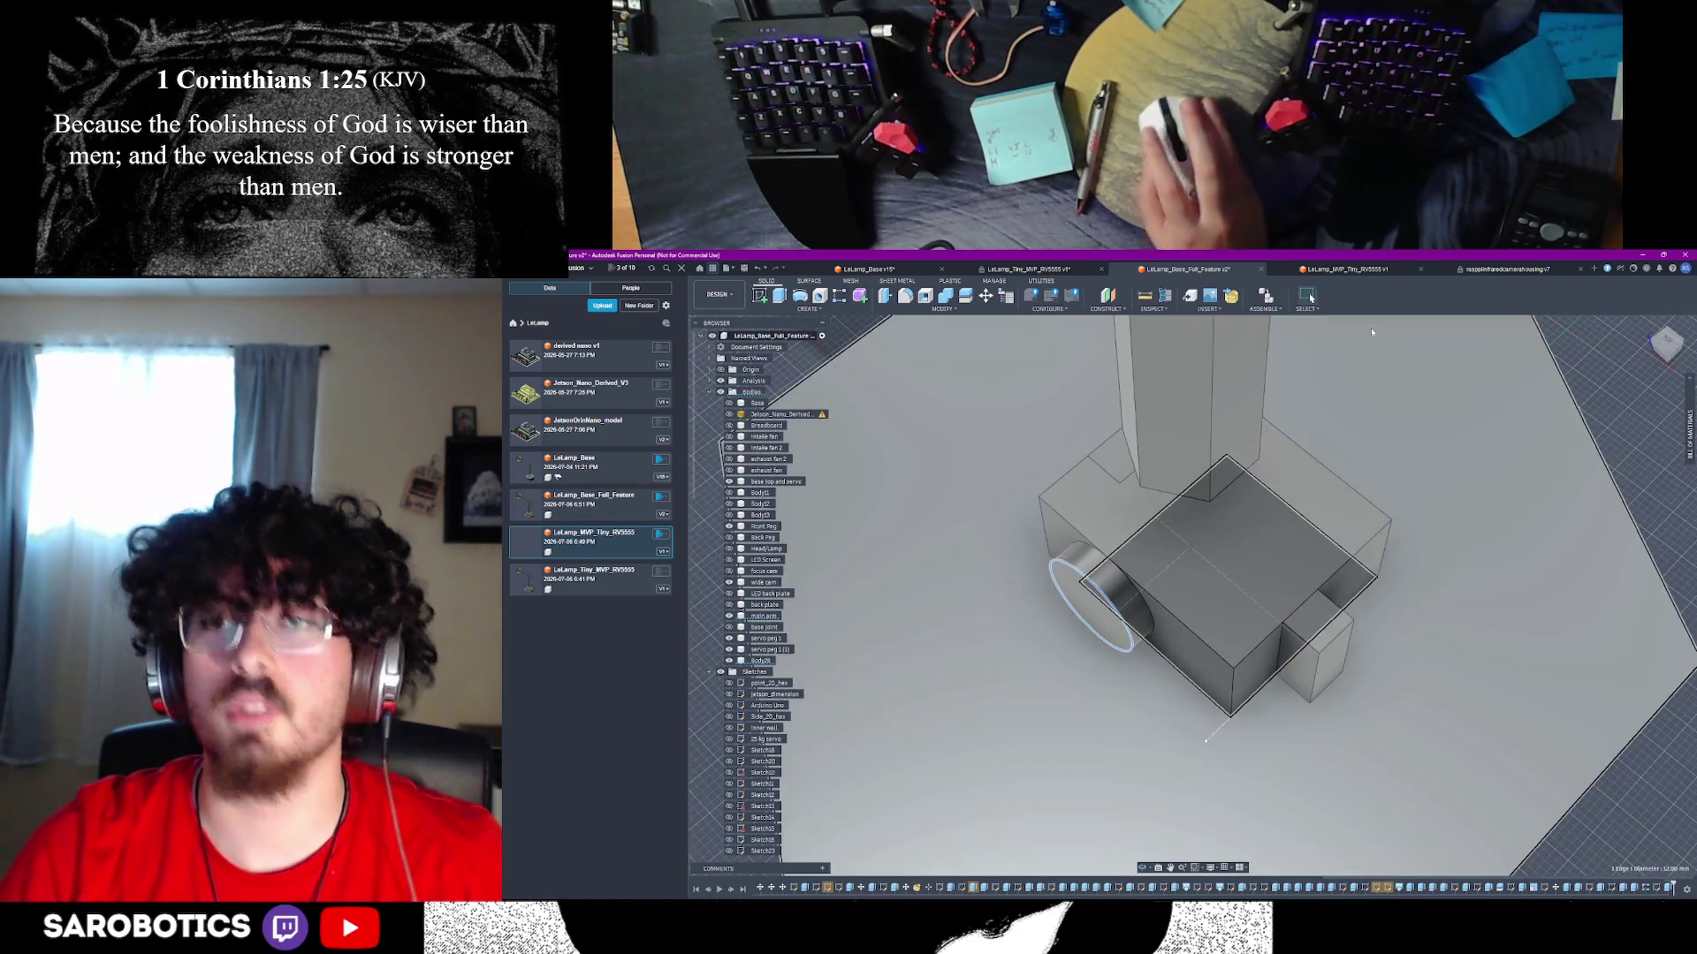
# - Measure the distance from the servo box edge to the cylinder face
pyautogui.click(1154, 298)
pyautogui.click(1101, 576)
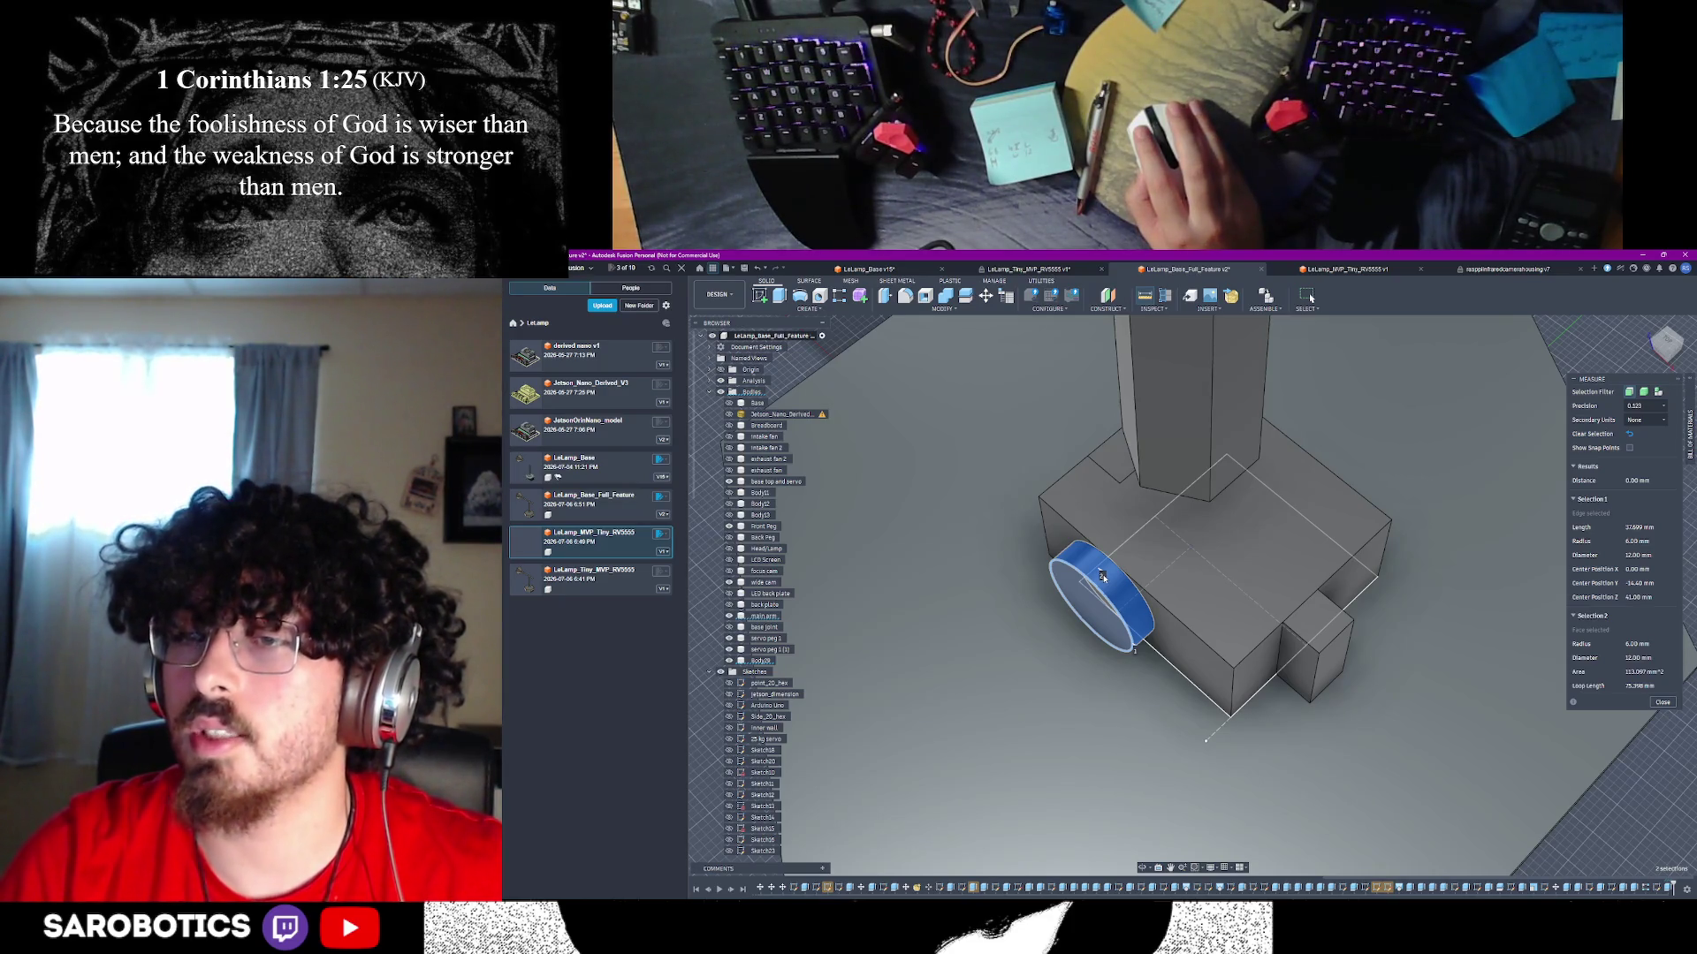
pyautogui.click(1662, 702)
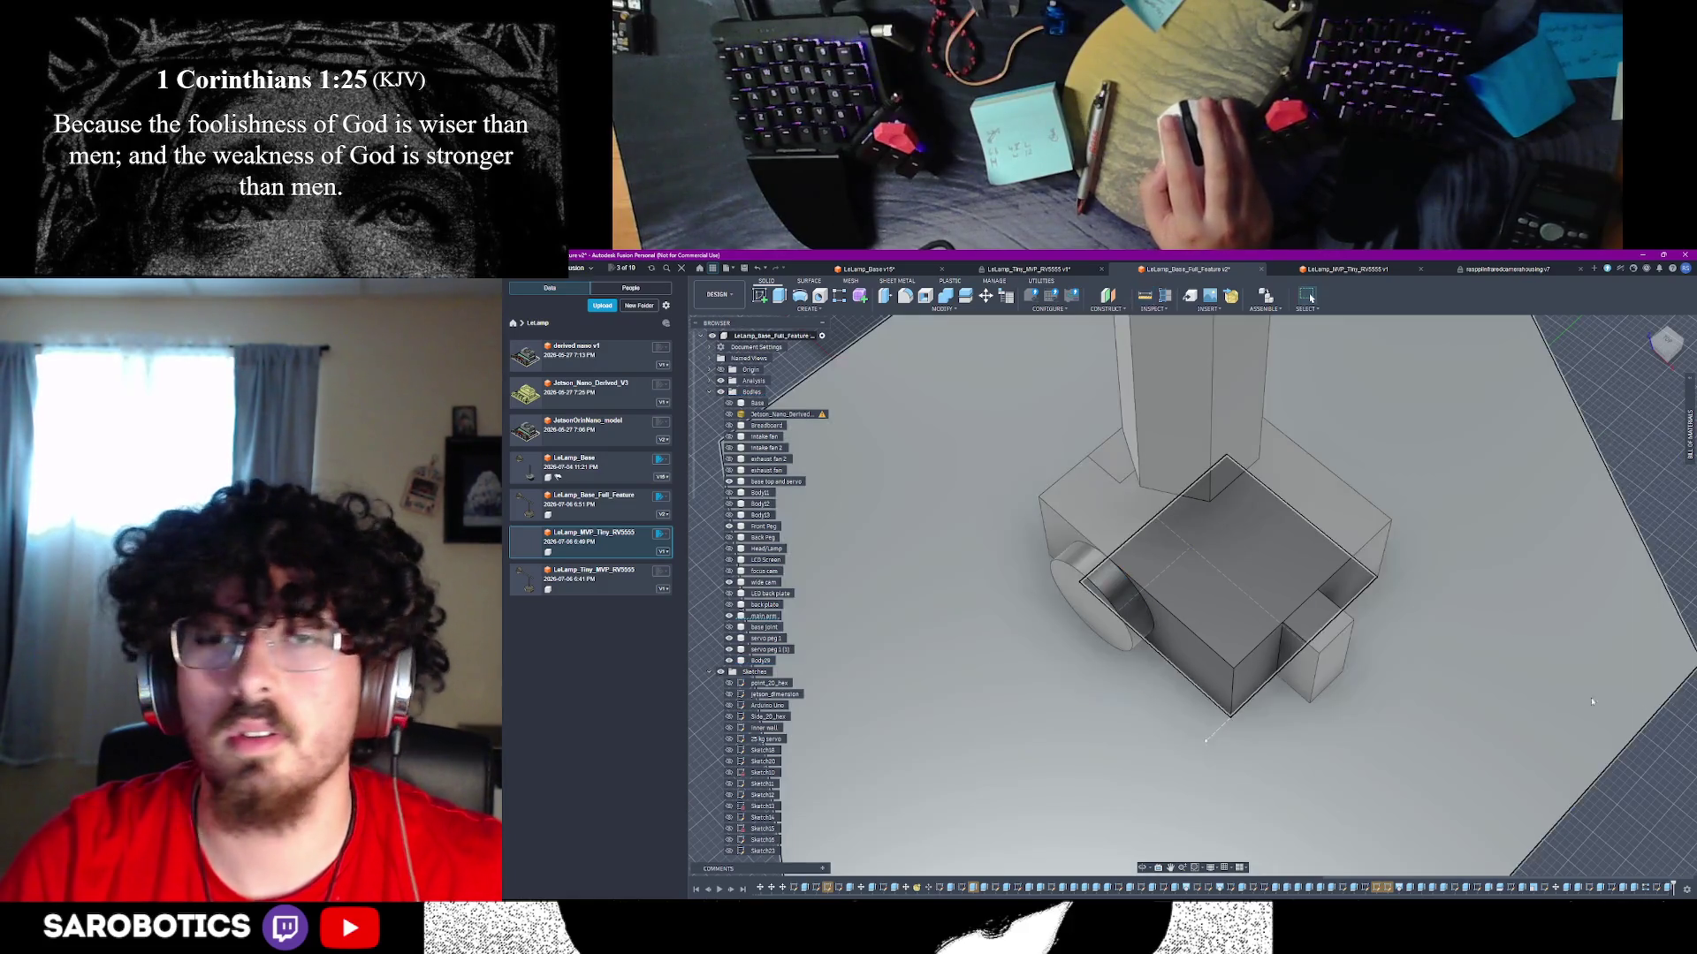
# - Extrude the front cylinder's end face outward by 3 mm from a low side view
pyautogui.click(1142, 868)
pyautogui.moveTo(1140, 795); pyautogui.dragTo(1134, 714)
pyautogui.click(1308, 297)
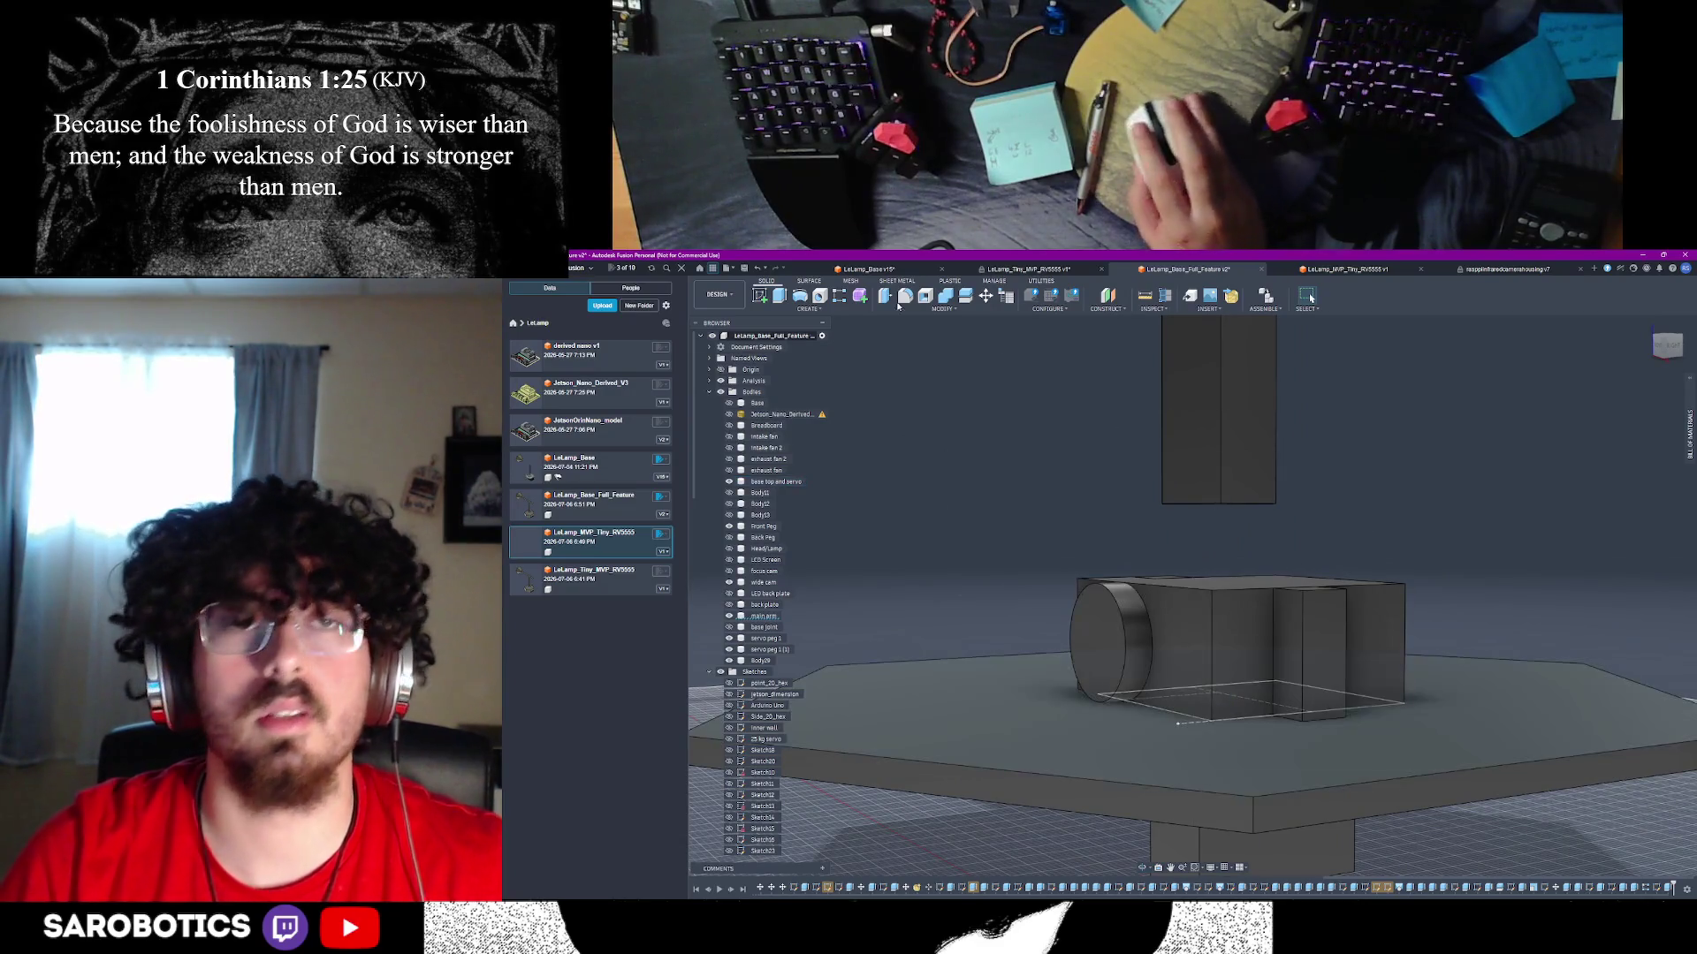
pyautogui.press('e')
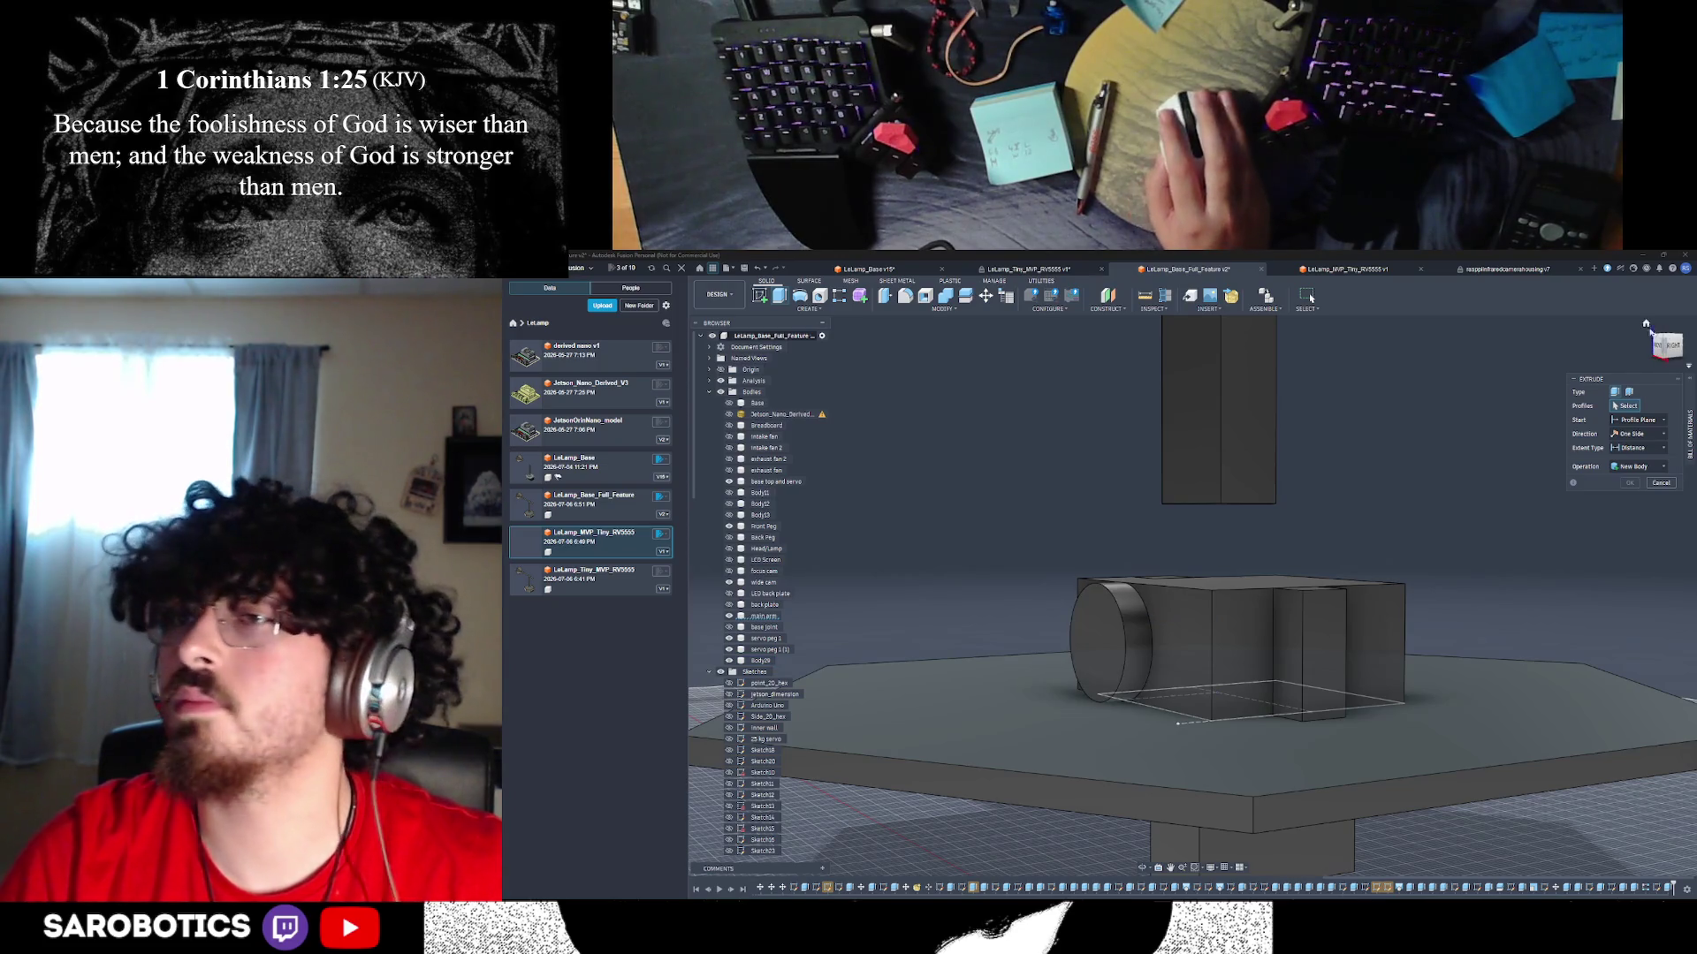
pyautogui.rightClick(1647, 325)
pyautogui.click(1504, 332)
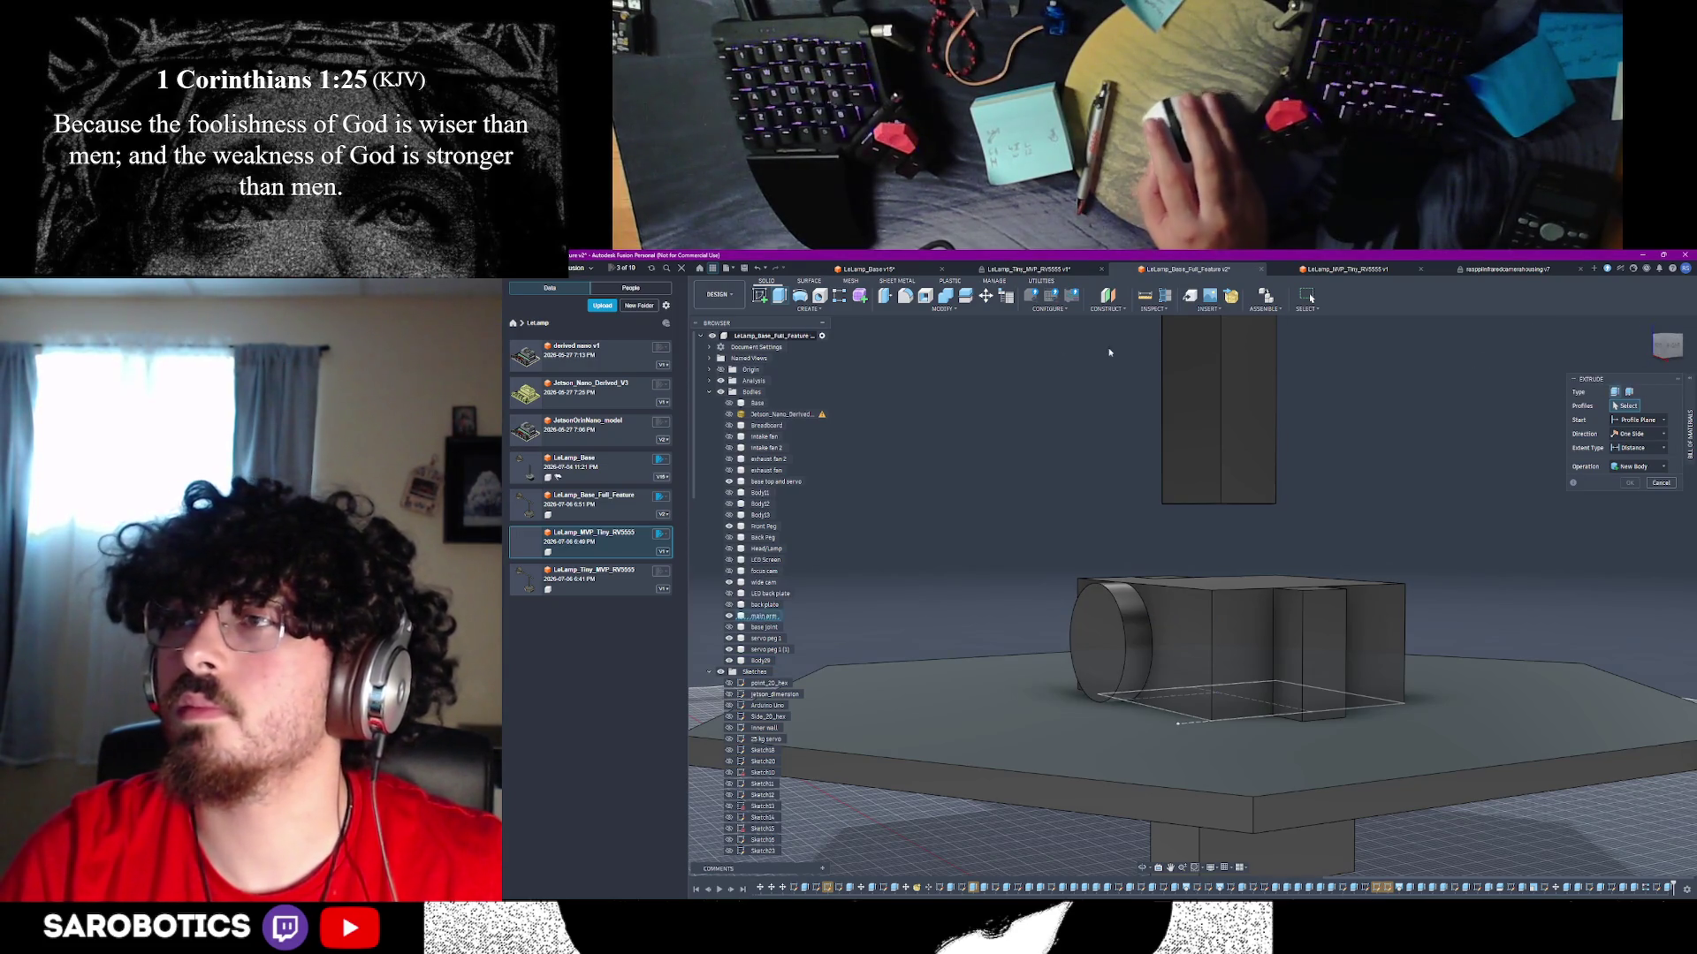
pyautogui.click(1085, 612)
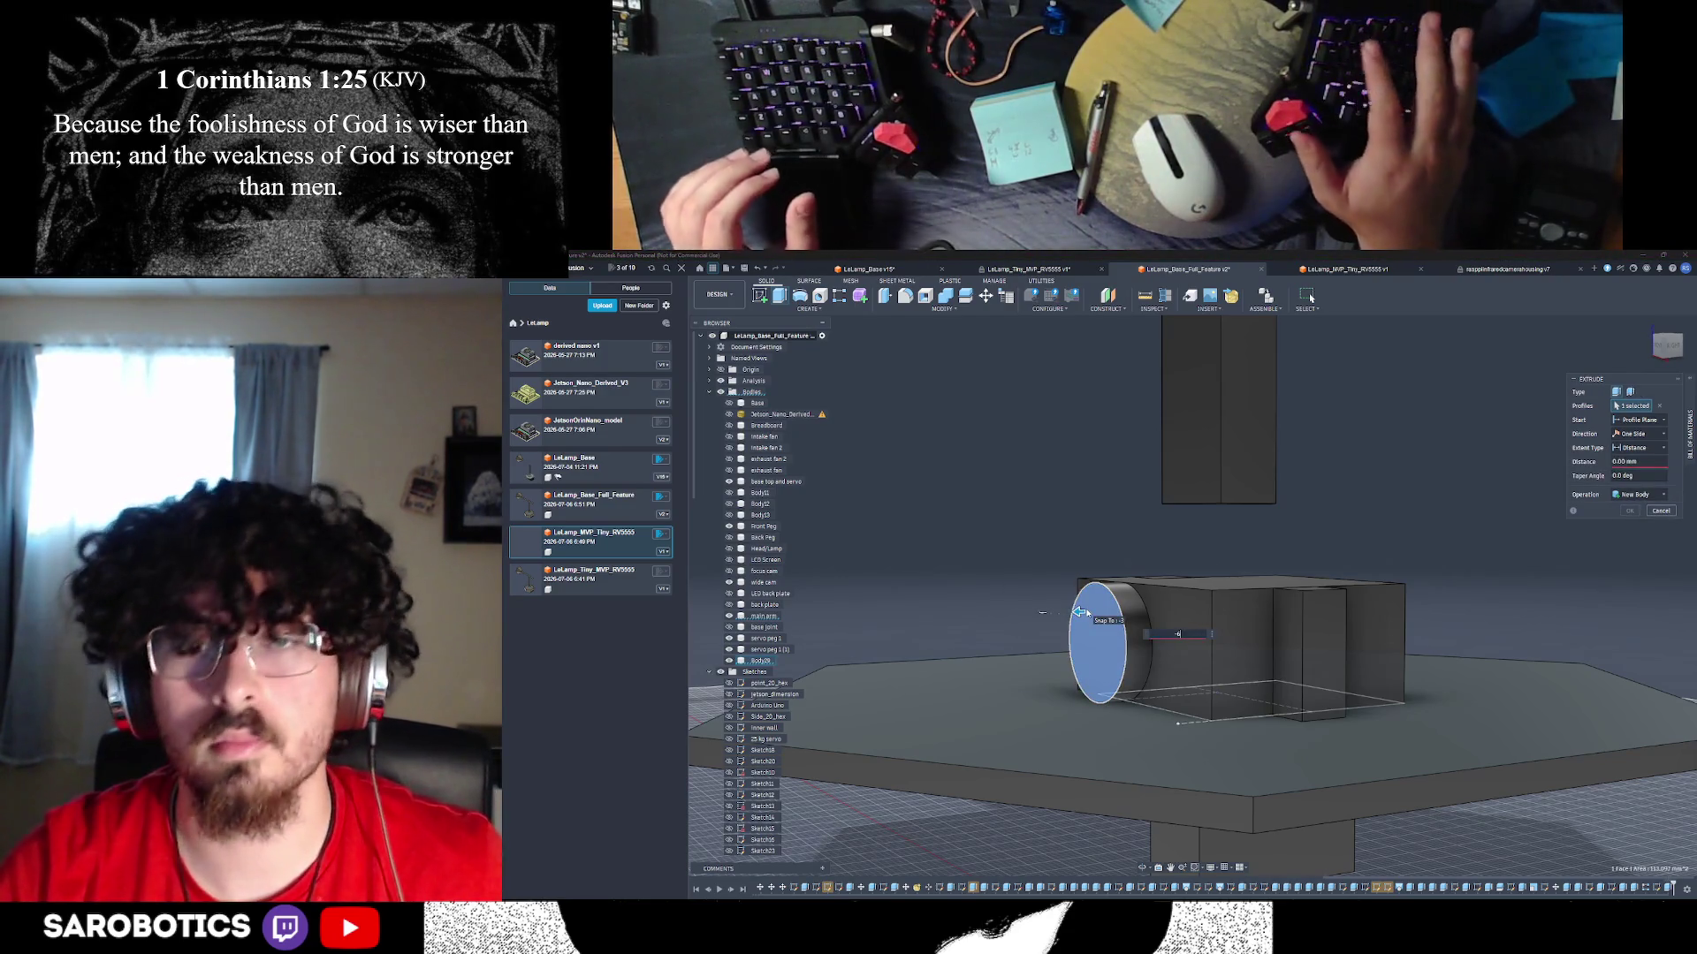
pyautogui.write('-6')
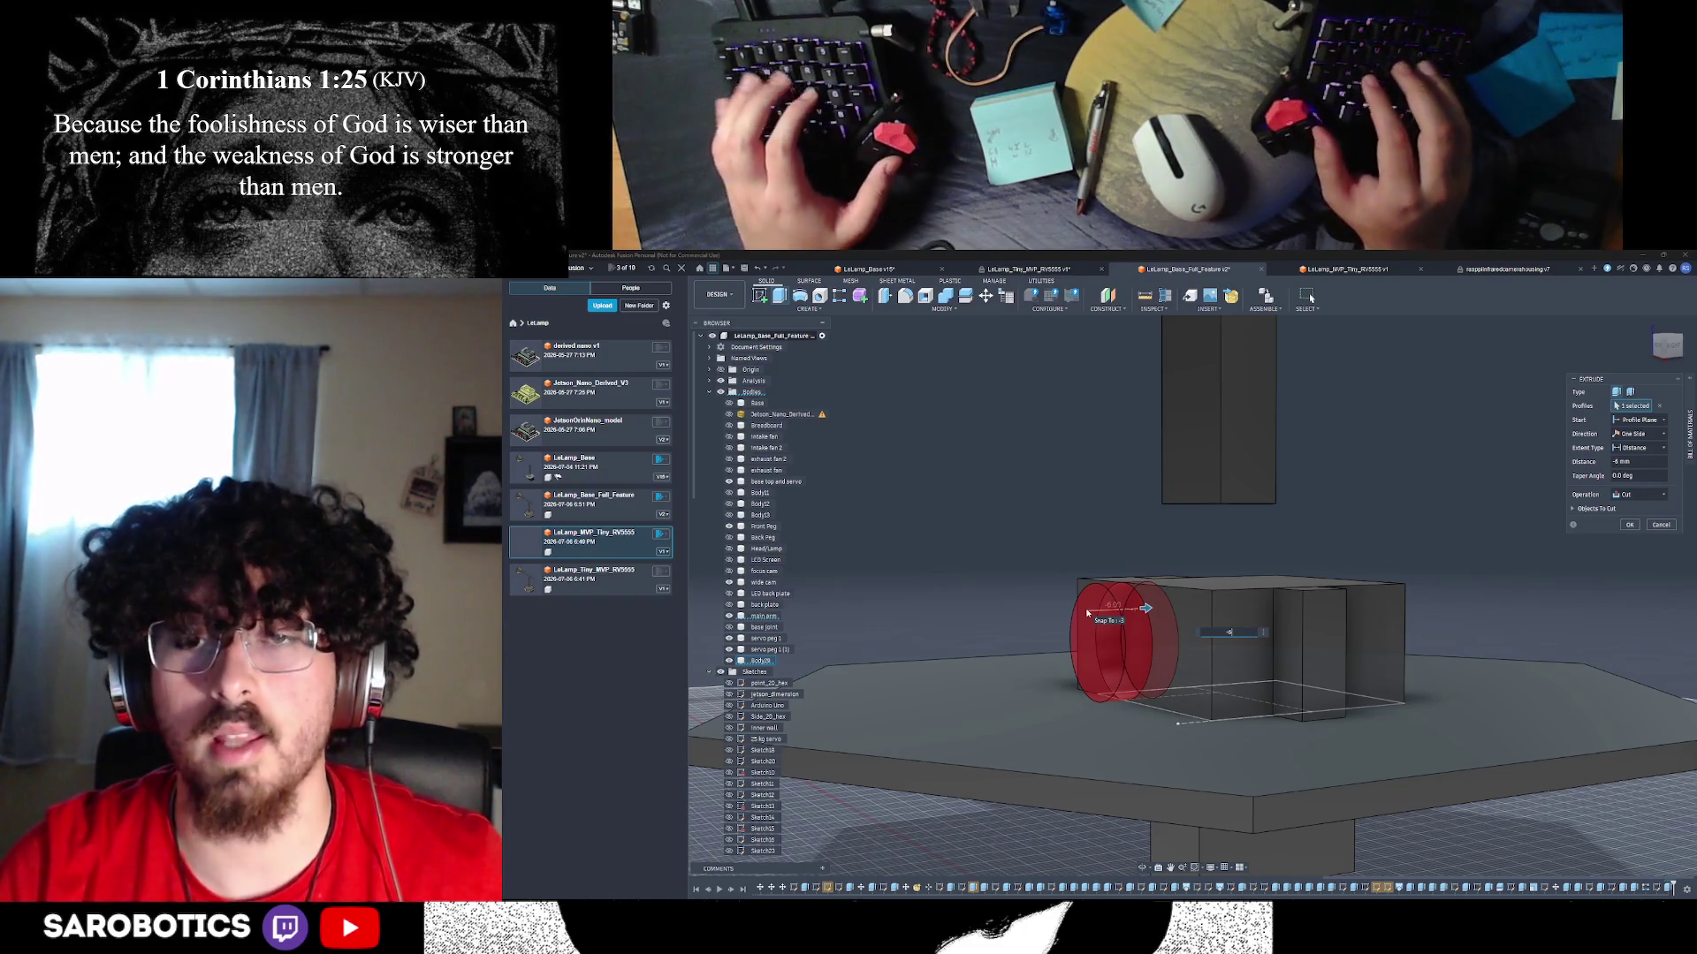
pyautogui.write('-3')
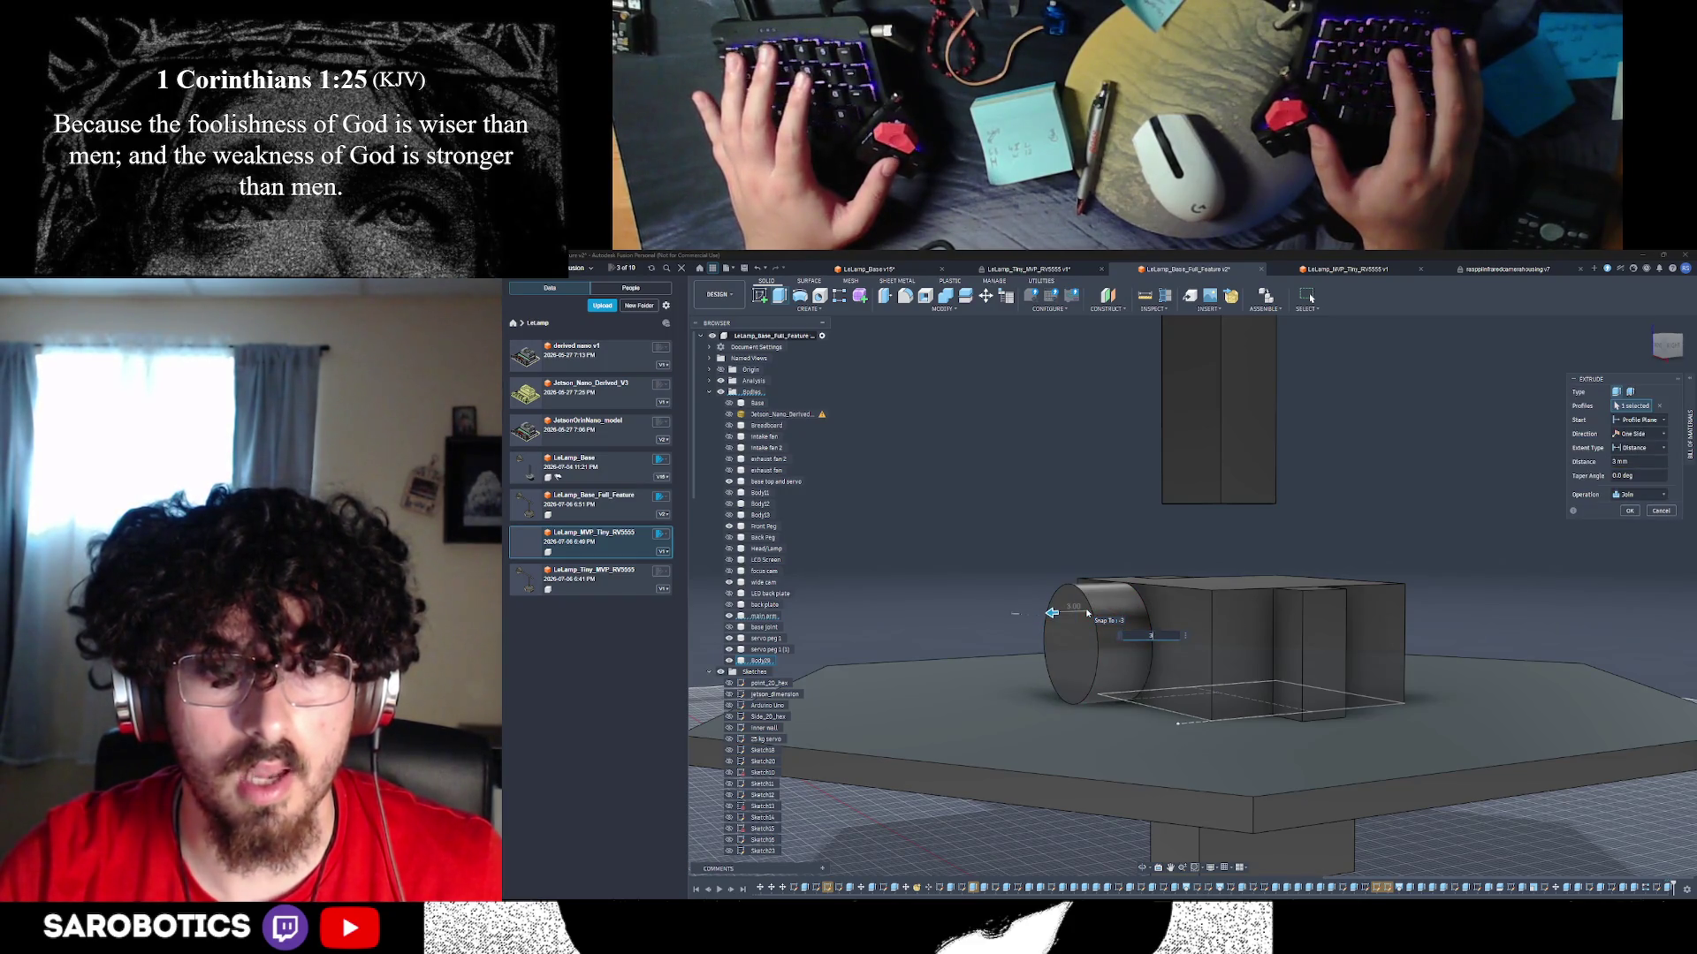
pyautogui.press('Return')
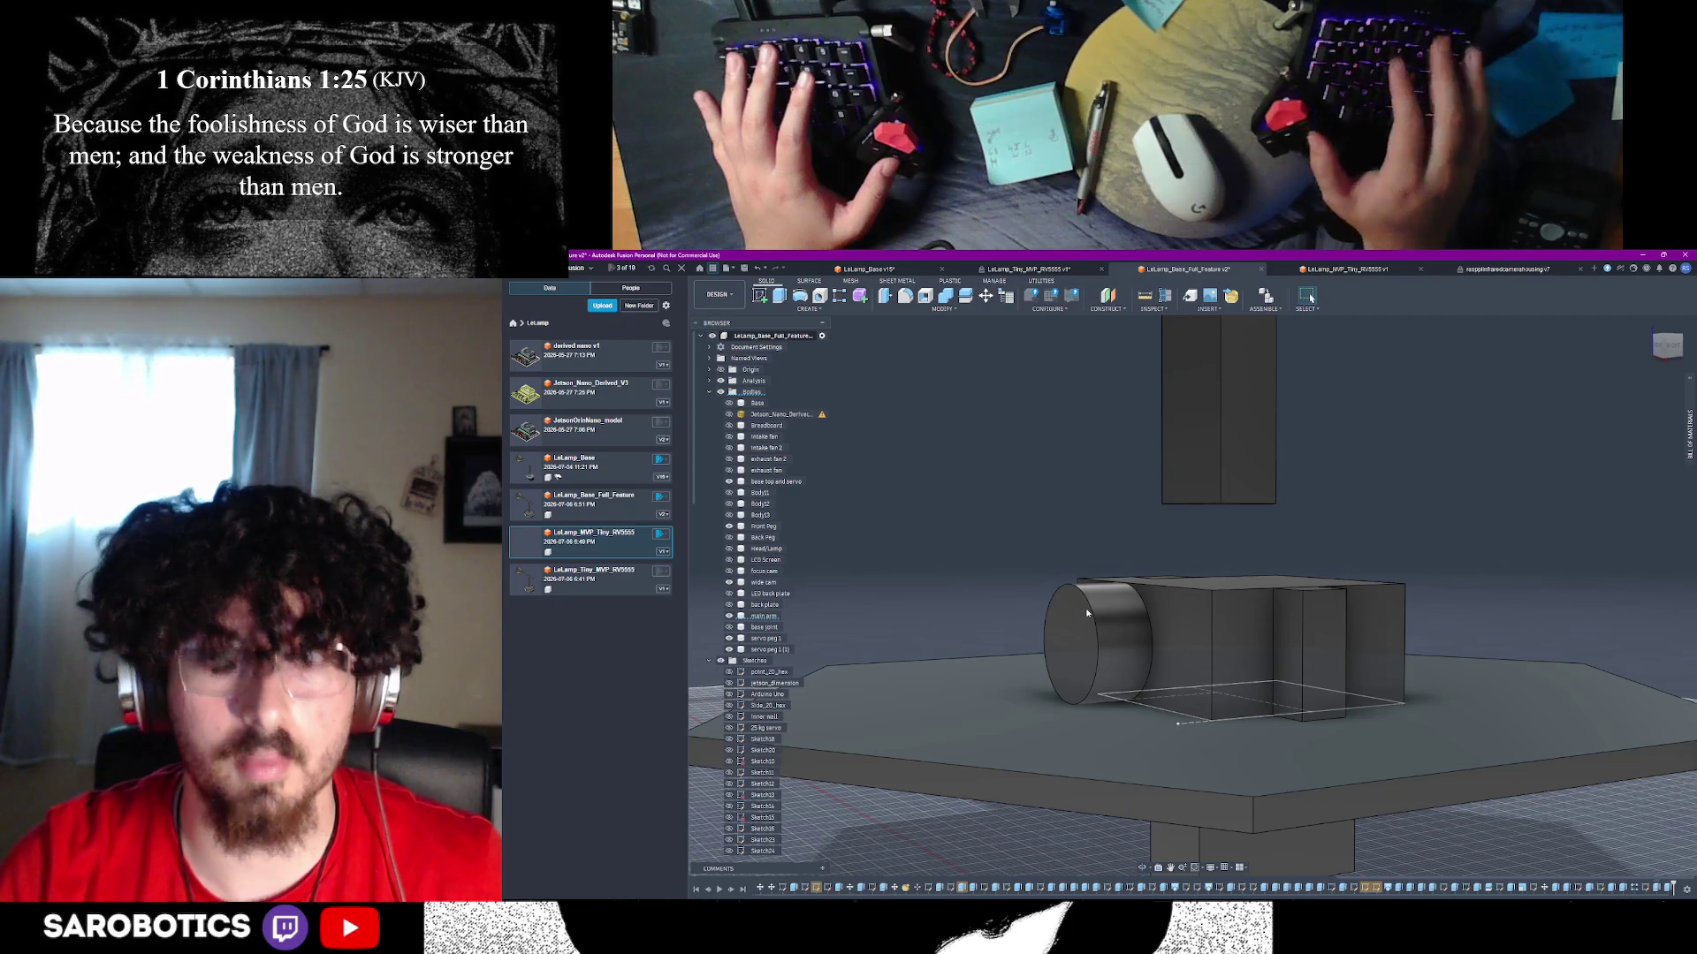
pyautogui.keyDown('shift'); pyautogui.moveTo(1087, 612); pyautogui.dragTo(1159, 747, button='middle'); pyautogui.keyUp('shift')
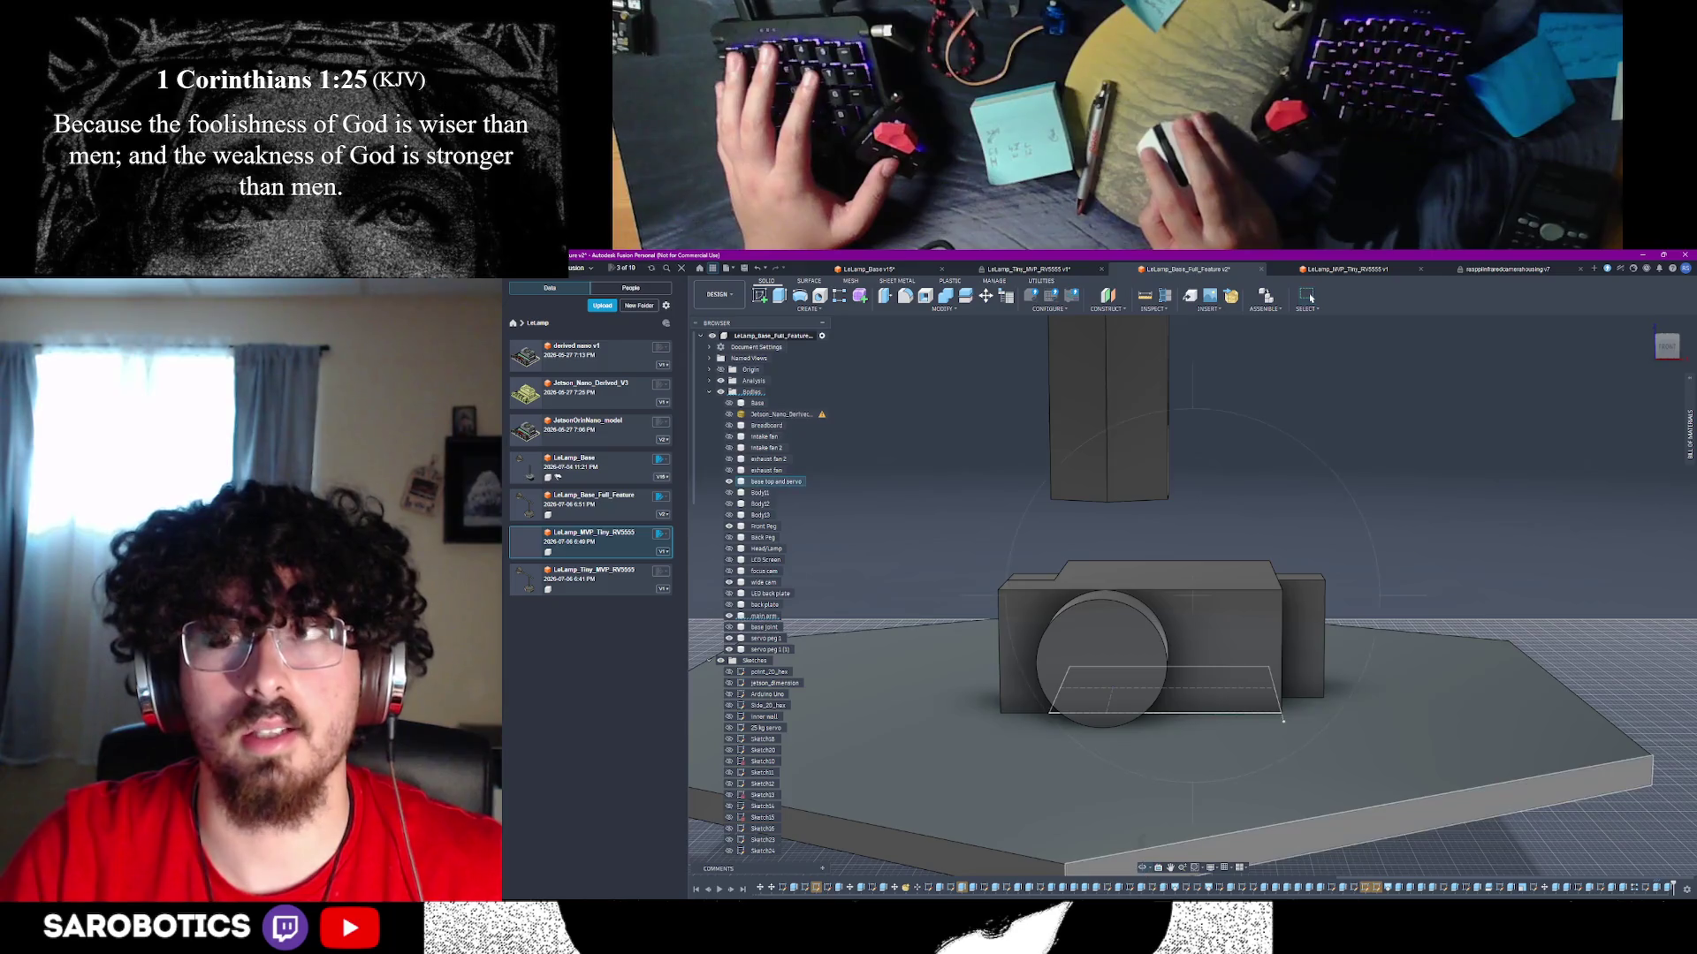
pyautogui.keyDown('shift'); pyautogui.moveTo(1096, 618); pyautogui.dragTo(1127, 652, button='middle'); pyautogui.keyUp('shift')
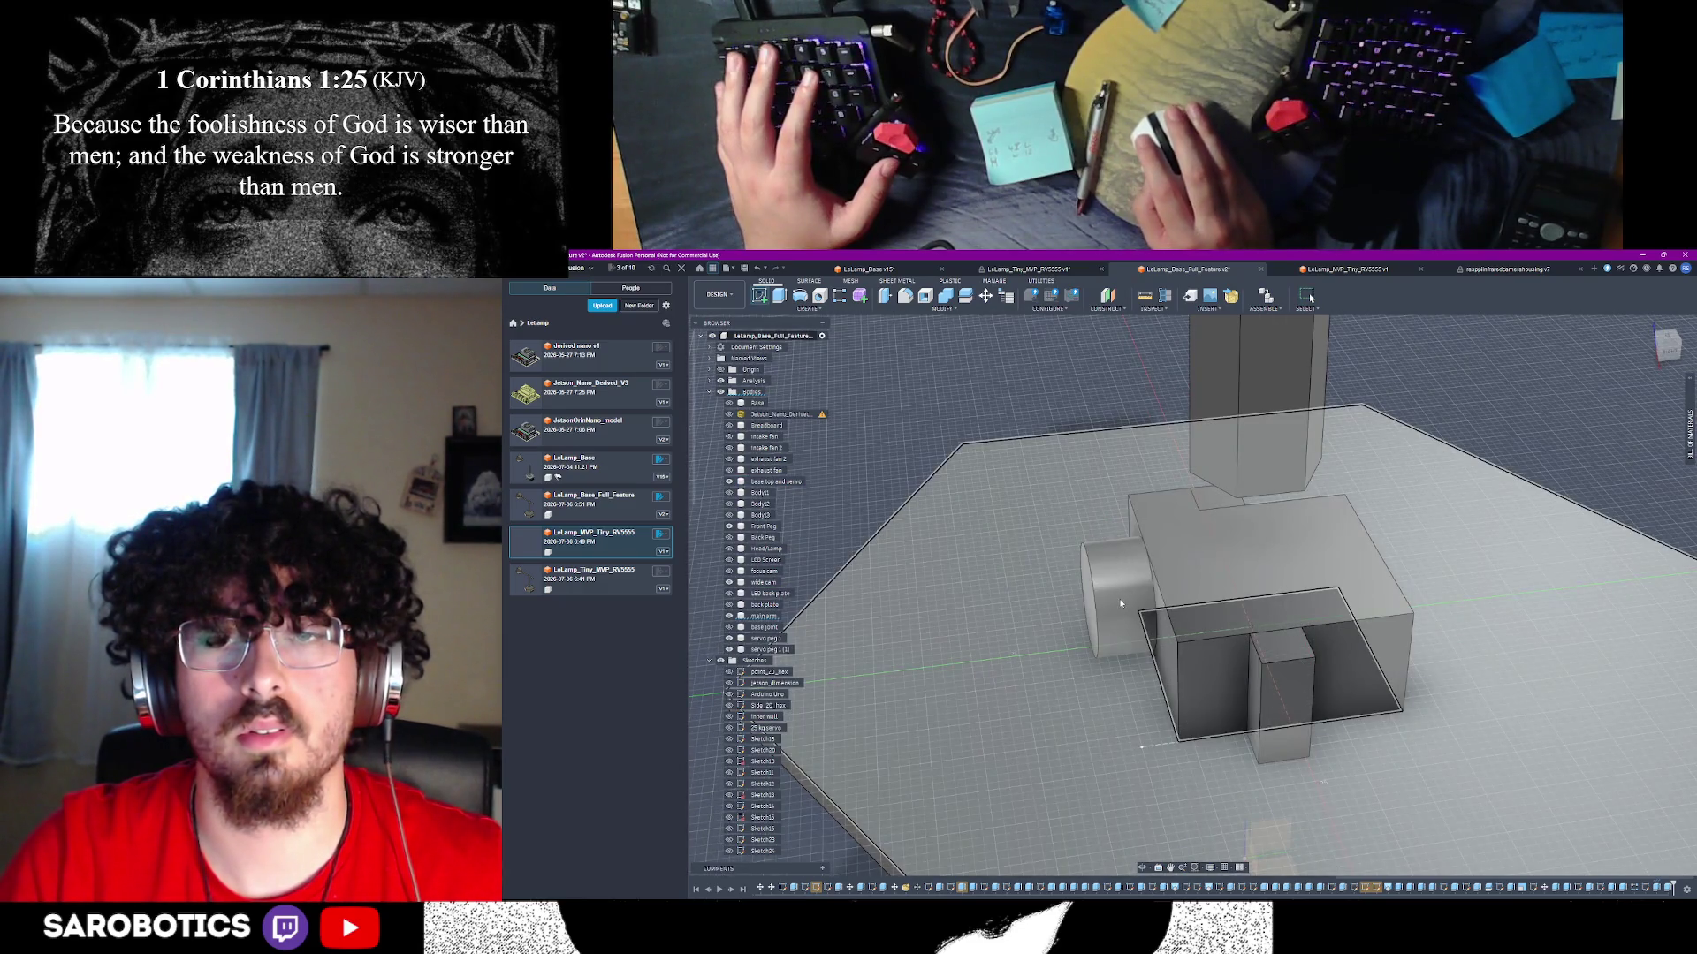
pyautogui.scroll(-5, 1121, 563)
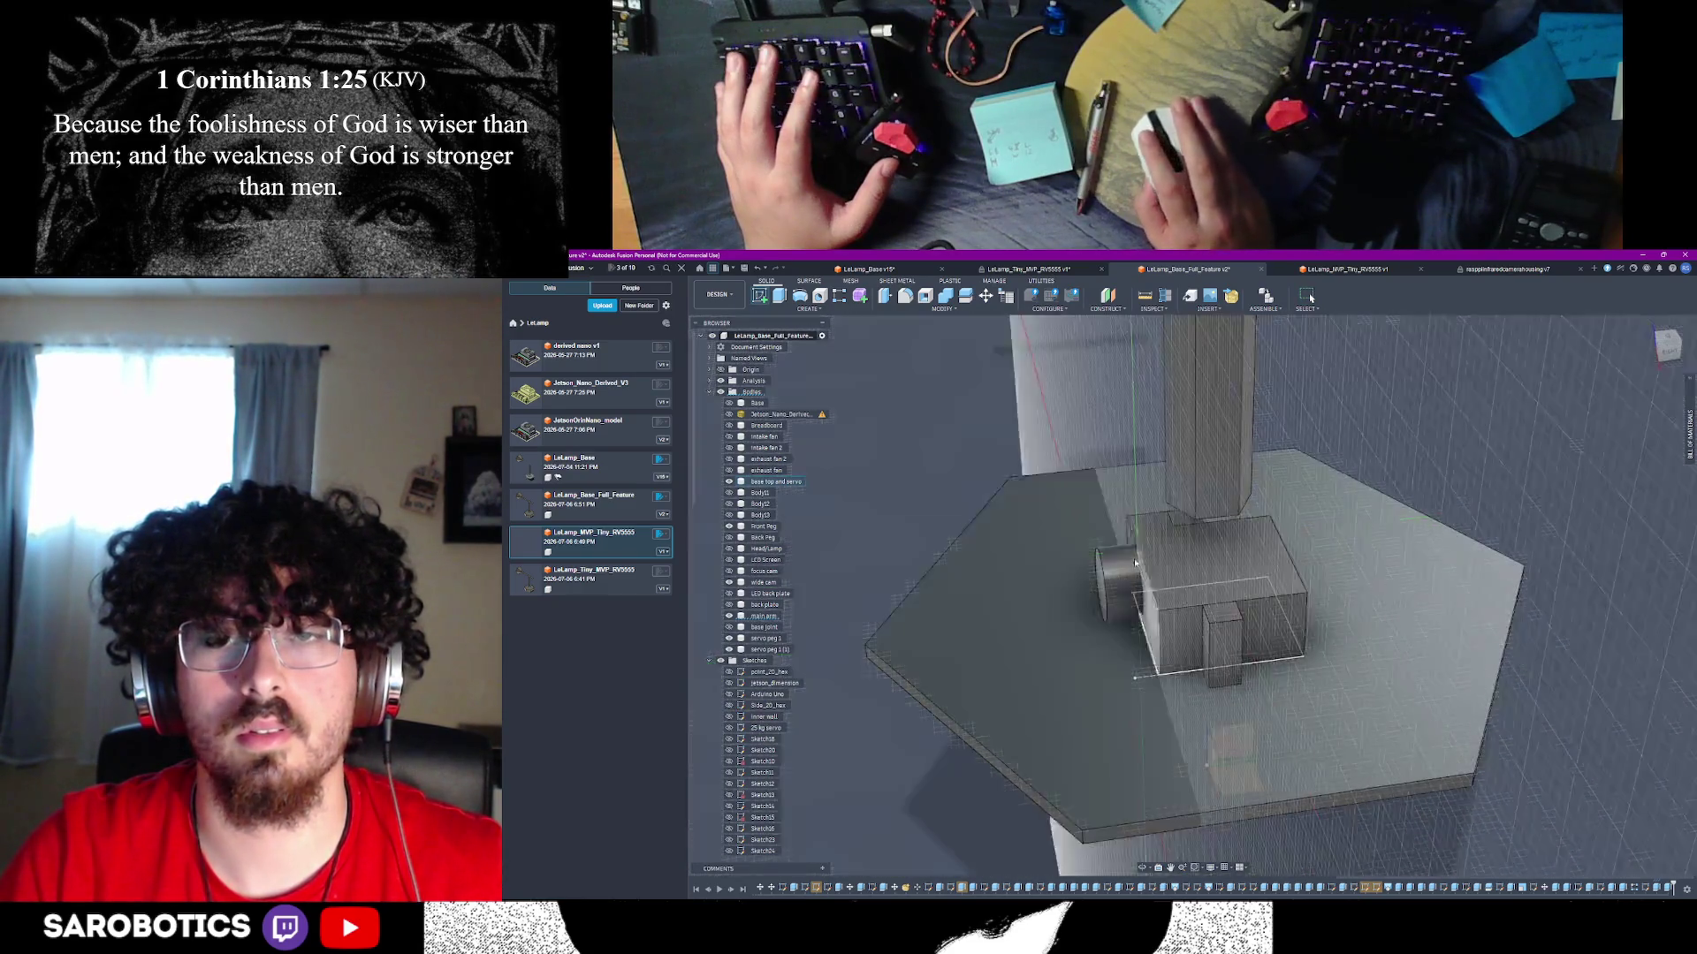
pyautogui.click(1520, 583)
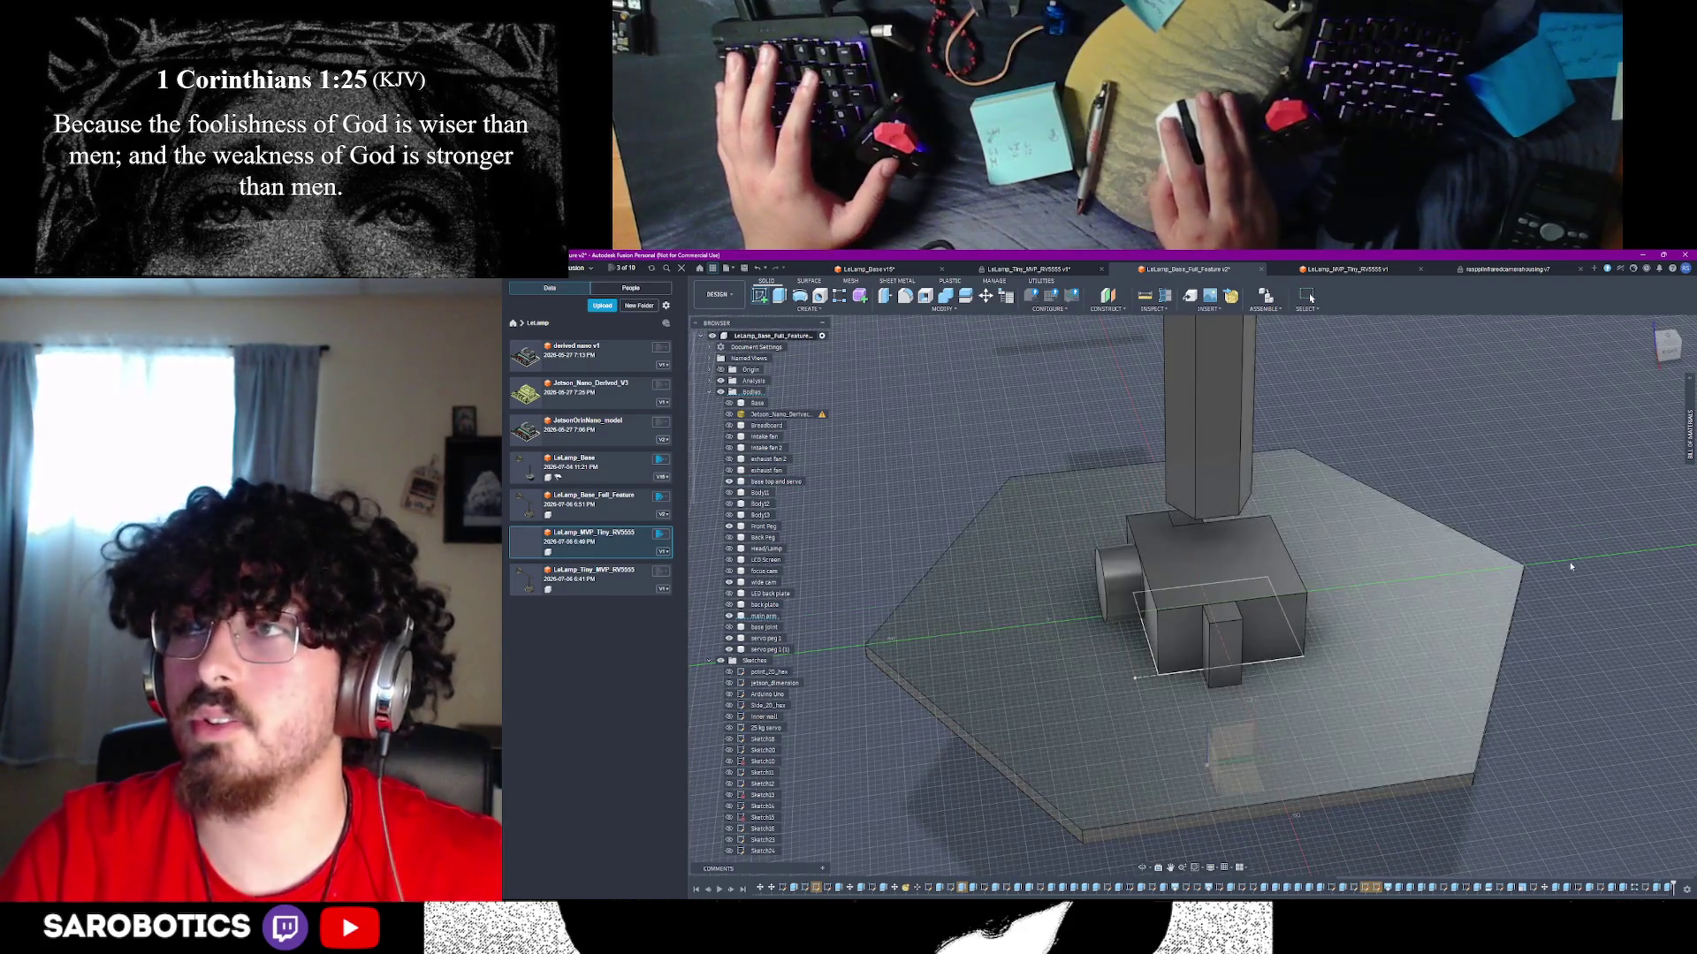
pyautogui.press('Escape')
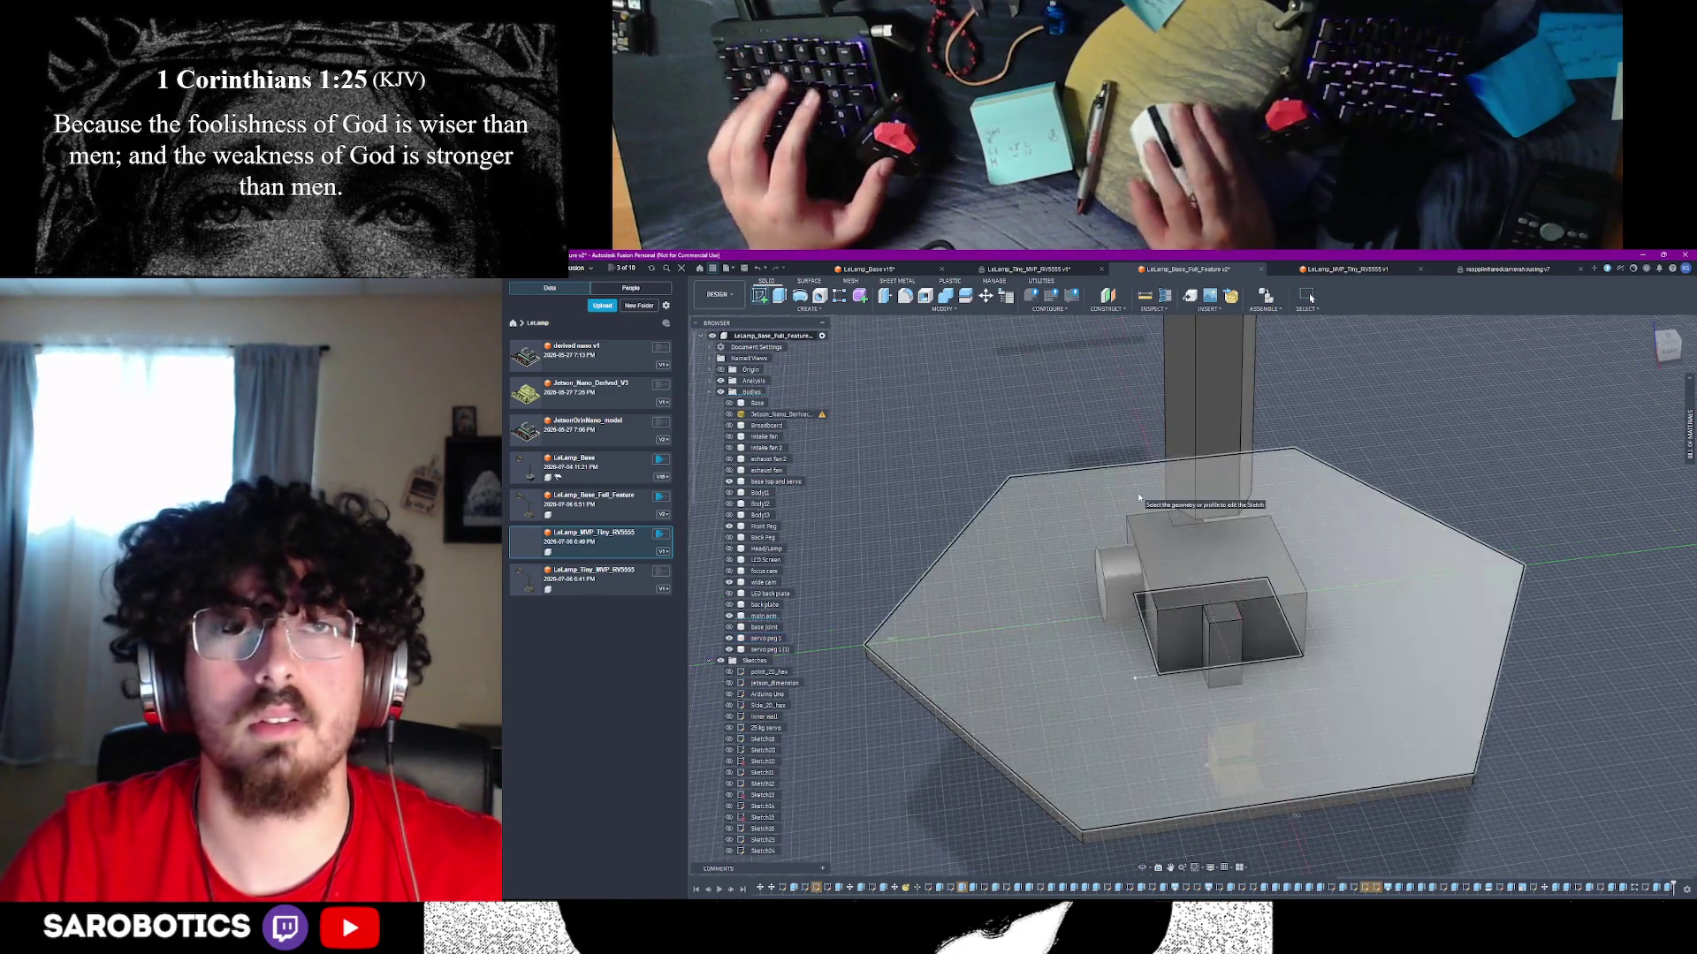
pyautogui.click(1111, 573)
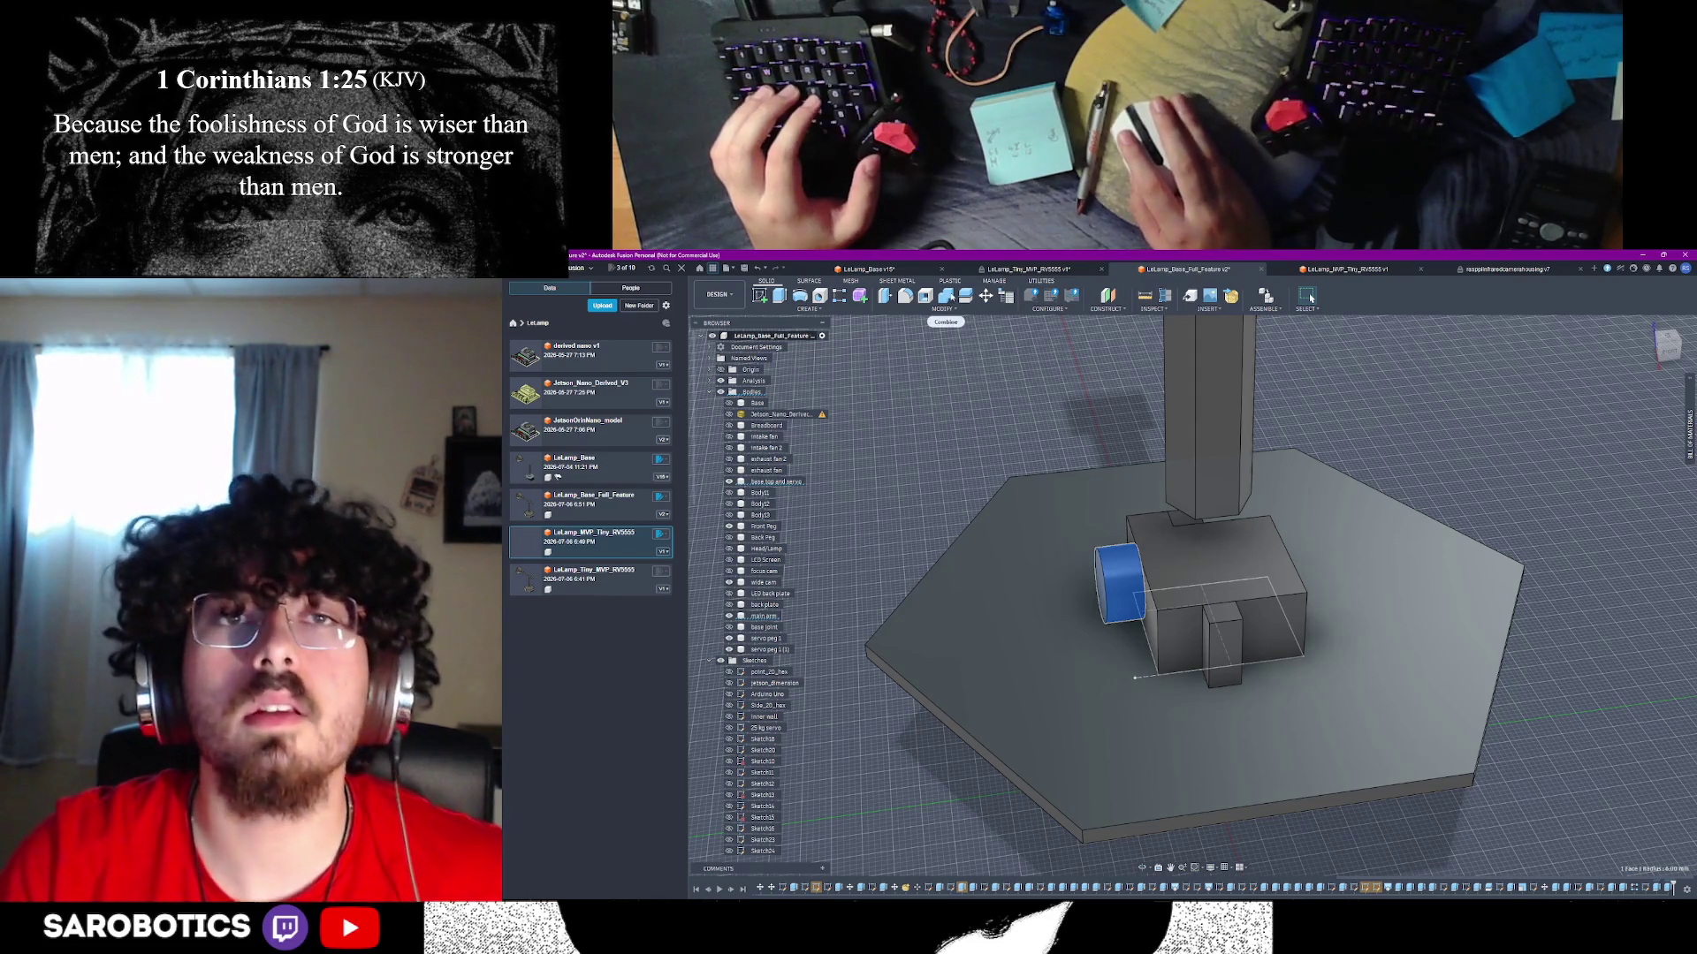
# - Attempt a Split Body of the base using servo block faces, then abandon the failed split
pyautogui.press('s')
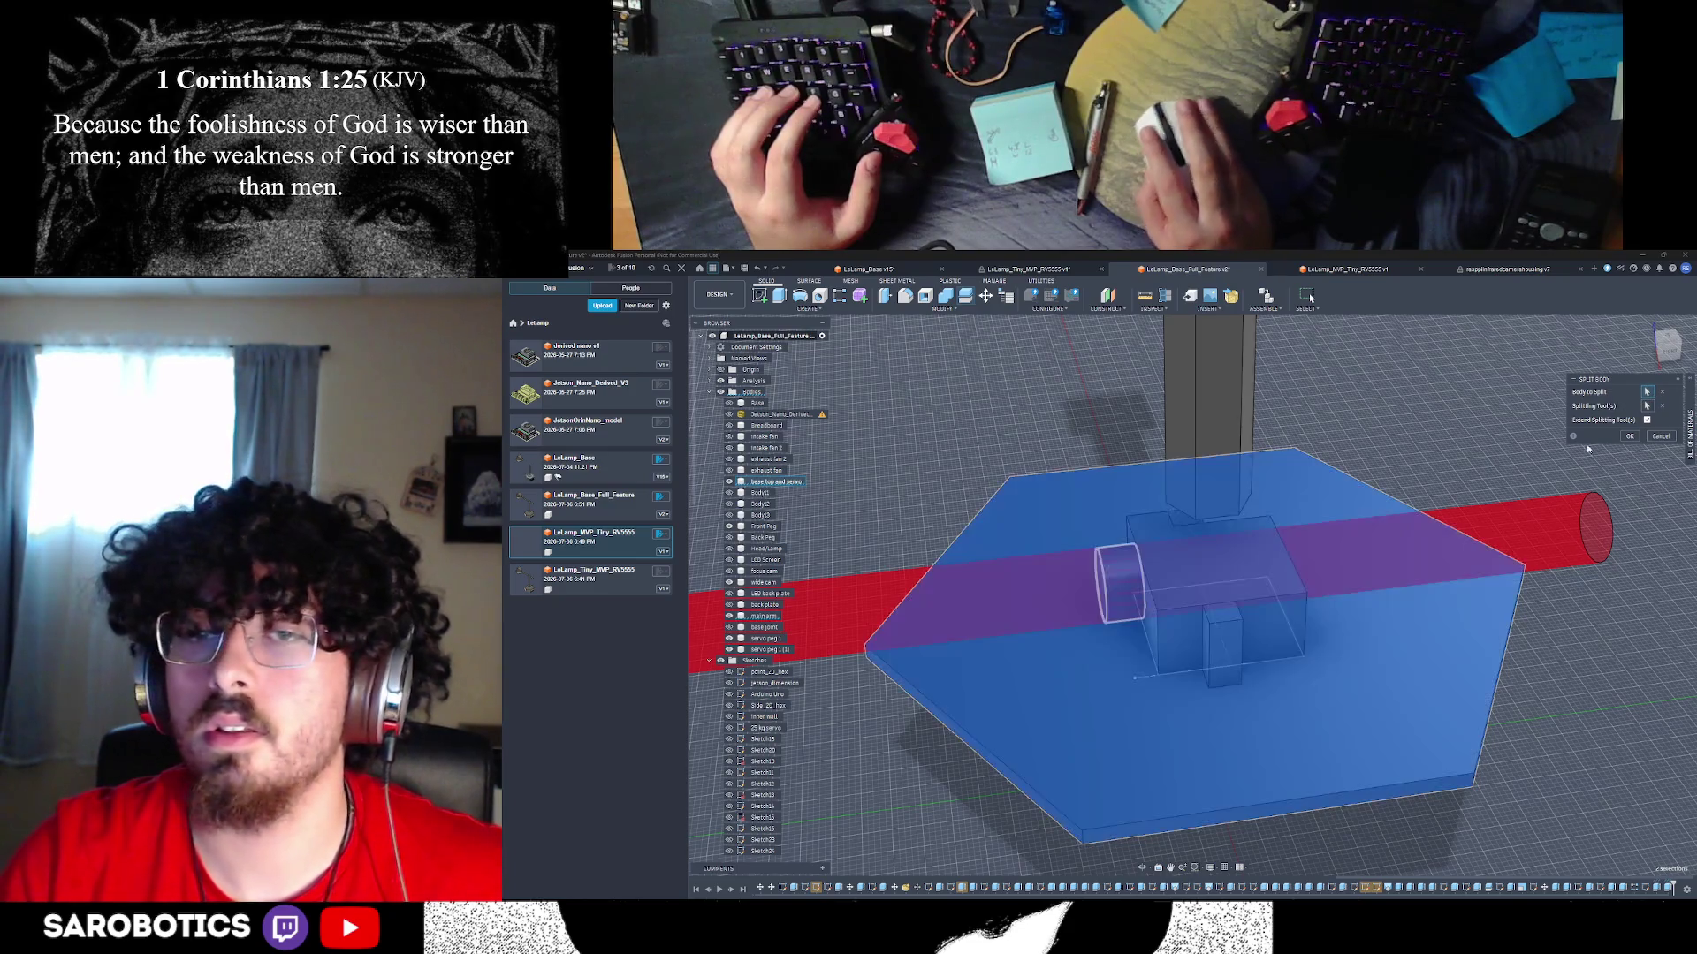
pyautogui.click(1660, 427)
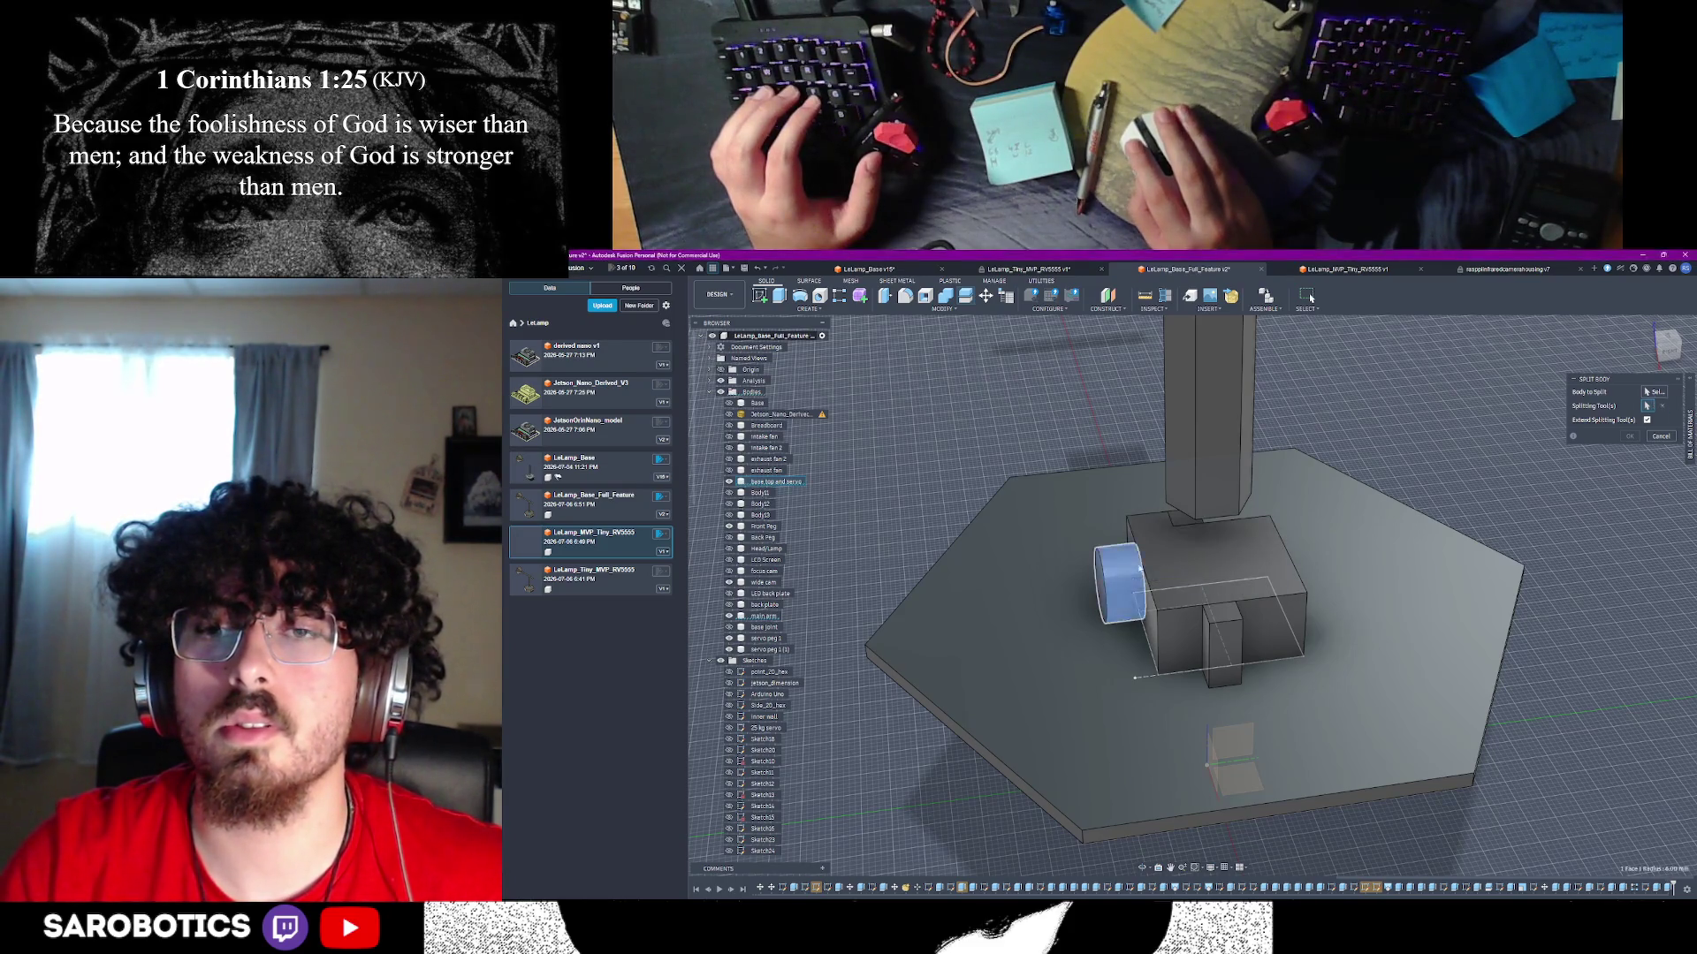
pyautogui.click(1129, 575)
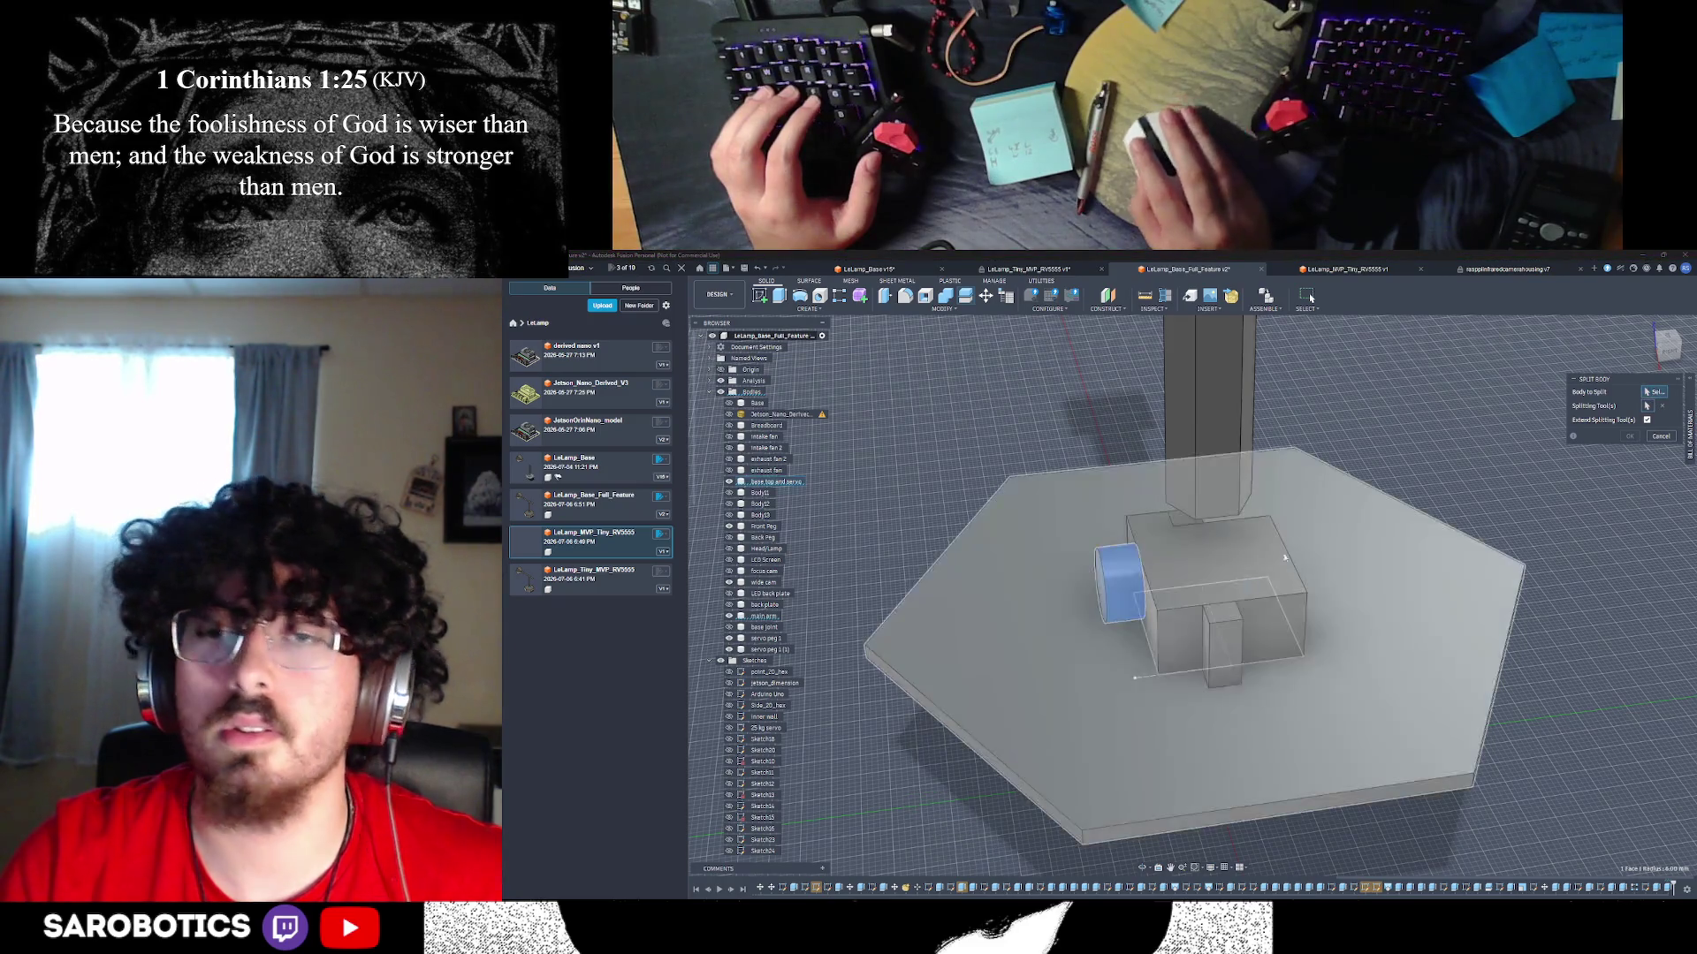
pyautogui.click(1655, 391)
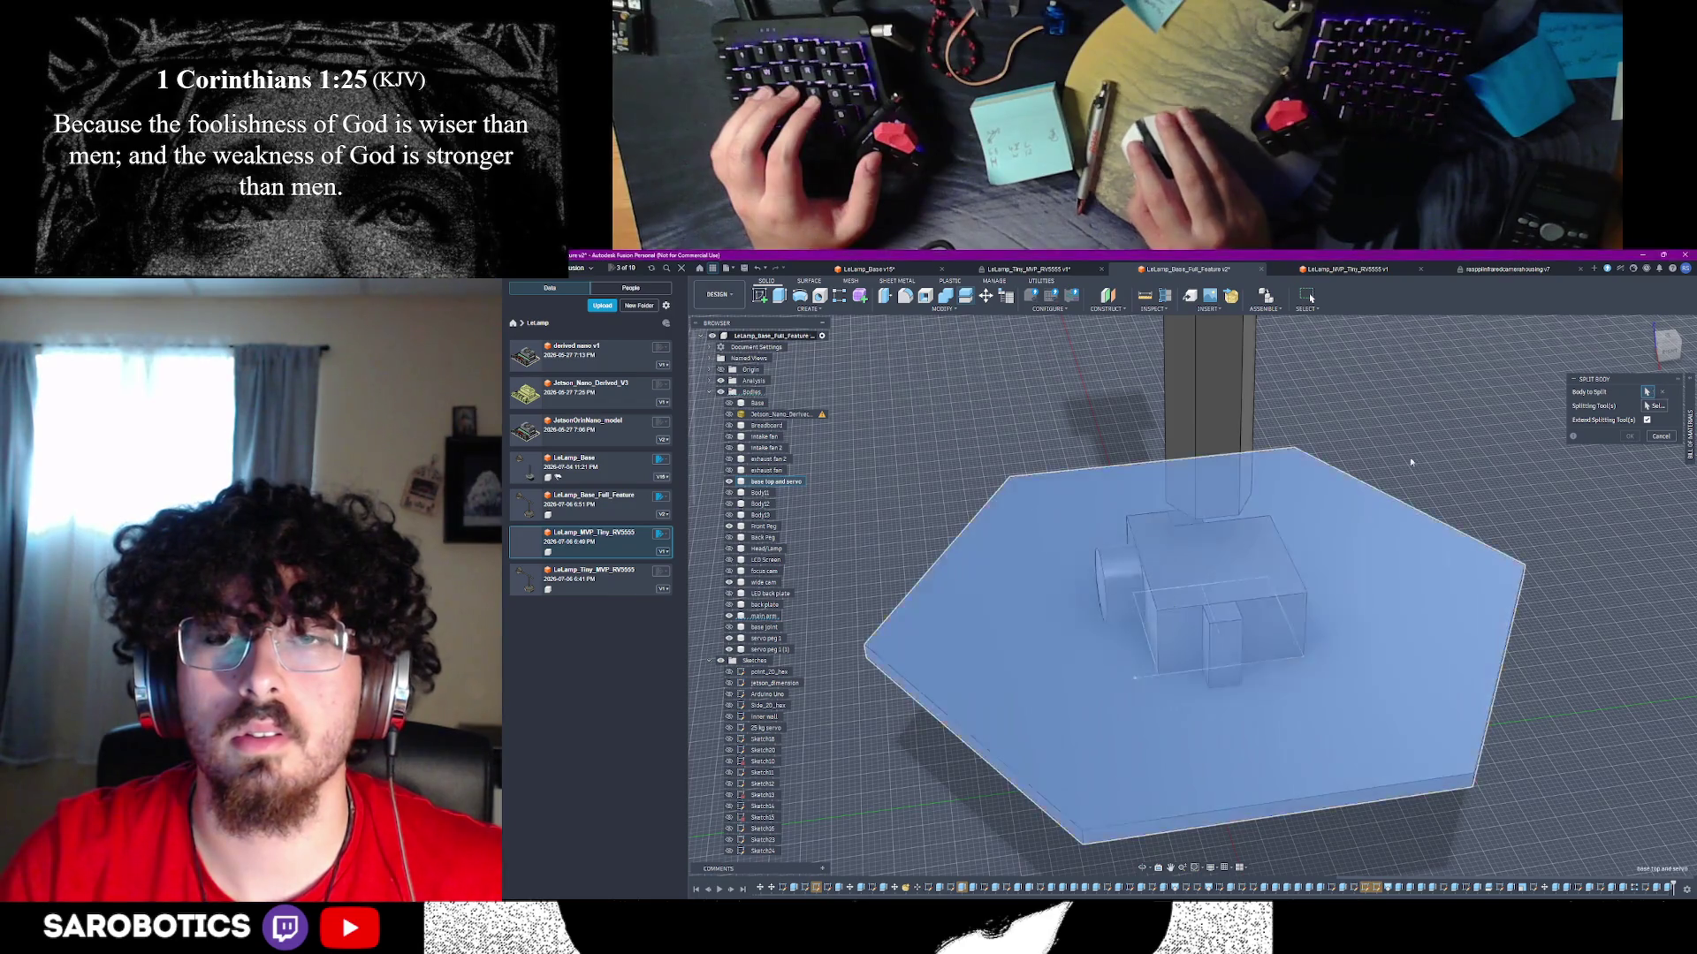
pyautogui.click(1159, 596)
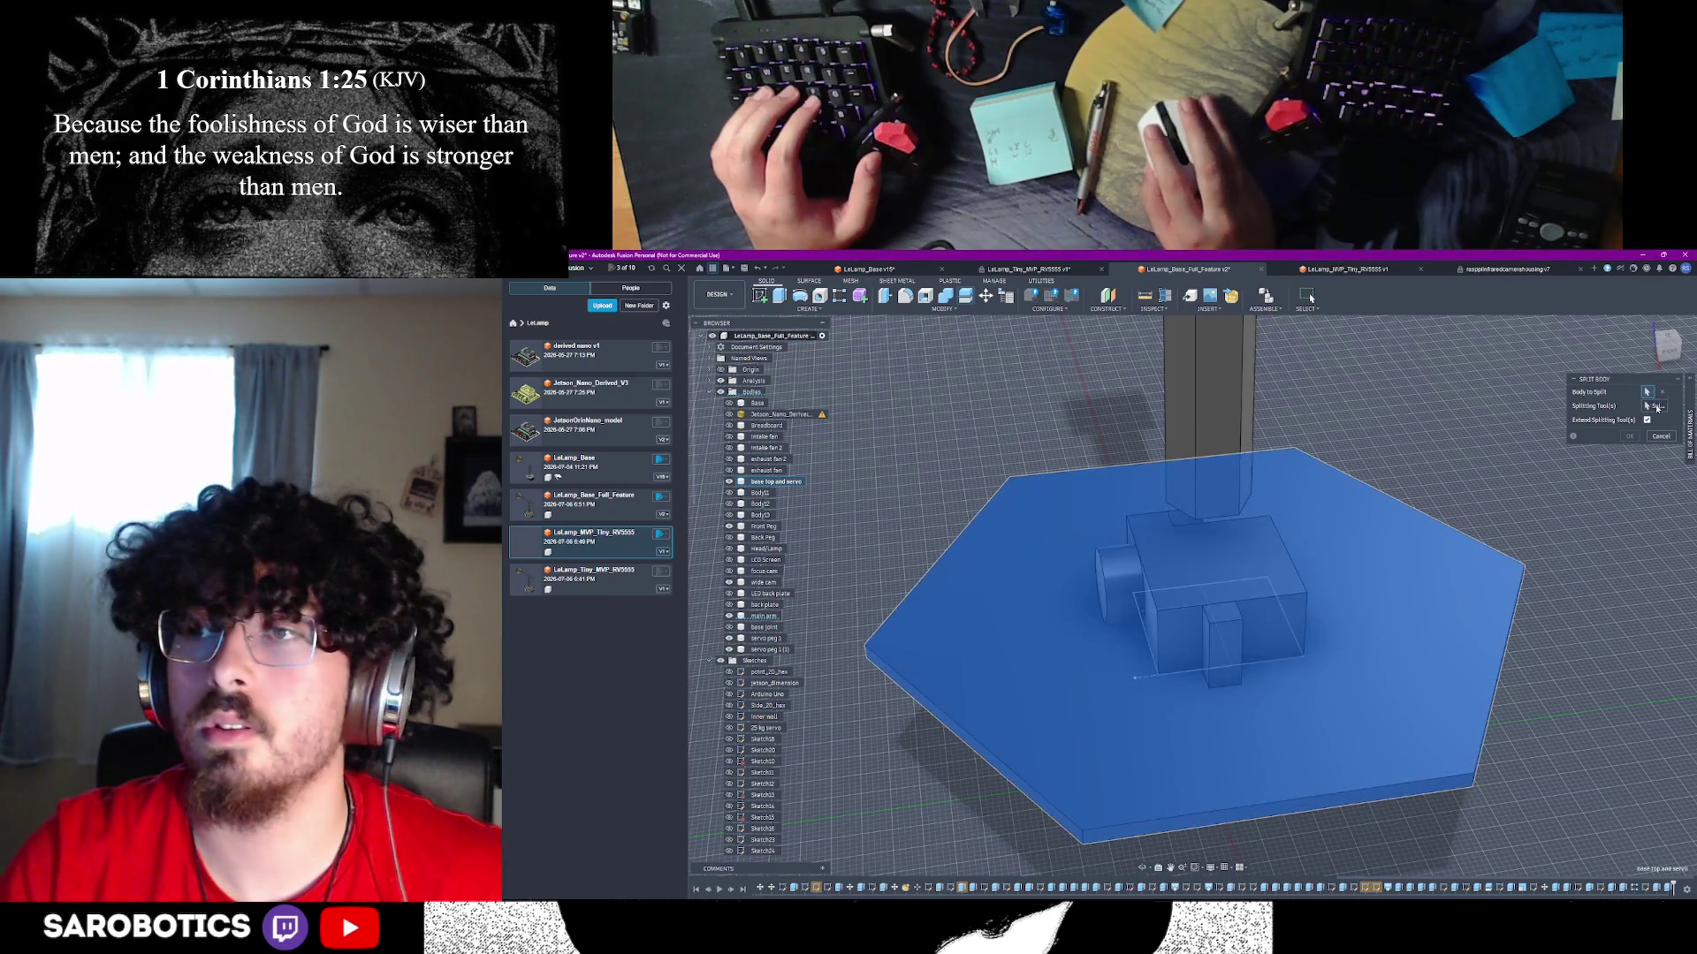
pyautogui.click(1151, 608)
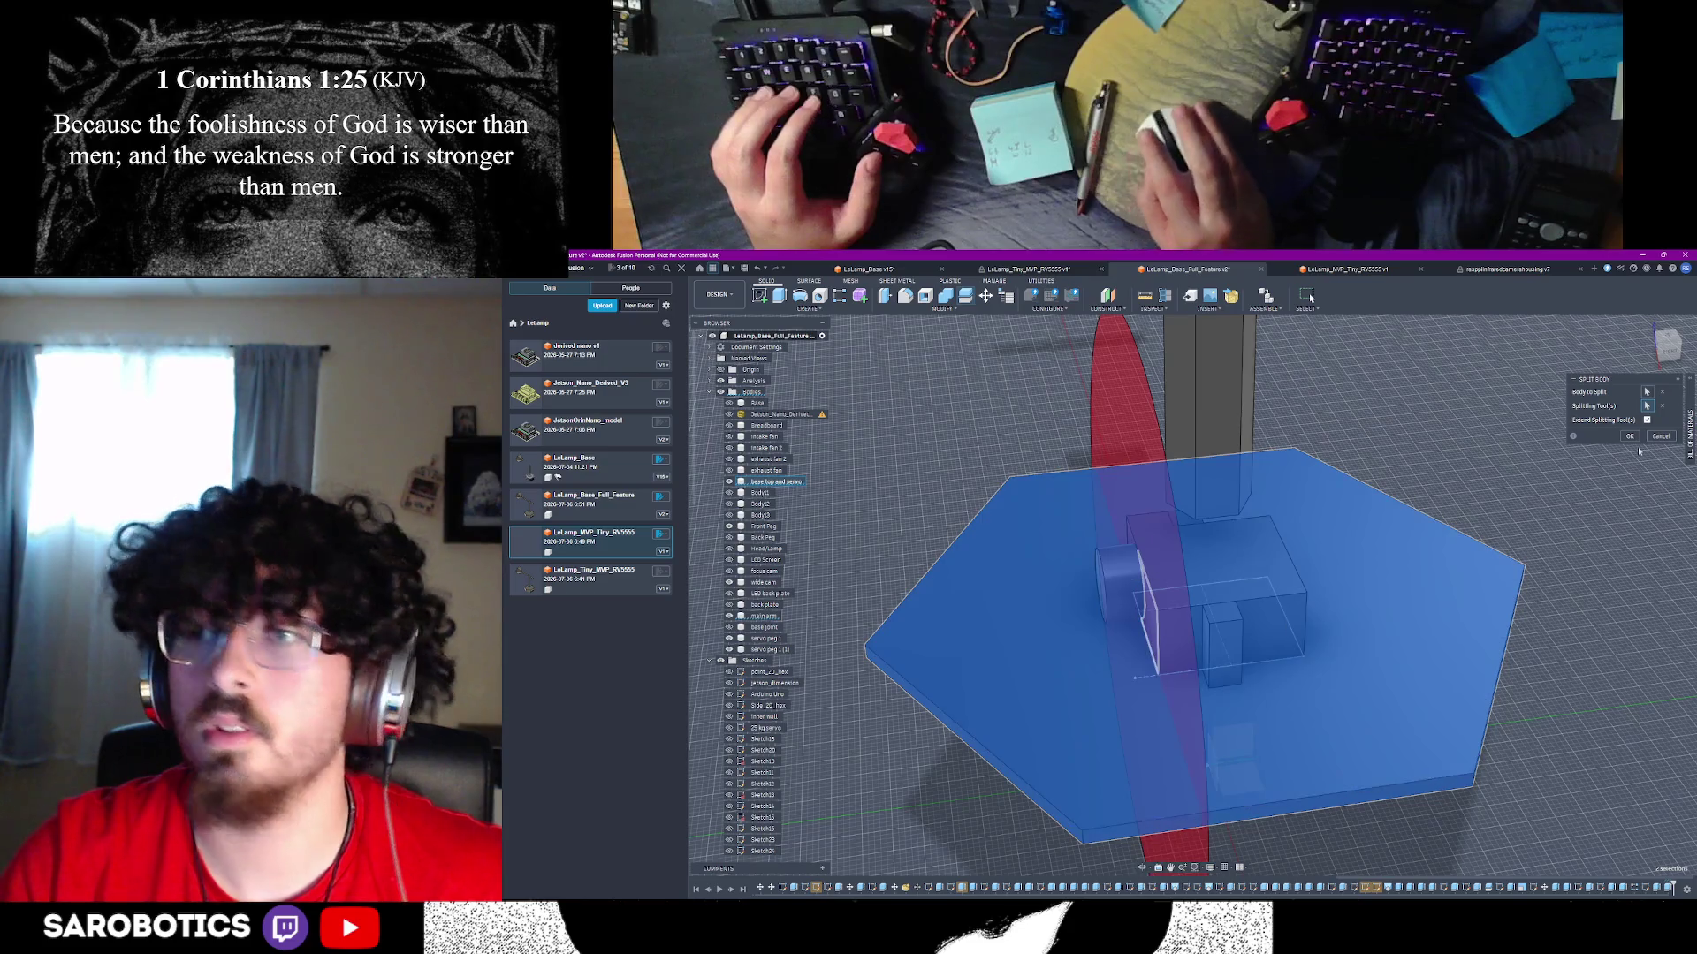
pyautogui.press('Return')
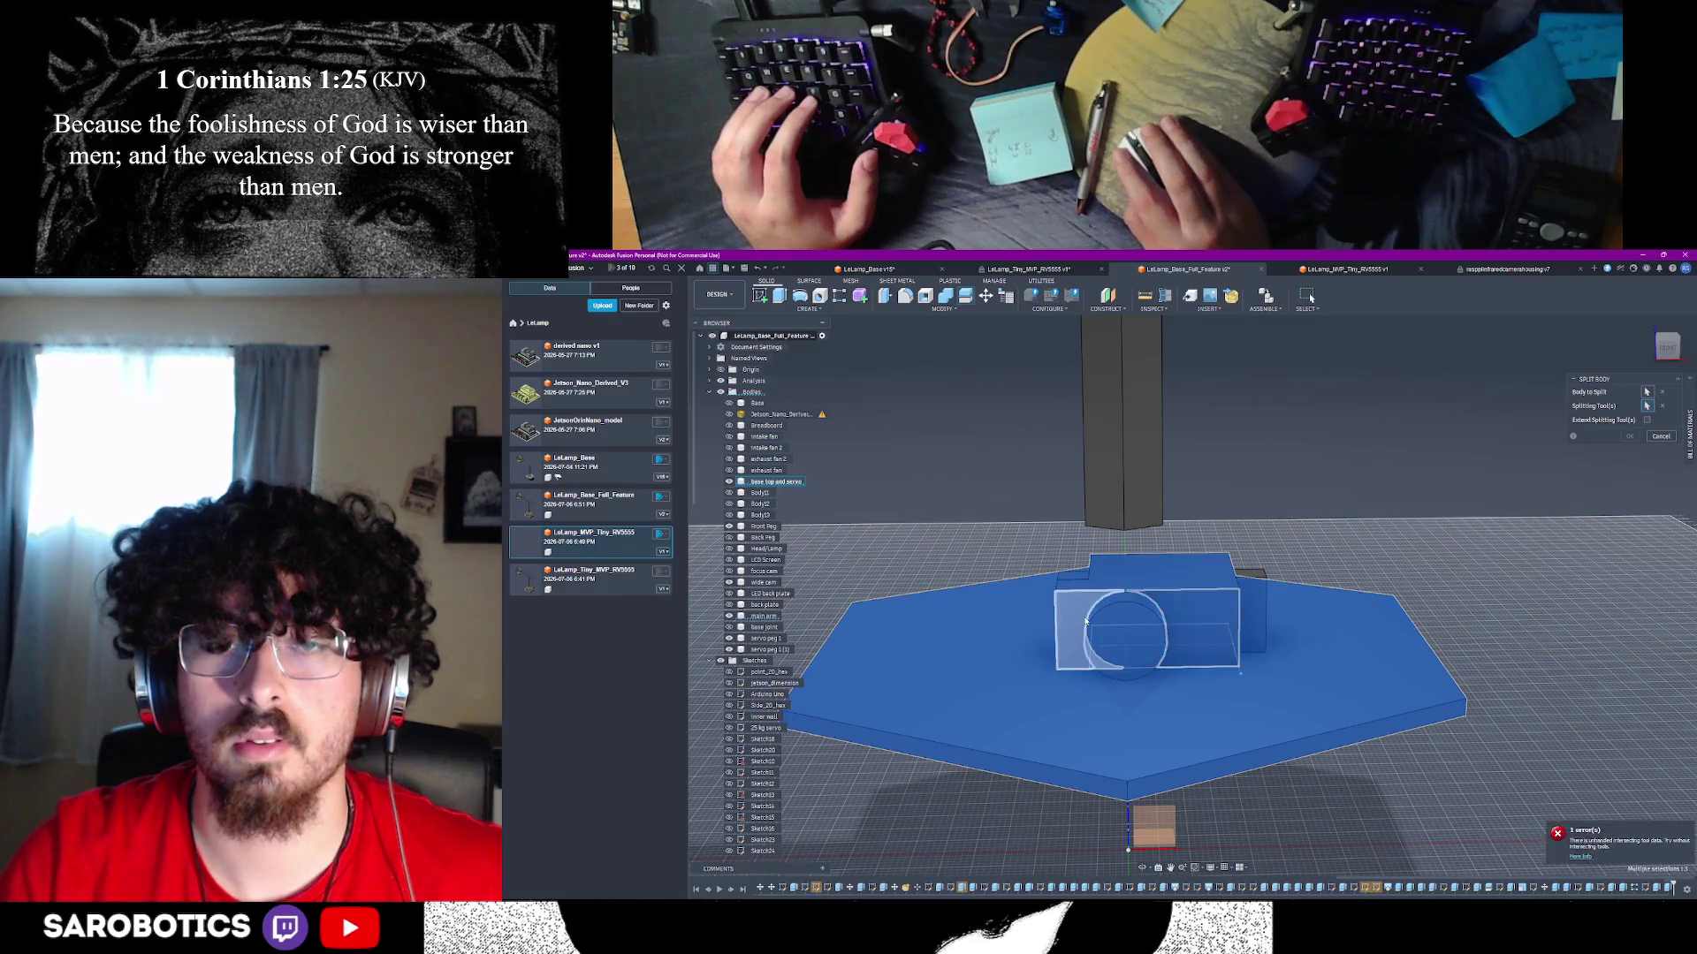
pyautogui.click(1183, 622)
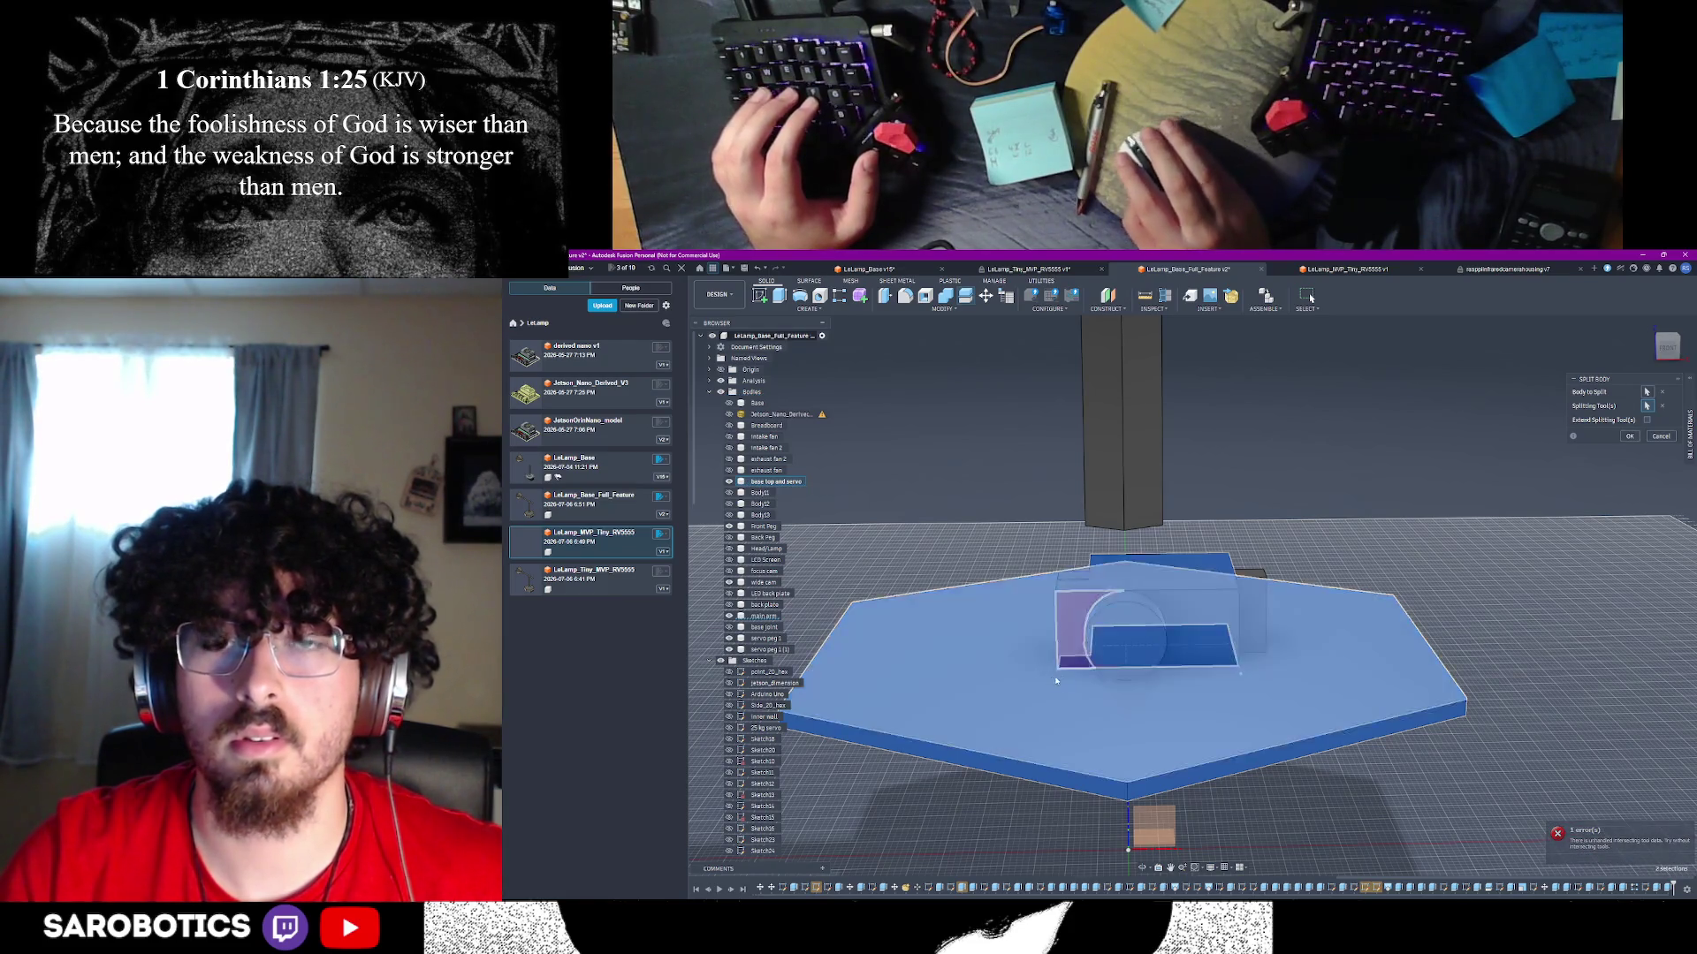
pyautogui.click(1660, 436)
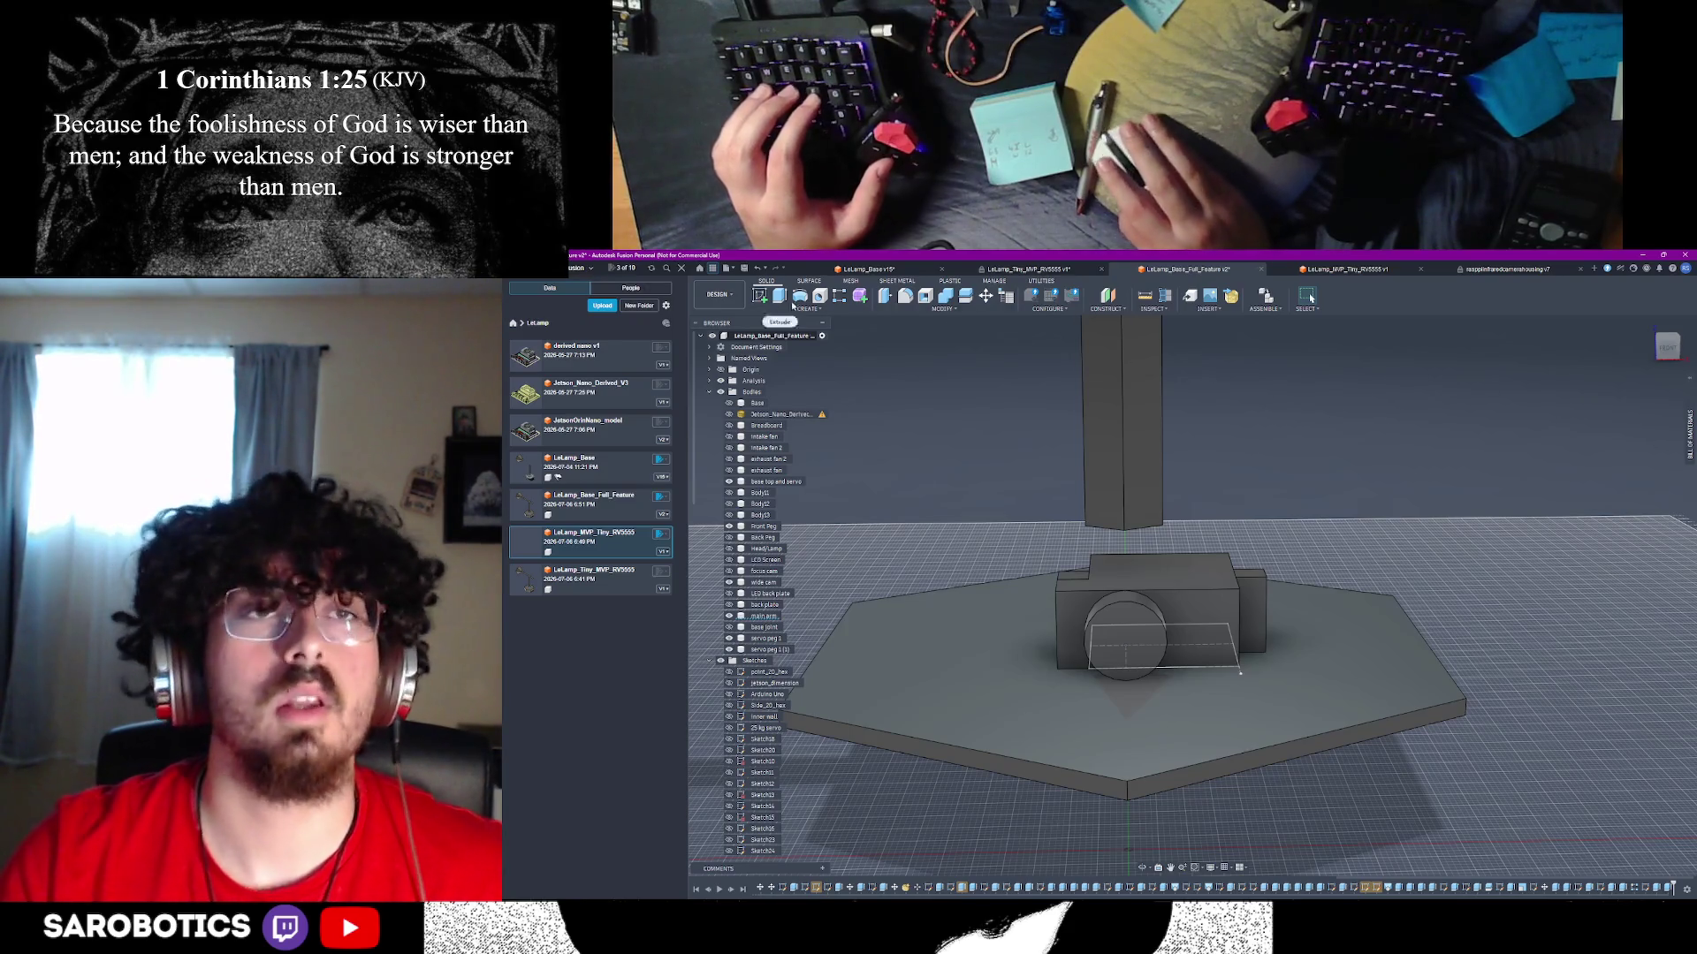
# - Split the base body using the servo block's side face as the splitting tool
pyautogui.press('Return')
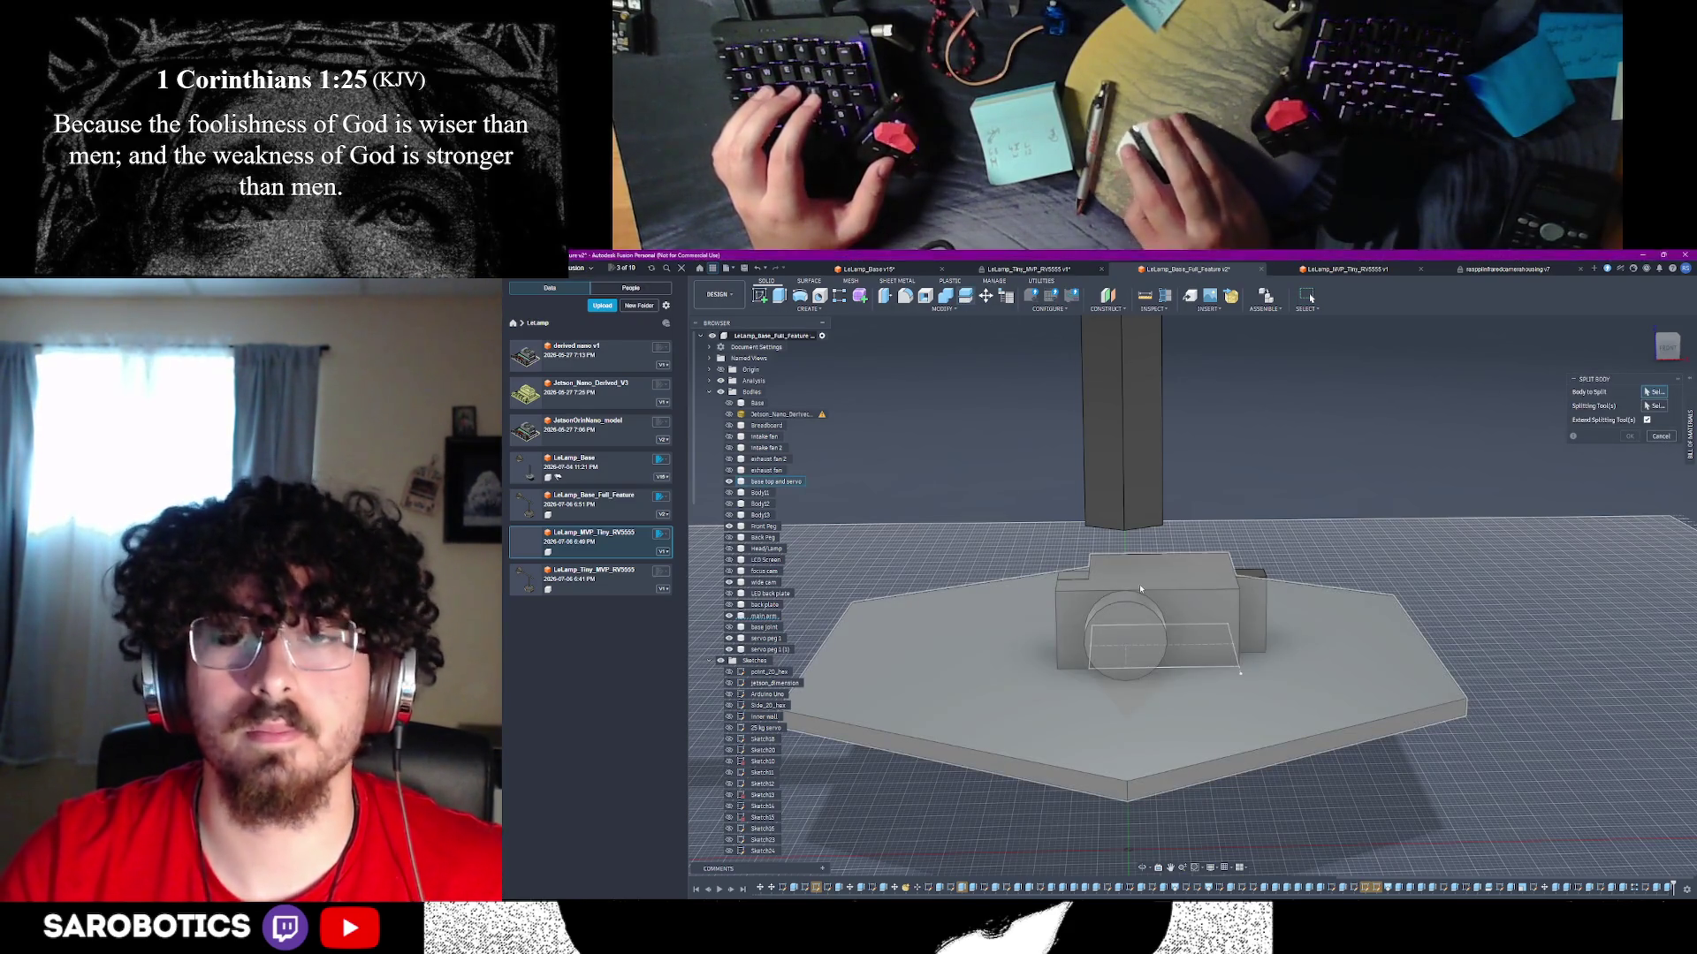
pyautogui.click(1007, 622)
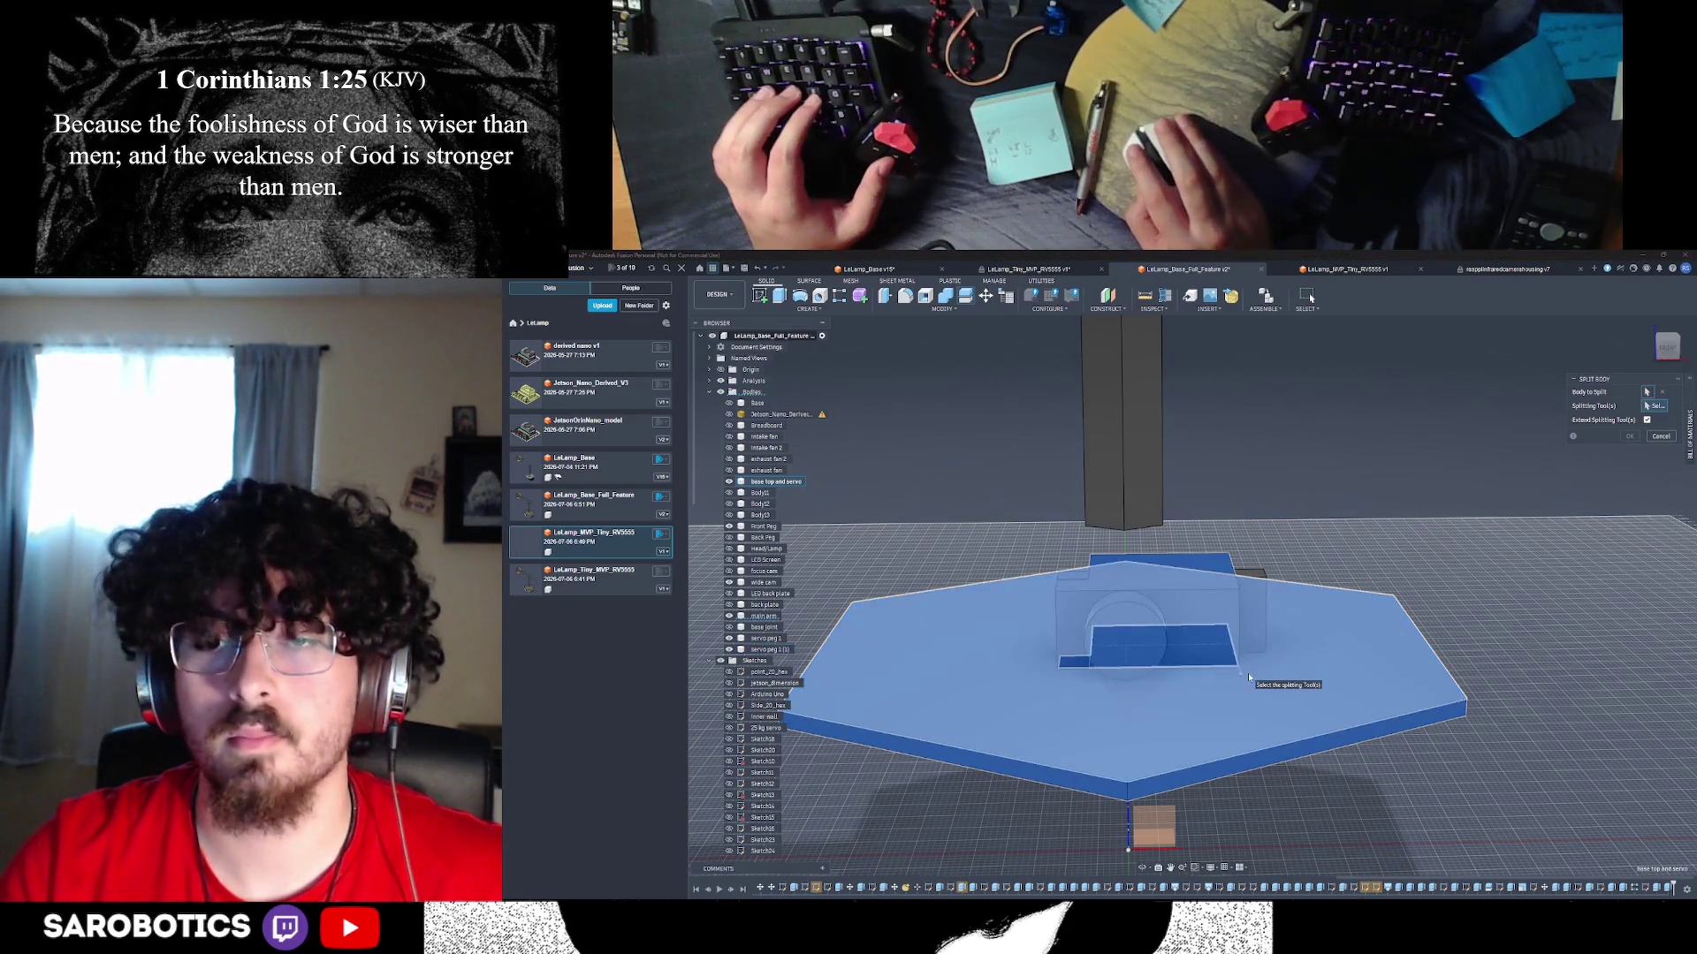
pyautogui.click(1248, 677)
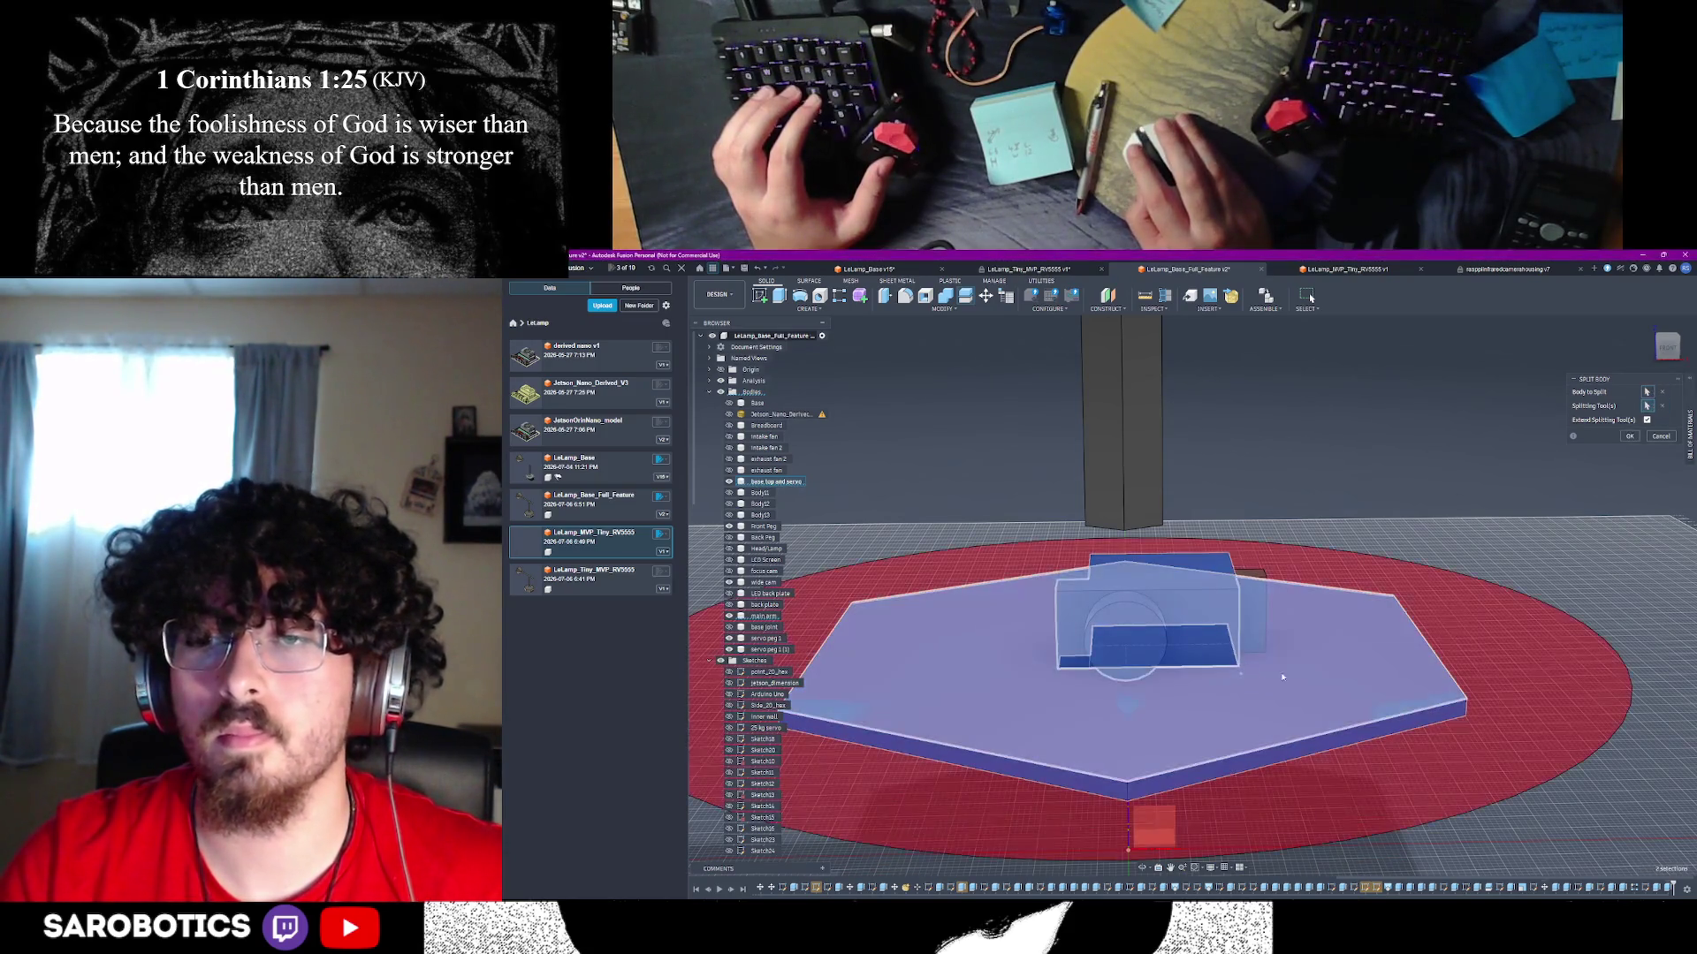
pyautogui.click(1630, 441)
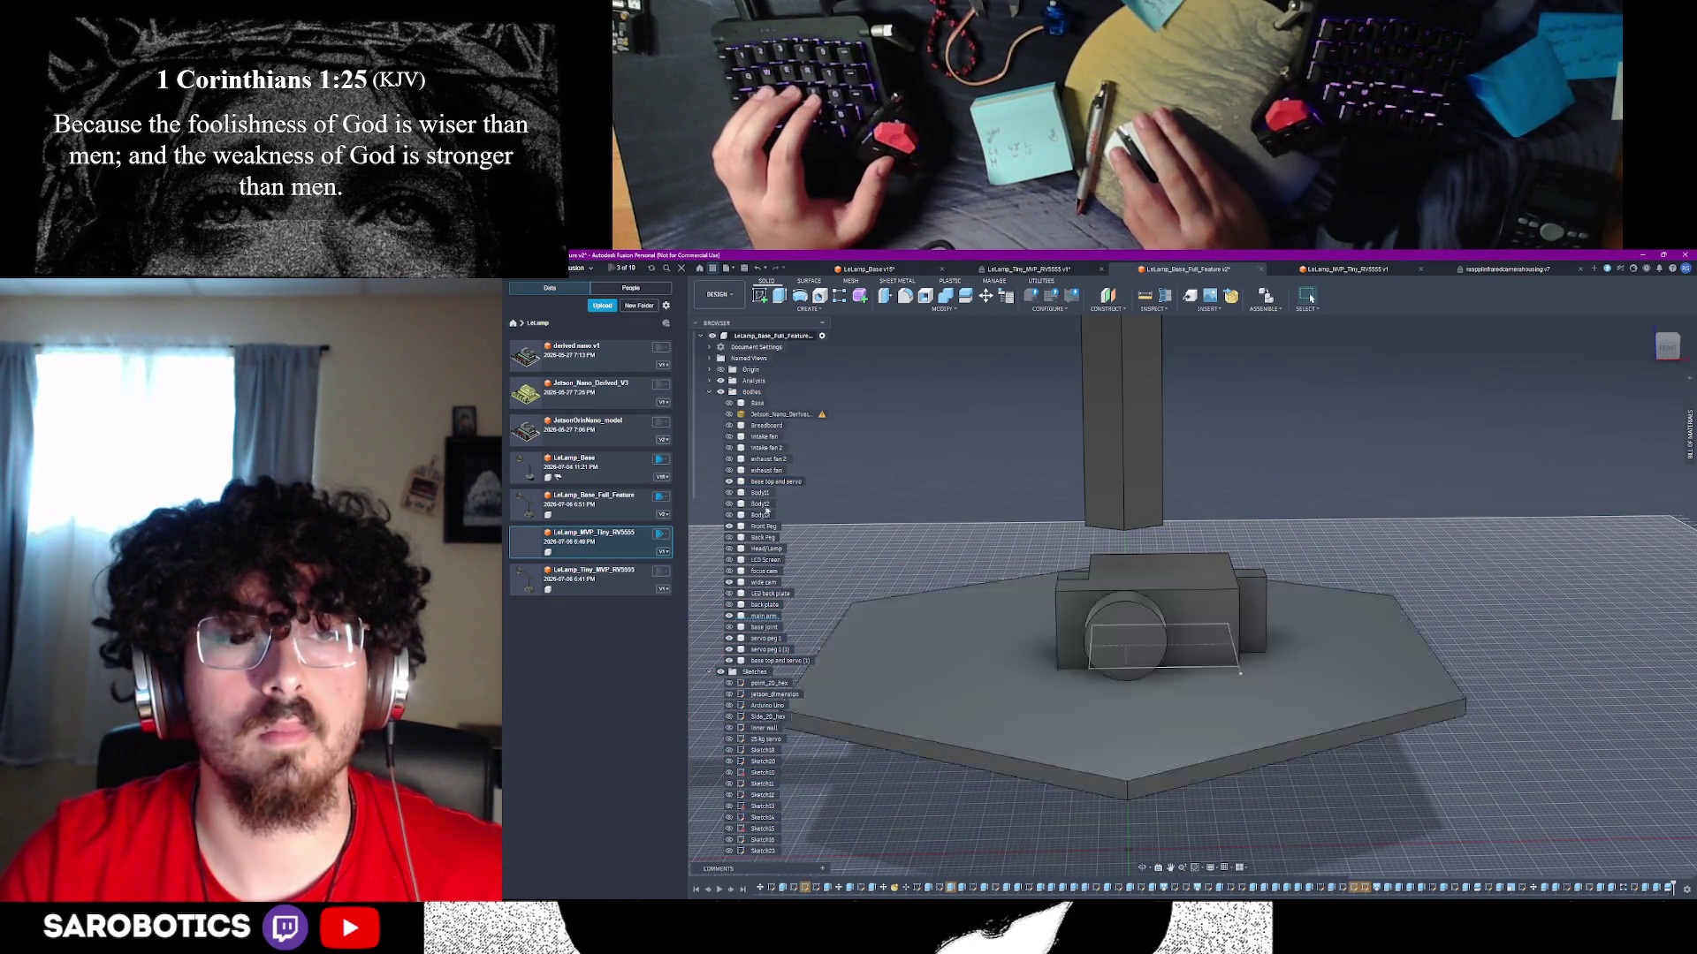
pyautogui.rightClick(777, 663)
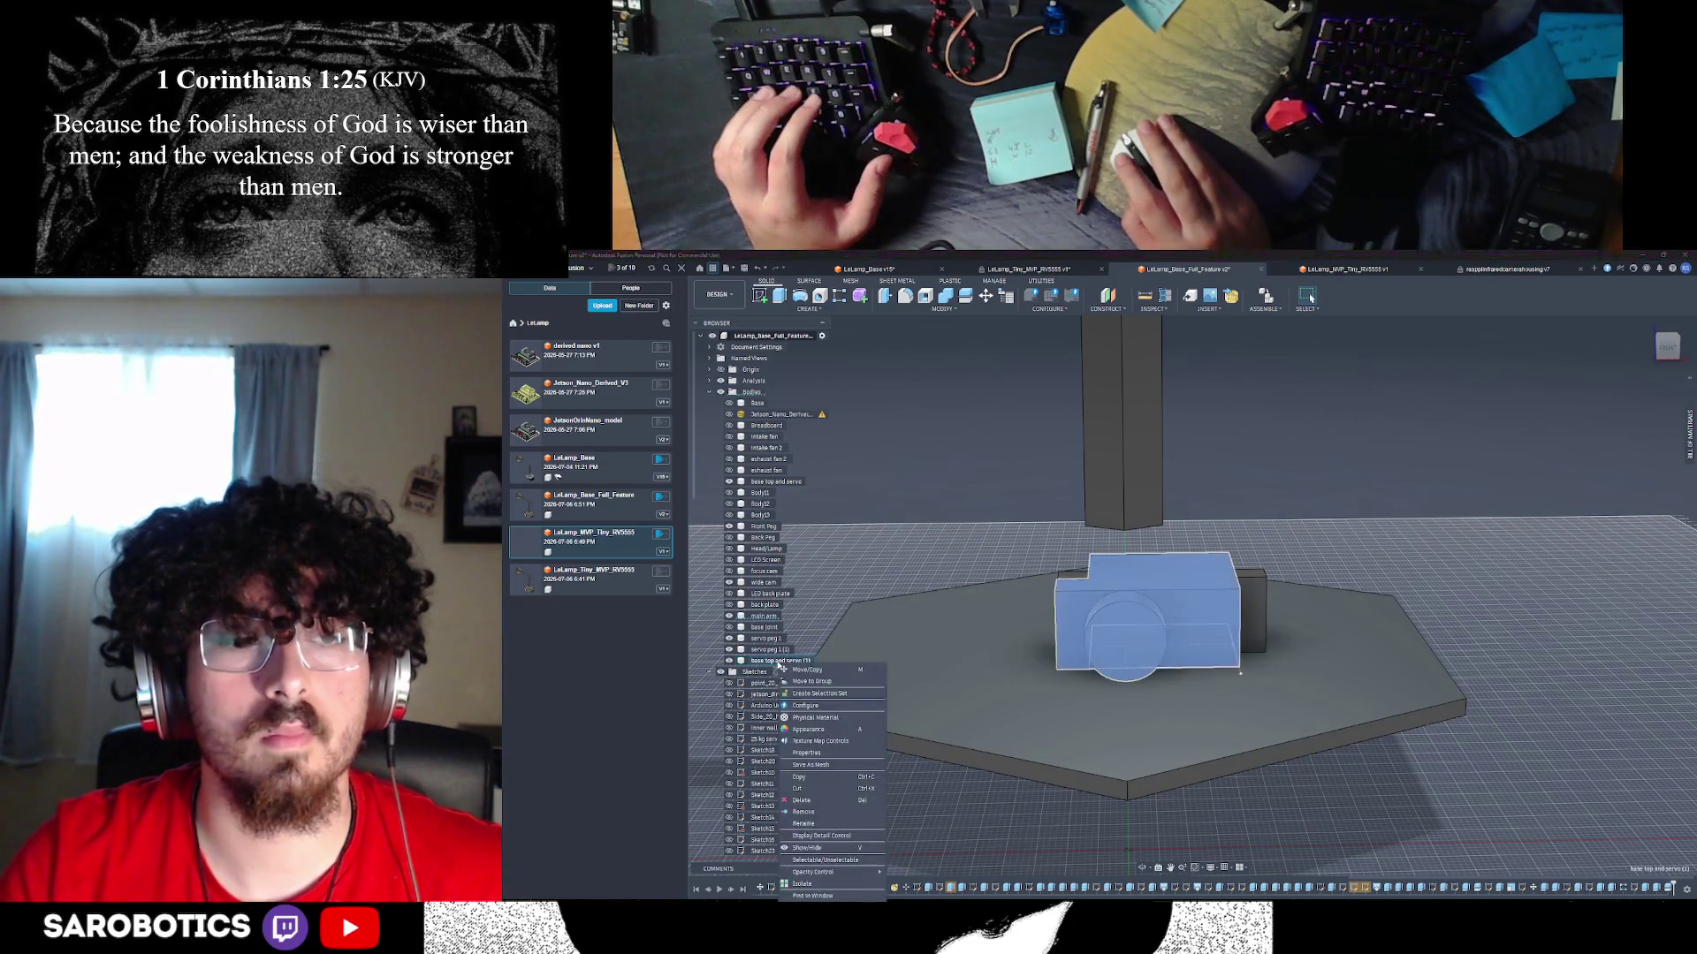
# - Rename the split-off body to 'servo at top'
pyautogui.click(805, 822)
pyautogui.write('servo at top')
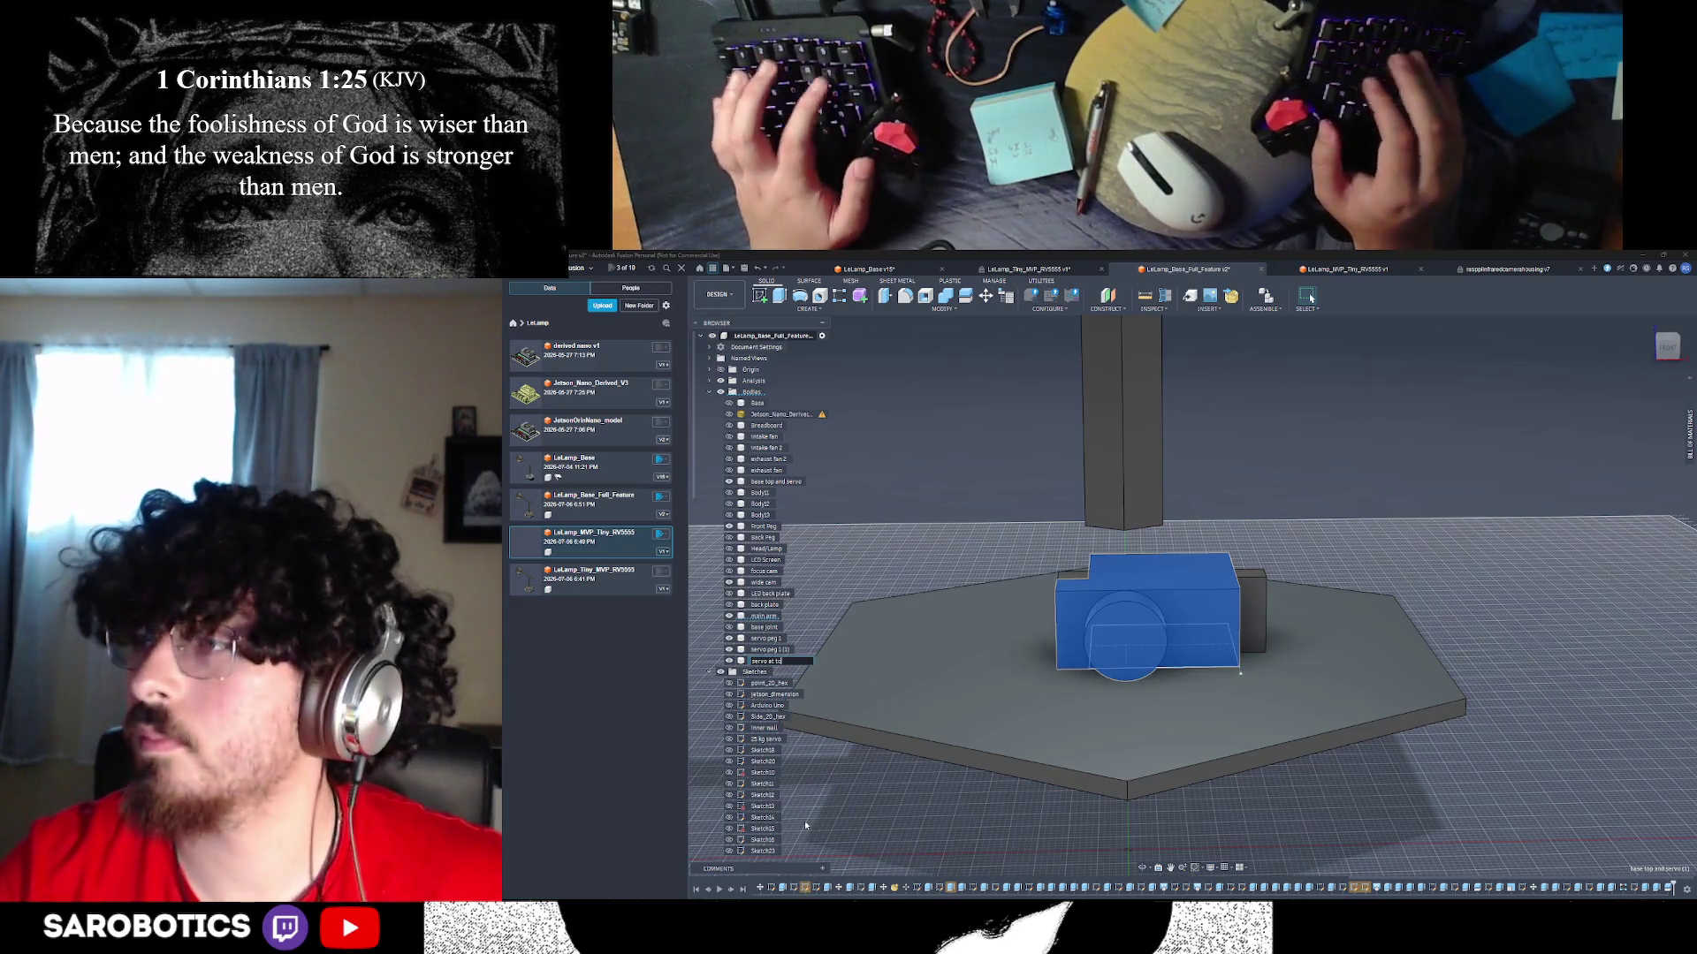
pyautogui.press('Return')
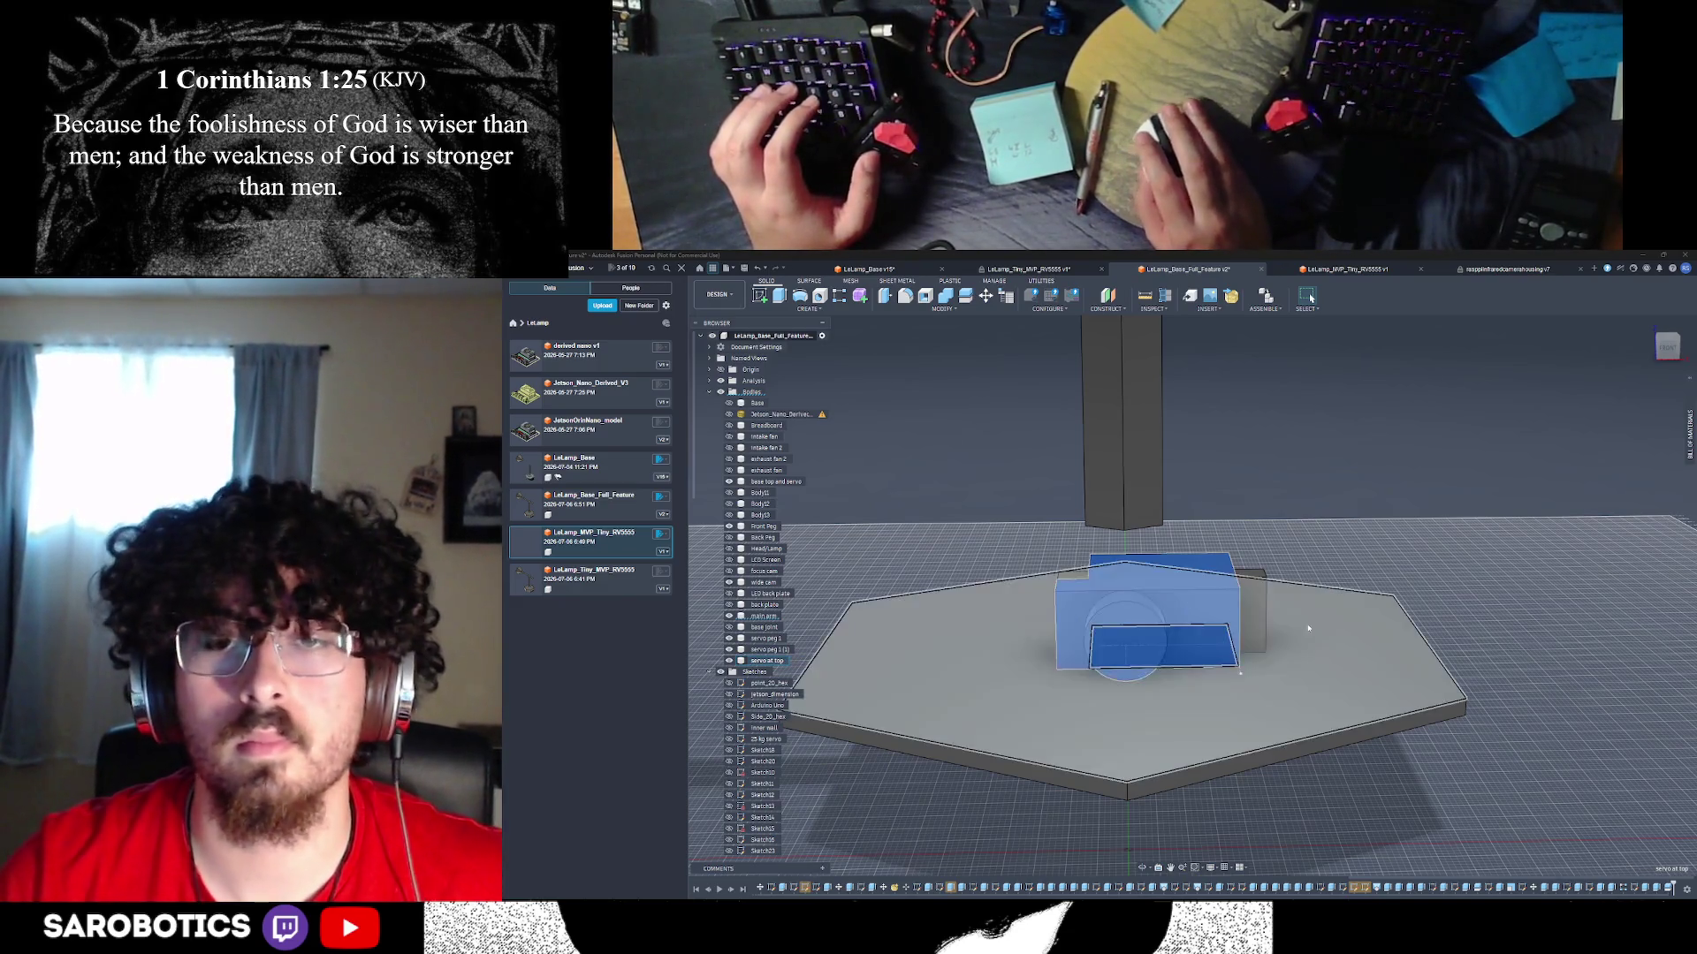
# - Select the servo box top face, the hexagonal base profile and the base's front bottom edge
pyautogui.click(1477, 570)
pyautogui.click(1206, 579)
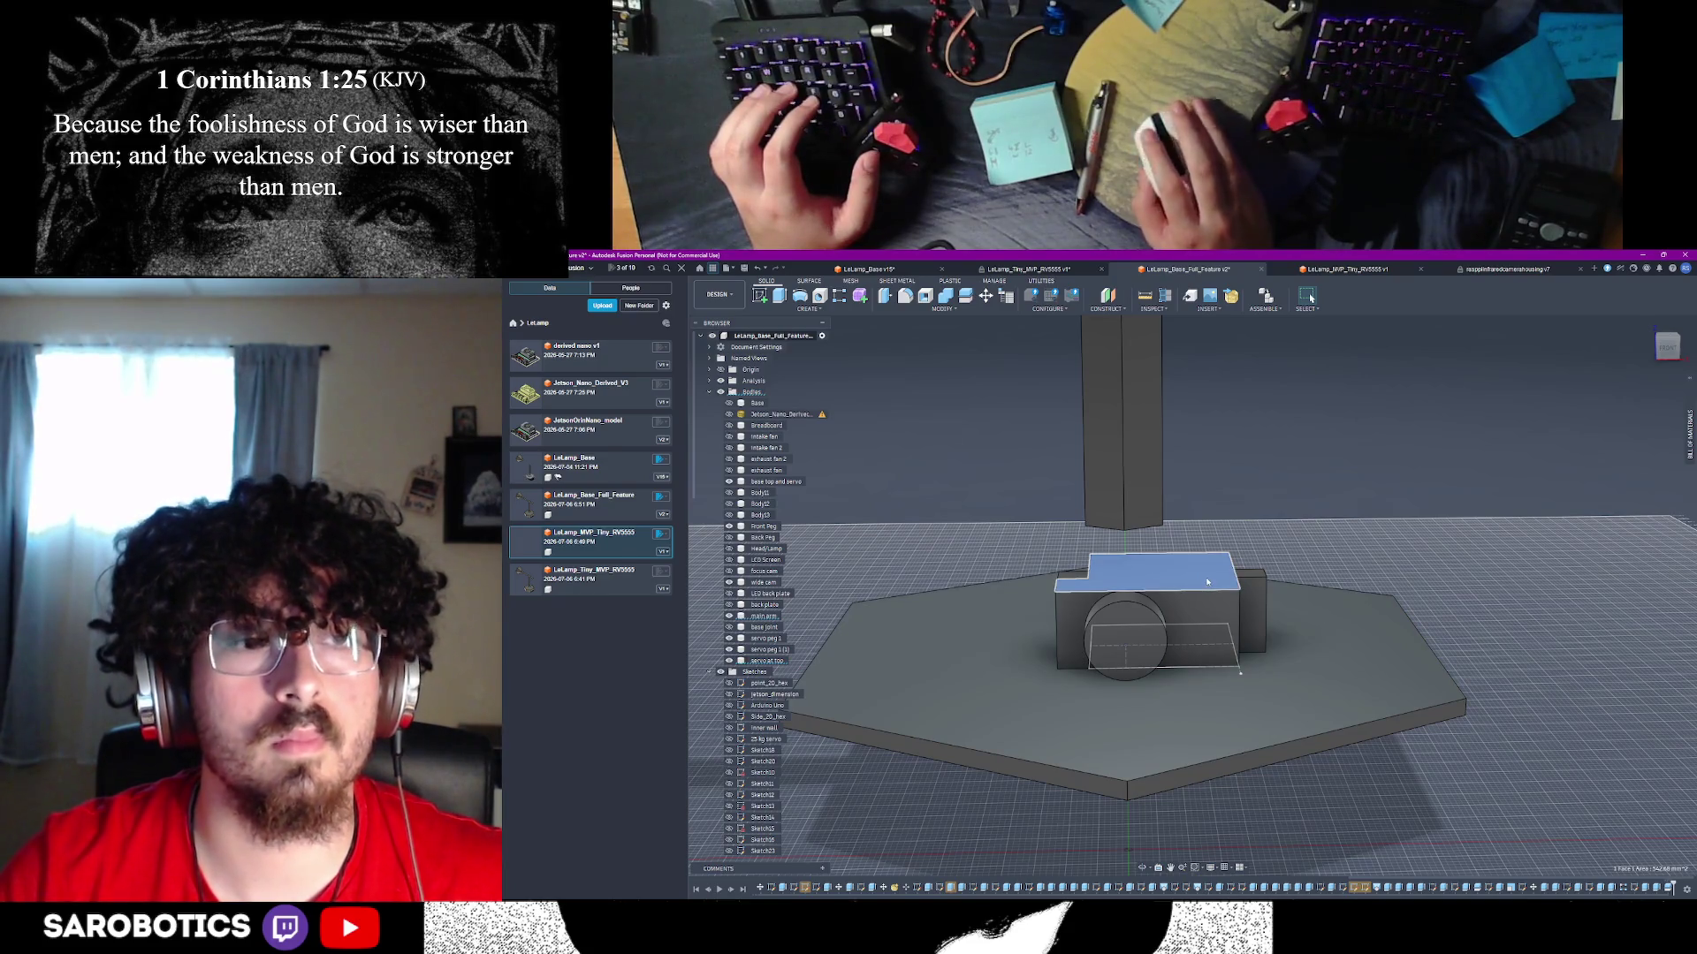
pyautogui.click(972, 619)
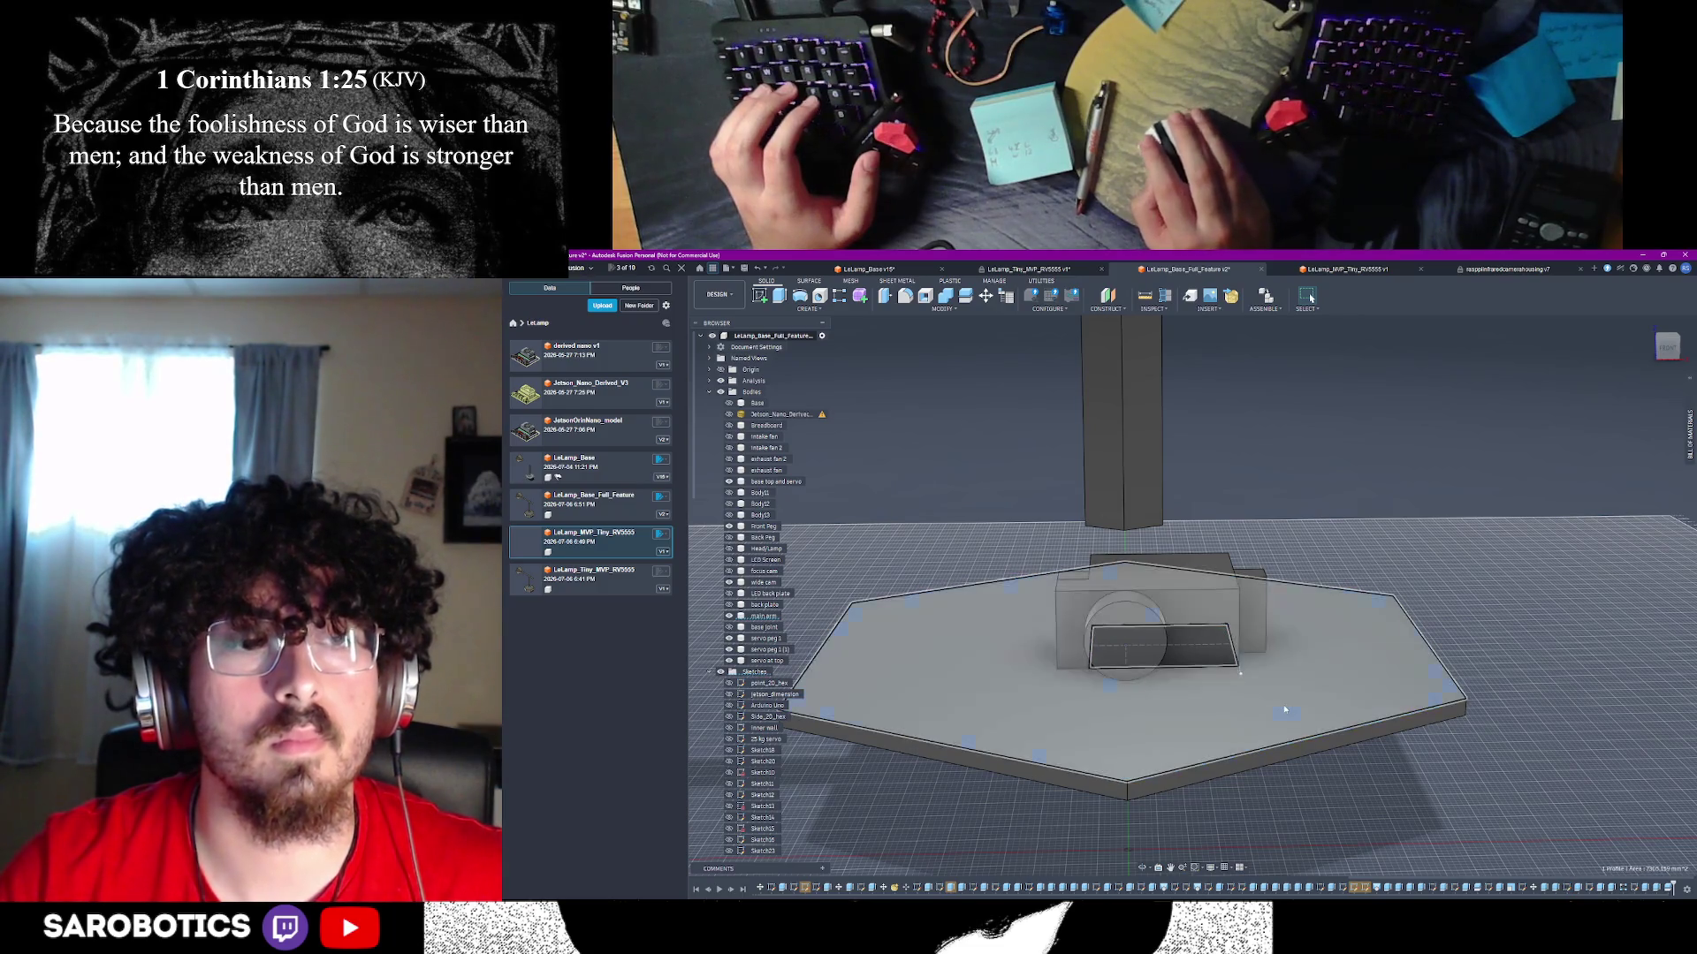
pyautogui.click(1290, 758)
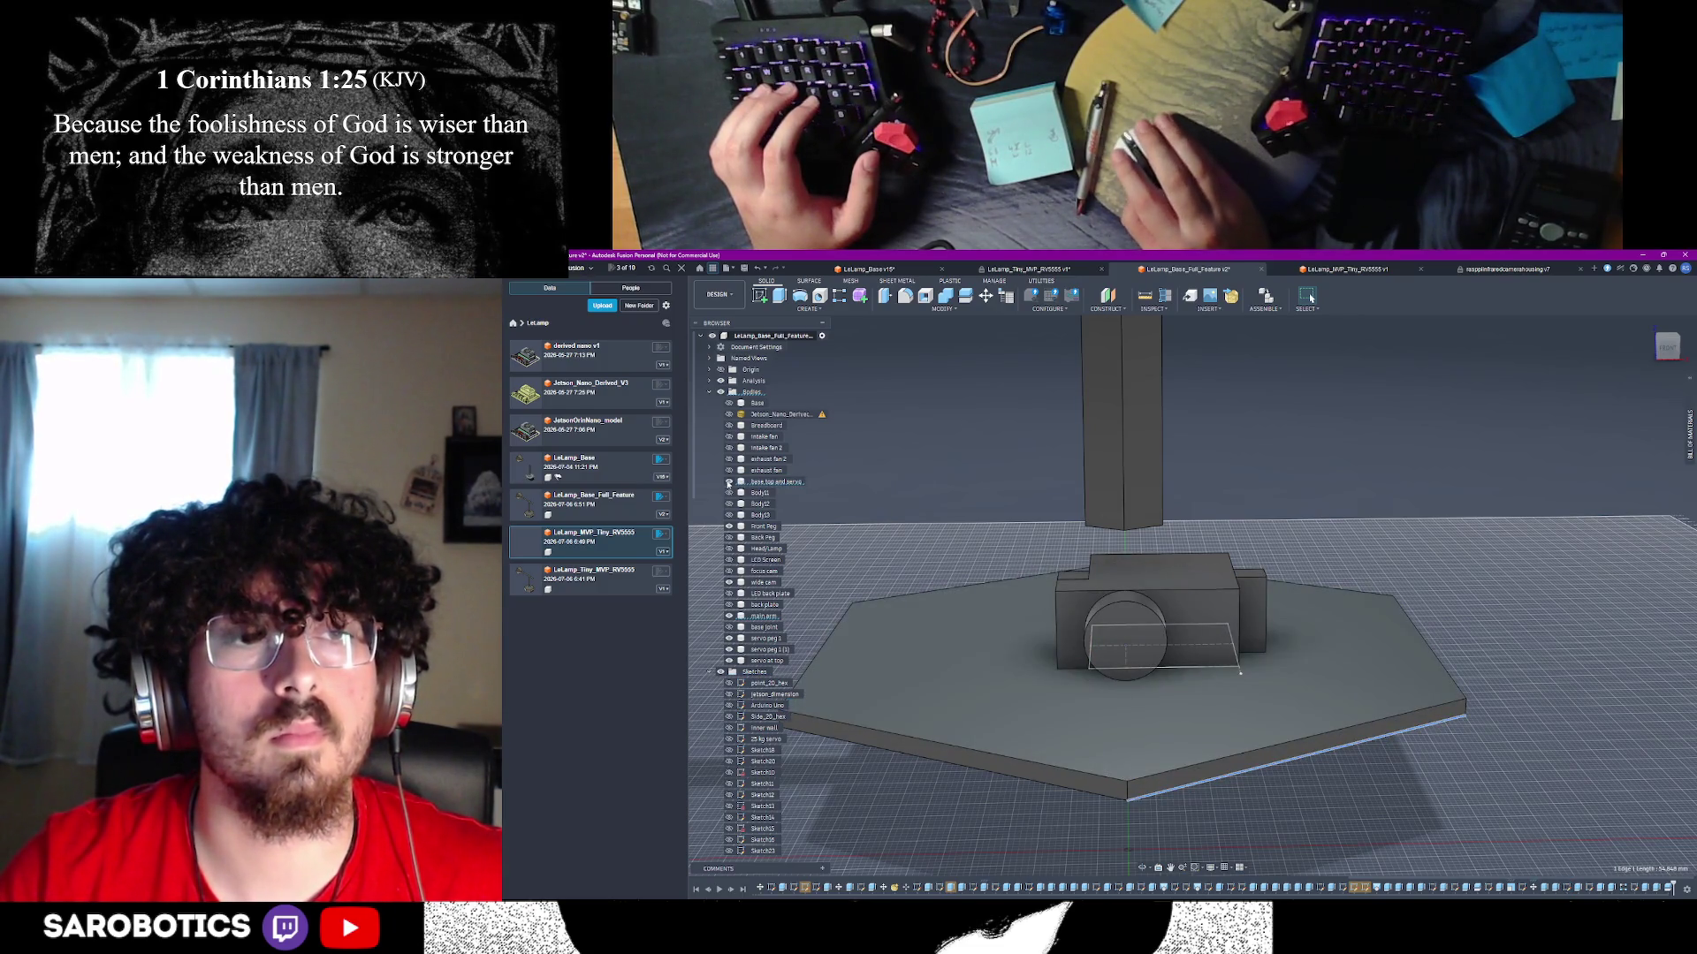
# - Rename the 'base top and servo' body to 'base top' by removing 'and servo'
pyautogui.click(783, 481)
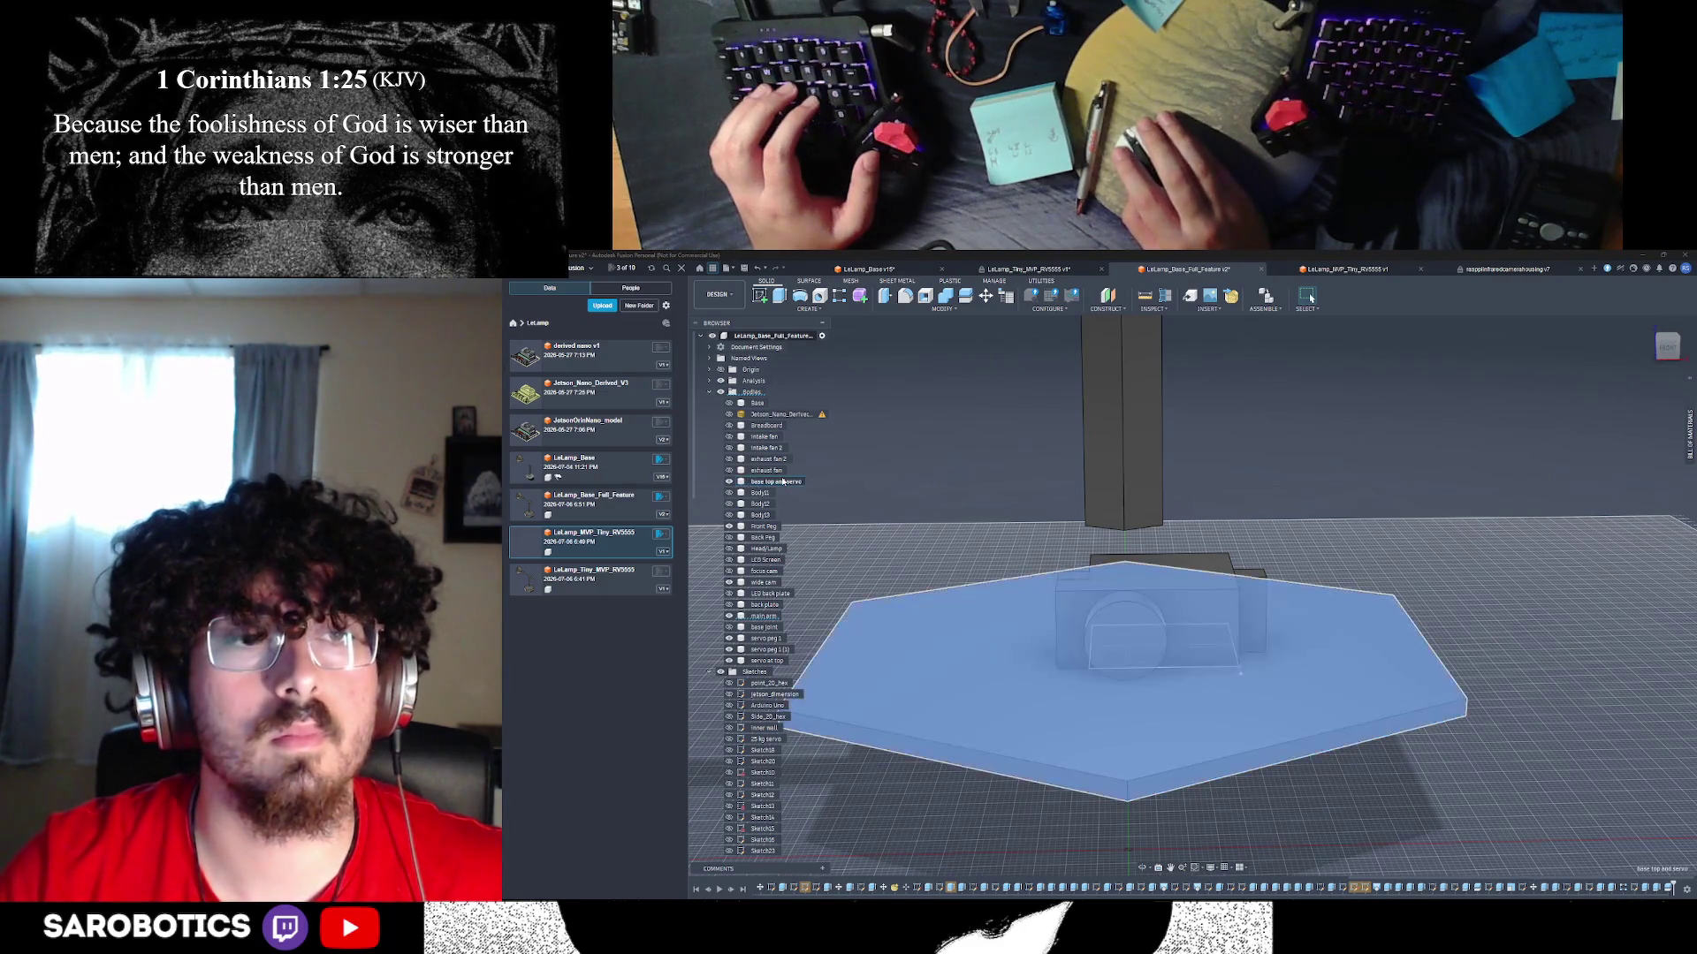
pyautogui.rightClick(784, 482)
pyautogui.click(820, 638)
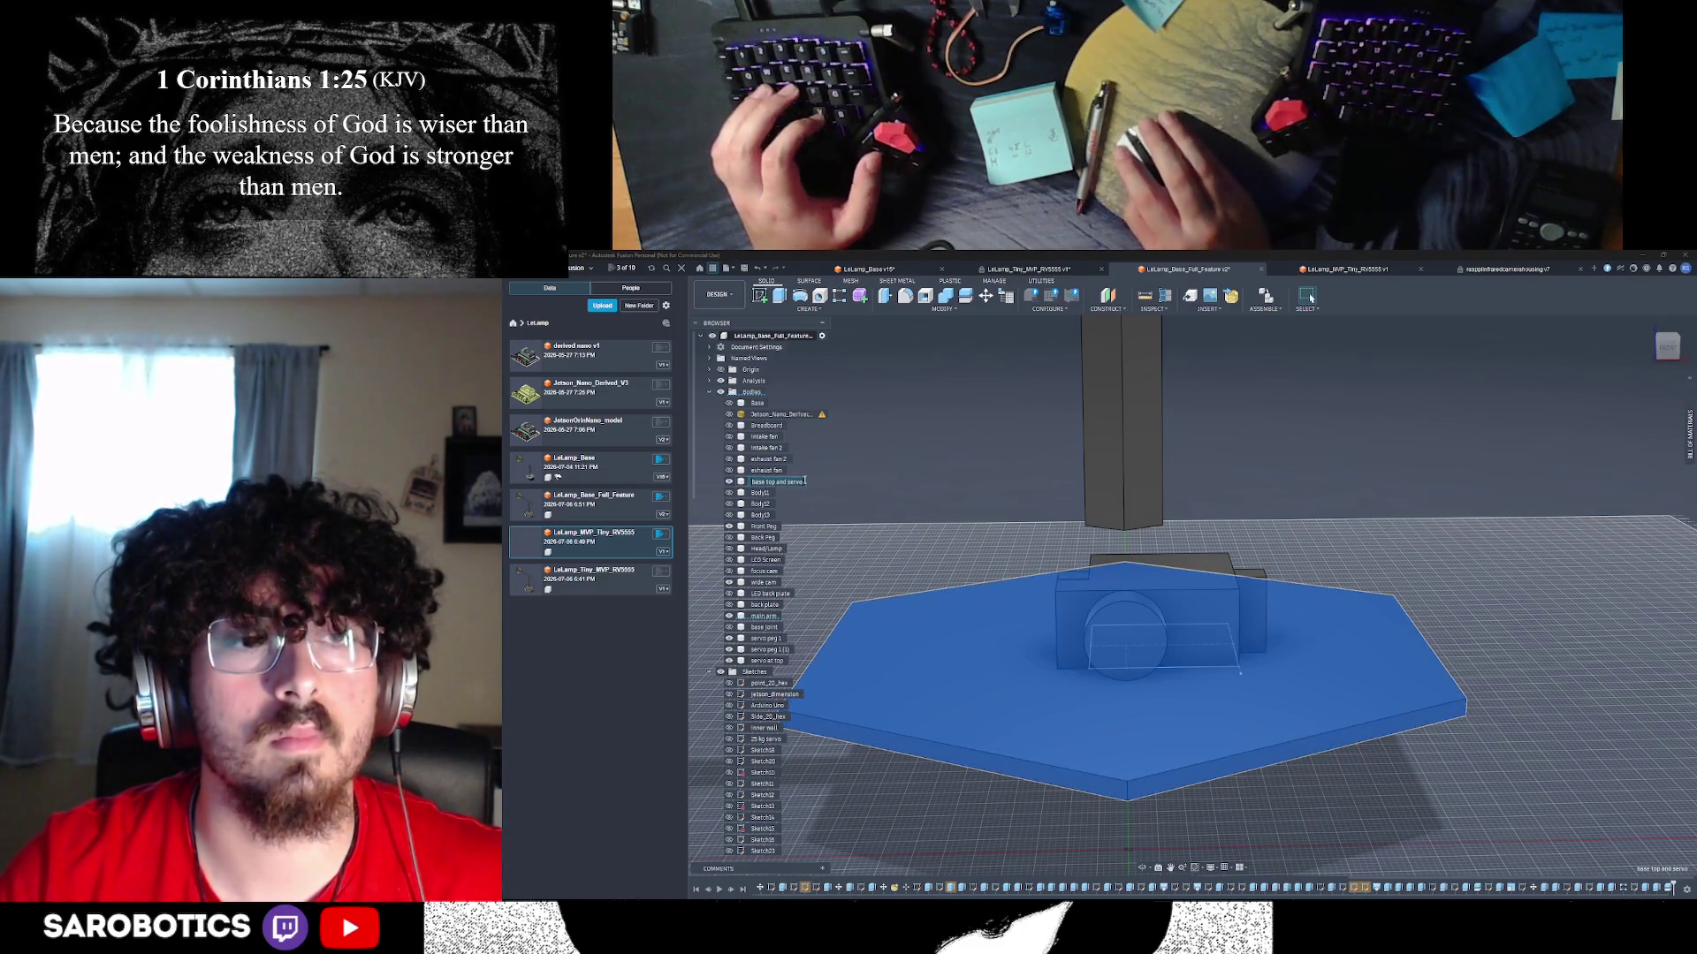
pyautogui.click(805, 481)
pyautogui.moveTo(805, 482); pyautogui.dragTo(777, 481)
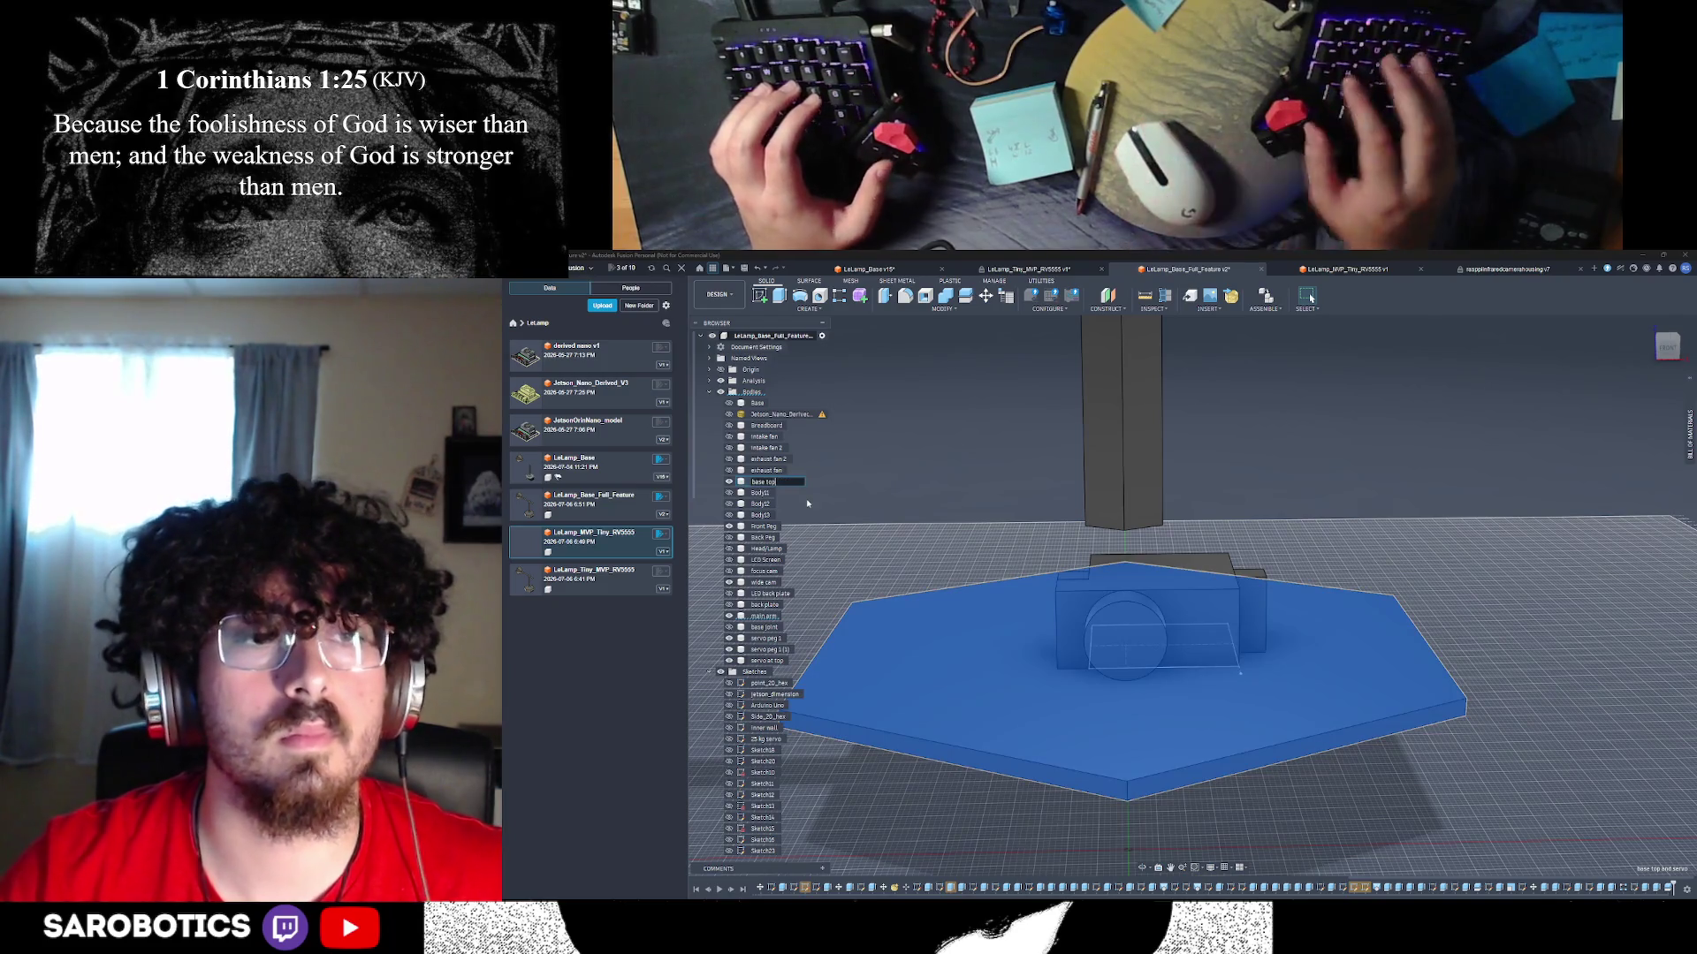
pyautogui.press('Escape')
pyautogui.write('and servo')
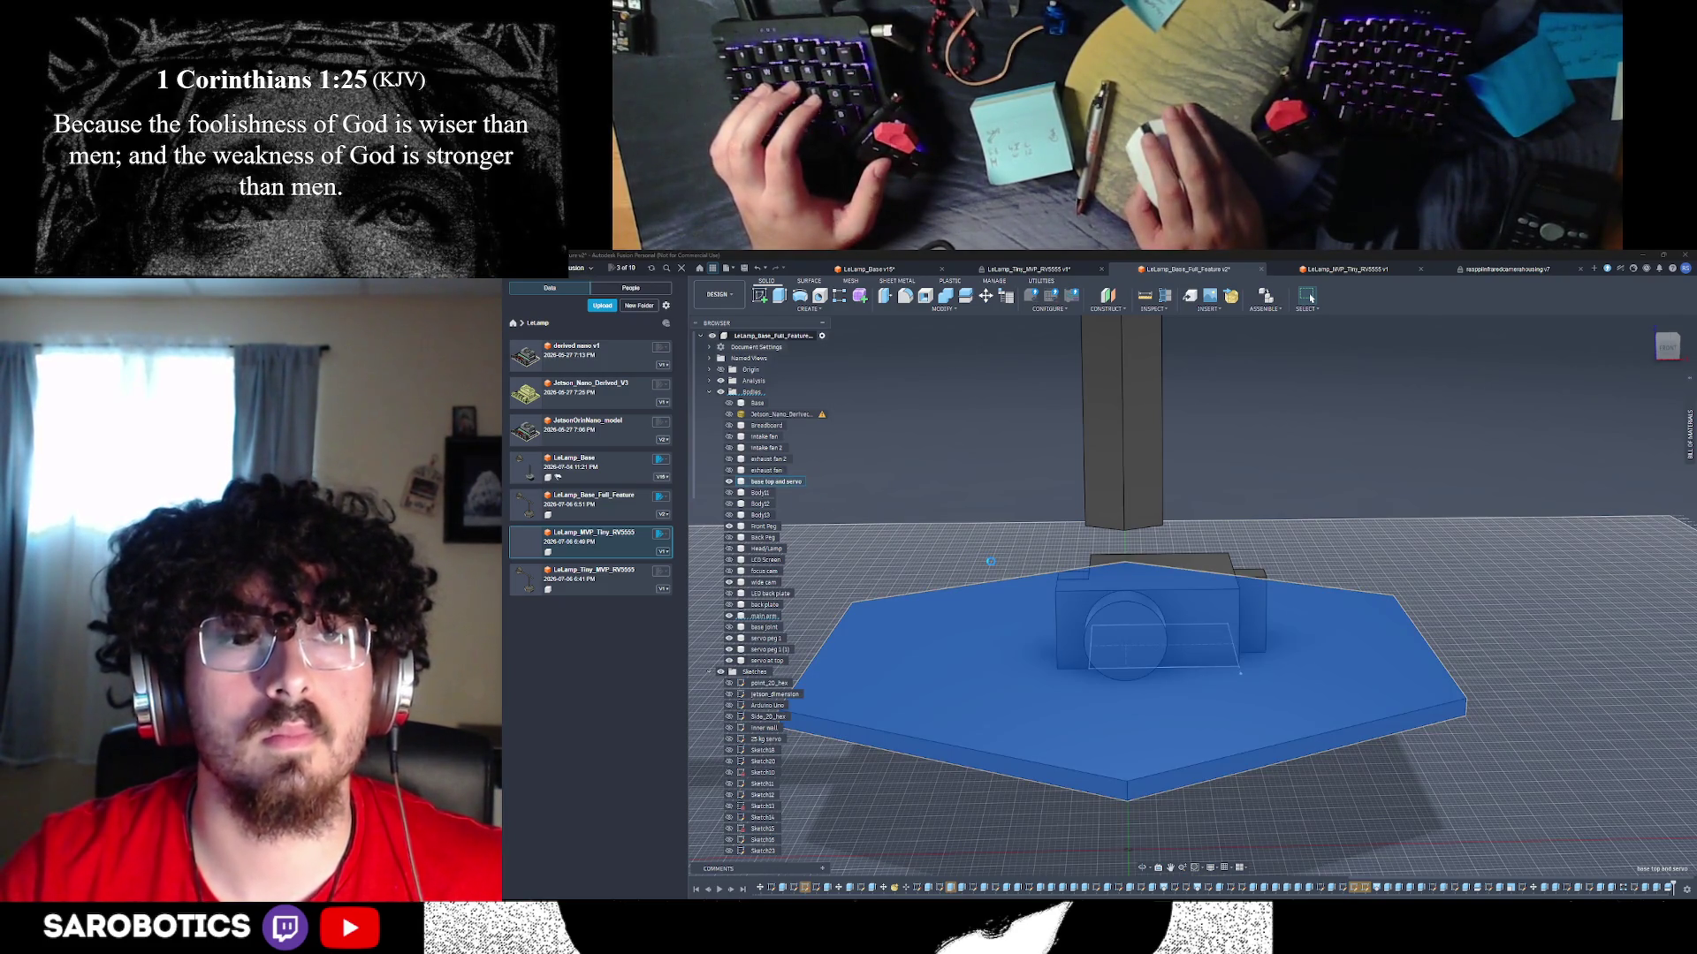
pyautogui.click(989, 560)
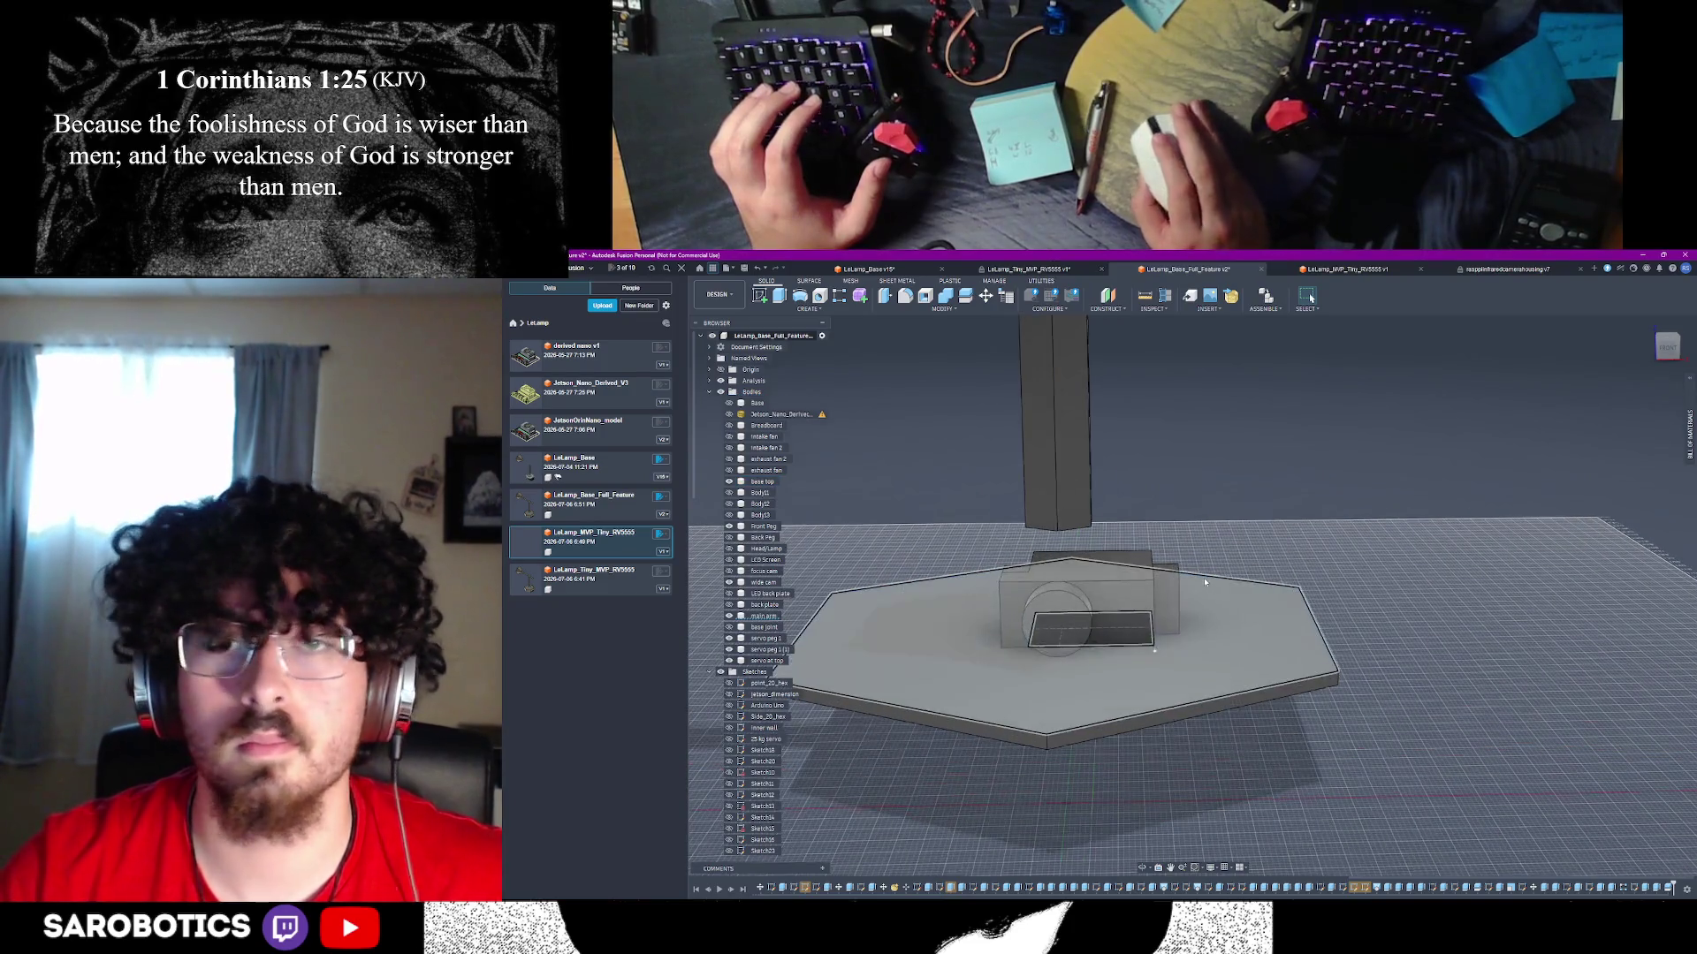
pyautogui.scroll(3, 1121, 598)
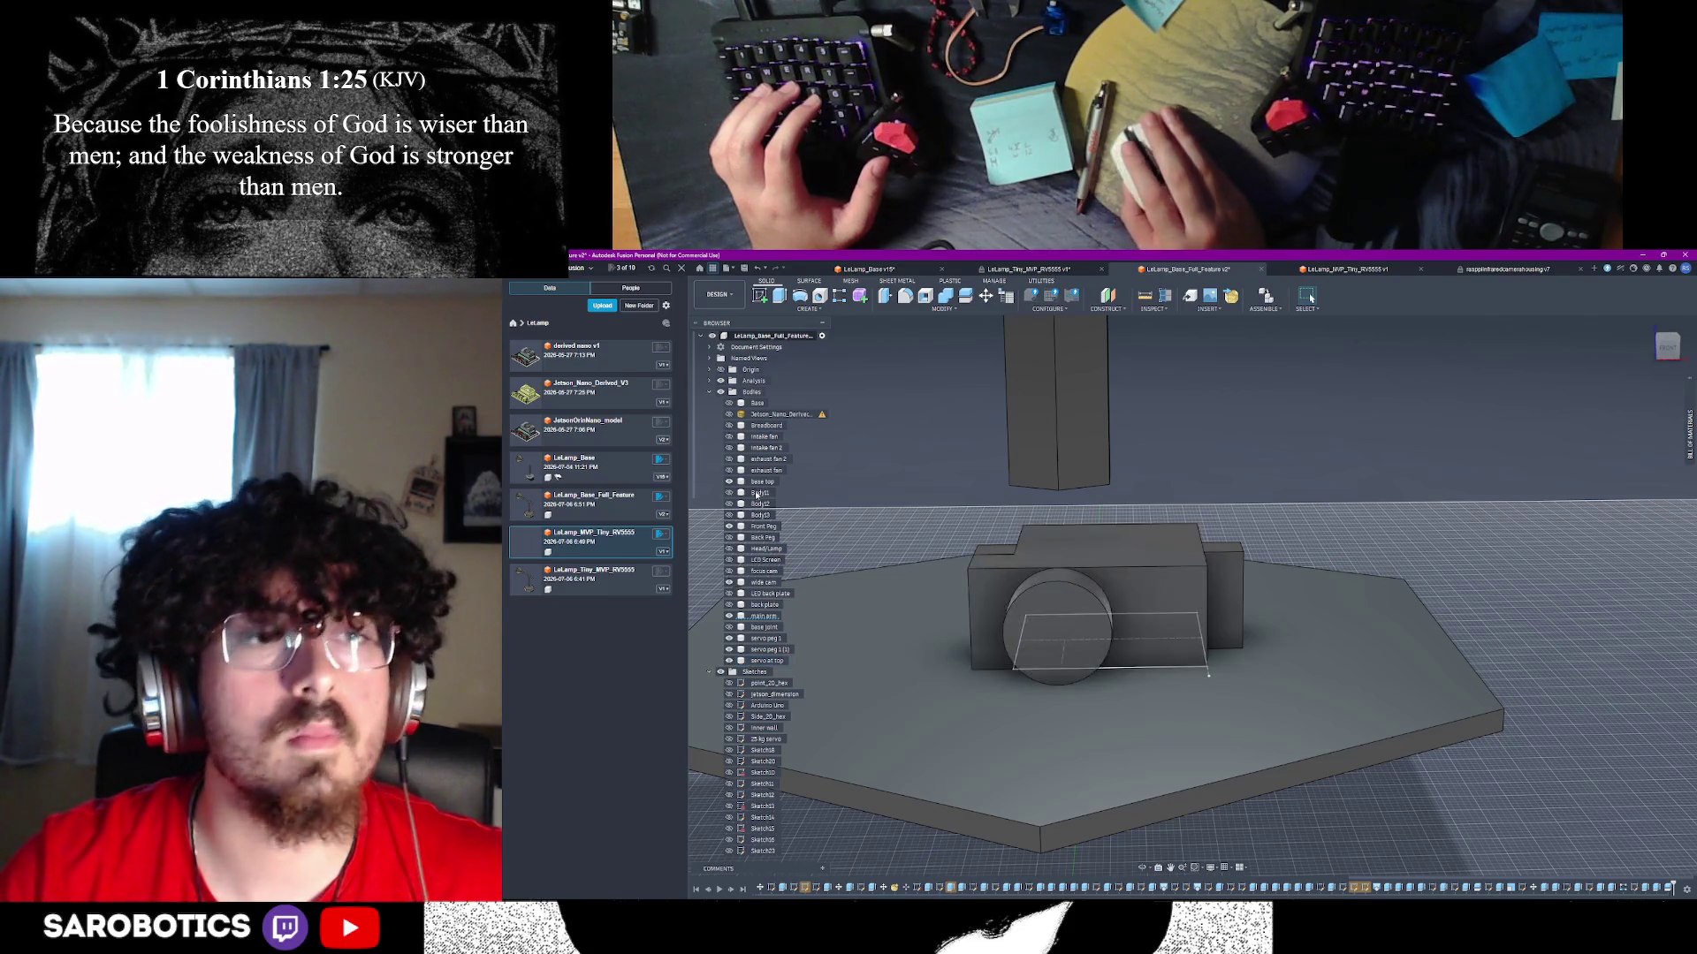
# - Split the servo box body using the box's front face as the splitting tool
pyautogui.click(1065, 636)
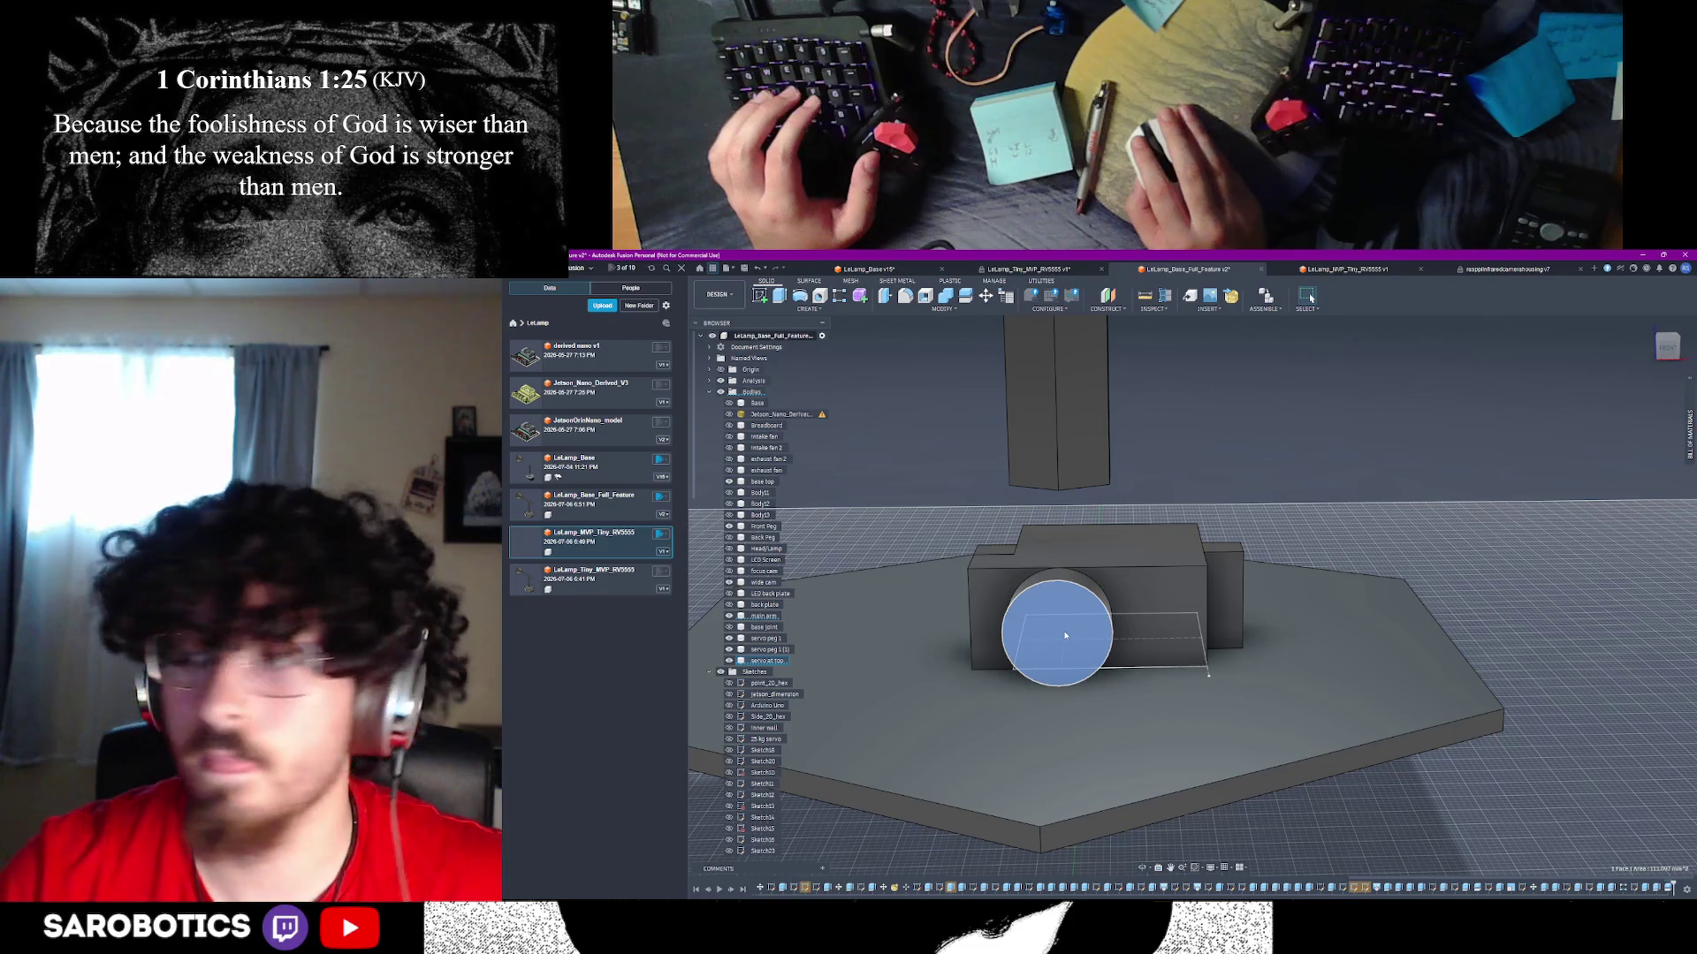
pyautogui.click(1169, 616)
pyautogui.click(1150, 585)
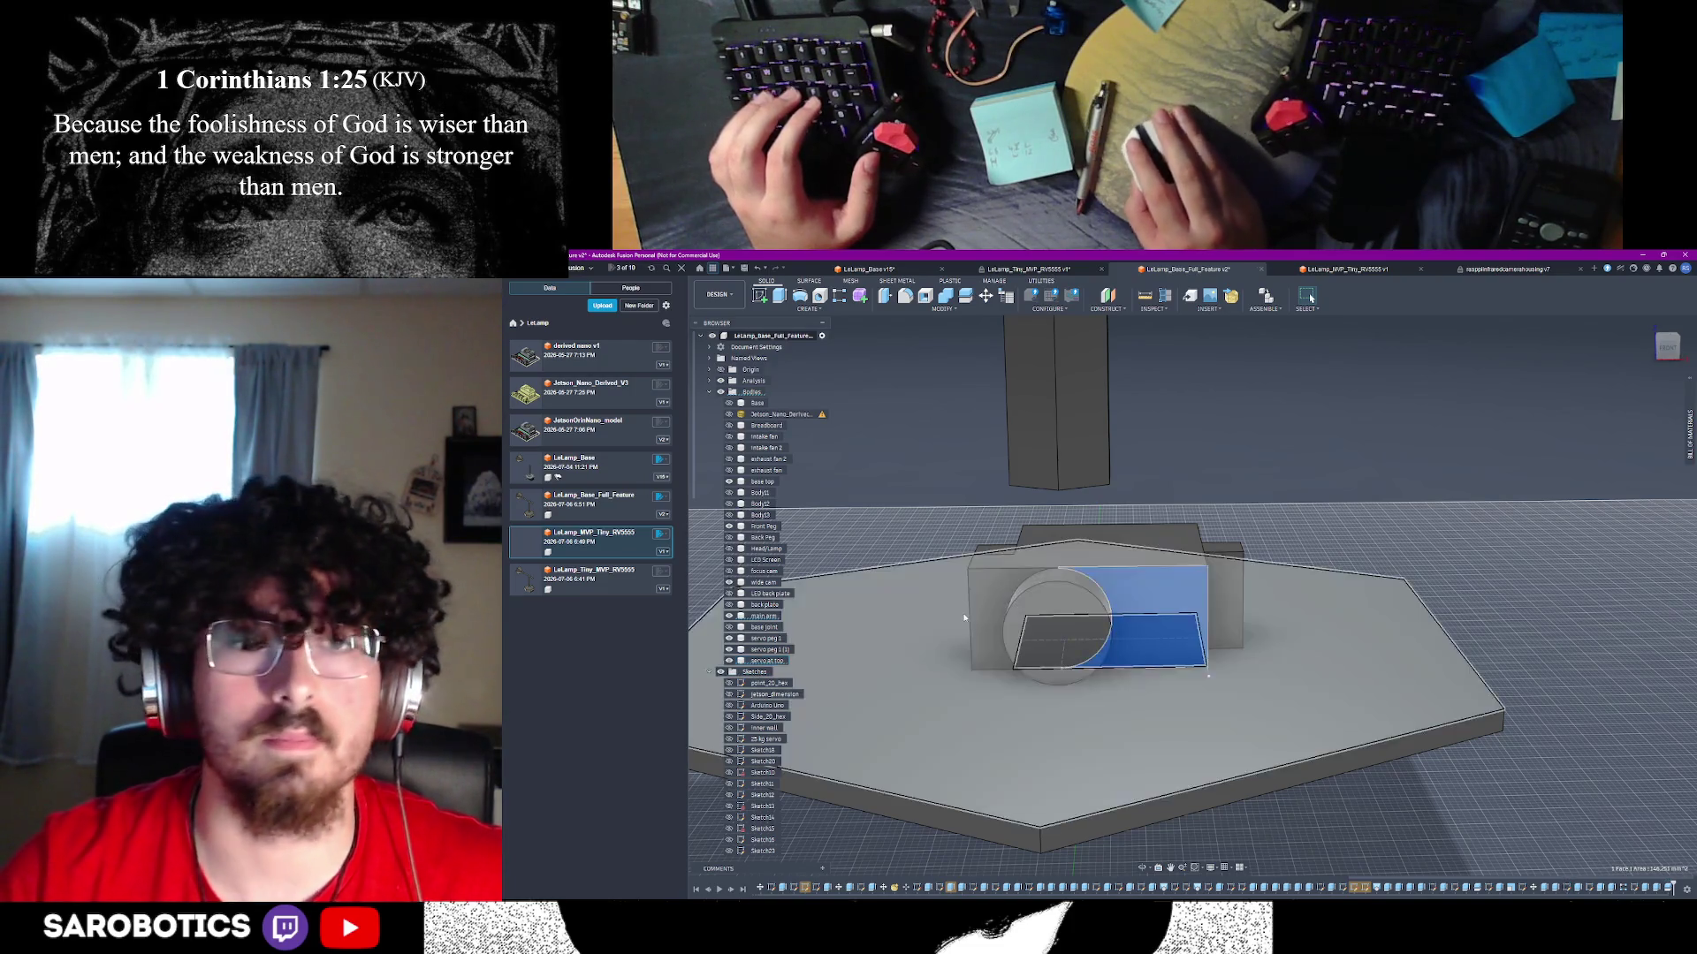
pyautogui.keyDown('shift'); pyautogui.moveTo(837, 576); pyautogui.dragTo(742, 632, button='middle'); pyautogui.keyUp('shift')
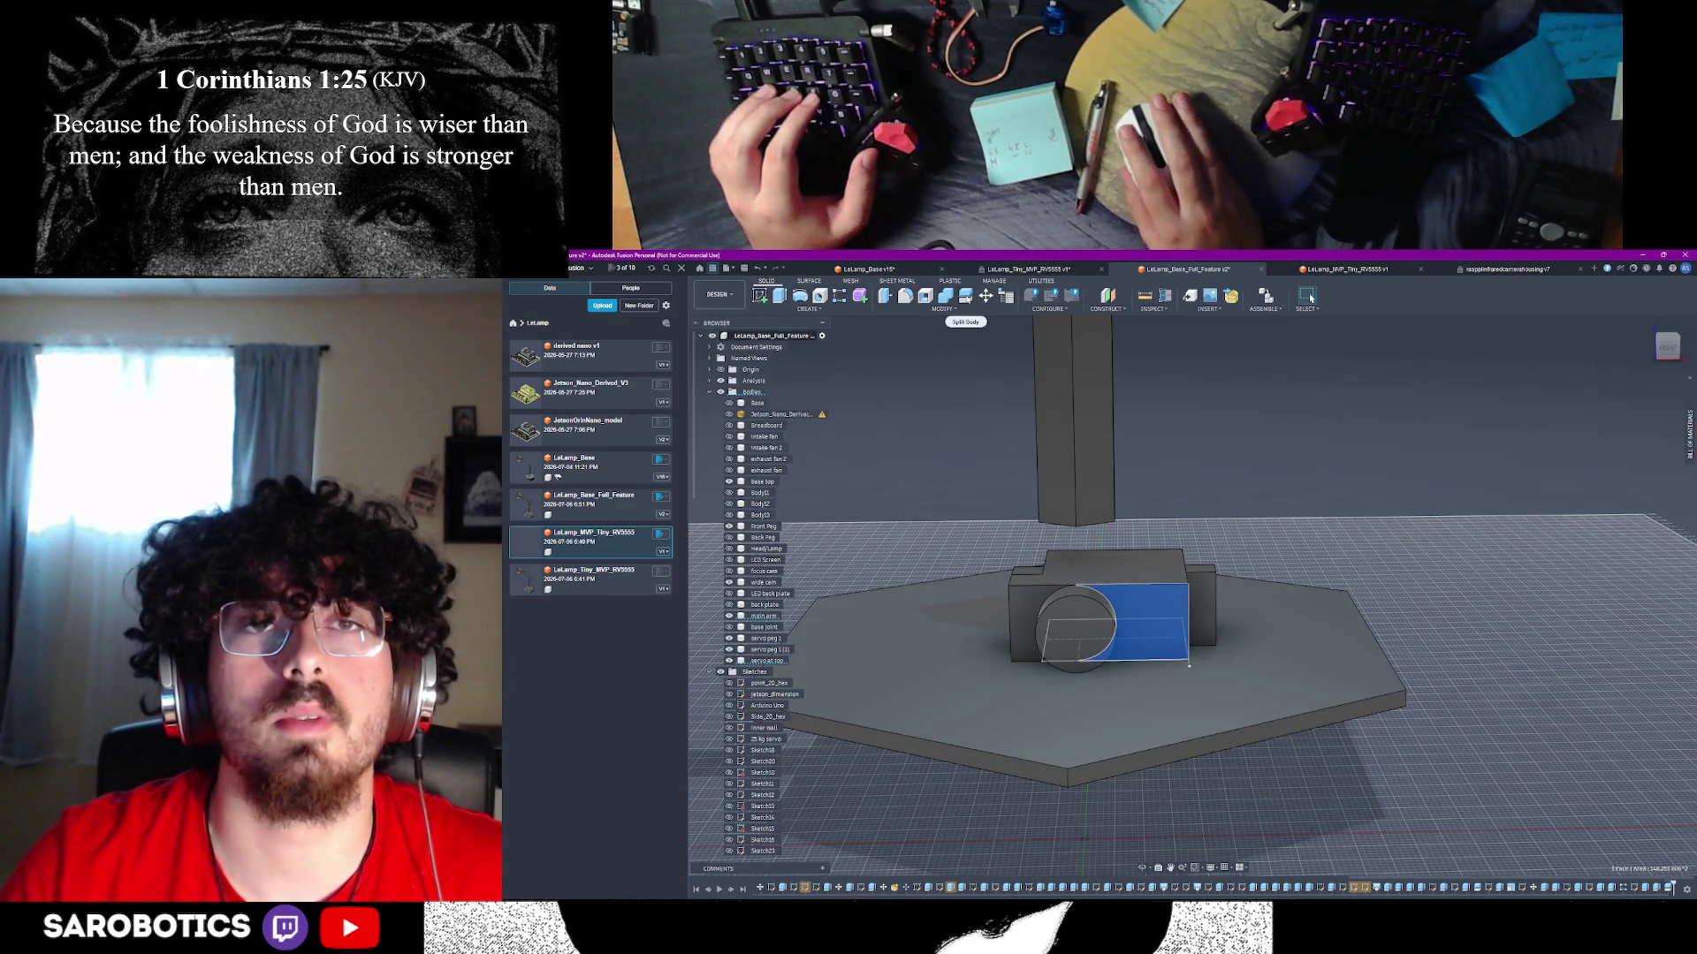
pyautogui.click(1152, 620)
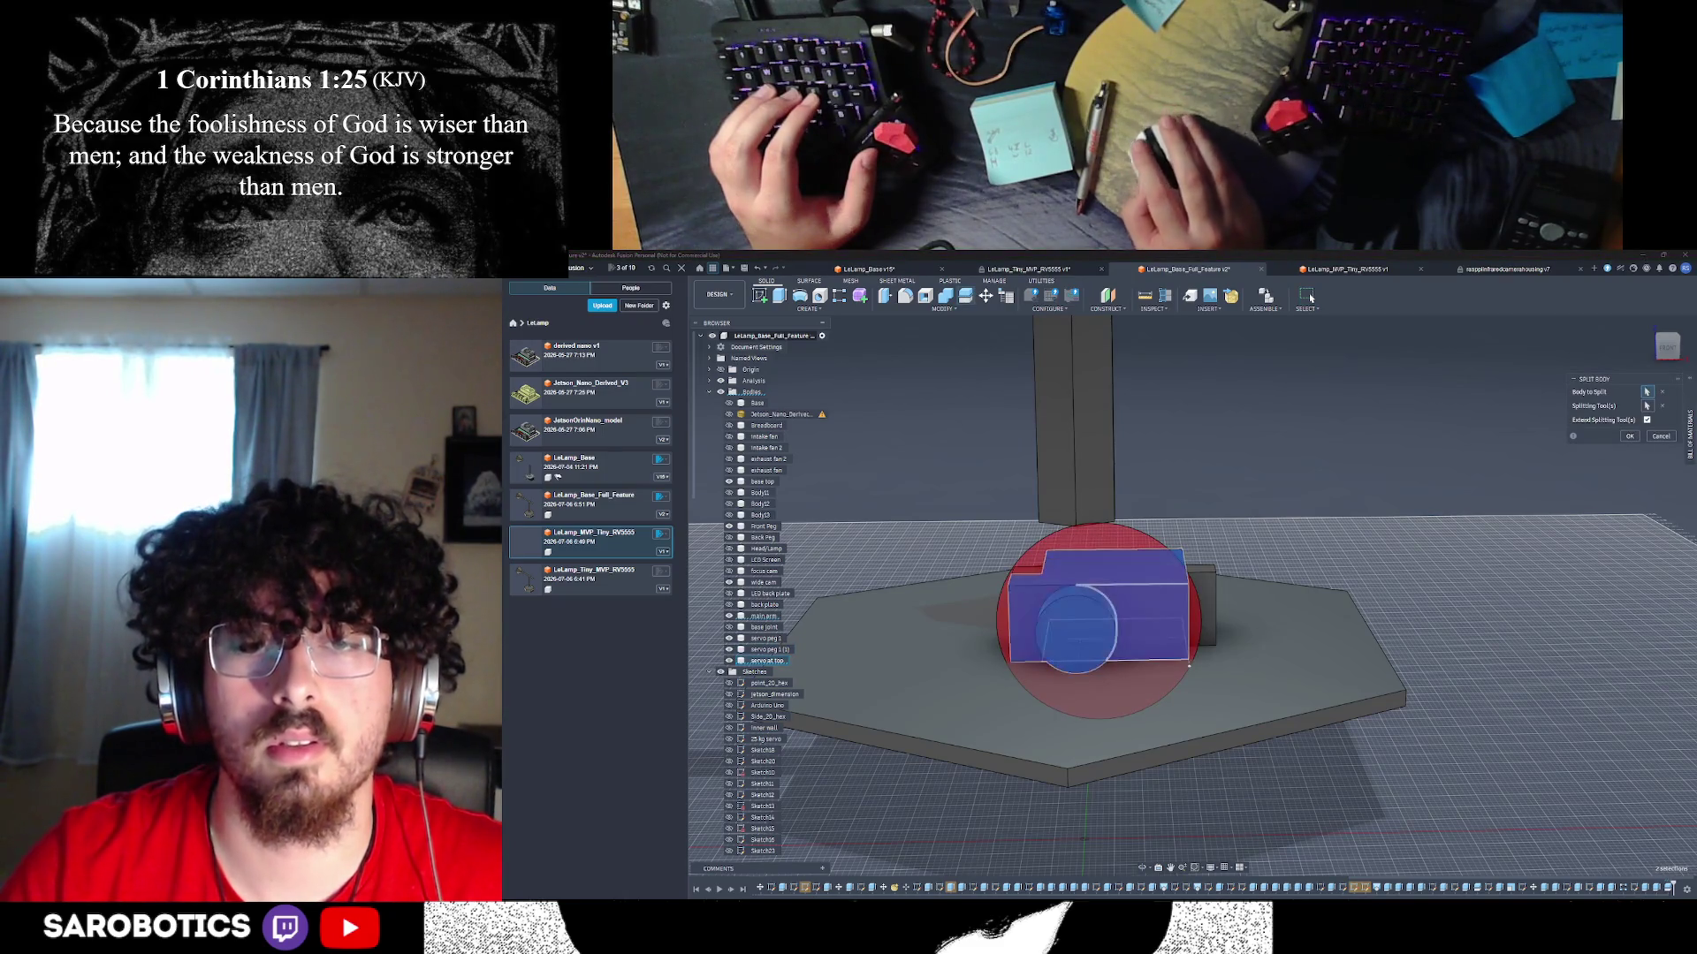
pyautogui.keyDown('shift'); pyautogui.moveTo(1142, 870); pyautogui.dragTo(1140, 742, button='middle'); pyautogui.keyUp('shift')
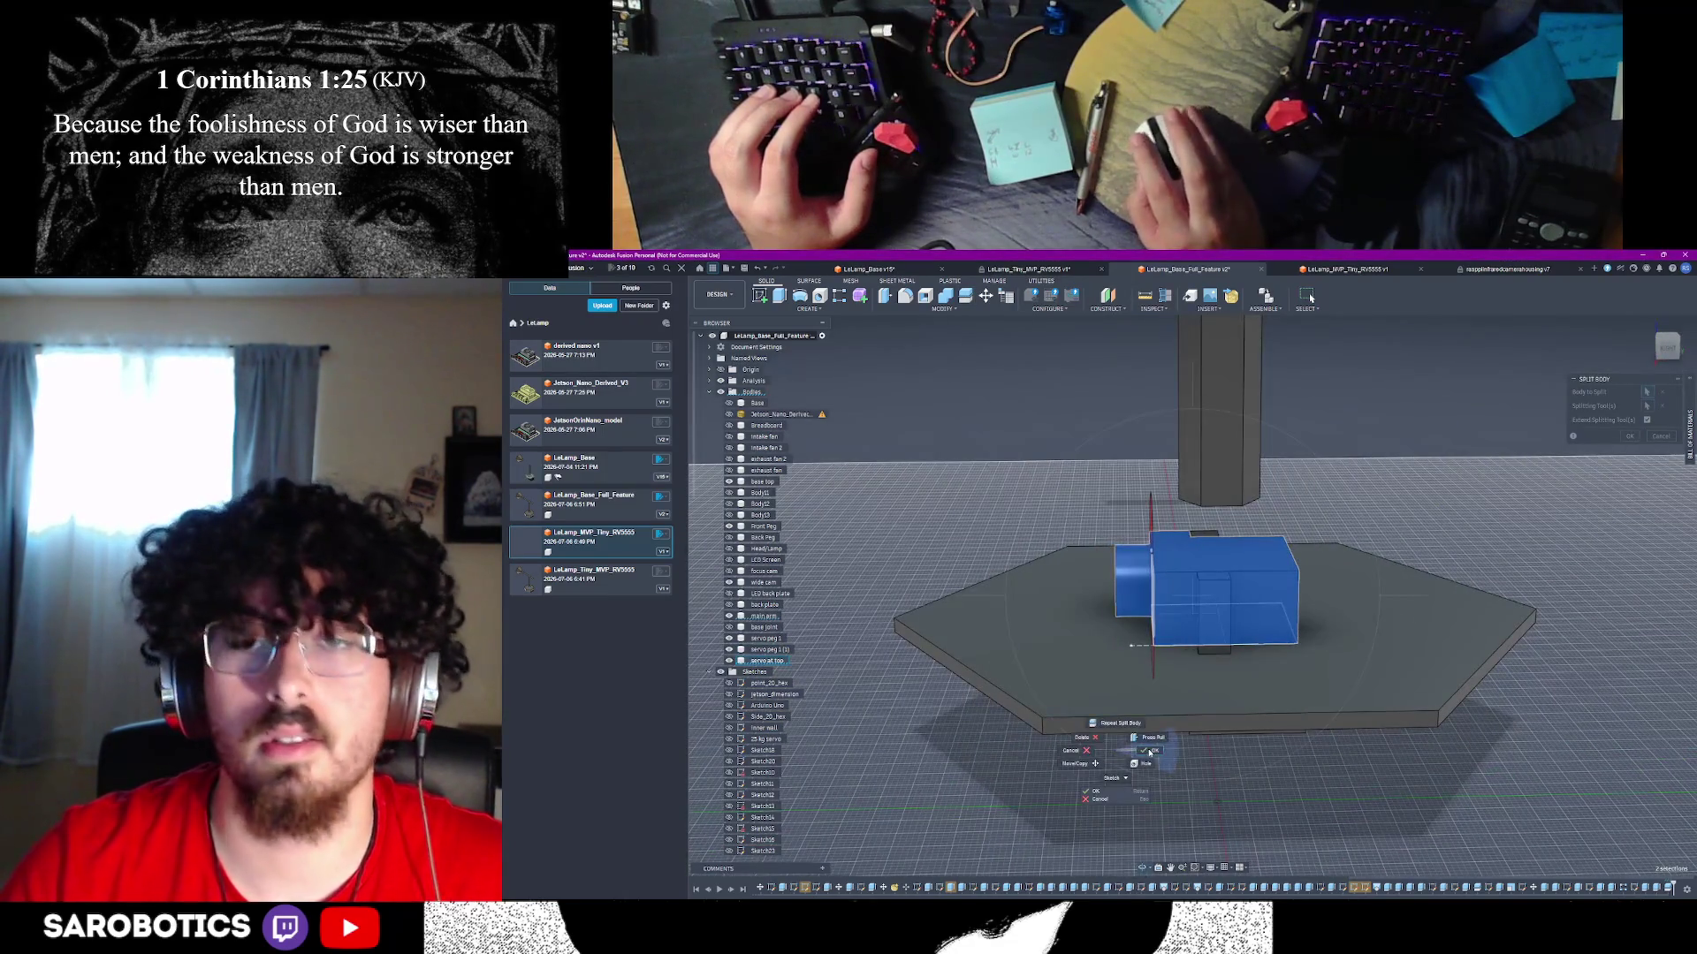
pyautogui.click(1628, 436)
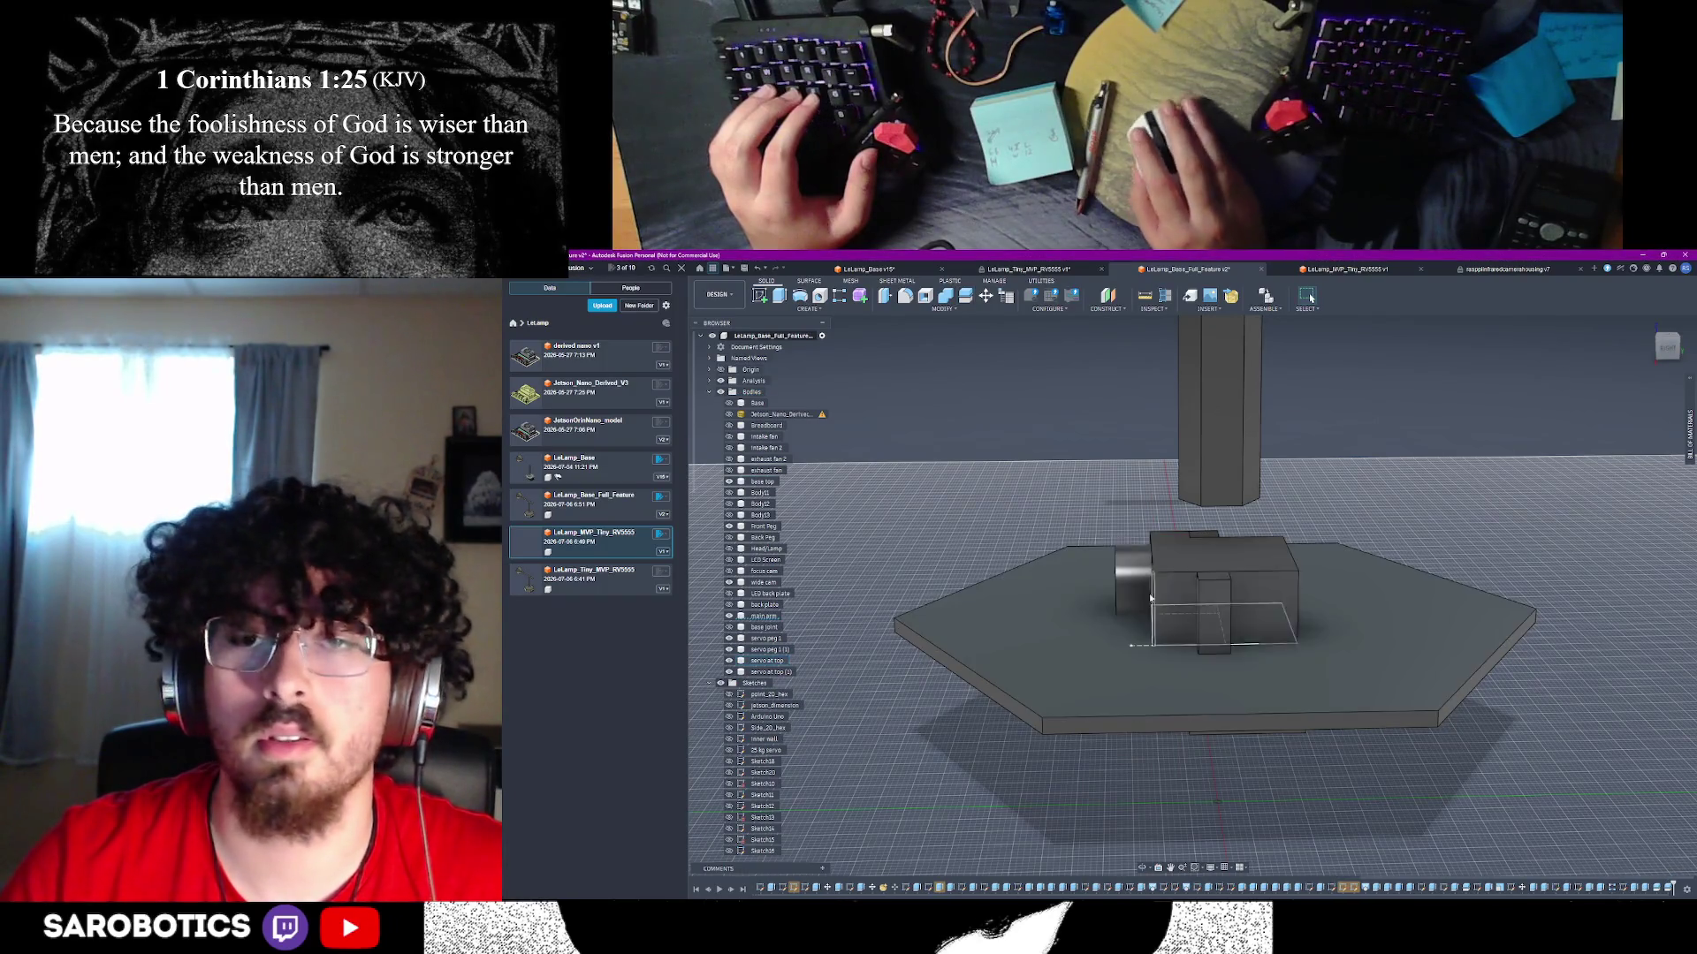
# - Rename the new split-off body to 'arm junction w servo'
pyautogui.rightClick(767, 672)
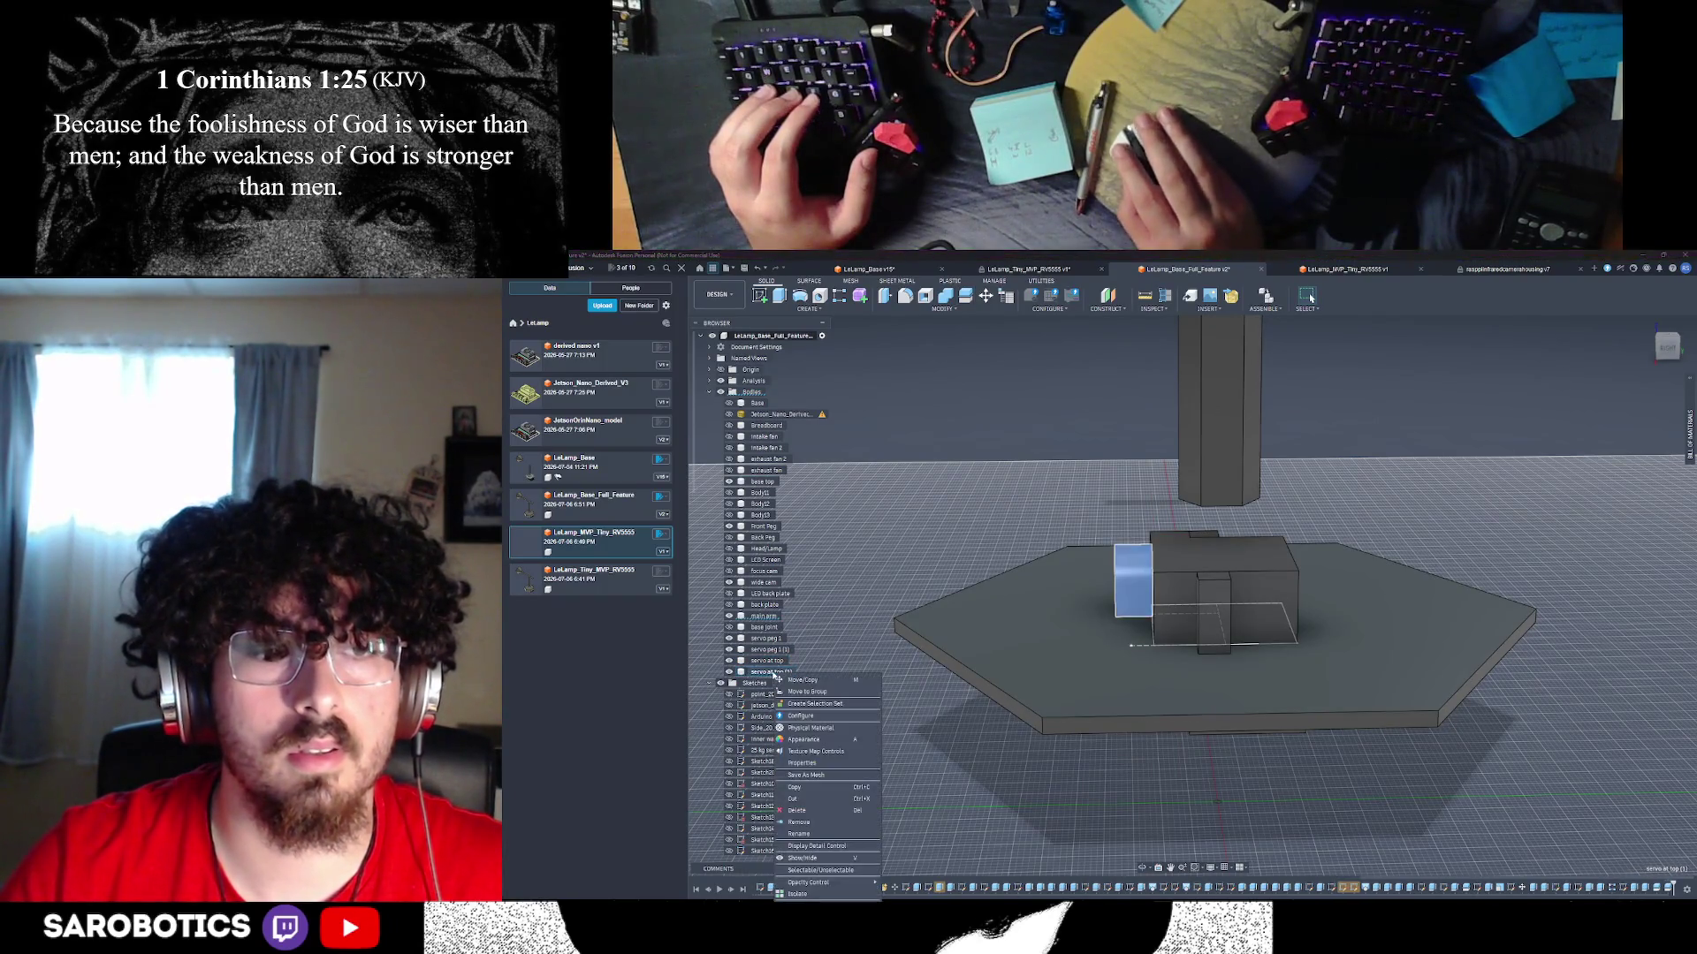
pyautogui.click(808, 833)
pyautogui.write('arm ex')
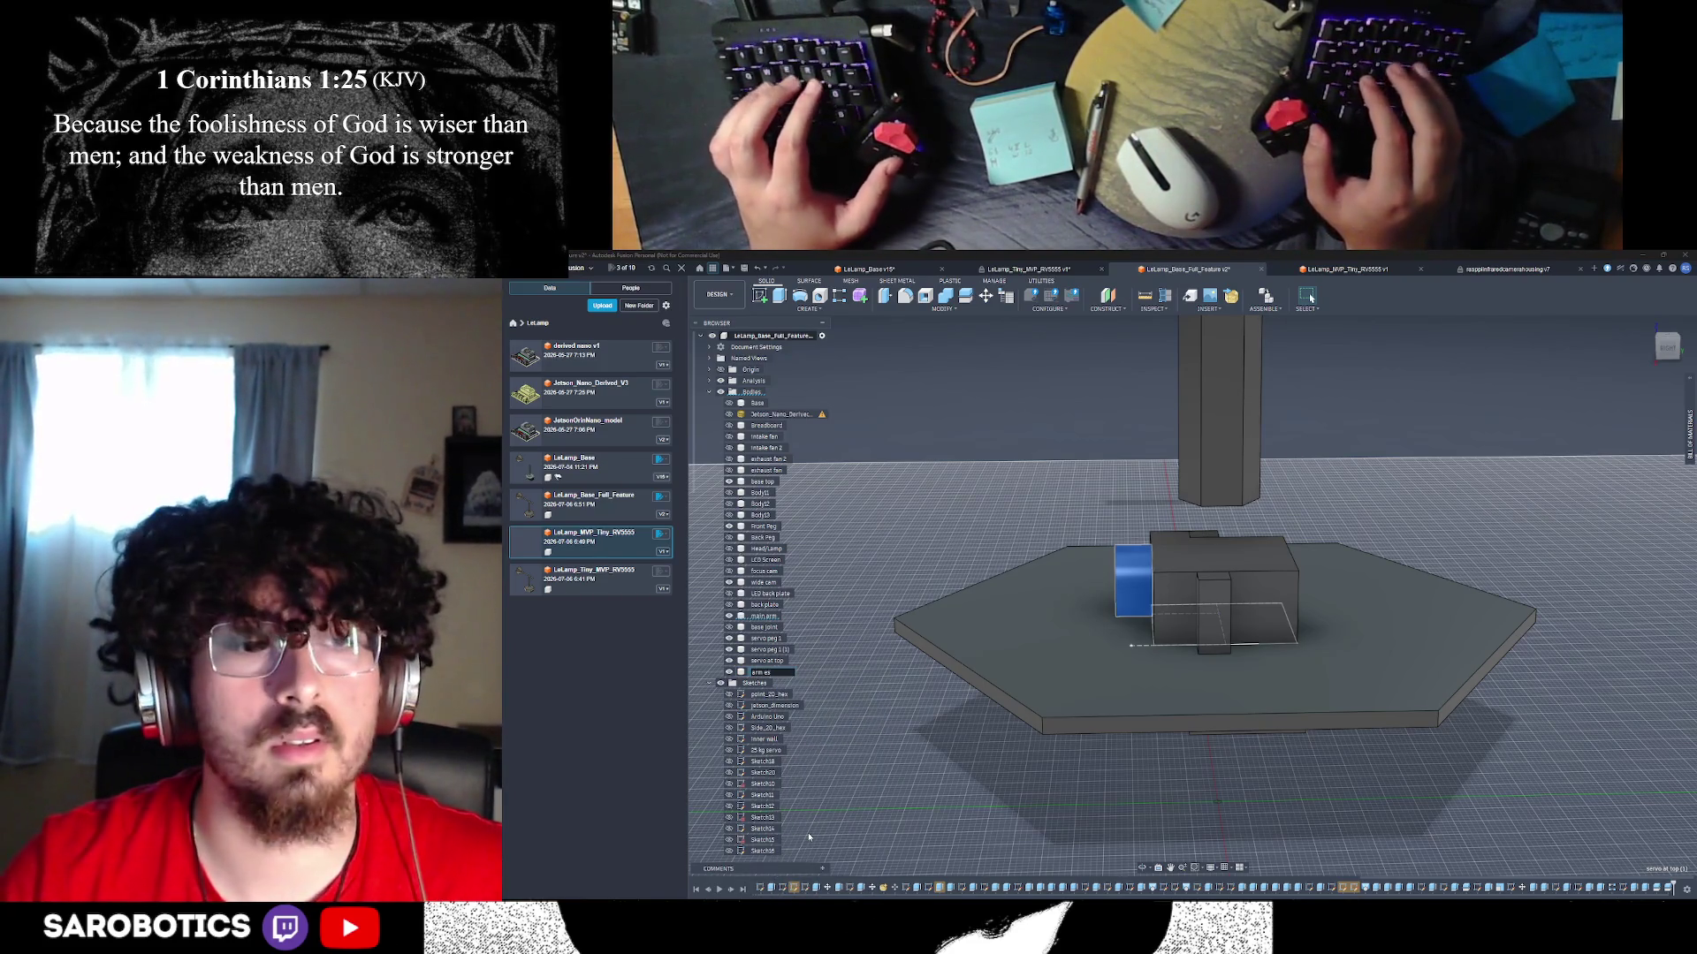
pyautogui.press('Return')
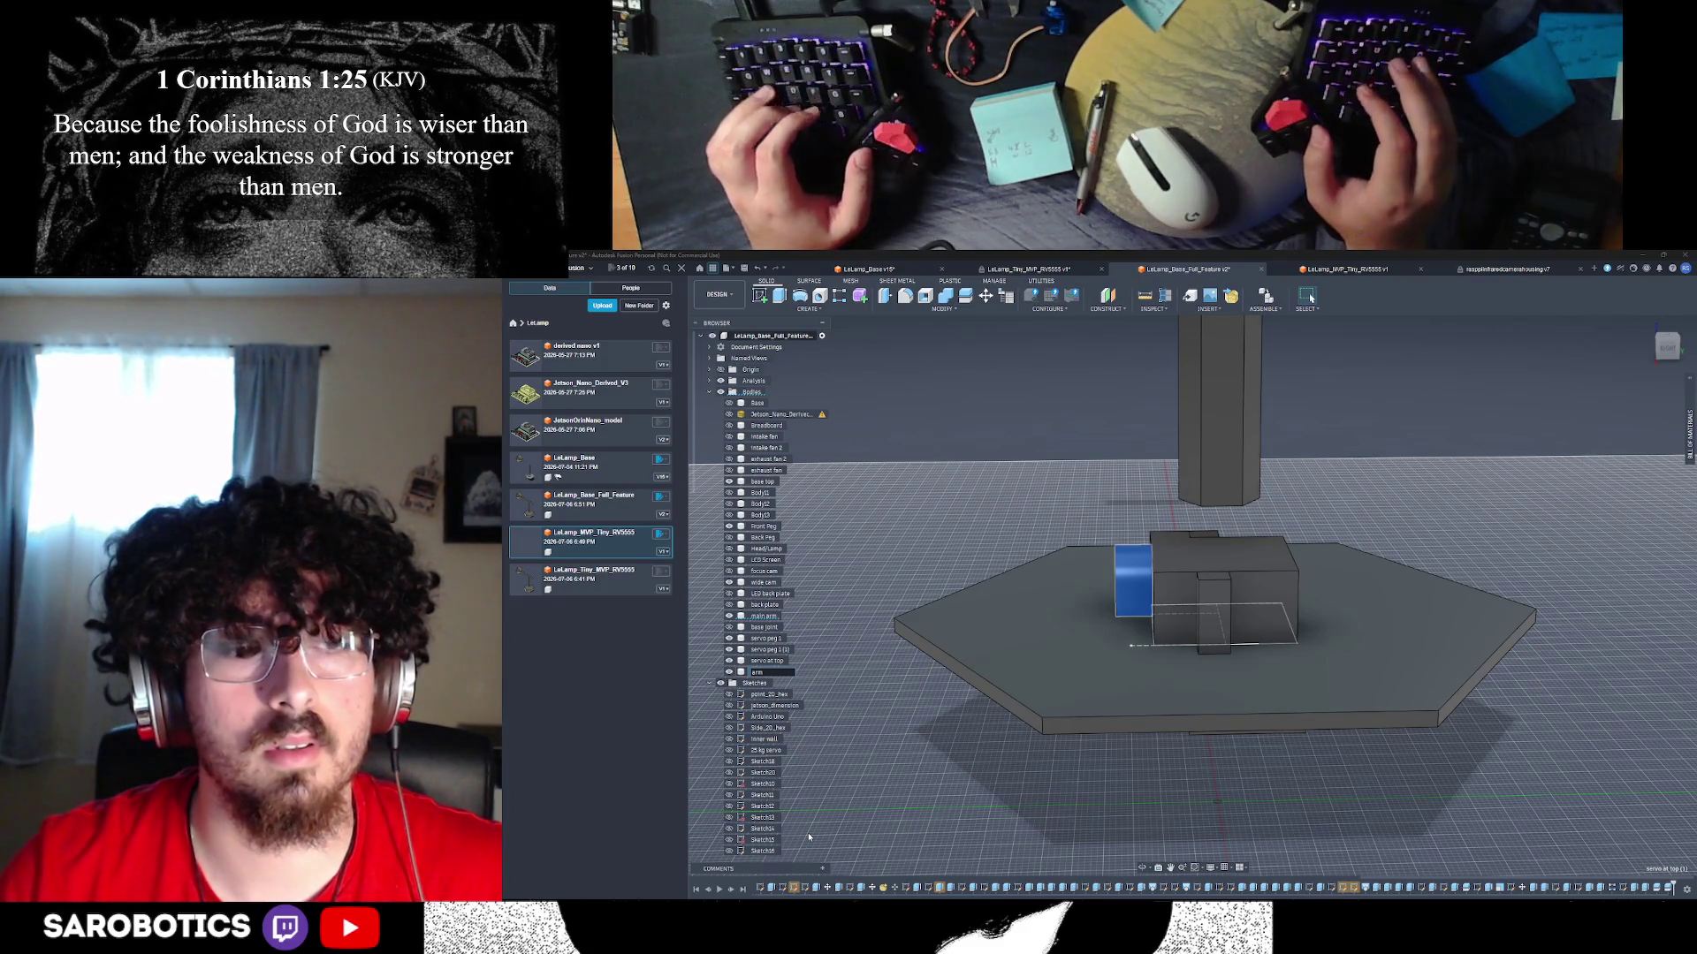
pyautogui.write('junction w')
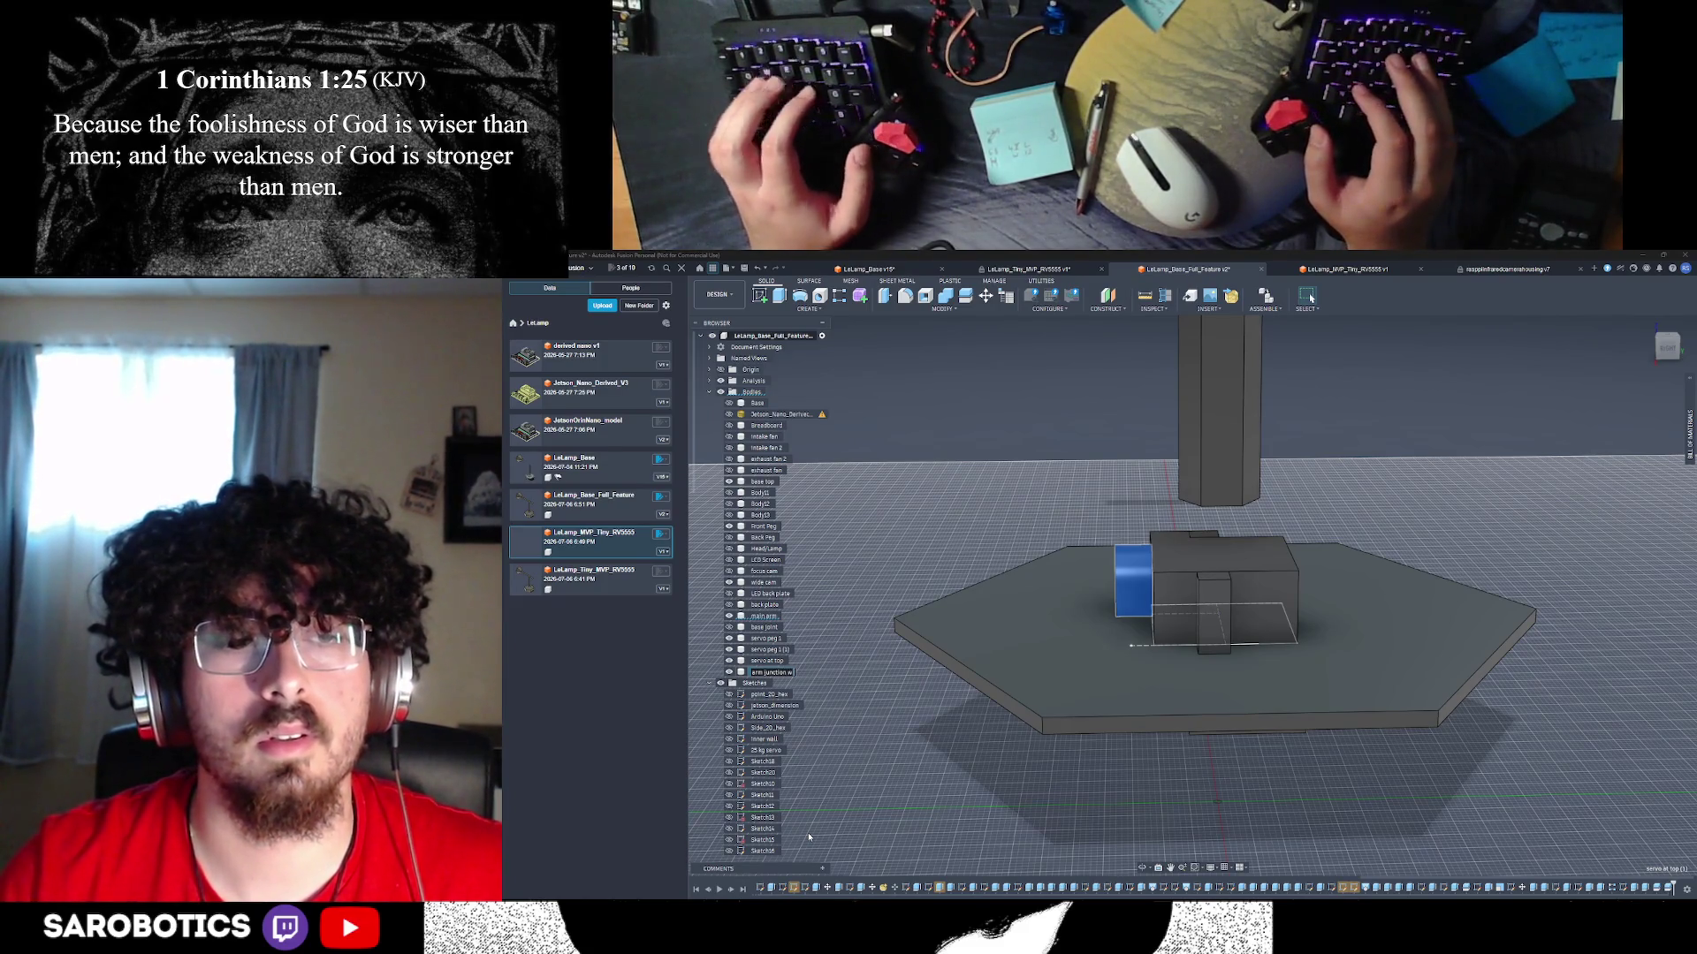
pyautogui.write(' servo')
pyautogui.press('Return')
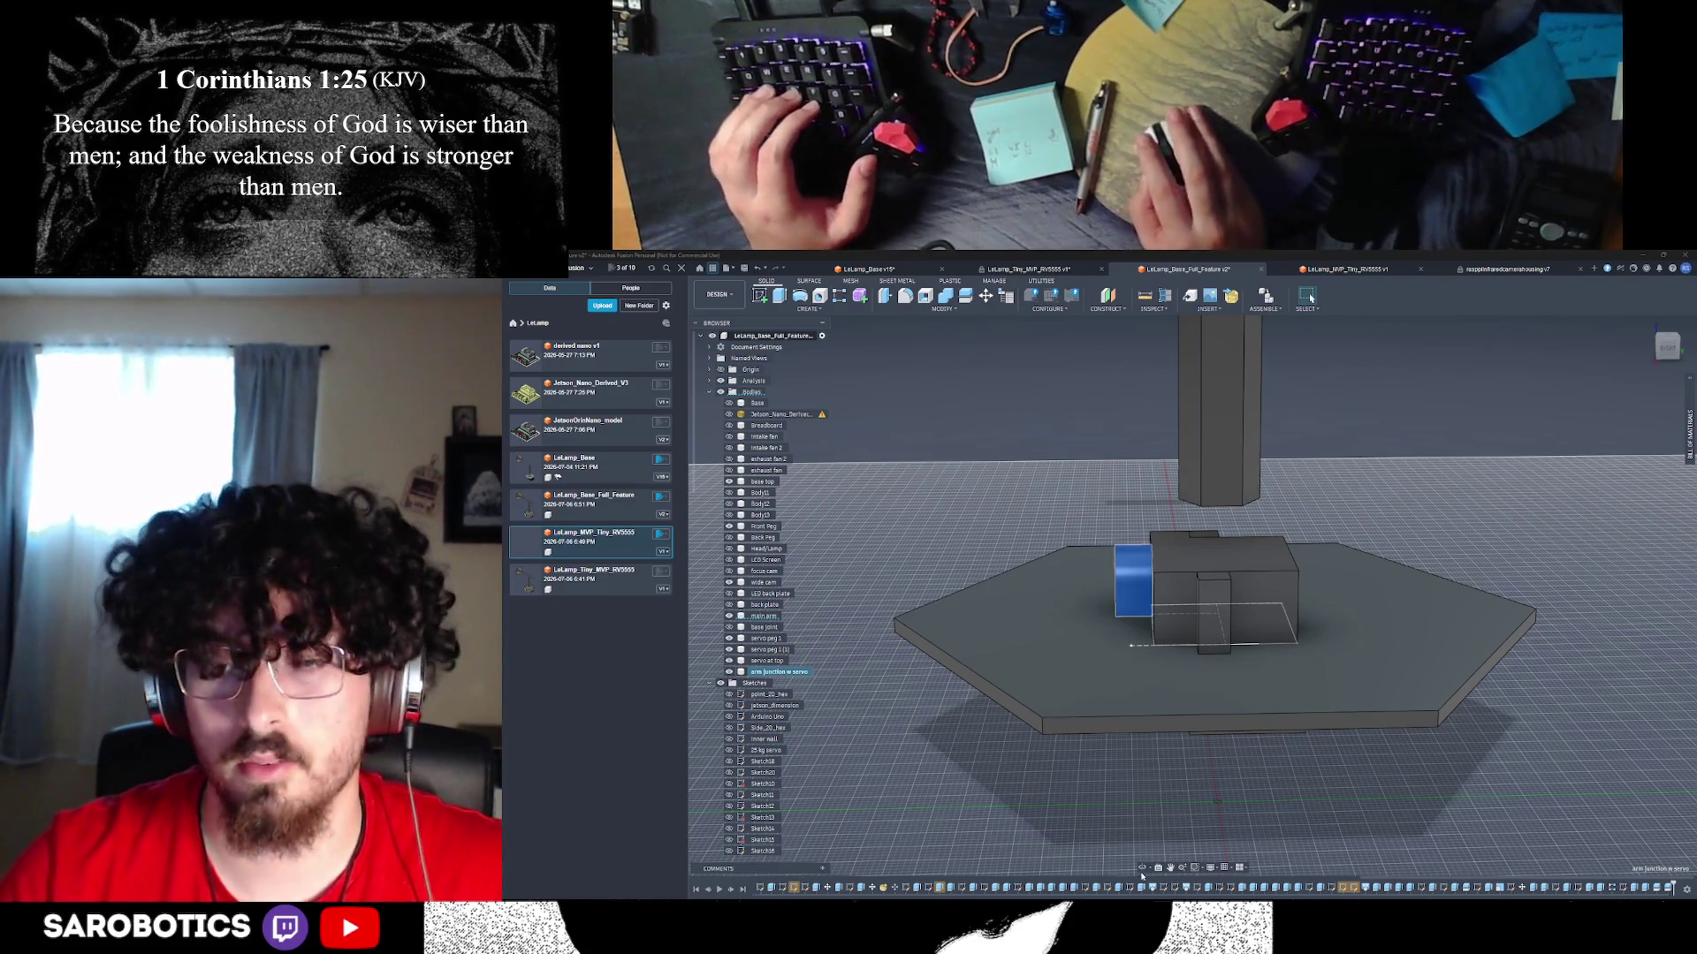
pyautogui.keyDown('shift'); pyautogui.moveTo(1142, 875); pyautogui.dragTo(1528, 698, button='middle'); pyautogui.keyUp('shift')
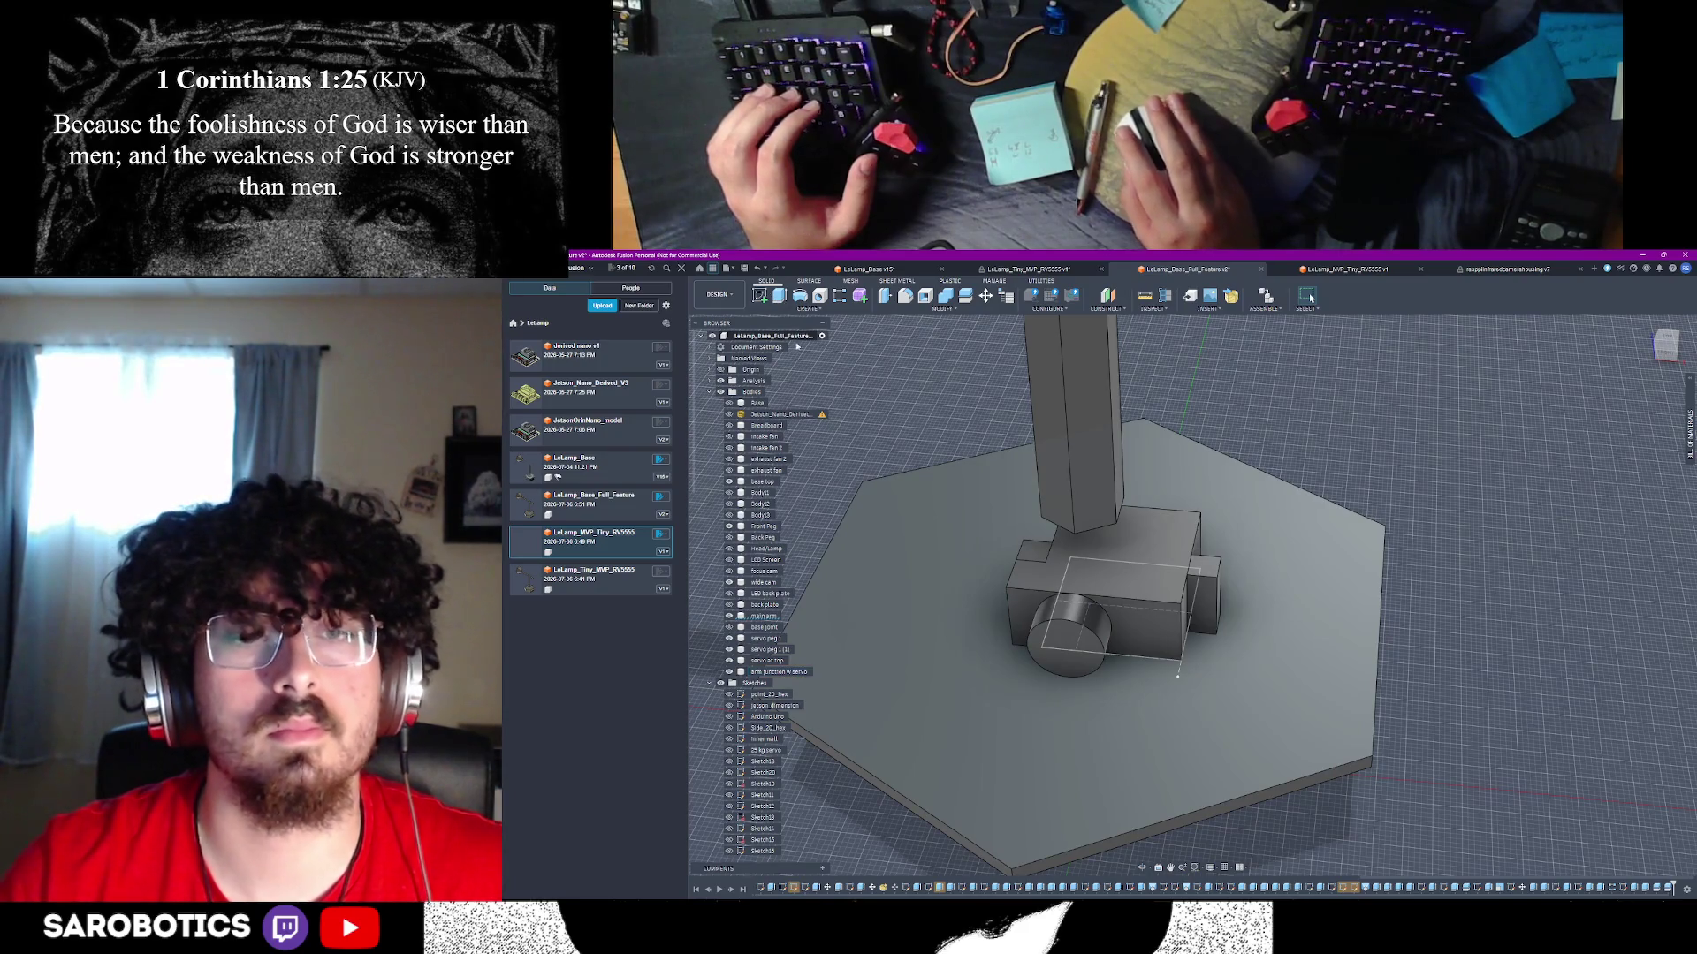
# - Start a sketch on the base top face and immediately finish it
pyautogui.scroll(-5, 722, 611)
pyautogui.keyDown('shift'); pyautogui.moveTo(884, 495); pyautogui.dragTo(961, 432, button='middle'); pyautogui.keyUp('shift')
pyautogui.scroll(5, 1048, 648)
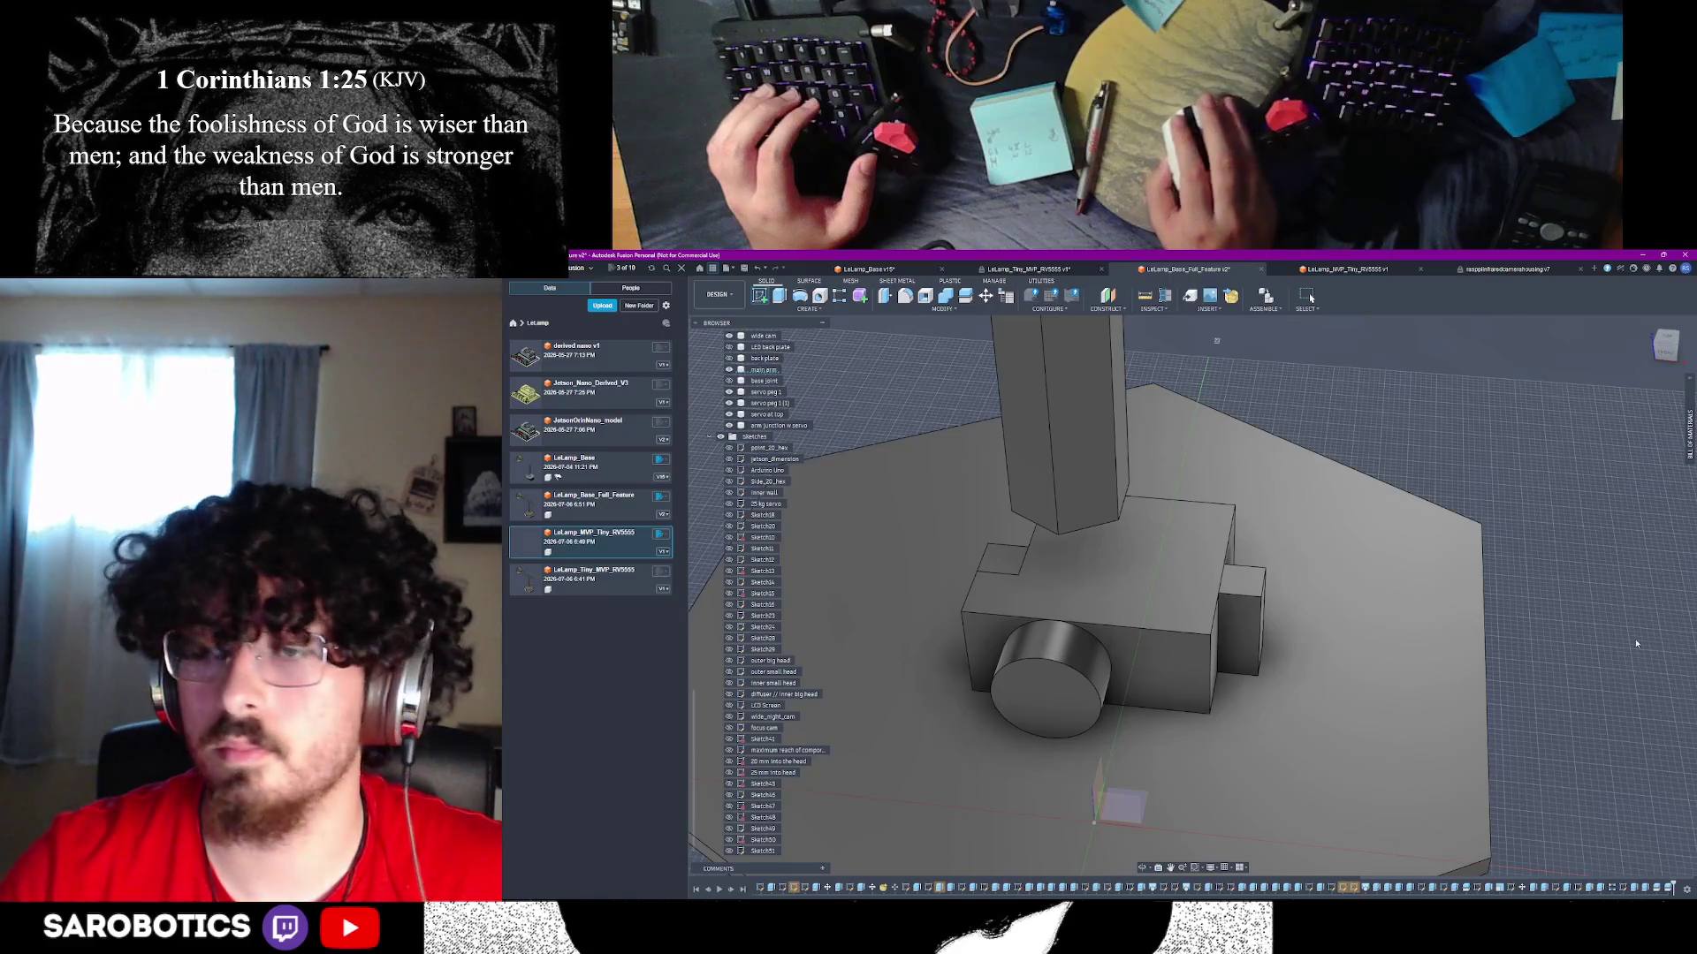
pyautogui.click(1449, 640)
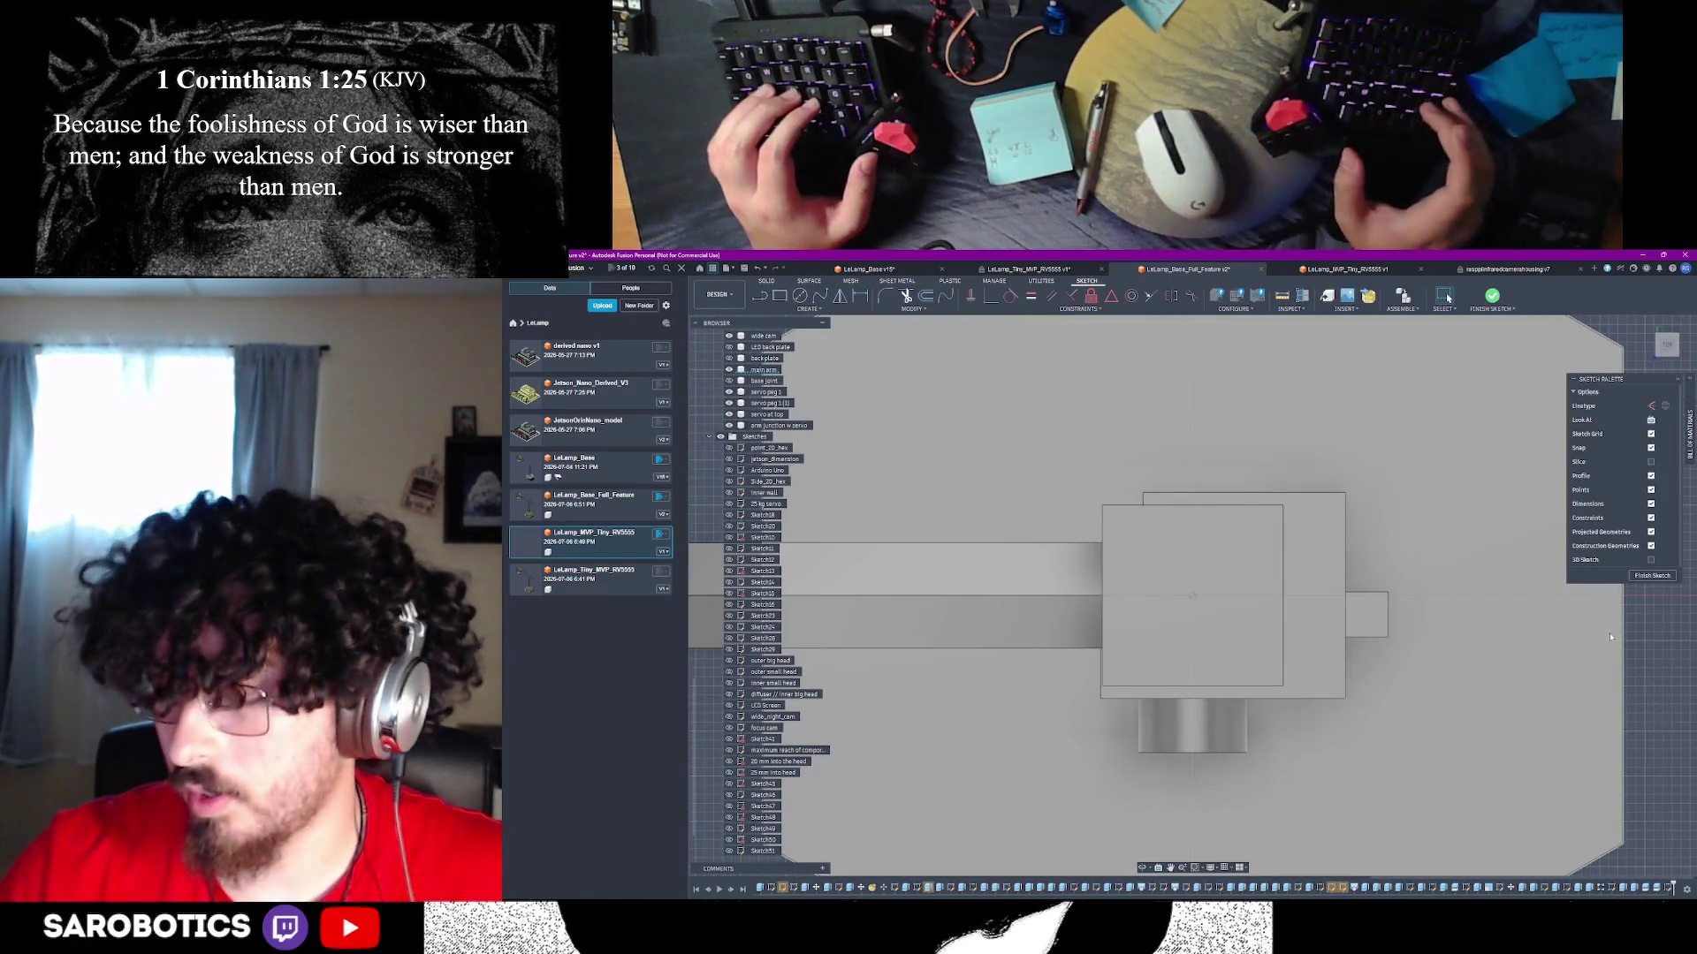
pyautogui.click(1651, 575)
pyautogui.moveTo(1105, 671)
pyautogui.keyDown('shift'); pyautogui.mouseDown(button='middle')
pyautogui.moveTo(977, 704)
pyautogui.moveTo(1050, 635)
pyautogui.mouseUp(button='middle'); pyautogui.keyUp('shift')
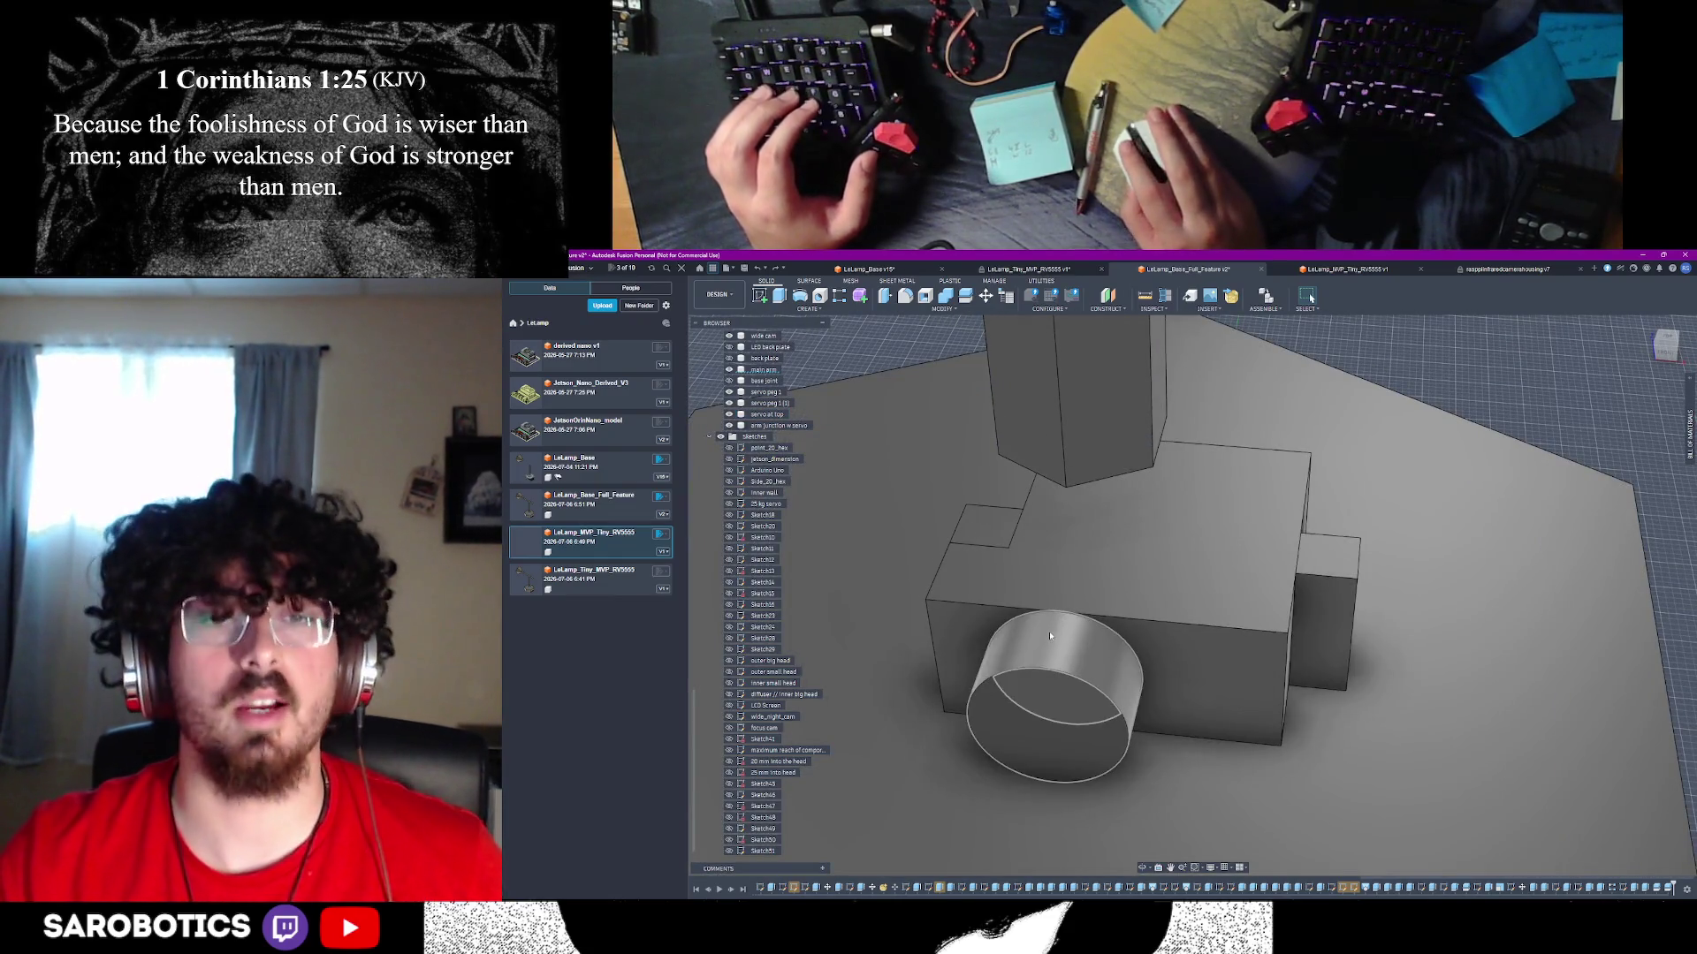
# - Start an extrude on the front cylinder, cancel it, and switch to Chrome's servo images
pyautogui.click(1050, 634)
pyautogui.press('e')
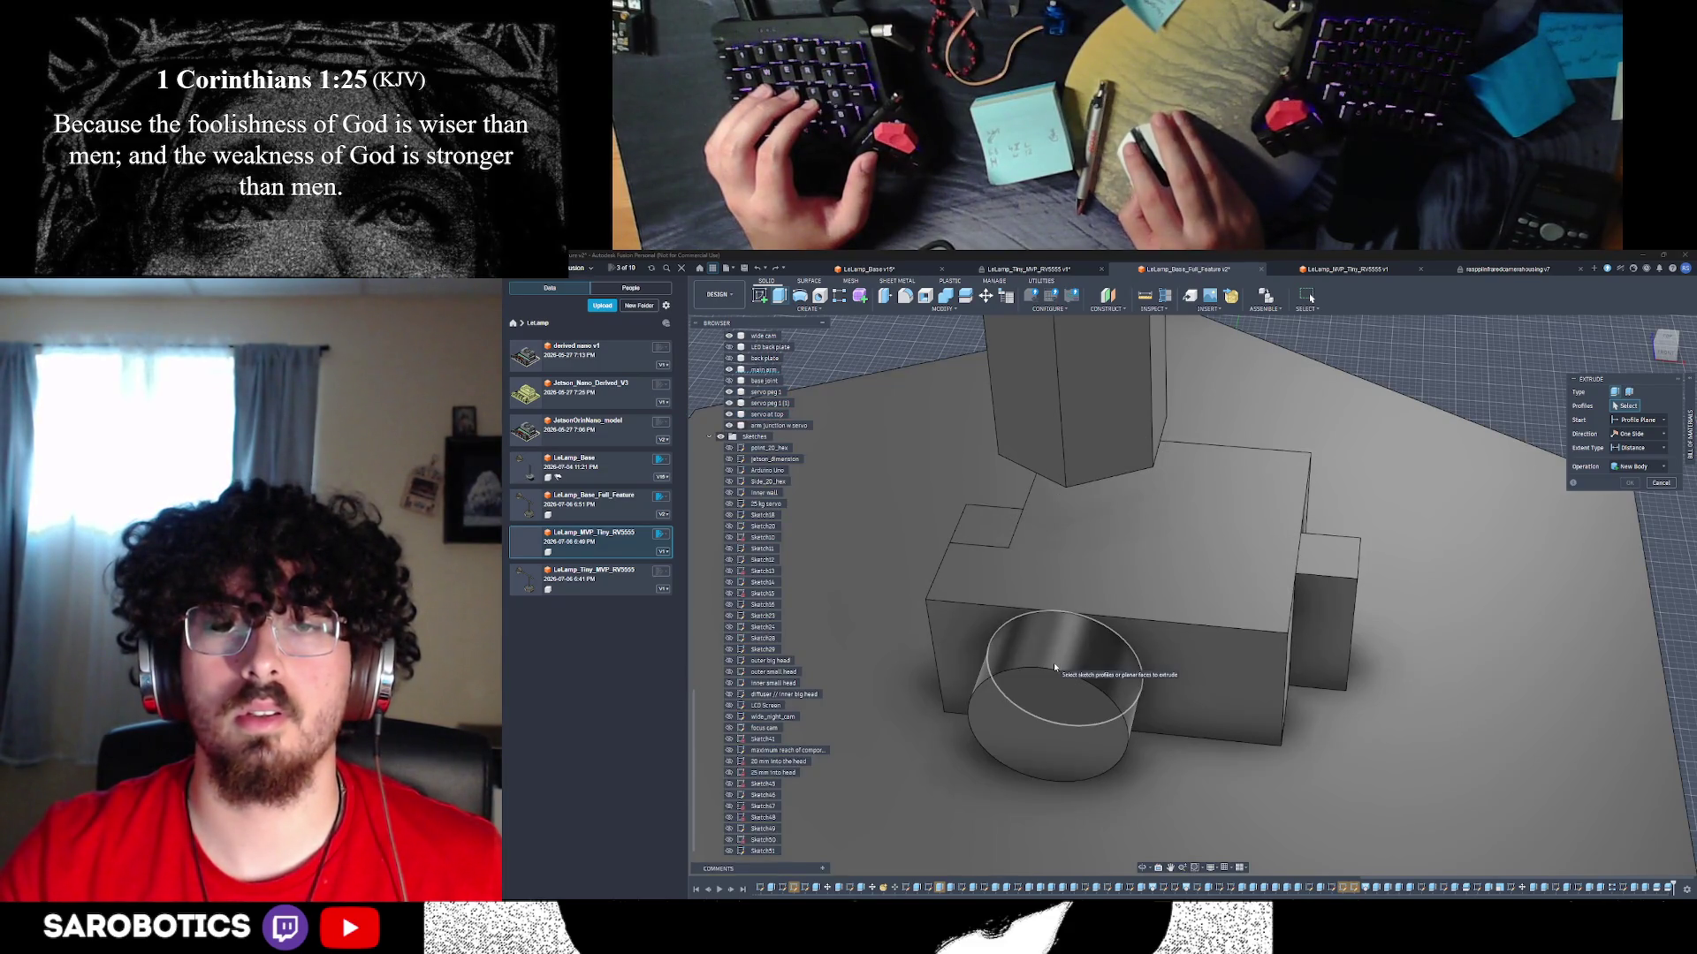
pyautogui.click(1688, 433)
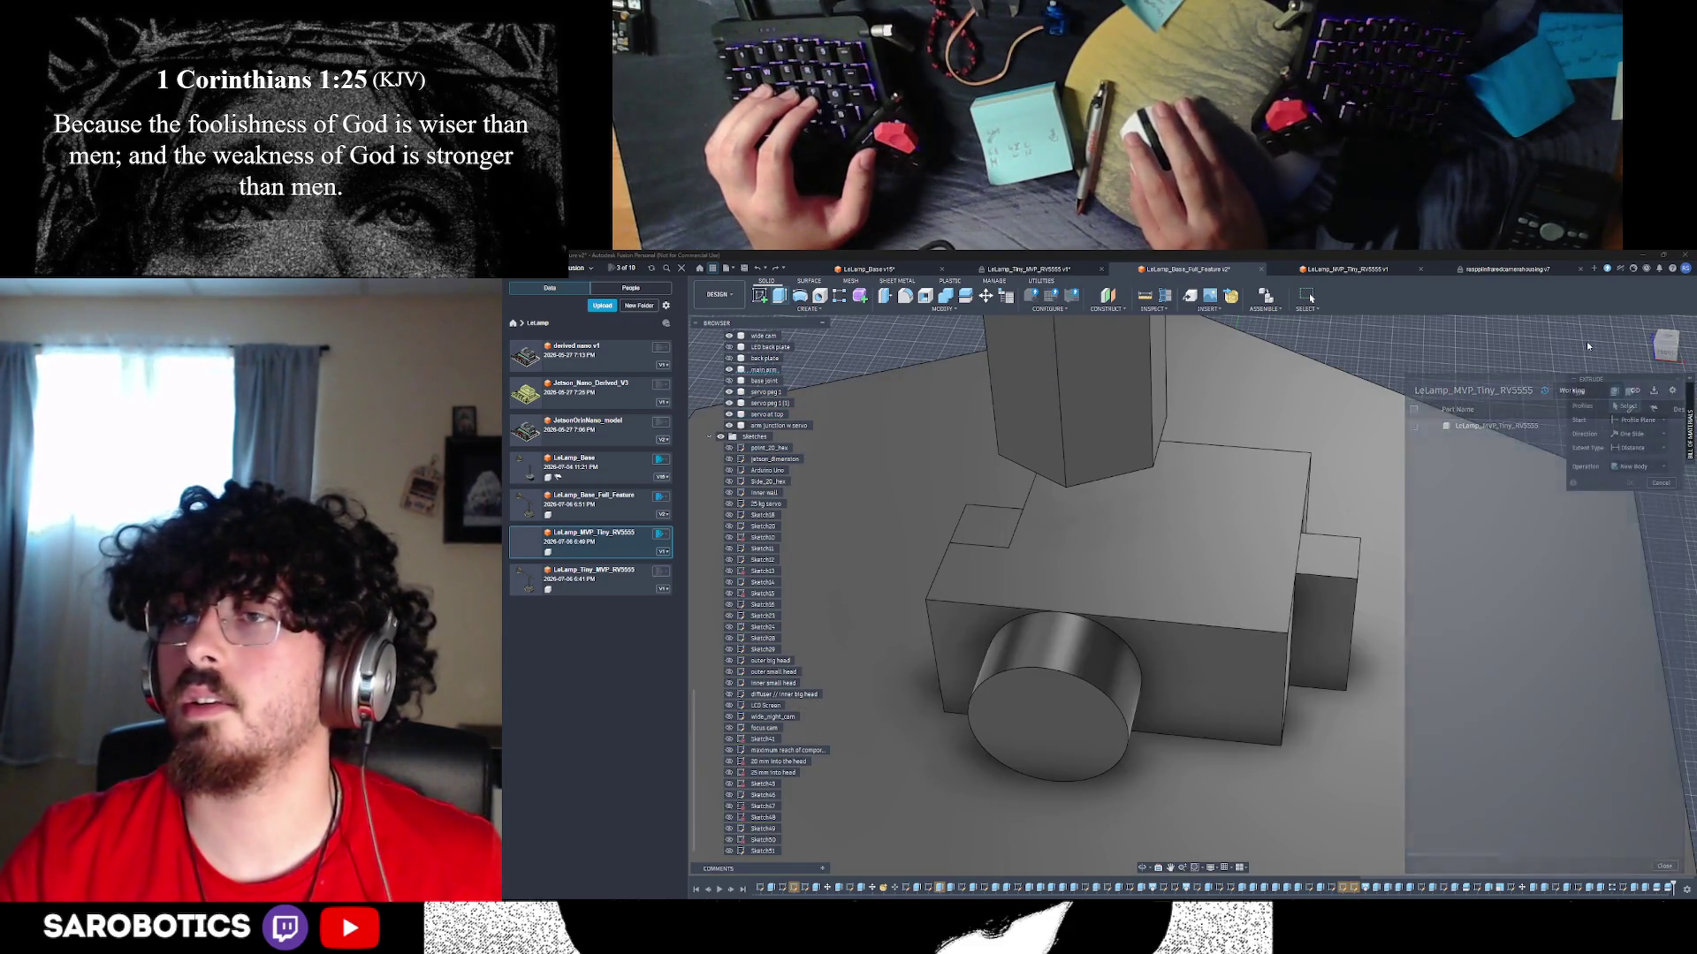
pyautogui.click(1658, 483)
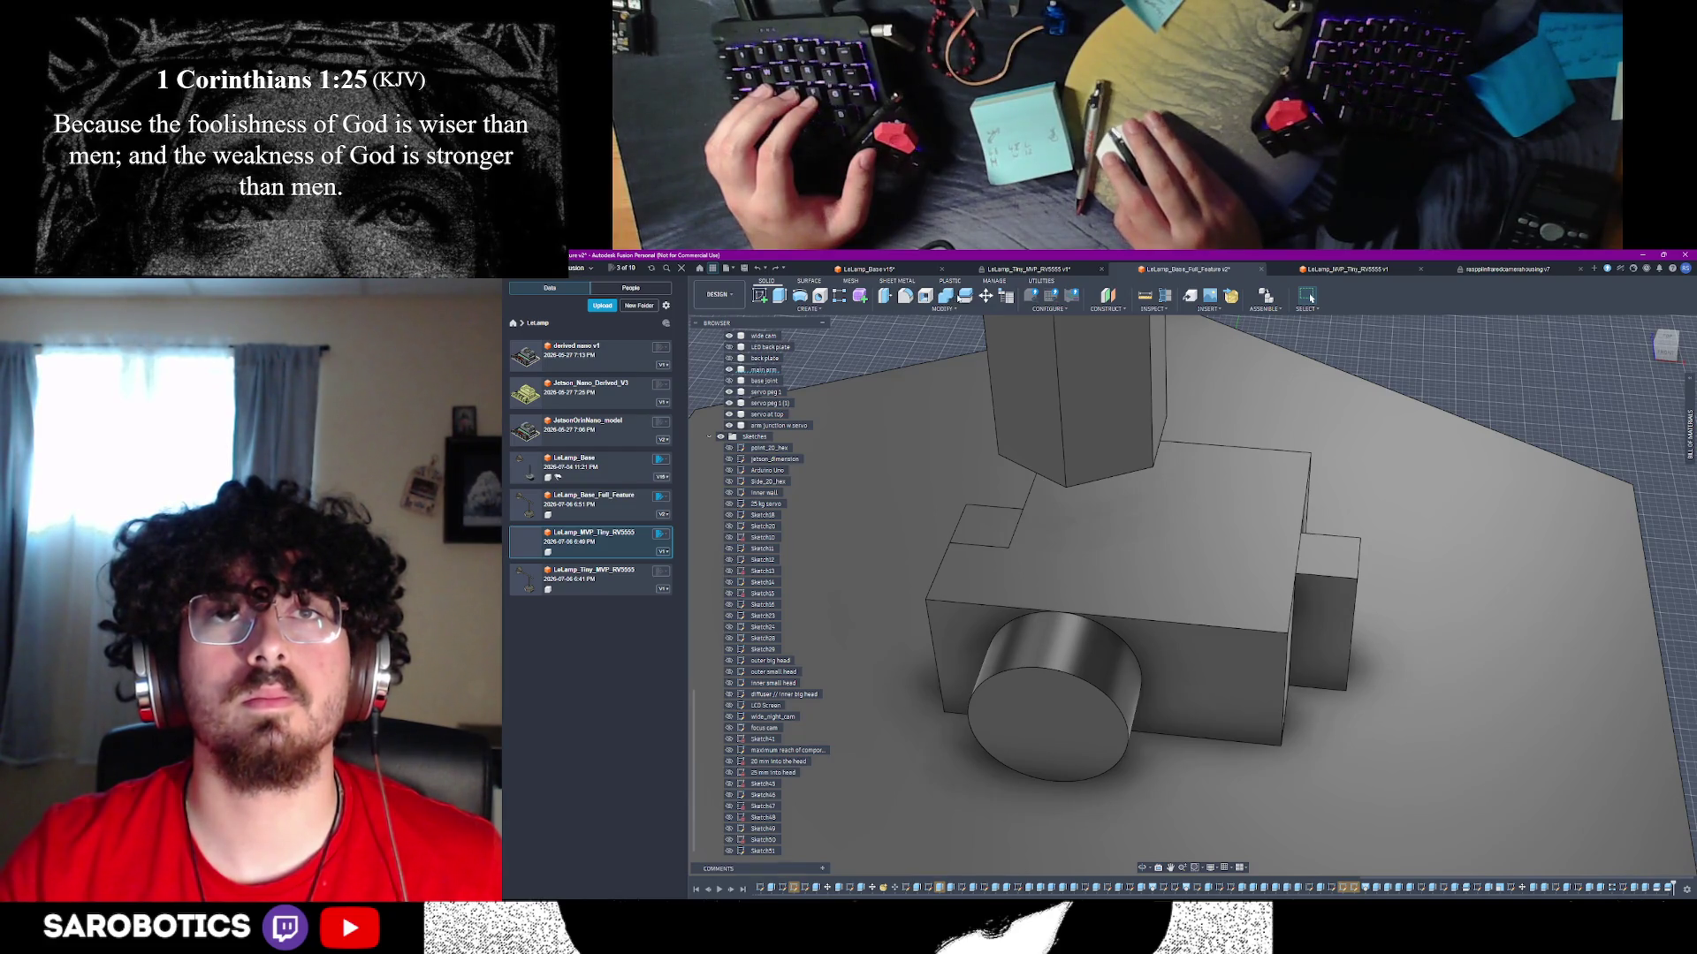
pyautogui.press('e')
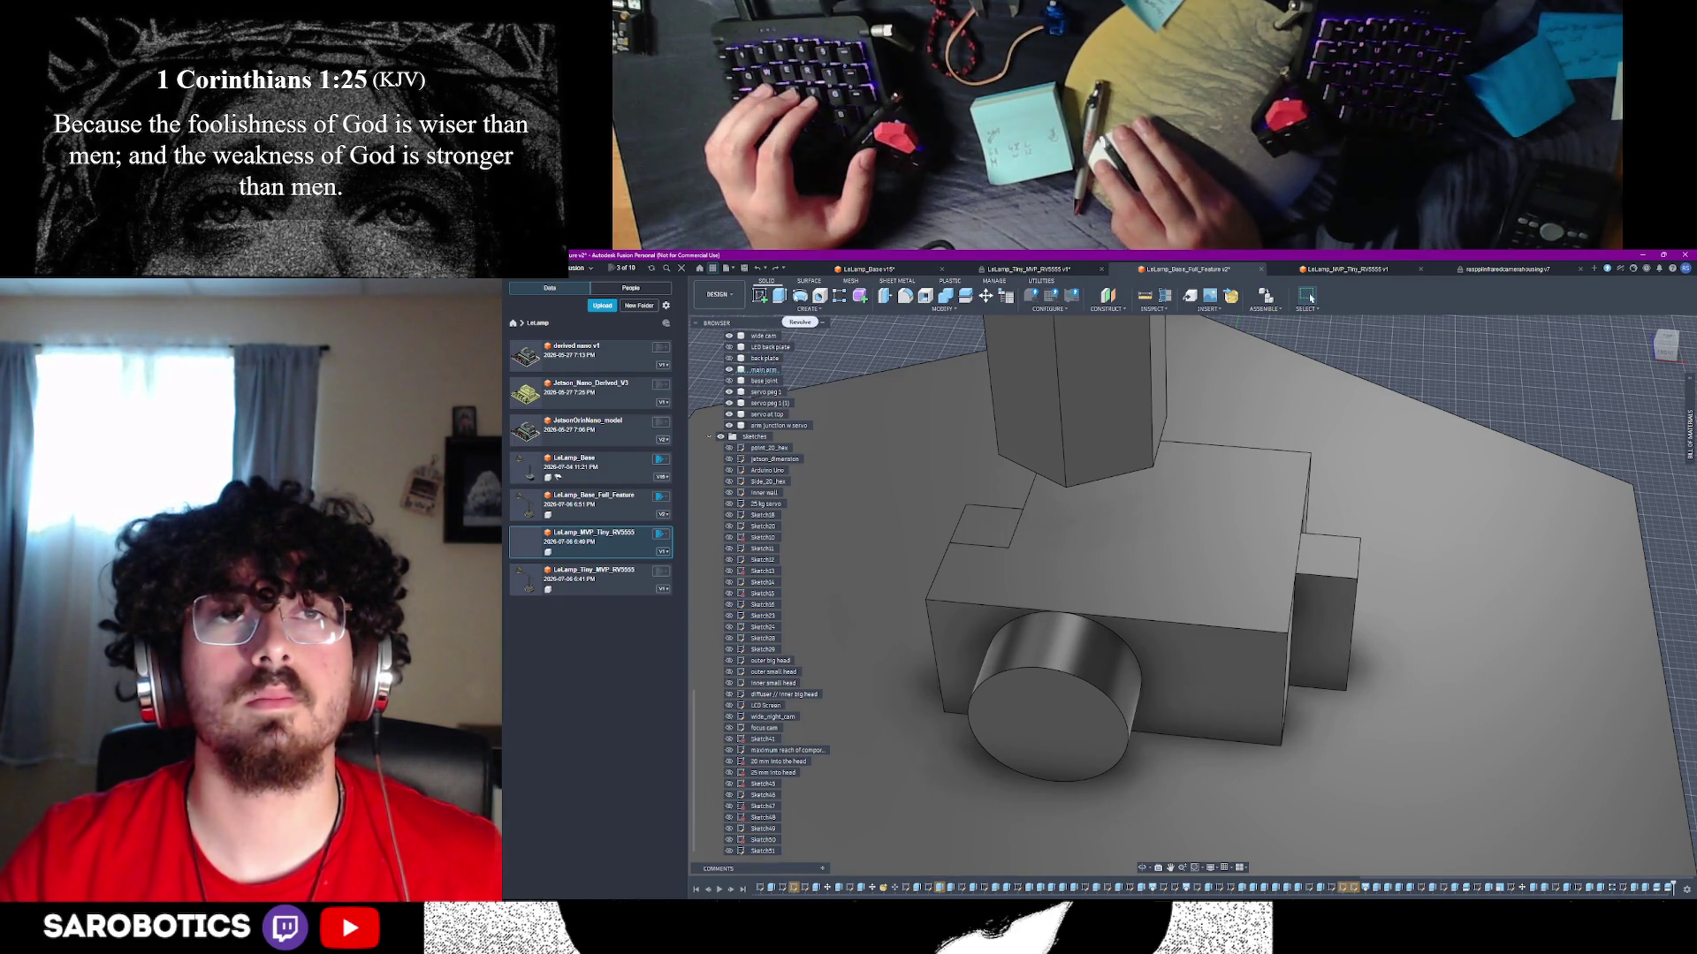
pyautogui.press('e')
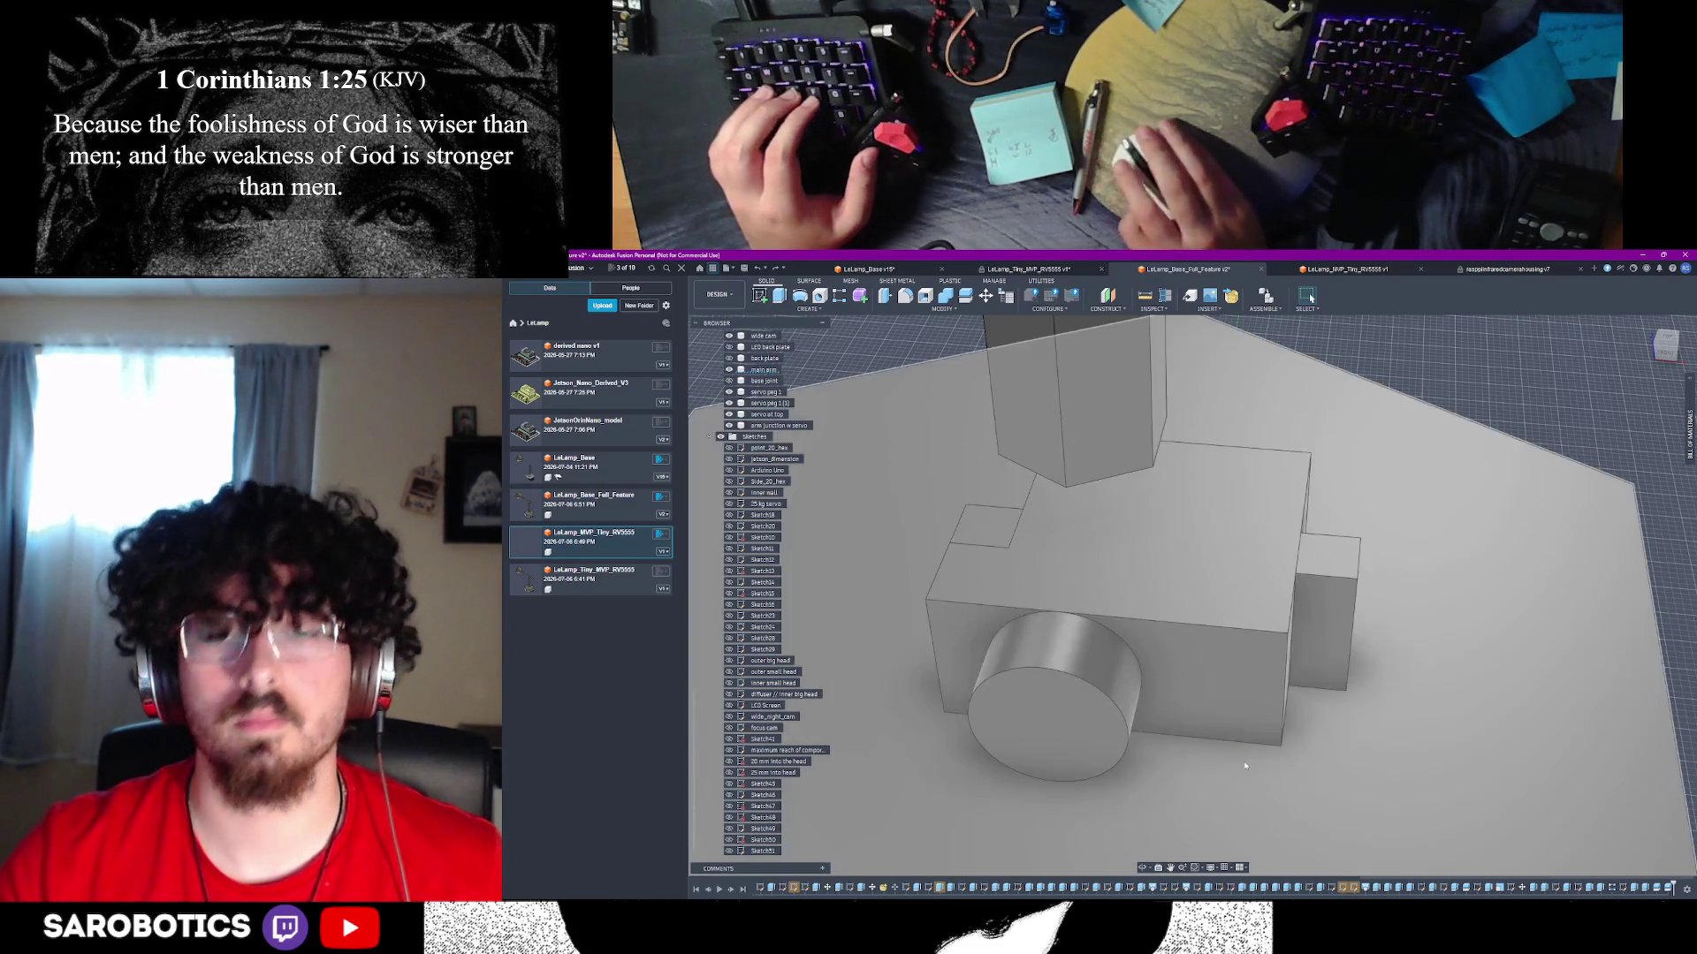
pyautogui.hotkey('alt', 'Tab')
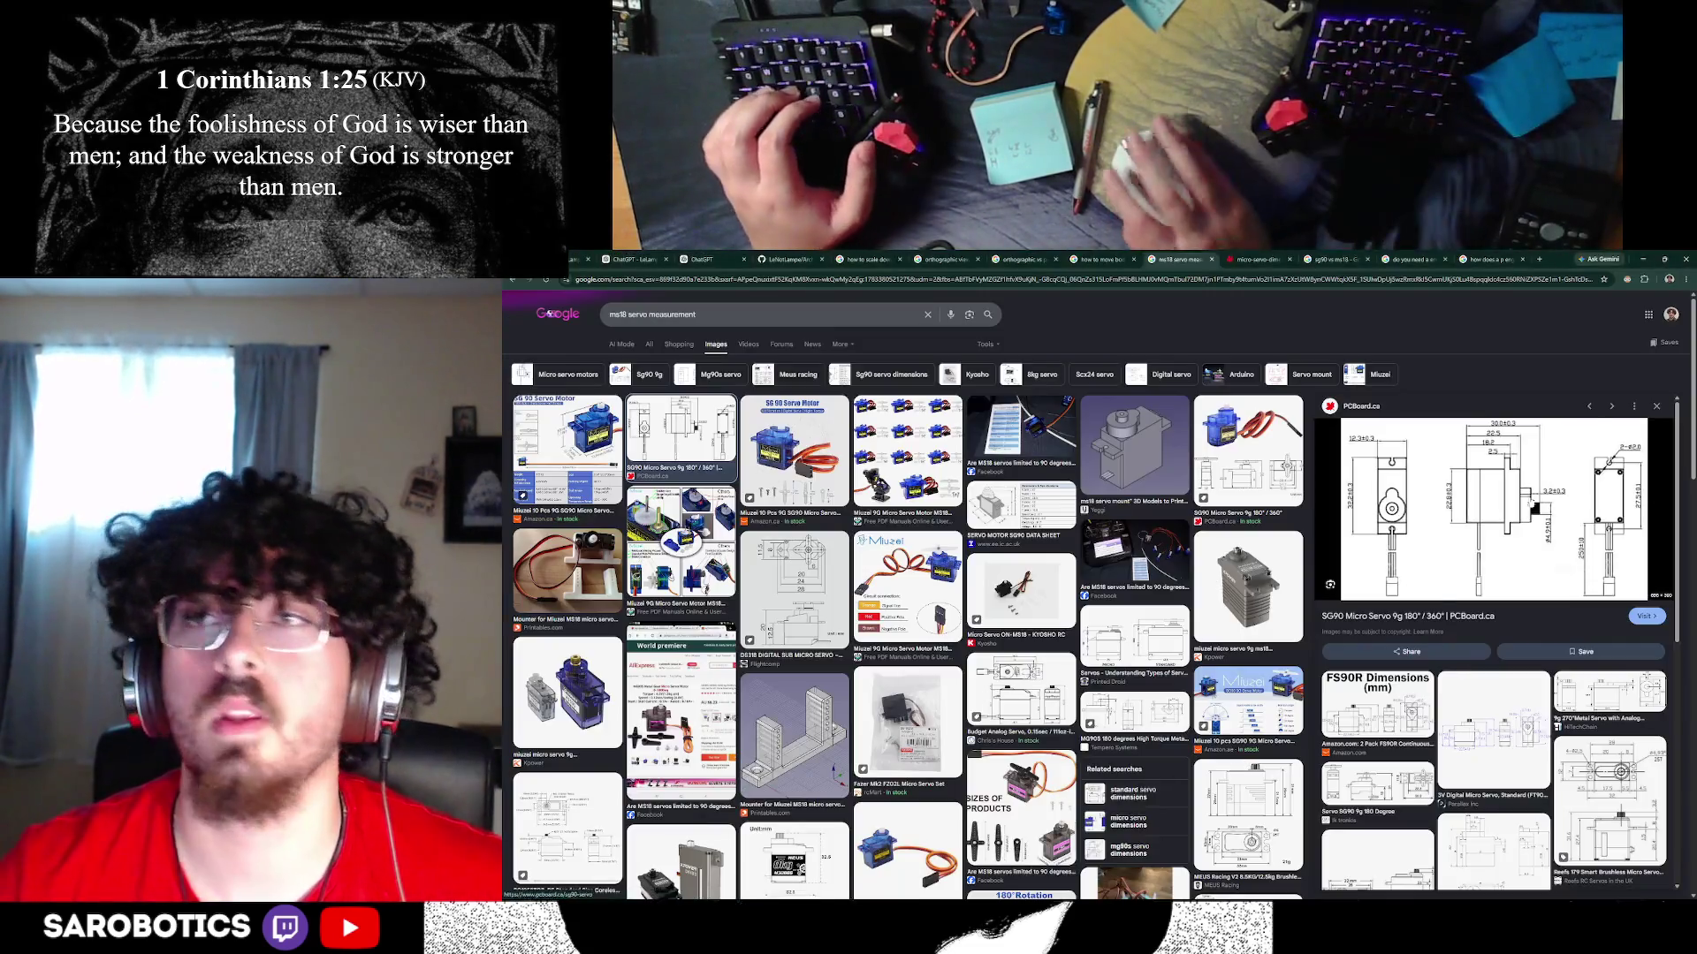
# - Start a 'fusion how to' query in a new Chrome tab, then return to Fusion's full model view
pyautogui.click(1539, 260)
pyautogui.write('fusion how to')
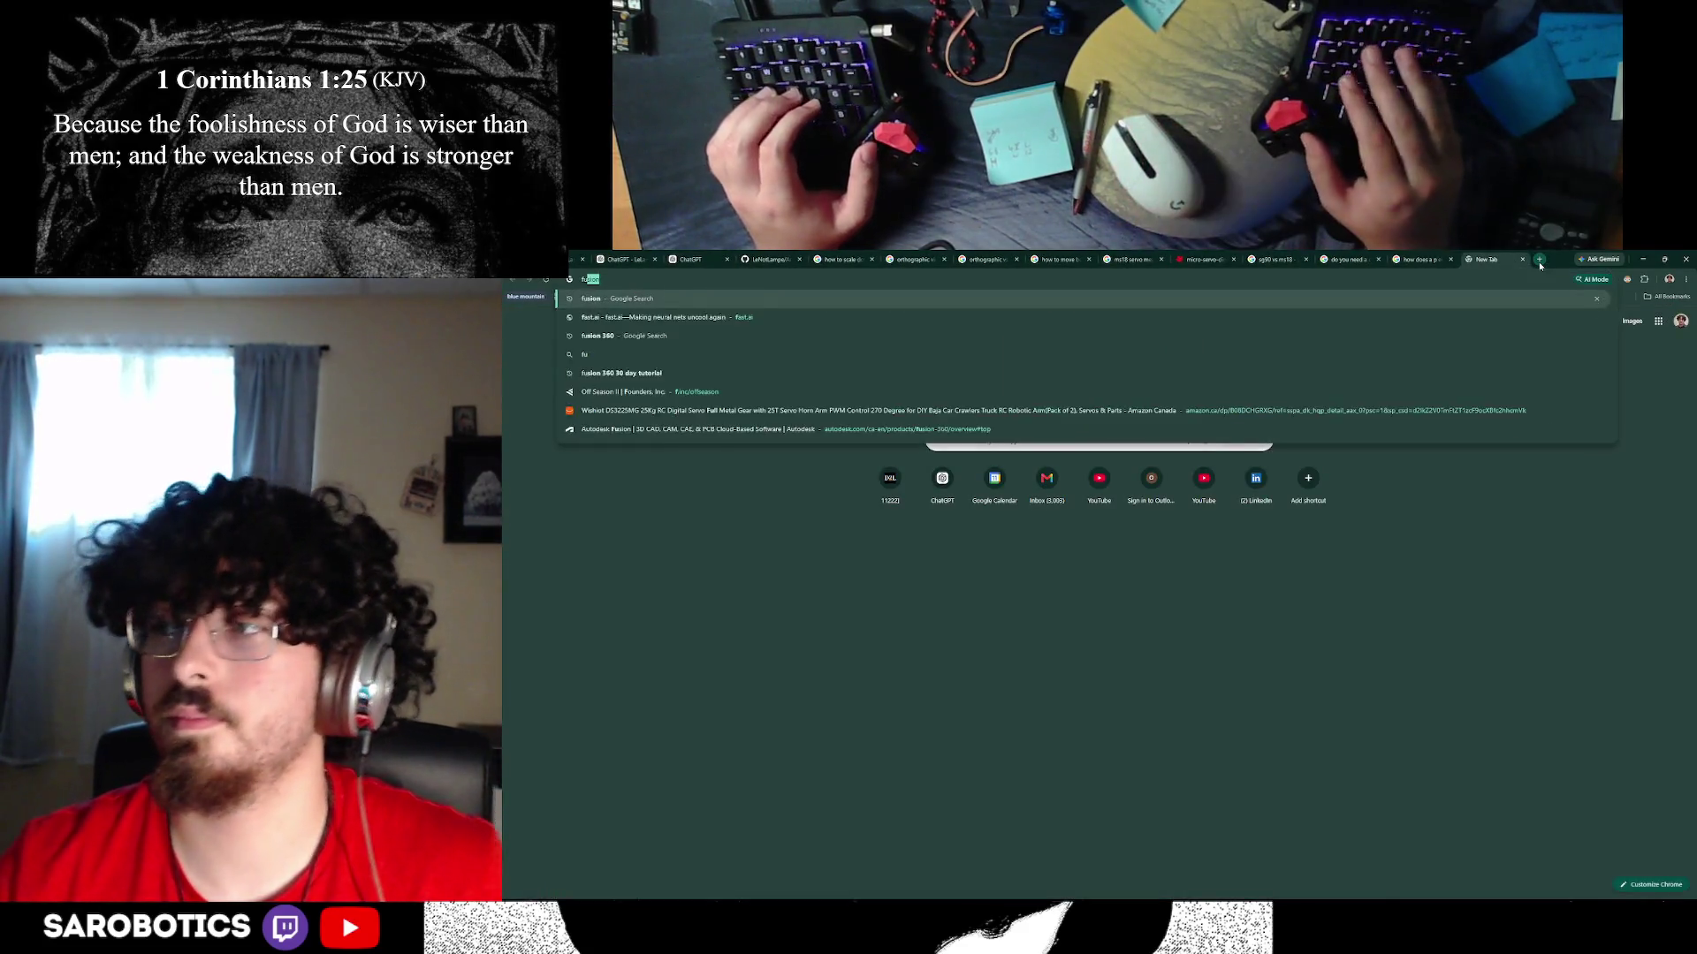
pyautogui.press('BackSpace')
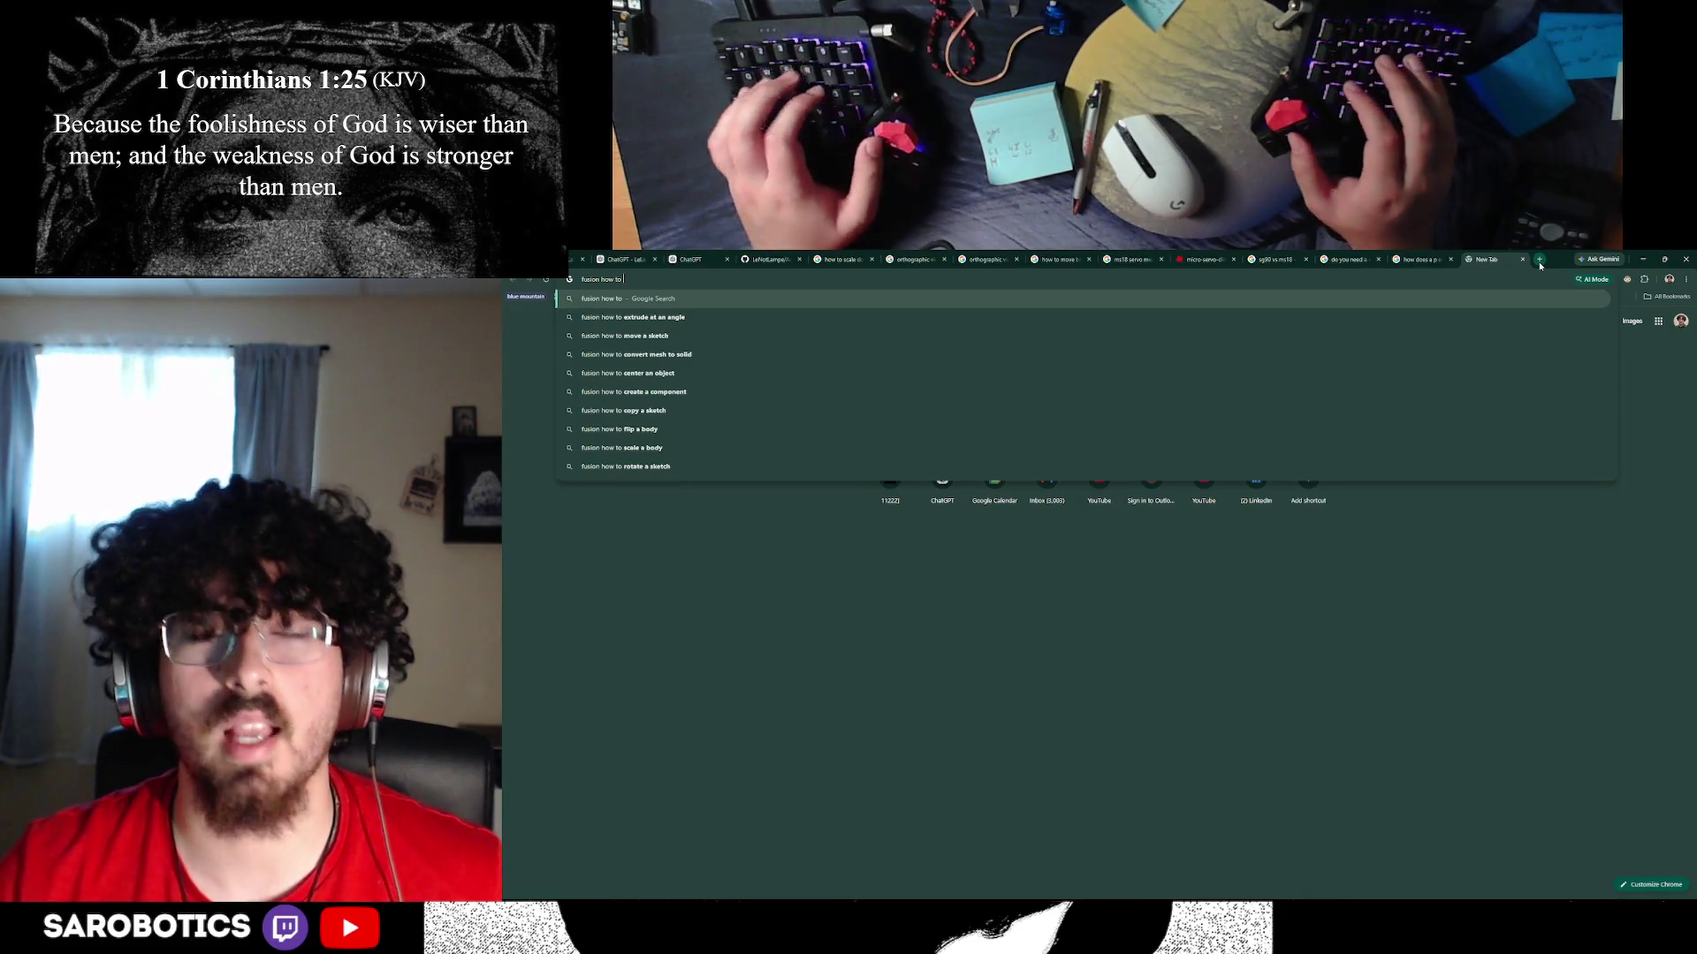
pyautogui.hotkey('alt', 'Tab')
pyautogui.press('F6')
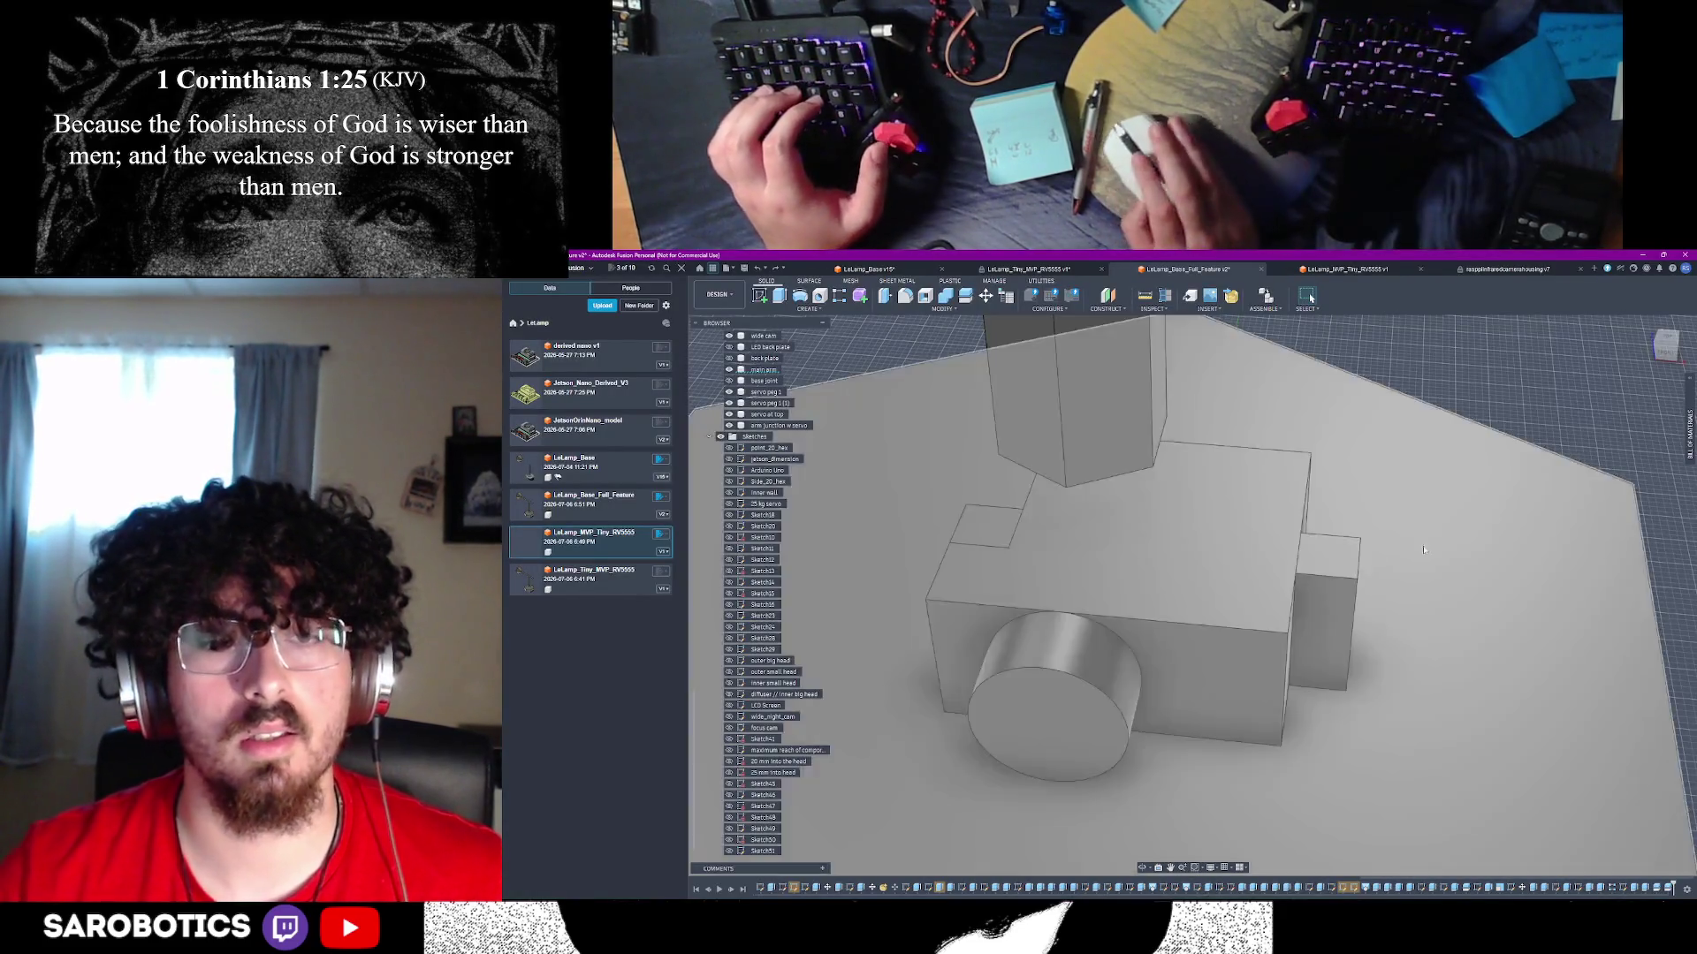
# - Measure the front cylinder's circular face and then its circular edge
pyautogui.scroll(2, 1195, 723)
pyautogui.keyDown('shift'); pyautogui.moveTo(1195, 723); pyautogui.dragTo(1166, 655, button='middle'); pyautogui.keyUp('shift')
pyautogui.scroll(2, 1166, 655)
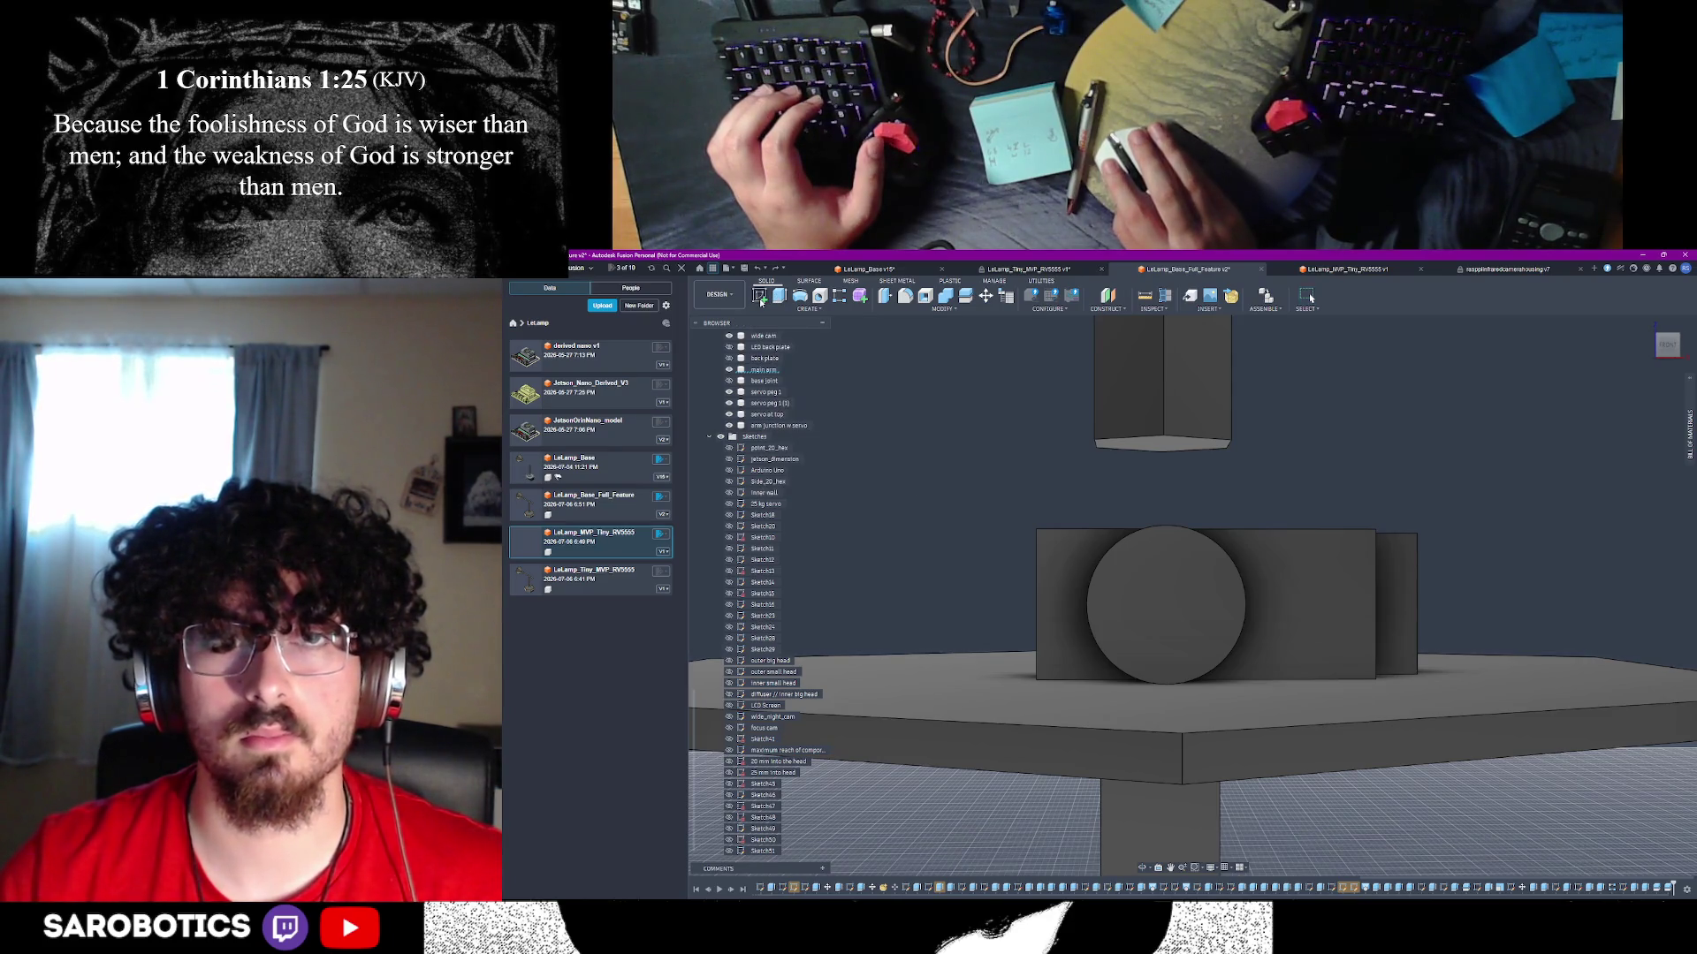
pyautogui.press('i')
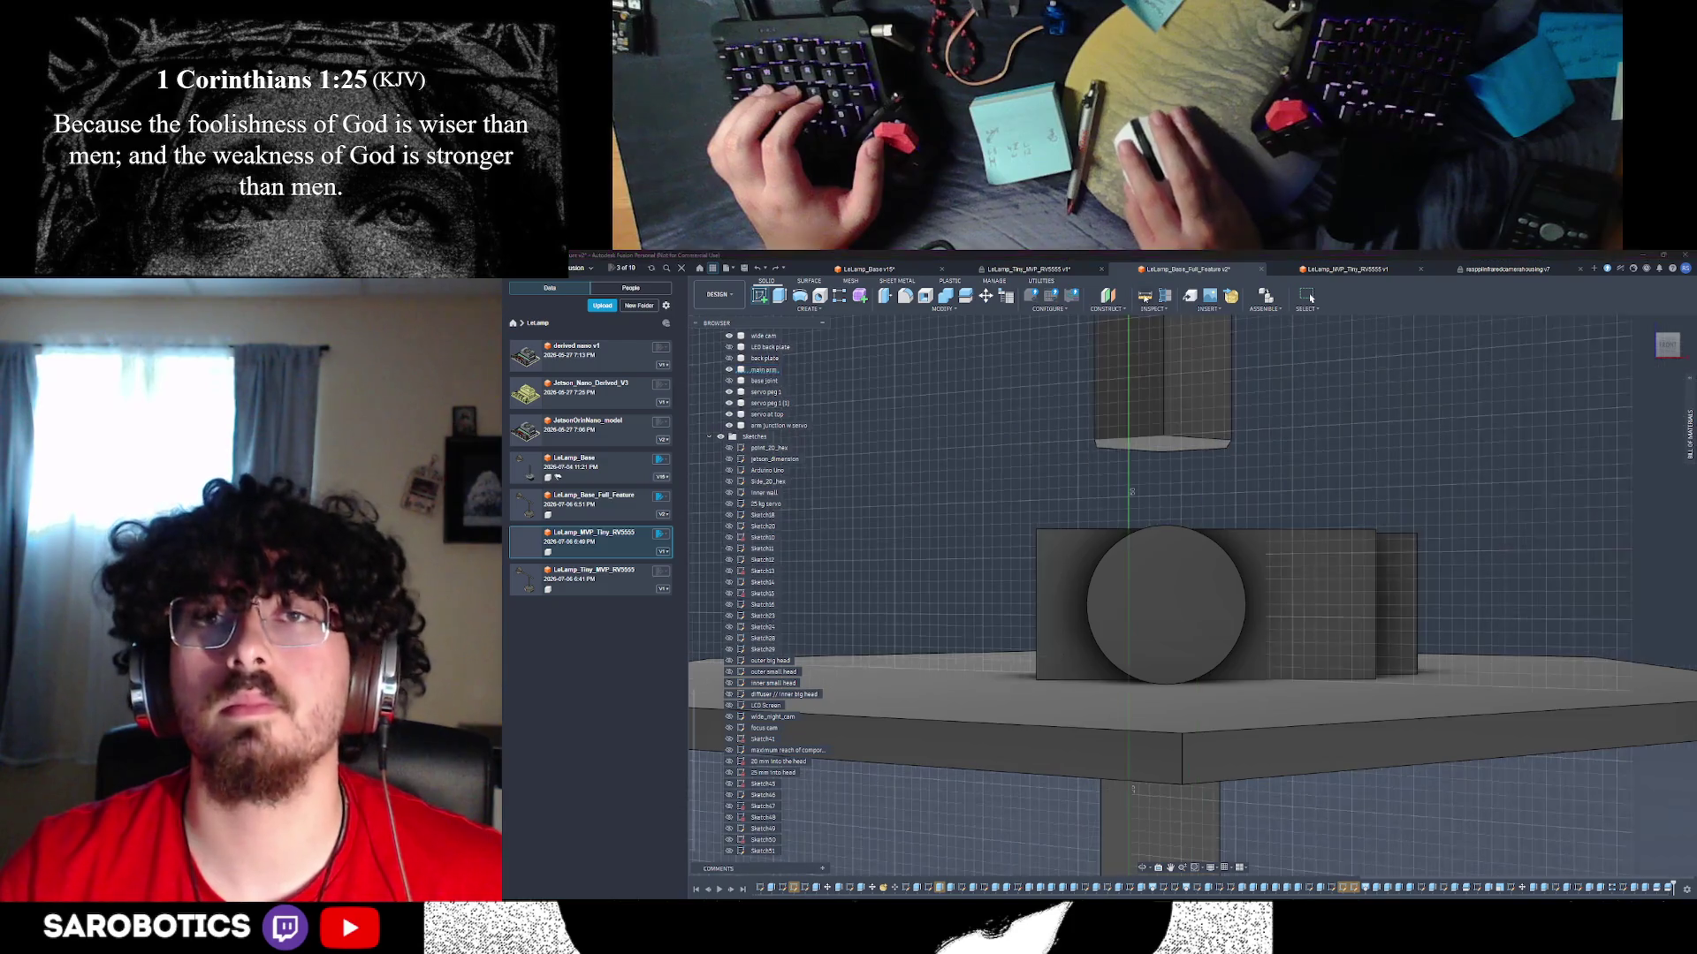
pyautogui.click(1158, 608)
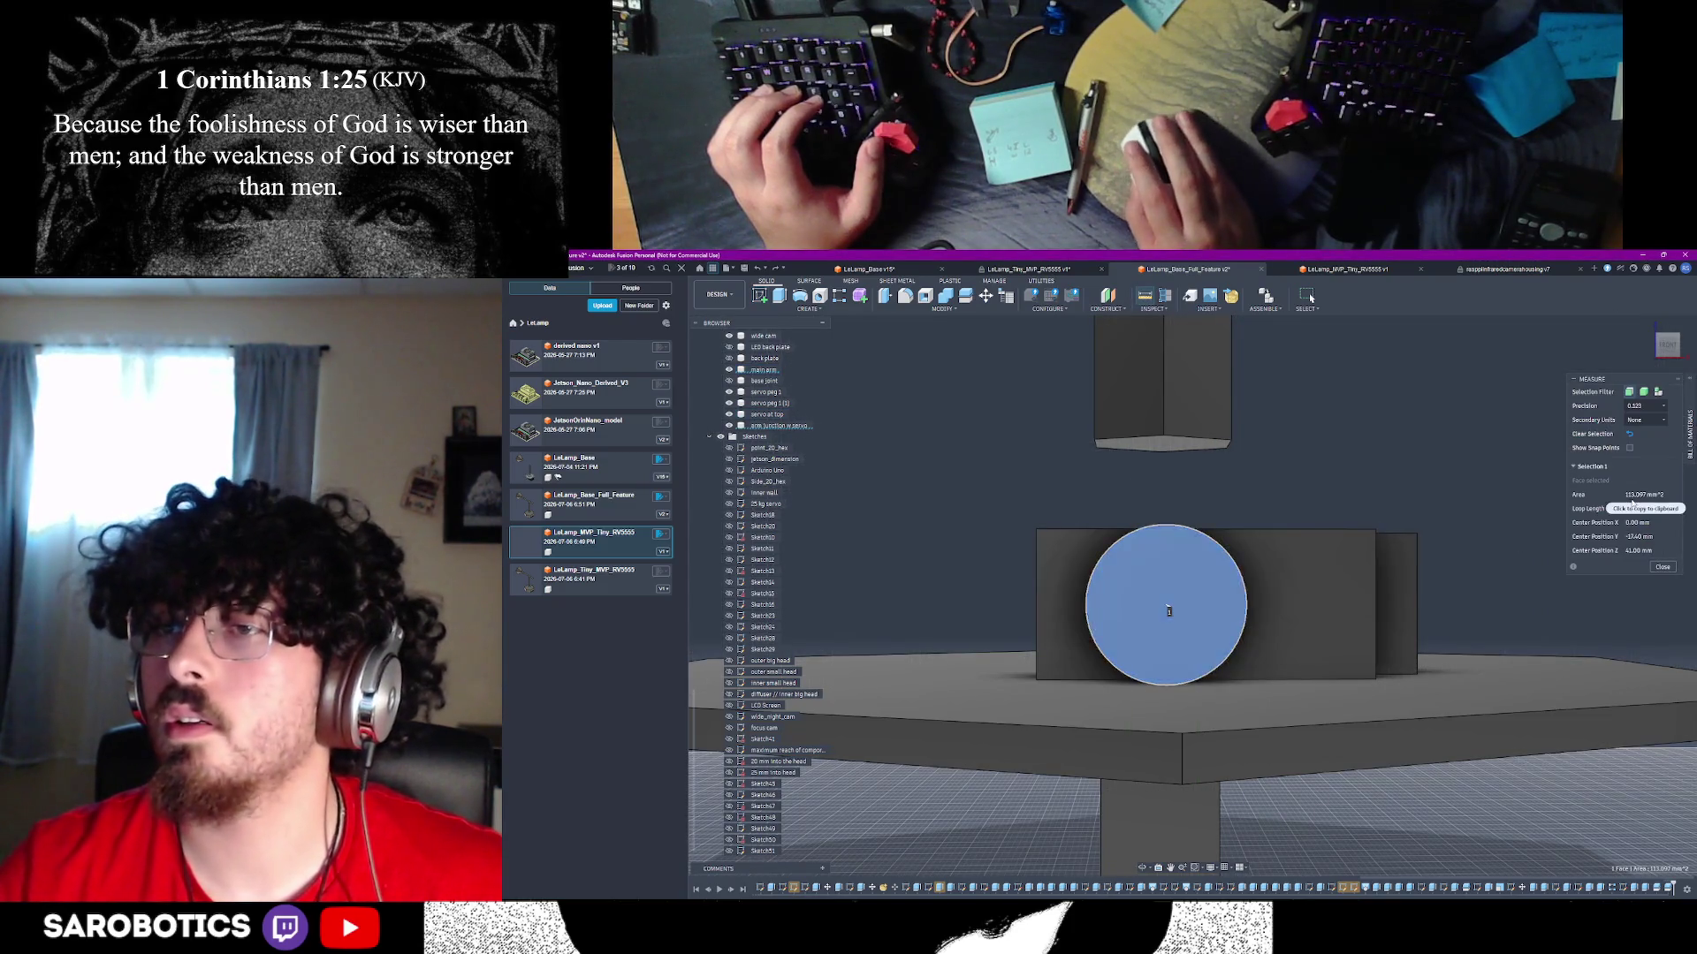
pyautogui.click(1662, 566)
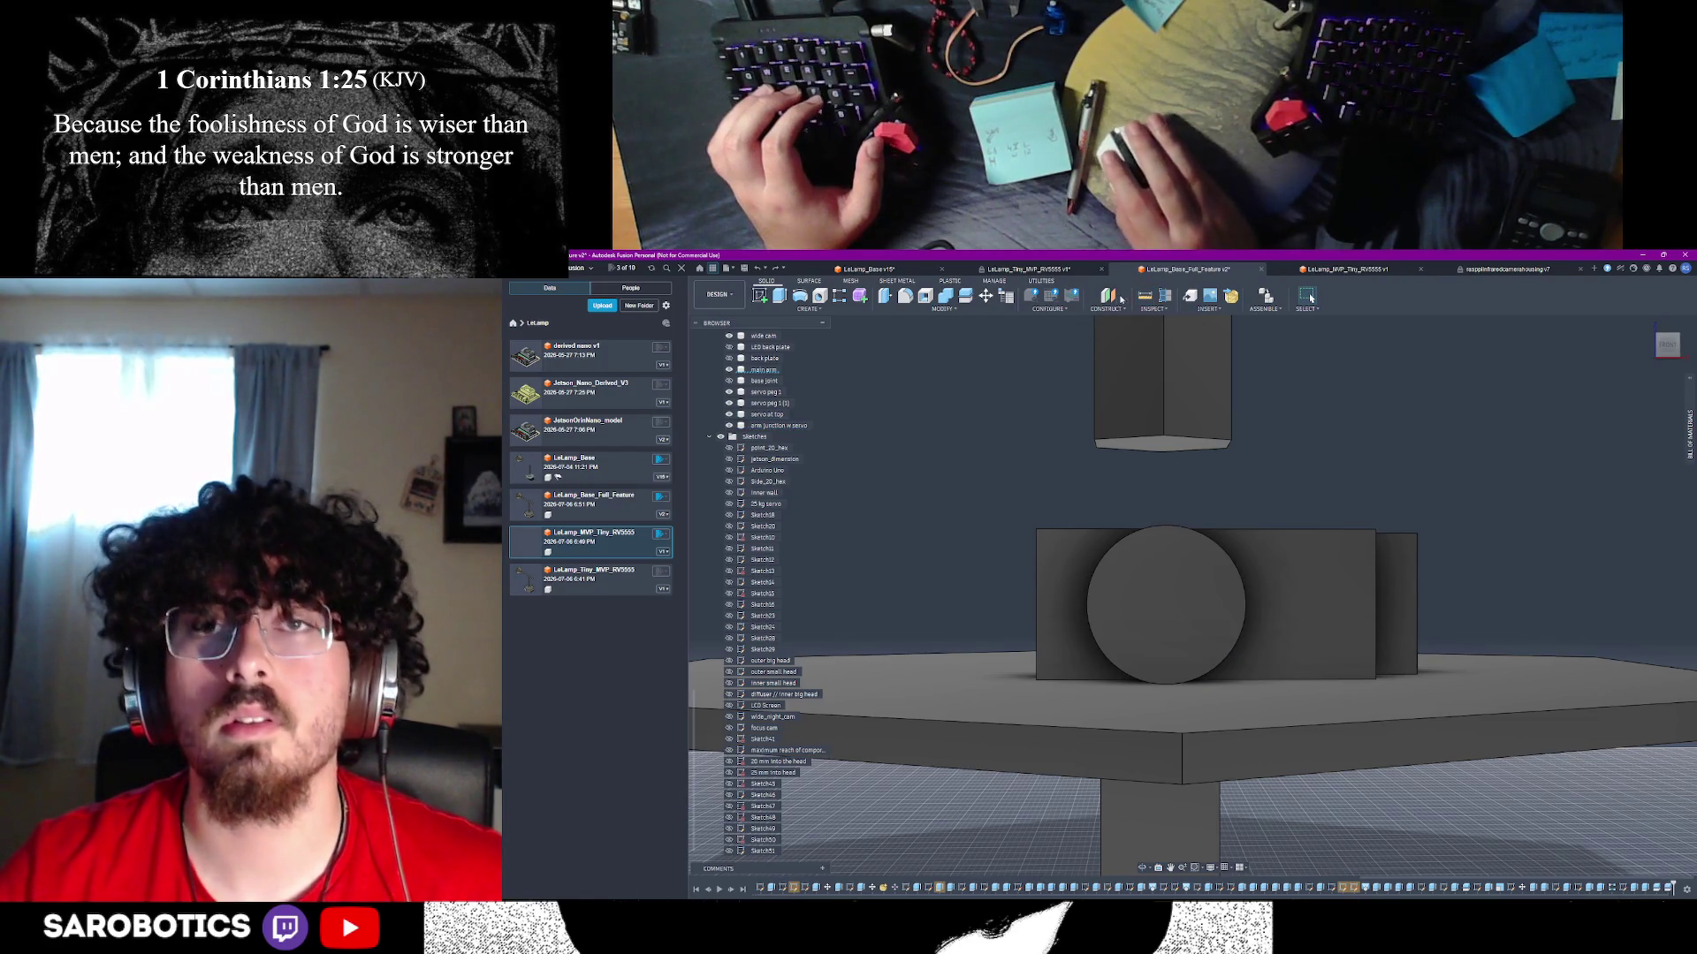
pyautogui.press('i')
pyautogui.click(1088, 607)
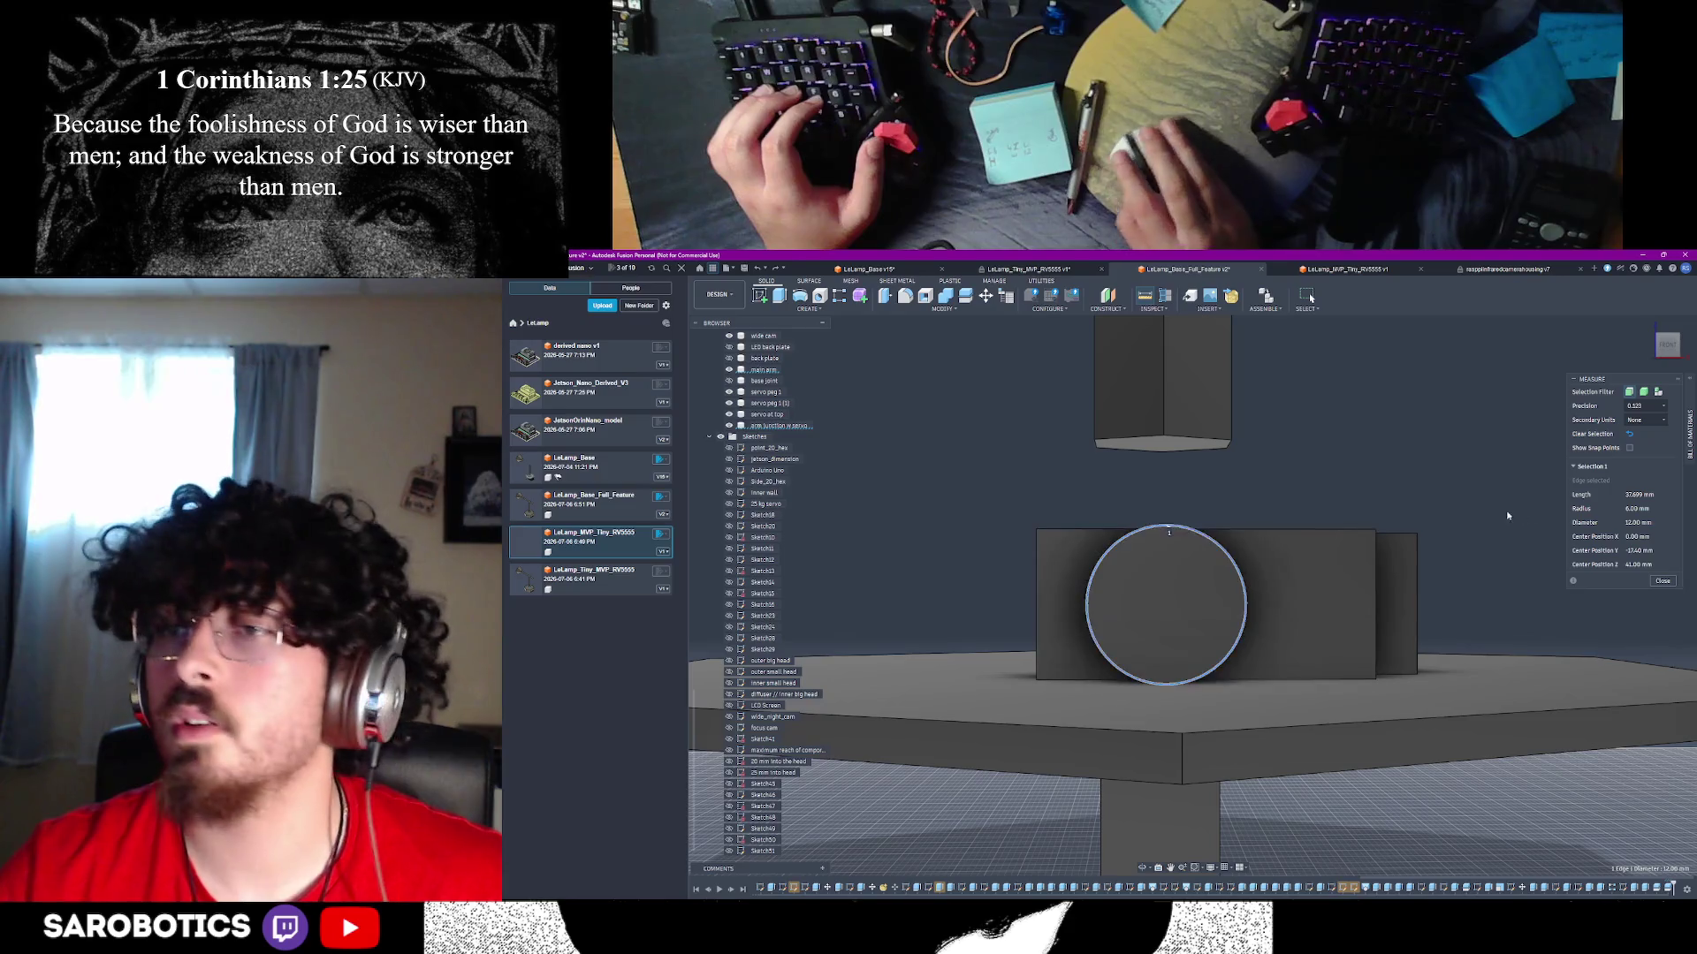
pyautogui.click(1662, 581)
# - Return to the home view and start a new sketch on the servo box's top face
pyautogui.keyDown('shift'); pyautogui.moveTo(1597, 608); pyautogui.dragTo(1297, 783, button='middle'); pyautogui.keyUp('shift')
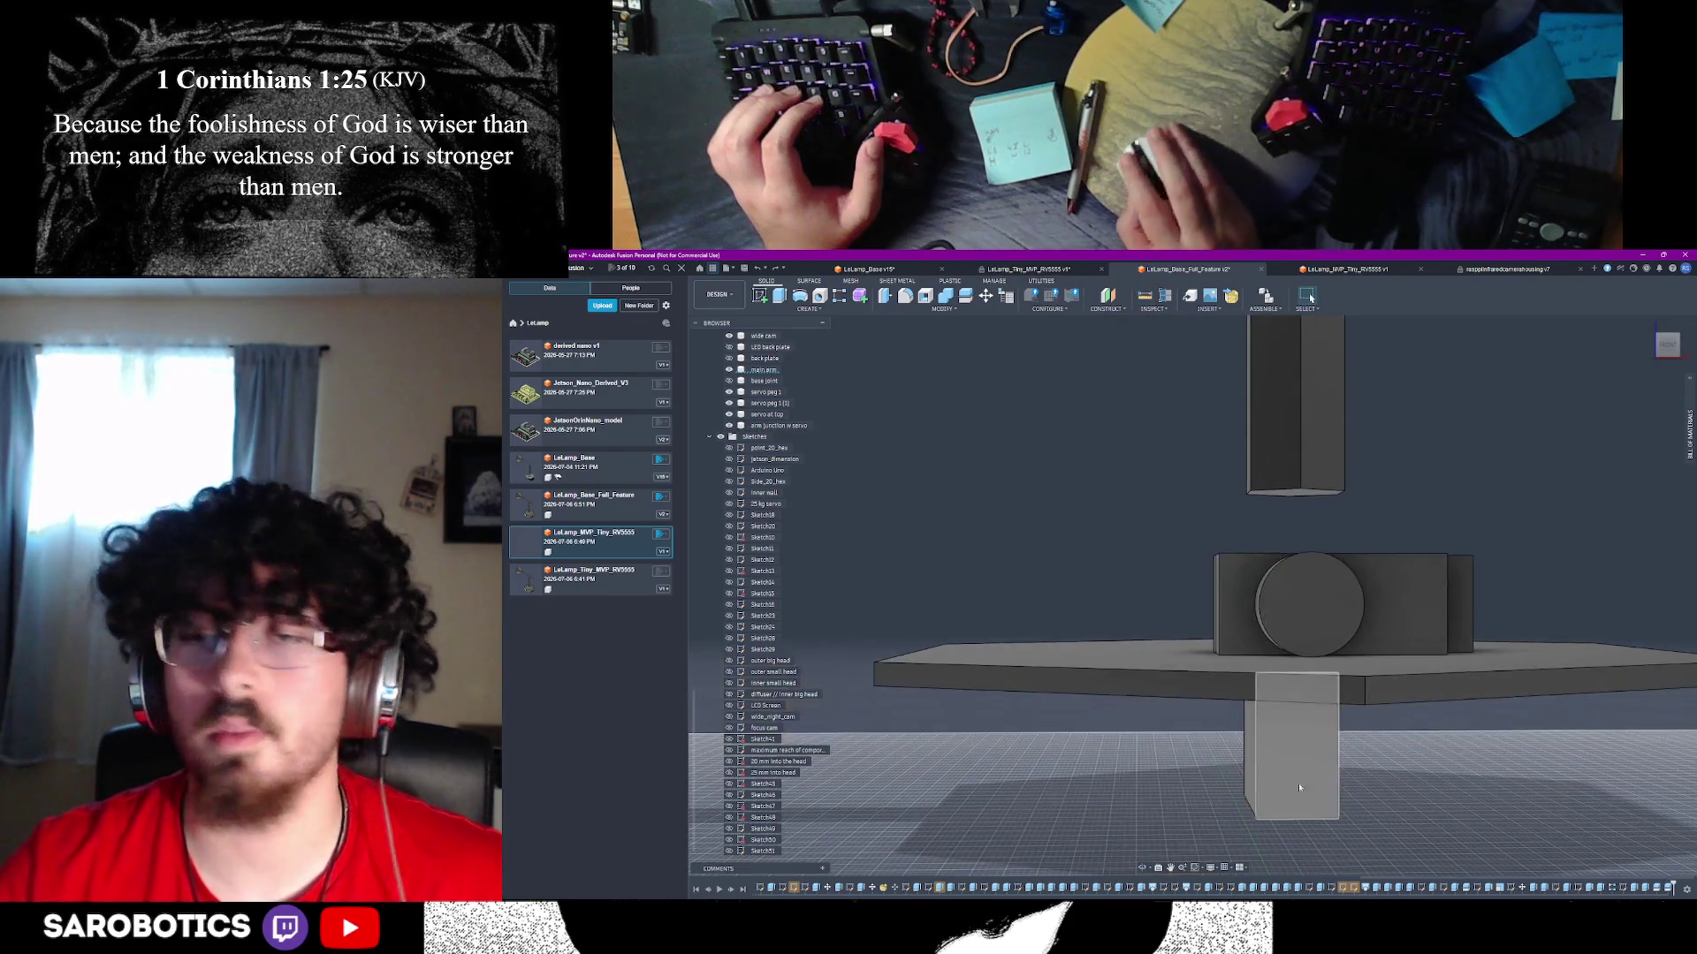
pyautogui.keyDown('shift'); pyautogui.moveTo(1325, 494); pyautogui.dragTo(1366, 587, button='middle'); pyautogui.keyUp('shift')
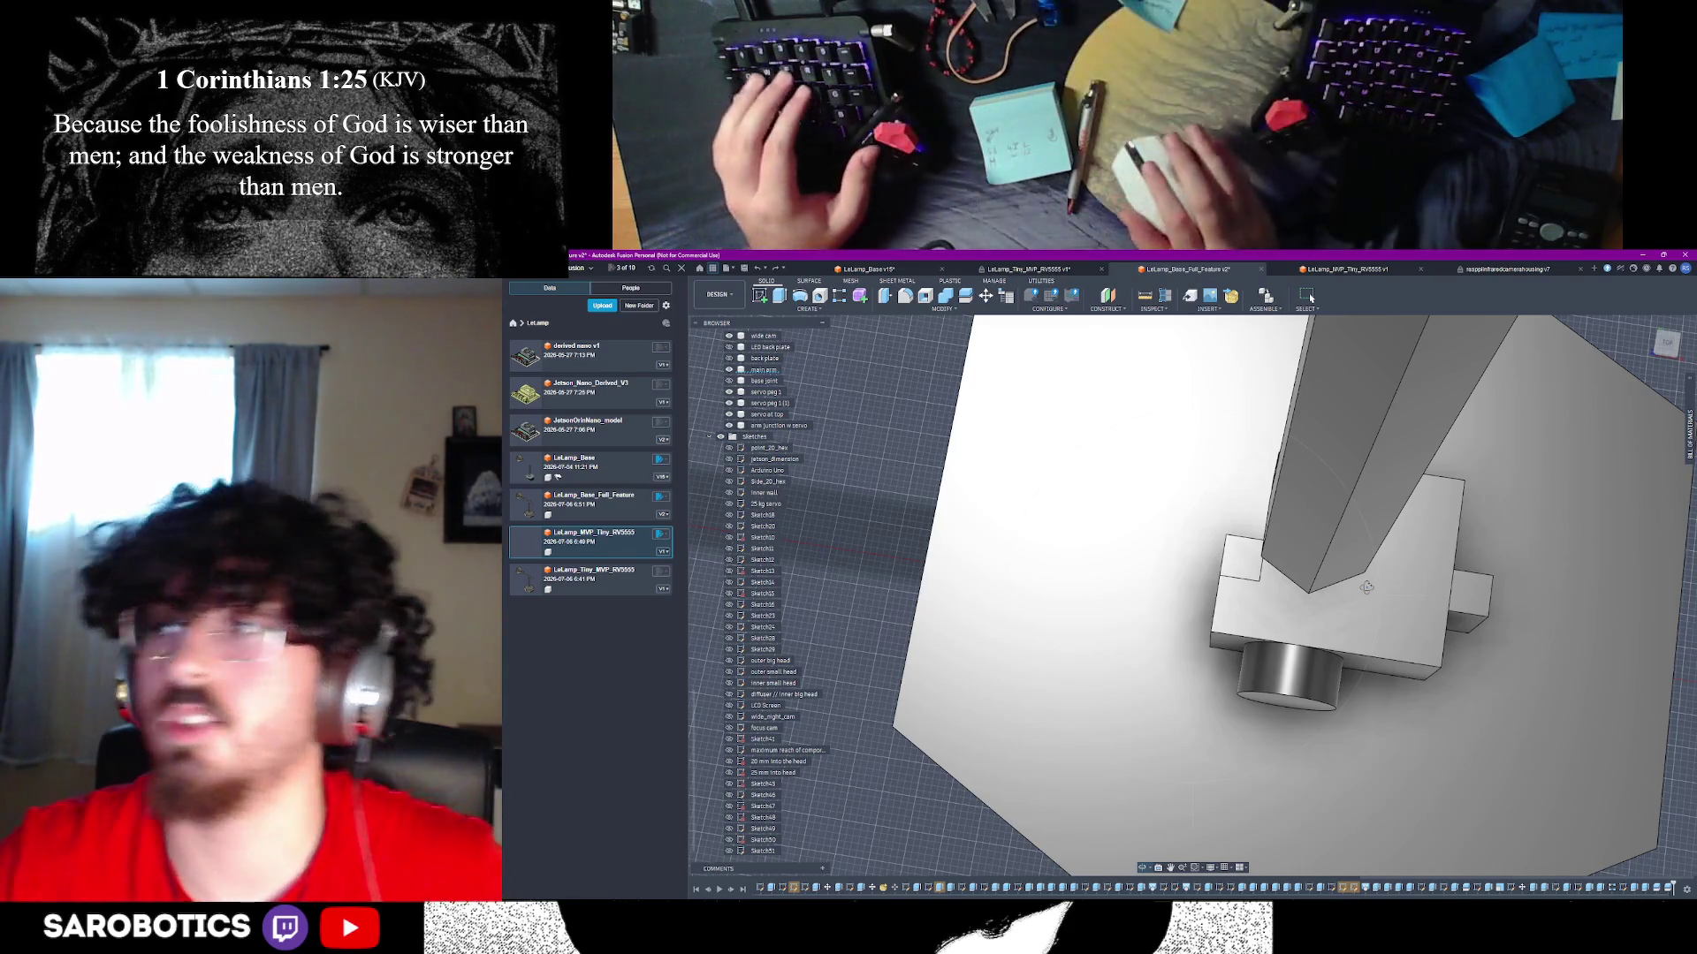
pyautogui.keyDown('shift'); pyautogui.moveTo(1366, 587); pyautogui.dragTo(1351, 583, button='middle'); pyautogui.keyUp('shift')
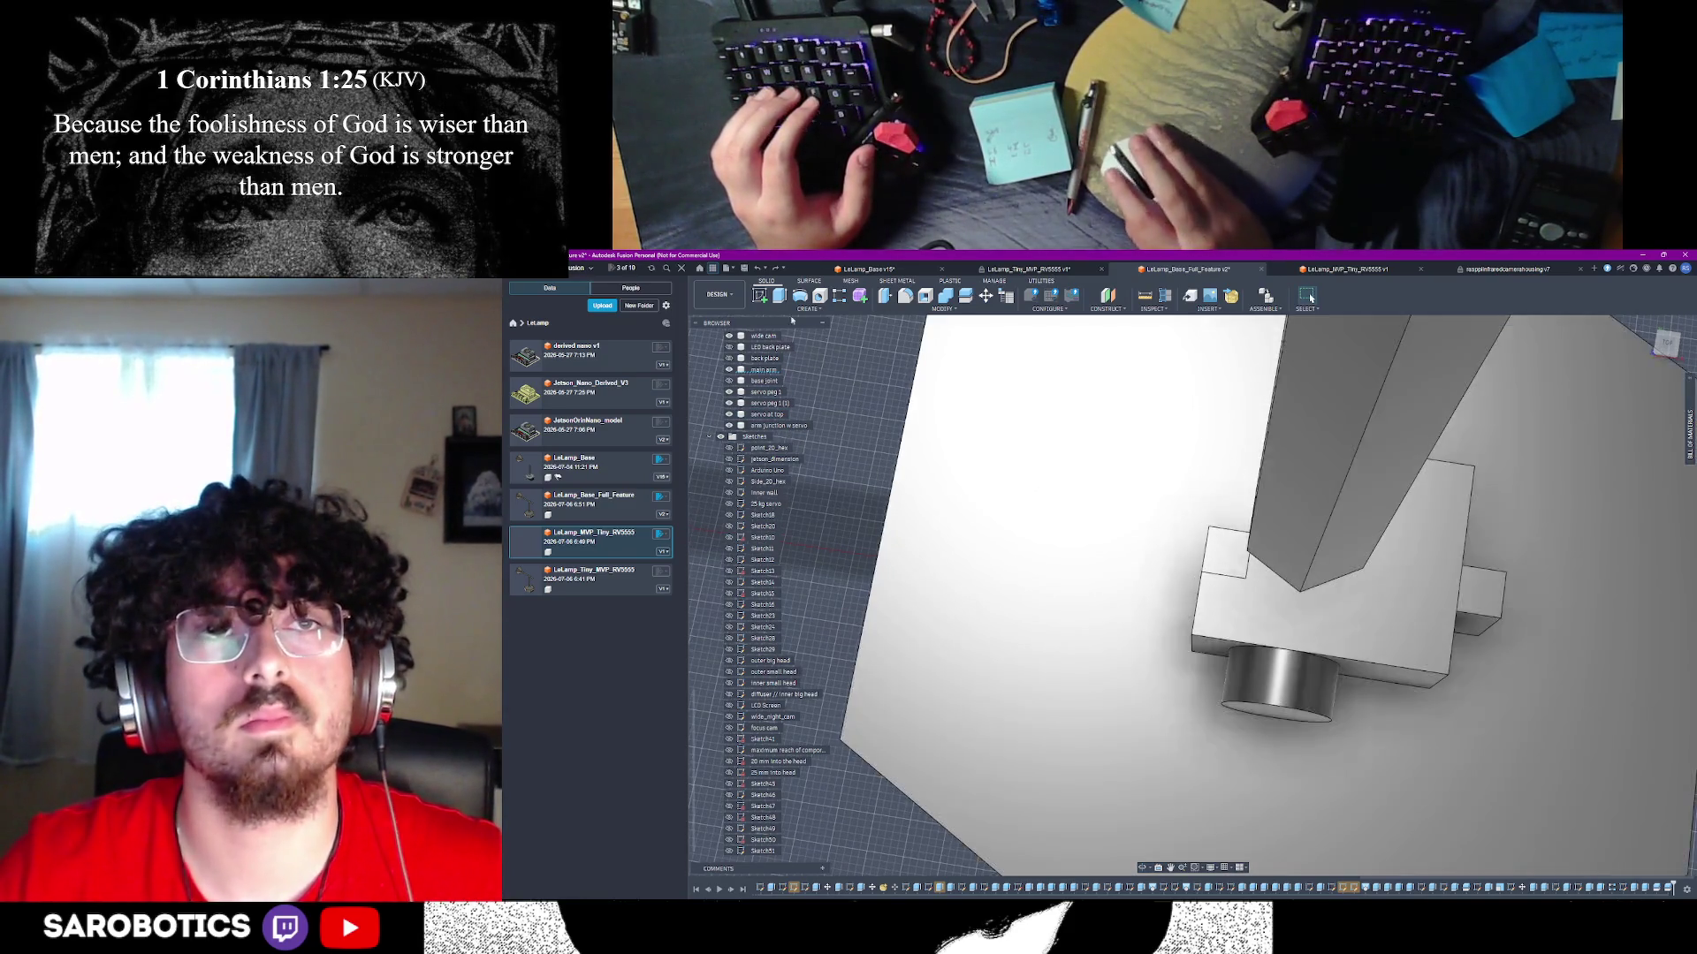
pyautogui.press('F6')
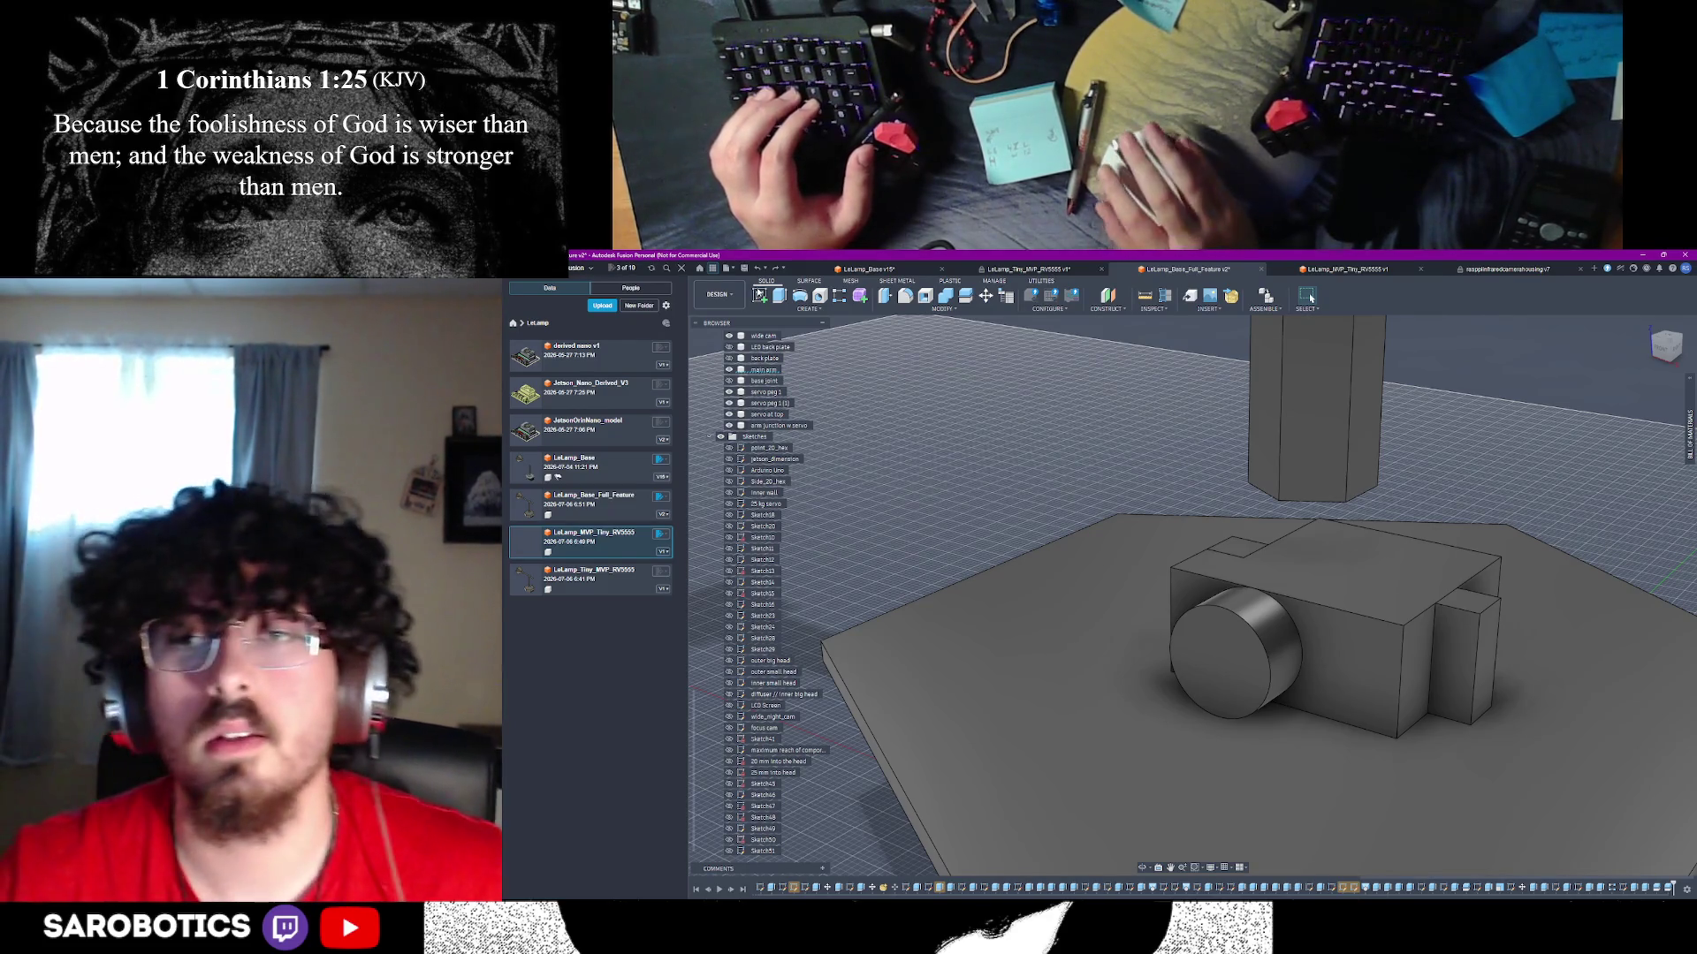
pyautogui.click(1299, 574)
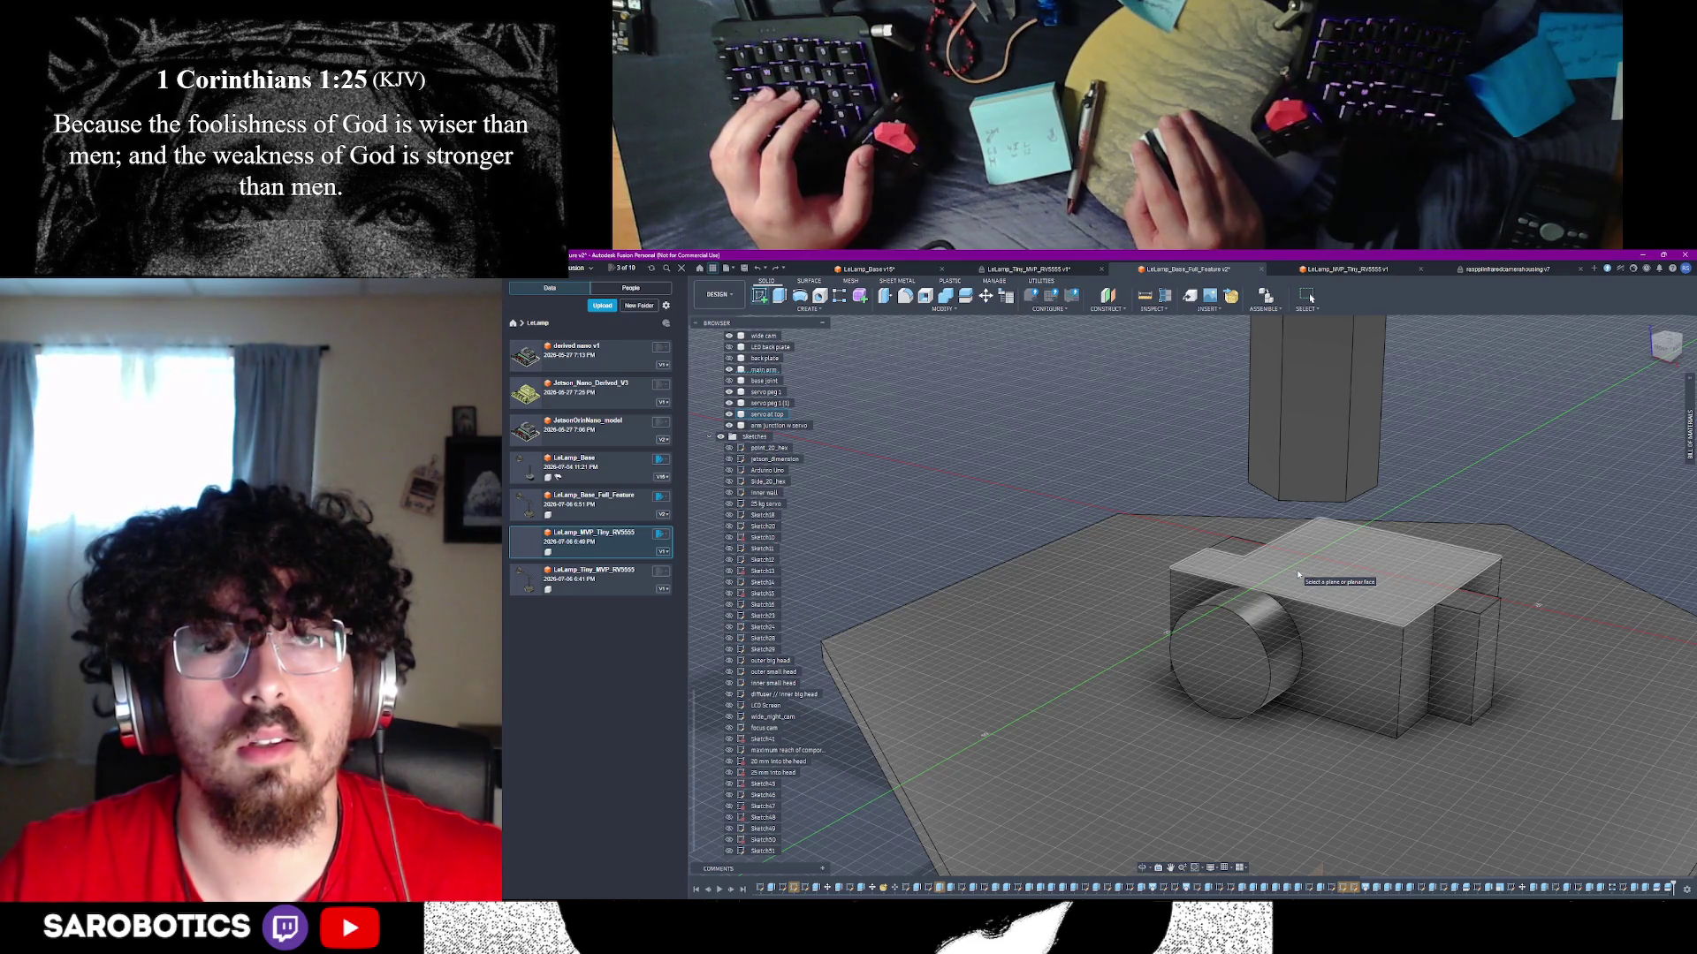
pyautogui.click(1299, 575)
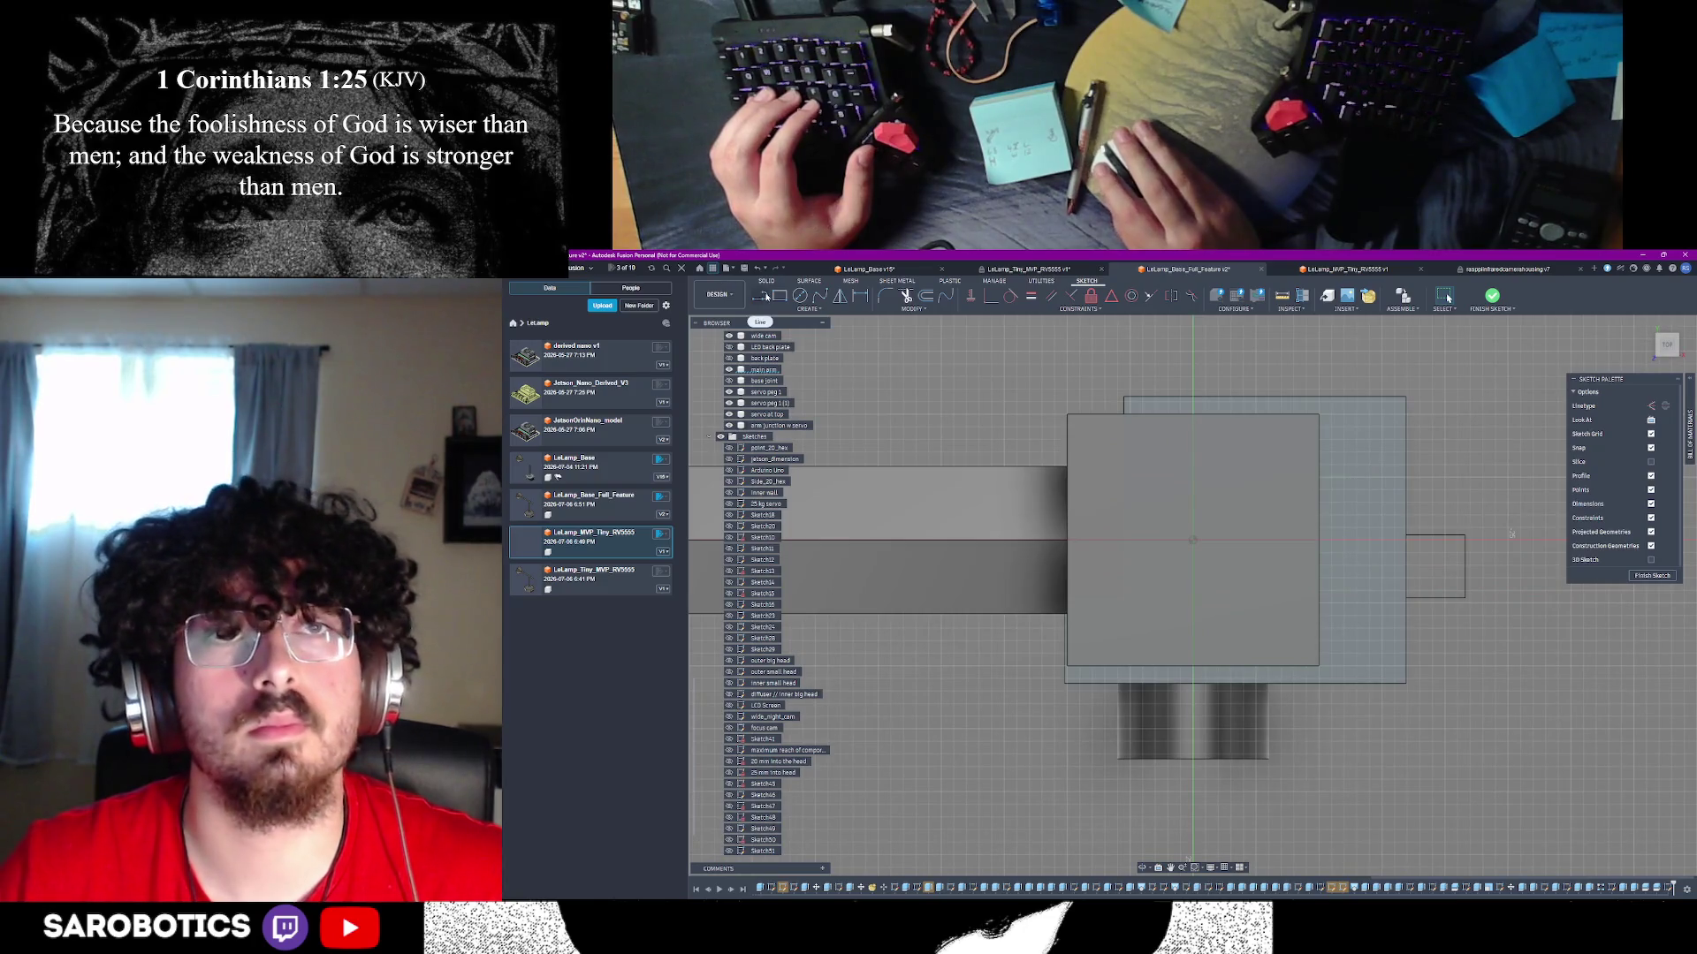
# - Start a rectangle with its first corner beside the cylinder, then switch to Chrome
pyautogui.click(763, 297)
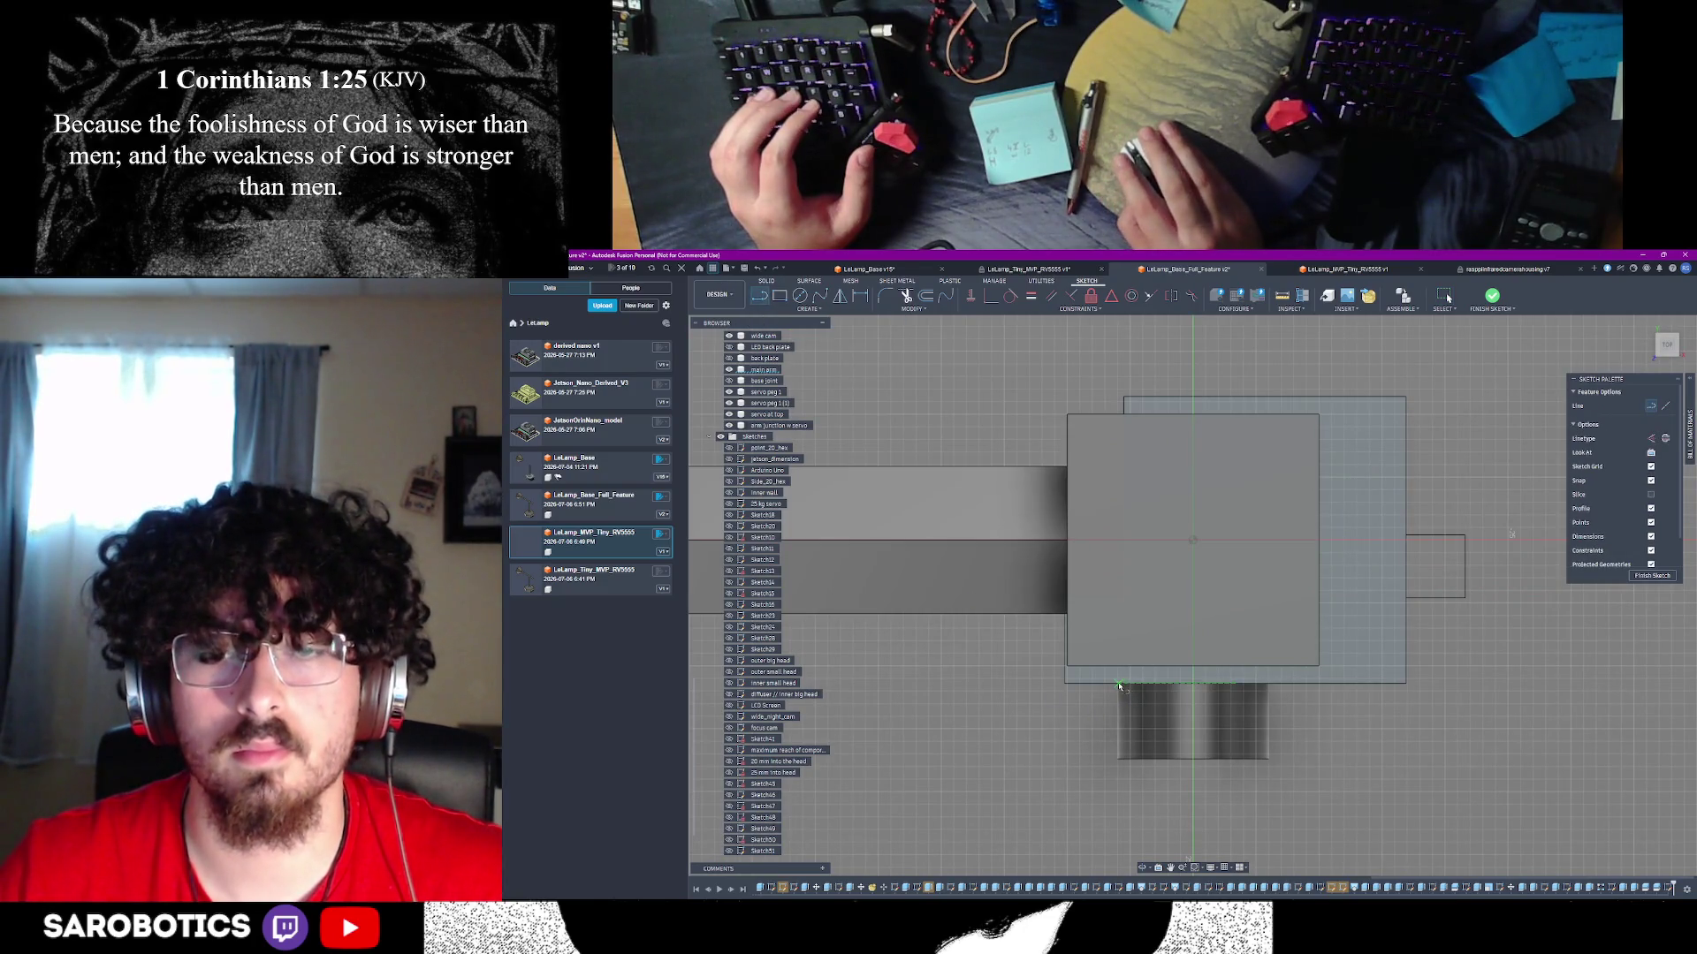
pyautogui.scroll(2, 1117, 685)
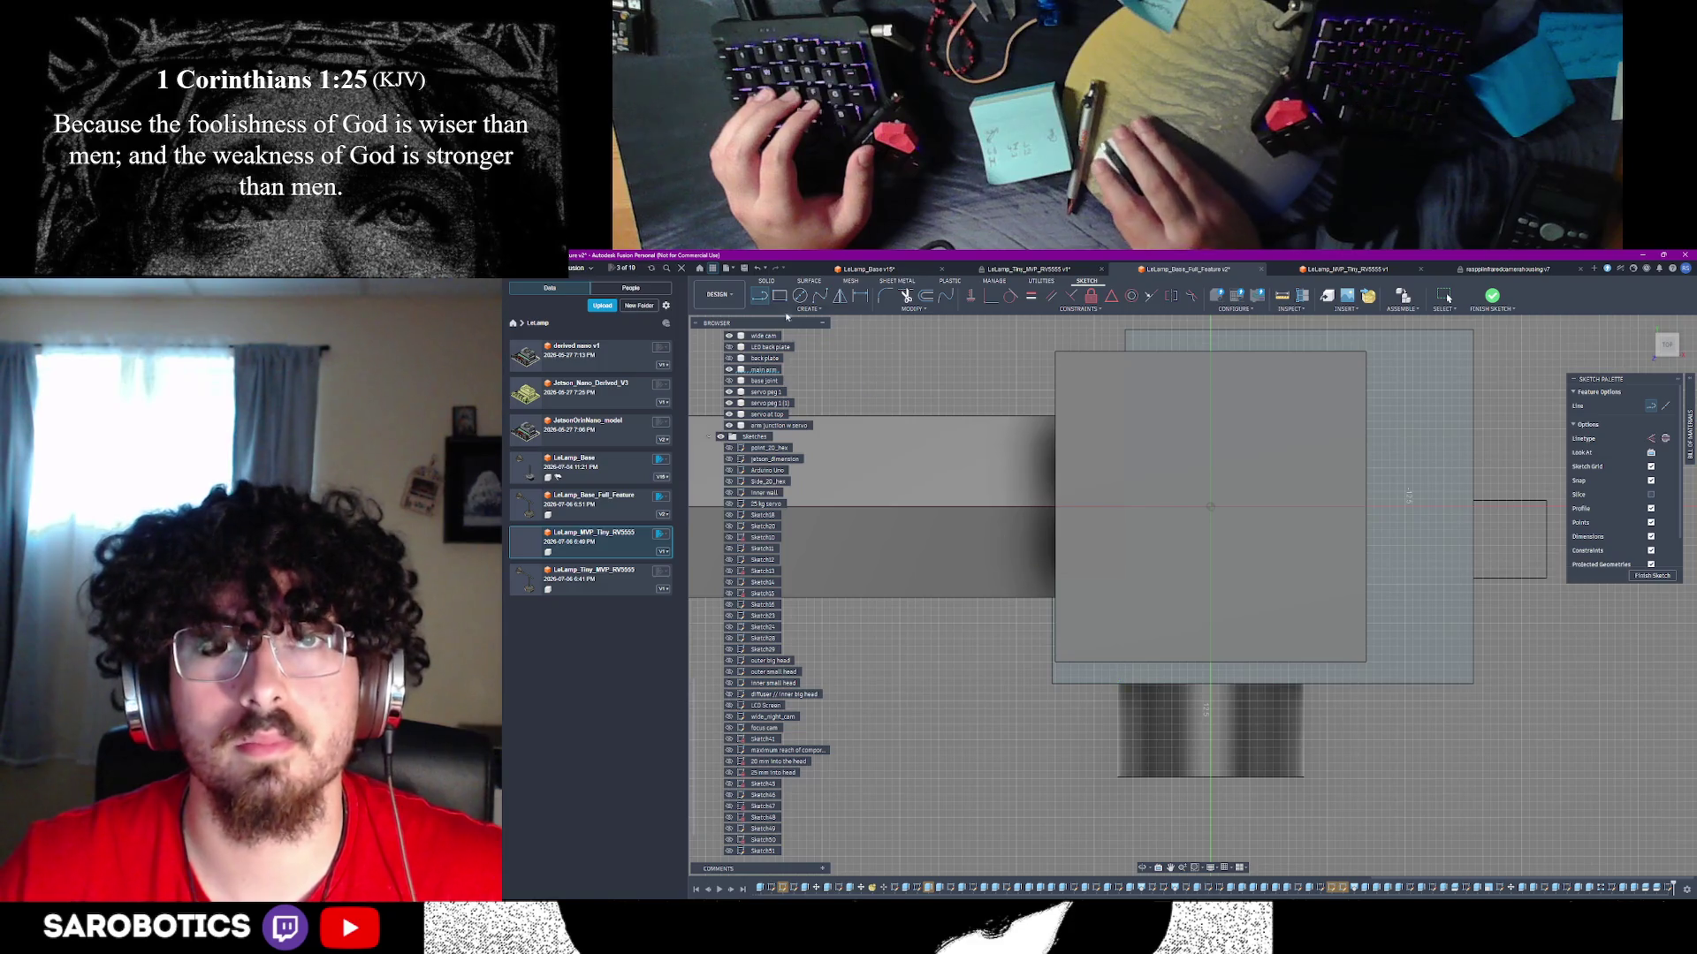
pyautogui.click(781, 300)
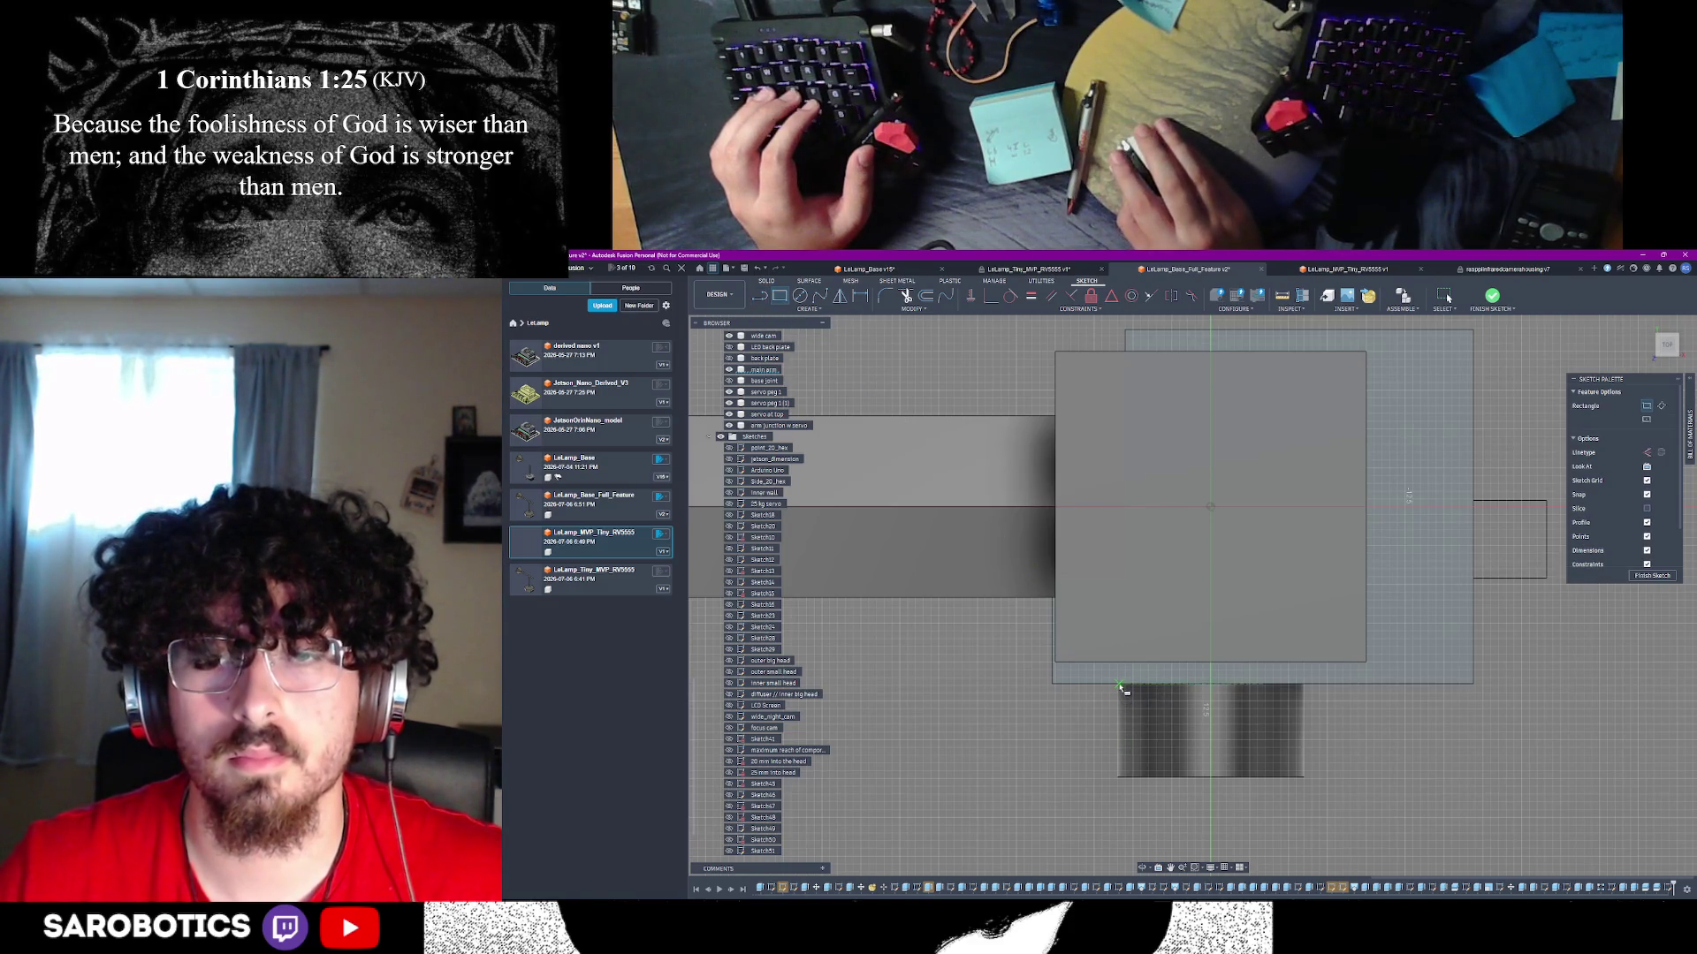
pyautogui.scroll(3, 1118, 685)
pyautogui.click(1117, 686)
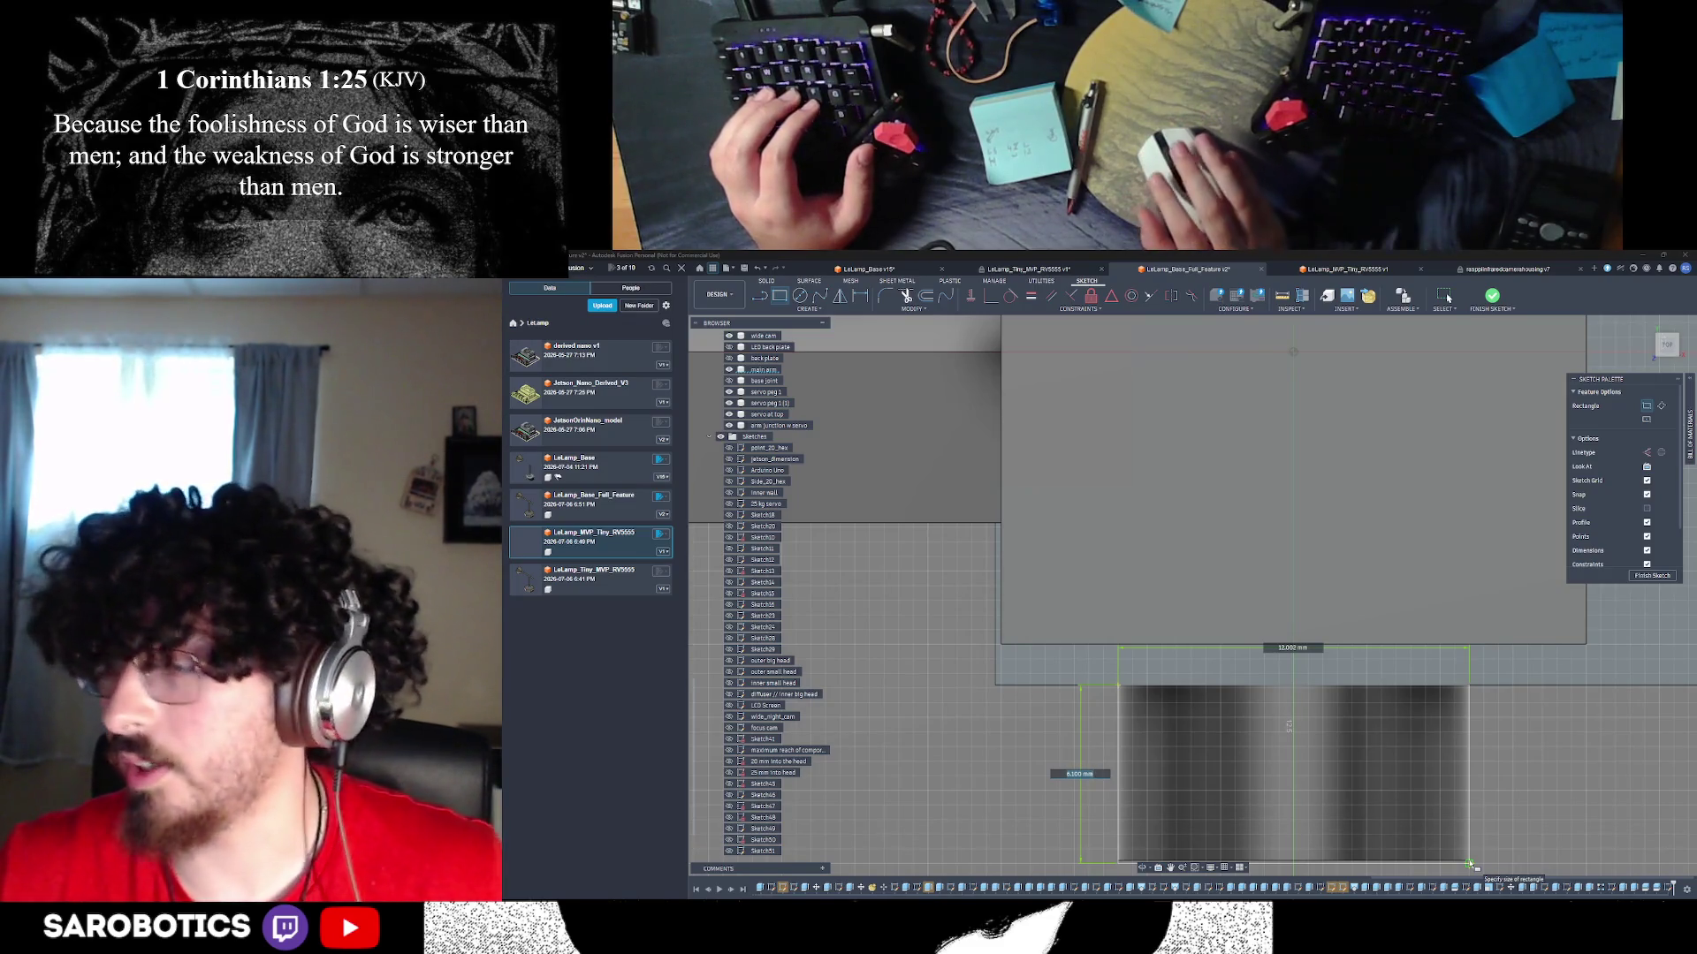
pyautogui.hotkey('alt', 'Tab')
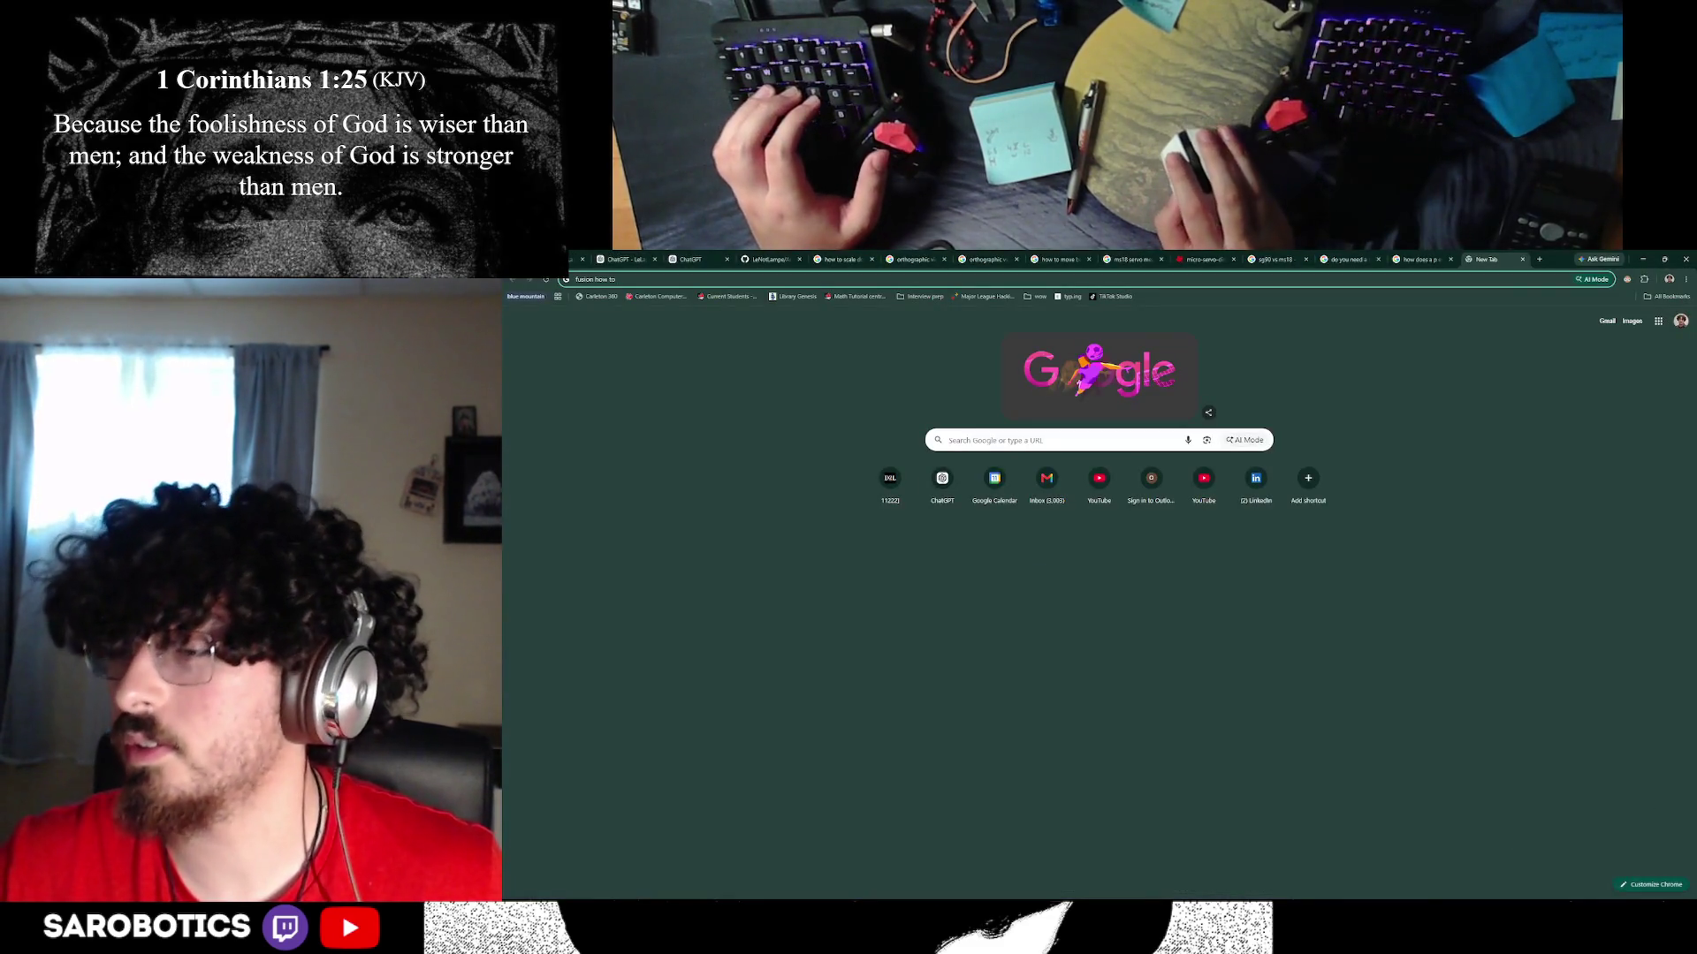
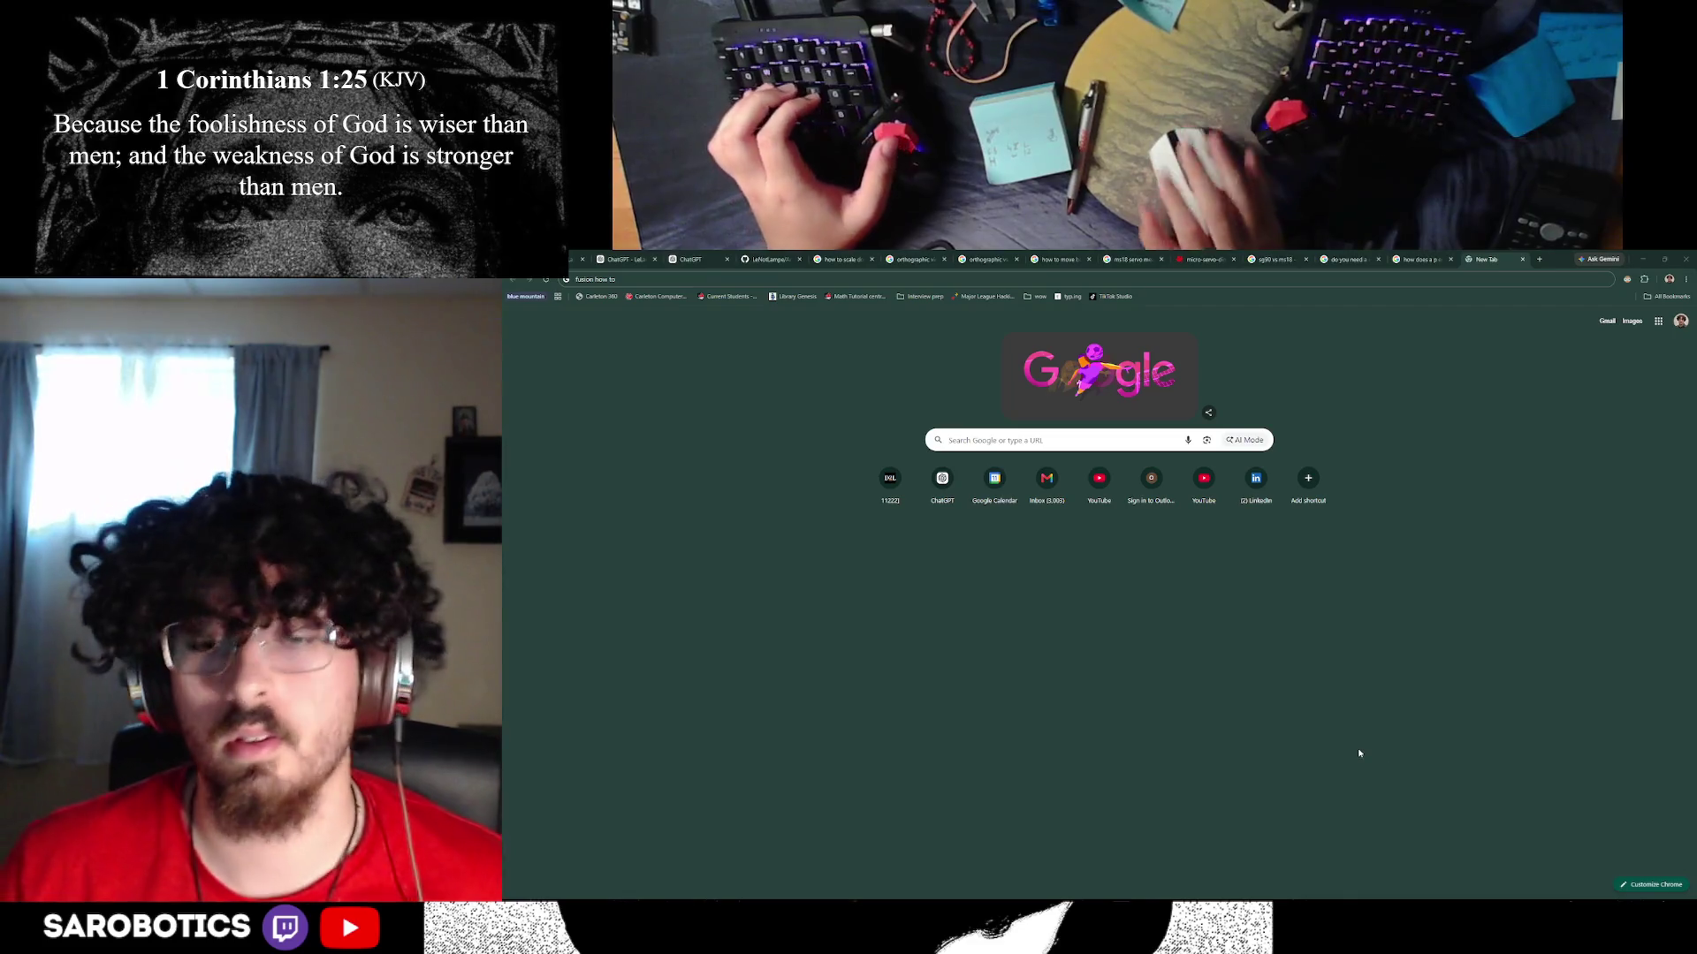
# - Fix the rectangle's height at 6 mm and finish the sketch
pyautogui.hotkey('alt', 'Tab')
pyautogui.hotkey('alt', 'Tab')
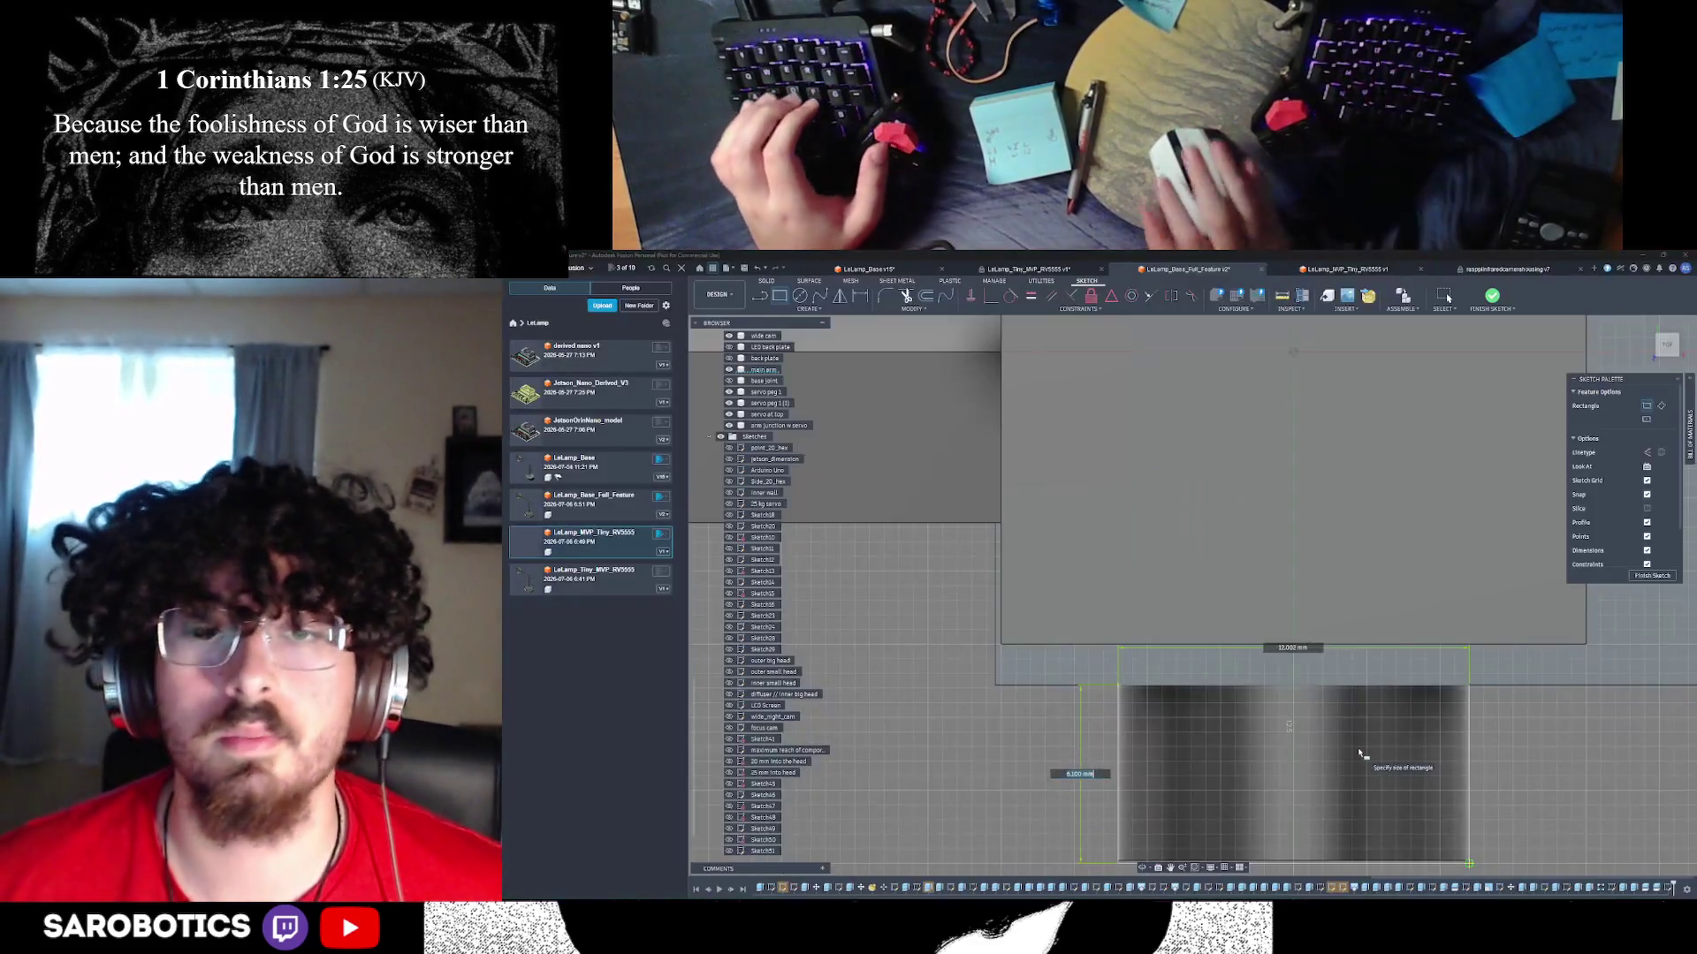
pyautogui.scroll(-3, 1361, 753)
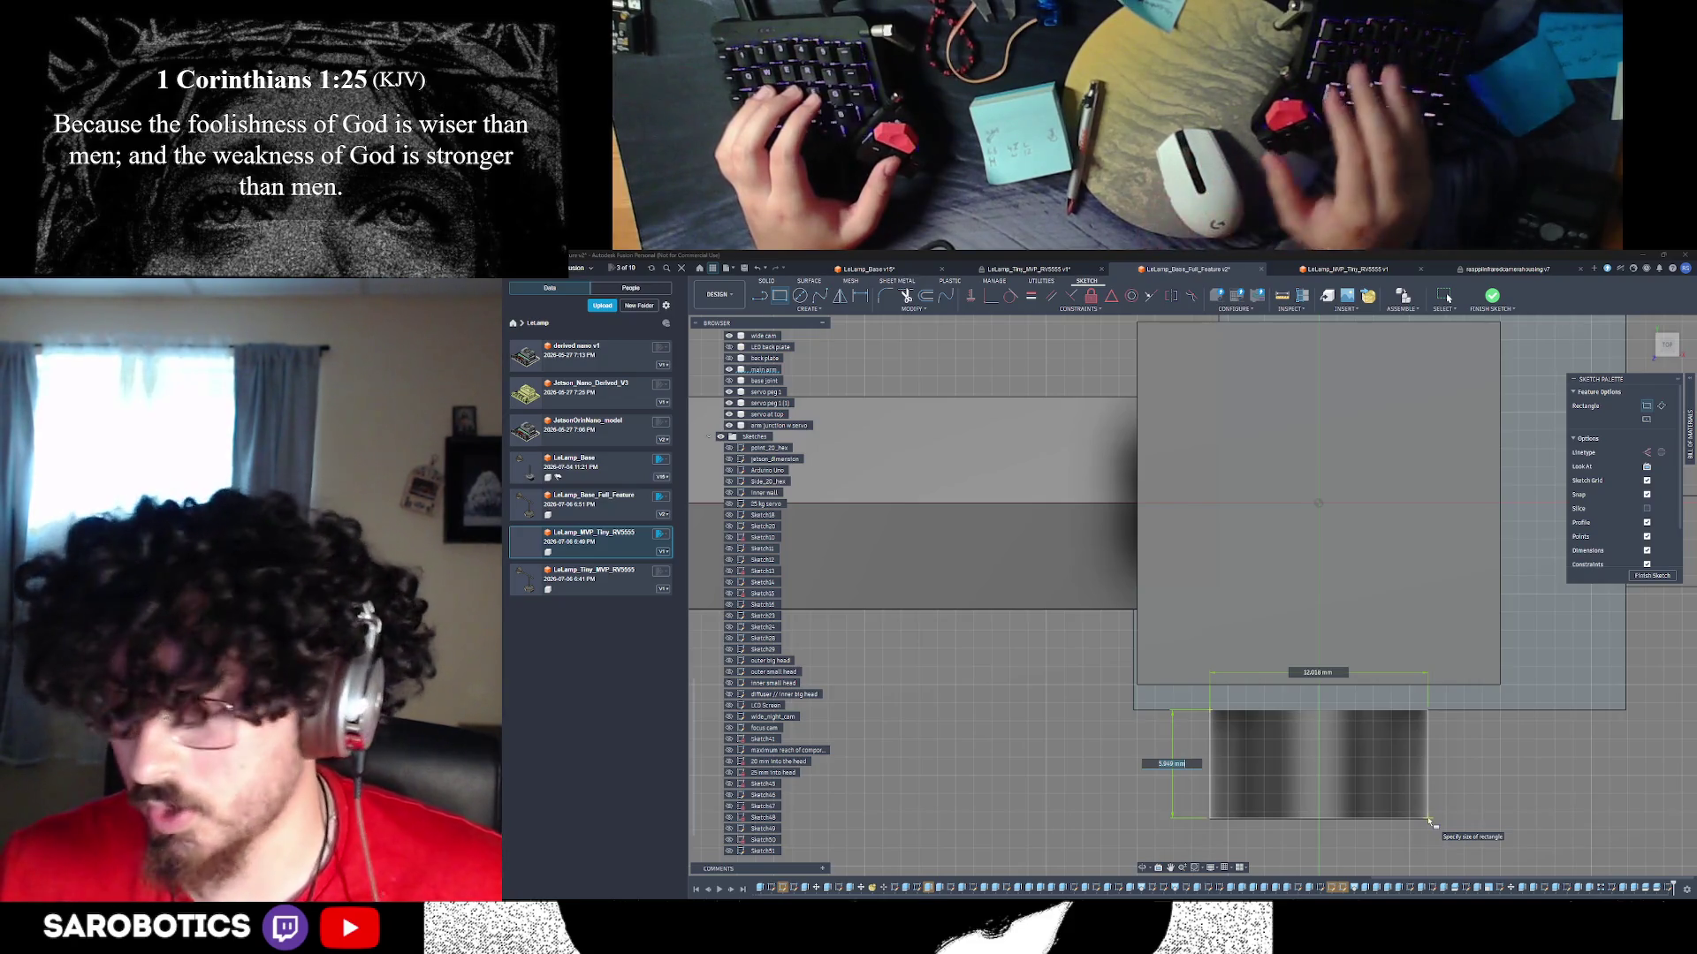
pyautogui.write('6')
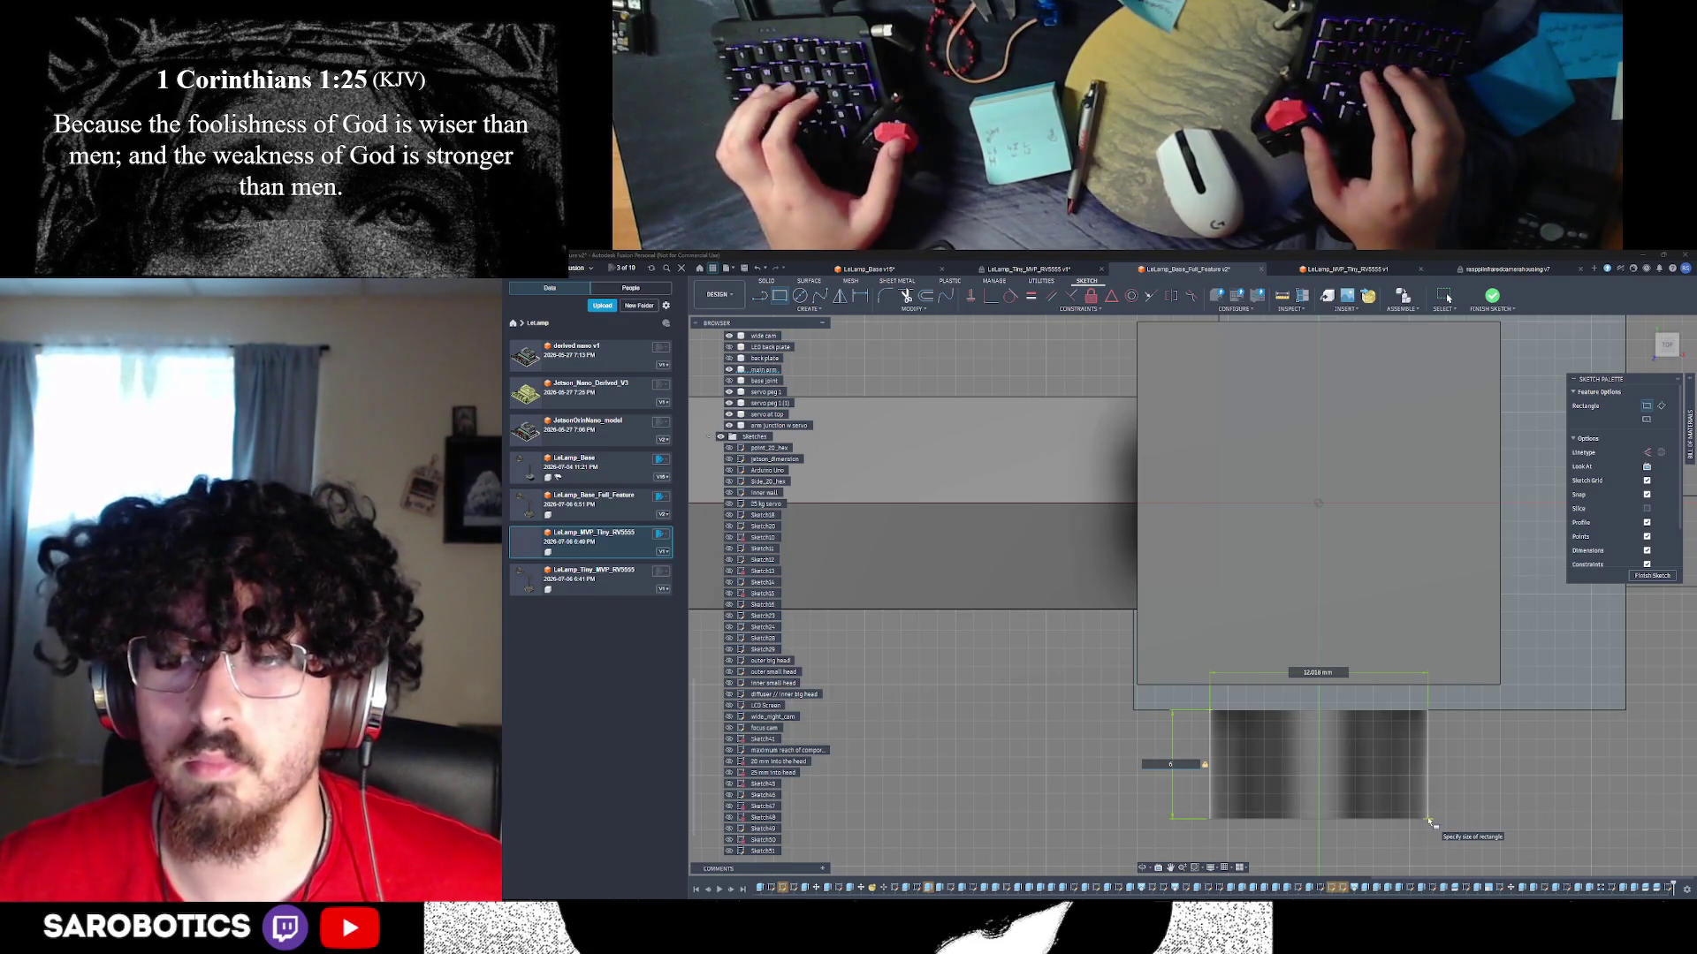
pyautogui.press('Menu')
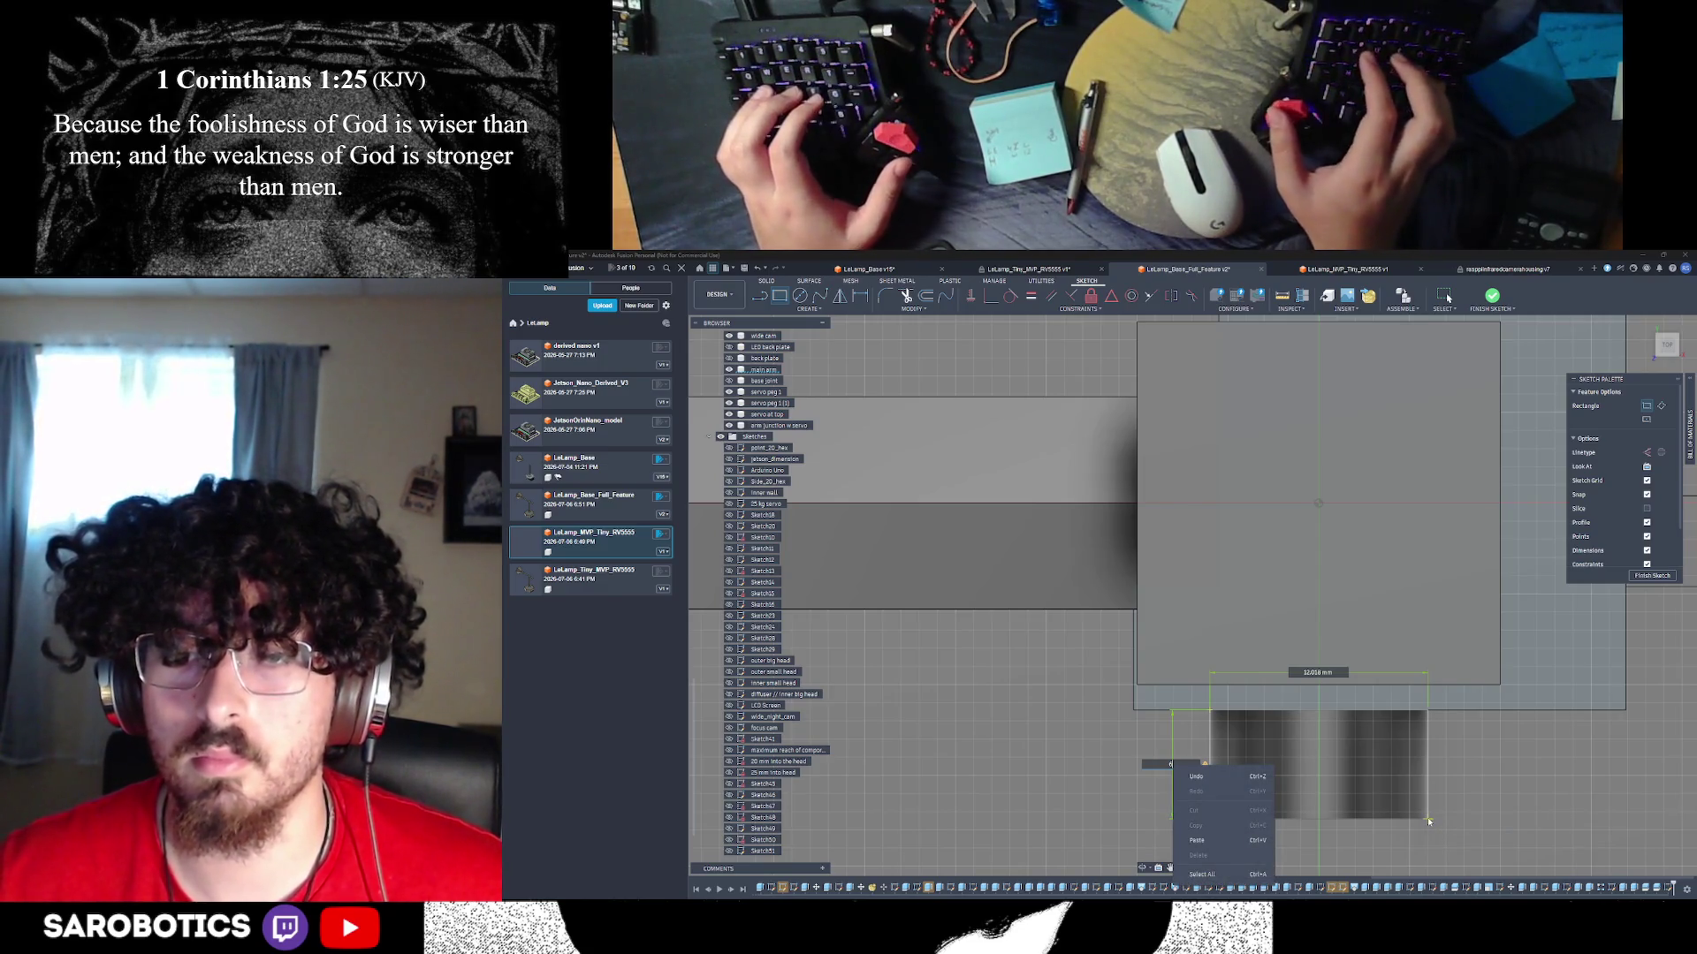
pyautogui.click(1334, 674)
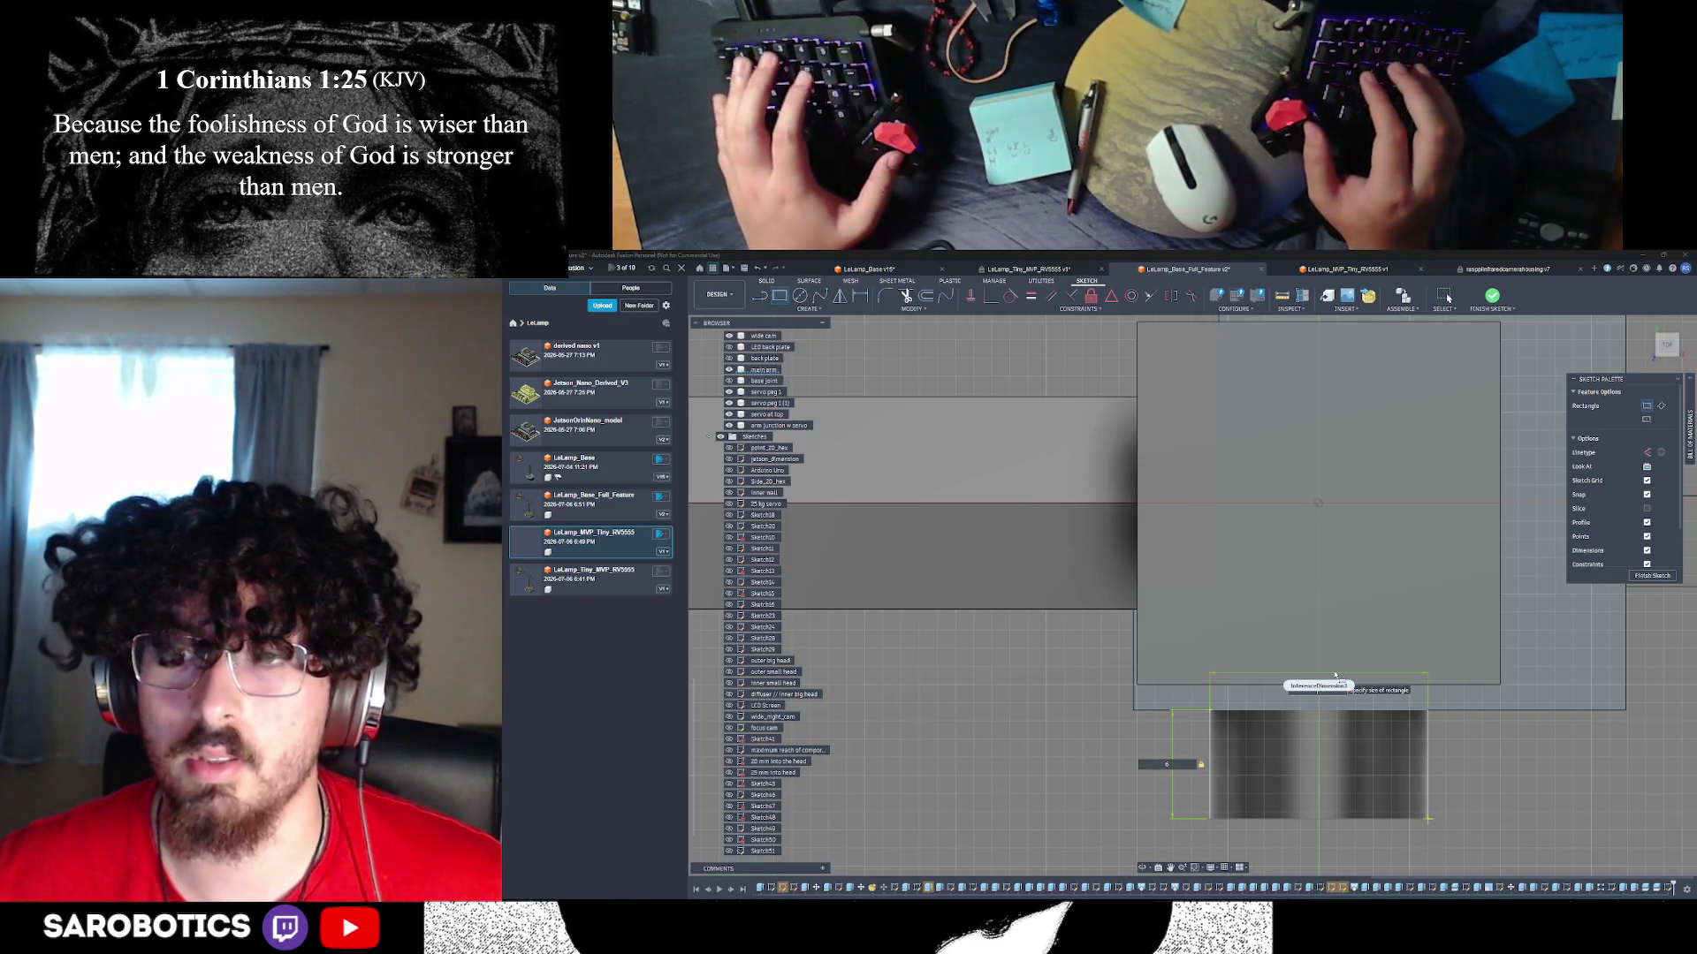
pyautogui.press('Escape')
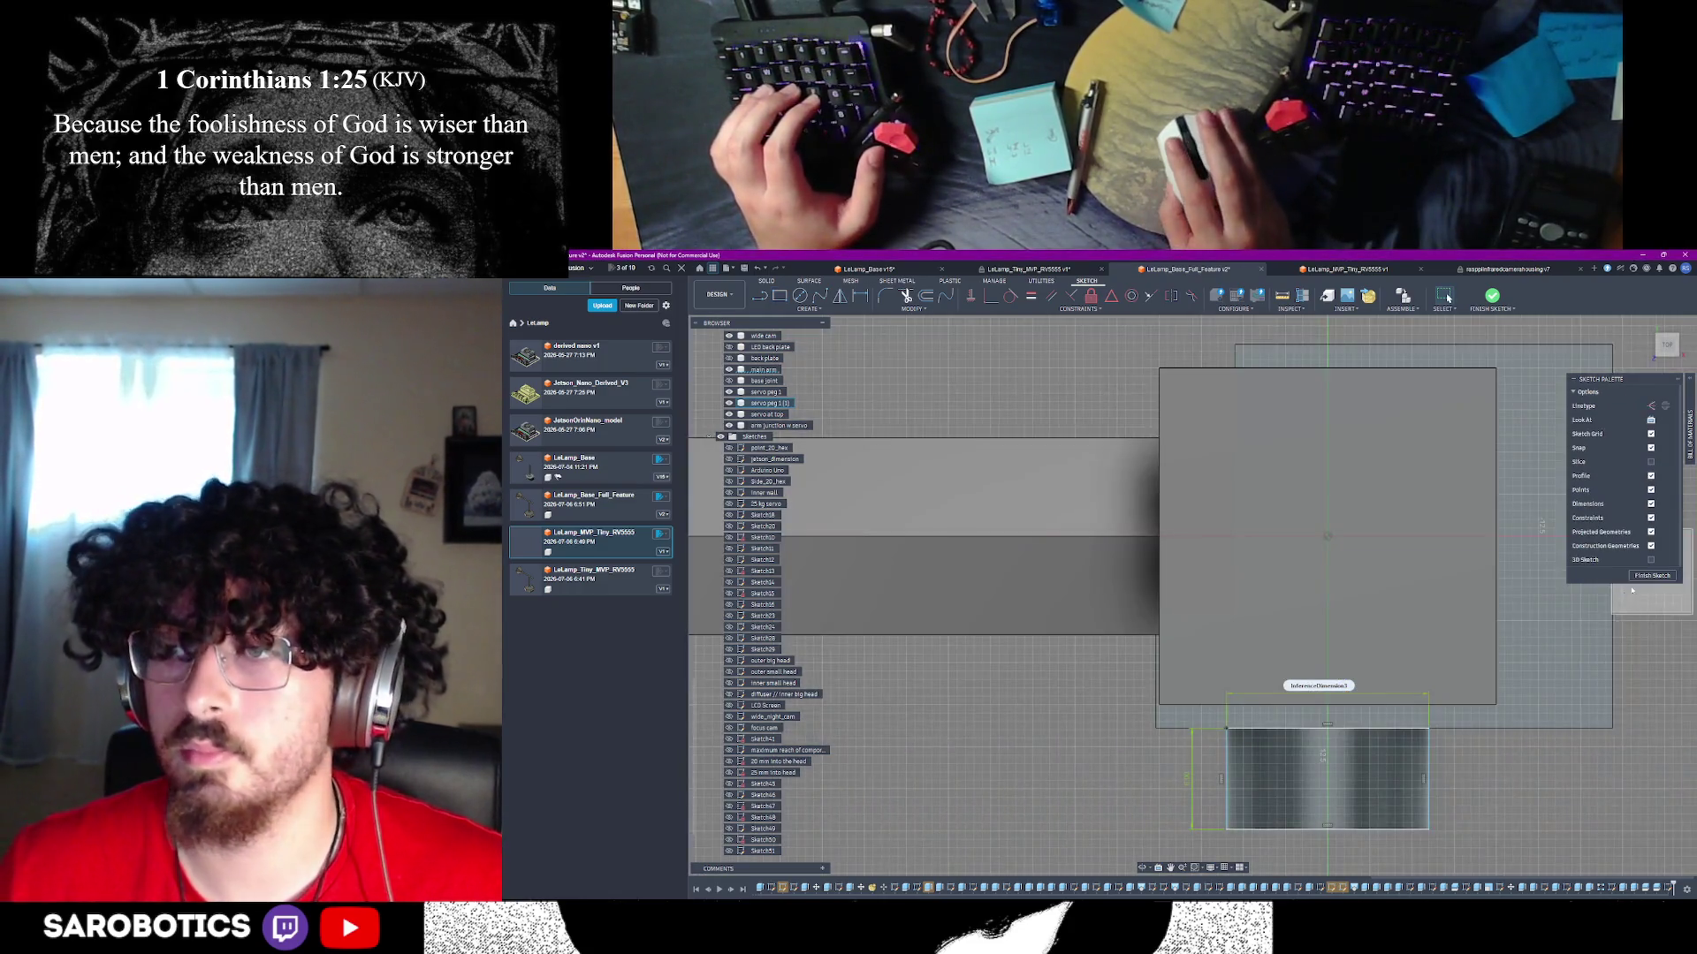
pyautogui.click(1637, 579)
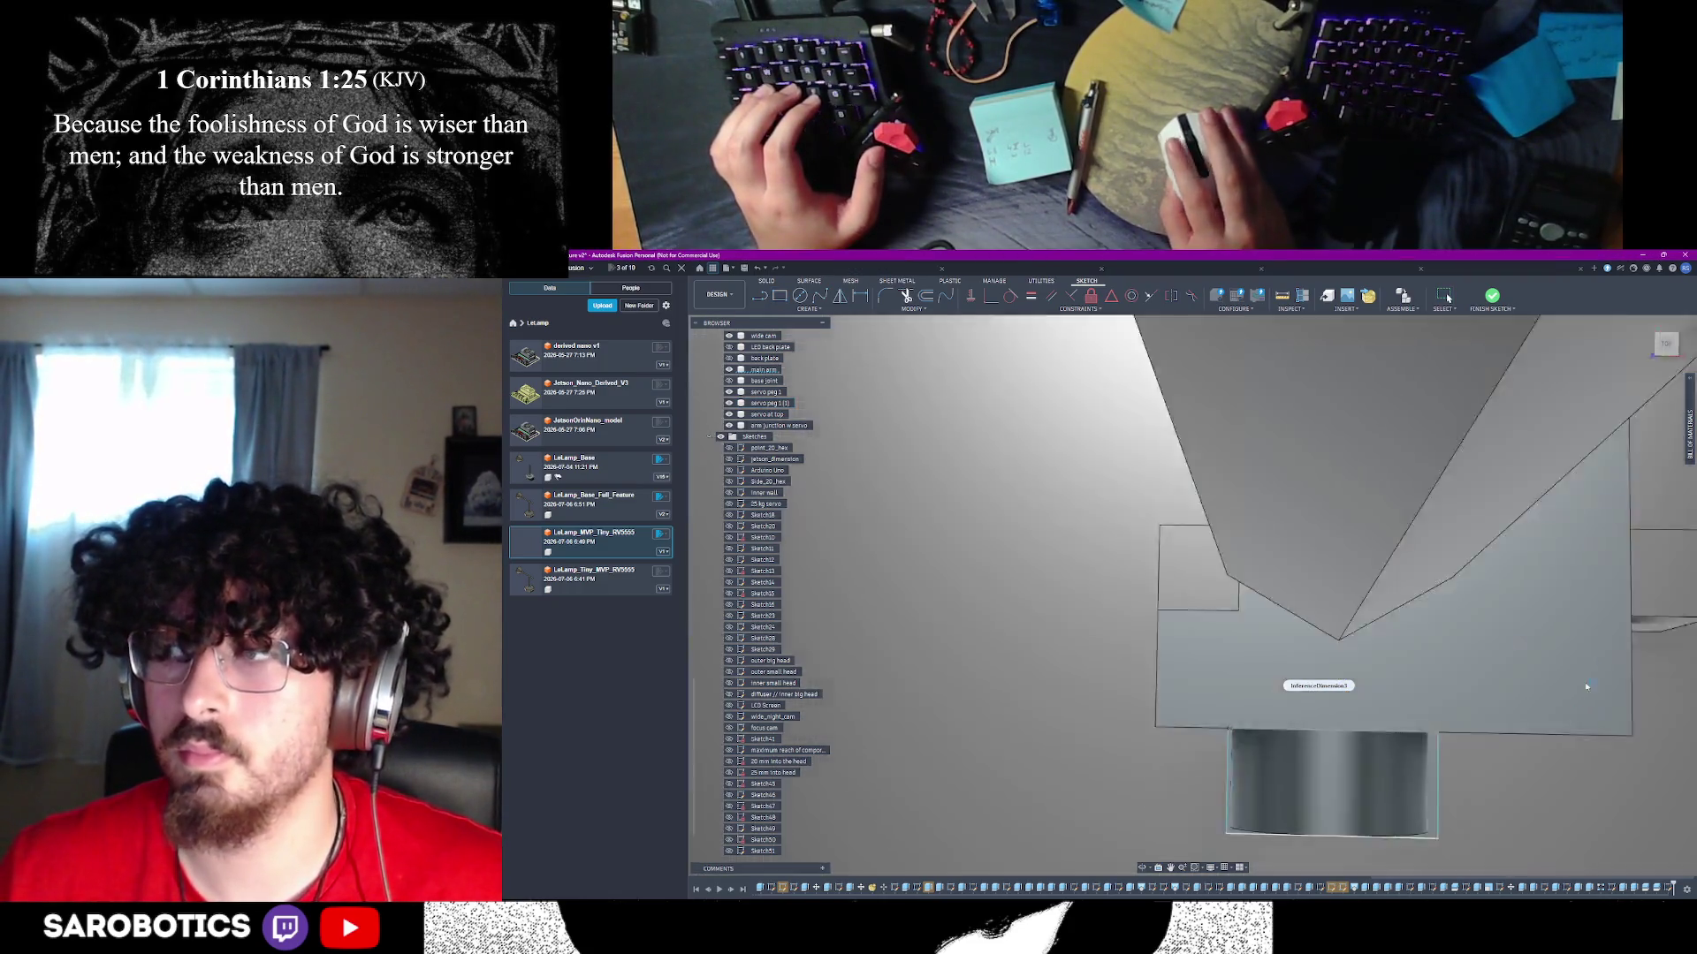
# - Extrude the small rectangle upward 30 mm as a new tall box body, Body32
pyautogui.click(1241, 600)
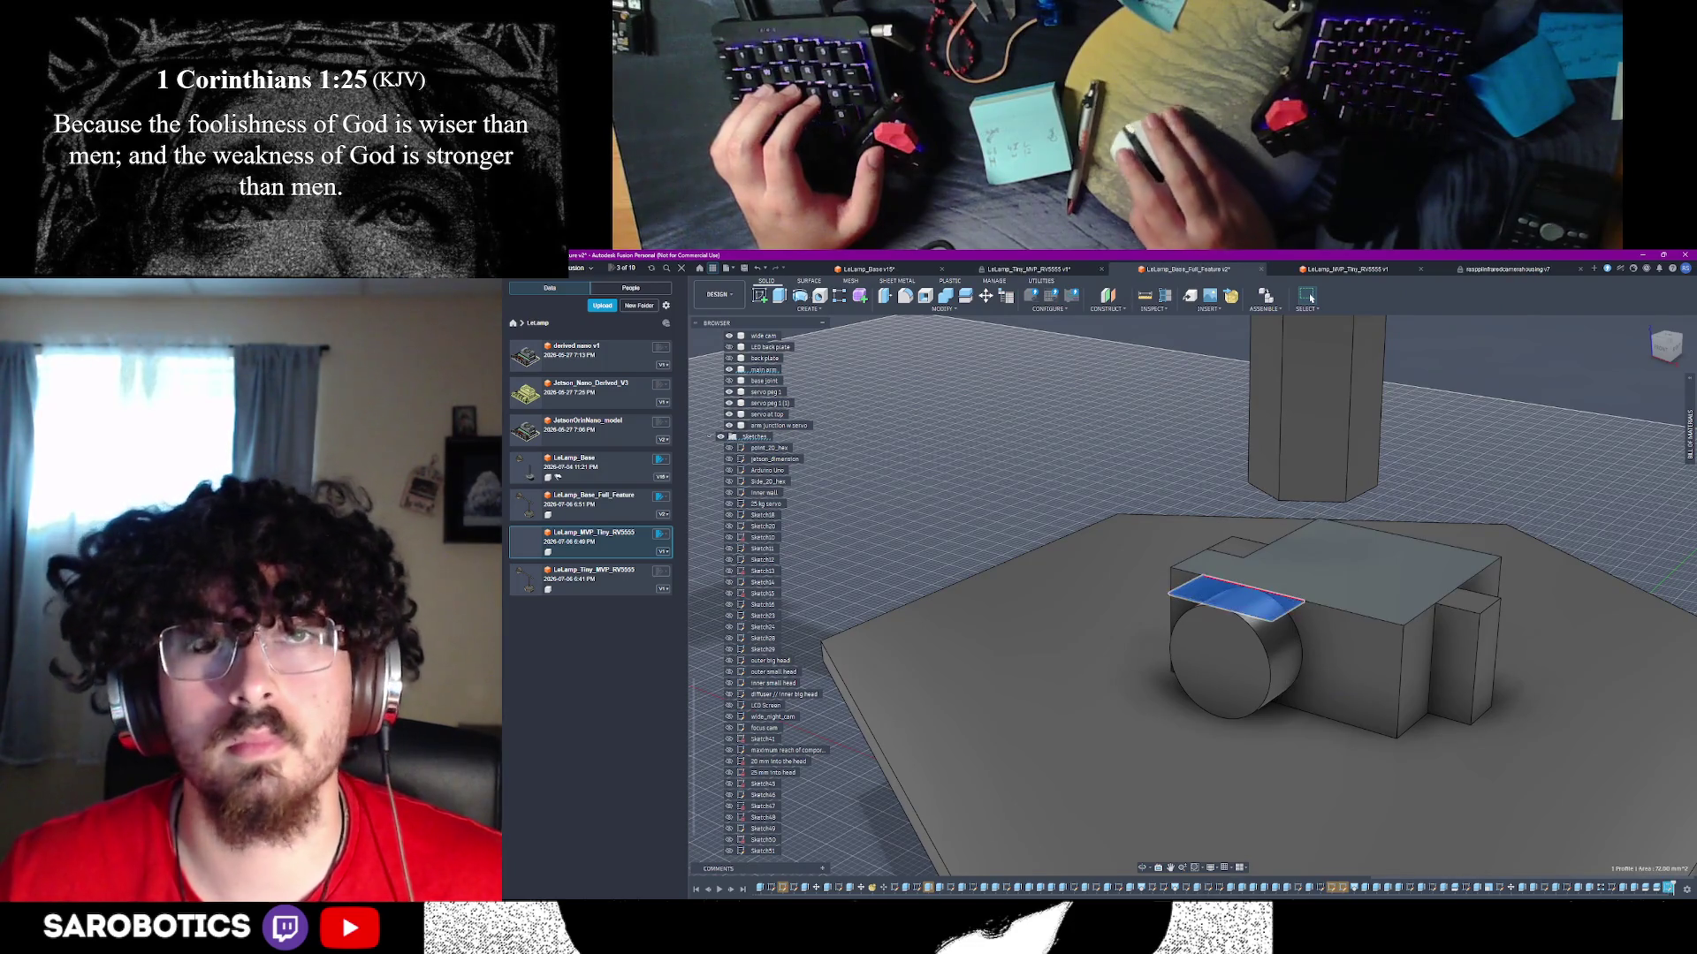
pyautogui.press('e')
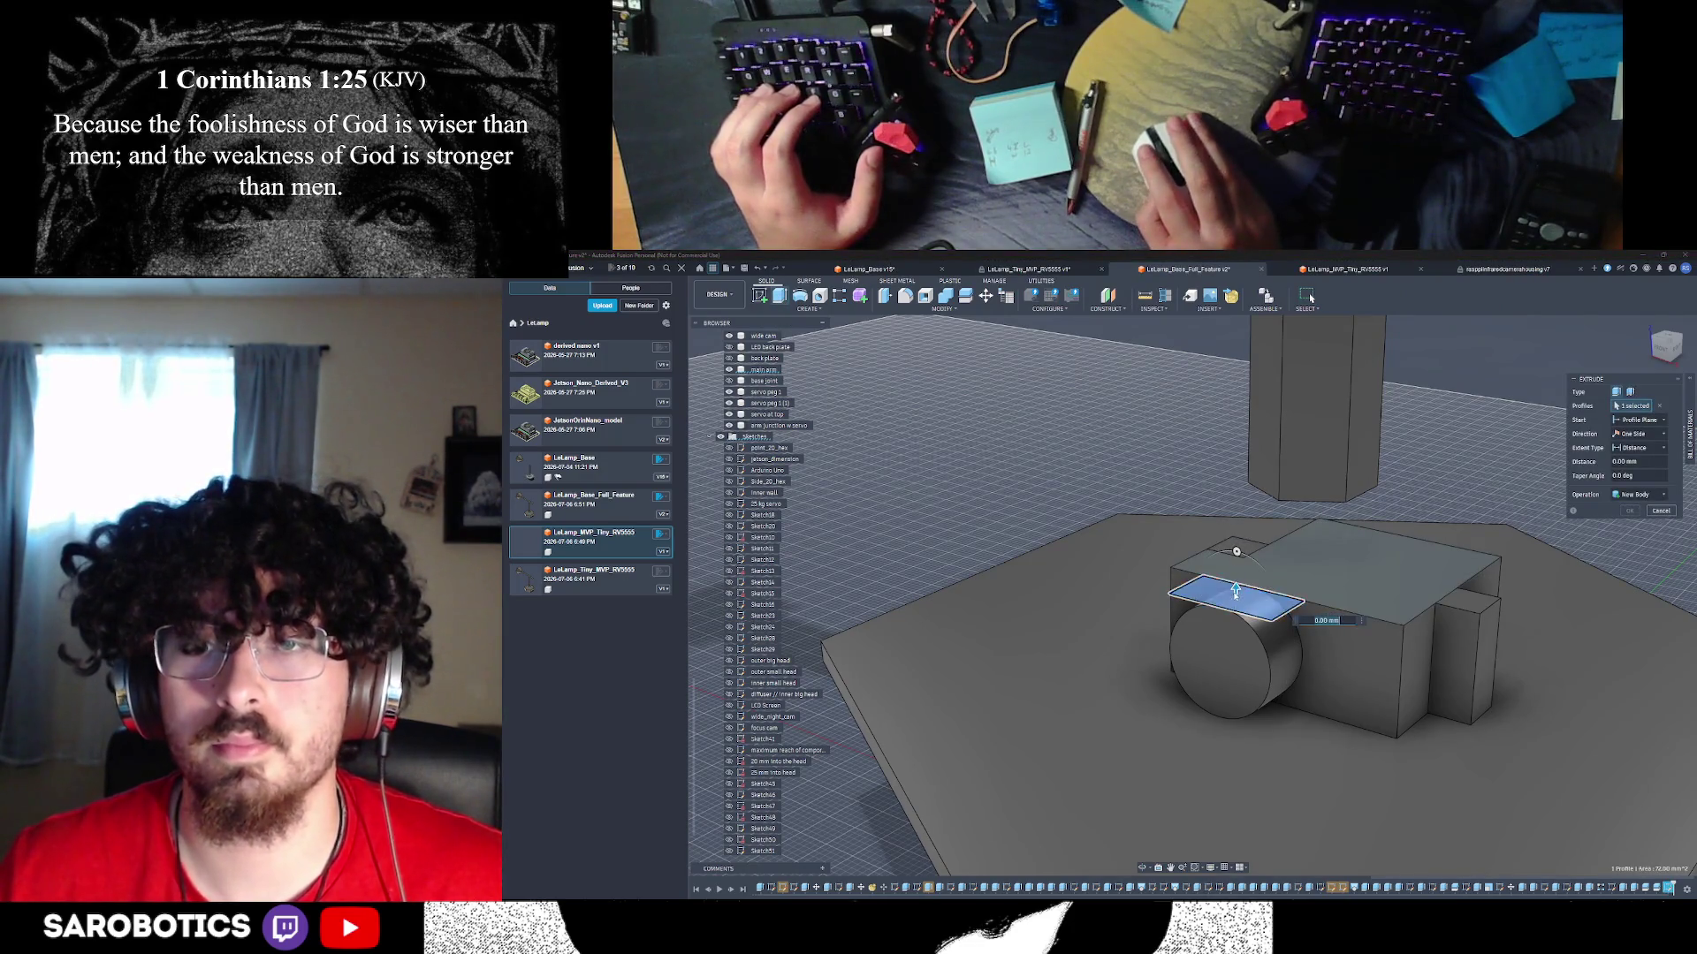
pyautogui.write('5')
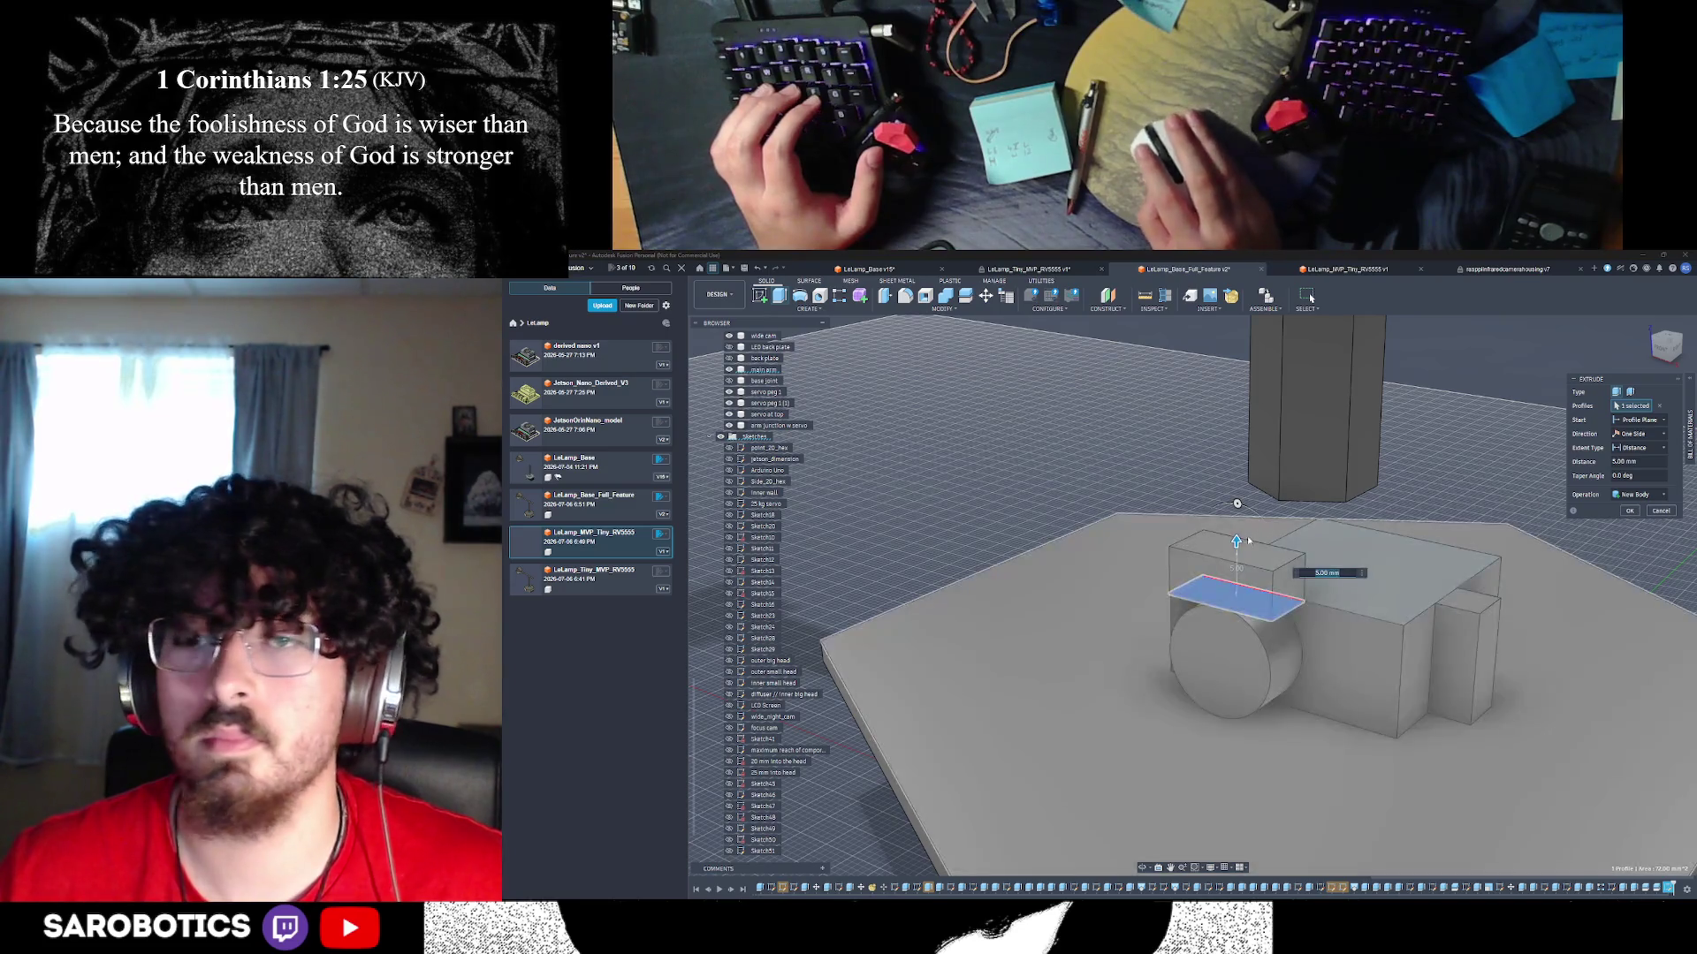
pyautogui.moveTo(1236, 541); pyautogui.dragTo(1237, 462)
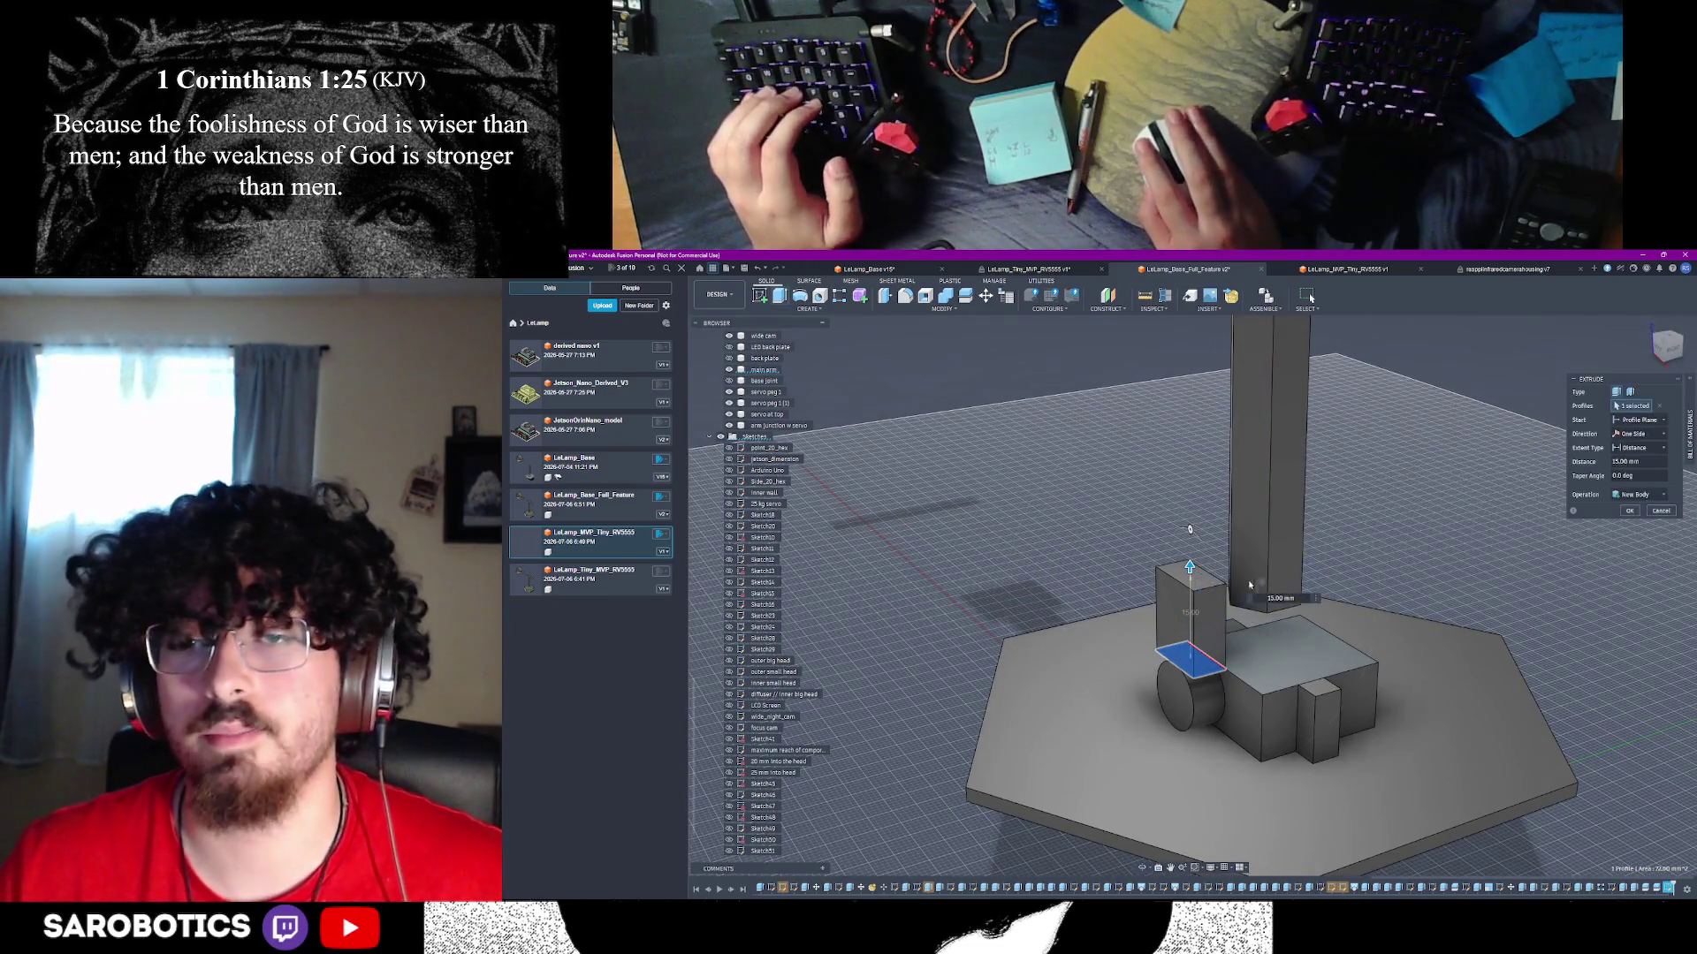
pyautogui.moveTo(1190, 557); pyautogui.dragTo(1188, 517)
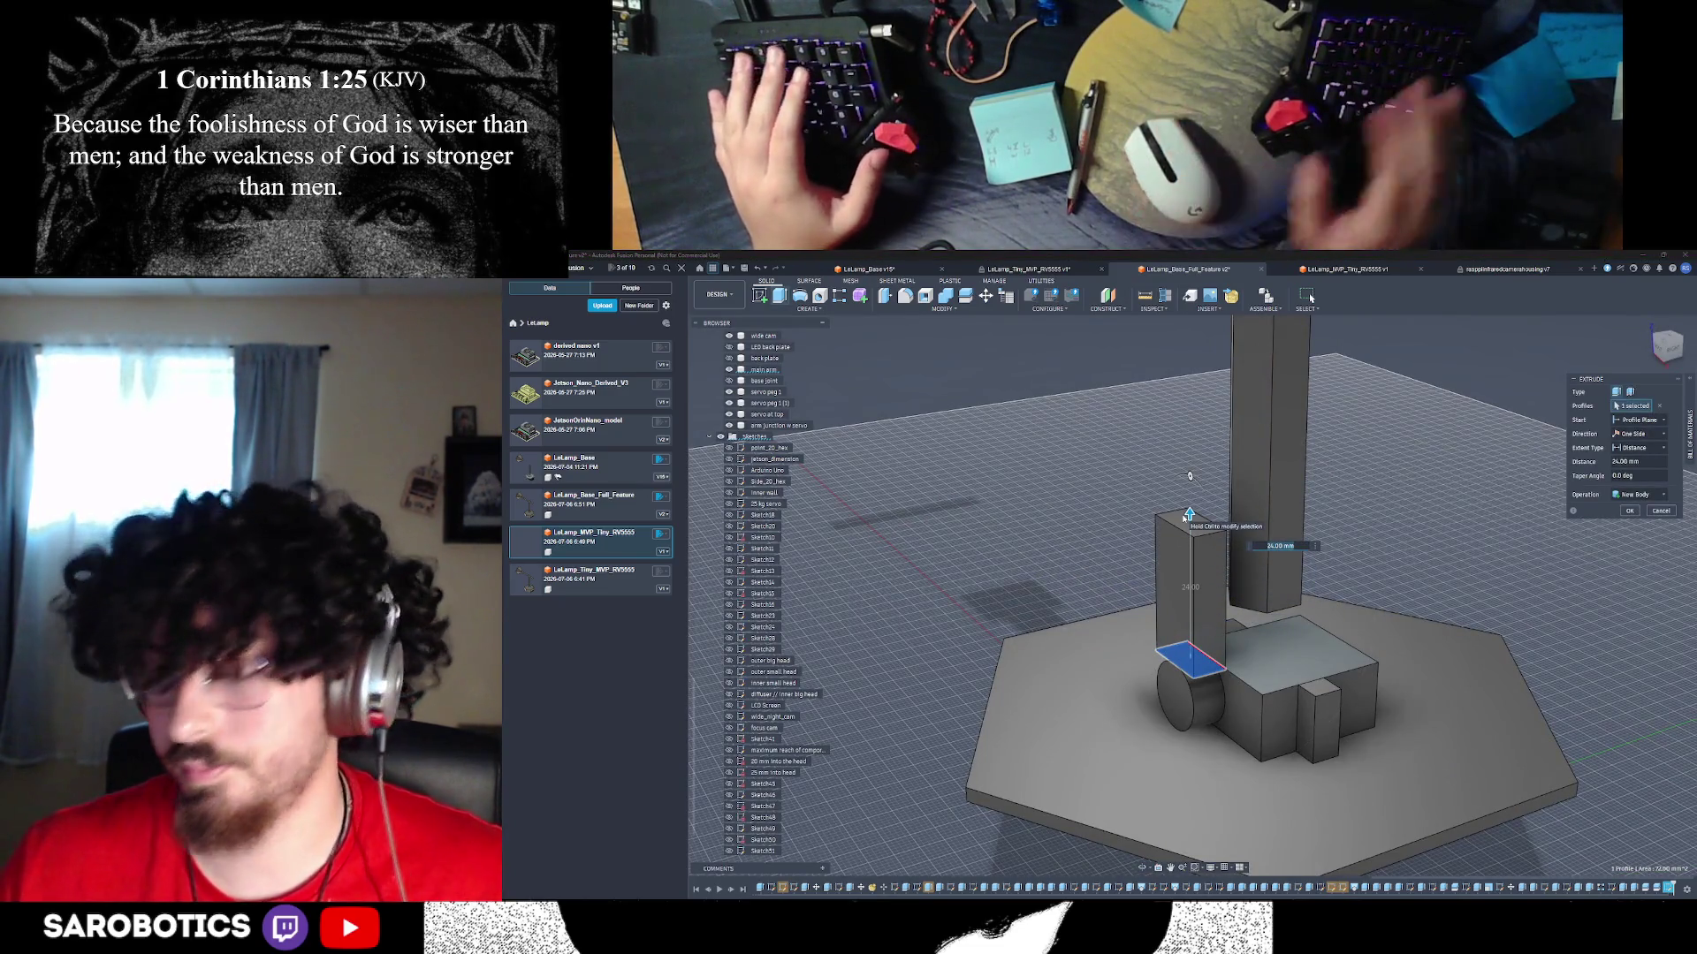
pyautogui.write('30')
pyautogui.press('Return')
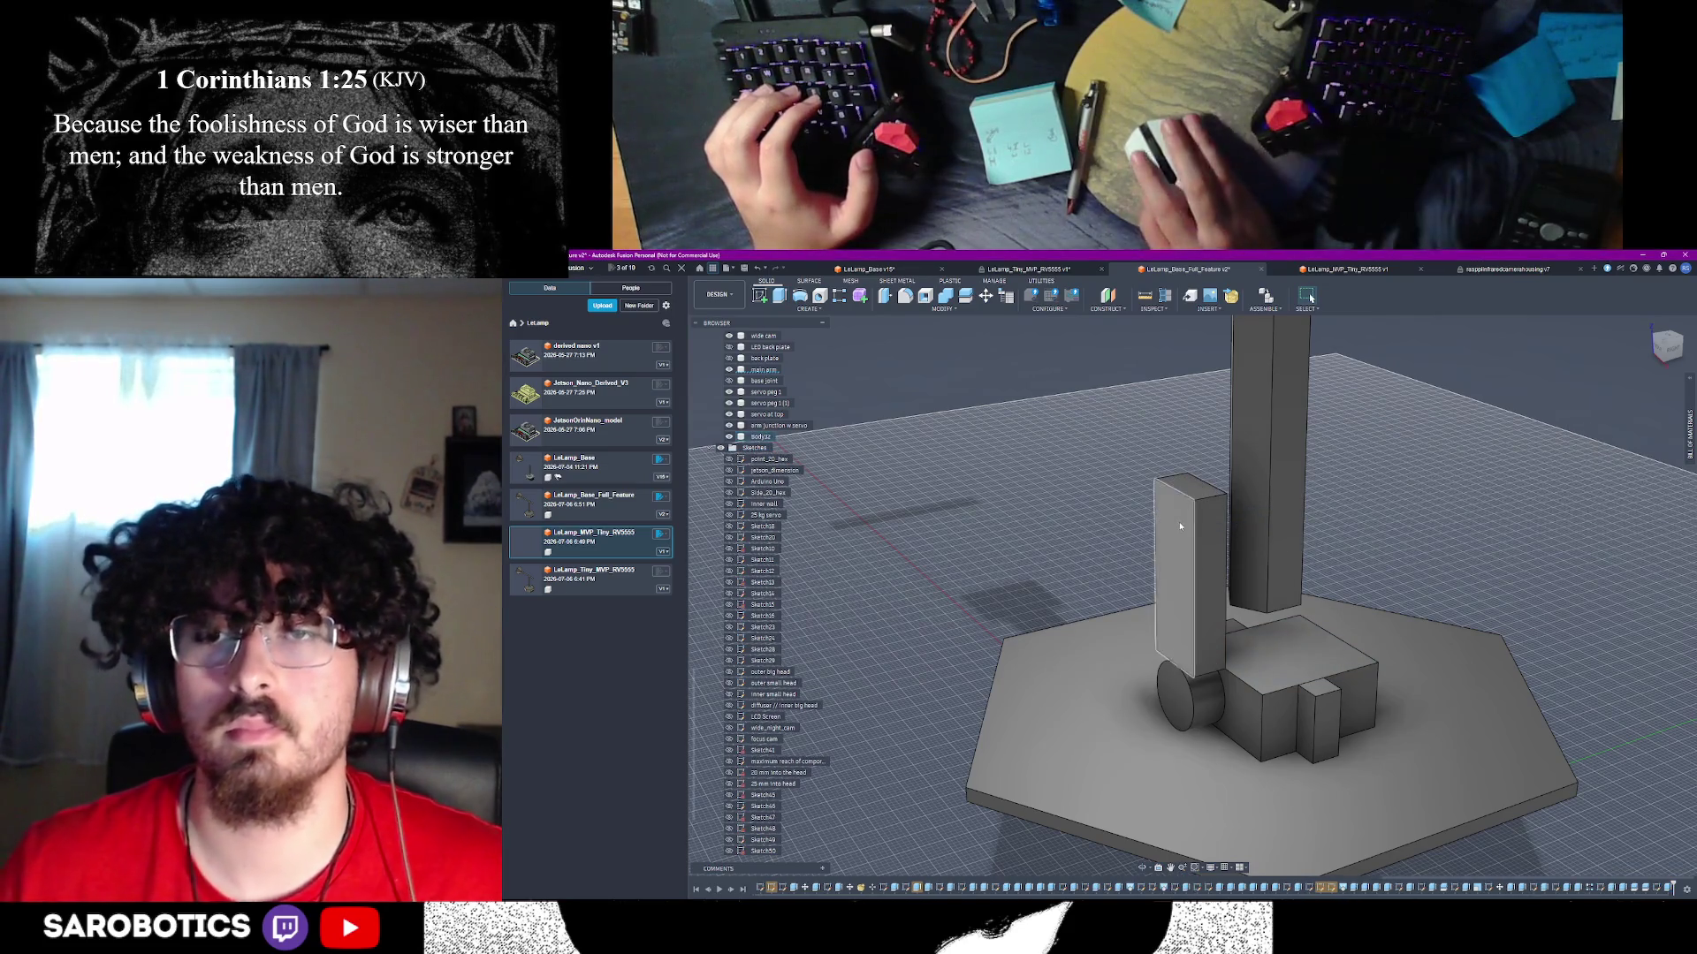
# - Begin a point-to-point move of the tall box, then cancel it unchanged
pyautogui.press('m')
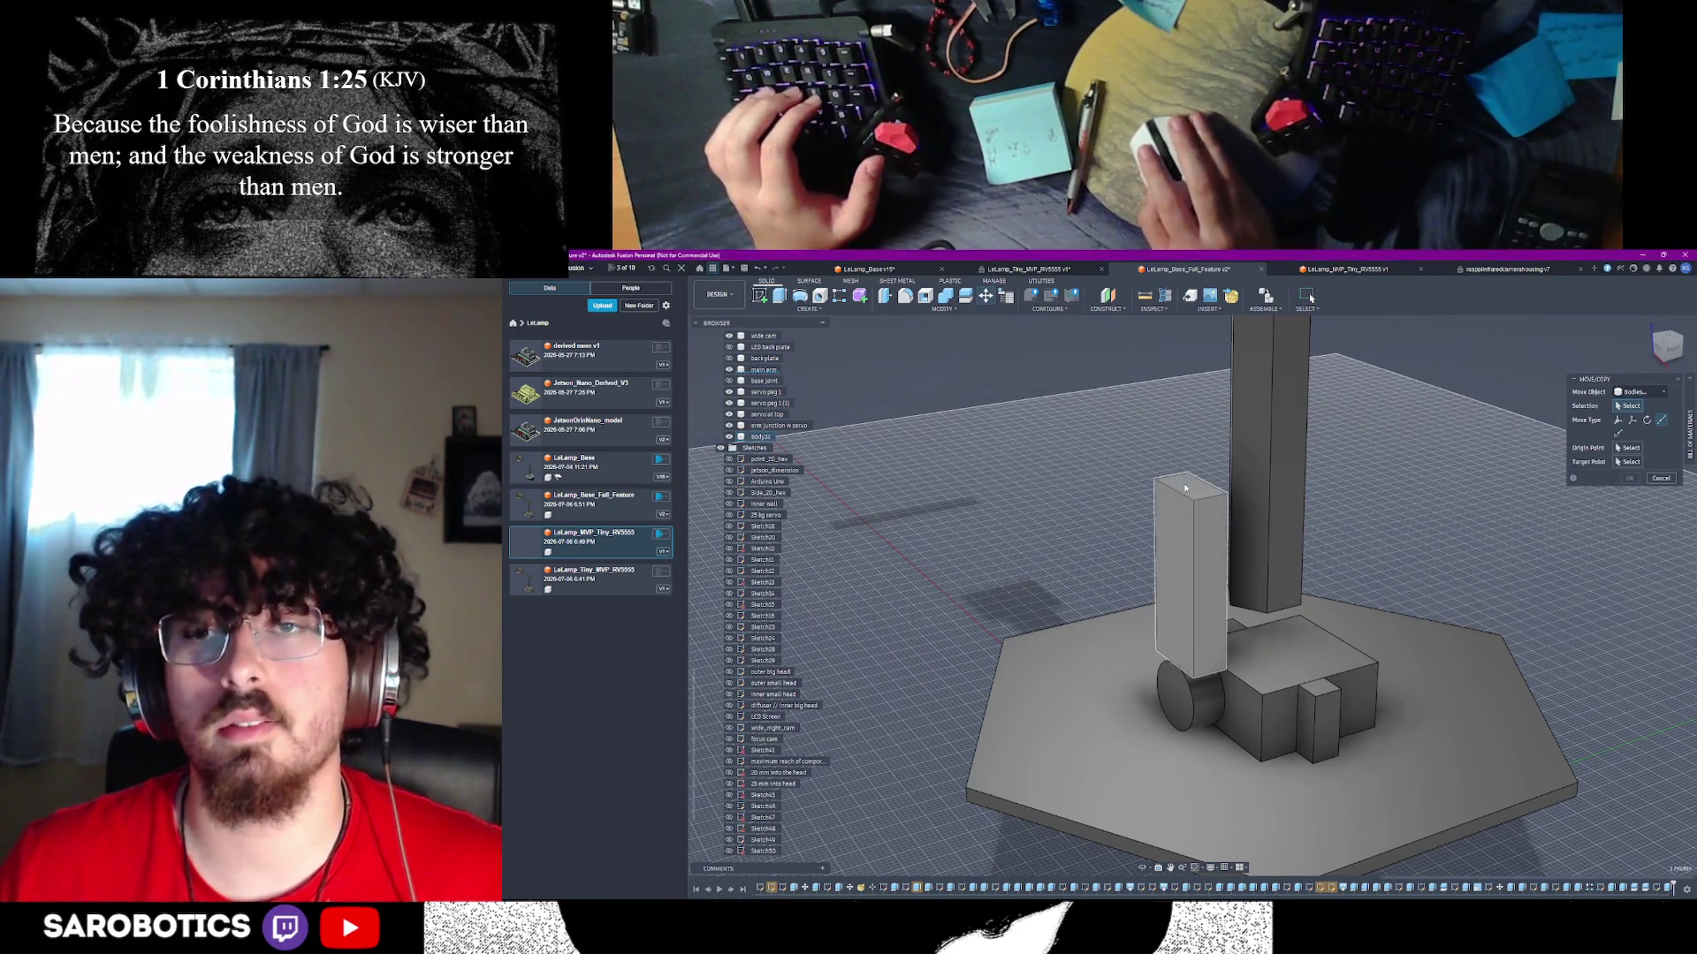
pyautogui.click(1201, 491)
pyautogui.click(1660, 422)
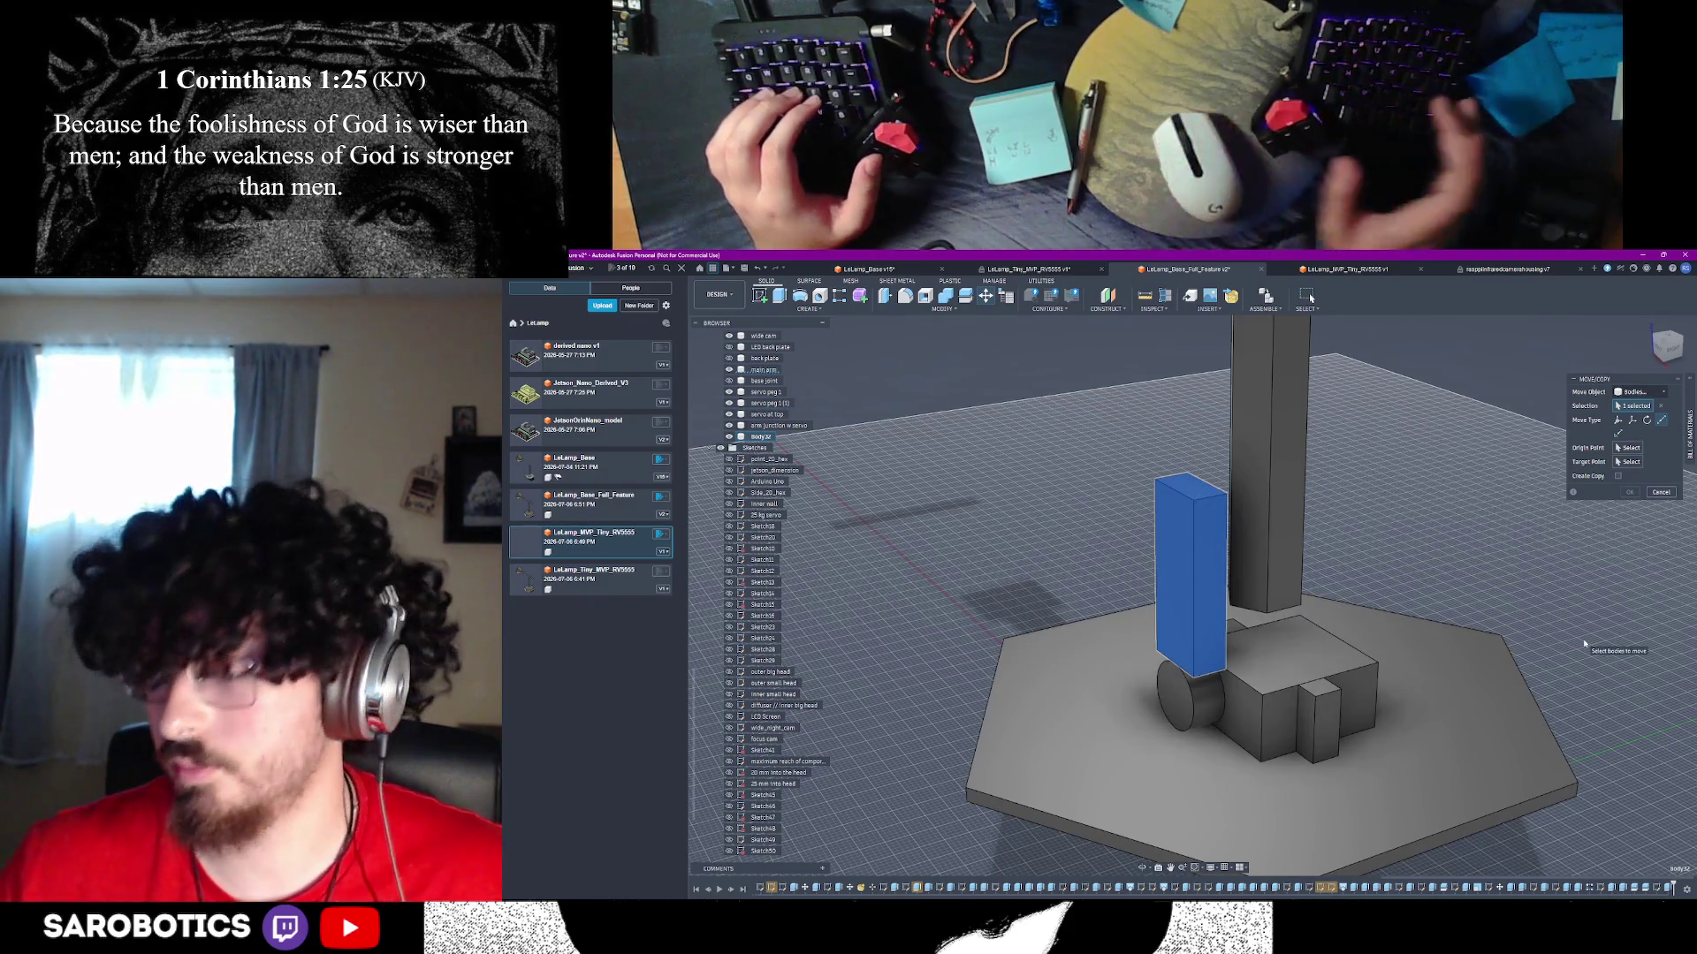
pyautogui.click(1660, 492)
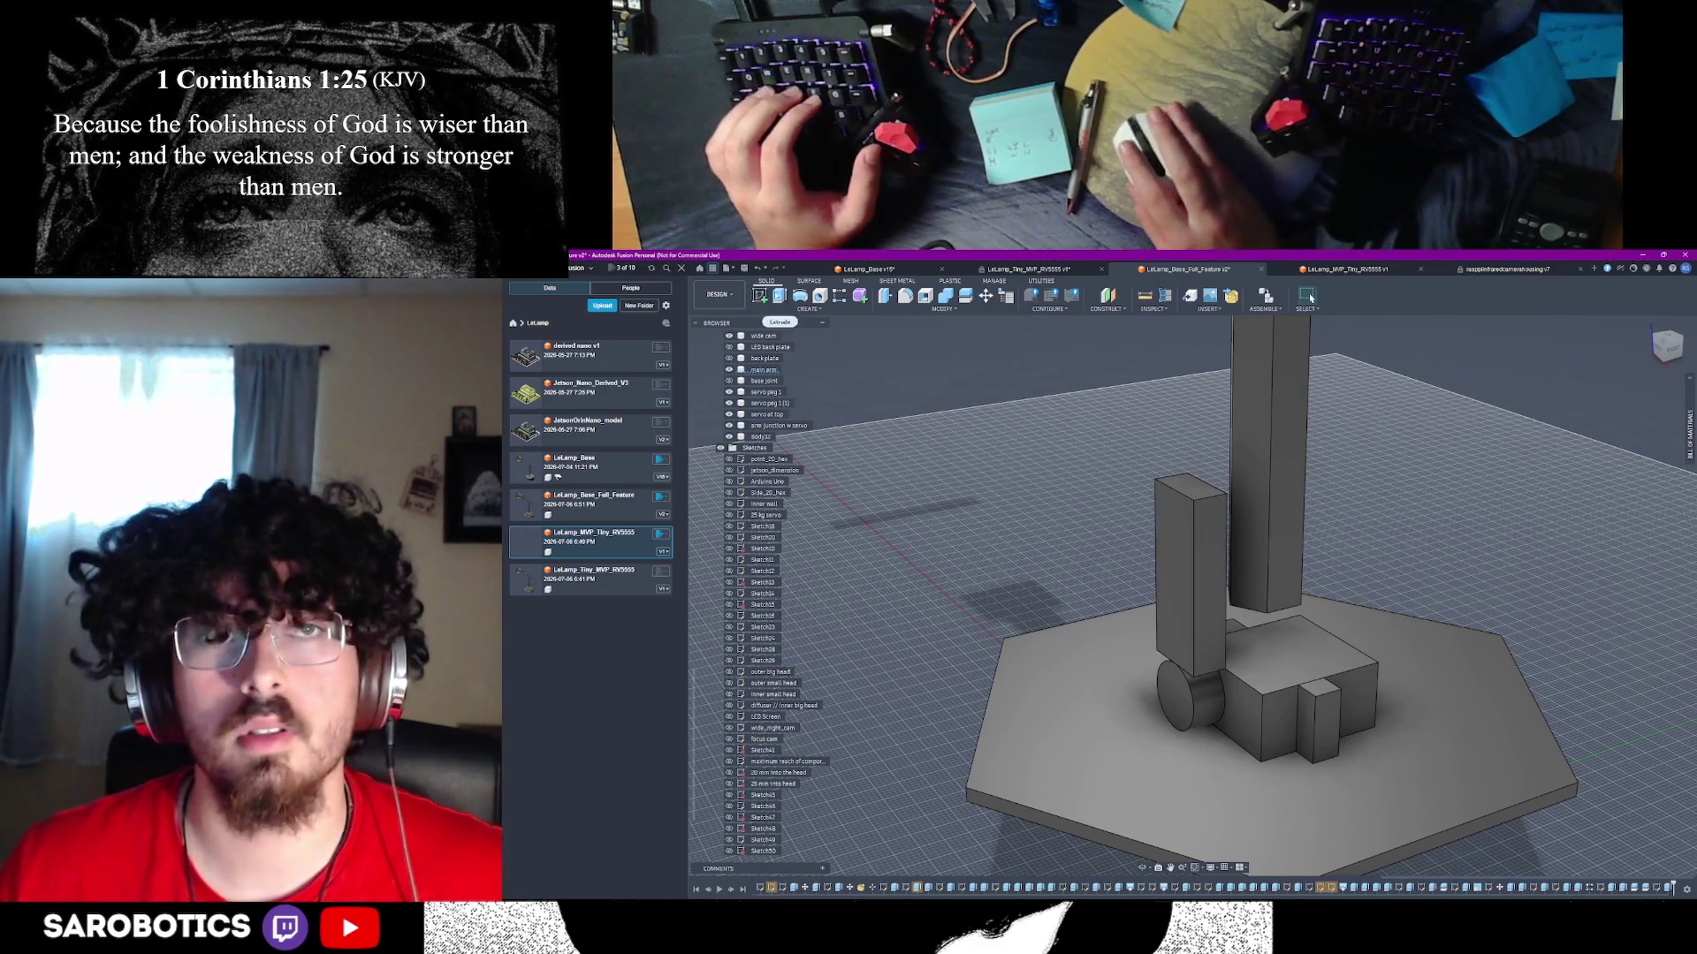
# - On the cylinder's round end face, sketch a 20 mm horizontal line edge to edge, then finish
pyautogui.click(759, 295)
pyautogui.click(1244, 492)
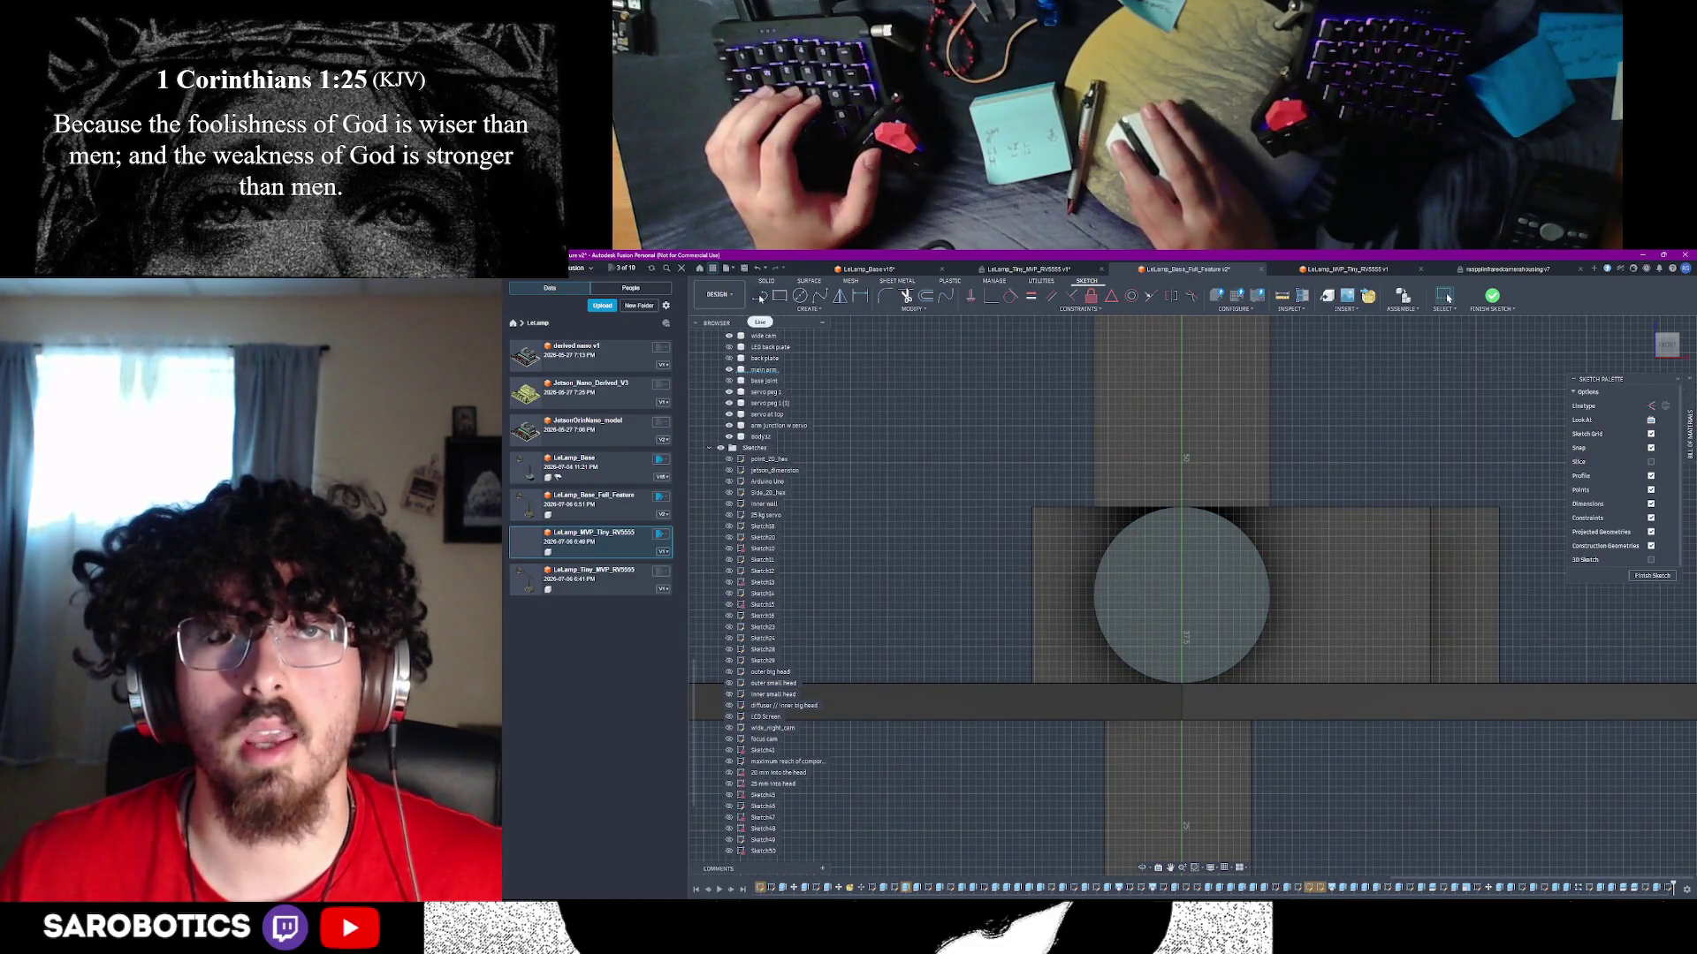
pyautogui.click(759, 297)
pyautogui.scroll(2, 1101, 593)
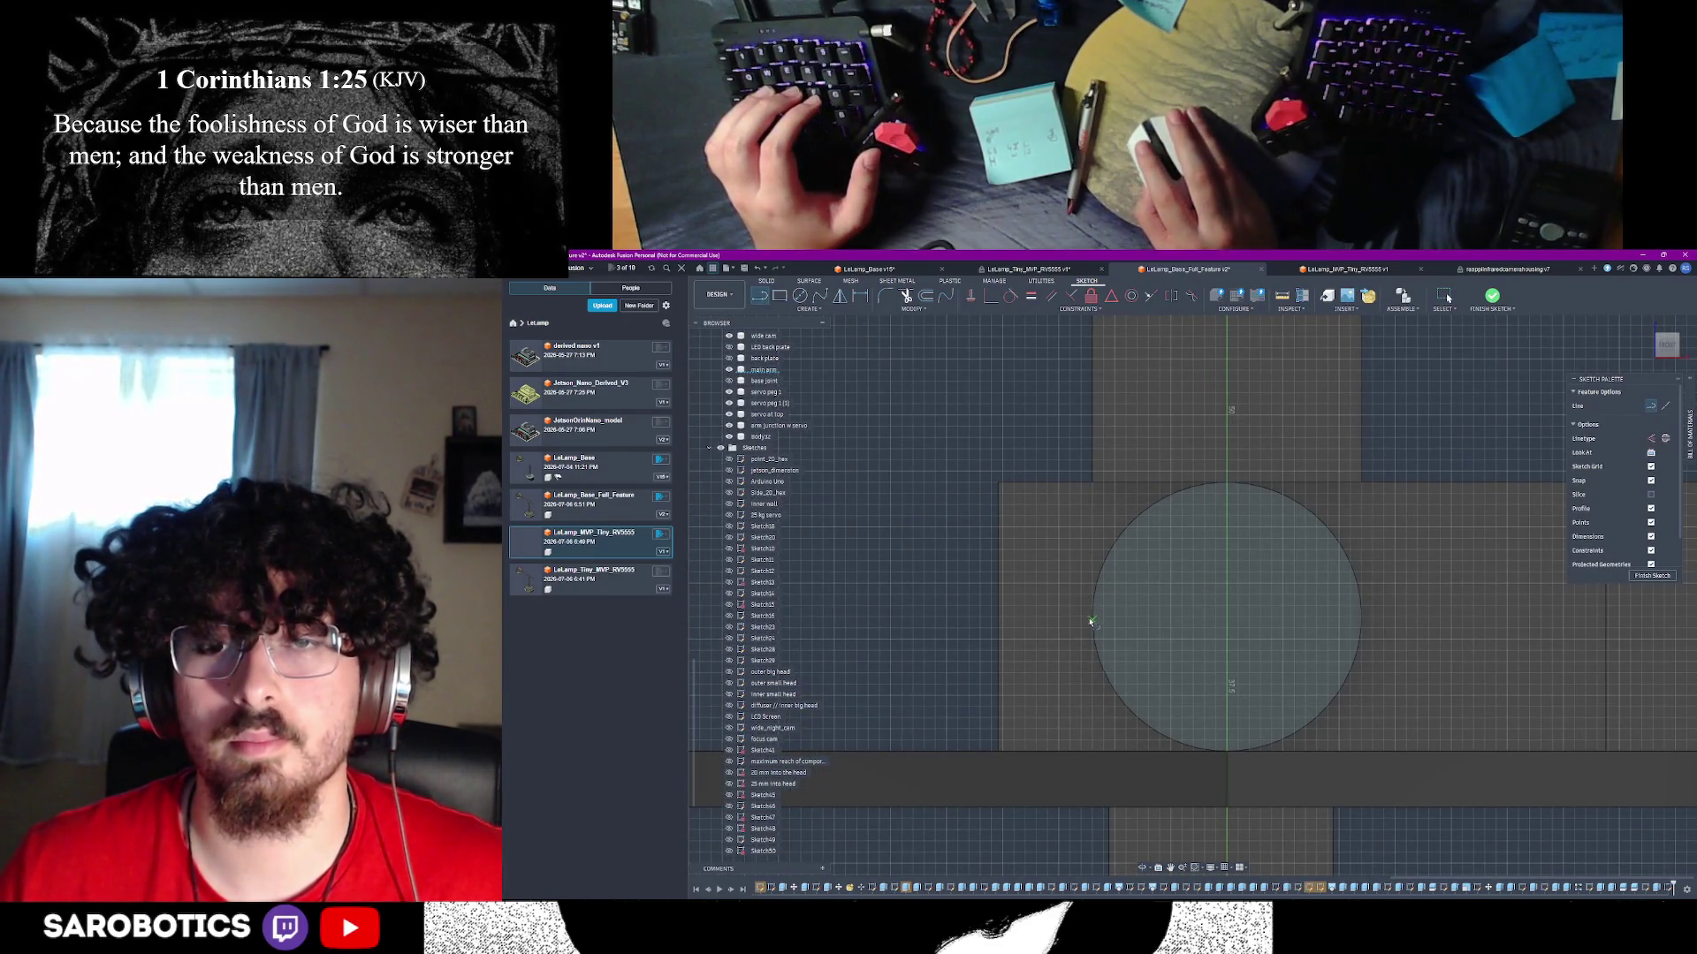
pyautogui.click(1093, 619)
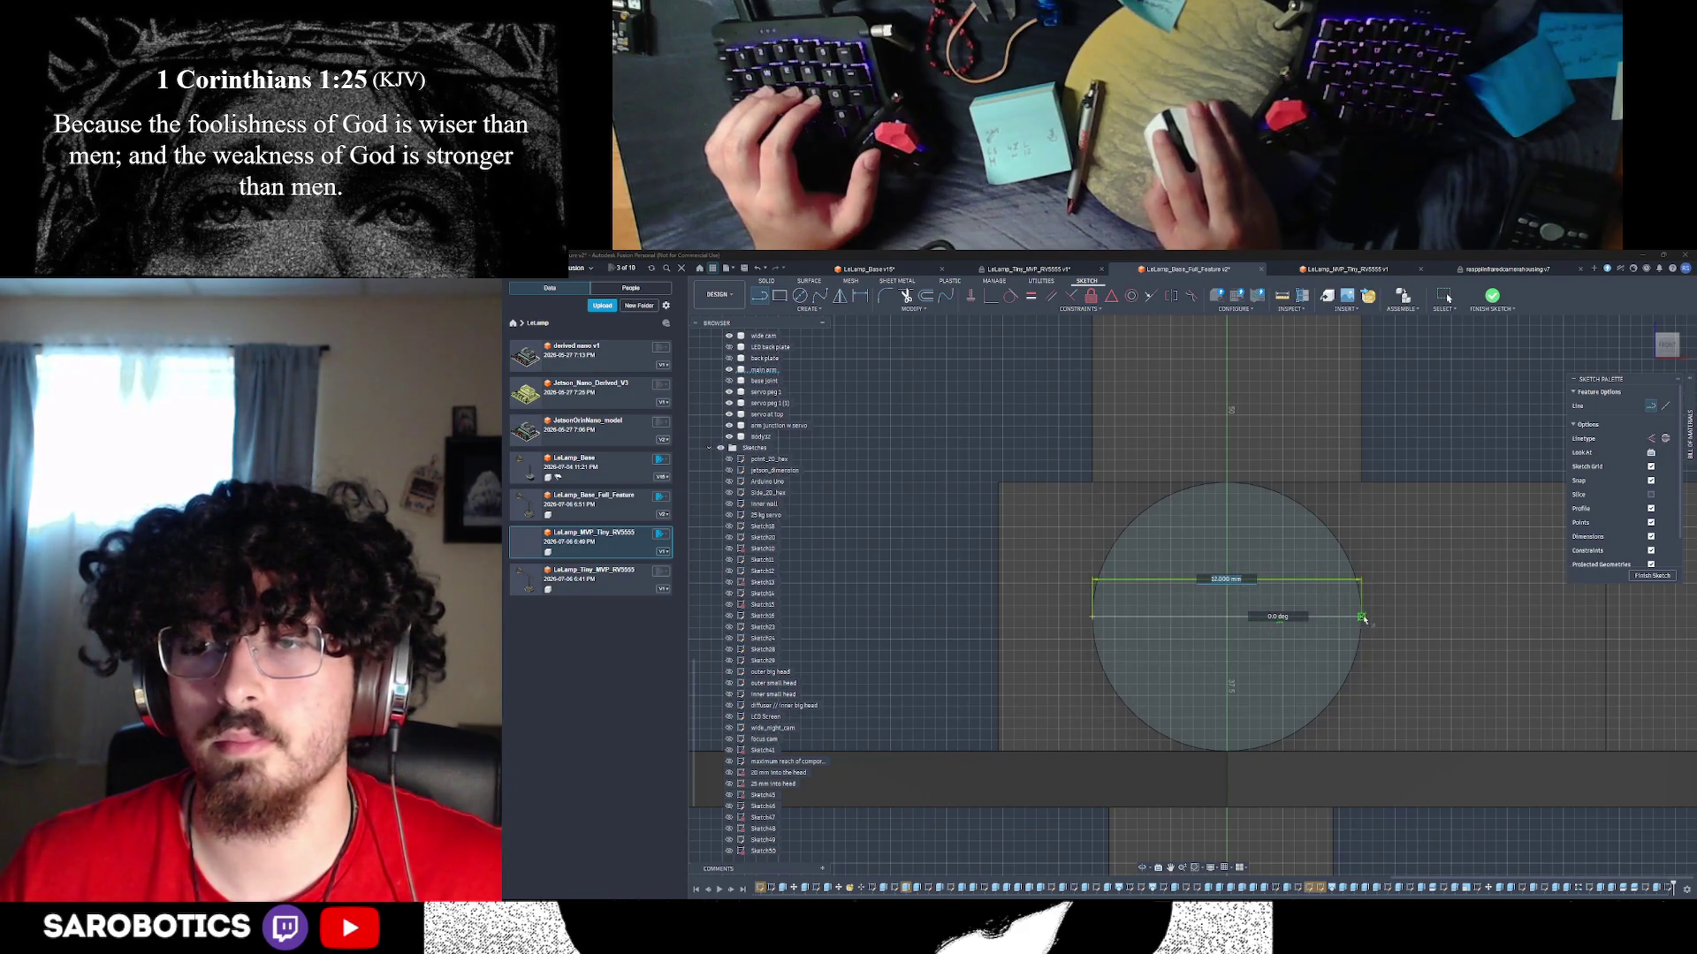
pyautogui.click(1362, 617)
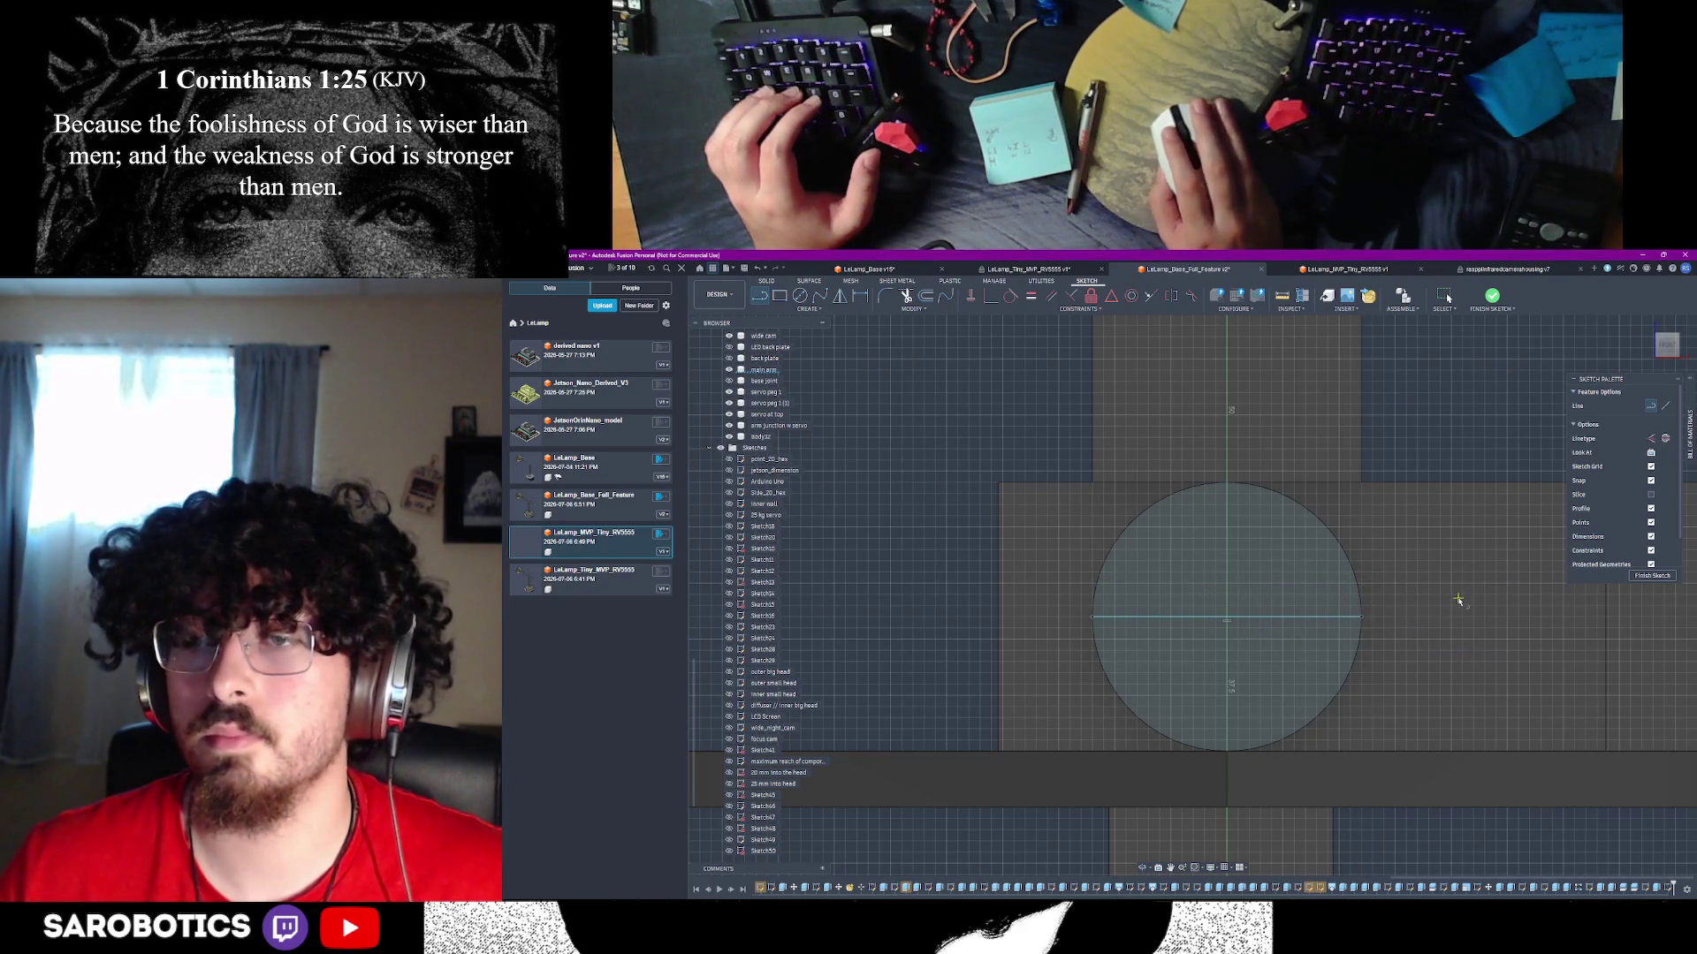
pyautogui.press('Escape')
pyautogui.press('F6')
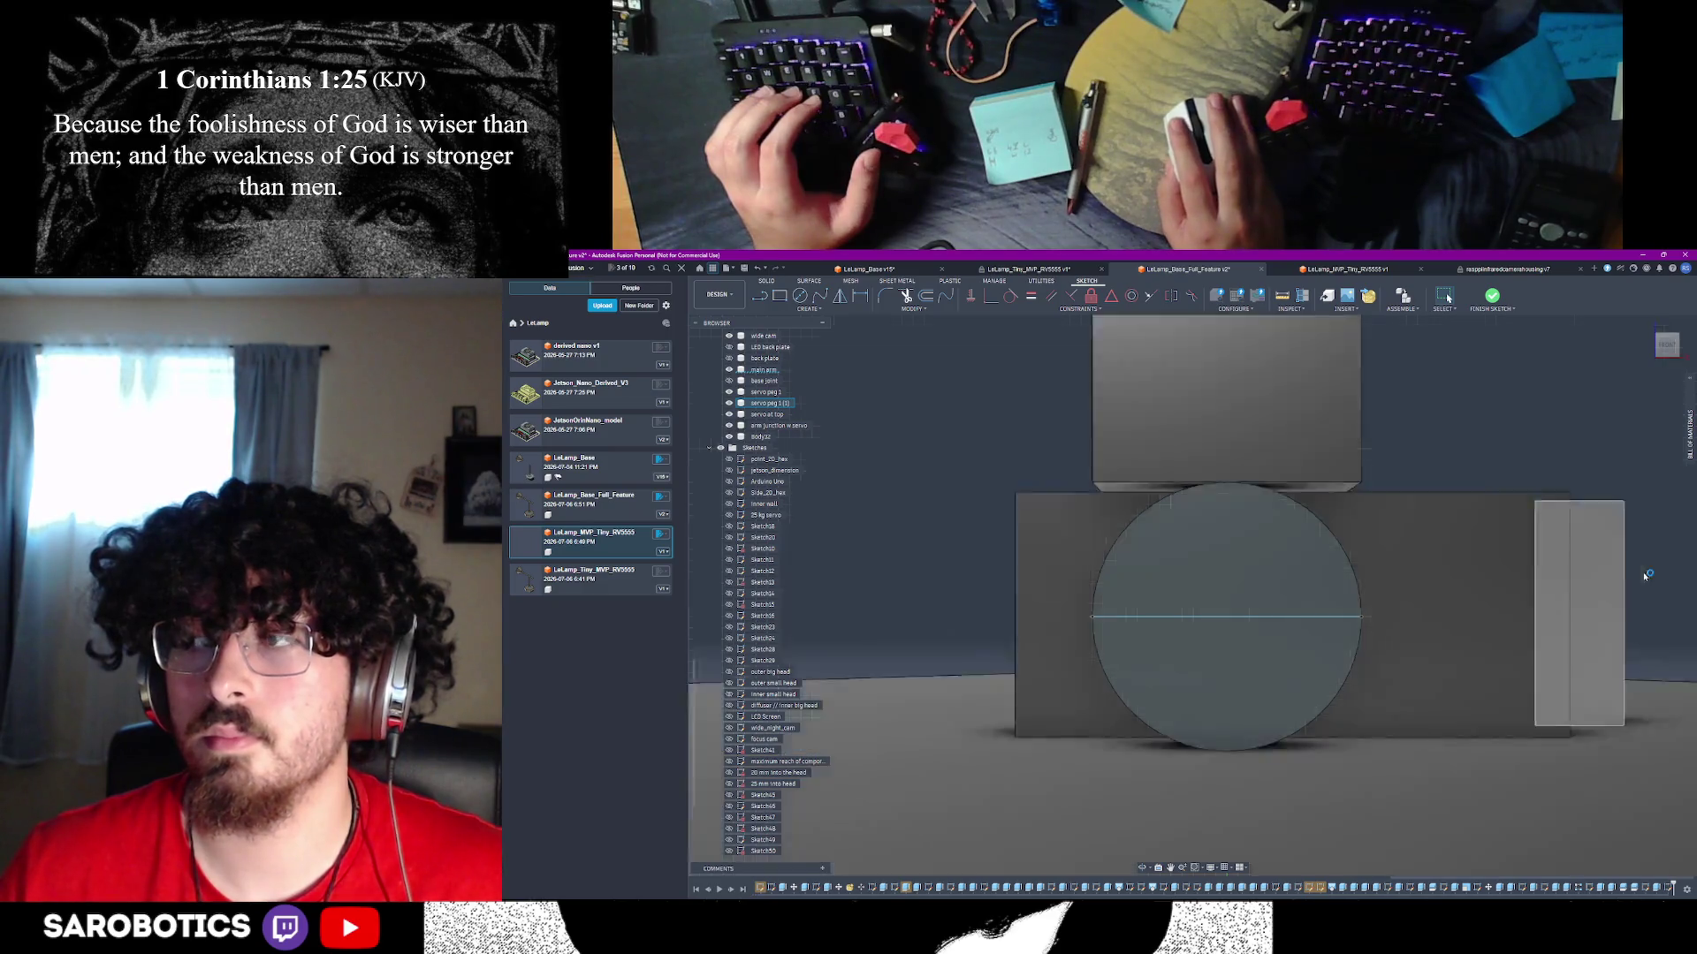
pyautogui.scroll(5, 1197, 686)
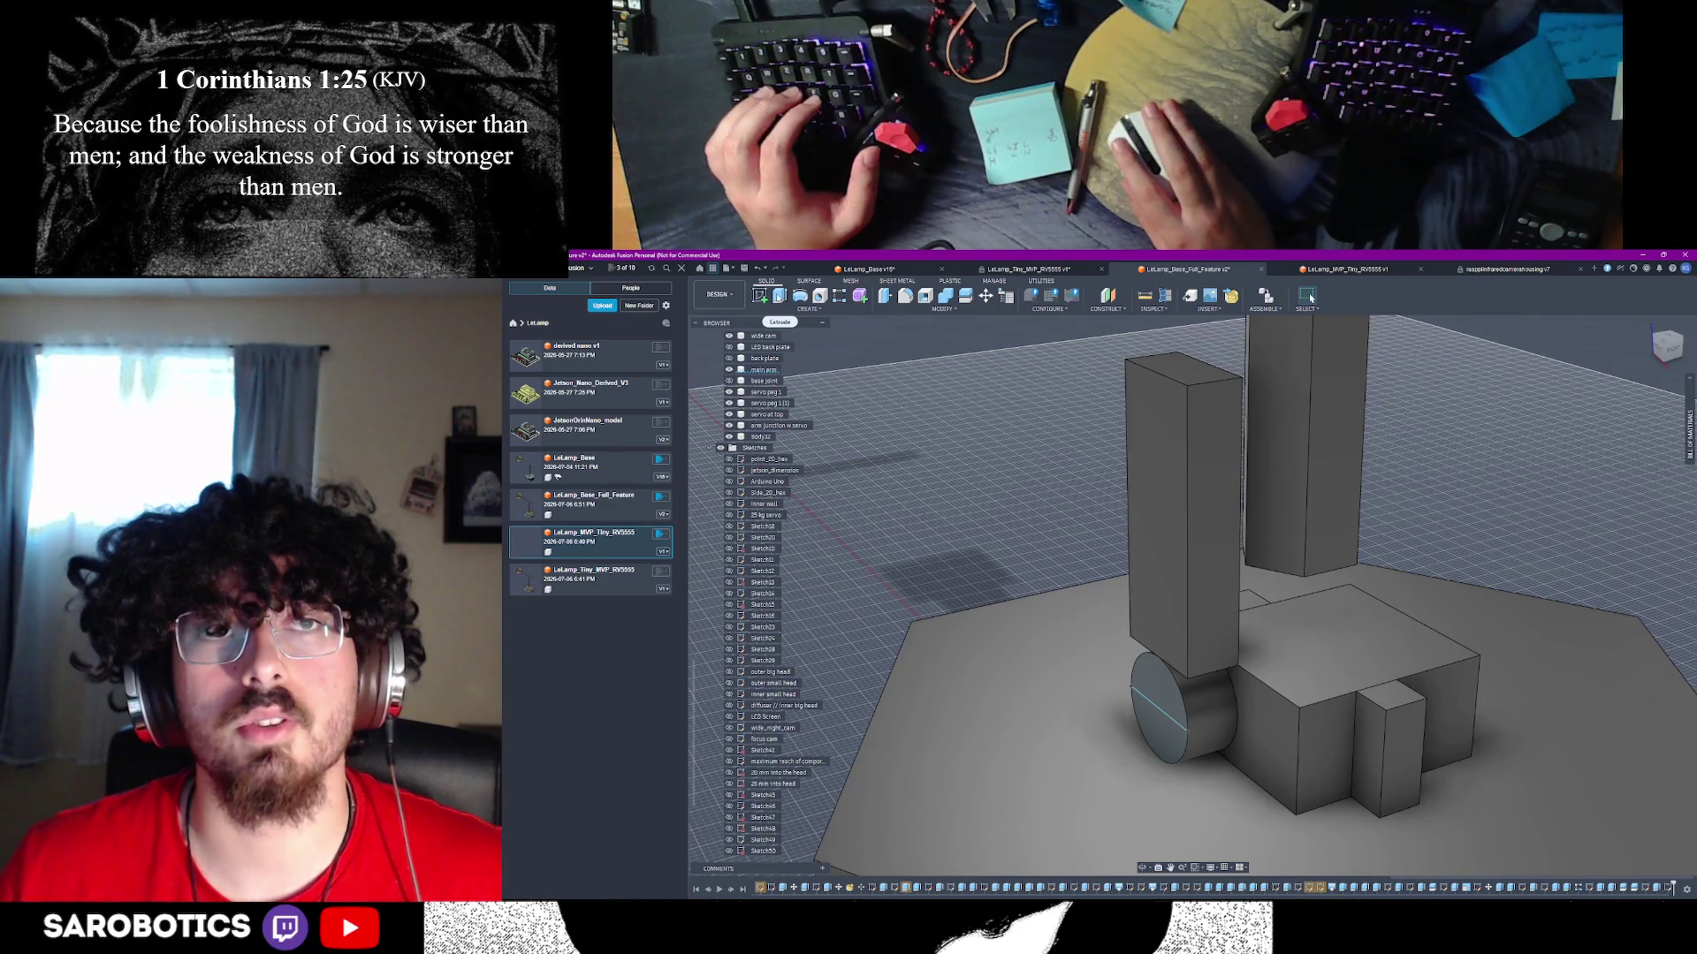
# - Start a point-to-point move of the tall box, using its bottom point as origin
pyautogui.press('m')
pyautogui.click(1163, 493)
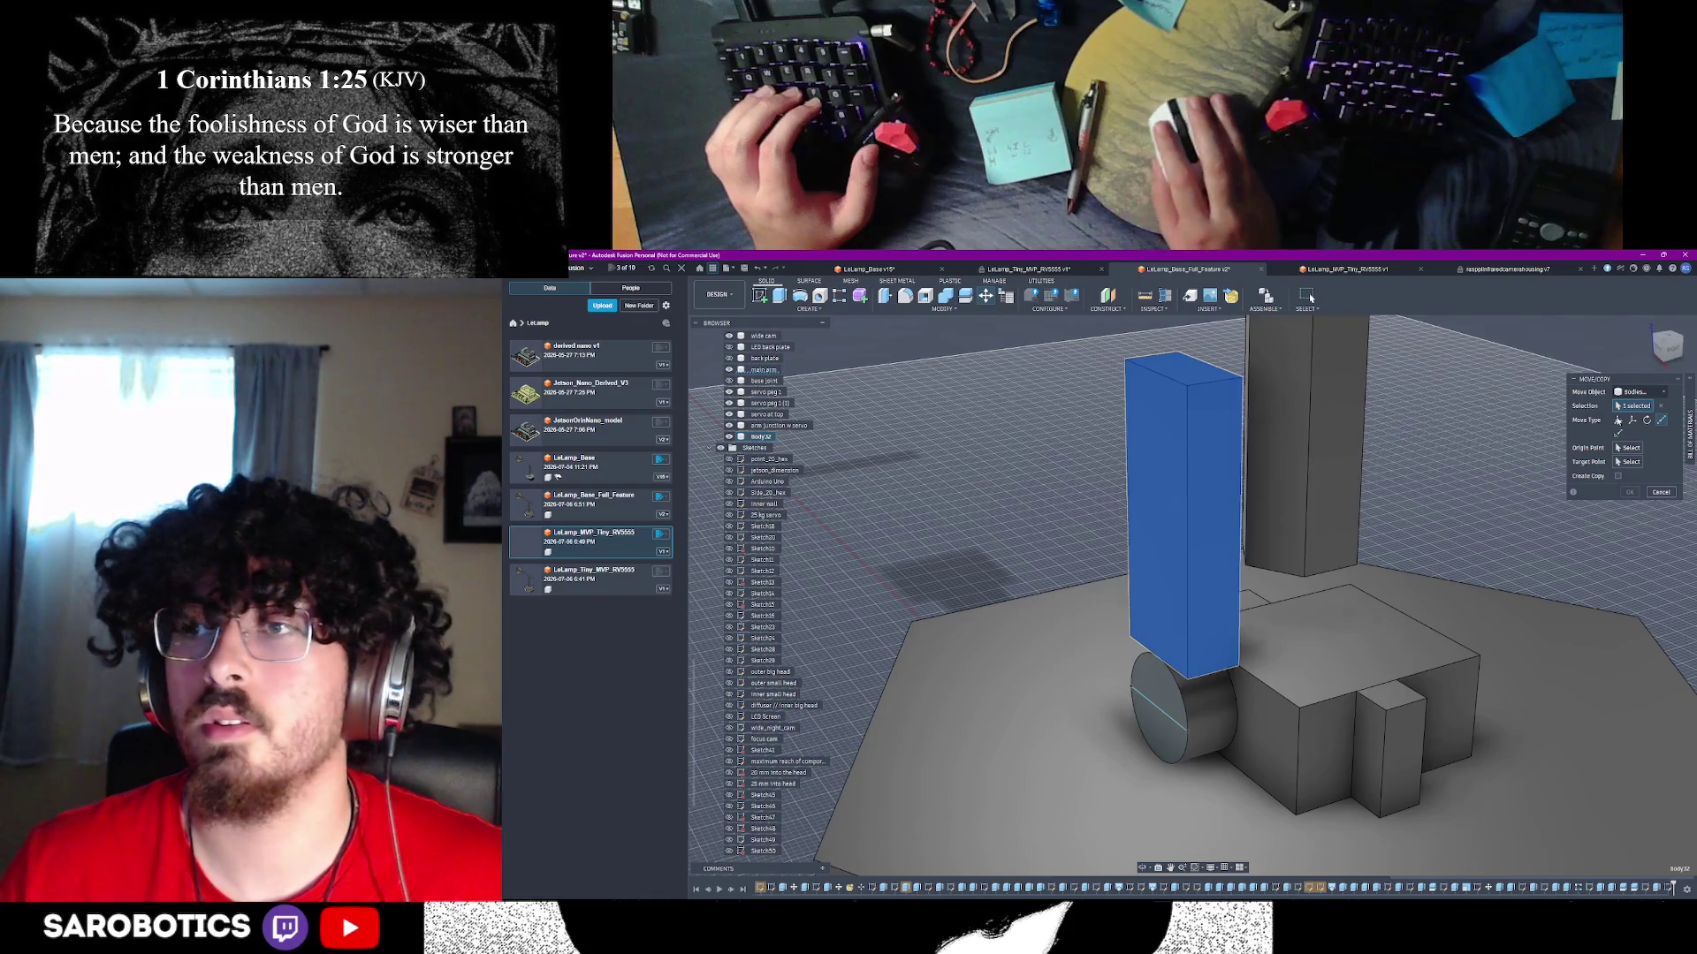
pyautogui.click(1627, 450)
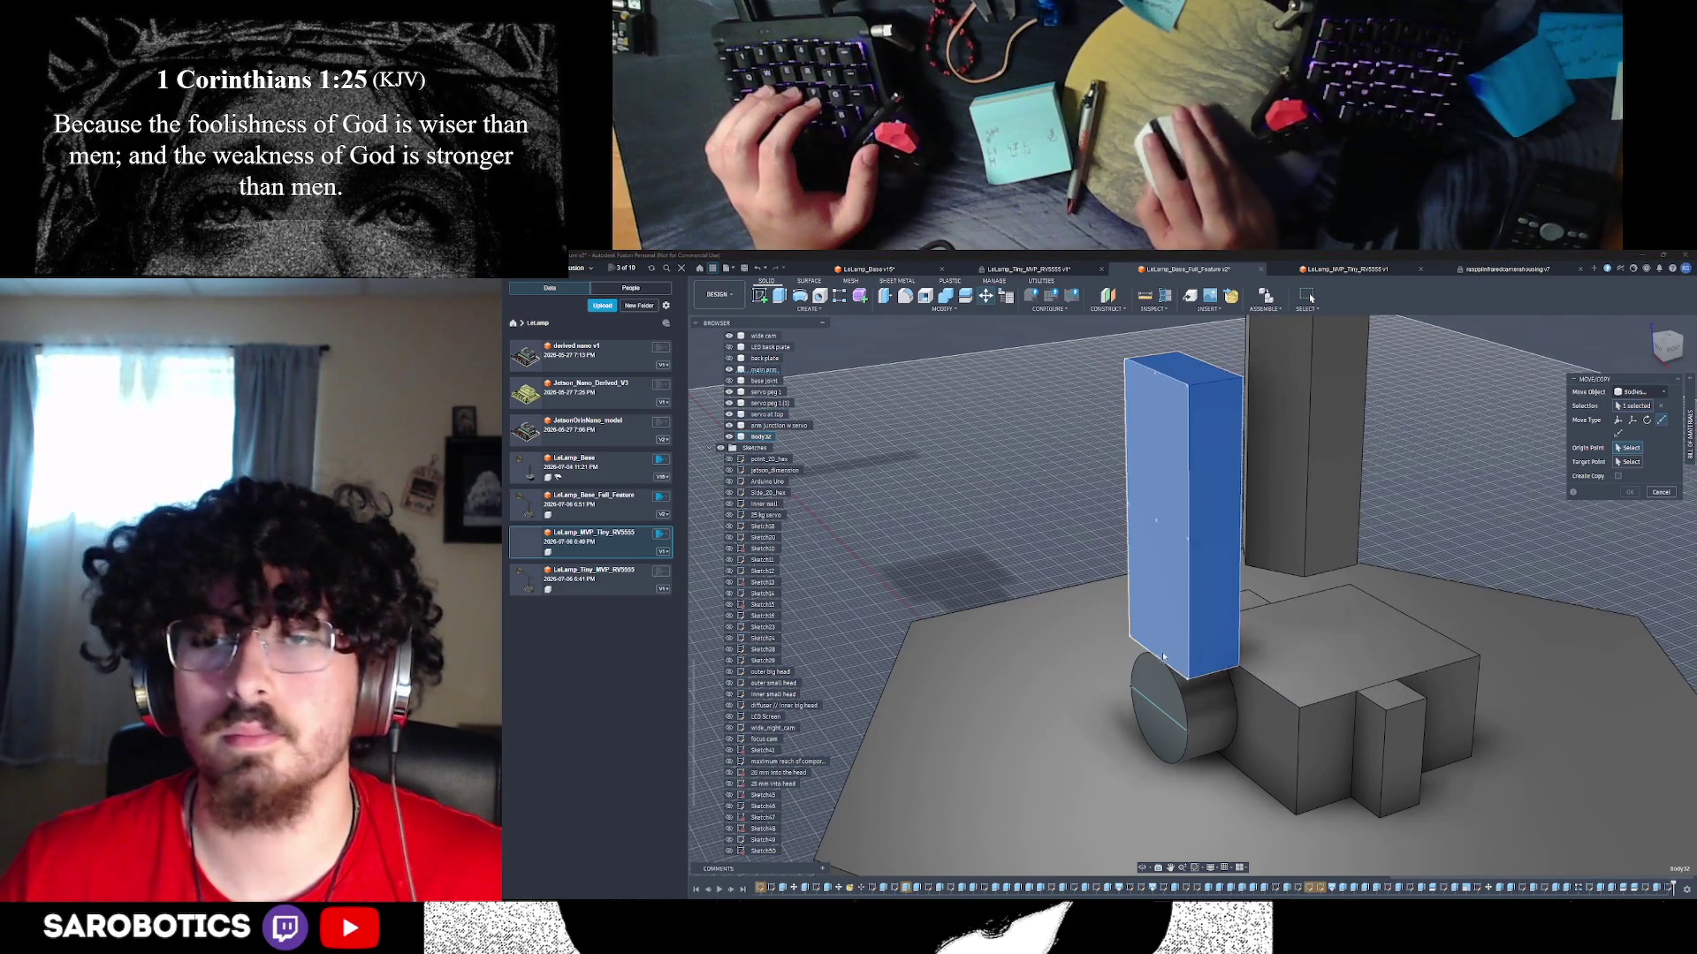
pyautogui.scroll(3, 1183, 676)
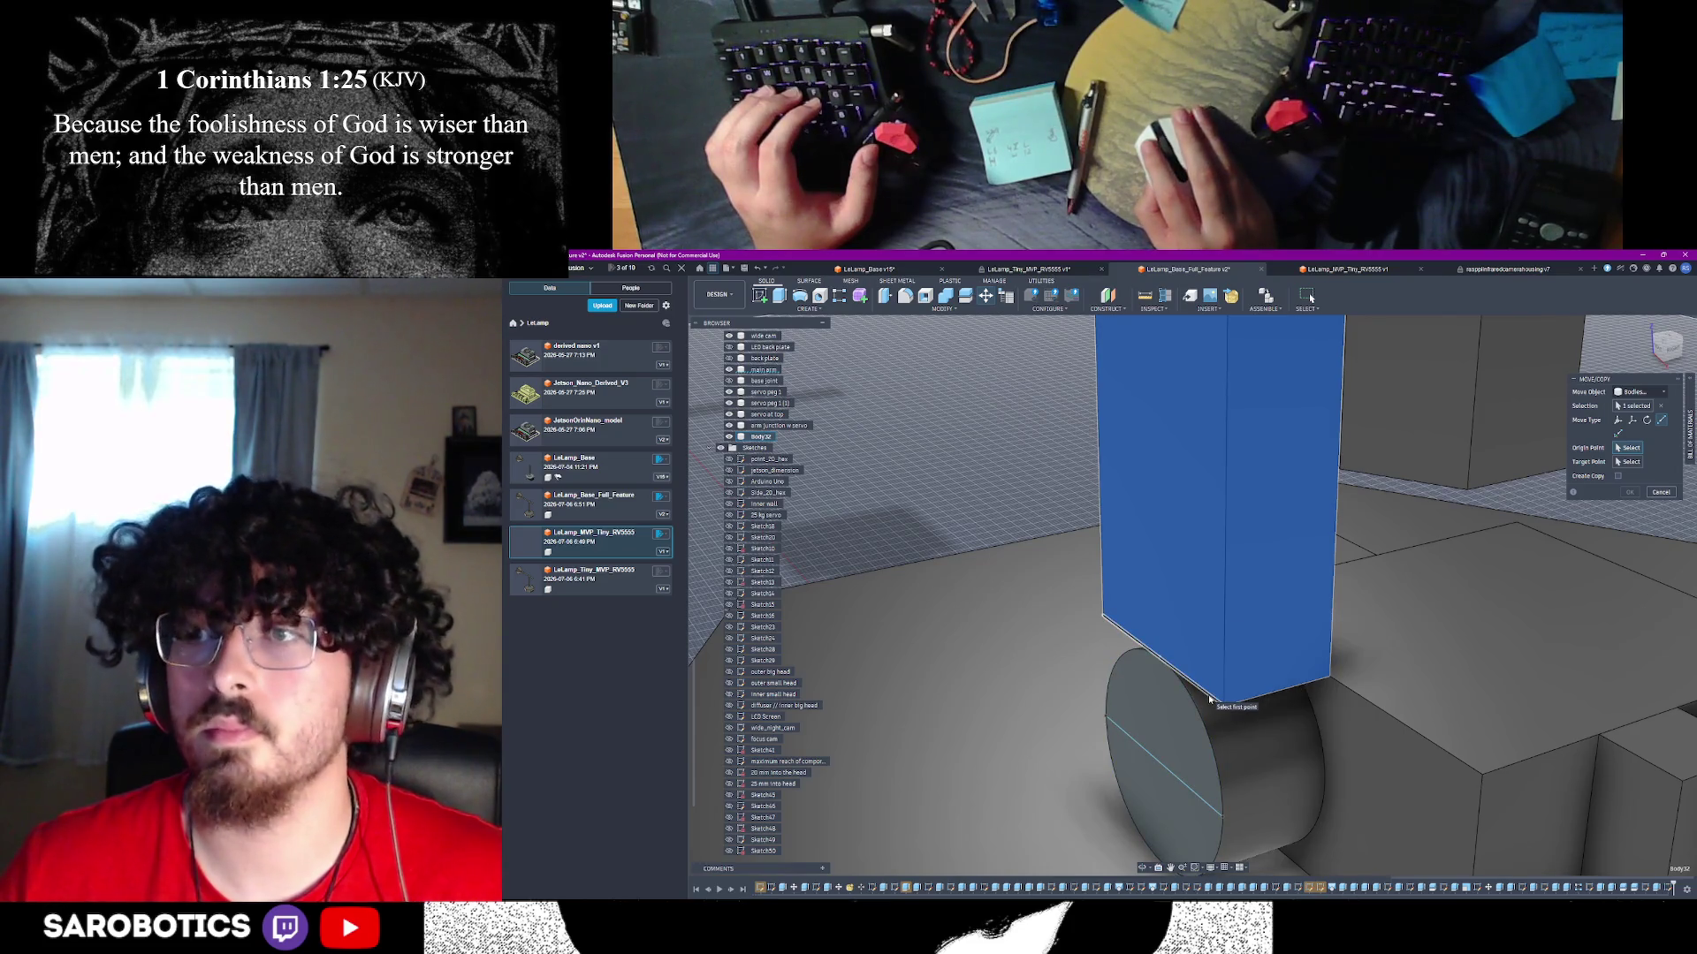
pyautogui.moveTo(1207, 695)
pyautogui.keyDown('shift'); pyautogui.mouseDown(button='middle')
pyautogui.moveTo(1191, 745)
pyautogui.moveTo(1174, 701)
pyautogui.mouseUp(button='middle'); pyautogui.keyUp('shift')
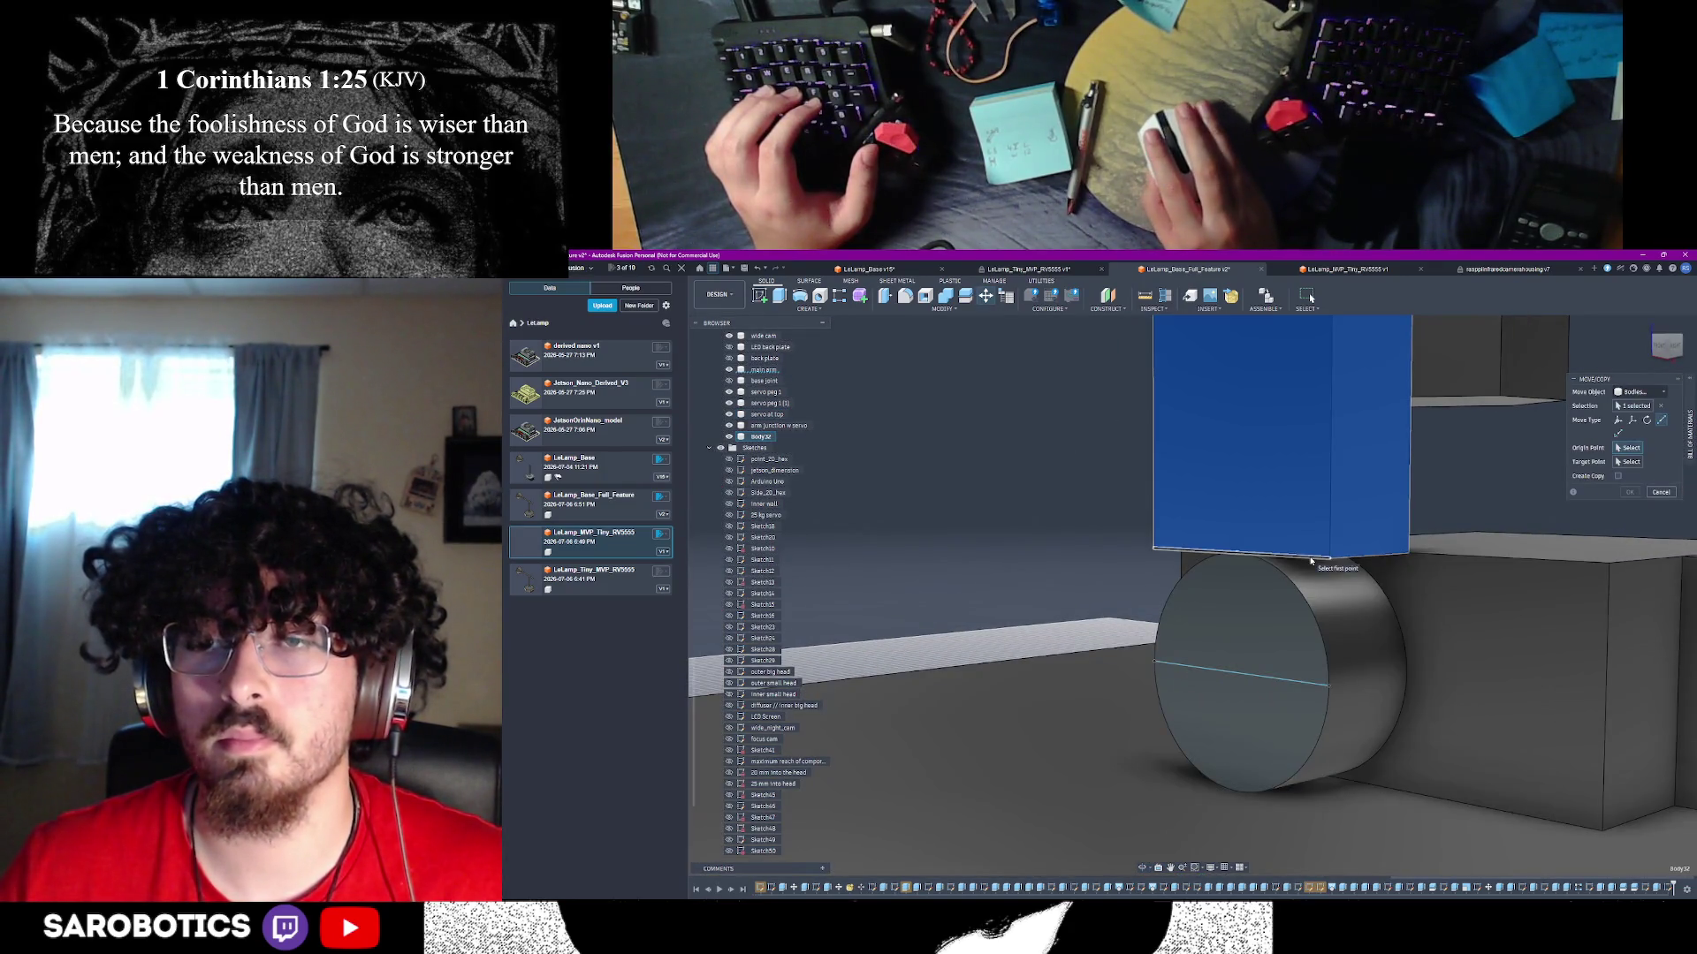
pyautogui.scroll(4, 1234, 556)
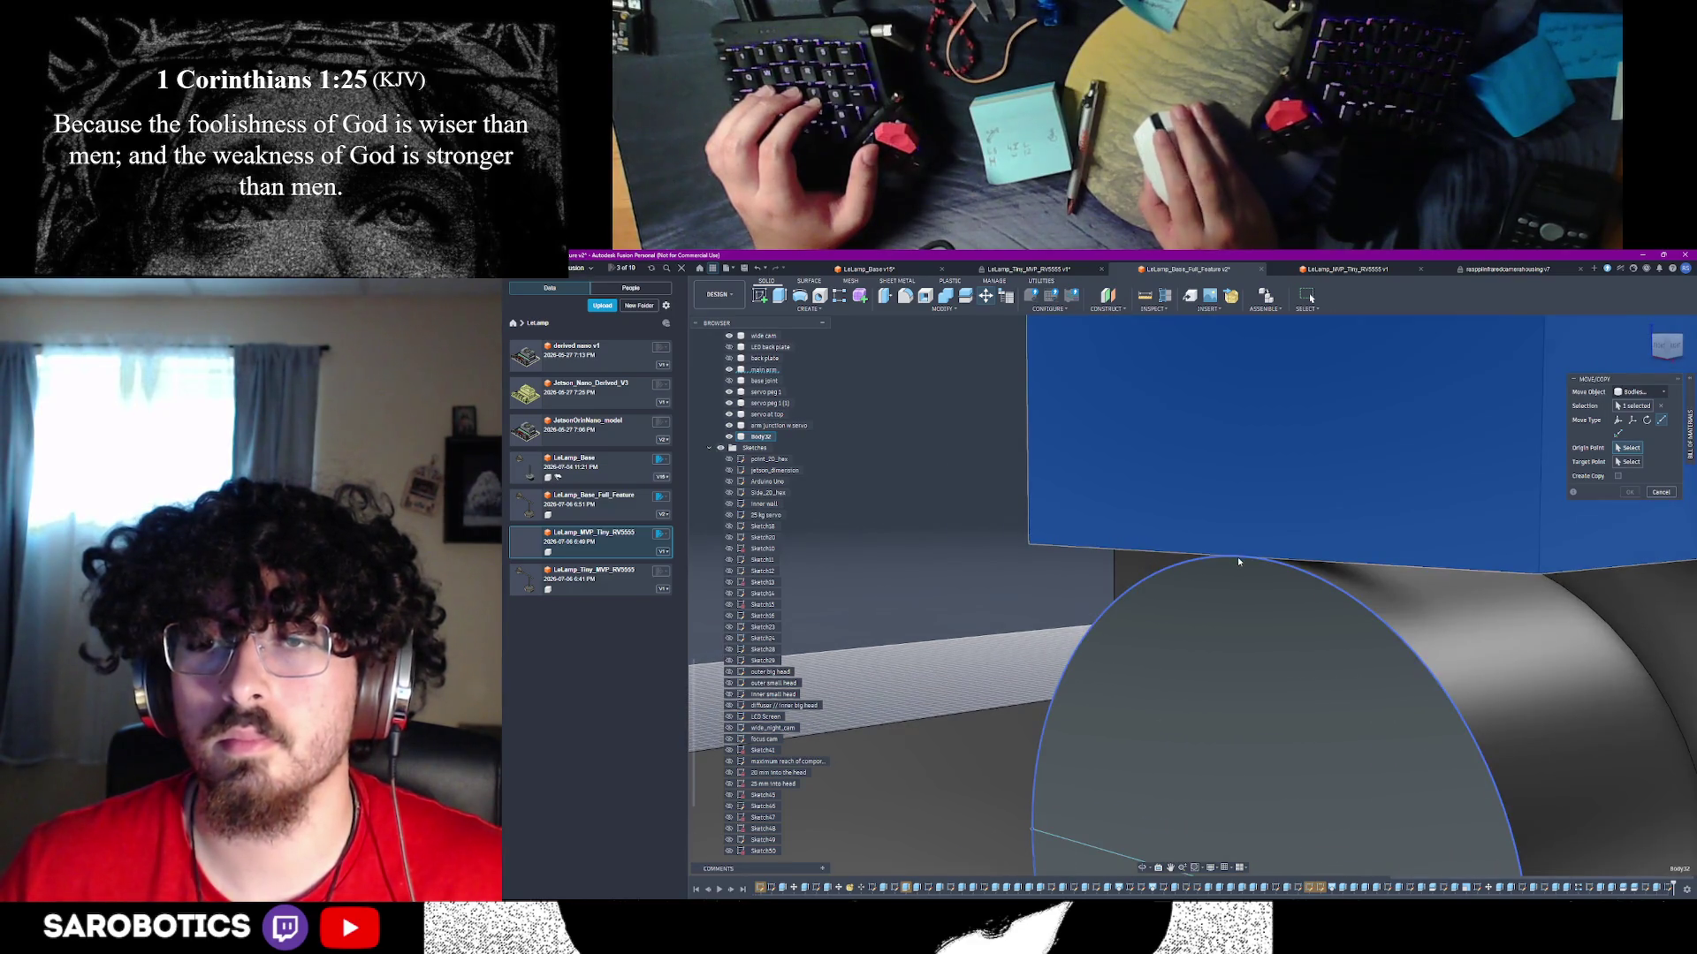
pyautogui.scroll(3, 1238, 560)
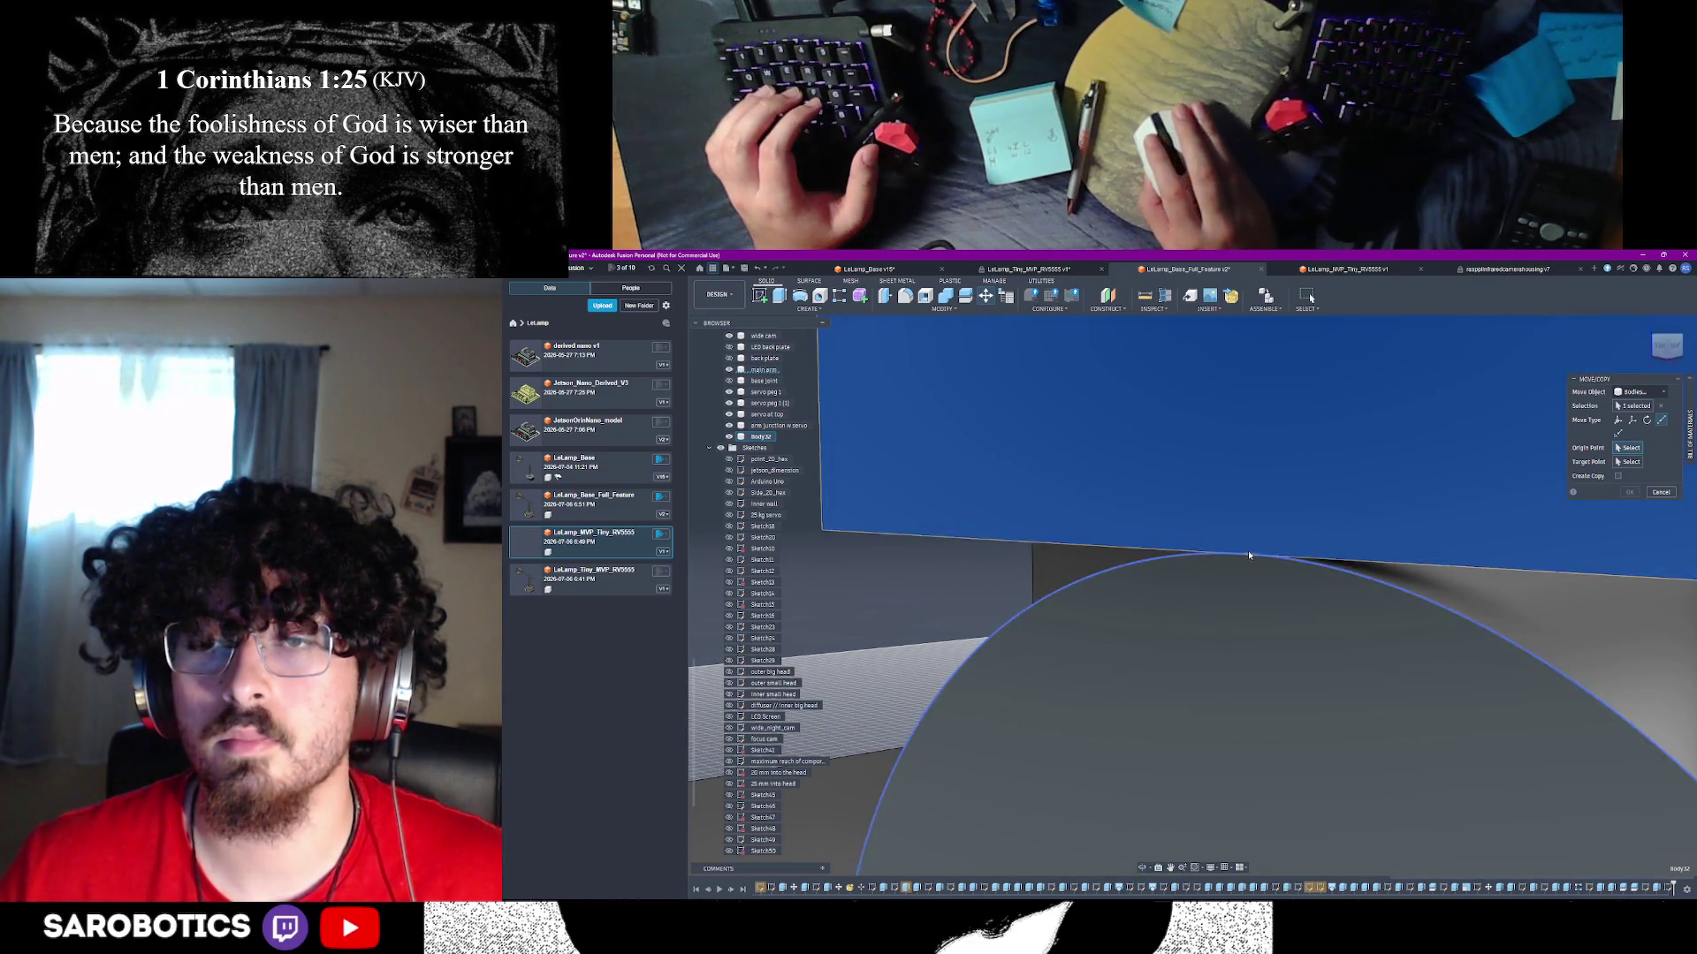
pyautogui.click(1246, 550)
# - Snap the box onto the line on the cylinder face and confirm the move
pyautogui.scroll(2, 1244, 553)
pyautogui.moveTo(1244, 548)
pyautogui.keyDown('shift'); pyautogui.mouseDown(button='middle')
pyautogui.moveTo(1241, 776)
pyautogui.moveTo(1586, 579)
pyautogui.mouseUp(button='middle'); pyautogui.keyUp('shift')
pyautogui.click(1241, 776)
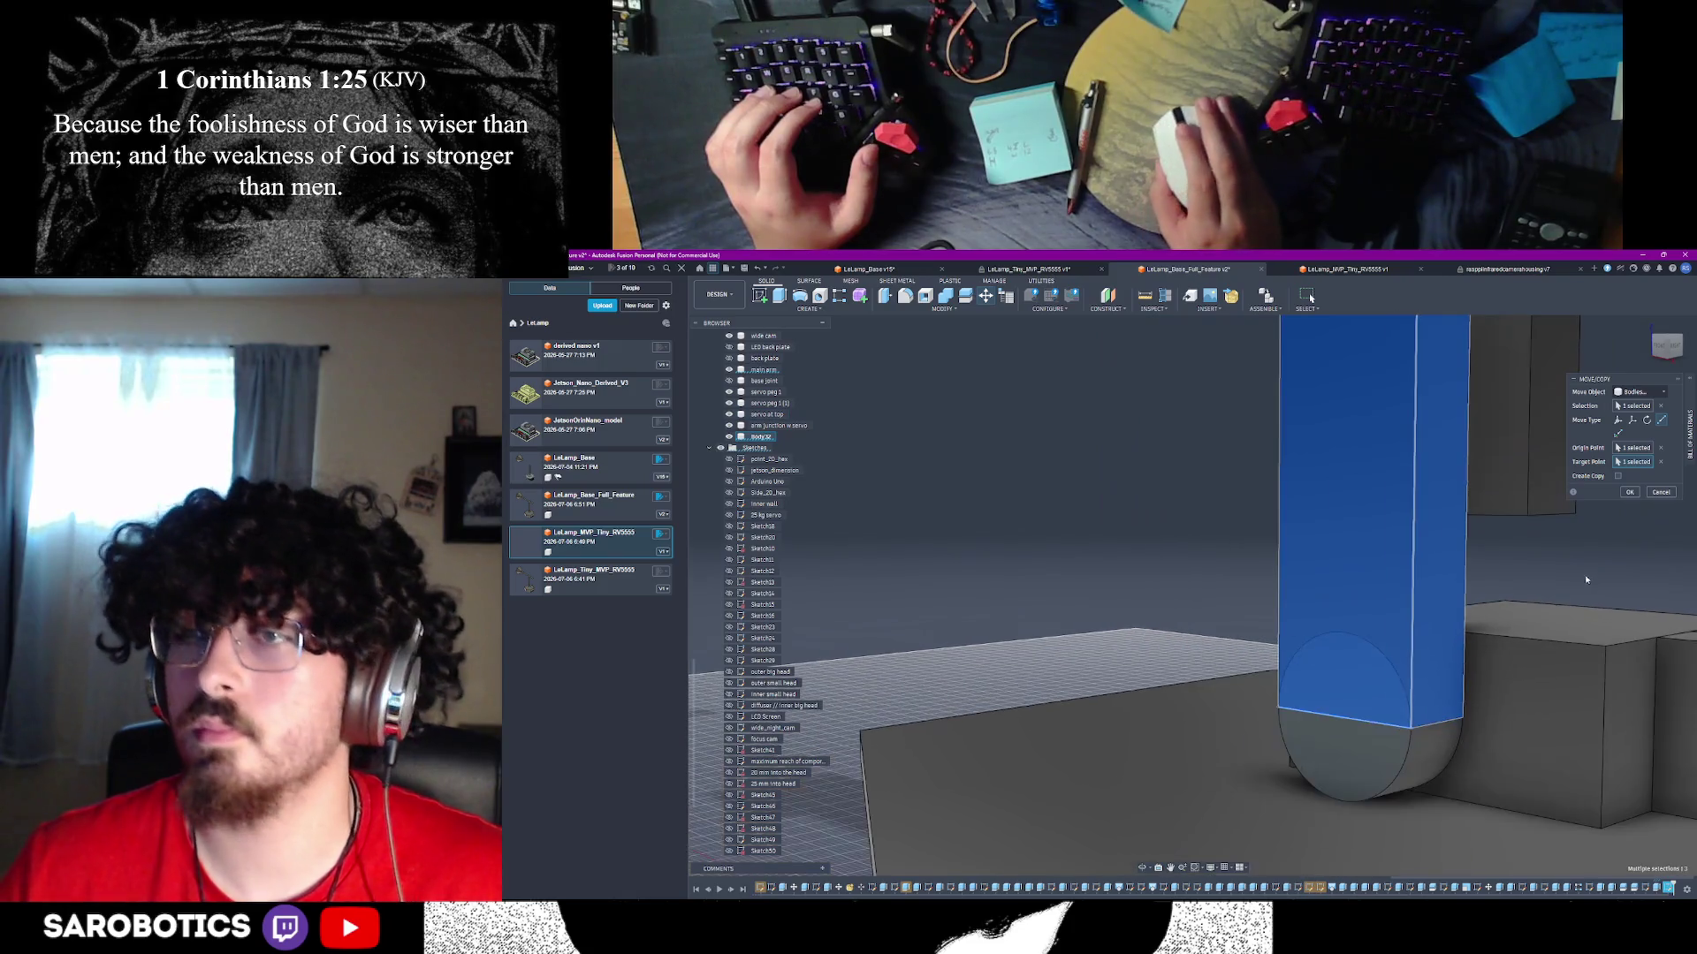
pyautogui.click(1629, 493)
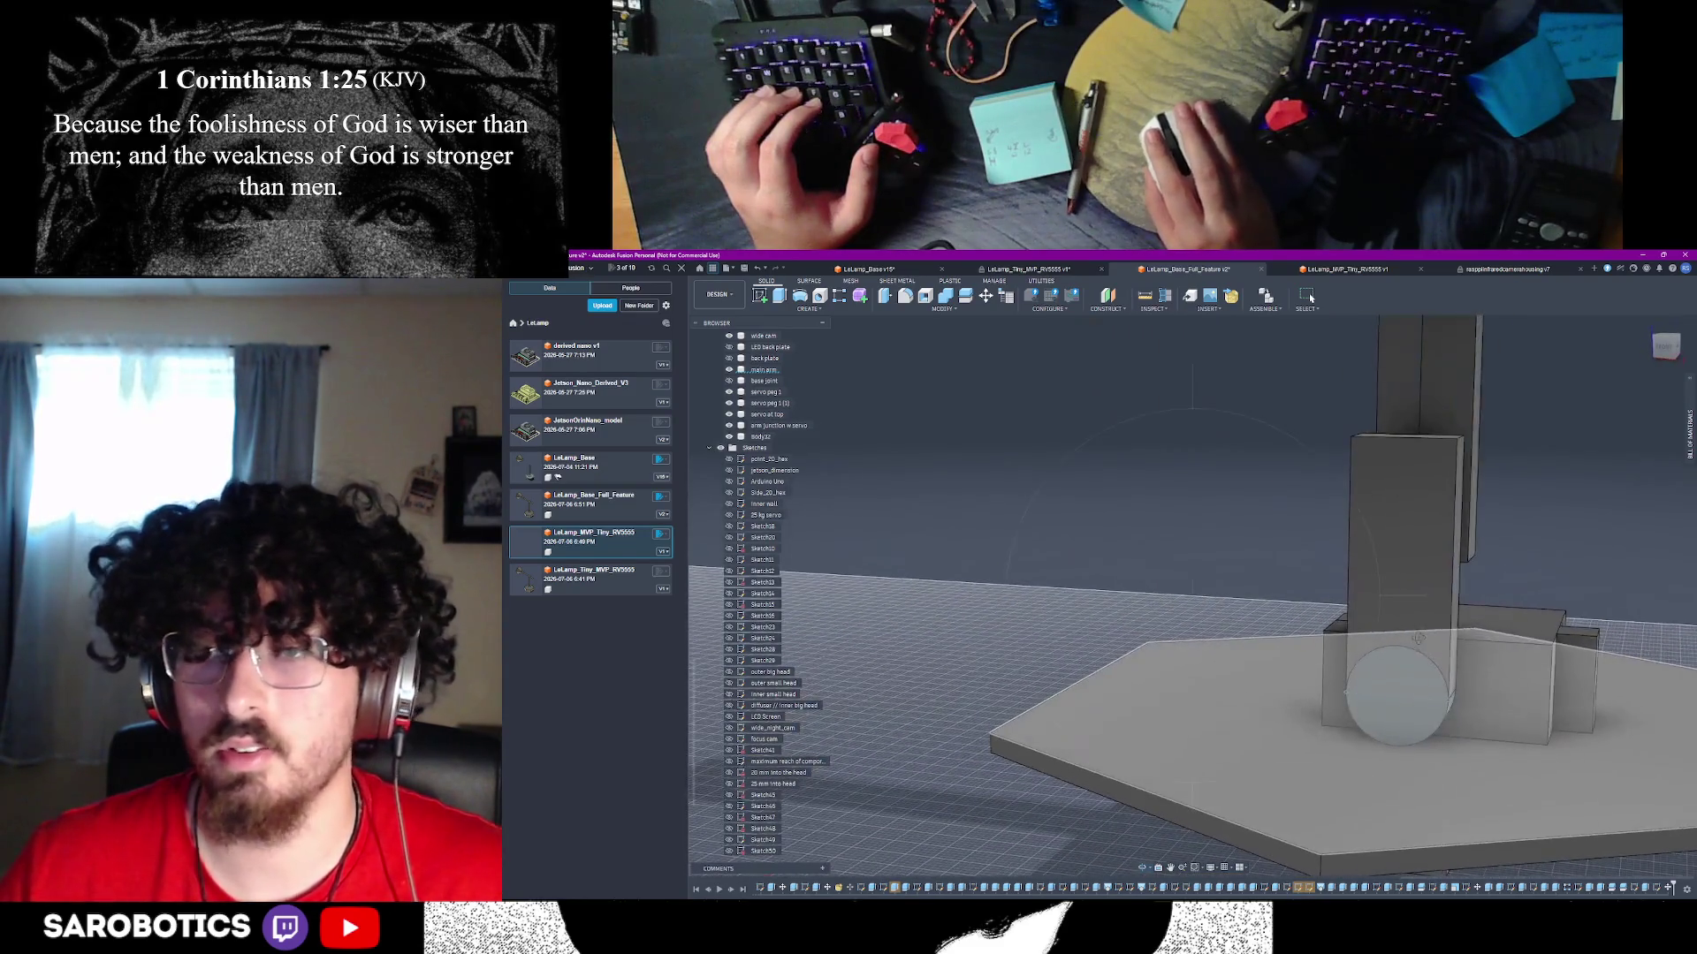
# - Join the half-round cap and tall arm into one body with Combine, then orbit to inspect
pyautogui.keyDown('shift'); pyautogui.moveTo(1420, 685); pyautogui.dragTo(1420, 694, button='middle'); pyautogui.keyUp('shift')
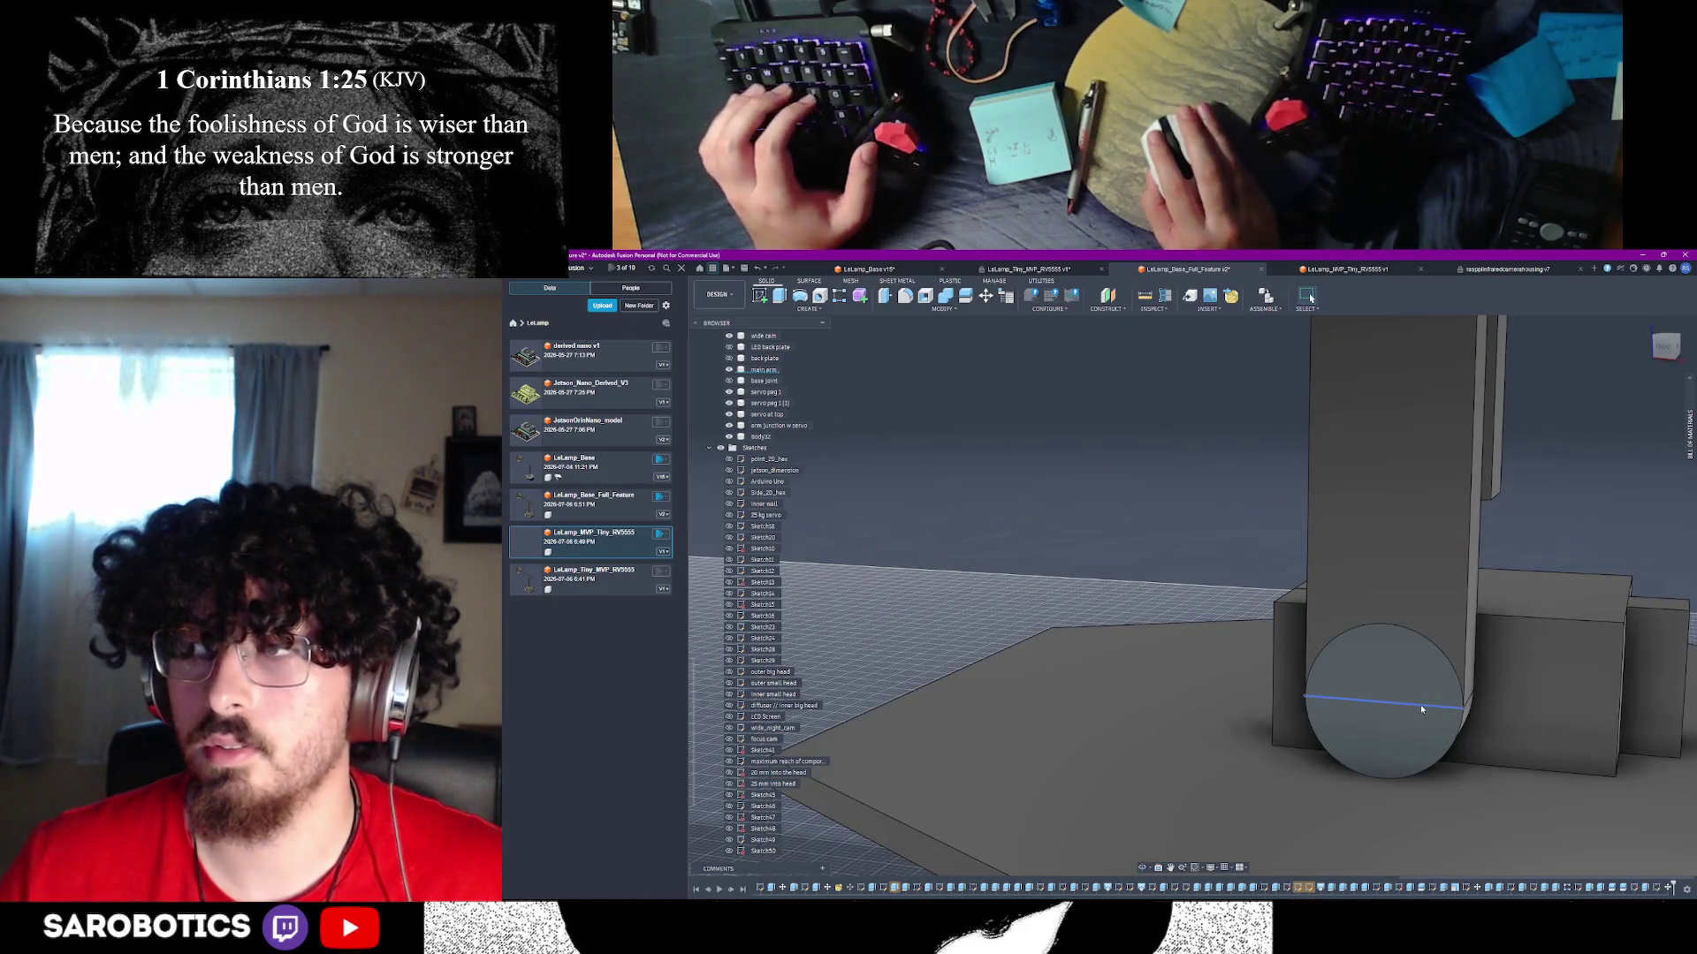
pyautogui.scroll(-1, 731, 851)
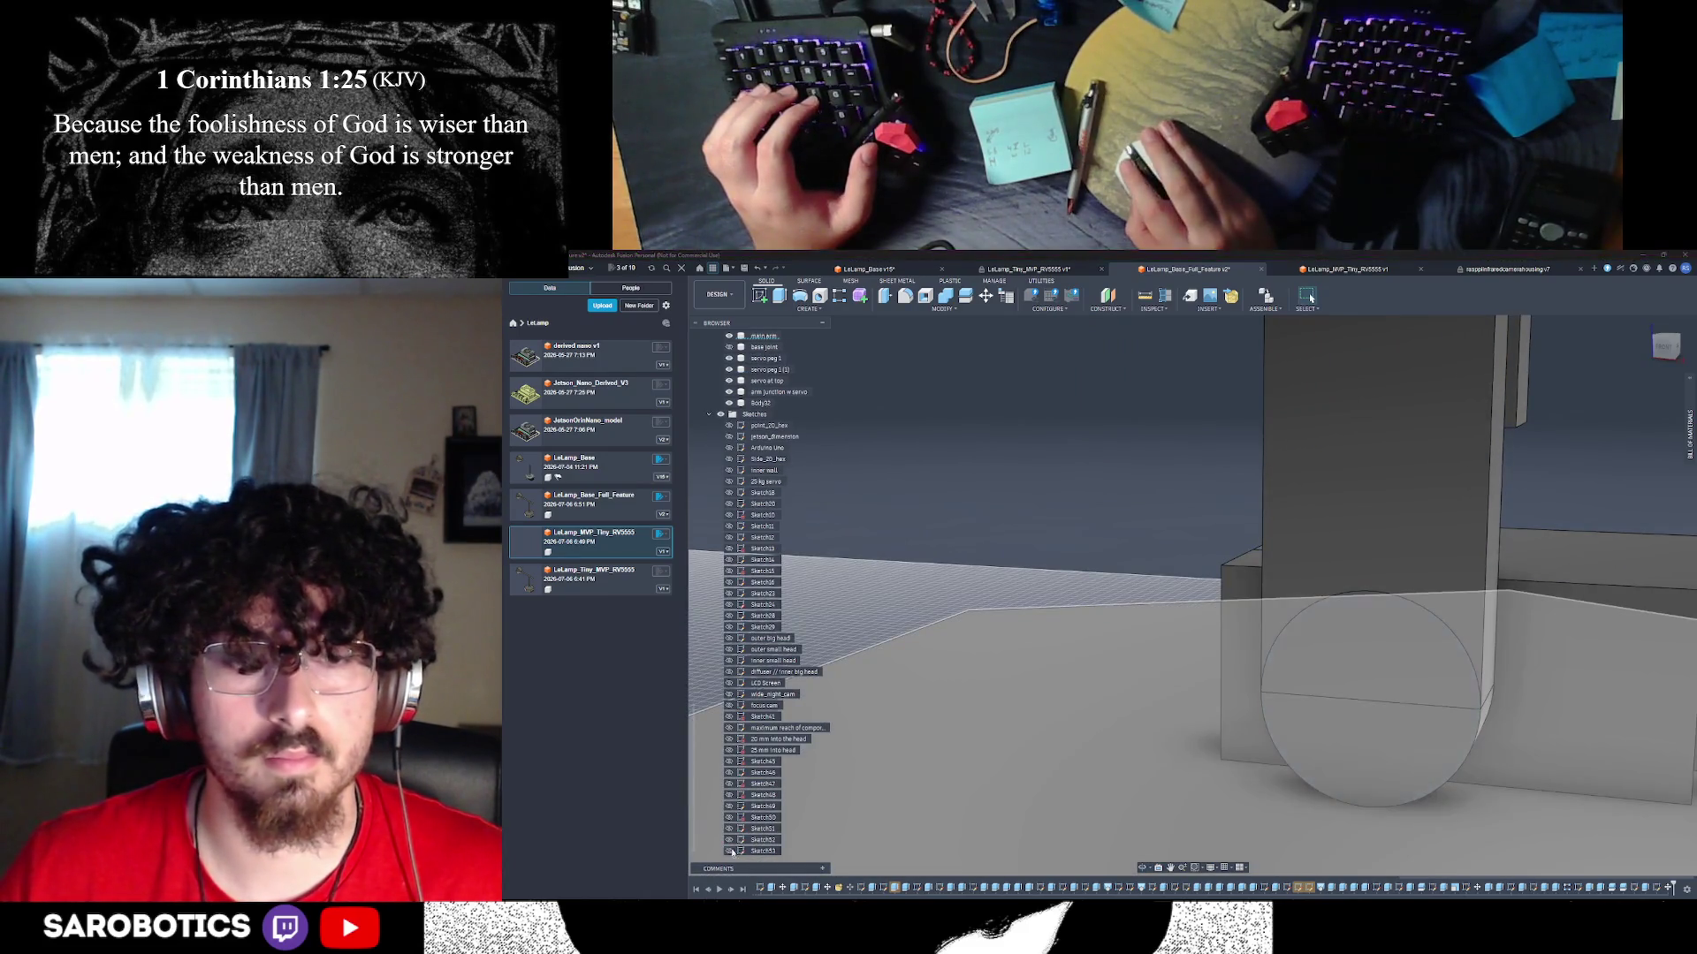
pyautogui.scroll(2, 1343, 744)
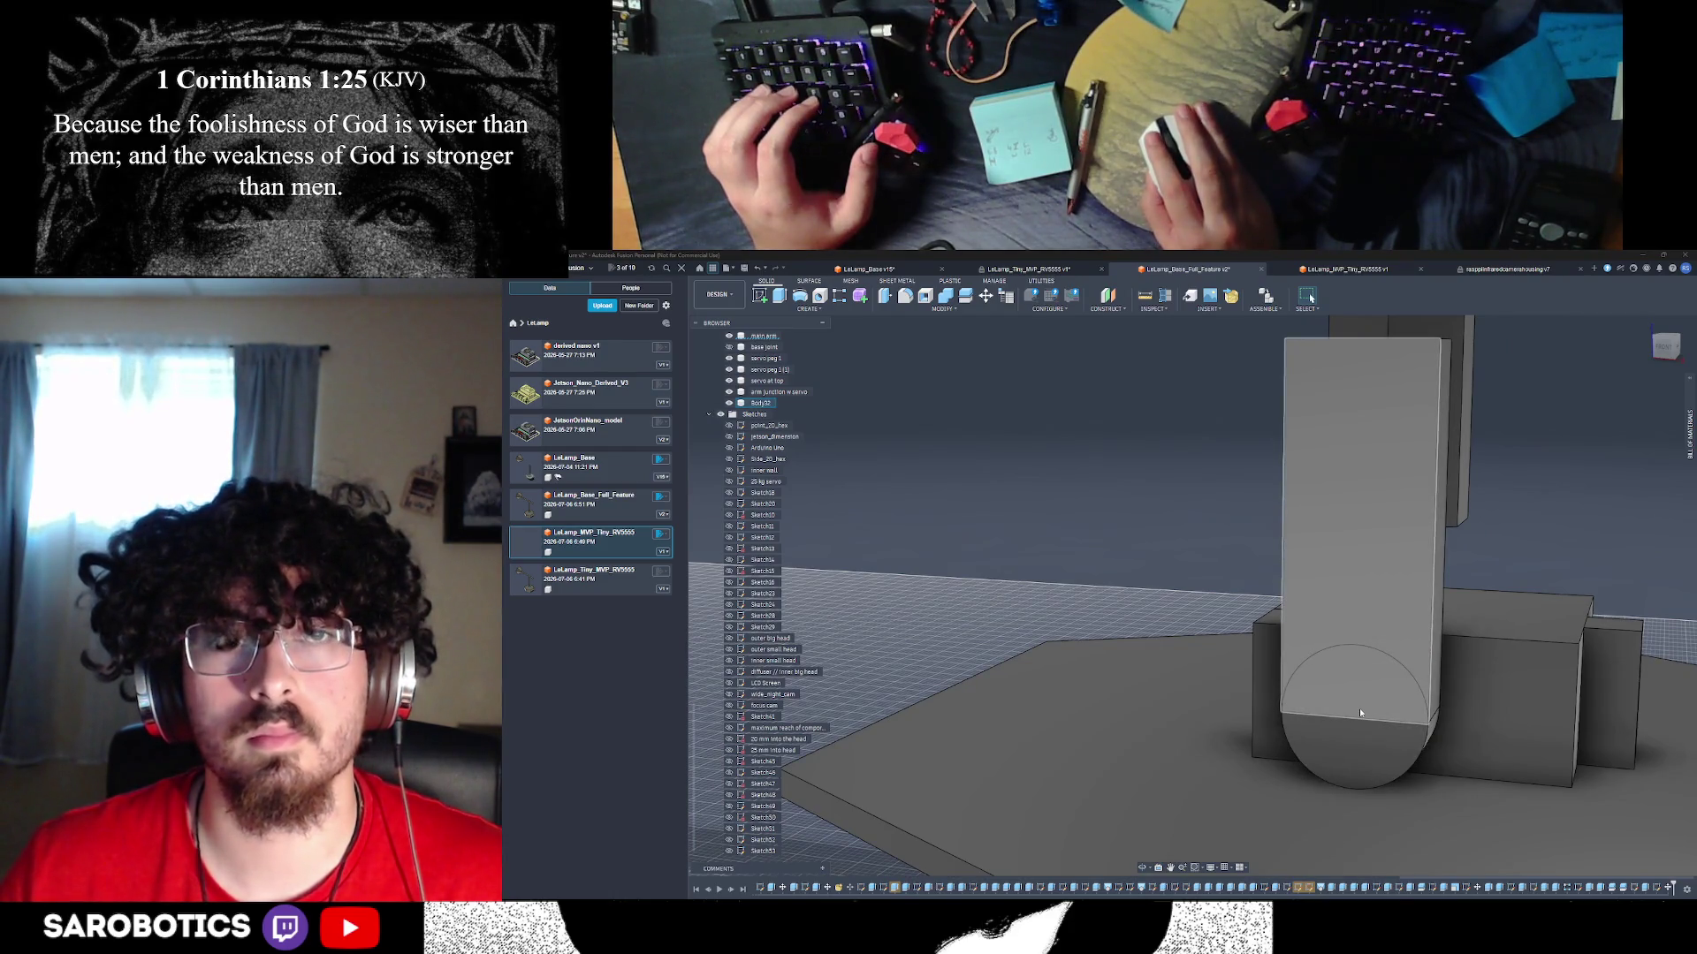
pyautogui.click(1359, 708)
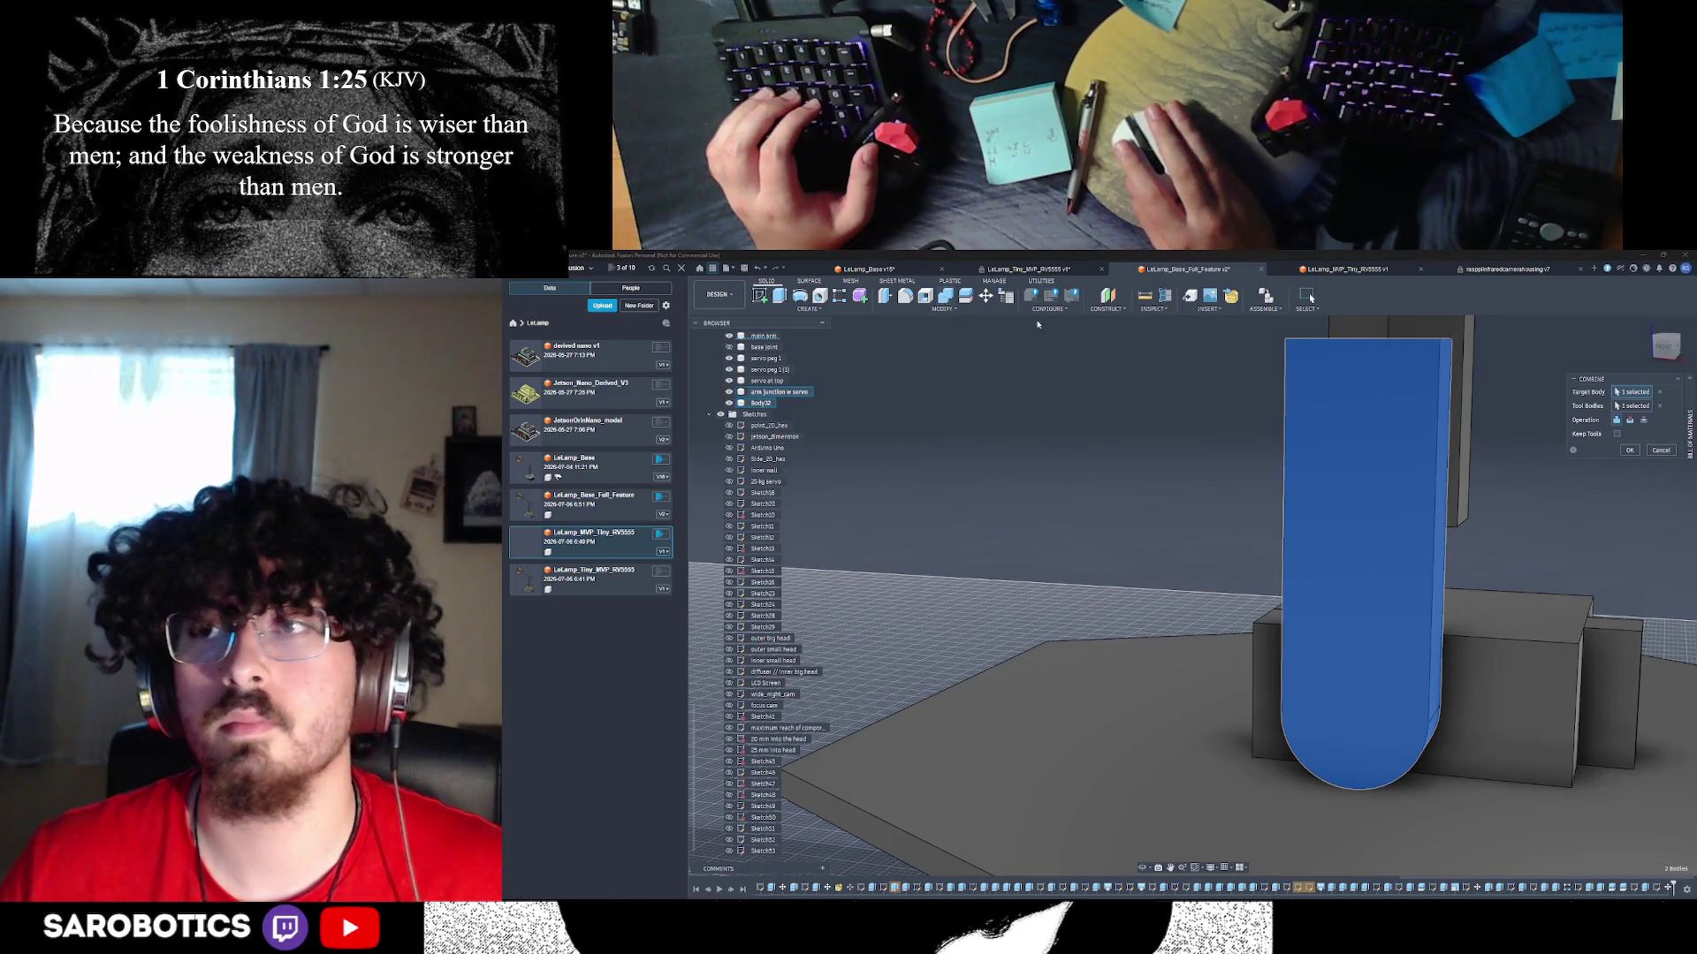
pyautogui.click(1630, 450)
pyautogui.keyDown('shift'); pyautogui.moveTo(1629, 449); pyautogui.dragTo(1296, 867, button='middle'); pyautogui.keyUp('shift')
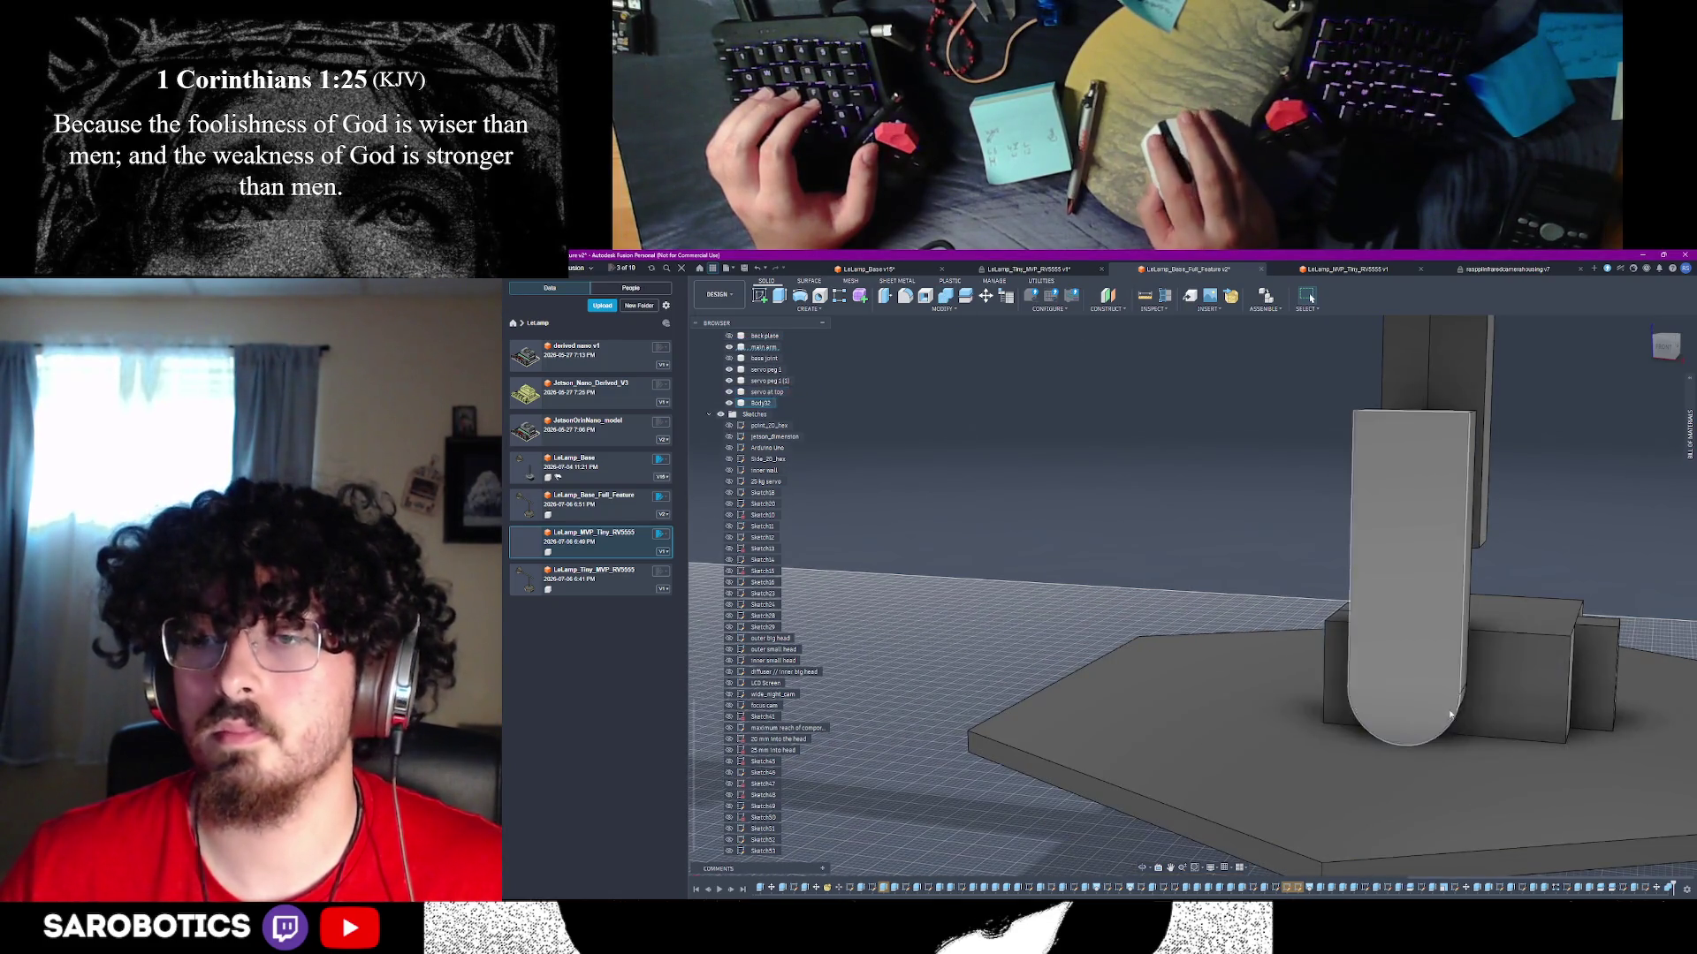
pyautogui.click(1142, 867)
pyautogui.moveTo(1193, 795); pyautogui.dragTo(1389, 742)
pyautogui.rightClick(1389, 743)
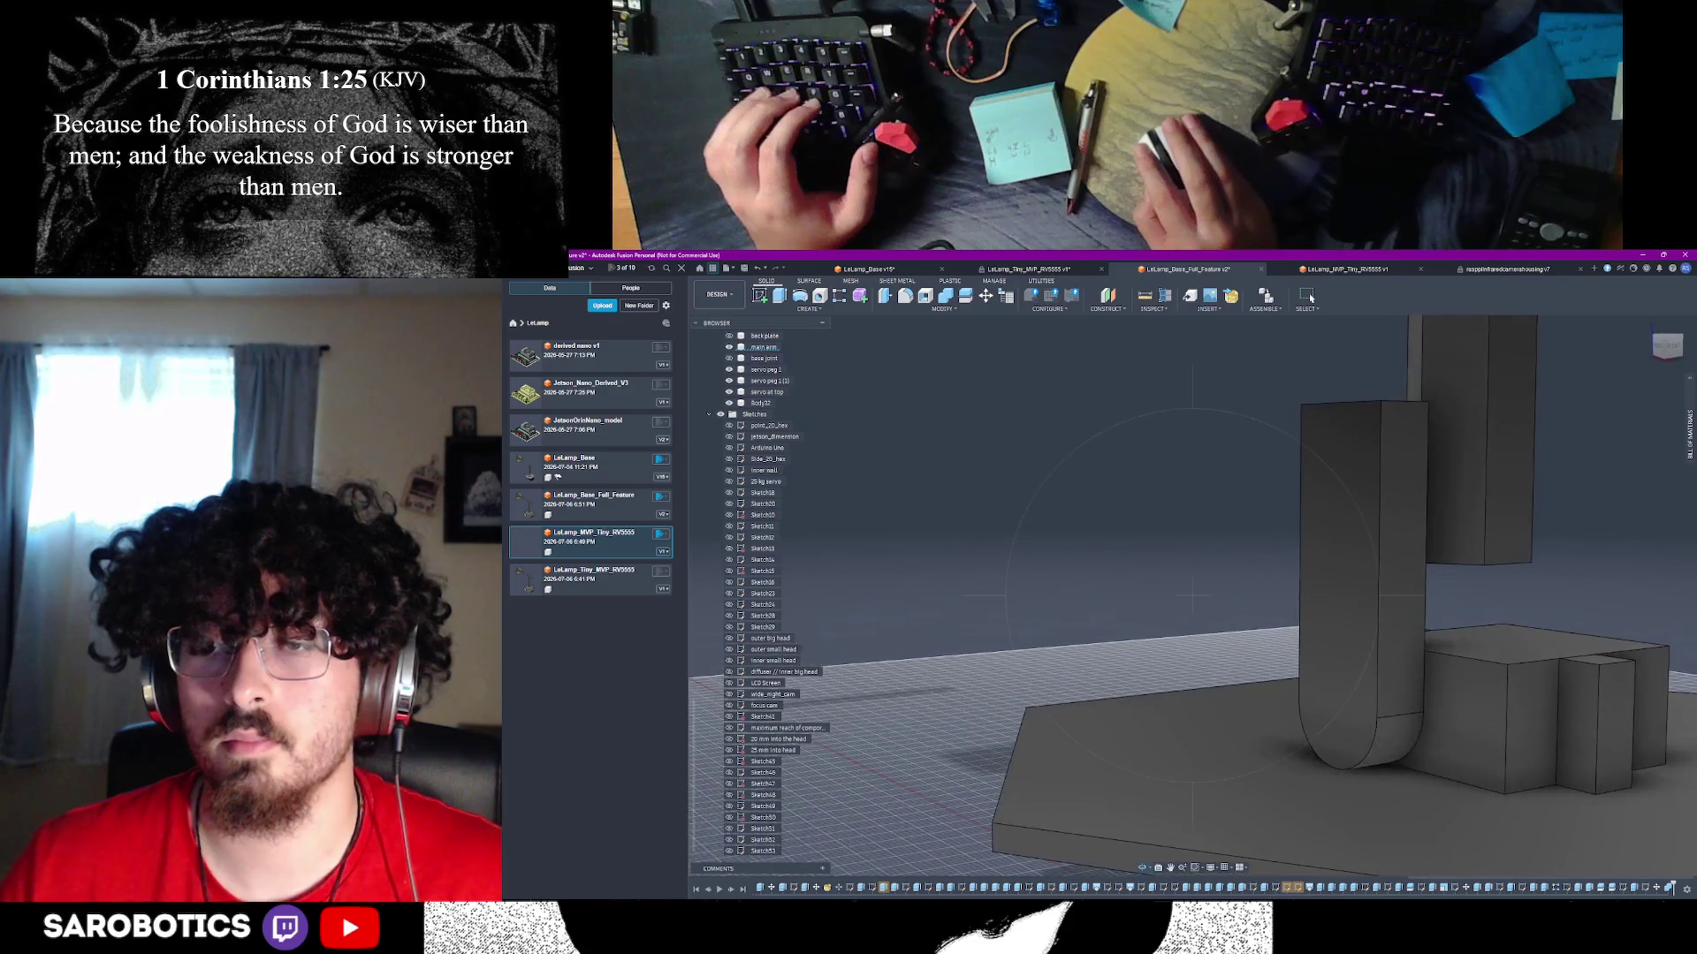
pyautogui.click(1418, 742)
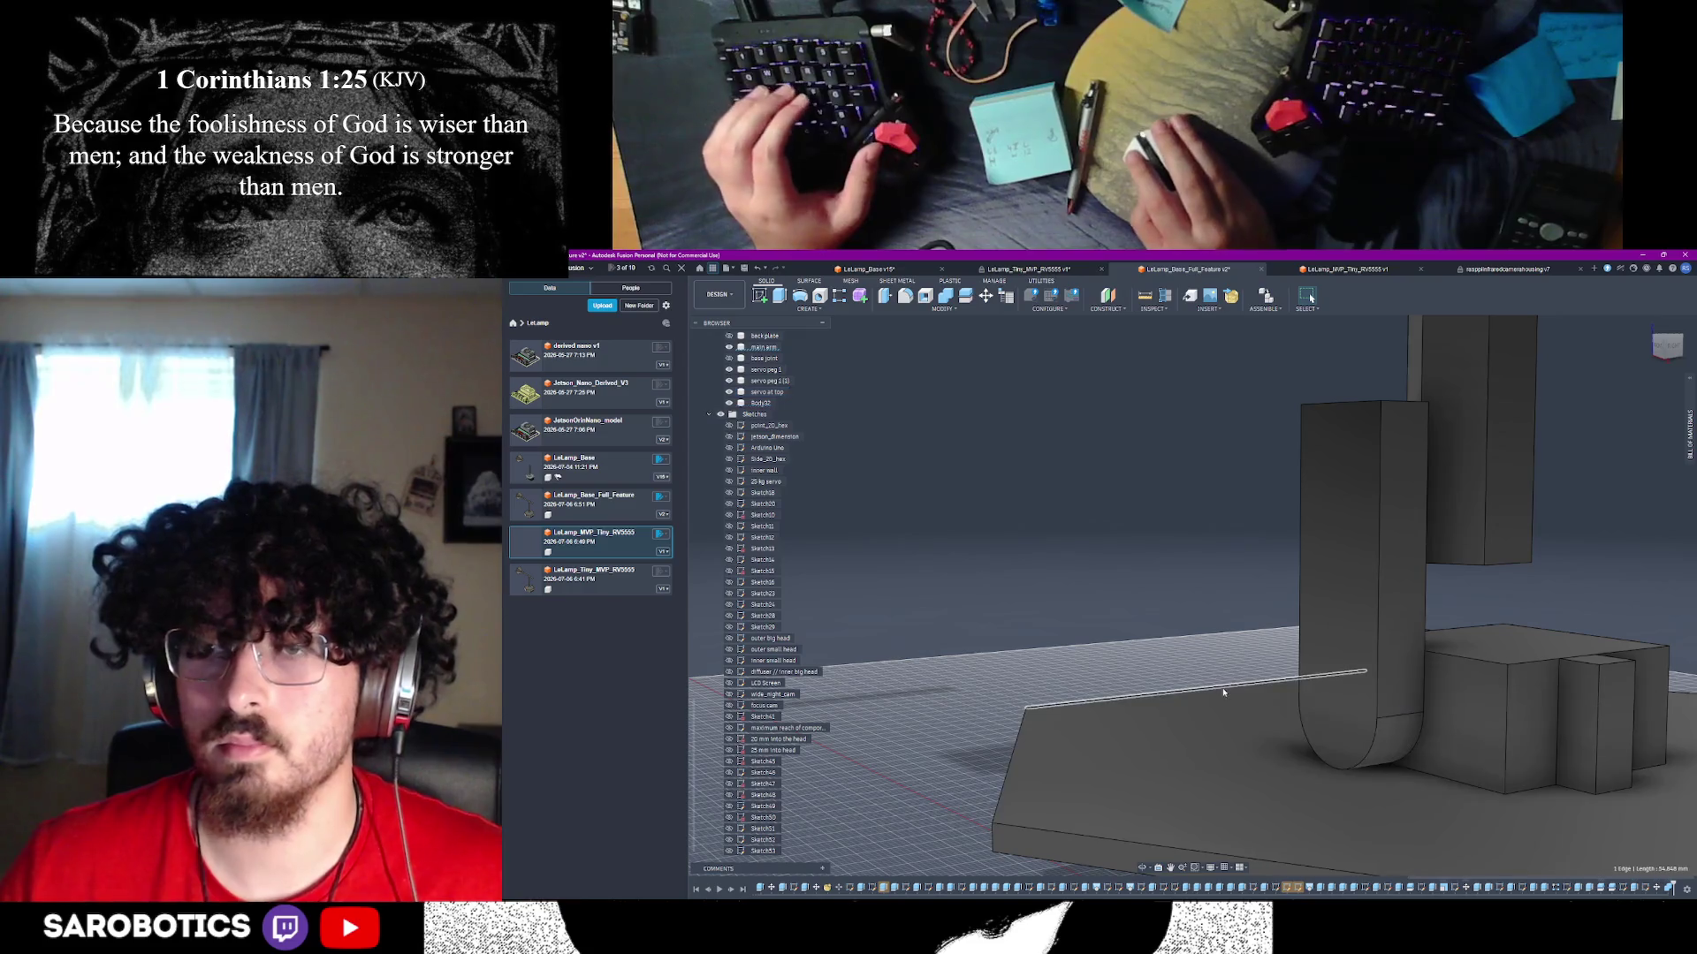
# - Measure the post's square top face: 400 mm² area, 20.00 mm to a corner
pyautogui.click(1219, 689)
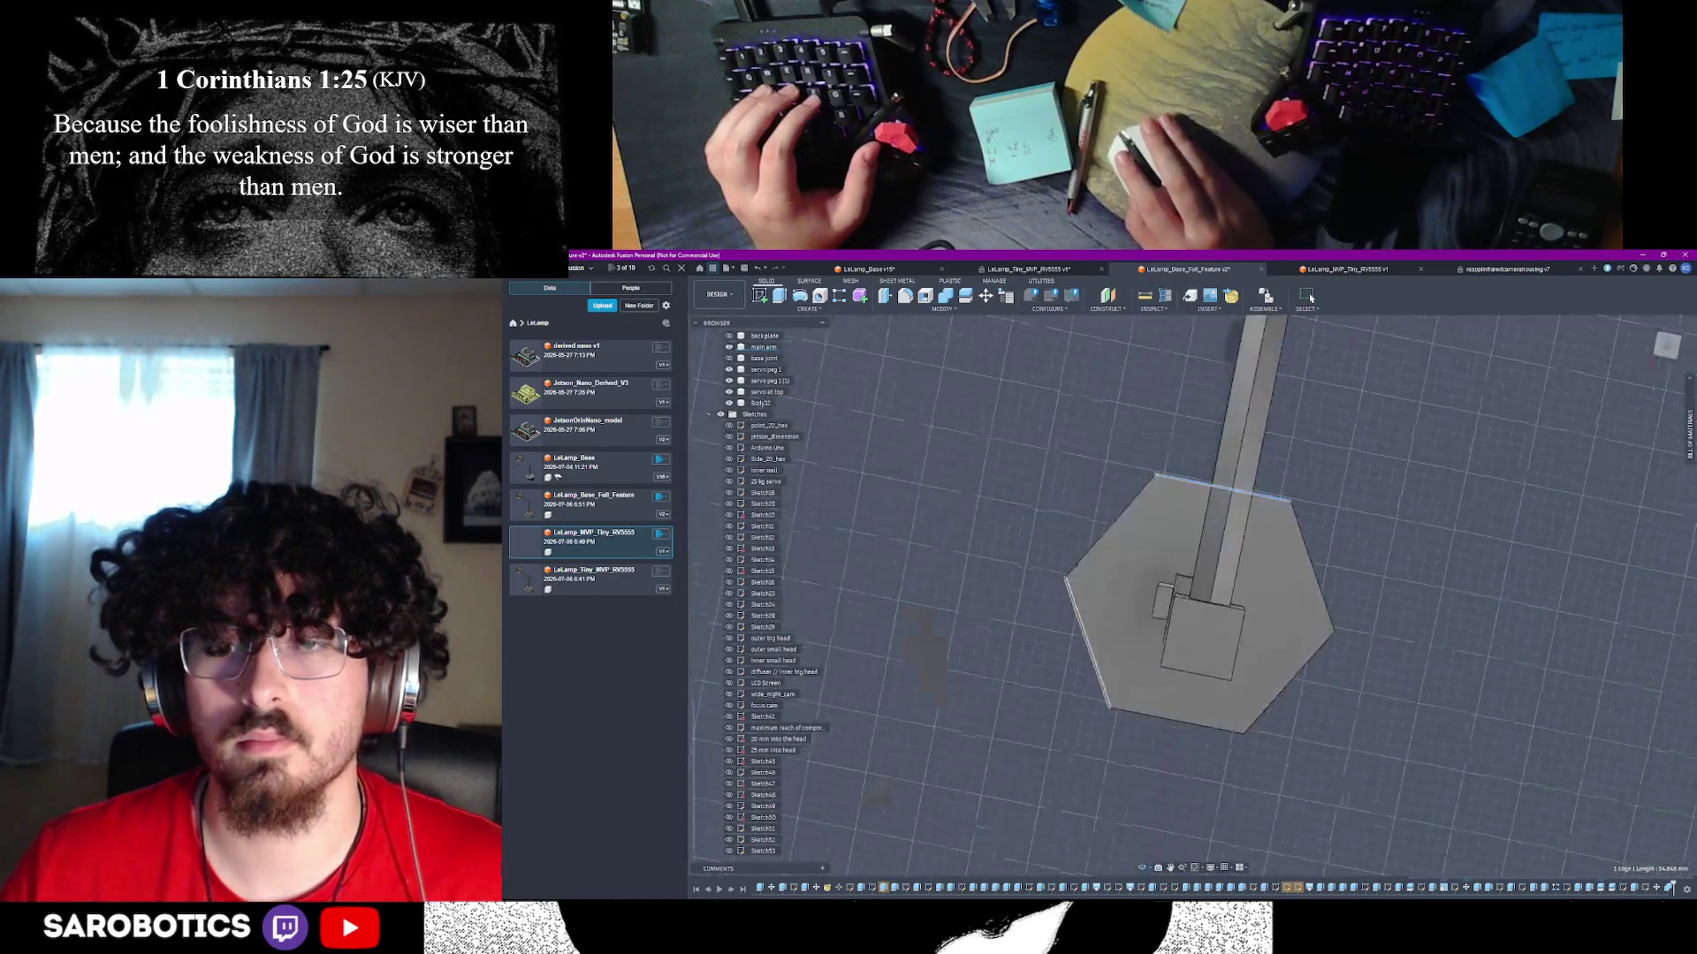
pyautogui.rightClick(1105, 472)
pyautogui.press('Escape')
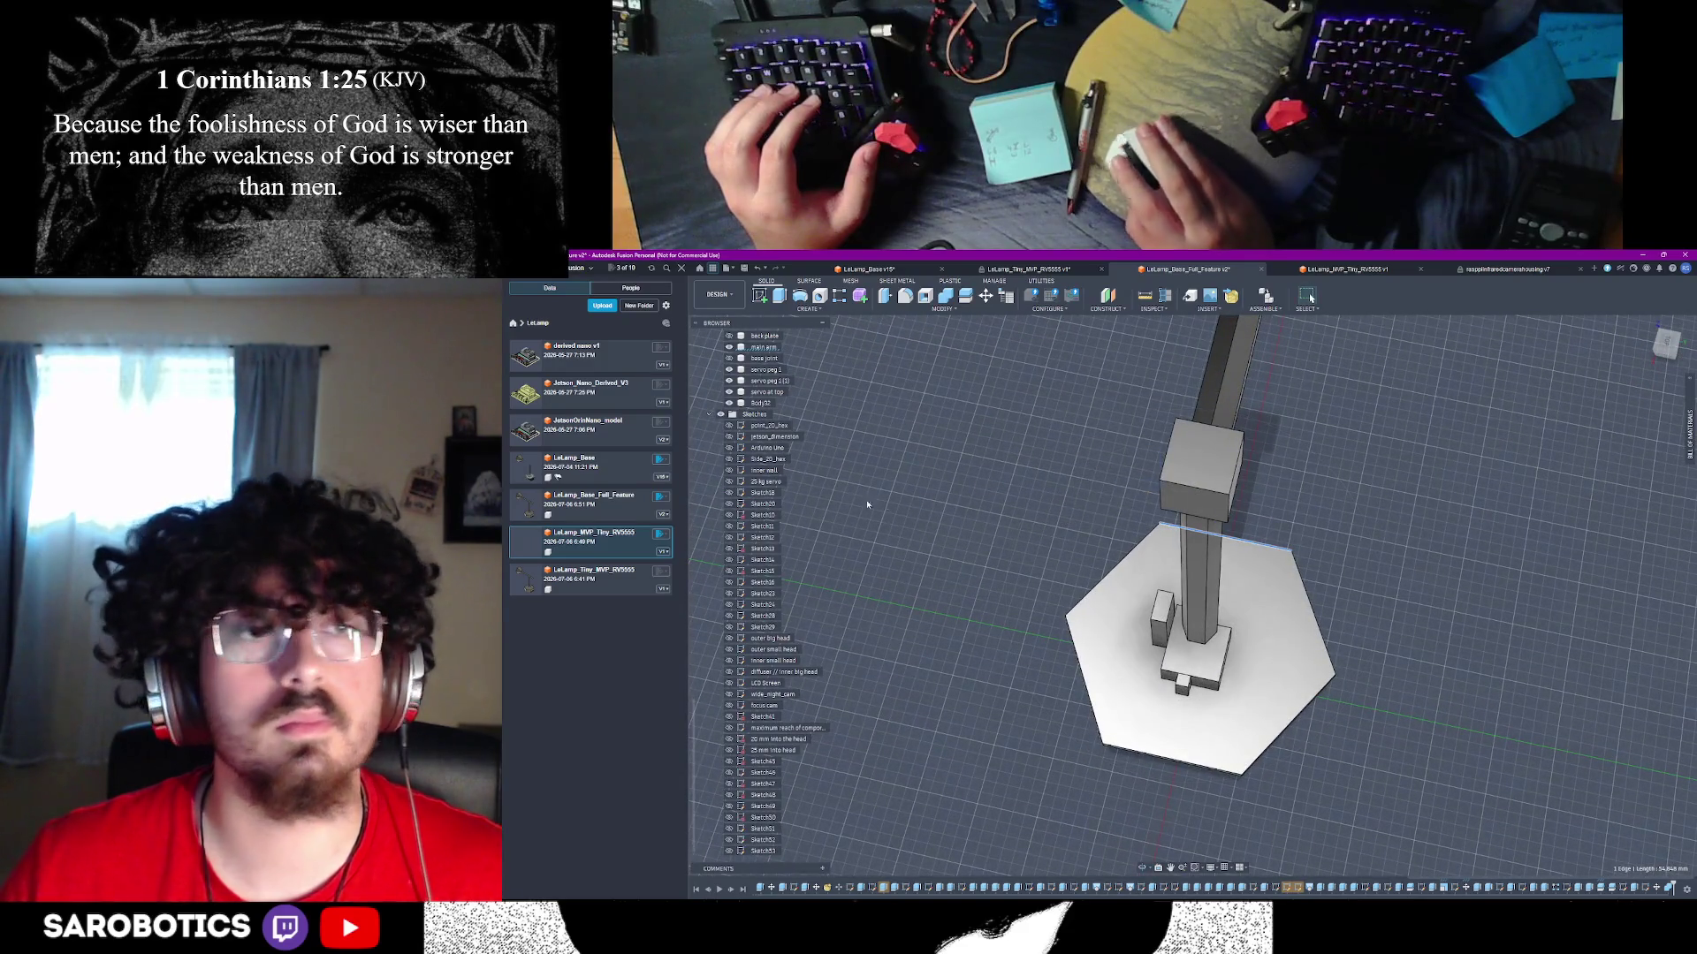
pyautogui.scroll(8, 768, 495)
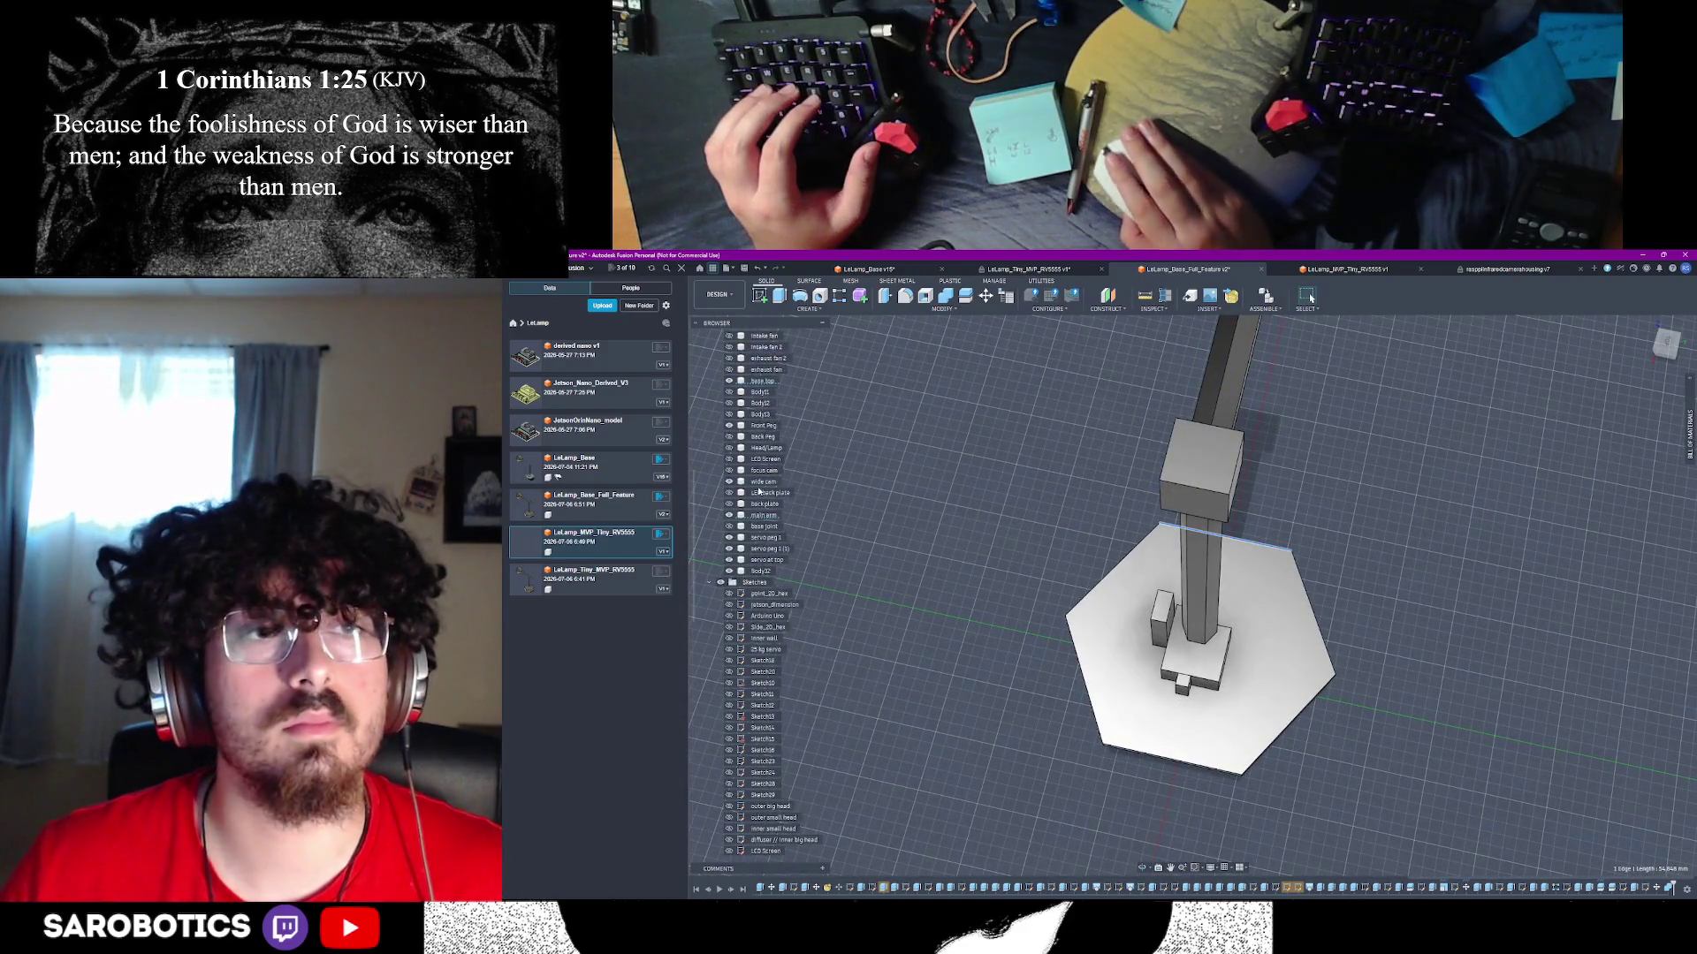
pyautogui.click(1200, 458)
pyautogui.scroll(3, 984, 533)
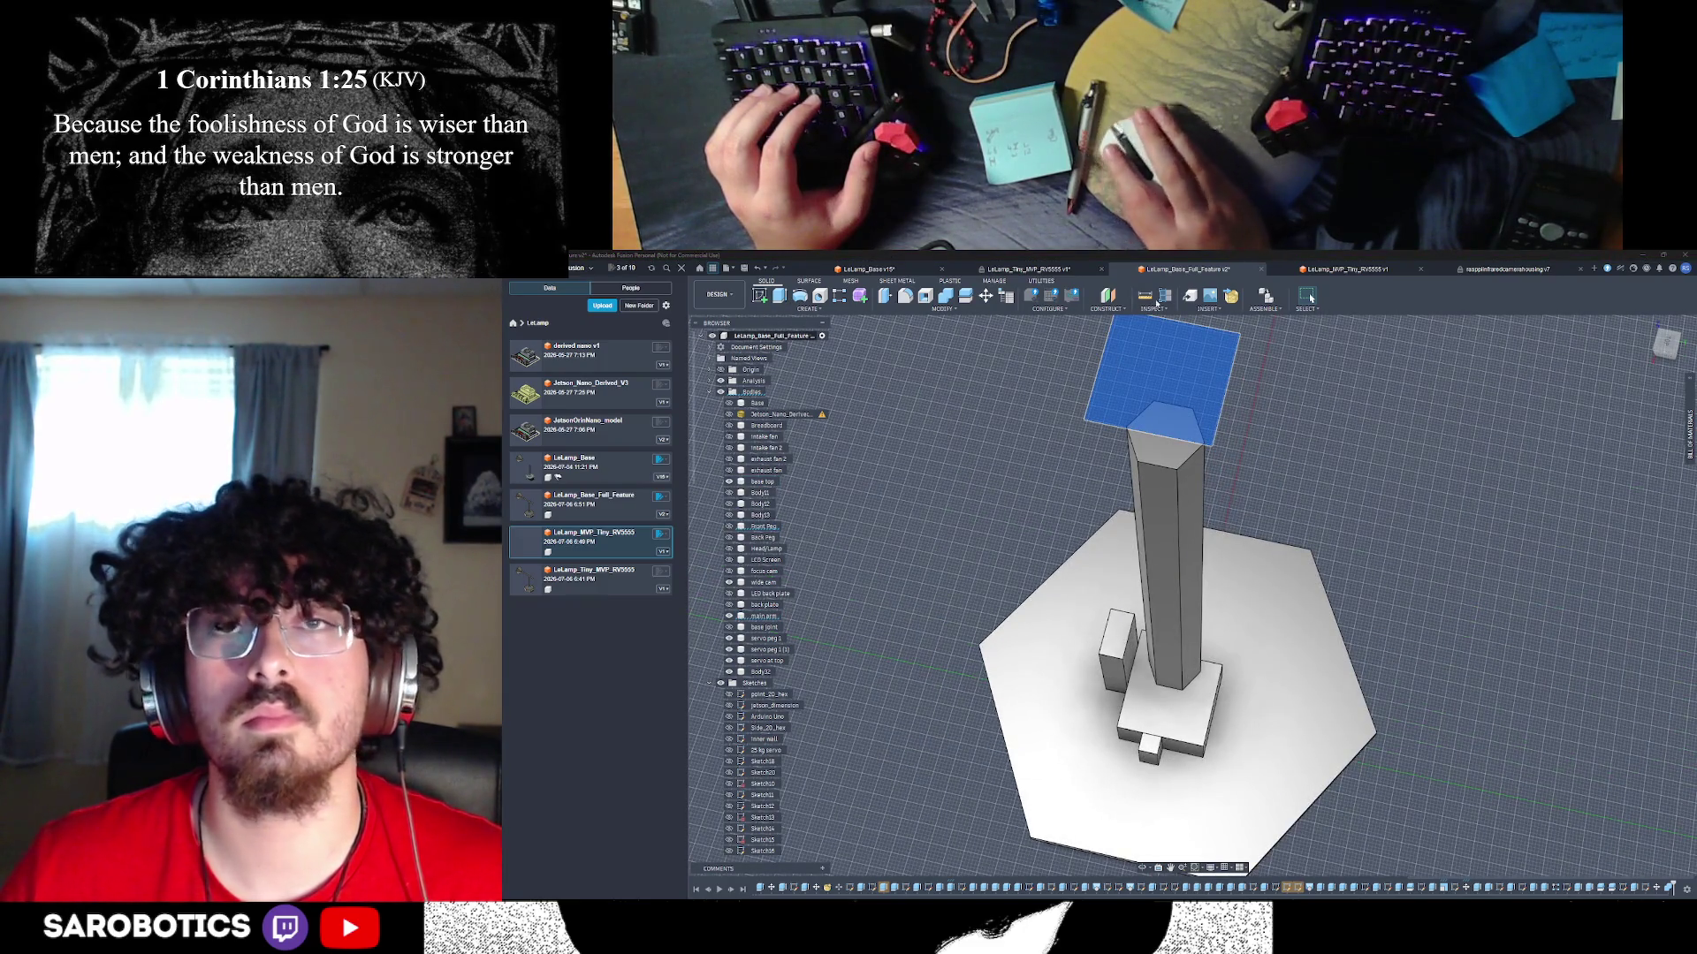
pyautogui.click(1156, 303)
pyautogui.click(1128, 432)
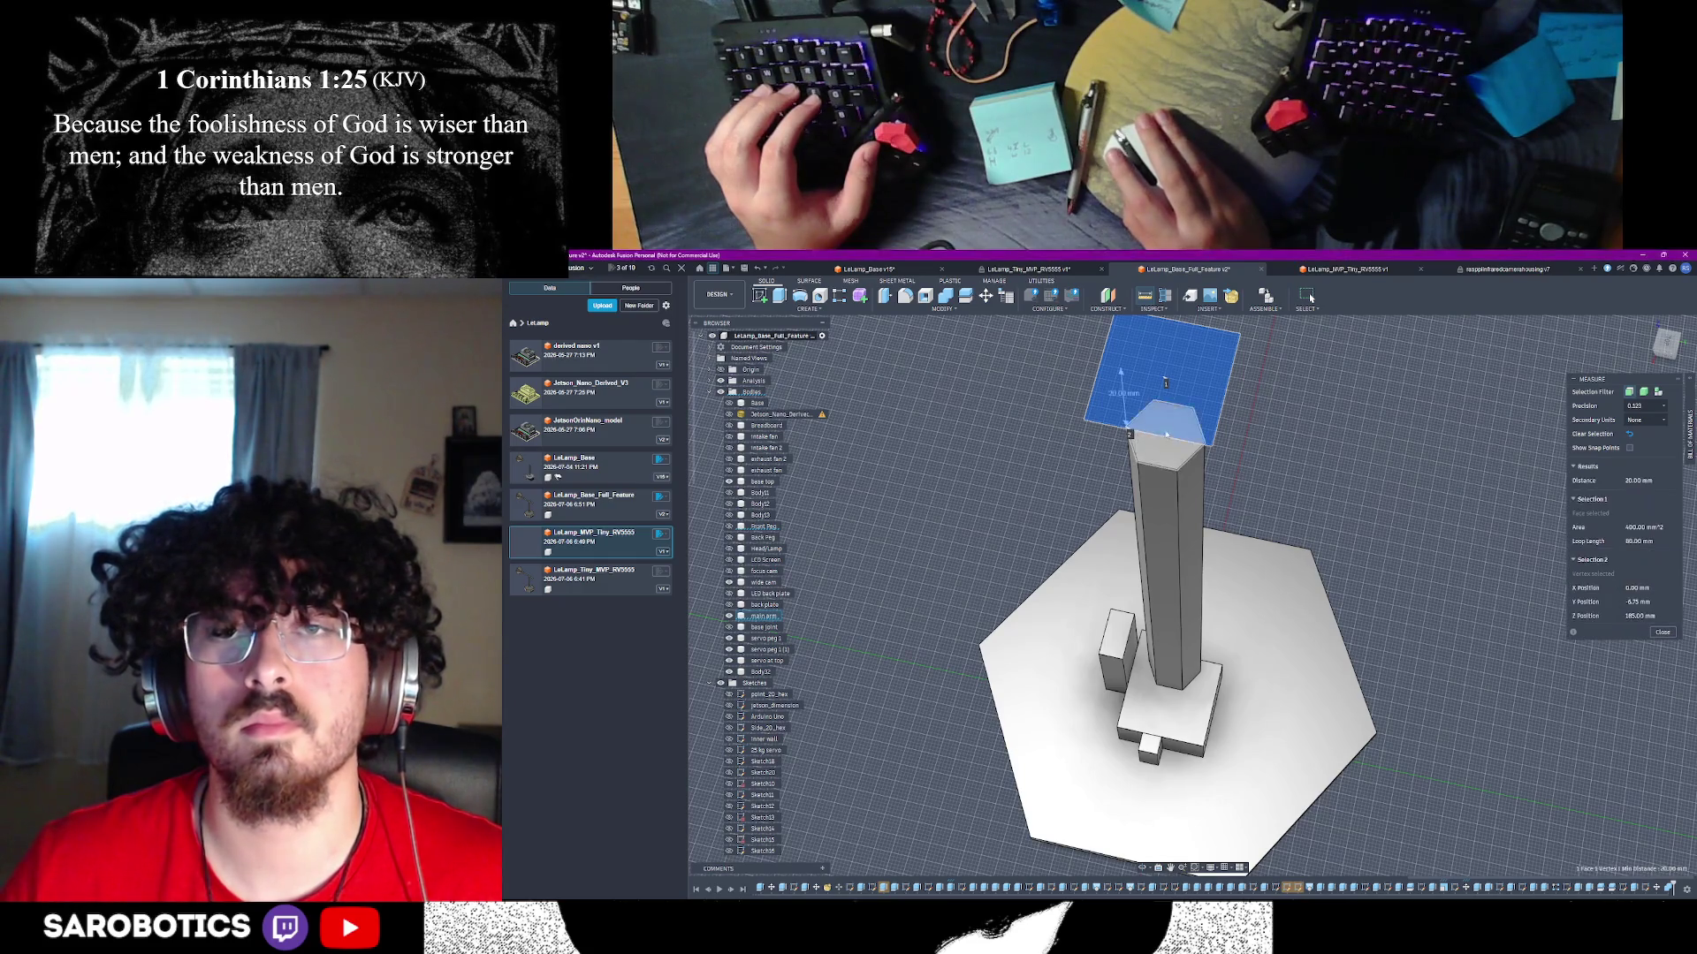
# - Measure 13.50 mm between two corners of the post top, orbit around, then clear selections
pyautogui.click(1481, 515)
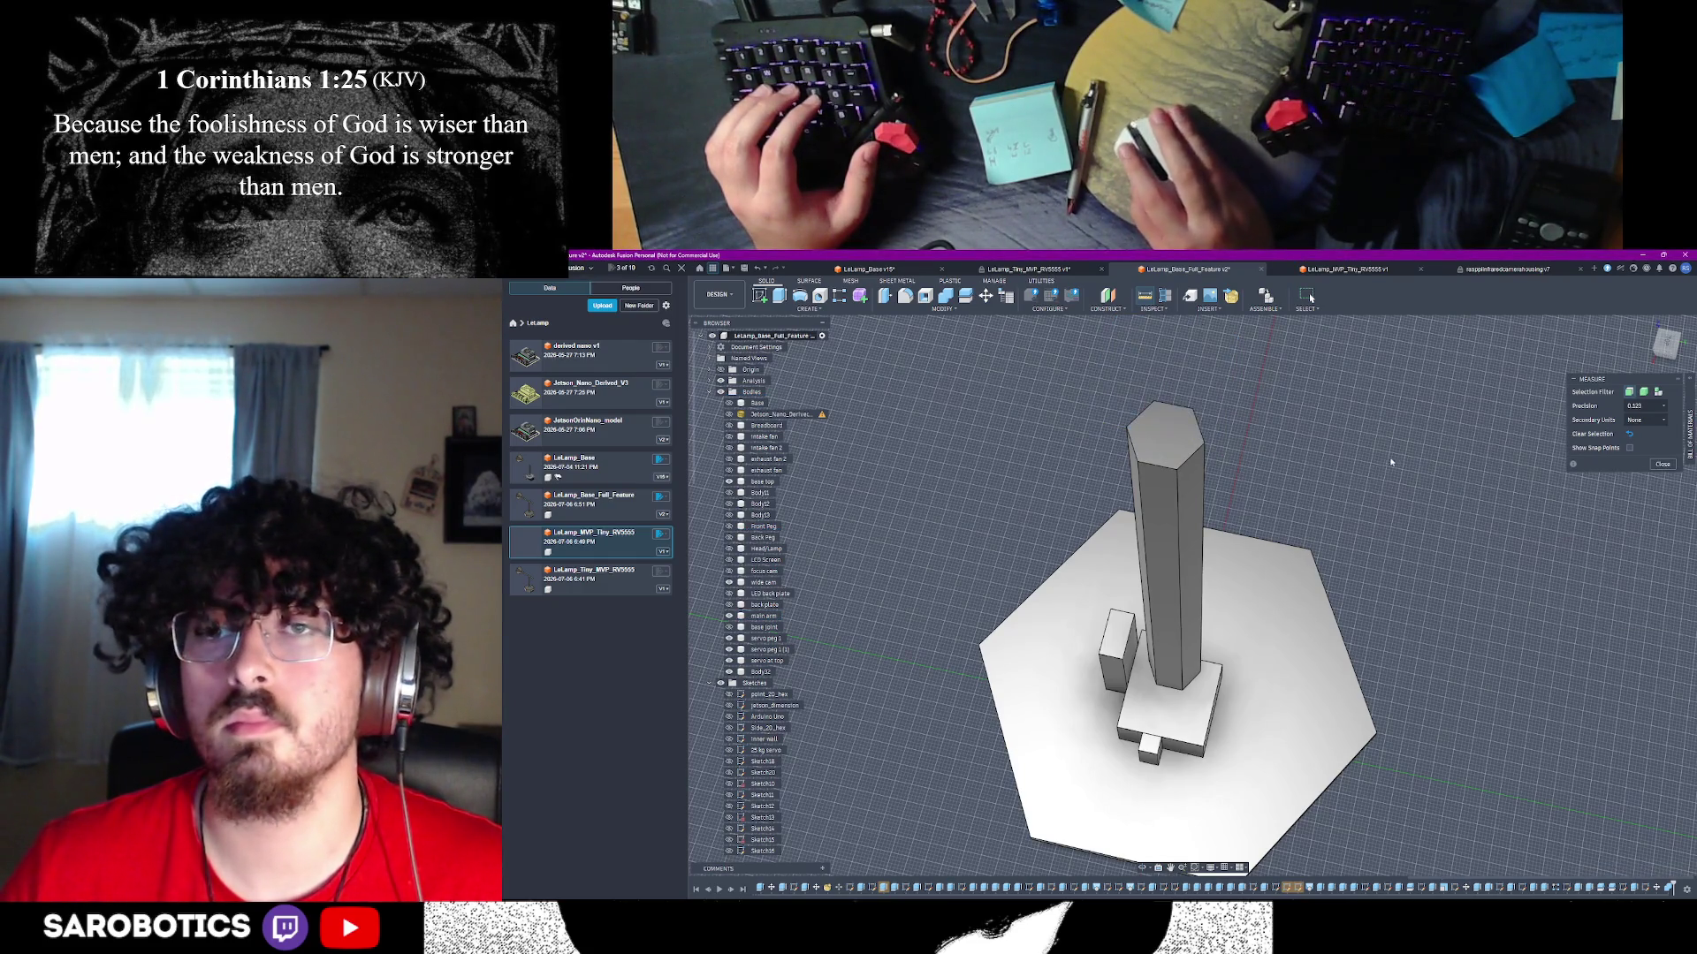
pyautogui.click(1129, 430)
pyautogui.click(1205, 447)
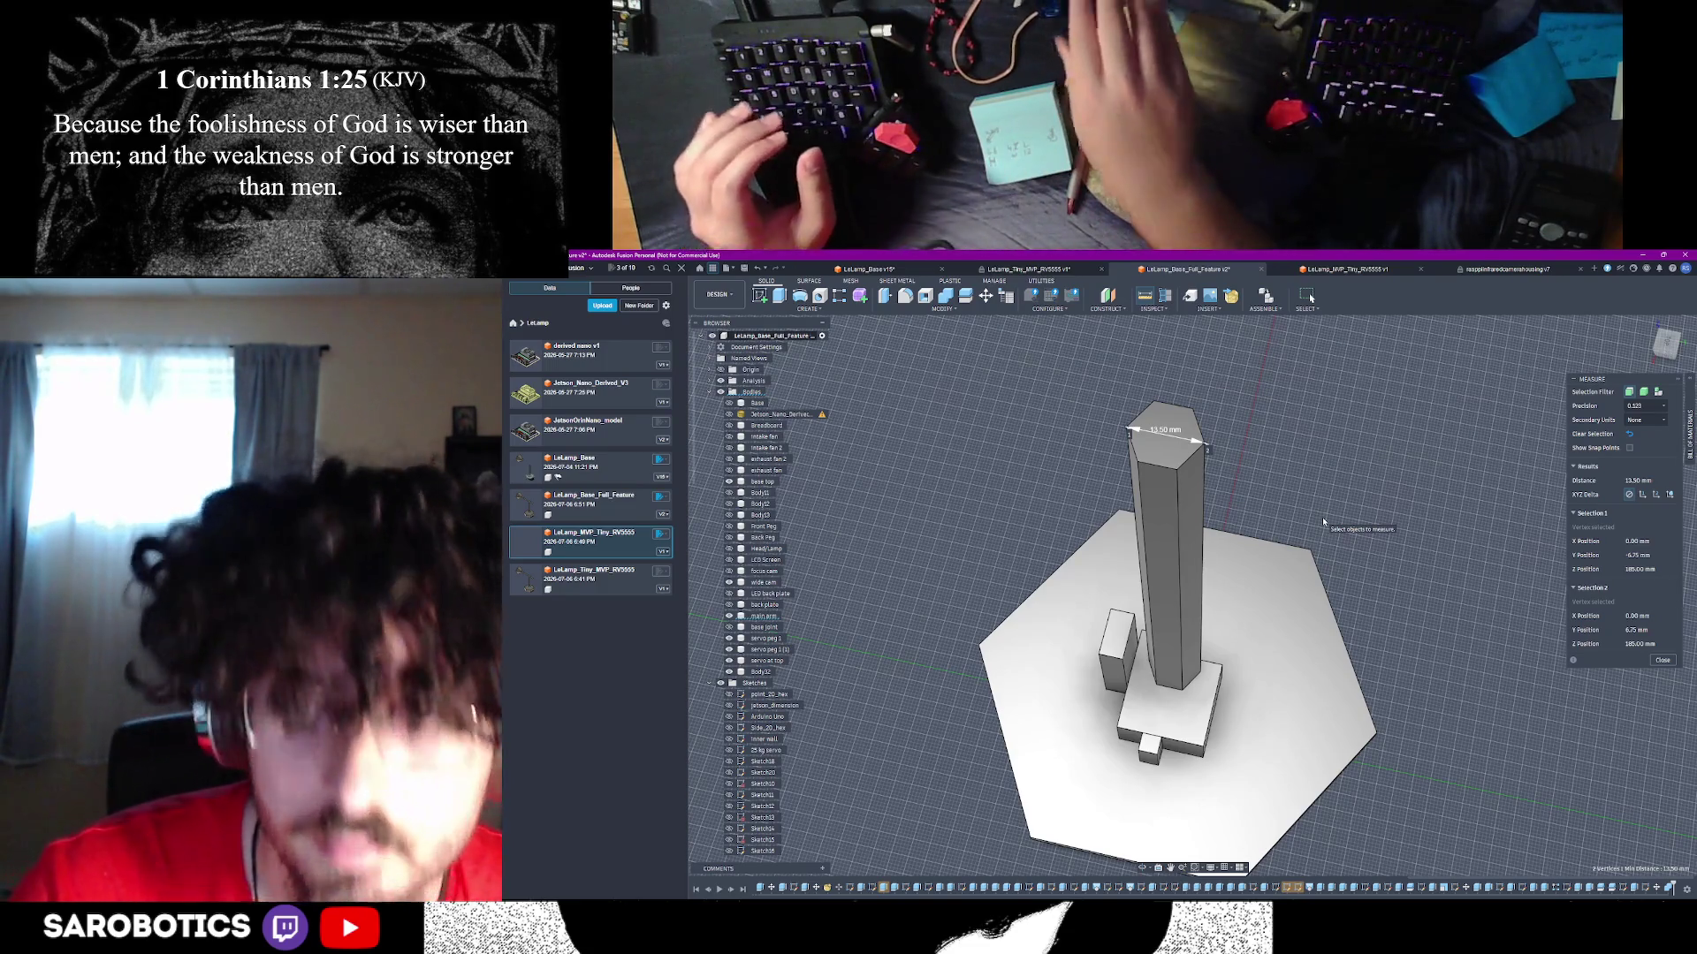
pyautogui.scroll(-3, 1323, 523)
pyautogui.scroll(1, 1228, 752)
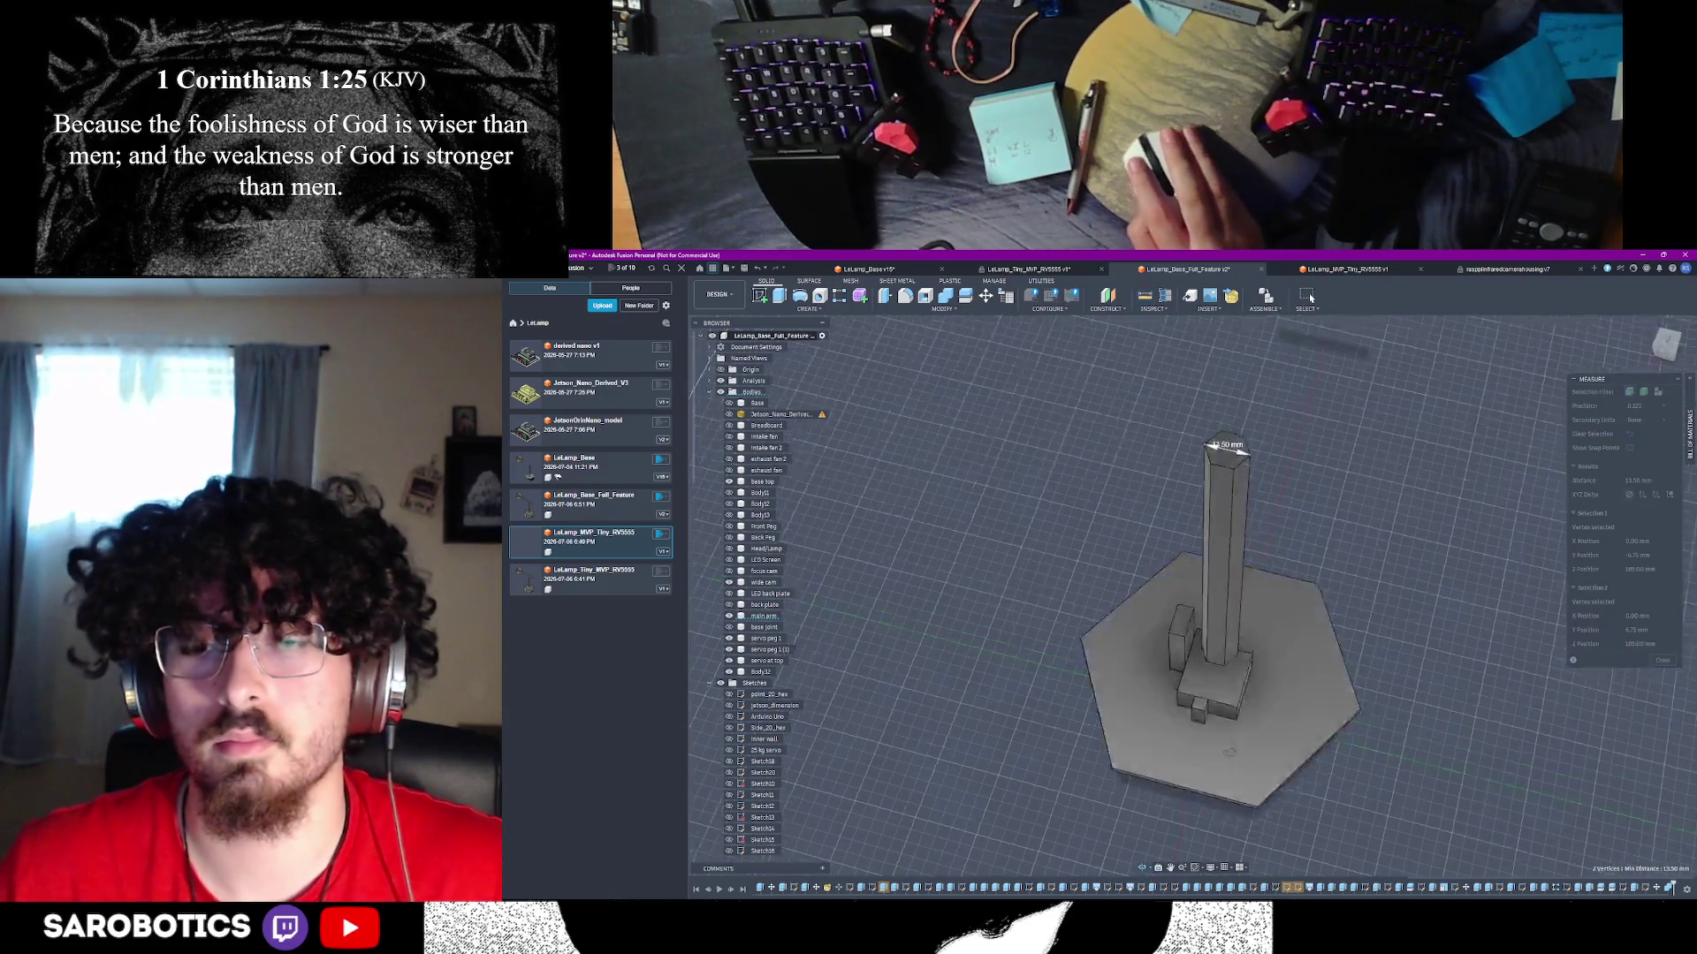
pyautogui.moveTo(1228, 751)
pyautogui.keyDown('shift'); pyautogui.mouseDown(button='middle')
pyautogui.moveTo(1498, 827)
pyautogui.moveTo(1511, 765)
pyautogui.mouseUp(button='middle'); pyautogui.keyUp('shift')
pyautogui.moveTo(1310, 297)
pyautogui.keyDown('shift'); pyautogui.mouseDown(button='middle')
pyautogui.moveTo(1321, 287)
pyautogui.moveTo(1311, 298)
pyautogui.mouseUp(button='middle'); pyautogui.keyUp('shift')
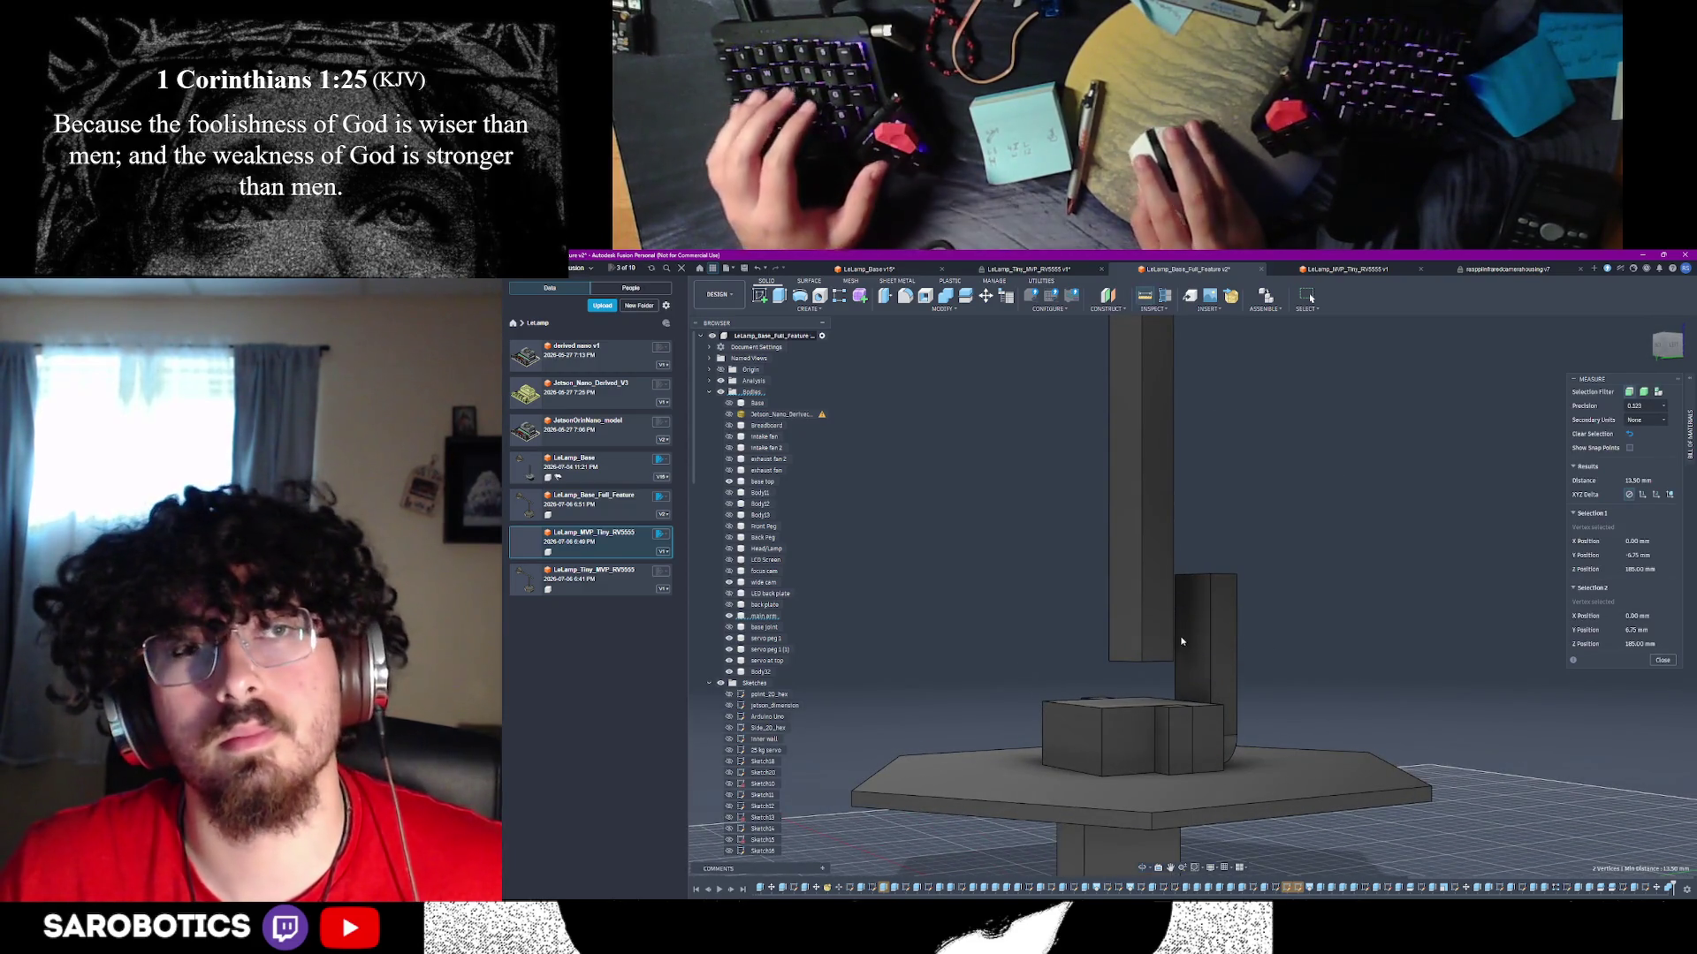
pyautogui.click(1163, 636)
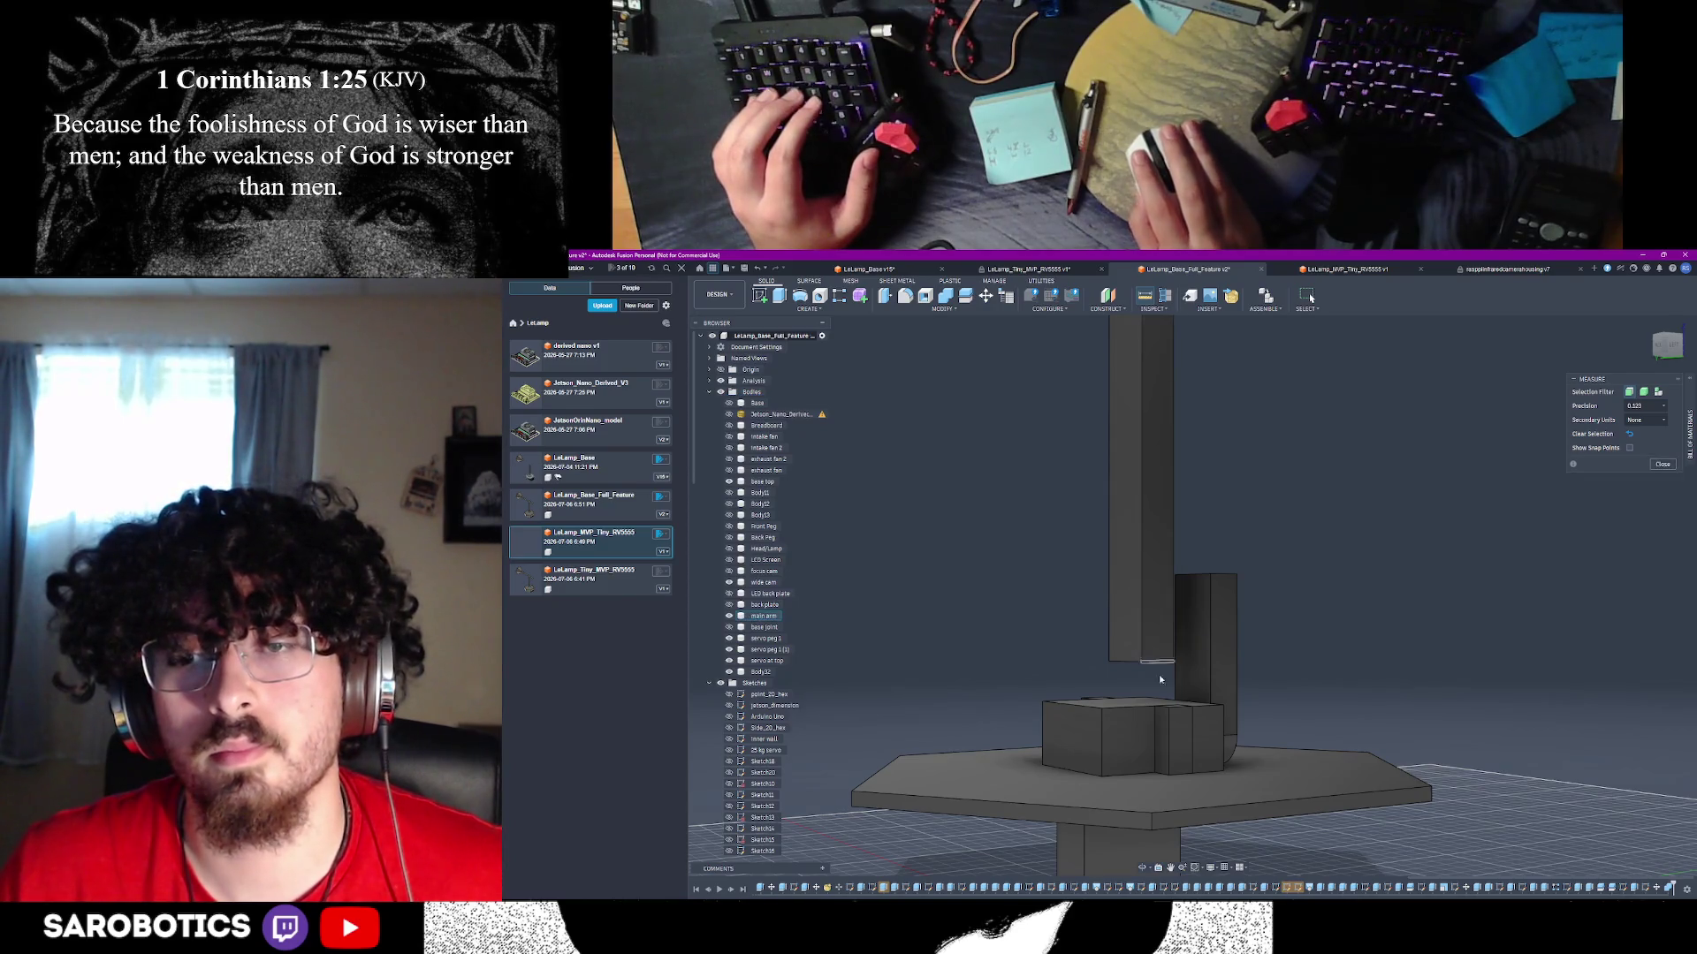
# - Measure the tall arm's 130.00 mm vertical edge, hide the arm, and begin sketching on the short post
pyautogui.keyDown('shift'); pyautogui.moveTo(1163, 636); pyautogui.dragTo(1139, 672, button='middle'); pyautogui.keyUp('shift')
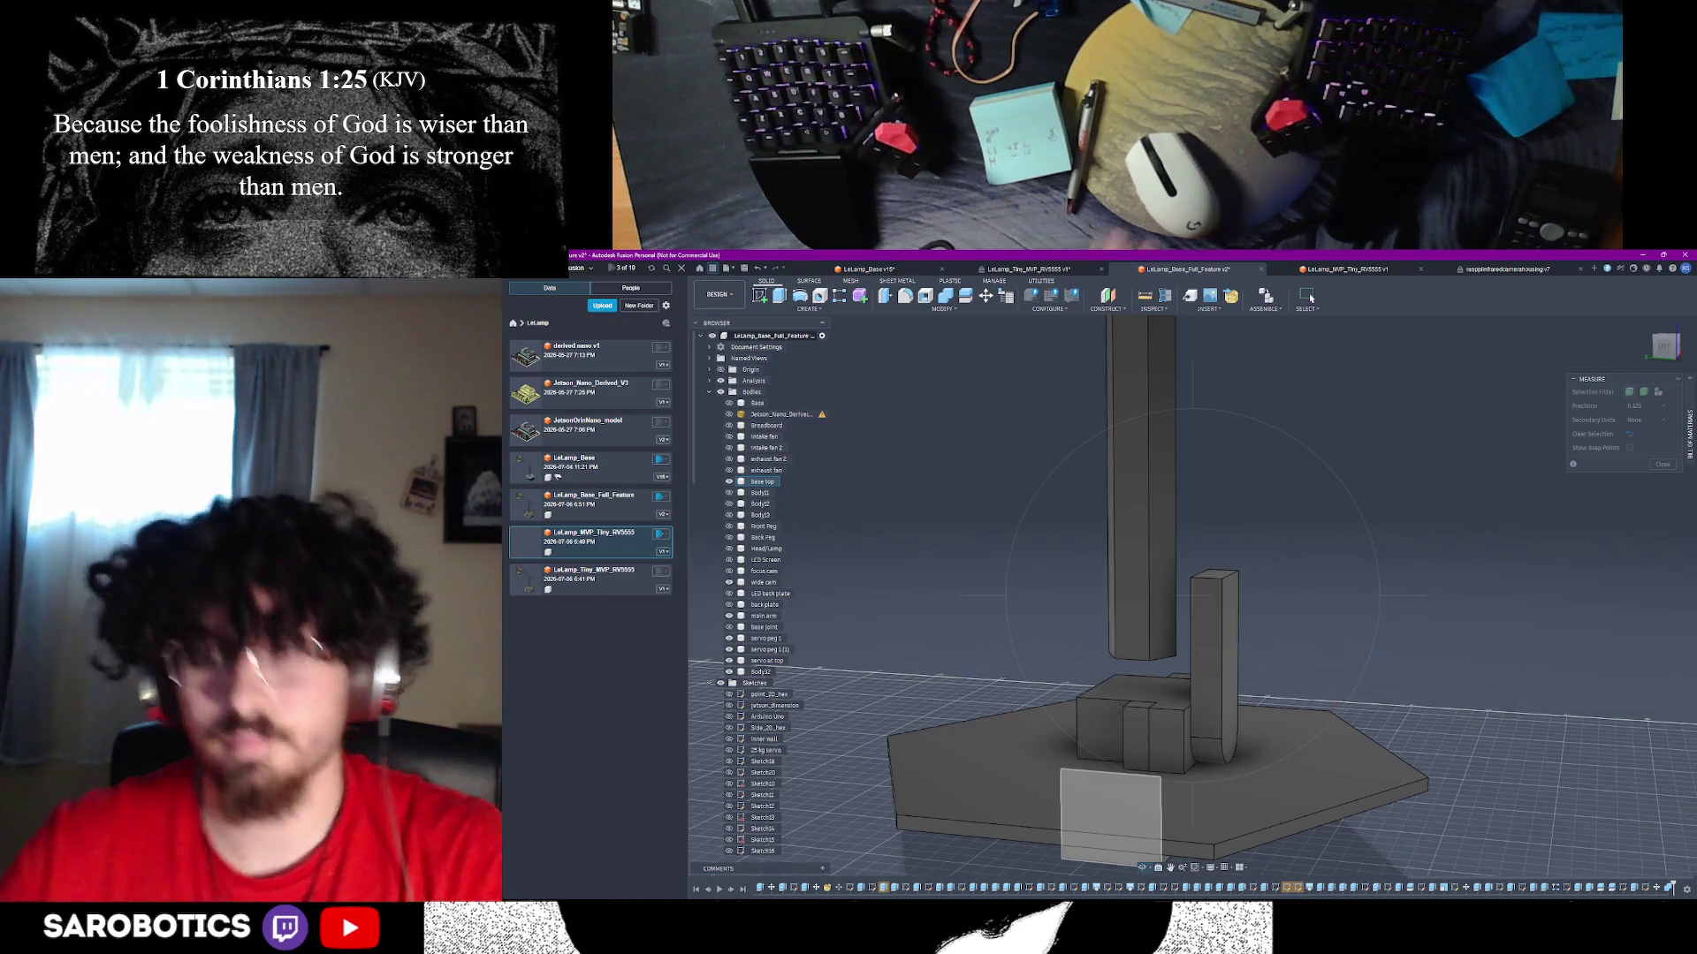
pyautogui.keyDown('shift'); pyautogui.moveTo(1310, 298); pyautogui.dragTo(1310, 298, button='middle'); pyautogui.keyUp('shift')
pyautogui.keyDown('shift'); pyautogui.moveTo(1184, 623); pyautogui.dragTo(1194, 618, button='middle'); pyautogui.keyUp('shift')
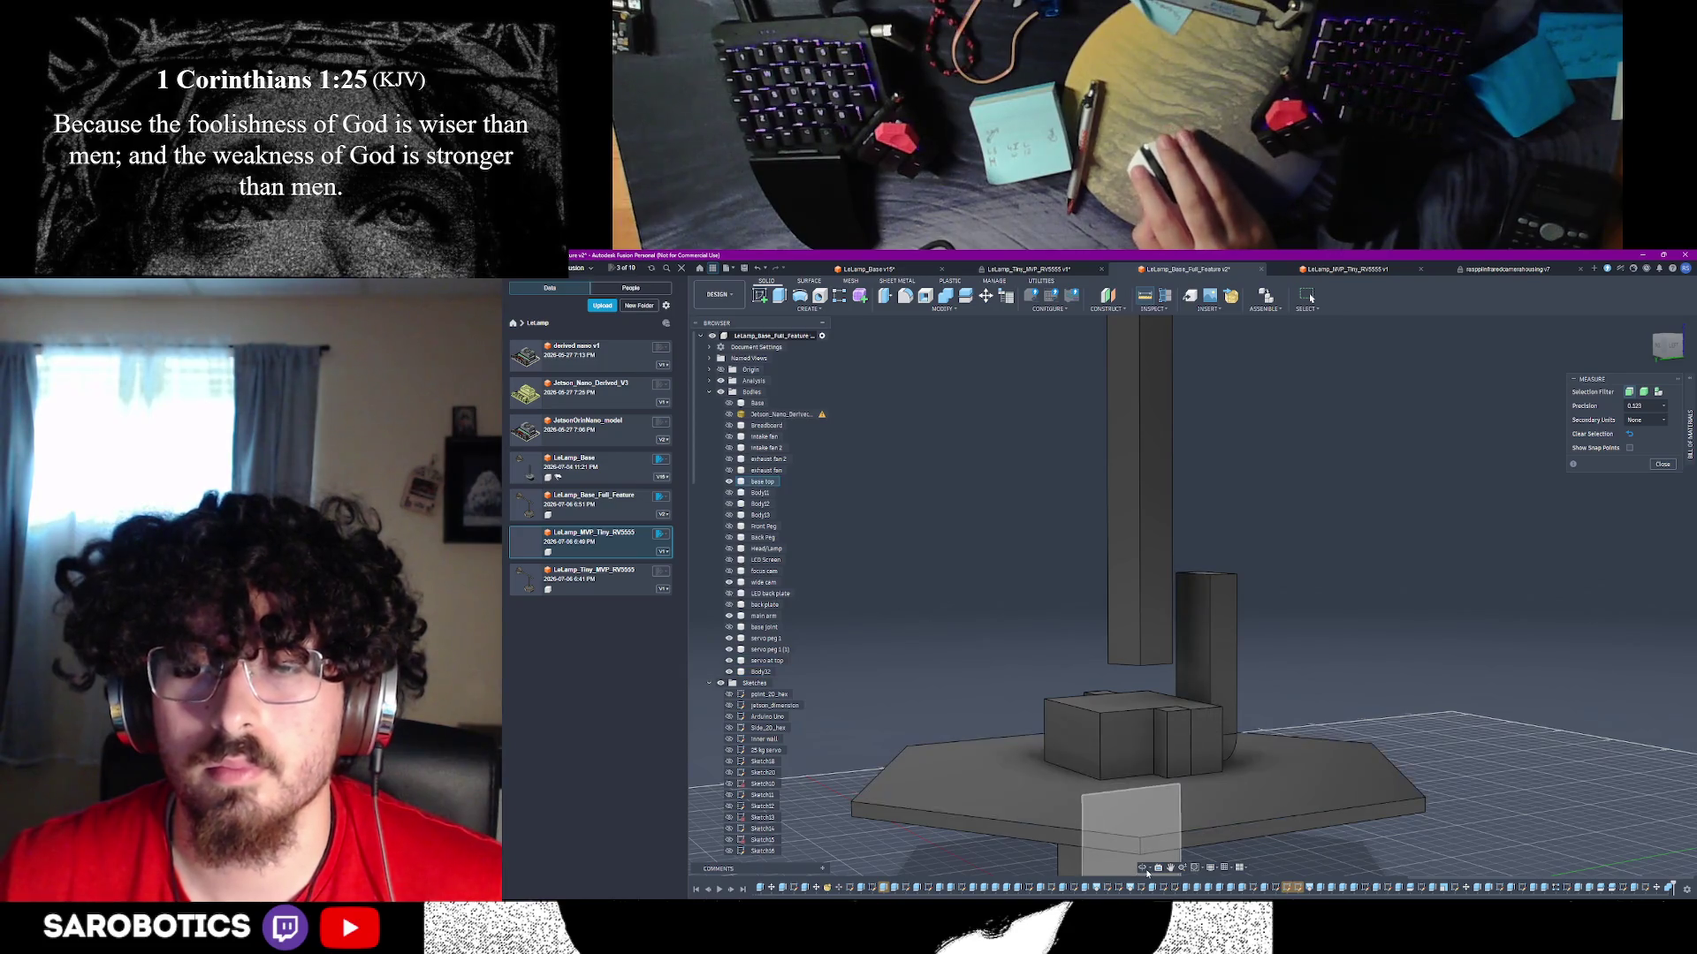
pyautogui.keyDown('shift'); pyautogui.moveTo(1118, 821); pyautogui.dragTo(1118, 817, button='middle'); pyautogui.keyUp('shift')
pyautogui.keyDown('shift'); pyautogui.moveTo(1310, 298); pyautogui.dragTo(1311, 297, button='middle'); pyautogui.keyUp('shift')
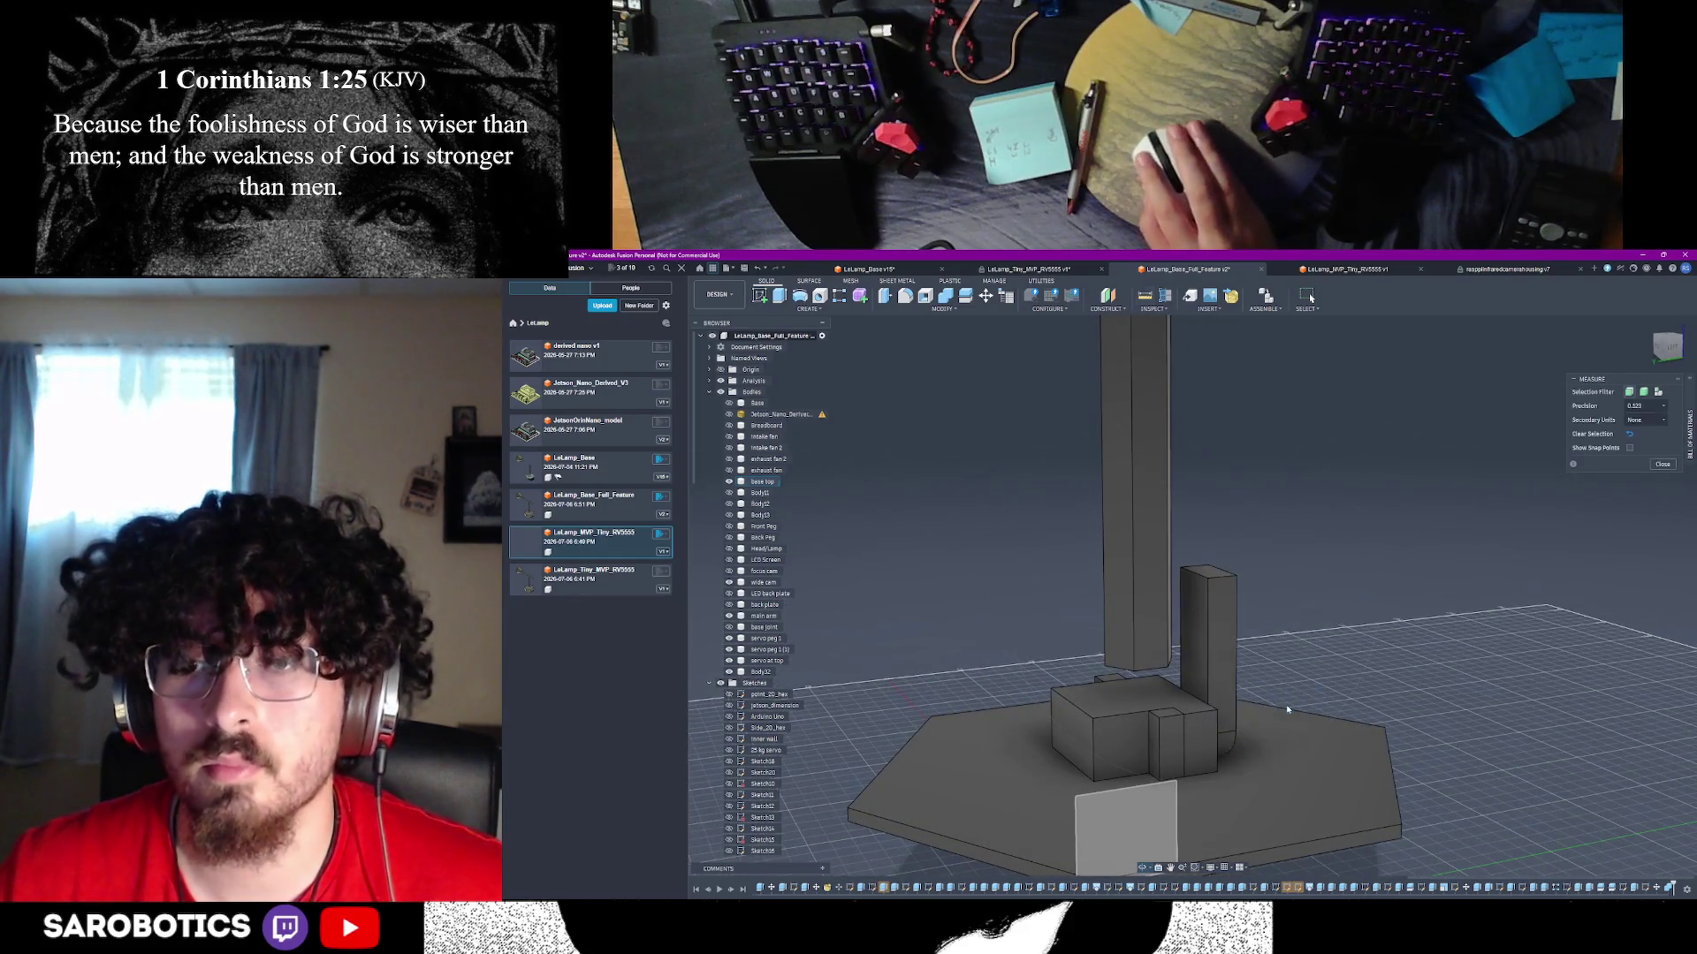
pyautogui.click(1133, 495)
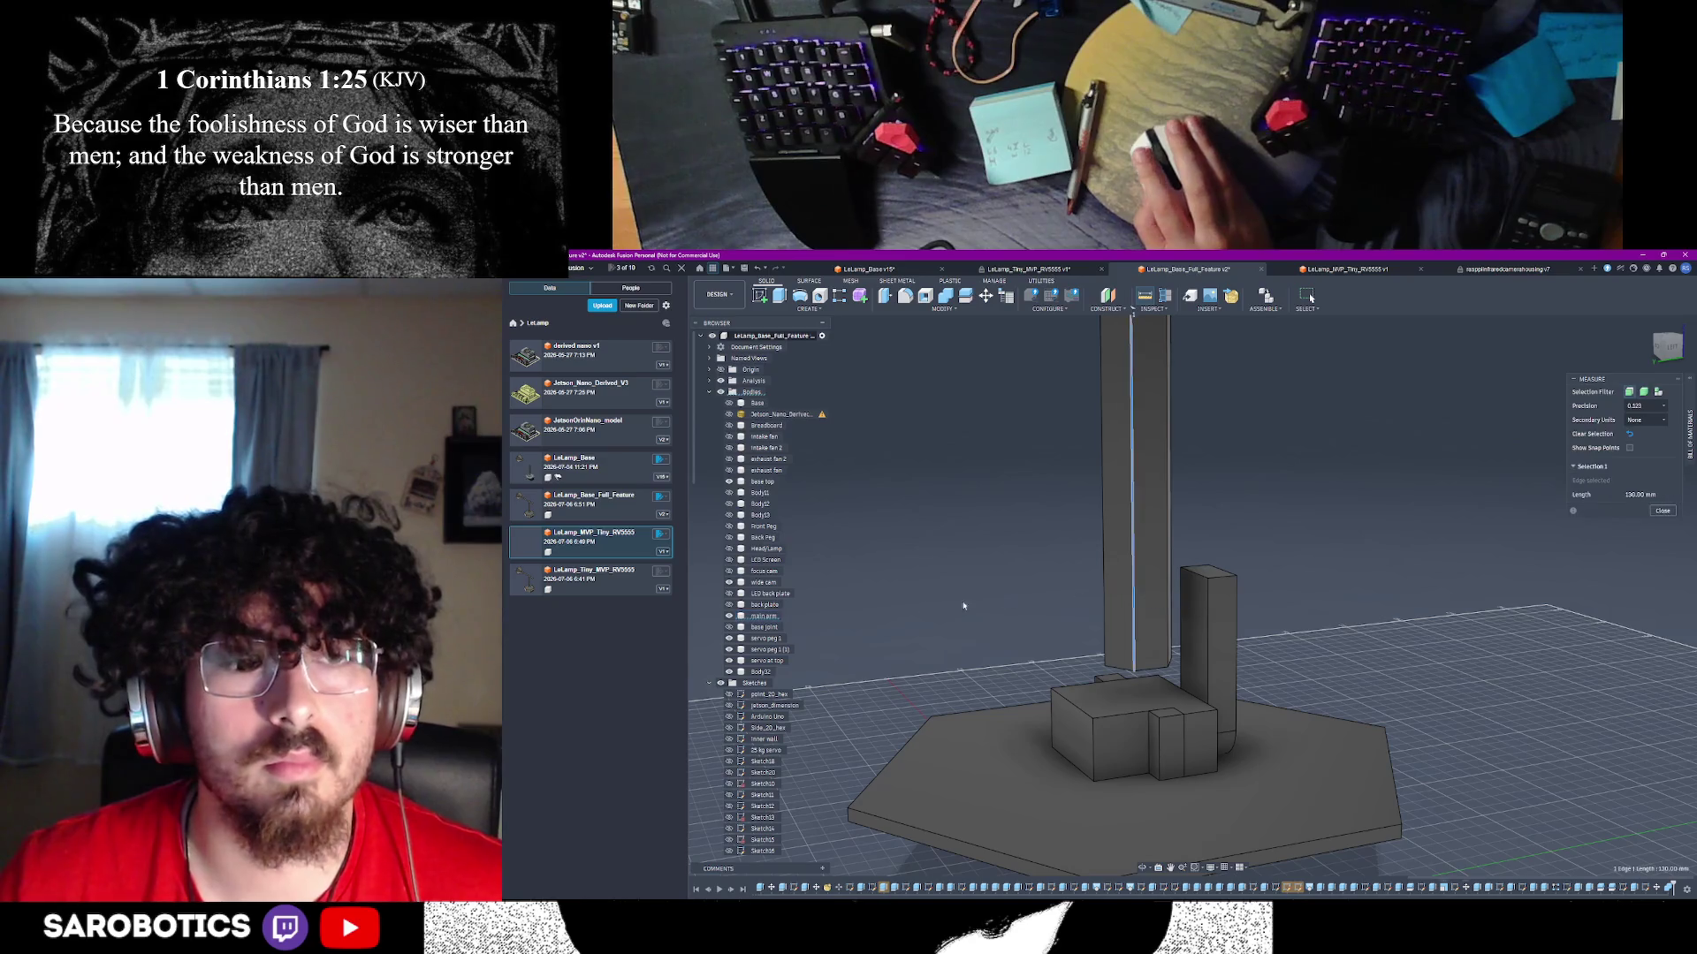
pyautogui.press('Escape')
pyautogui.keyDown('shift'); pyautogui.moveTo(1133, 495); pyautogui.dragTo(1187, 626, button='middle'); pyautogui.keyUp('shift')
pyautogui.click(1186, 626)
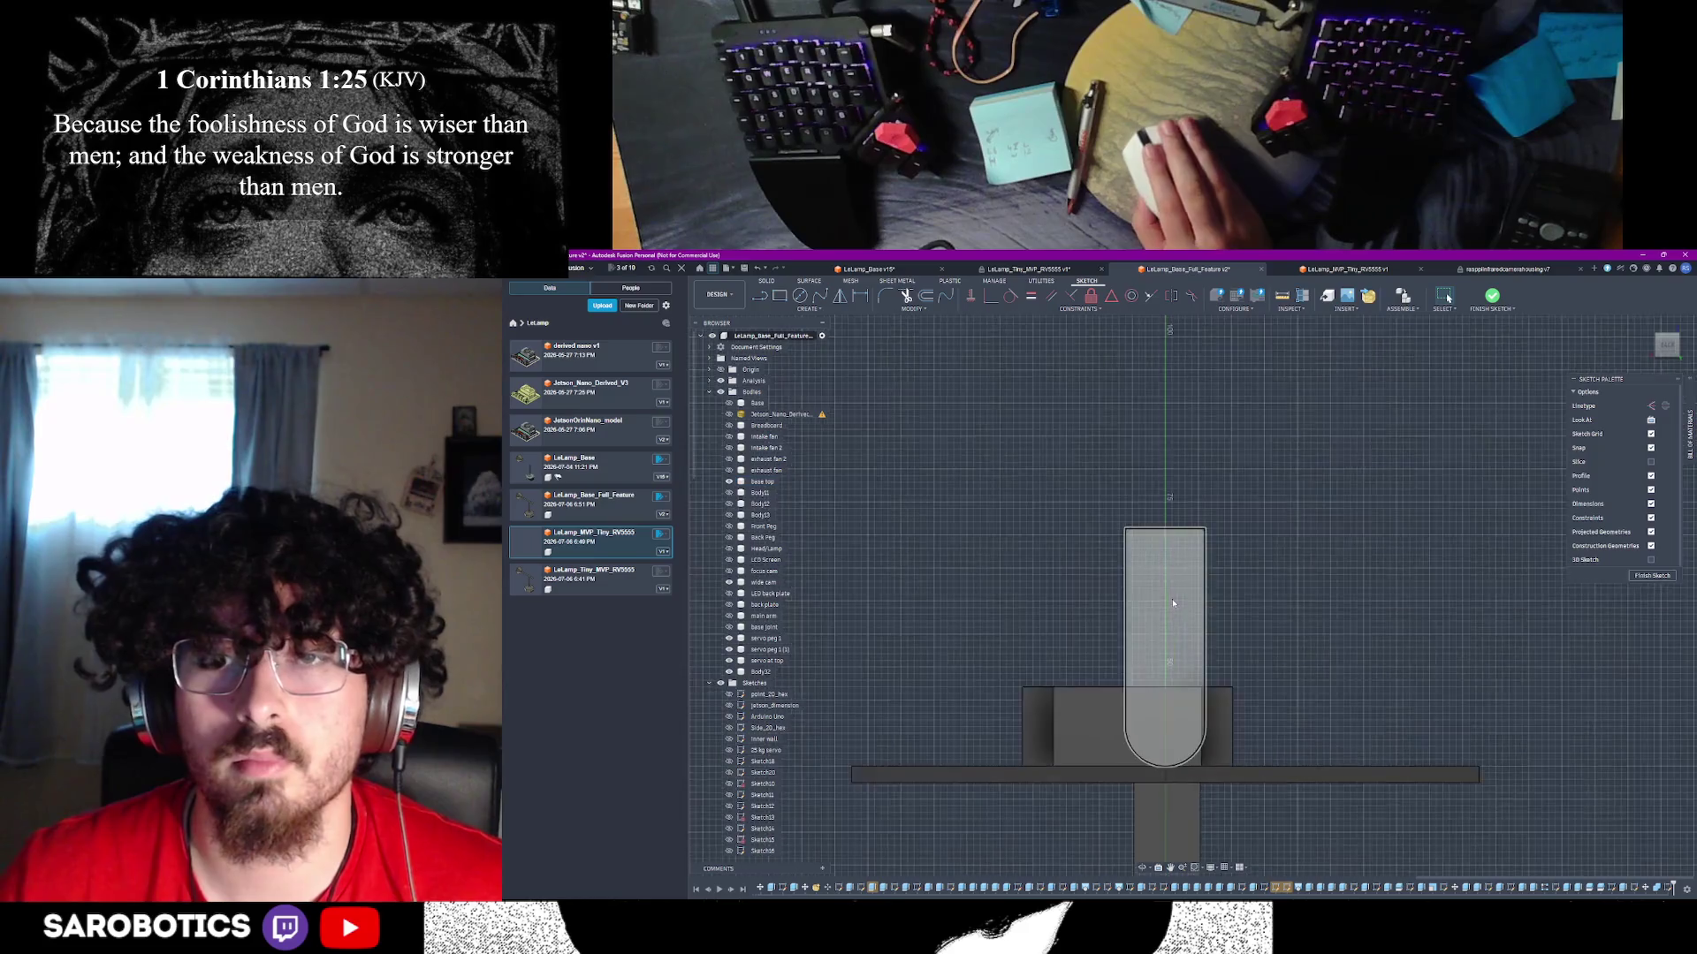
# - Draw a two-point rectangle high on the short rounded post's face and finish the sketch
pyautogui.click(782, 297)
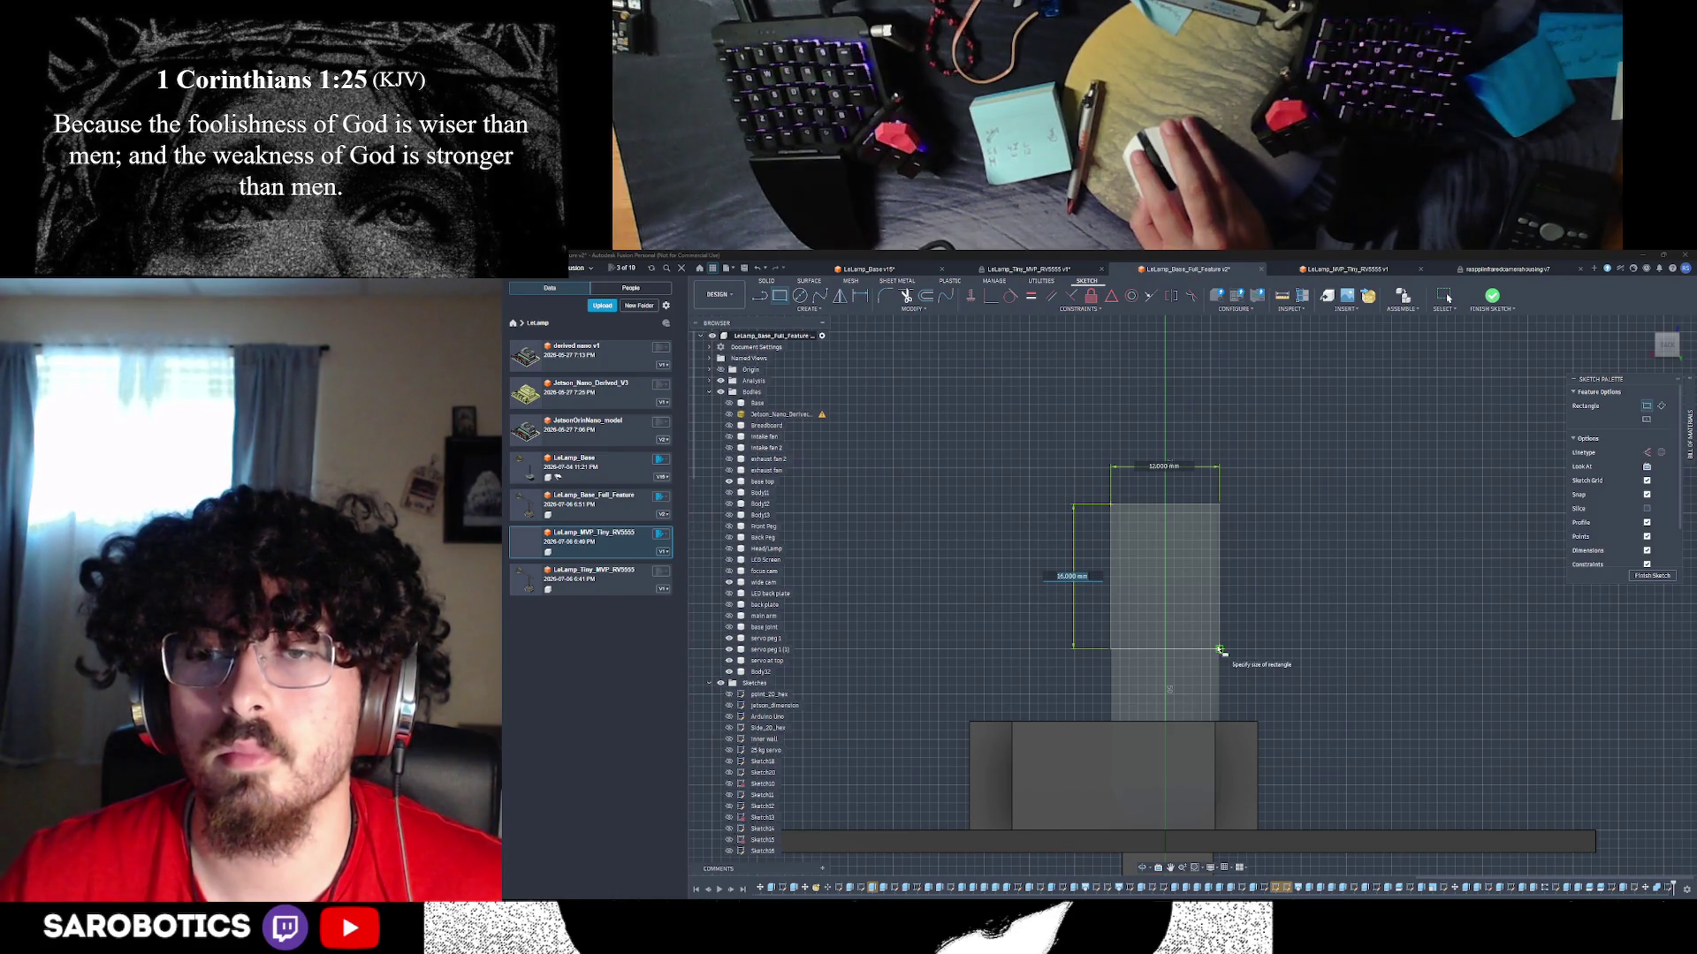
pyautogui.press('Escape')
pyautogui.moveTo(1623, 612)
pyautogui.keyDown('shift'); pyautogui.mouseDown(button='middle')
pyautogui.moveTo(1631, 585)
pyautogui.moveTo(1409, 666)
pyautogui.mouseUp(button='middle'); pyautogui.keyUp('shift')
pyautogui.press('Escape')
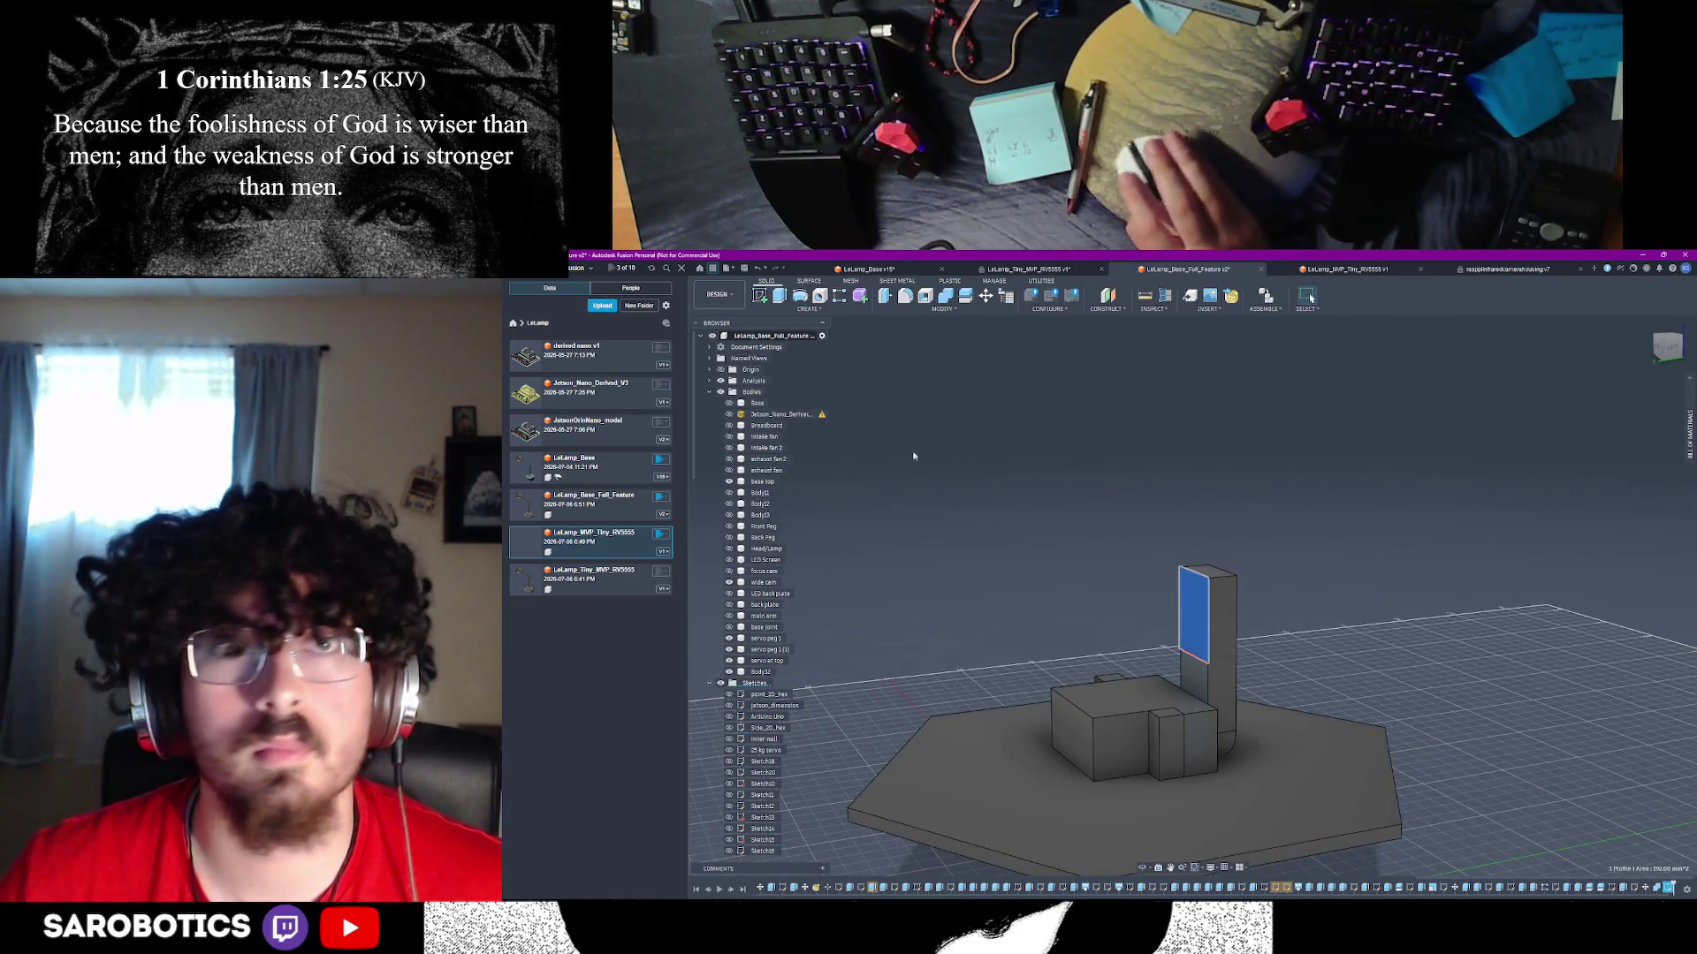
# - Show the tall arm again and extrude the rectangle sideways, 15 then 30 mm, joining post to arm
pyautogui.press('e')
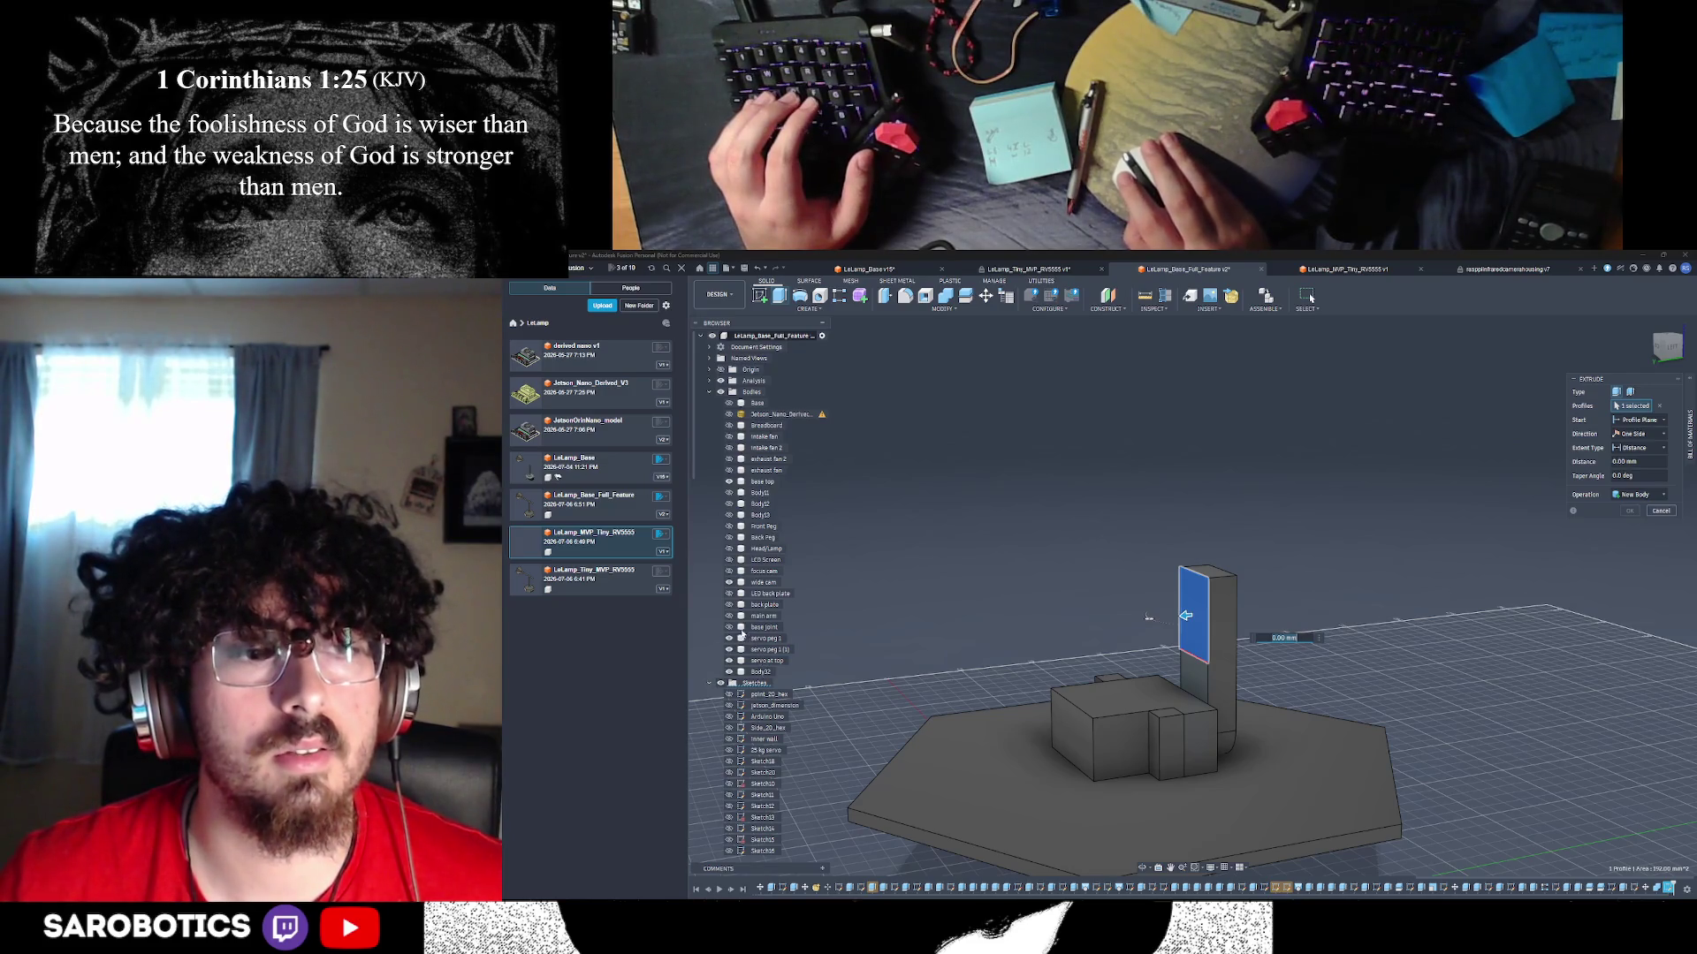
pyautogui.click(729, 616)
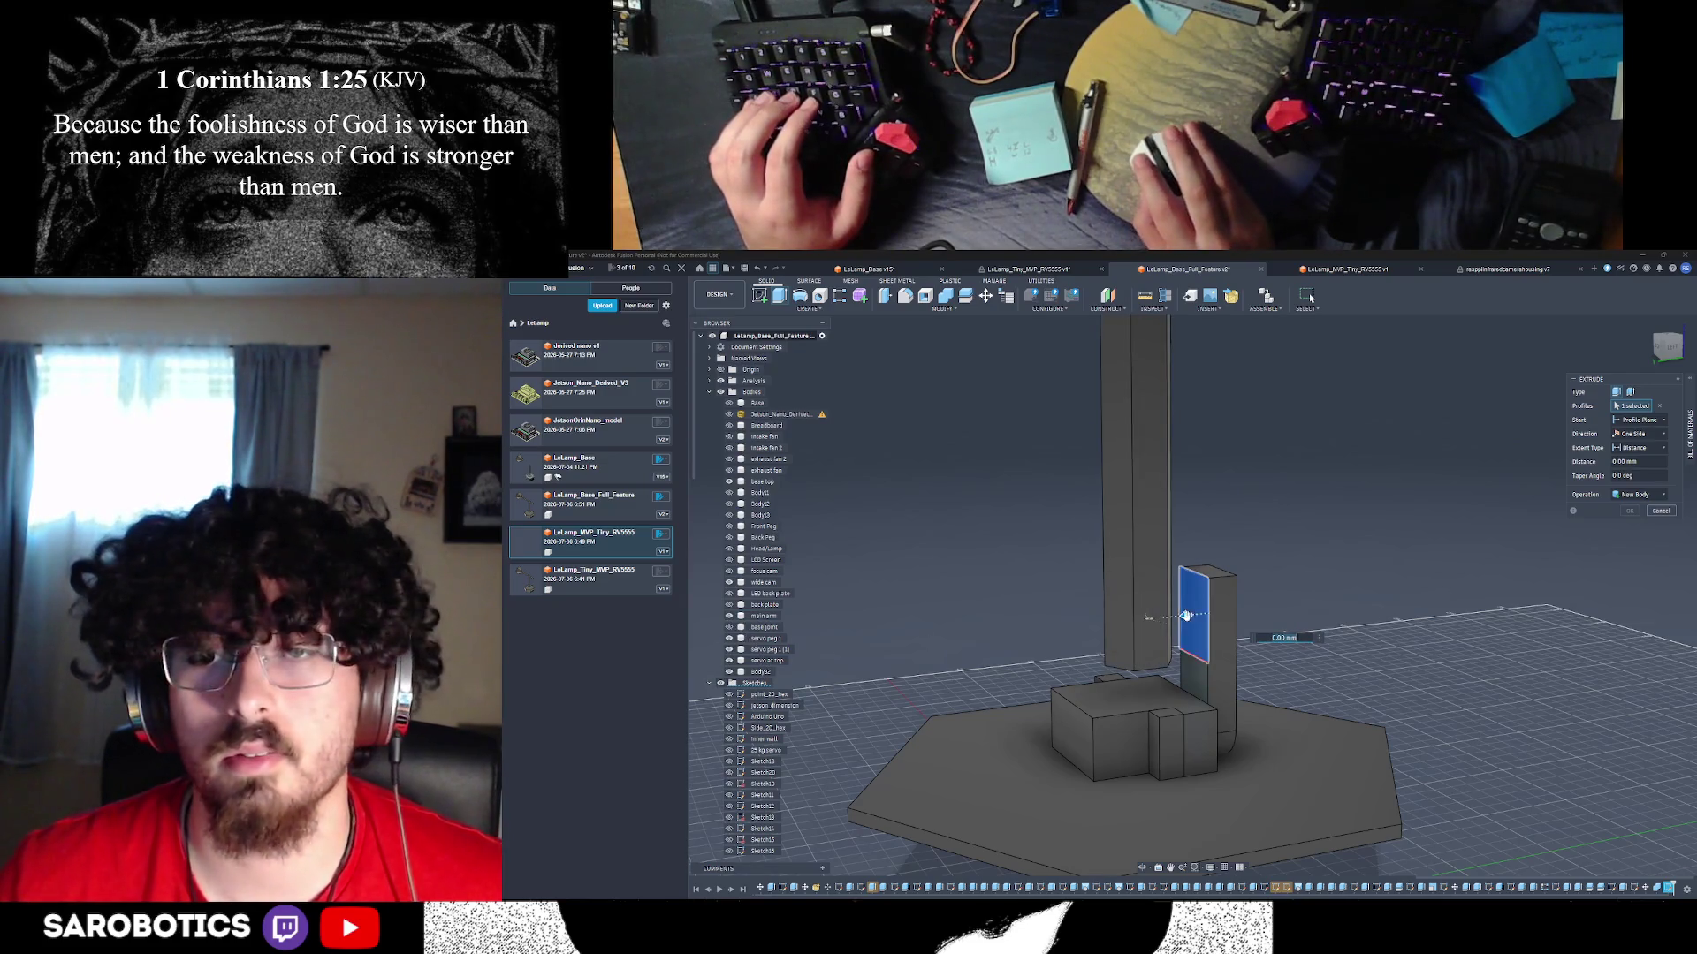
pyautogui.moveTo(1185, 616); pyautogui.dragTo(1138, 618)
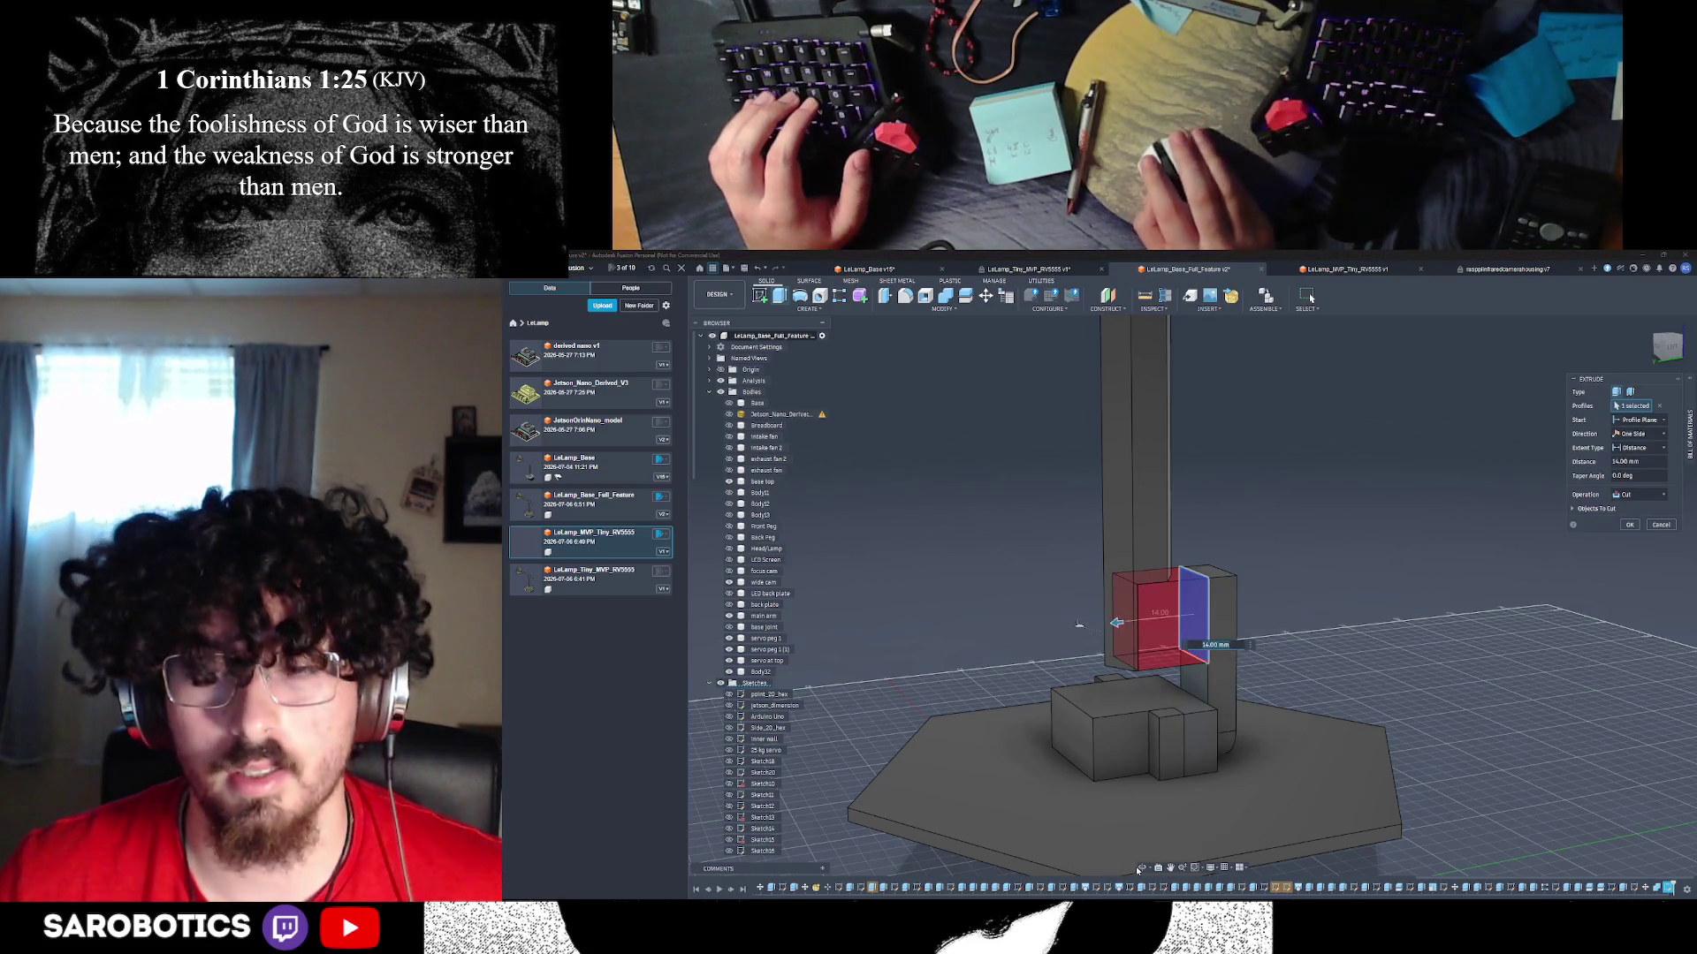
pyautogui.keyDown('shift'); pyautogui.moveTo(1079, 624); pyautogui.dragTo(1087, 622, button='middle'); pyautogui.keyUp('shift')
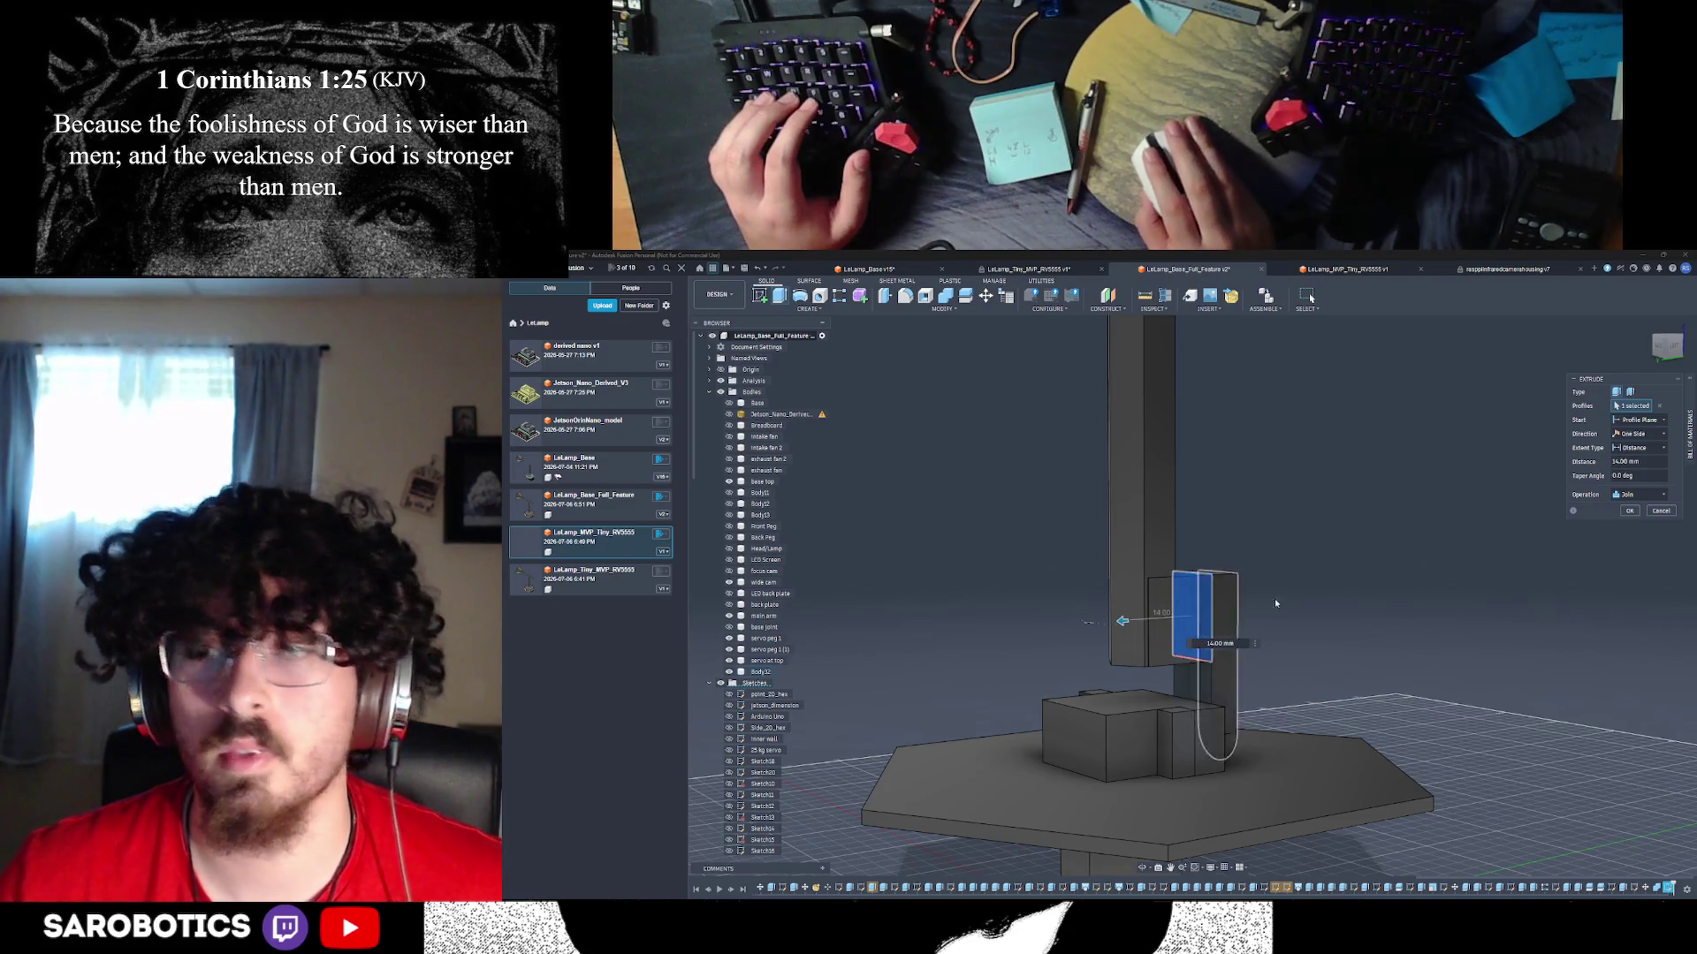
pyautogui.moveTo(1122, 621); pyautogui.dragTo(1118, 621)
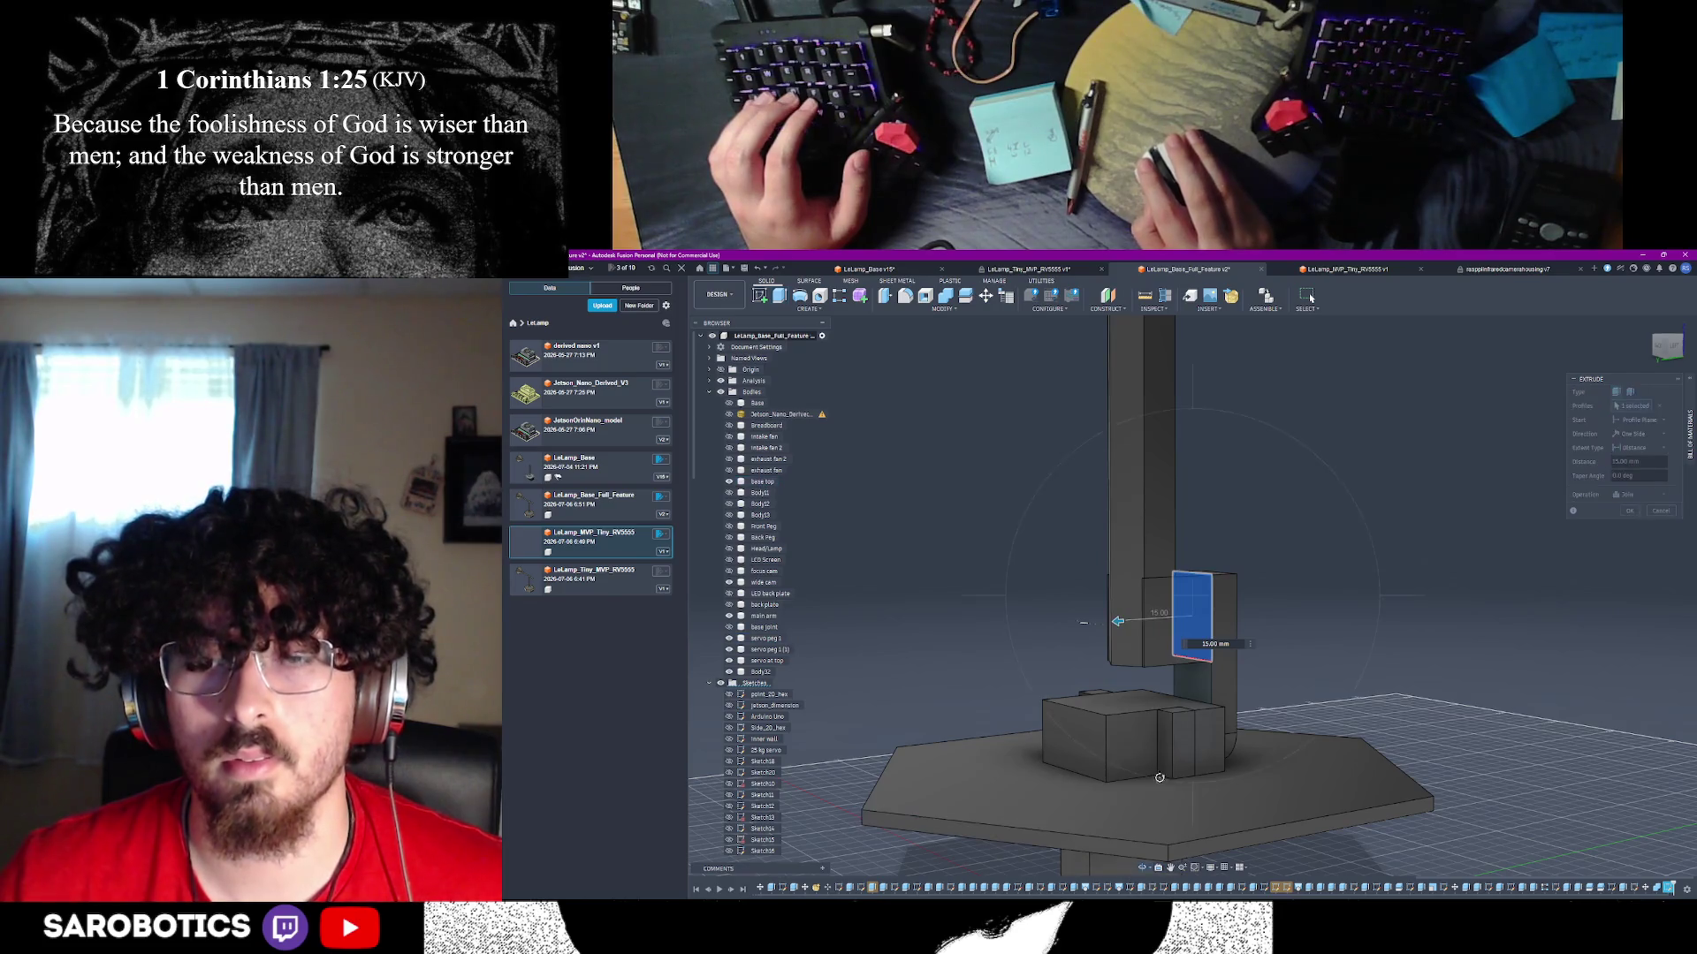
pyautogui.moveTo(1118, 621)
pyautogui.keyDown('shift'); pyautogui.mouseDown(button='middle')
pyautogui.moveTo(1185, 630)
pyautogui.moveTo(1070, 621)
pyautogui.mouseUp(button='middle'); pyautogui.keyUp('shift')
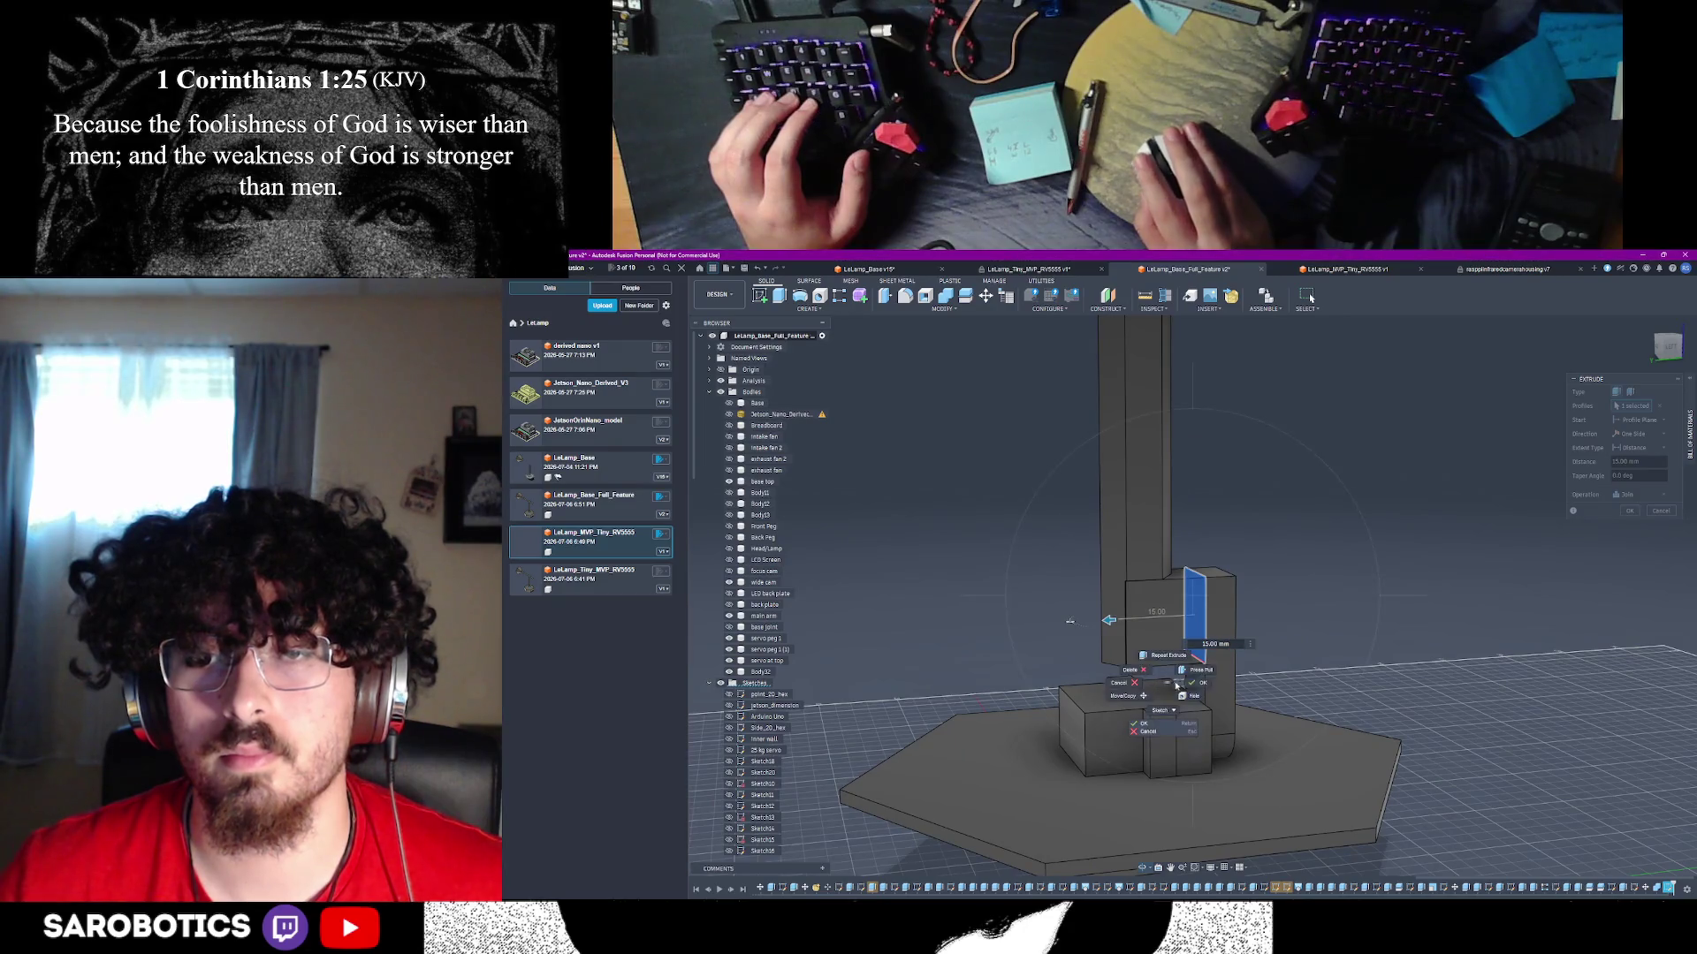
pyautogui.click(1176, 687)
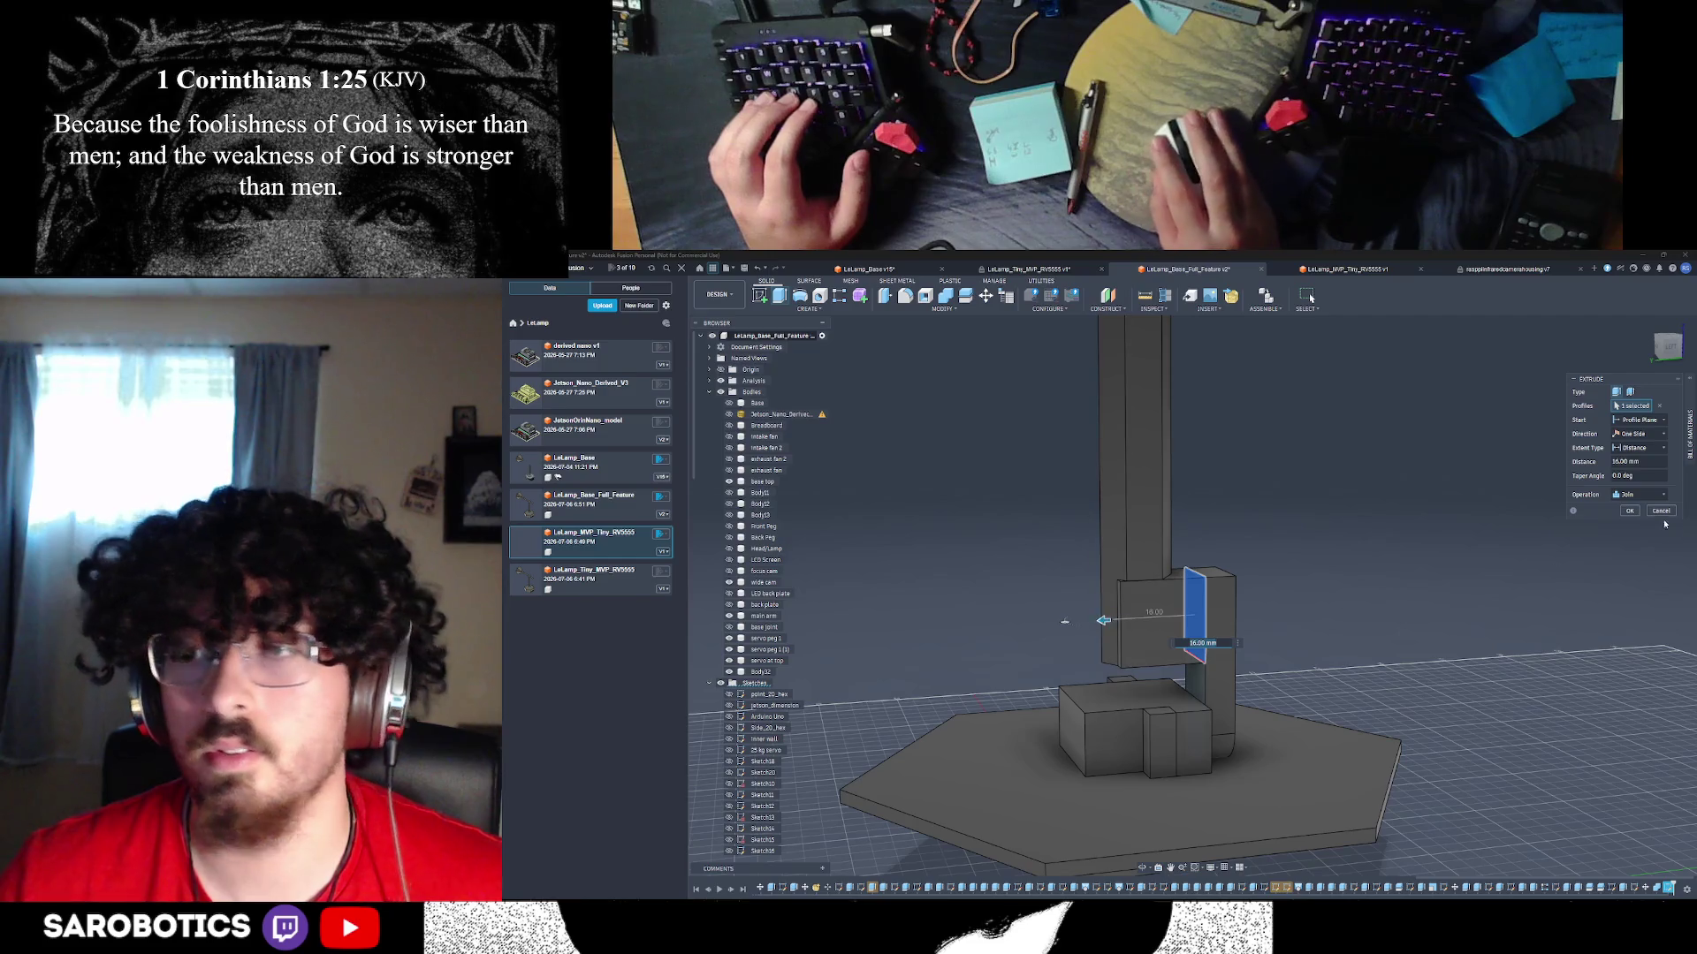
pyautogui.click(1632, 512)
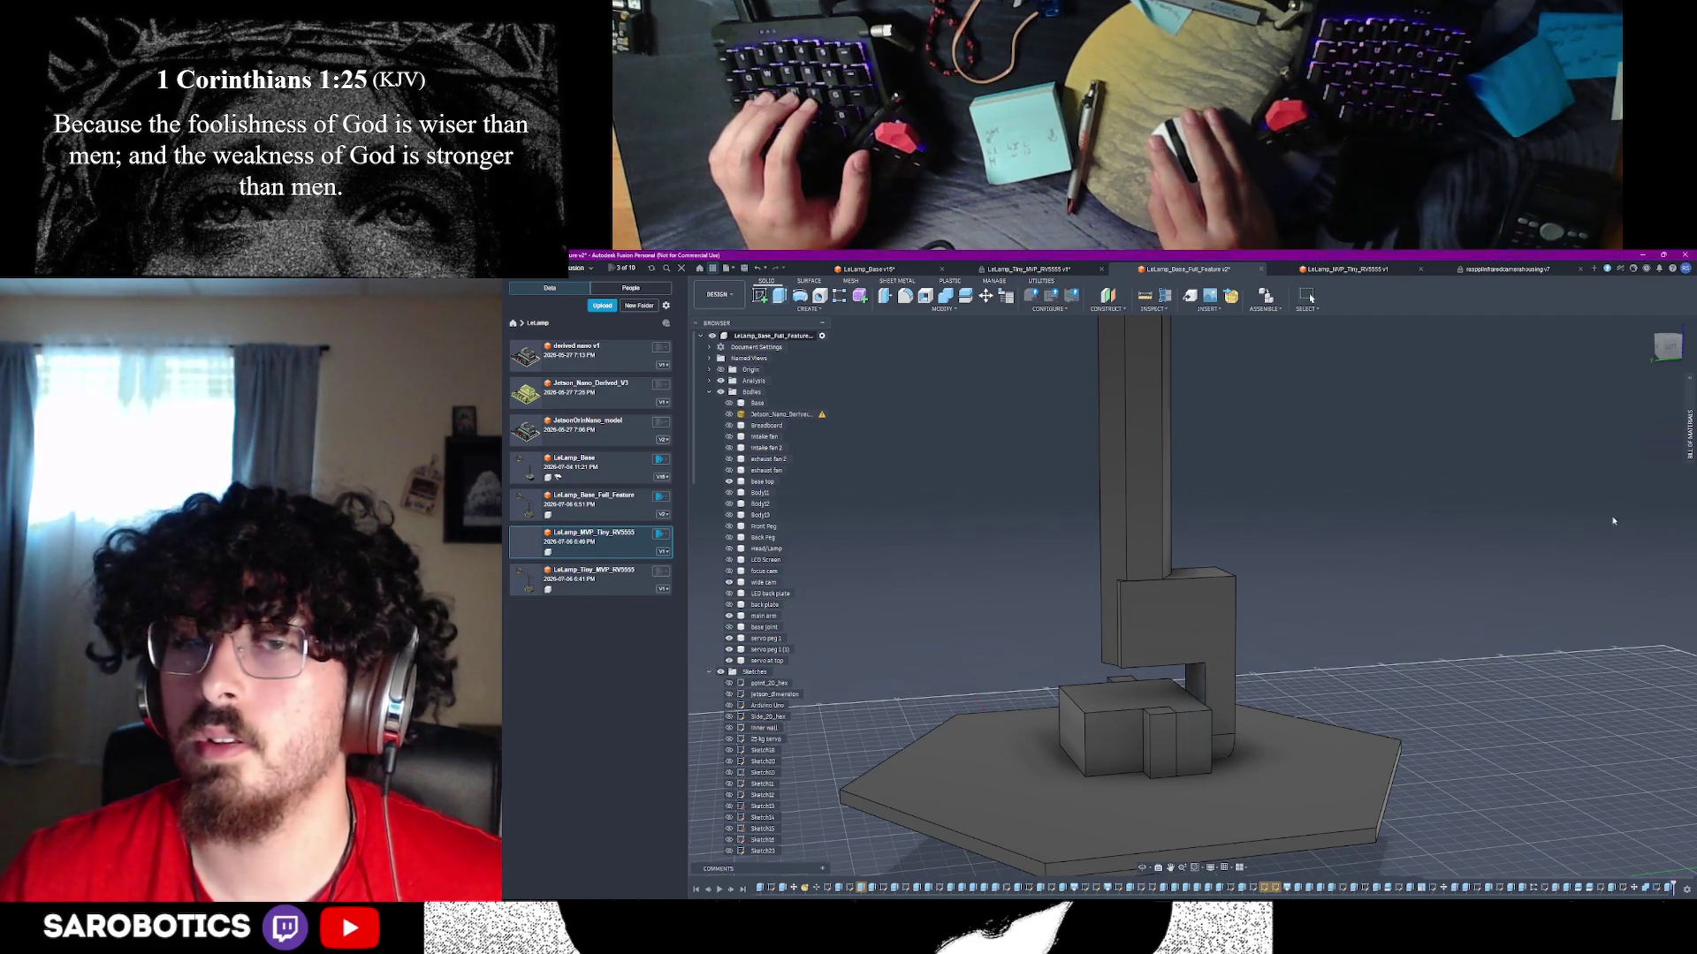
# - Select the vertical arm's front face, then zoom out and orbit to an oblique view of the lamp
pyautogui.scroll(-3, 1311, 615)
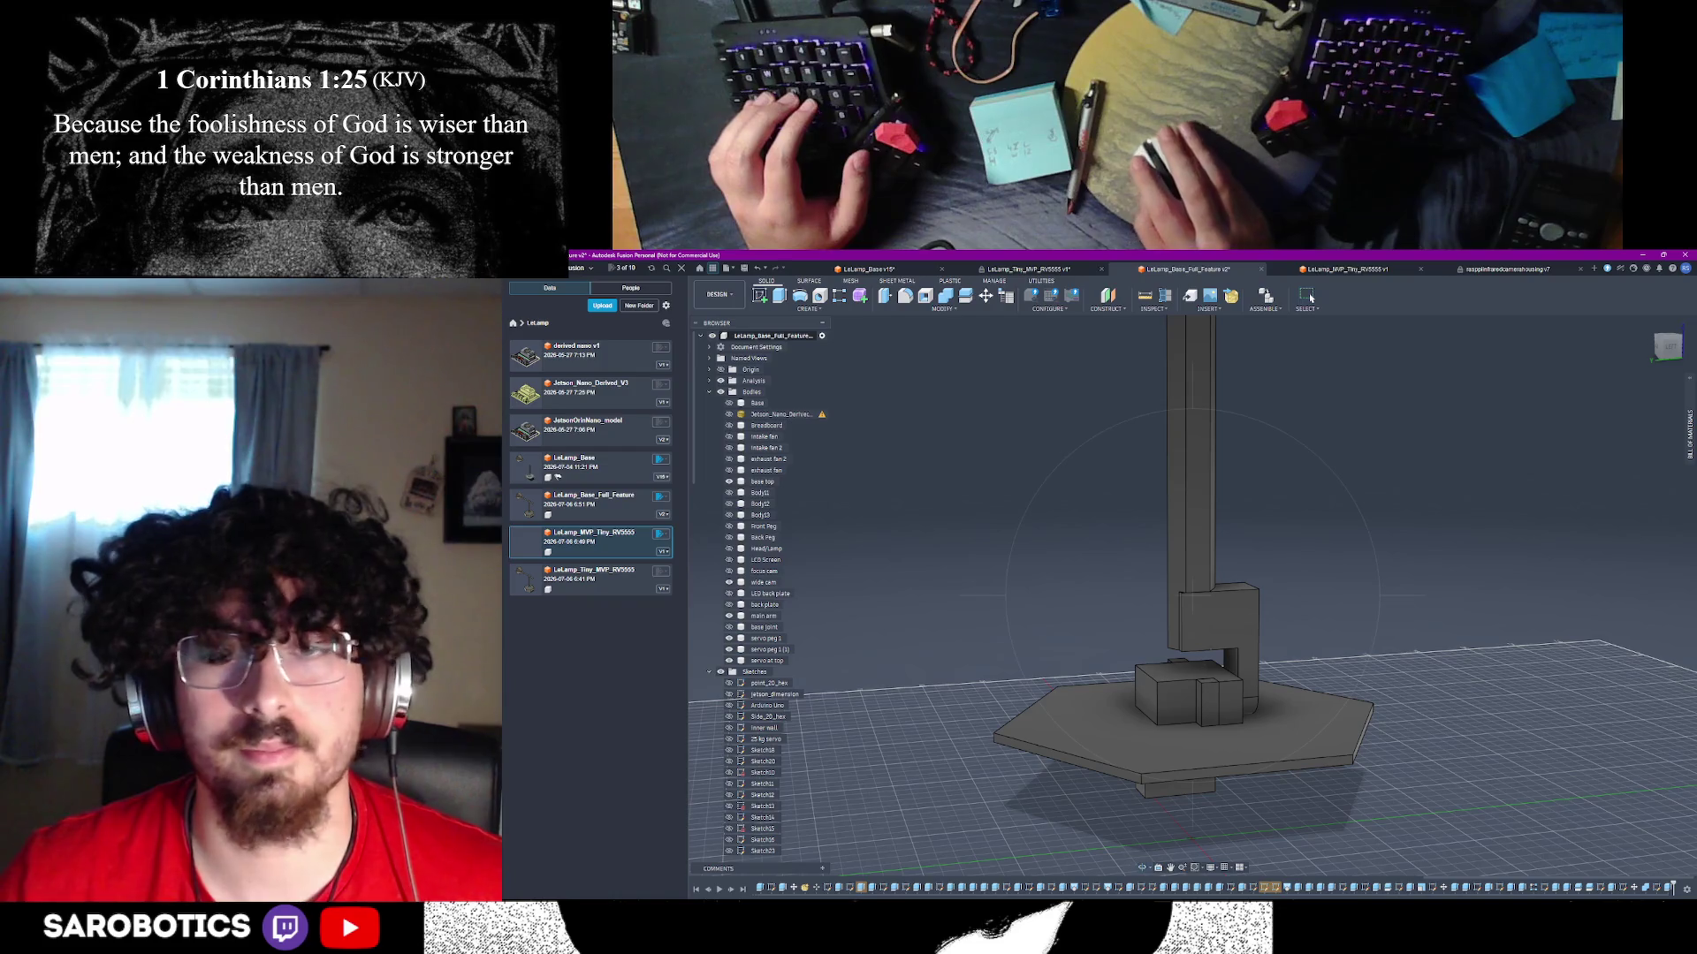
pyautogui.click(1276, 640)
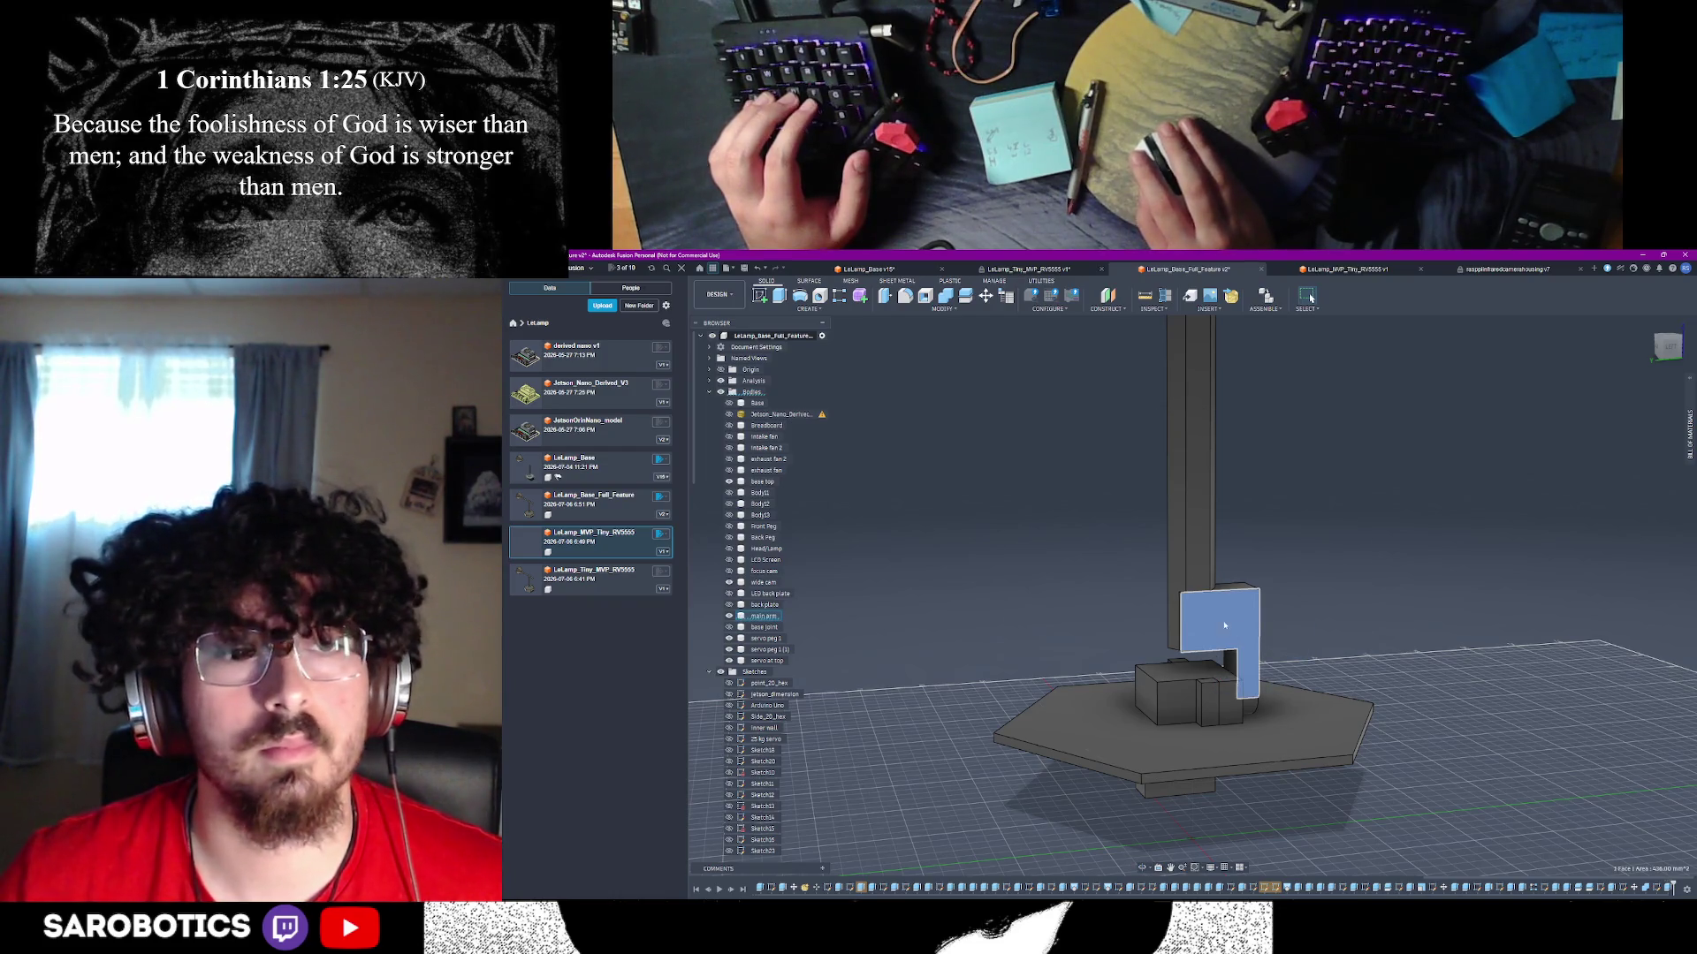
pyautogui.click(1195, 574)
pyautogui.scroll(-2, 1202, 618)
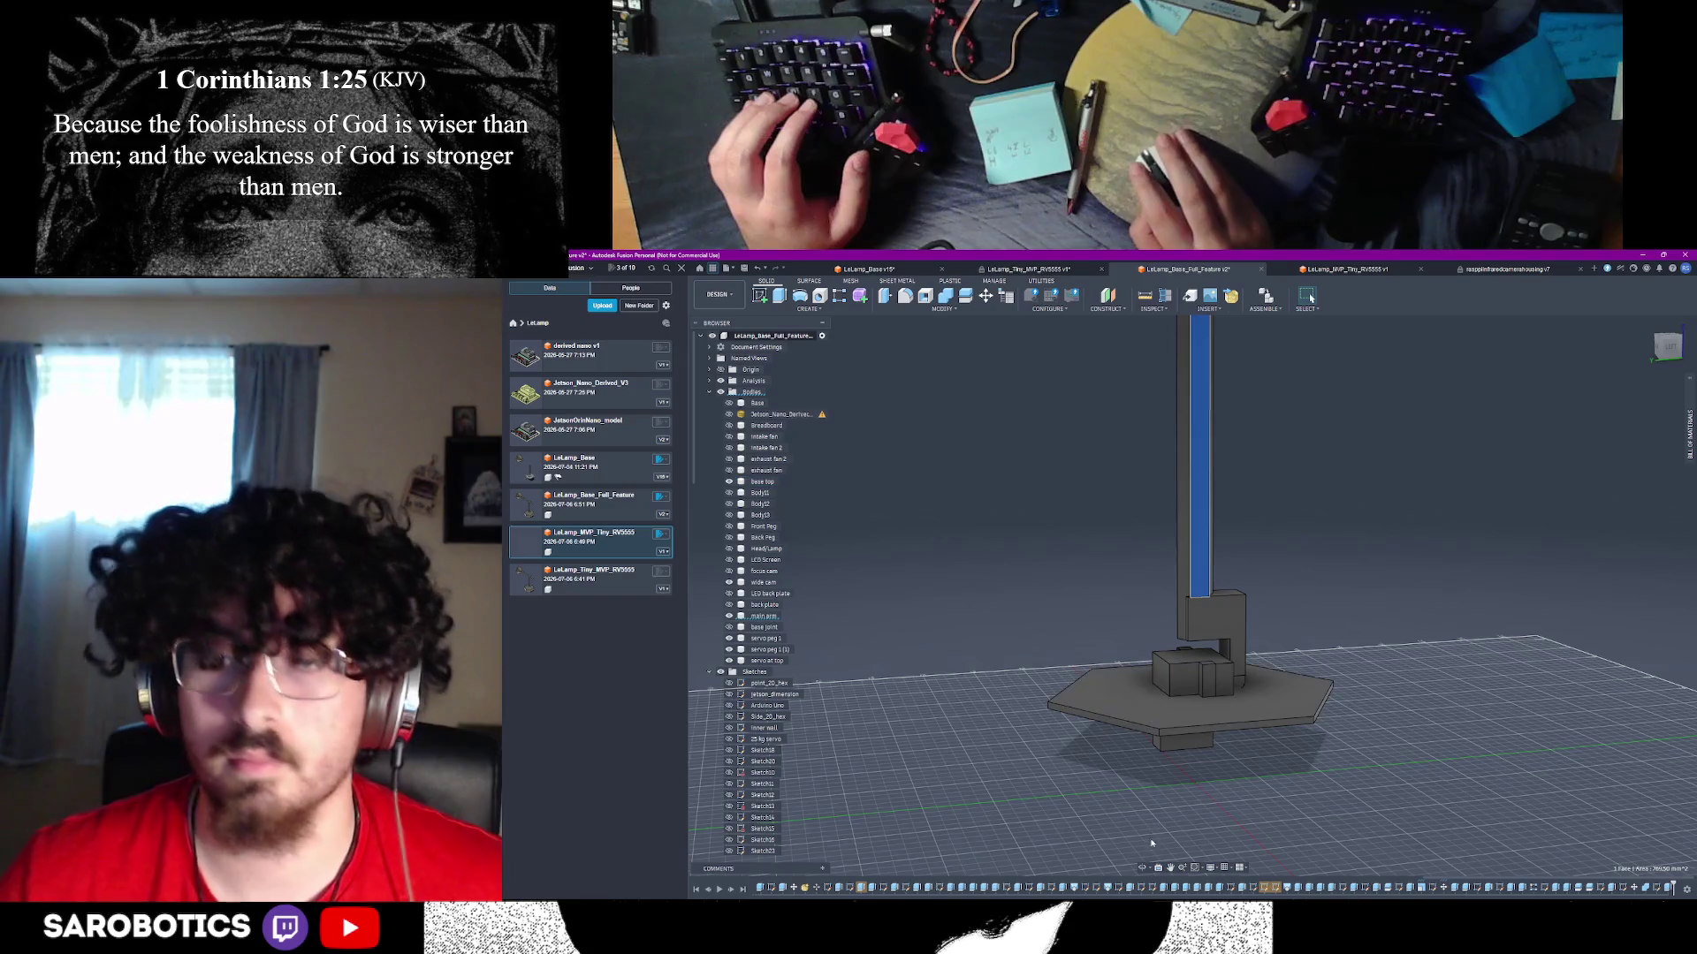
pyautogui.keyDown('shift'); pyautogui.moveTo(1310, 298); pyautogui.dragTo(1310, 298, button='middle'); pyautogui.keyUp('shift')
pyautogui.keyDown('shift'); pyautogui.moveTo(1193, 602); pyautogui.dragTo(1193, 603, button='middle'); pyautogui.keyUp('shift')
pyautogui.rightClick(1193, 603)
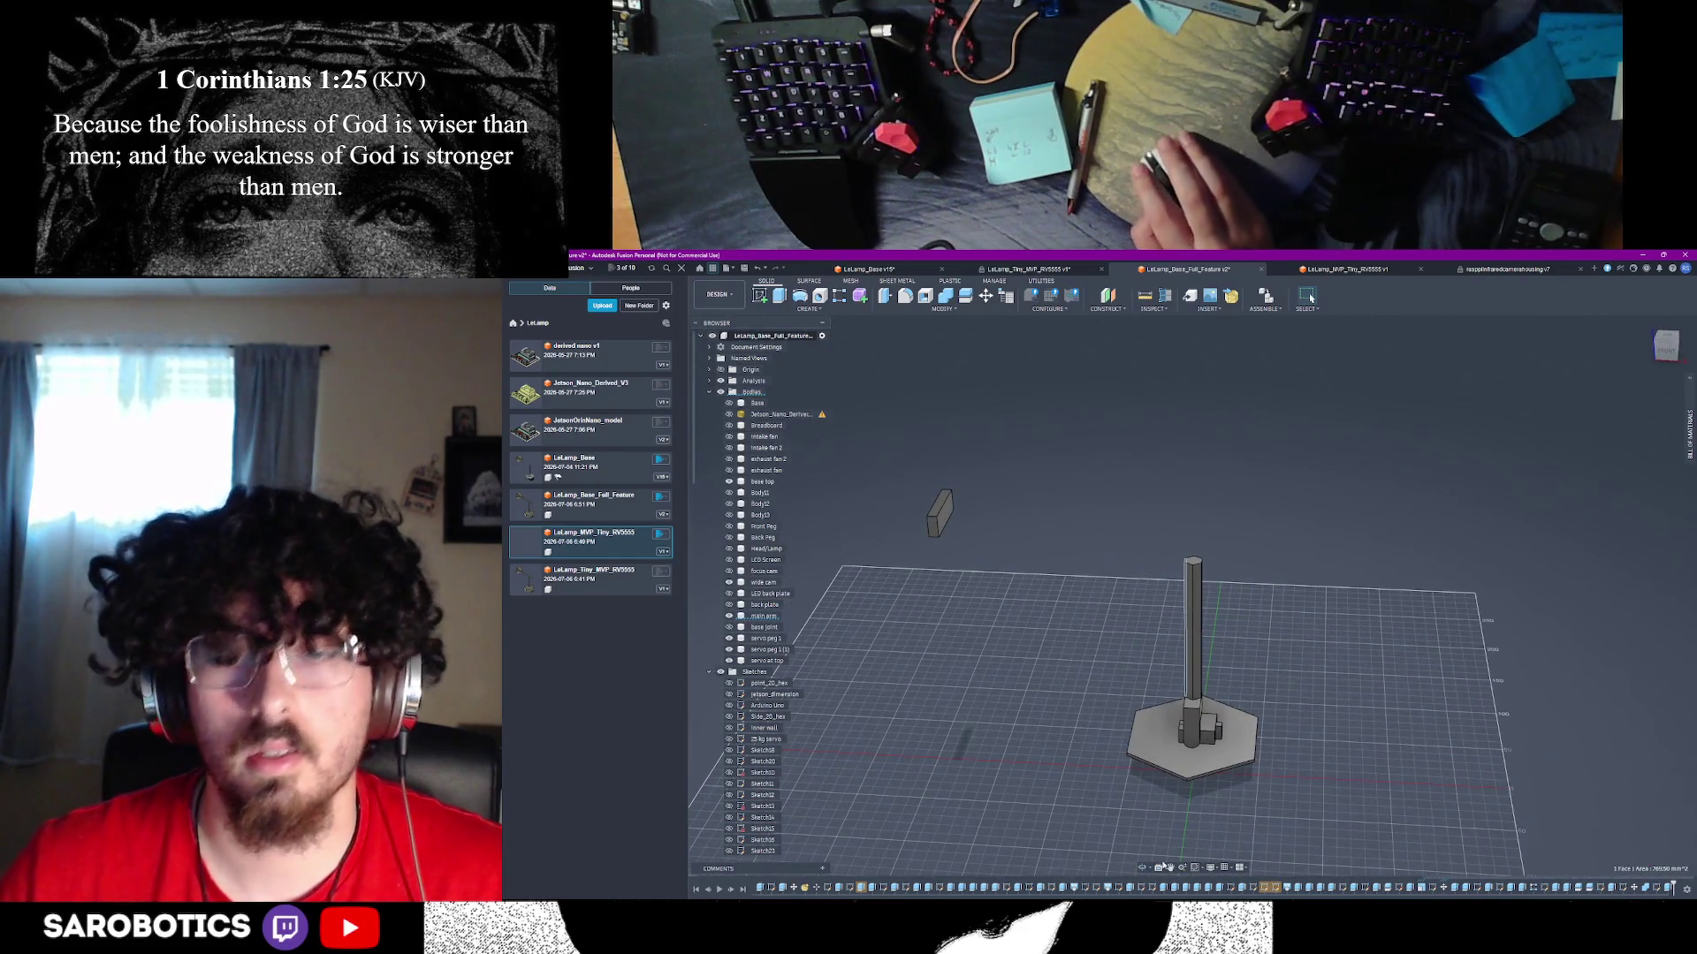
pyautogui.keyDown('shift'); pyautogui.moveTo(1310, 298); pyautogui.dragTo(1311, 298, button='middle'); pyautogui.keyUp('shift')
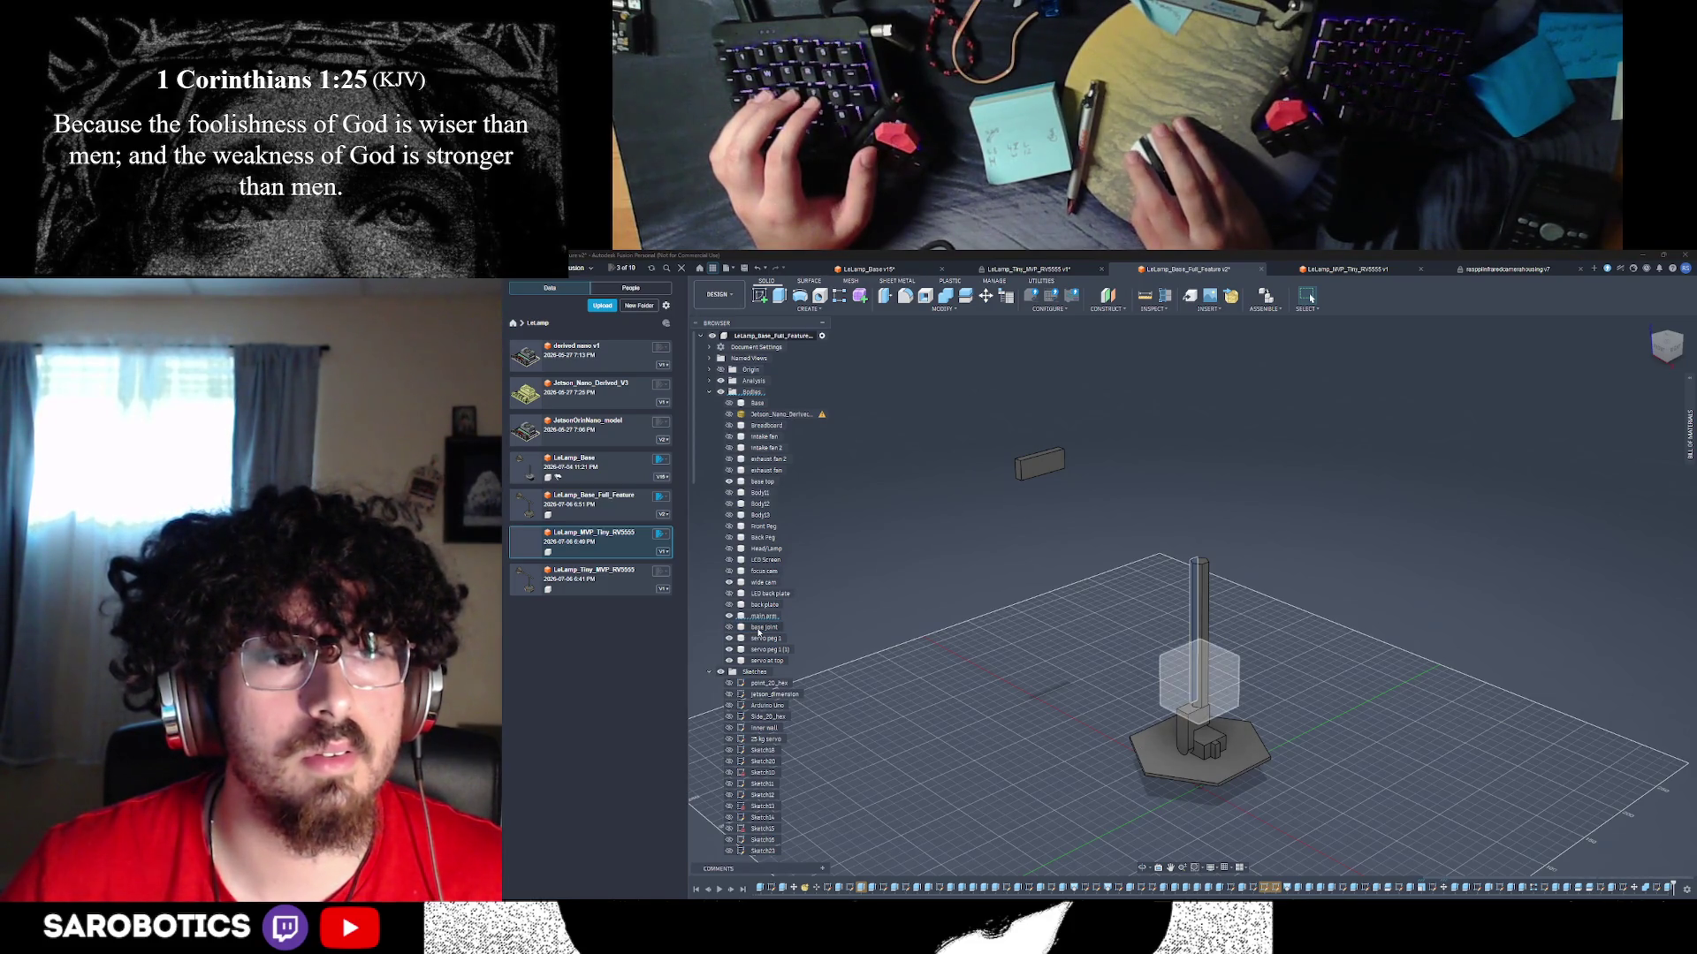
# - Rename the base joint body to trash (typed as 'trach')
pyautogui.rightClick(758, 629)
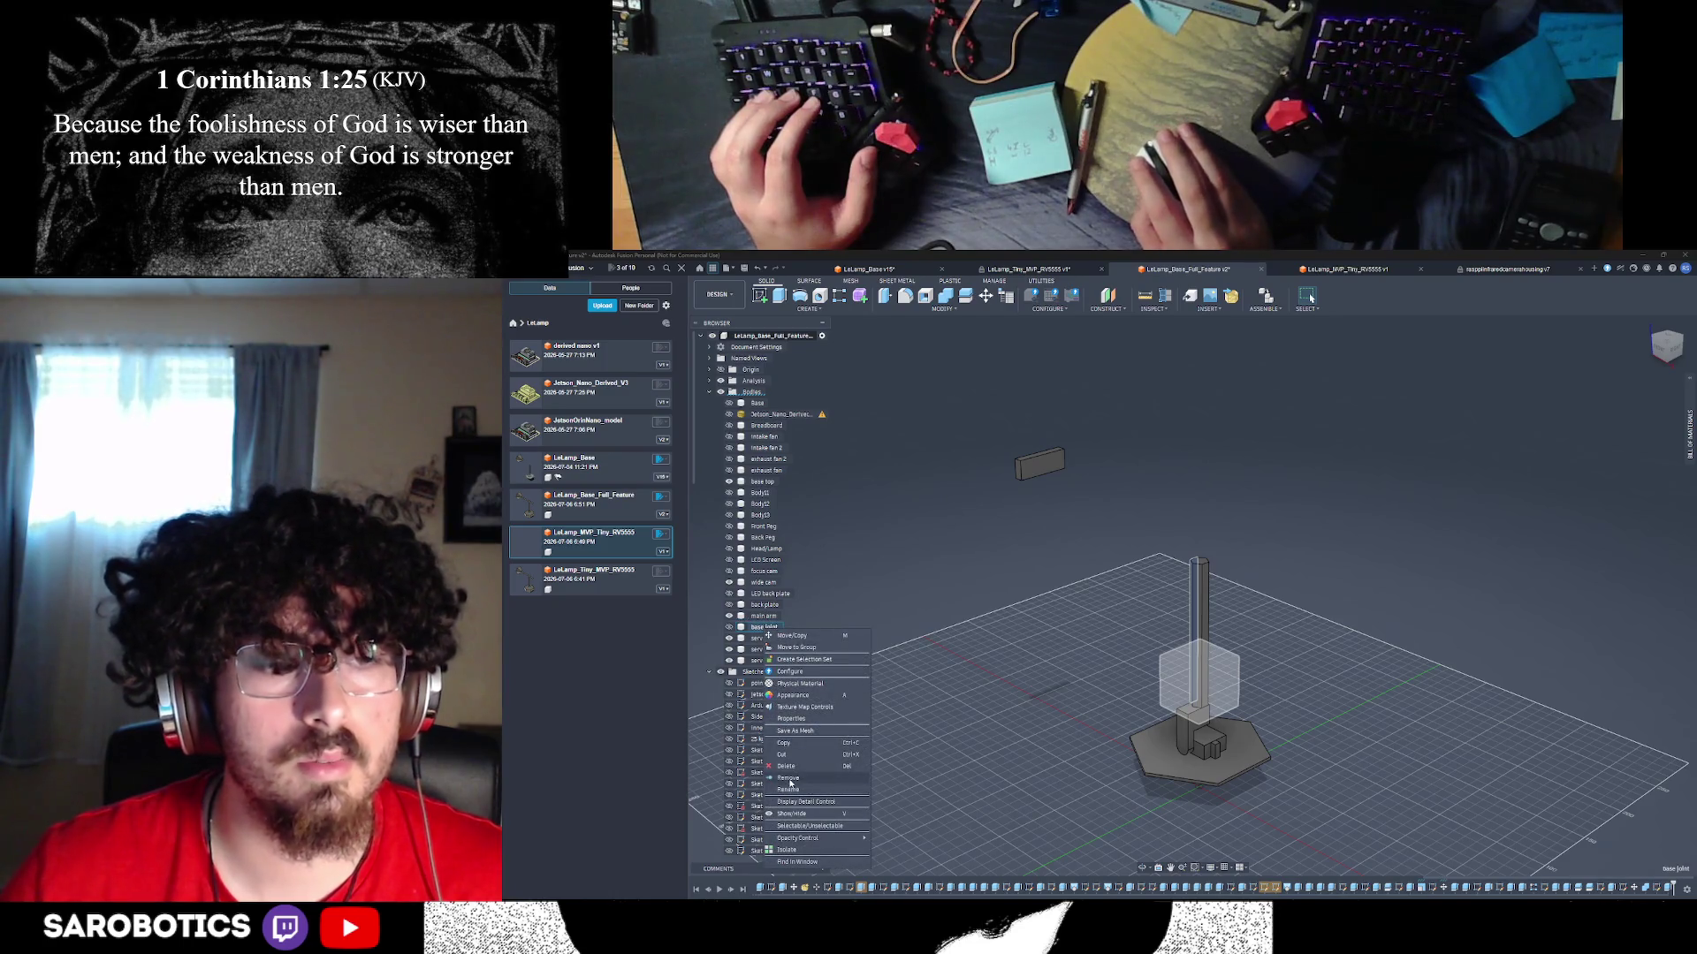
pyautogui.click(791, 786)
pyautogui.write('trac')
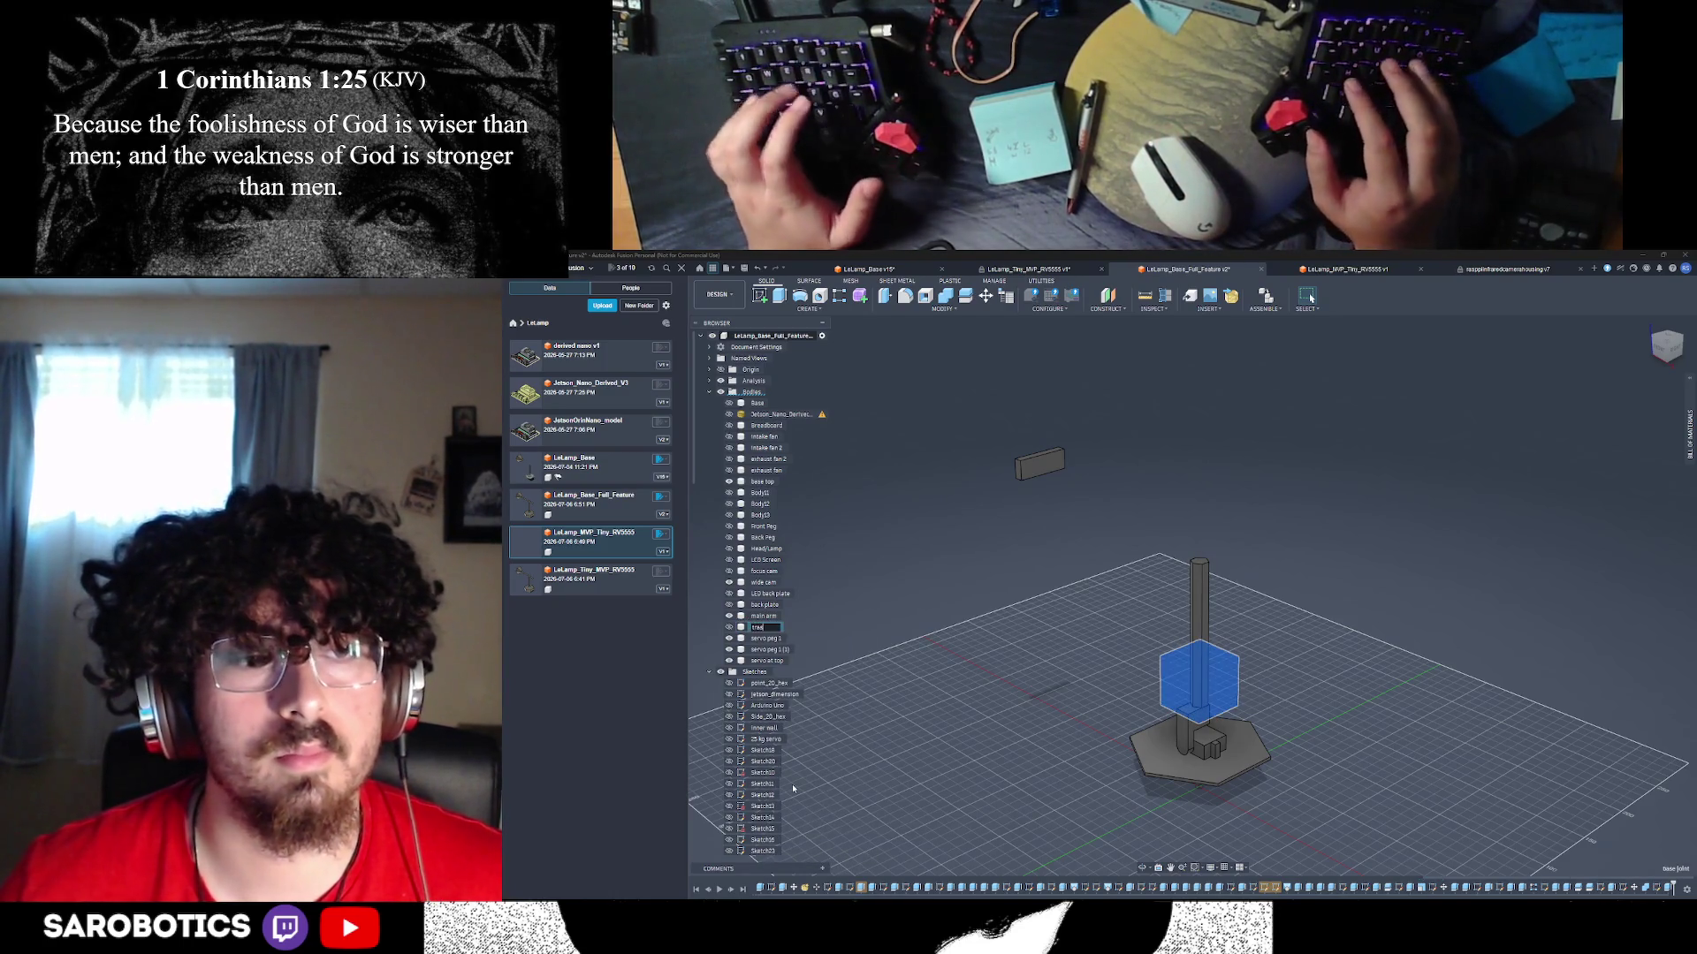
pyautogui.write('h')
pyautogui.press('Return')
# - Check the arm, Head/Lamp and Back Peg bodies, and show the Front Peg arm atop the post
pyautogui.click(758, 615)
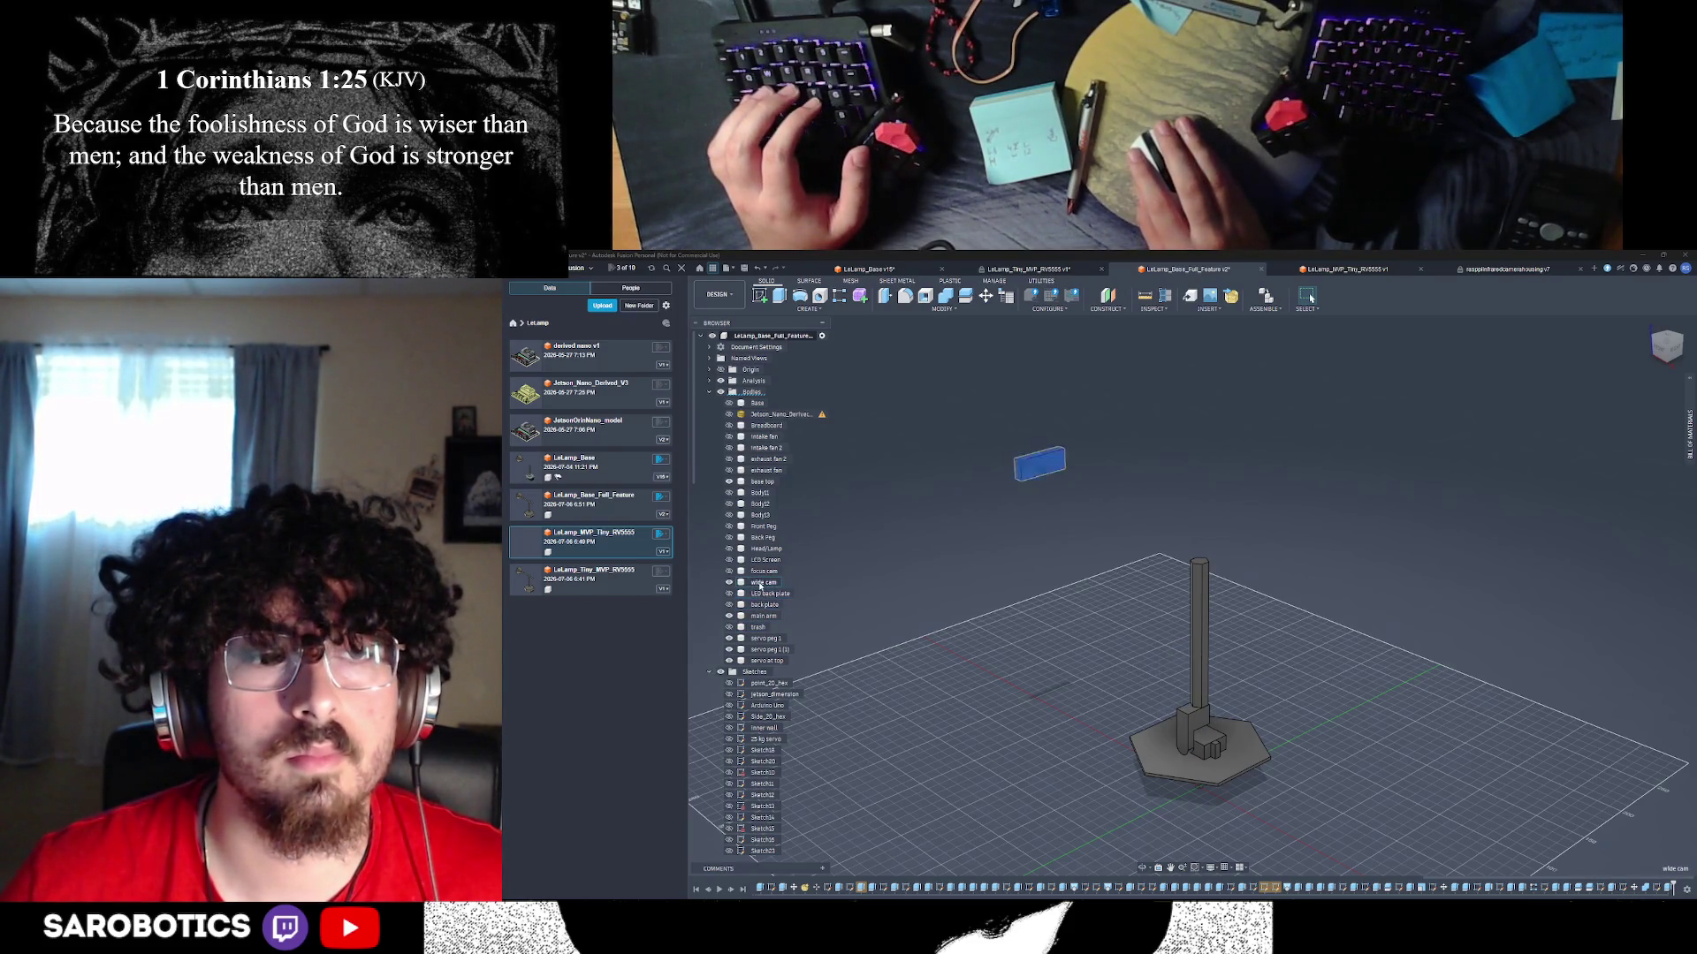
pyautogui.click(760, 550)
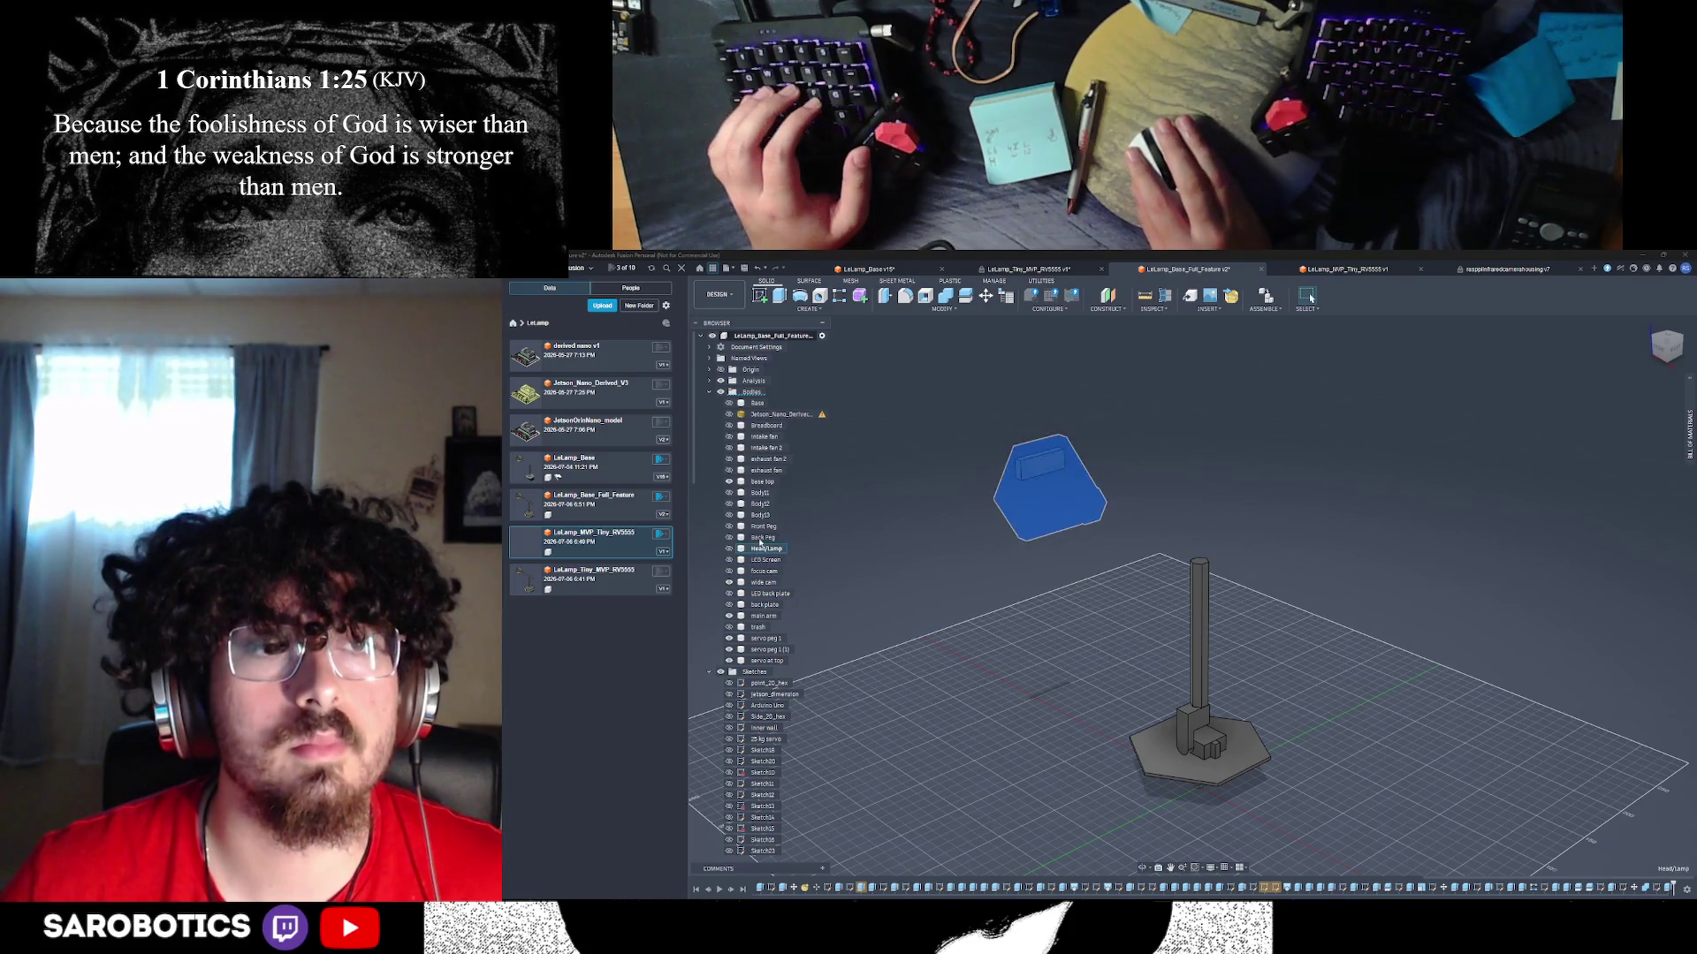
pyautogui.click(760, 538)
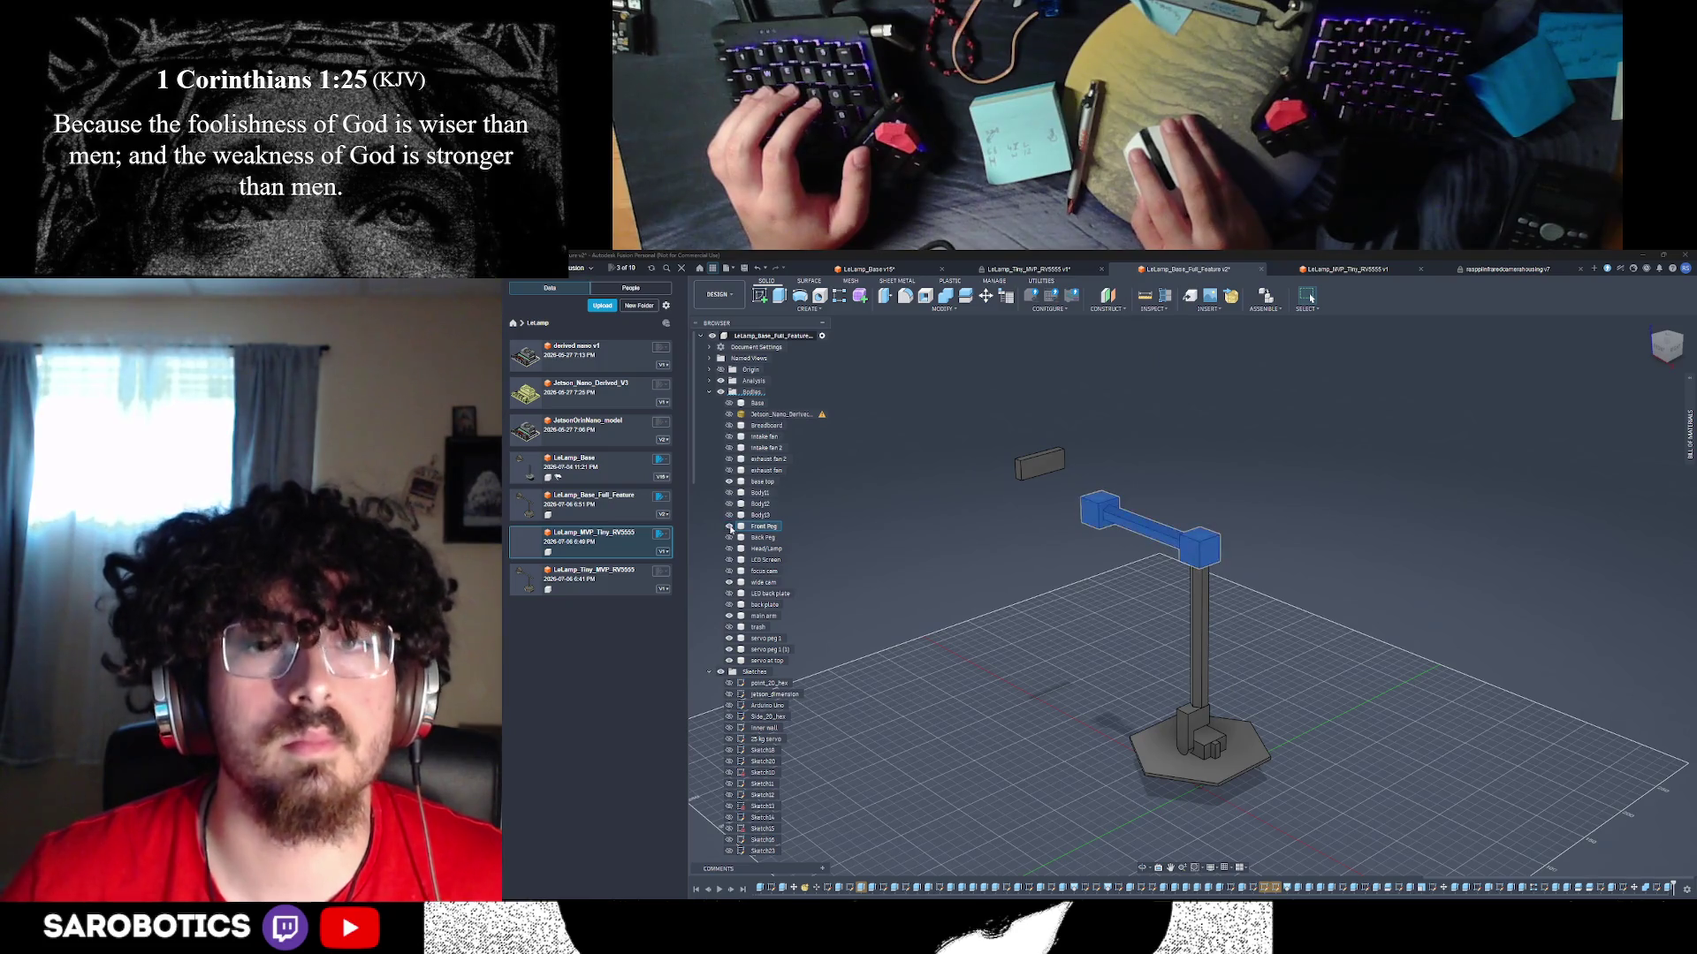
pyautogui.click(1269, 850)
pyautogui.click(1143, 867)
pyautogui.moveTo(1149, 619)
pyautogui.mouseDown()
pyautogui.moveTo(1202, 622)
pyautogui.moveTo(1167, 619)
pyautogui.mouseUp()
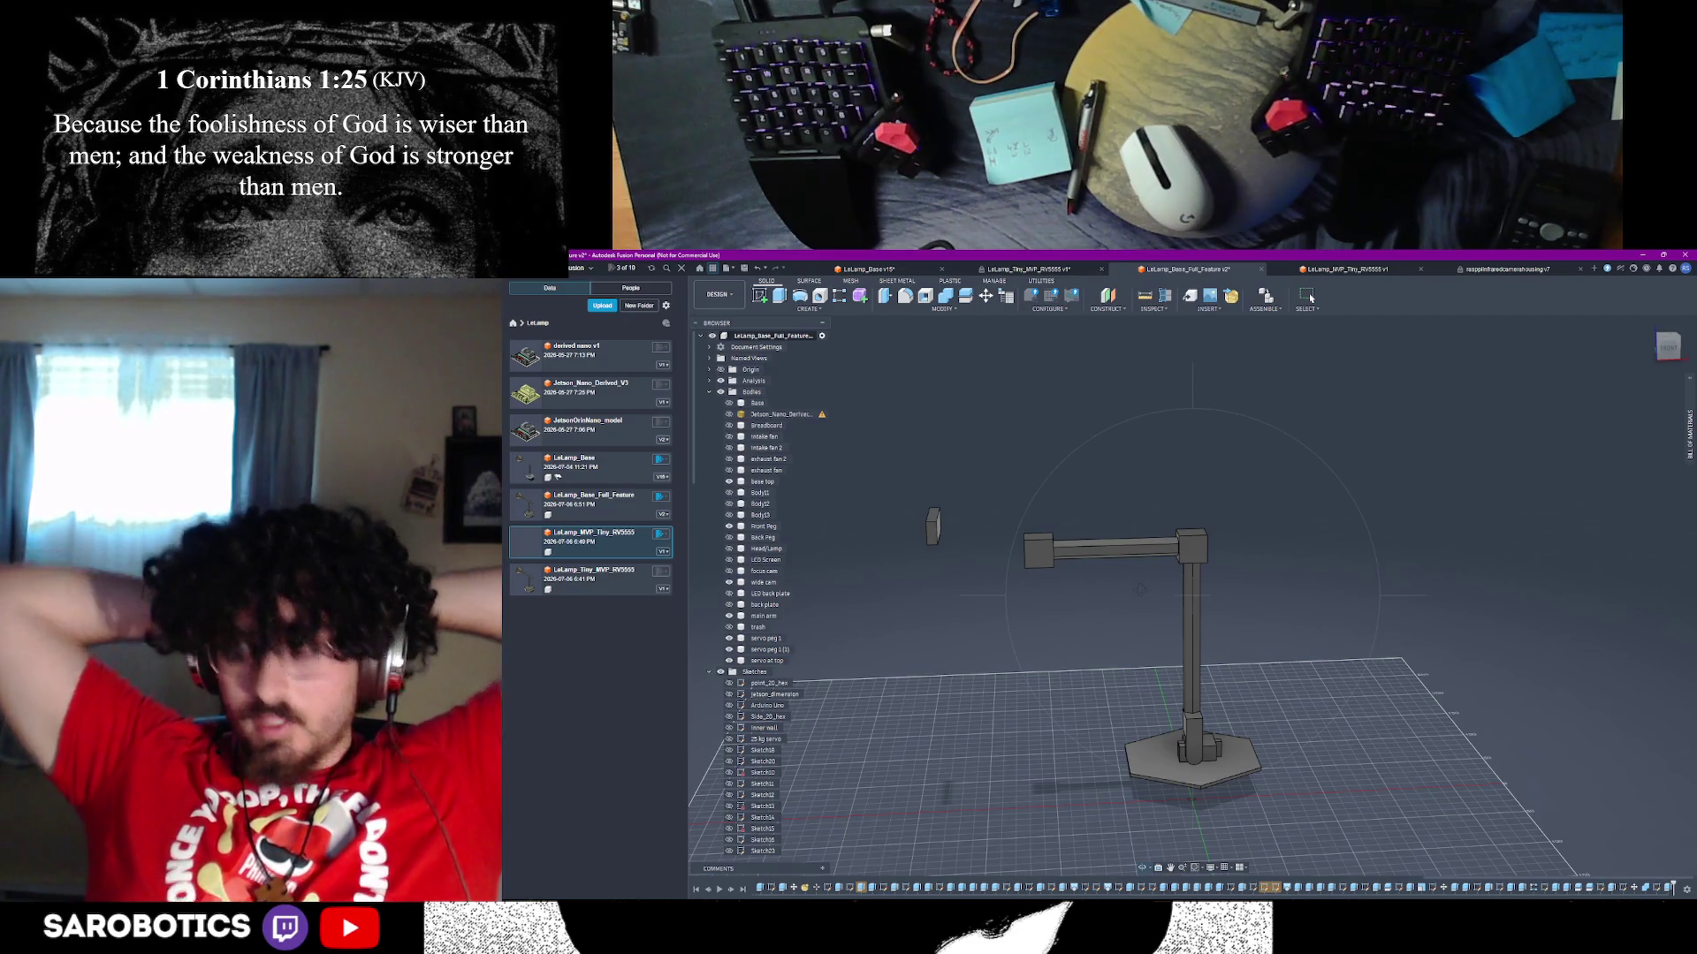
pyautogui.scroll(5, 1201, 530)
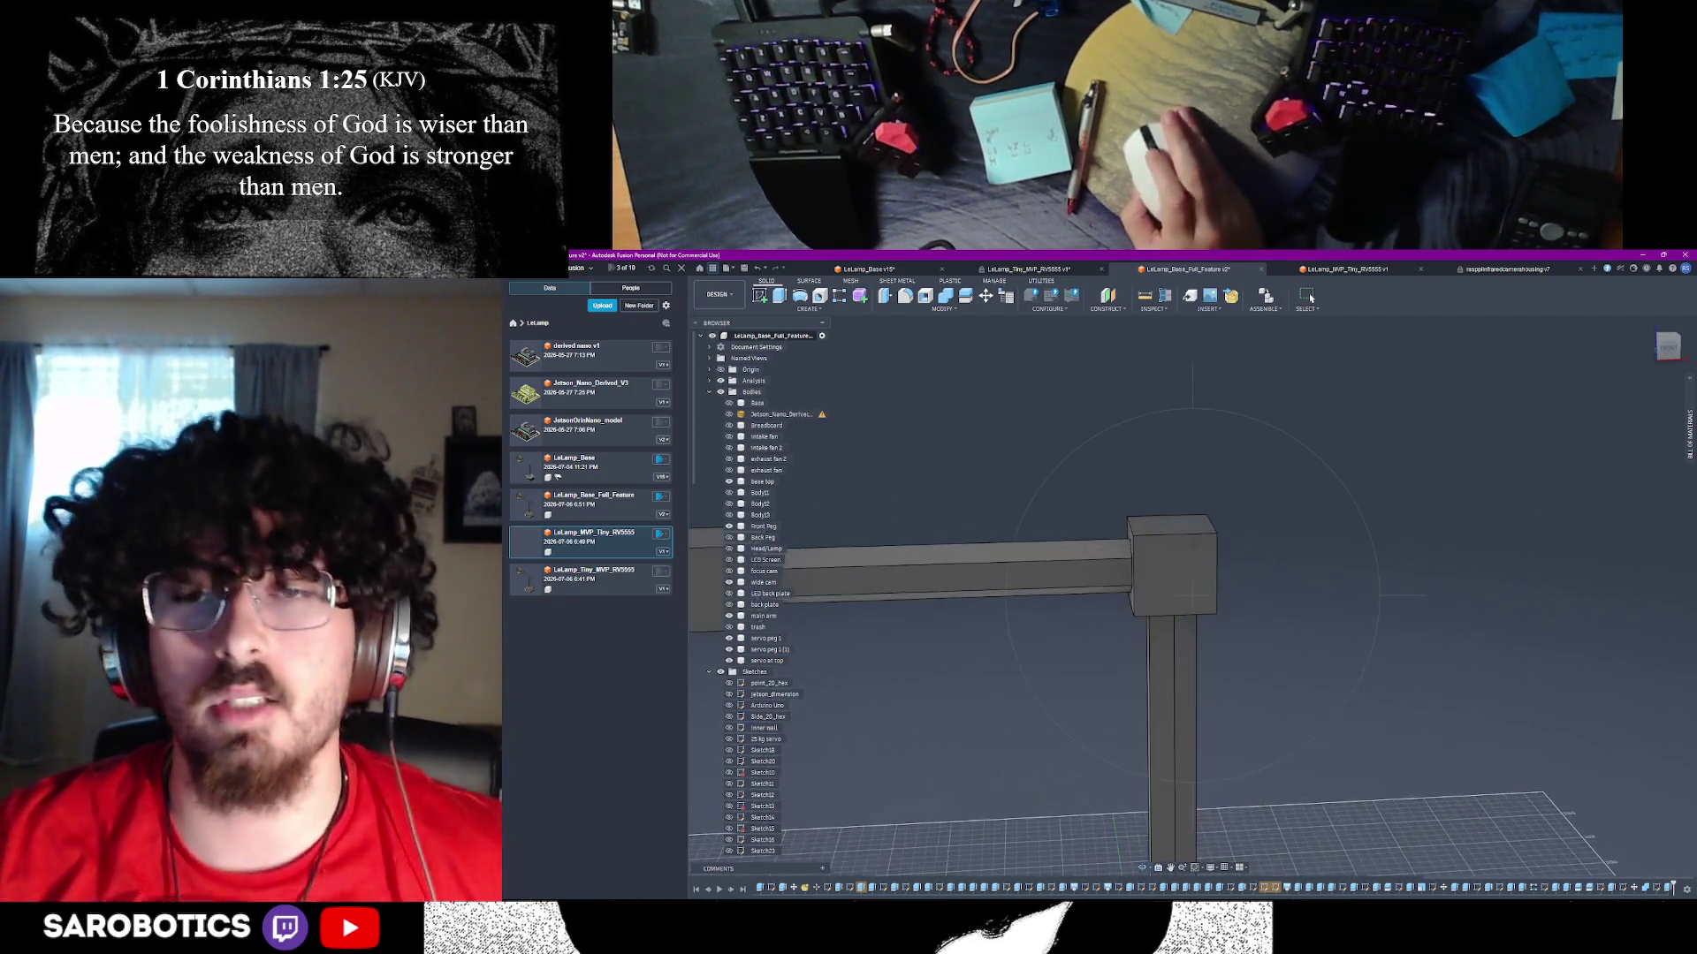
# - Split the arm body using the joint block's hex face as the splitting tool
pyautogui.keyDown('shift'); pyautogui.moveTo(1193, 583); pyautogui.dragTo(1160, 551, button='middle'); pyautogui.keyUp('shift')
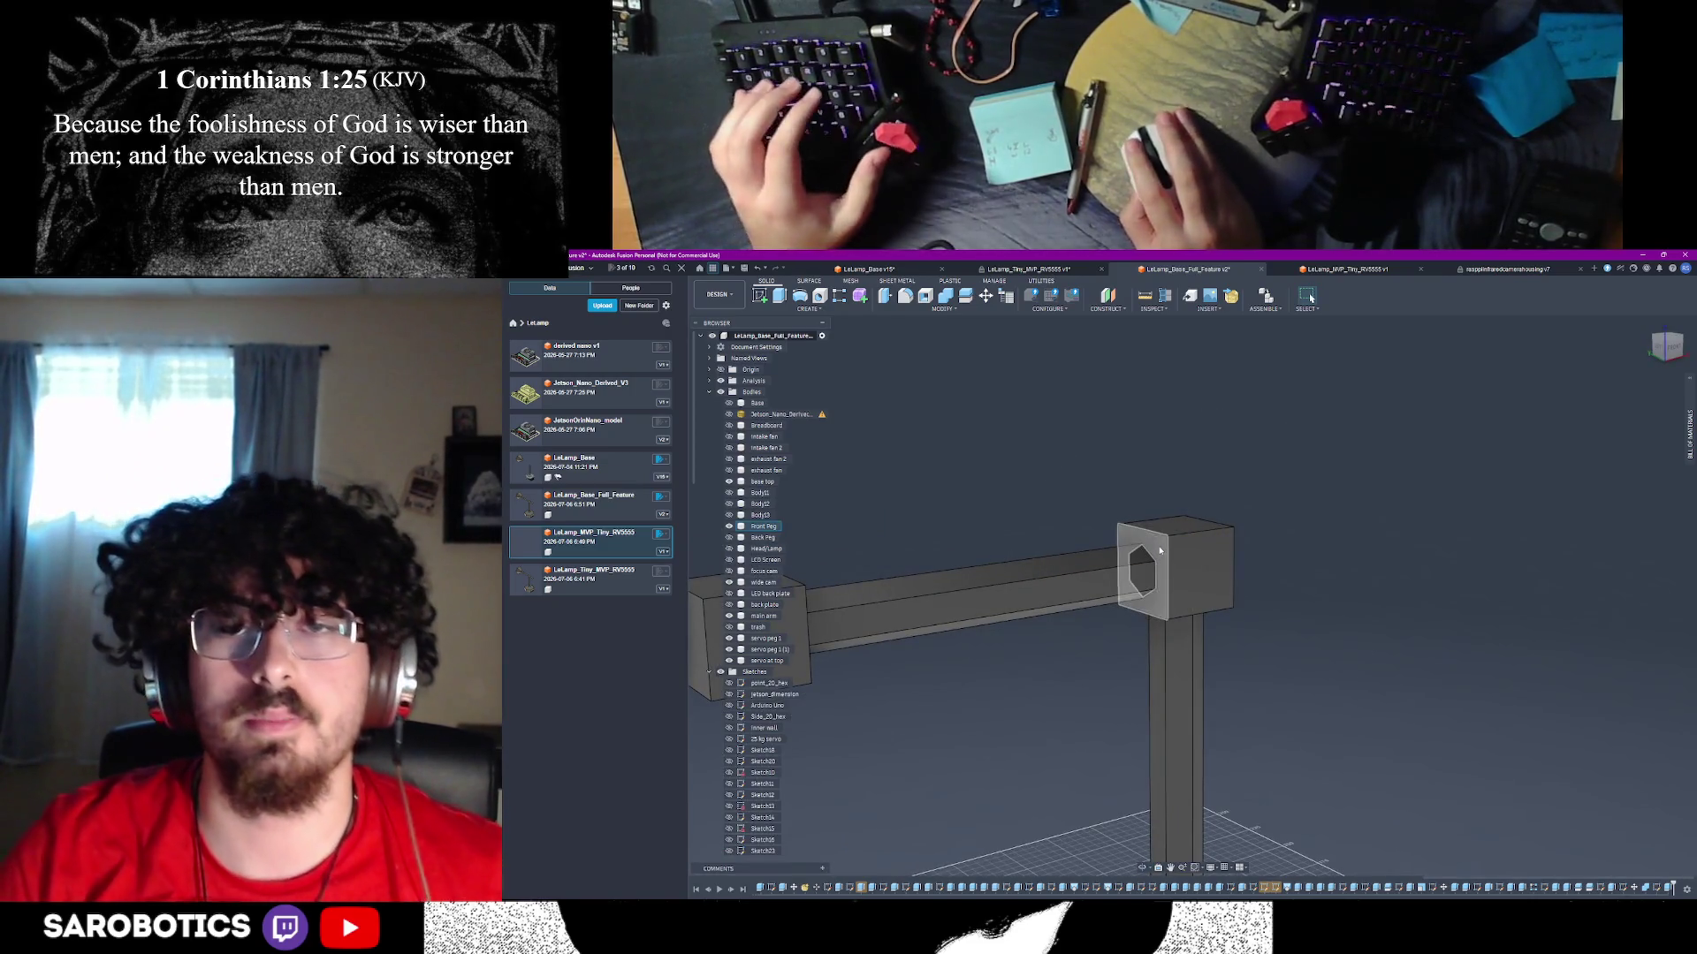
pyautogui.click(1153, 566)
pyautogui.click(942, 309)
pyautogui.click(1040, 421)
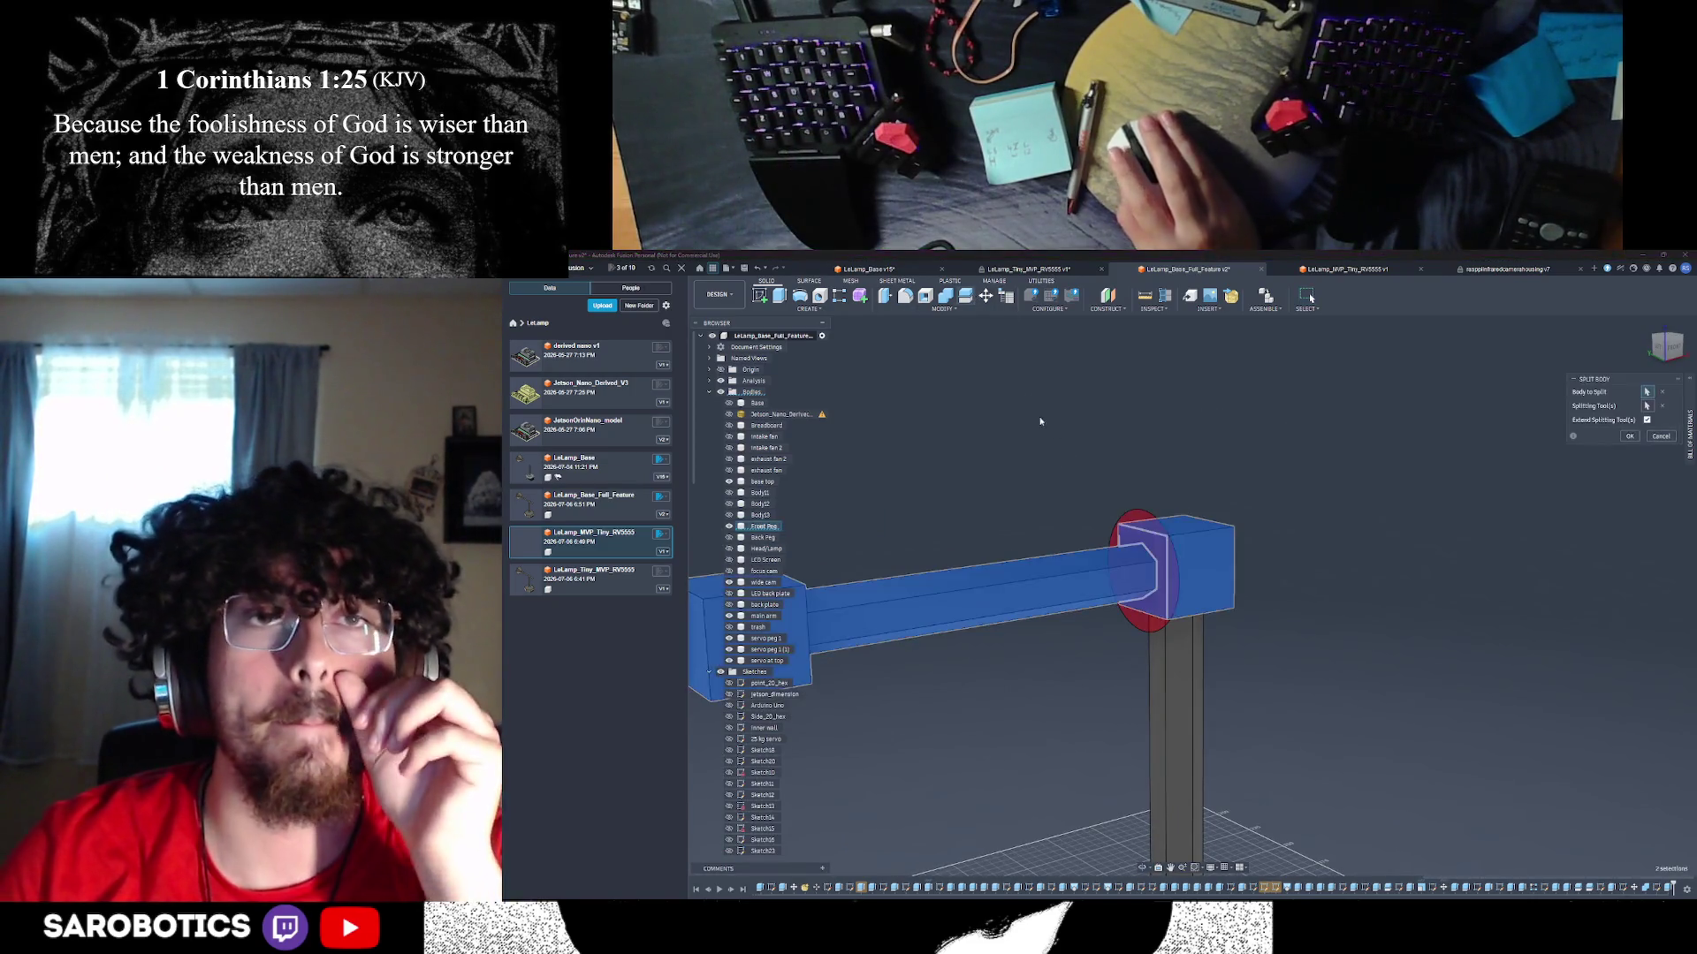
pyautogui.click(1632, 437)
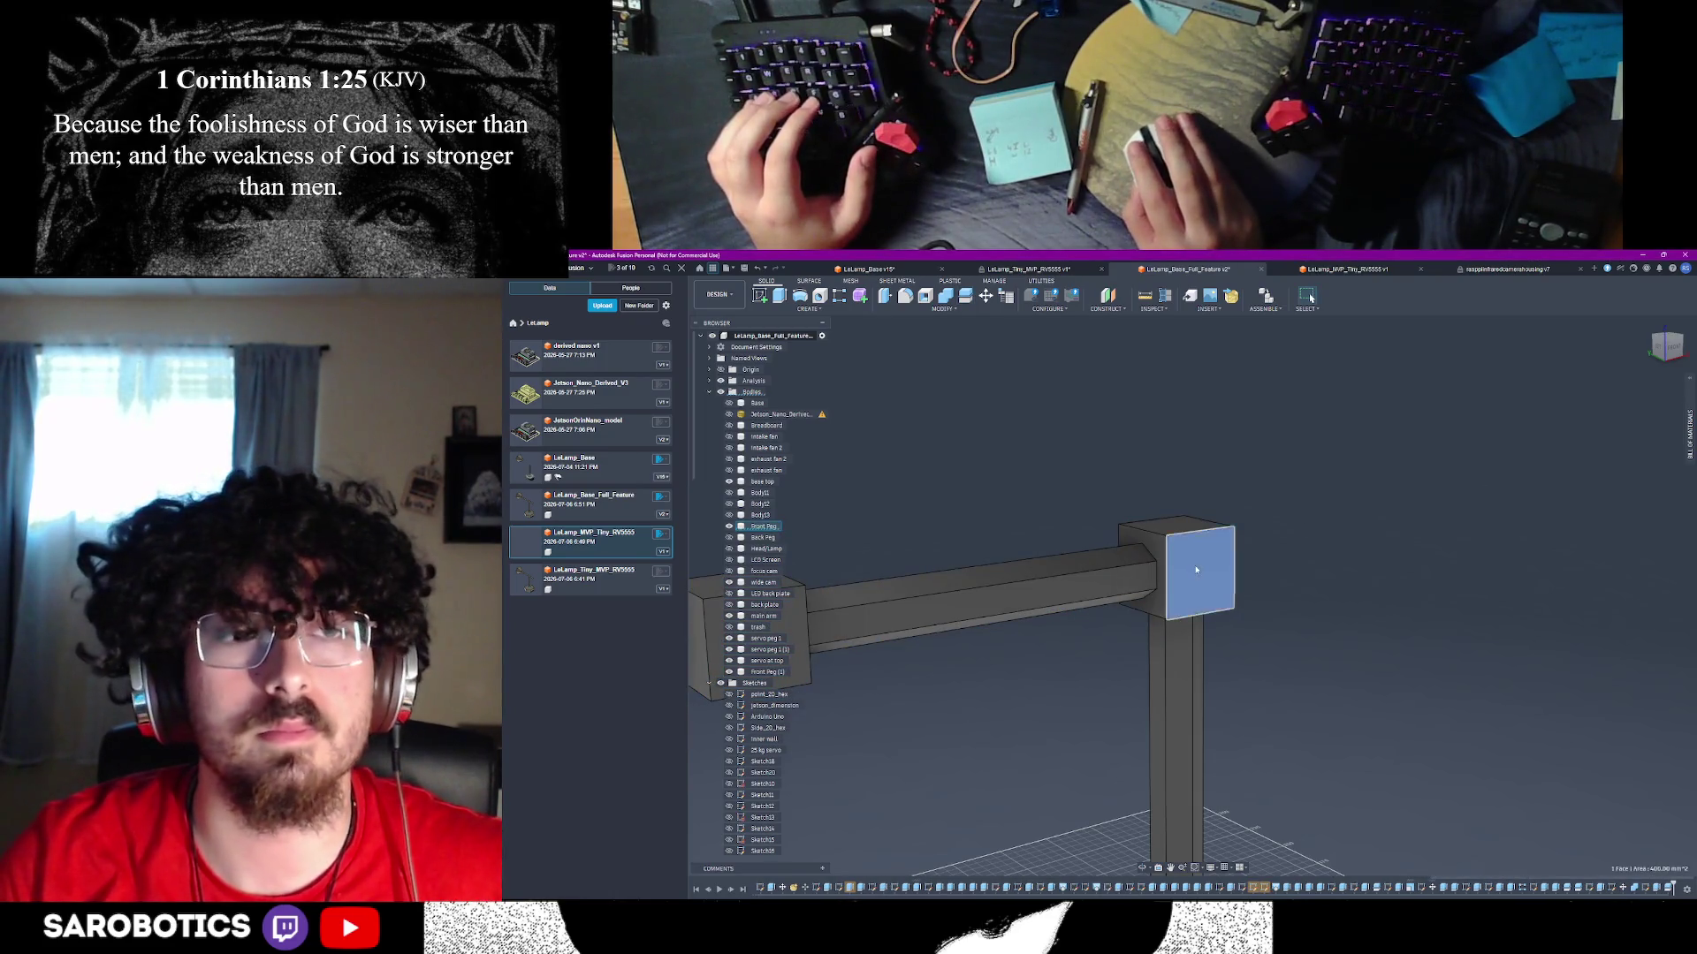
# - Rename the split-off arm body to 'horizontal body'
pyautogui.click(1100, 582)
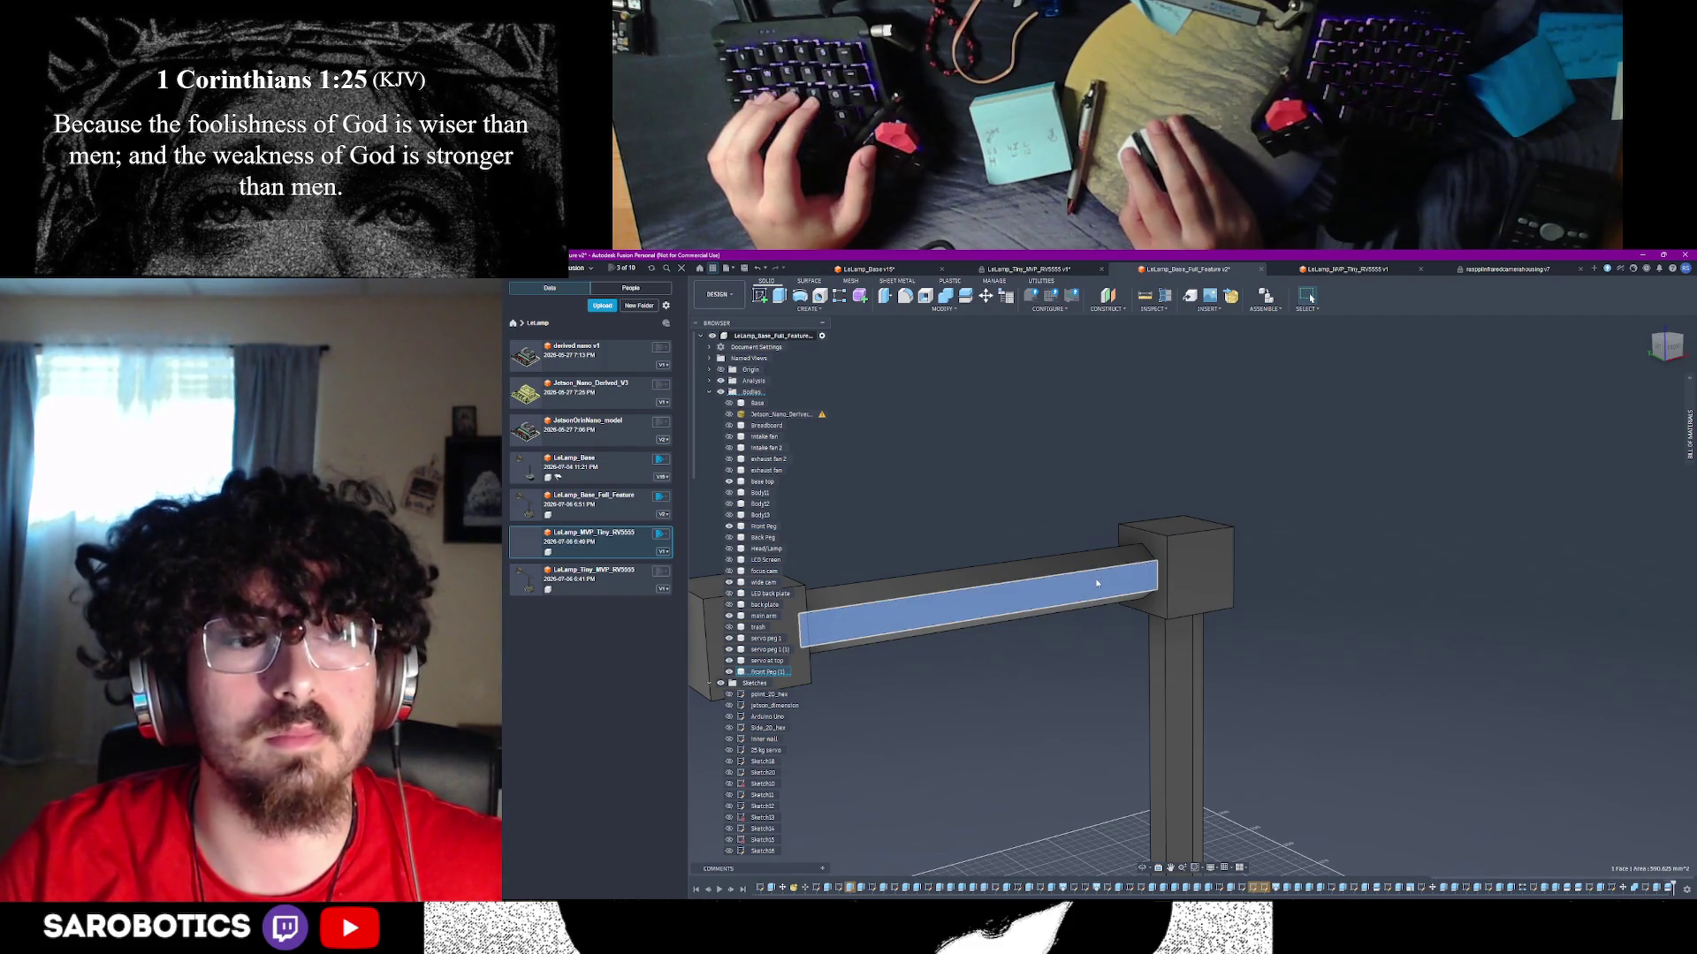
pyautogui.rightClick(762, 674)
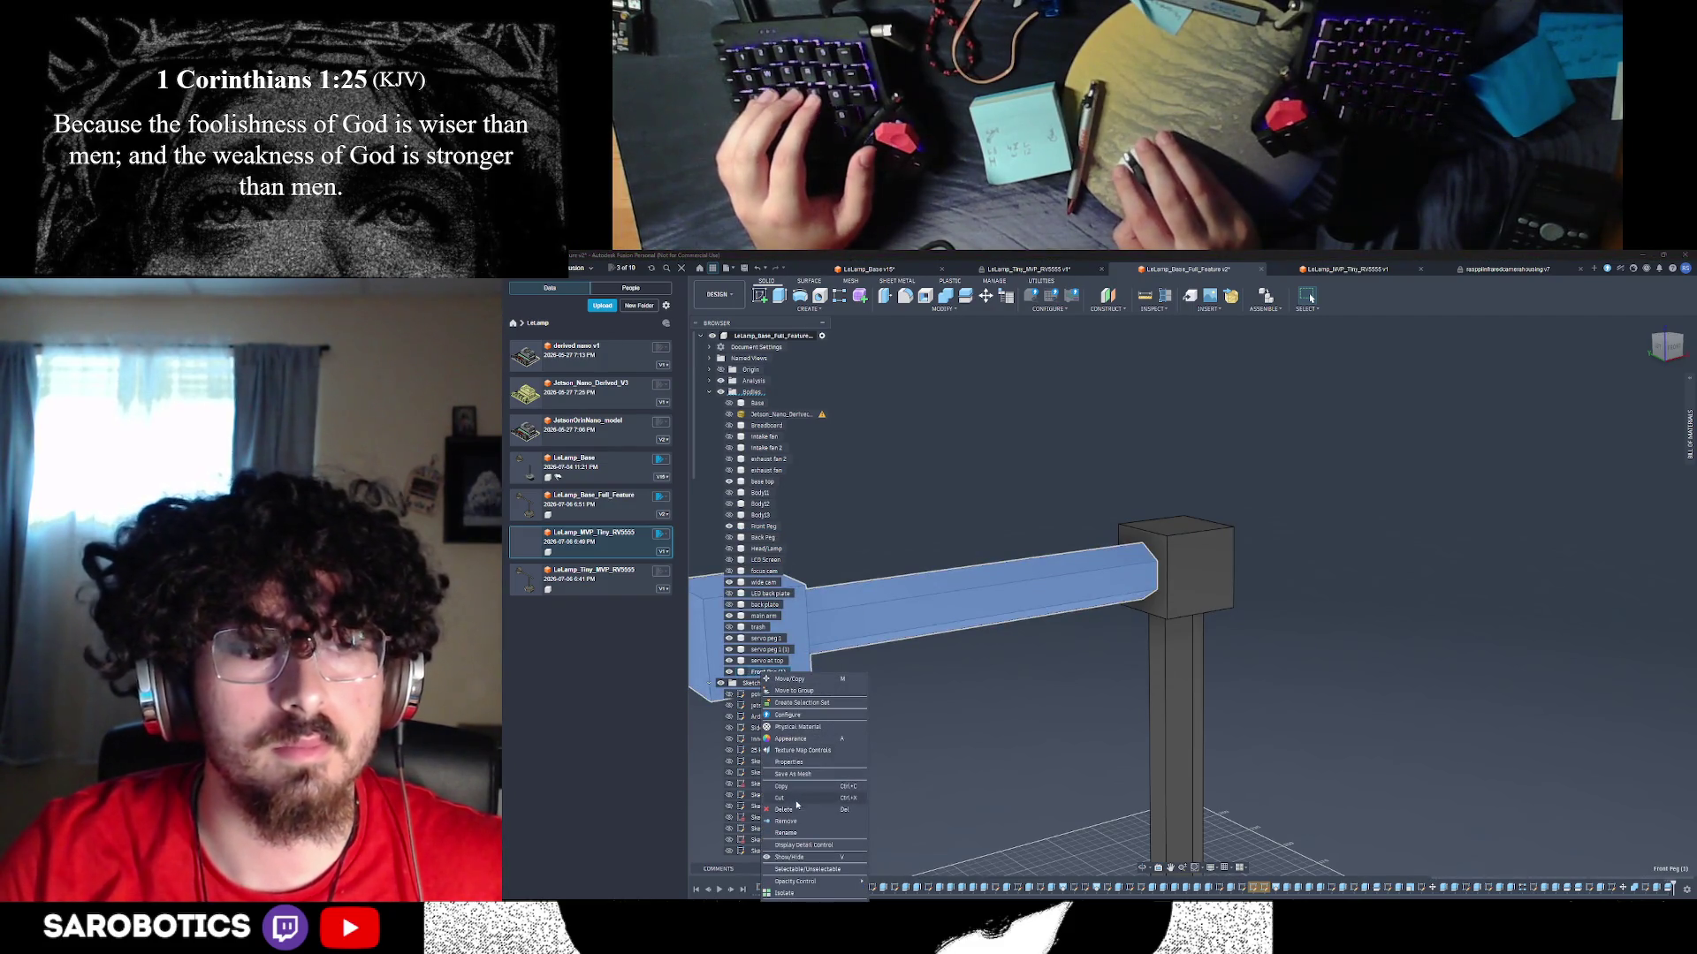
pyautogui.click(796, 834)
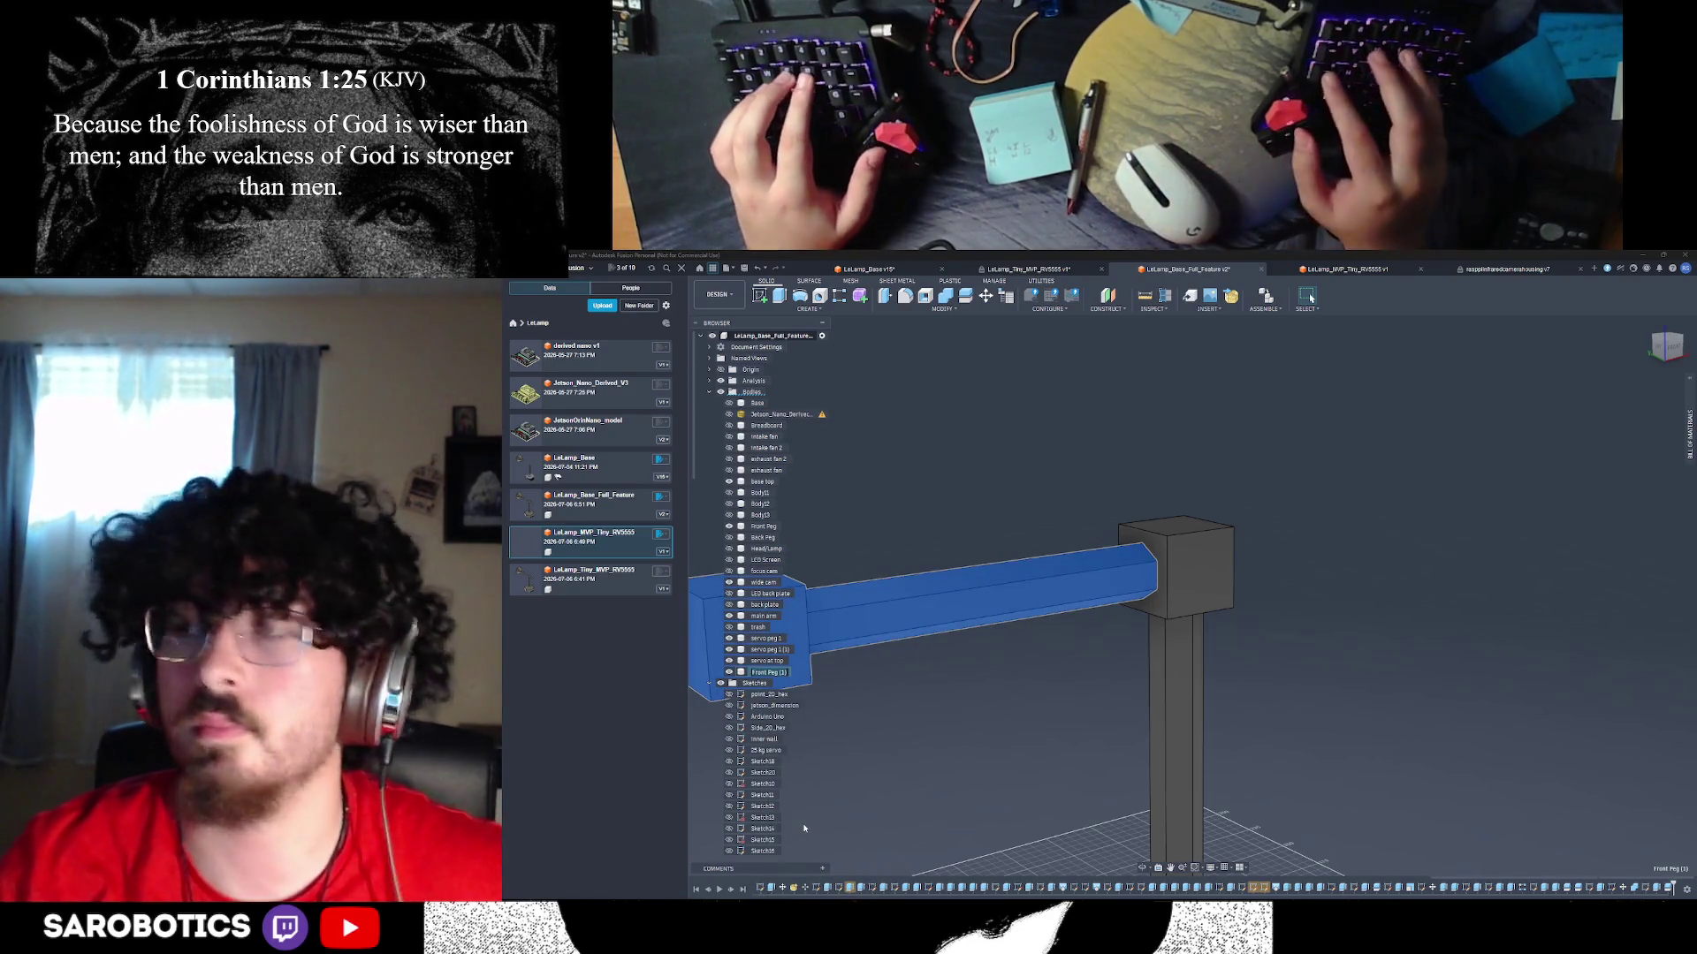
pyautogui.write('horizo')
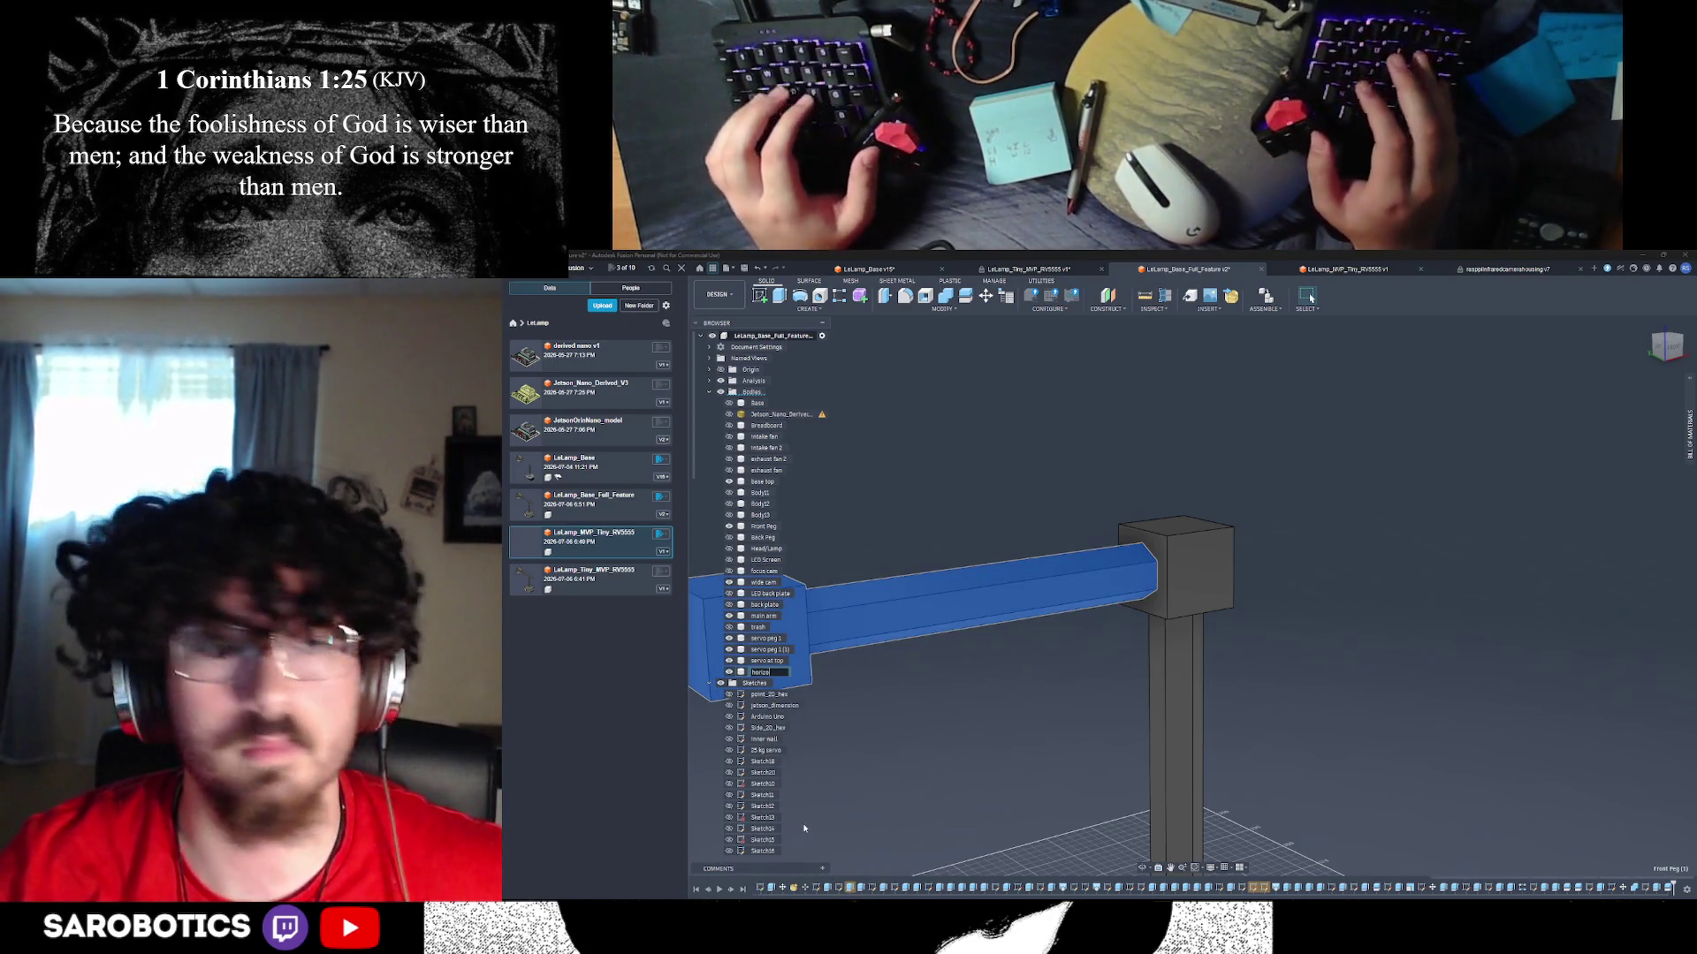
pyautogui.write('ntal')
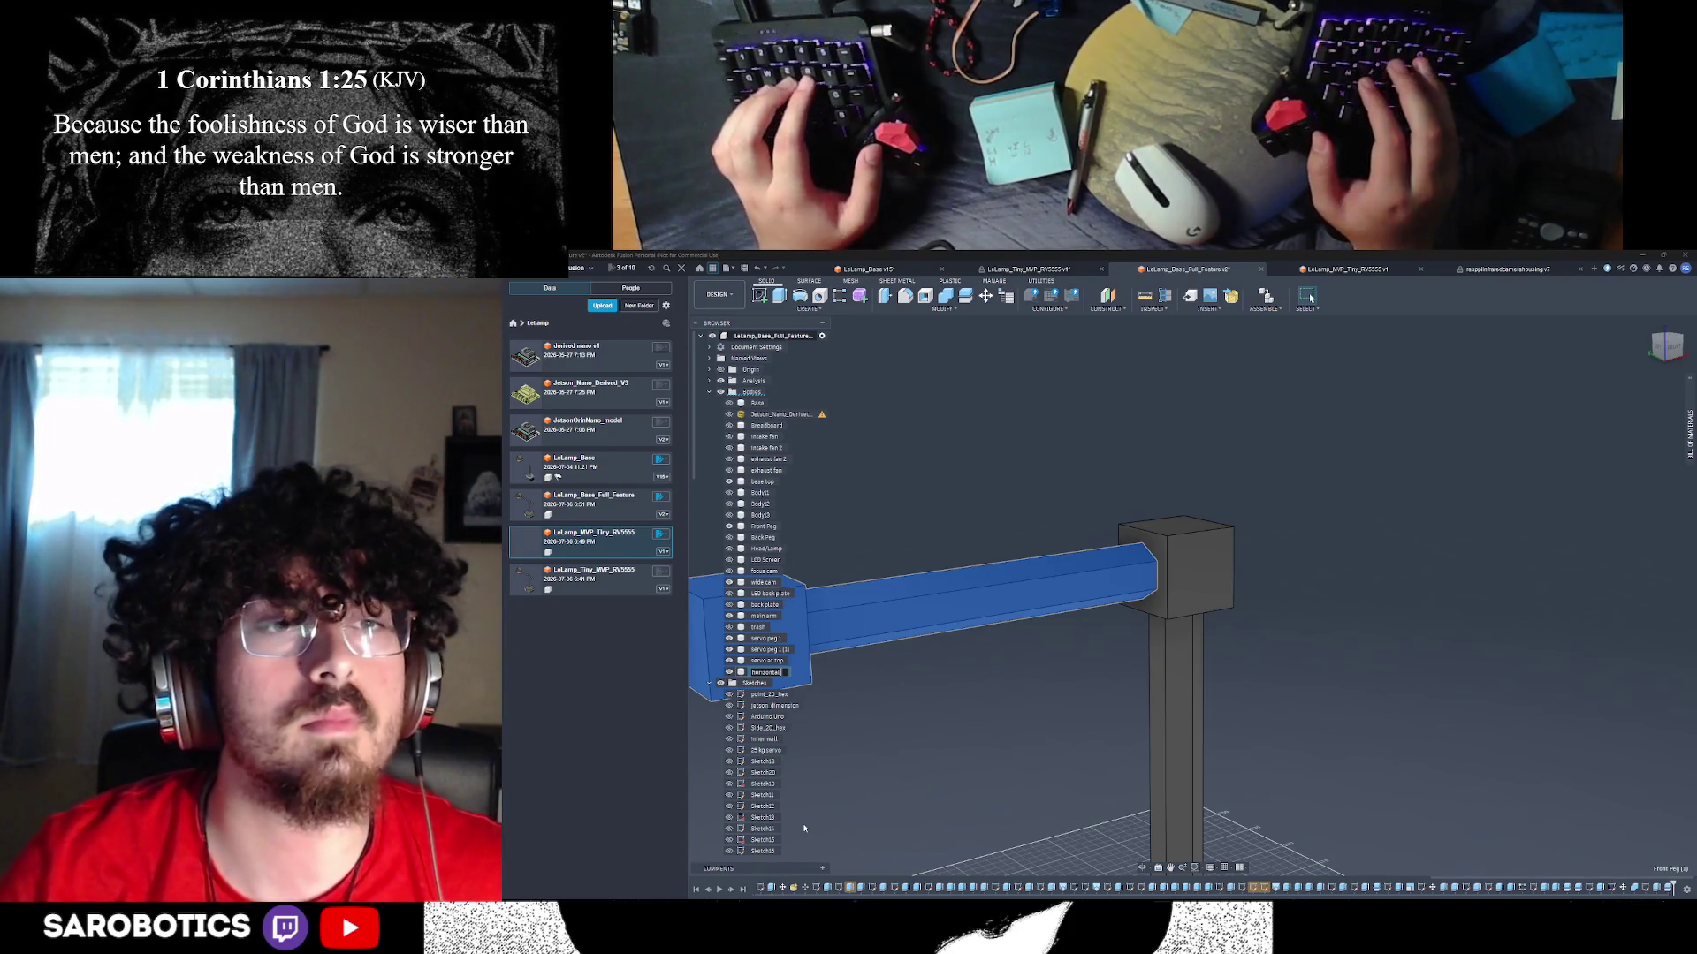
pyautogui.write(' body')
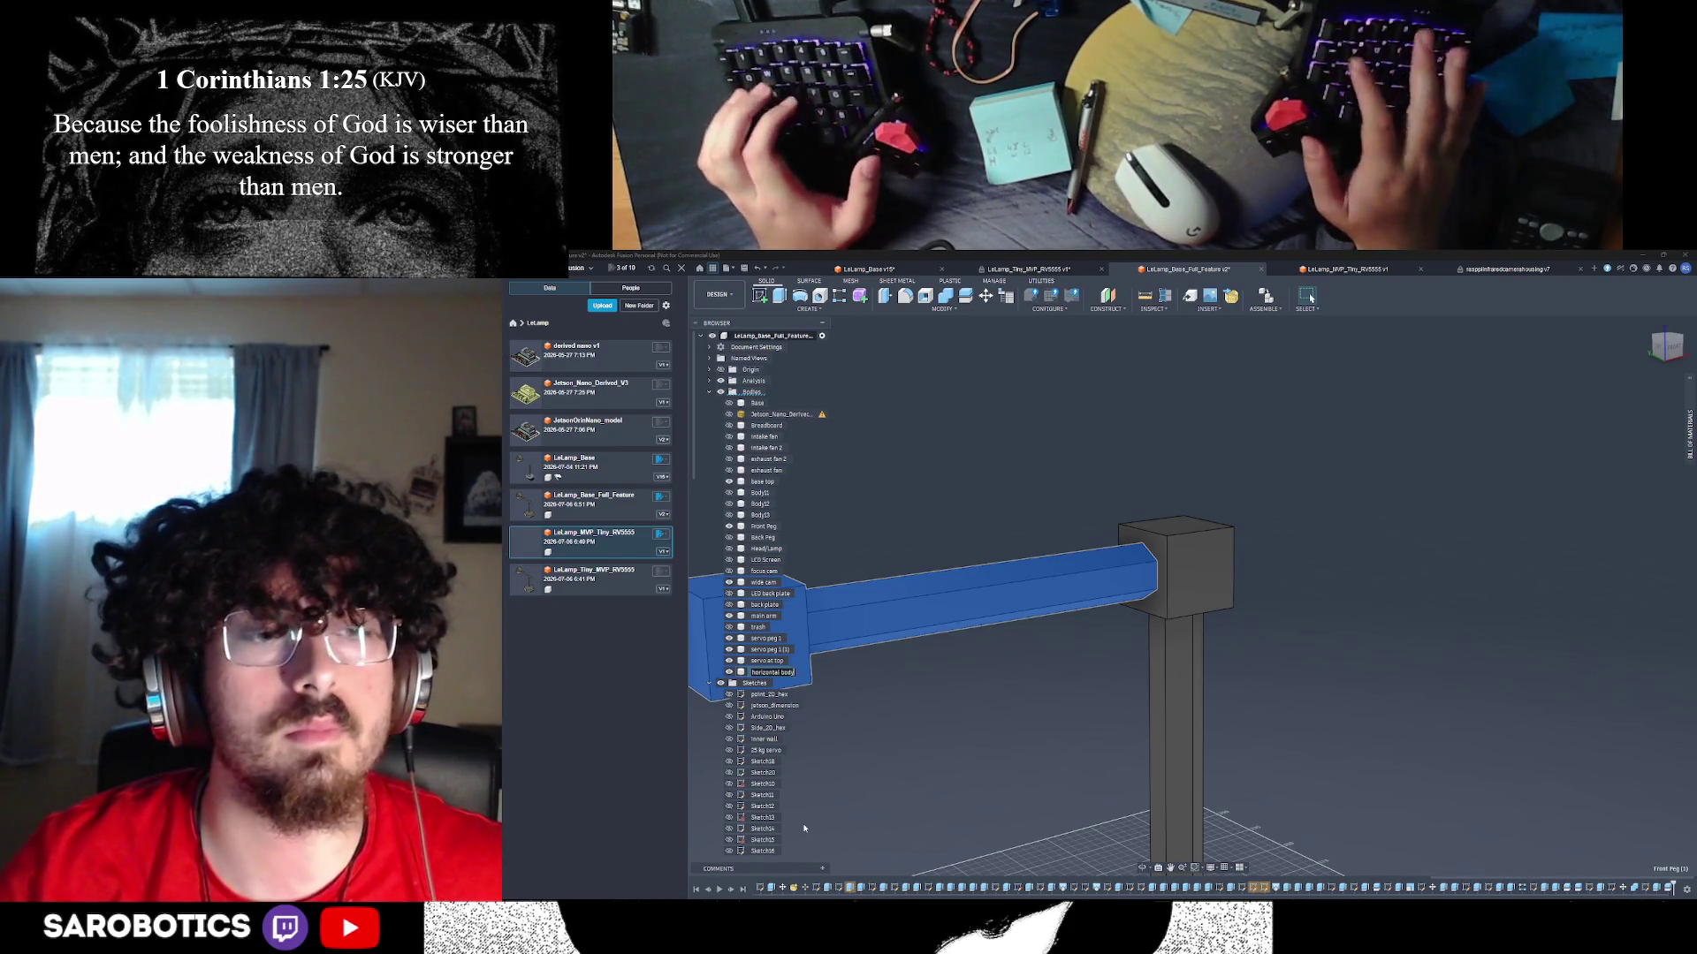
pyautogui.press('Return')
pyautogui.keyDown('shift'); pyautogui.moveTo(1146, 873); pyautogui.dragTo(1214, 734, button='middle'); pyautogui.keyUp('shift')
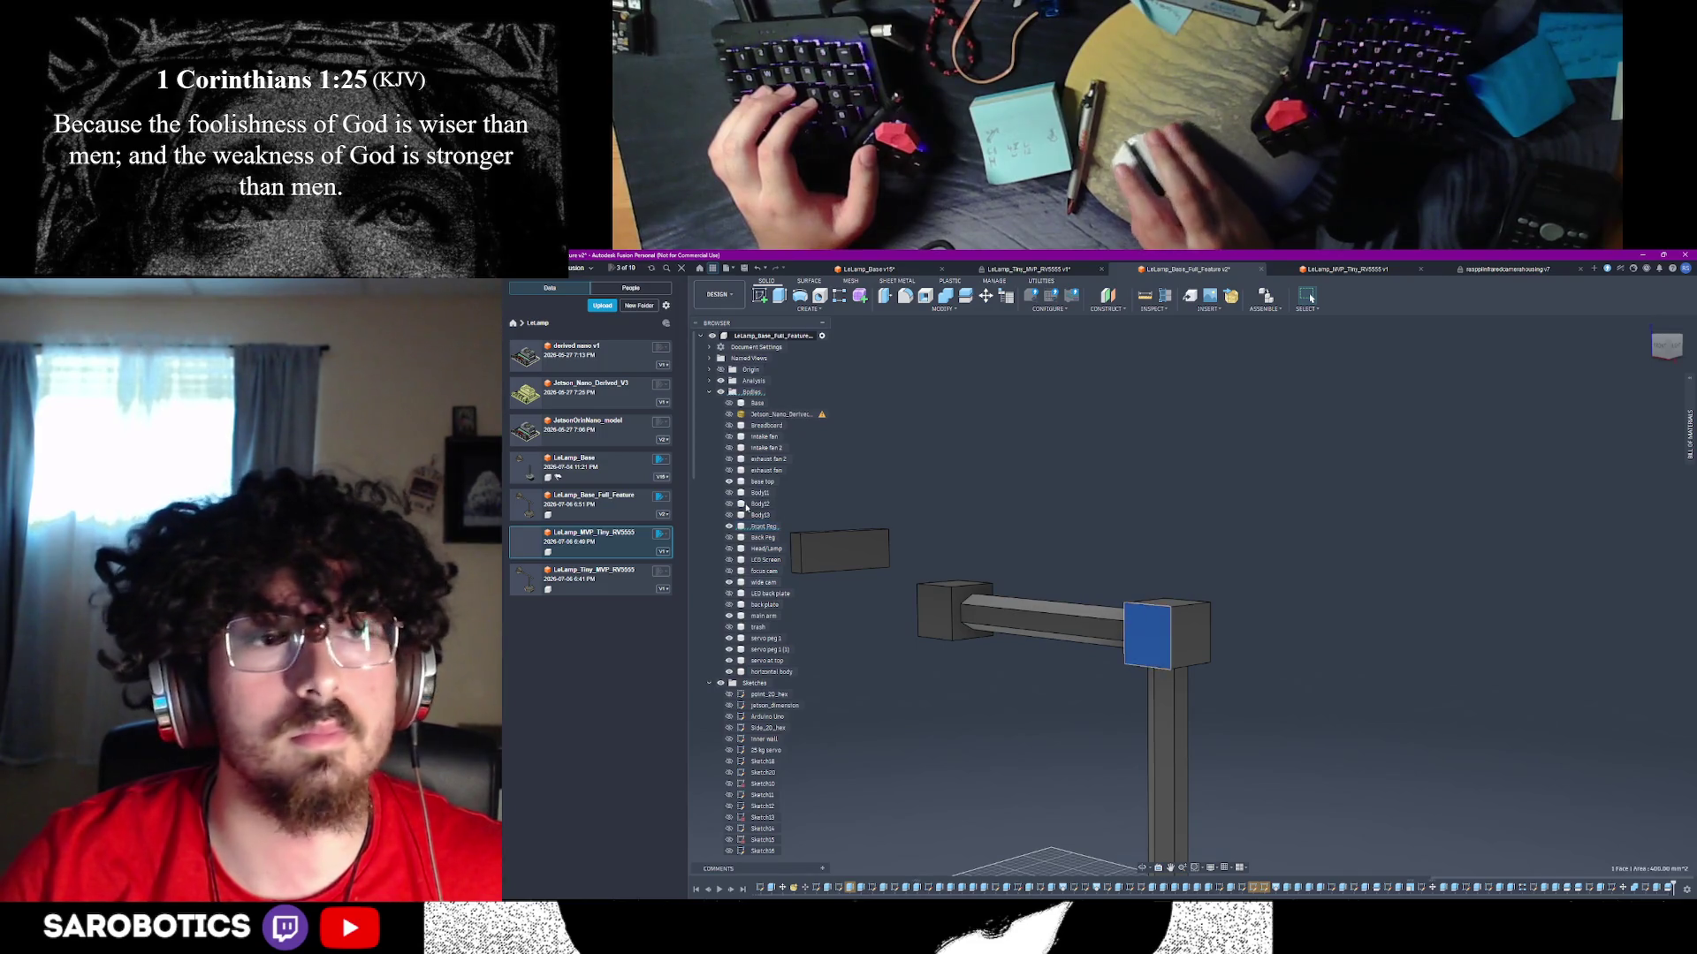
# - Delete the joint block at the end of the horizontal arm
pyautogui.click(1135, 634)
pyautogui.press('v')
pyautogui.keyDown('shift'); pyautogui.moveTo(1134, 634); pyautogui.dragTo(1355, 699, button='middle'); pyautogui.keyUp('shift')
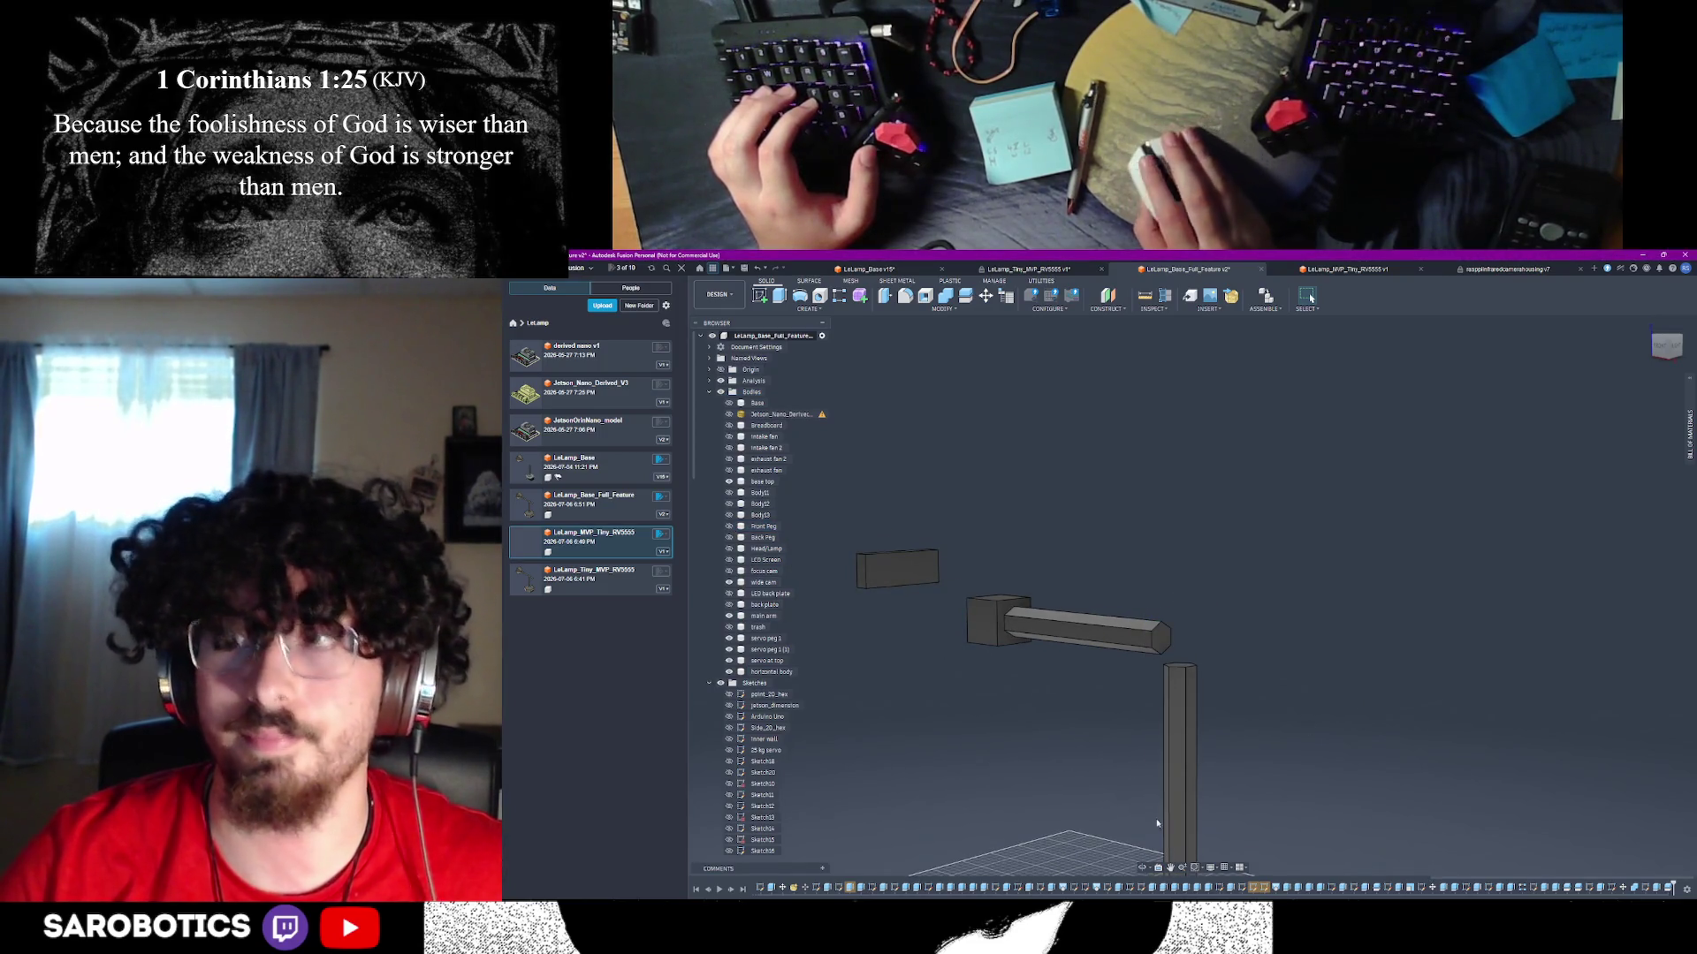
# - Bring the base into view and select the top face of the base box
pyautogui.keyDown('shift'); pyautogui.moveTo(1207, 818); pyautogui.dragTo(1246, 724, button='middle'); pyautogui.keyUp('shift')
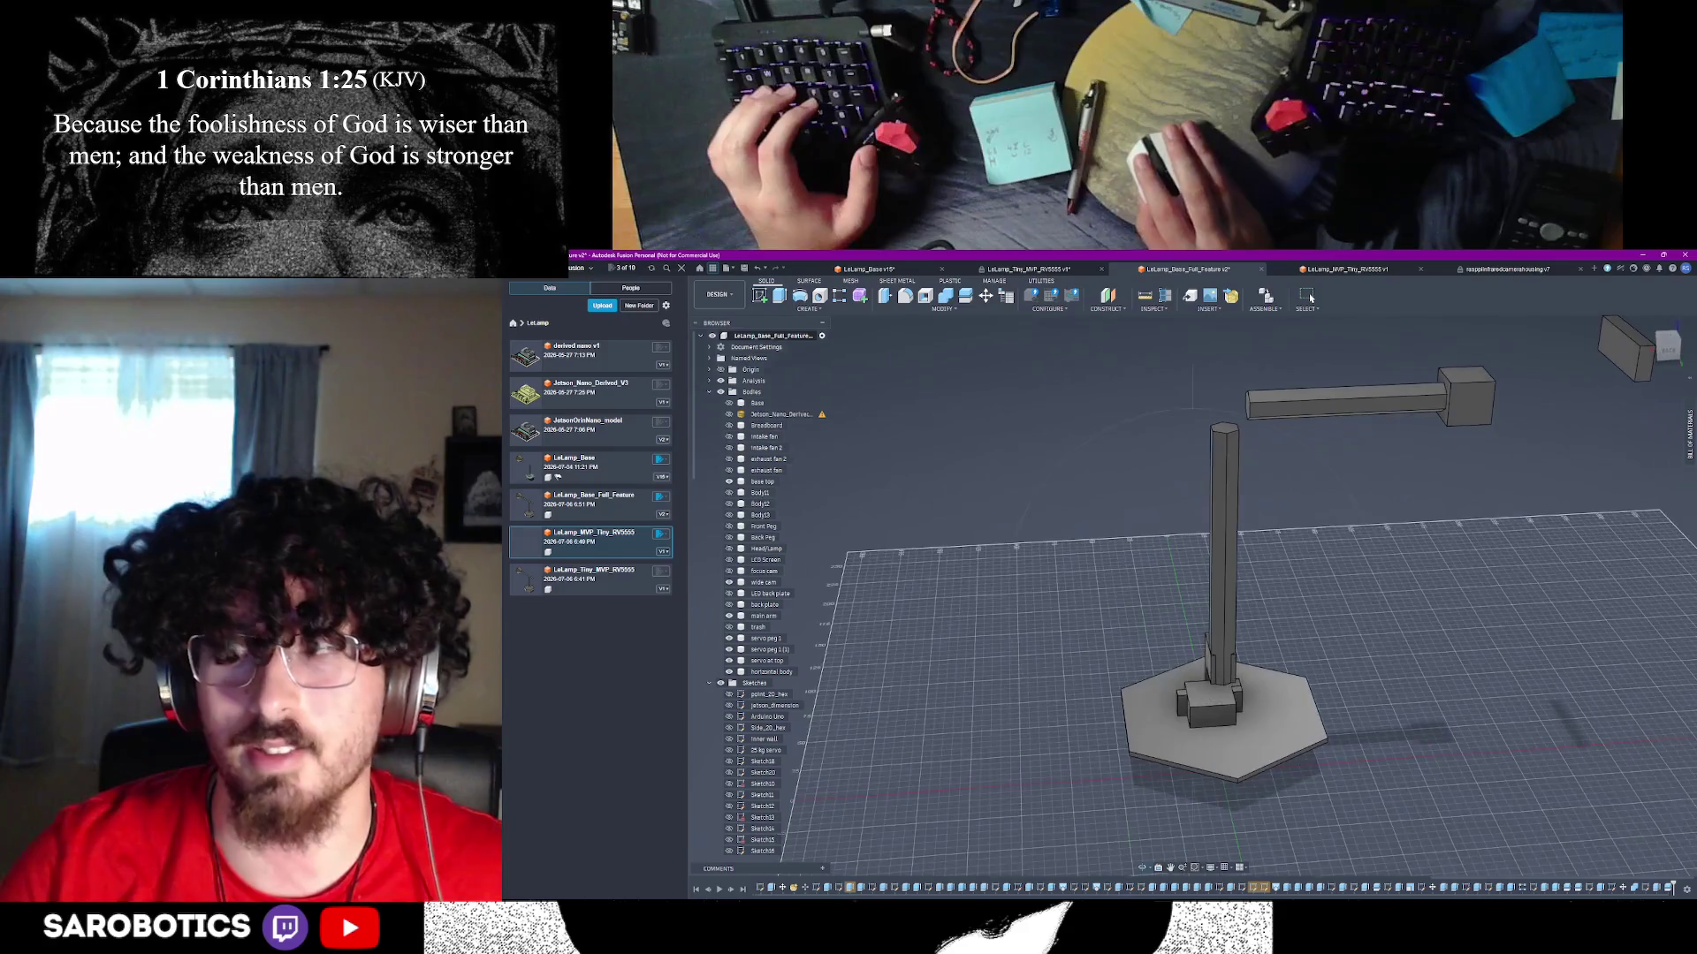
pyautogui.scroll(5, 1237, 707)
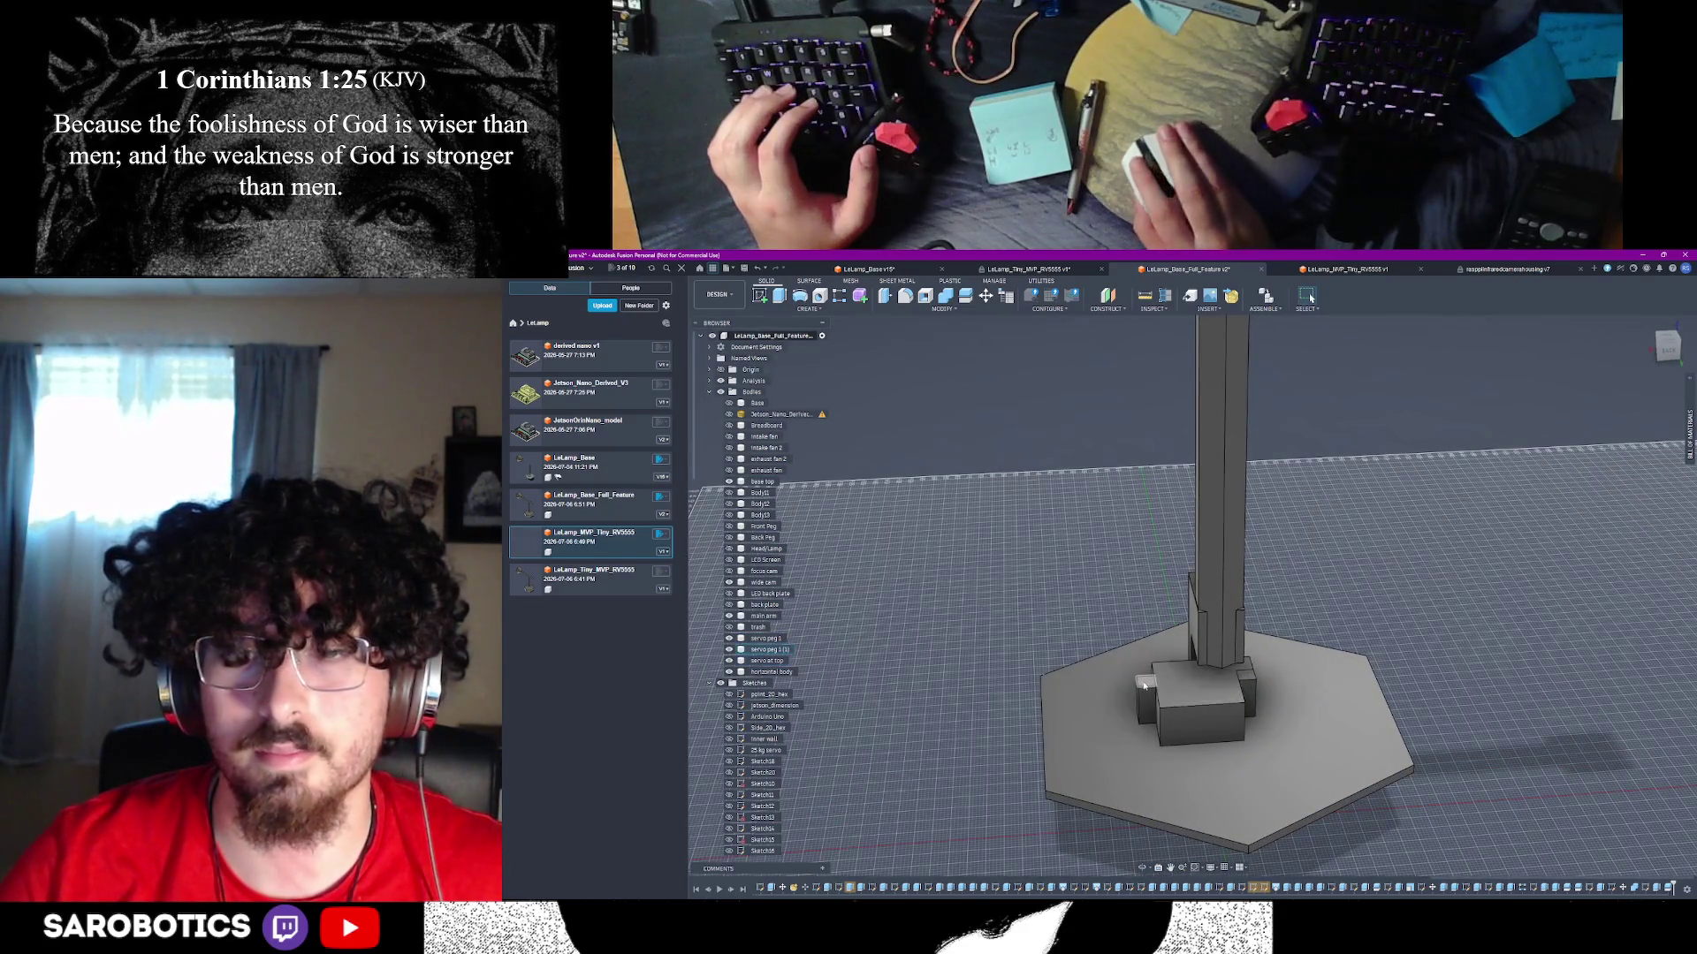
pyautogui.scroll(-3, 1144, 686)
pyautogui.scroll(4, 1175, 689)
pyautogui.click(1213, 690)
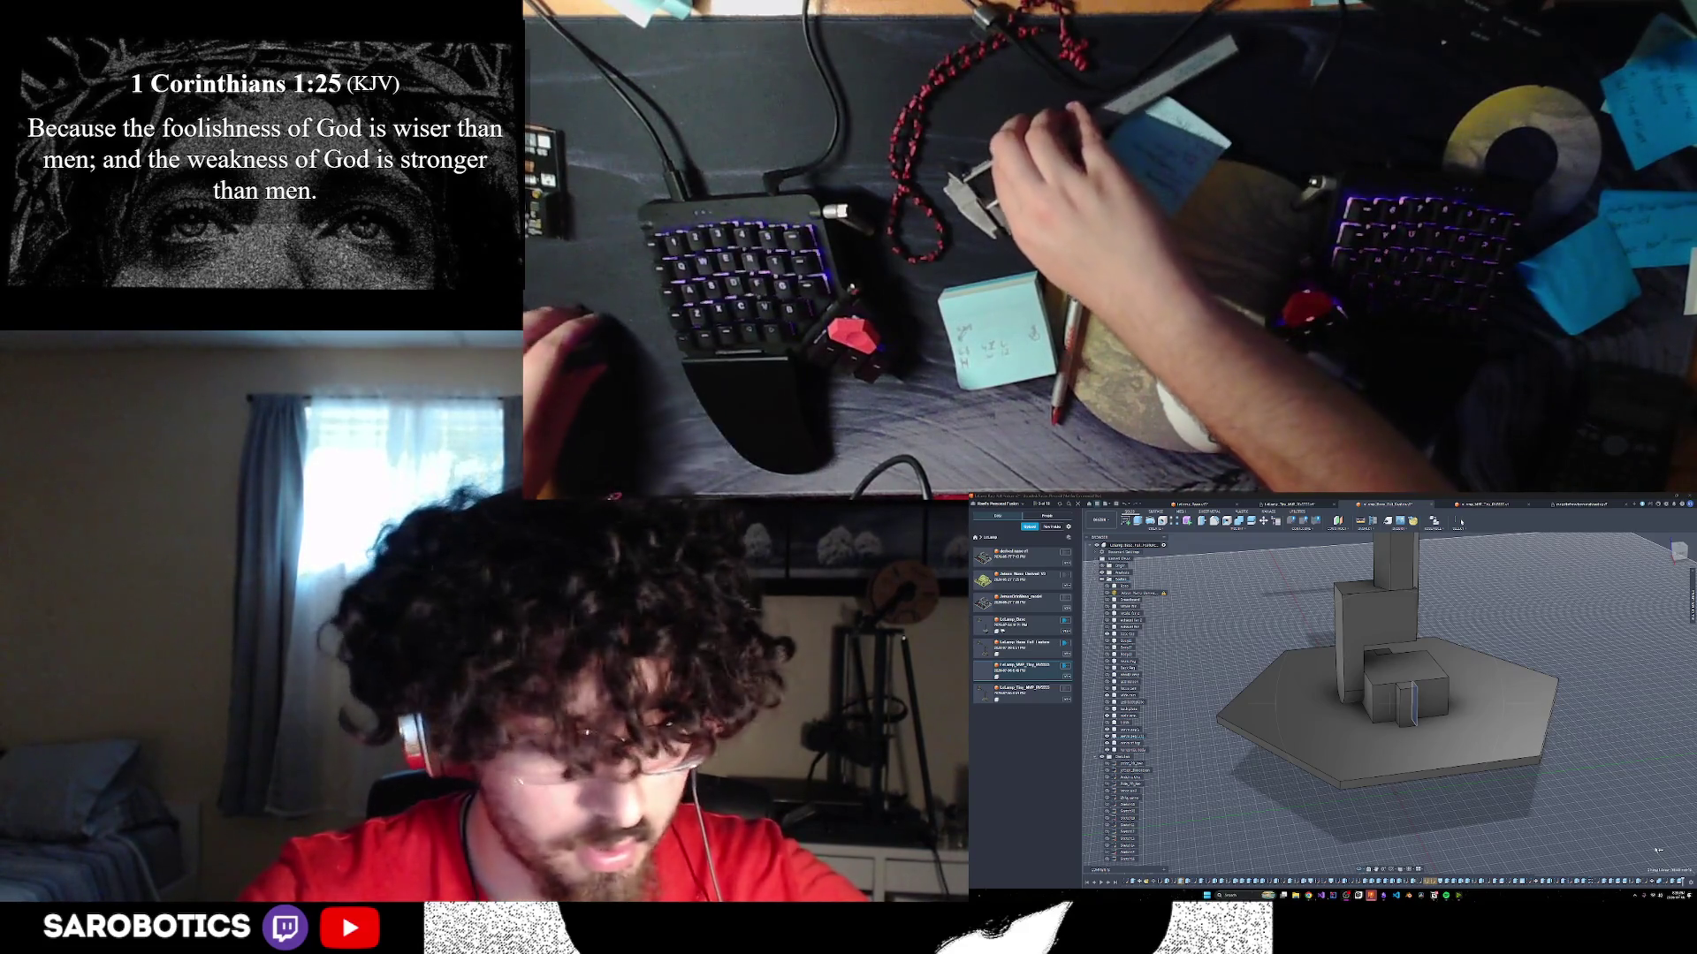
pyautogui.keyDown('shift'); pyautogui.moveTo(1658, 850); pyautogui.dragTo(1652, 777, button='middle'); pyautogui.keyUp('shift')
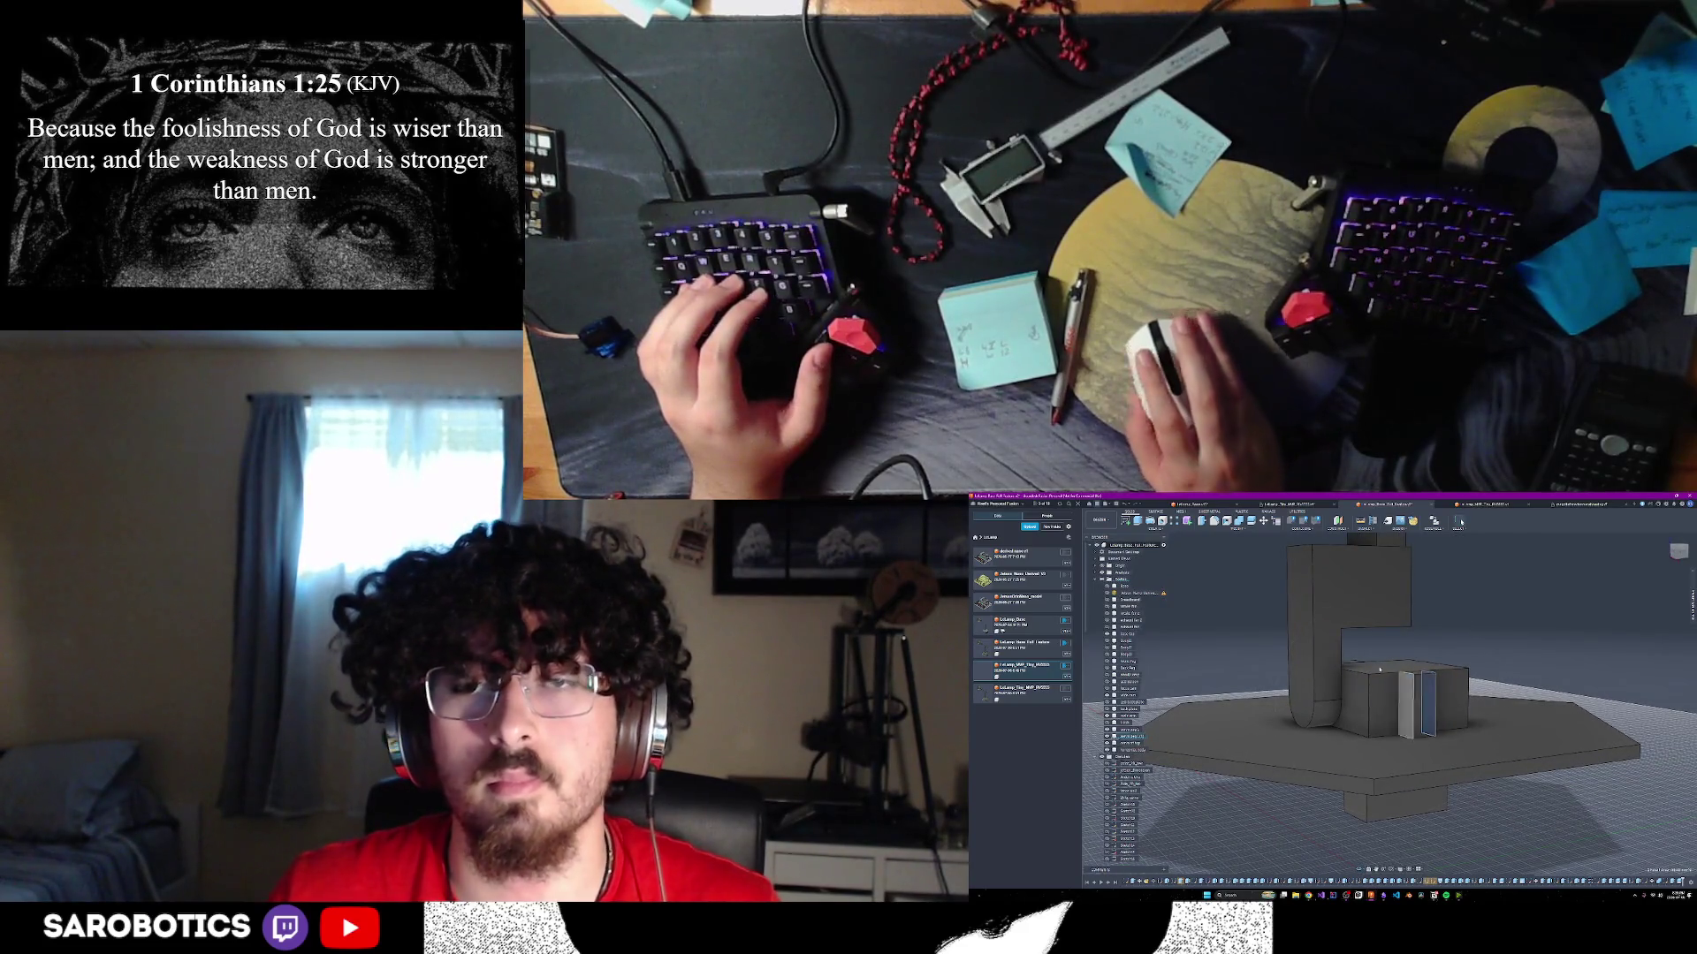
# - Start an edit with Q, select the whole box beside the post, then switch to Chrome
pyautogui.scroll(3, 1379, 668)
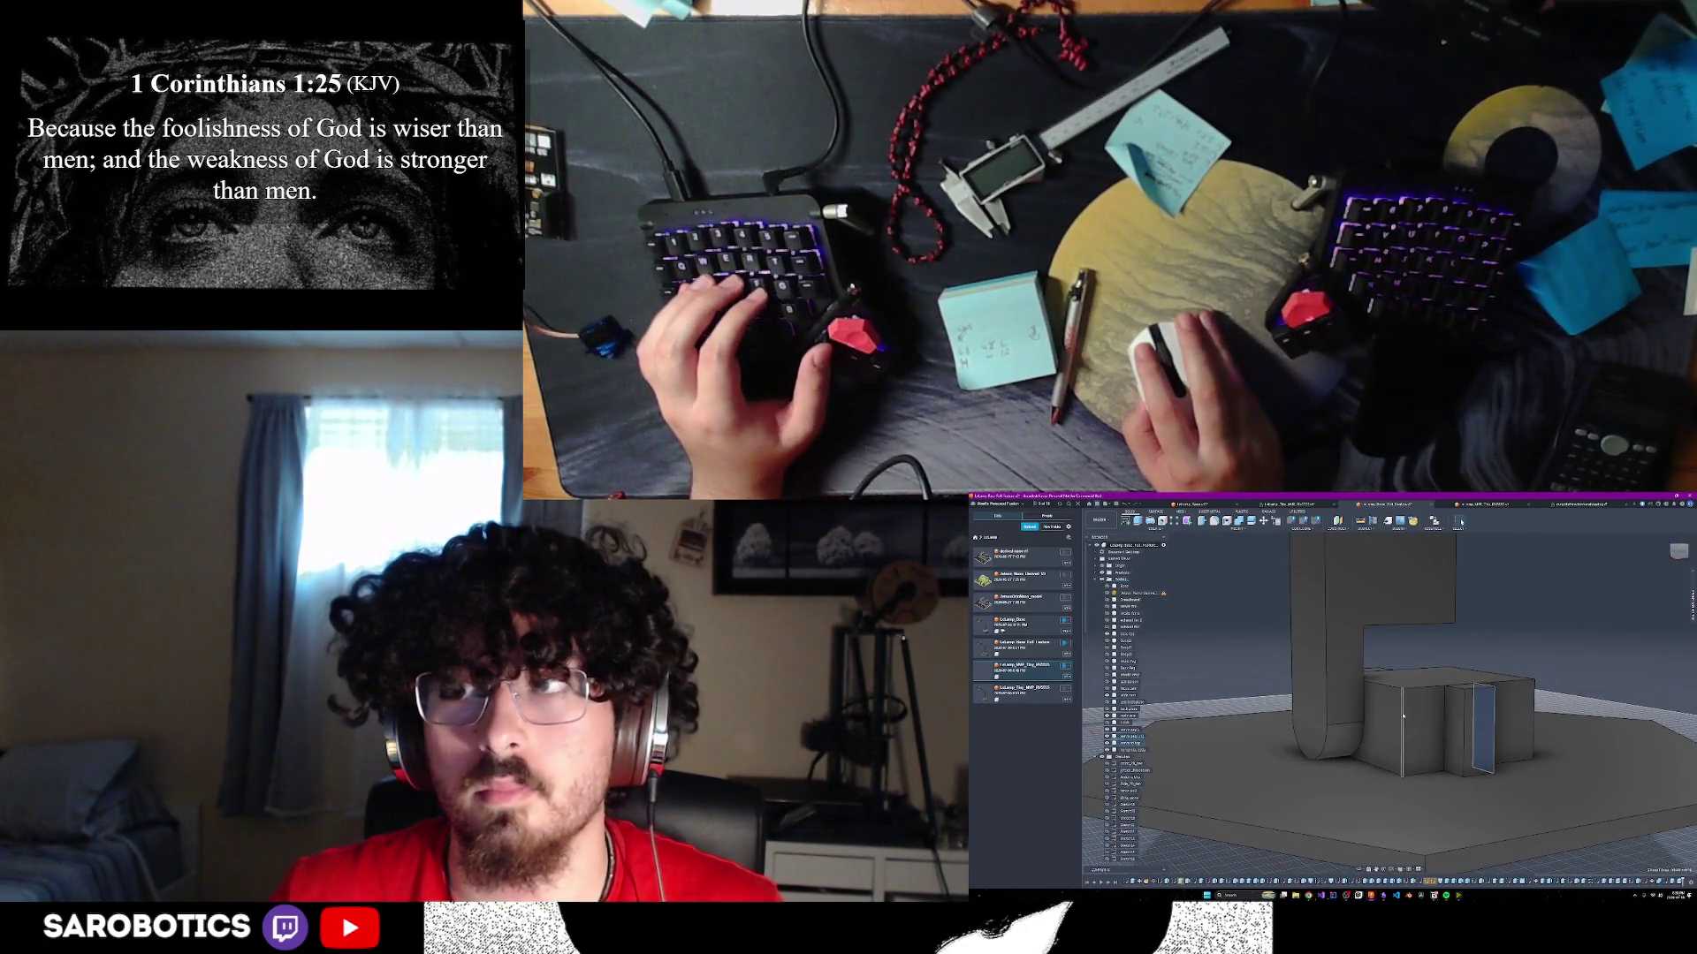
pyautogui.press('q')
pyautogui.click(1444, 708)
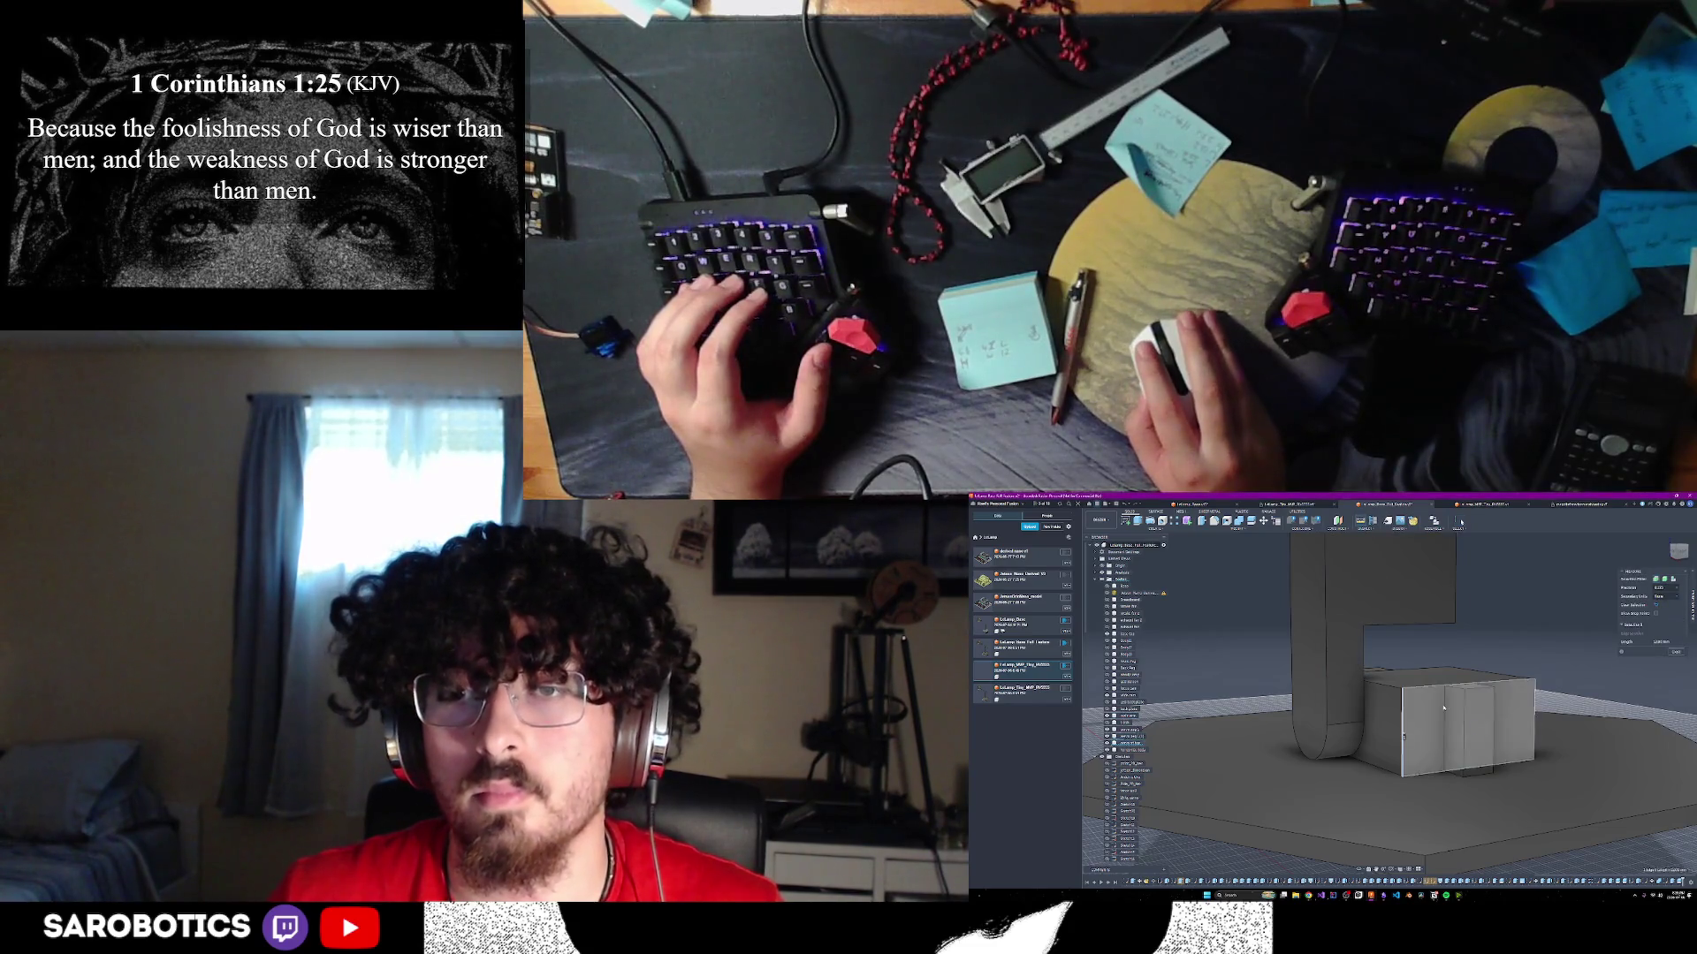
pyautogui.click(1444, 708)
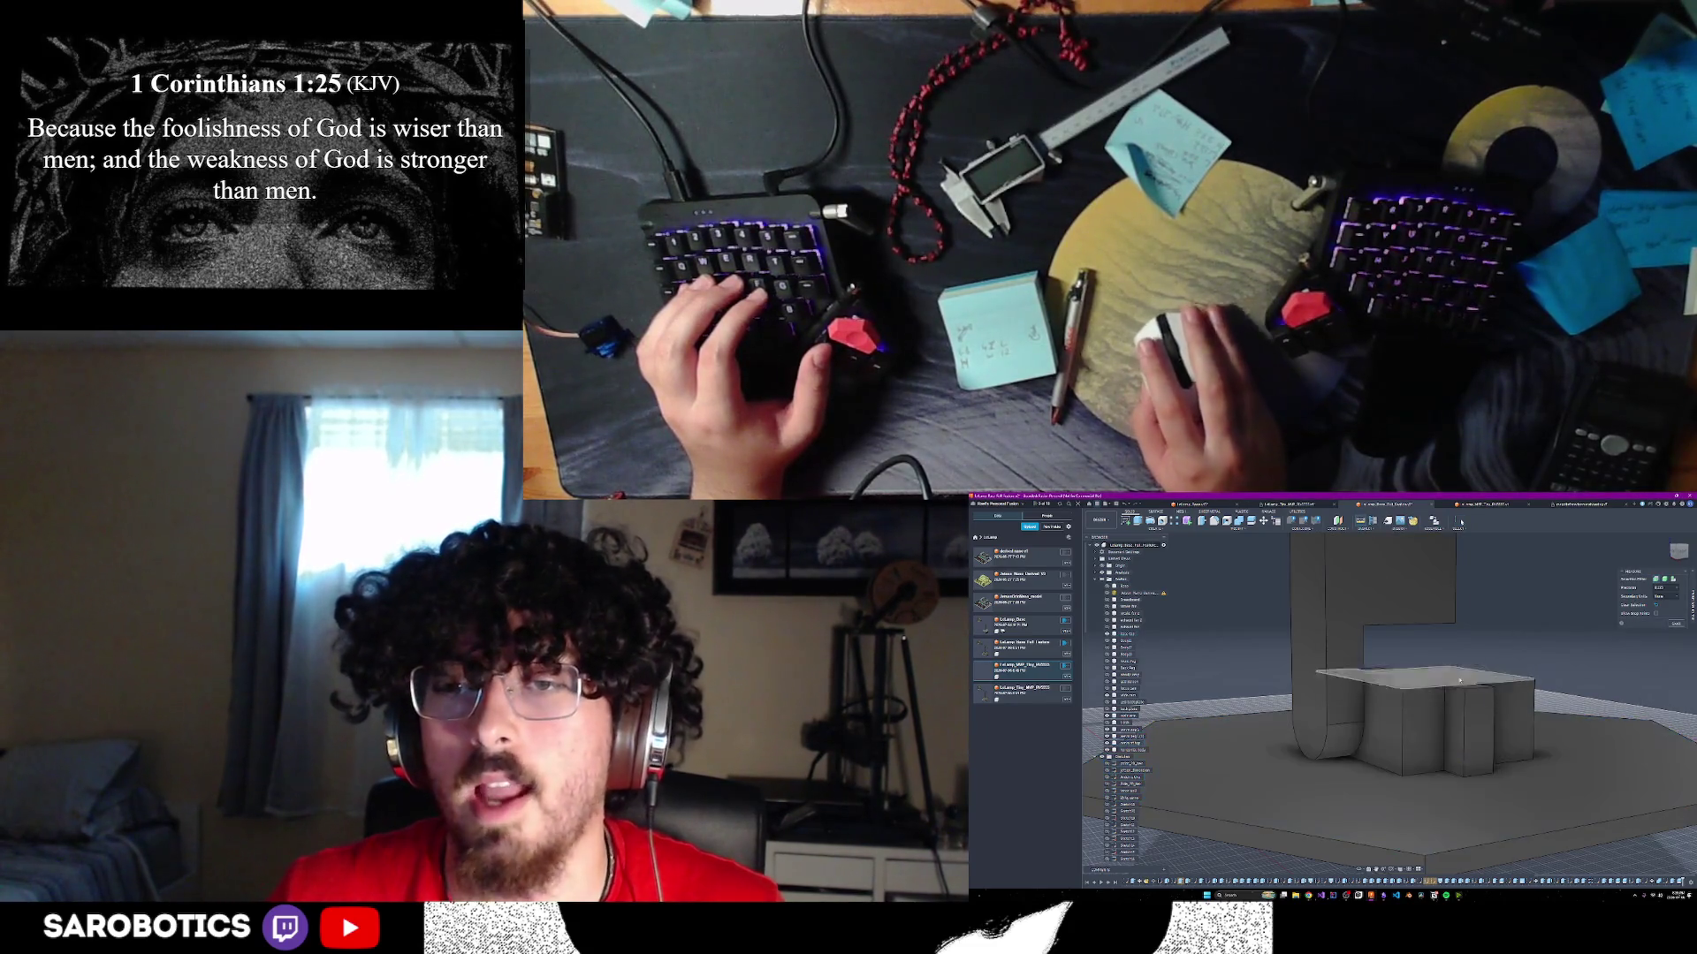
pyautogui.click(1402, 740)
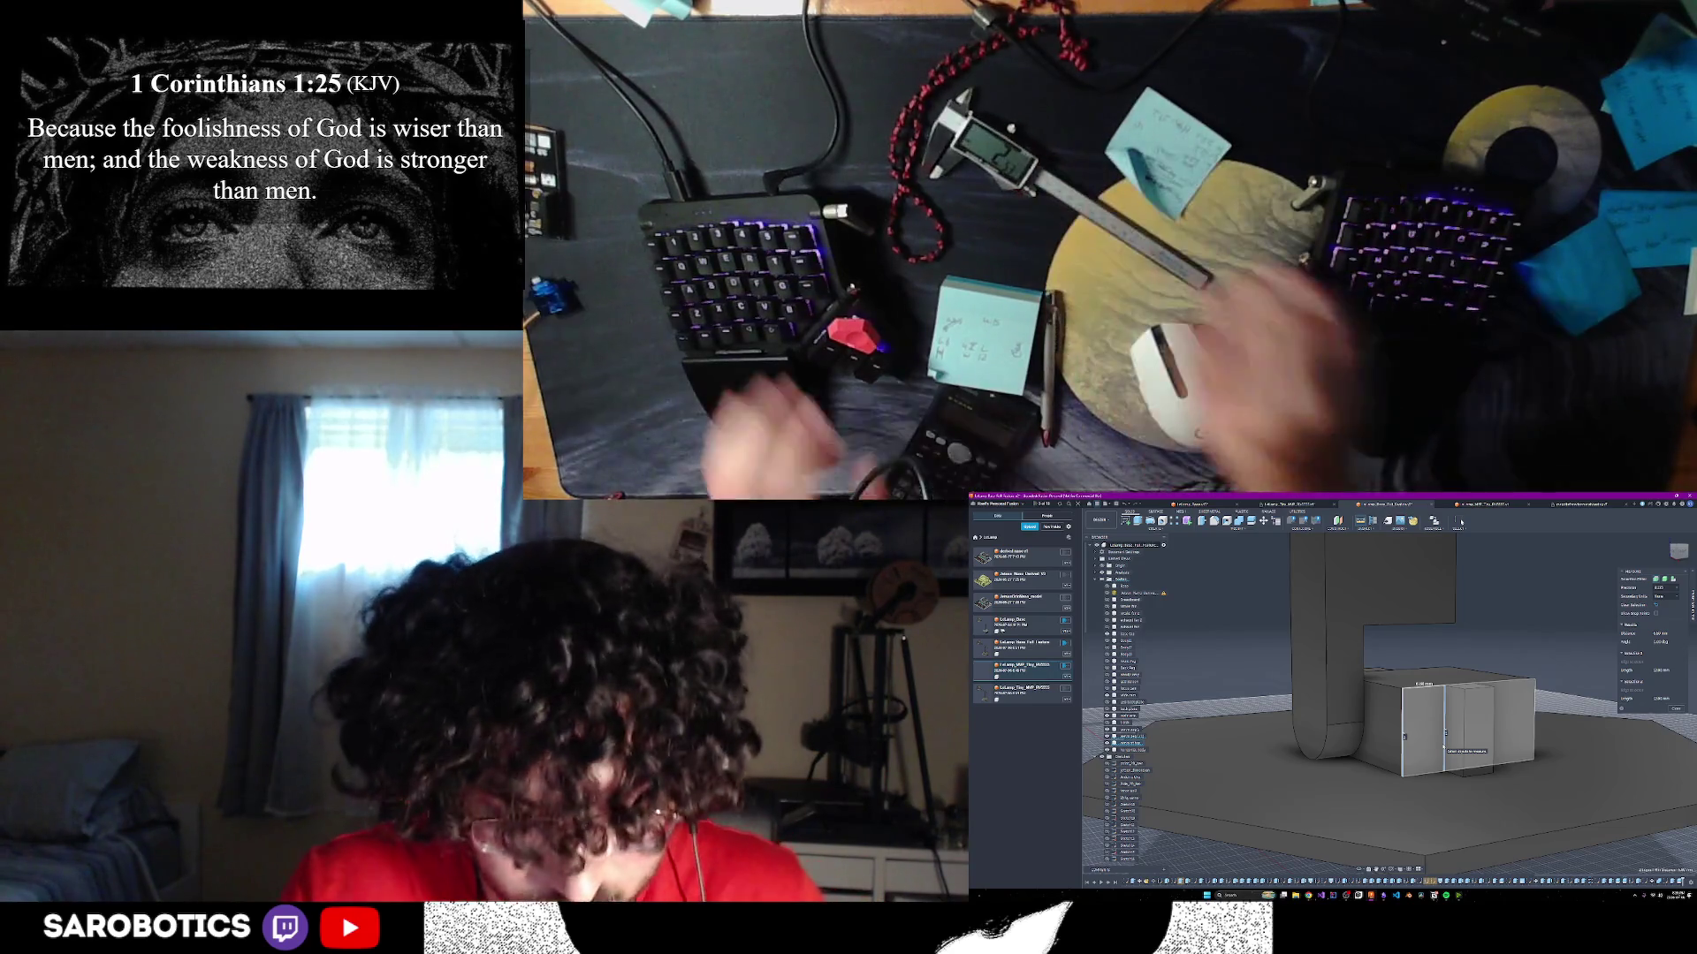
pyautogui.hotkey('alt', 'Tab')
pyautogui.hotkey('alt', 'Tab')
pyautogui.hotkey('alt', 'Tab')
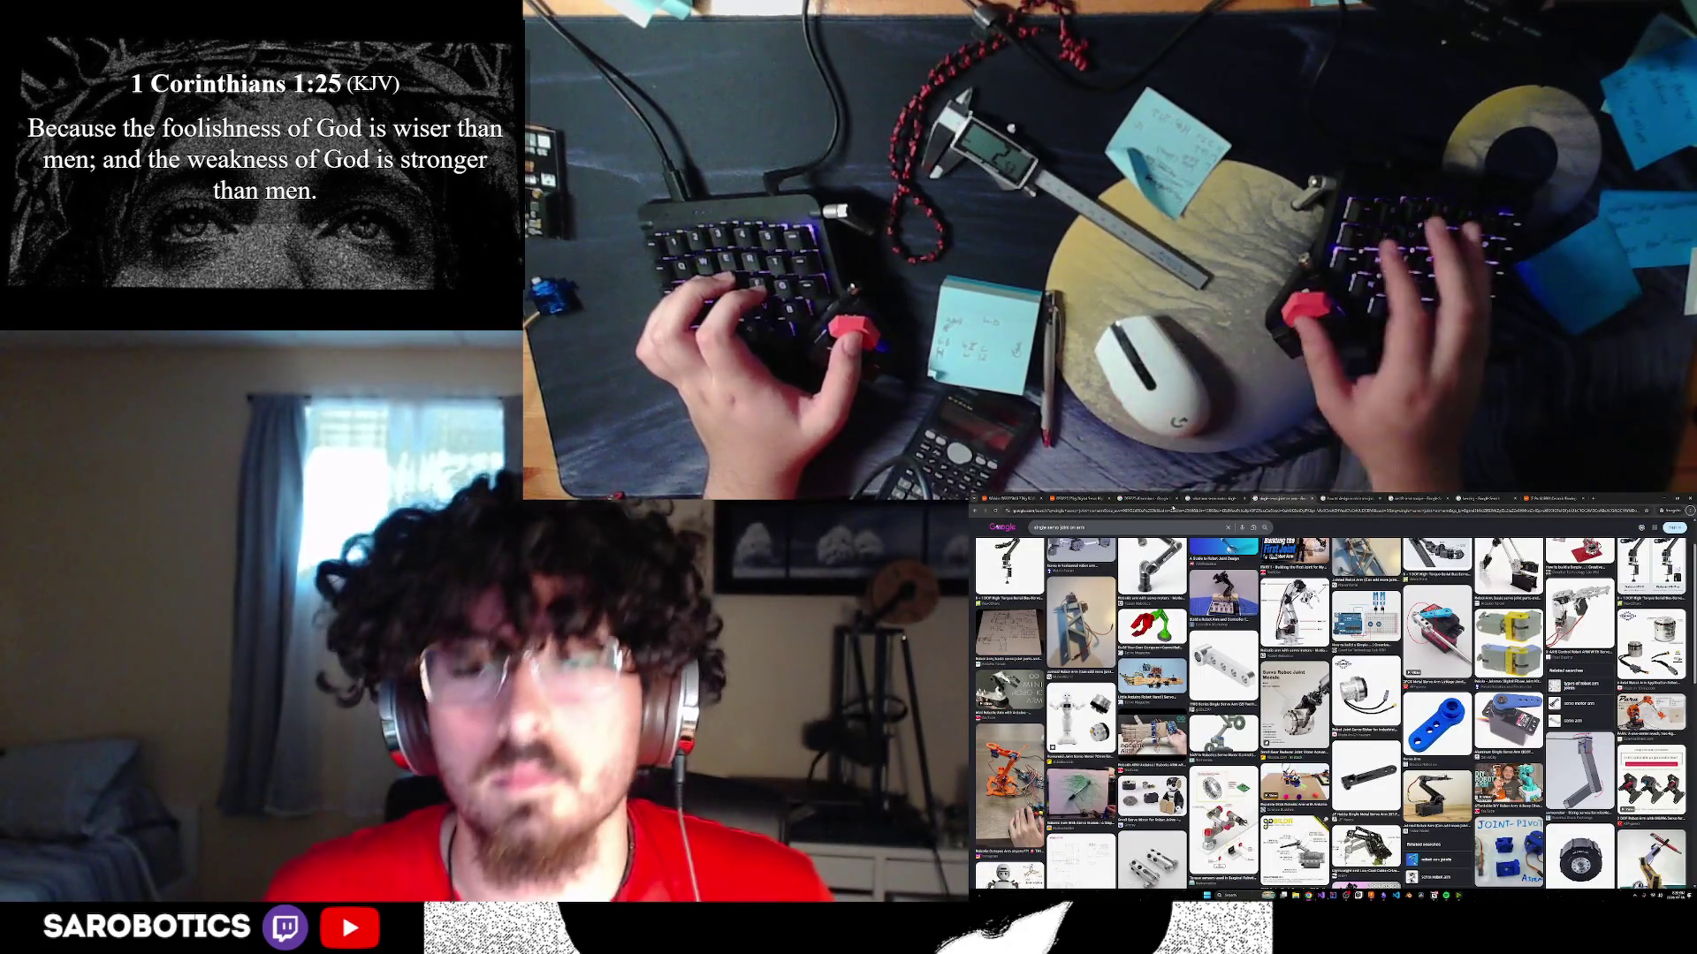
# - View the servo dimensions image, close it back to the image results, and return to Fusion
pyautogui.hotkey('alt', 'Tab')
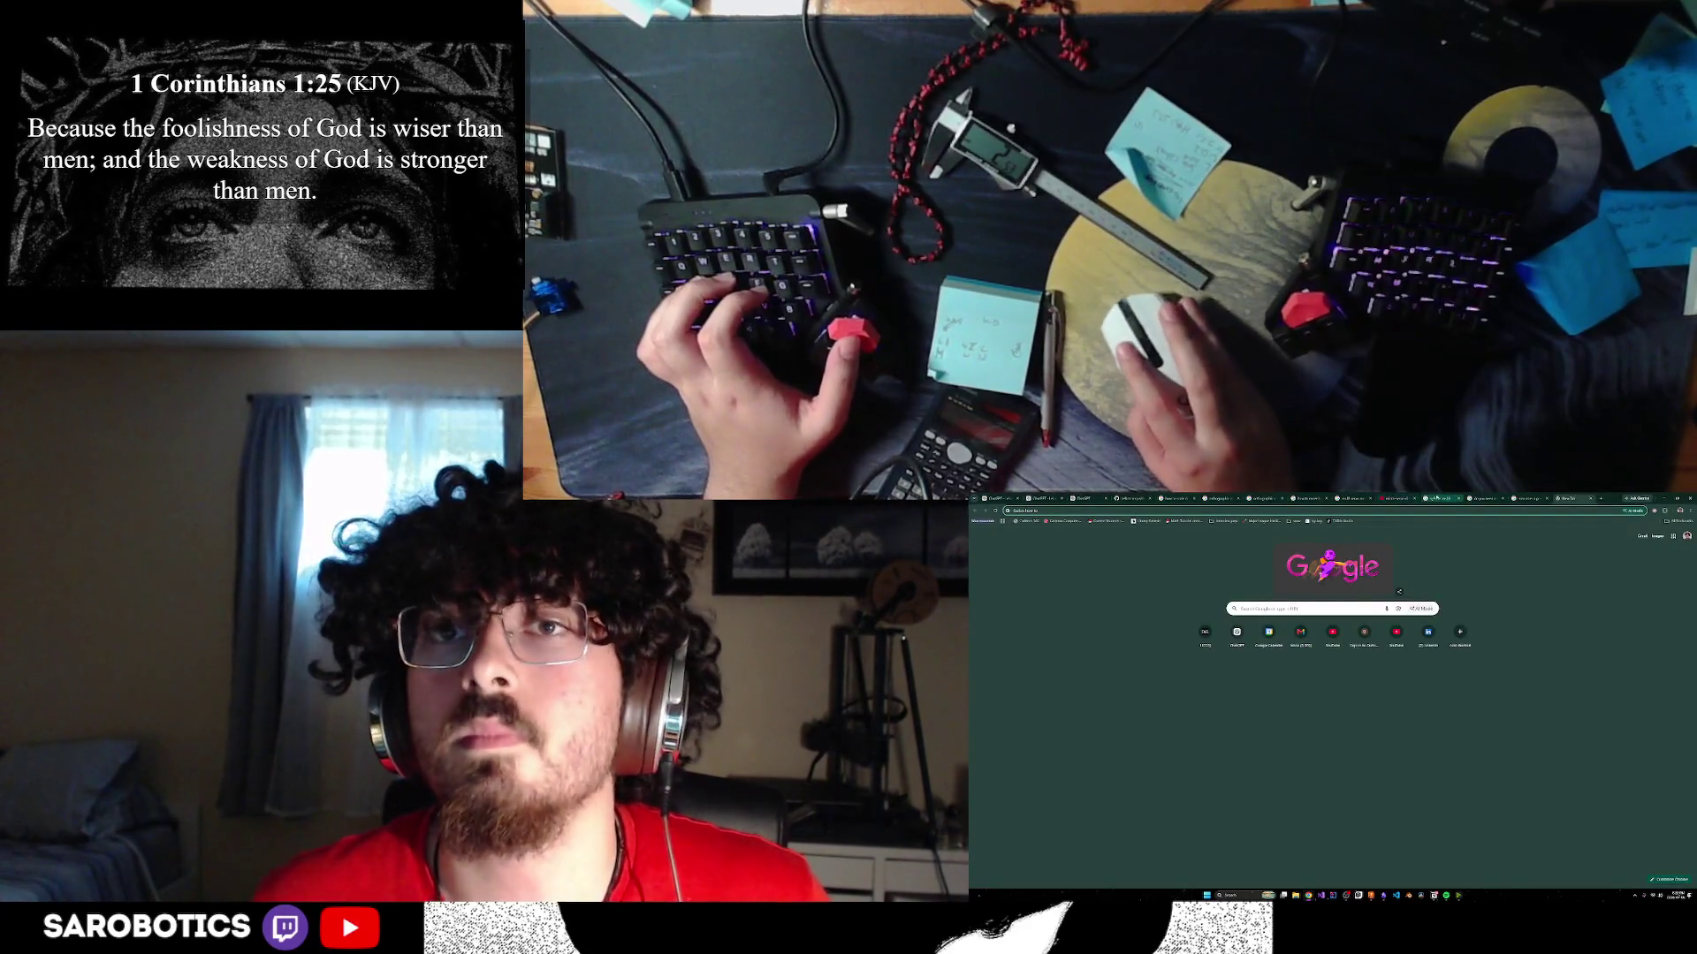
pyautogui.hotkey('alt', 'Tab')
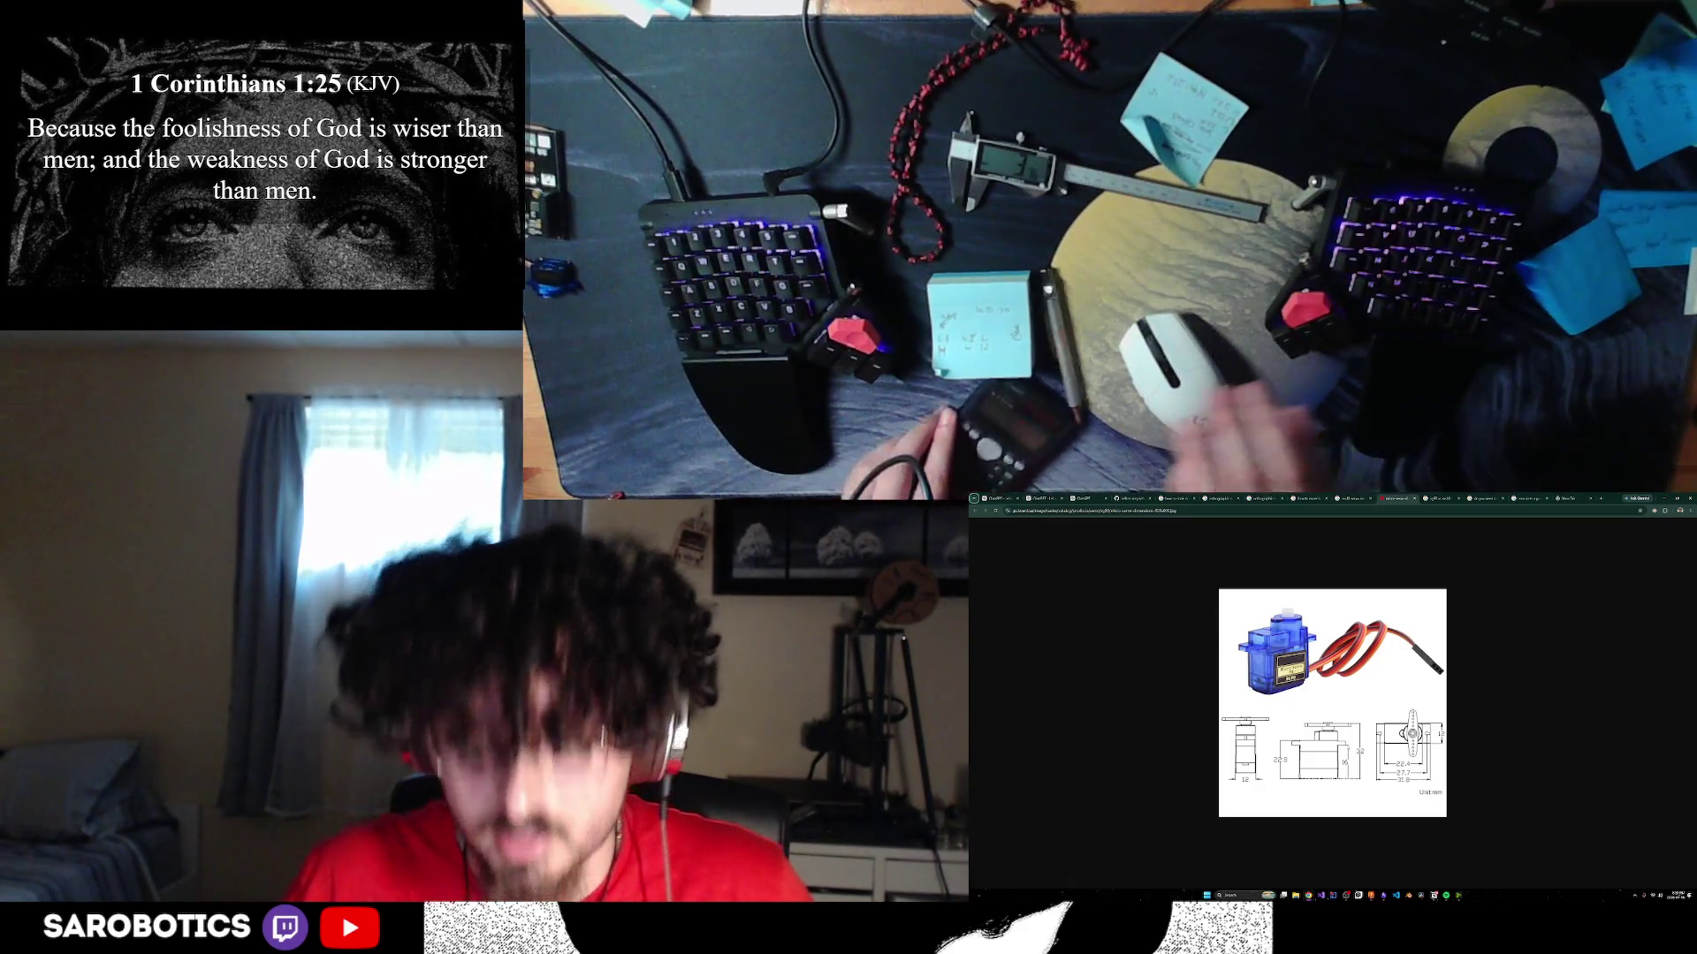
pyautogui.hotkey('ctrl', 'w')
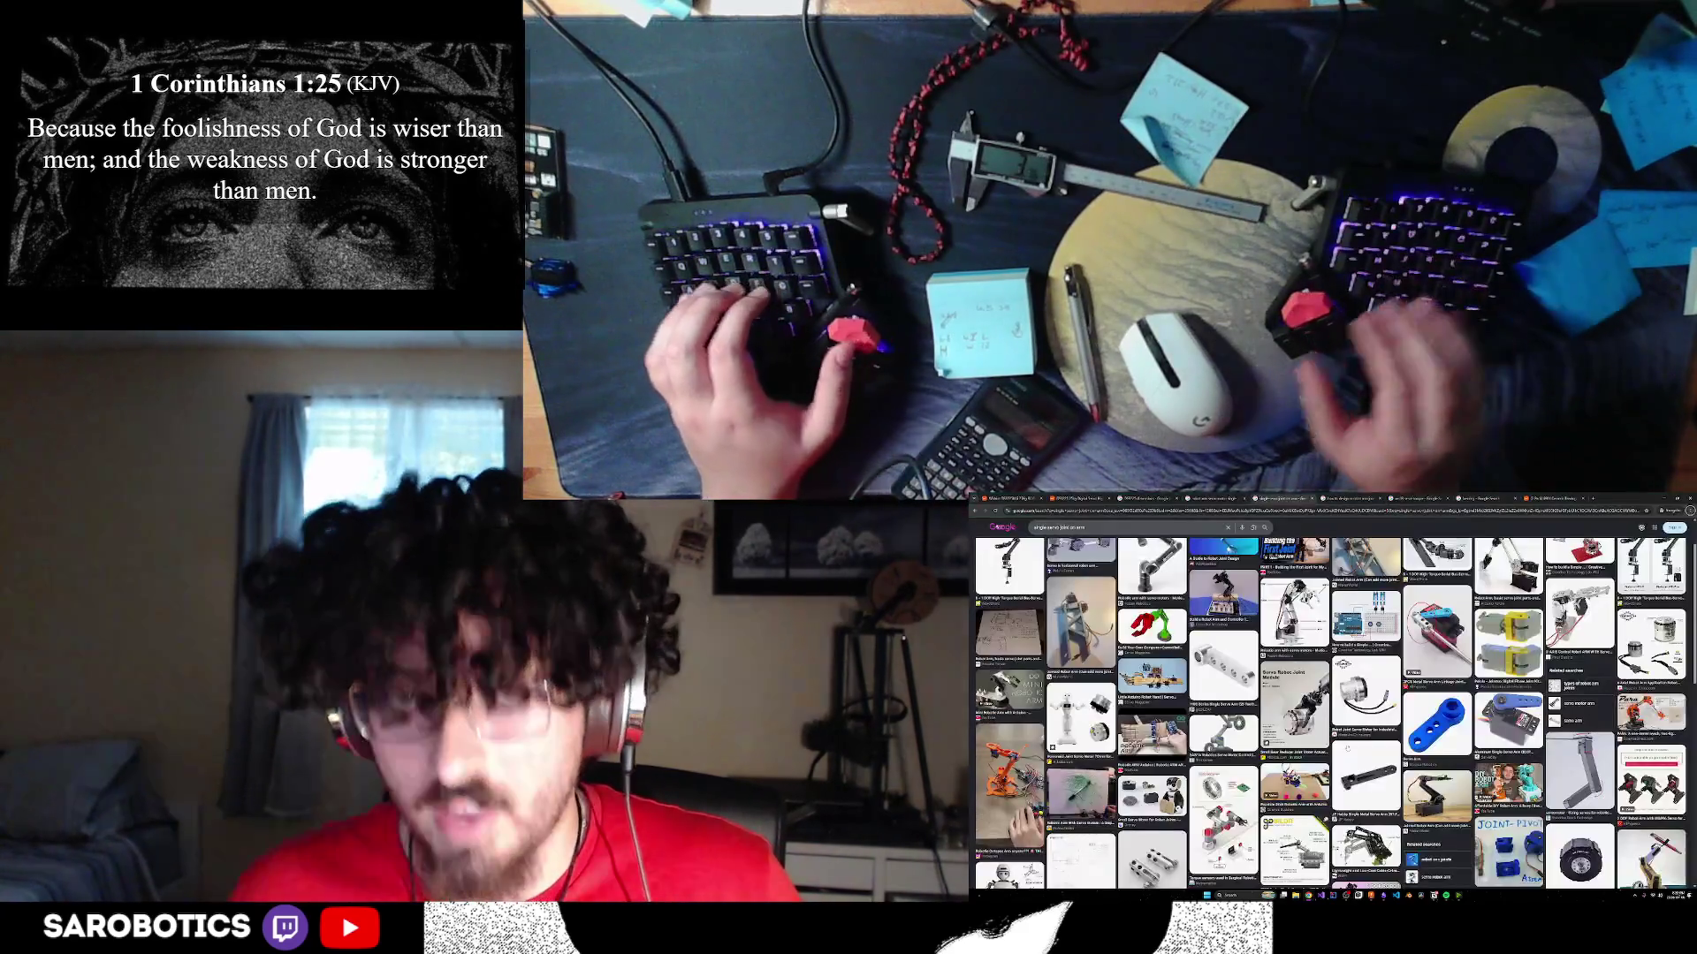
pyautogui.hotkey('alt', 'Tab')
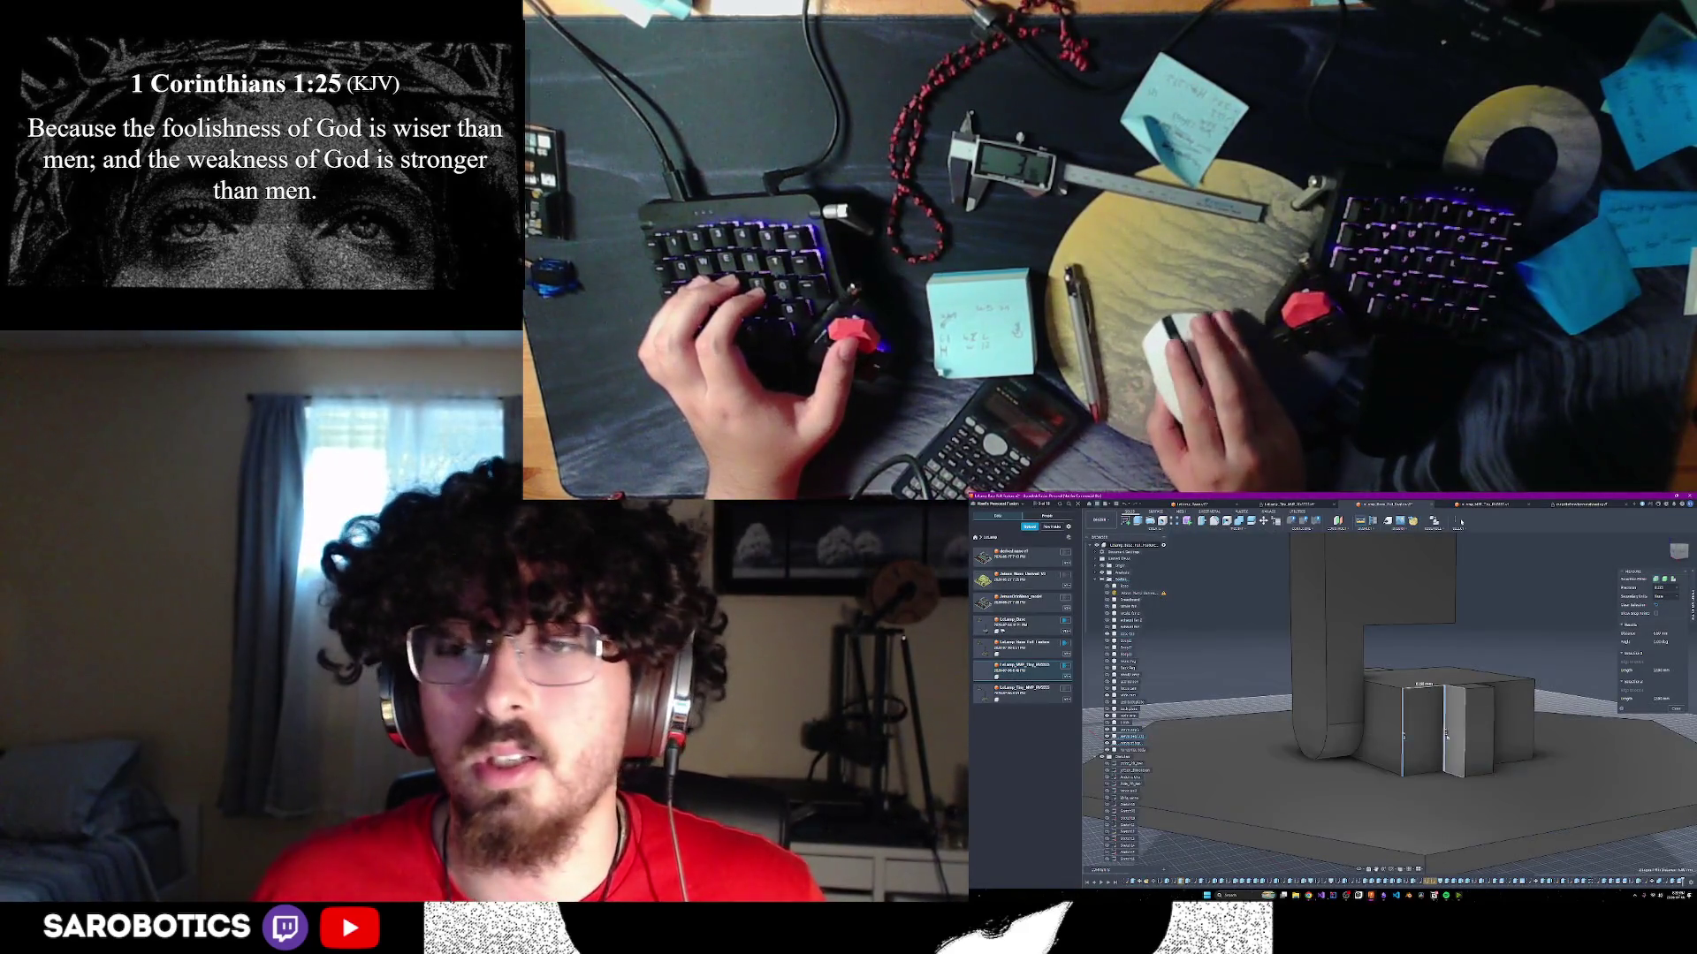
# - Extrude the small box's front face by -1.5 to cut a shallow notch
pyautogui.moveTo(1423, 698)
pyautogui.keyDown('shift'); pyautogui.mouseDown(button='middle')
pyautogui.moveTo(1447, 723)
pyautogui.moveTo(1616, 742)
pyautogui.moveTo(1581, 682)
pyautogui.mouseUp(button='middle'); pyautogui.keyUp('shift')
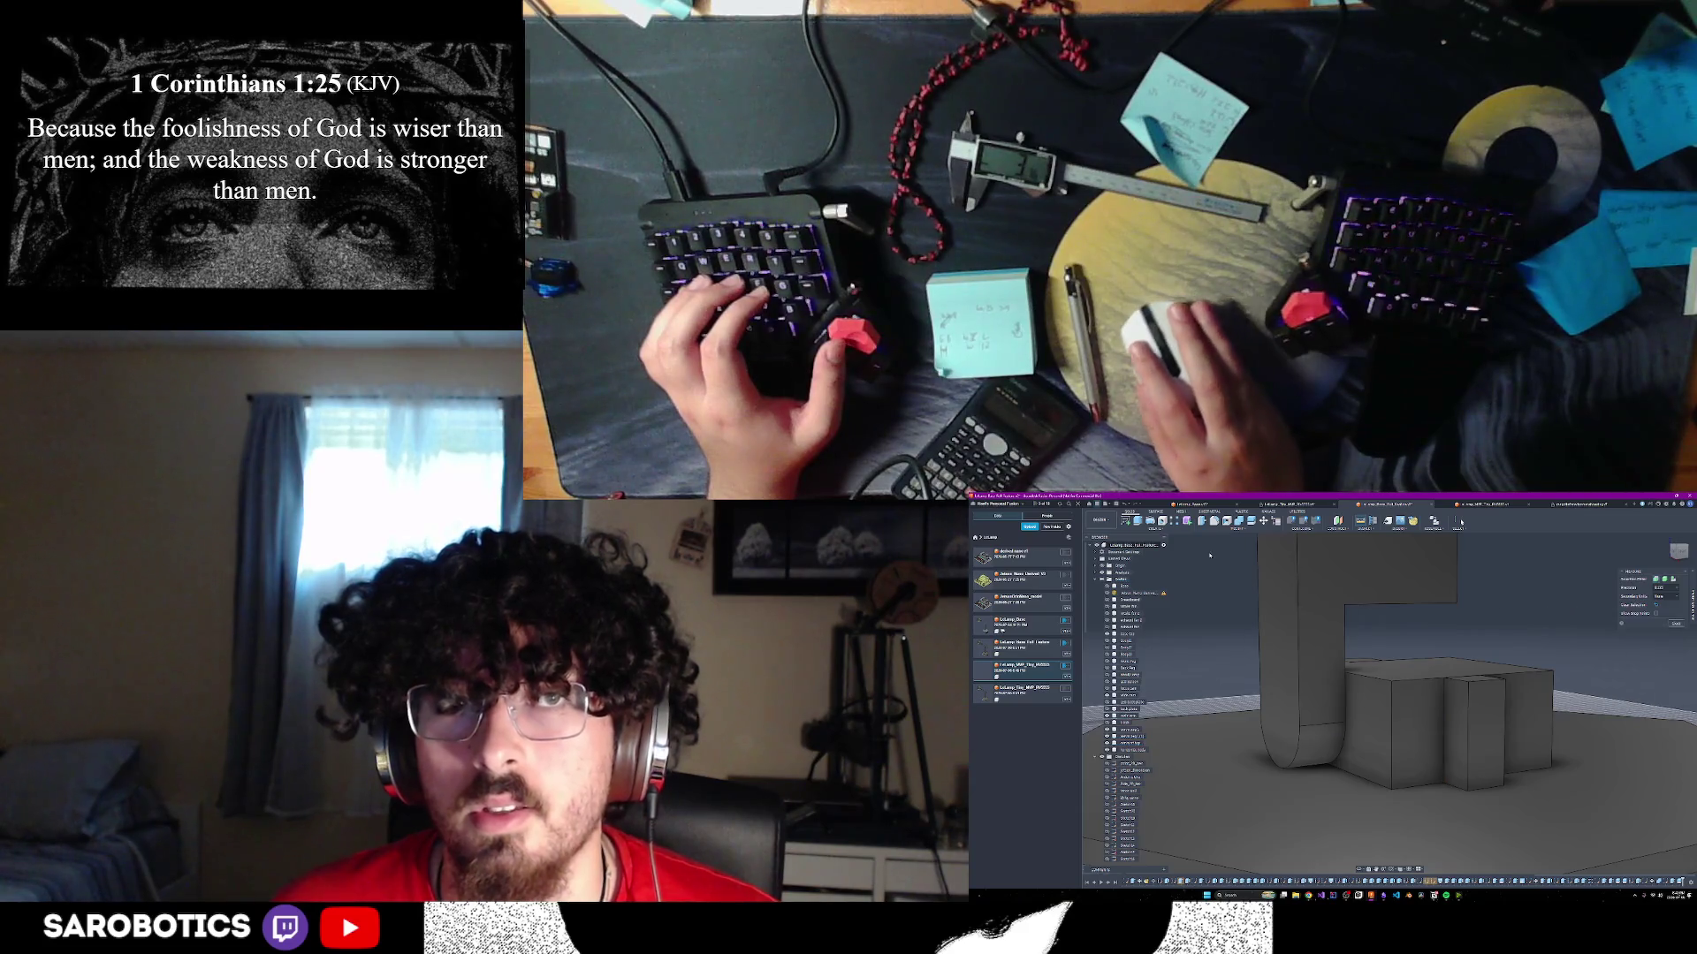
pyautogui.click(1455, 702)
pyautogui.write('e')
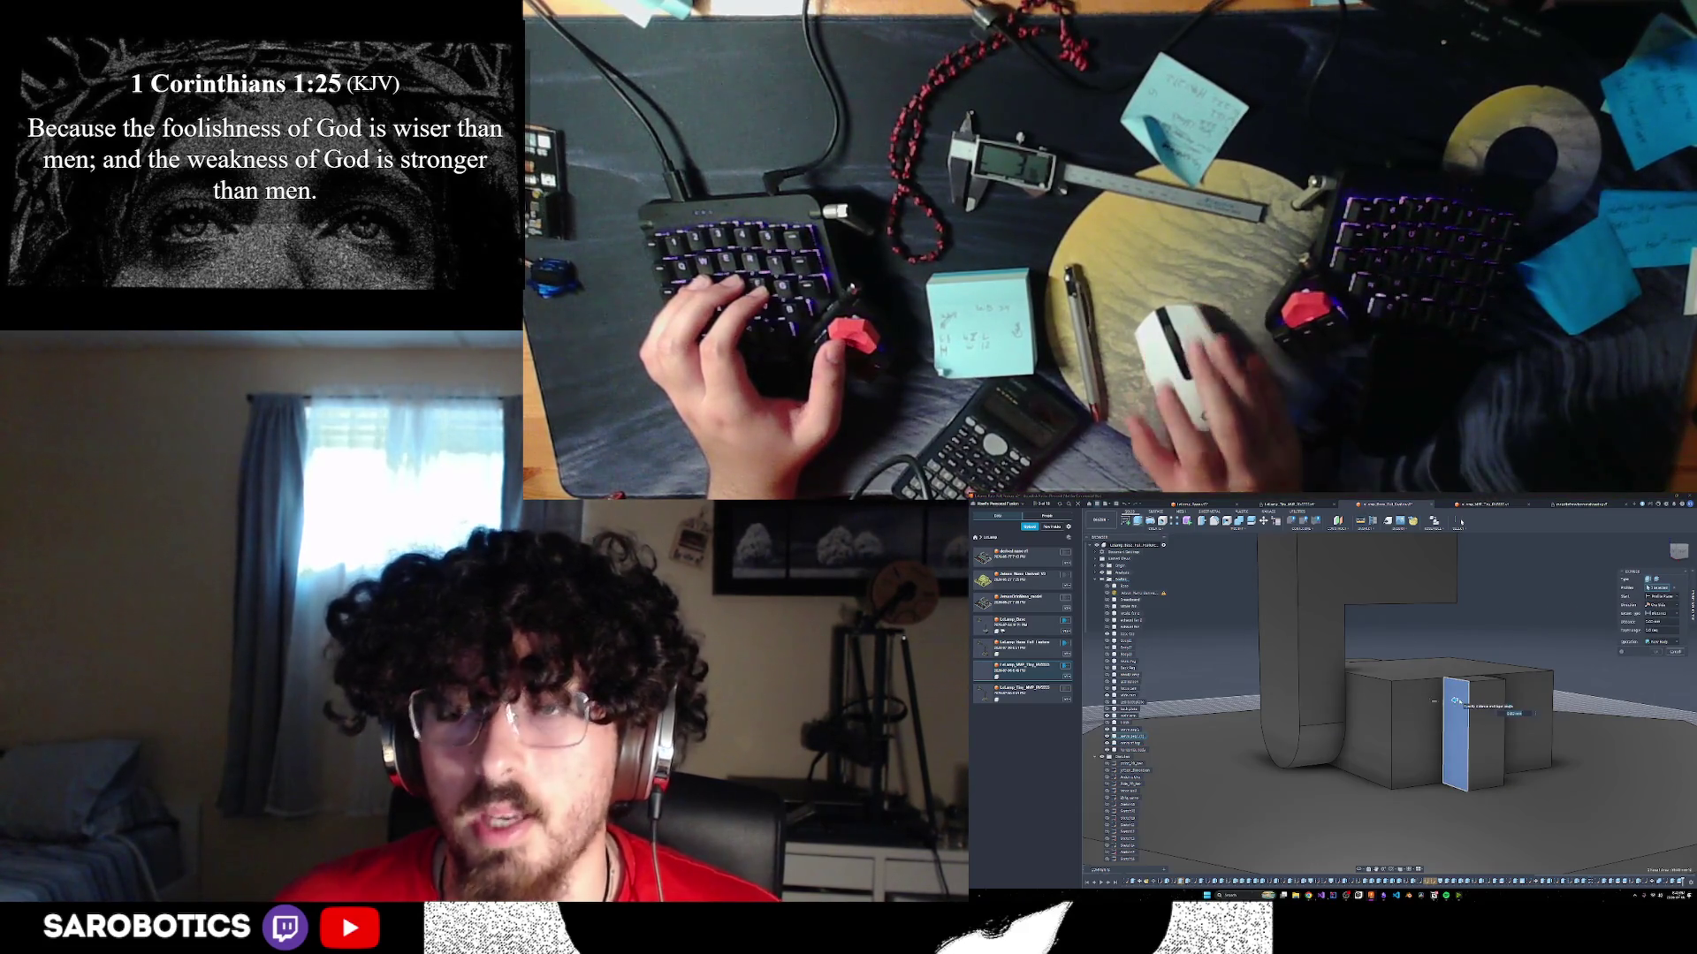
pyautogui.write('1')
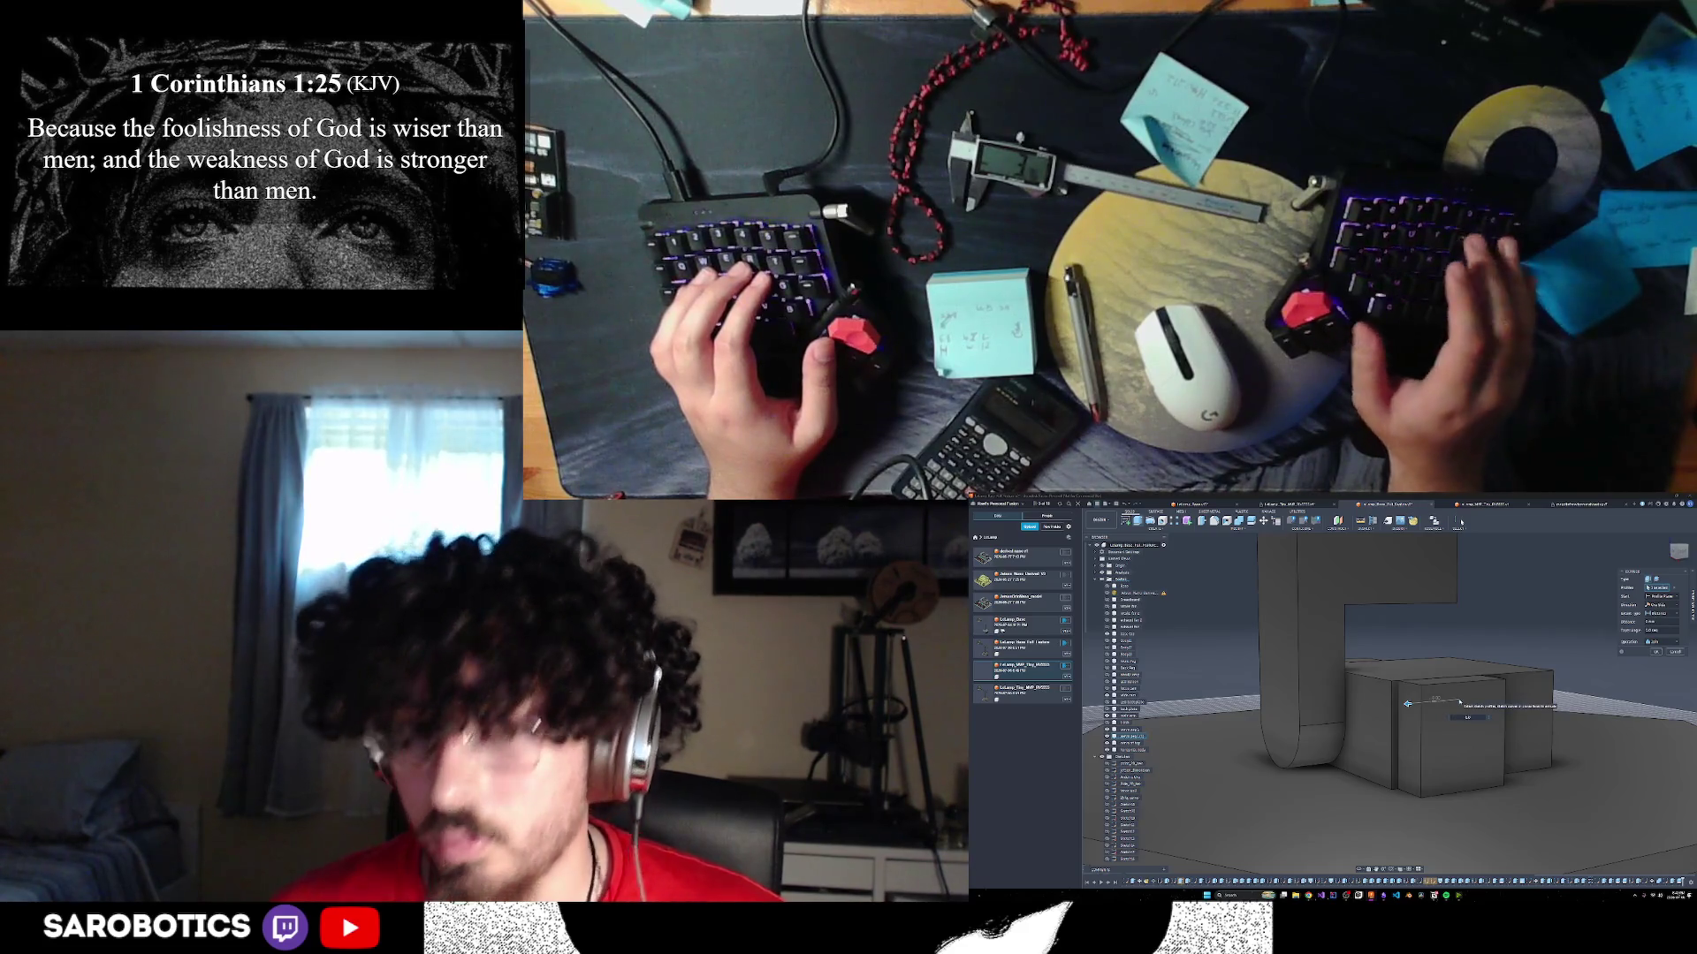
pyautogui.write('.5-')
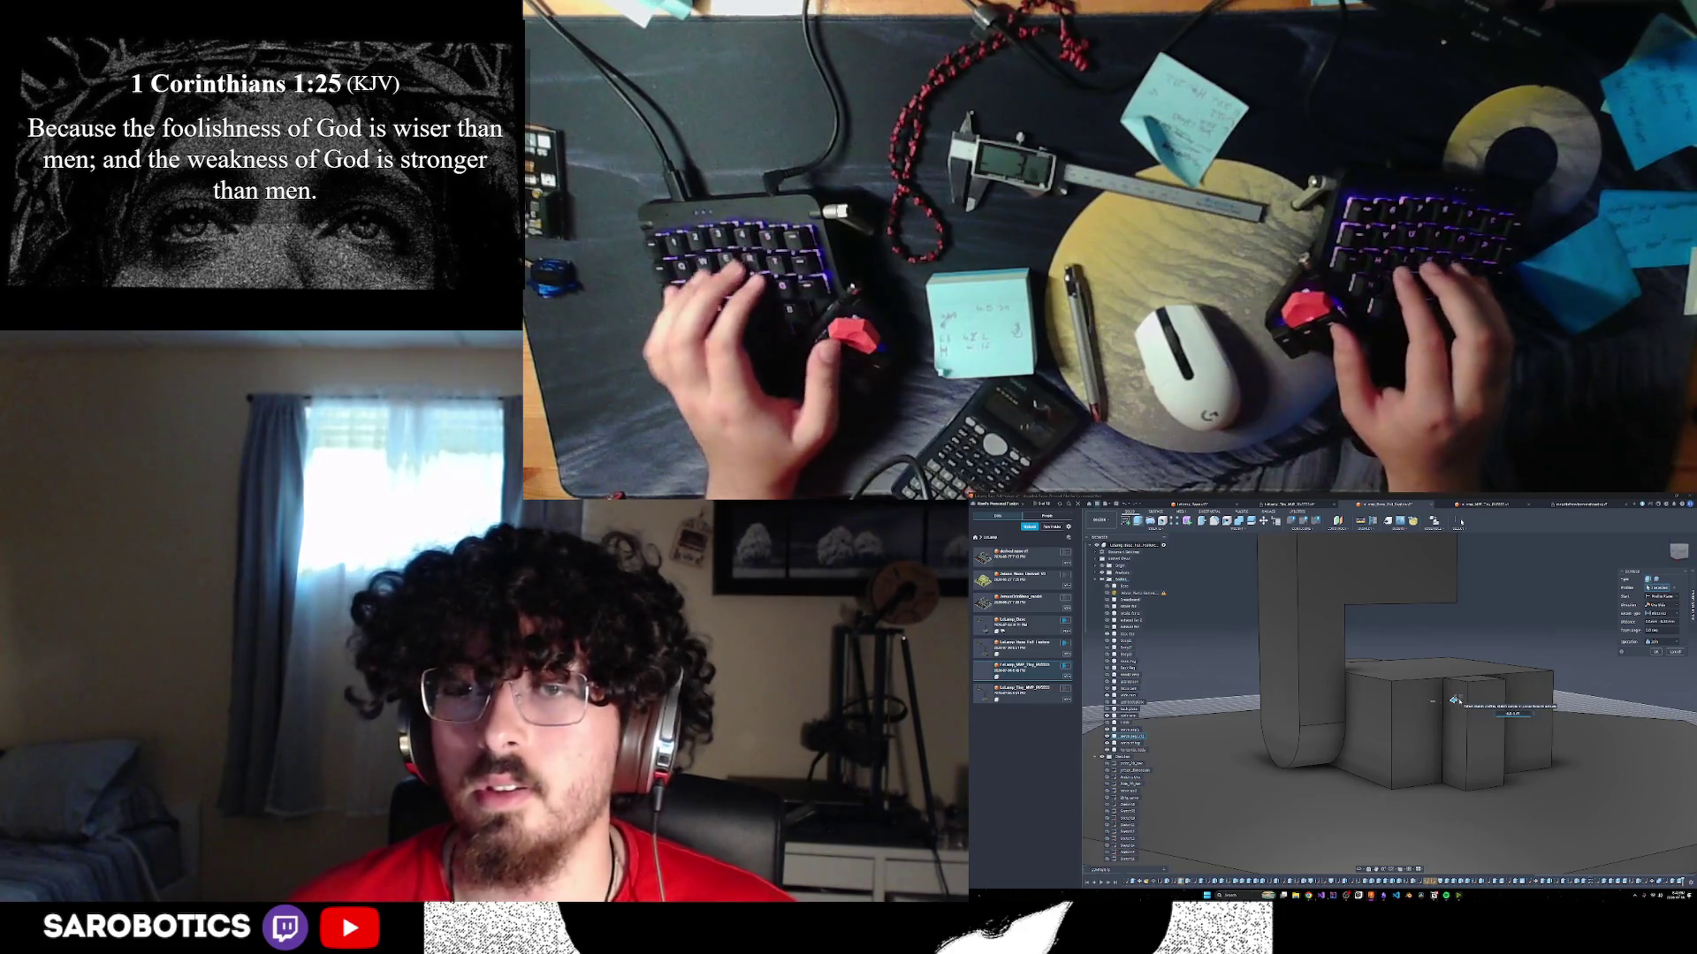
pyautogui.press('Return')
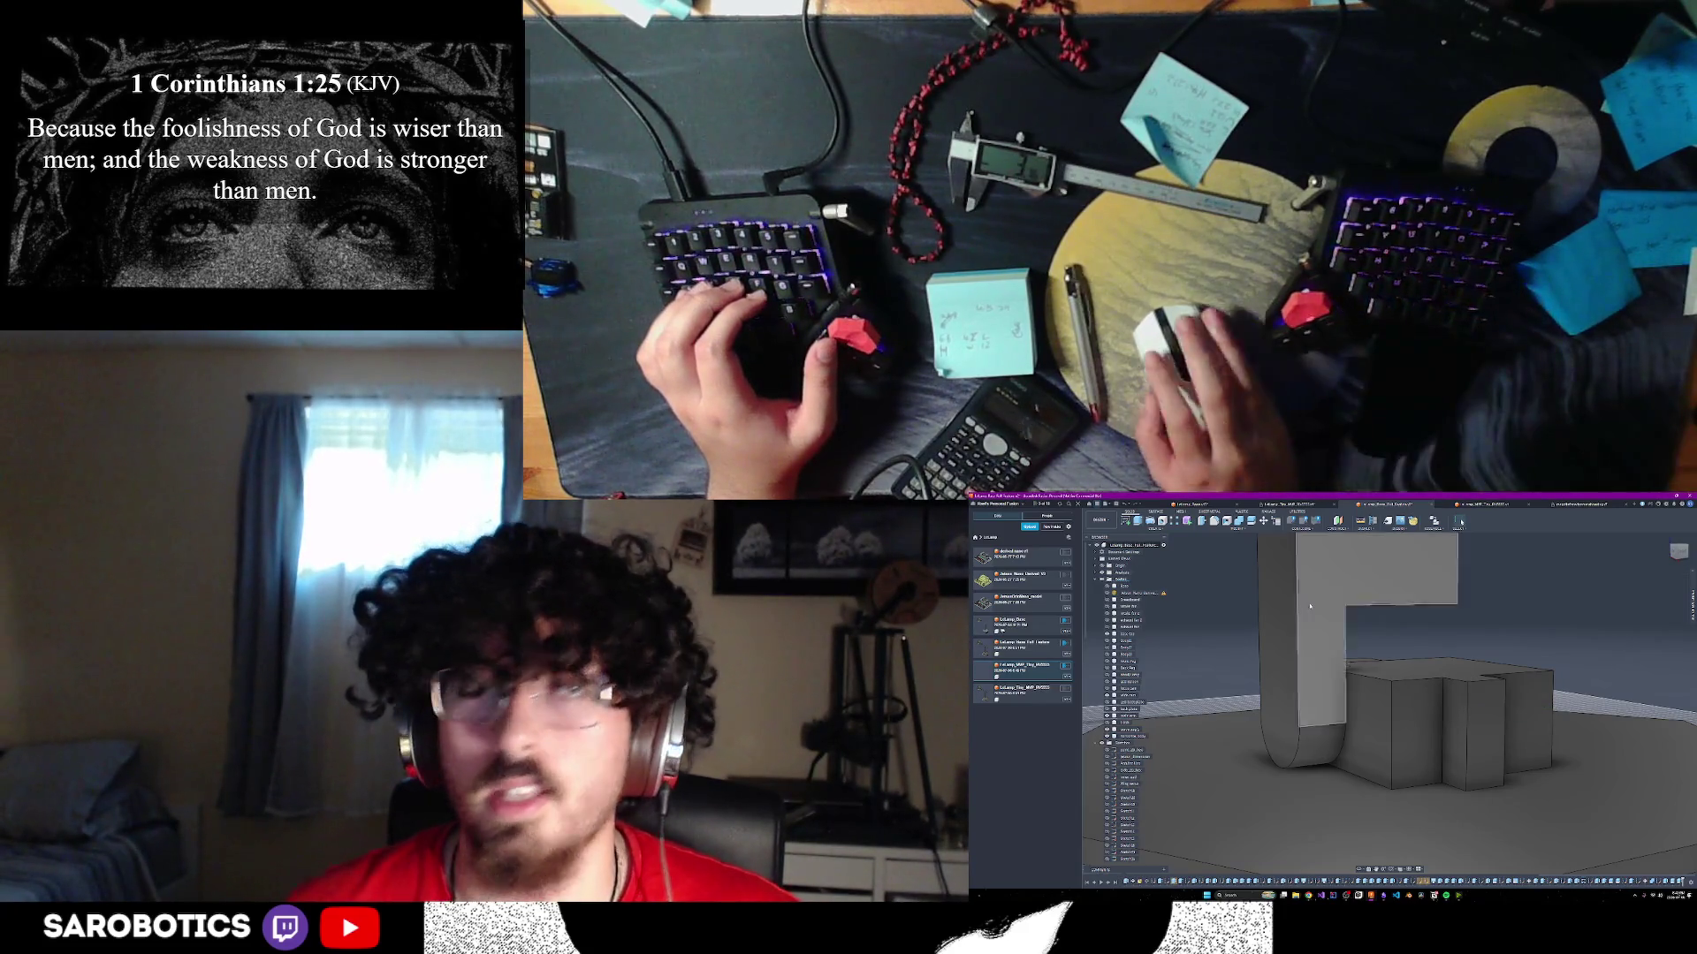
# - Measure the small box's left vertical edge and orbit to view it from below
pyautogui.press('i')
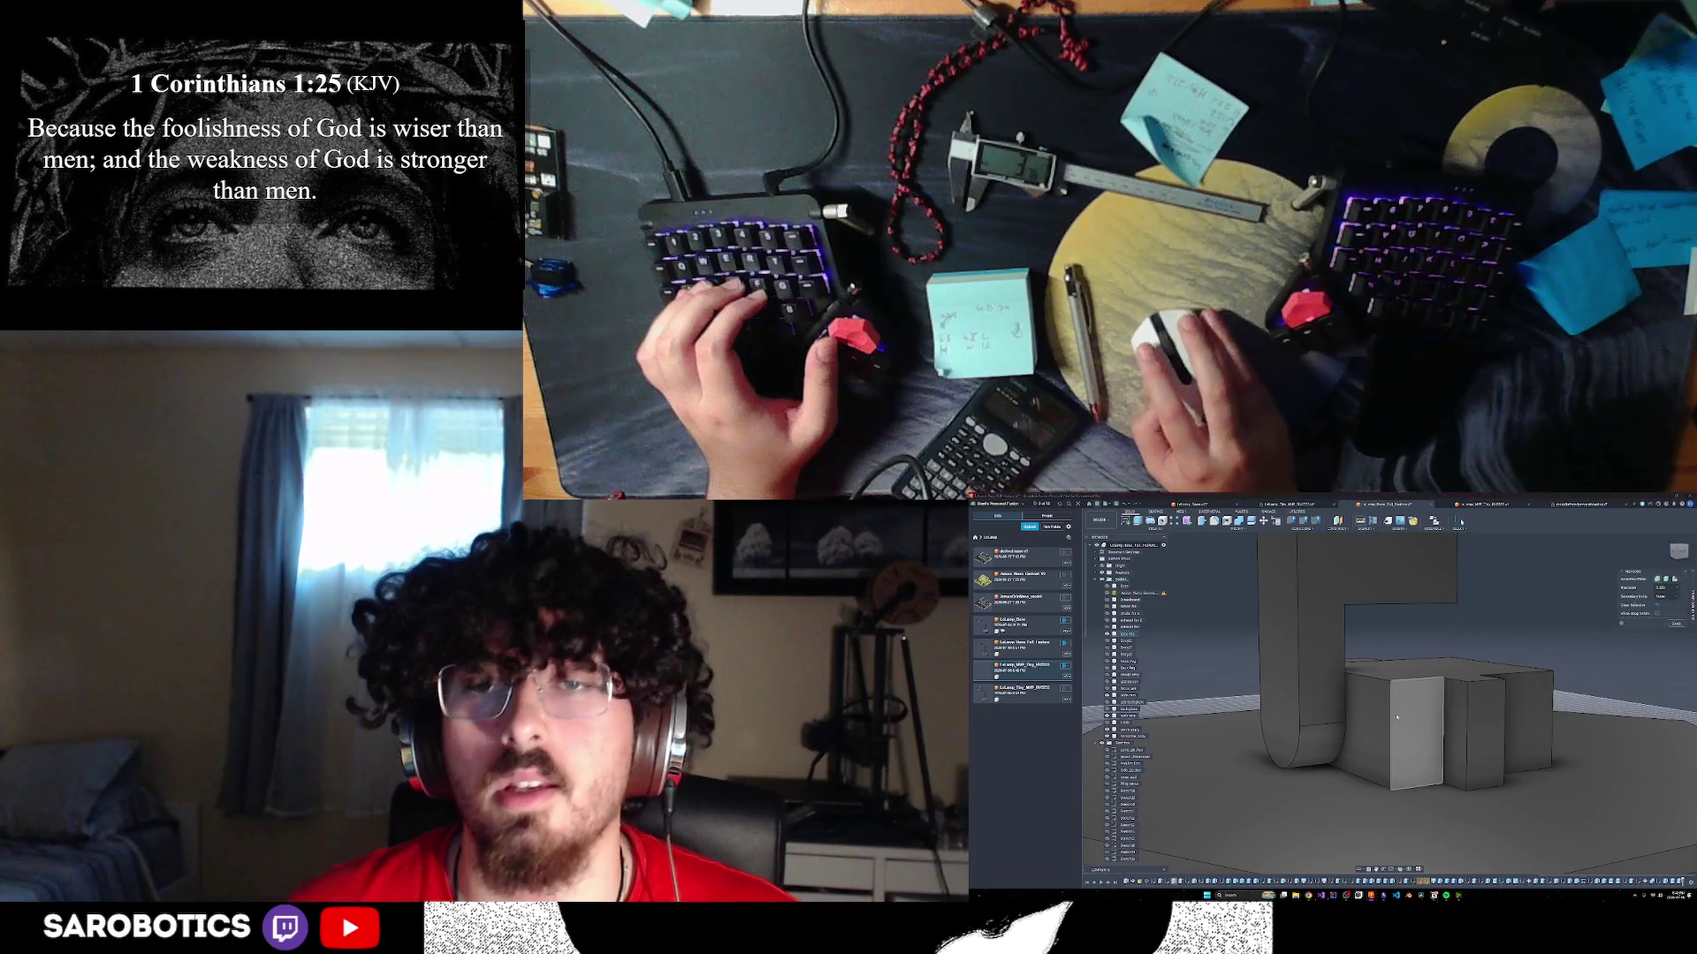
pyautogui.click(1391, 738)
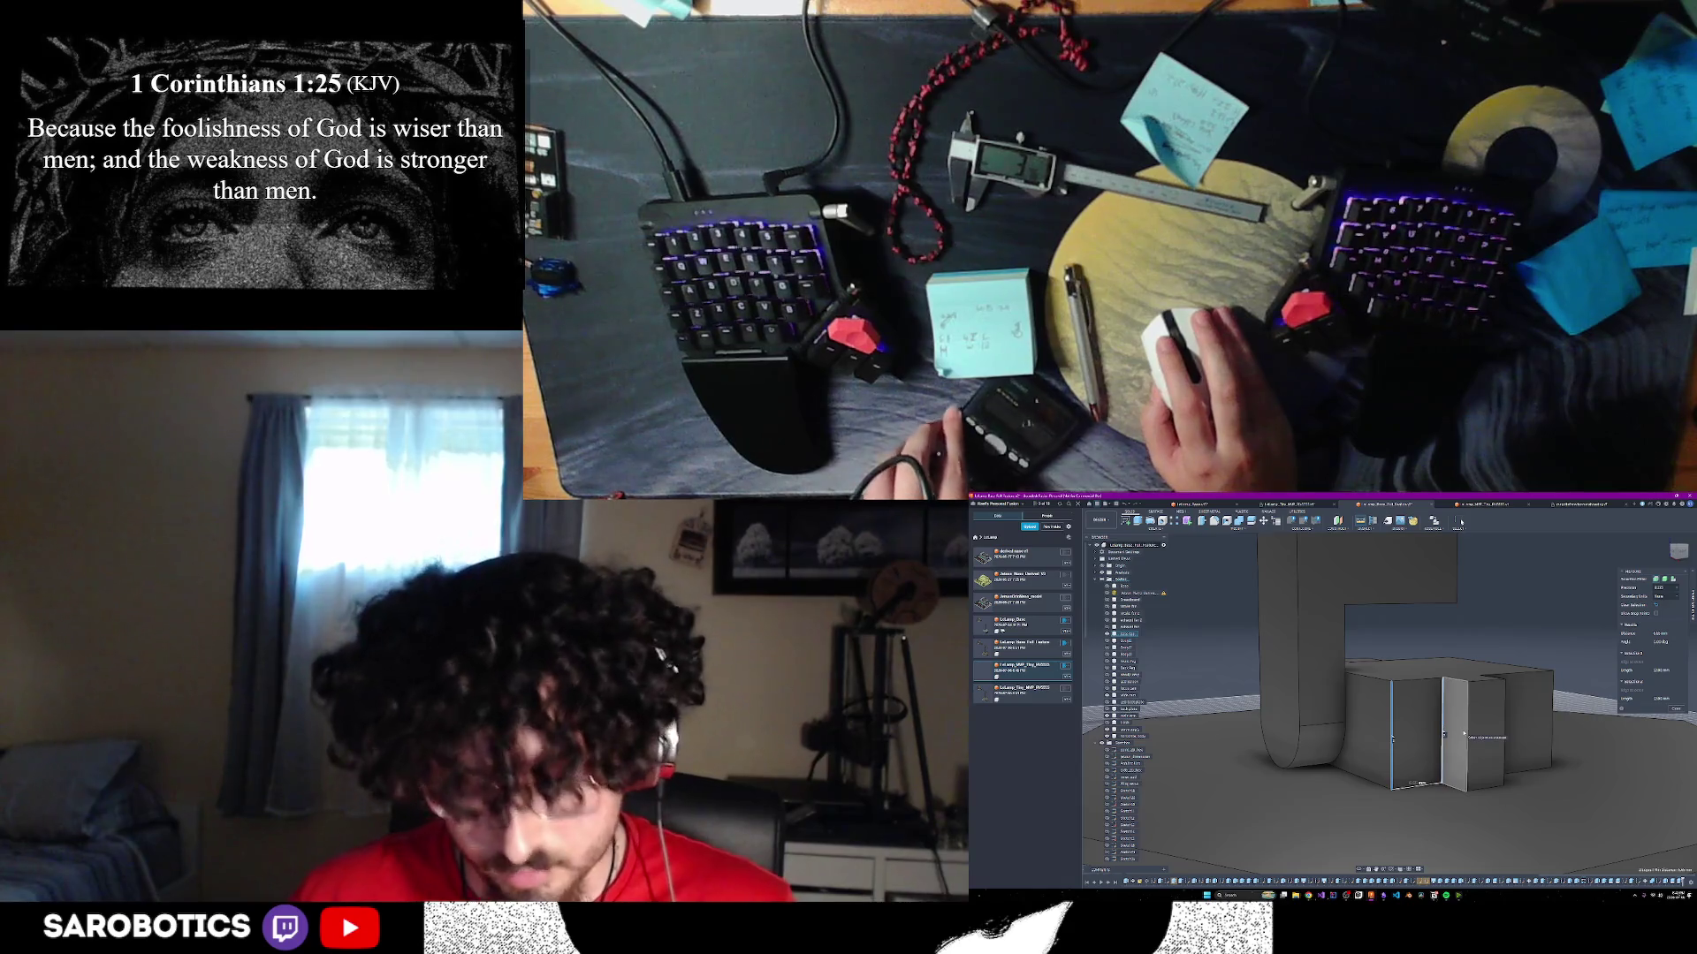
pyautogui.moveTo(1464, 736)
pyautogui.keyDown('shift'); pyautogui.mouseDown(button='middle')
pyautogui.moveTo(1443, 794)
pyautogui.moveTo(1418, 749)
pyautogui.mouseUp(button='middle'); pyautogui.keyUp('shift')
pyautogui.rightClick(1419, 749)
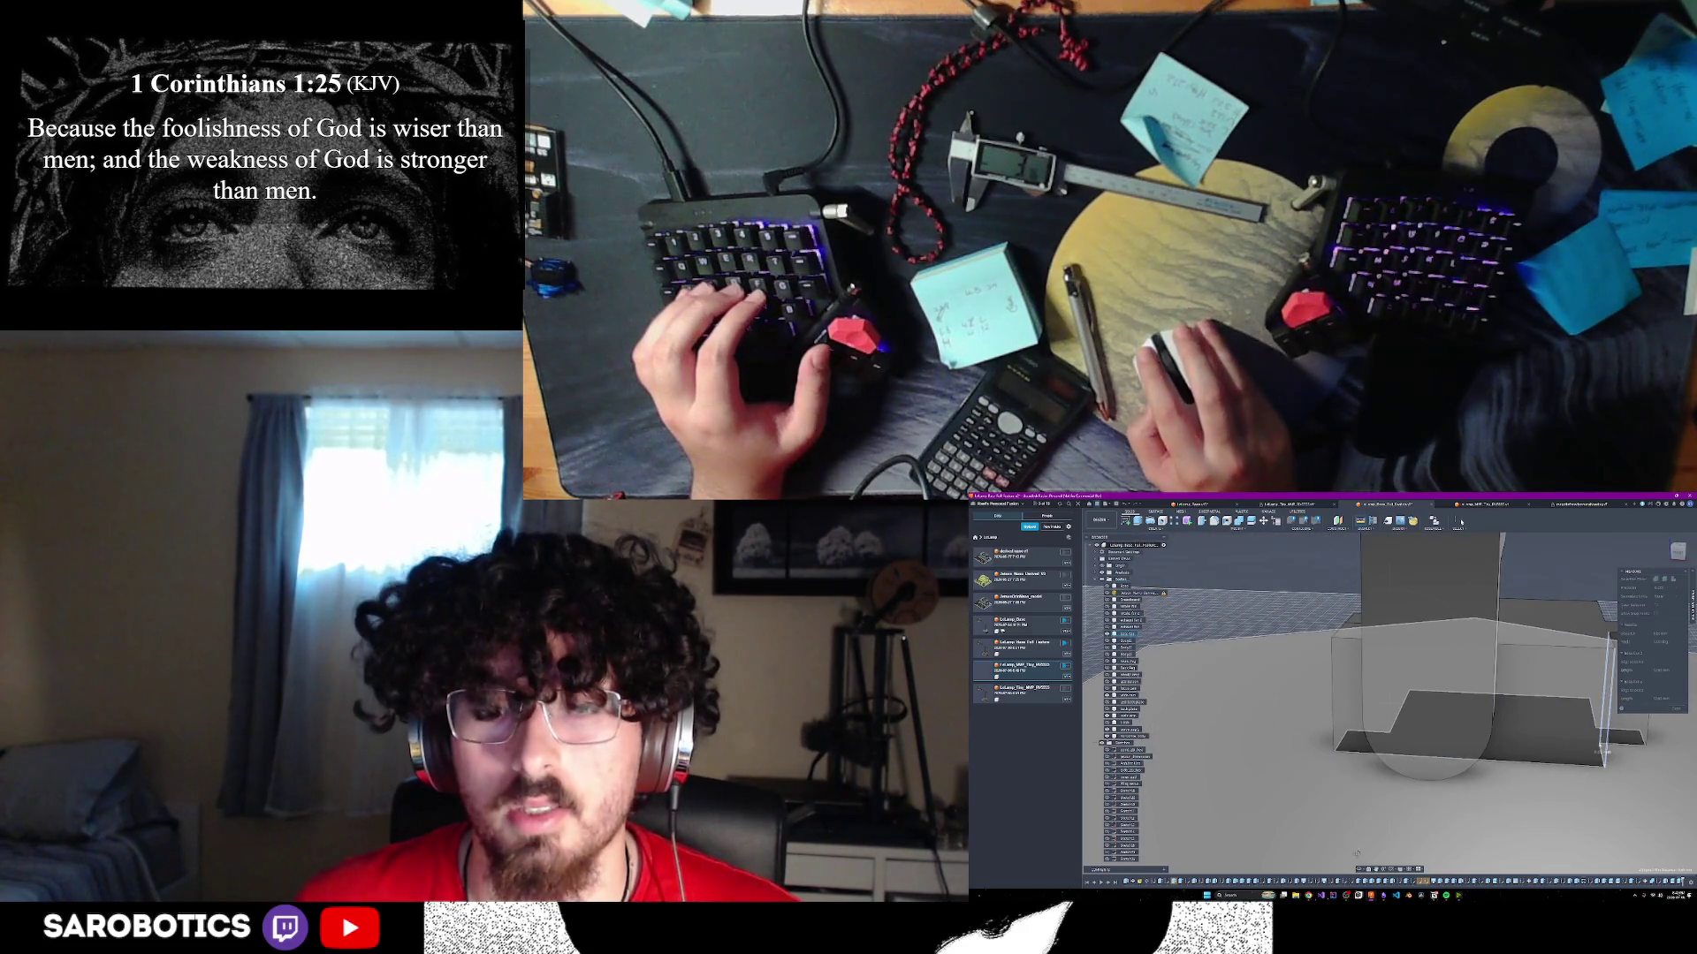
# - Measure the small box's tall side face against the ground plane face
pyautogui.keyDown('shift'); pyautogui.moveTo(1356, 853); pyautogui.dragTo(1471, 817, button='middle'); pyautogui.keyUp('shift')
pyautogui.keyDown('shift'); pyautogui.moveTo(1378, 707); pyautogui.dragTo(1396, 751, button='middle'); pyautogui.keyUp('shift')
pyautogui.rightClick(1396, 751)
pyautogui.click(1418, 751)
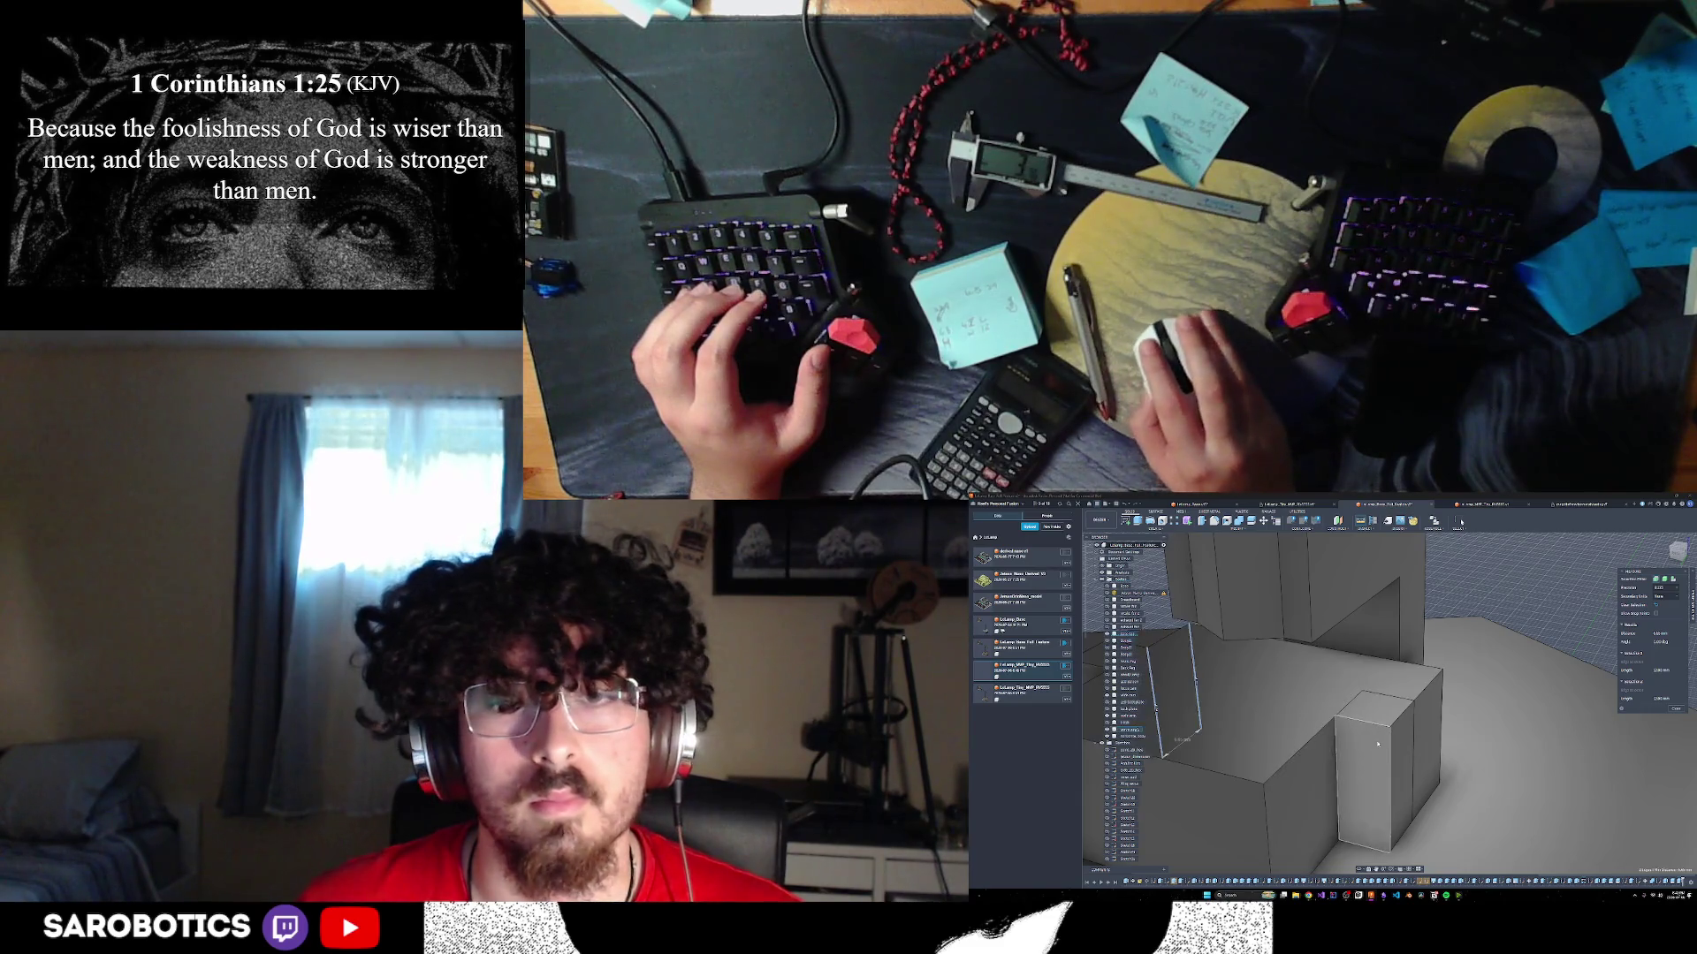
pyautogui.click(1364, 789)
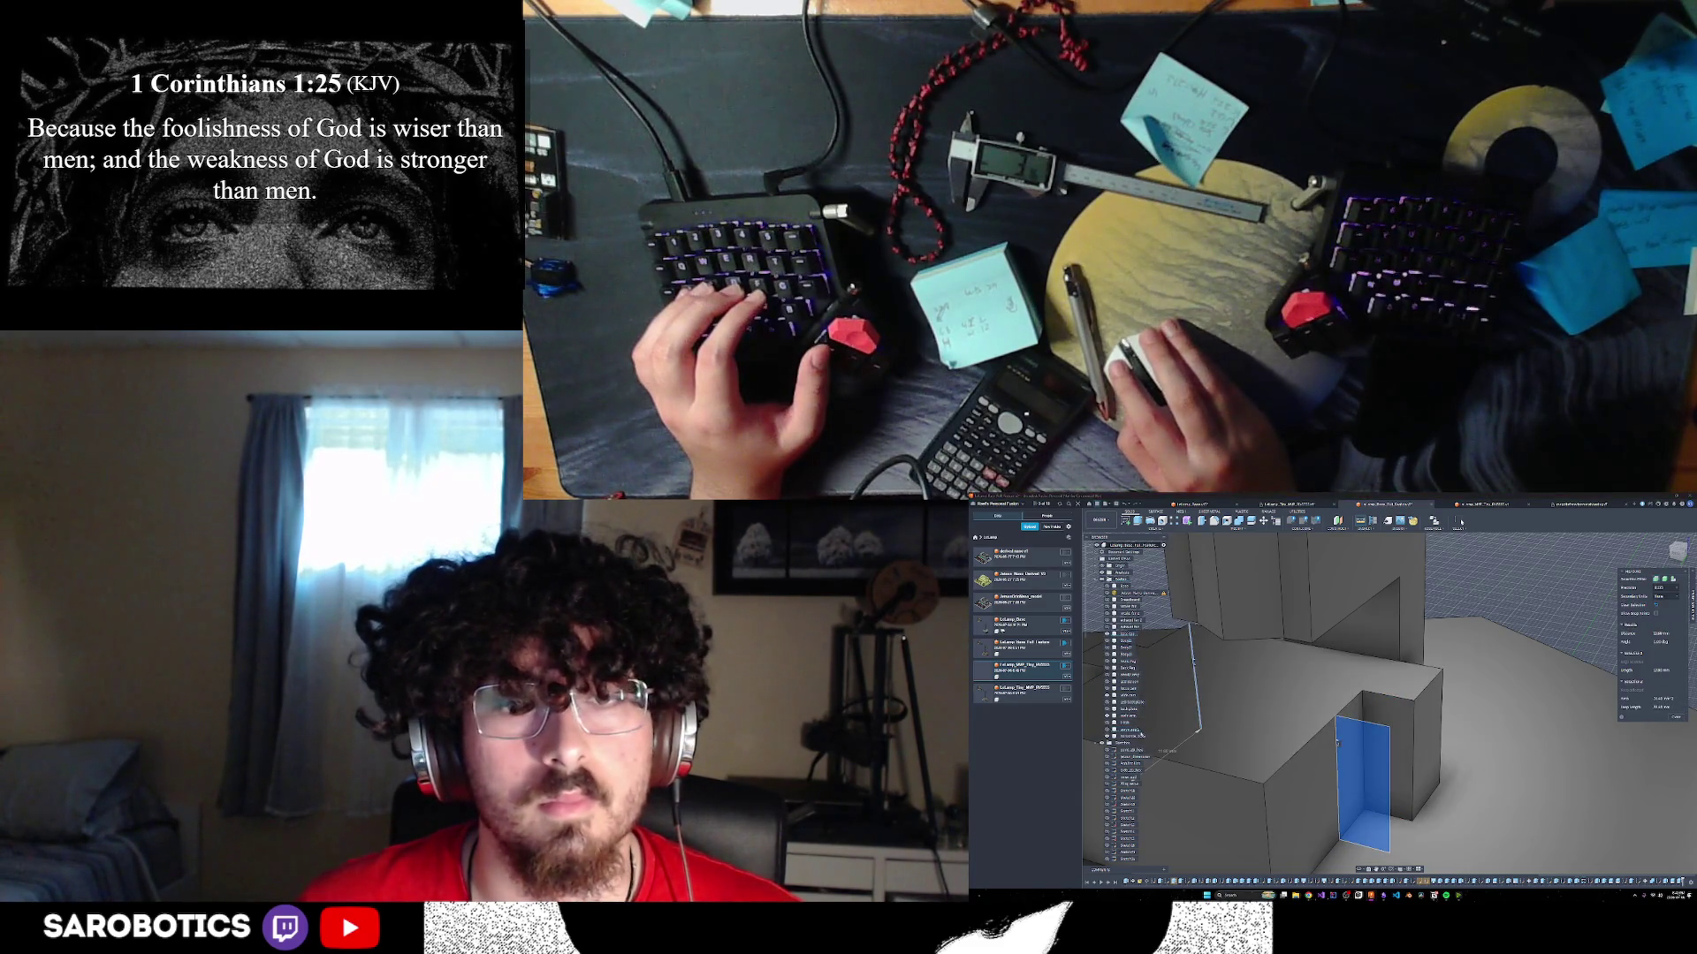
pyautogui.click(1522, 657)
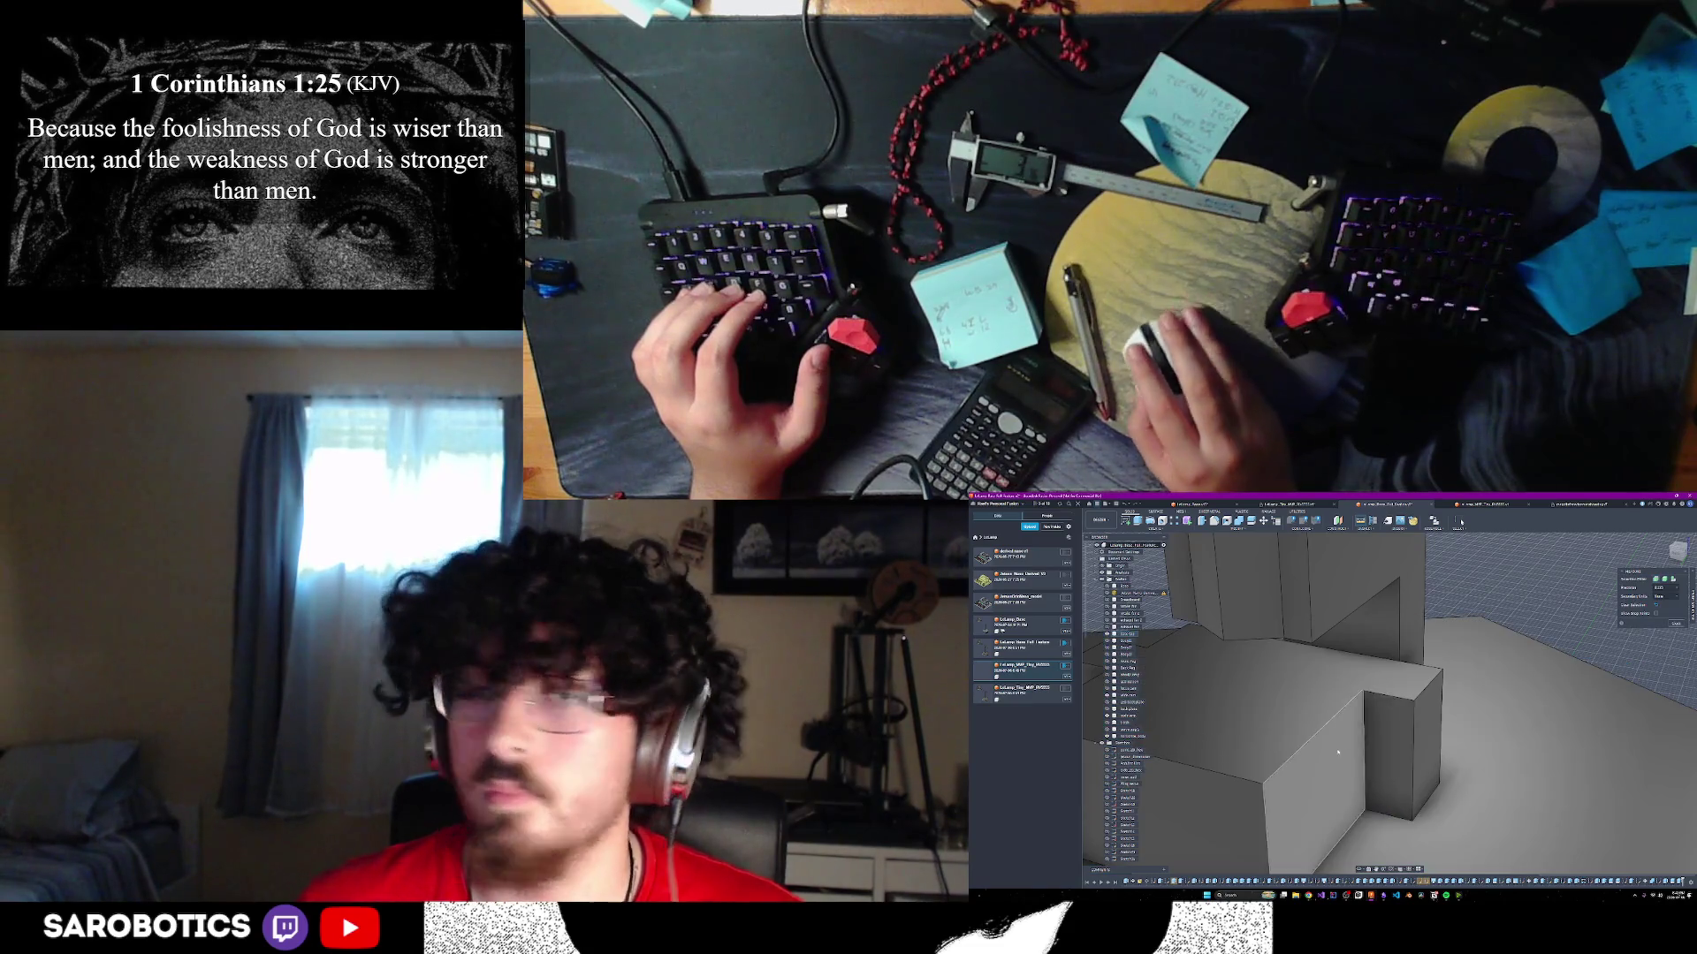
pyautogui.click(1389, 760)
# - Extrude the small box's side face by 40.5
pyautogui.press('e')
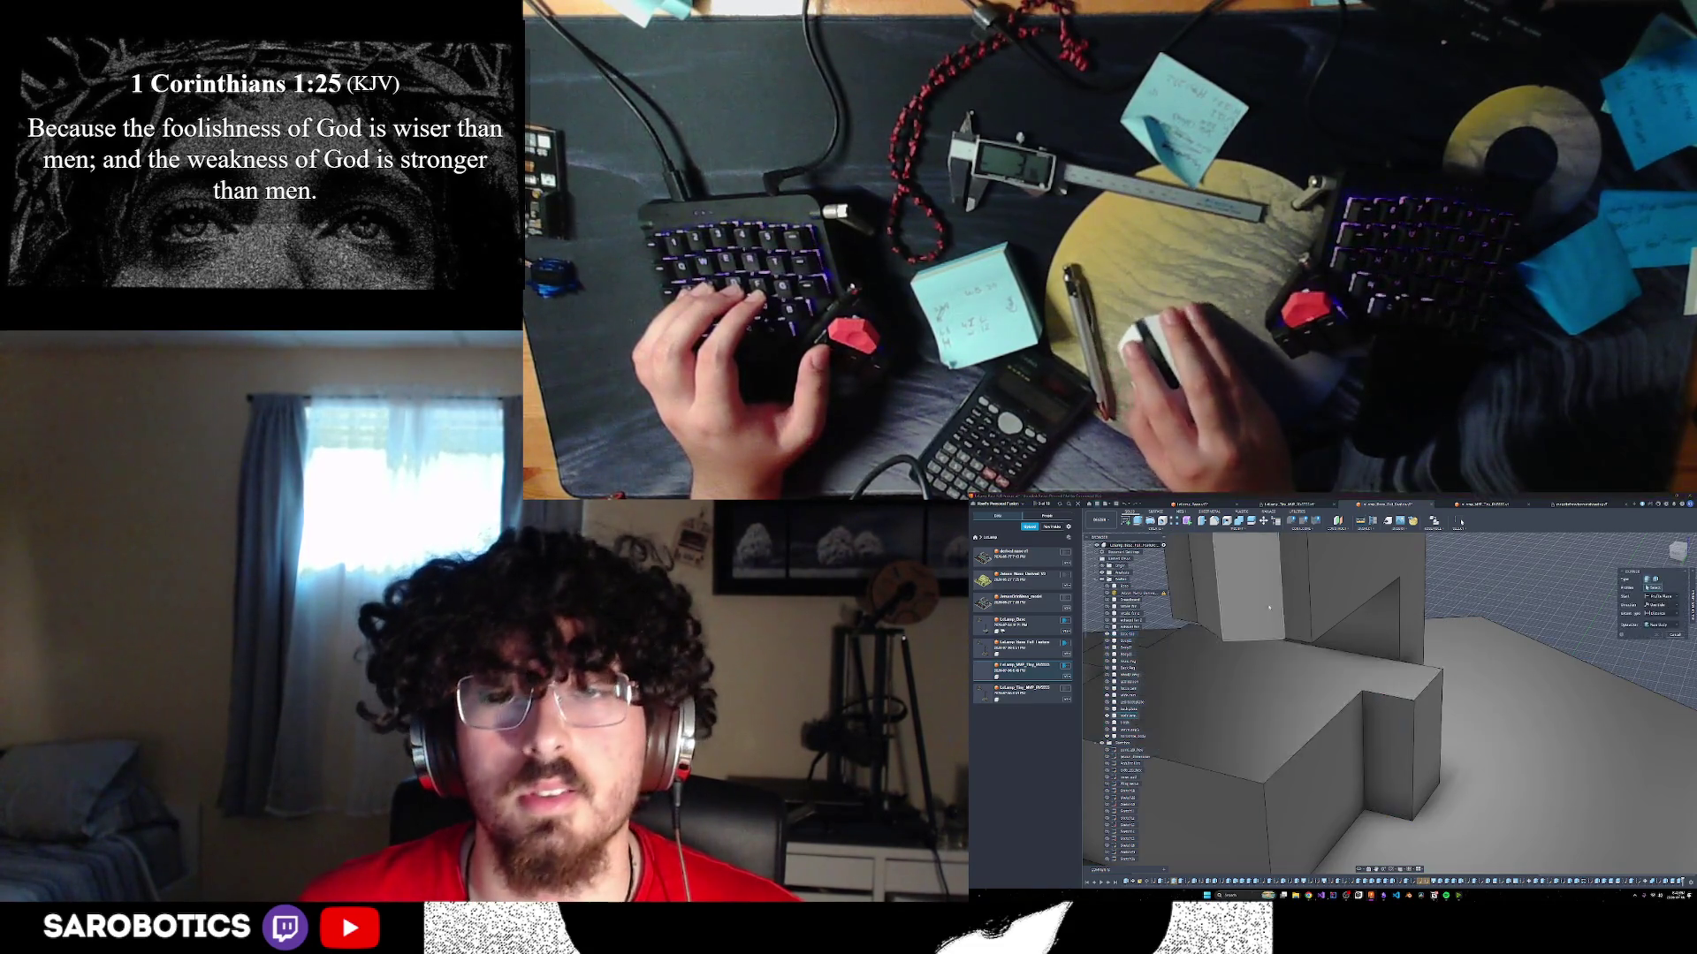
pyautogui.click(1400, 731)
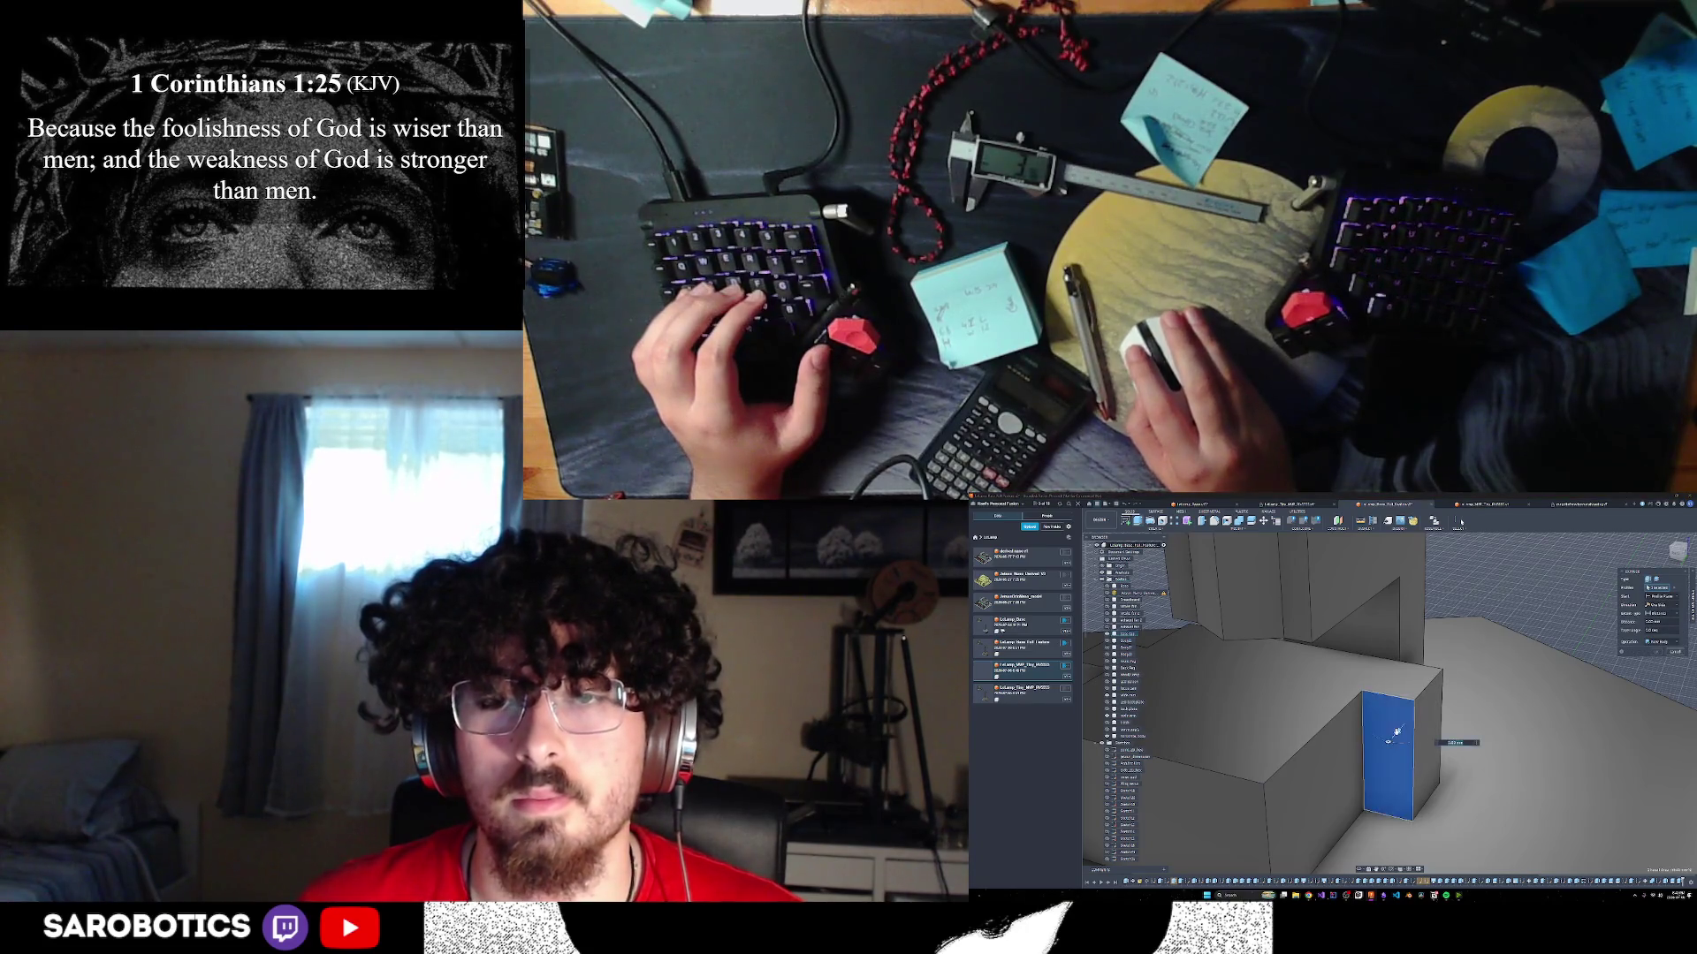
pyautogui.moveTo(1404, 720)
pyautogui.mouseDown()
pyautogui.moveTo(1472, 649)
pyautogui.moveTo(1436, 709)
pyautogui.mouseUp()
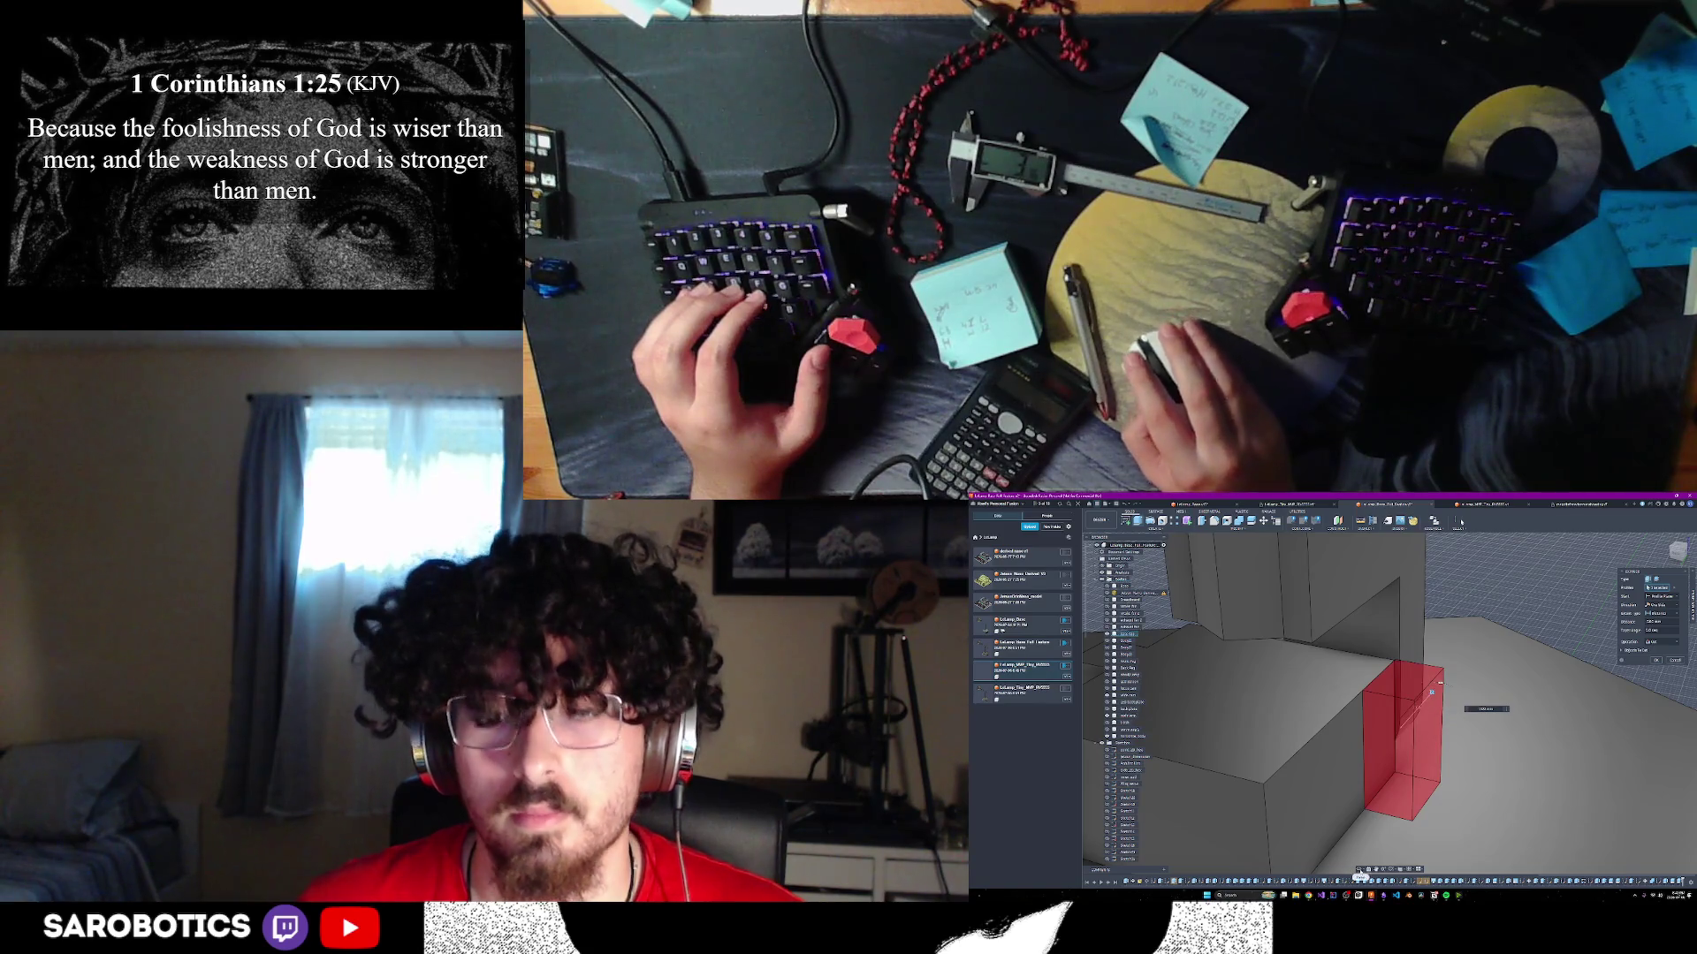
pyautogui.keyDown('shift'); pyautogui.moveTo(1438, 683); pyautogui.dragTo(1394, 687, button='middle'); pyautogui.keyUp('shift')
pyautogui.rightClick(1422, 723)
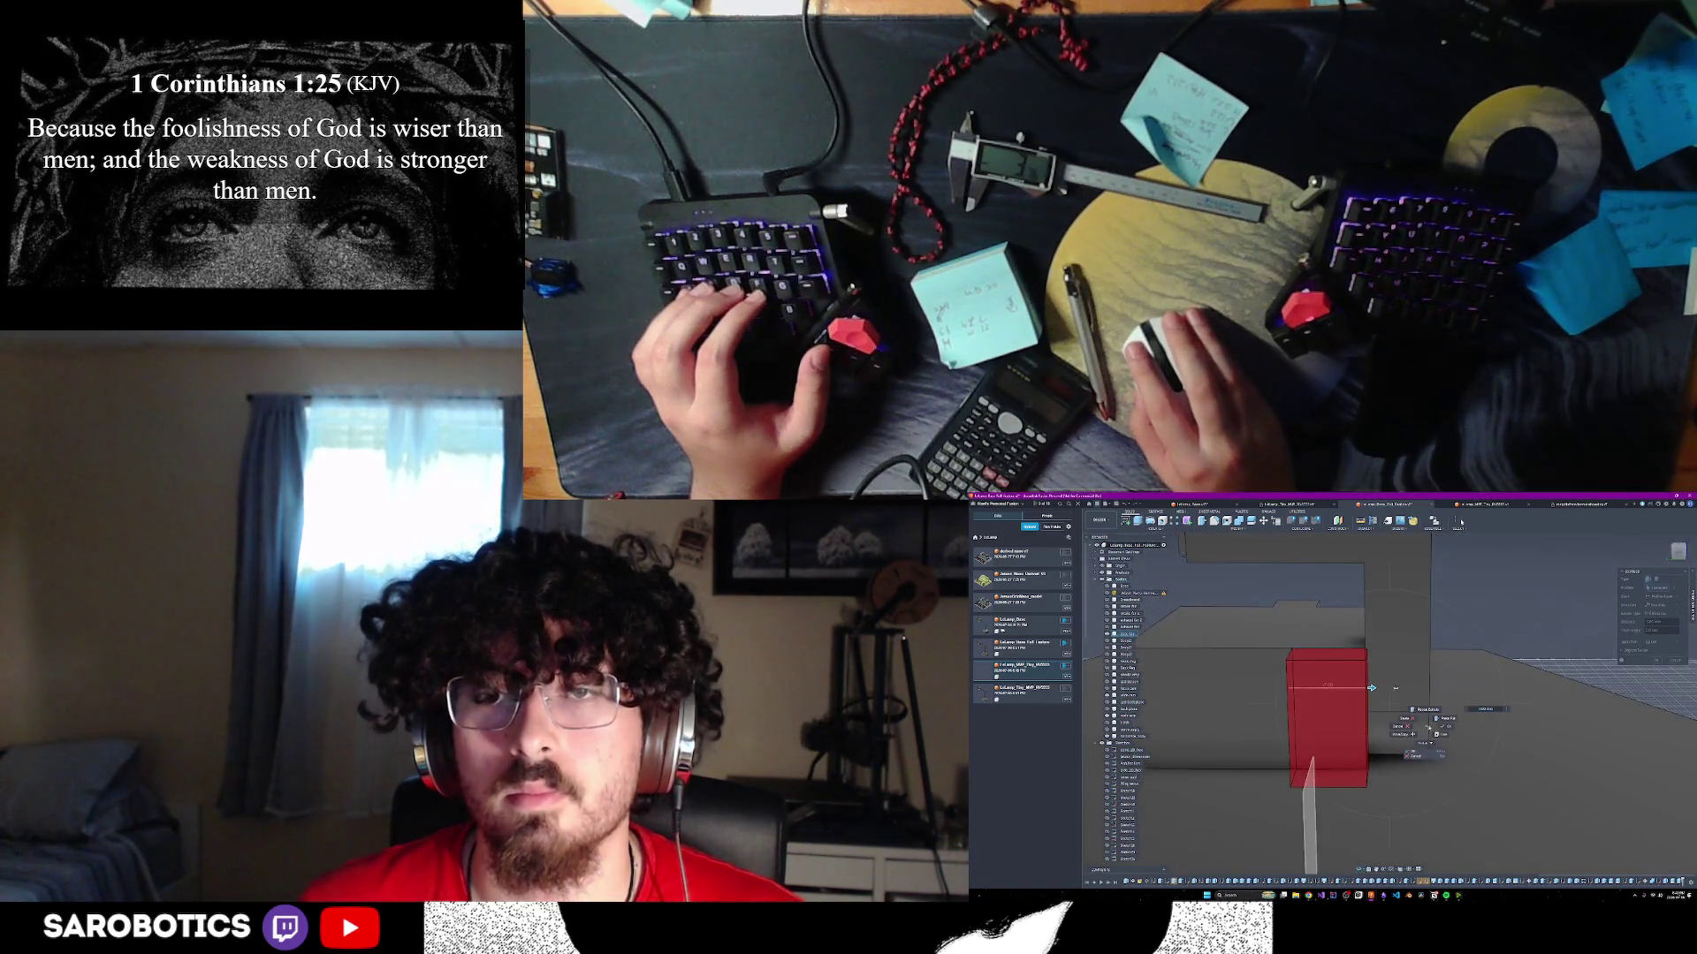
pyautogui.moveTo(1371, 688); pyautogui.dragTo(1370, 687)
pyautogui.scroll(5, 1395, 687)
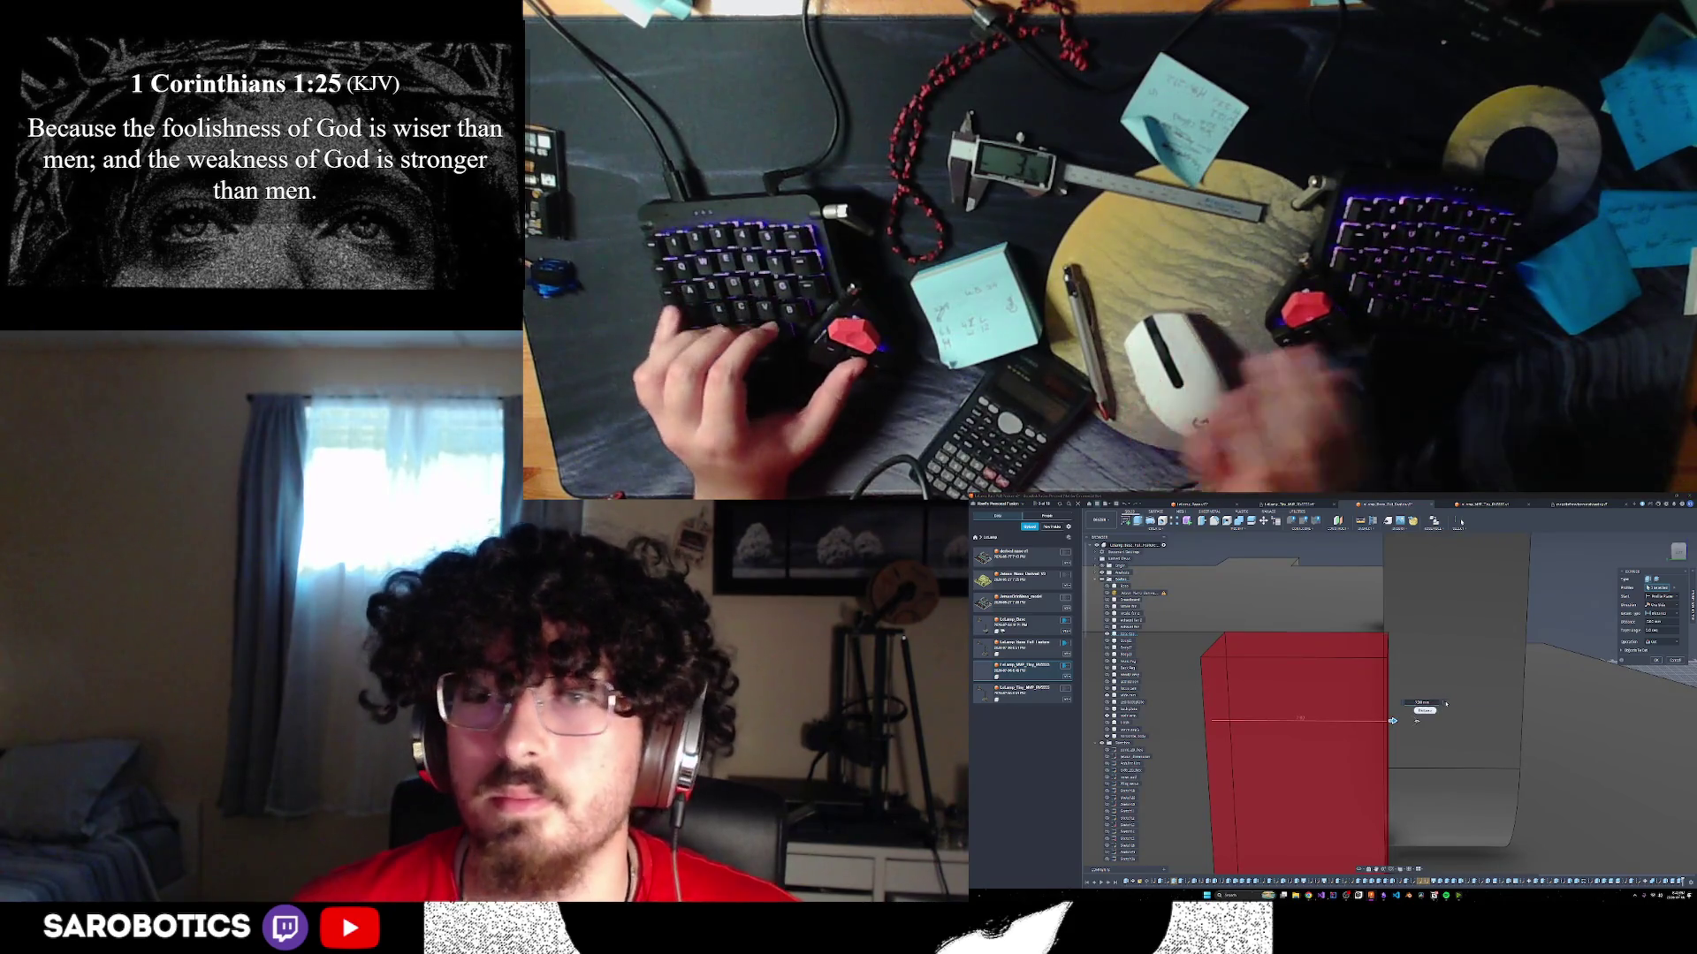
pyautogui.write('700')
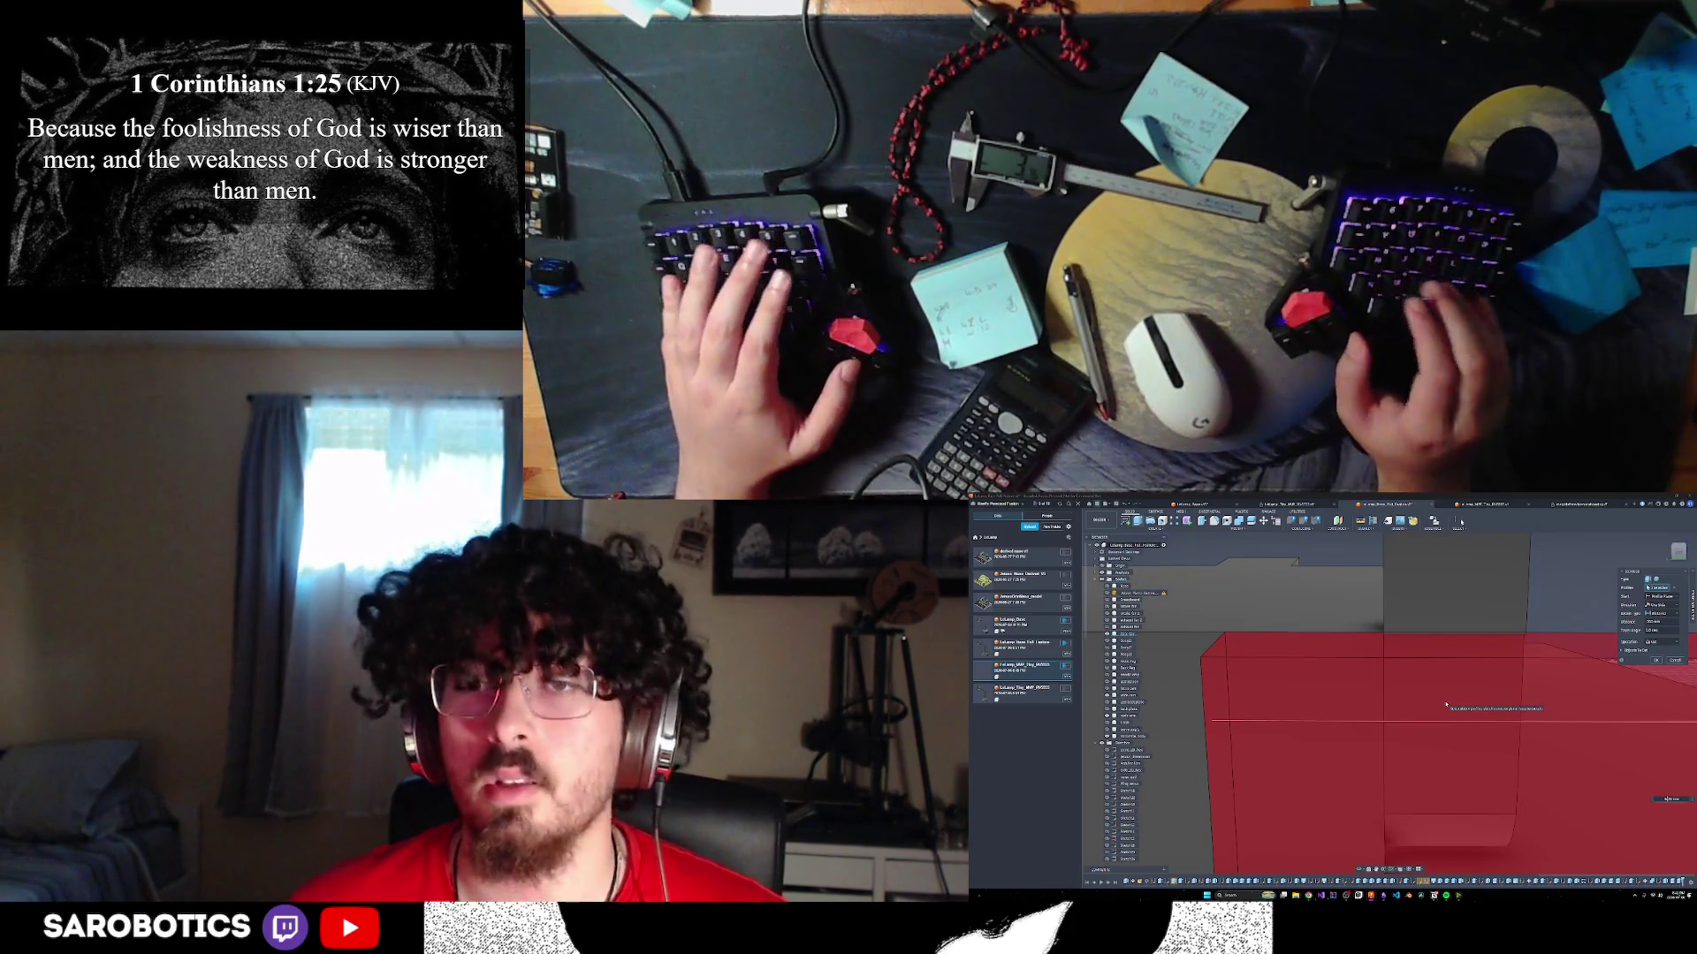
pyautogui.press('BackSpace')
pyautogui.press('BackSpace')
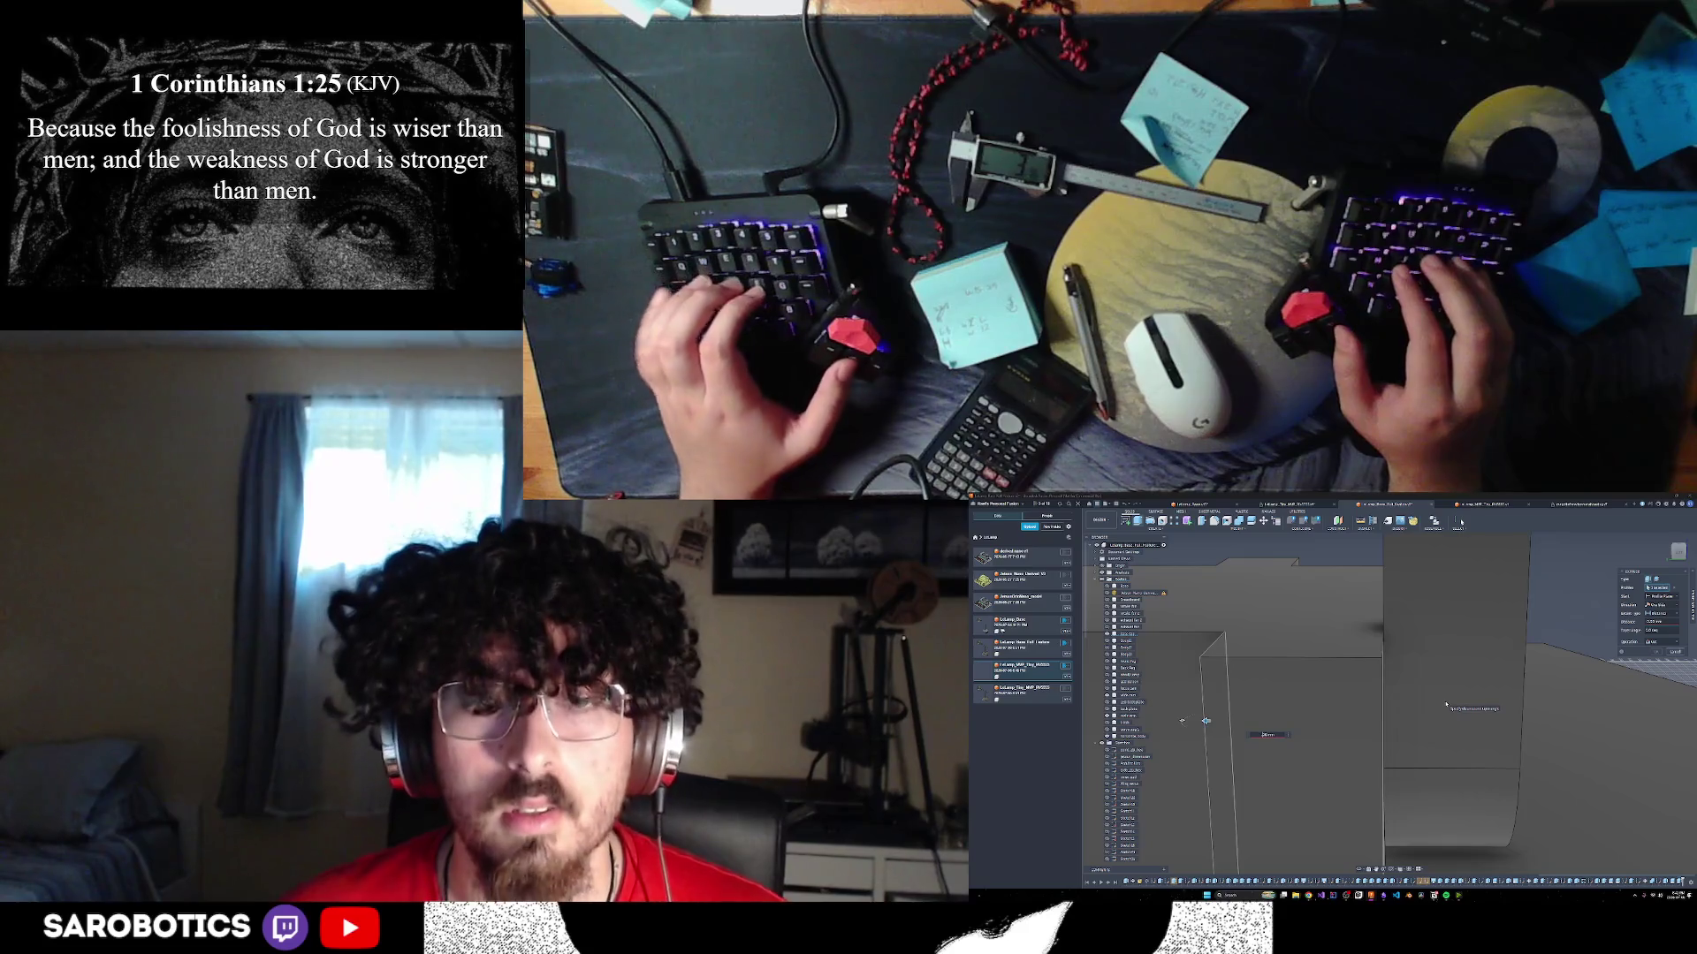
pyautogui.write('4')
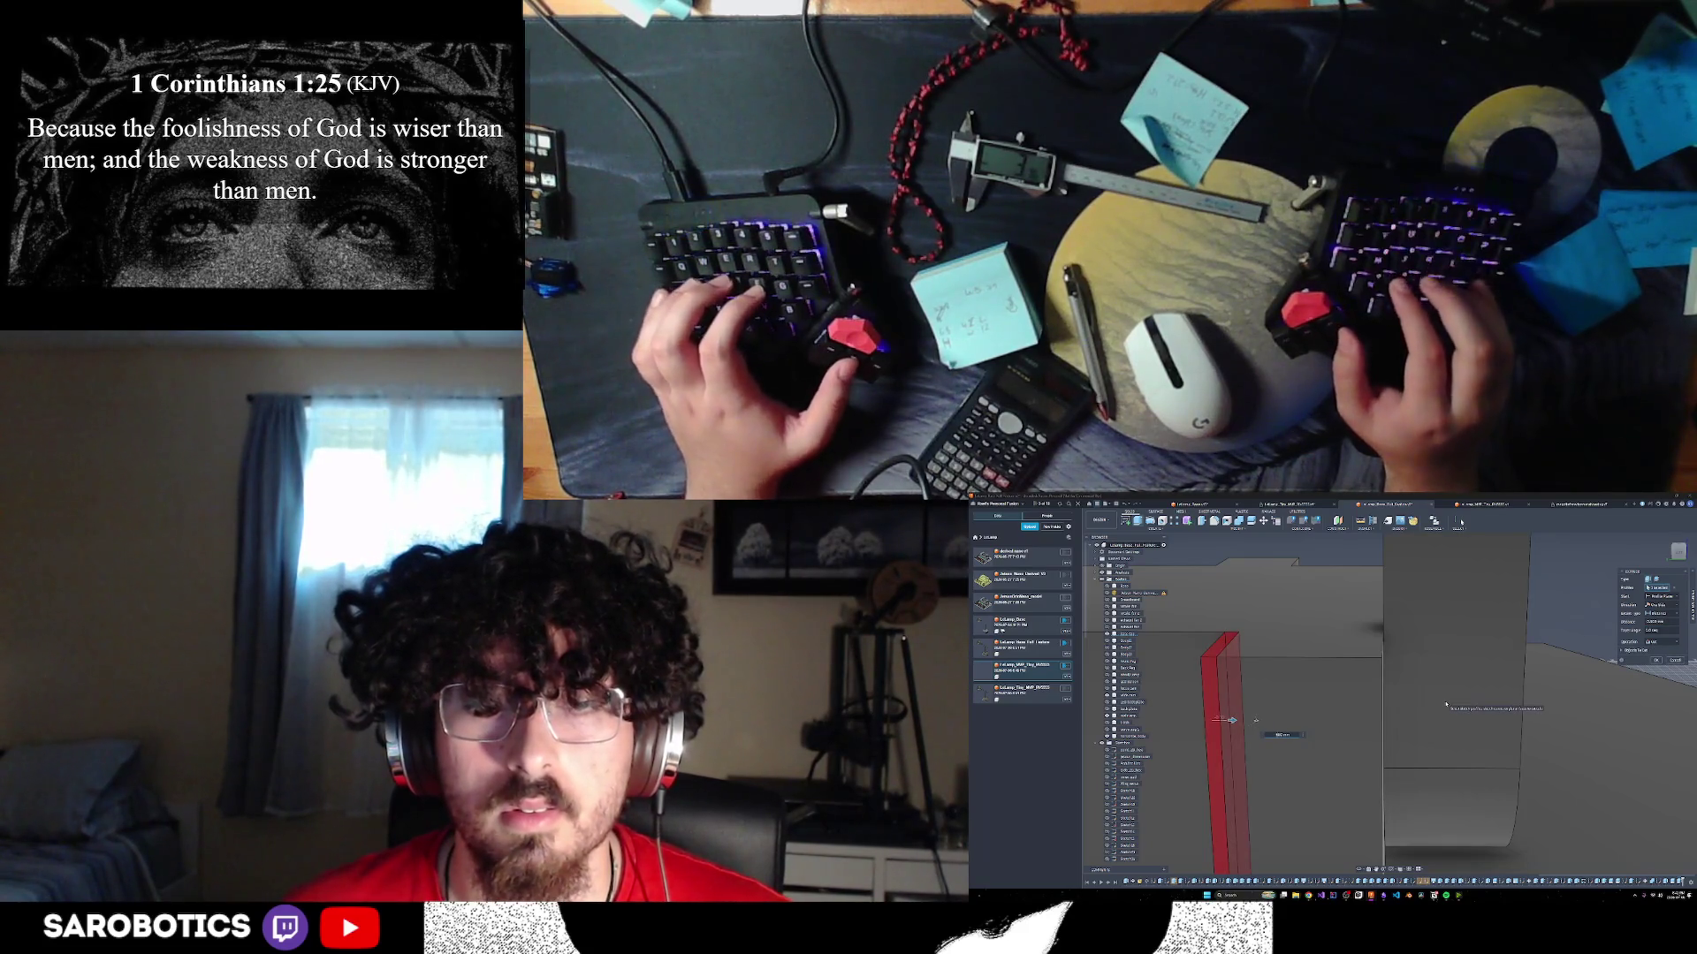
pyautogui.write('0')
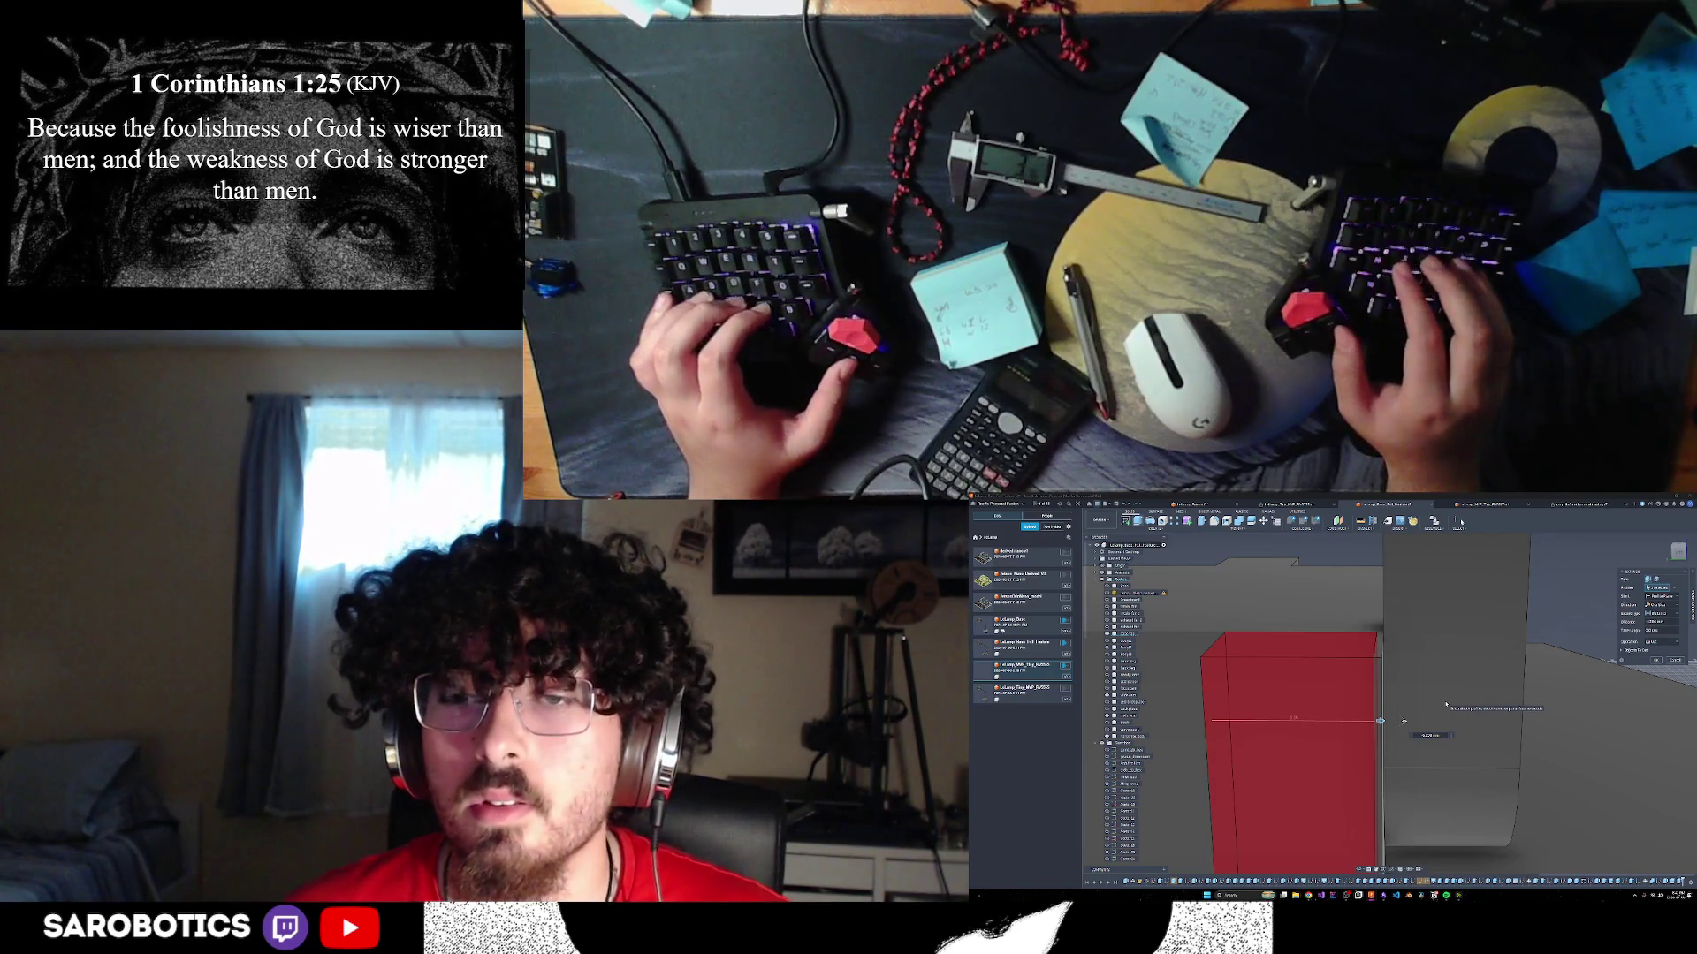
pyautogui.write('.5')
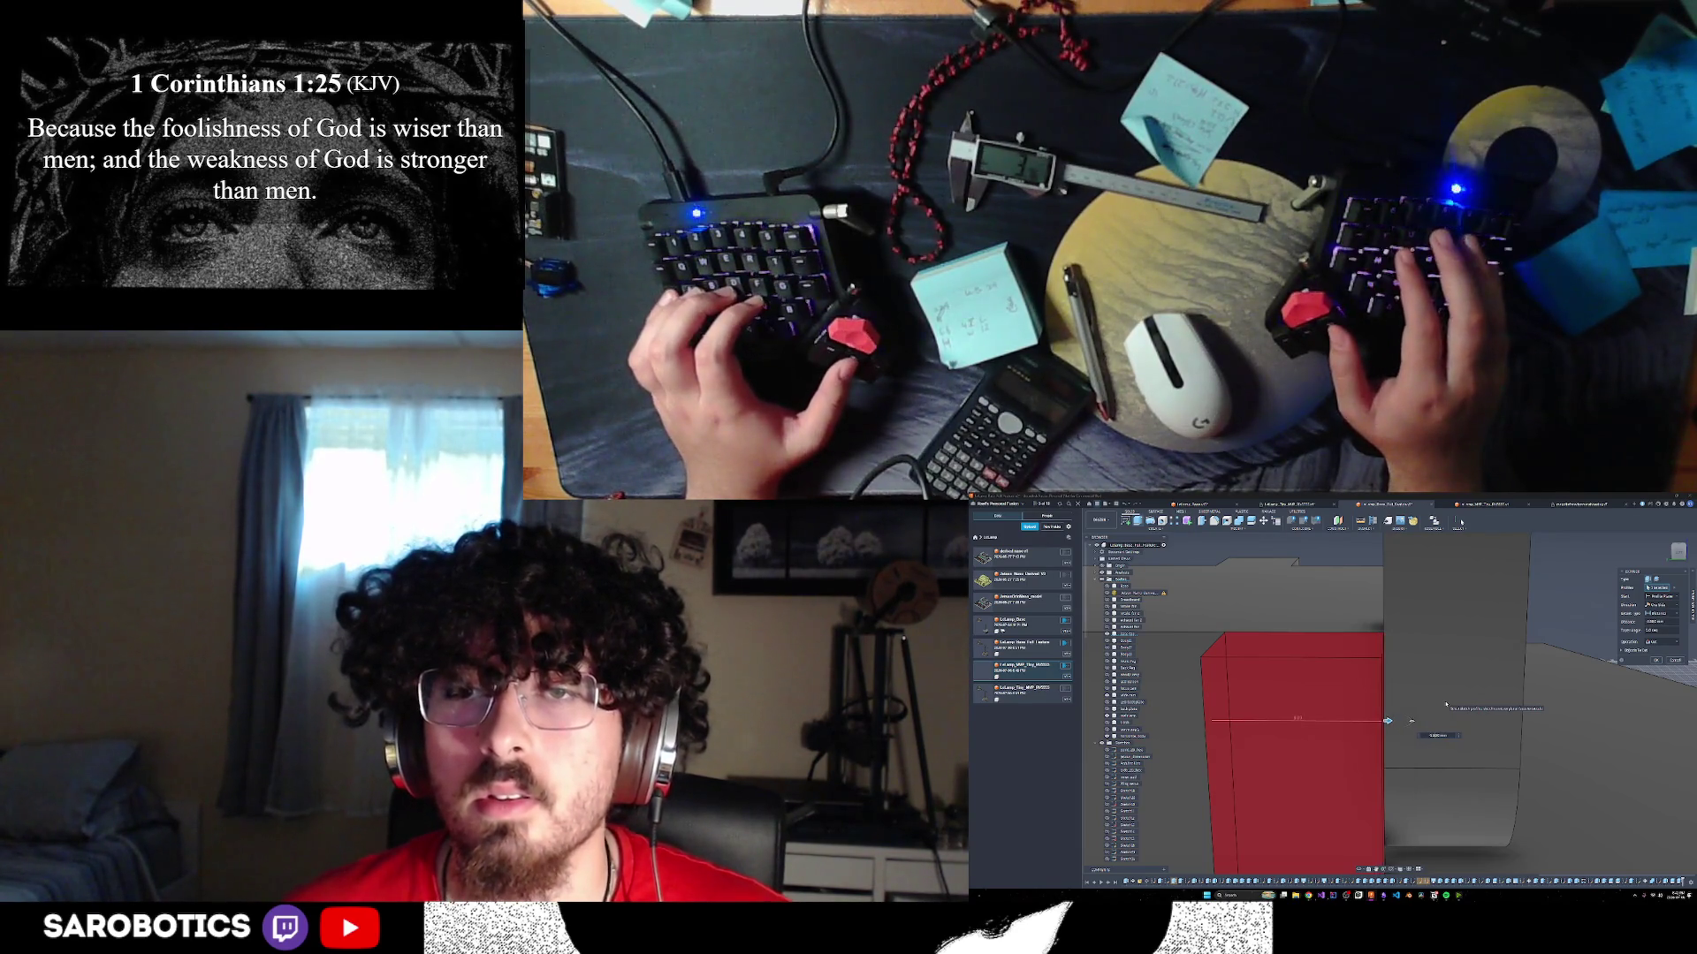
pyautogui.press('Return')
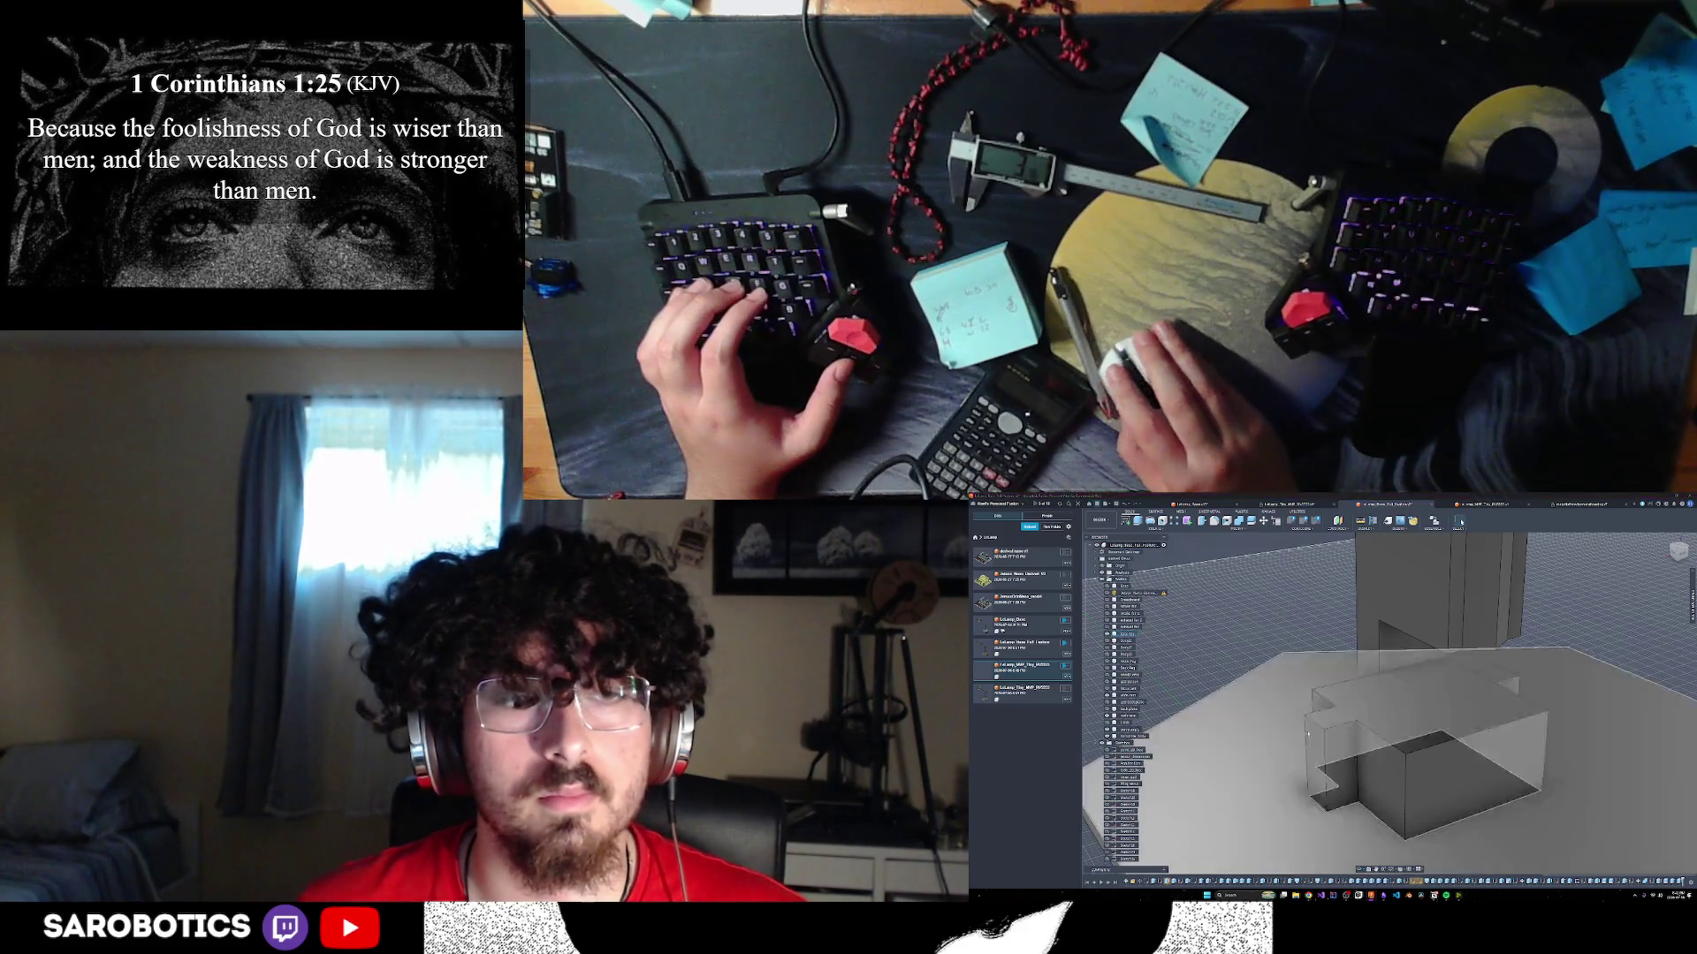
pyautogui.click(1368, 864)
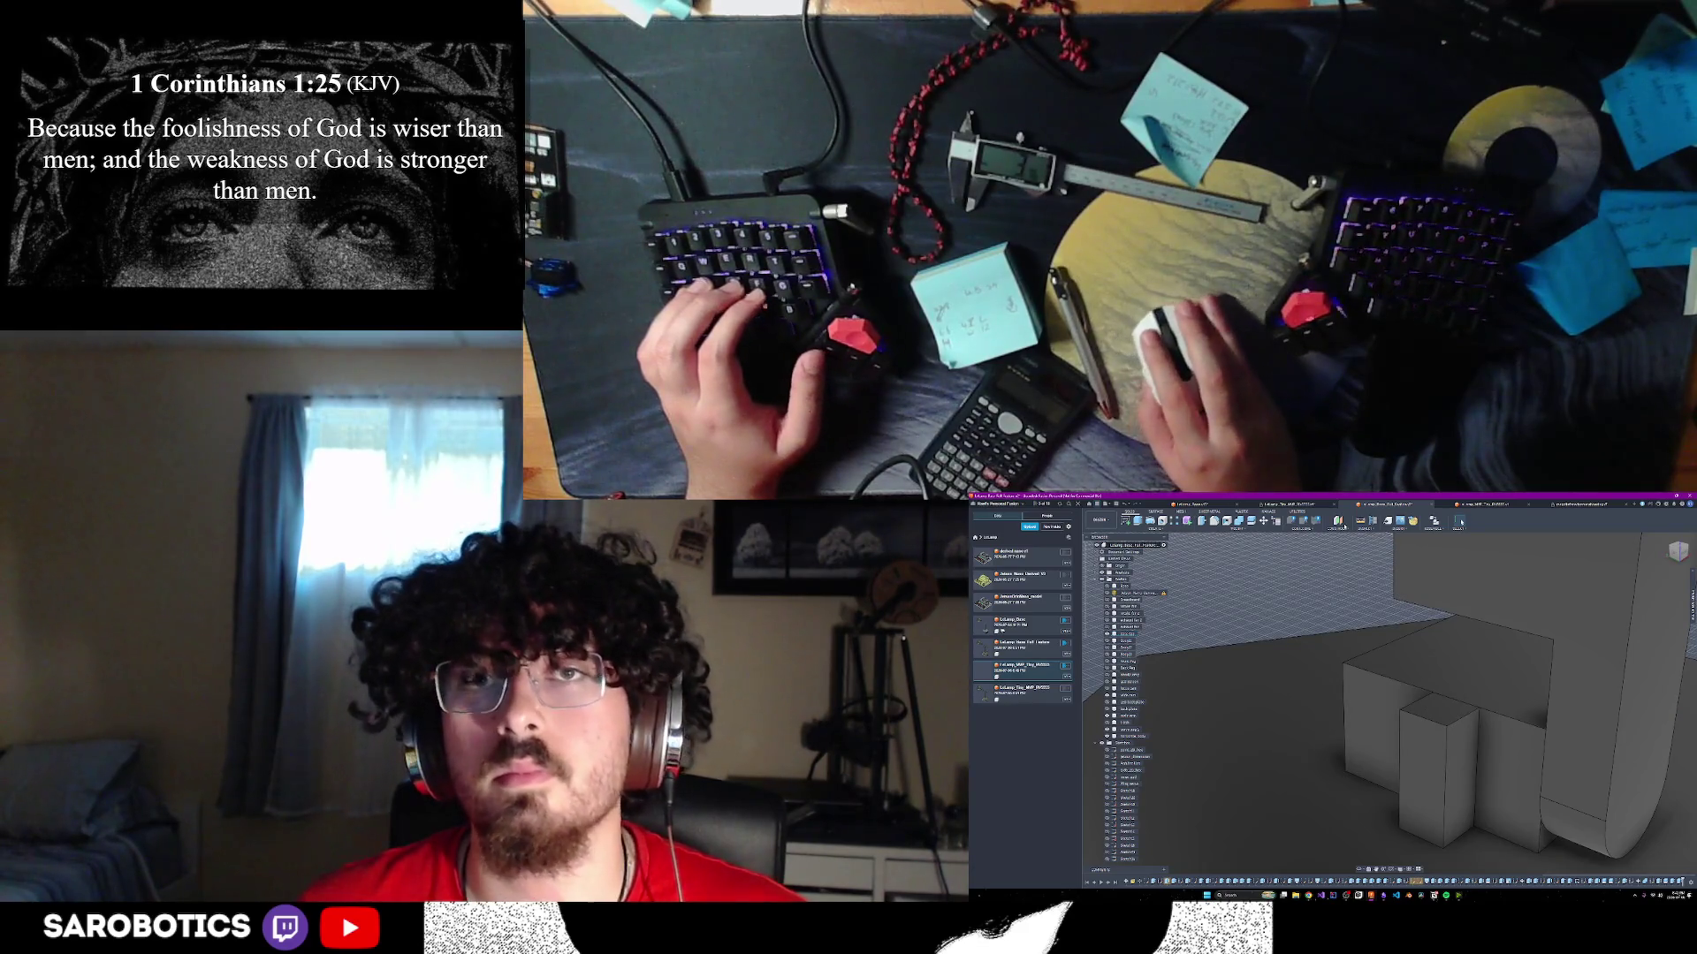
# - Measure the small box's vertical edge against the large box's right edge
pyautogui.click(1461, 523)
pyautogui.click(1475, 768)
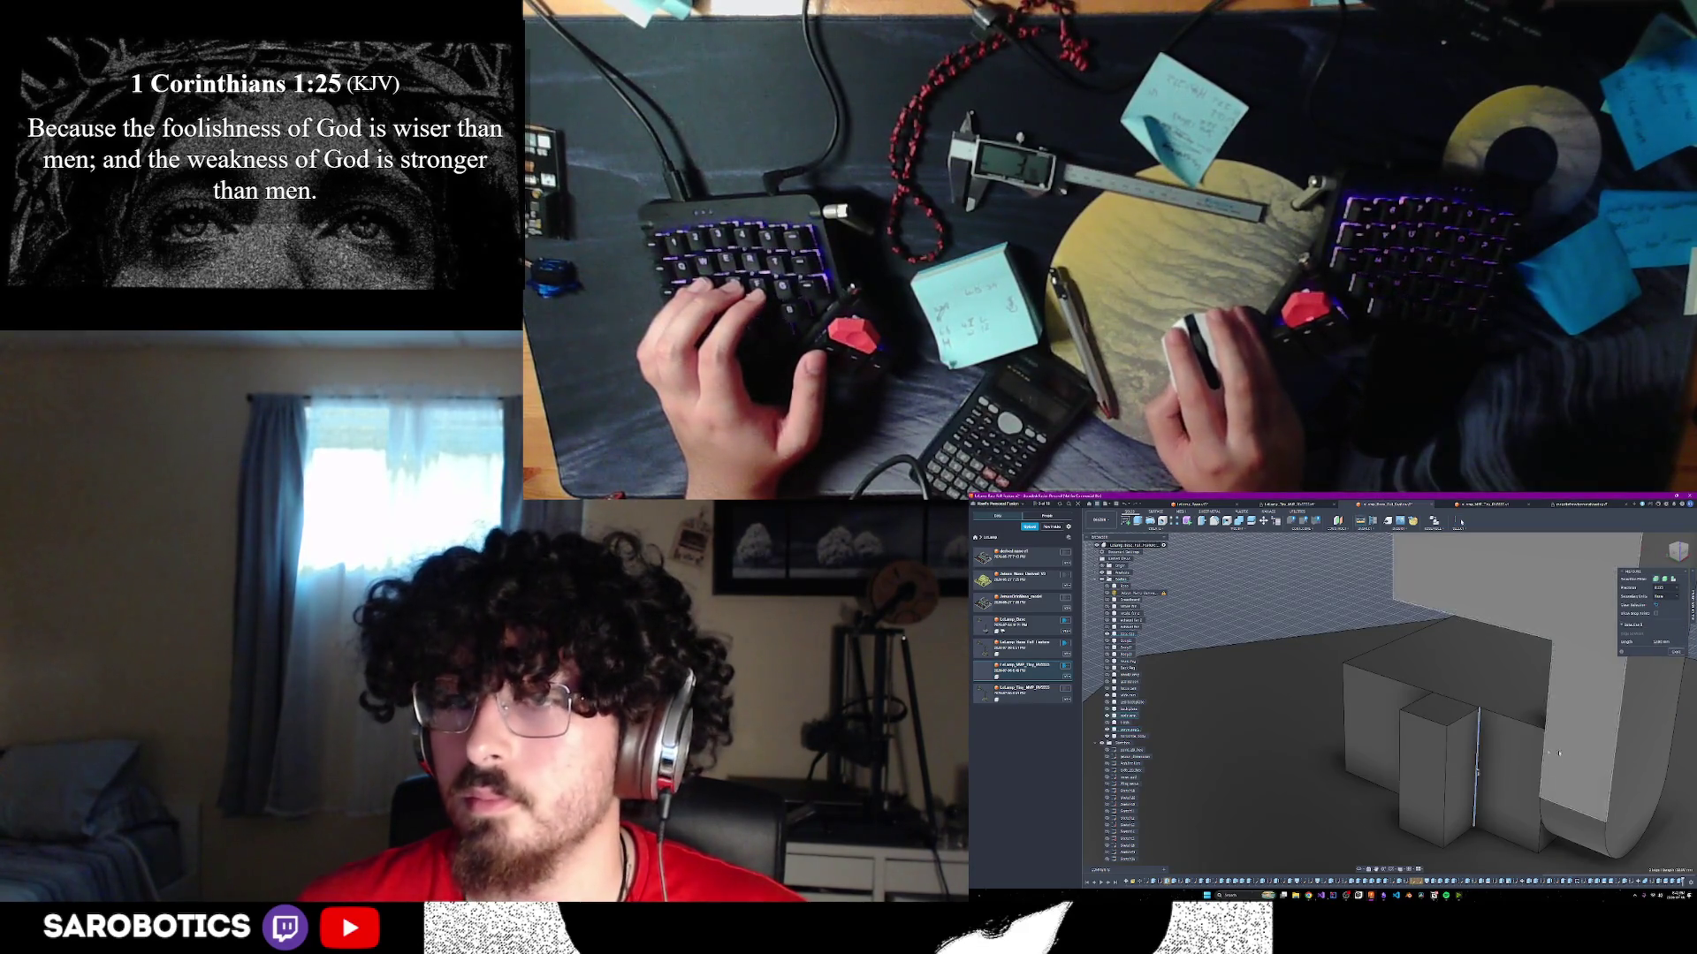
pyautogui.click(1546, 749)
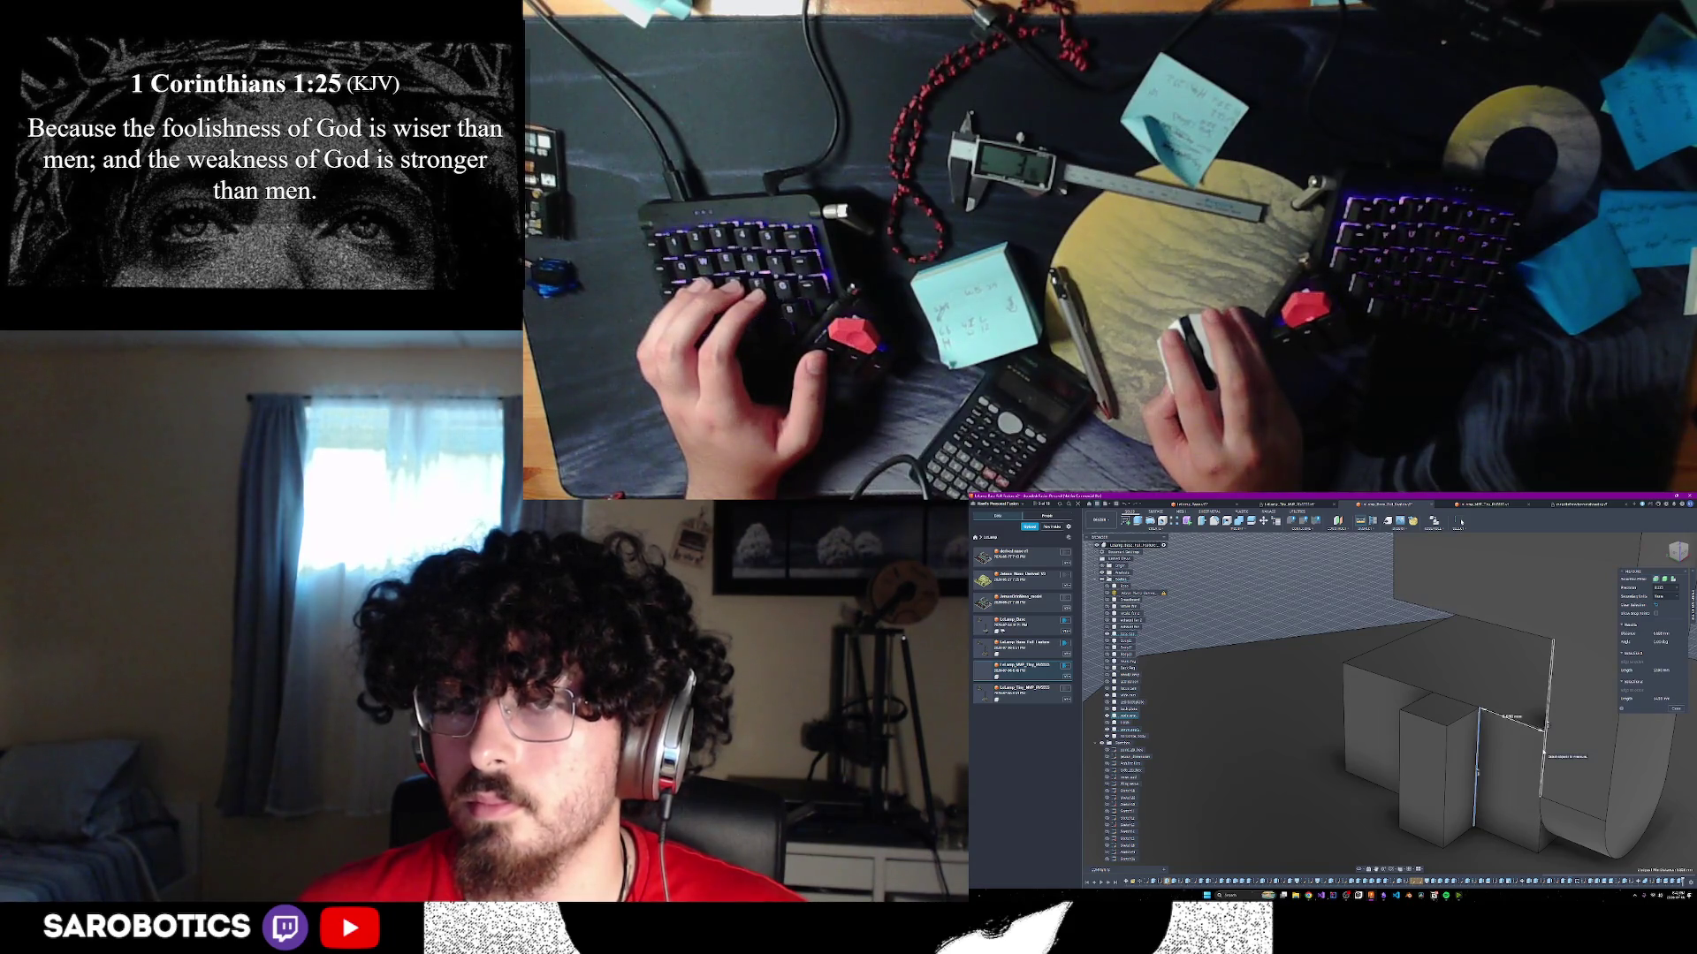
pyautogui.keyDown('shift'); pyautogui.moveTo(1546, 751); pyautogui.dragTo(1534, 809, button='middle'); pyautogui.keyUp('shift')
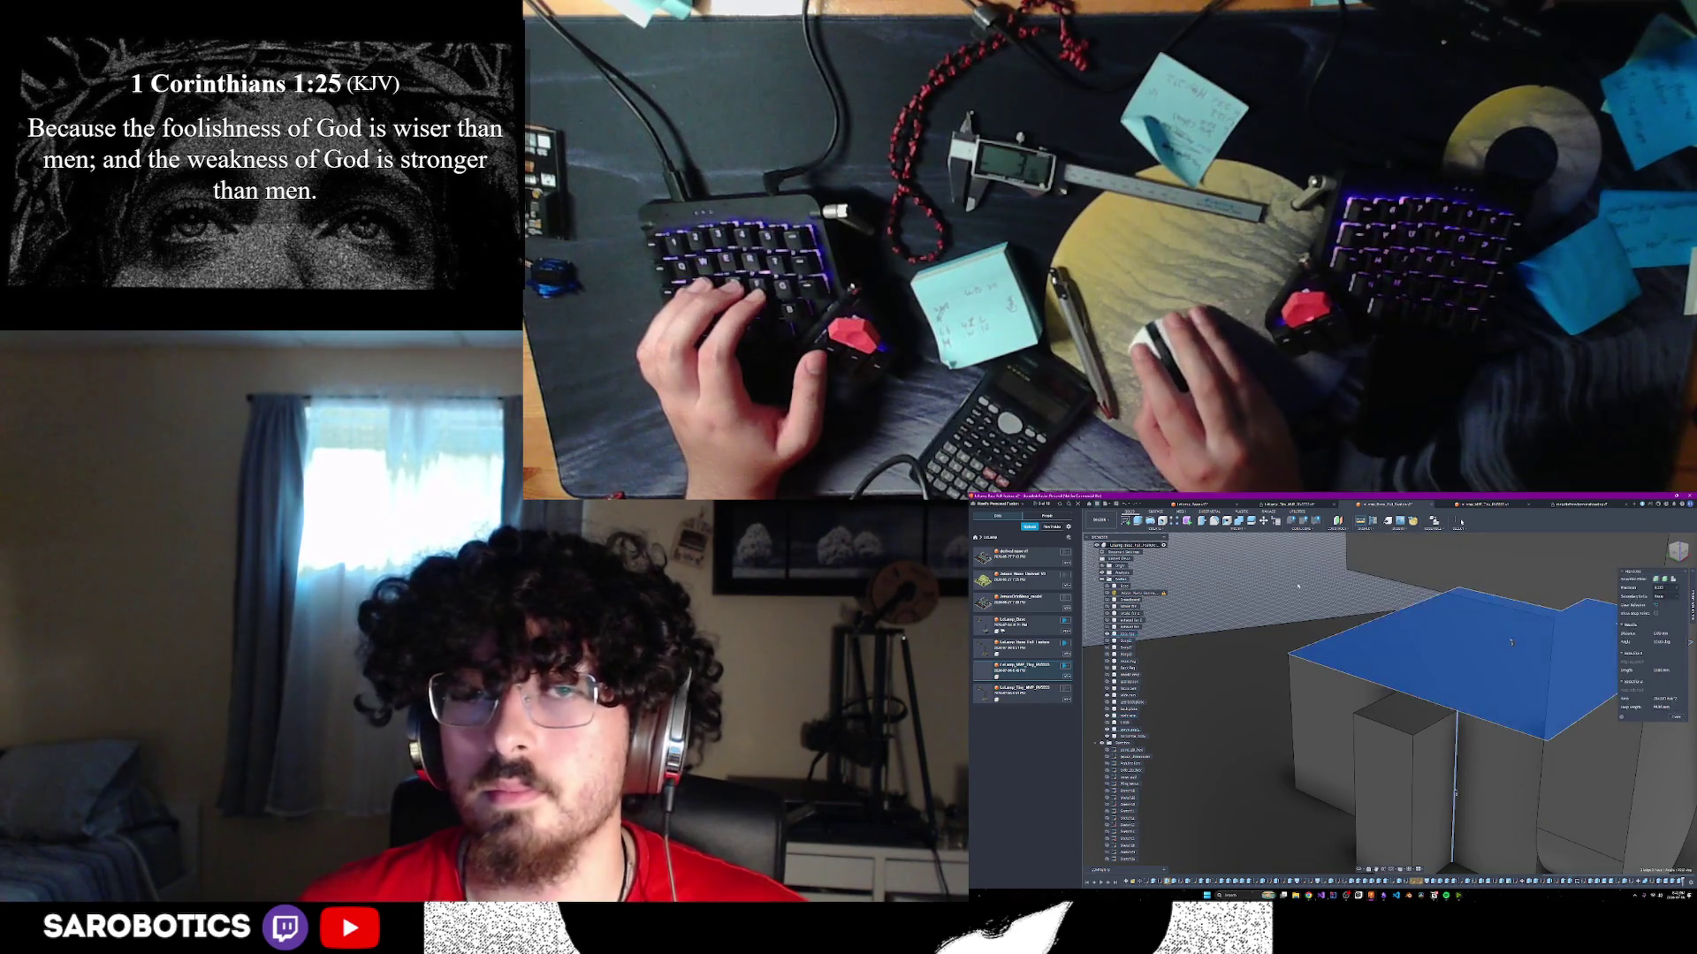
pyautogui.click(1529, 857)
pyautogui.click(1539, 830)
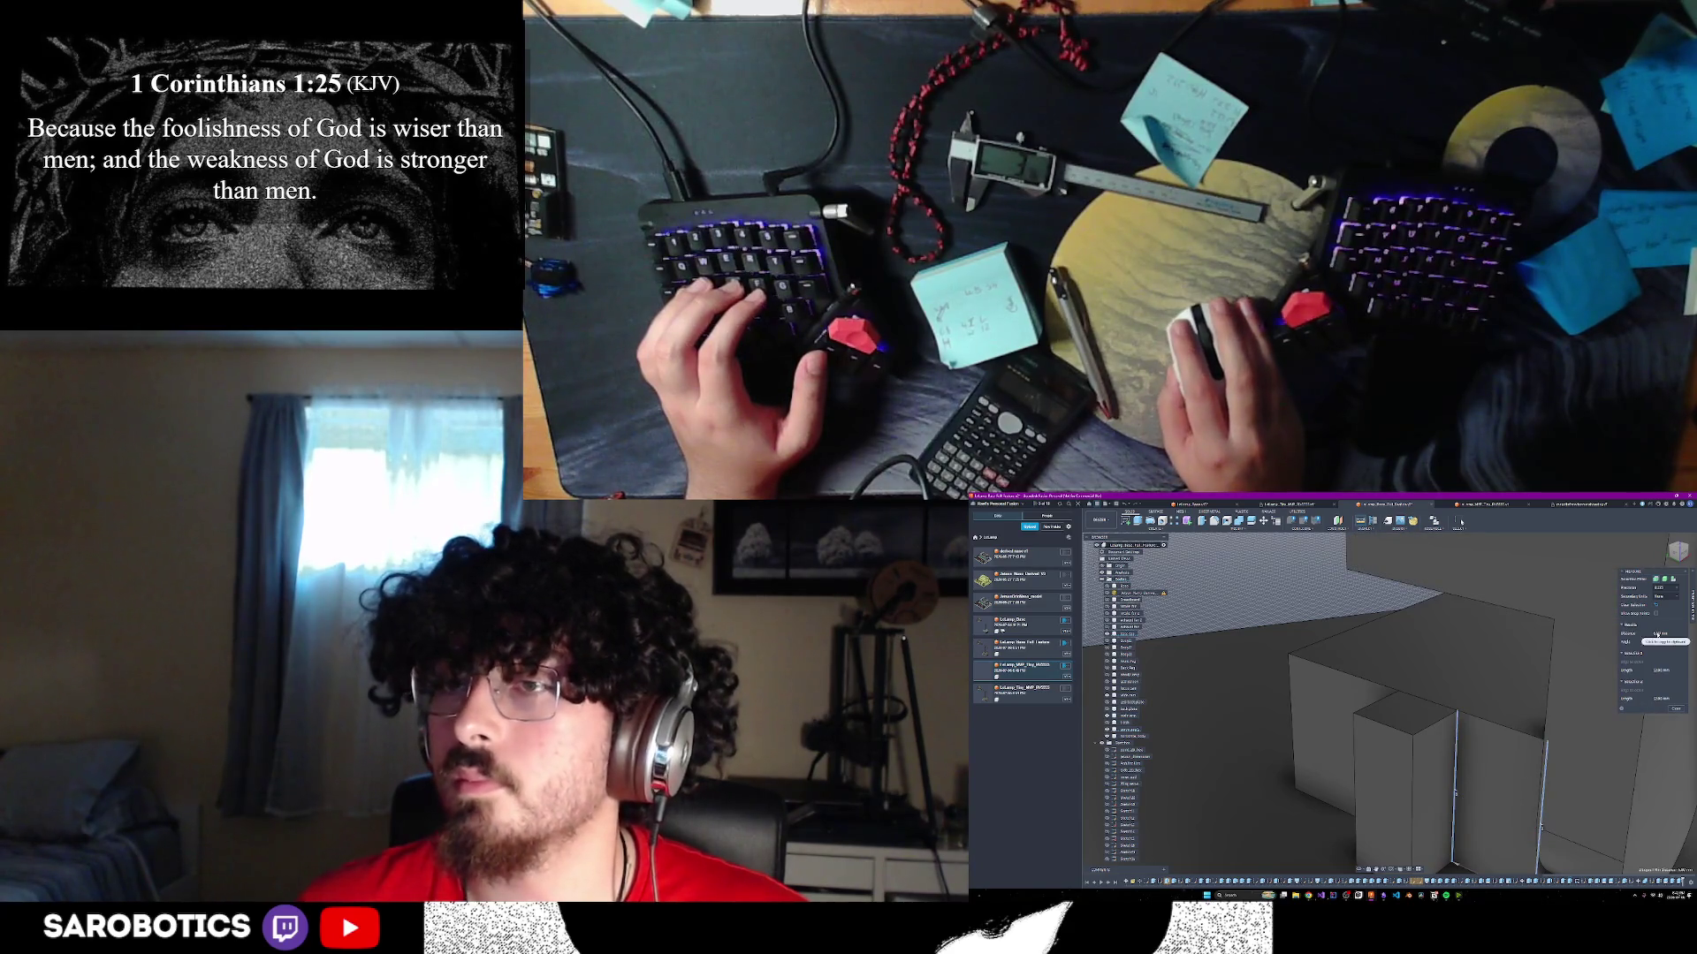
pyautogui.click(1676, 708)
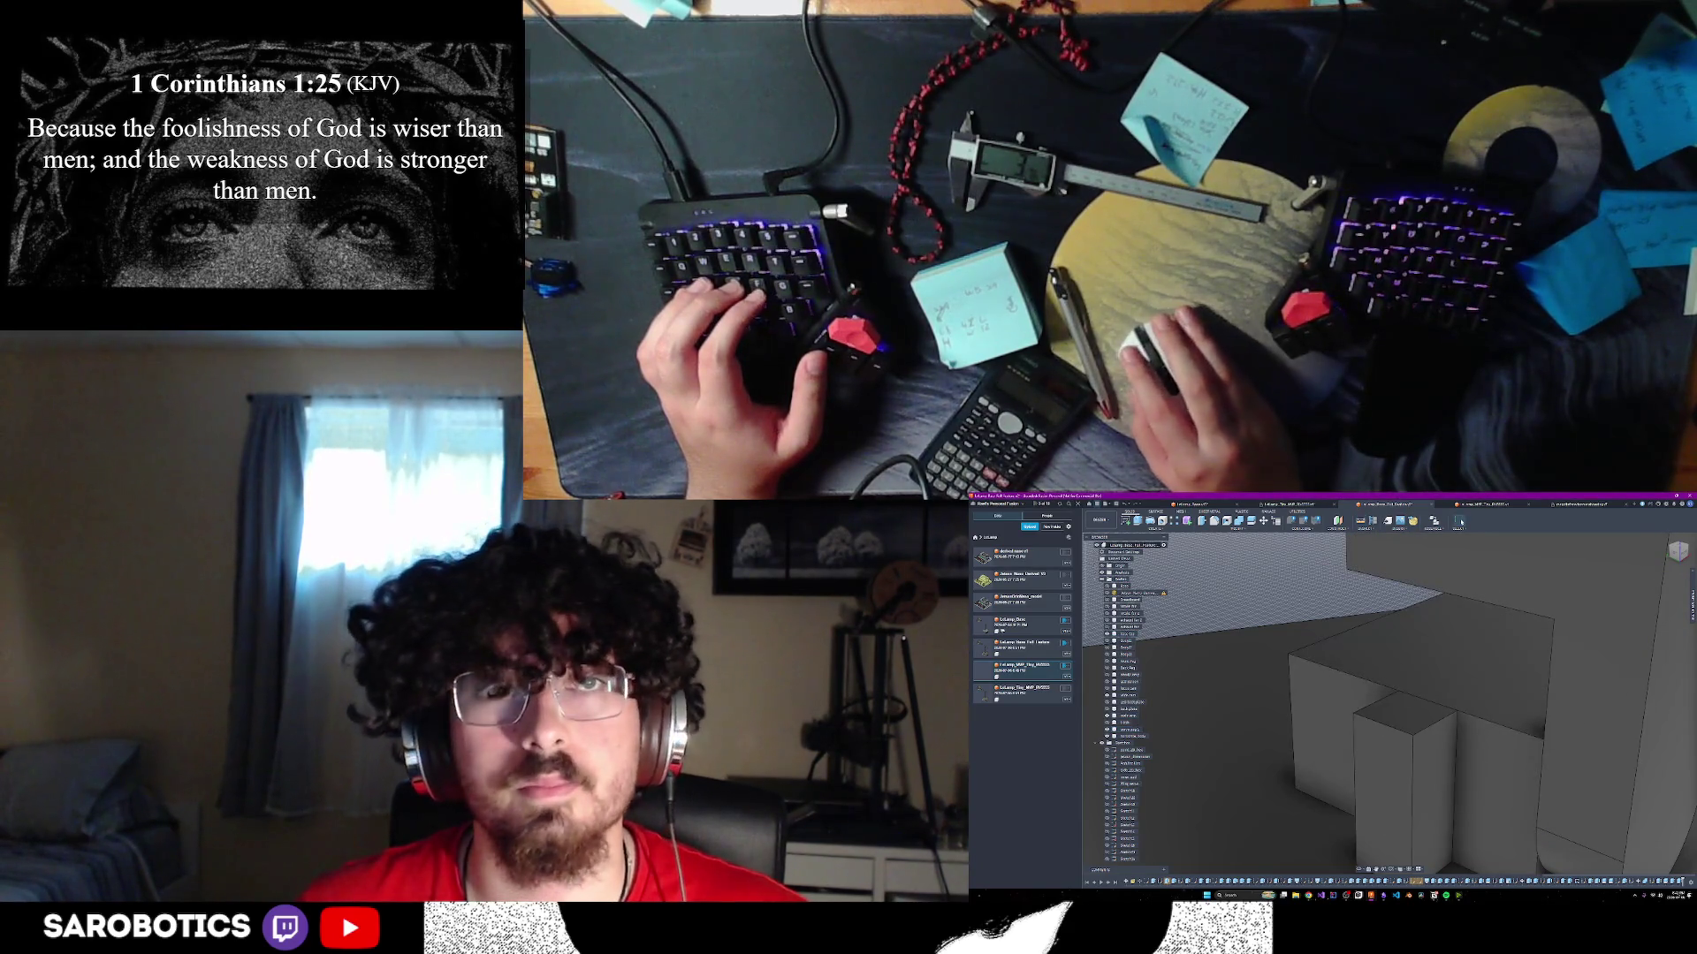
# - Extrude the small box's front face by -600 to lengthen it
pyautogui.press('e')
pyautogui.click(1436, 765)
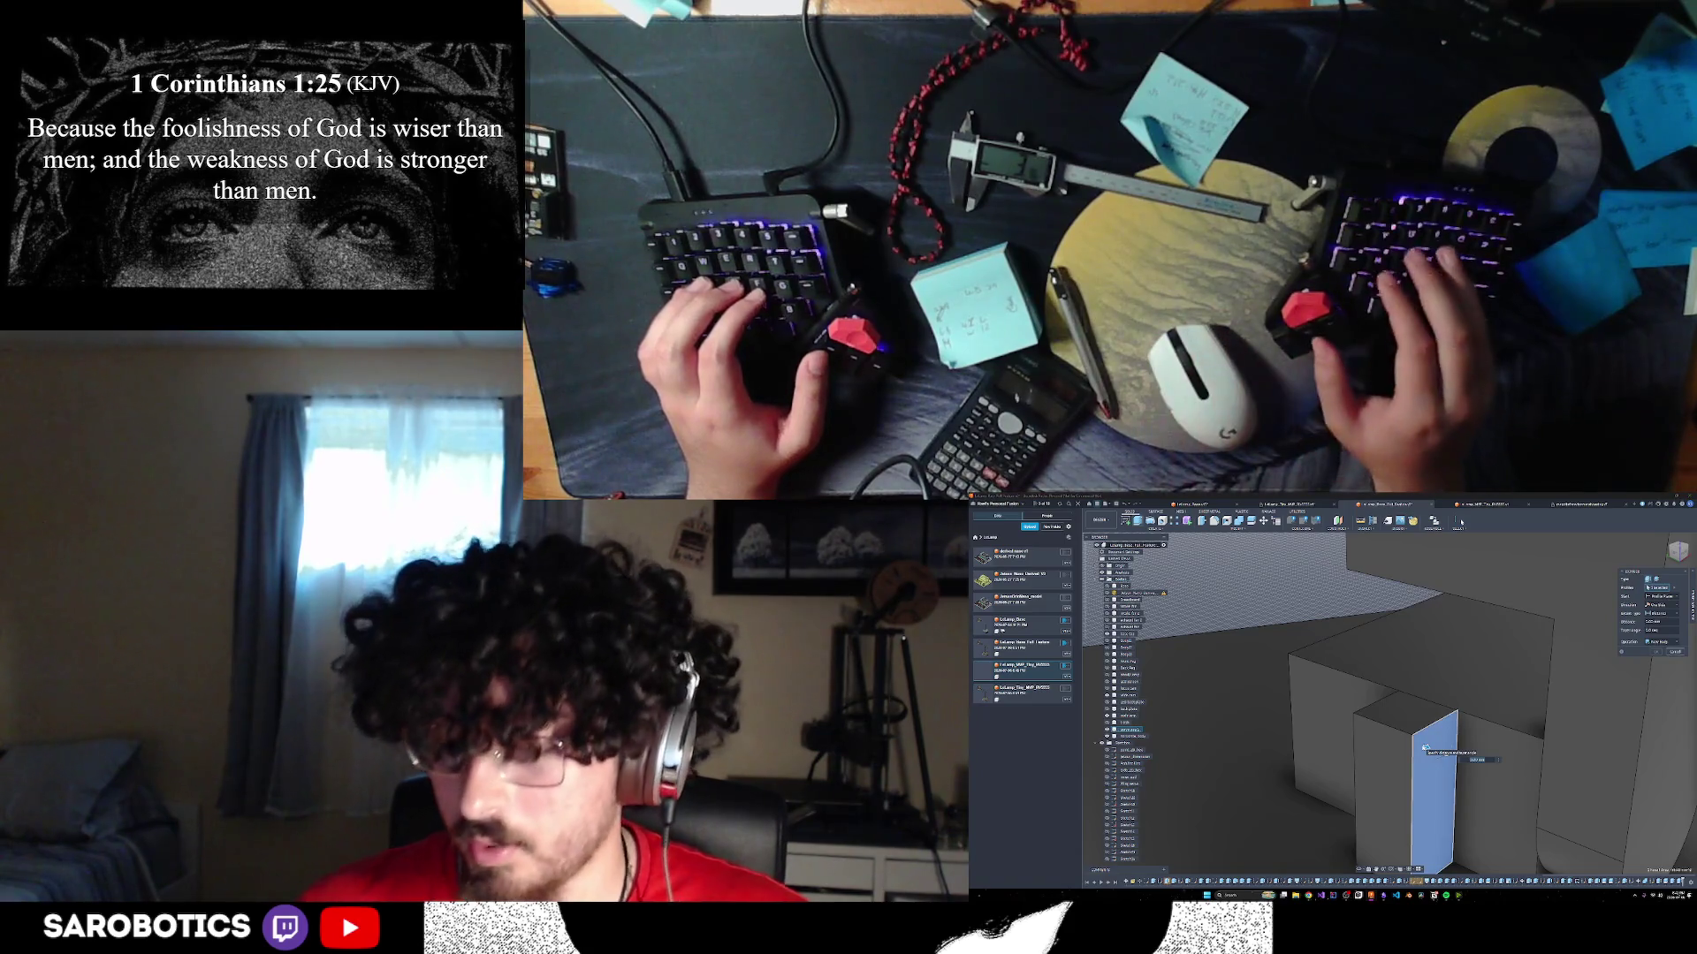
pyautogui.write('600 -')
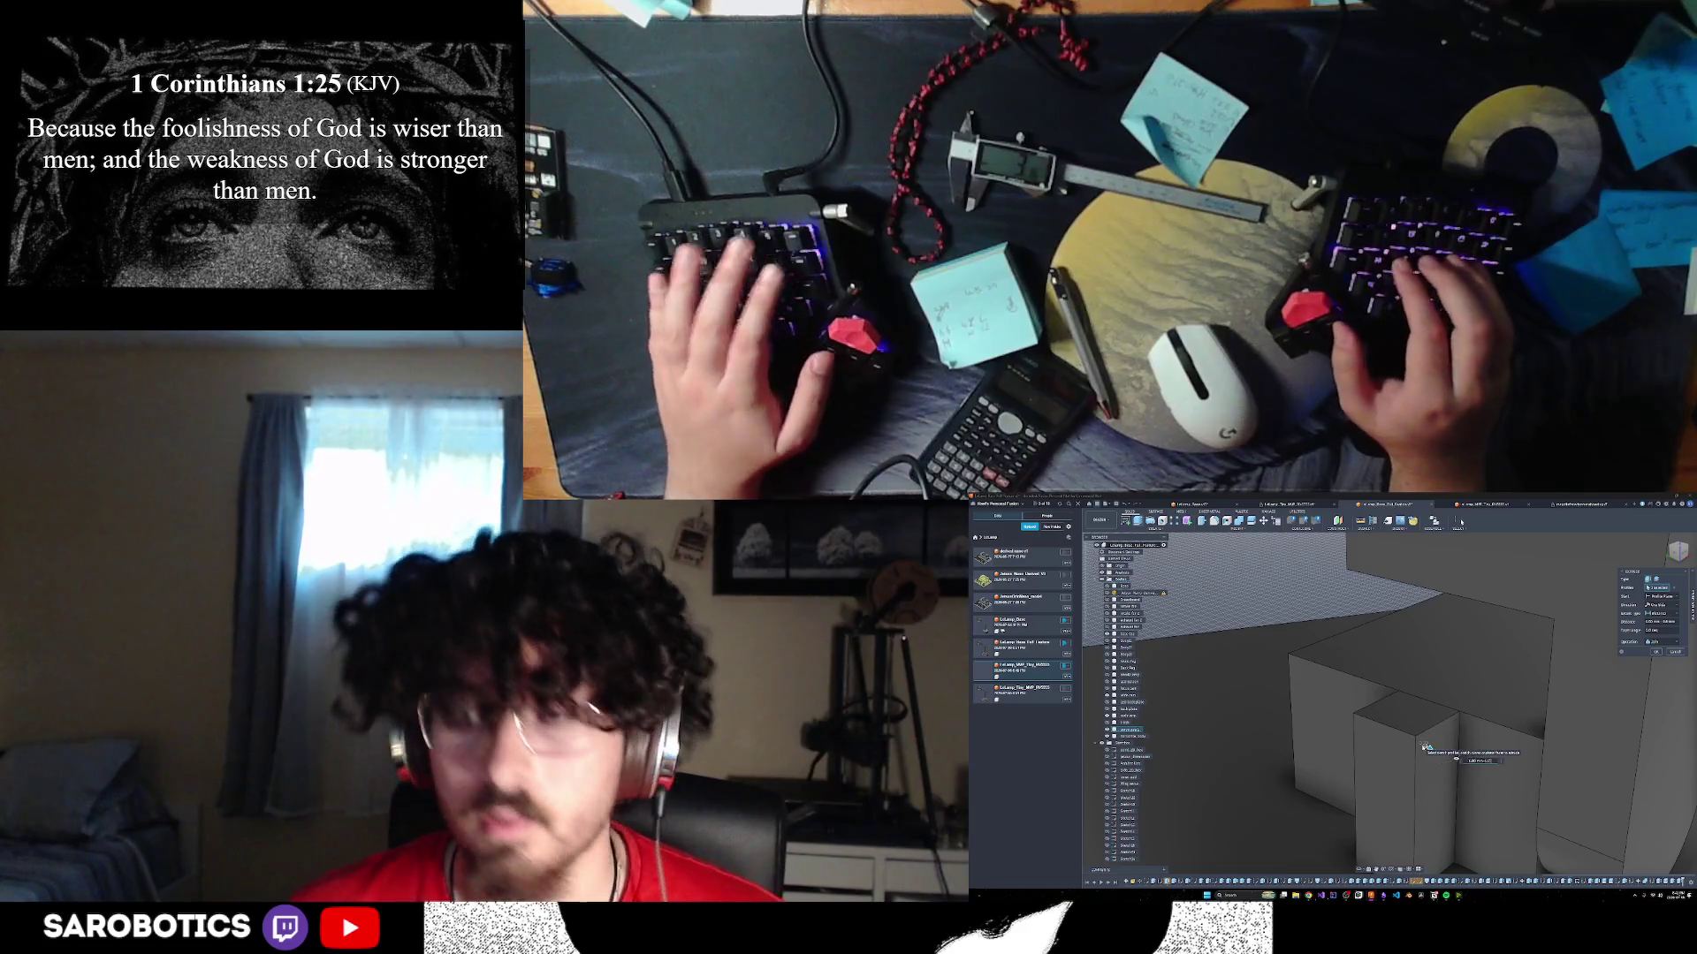
pyautogui.press('Return')
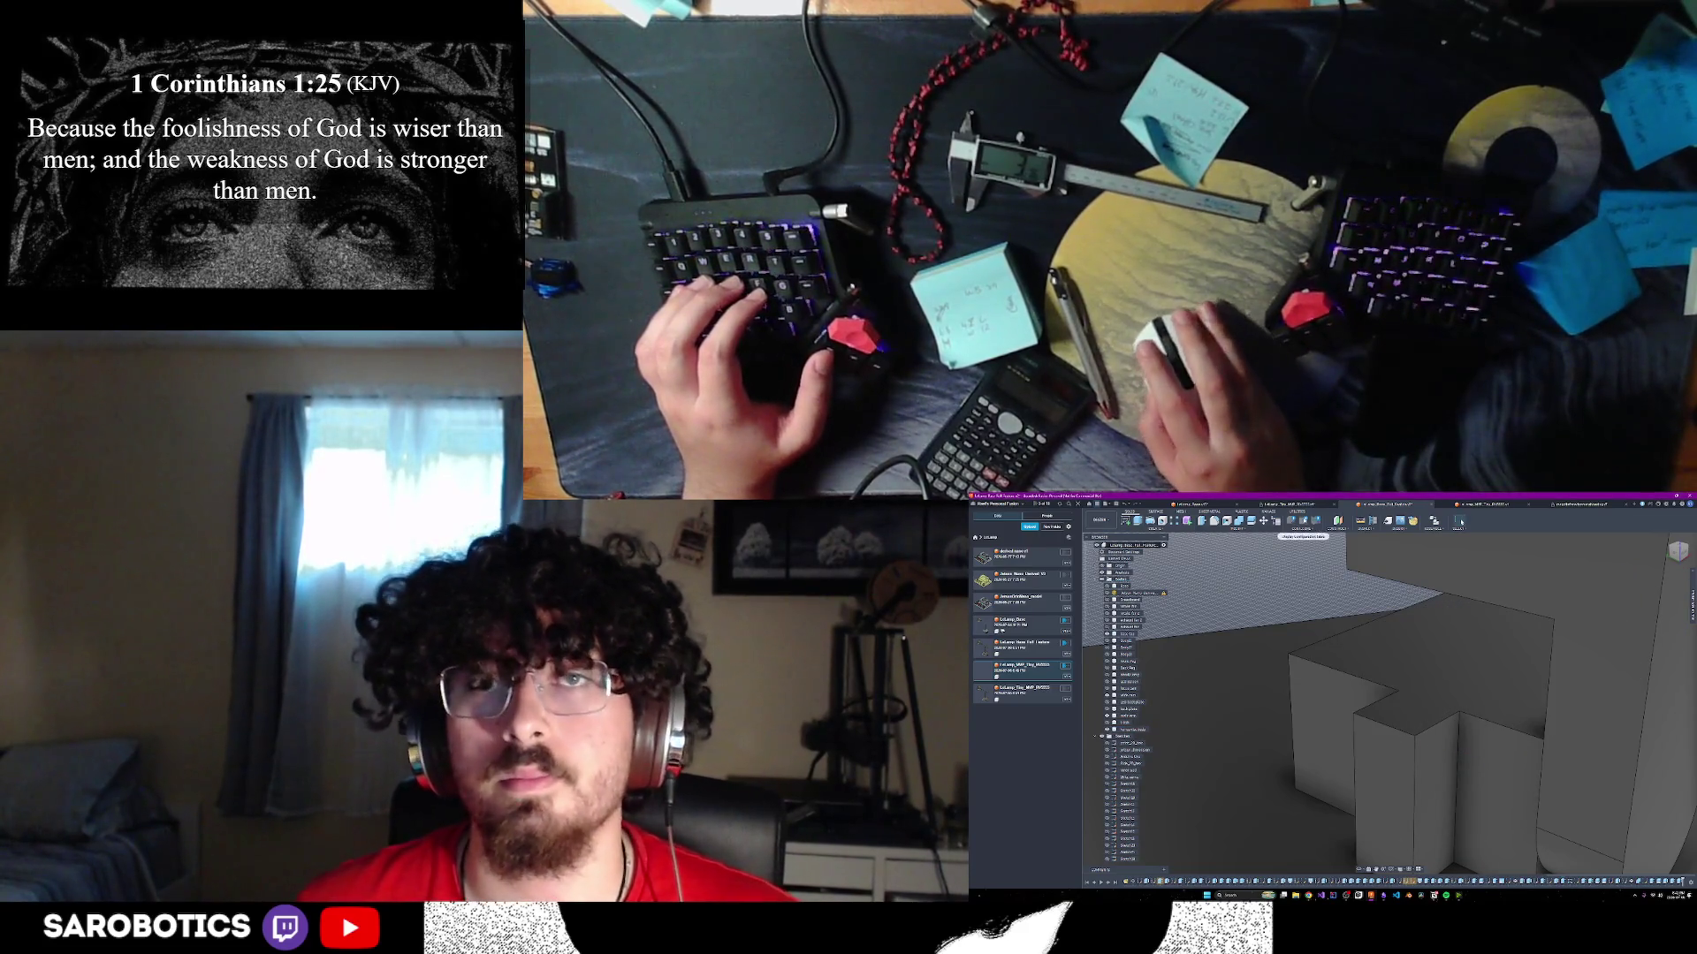
# - Re-measure the lengthened box's vertical edge against its side, then orbit to another angle
pyautogui.press('i')
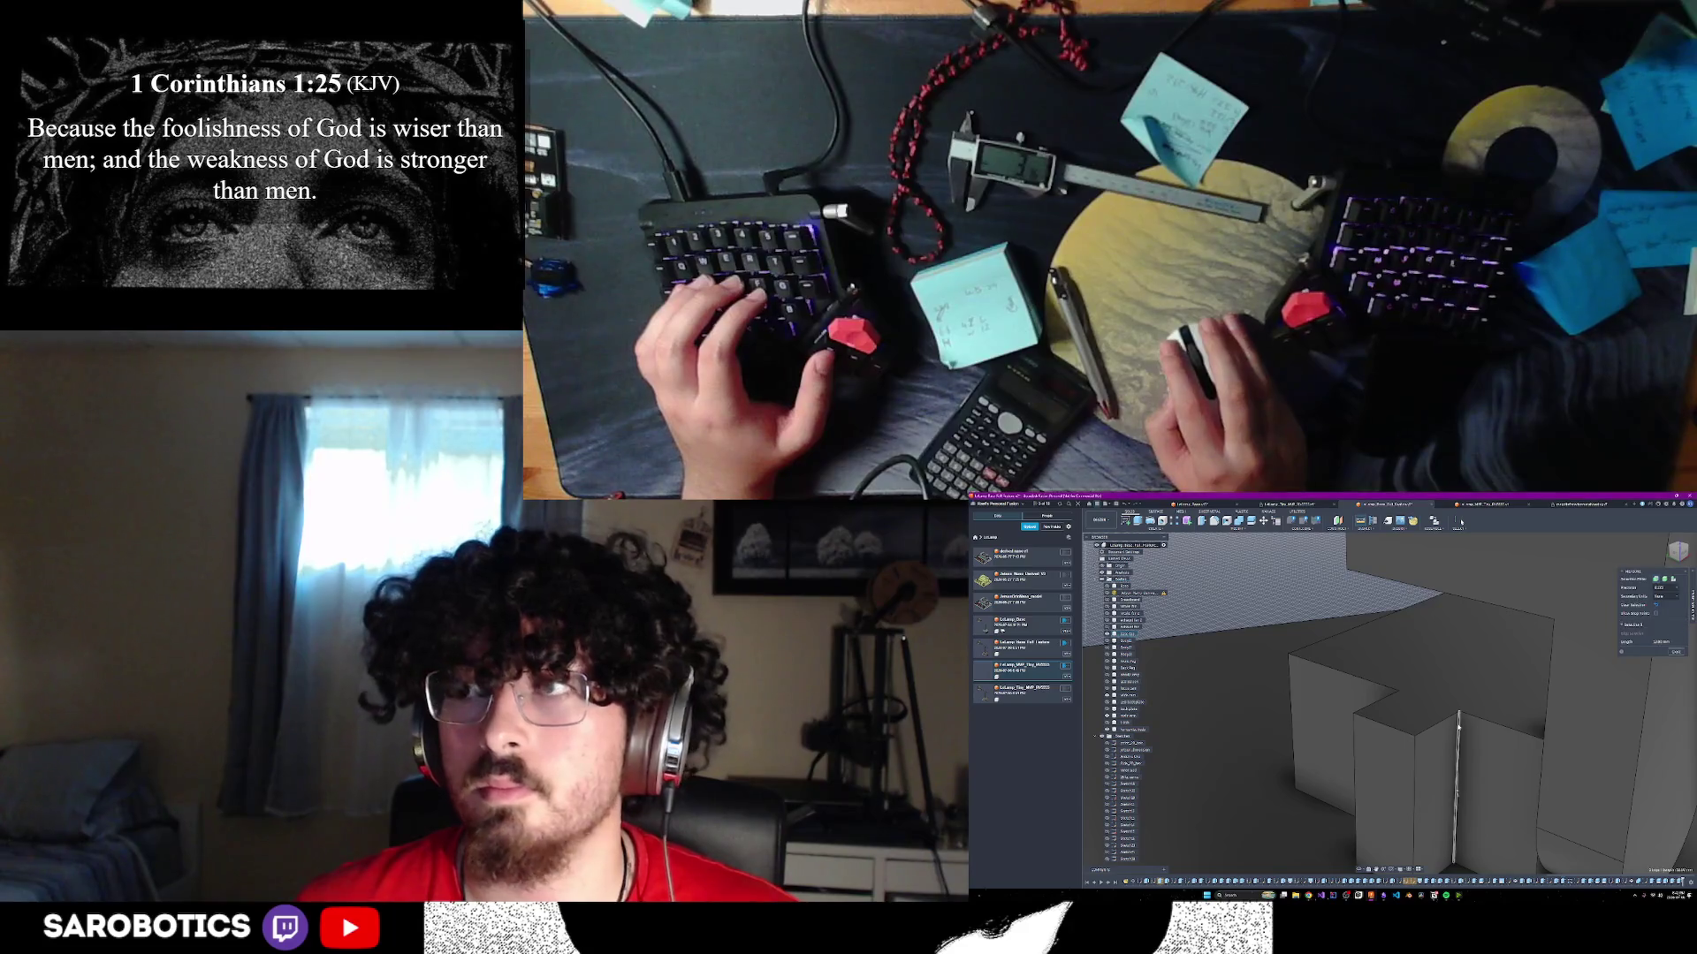
pyautogui.click(1456, 796)
pyautogui.click(1539, 866)
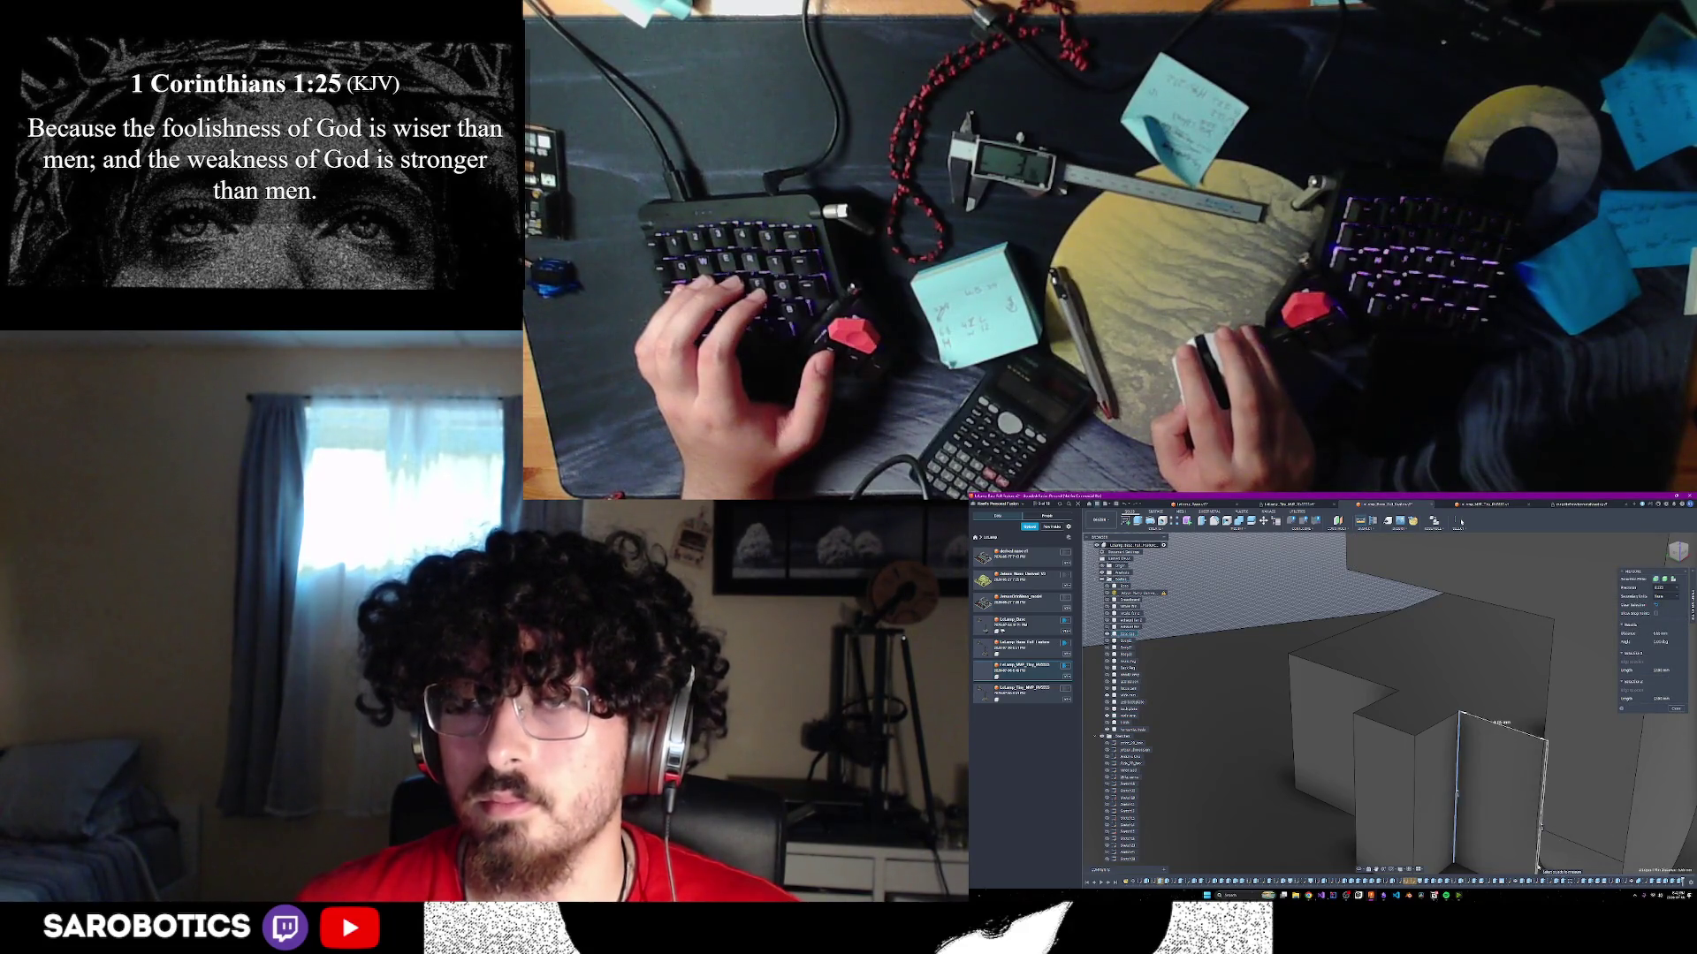
pyautogui.click(1307, 581)
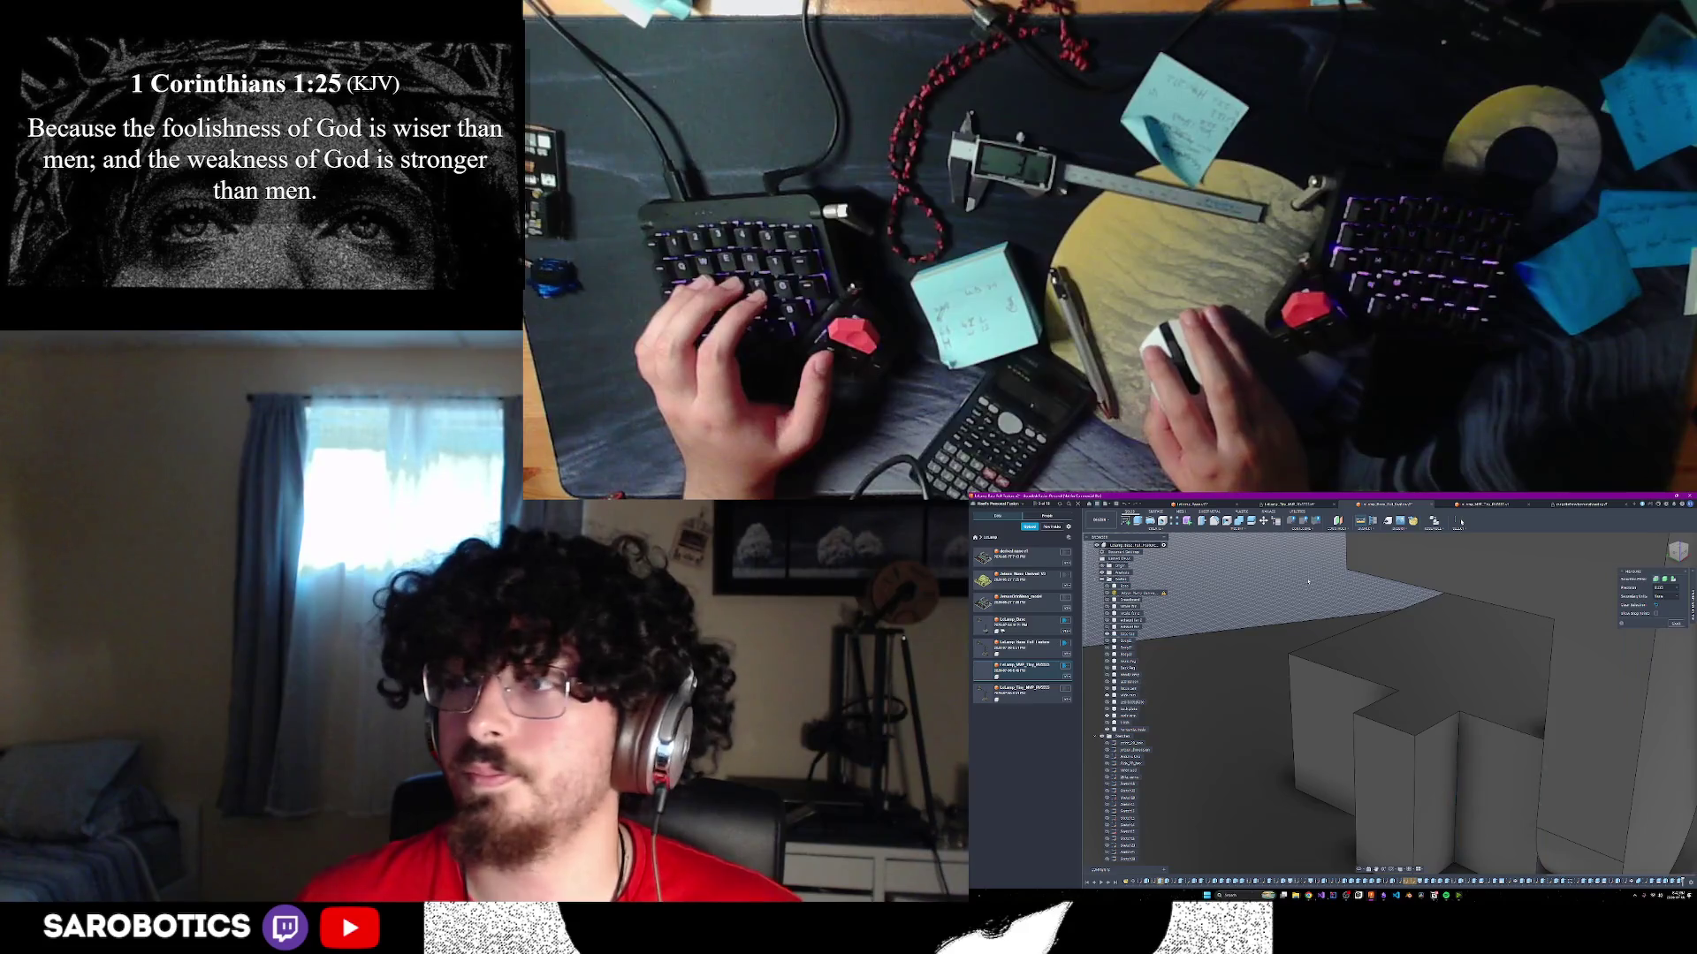
pyautogui.keyDown('shift'); pyautogui.moveTo(1308, 582); pyautogui.dragTo(1496, 780, button='middle'); pyautogui.keyUp('shift')
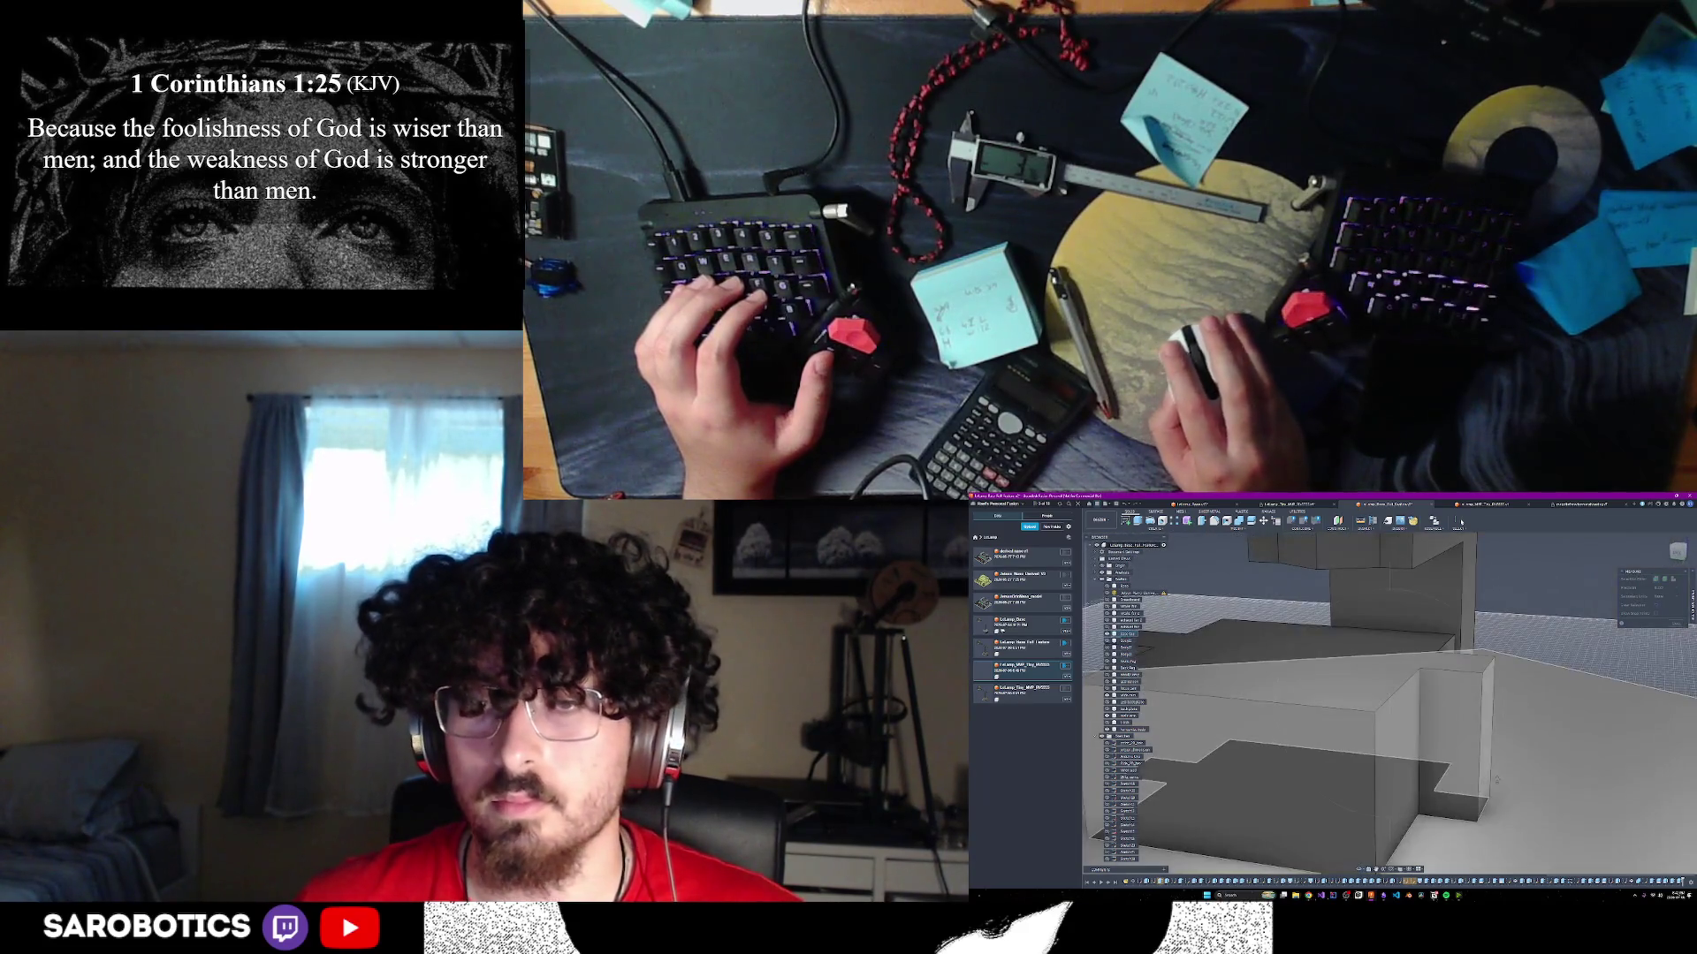
# - Measure the box's small front face and one of its edges, then close Measure
pyautogui.click(1454, 709)
pyautogui.keyDown('shift'); pyautogui.moveTo(1454, 708); pyautogui.dragTo(1502, 663, button='middle'); pyautogui.keyUp('shift')
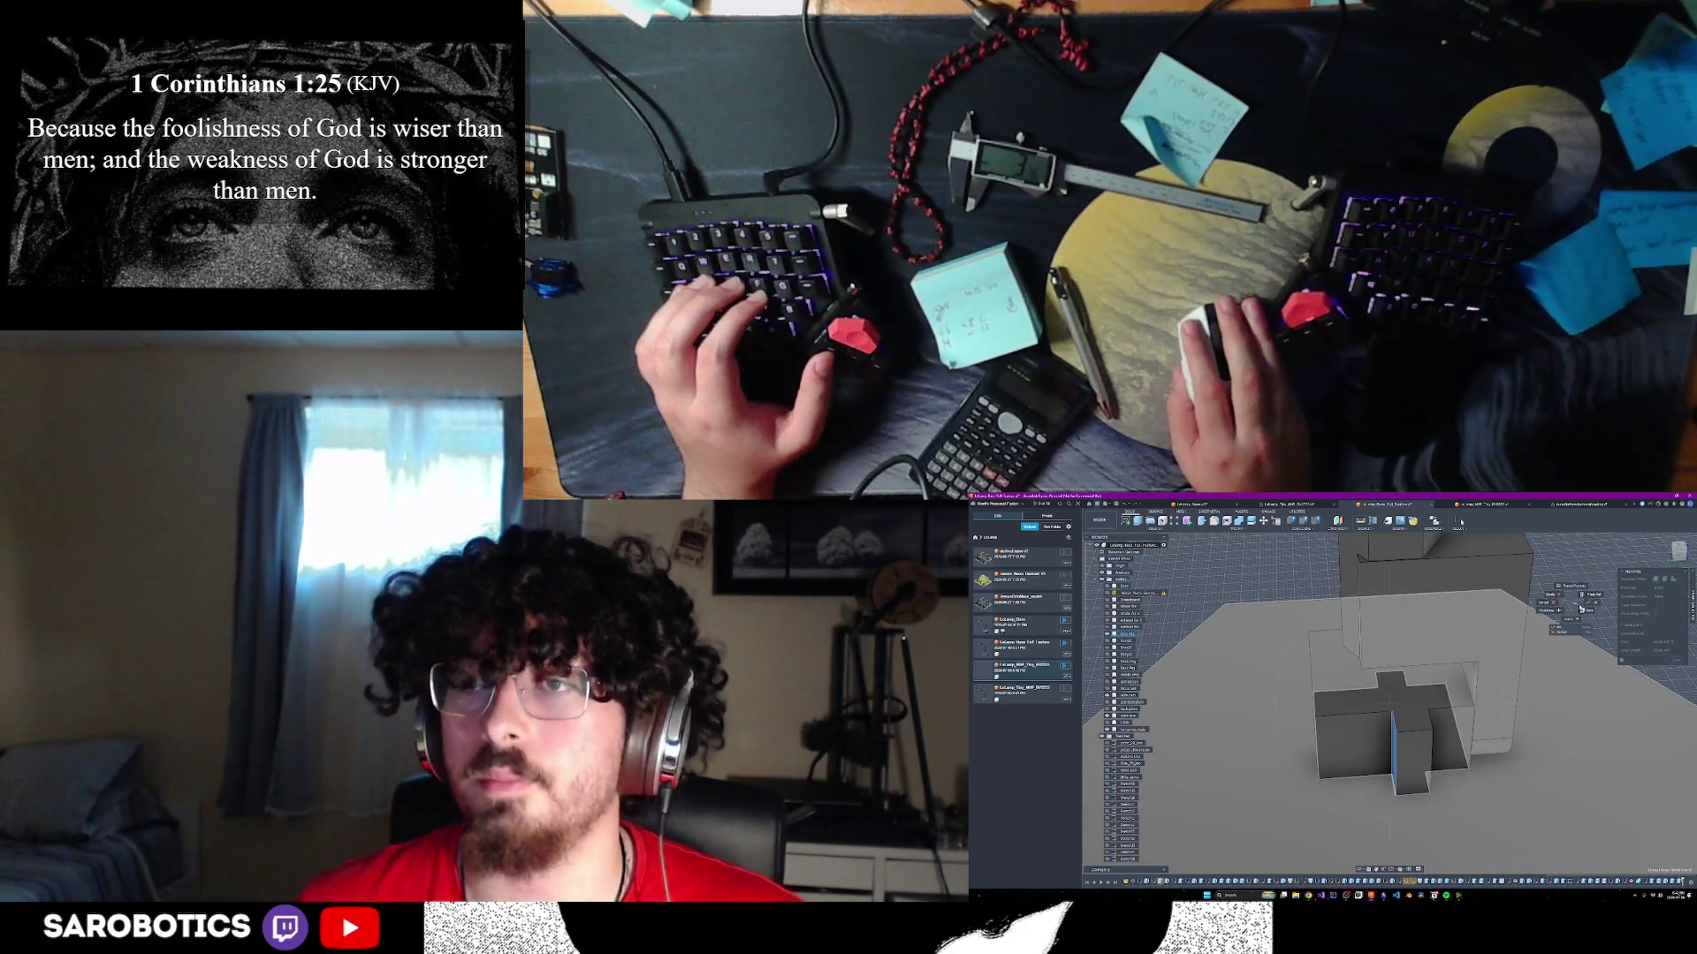
pyautogui.click(1581, 608)
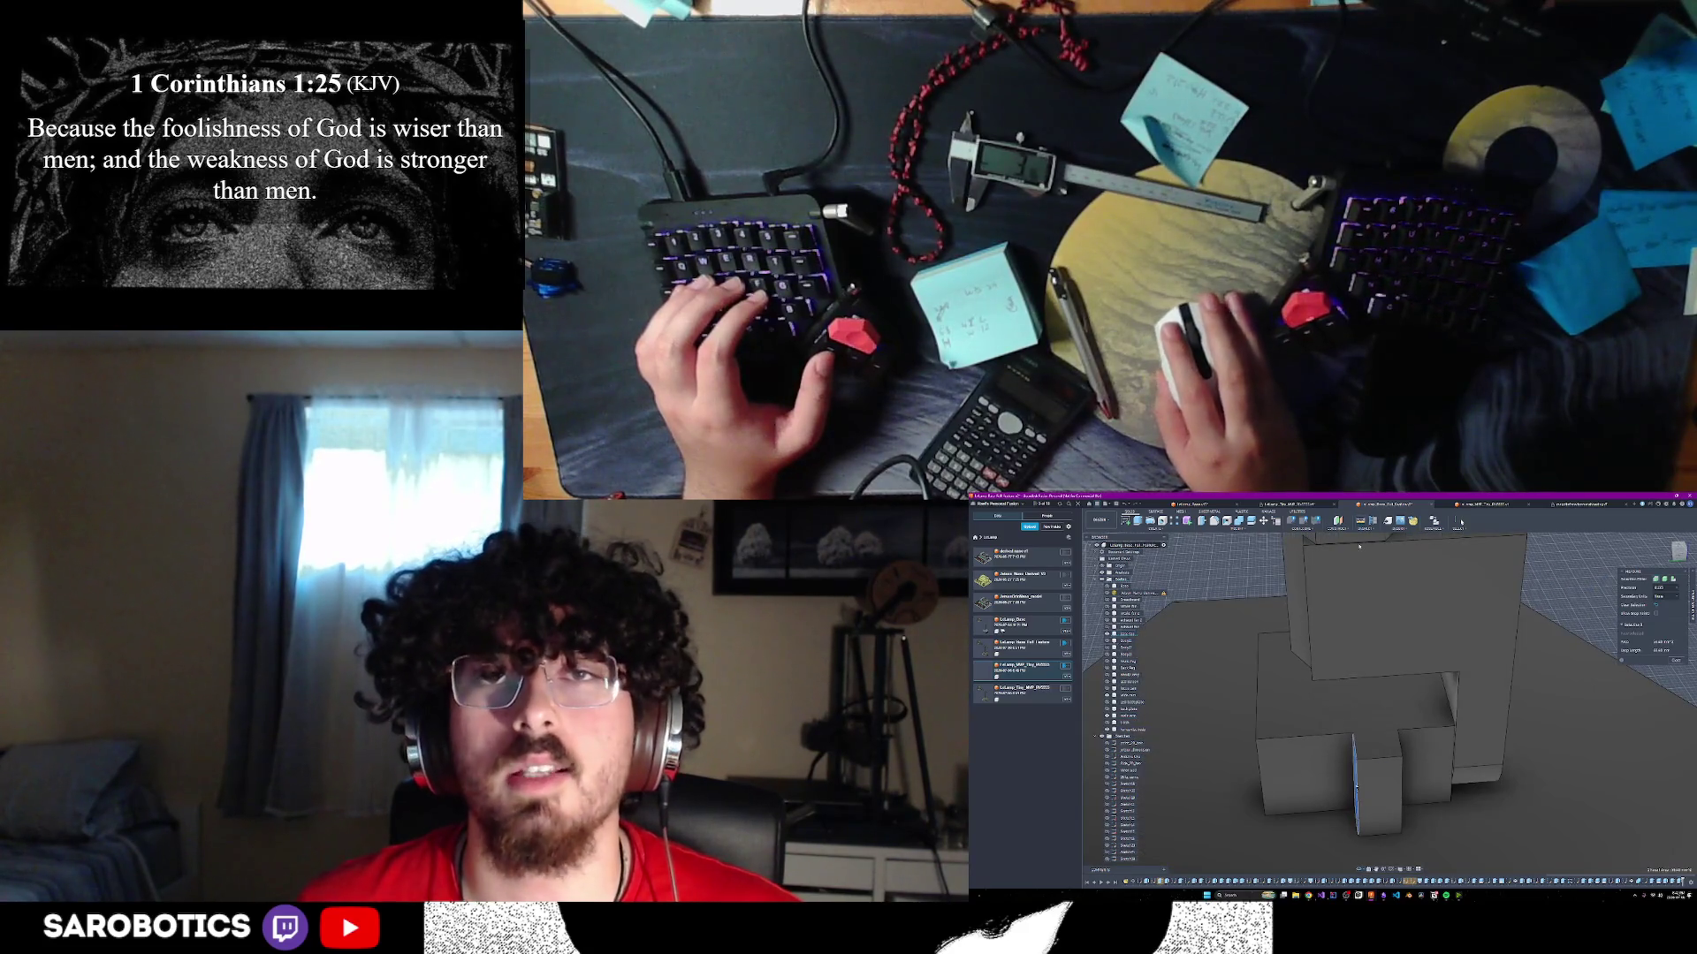
pyautogui.click(1401, 783)
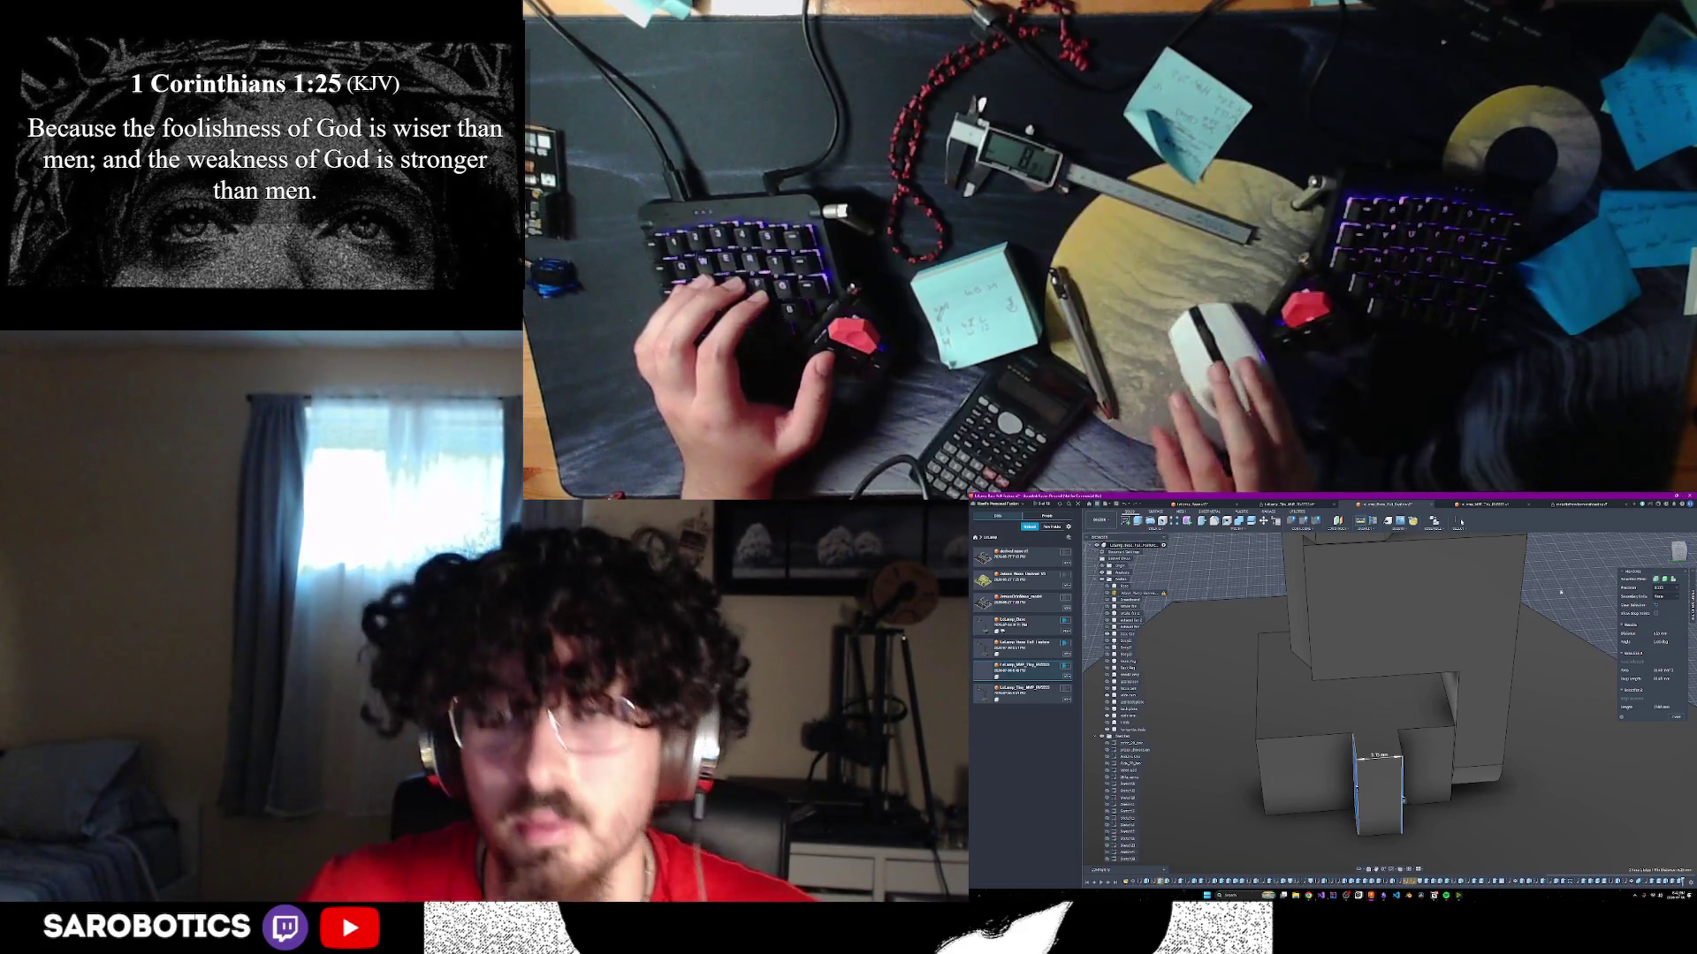
pyautogui.press('Escape')
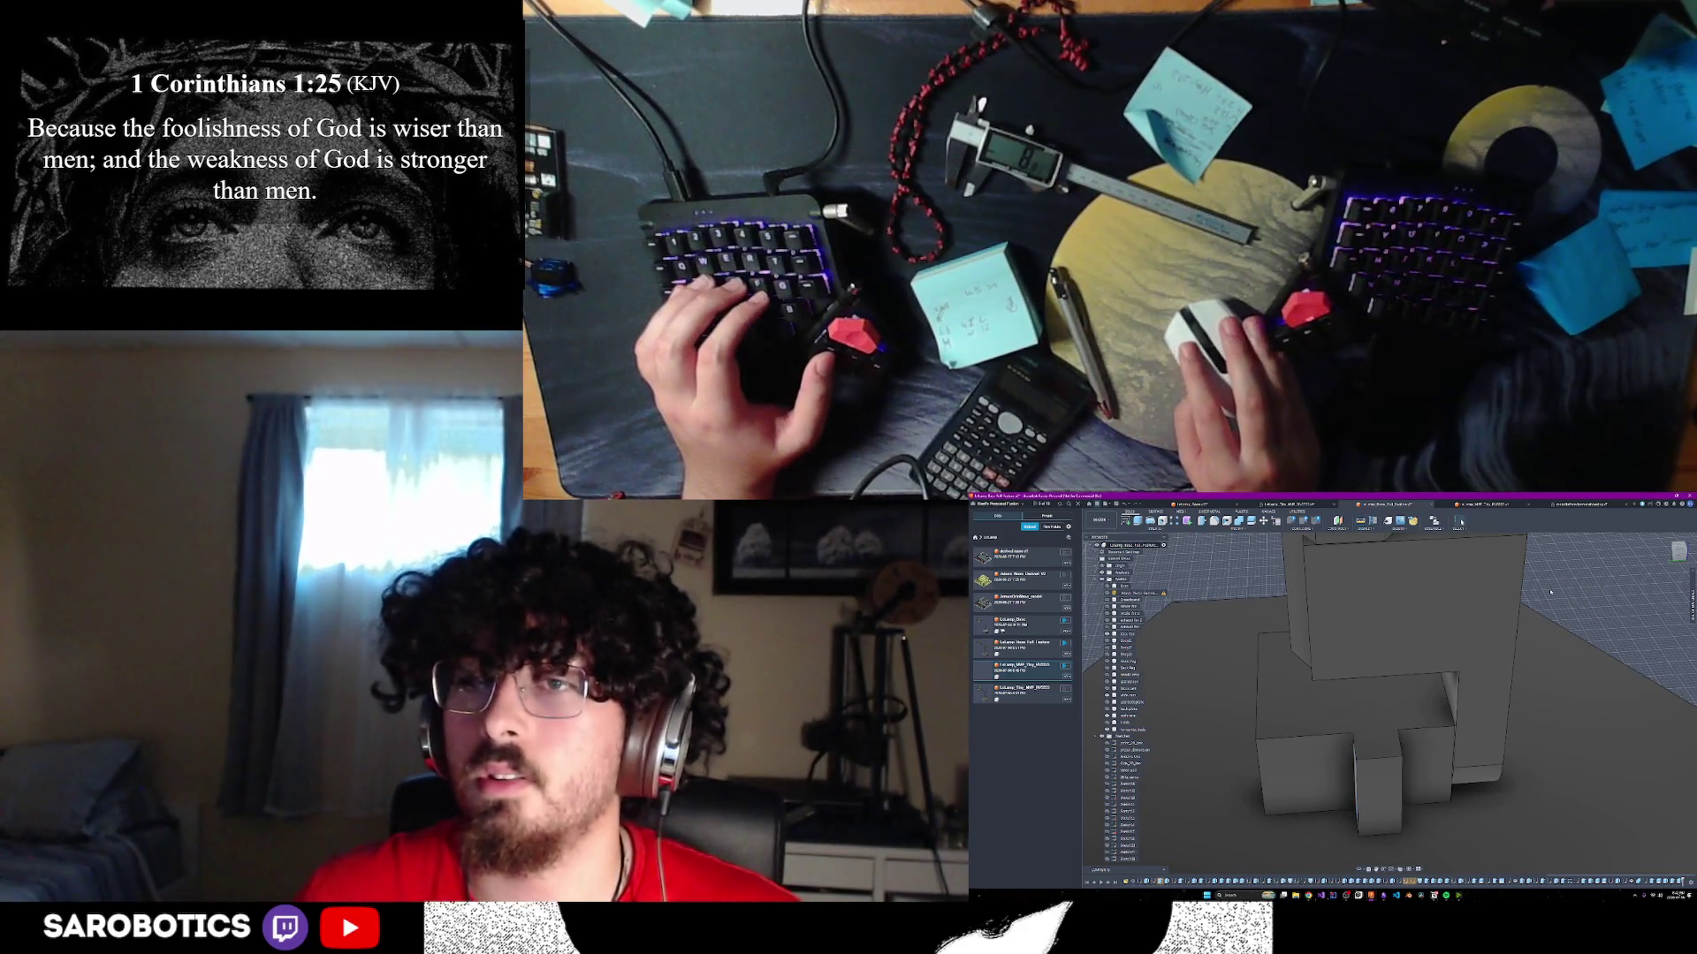
pyautogui.moveTo(1551, 591)
pyautogui.keyDown('shift'); pyautogui.mouseDown(button='middle')
pyautogui.moveTo(1360, 830)
pyautogui.moveTo(1396, 725)
pyautogui.mouseUp(button='middle'); pyautogui.keyUp('shift')
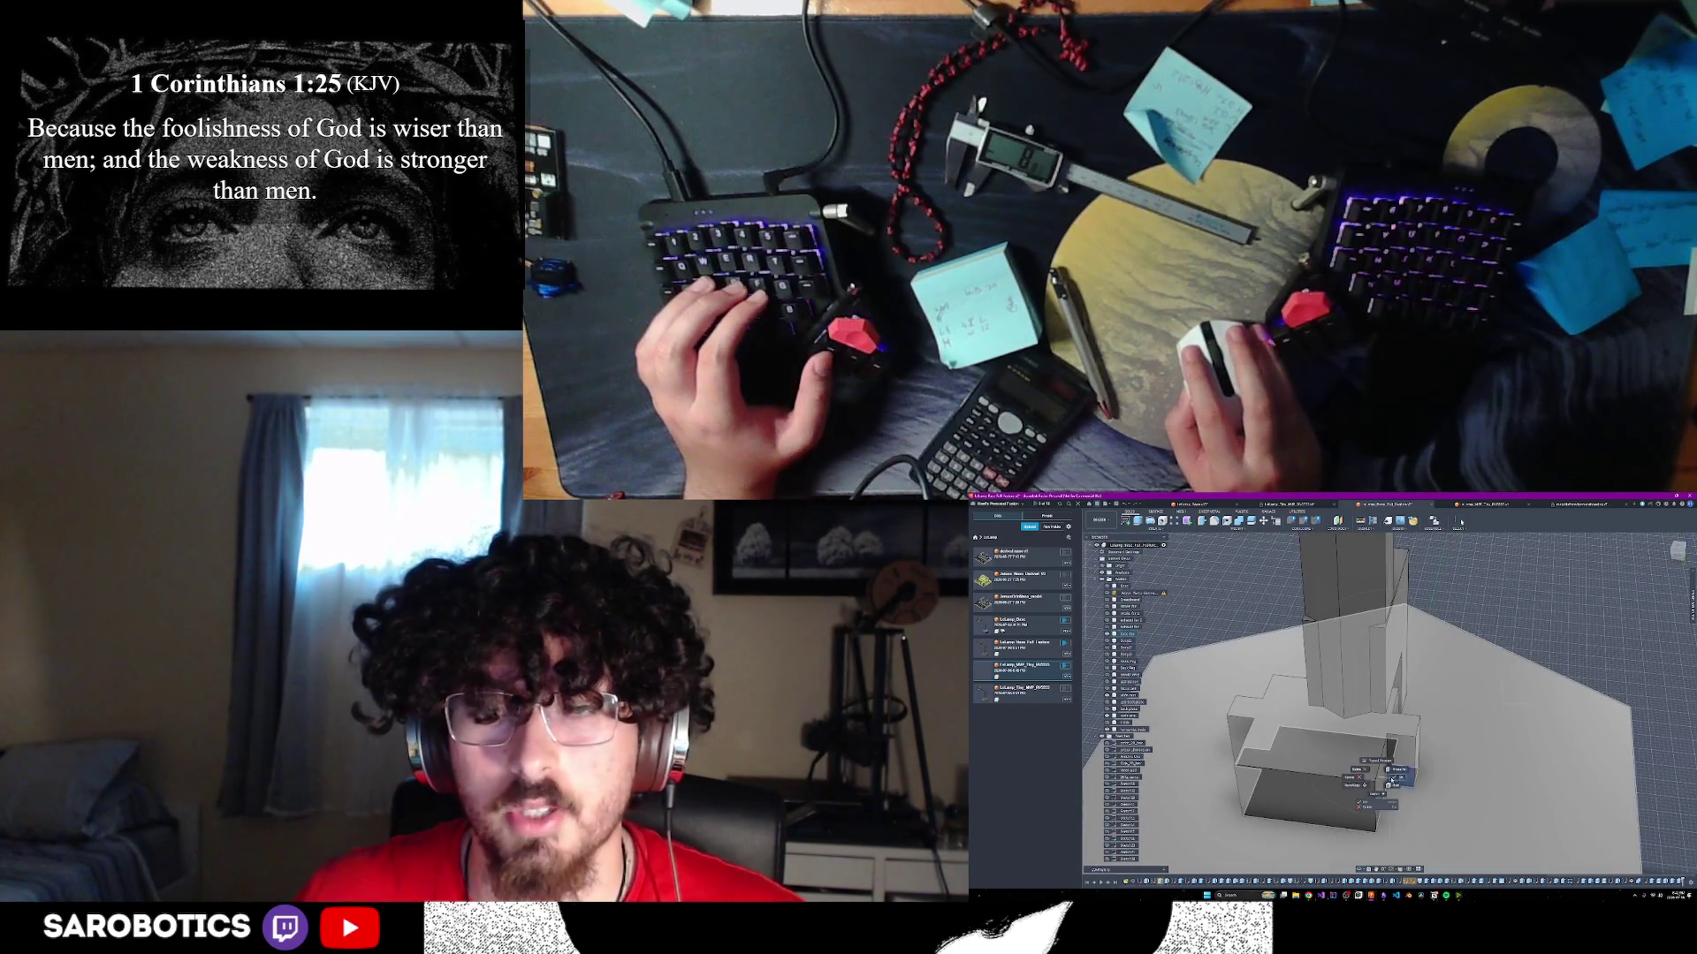
pyautogui.click(1398, 776)
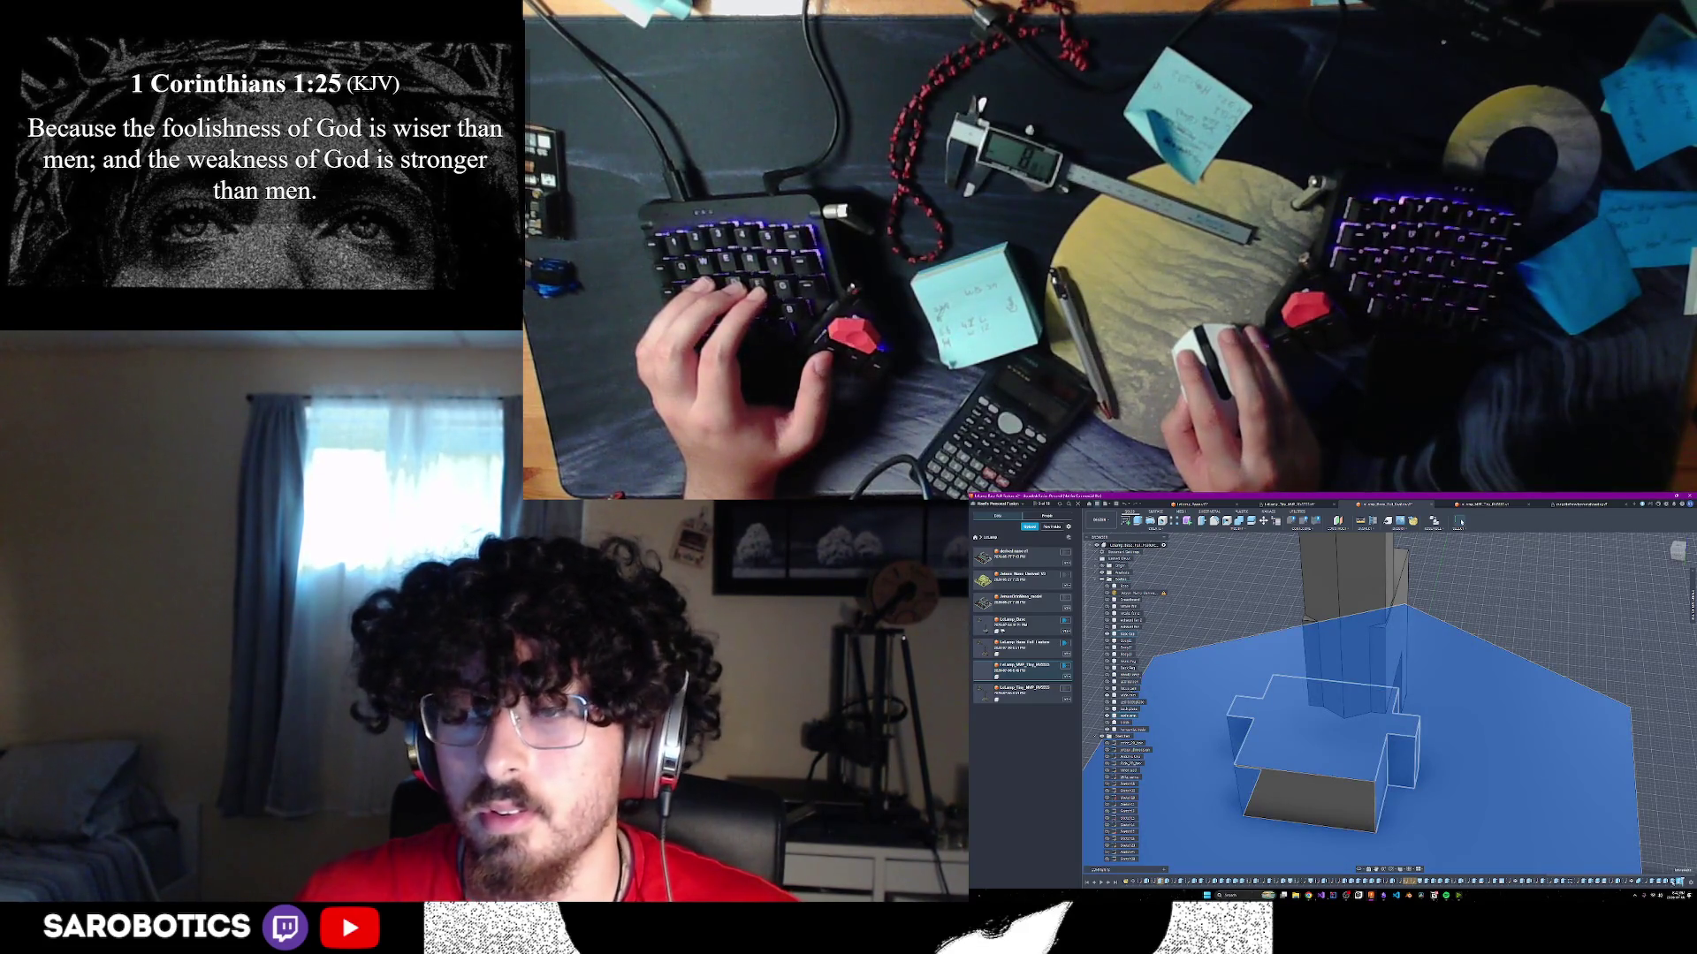
# - Extrude the face at the post's foot as a new body
pyautogui.press('e')
pyautogui.click(1405, 738)
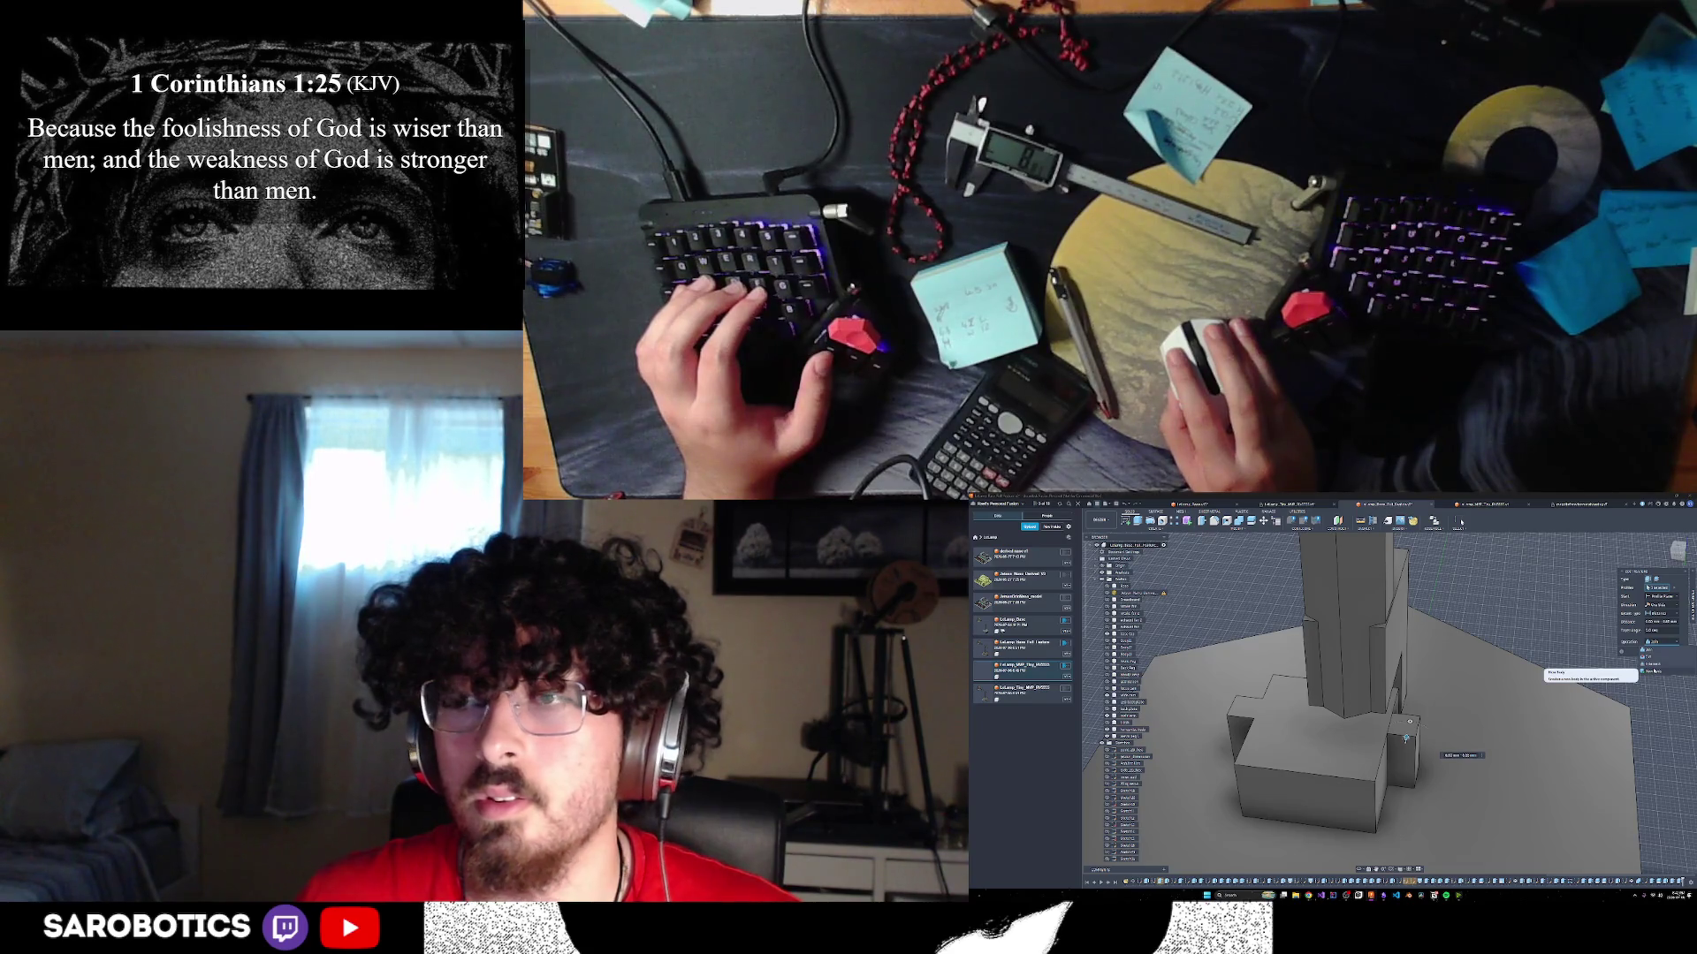
pyautogui.click(1649, 671)
pyautogui.click(1655, 651)
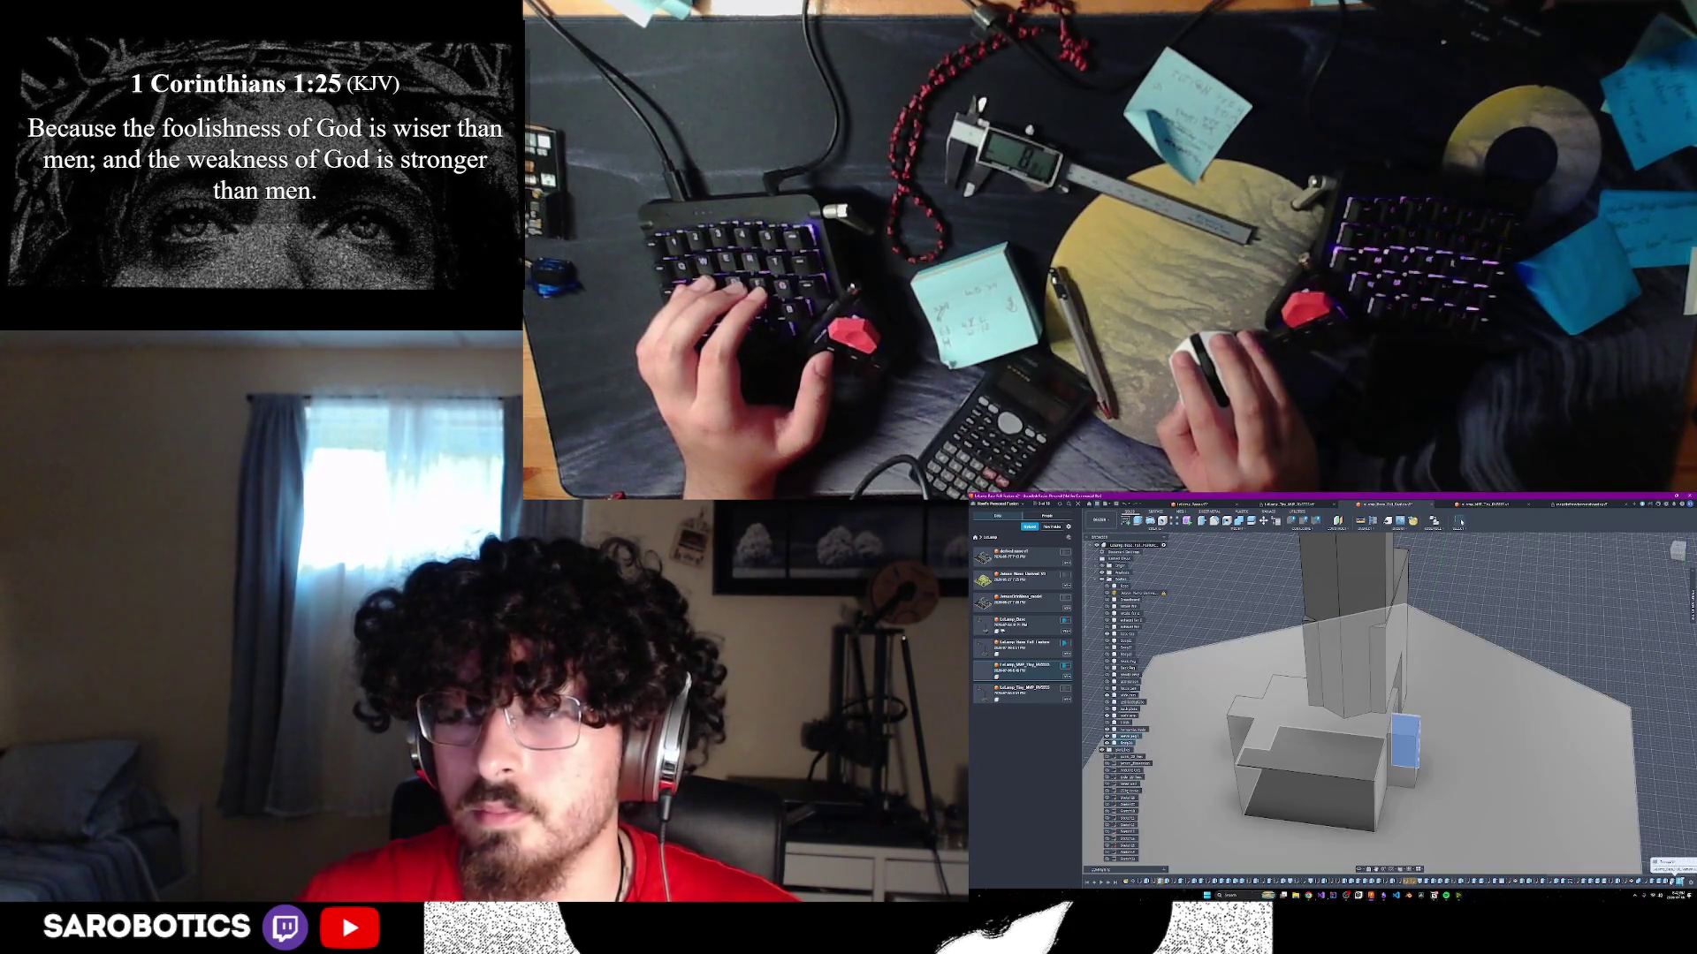
pyautogui.click(1459, 521)
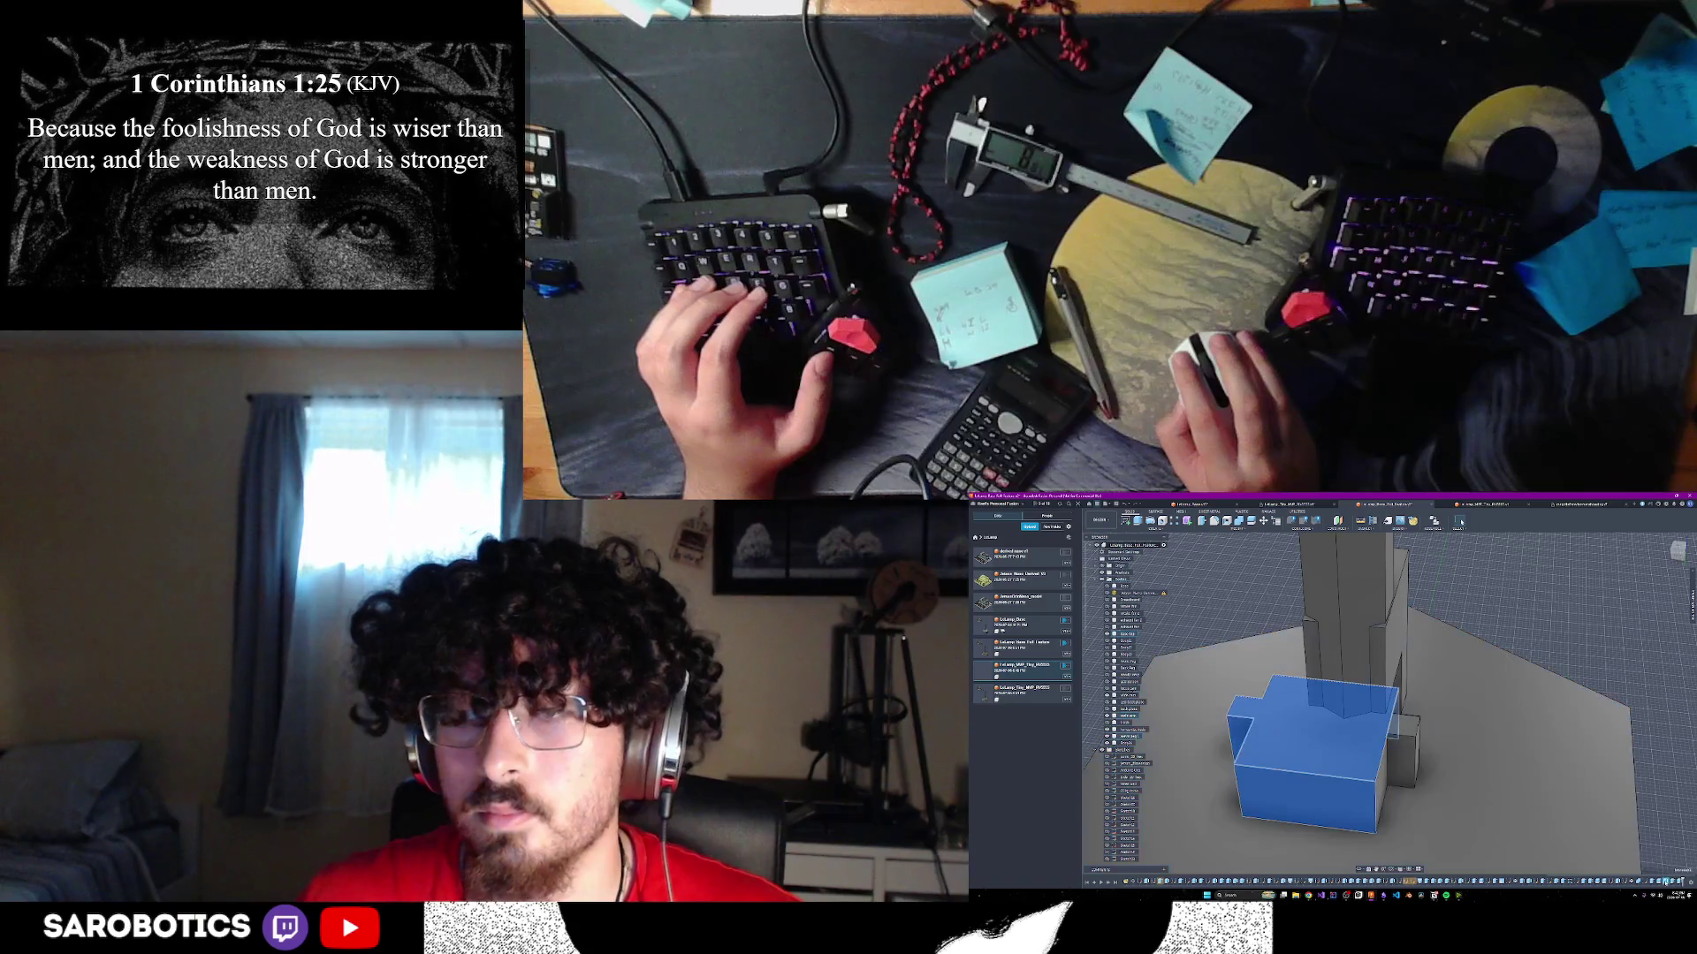
pyautogui.press('Escape')
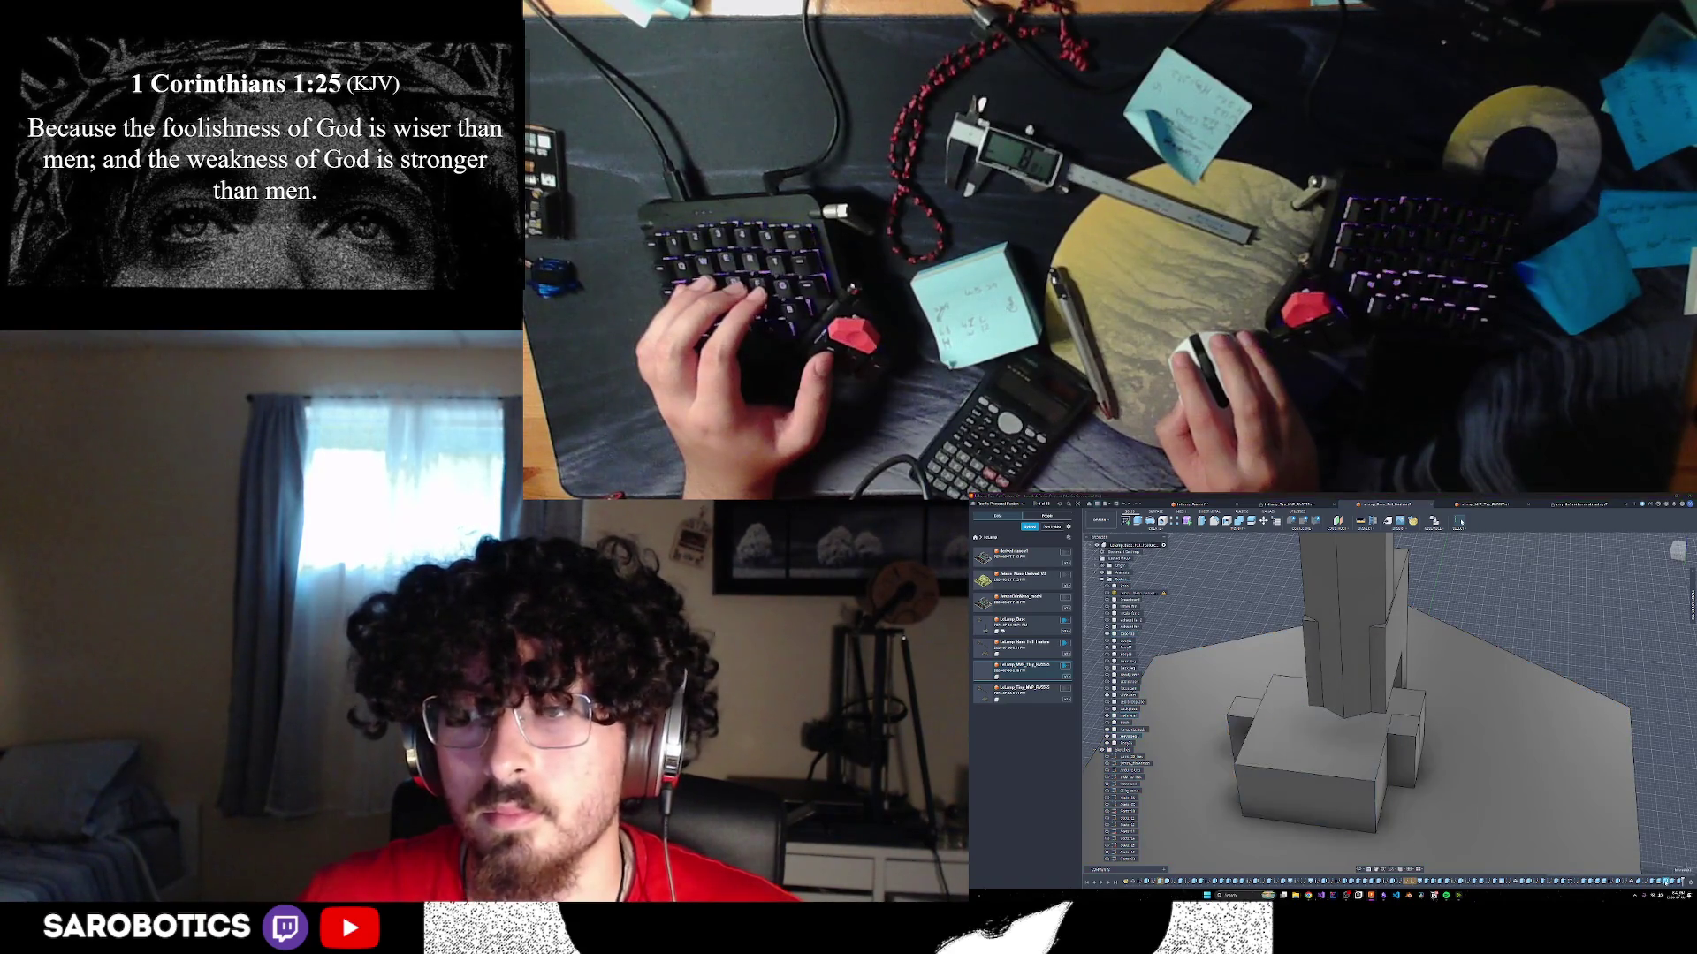
# - Extrude the box's top face as another new body
pyautogui.press('e')
pyautogui.click(1255, 720)
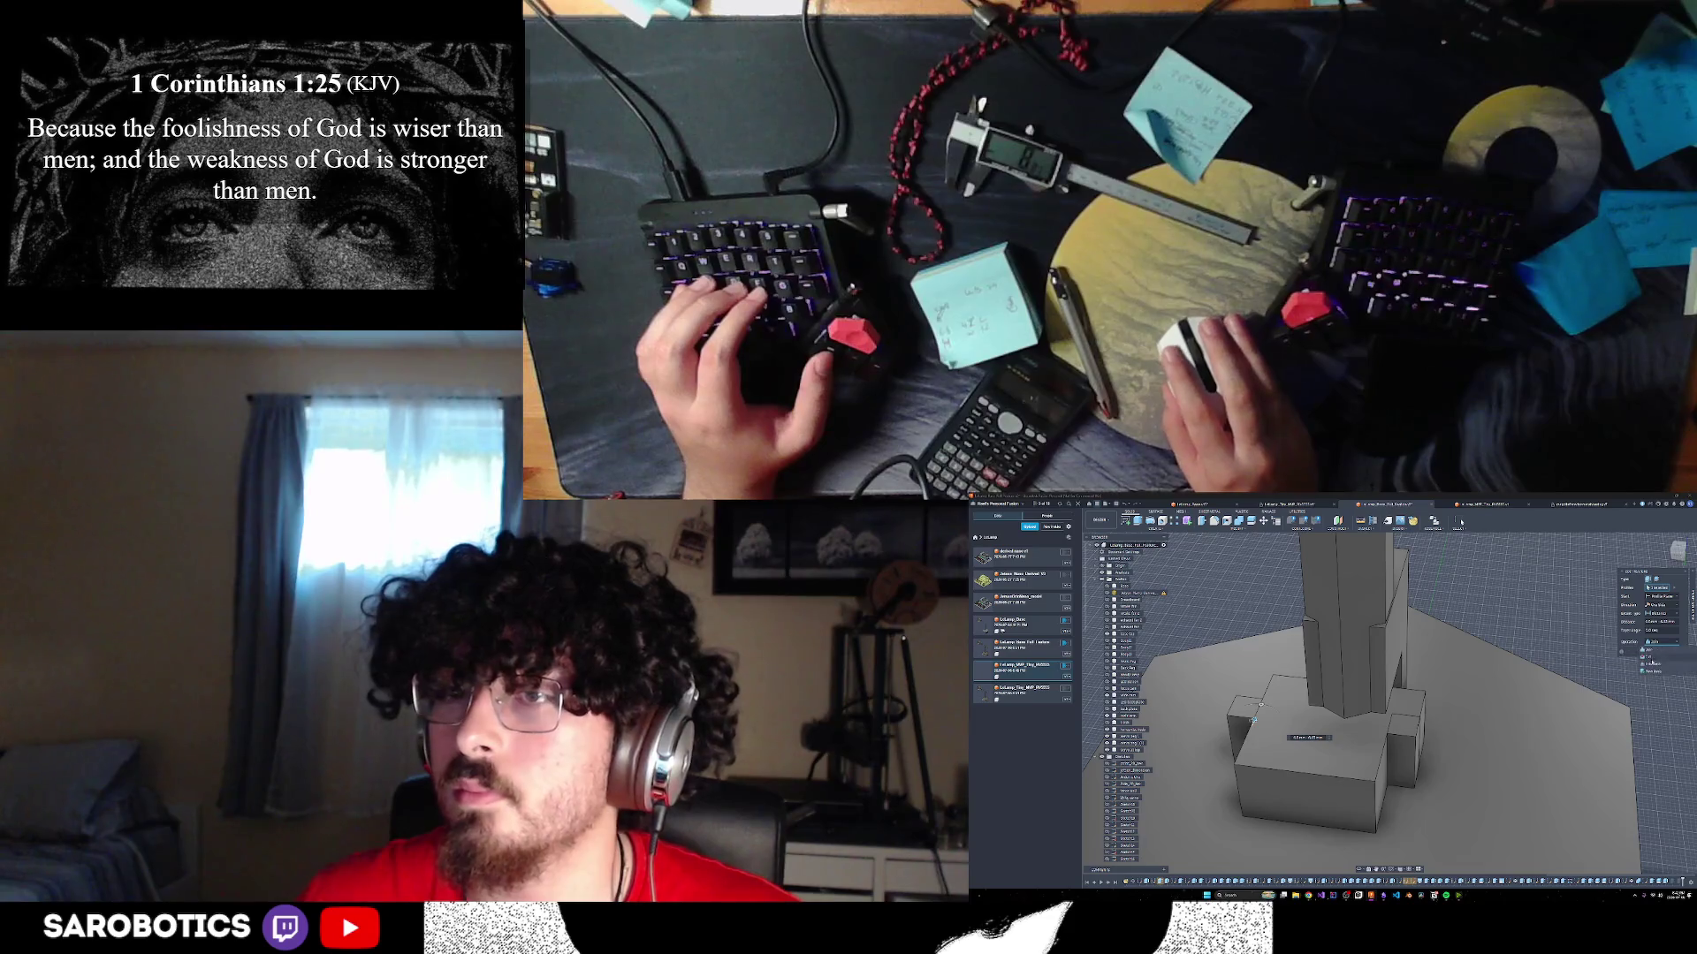
pyautogui.click(1652, 672)
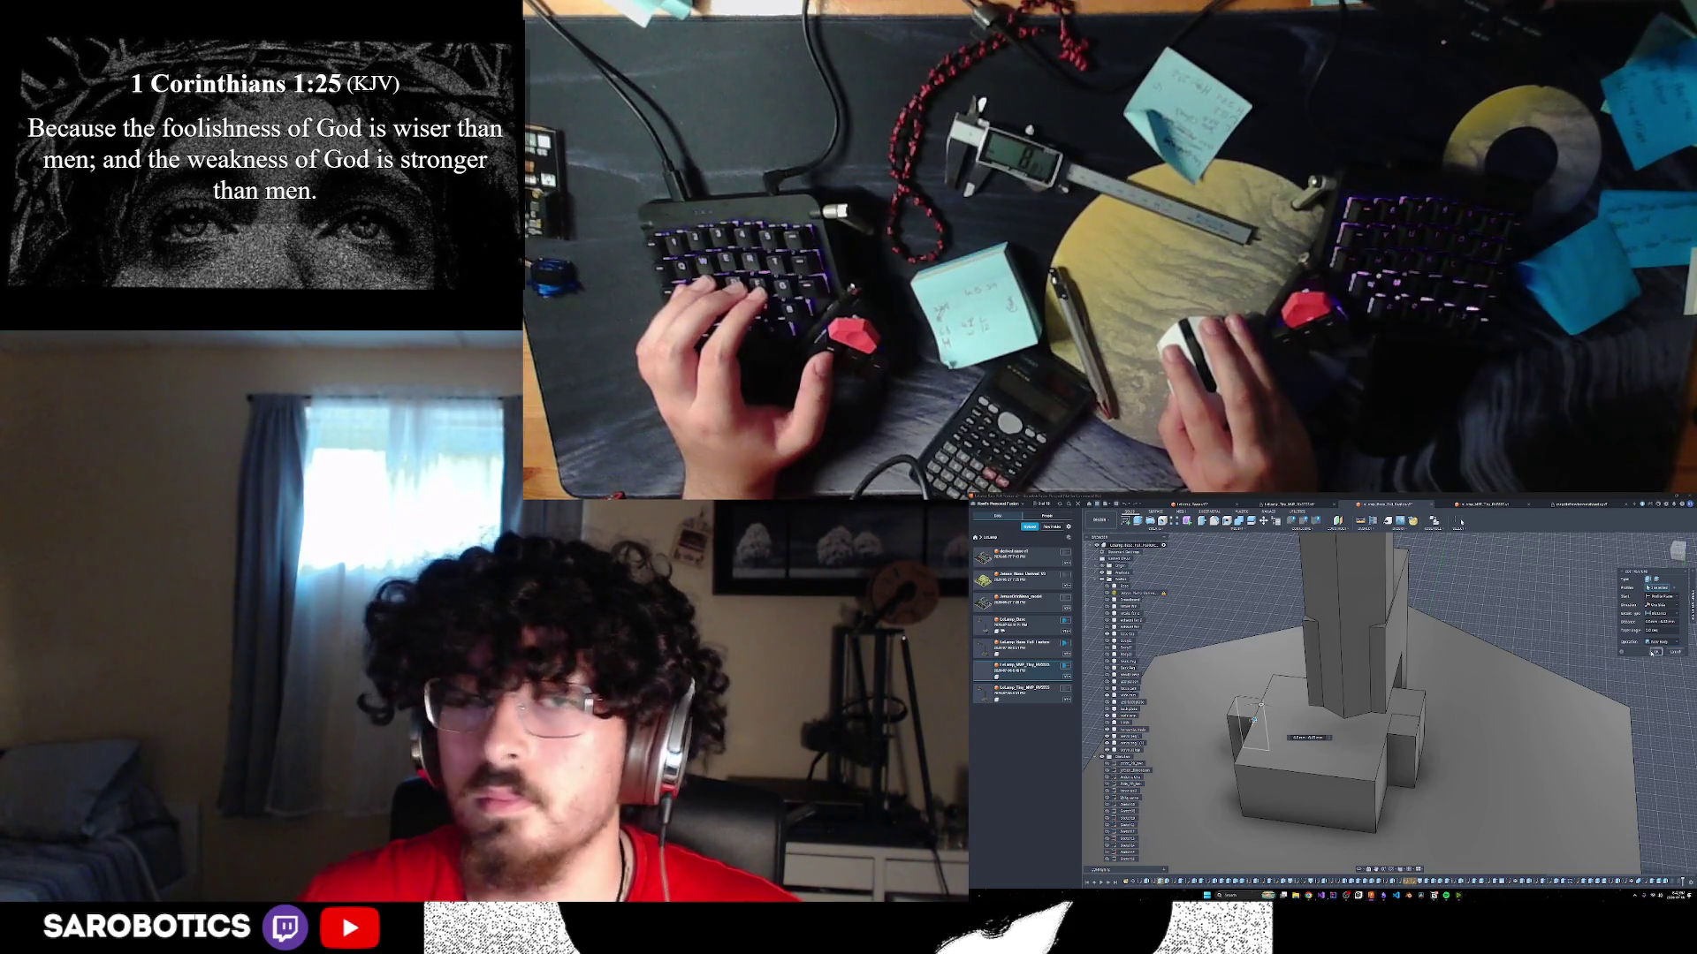
pyautogui.click(1653, 652)
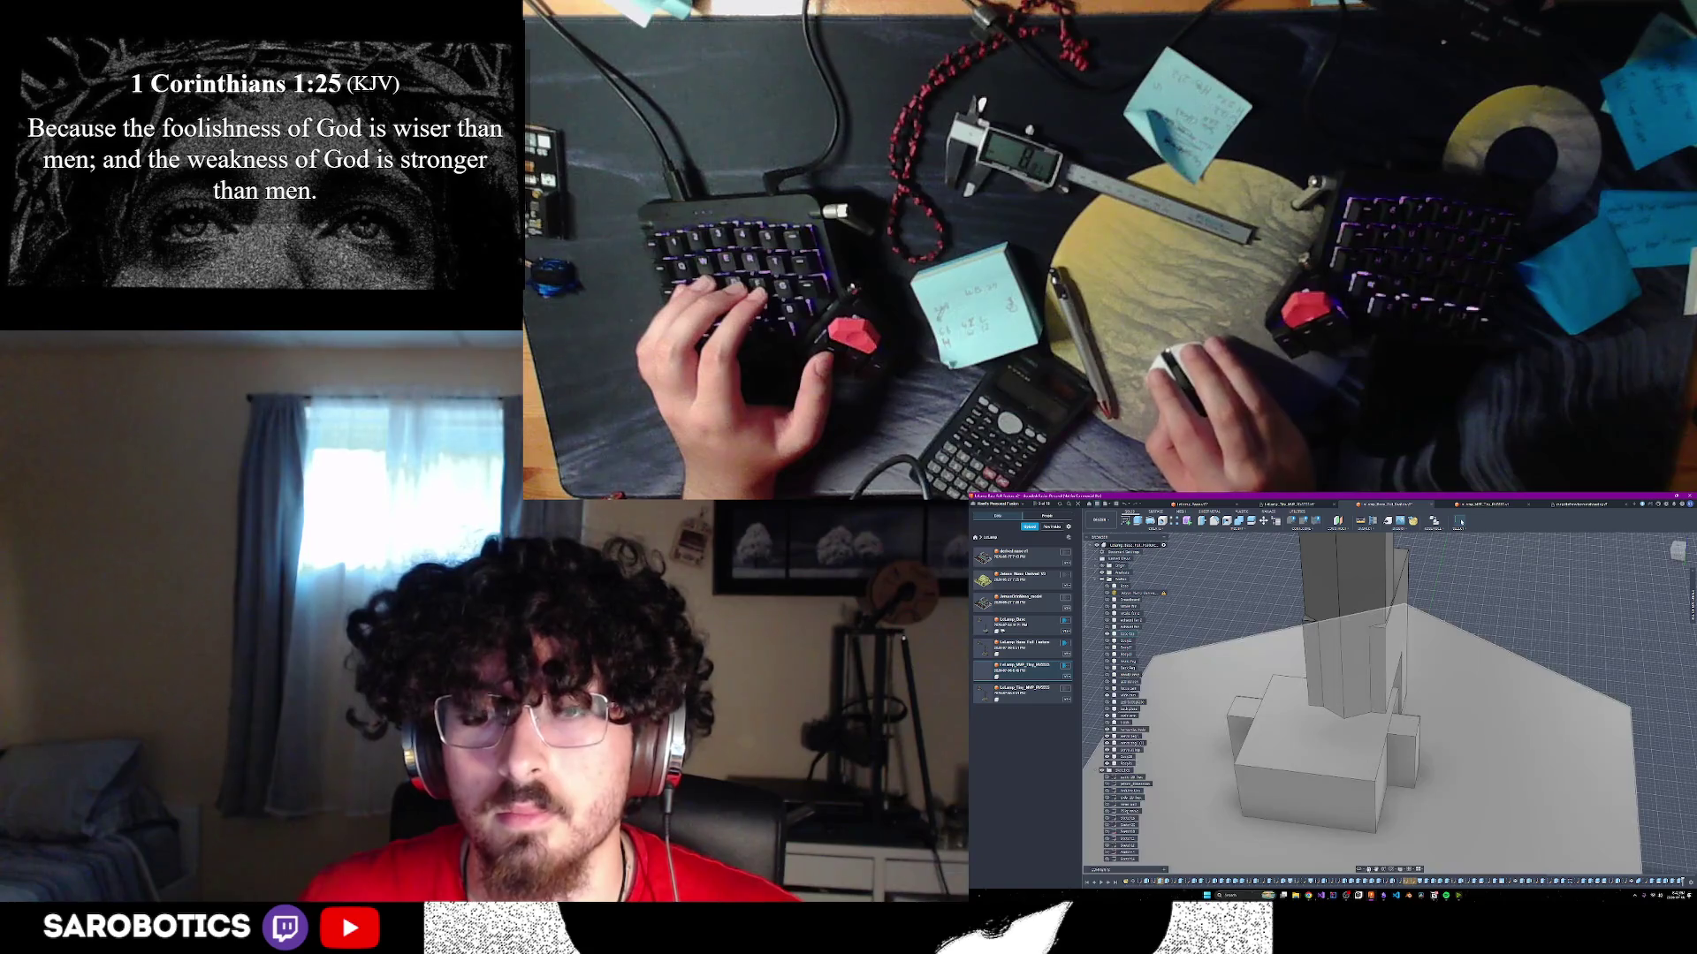
pyautogui.keyDown('shift'); pyautogui.moveTo(1461, 522); pyautogui.dragTo(1286, 757, button='middle'); pyautogui.keyUp('shift')
# - Show the hidden body, select the small box at the post's foot and commit the combine
pyautogui.scroll(5, 1466, 782)
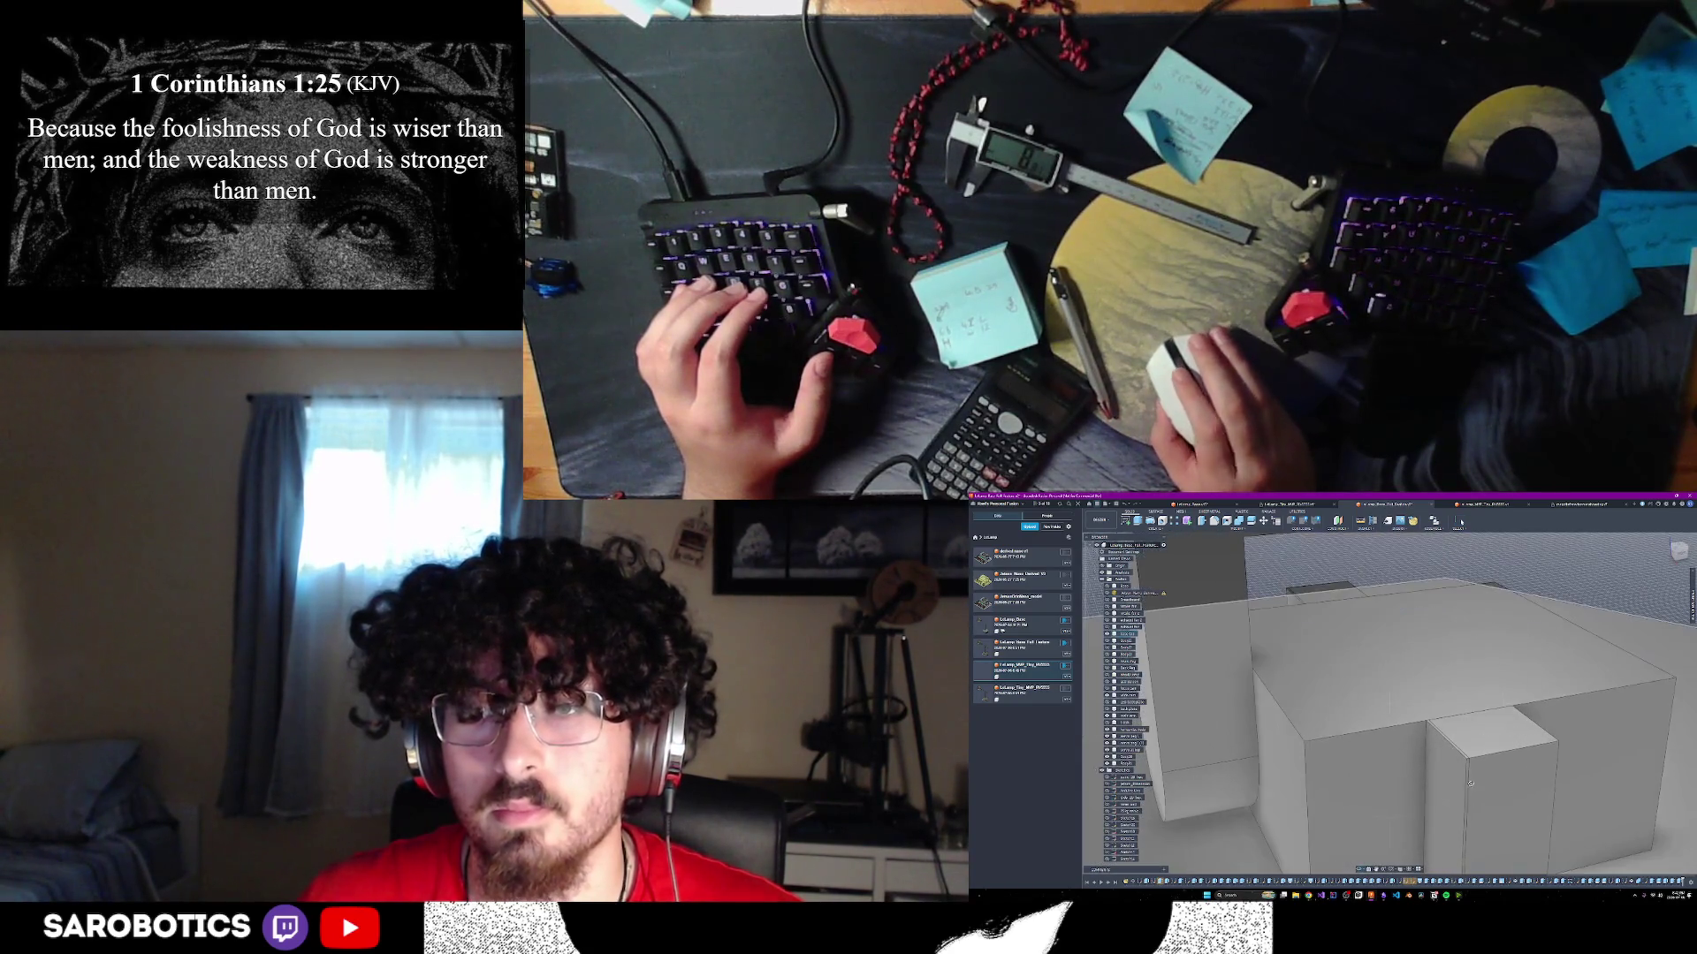
pyautogui.moveTo(1466, 782)
pyautogui.keyDown('shift'); pyautogui.mouseDown(button='middle')
pyautogui.moveTo(1439, 784)
pyautogui.moveTo(1563, 748)
pyautogui.mouseUp(button='middle'); pyautogui.keyUp('shift')
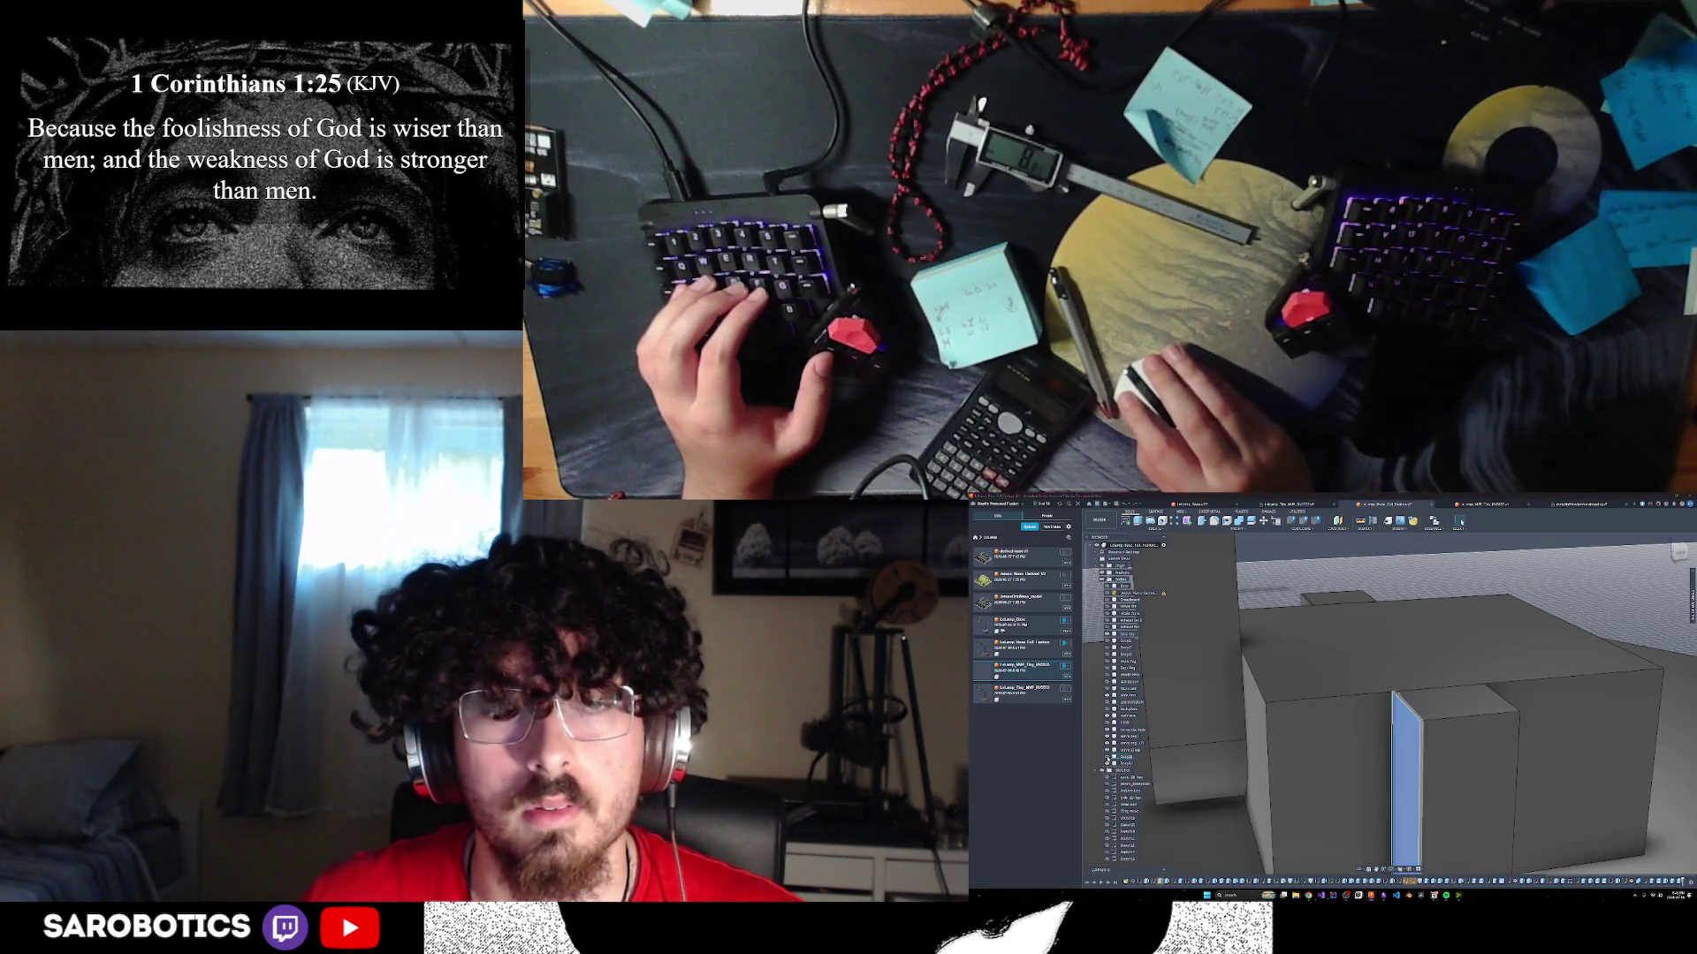
pyautogui.click(1107, 759)
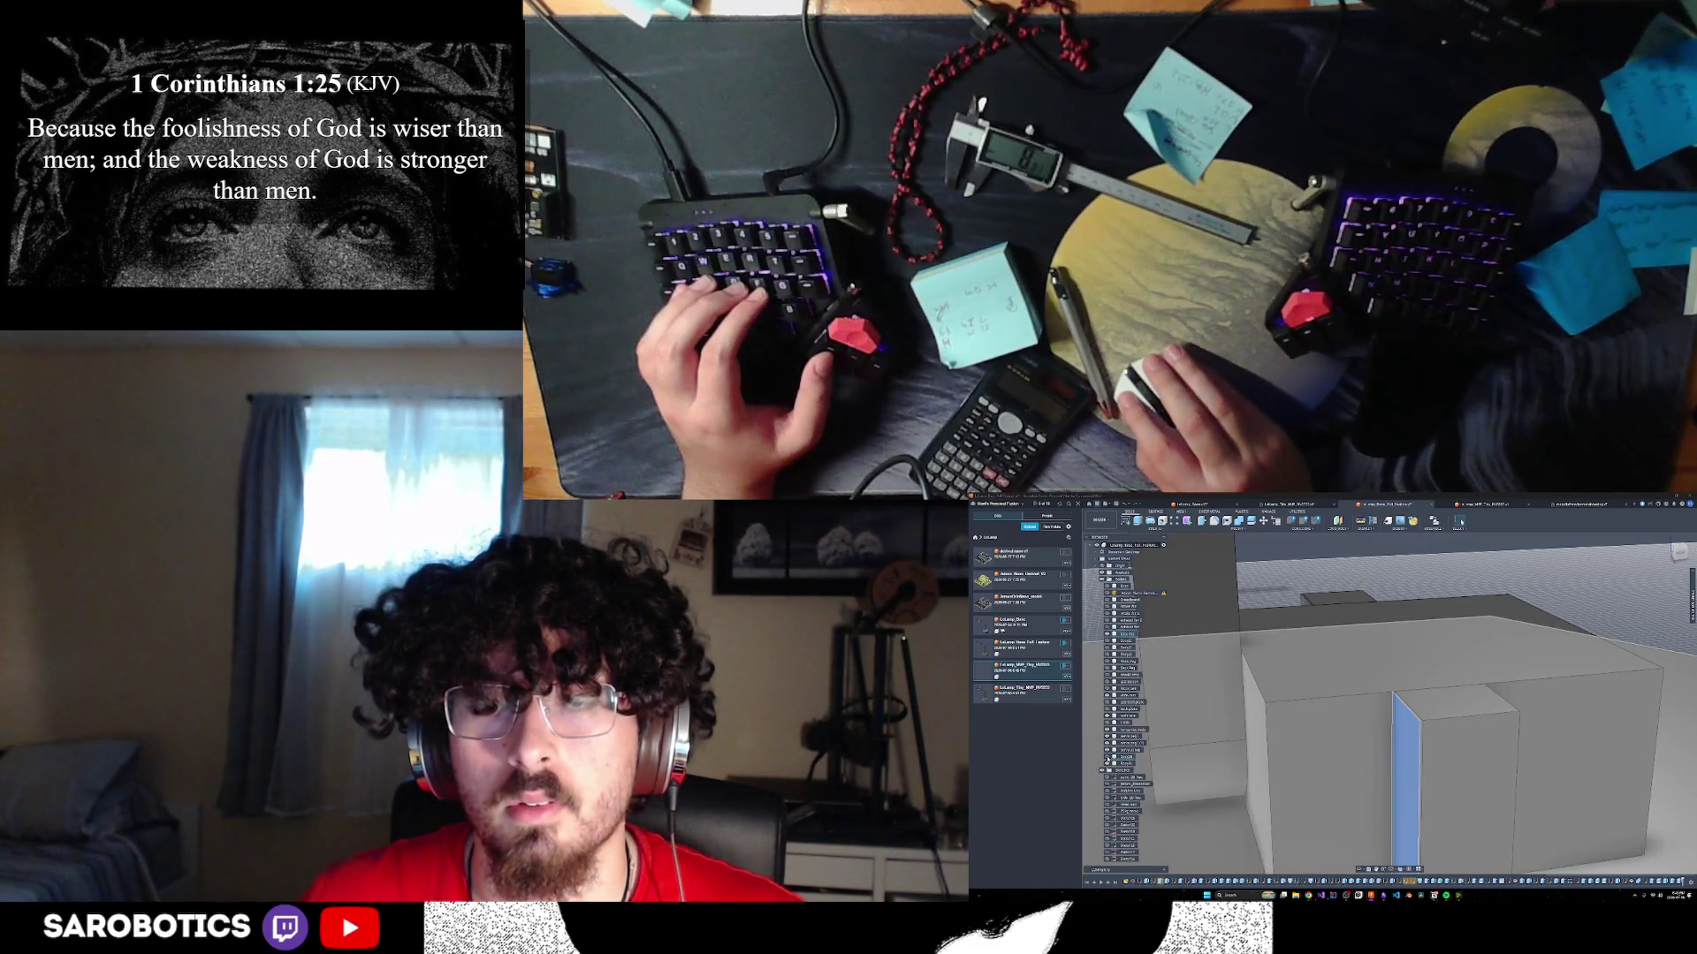
pyautogui.keyDown('shift'); pyautogui.moveTo(1520, 636); pyautogui.dragTo(1567, 591, button='middle'); pyautogui.keyUp('shift')
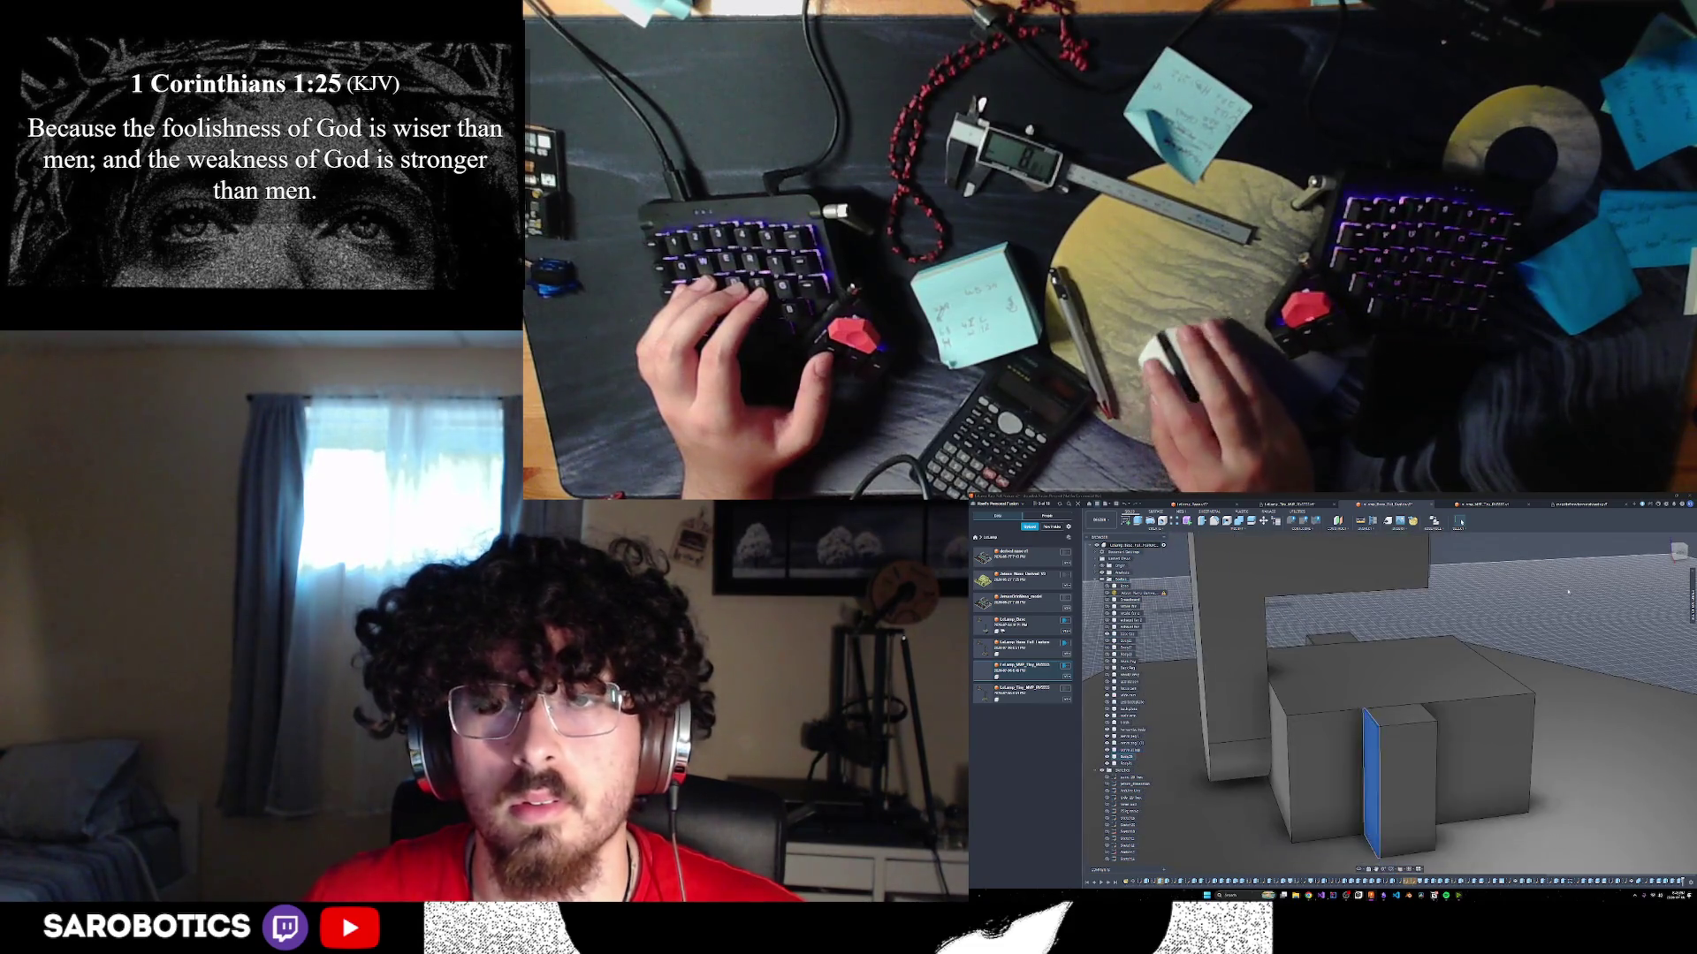
pyautogui.click(1532, 606)
pyautogui.scroll(5, 1361, 634)
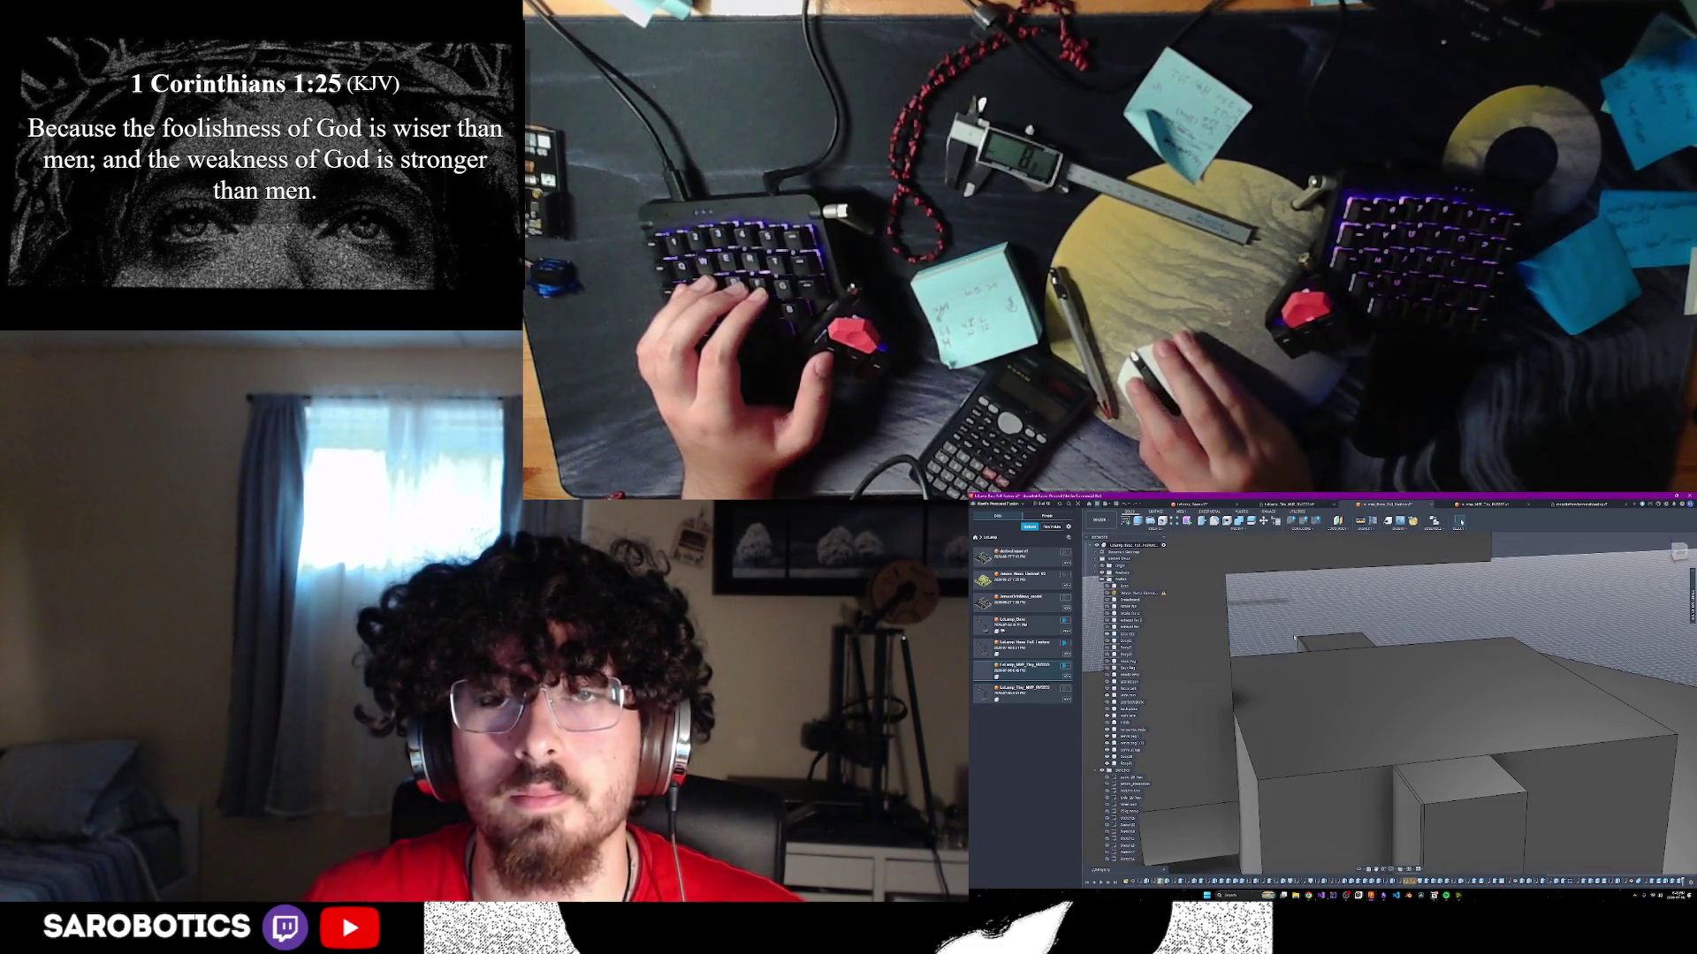
pyautogui.scroll(-5, 1419, 813)
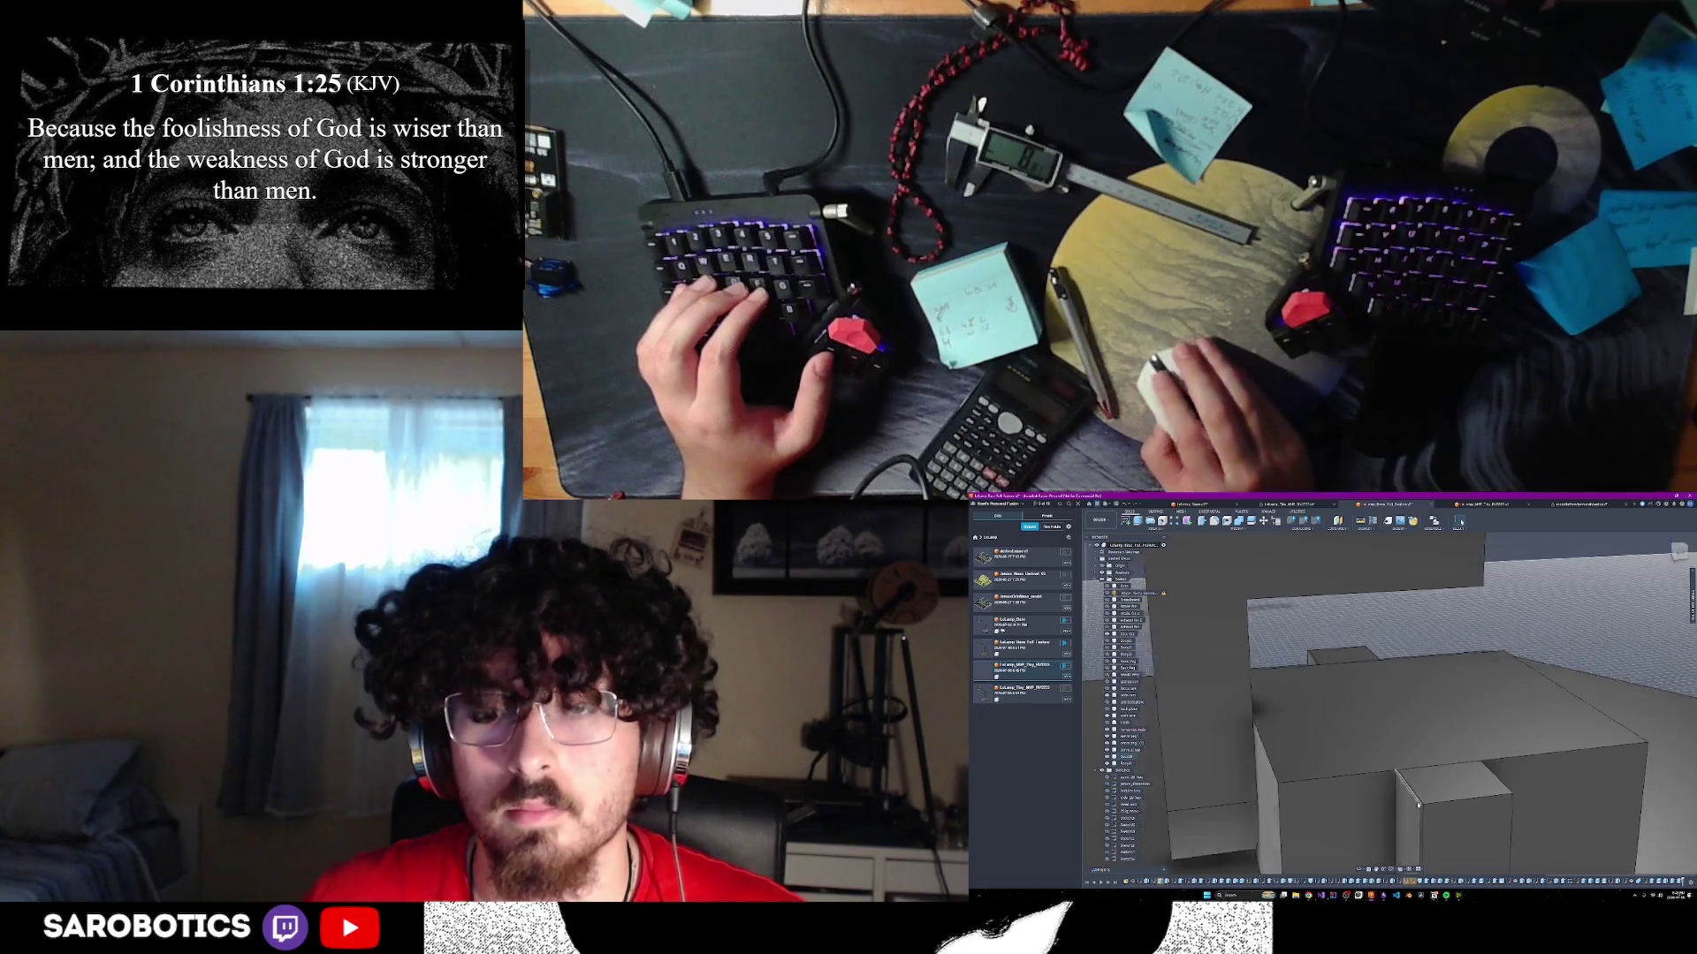
pyautogui.scroll(2, 1419, 810)
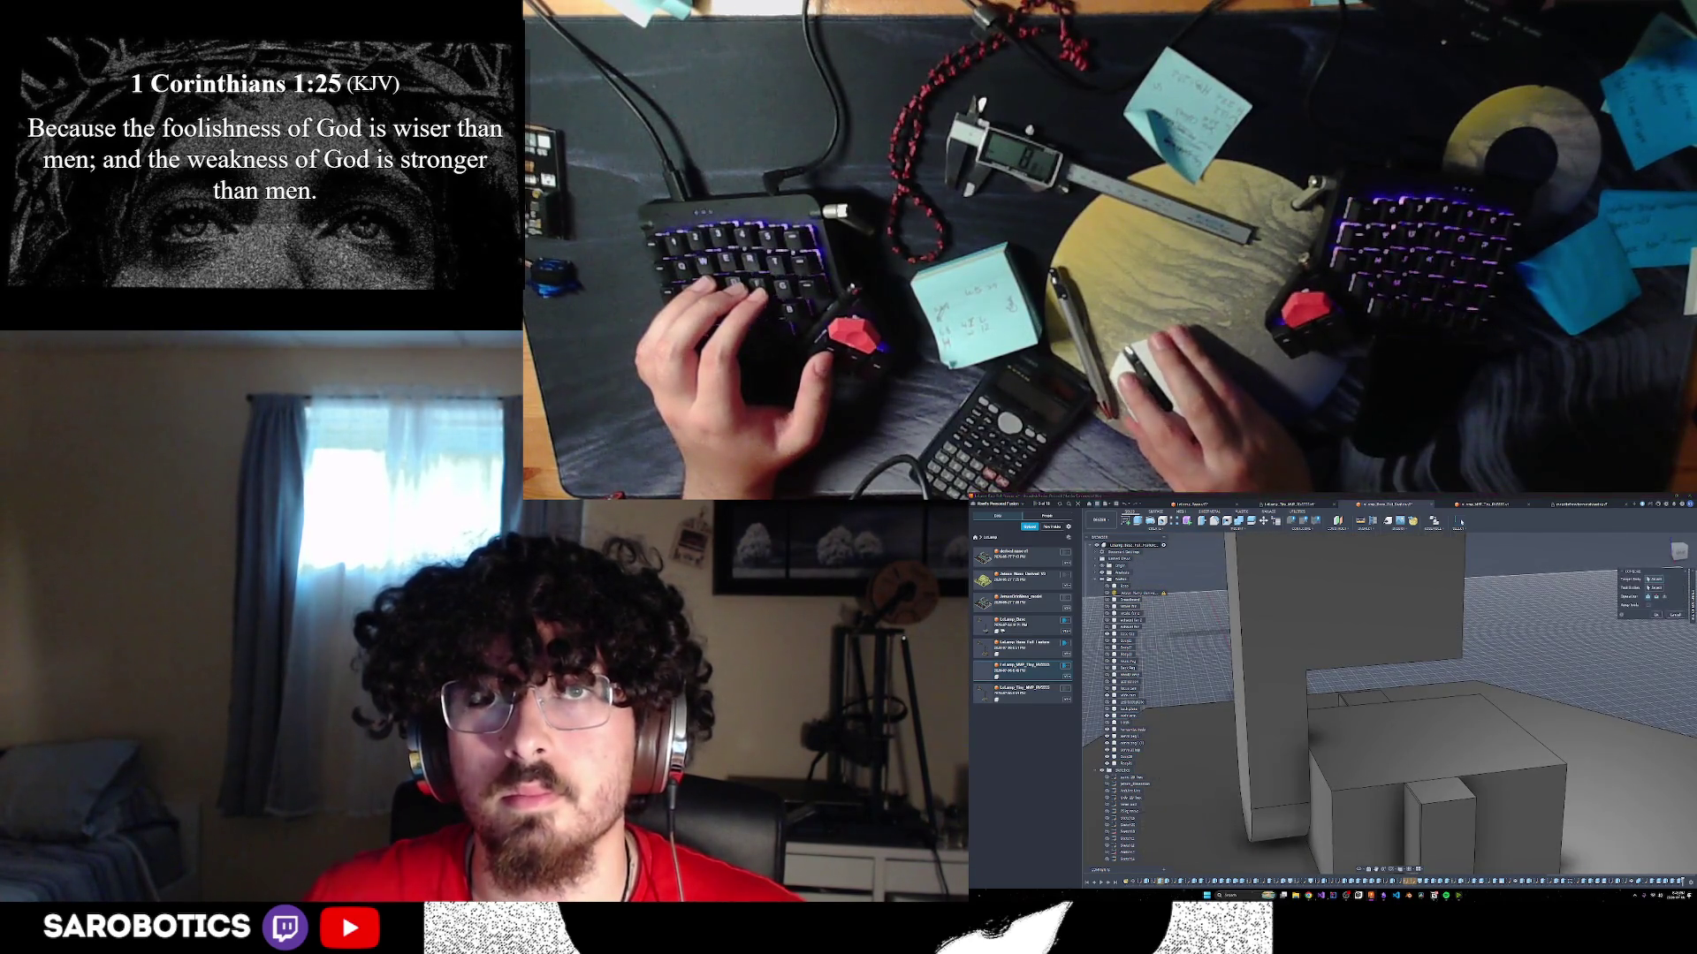
pyautogui.click(1429, 825)
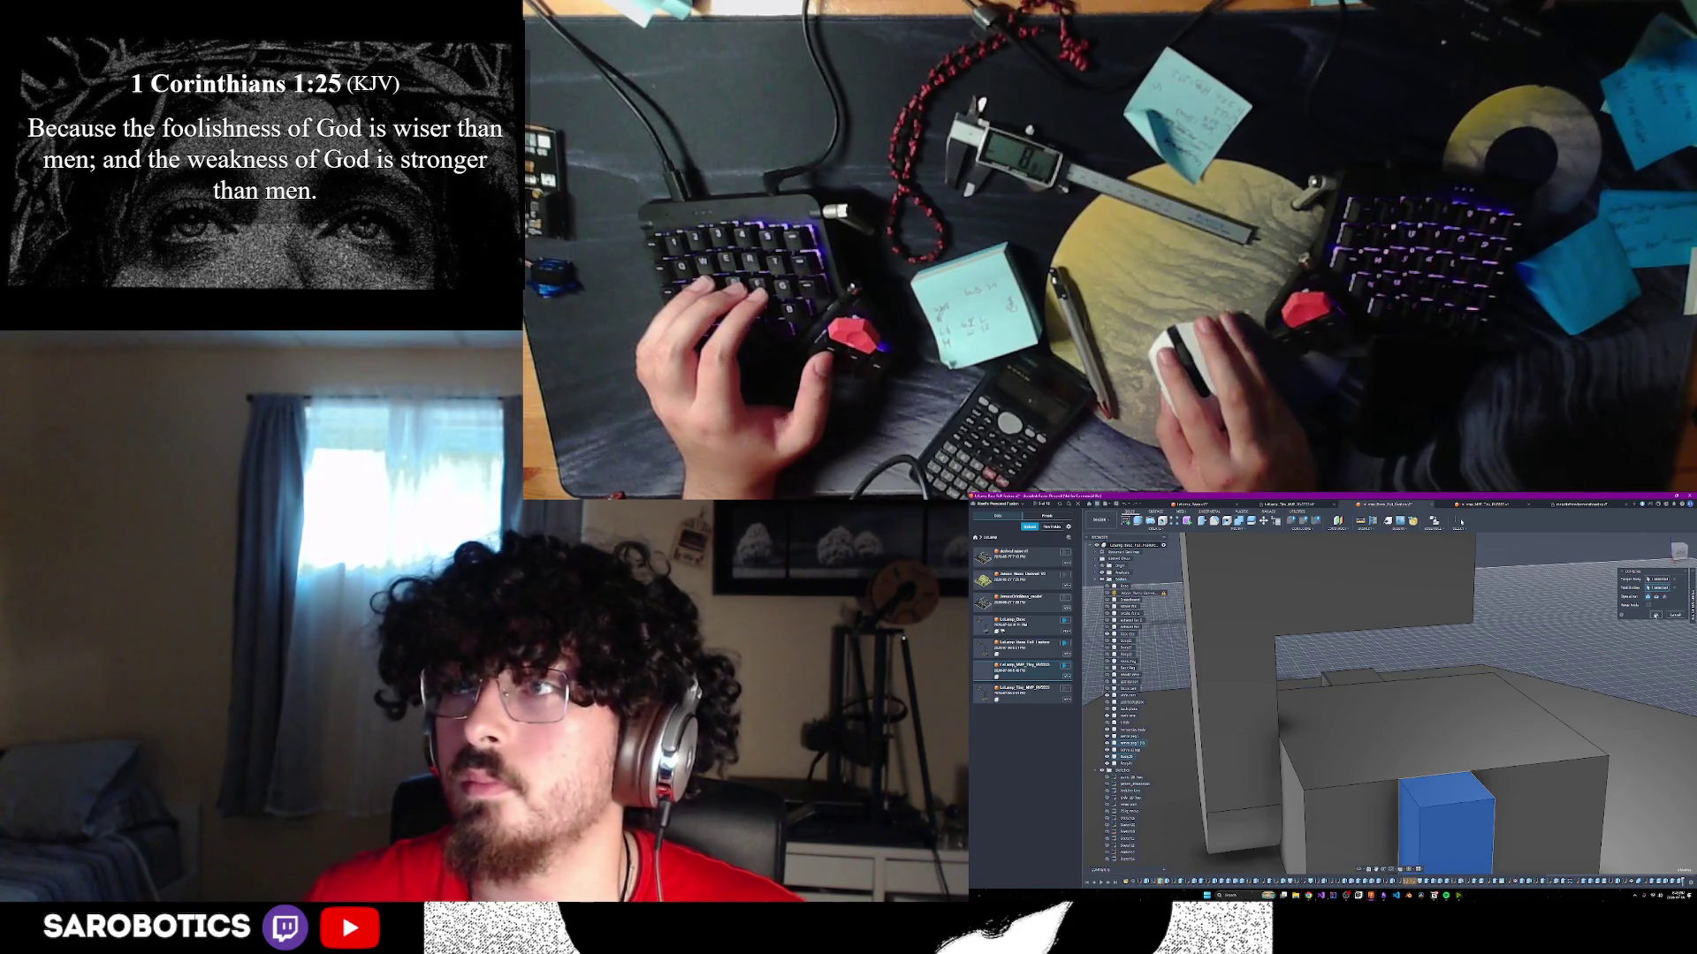
pyautogui.press('Return')
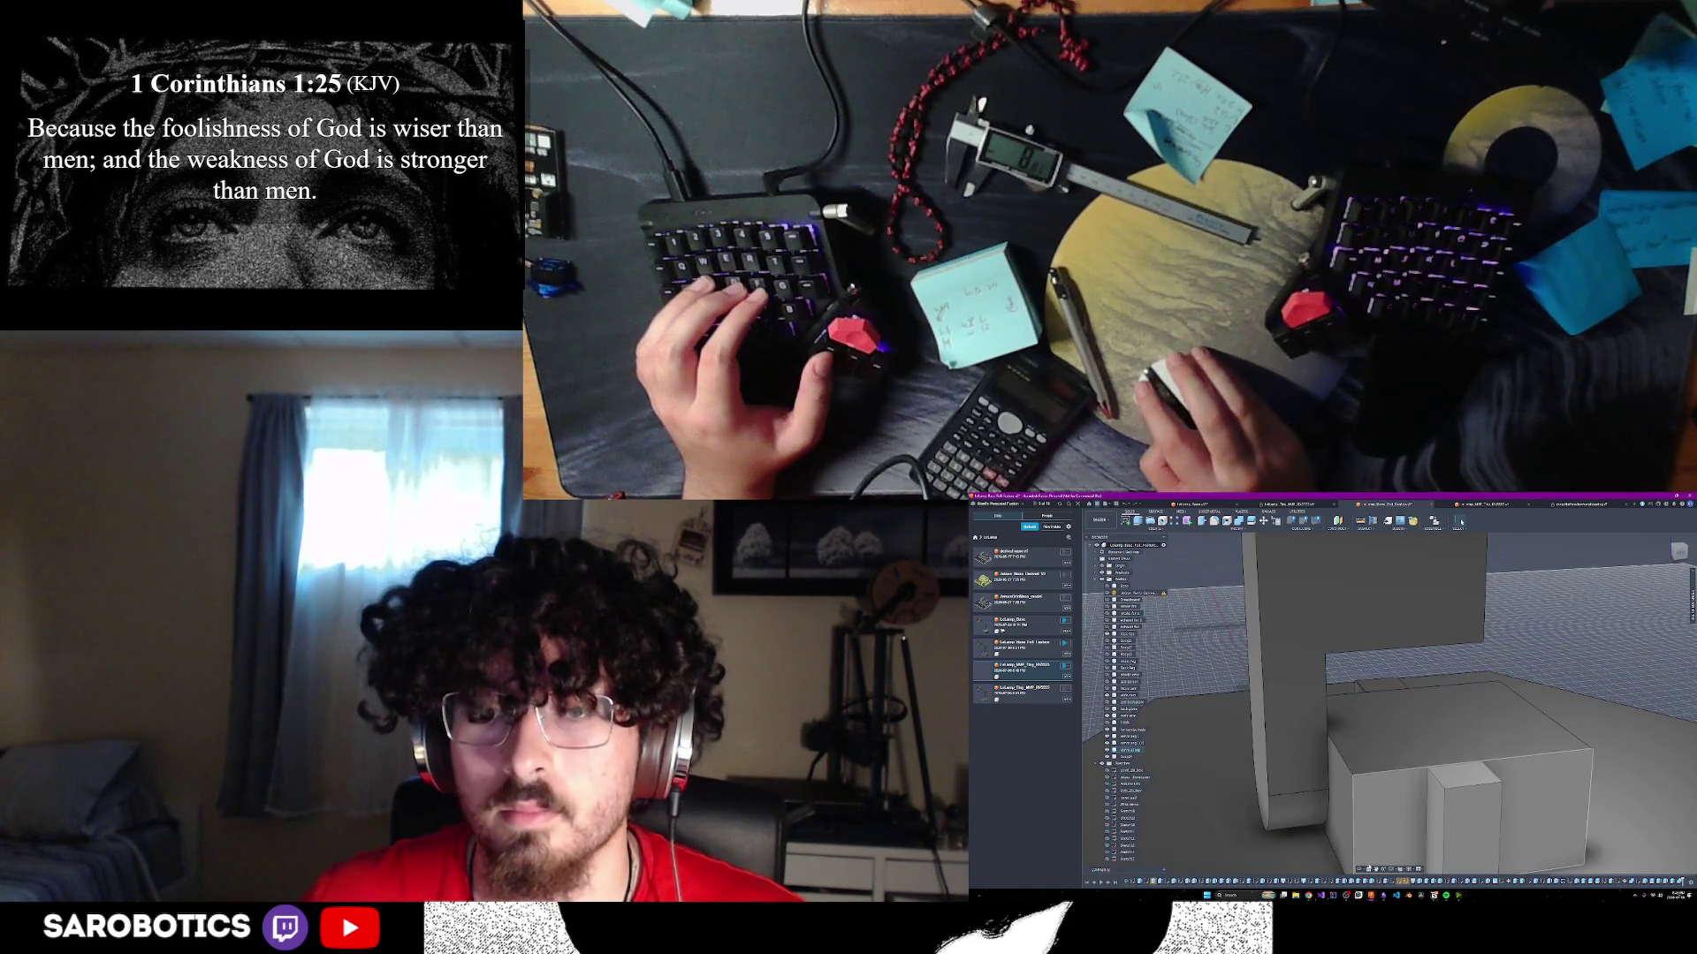
# - Repeat Combine with the small box as the tool body, then zoom out to the whole lamp
pyautogui.keyDown('shift'); pyautogui.moveTo(1351, 807); pyautogui.dragTo(1402, 759, button='middle'); pyautogui.keyUp('shift')
pyautogui.rightClick(1402, 758)
pyautogui.click(1424, 753)
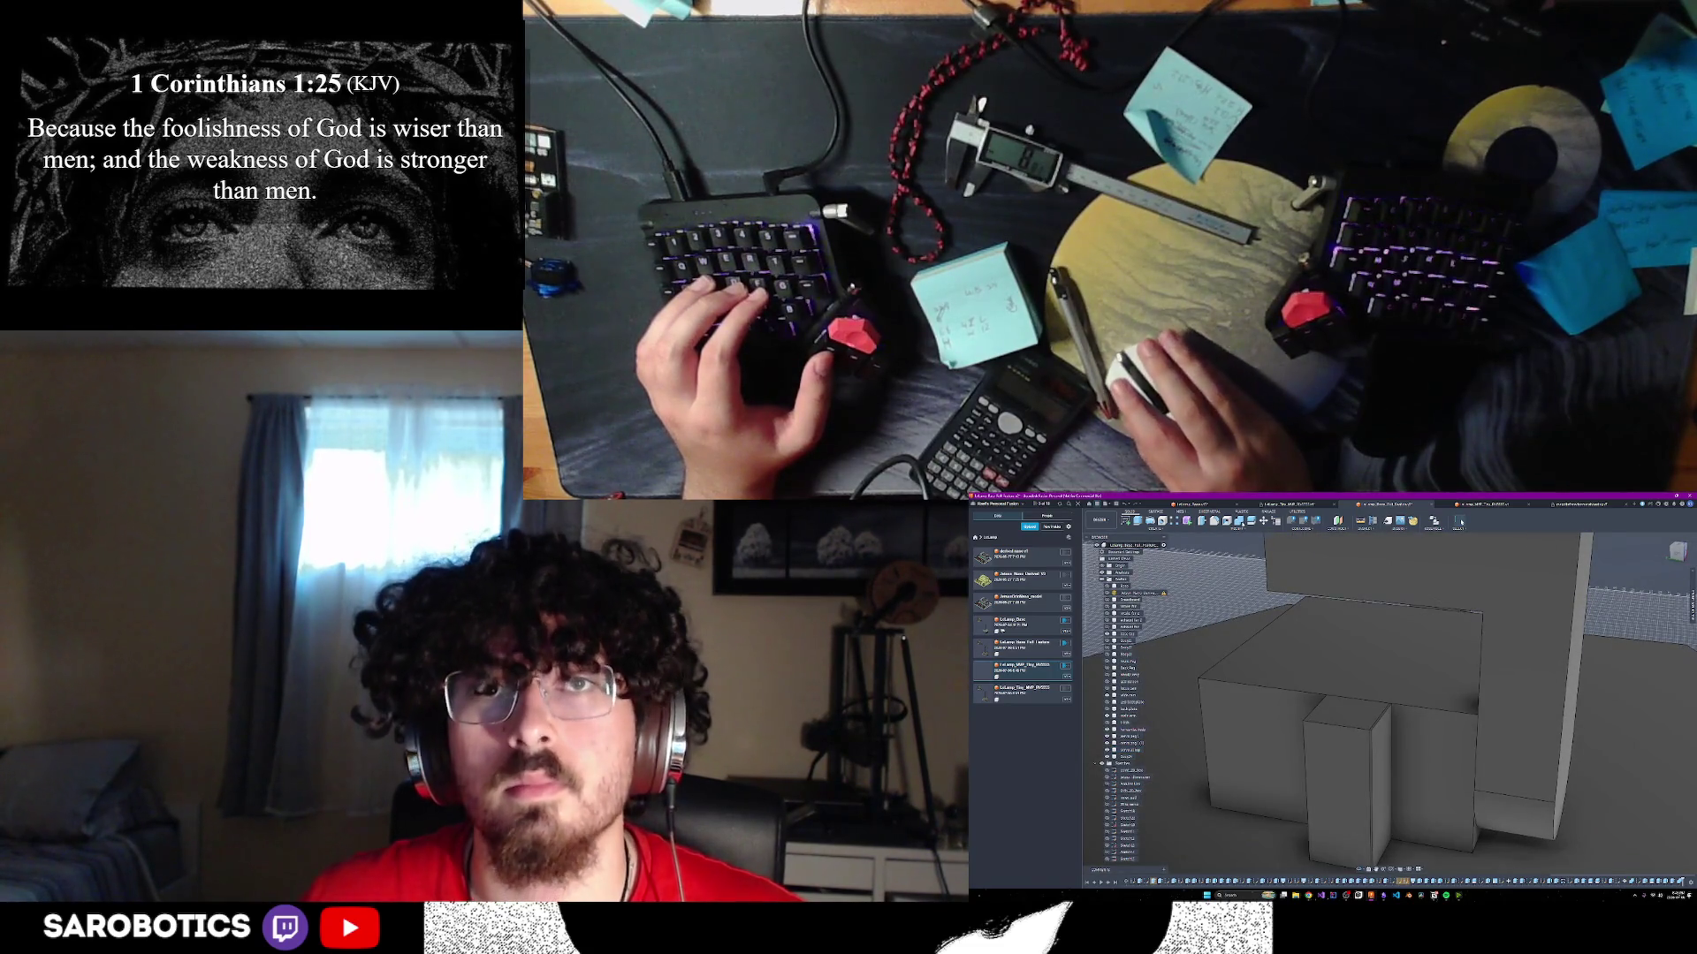
pyautogui.click(1382, 752)
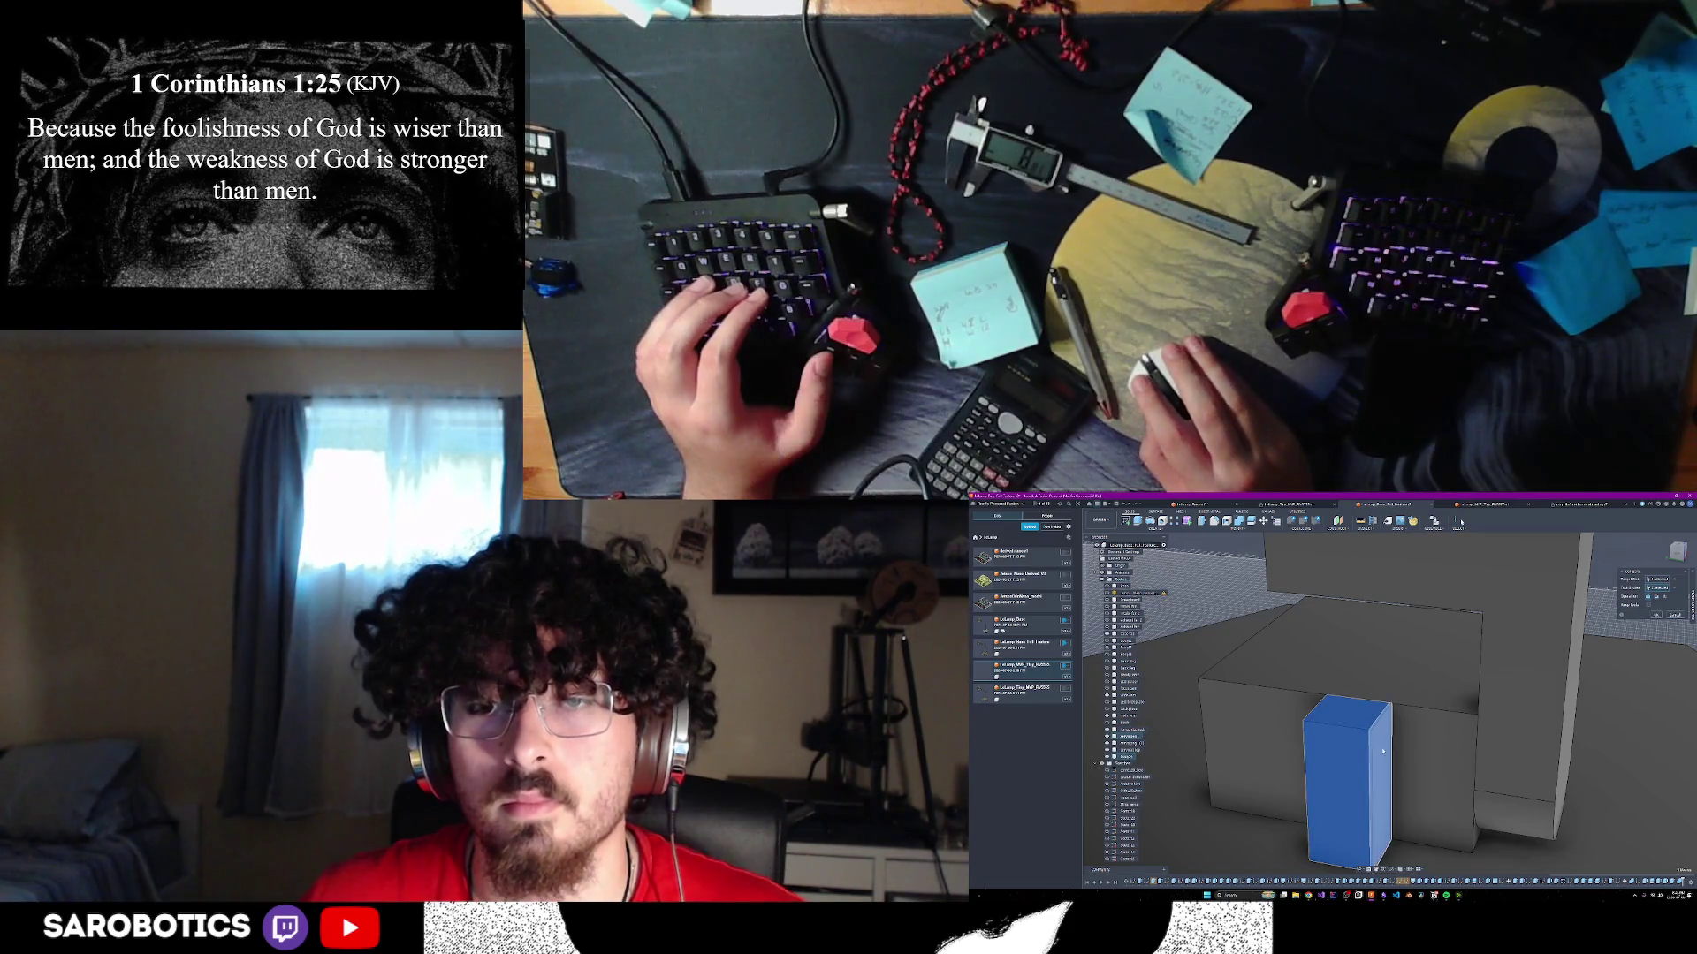
pyautogui.press('Return')
pyautogui.moveTo(1382, 752)
pyautogui.keyDown('shift'); pyautogui.mouseDown(button='middle')
pyautogui.moveTo(1409, 775)
pyautogui.moveTo(1325, 777)
pyautogui.moveTo(1326, 821)
pyautogui.moveTo(1359, 855)
pyautogui.moveTo(1299, 808)
pyautogui.mouseUp(button='middle'); pyautogui.keyUp('shift')
pyautogui.scroll(-3, 1281, 795)
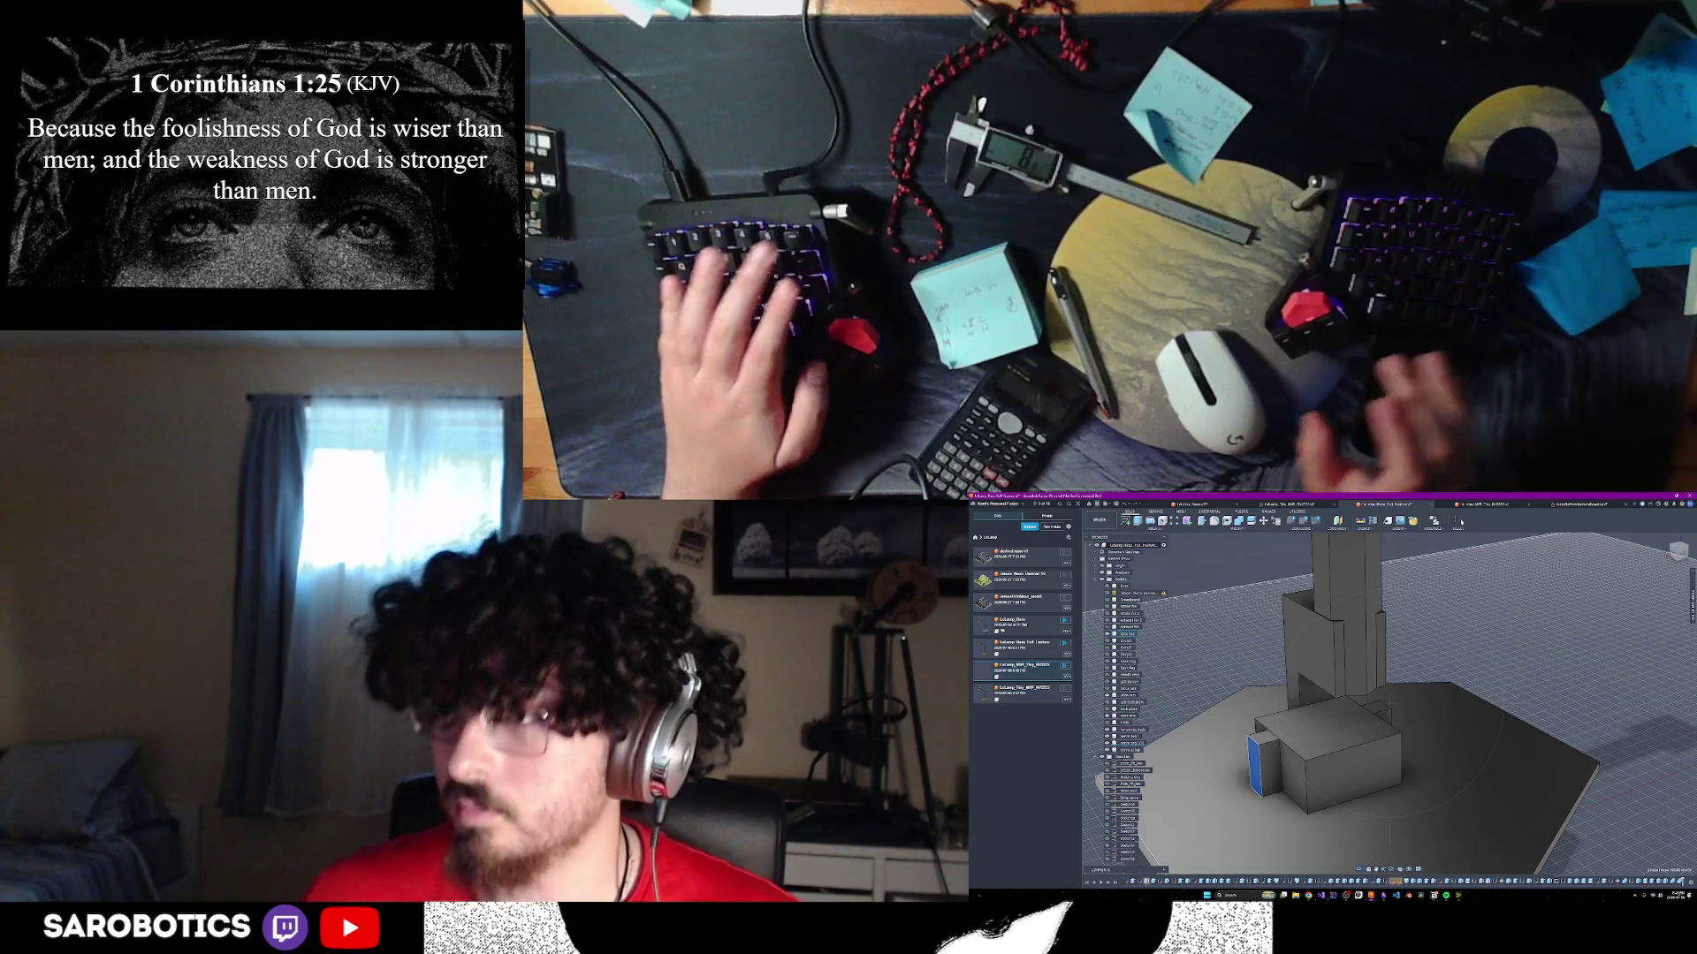
pyautogui.keyDown('shift'); pyautogui.moveTo(1325, 752); pyautogui.dragTo(1378, 782, button='middle'); pyautogui.keyUp('shift')
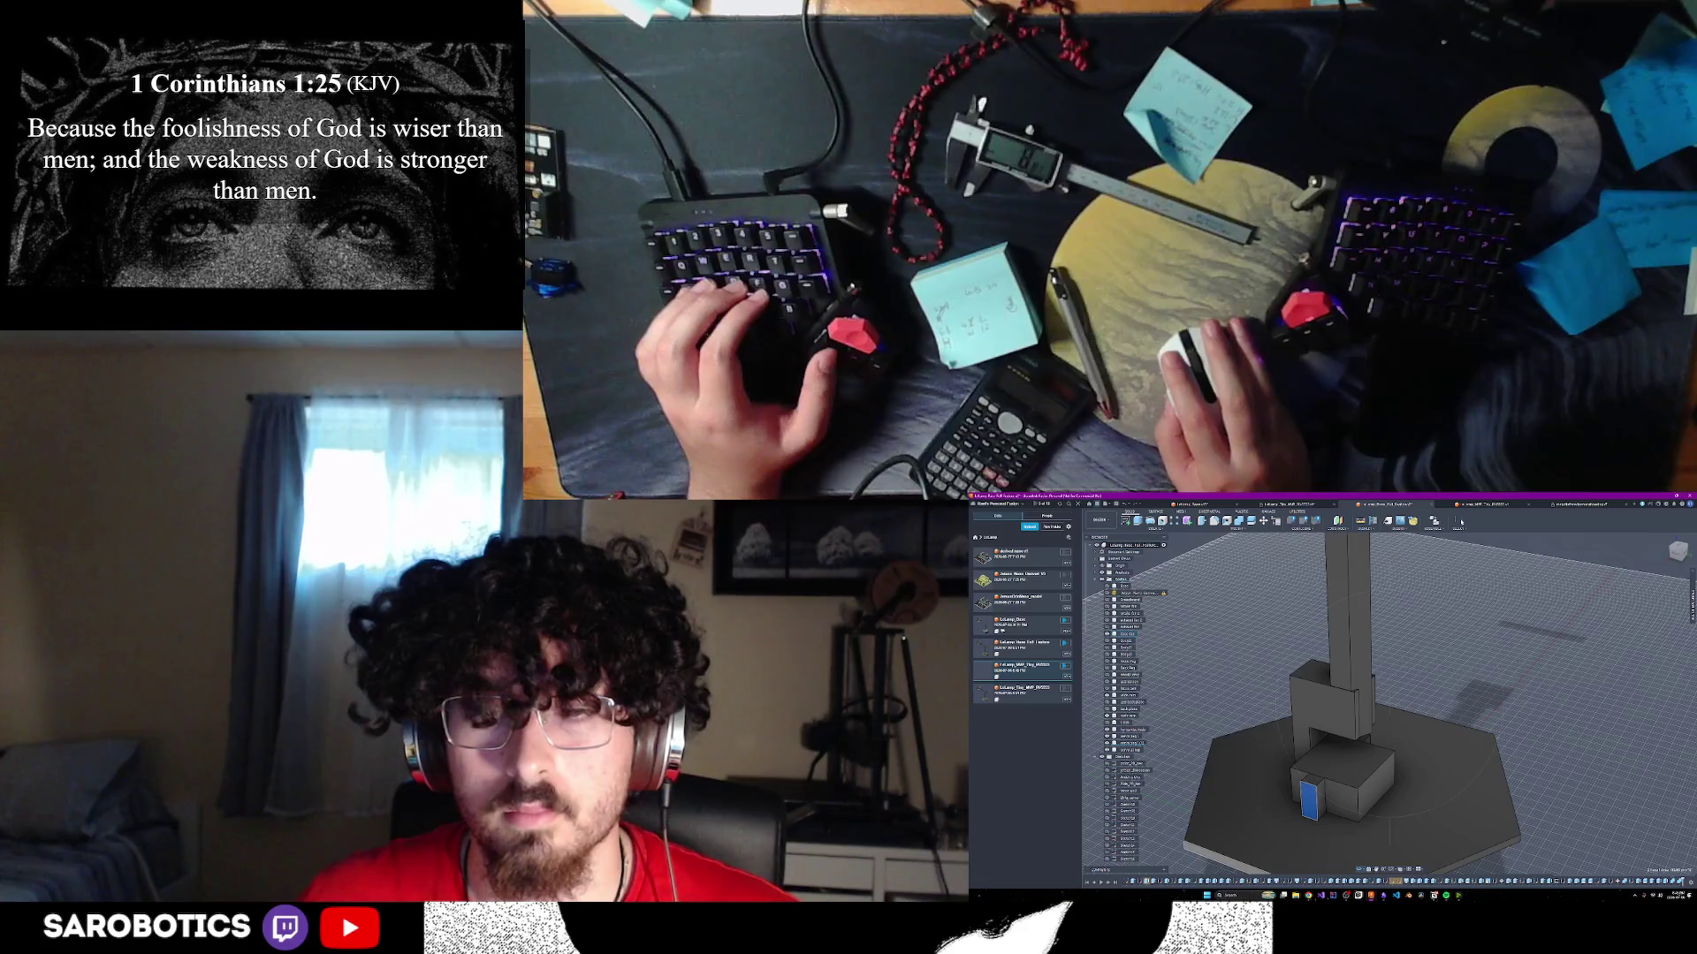
pyautogui.moveTo(1474, 704)
pyautogui.keyDown('shift'); pyautogui.mouseDown(button='middle')
pyautogui.moveTo(1383, 813)
pyautogui.moveTo(1361, 733)
pyautogui.mouseUp(button='middle'); pyautogui.keyUp('shift')
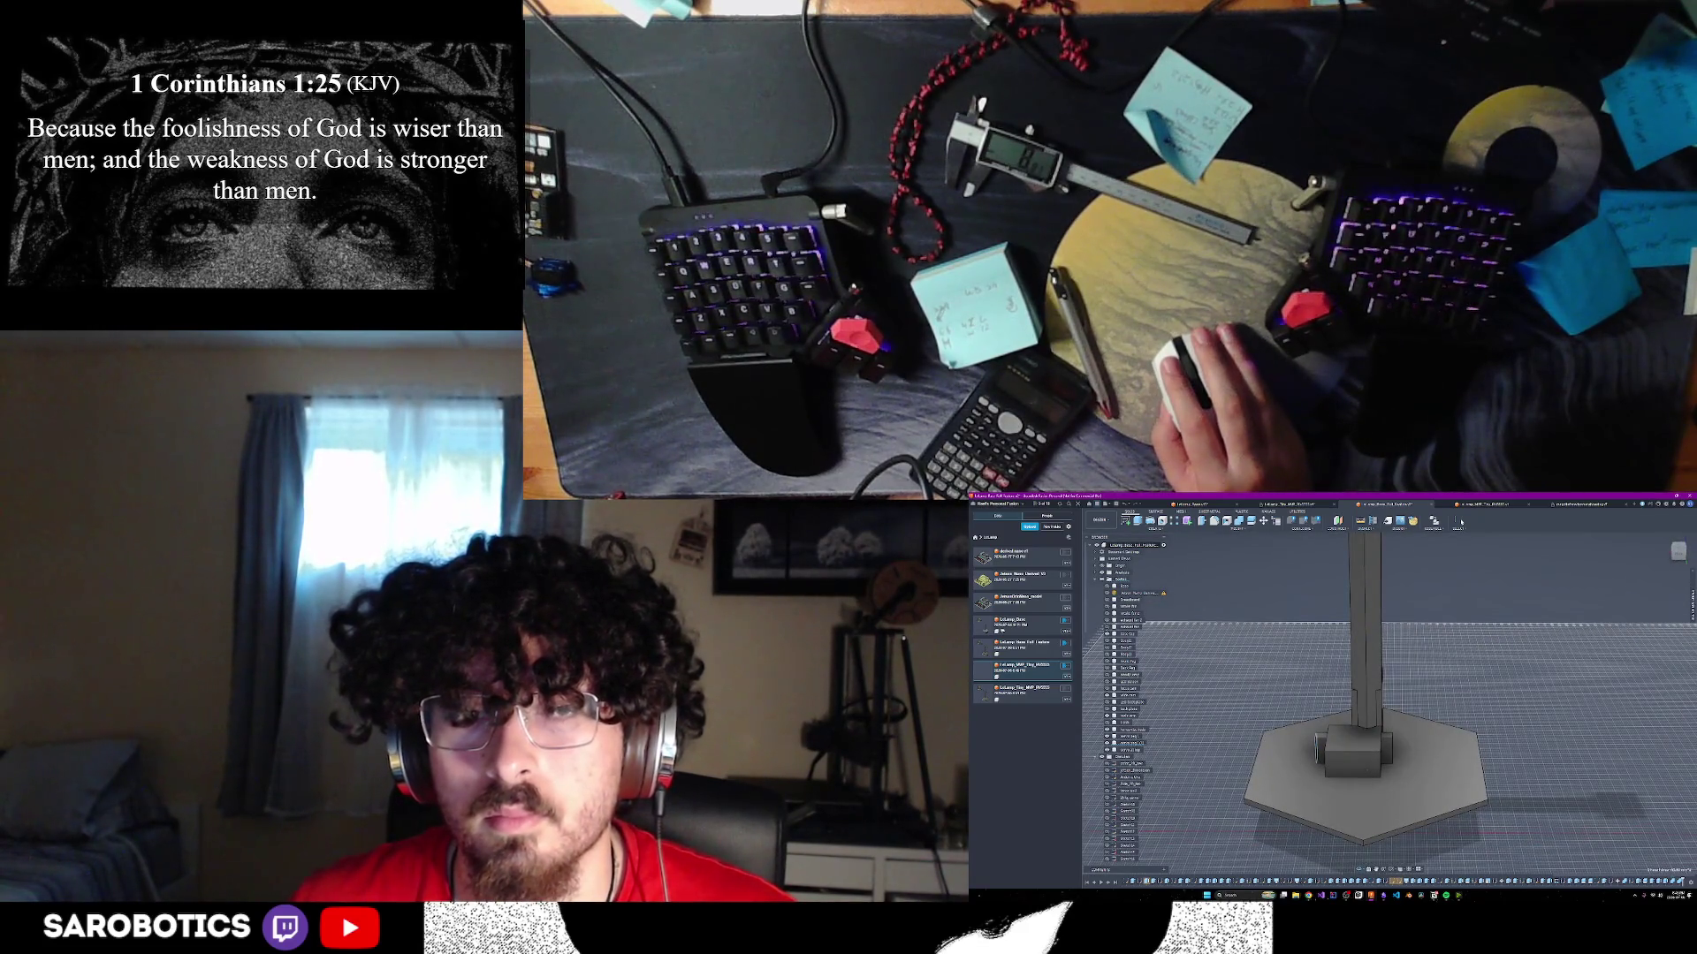
pyautogui.keyDown('shift'); pyautogui.moveTo(1385, 800); pyautogui.dragTo(1386, 770, button='middle'); pyautogui.keyUp('shift')
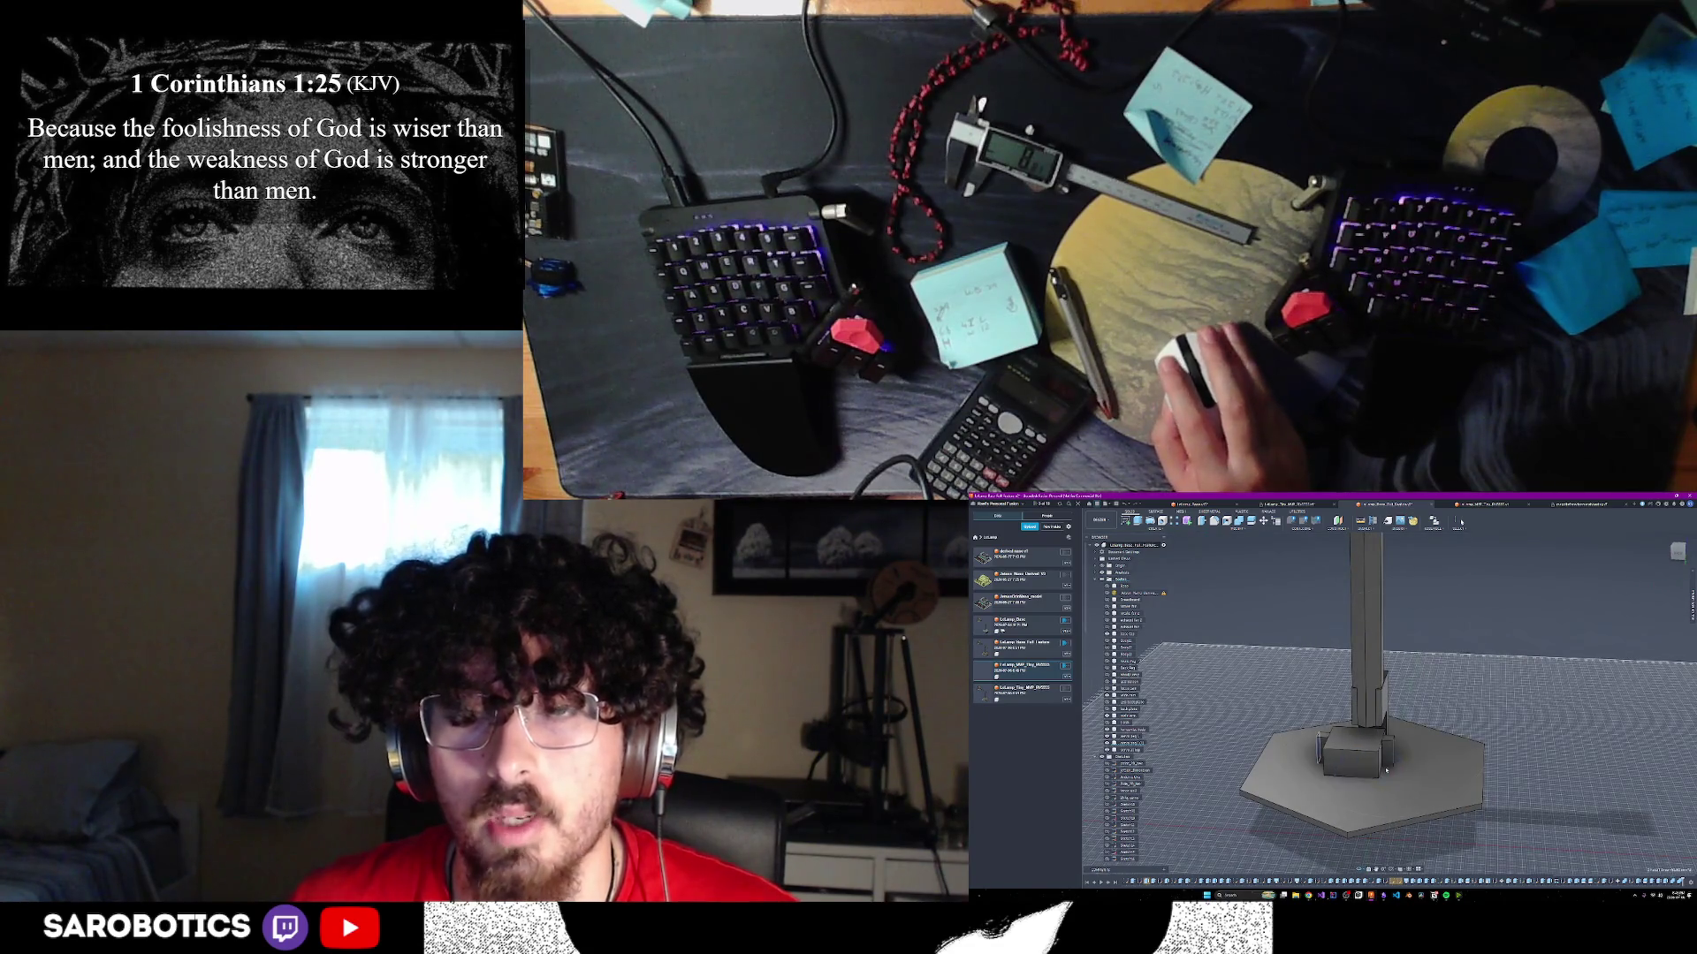
pyautogui.scroll(2, 1385, 770)
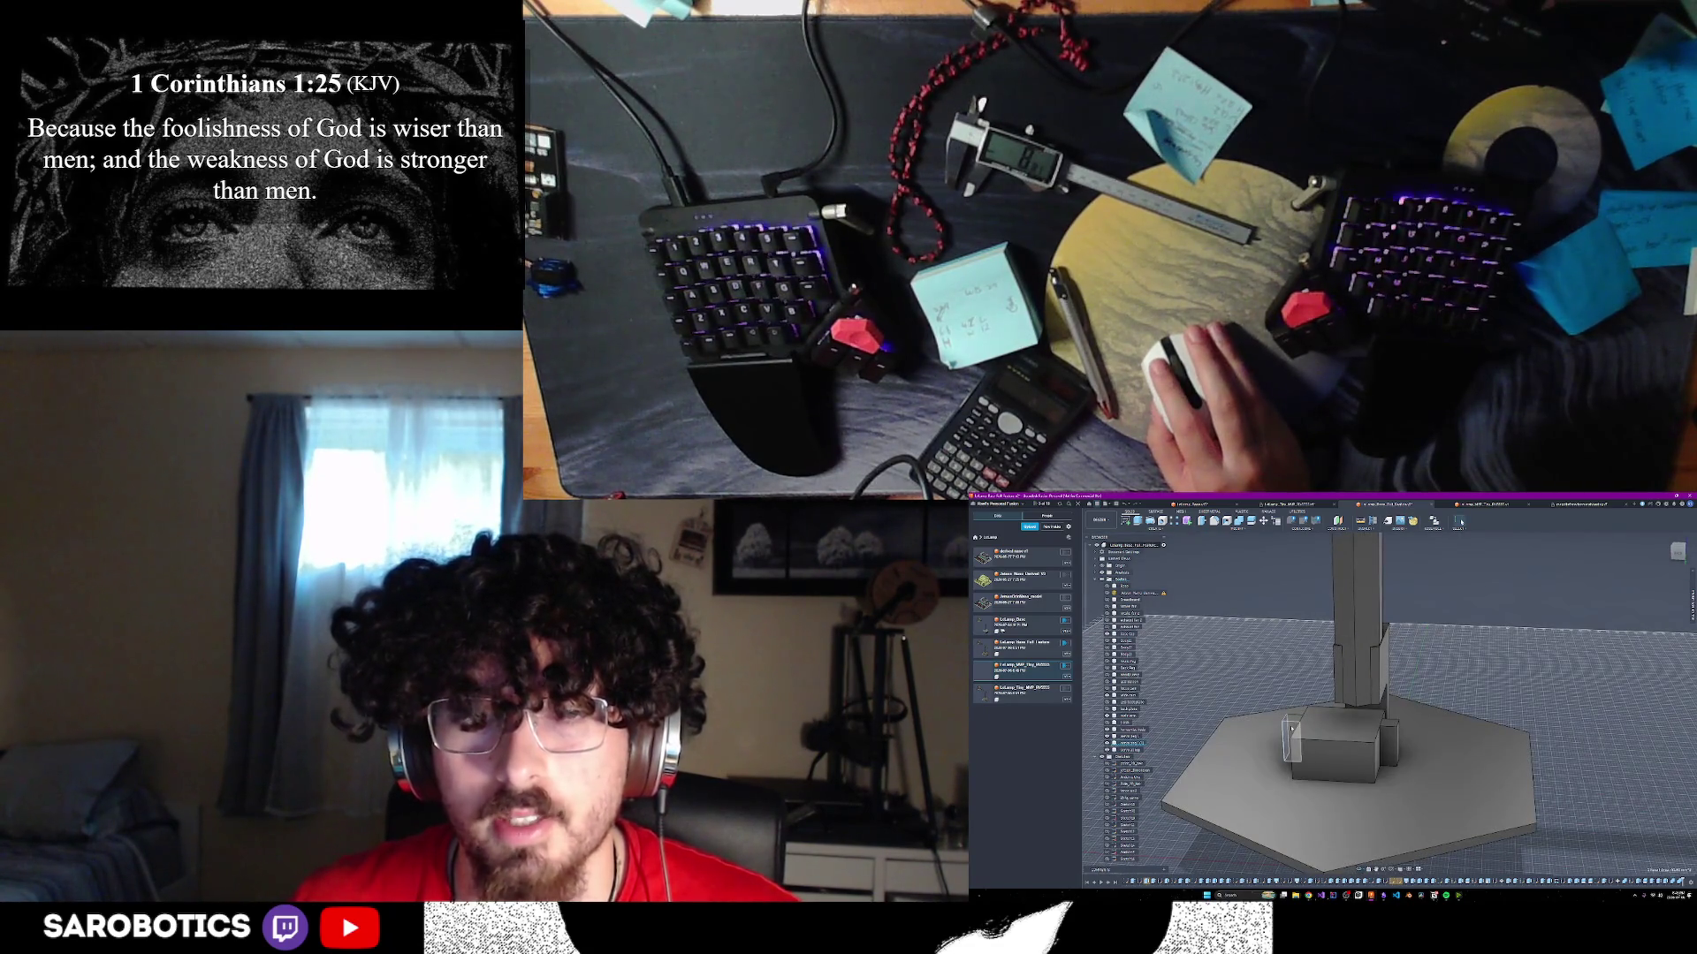
pyautogui.scroll(-3, 1291, 729)
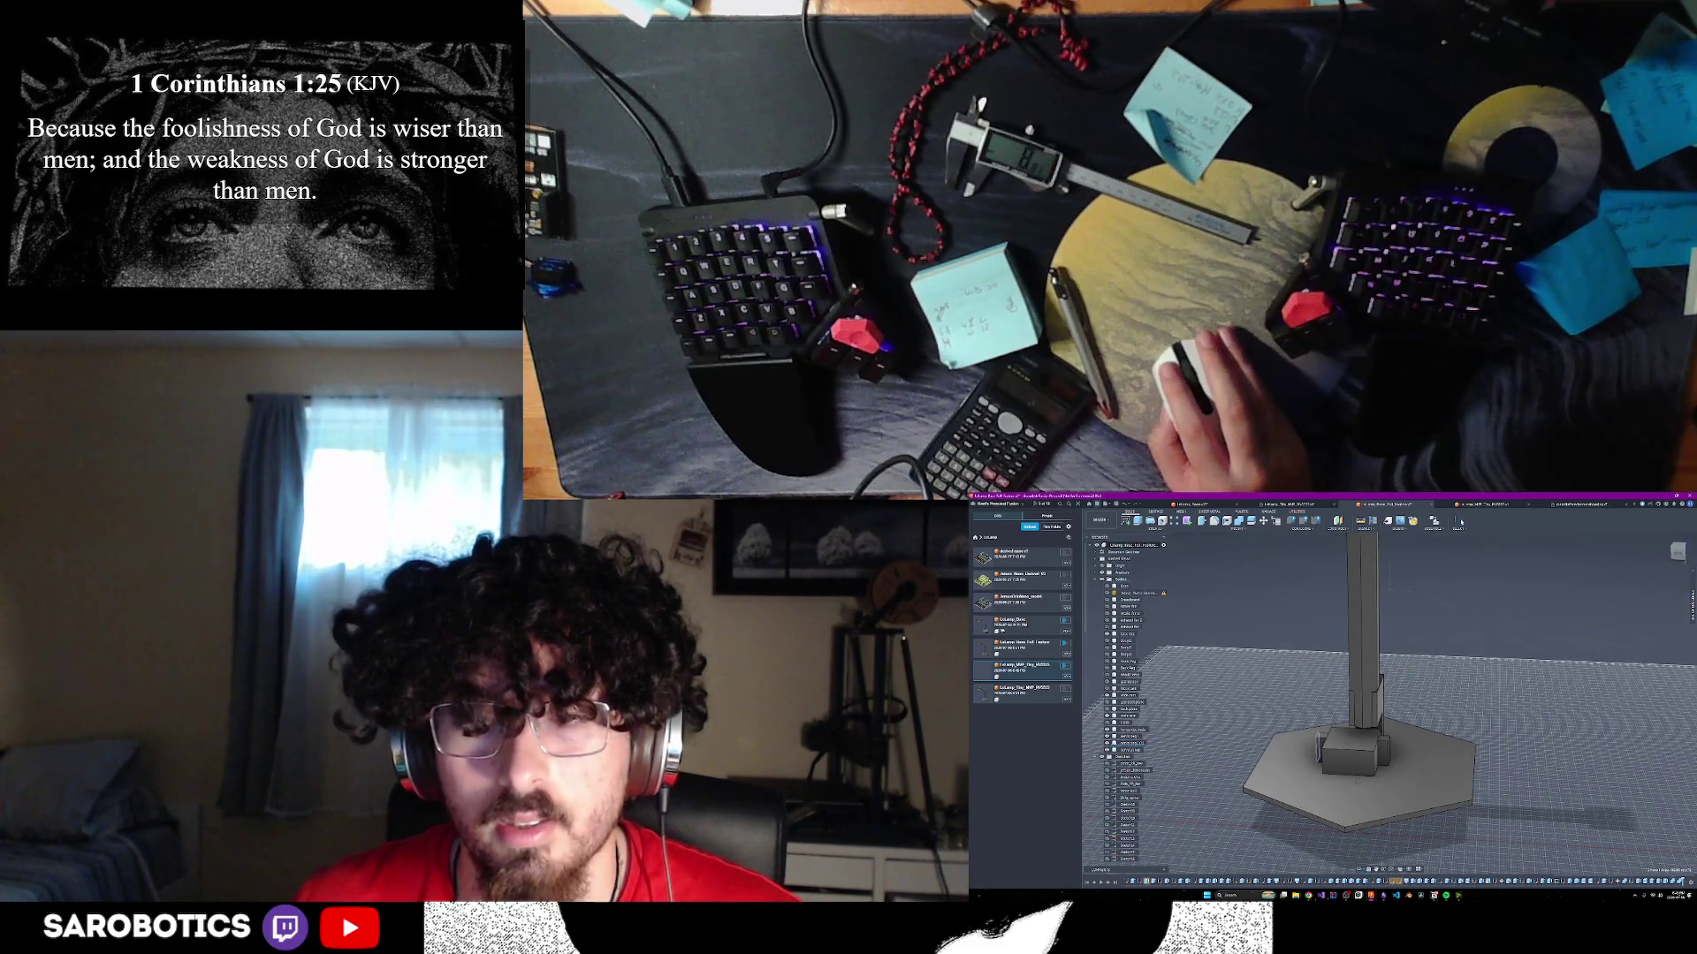
pyautogui.keyDown('shift'); pyautogui.moveTo(1356, 779); pyautogui.dragTo(1367, 785, button='middle'); pyautogui.keyUp('shift')
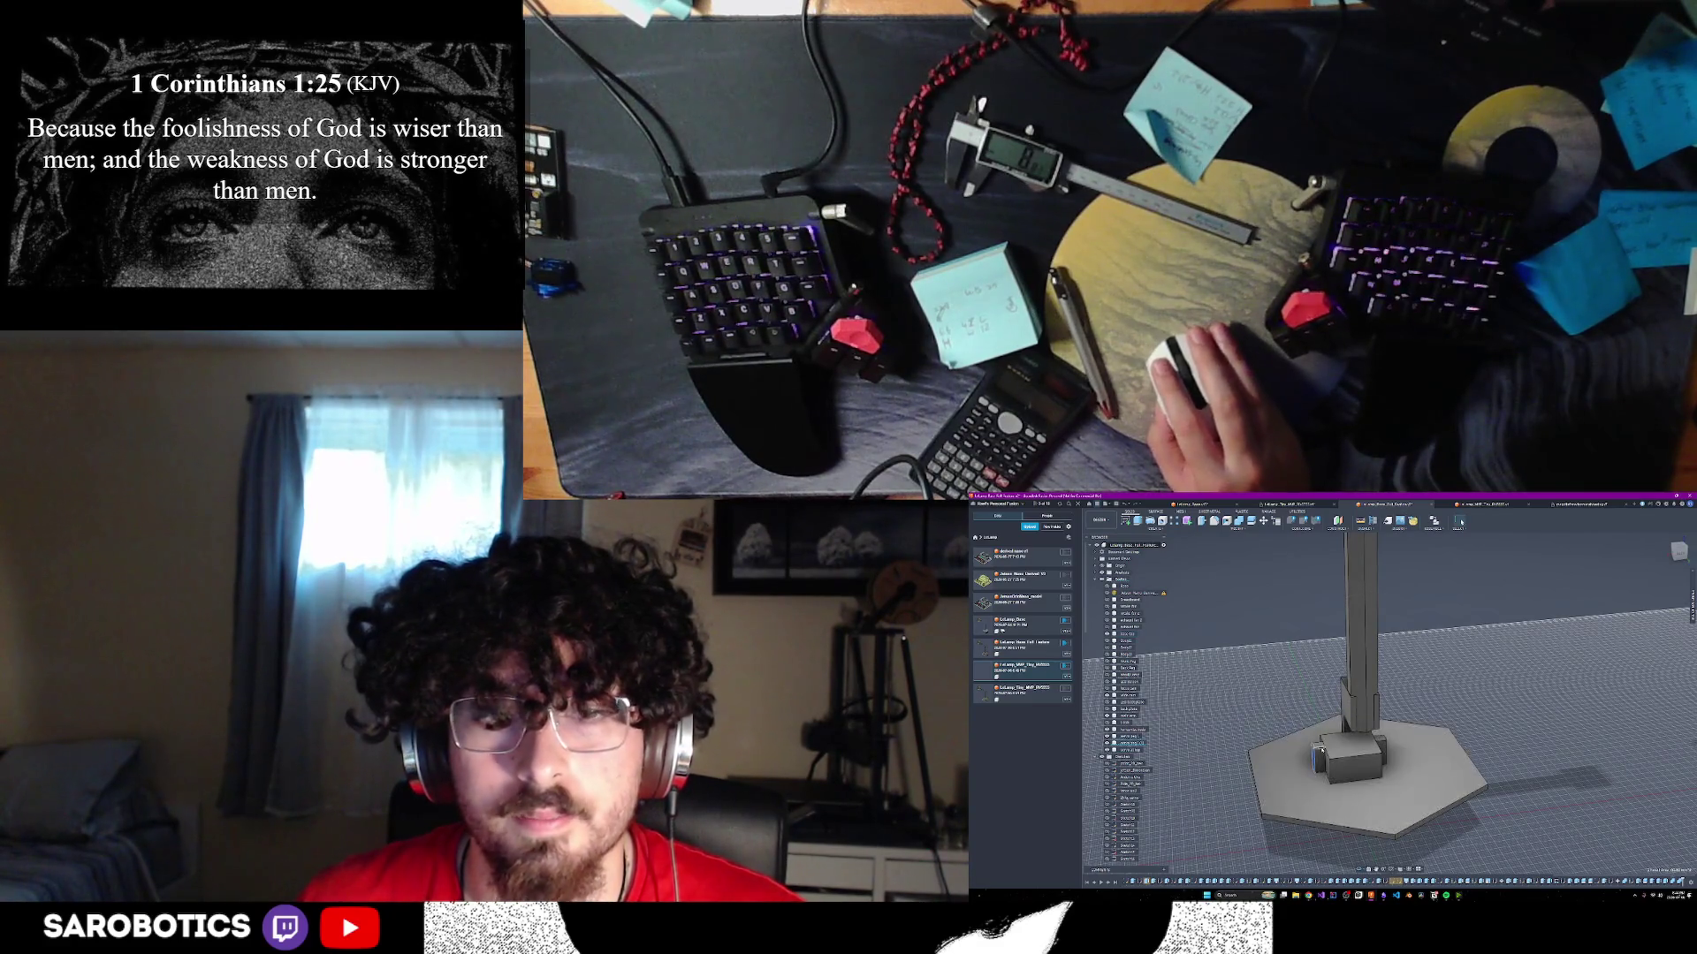
# - Combine with the hexagonal base as target body and the box as tool body
pyautogui.press('c')
pyautogui.click(1330, 756)
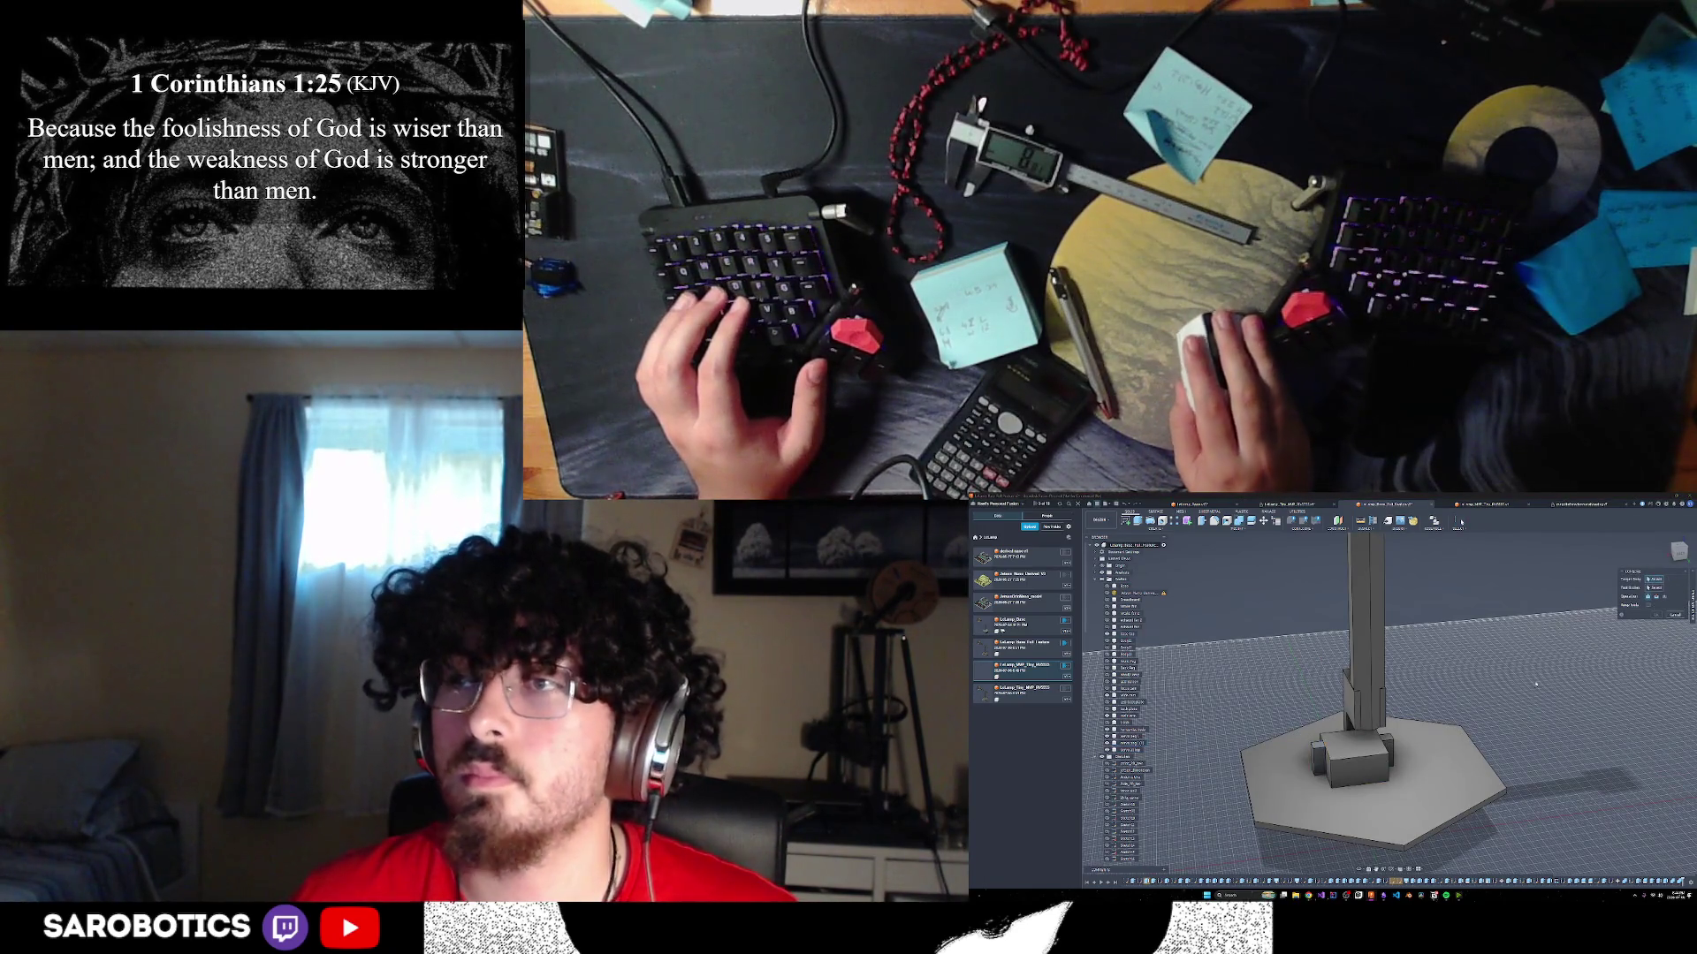
pyautogui.click(1652, 580)
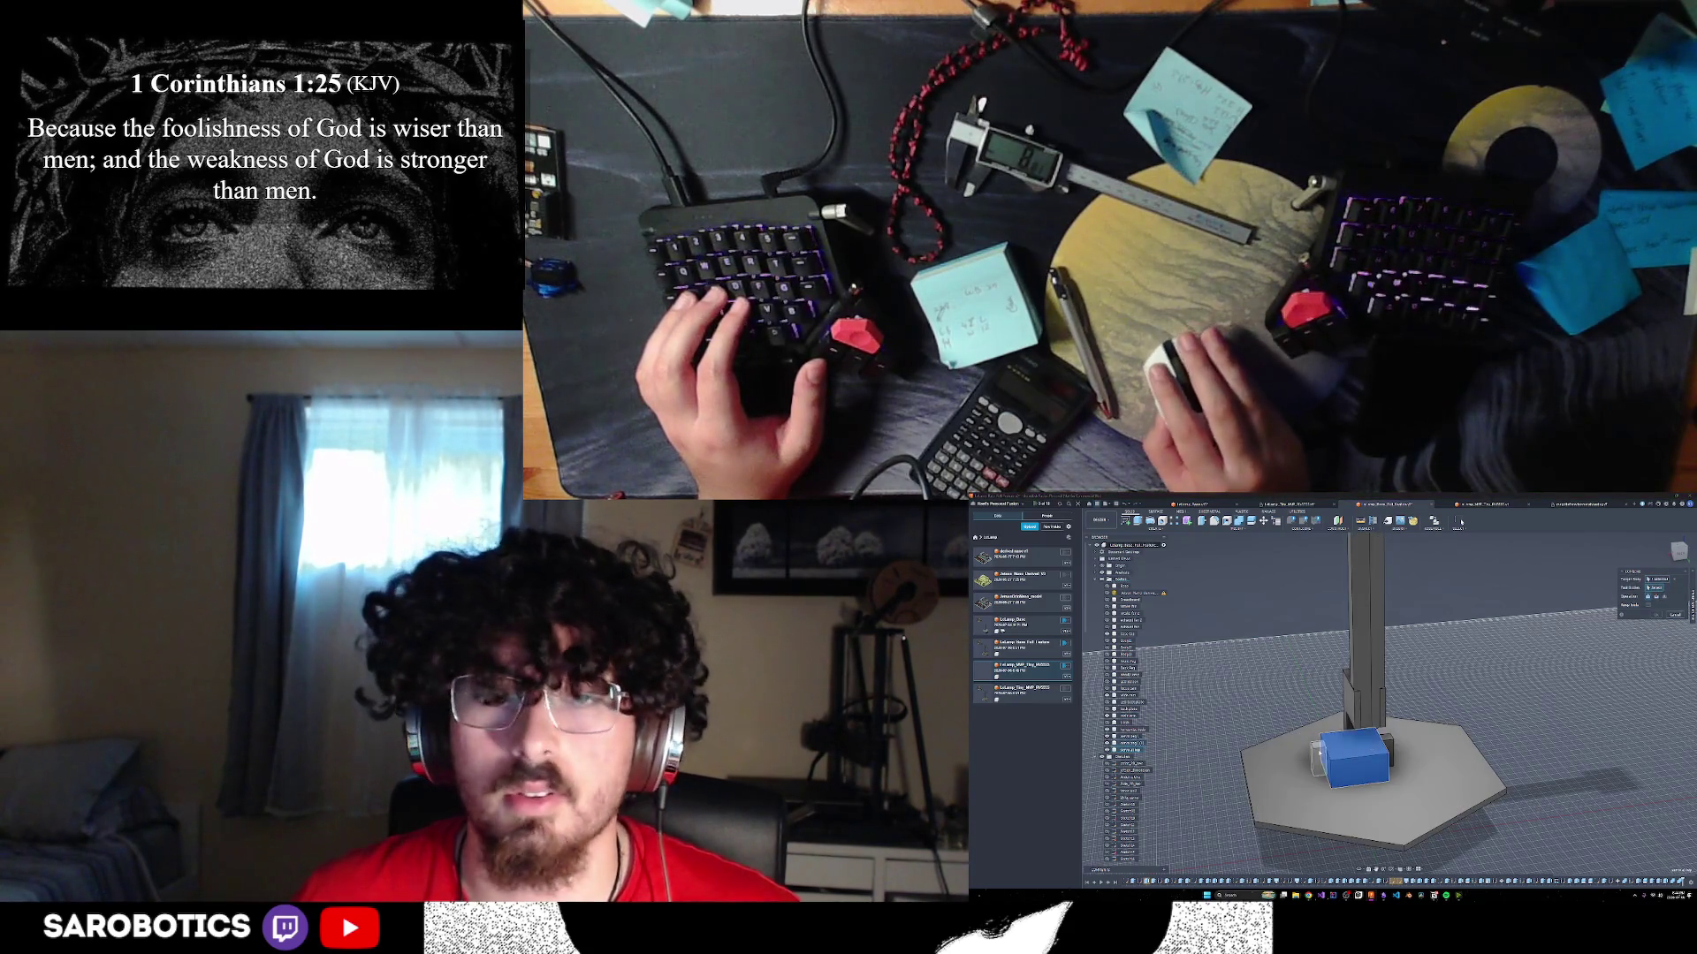
pyautogui.click(1380, 747)
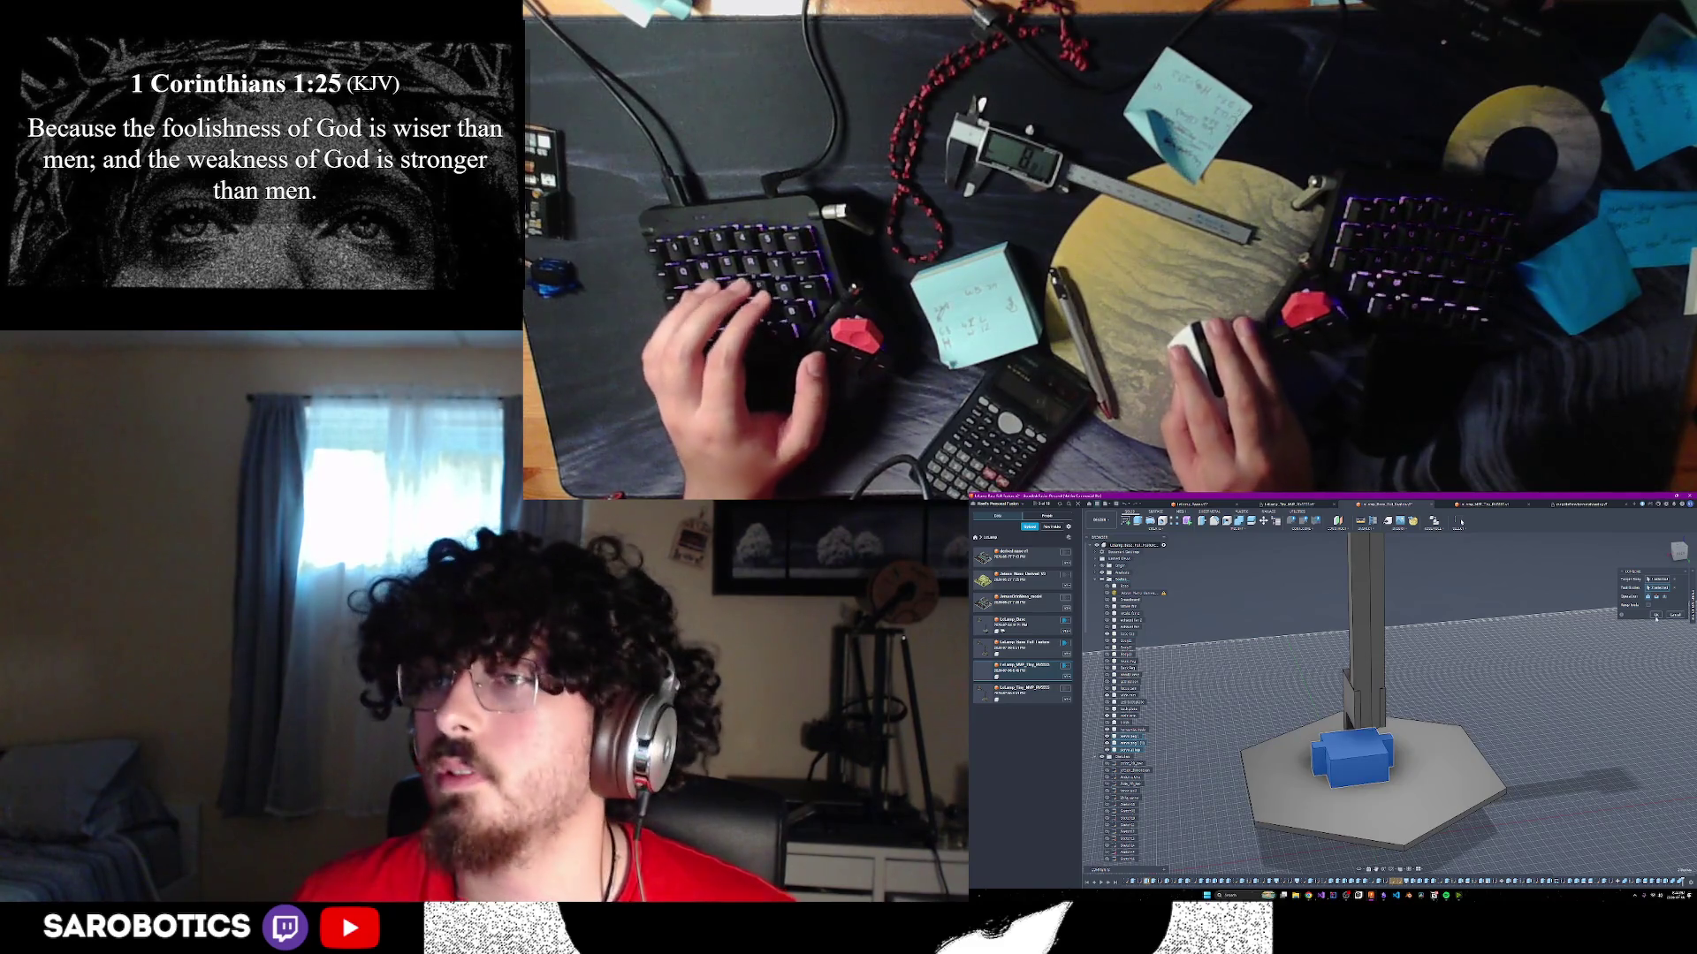
pyautogui.press('Return')
# - Select the small box on the base and orbit out around the whole lamp
pyautogui.scroll(-2, 1418, 723)
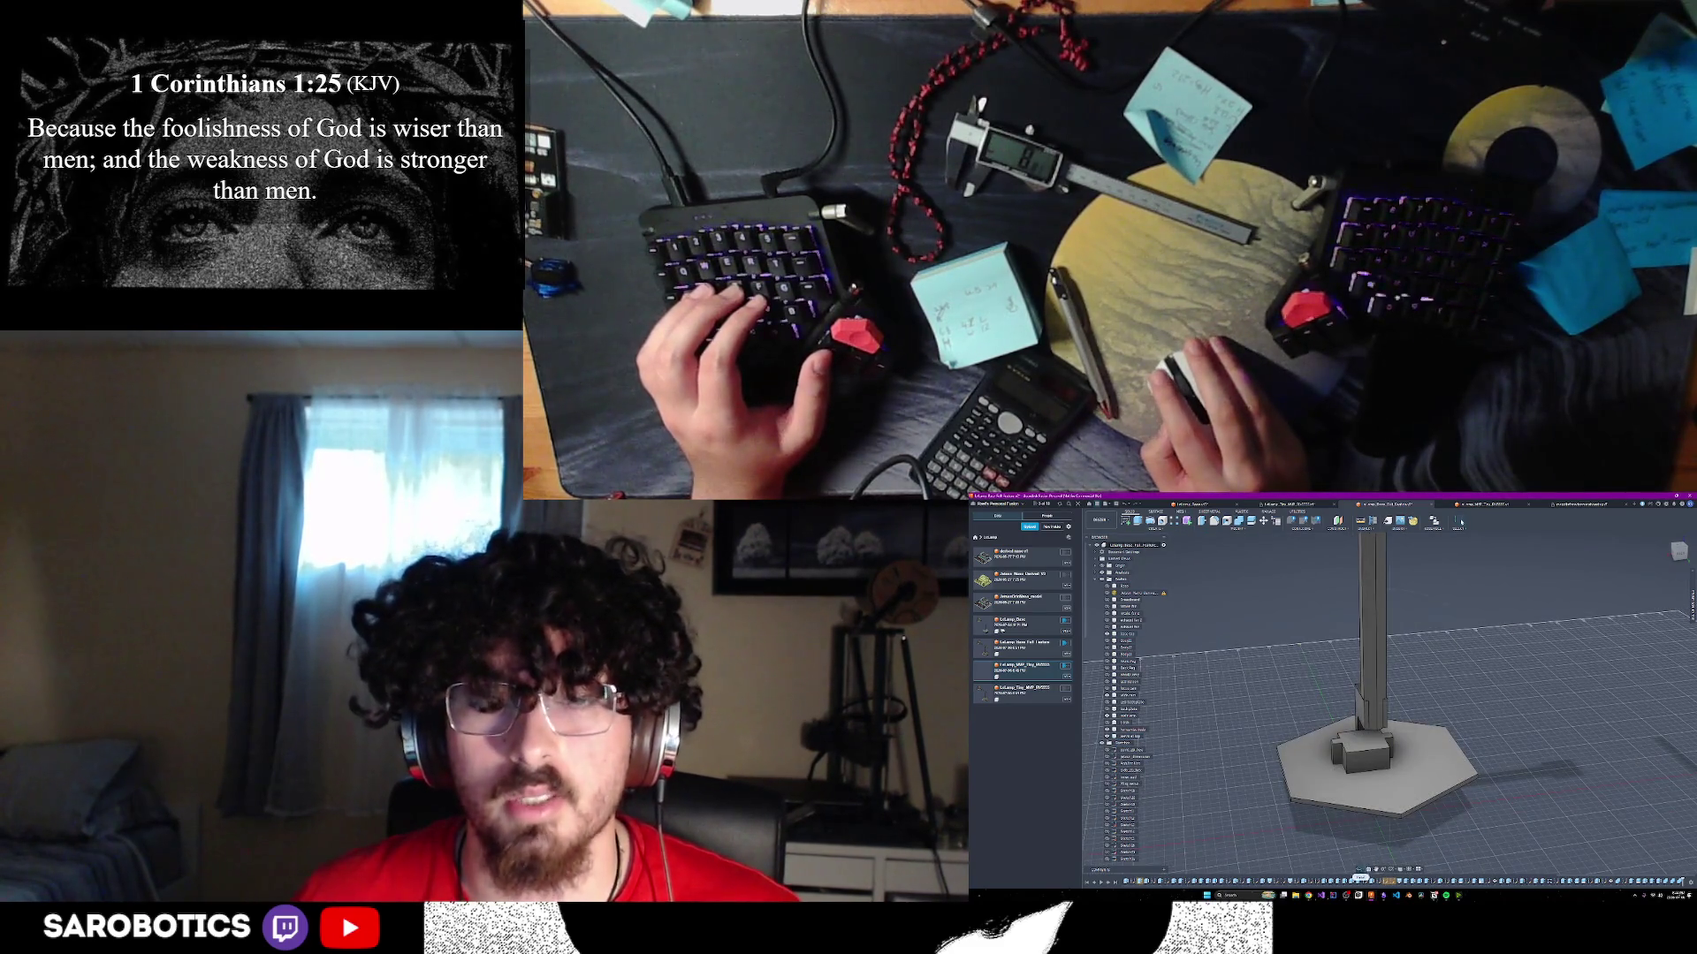
pyautogui.keyDown('shift'); pyautogui.moveTo(1413, 734); pyautogui.dragTo(1381, 755, button='middle'); pyautogui.keyUp('shift')
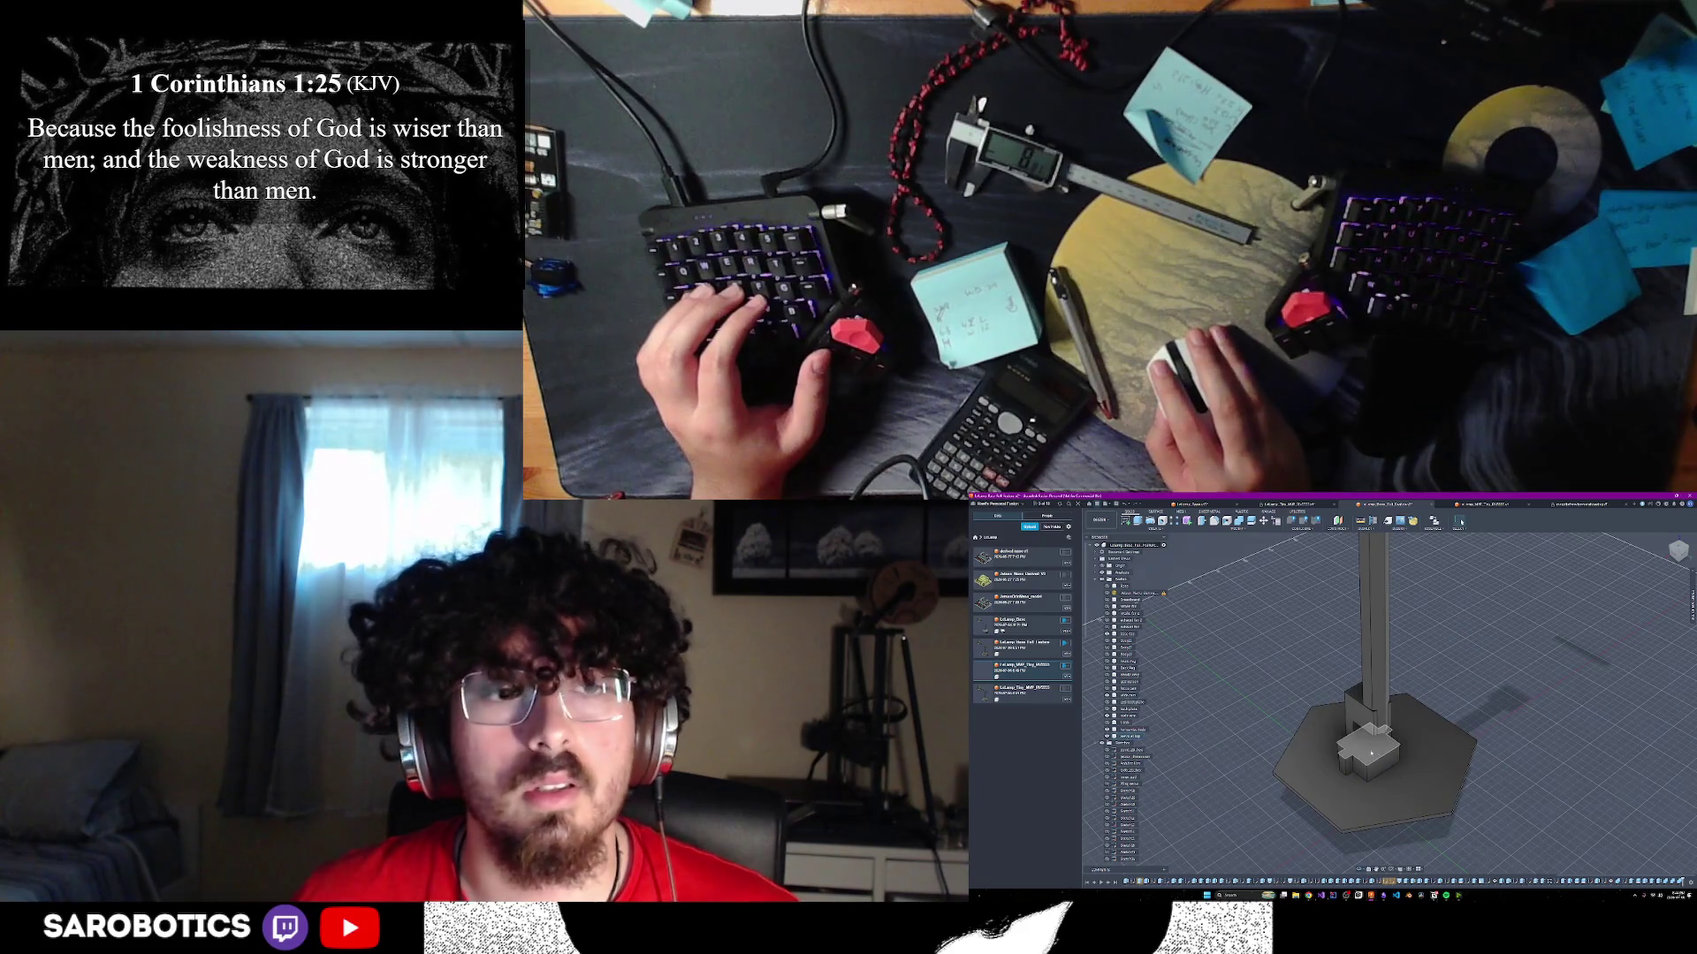
pyautogui.click(1370, 752)
pyautogui.scroll(-2, 1370, 756)
pyautogui.scroll(-1, 1371, 830)
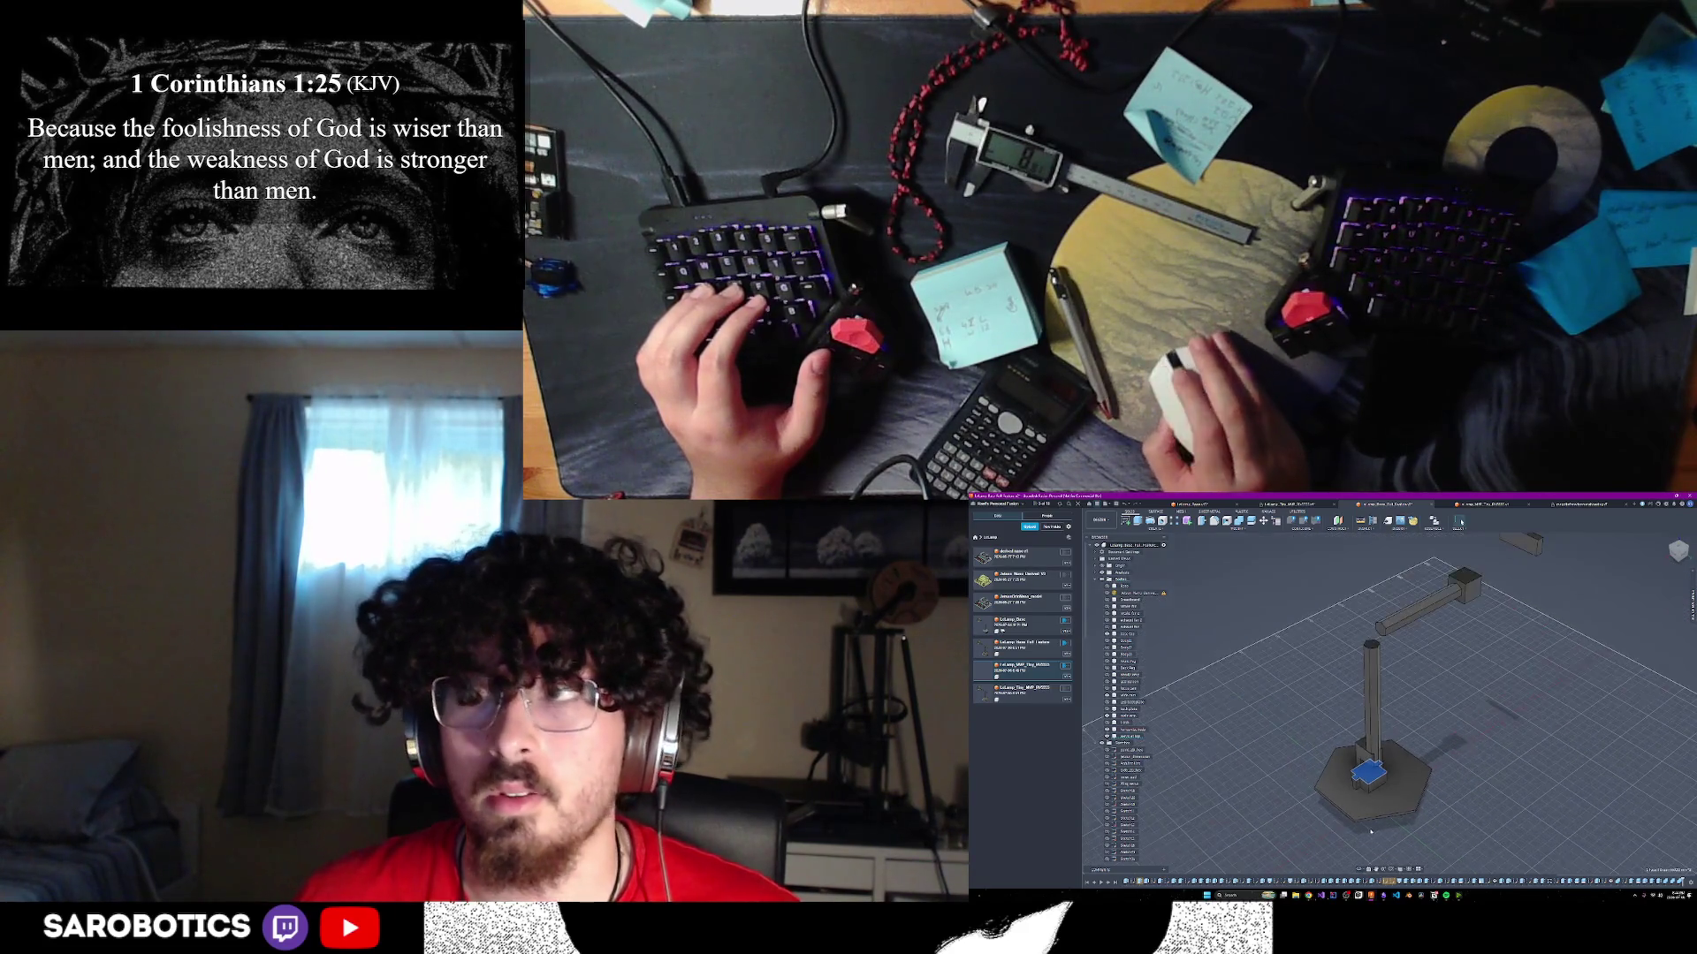
pyautogui.keyDown('shift'); pyautogui.moveTo(1361, 871); pyautogui.dragTo(1396, 790, button='middle'); pyautogui.keyUp('shift')
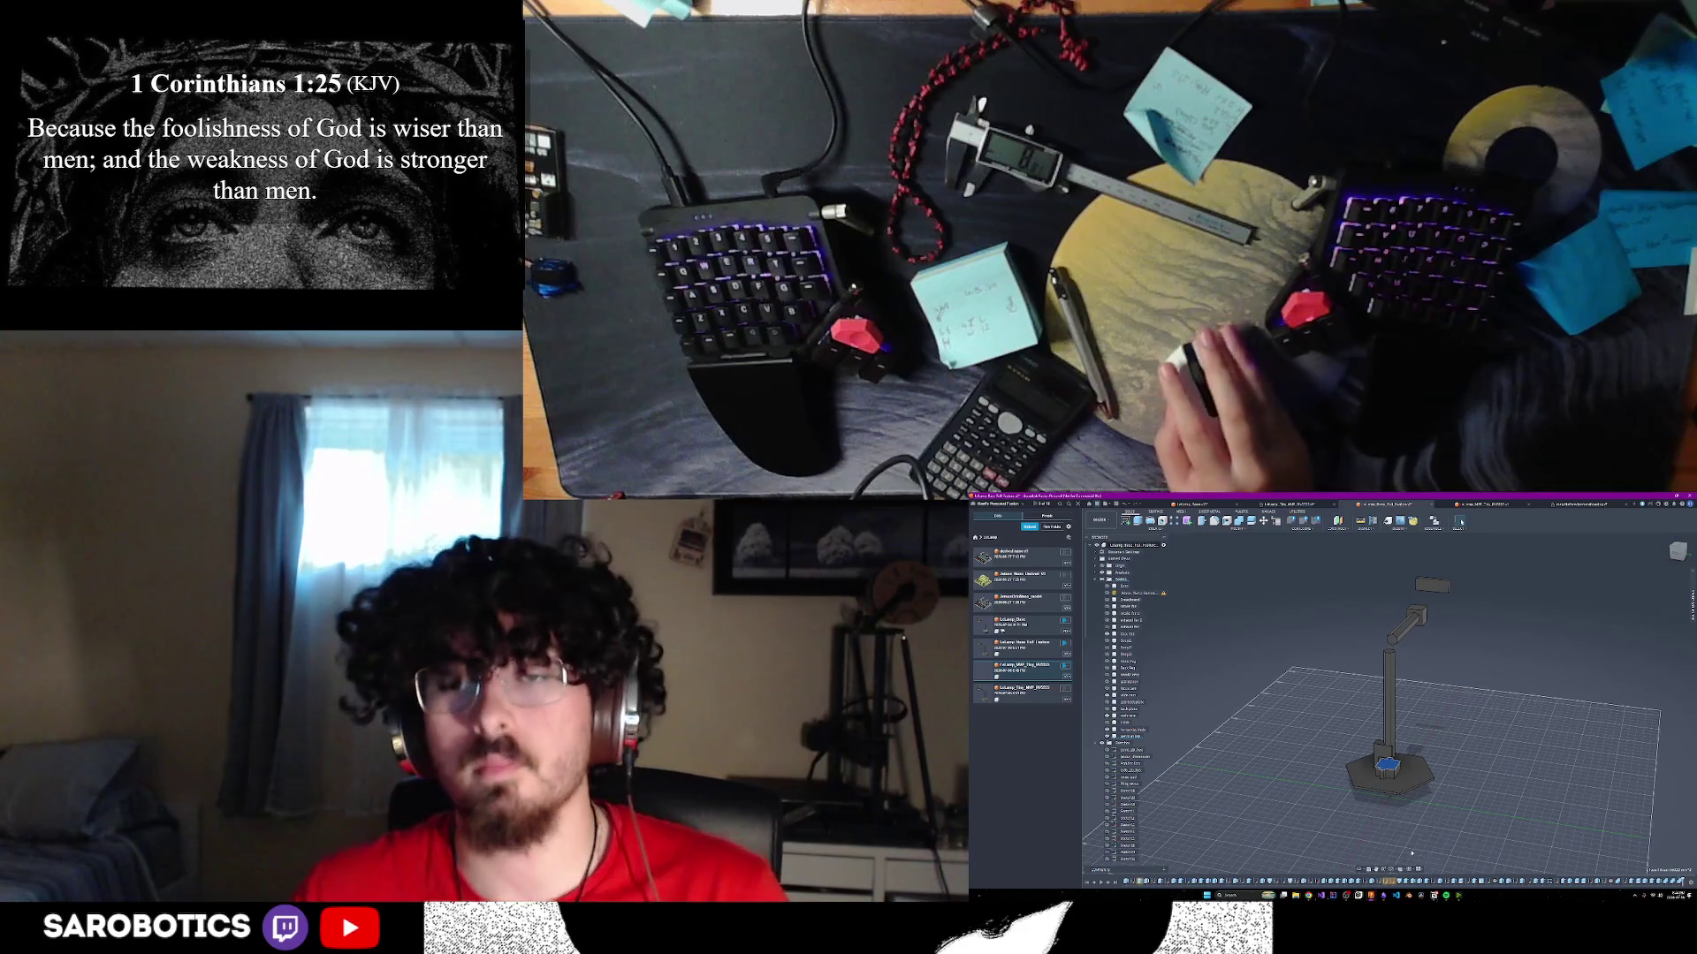
# - Orbit around the lamp assembly and collapse its component tree in the Browser
pyautogui.moveTo(1388, 707)
pyautogui.keyDown('shift'); pyautogui.mouseDown(button='middle')
pyautogui.moveTo(1463, 671)
pyautogui.moveTo(1393, 667)
pyautogui.mouseUp(button='middle'); pyautogui.keyUp('shift')
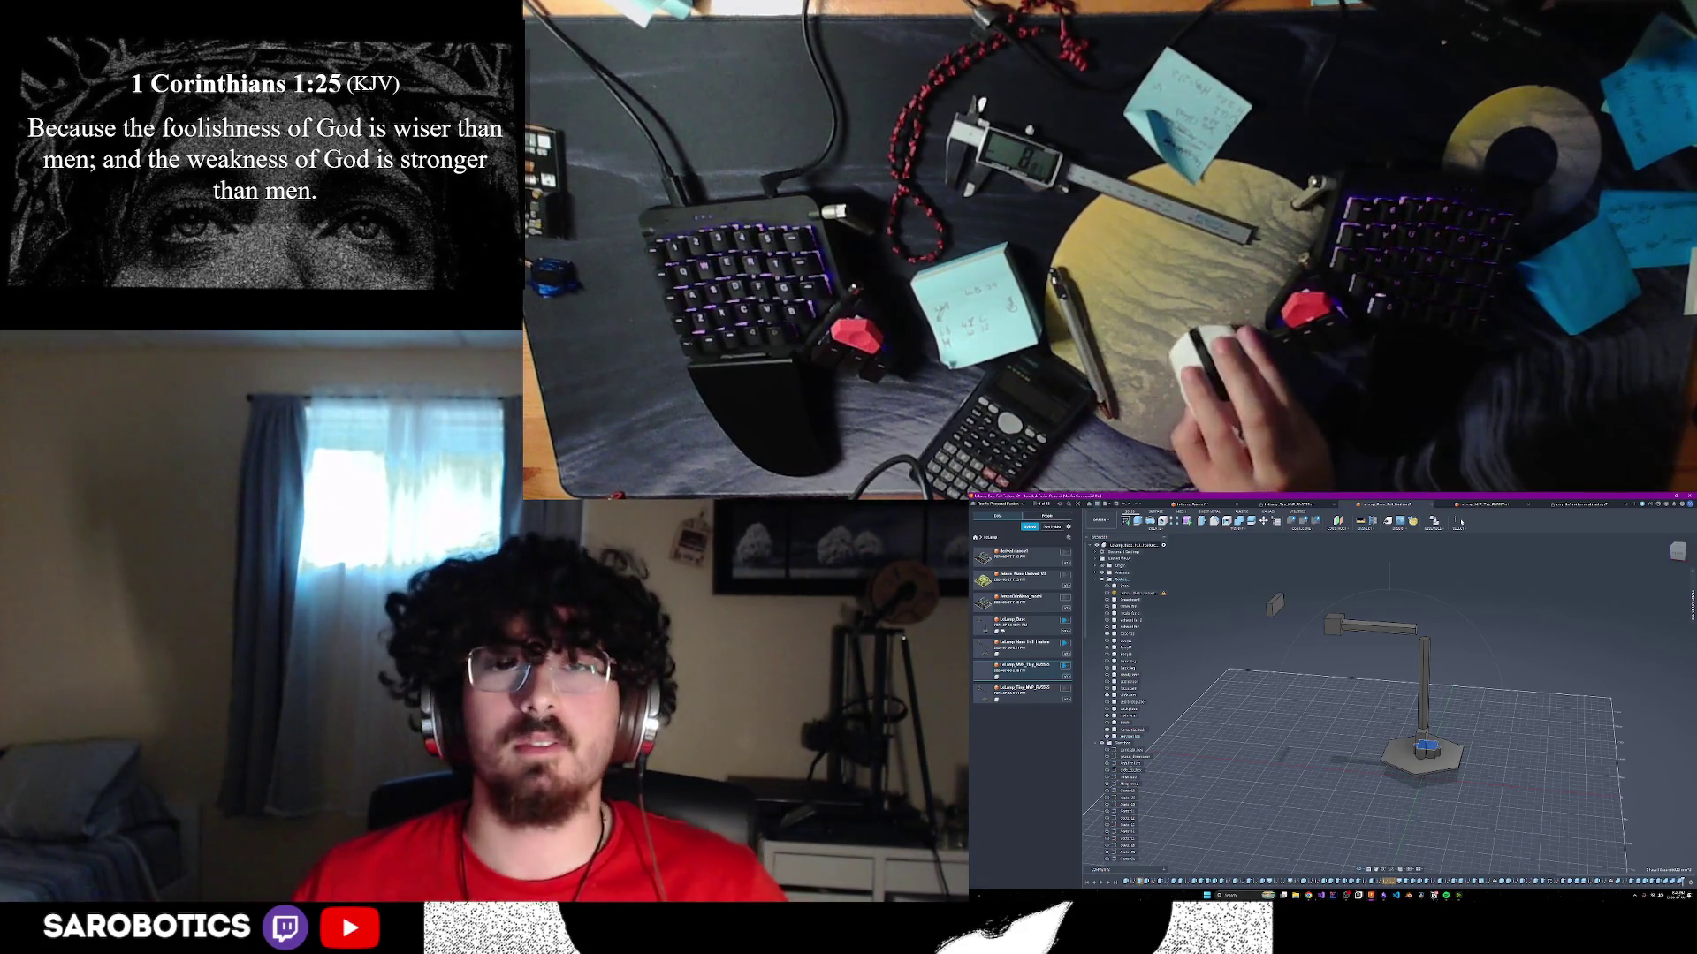
pyautogui.keyDown('shift'); pyautogui.moveTo(1413, 707); pyautogui.dragTo(1291, 711, button='middle'); pyautogui.keyUp('shift')
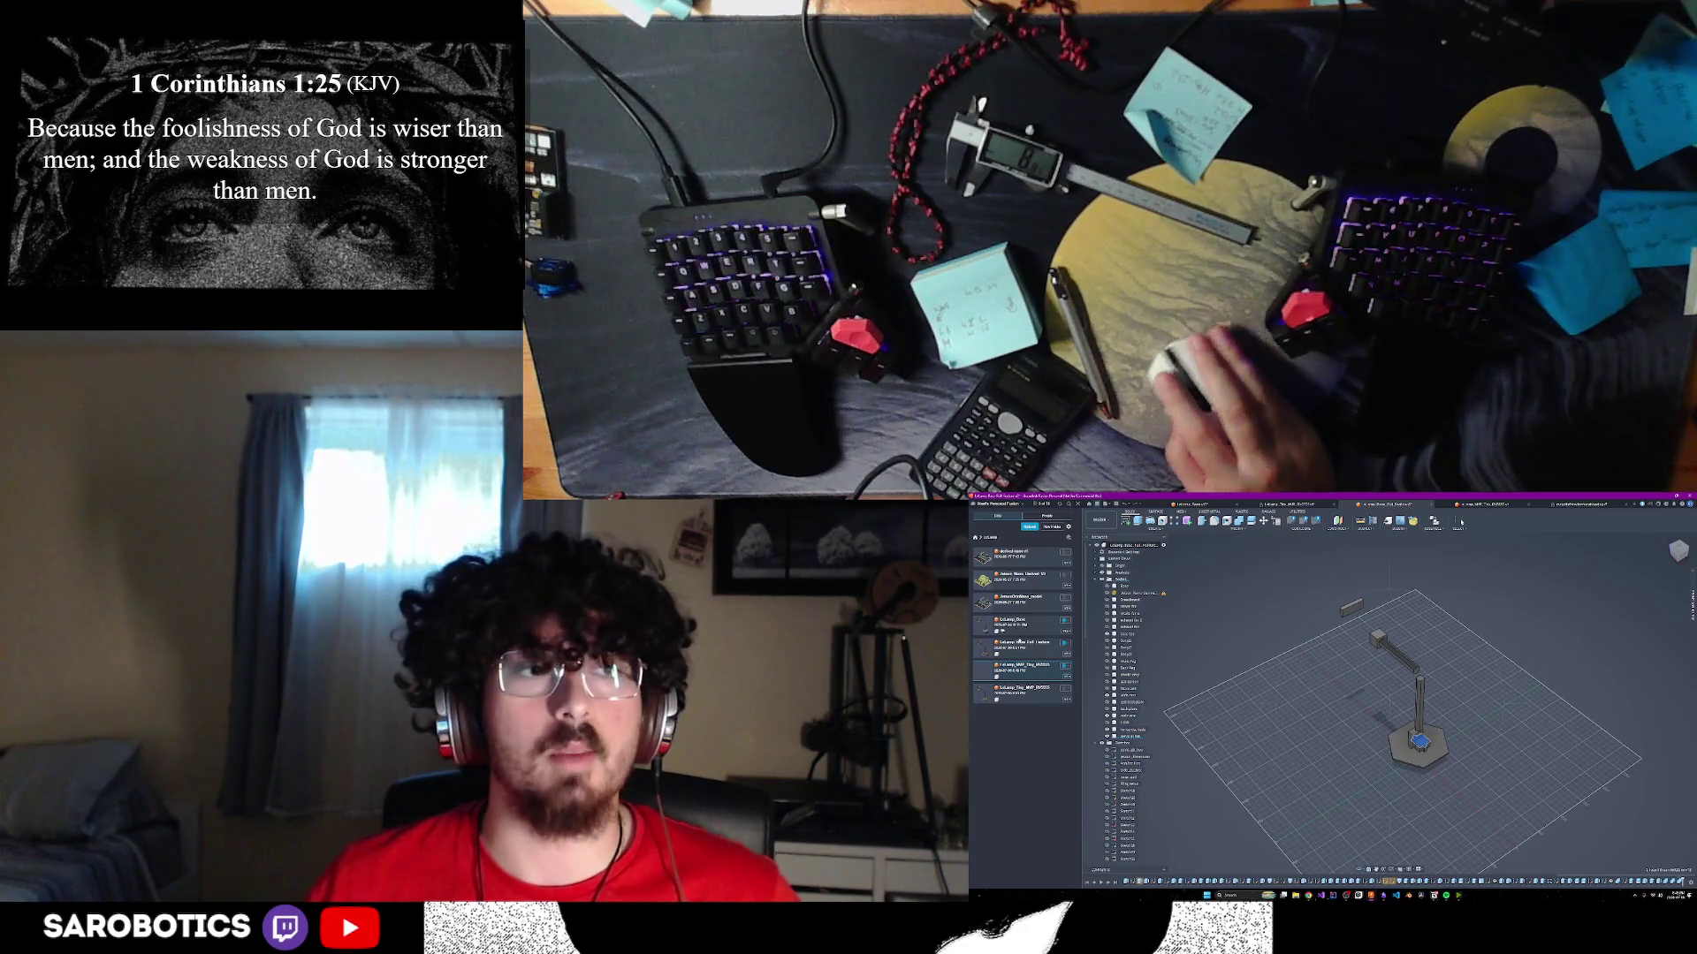
pyautogui.click(1090, 536)
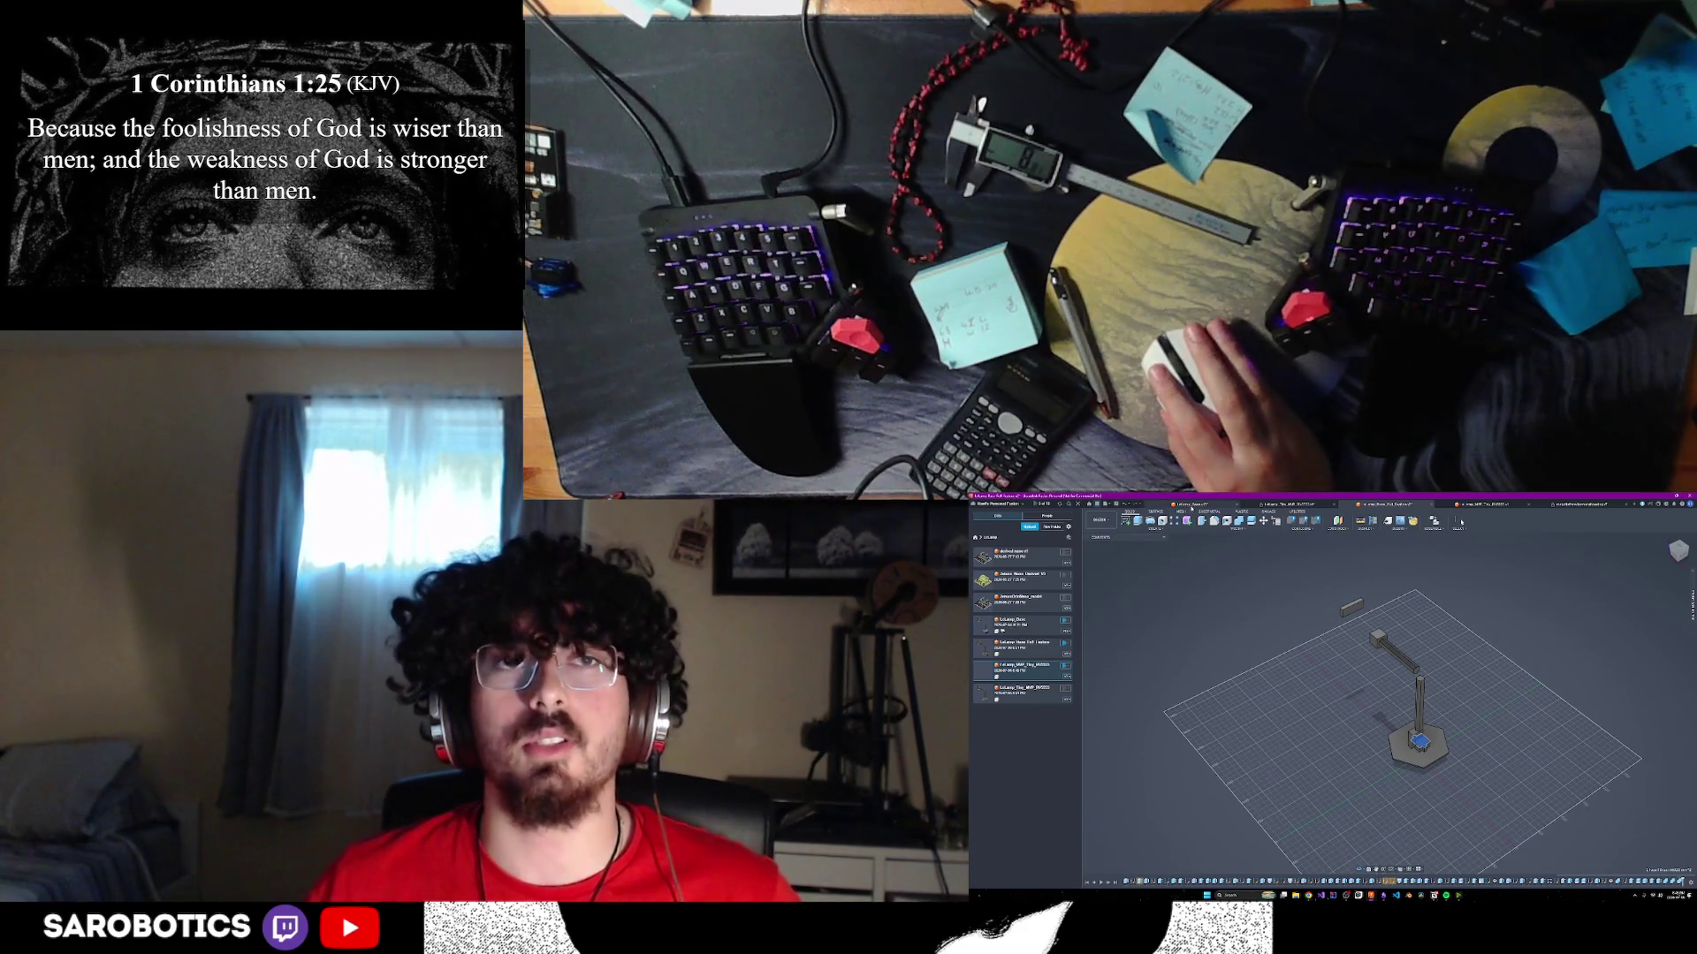
# - In the separate base design, toggle the vertical post body's visibility on and off
pyautogui.click(1191, 508)
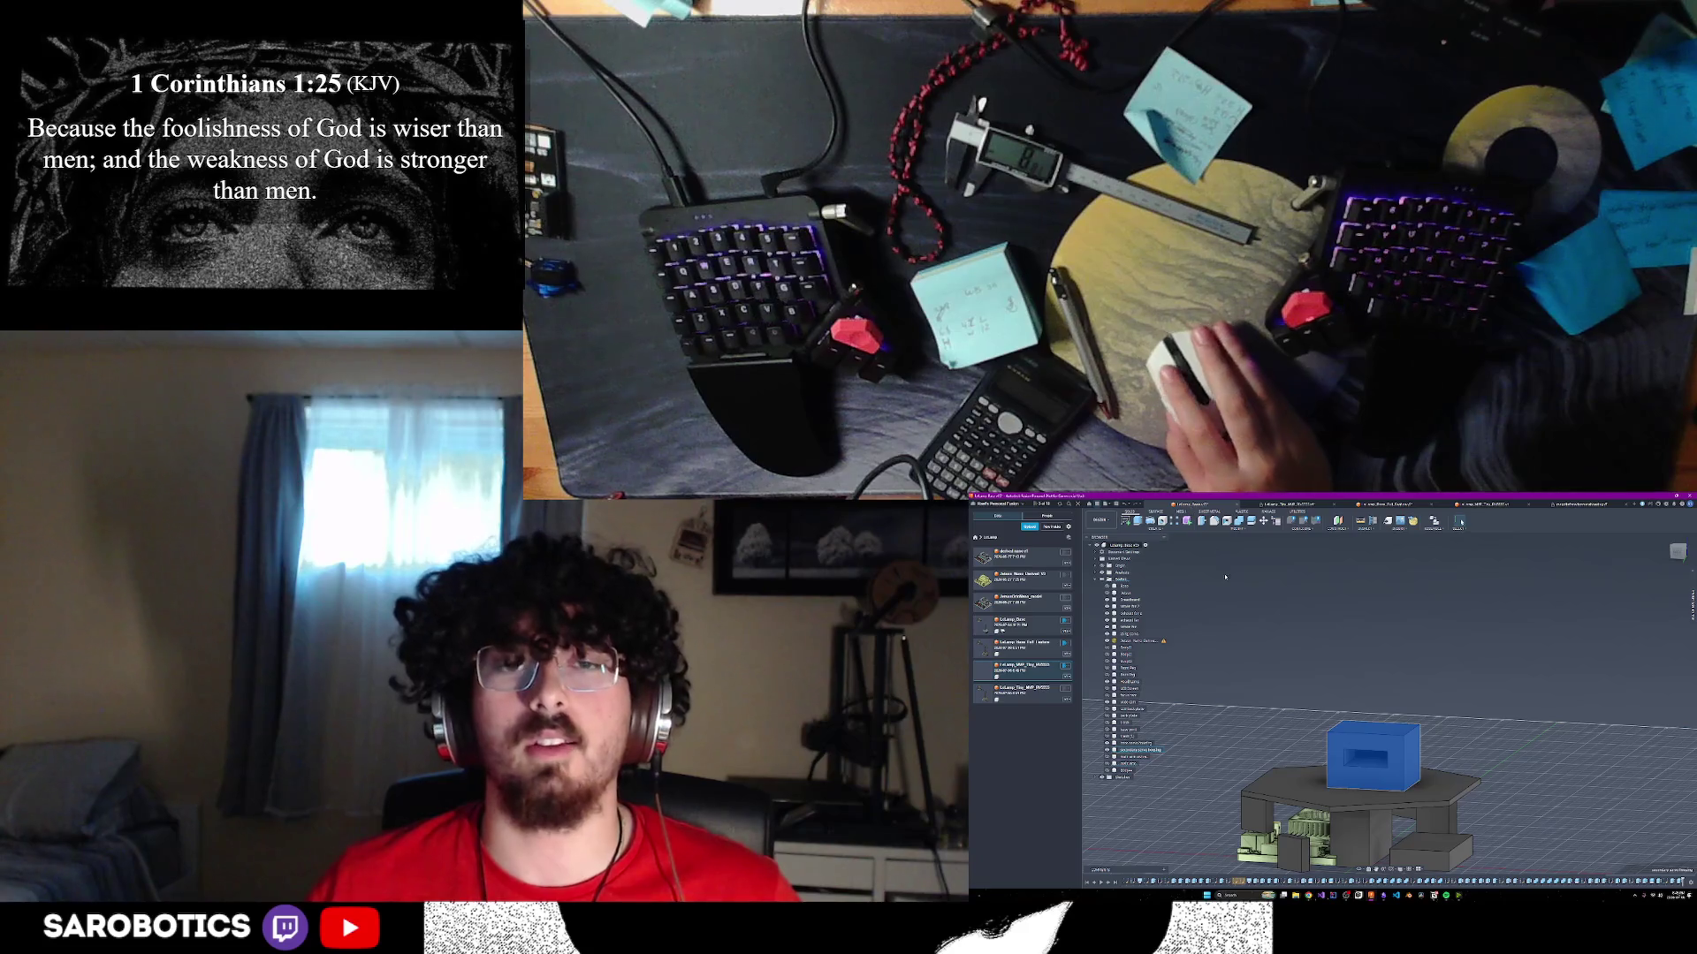
pyautogui.scroll(-2, 1227, 577)
pyautogui.scroll(-2, 1490, 550)
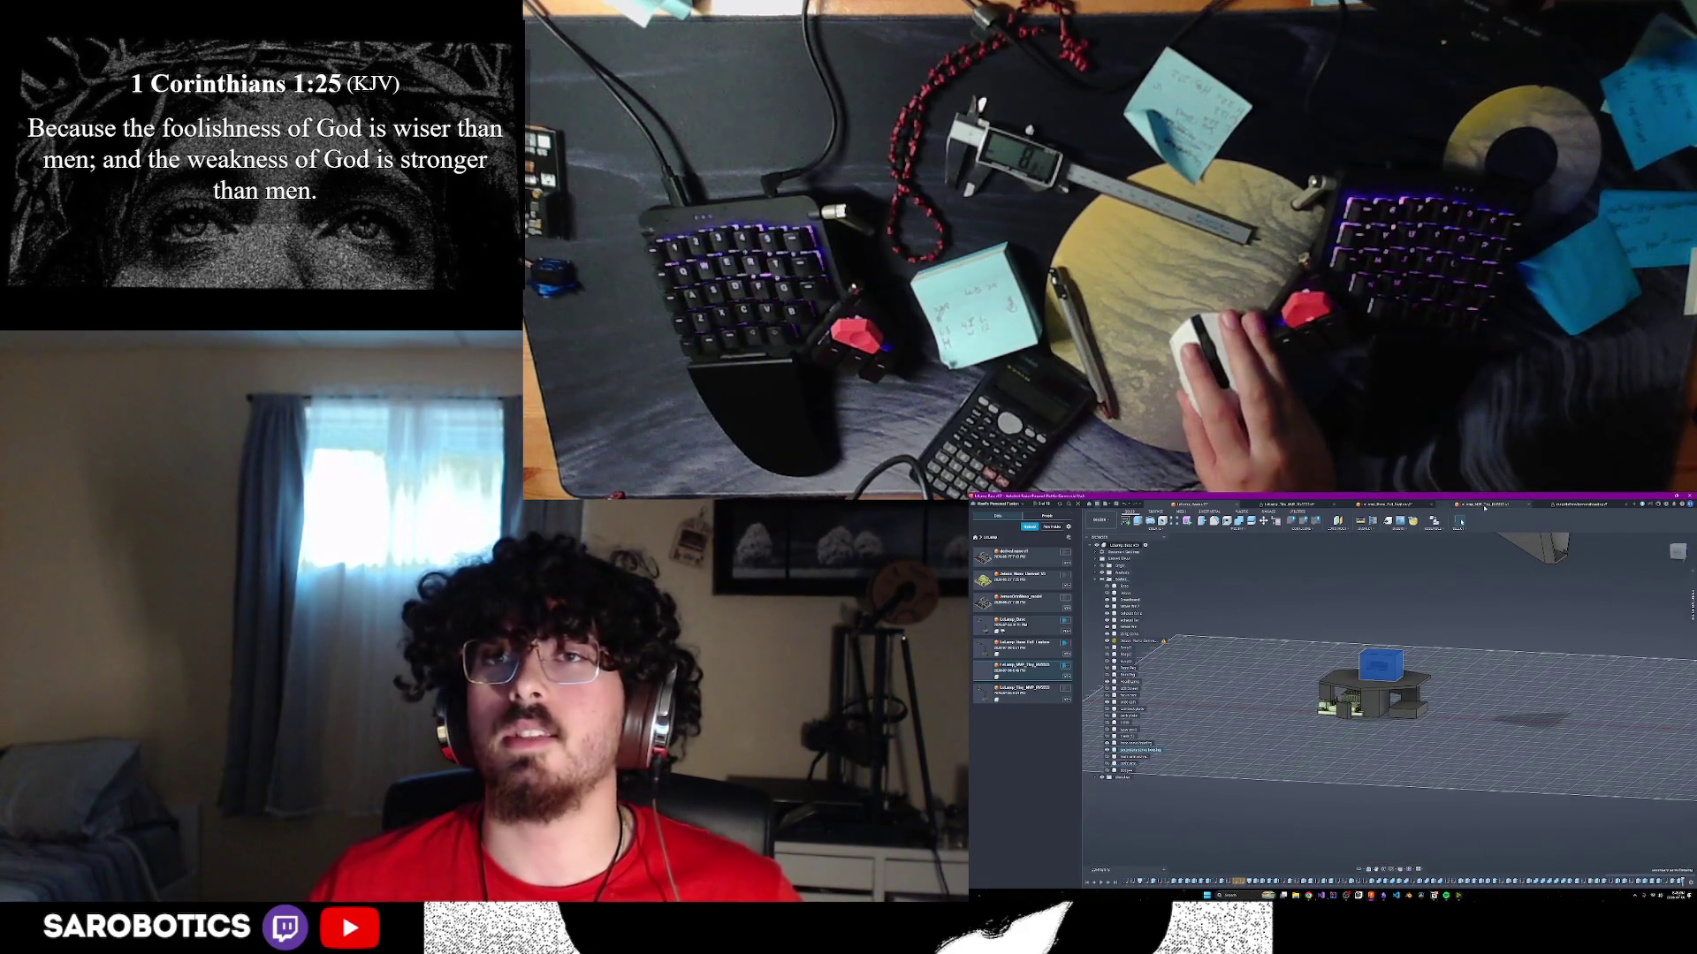
pyautogui.click(1461, 521)
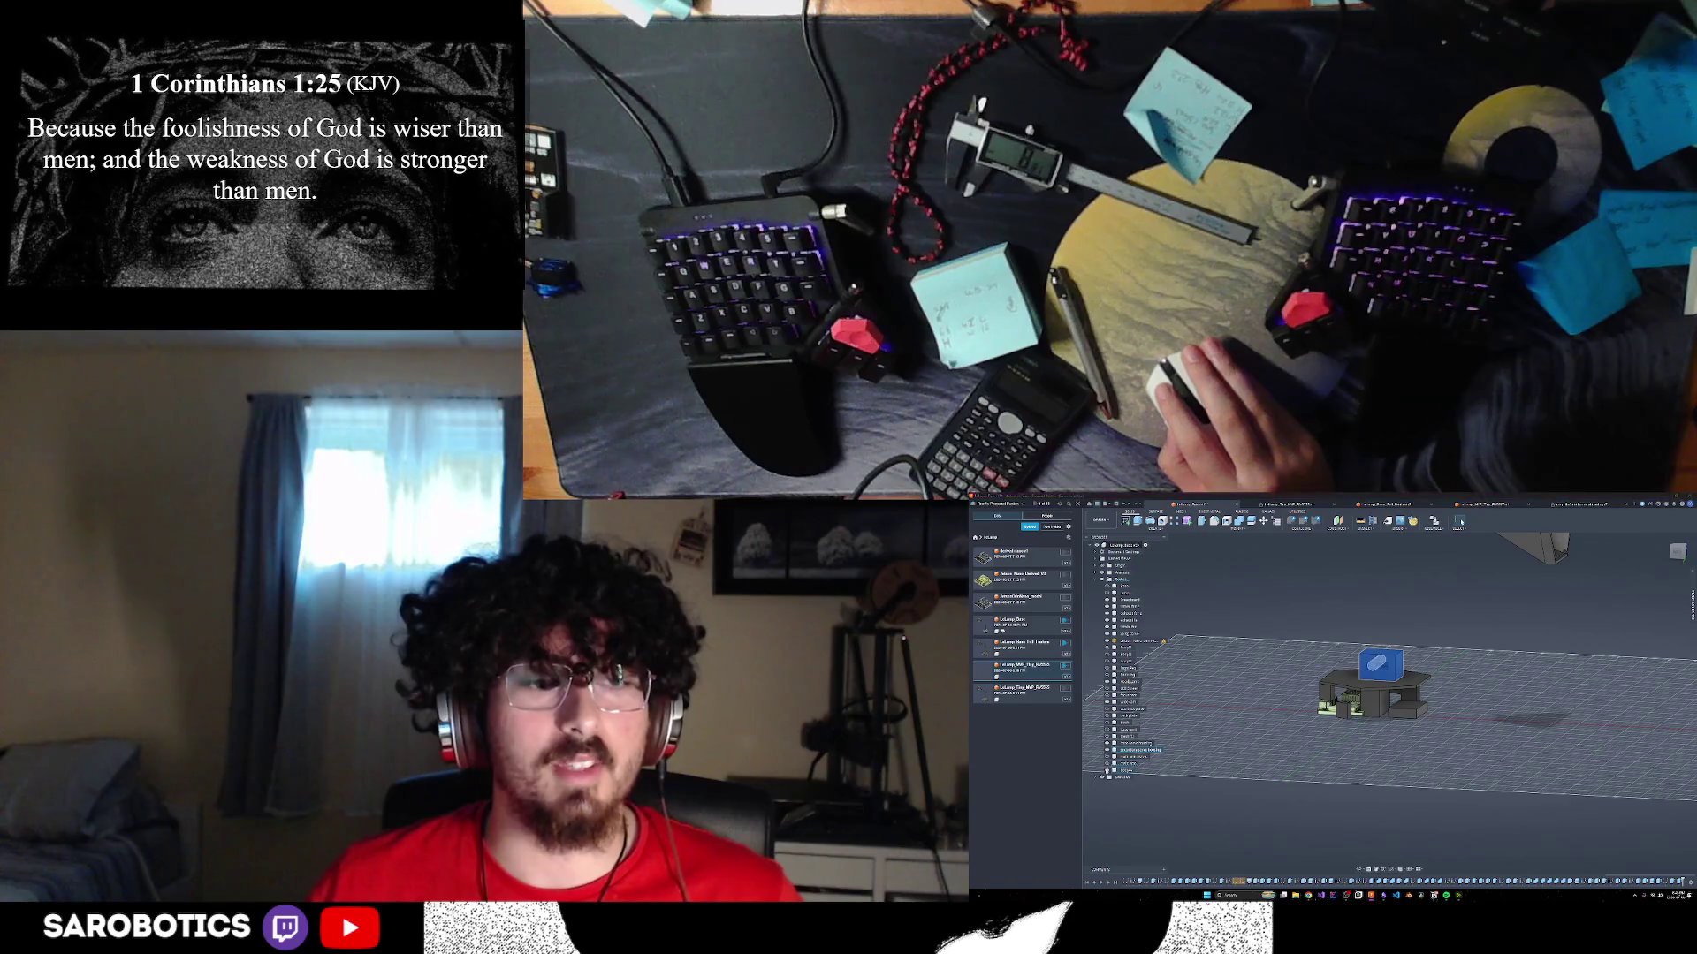
pyautogui.click(1107, 763)
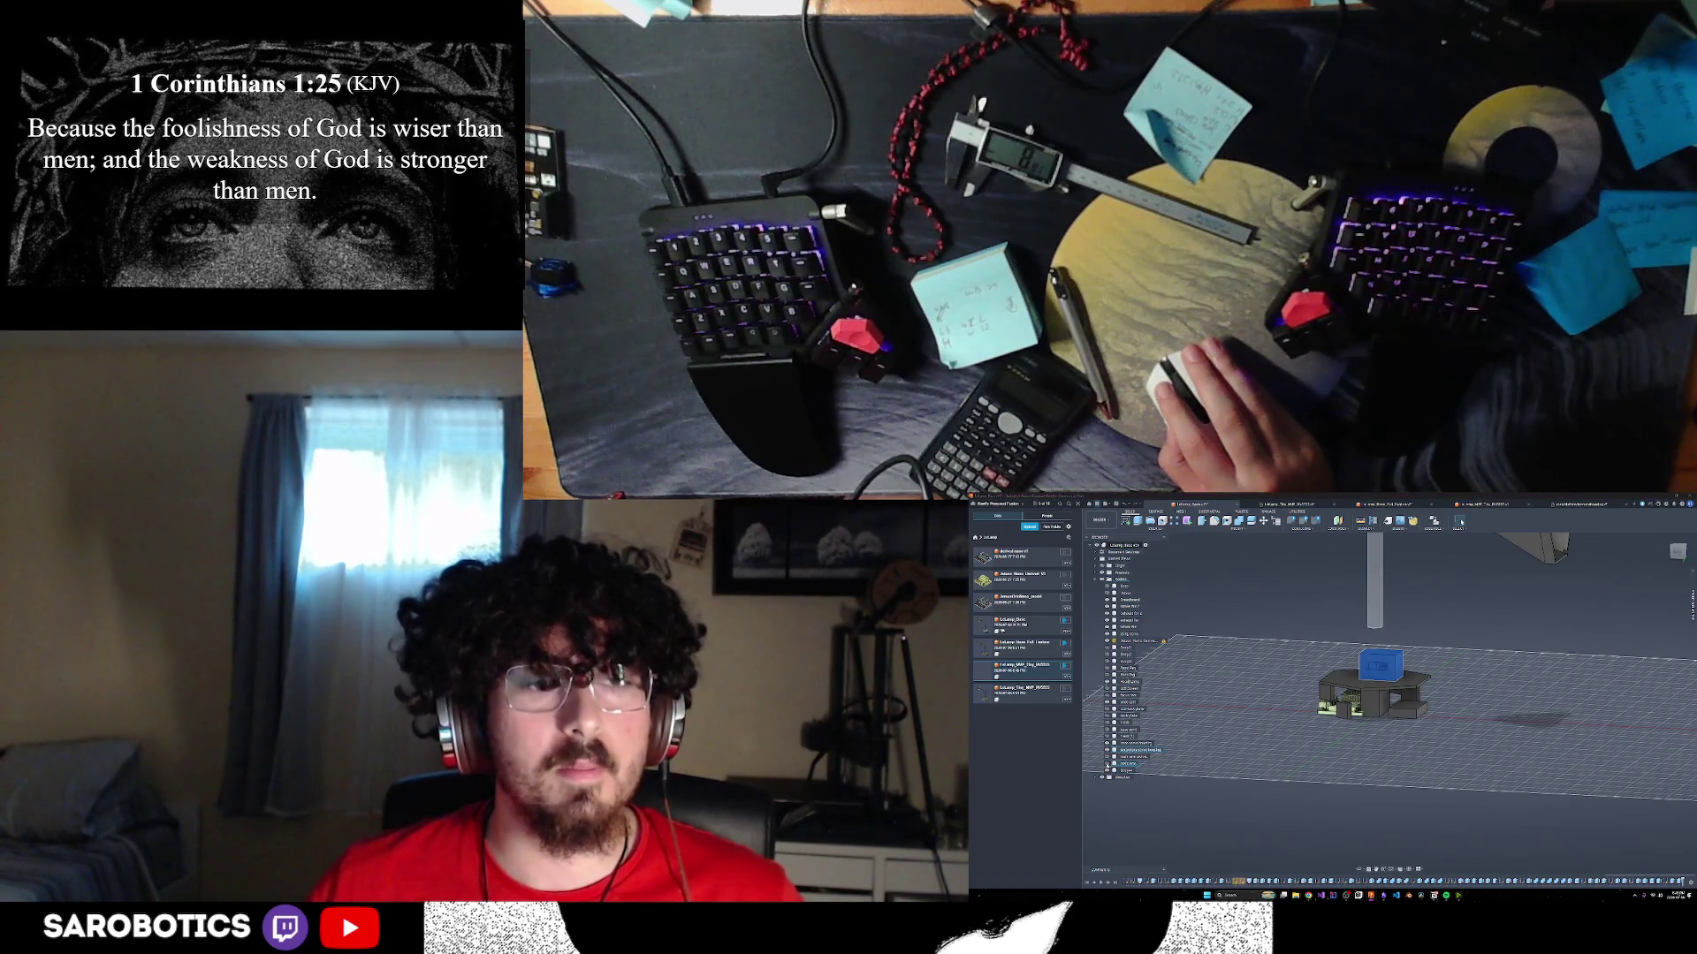
pyautogui.click(1107, 767)
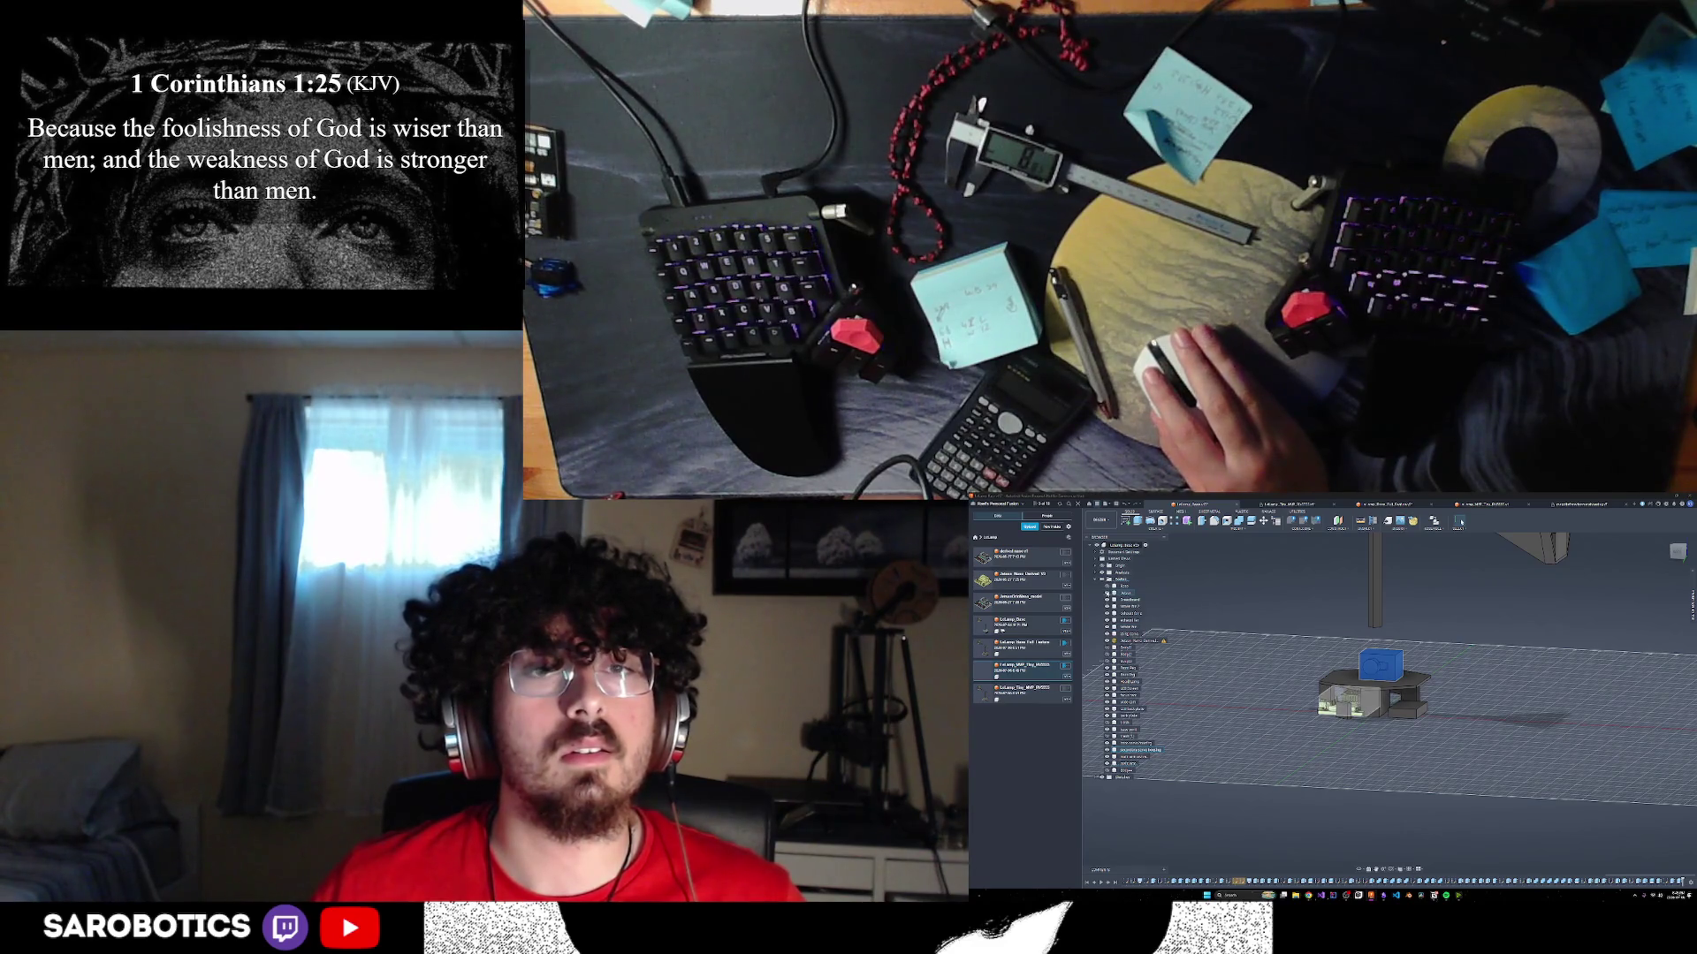
# - Switch to the full lamp design showing the arm and cone-shaped shade
pyautogui.moveTo(1432, 760)
pyautogui.keyDown('shift'); pyautogui.mouseDown(button='middle')
pyautogui.moveTo(1403, 814)
pyautogui.moveTo(1432, 777)
pyautogui.moveTo(1590, 777)
pyautogui.moveTo(1352, 782)
pyautogui.mouseUp(button='middle'); pyautogui.keyUp('shift')
pyautogui.click(1403, 814)
pyautogui.scroll(2, 1404, 782)
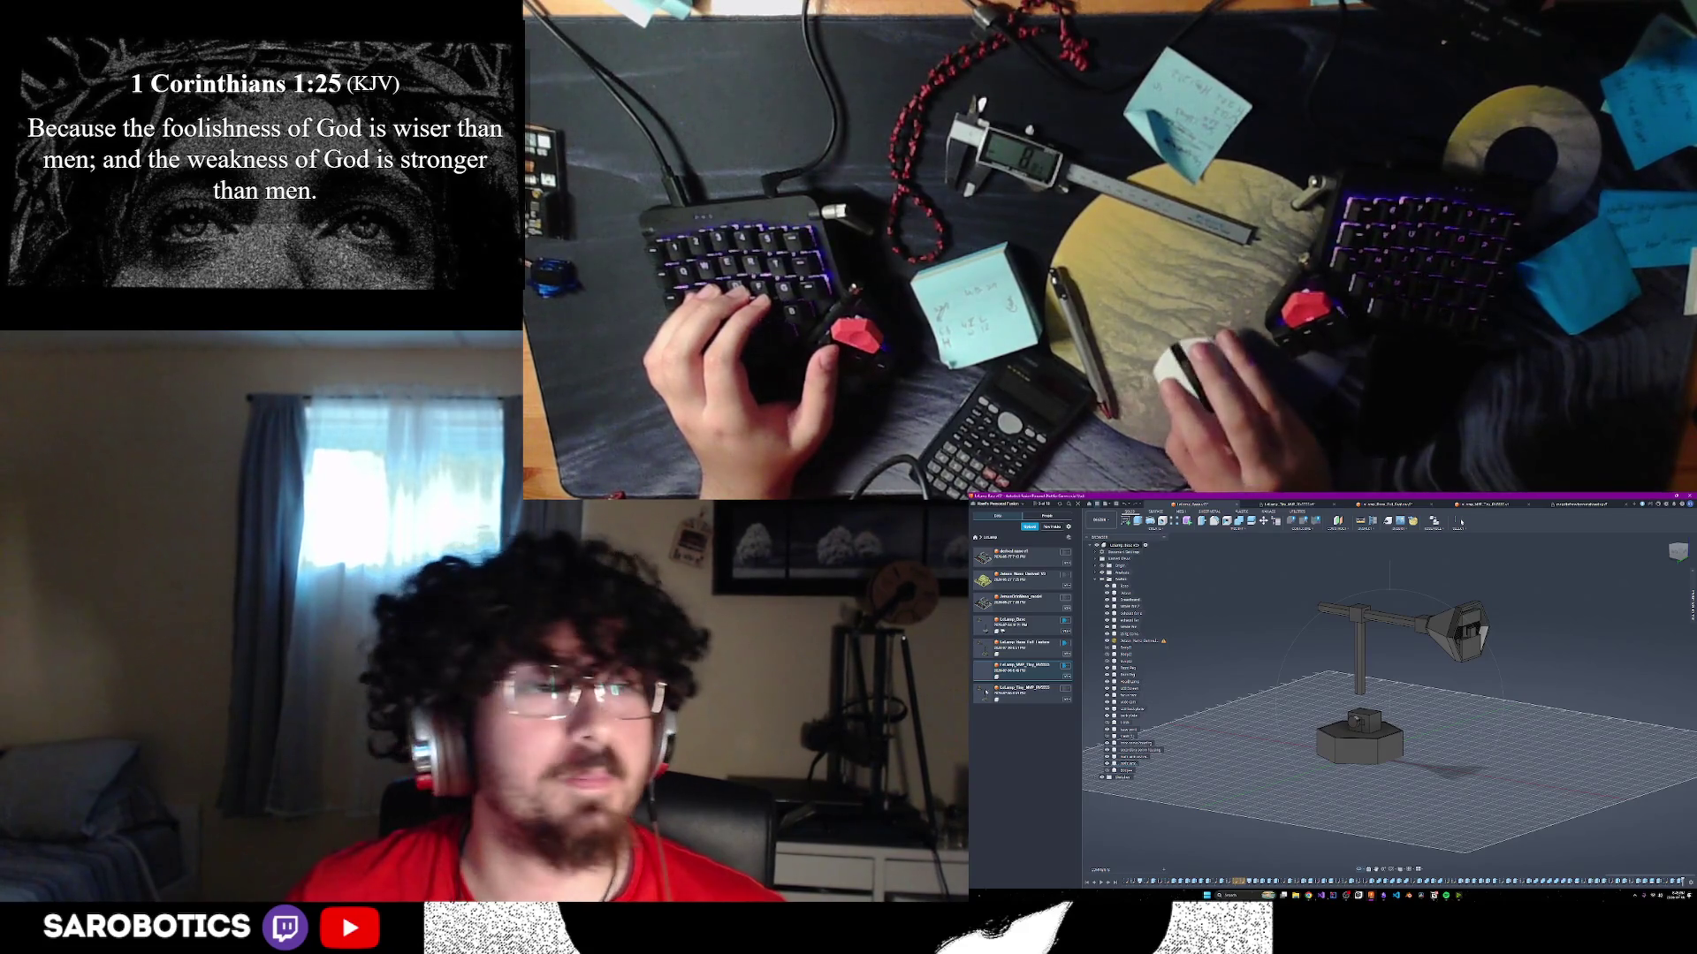
# - Open another saved lamp design from the Data Panel, then switch back to the lamp assembly
pyautogui.doubleClick(1010, 692)
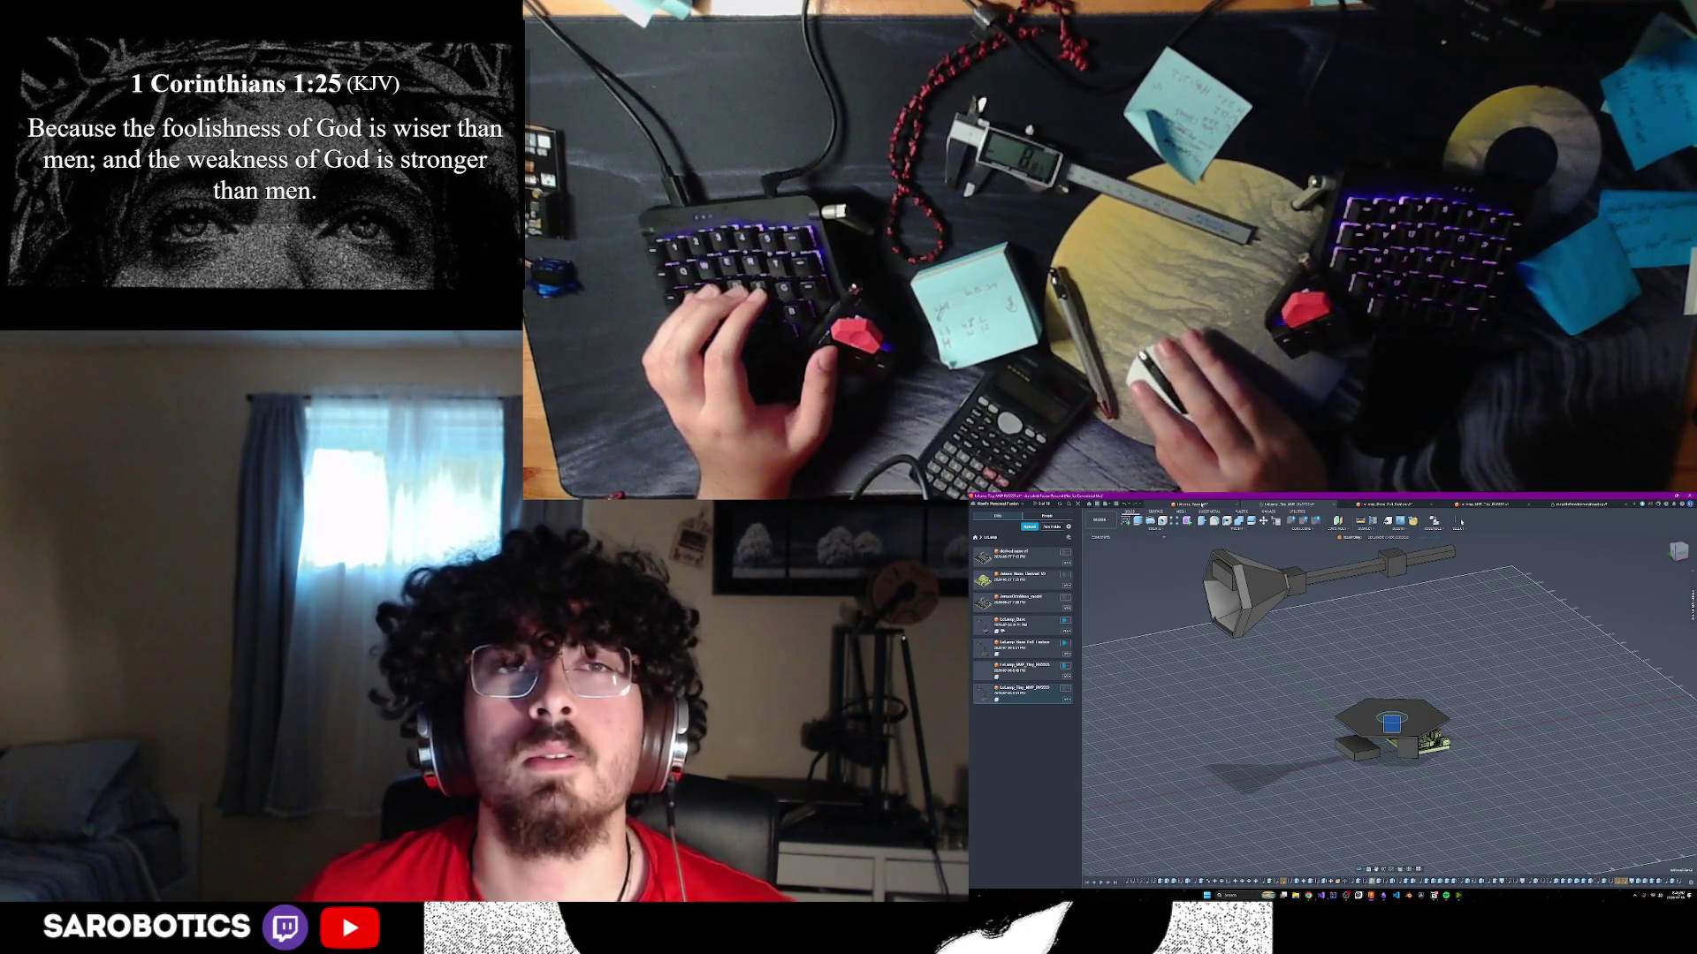
pyautogui.click(1500, 505)
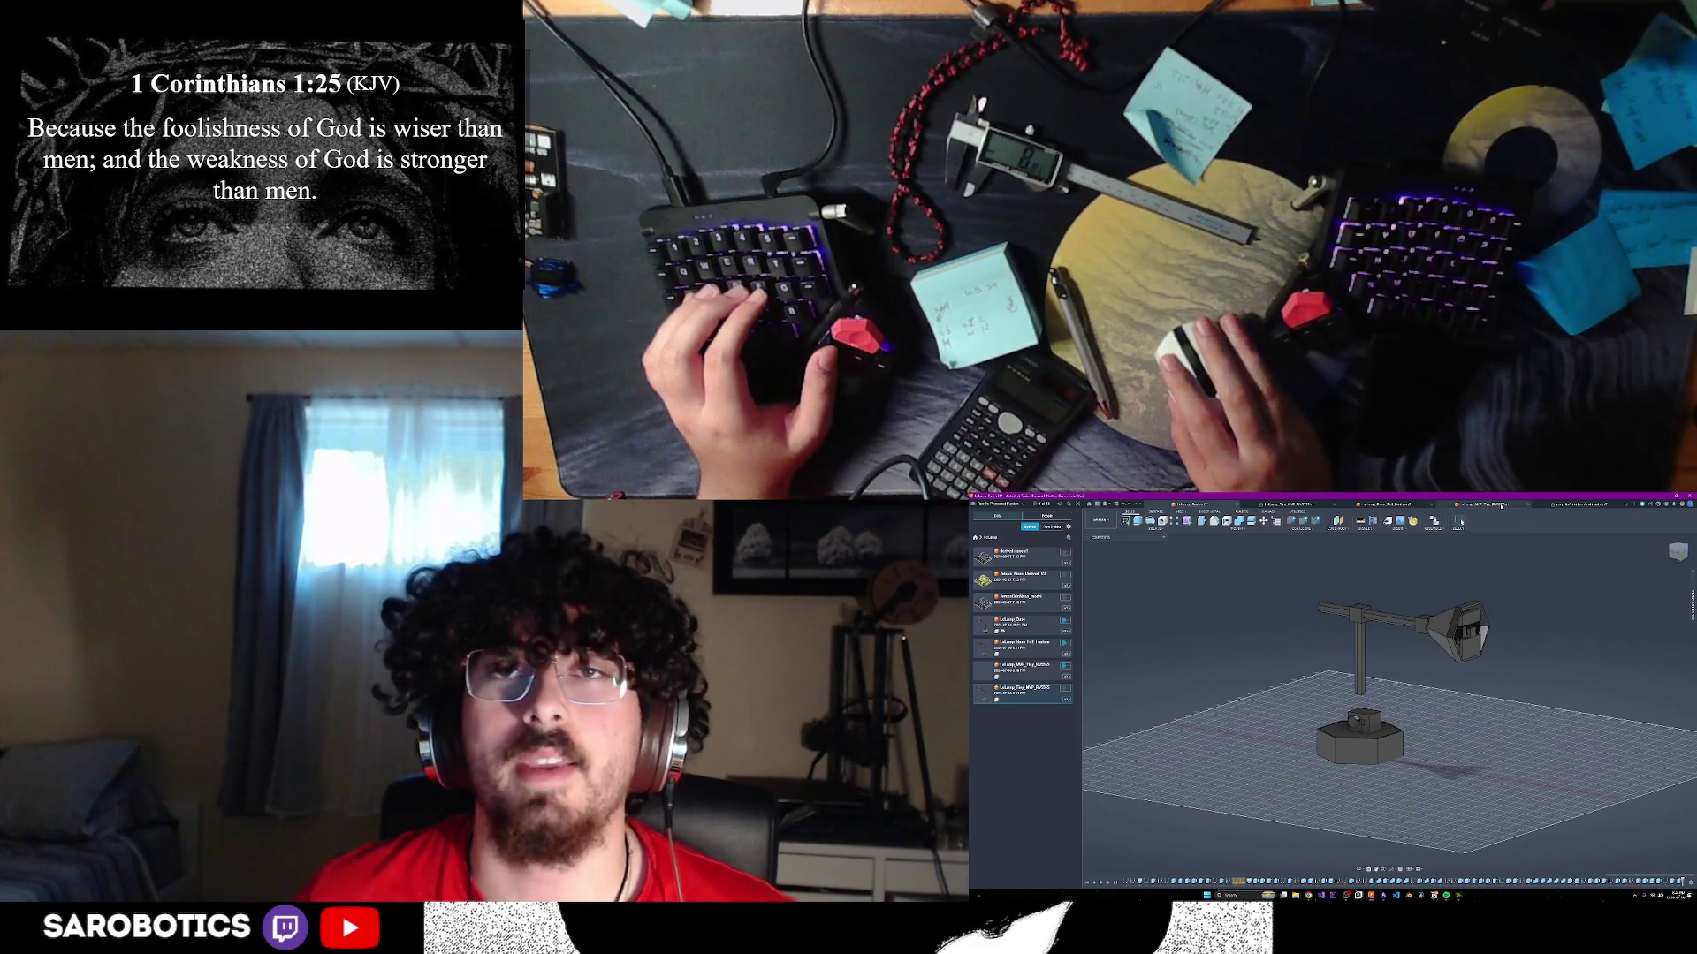
pyautogui.click(1400, 505)
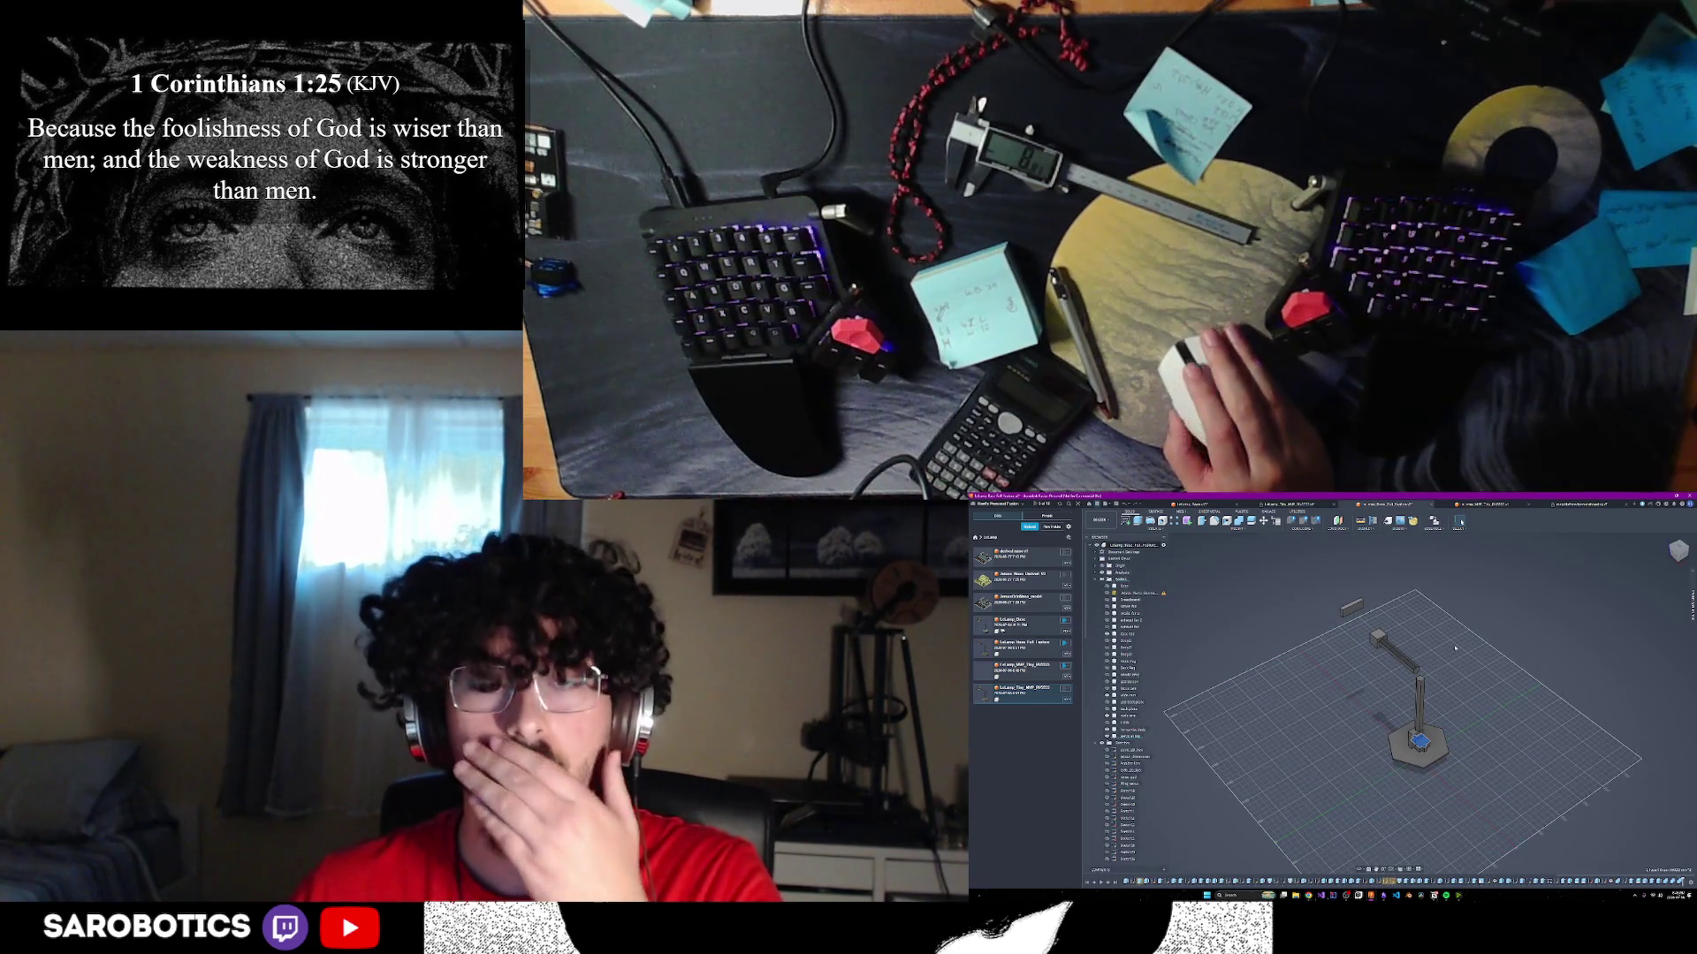
# - Move two old lamp design files to the trash from the Data Panel
pyautogui.keyDown('shift'); pyautogui.moveTo(1455, 648); pyautogui.dragTo(1433, 727, button='middle'); pyautogui.keyUp('shift')
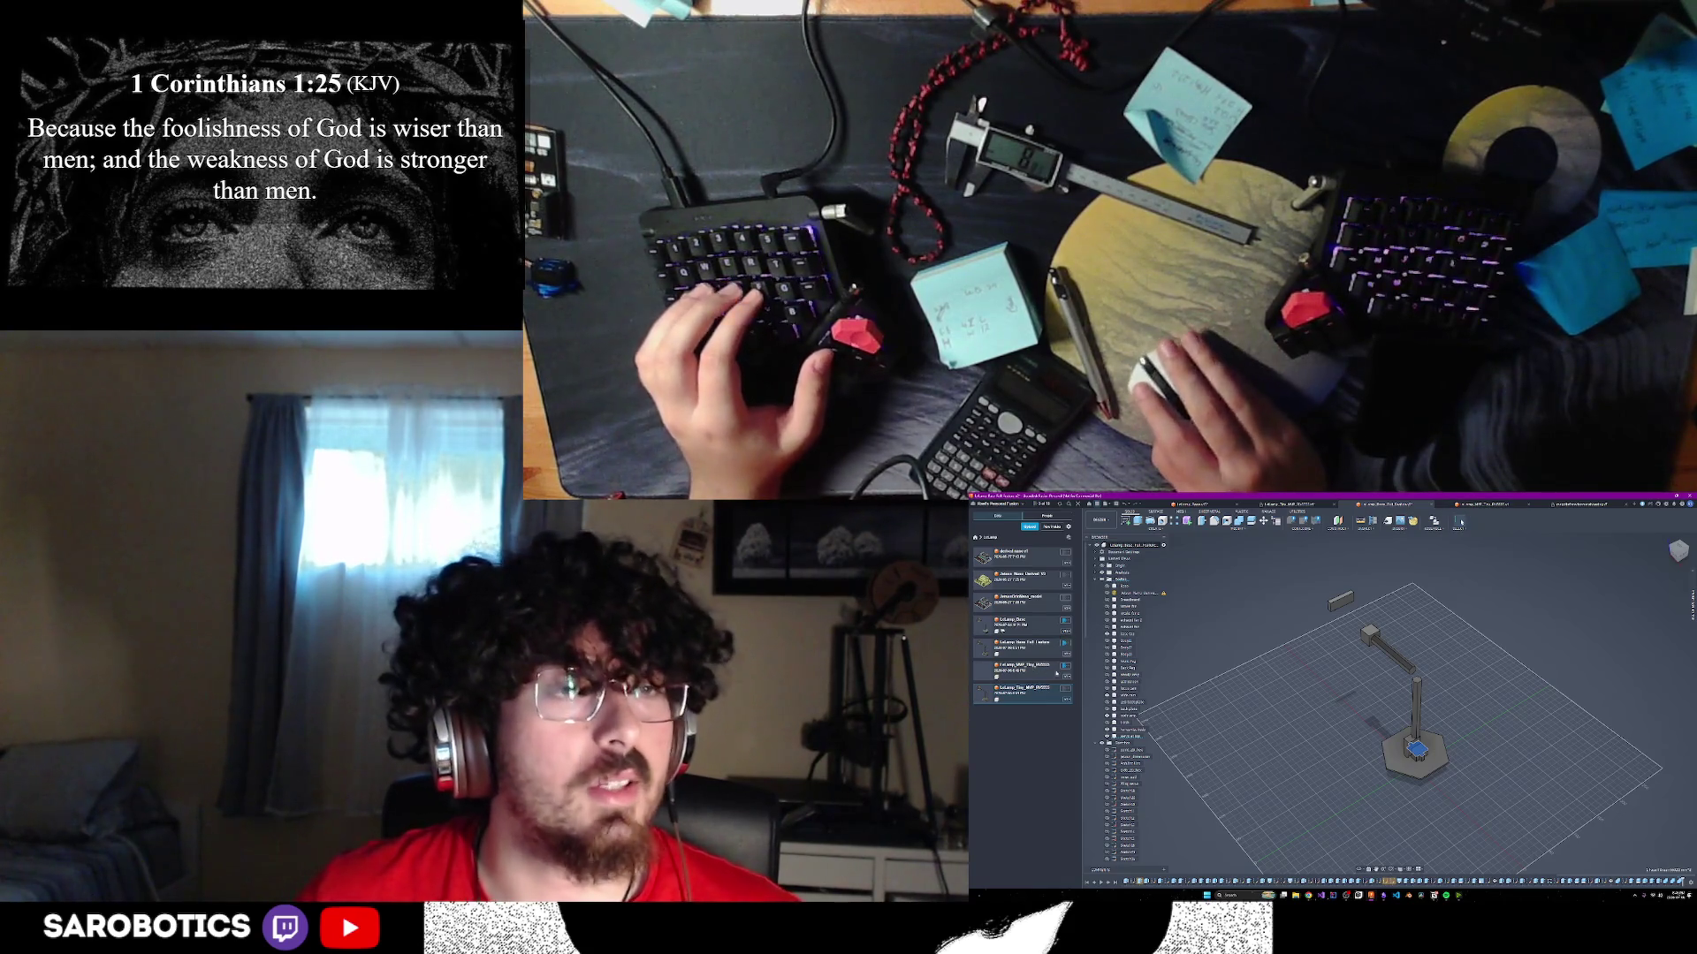
pyautogui.rightClick(1035, 674)
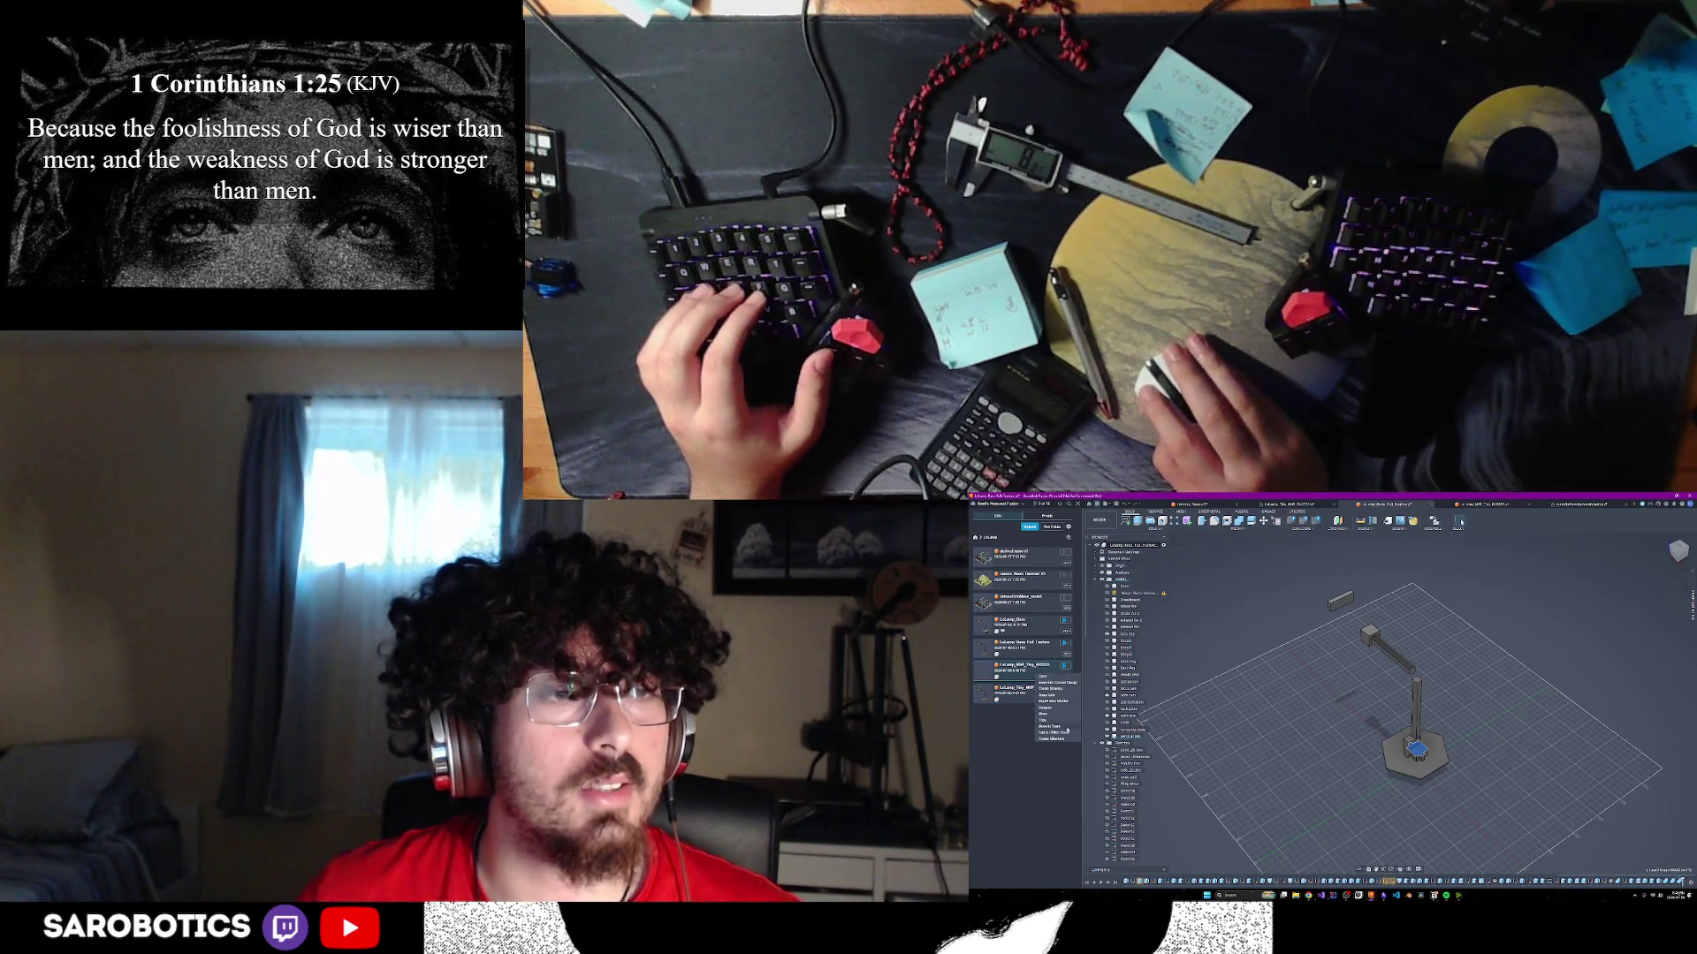
pyautogui.click(1065, 726)
pyautogui.click(1390, 696)
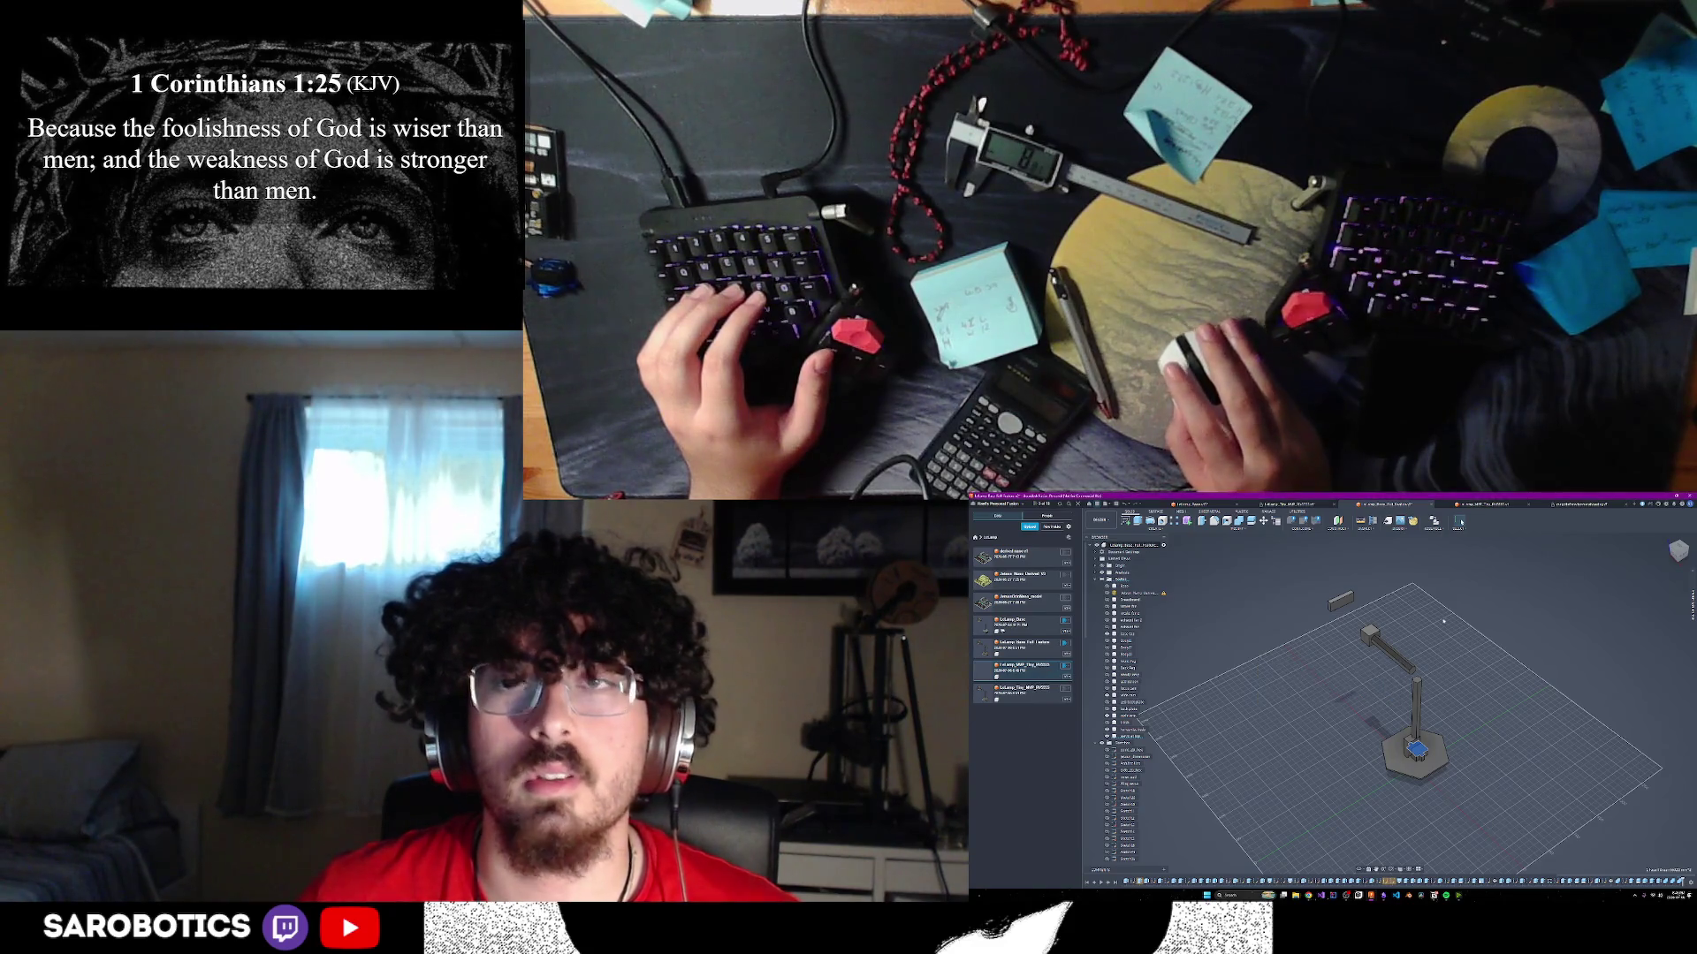
pyautogui.rightClick(1036, 666)
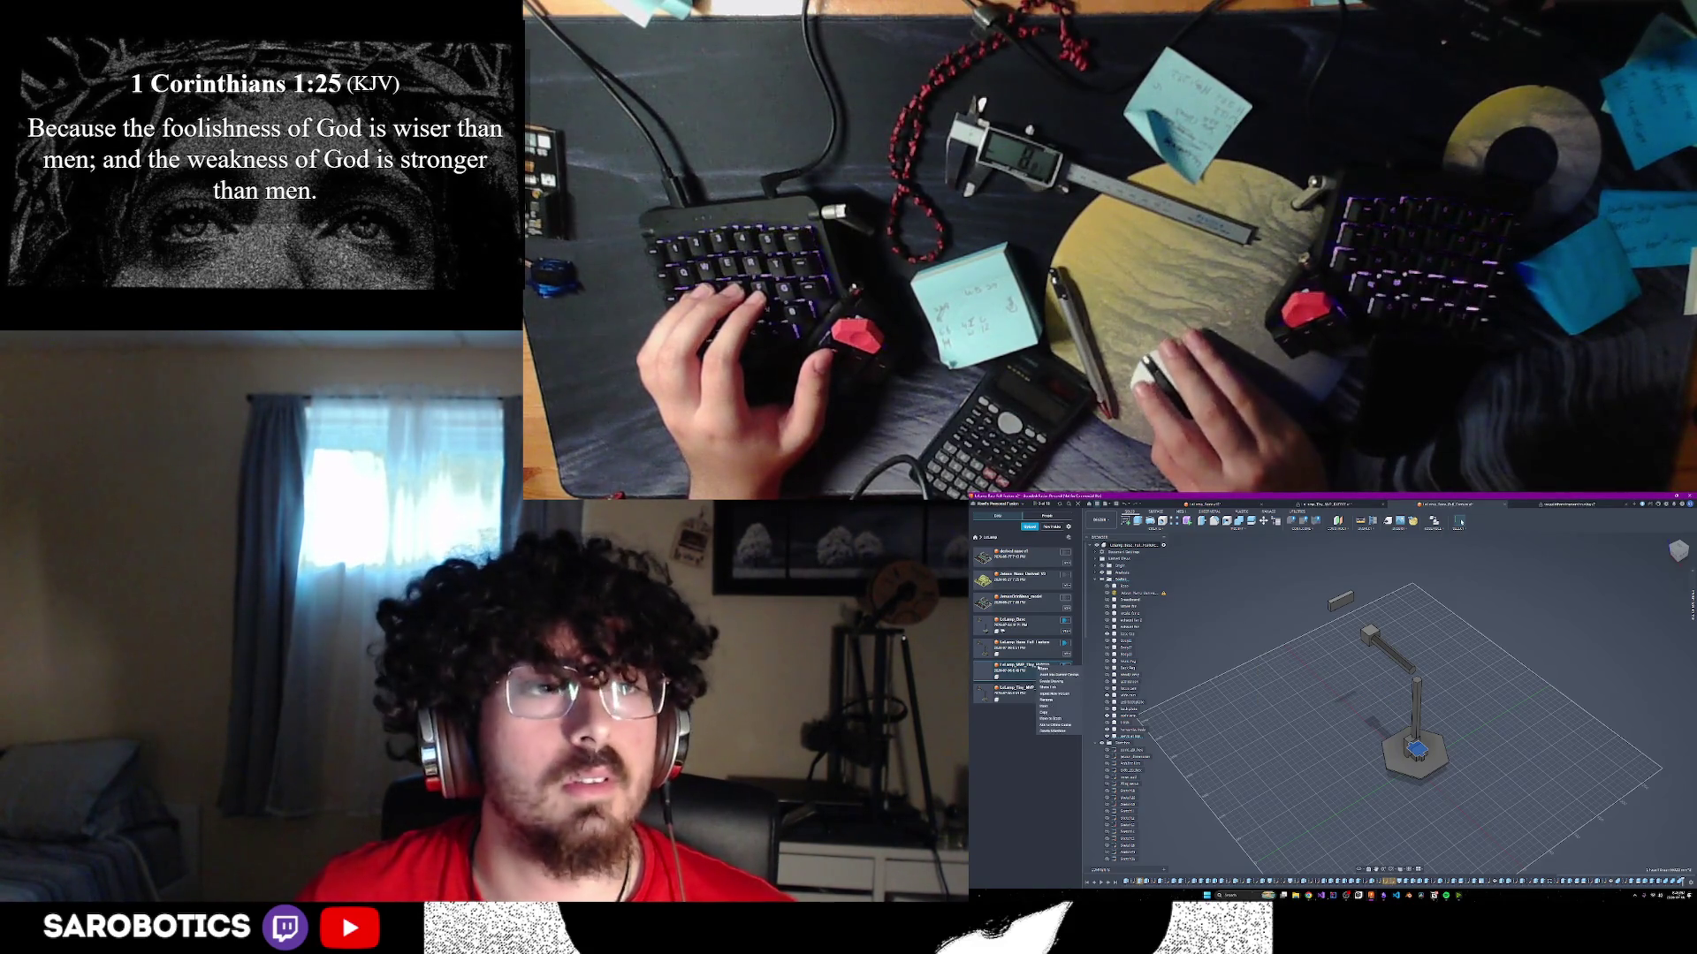
pyautogui.click(1050, 718)
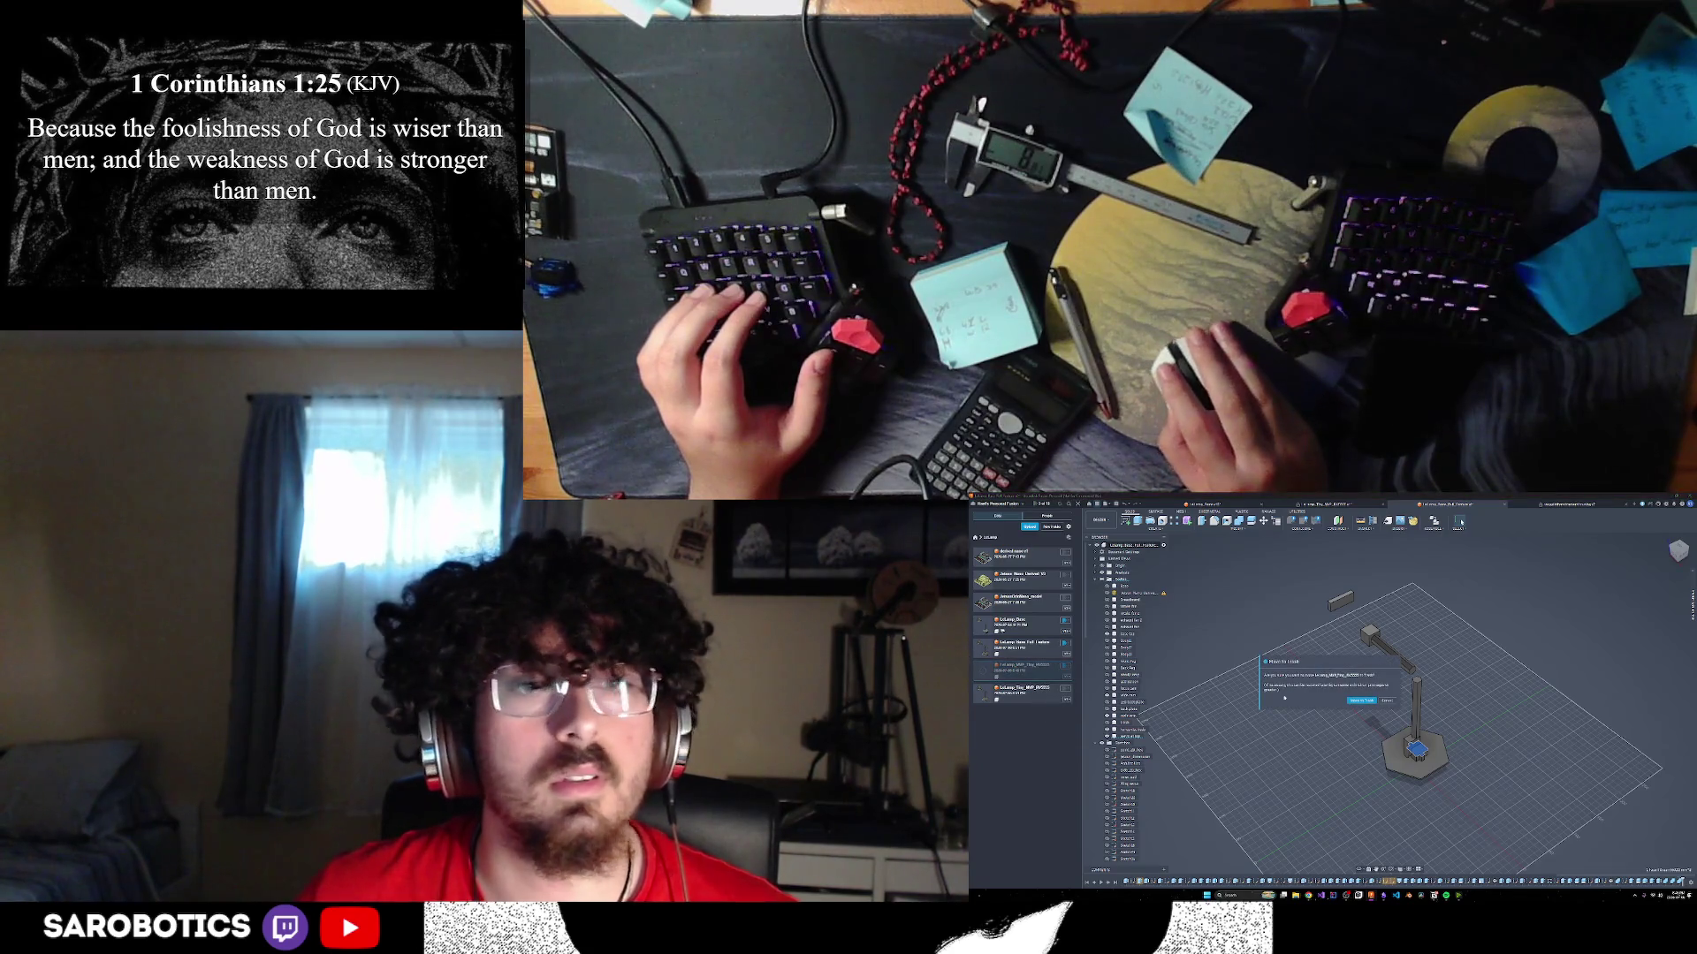
pyautogui.click(1361, 700)
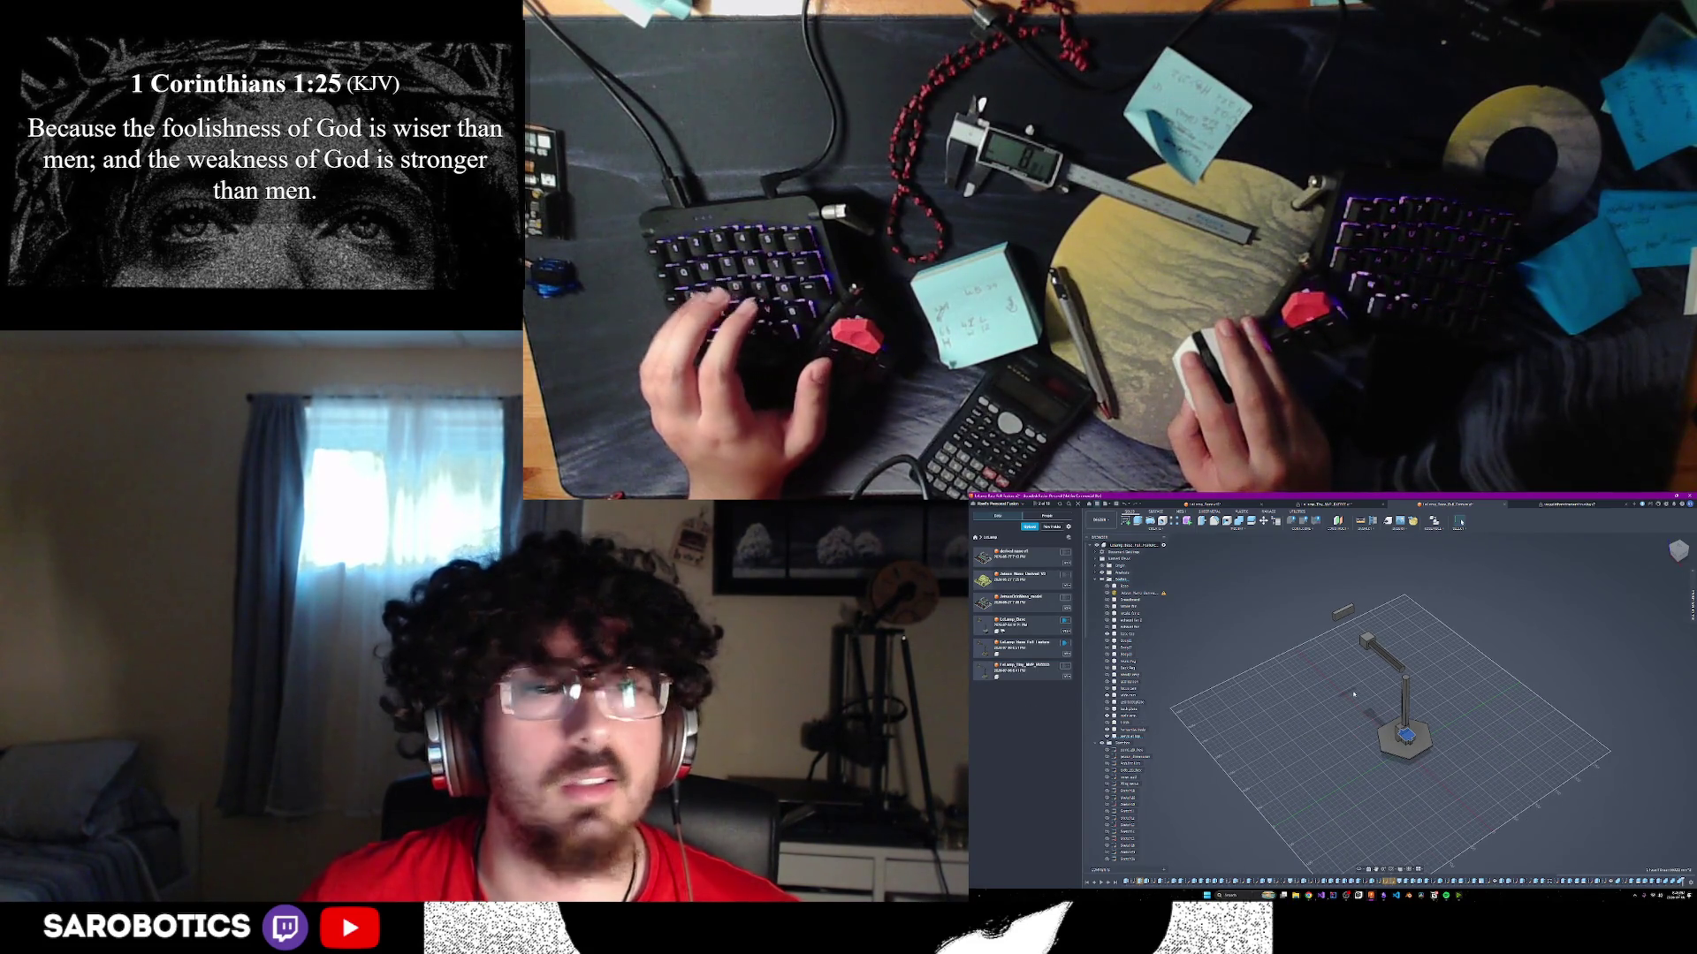
# - Save a new version of the design with the description 'wipsed'
pyautogui.hotkey('ctrl', 's')
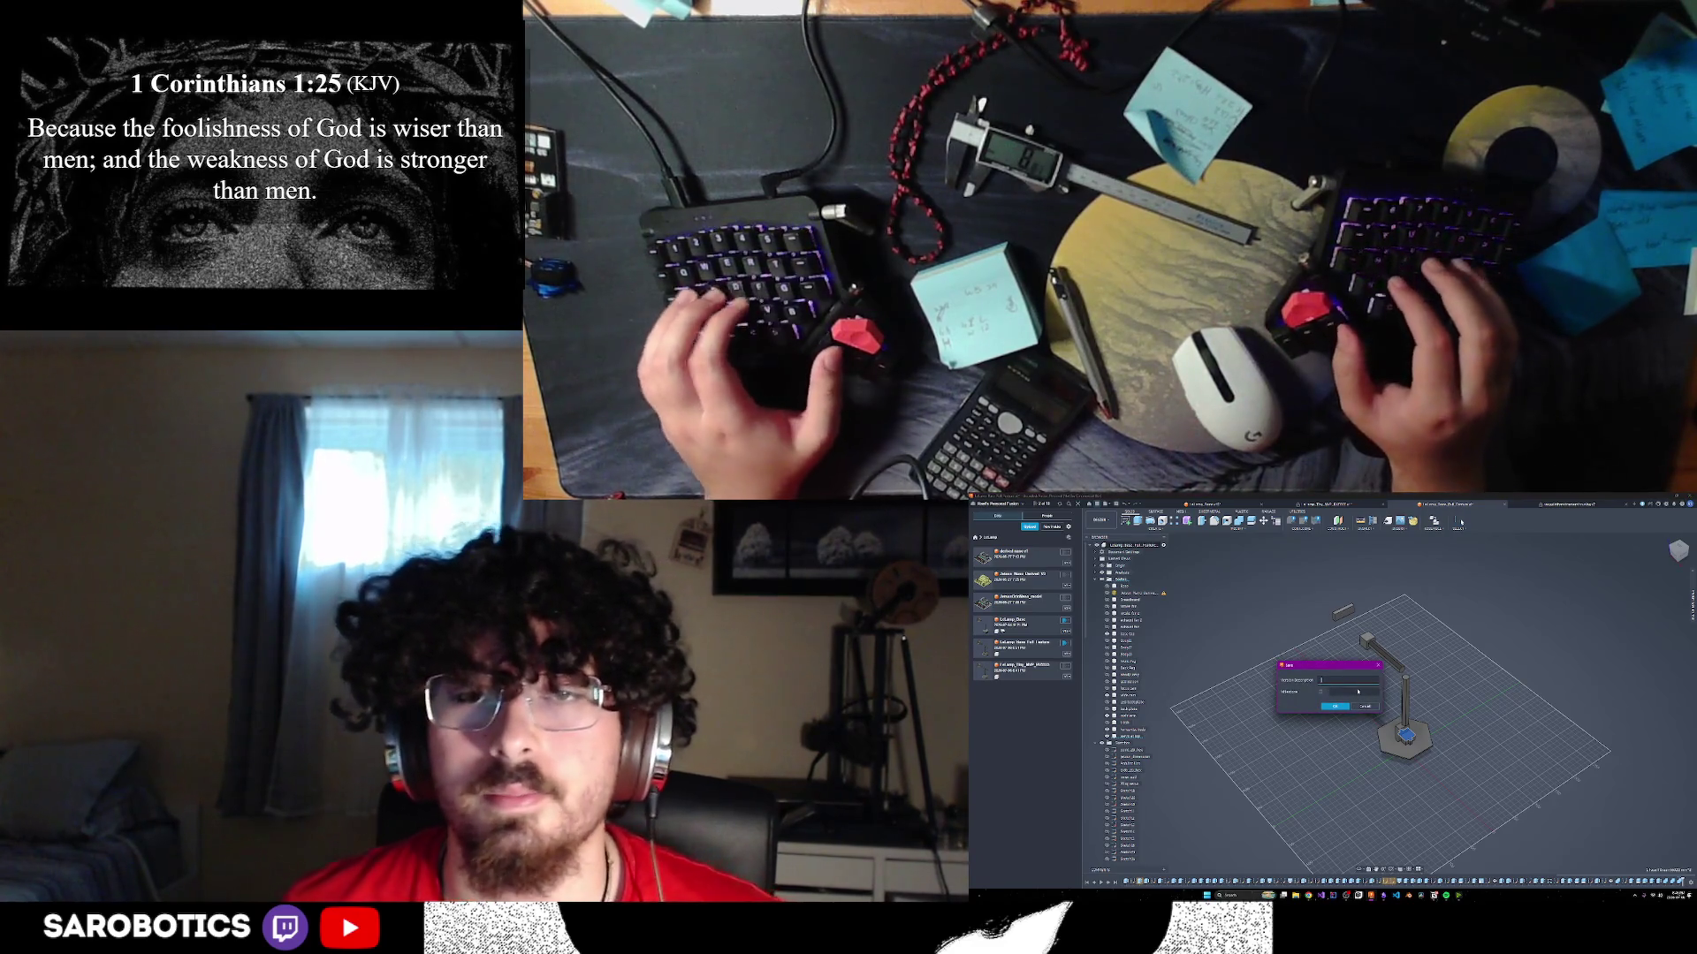
pyautogui.write('wip')
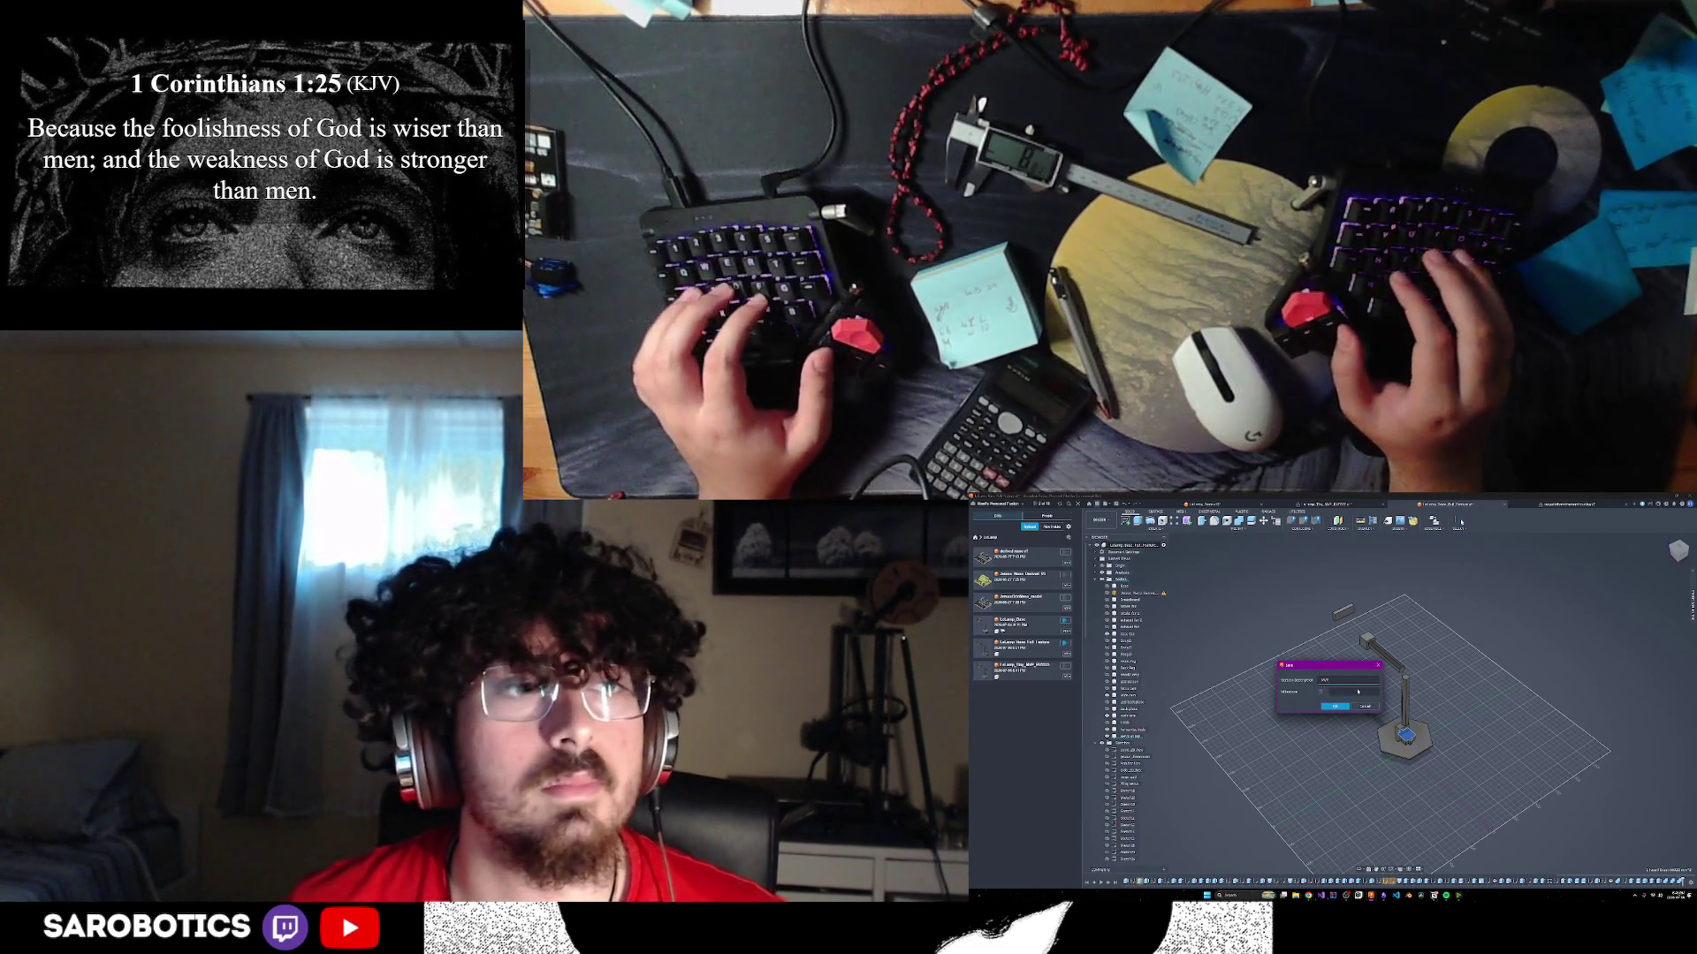
pyautogui.write('s')
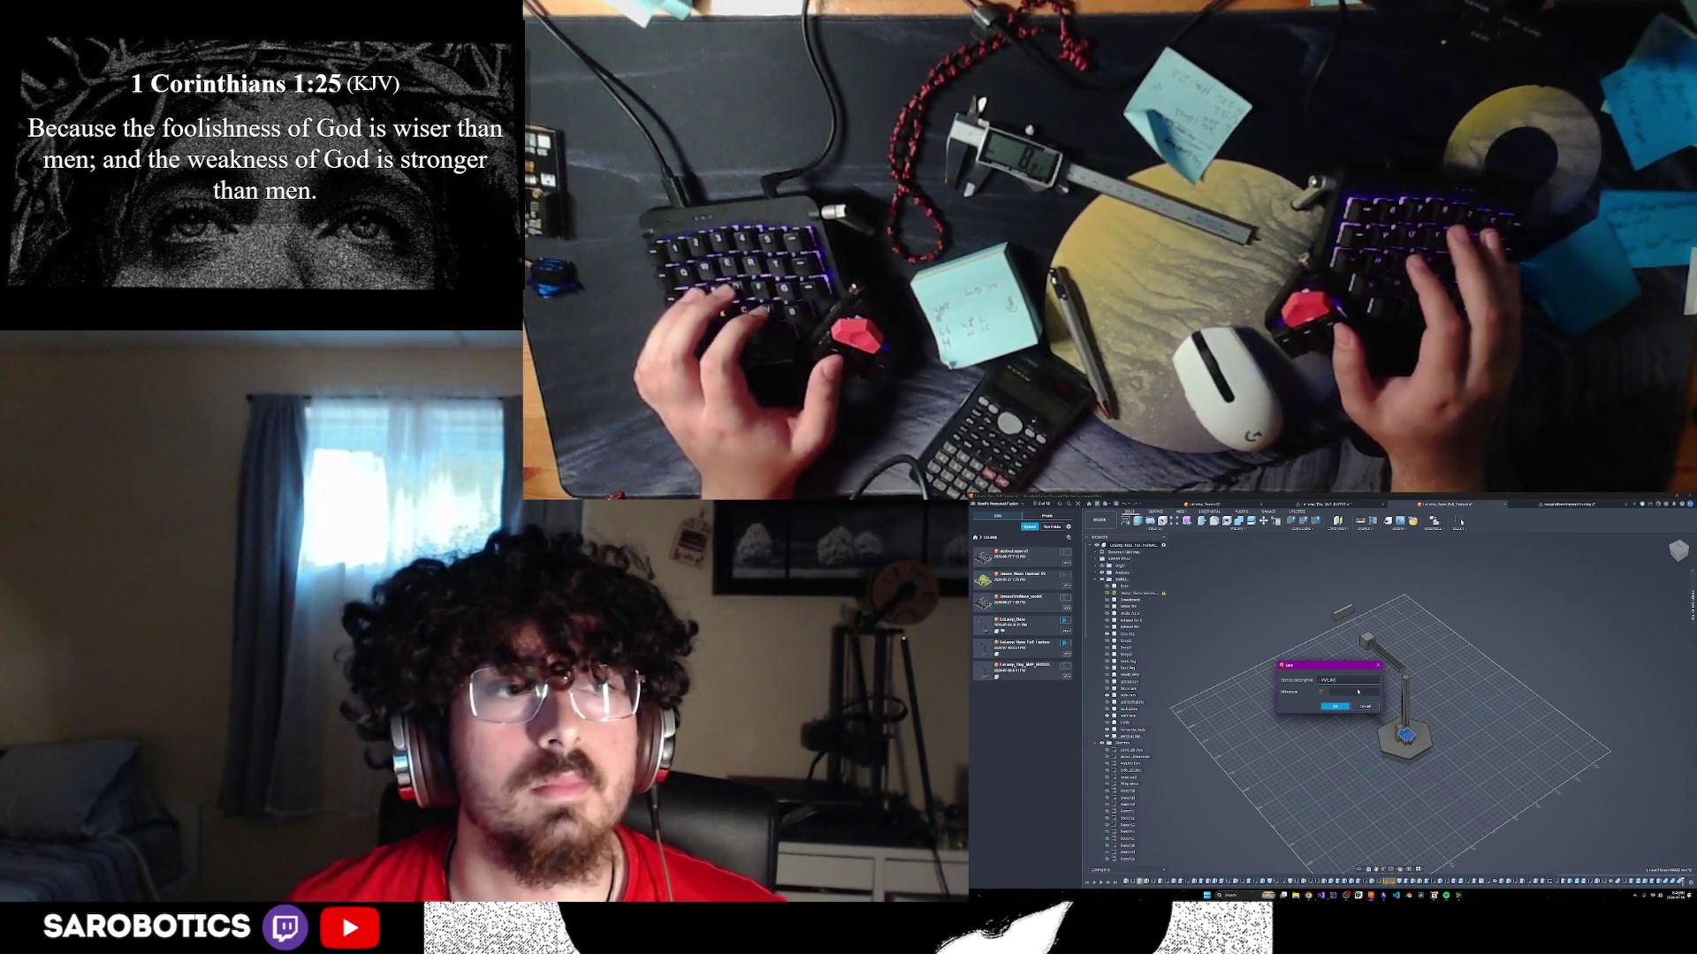
pyautogui.write('ed')
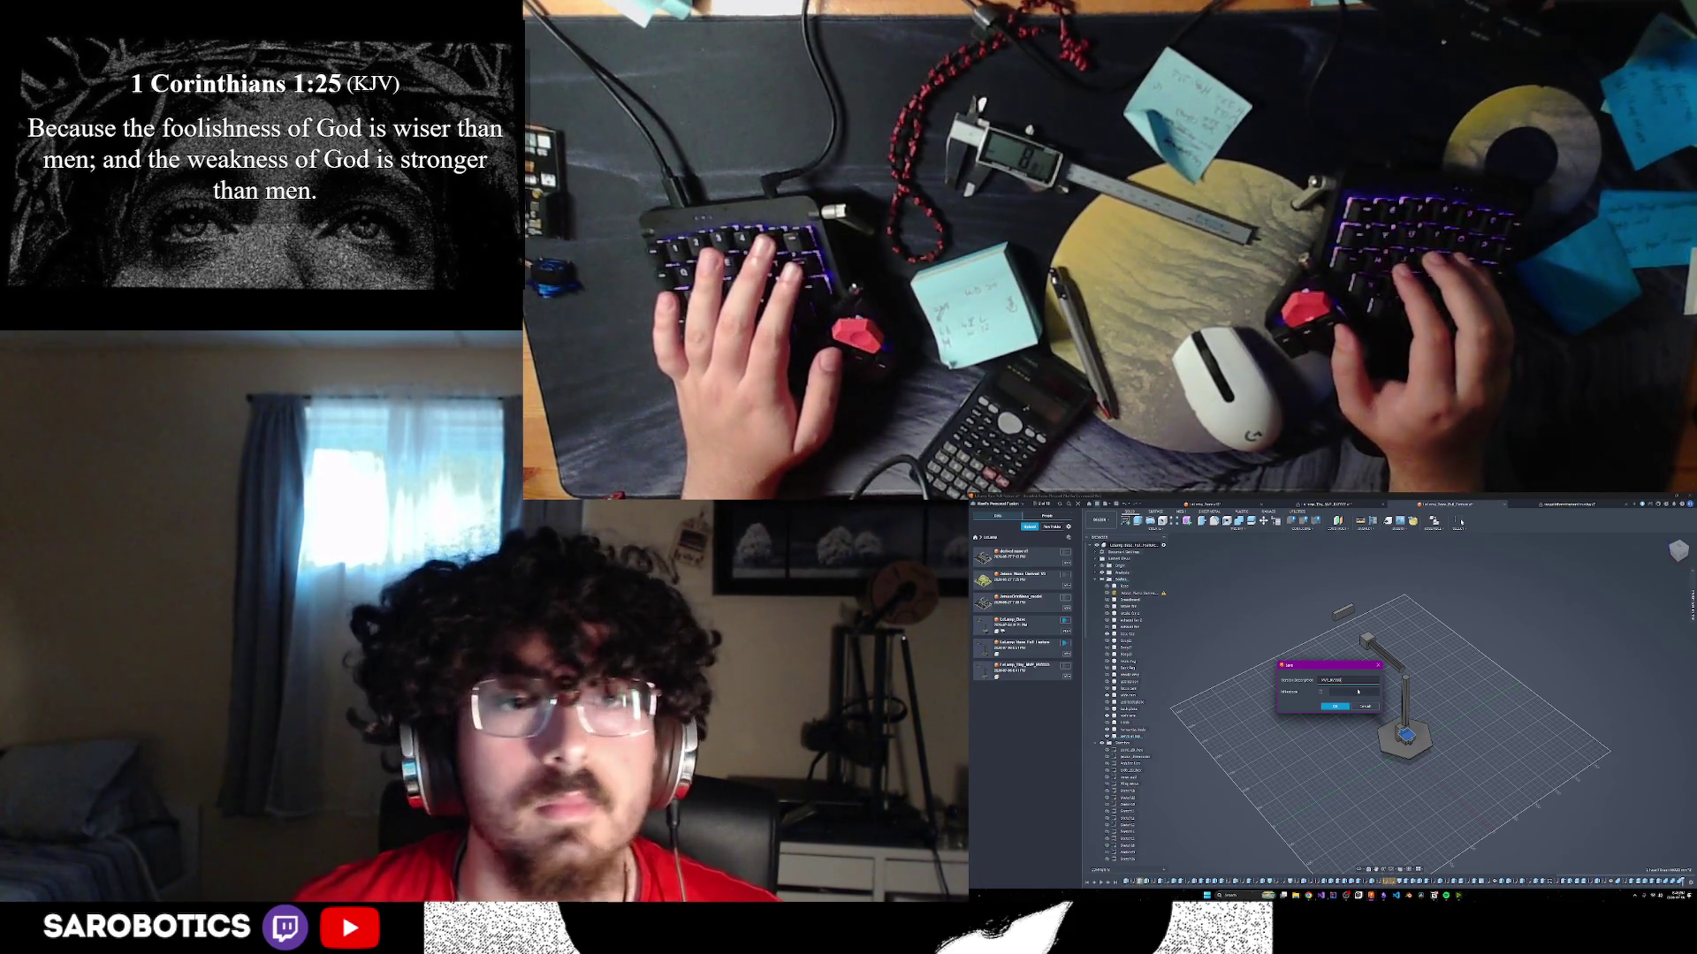
pyautogui.click(1336, 706)
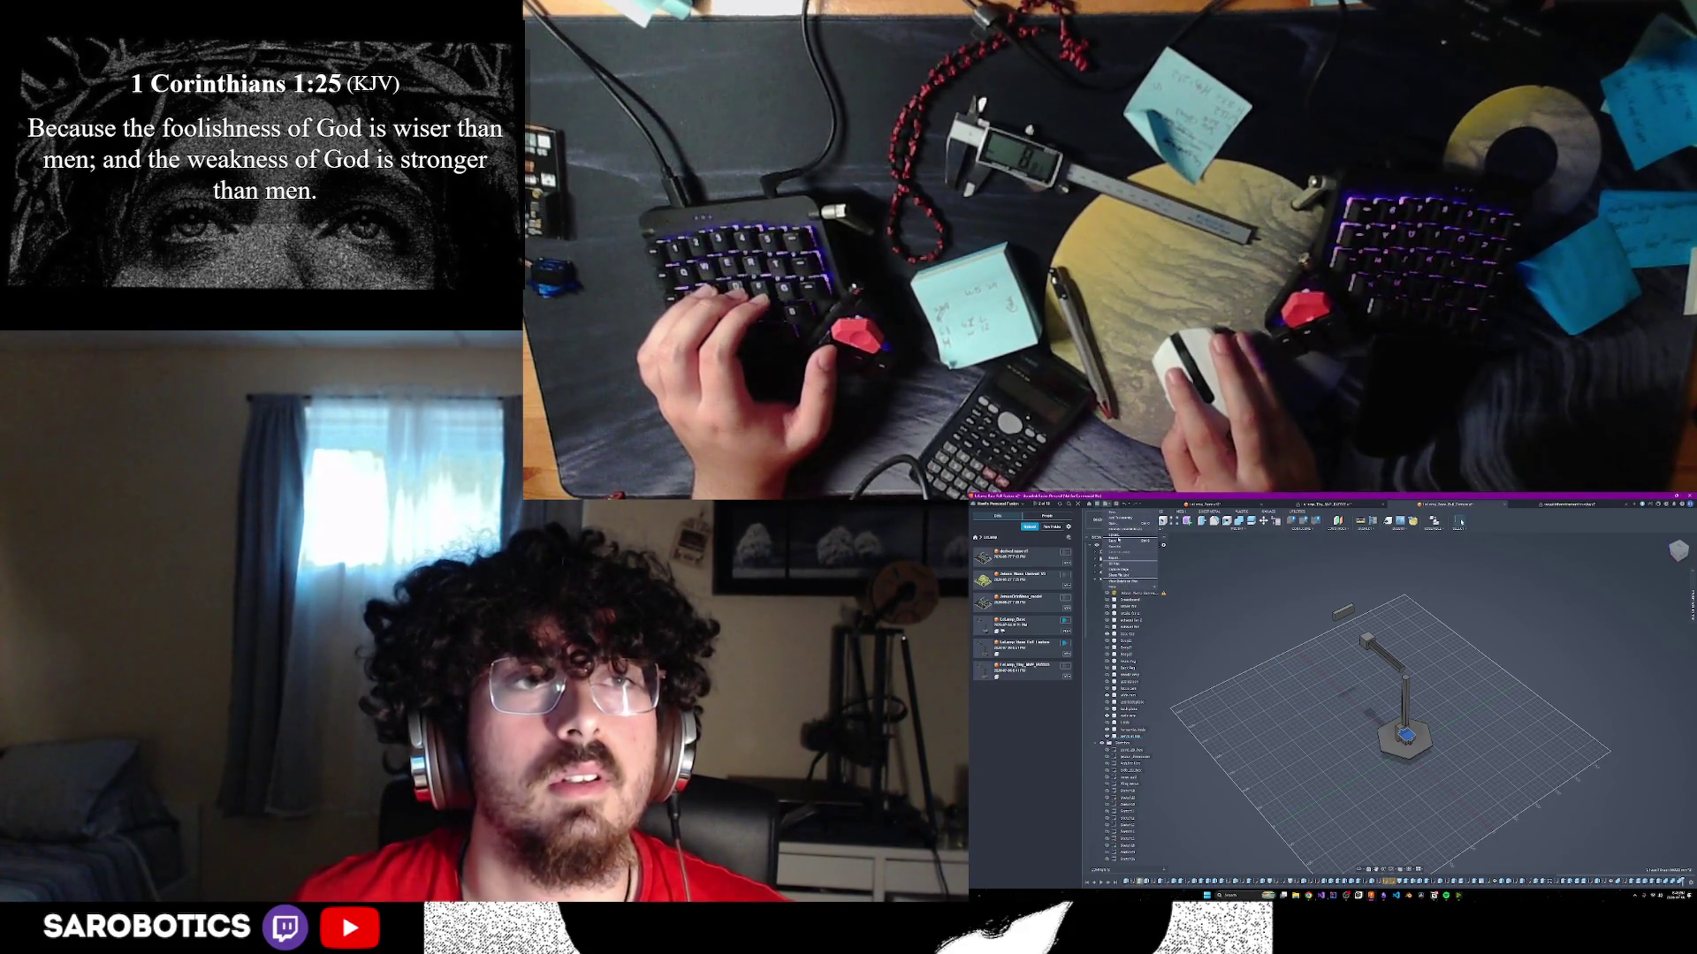
# - Save As a copy of the lamp design named 'Lamp_2_v2Base'
pyautogui.hotkey('ctrl', 'shift', 's')
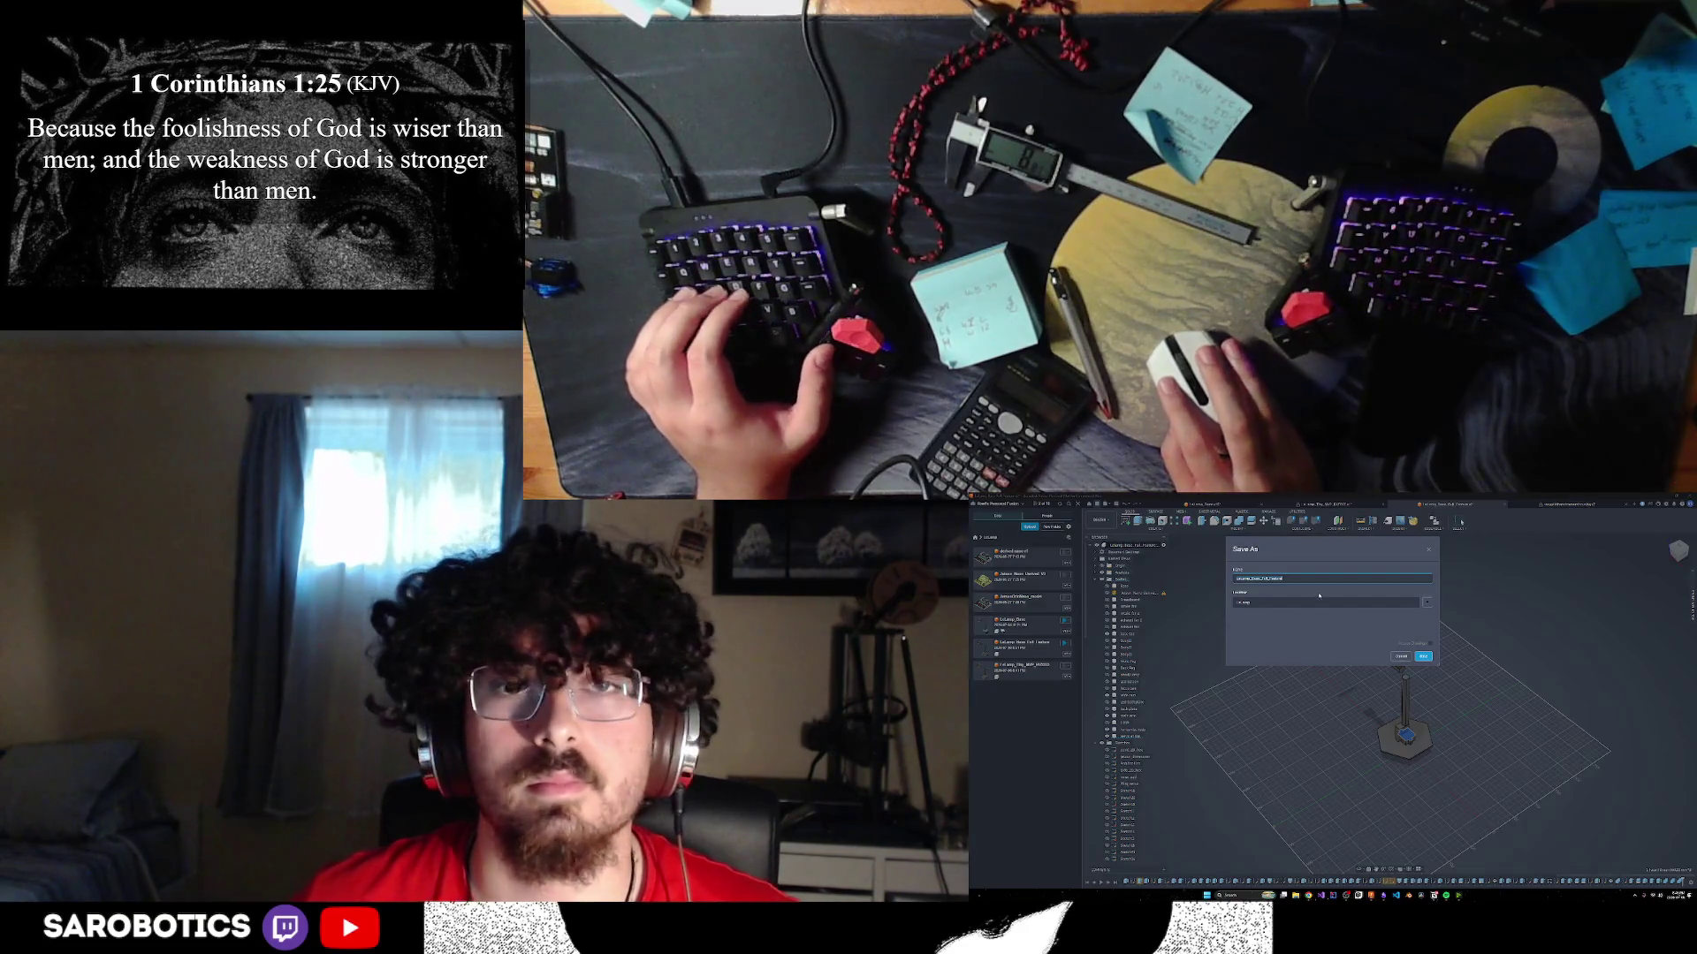
pyautogui.press('BackSpace')
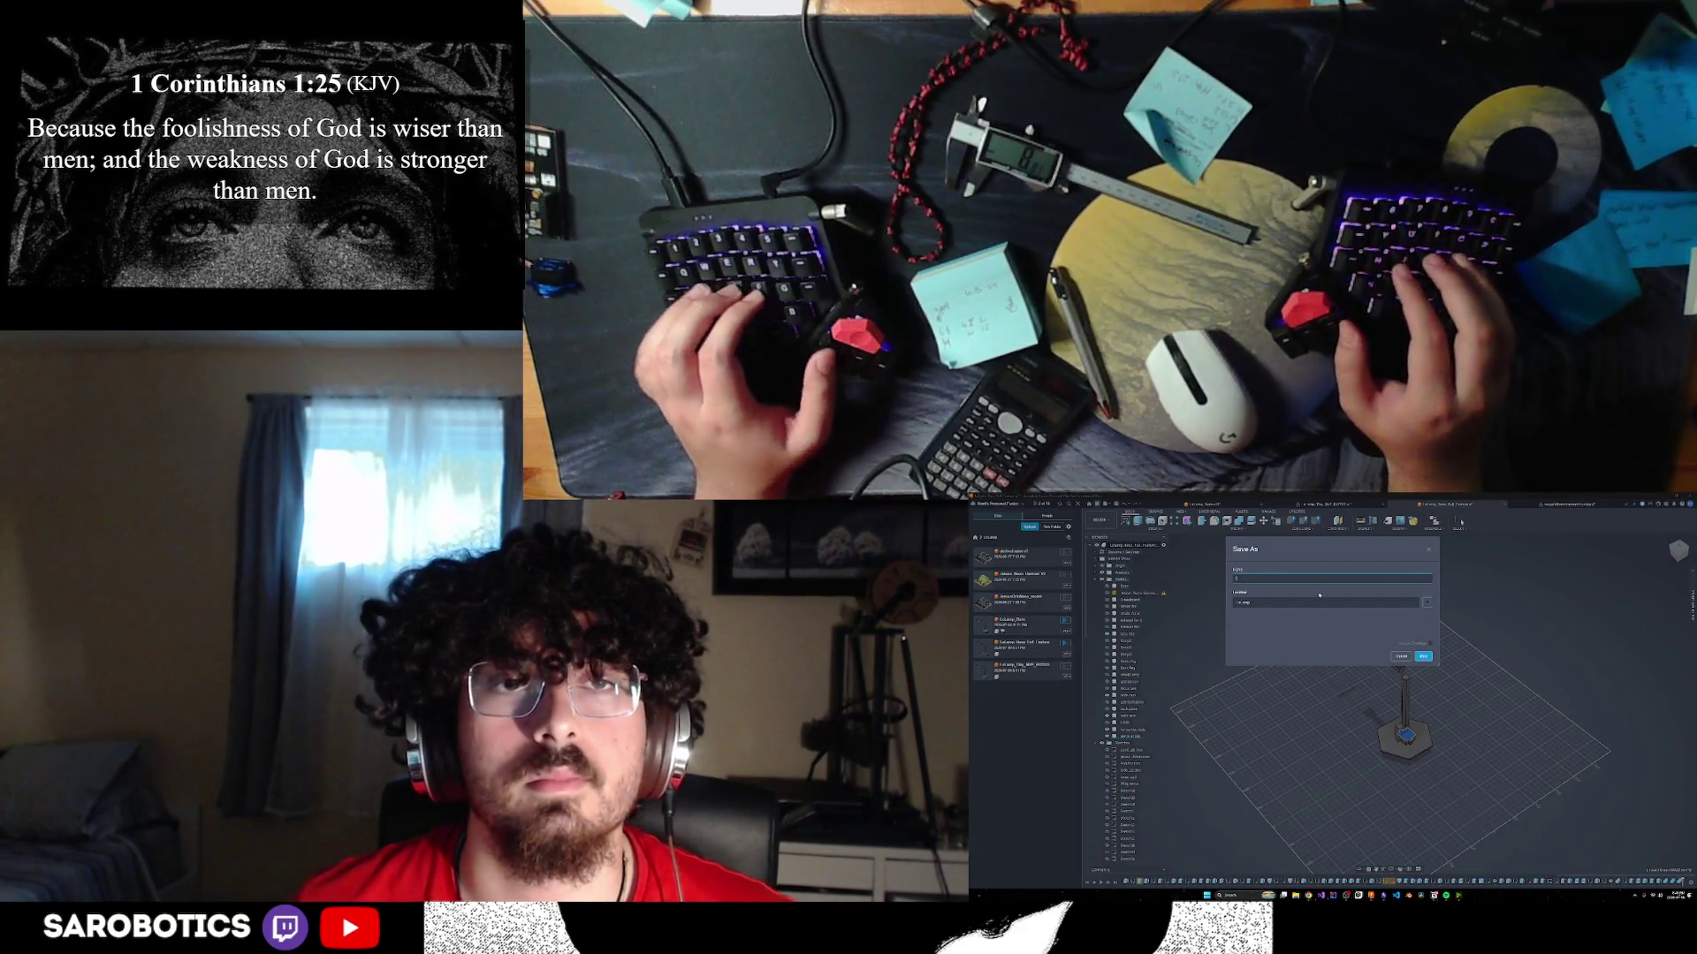
pyautogui.write('Lamp_2')
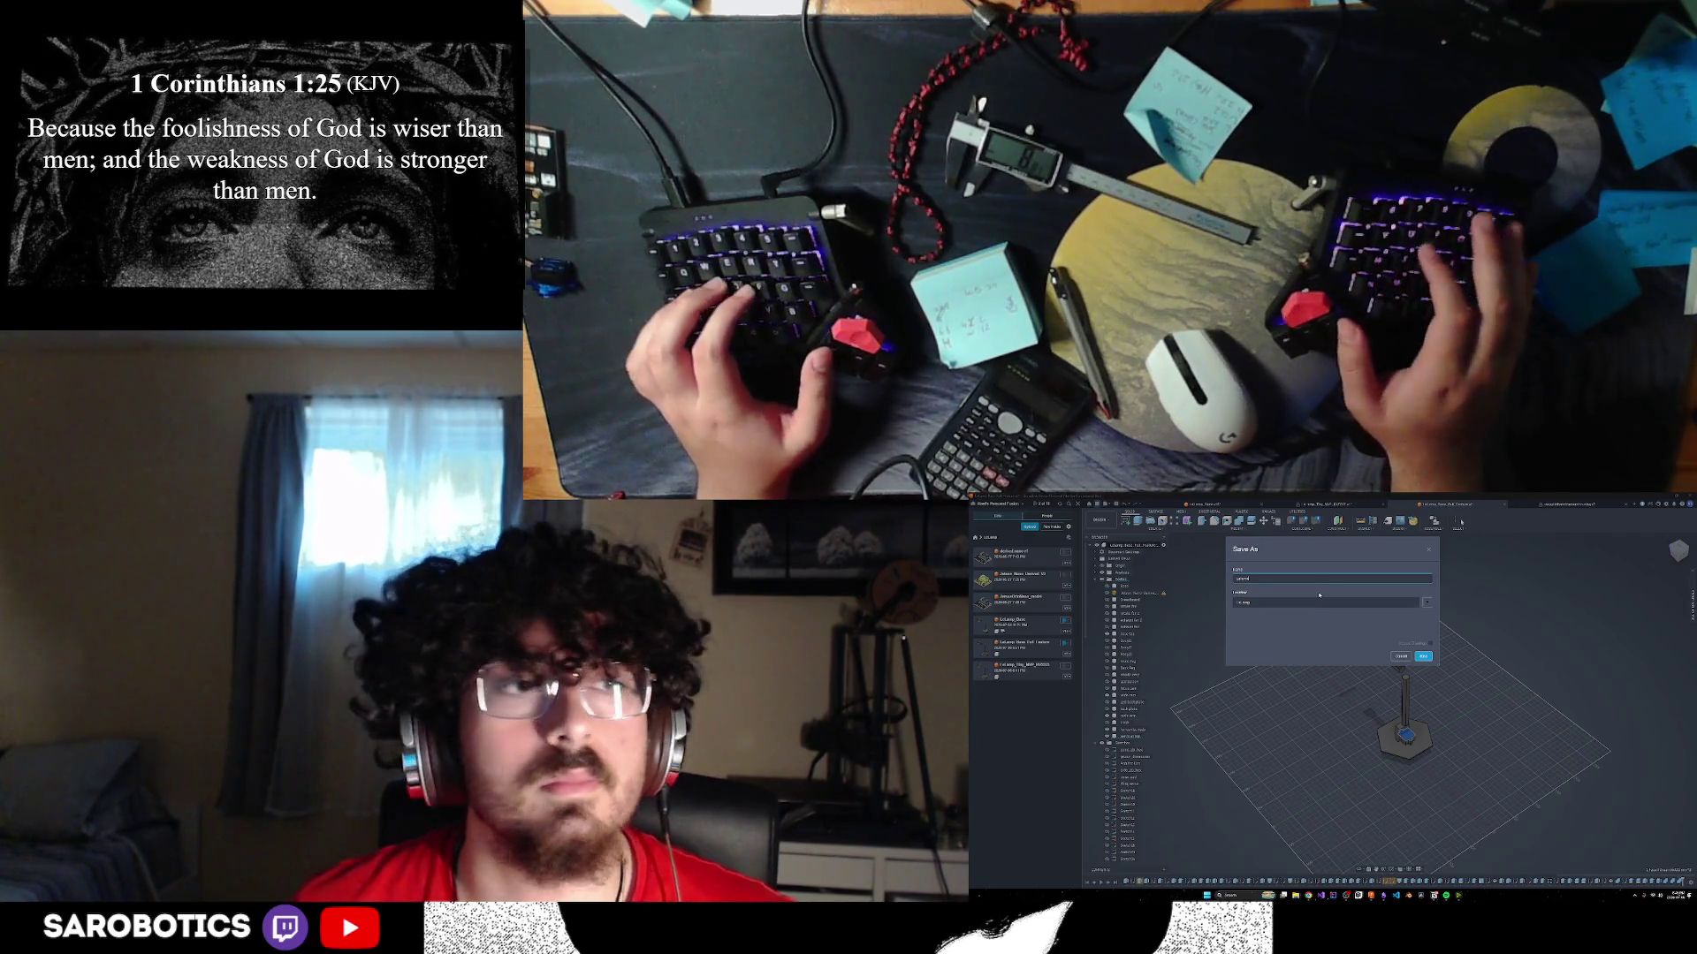
pyautogui.write('_v2')
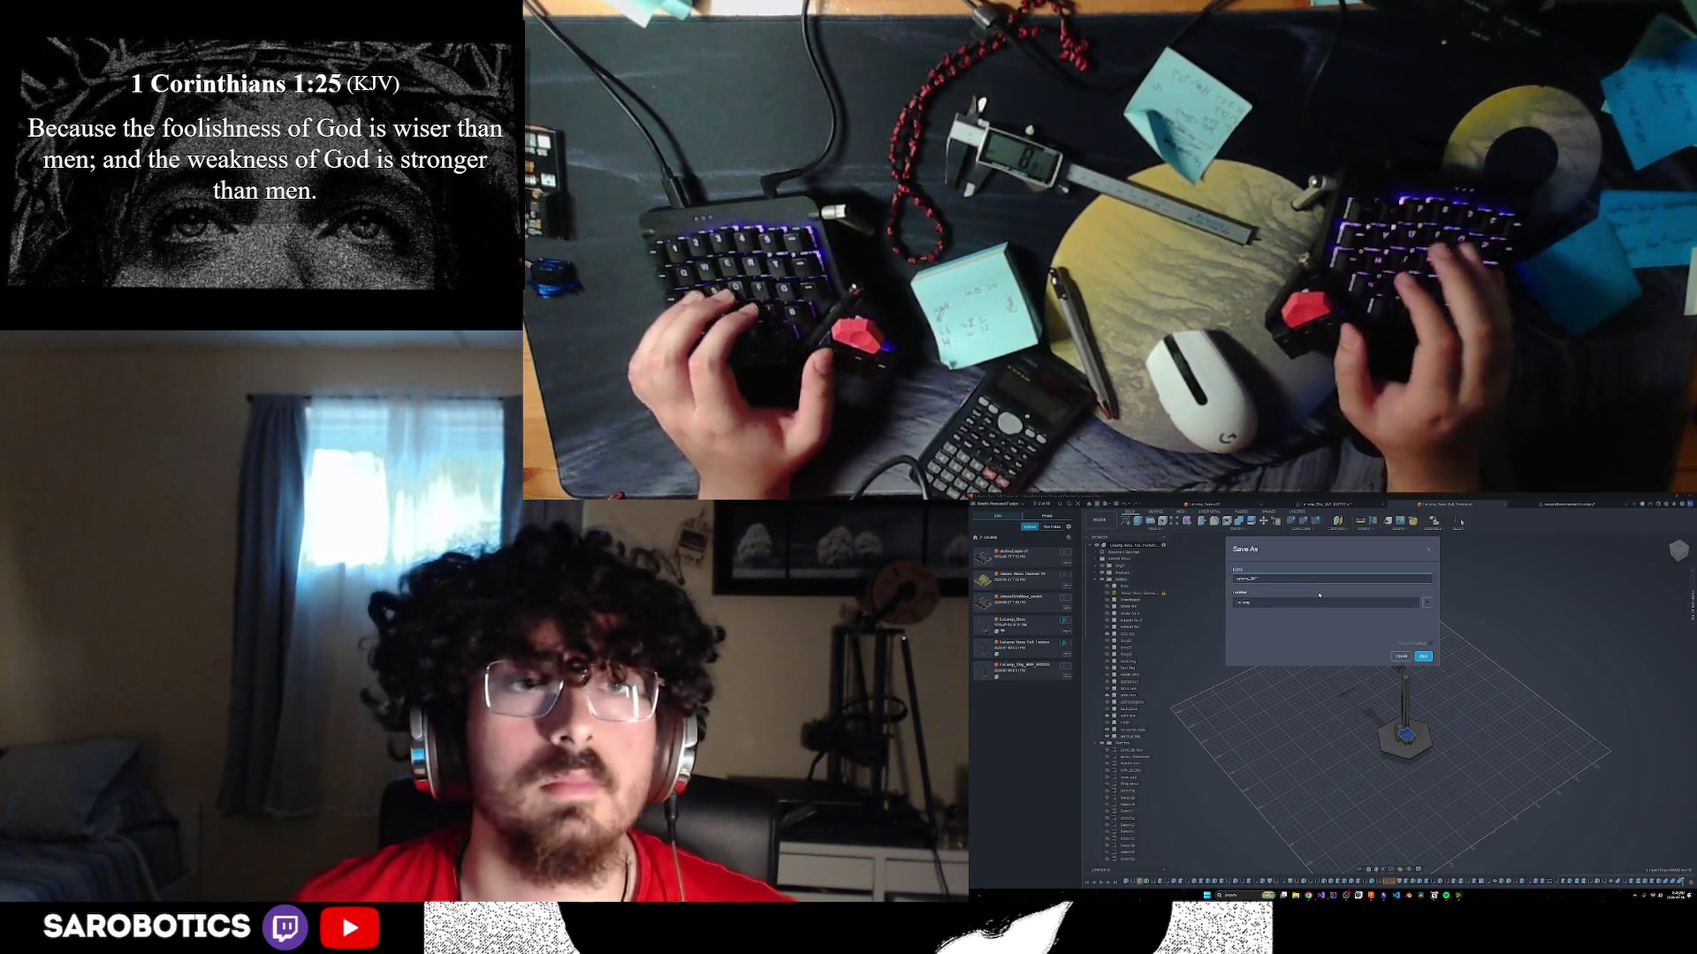
pyautogui.write('Base')
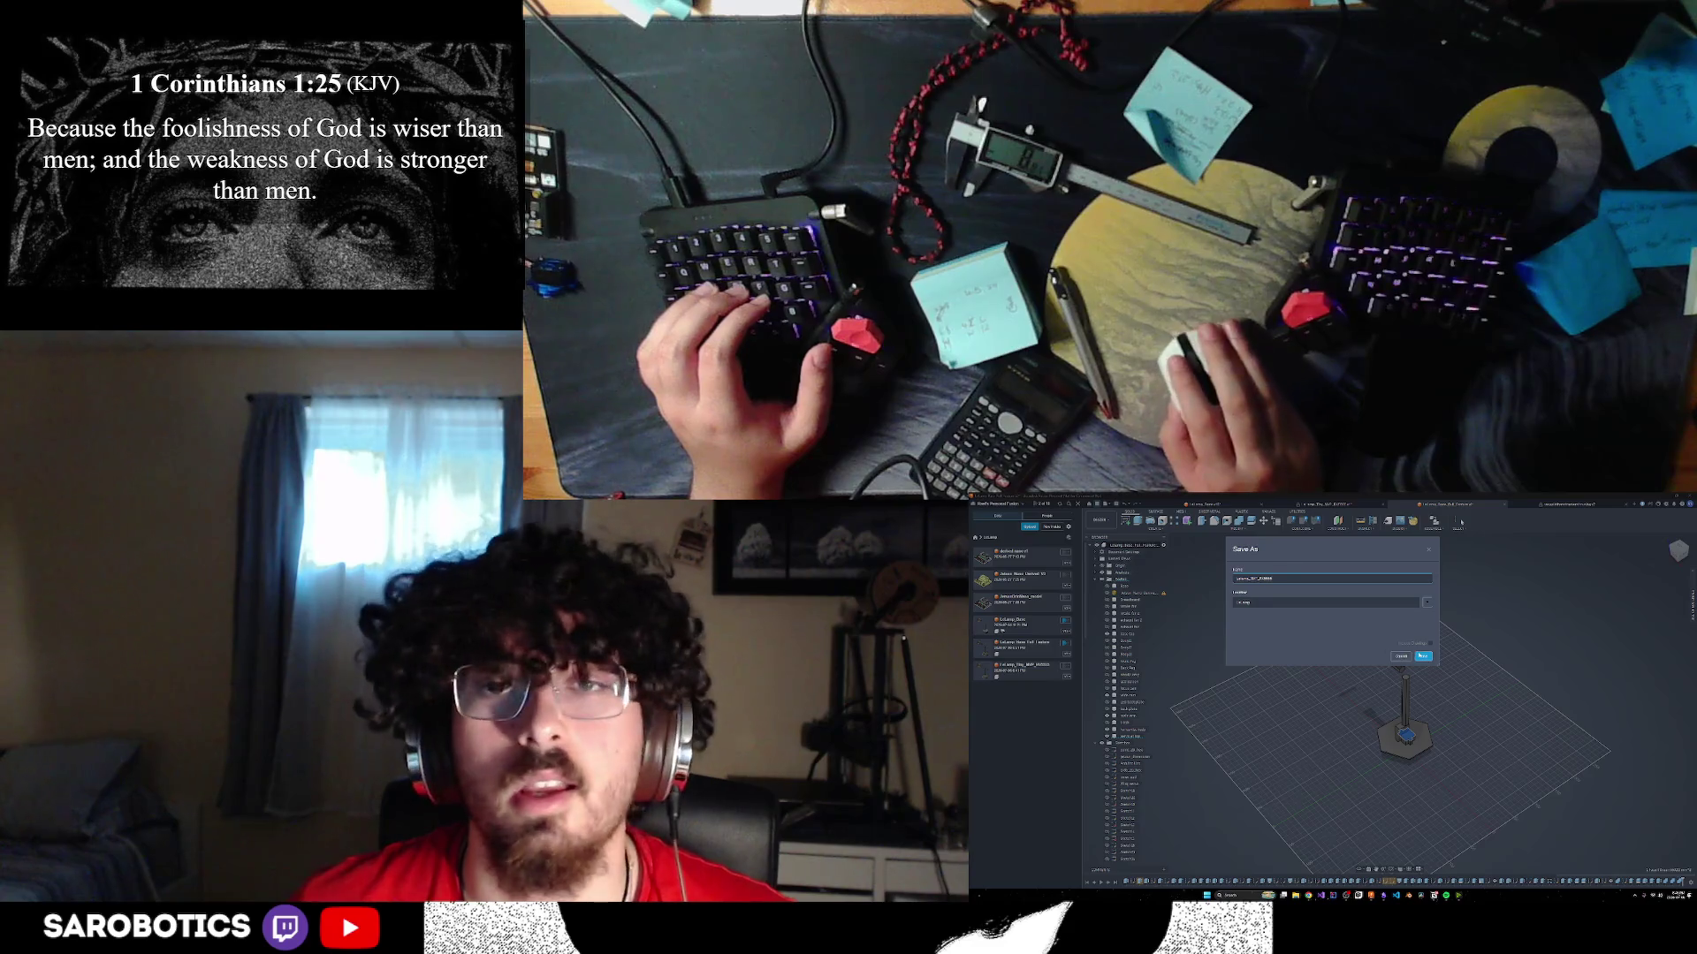
pyautogui.click(1423, 657)
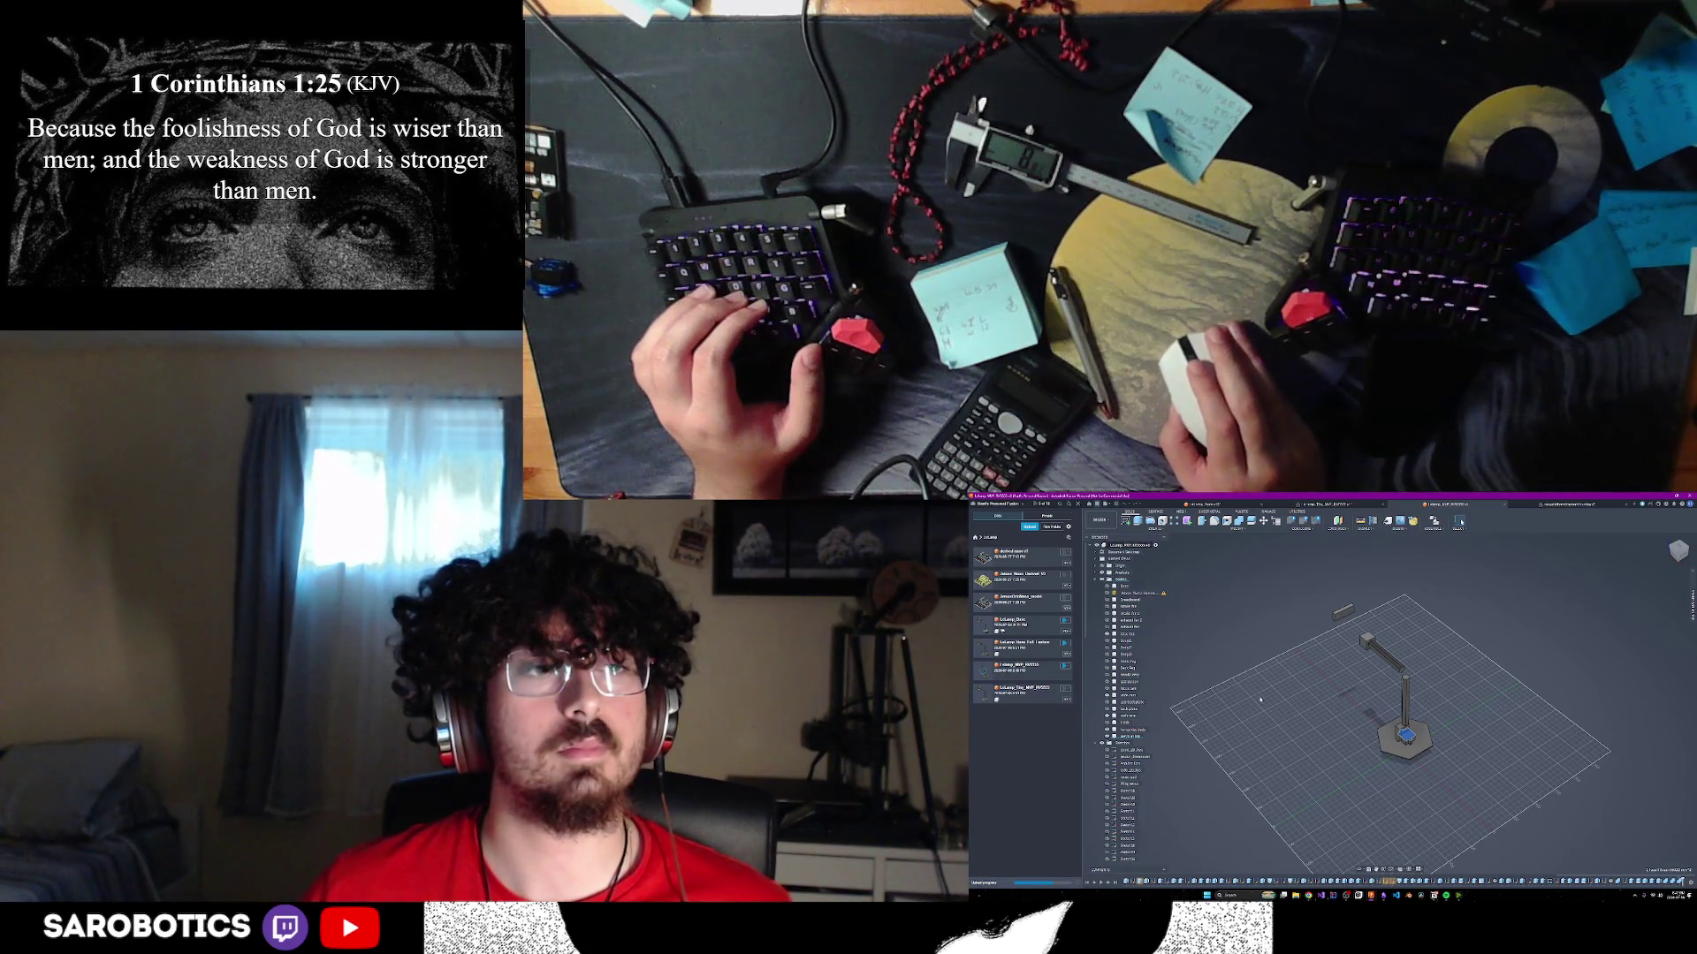
pyautogui.scroll(-2, 1263, 700)
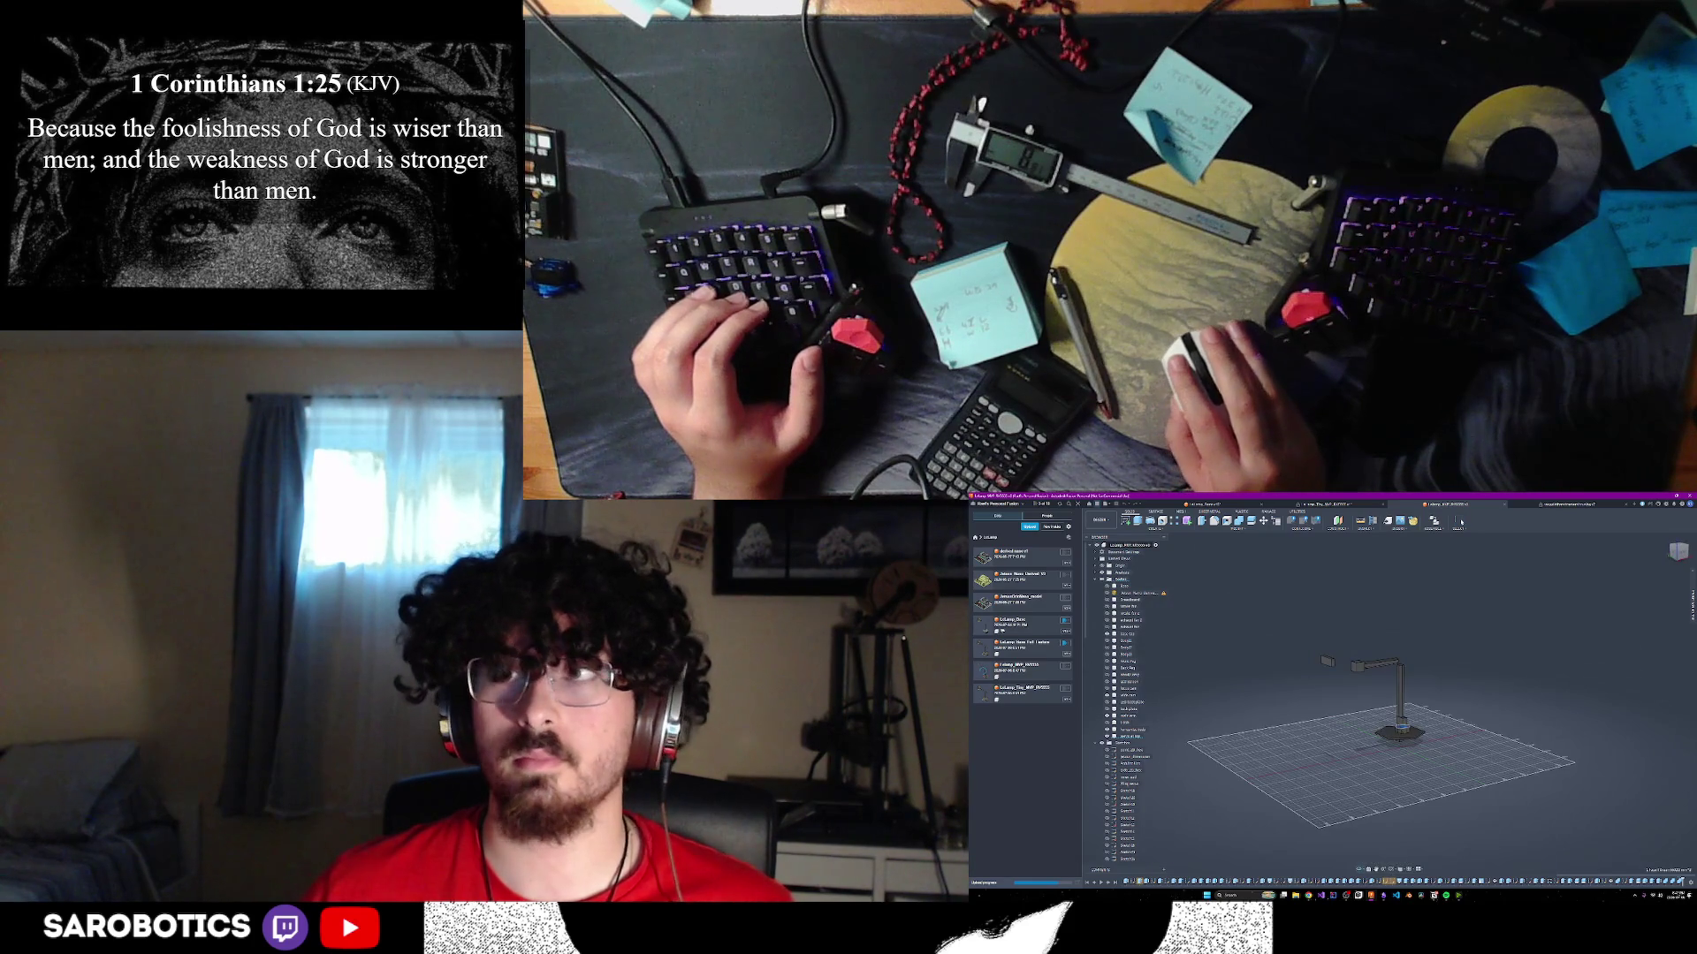
pyautogui.scroll(5, 1396, 733)
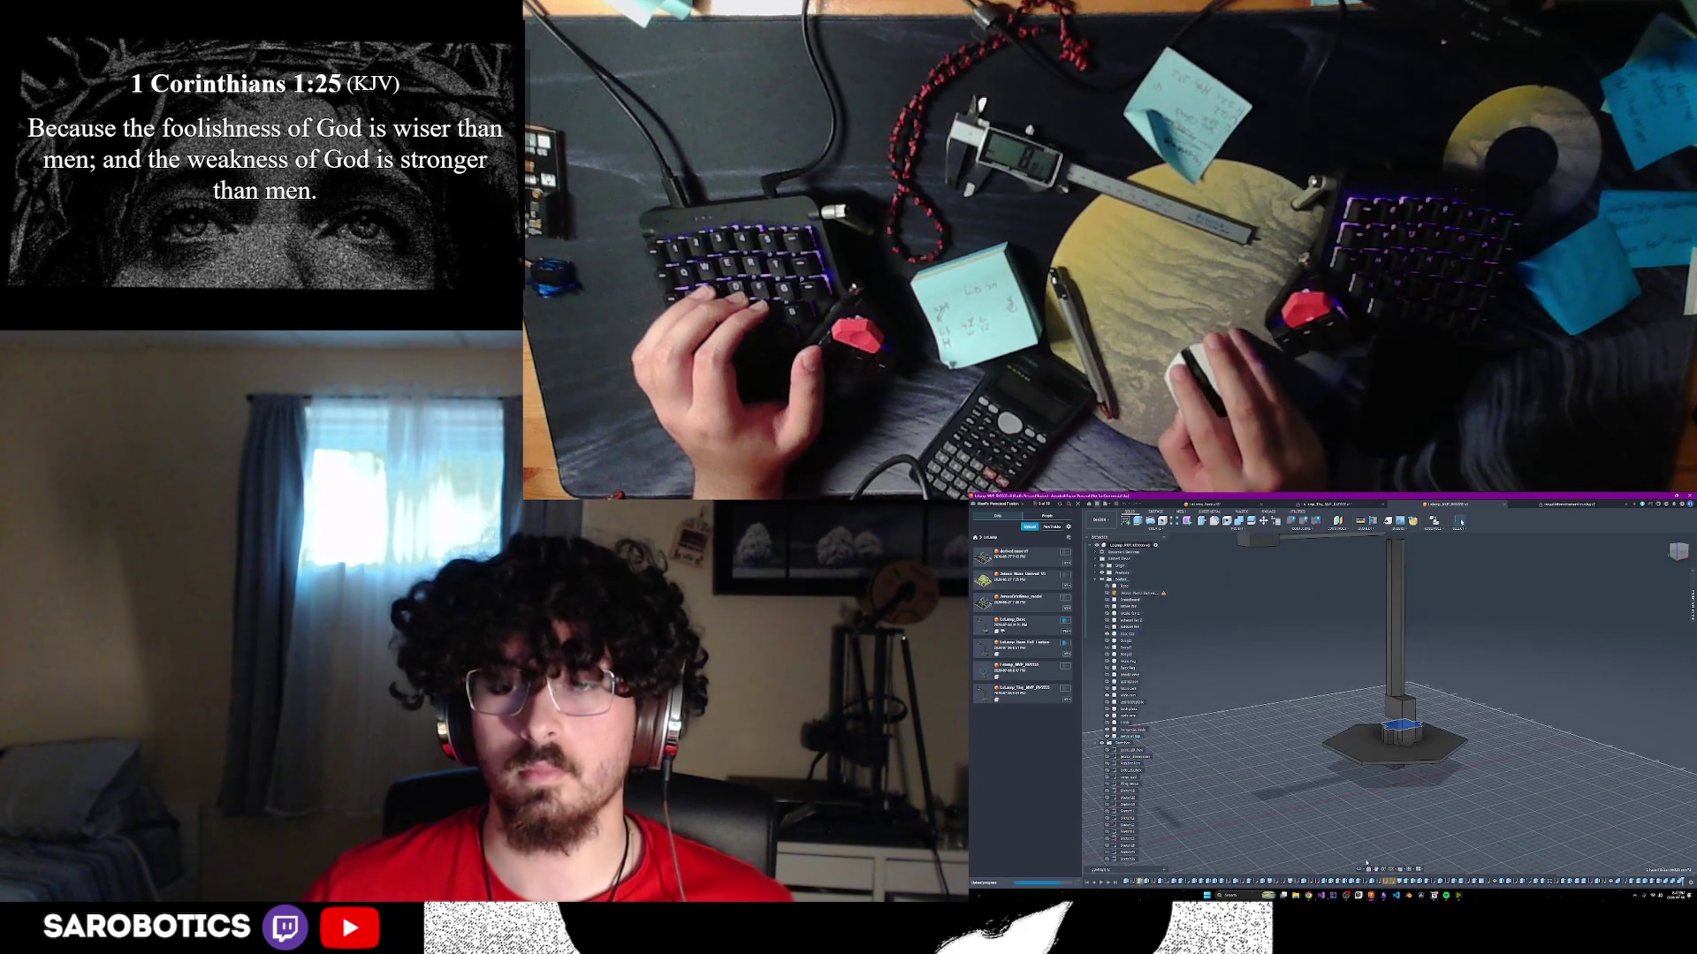
pyautogui.keyDown('shift'); pyautogui.moveTo(1423, 698); pyautogui.dragTo(1434, 725, button='middle'); pyautogui.keyUp('shift')
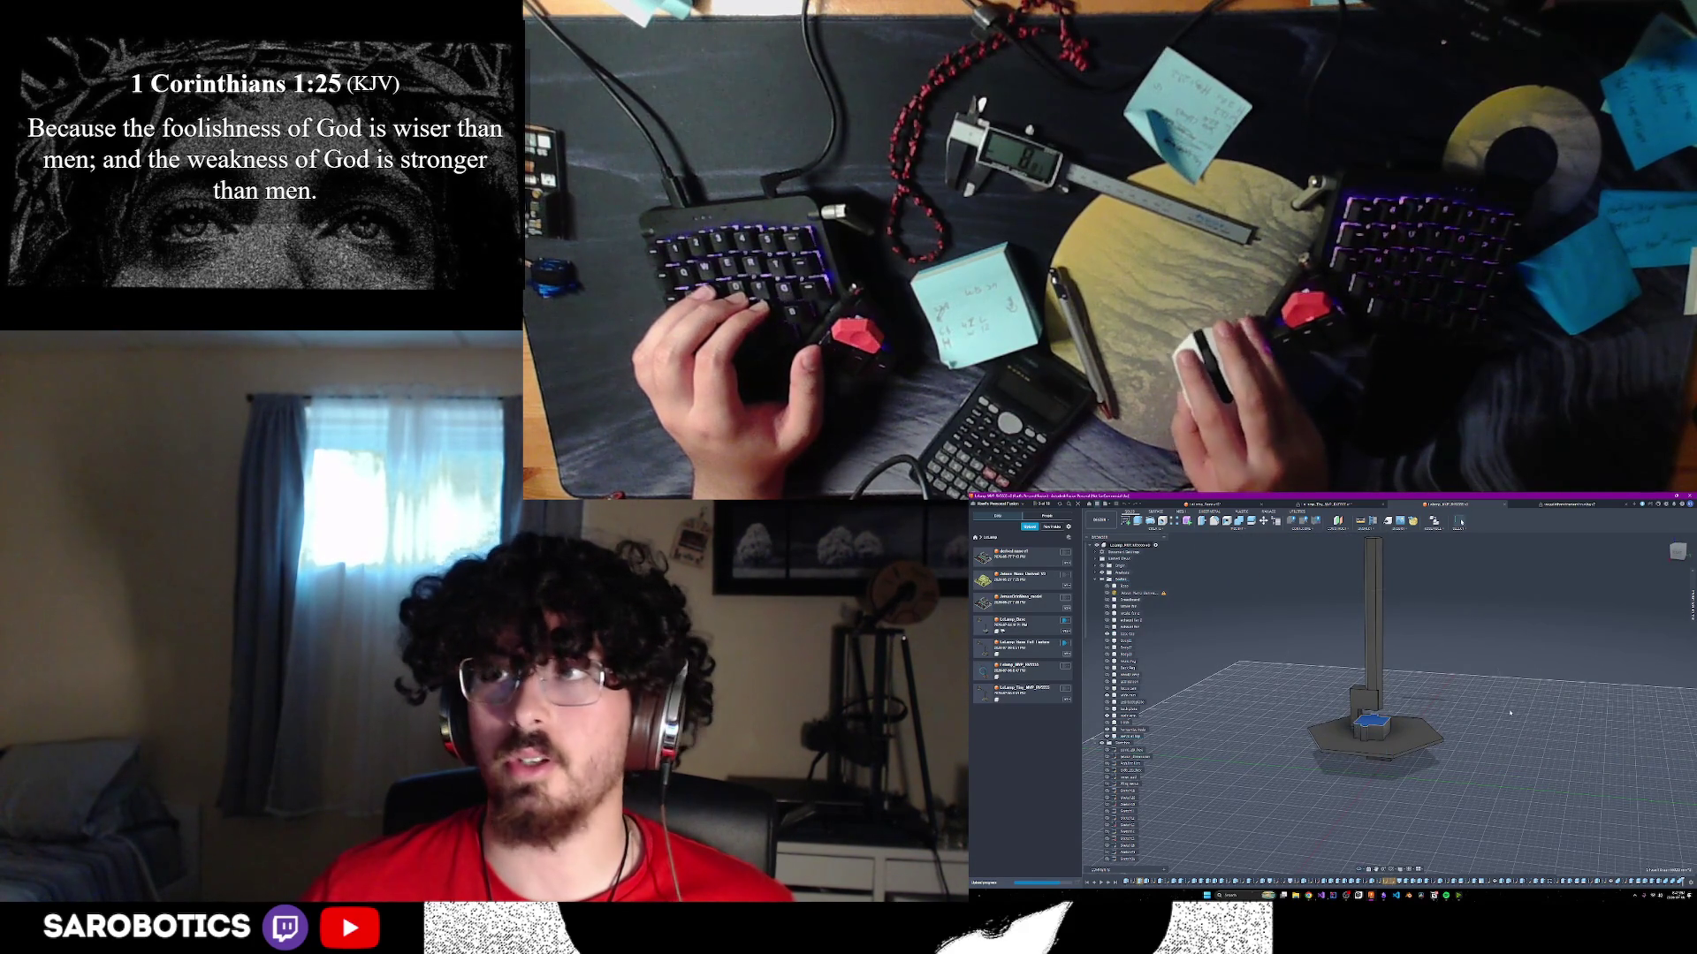
pyautogui.scroll(2, 1434, 726)
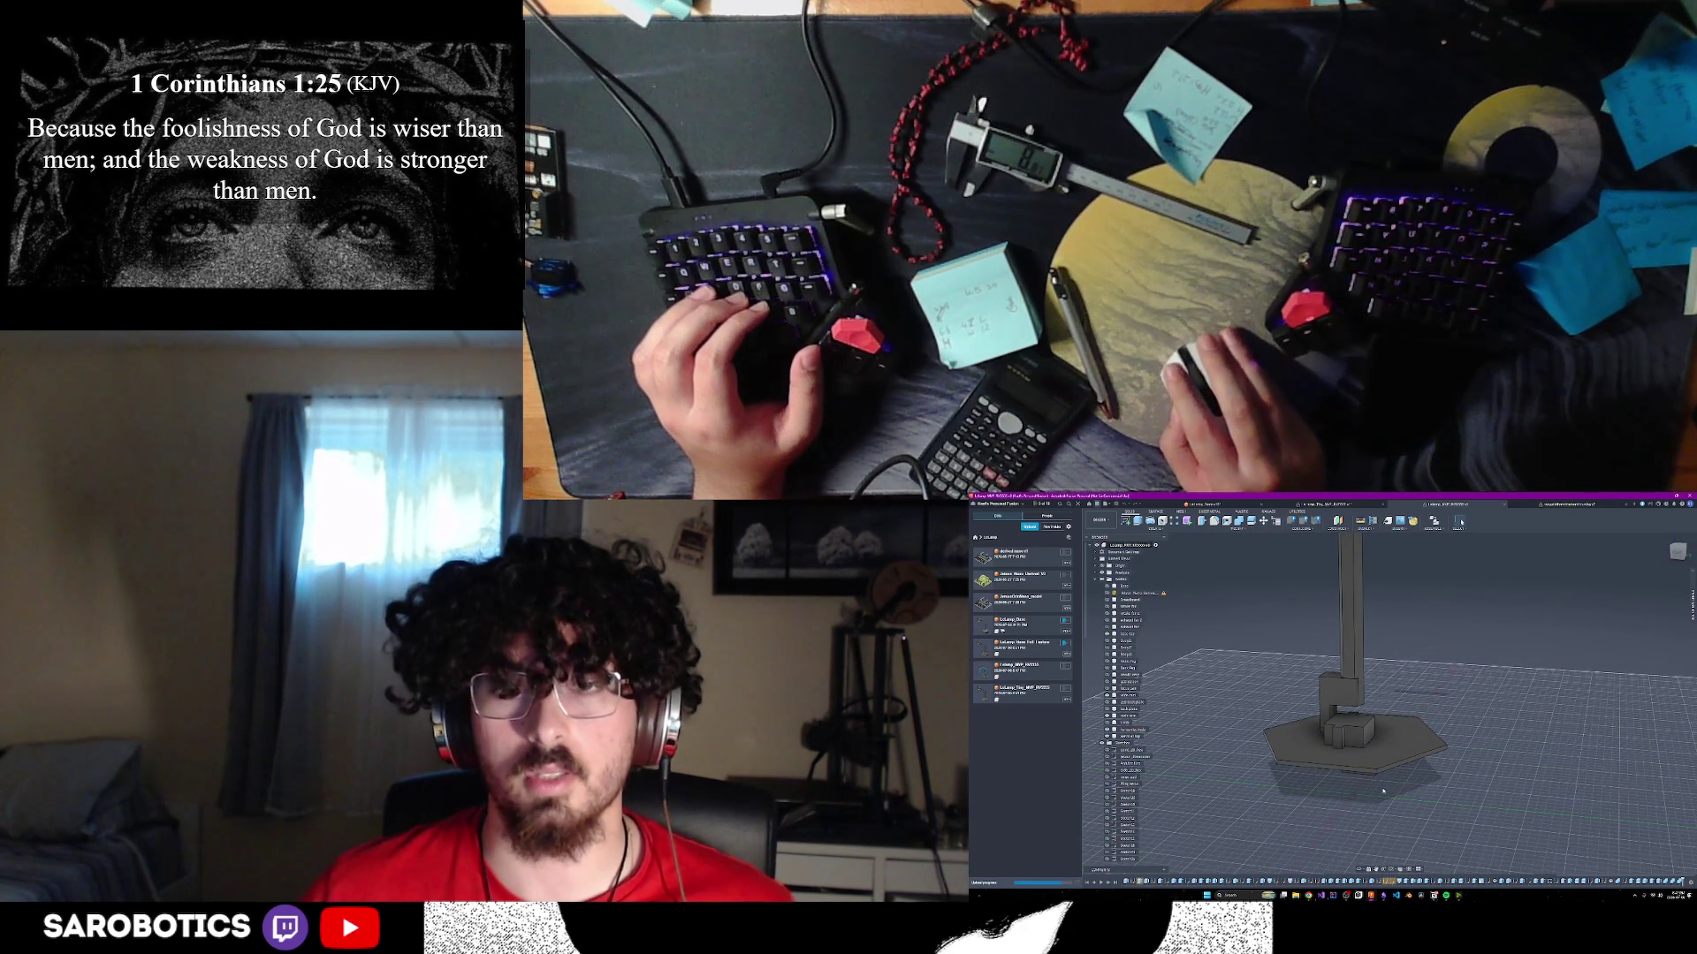
pyautogui.scroll(-5, 1383, 791)
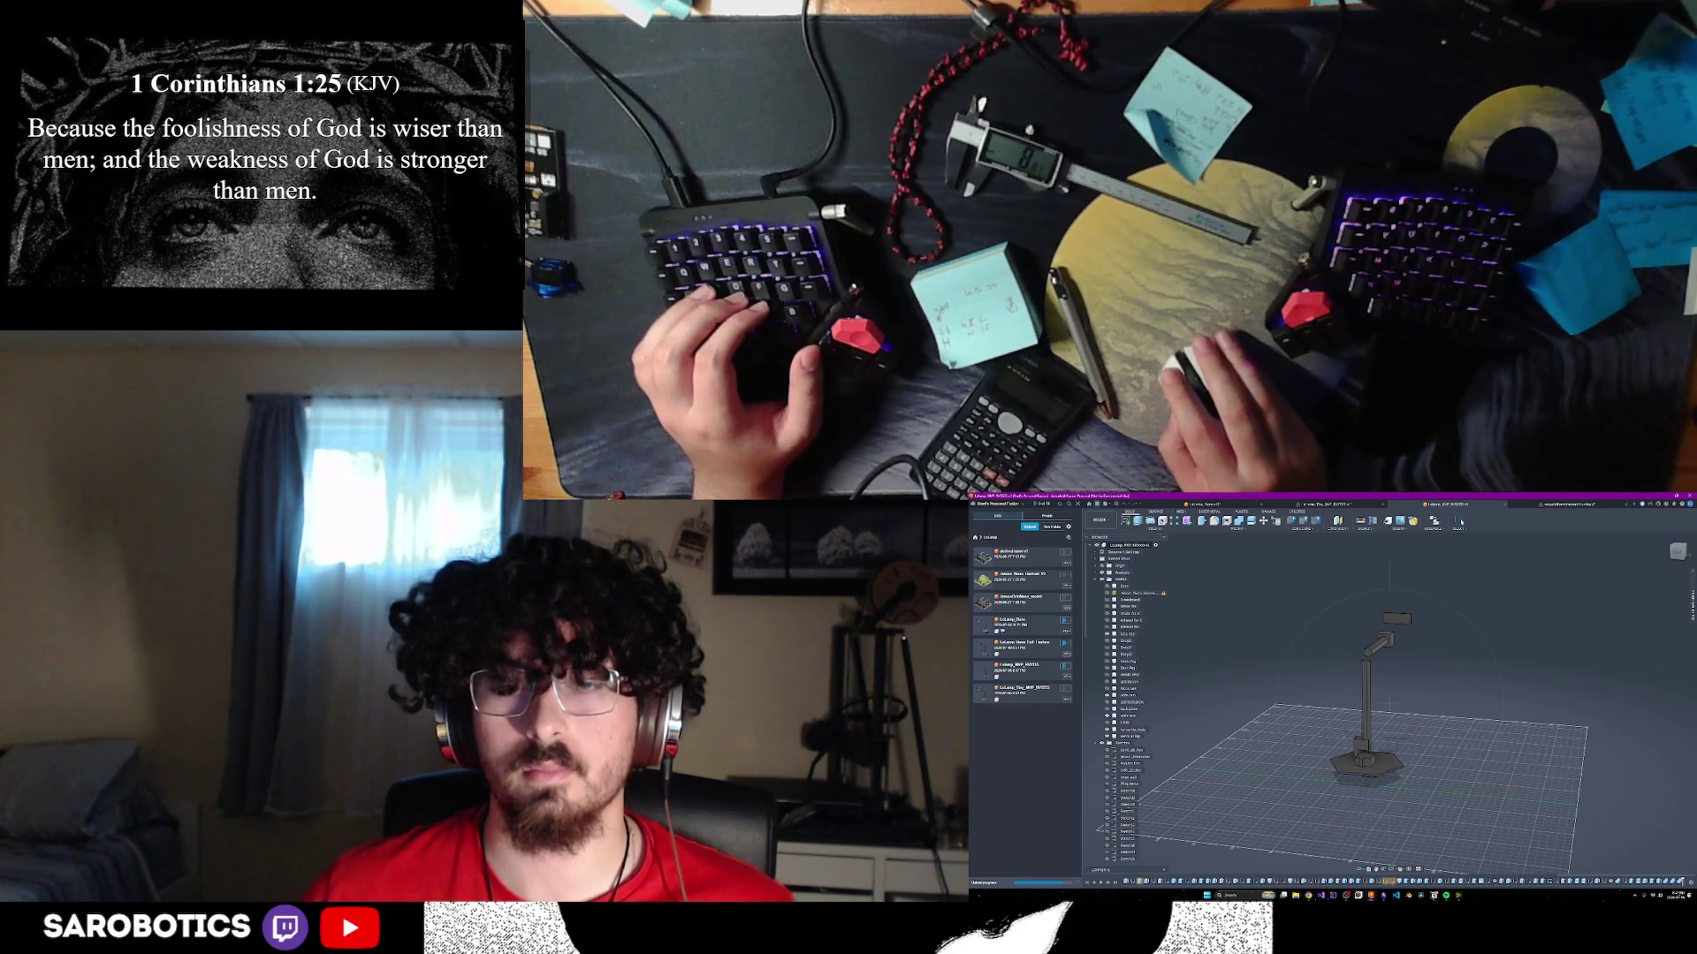
pyautogui.moveTo(1378, 733)
pyautogui.keyDown('shift'); pyautogui.mouseDown(button='middle')
pyautogui.moveTo(1325, 740)
pyautogui.moveTo(1365, 724)
pyautogui.moveTo(1339, 707)
pyautogui.moveTo(1370, 731)
pyautogui.moveTo(1343, 726)
pyautogui.mouseUp(button='middle'); pyautogui.keyUp('shift')
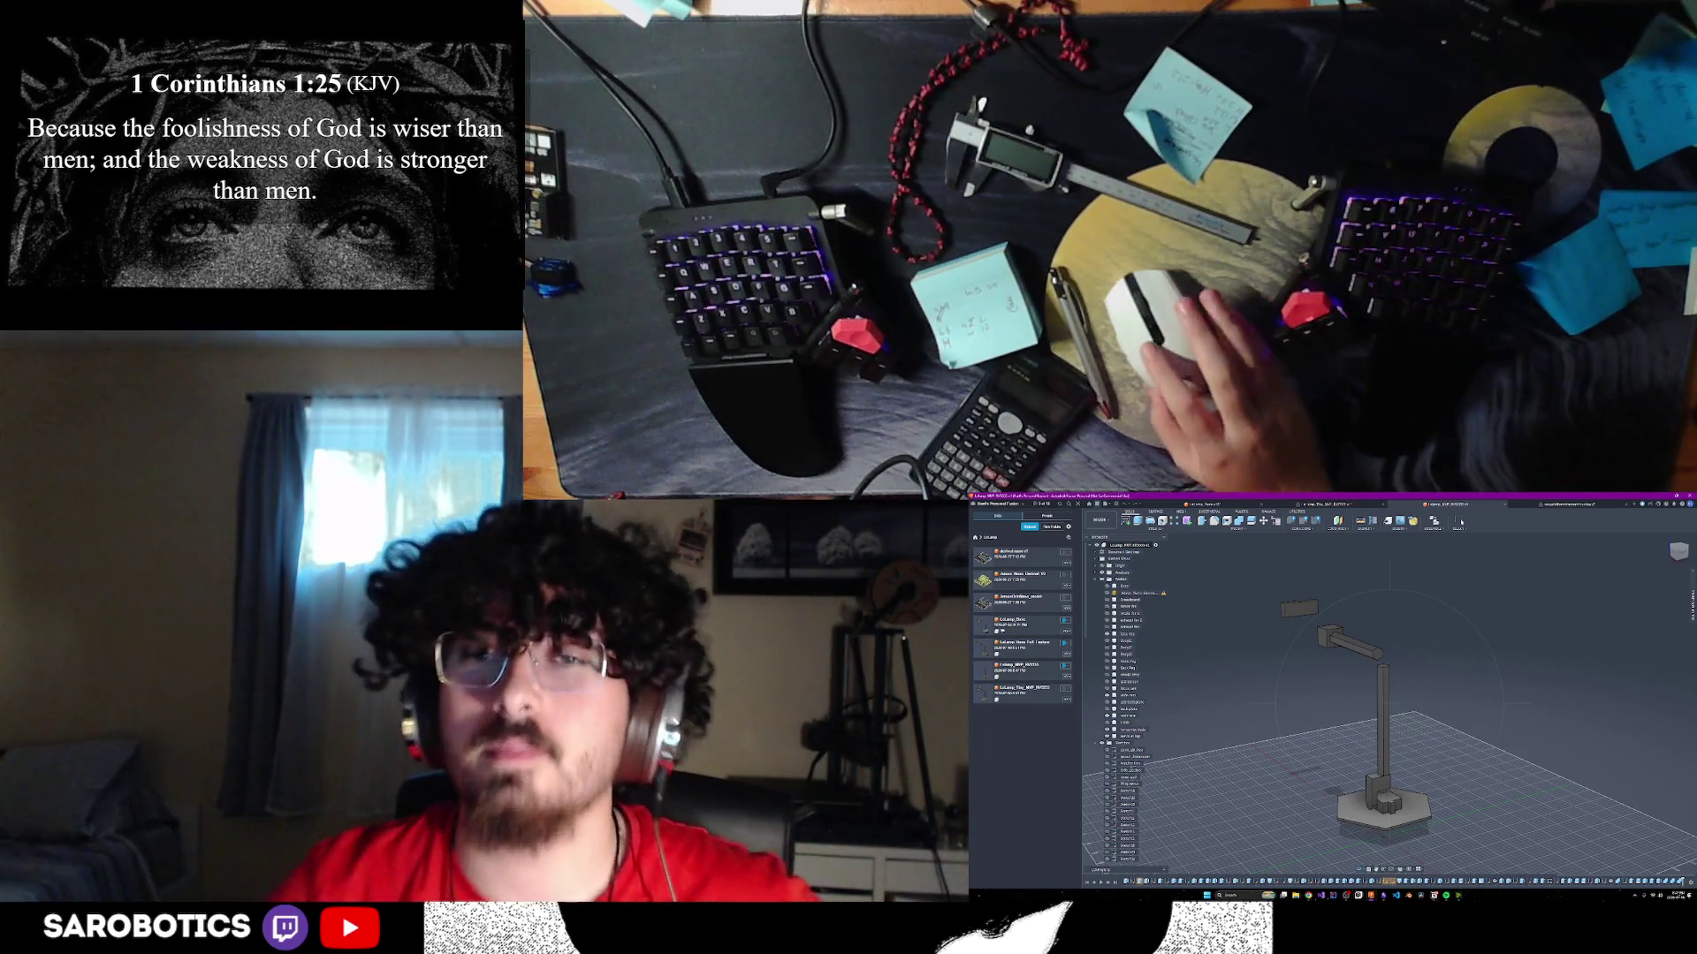
pyautogui.moveTo(1378, 707)
pyautogui.keyDown('shift'); pyautogui.mouseDown(button='middle')
pyautogui.moveTo(1423, 643)
pyautogui.moveTo(1370, 665)
pyautogui.mouseUp(button='middle'); pyautogui.keyUp('shift')
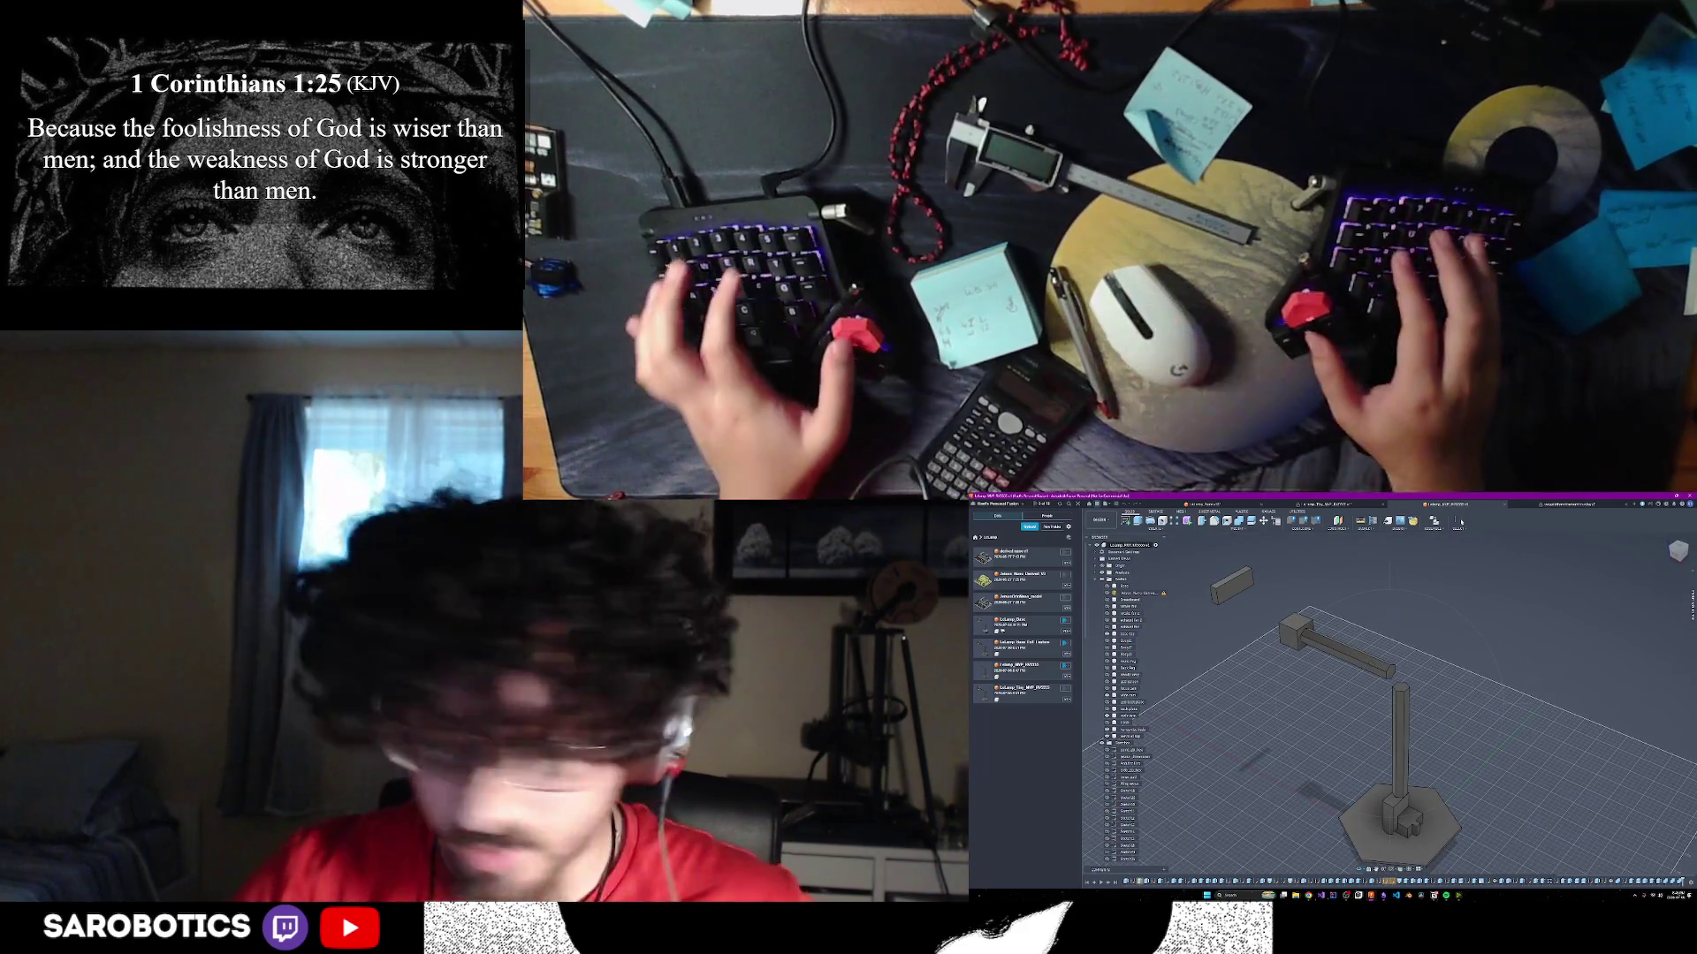
pyautogui.rightClick(1369, 665)
pyautogui.press('Escape')
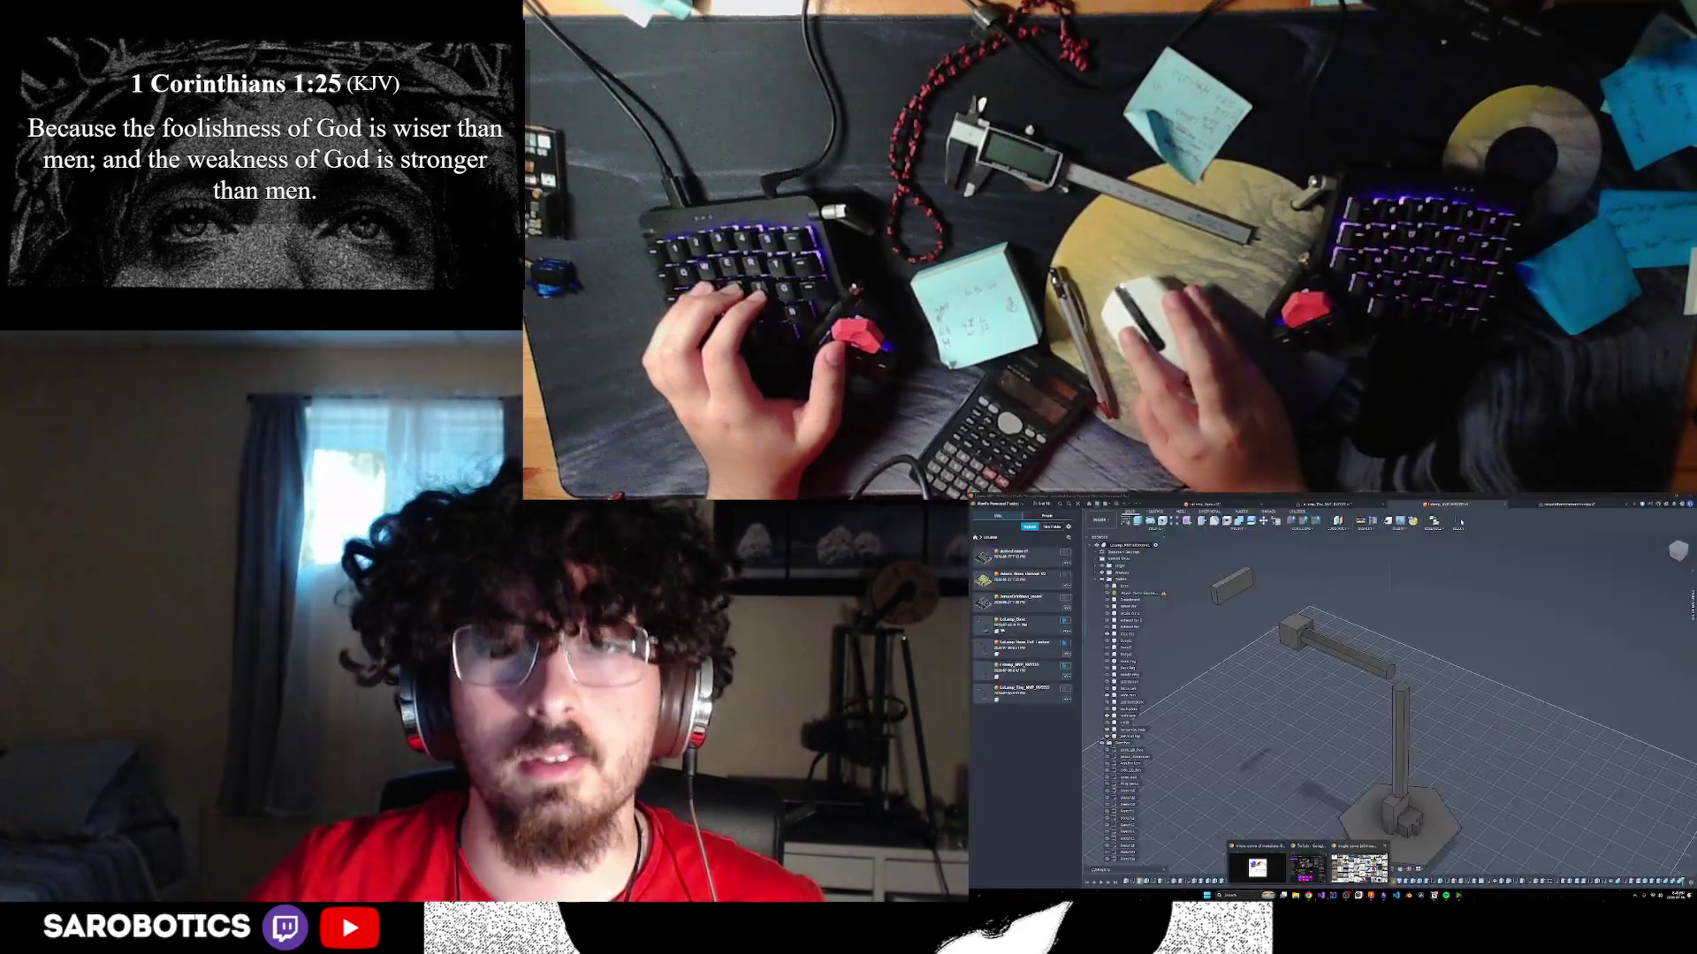
# - Browse robotic-arm reference images and DS3225 servo dimension results, then return to Fusion
pyautogui.click(1361, 866)
pyautogui.scroll(5, 1282, 707)
pyautogui.click(1148, 616)
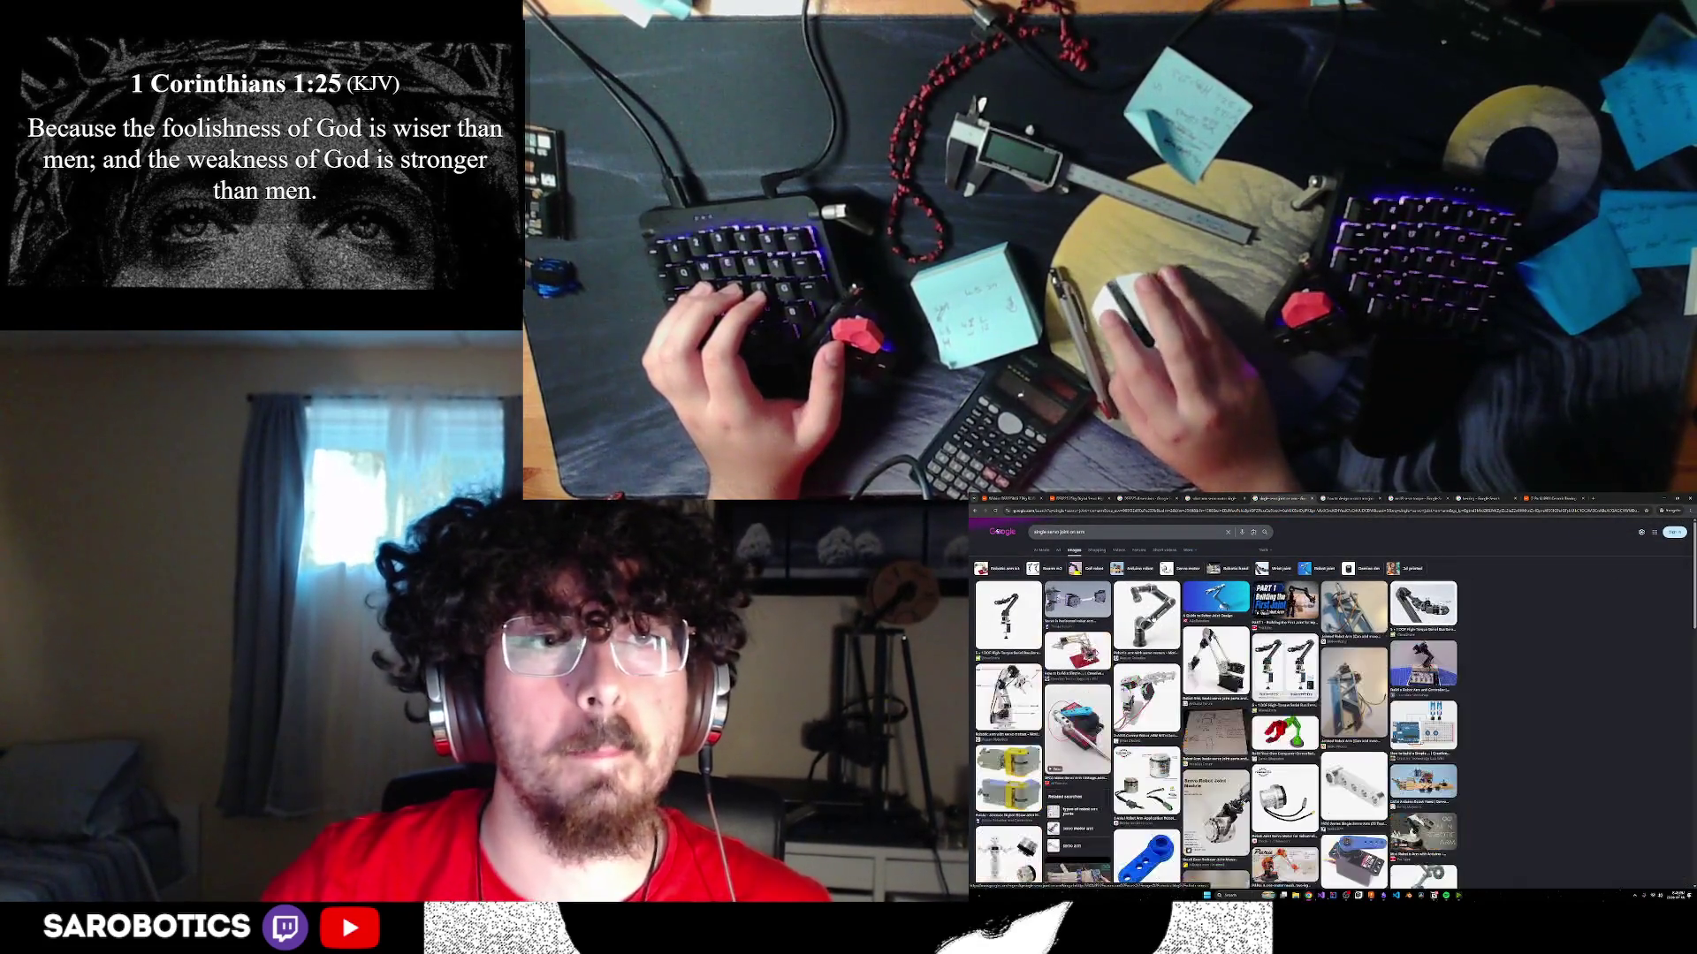
pyautogui.hotkey('alt', 'Left')
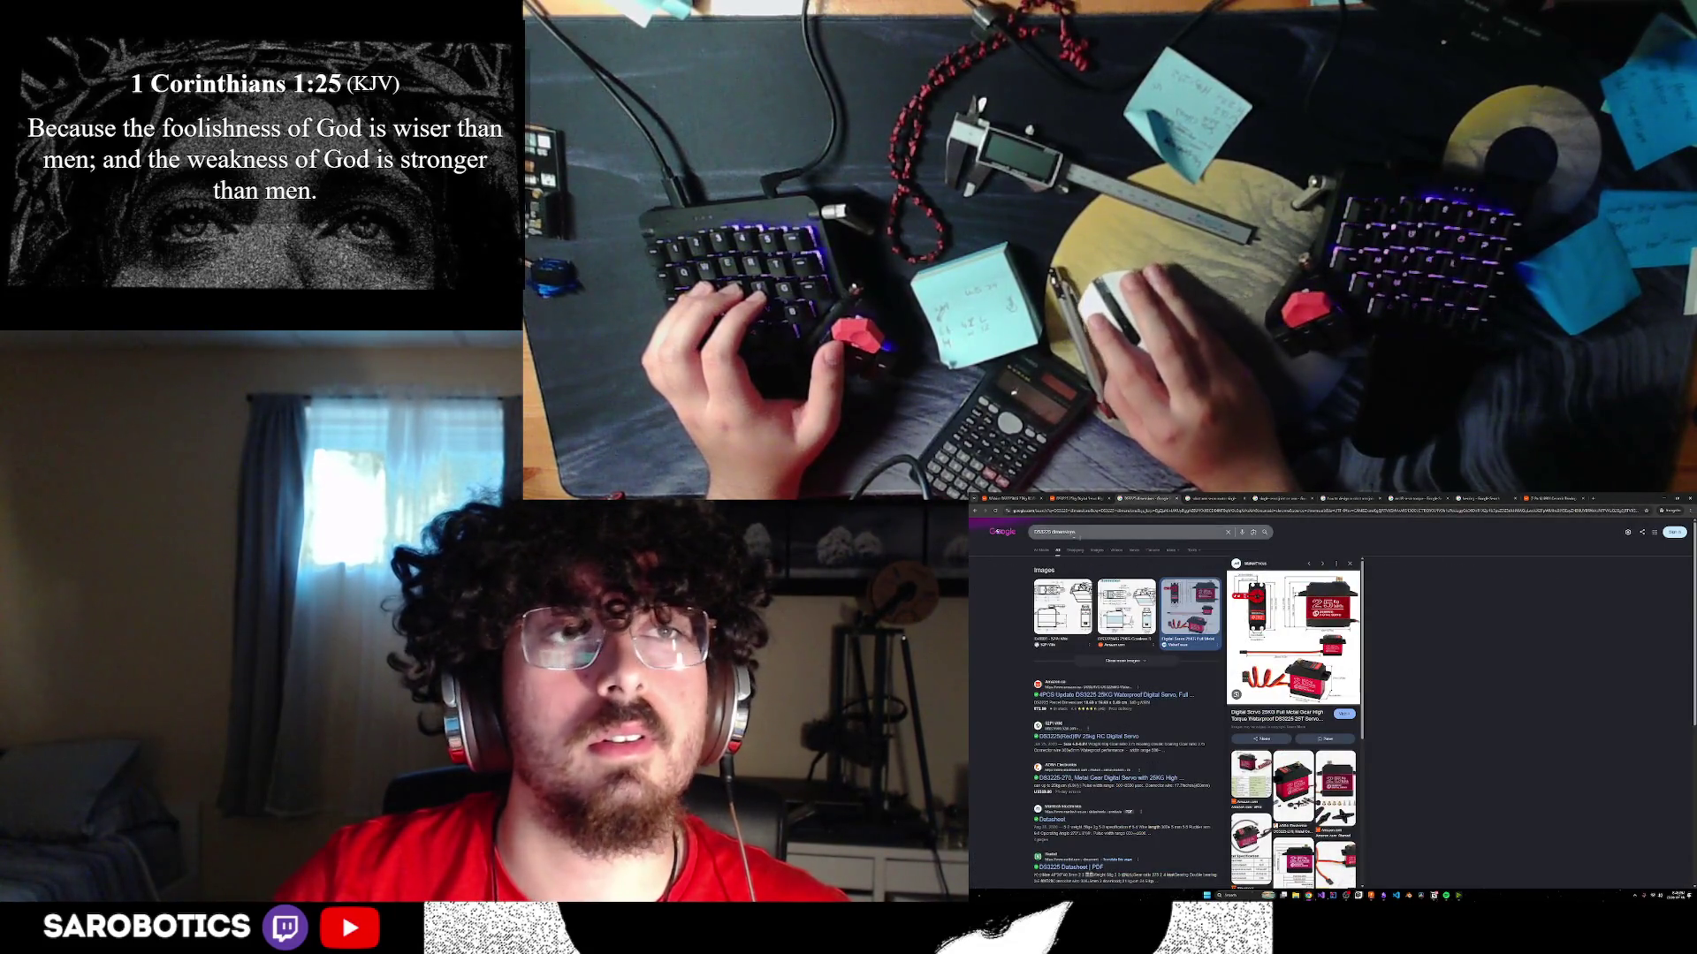
pyautogui.hotkey('ctrl', 'Tab')
pyautogui.hotkey('ctrl', 'Tab')
pyautogui.hotkey('ctrl', 'Tab')
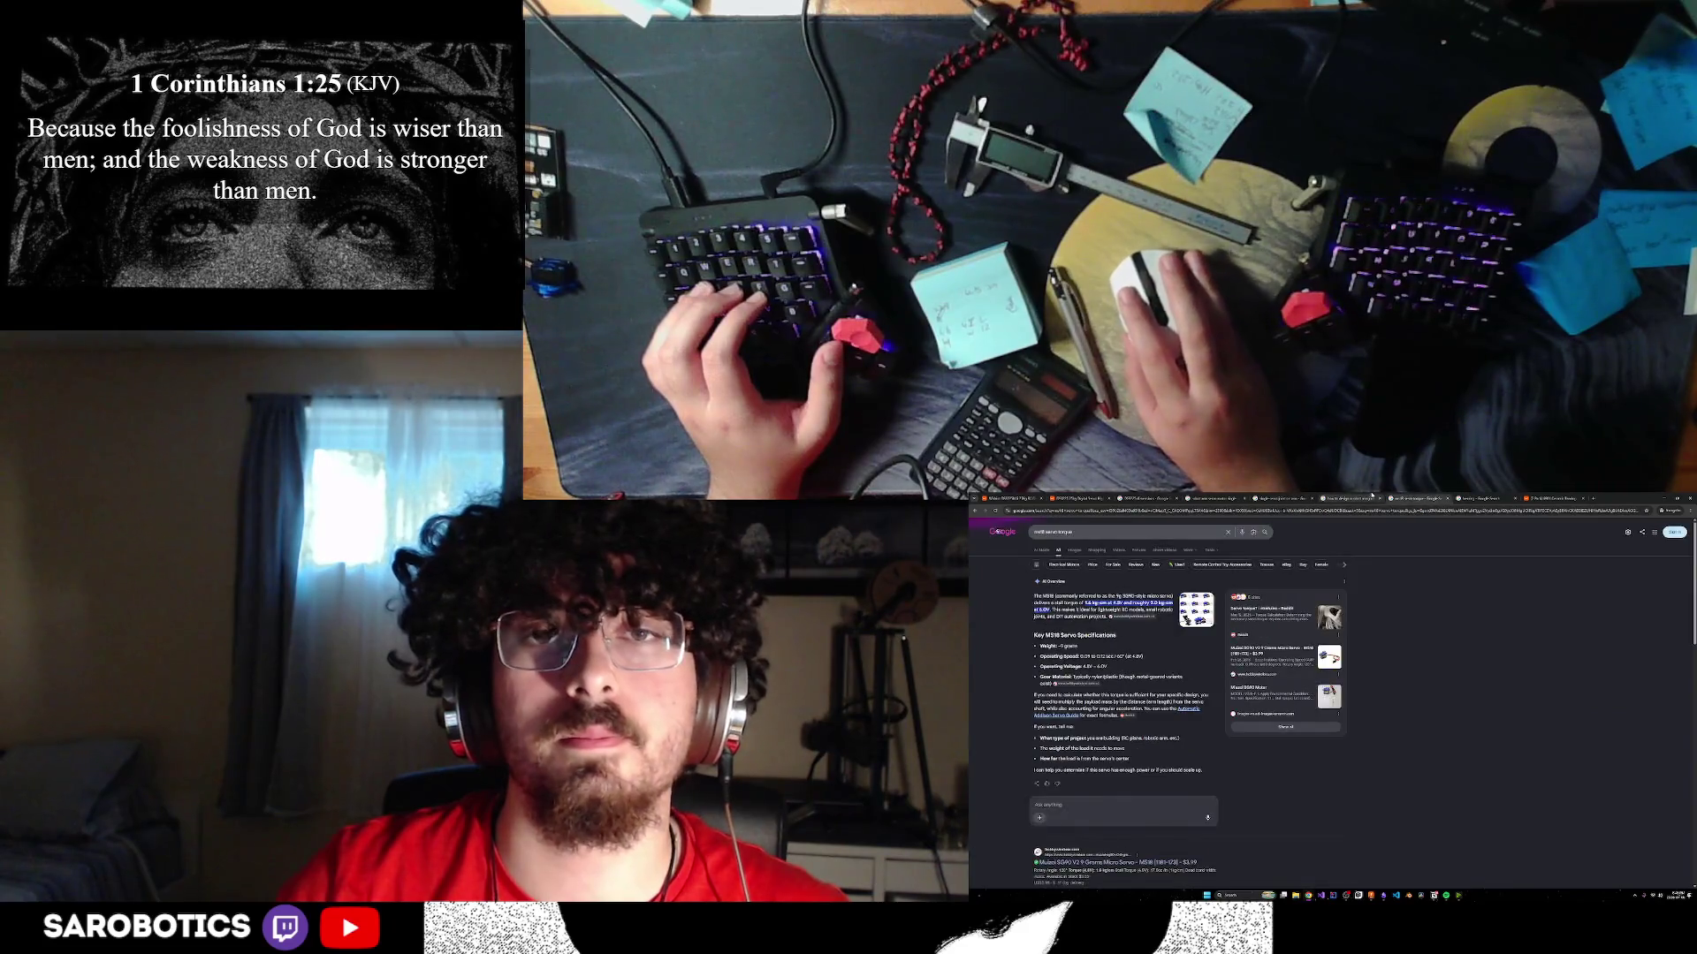
pyautogui.scroll(5, 1090, 533)
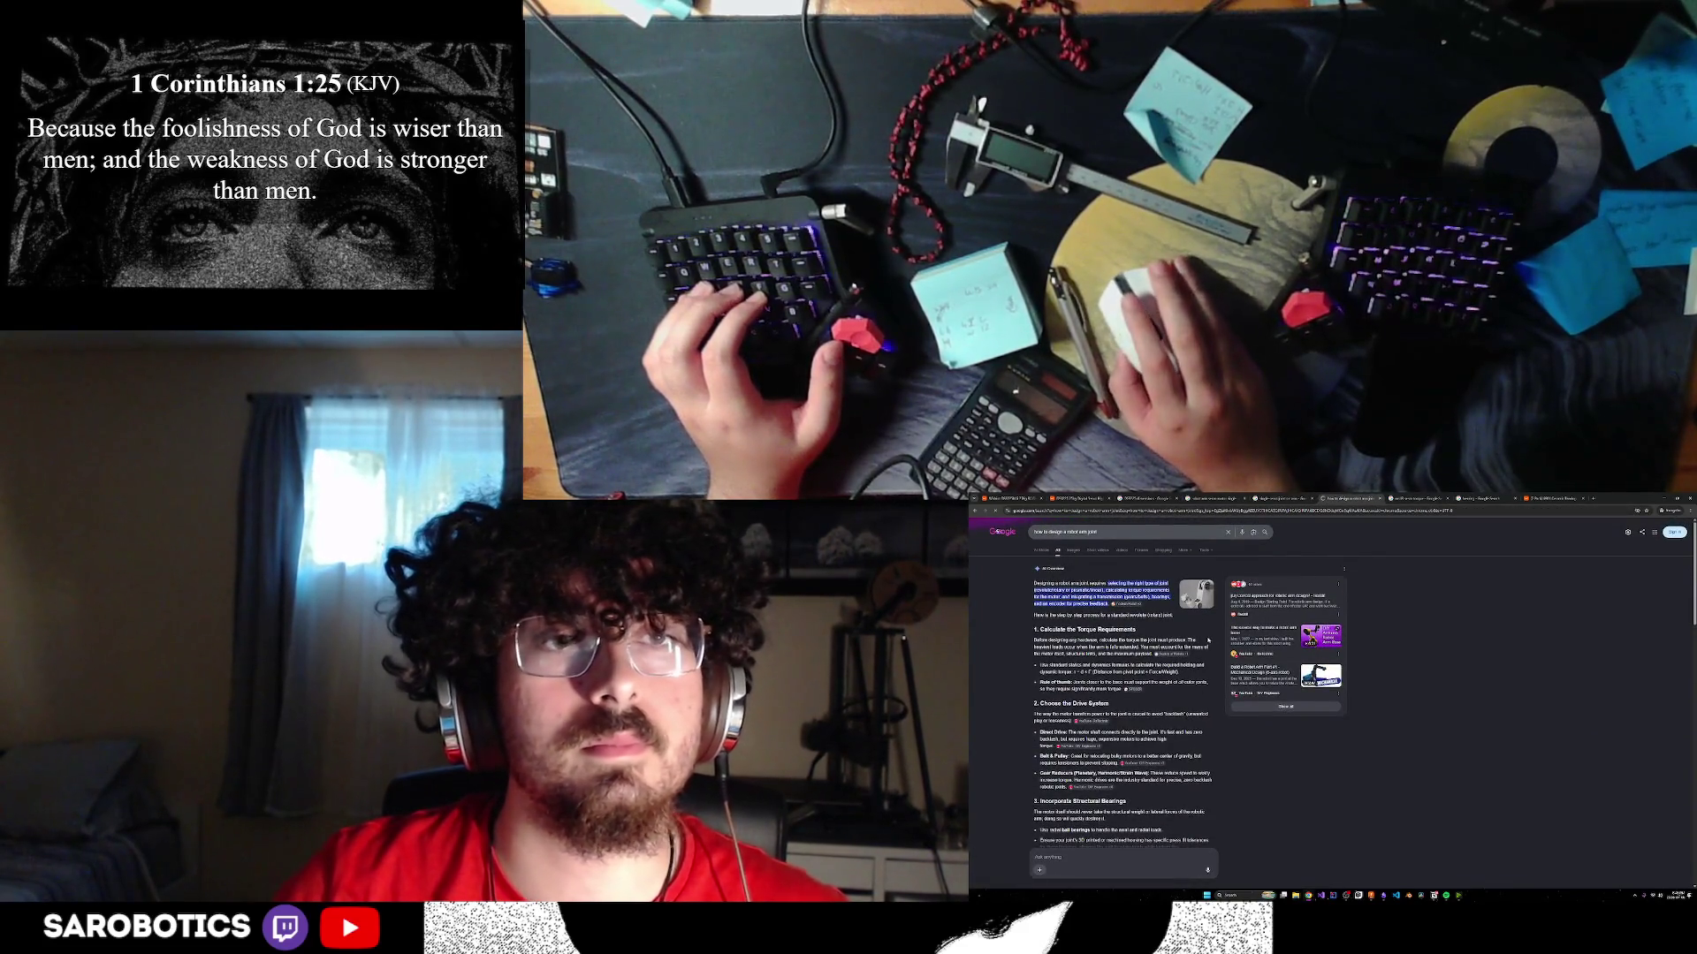
pyautogui.hotkey('alt', 'Left')
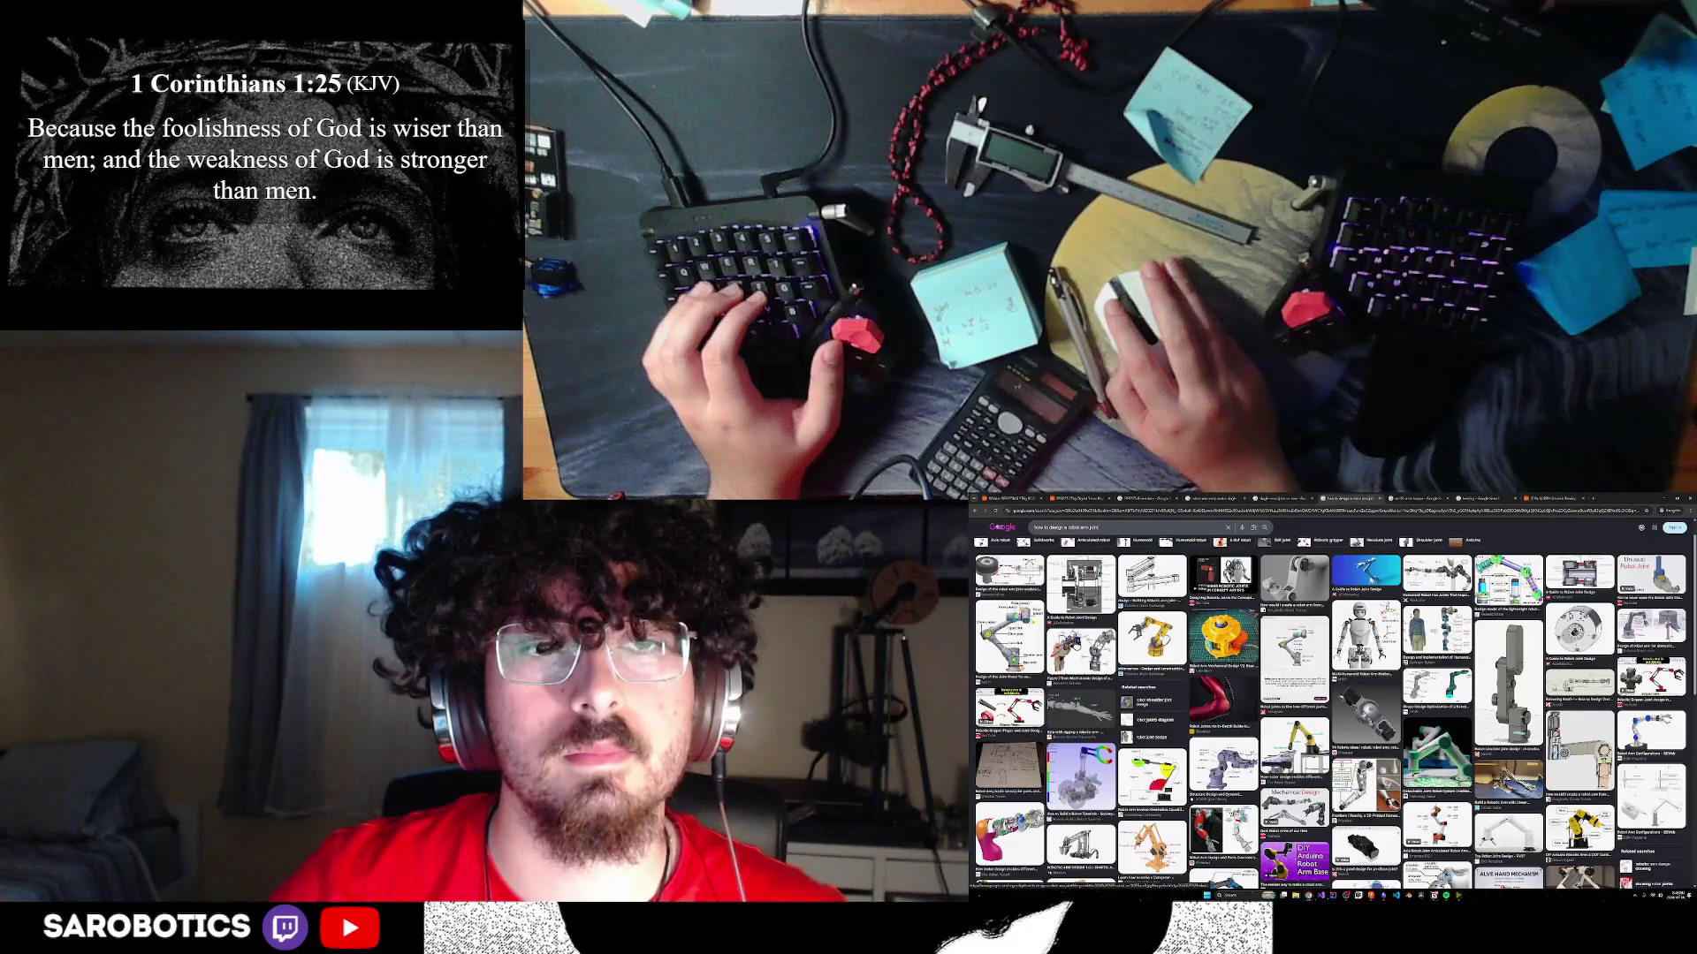
pyautogui.click(1151, 635)
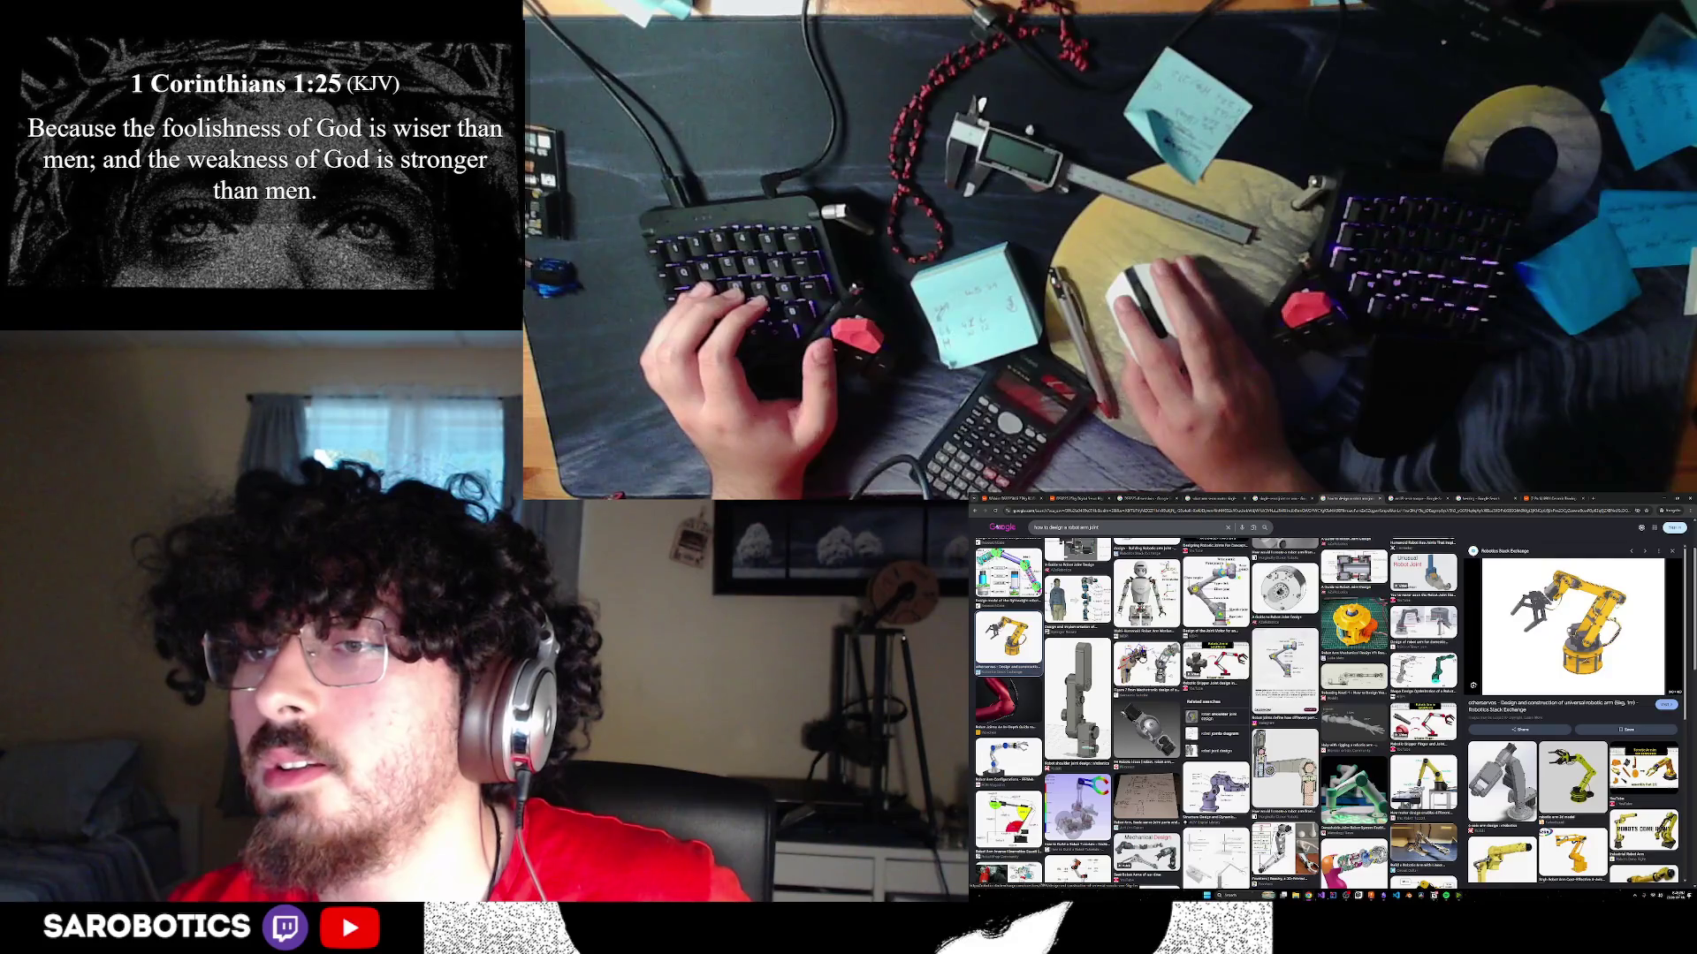
pyautogui.hotkey('alt', 'Tab')
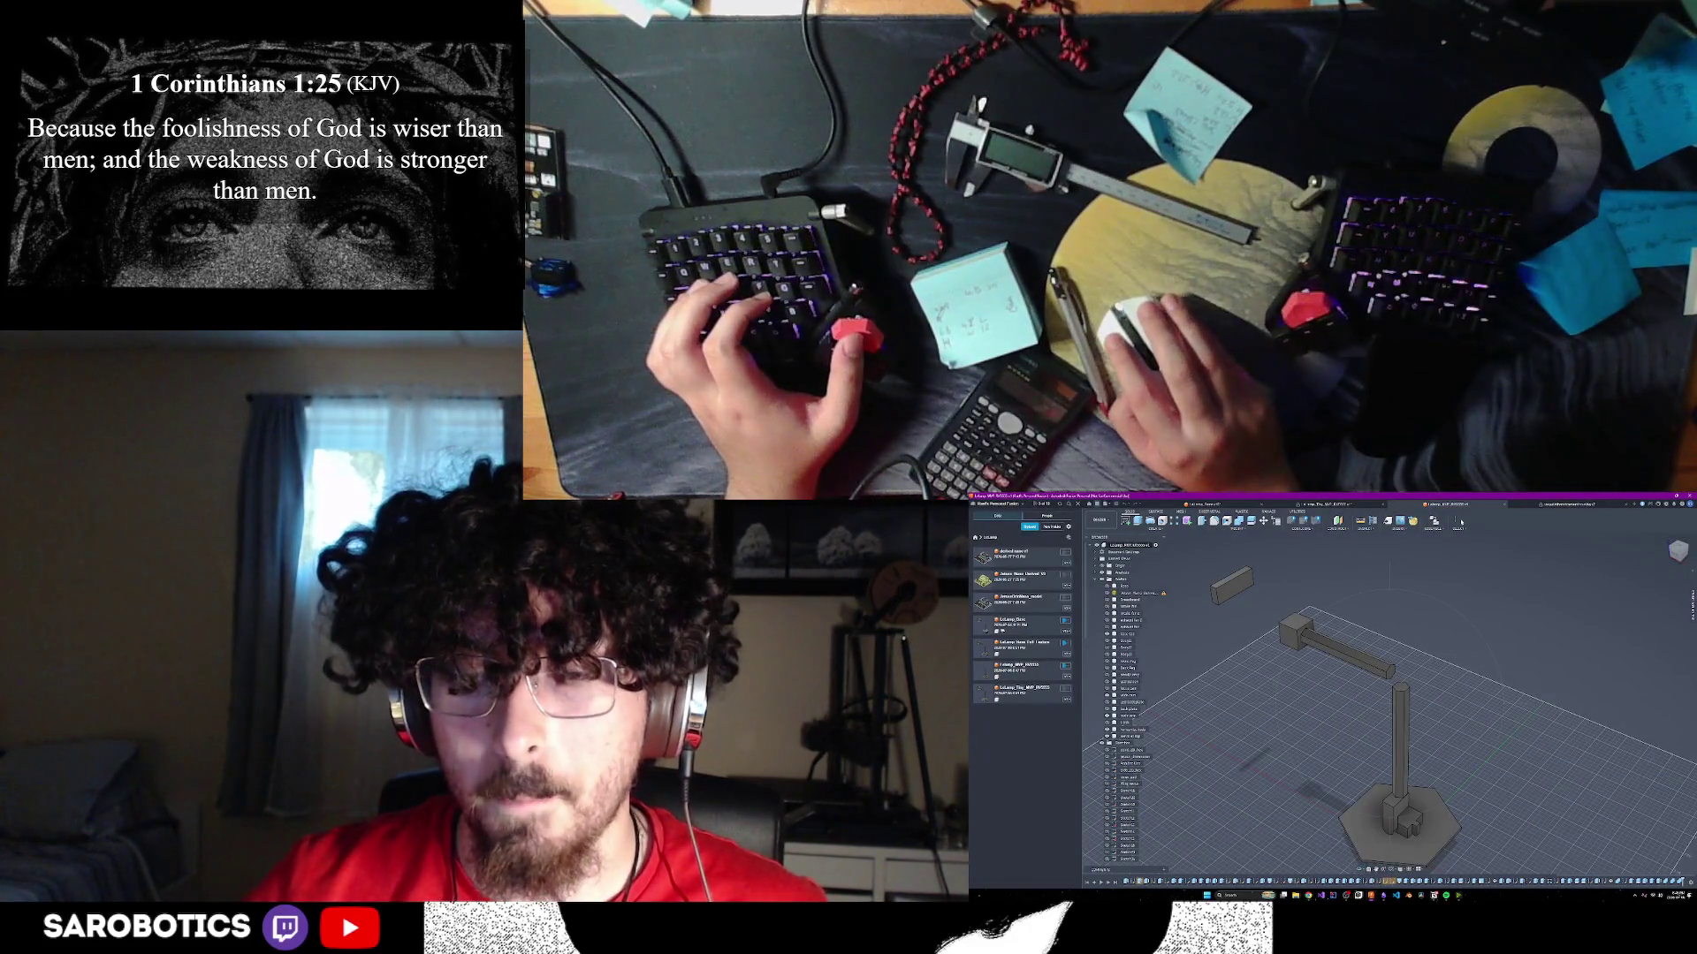
# - View the lamp from the front, then orbit and zoom to an elevated three-quarter angle
pyautogui.press('F6')
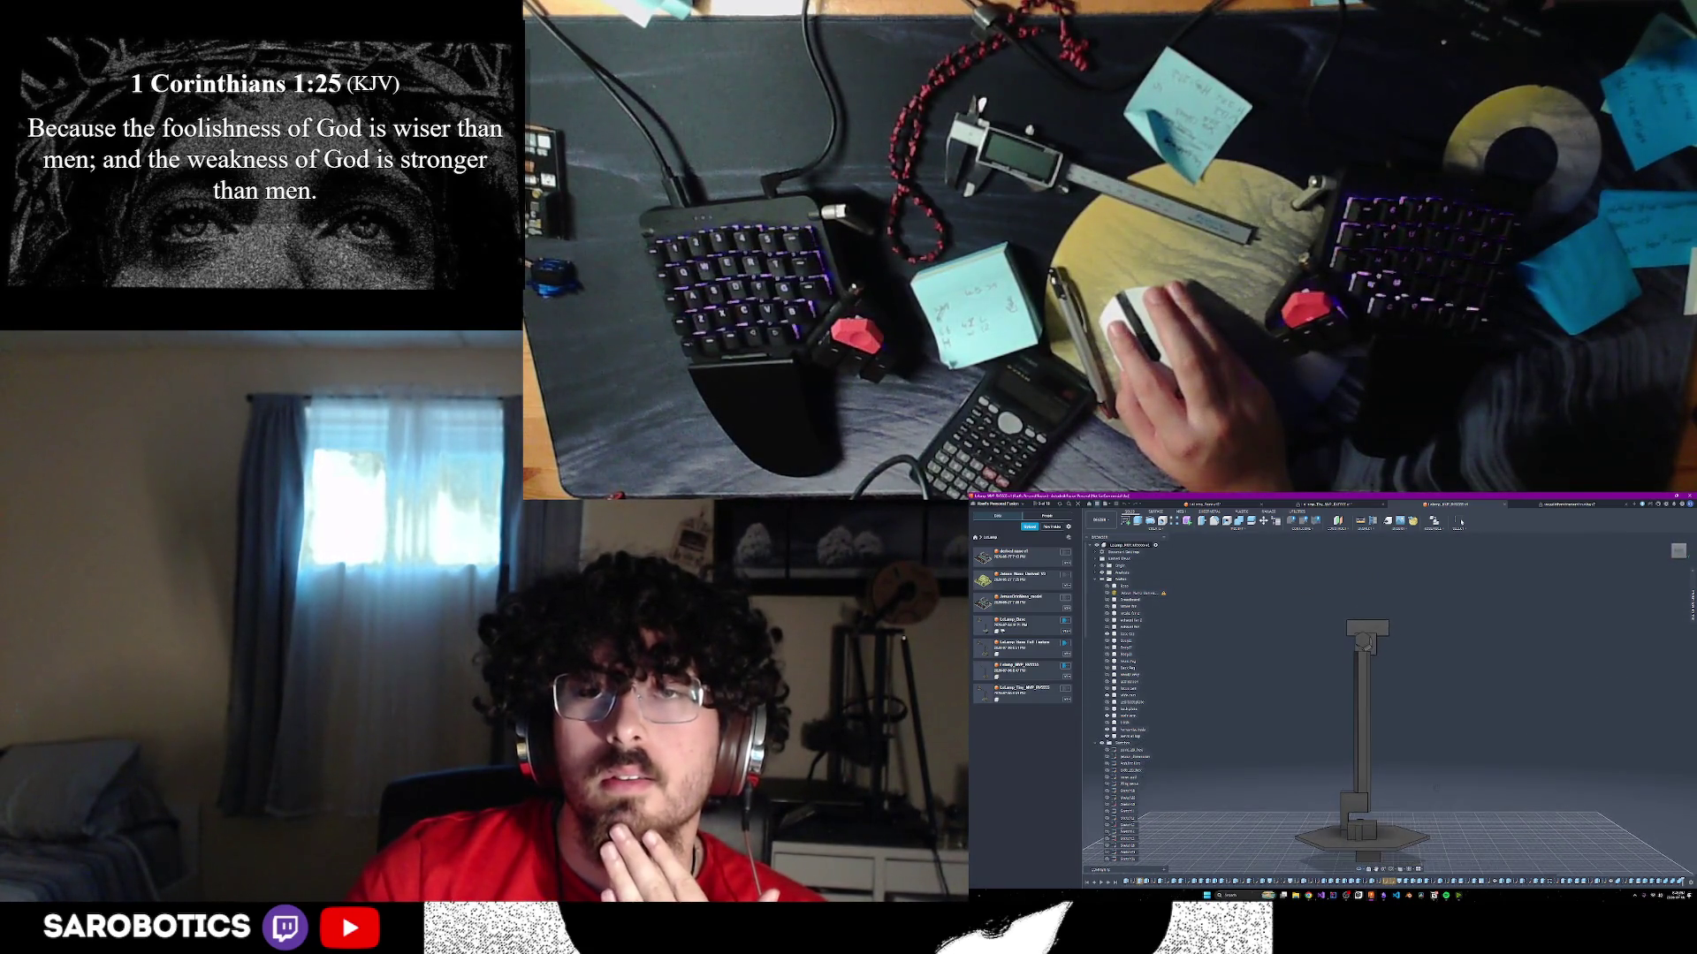
pyautogui.keyDown('shift'); pyautogui.moveTo(1436, 788); pyautogui.dragTo(1460, 794, button='middle'); pyautogui.keyUp('shift')
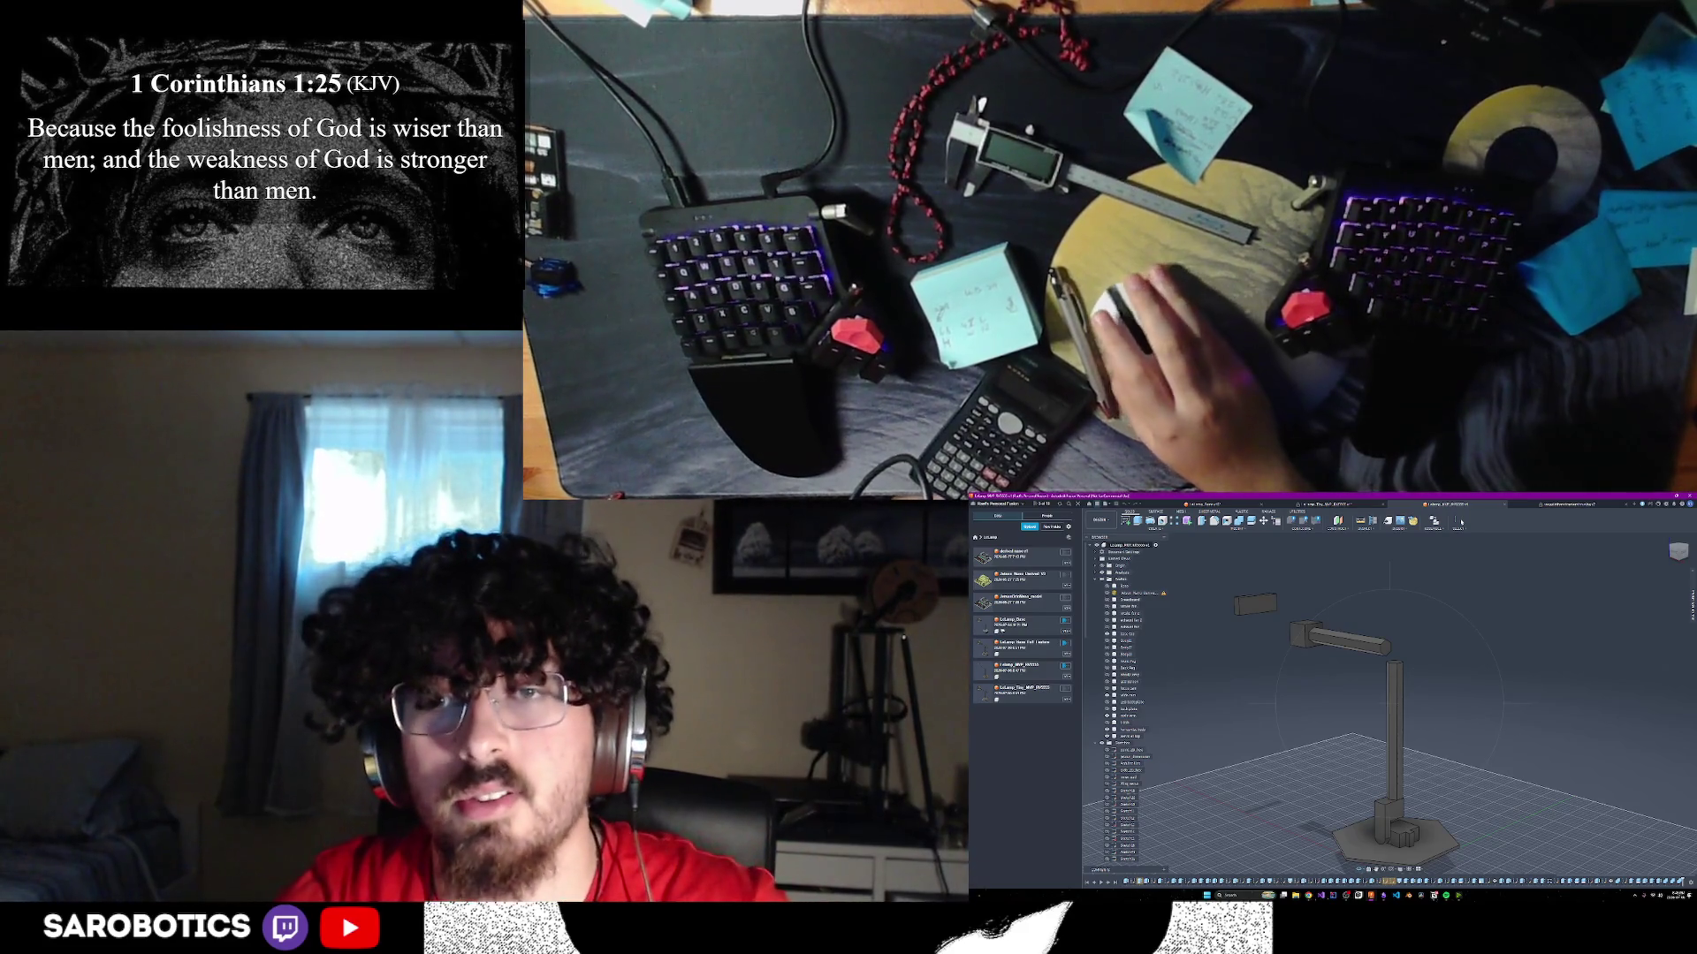
pyautogui.scroll(2, 1391, 661)
pyautogui.scroll(-2, 1392, 663)
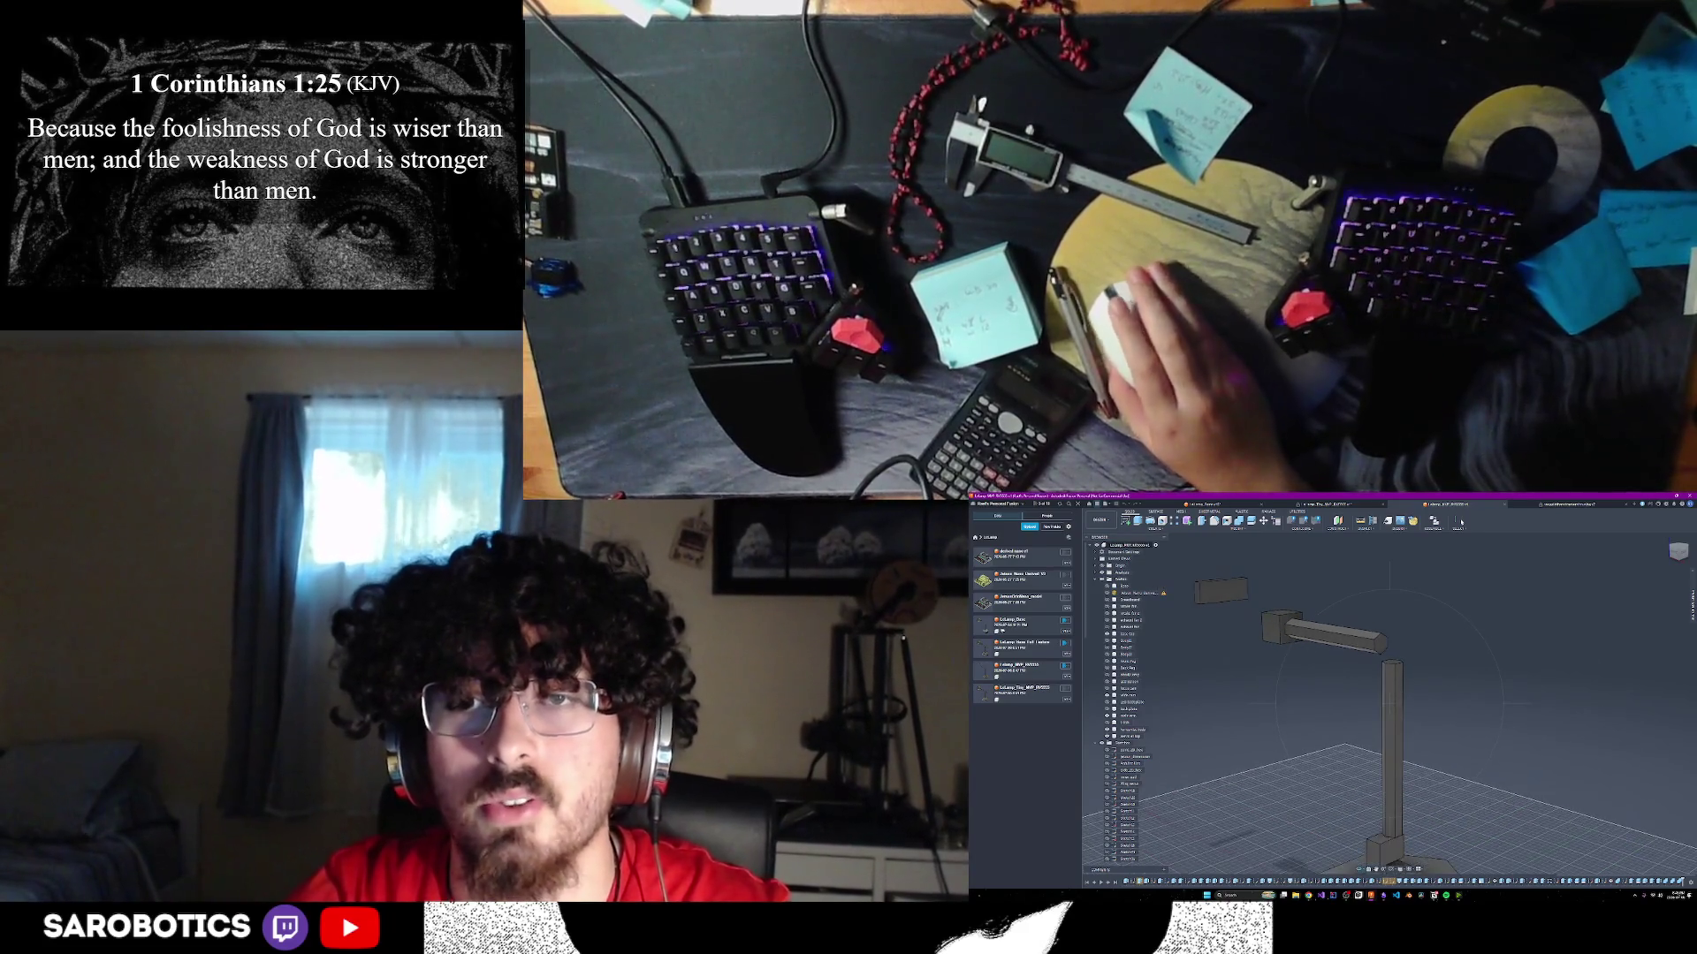
pyautogui.scroll(-2, 1388, 707)
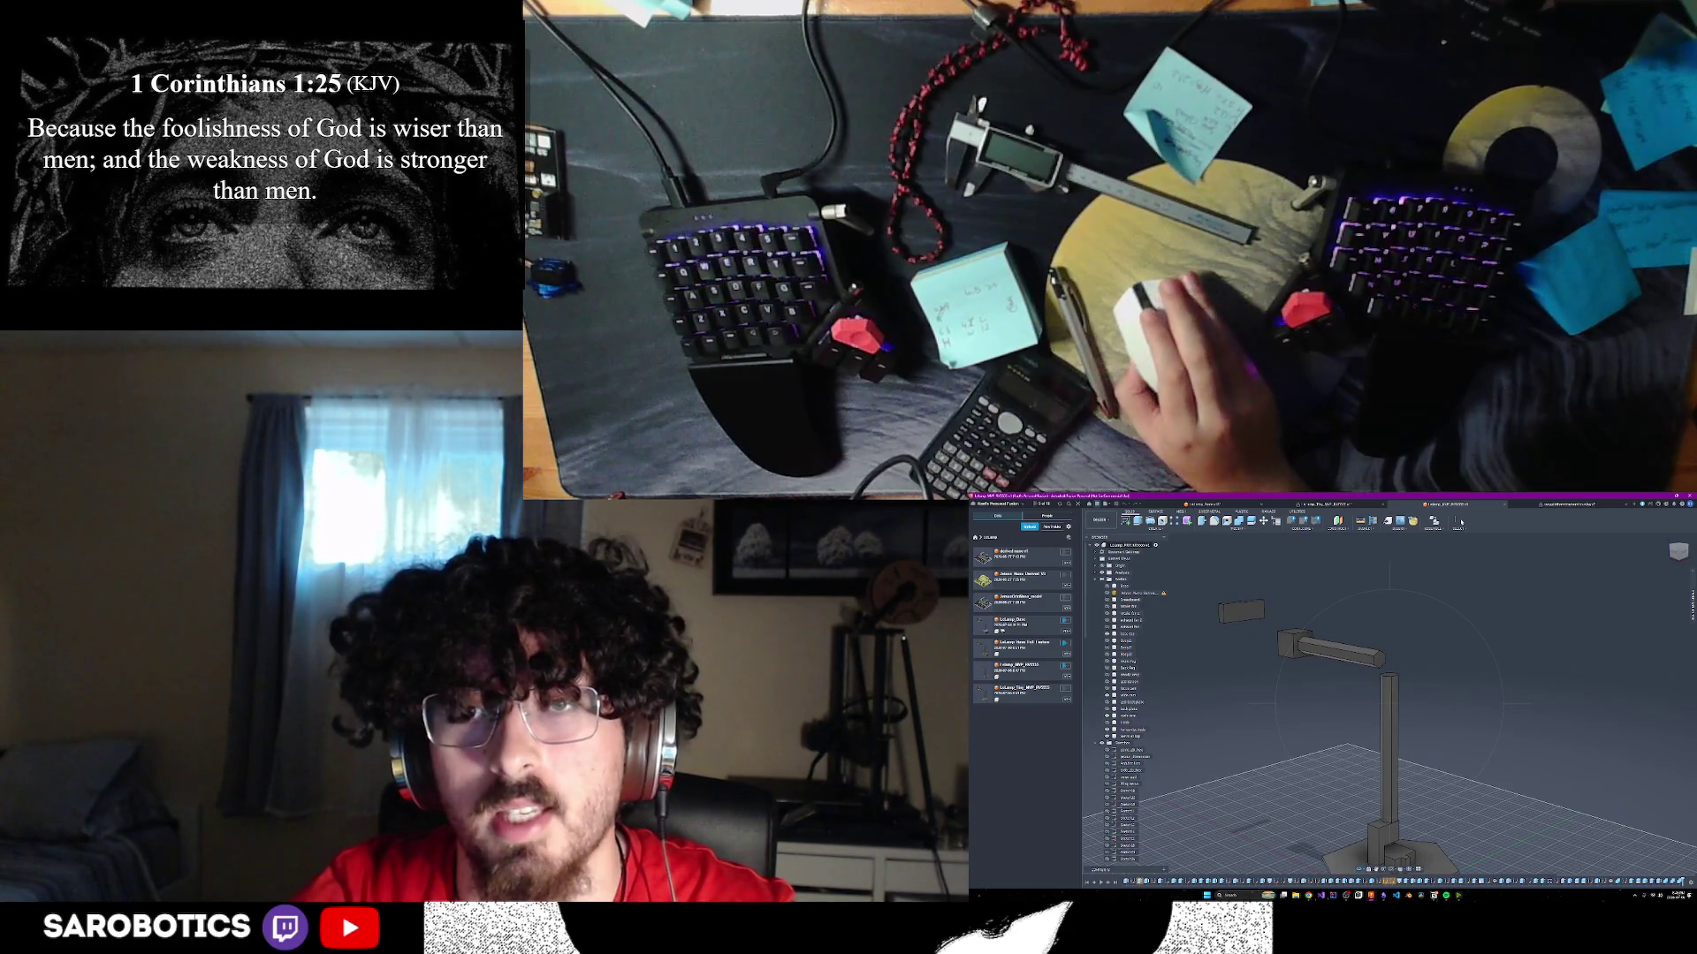
pyautogui.keyDown('shift'); pyautogui.moveTo(1378, 707); pyautogui.dragTo(1529, 693, button='middle'); pyautogui.keyUp('shift')
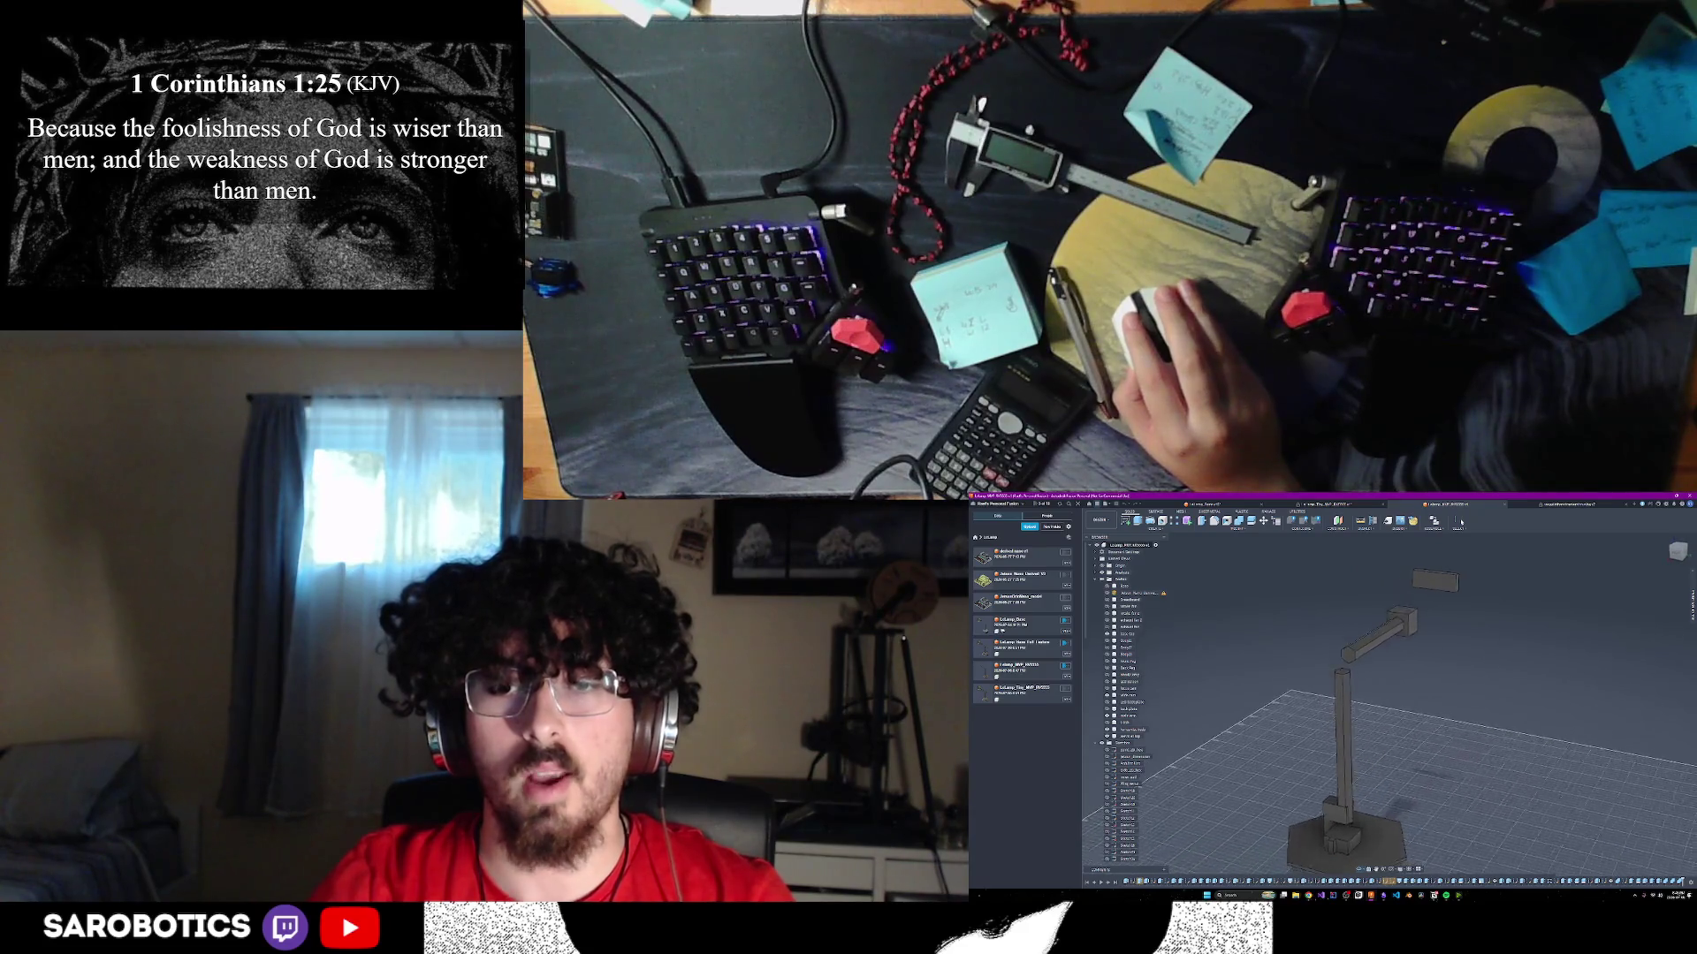
# - With Move/Copy and Create Copy on, raise a copy of the blue housing to the post top
pyautogui.press('m')
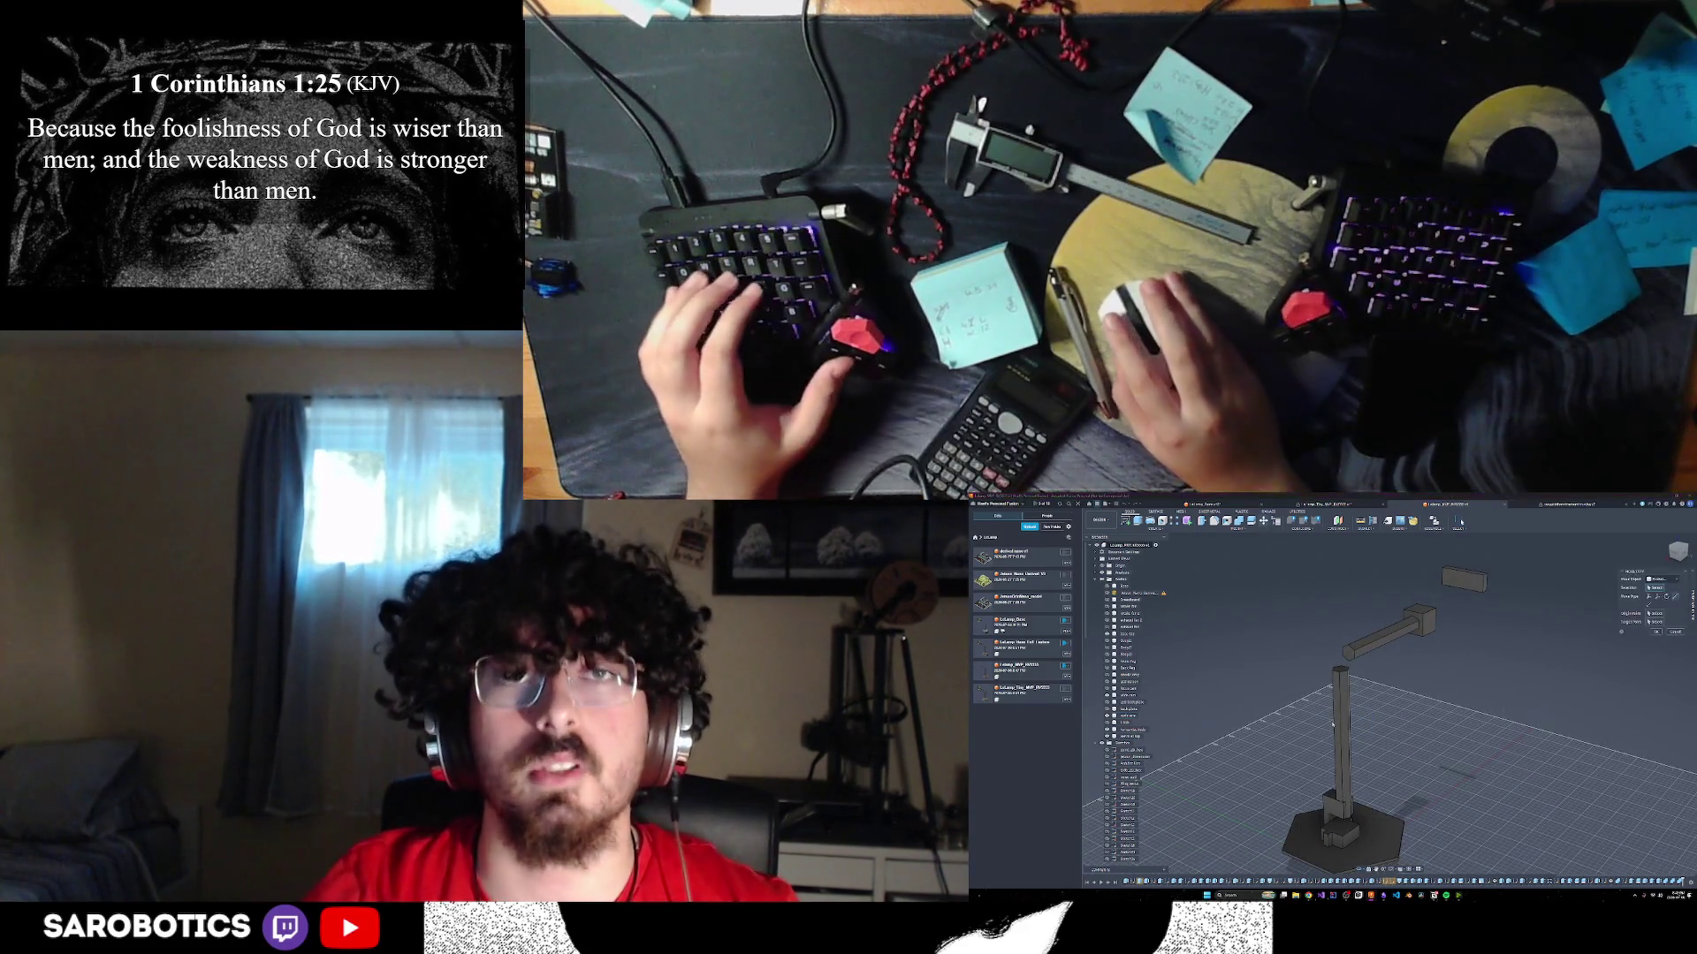
pyautogui.click(1338, 832)
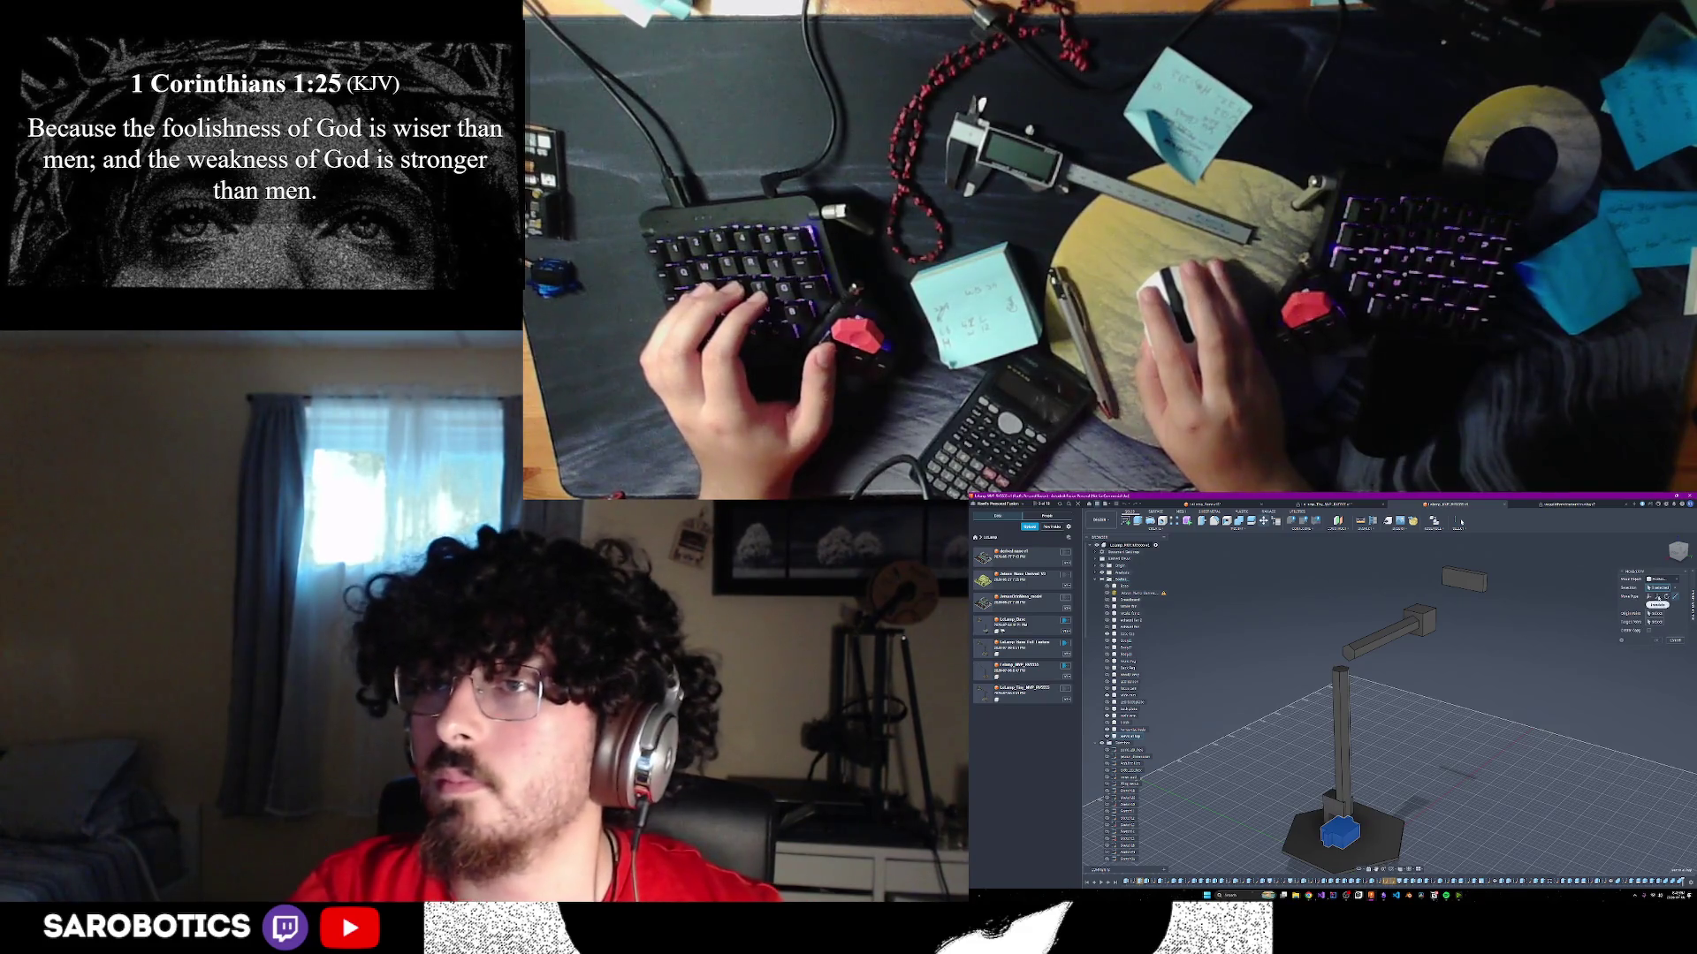
pyautogui.moveTo(1340, 831)
pyautogui.mouseDown()
pyautogui.moveTo(1335, 755)
pyautogui.moveTo(1337, 776)
pyautogui.mouseUp()
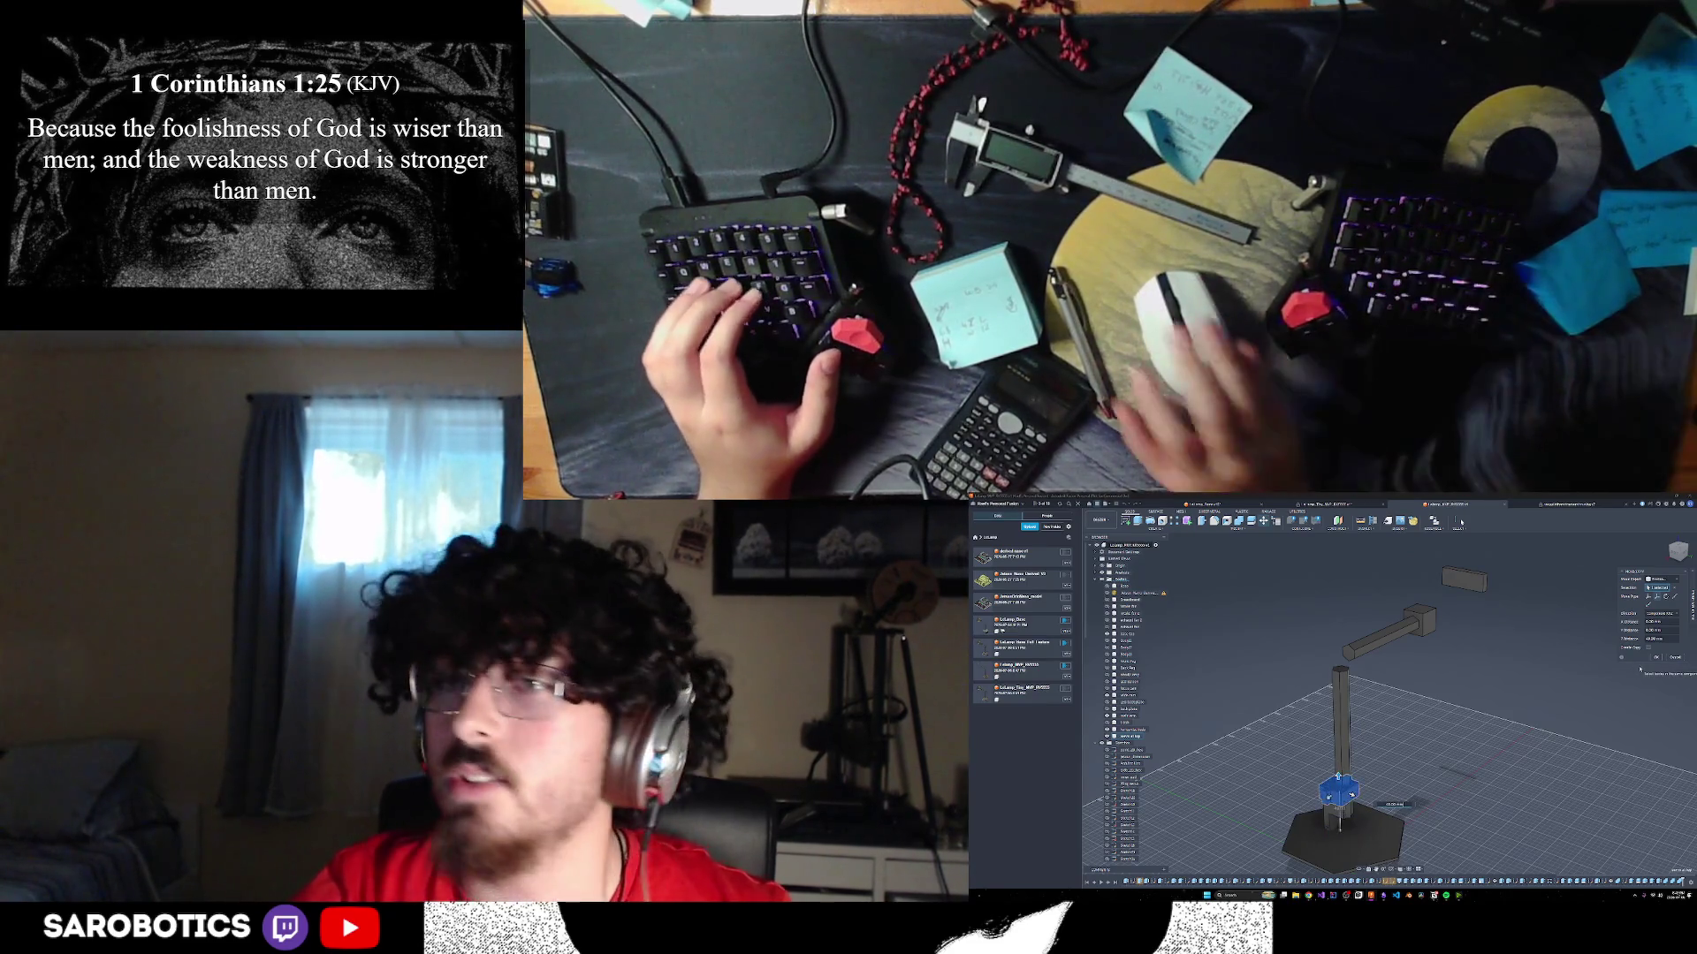
pyautogui.click(1648, 648)
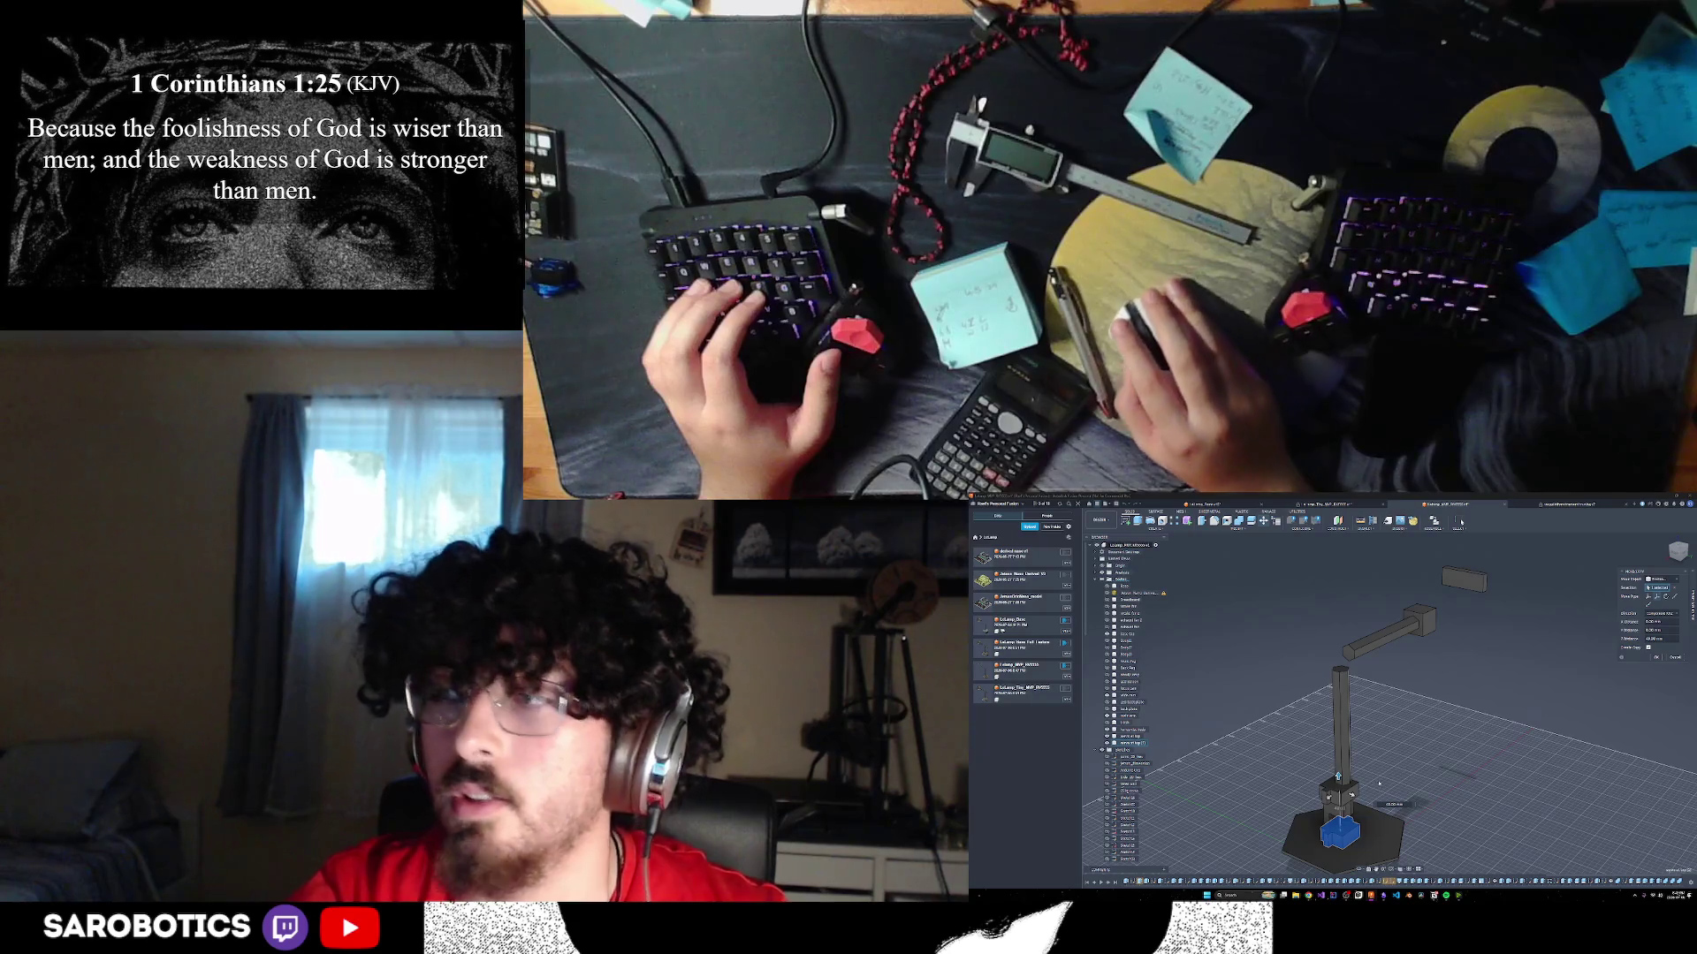
pyautogui.moveTo(1337, 776); pyautogui.dragTo(1335, 656)
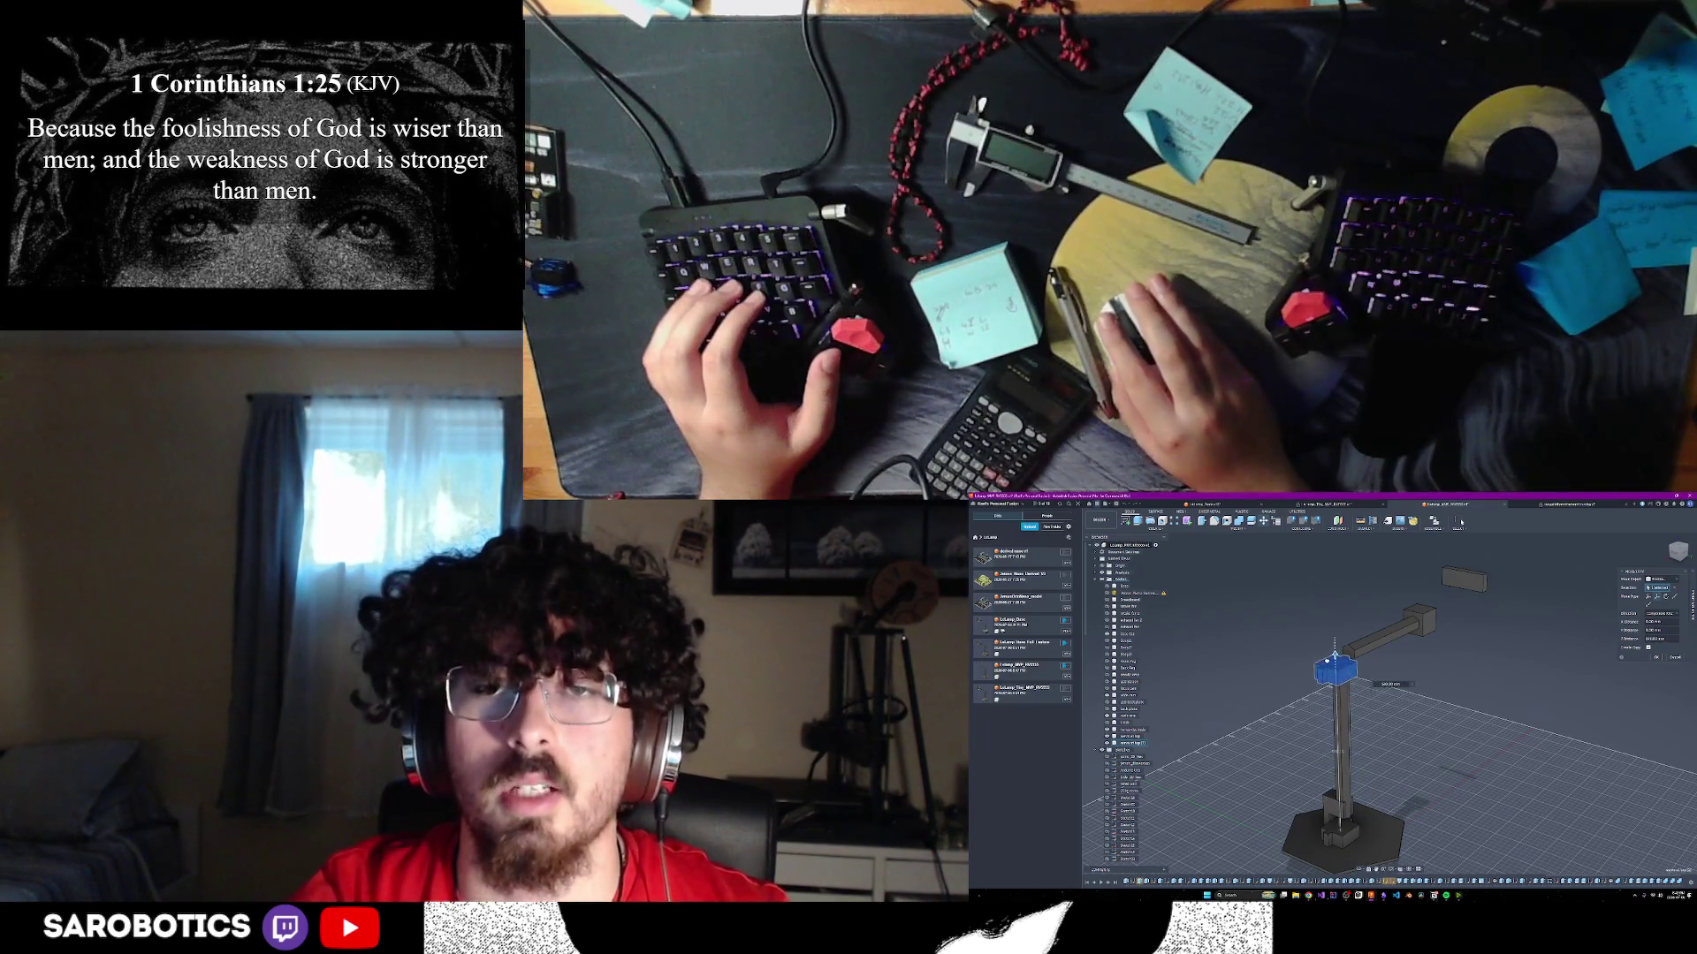
pyautogui.moveTo(1340, 749)
pyautogui.keyDown('shift'); pyautogui.mouseDown(button='middle')
pyautogui.moveTo(1419, 758)
pyautogui.moveTo(1432, 805)
pyautogui.moveTo(1410, 826)
pyautogui.moveTo(1299, 751)
pyautogui.mouseUp(button='middle'); pyautogui.keyUp('shift')
pyautogui.moveTo(1299, 677)
pyautogui.keyDown('shift'); pyautogui.mouseDown(button='middle')
pyautogui.moveTo(1342, 725)
pyautogui.moveTo(1326, 658)
pyautogui.mouseUp(button='middle'); pyautogui.keyUp('shift')
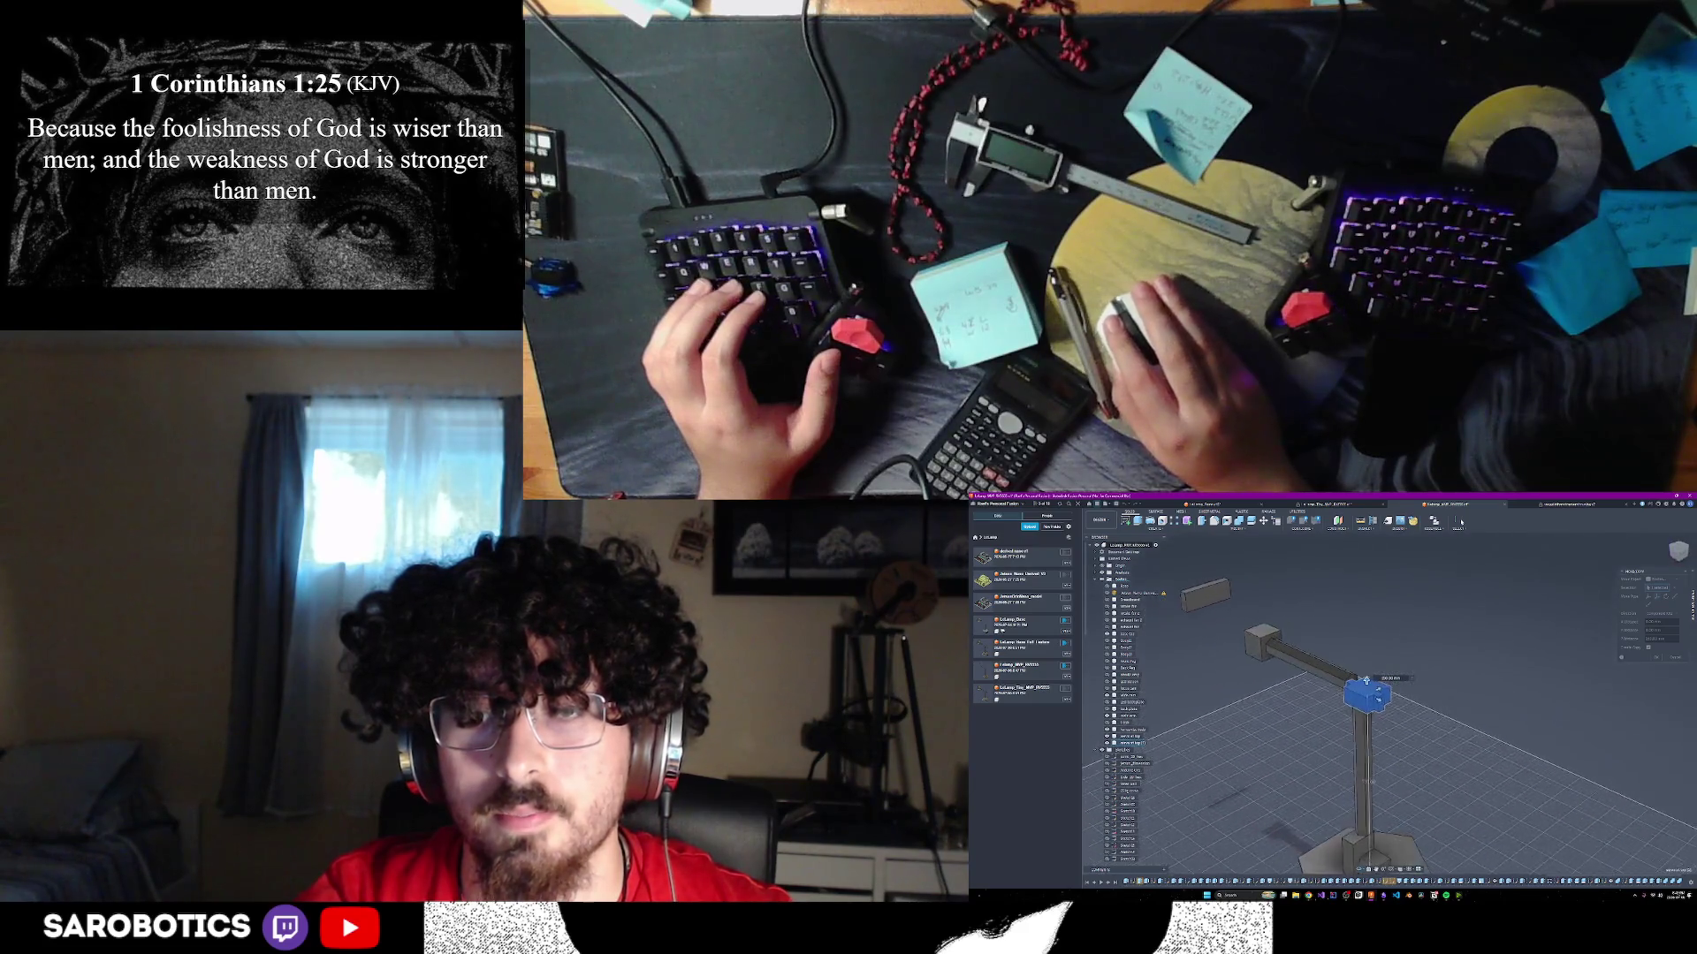
pyautogui.moveTo(1325, 658)
pyautogui.keyDown('shift'); pyautogui.mouseDown(button='middle')
pyautogui.moveTo(1320, 641)
pyautogui.moveTo(1366, 697)
pyautogui.moveTo(1380, 689)
pyautogui.moveTo(1379, 745)
pyautogui.mouseUp(button='middle'); pyautogui.keyUp('shift')
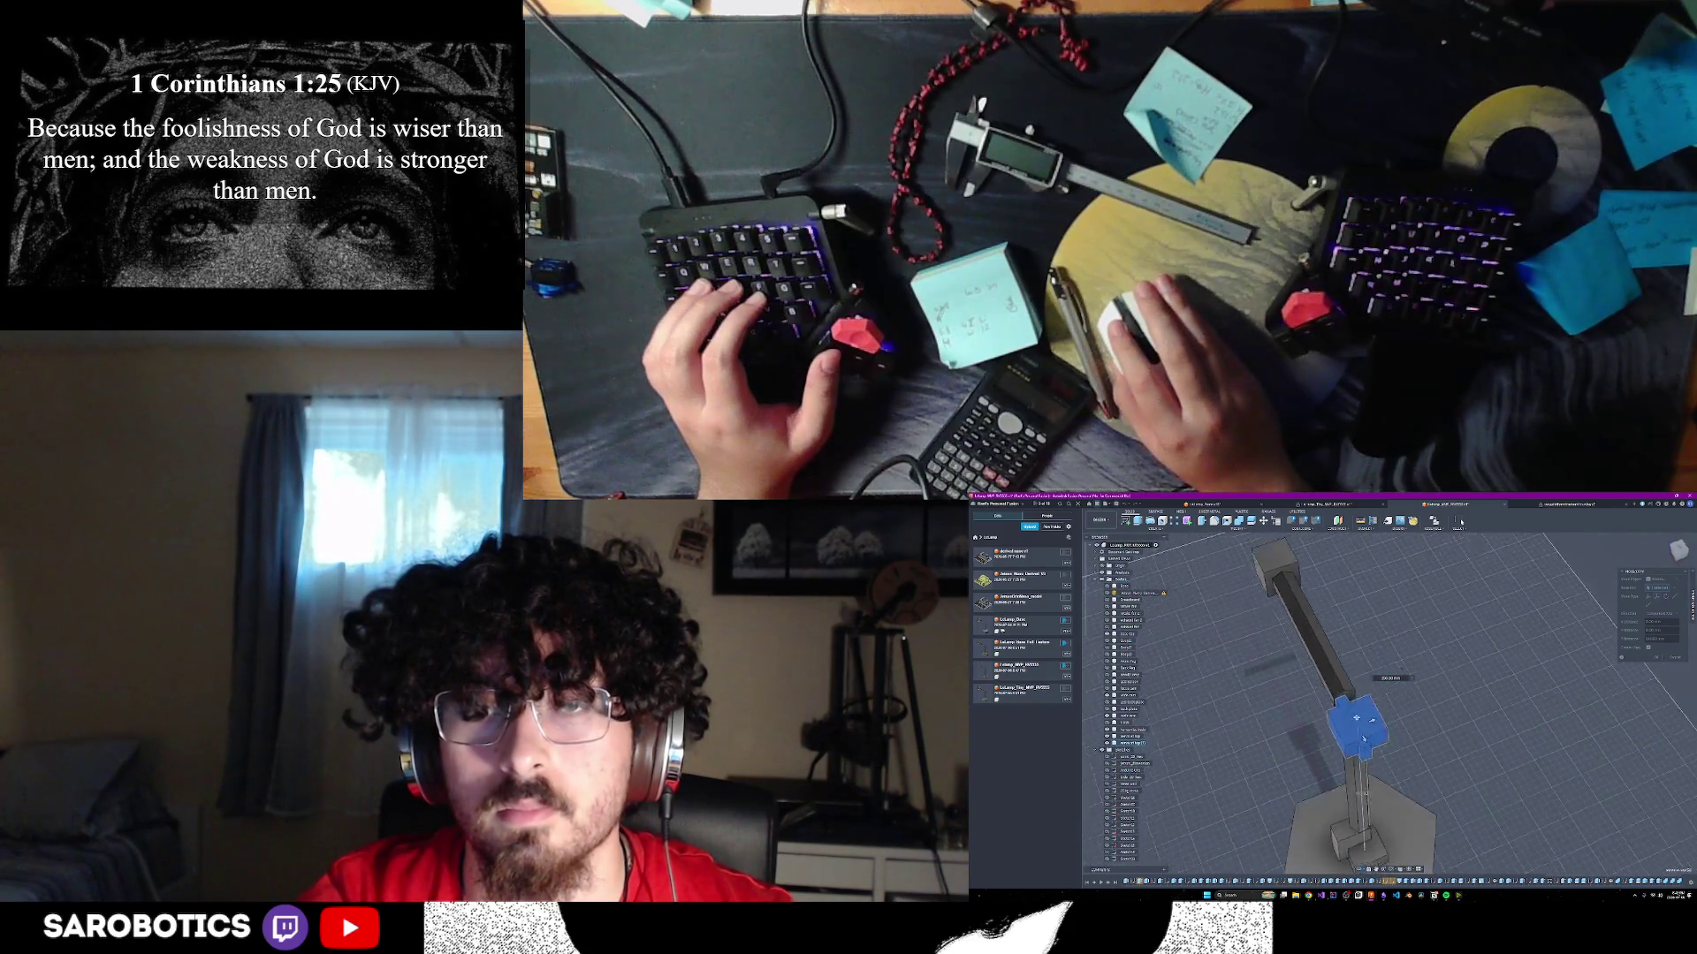
# - Lower the copied housing along the vertical axis with a quick move
pyautogui.scroll(2, 1357, 735)
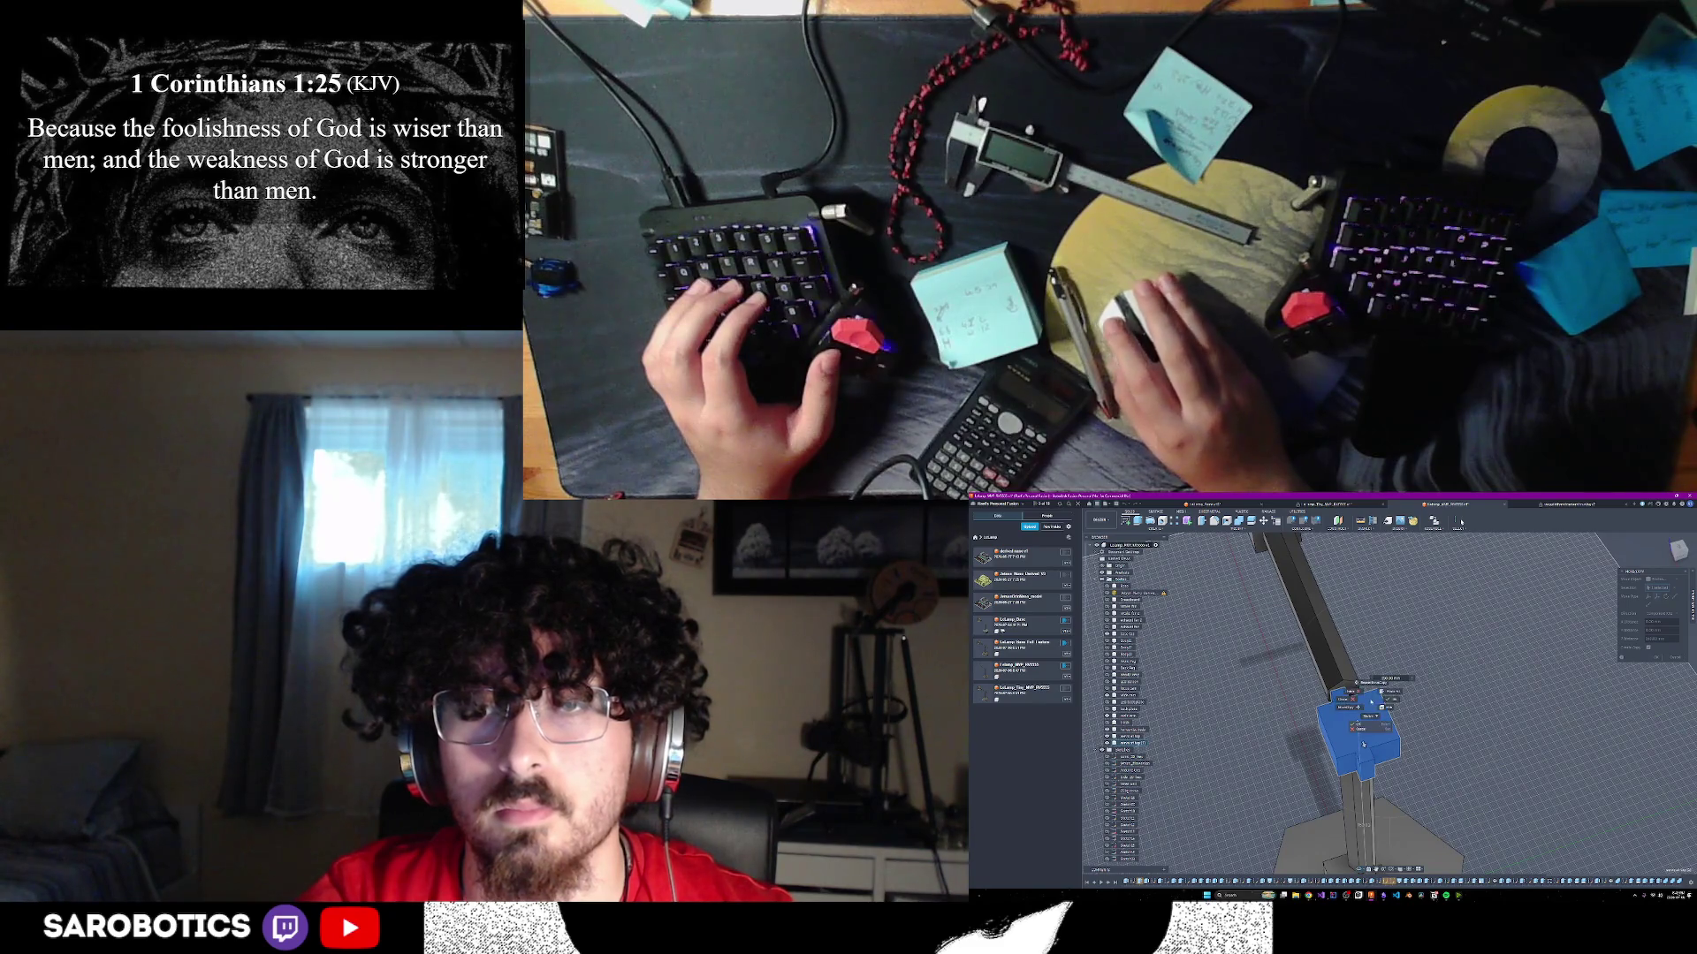
pyautogui.keyDown('shift'); pyautogui.moveTo(1362, 743); pyautogui.dragTo(1362, 698, button='middle'); pyautogui.keyUp('shift')
pyautogui.moveTo(1313, 823)
pyautogui.keyDown('shift'); pyautogui.mouseDown(button='middle')
pyautogui.moveTo(1445, 845)
pyautogui.moveTo(1417, 724)
pyautogui.mouseUp(button='middle'); pyautogui.keyUp('shift')
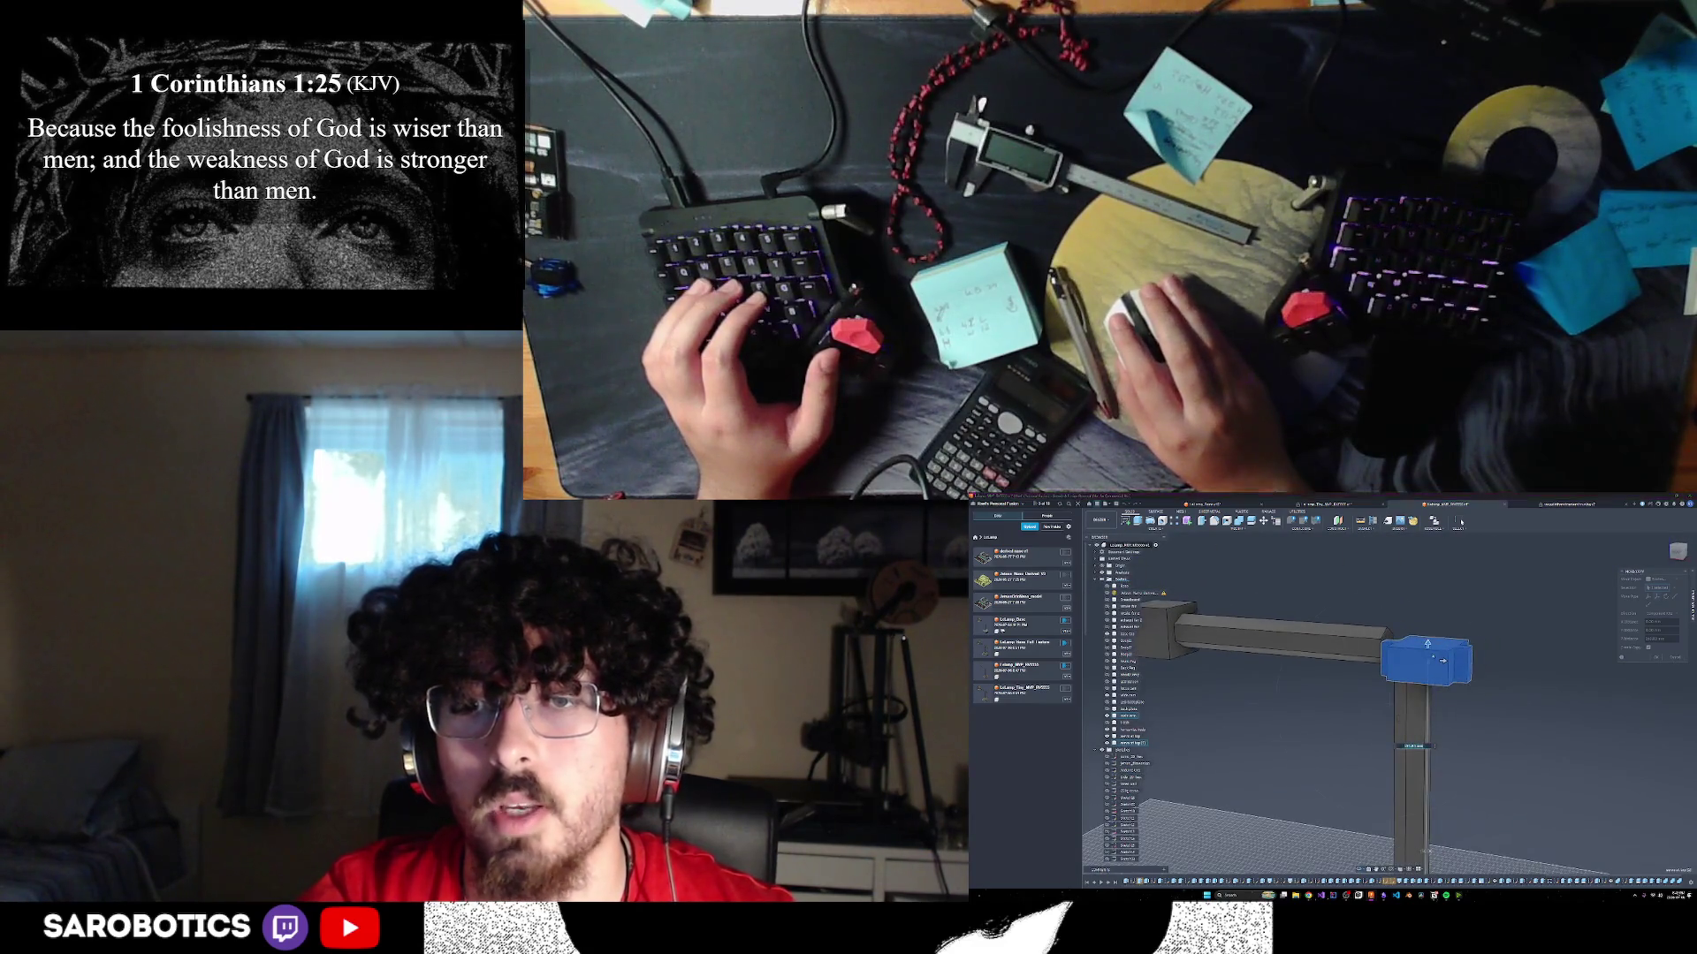
pyautogui.rightClick(1417, 725)
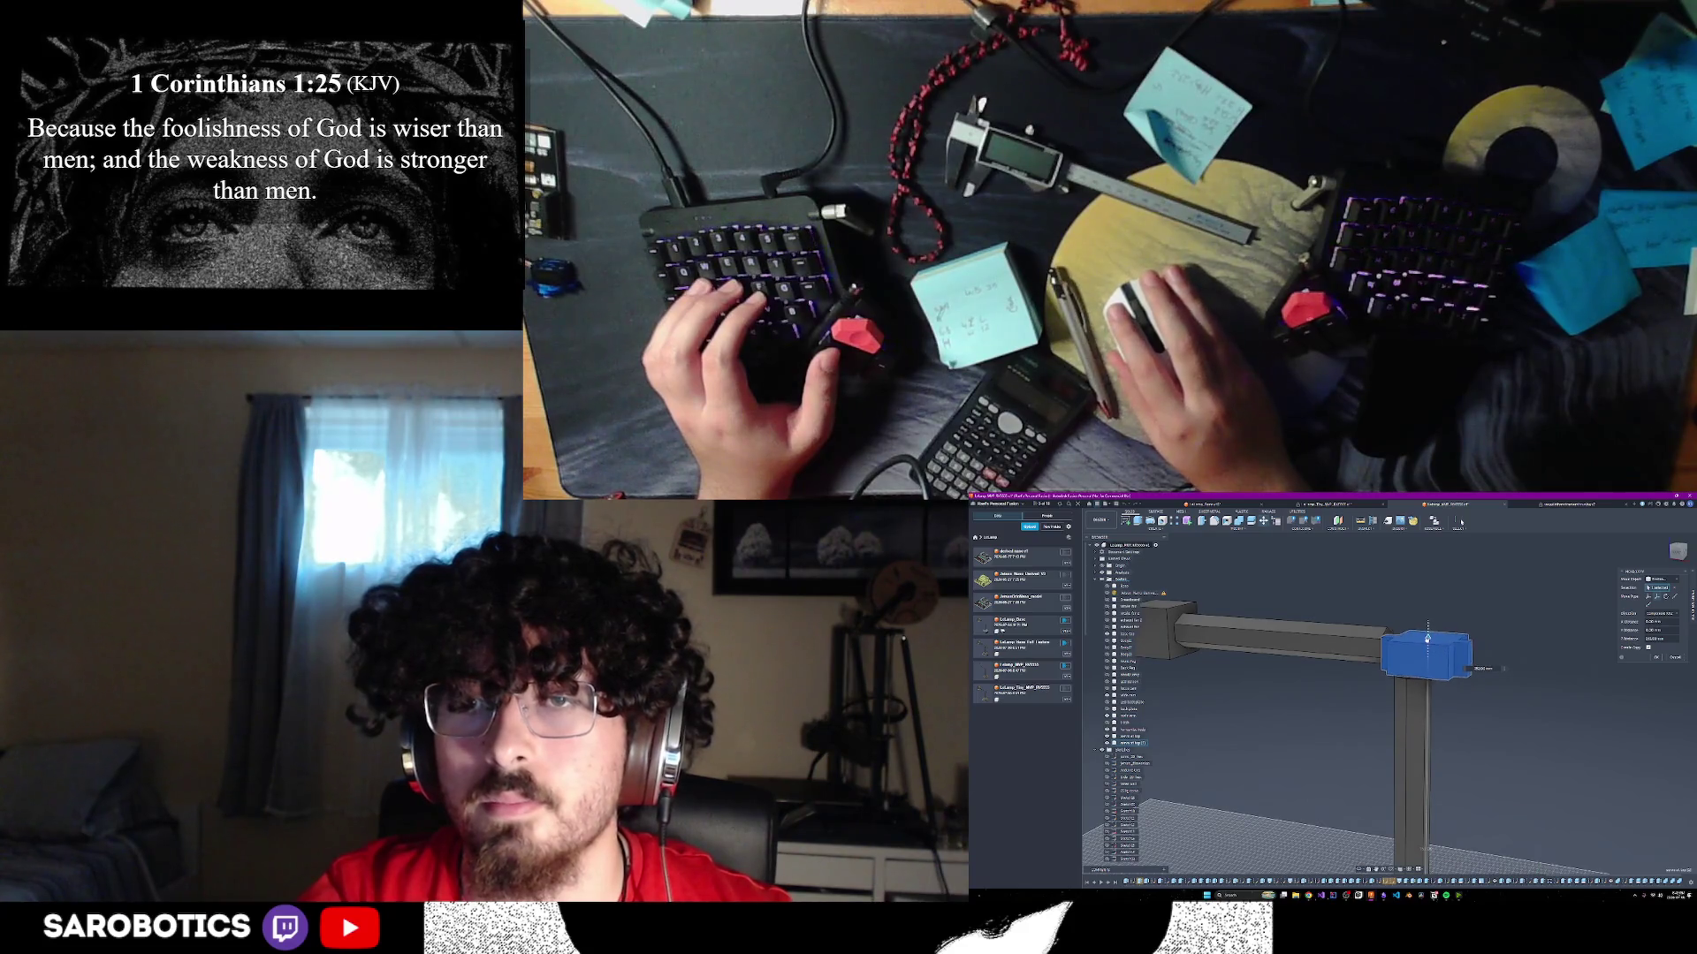
pyautogui.moveTo(1424, 637); pyautogui.dragTo(1421, 644)
pyautogui.press('Return')
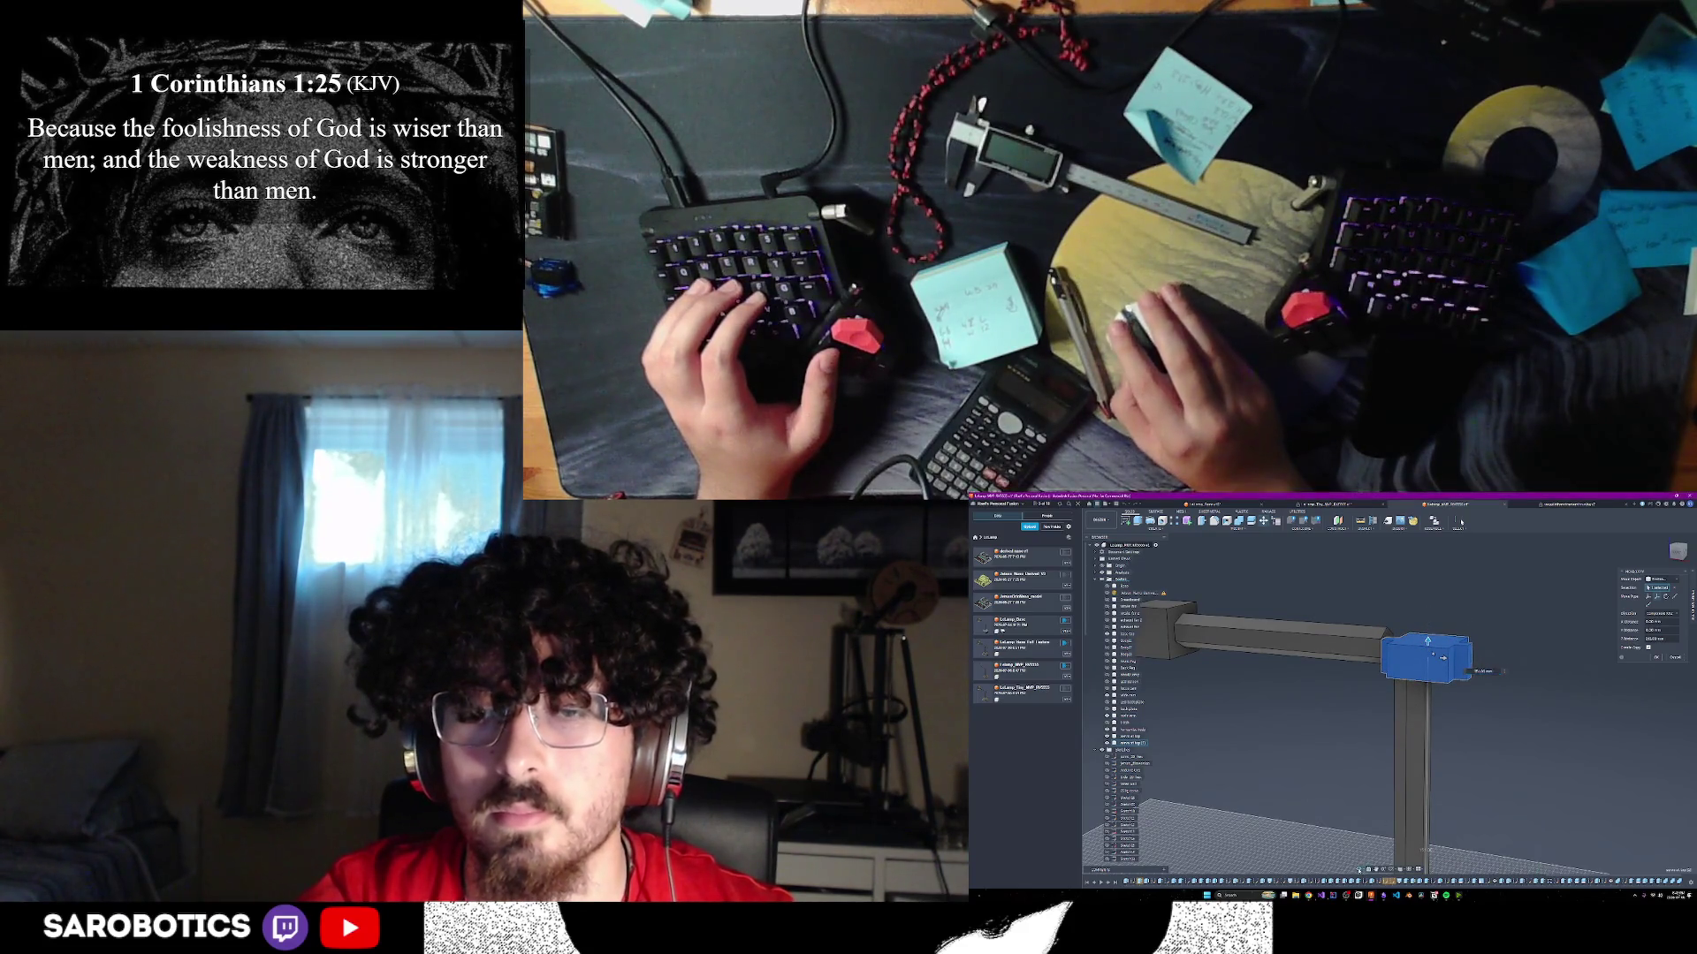
# - Nudge the housing down by a precise distance onto the post, then return to Home view
pyautogui.keyDown('shift'); pyautogui.moveTo(1390, 811); pyautogui.dragTo(1395, 751, button='middle'); pyautogui.keyUp('shift')
pyautogui.press('m')
pyautogui.scroll(3, 1419, 663)
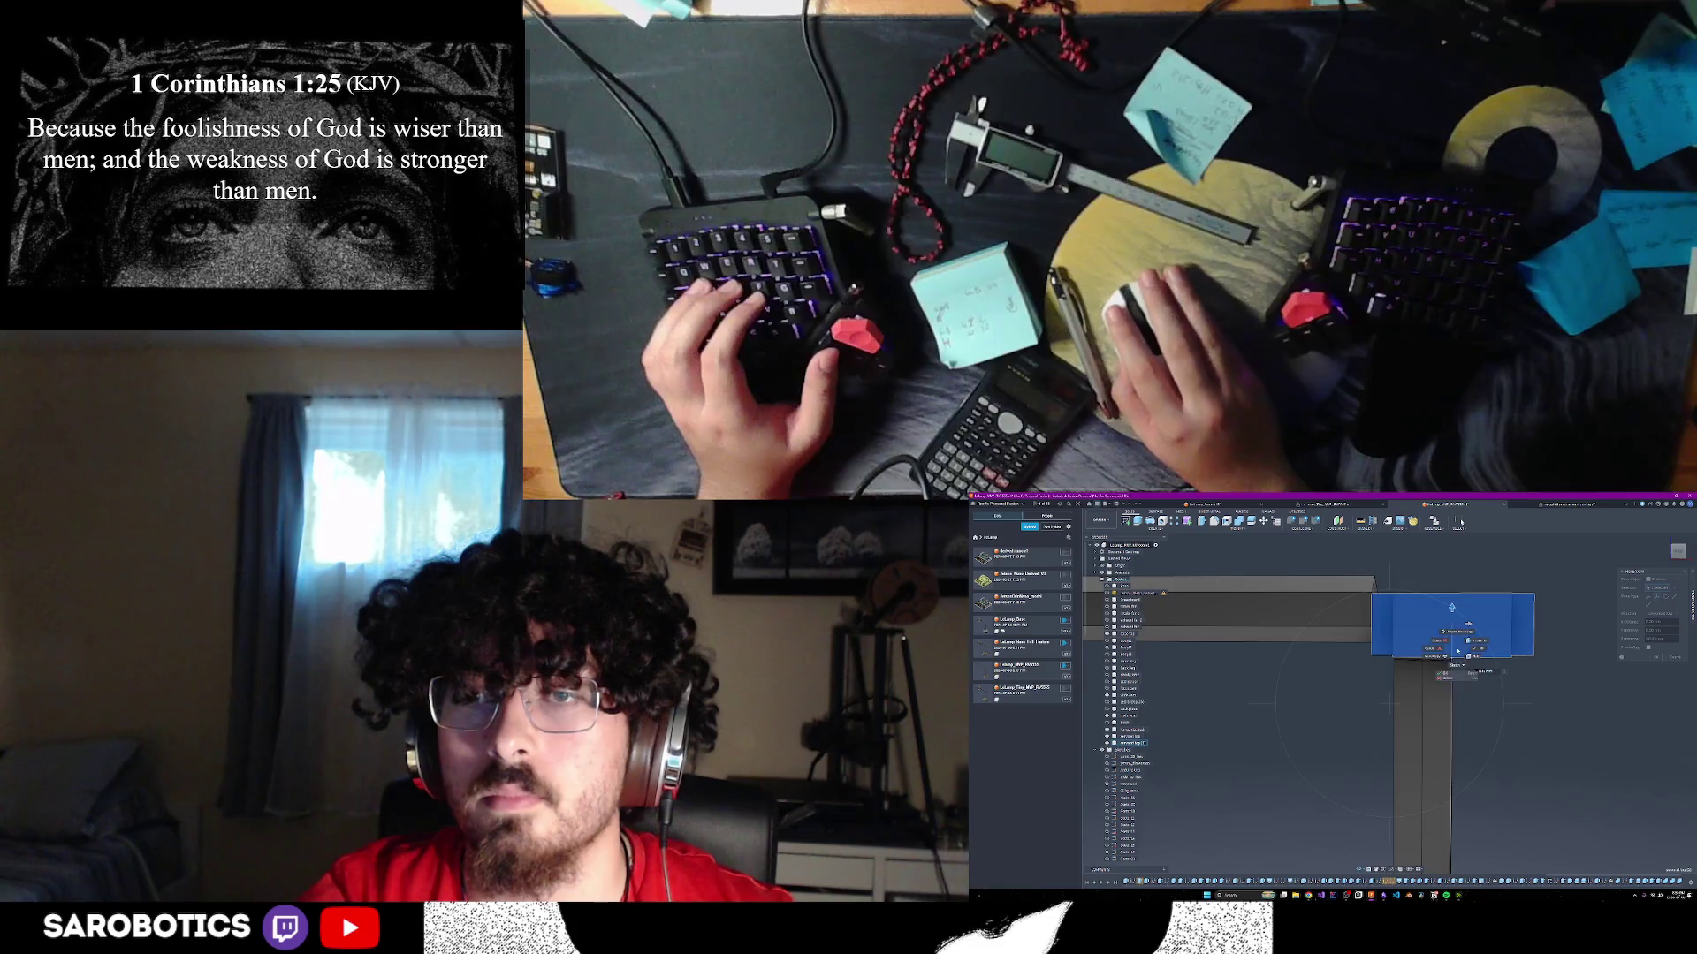
pyautogui.click(1470, 644)
pyautogui.moveTo(1451, 608); pyautogui.dragTo(1452, 613)
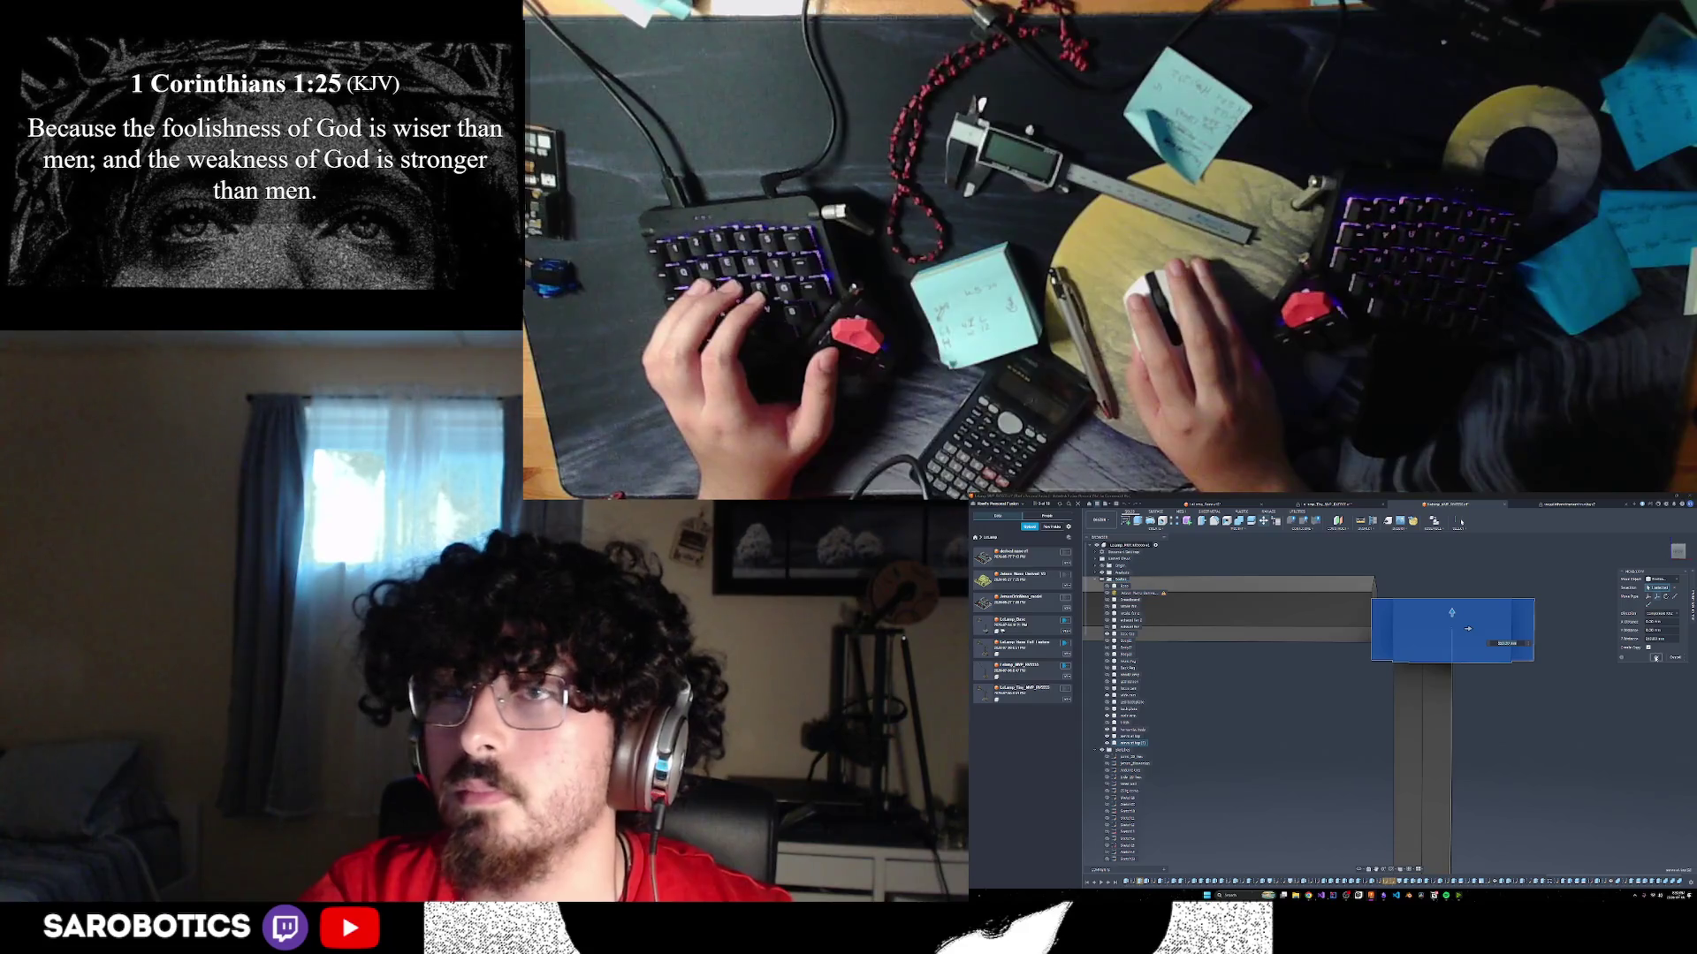
pyautogui.press('Return')
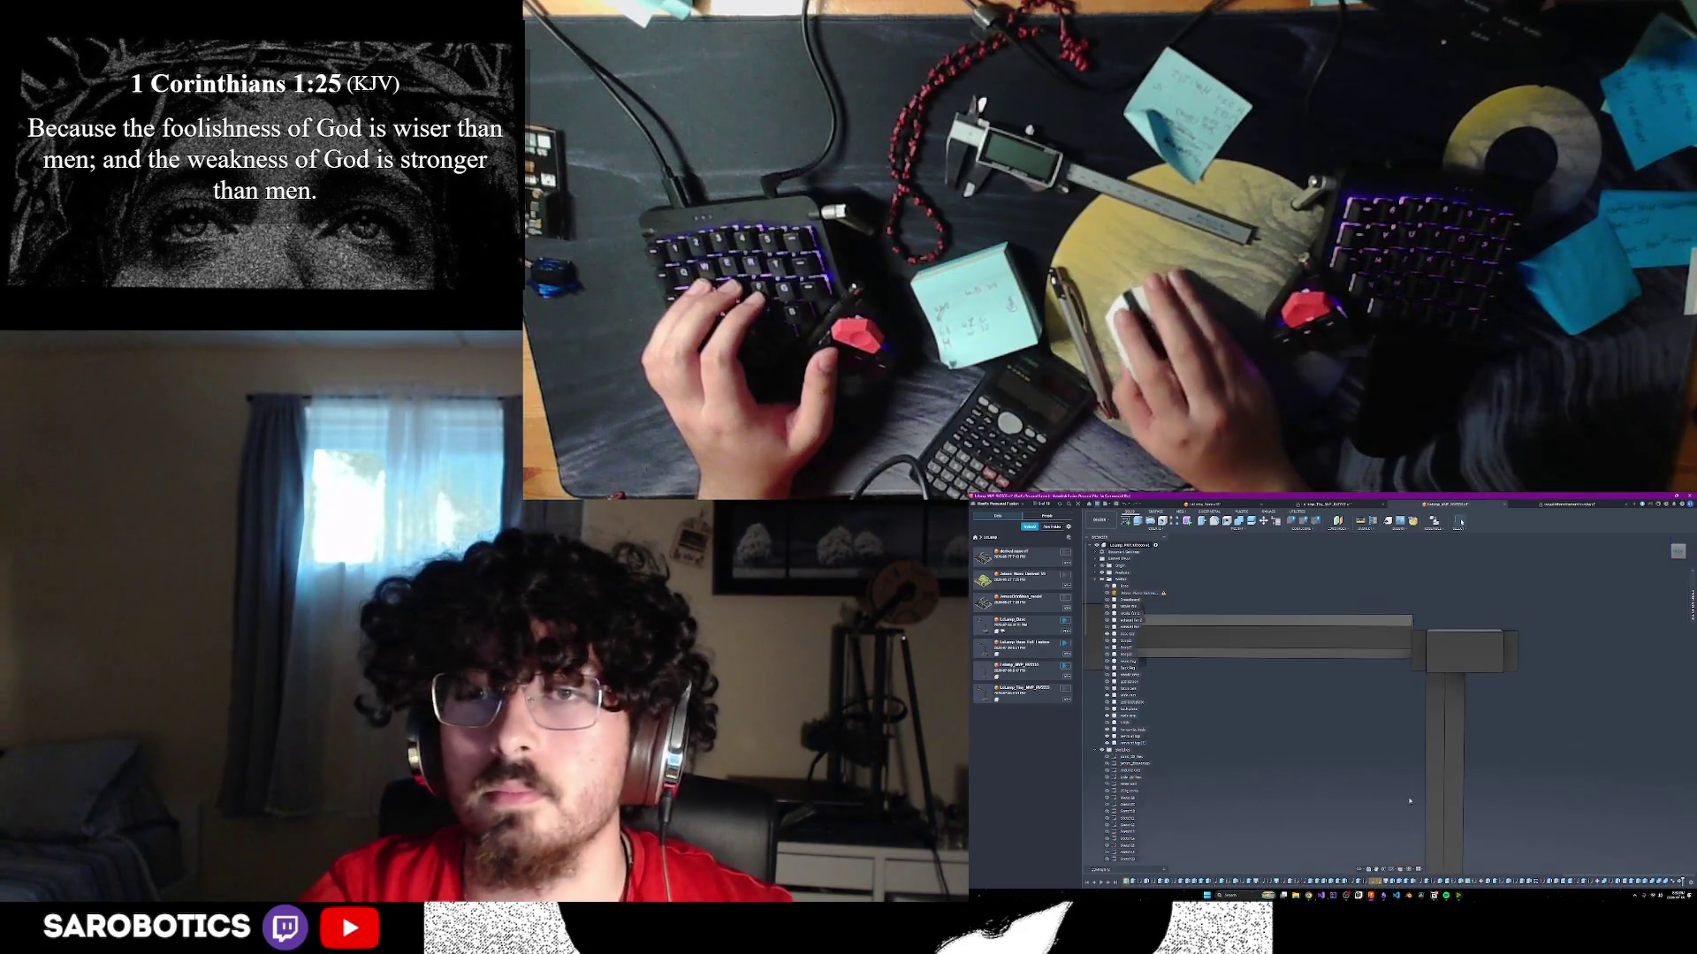
pyautogui.press('F5')
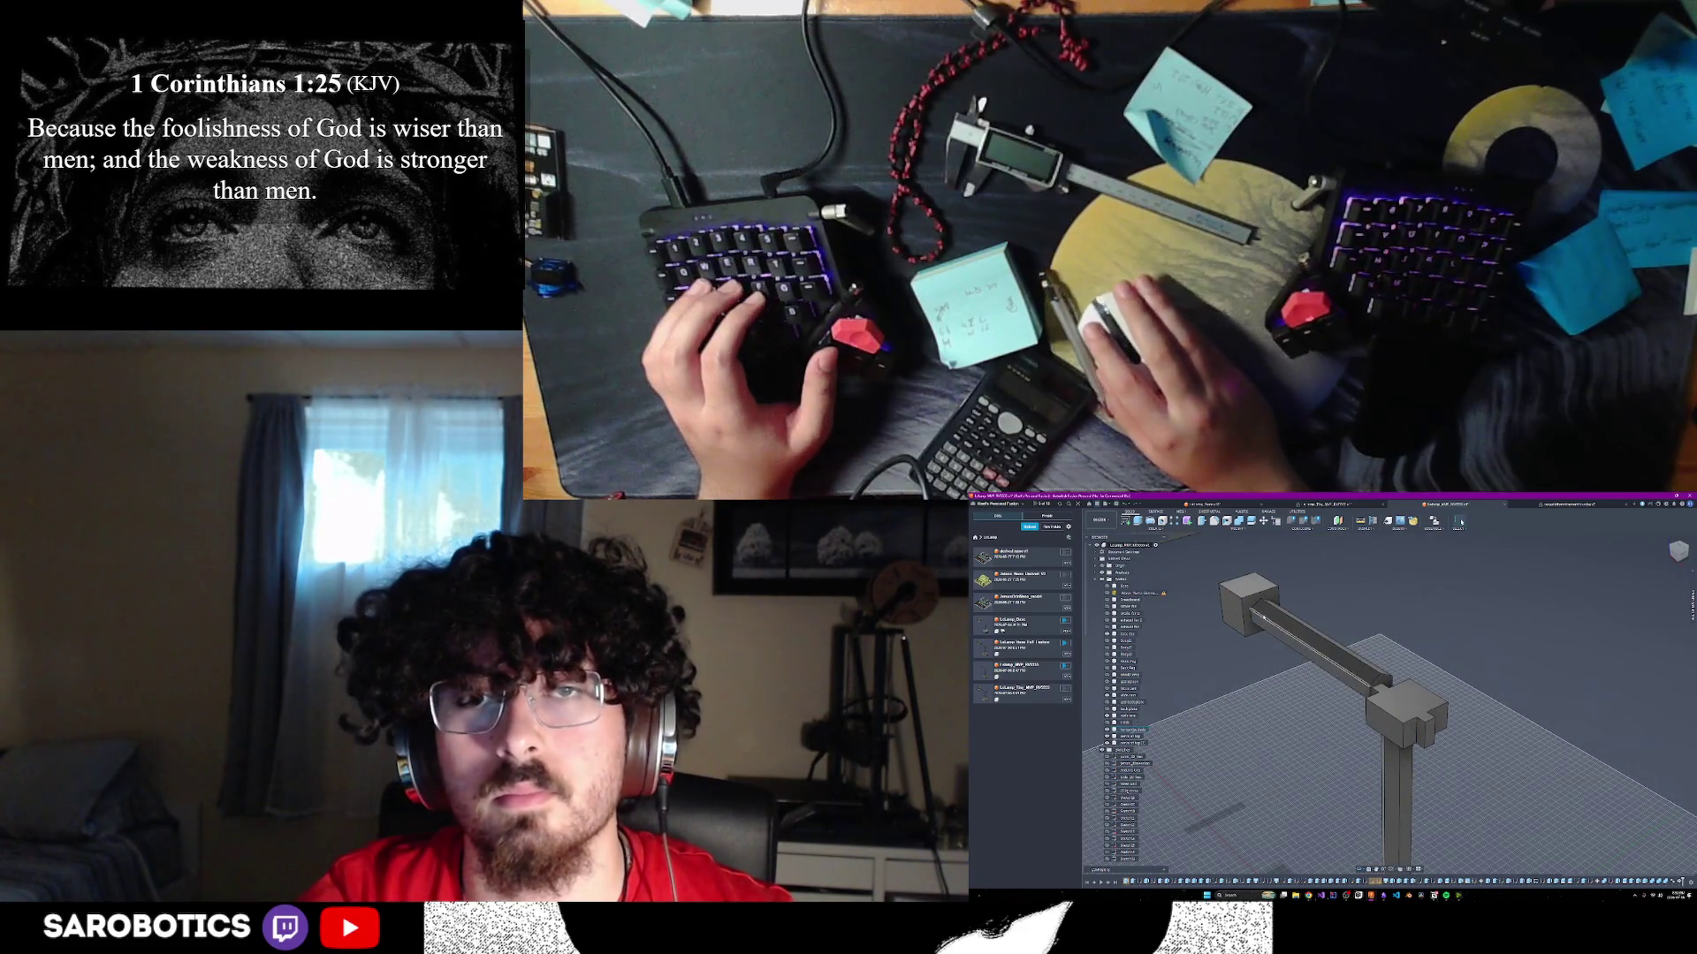
# - Select the horizontal arm beam and run a first Move on it
pyautogui.click(1259, 614)
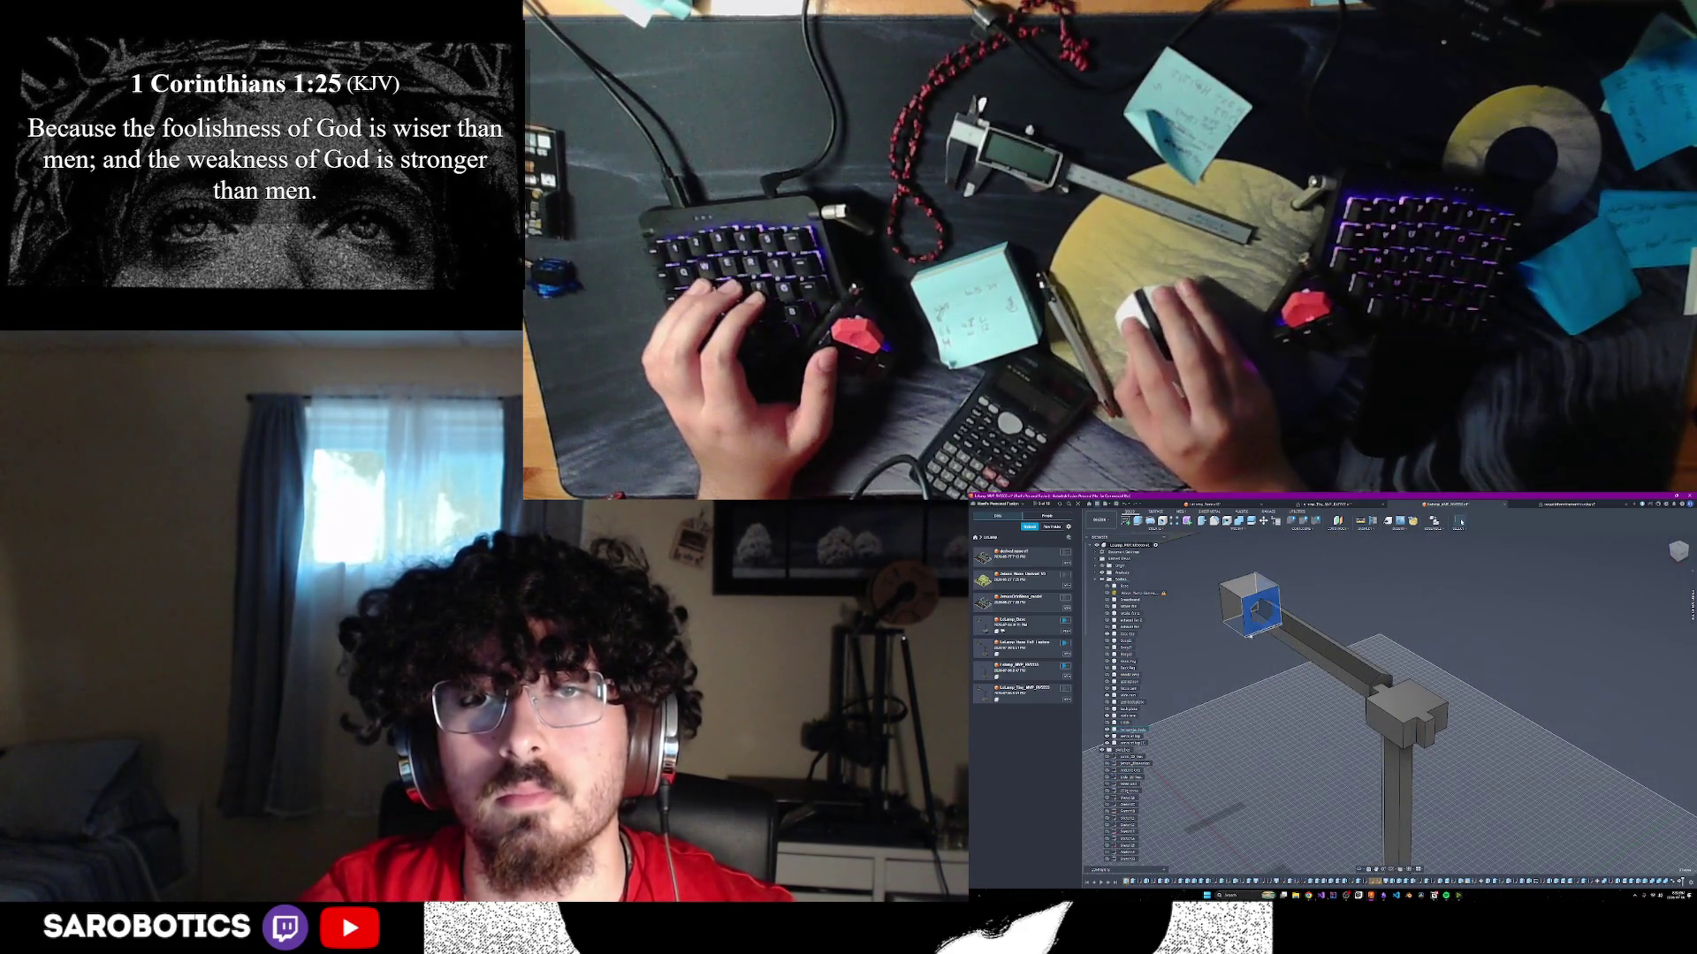
pyautogui.scroll(-2, 1249, 636)
pyautogui.moveTo(1228, 574); pyautogui.dragTo(1324, 685)
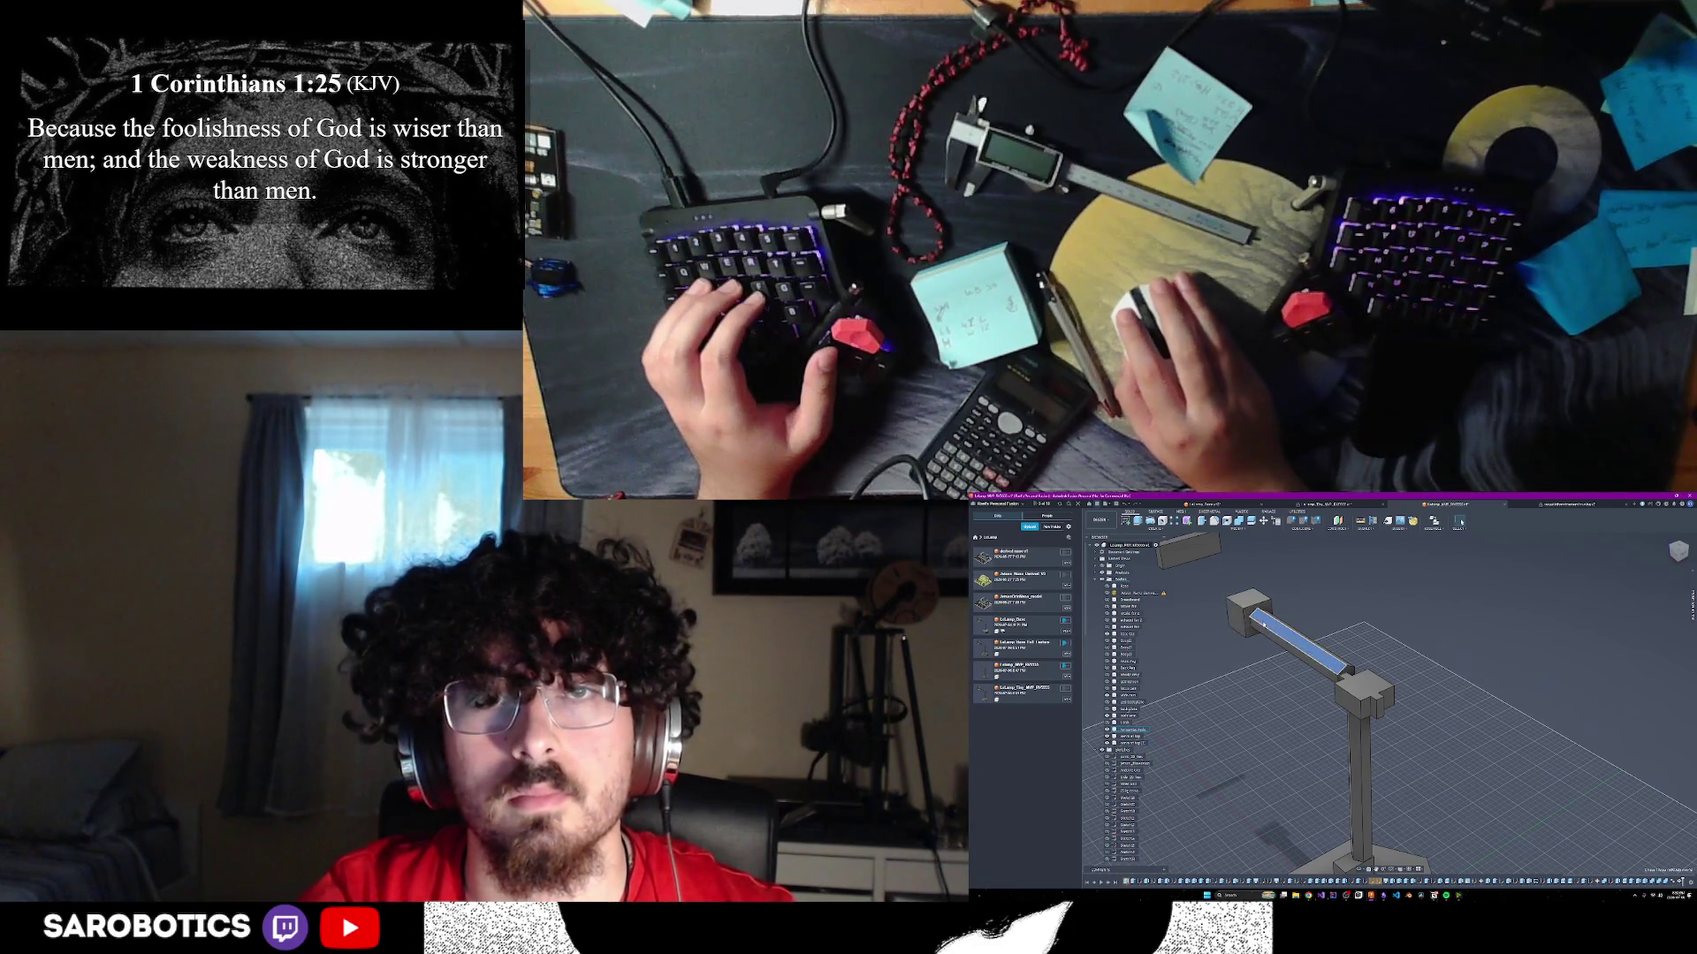
pyautogui.click(1263, 623)
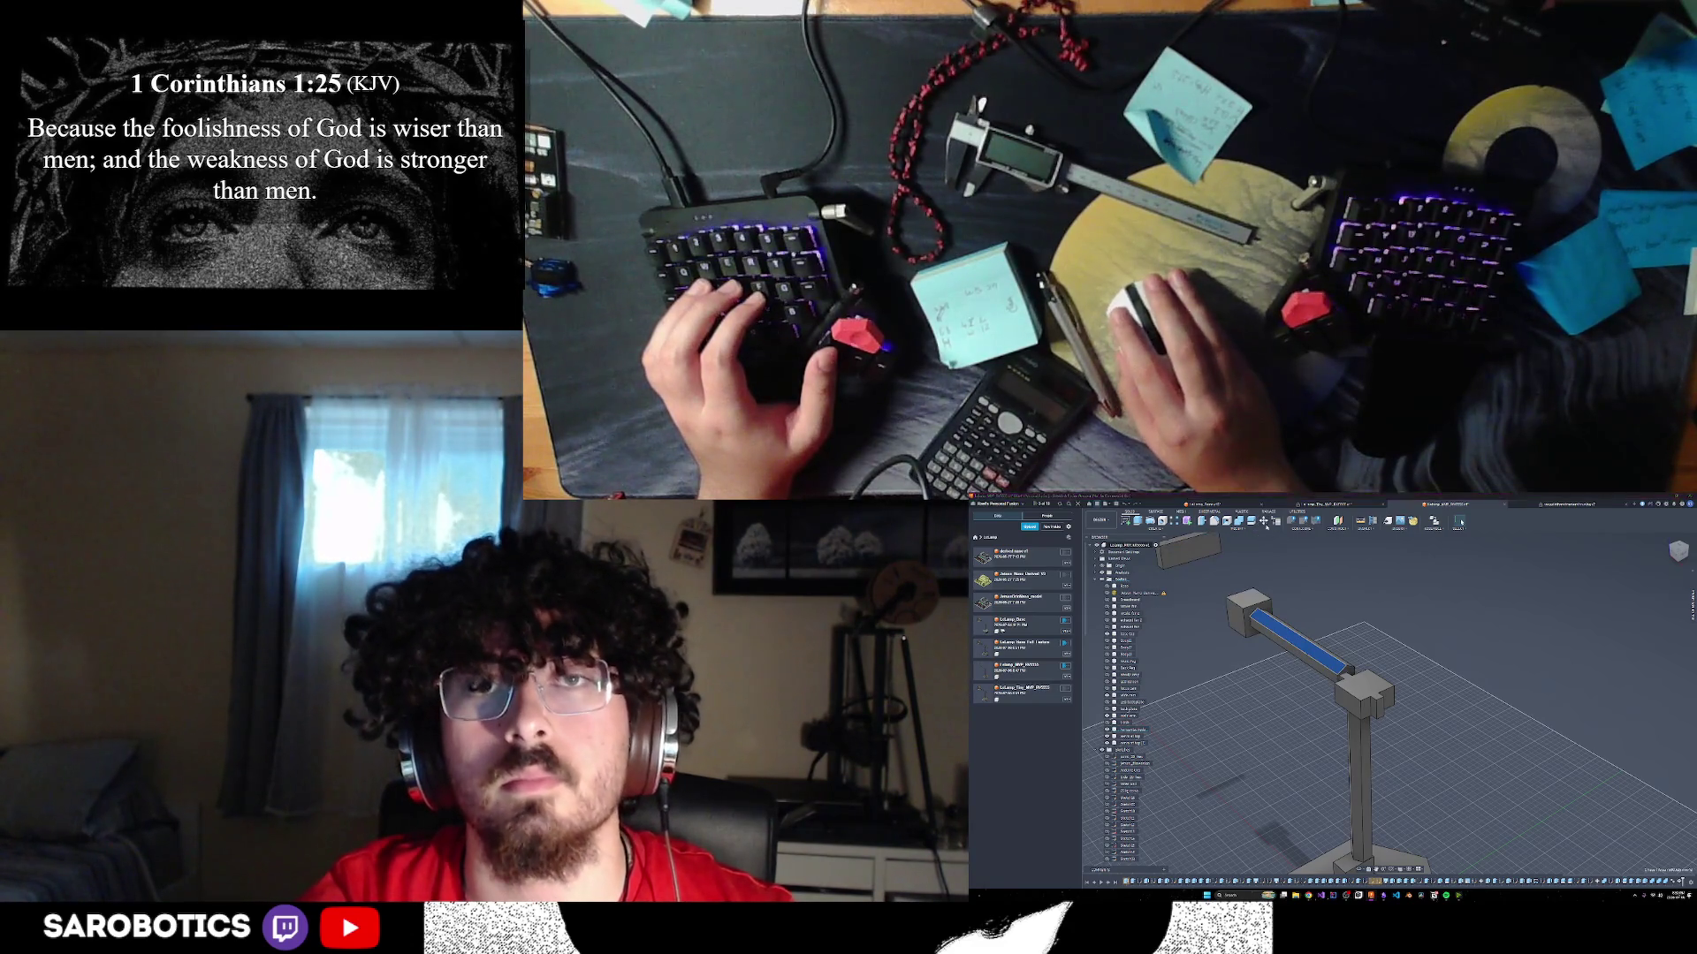
pyautogui.press('m')
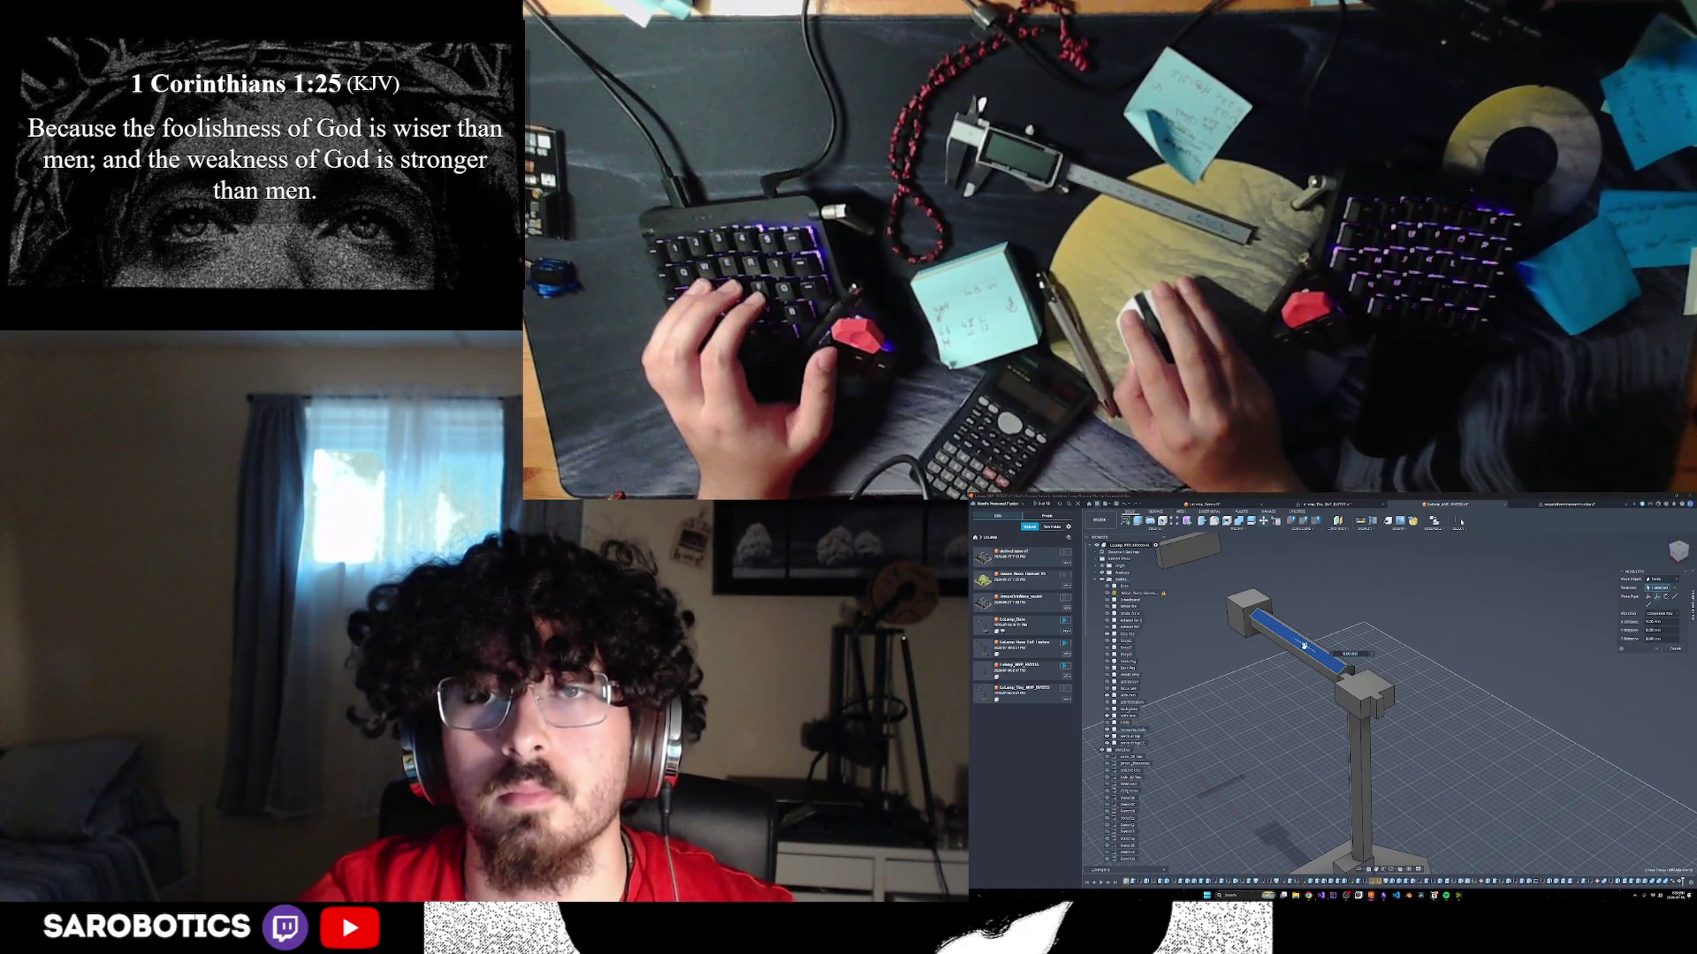
pyautogui.click(1676, 650)
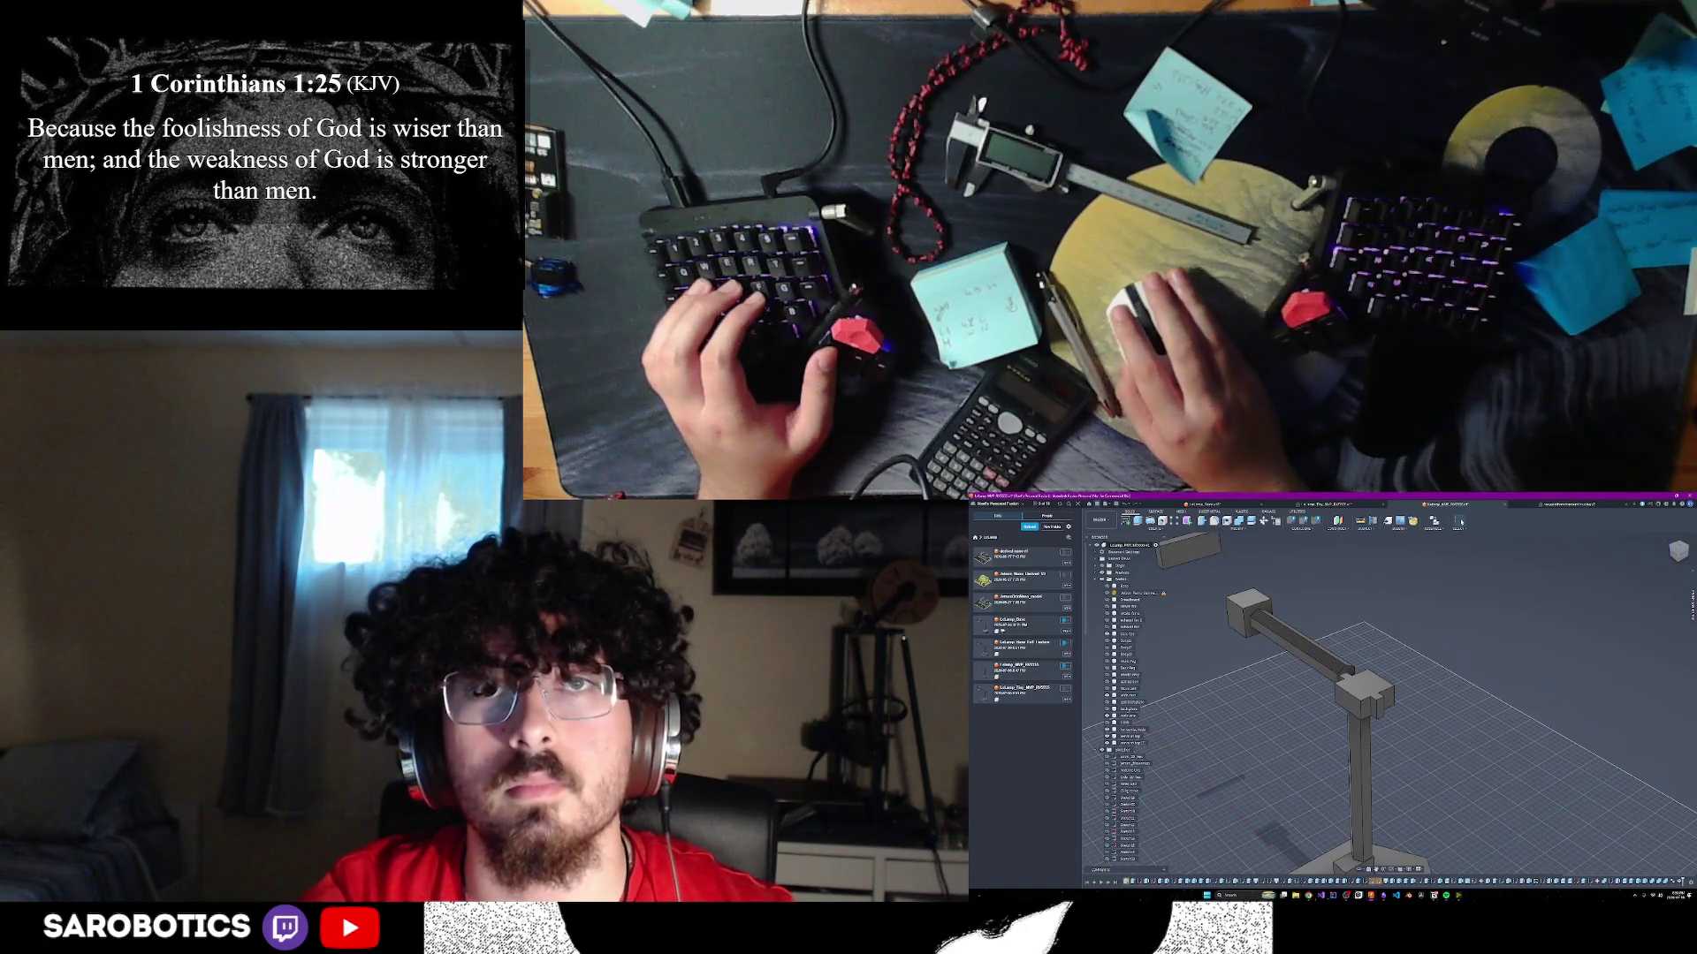
# - Slide the arm beam back to zero offset, confirm the move, and view it from the front
pyautogui.click(1297, 644)
pyautogui.press('m')
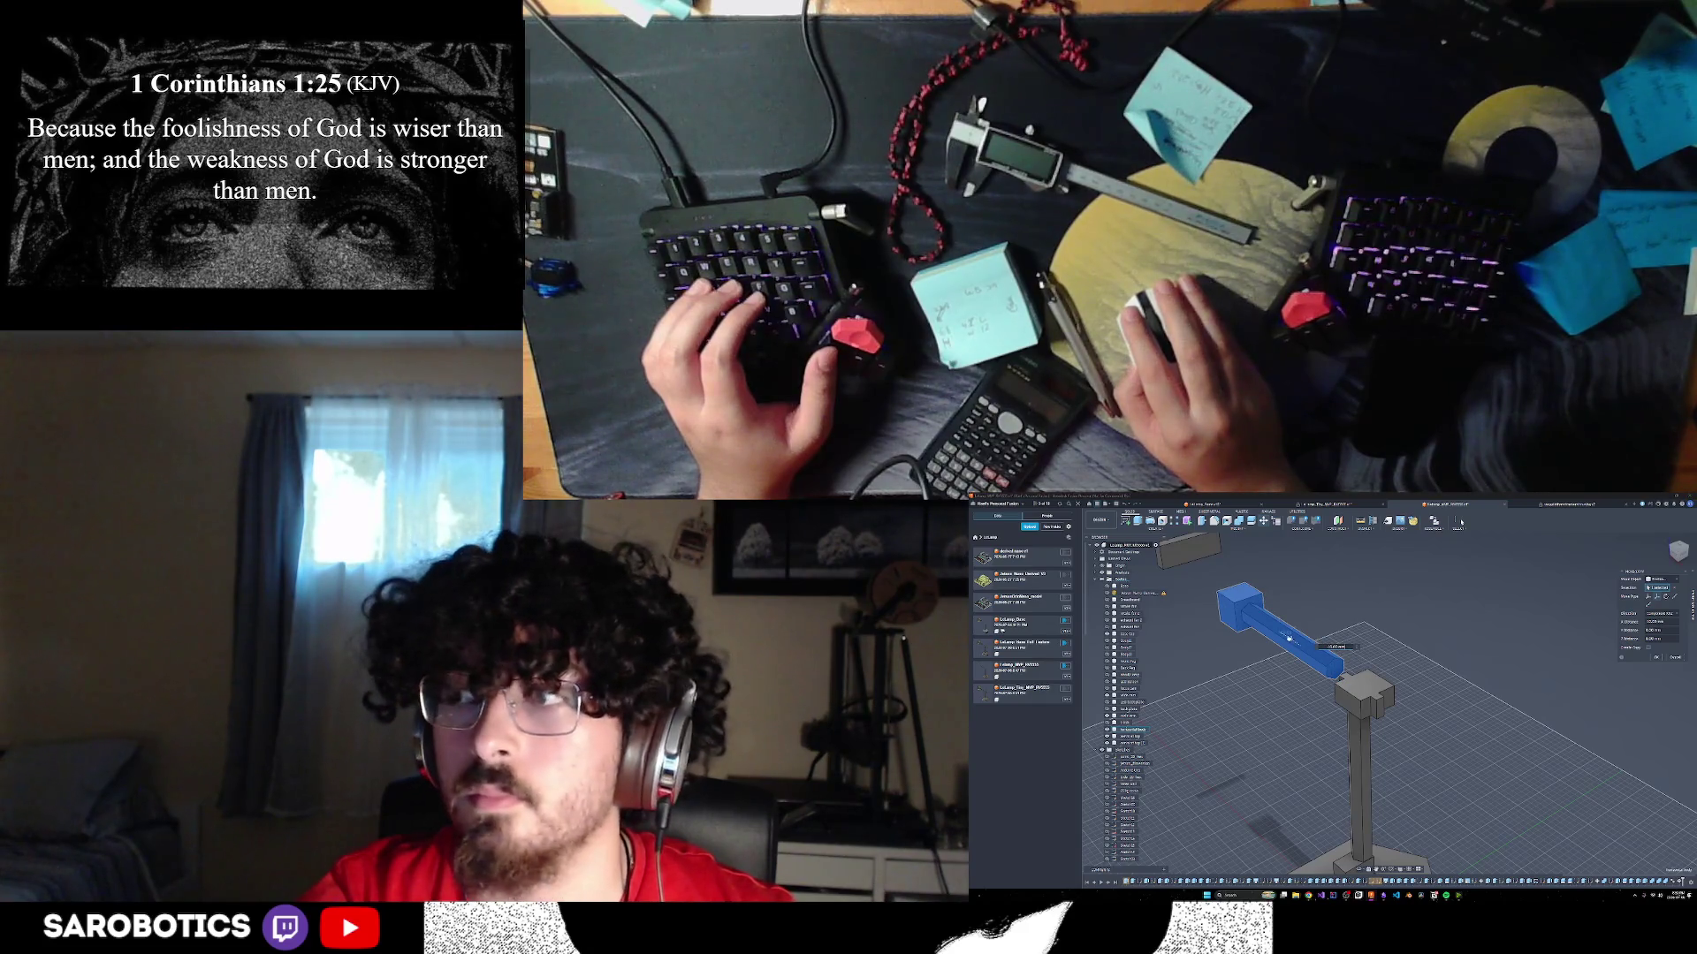
pyautogui.moveTo(1290, 638); pyautogui.dragTo(1294, 641)
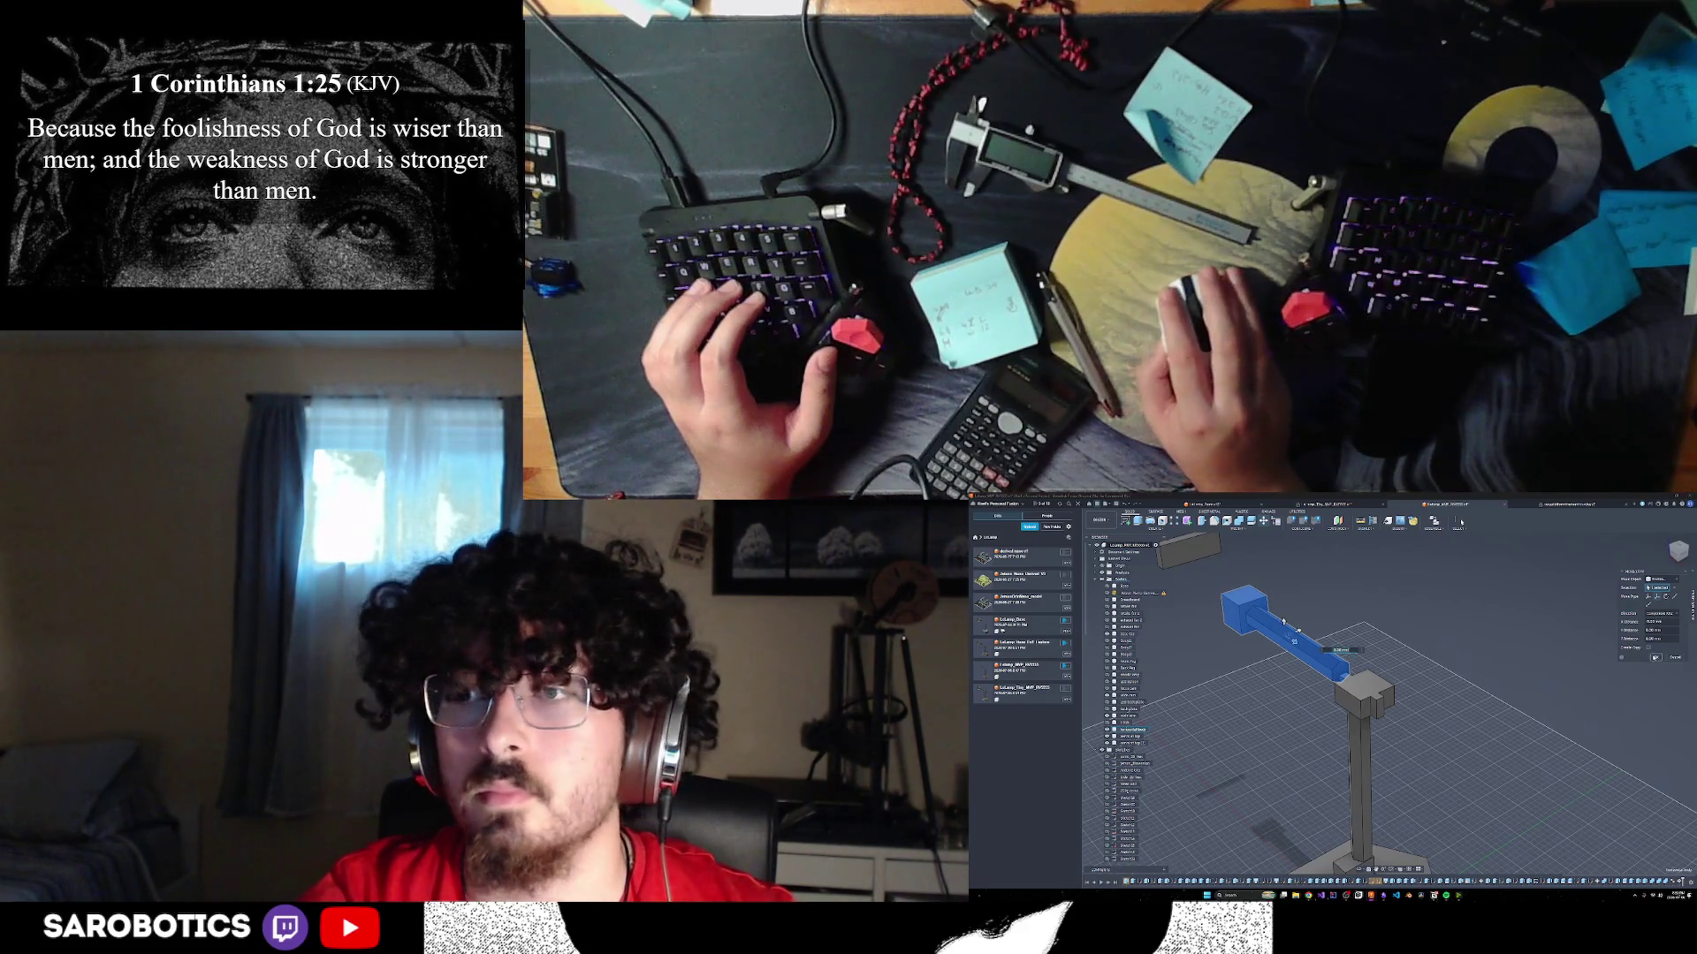
pyautogui.press('Return')
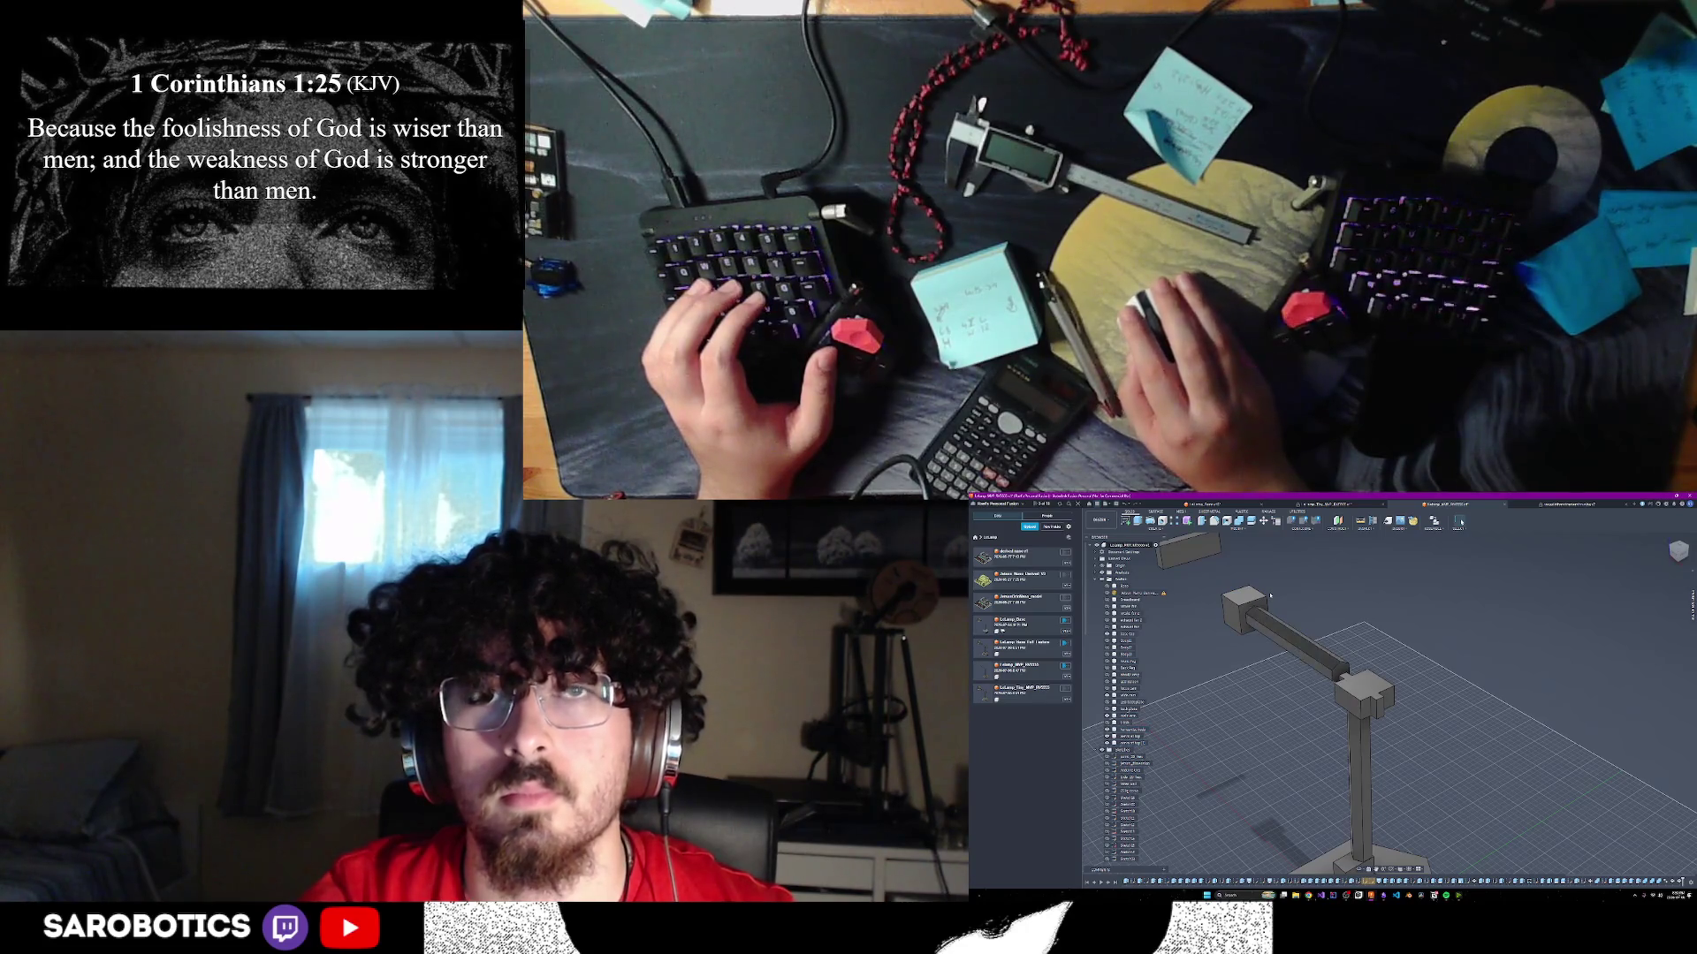
pyautogui.click(1294, 644)
pyautogui.press('m')
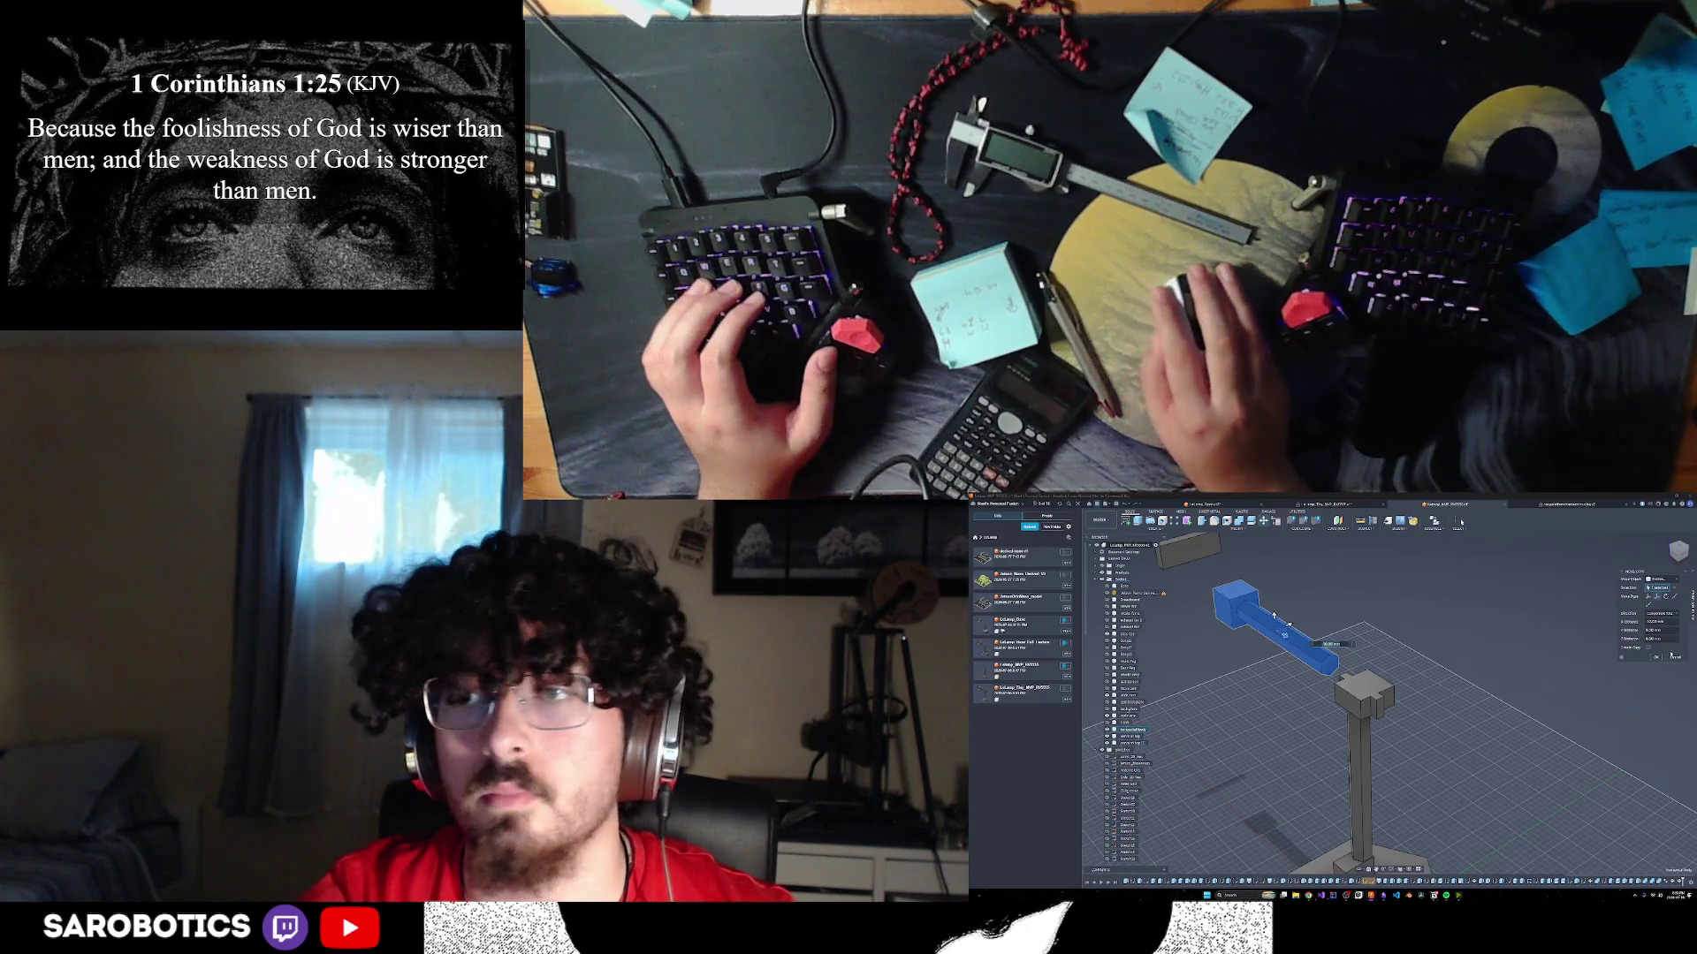
pyautogui.click(1657, 658)
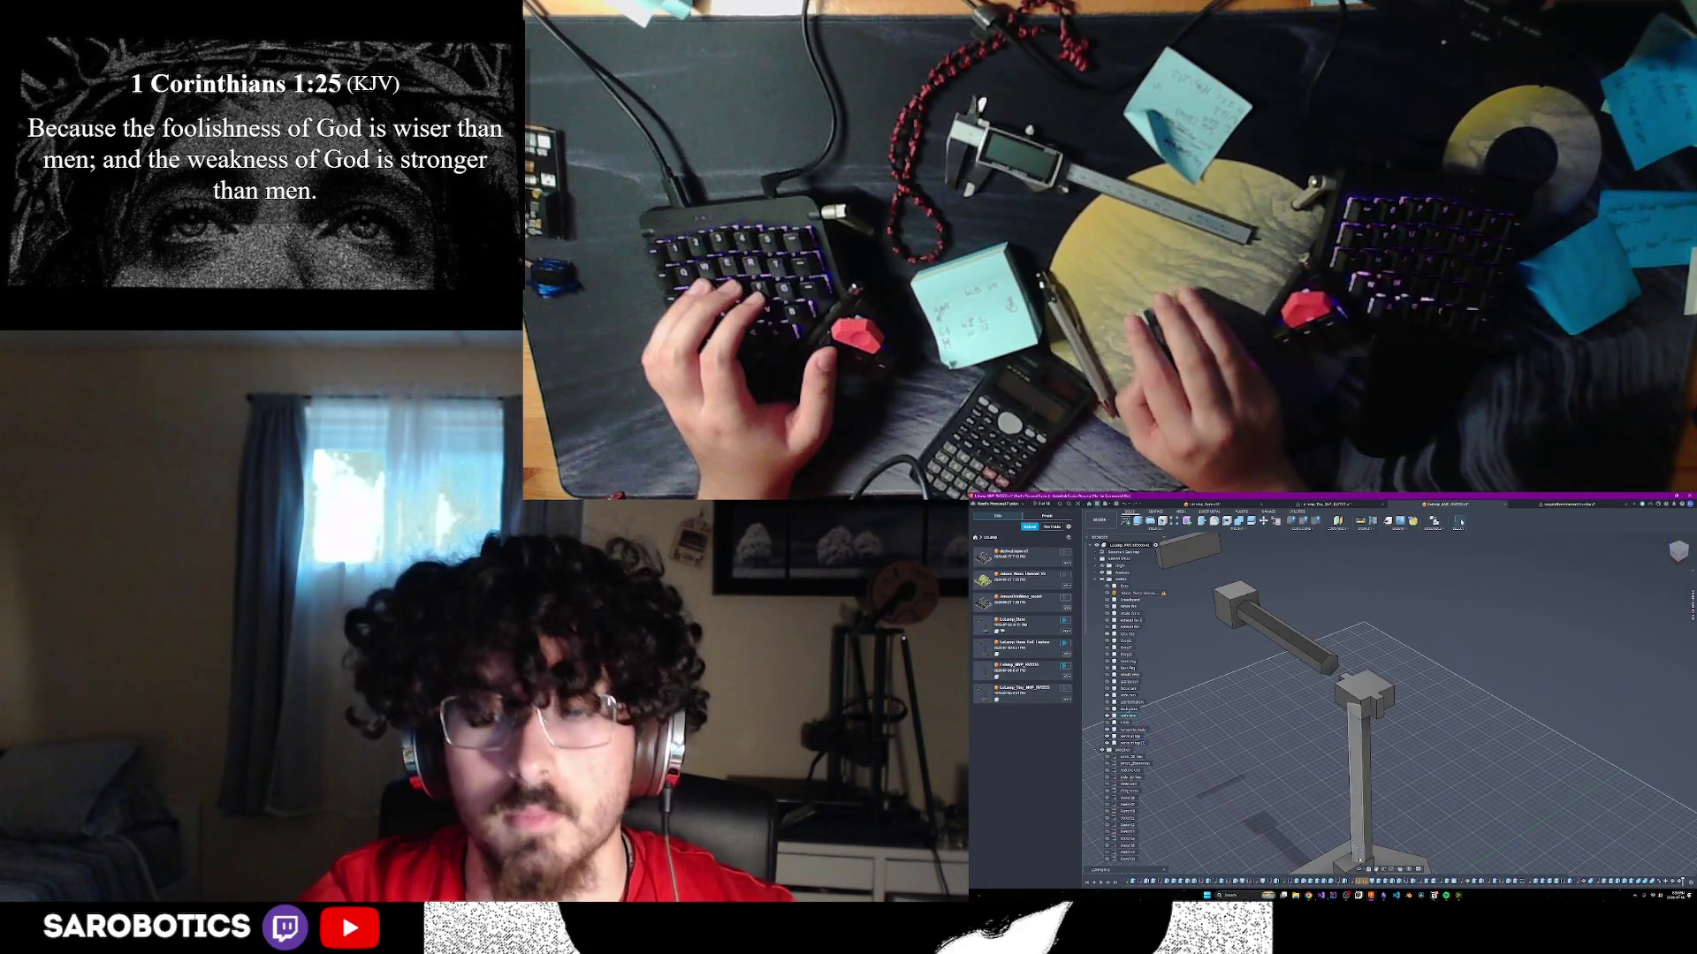
pyautogui.click(1678, 550)
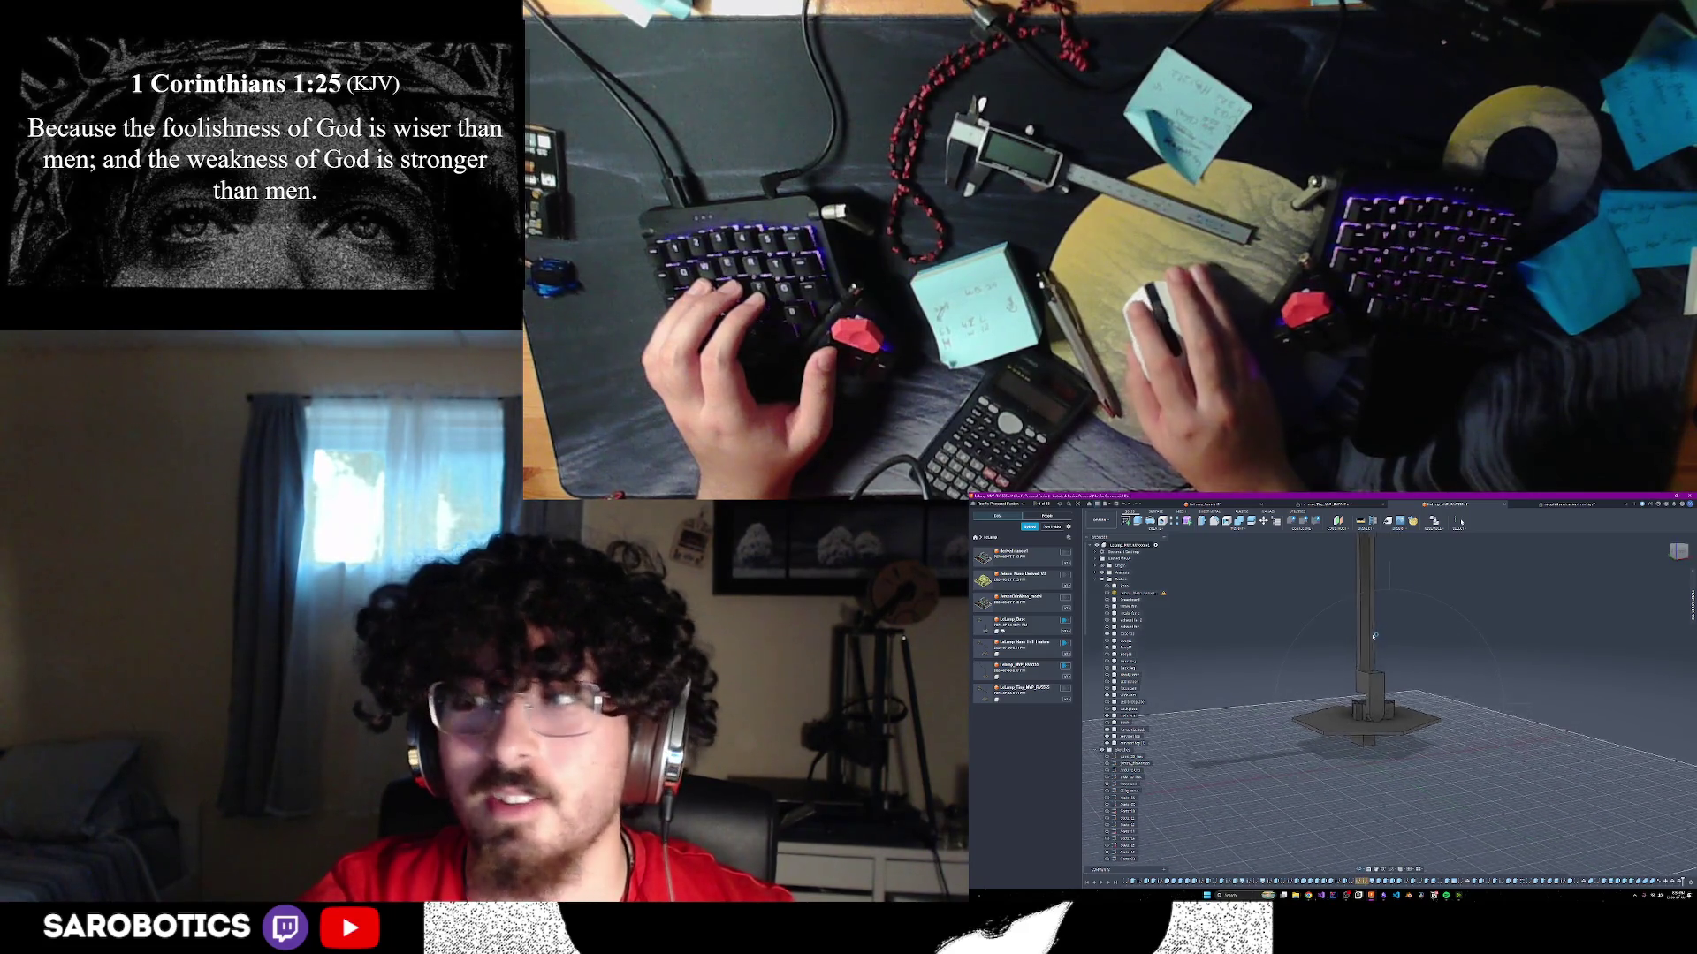
pyautogui.moveTo(1373, 635)
pyautogui.keyDown('shift'); pyautogui.mouseDown(button='middle')
pyautogui.moveTo(1396, 619)
pyautogui.moveTo(1378, 601)
pyautogui.moveTo(1375, 636)
pyautogui.moveTo(1412, 652)
pyautogui.mouseUp(button='middle'); pyautogui.keyUp('shift')
pyautogui.keyDown('shift'); pyautogui.moveTo(1460, 522); pyautogui.dragTo(1461, 522, button='middle'); pyautogui.keyUp('shift')
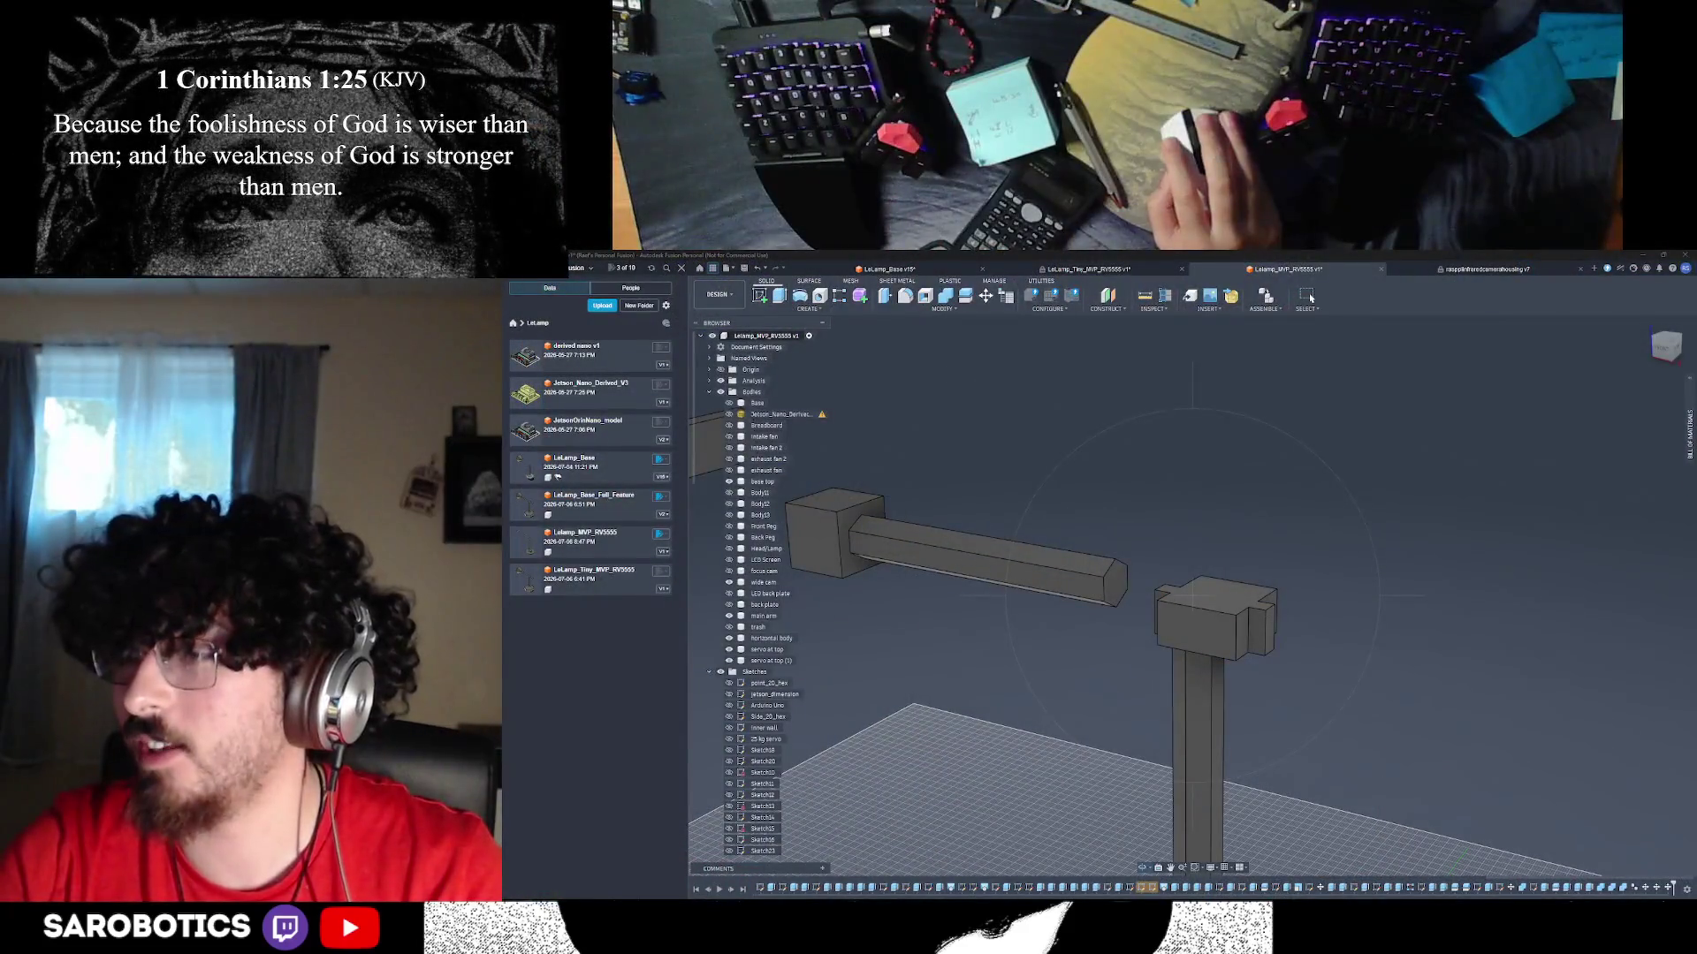
pyautogui.keyDown('shift'); pyautogui.moveTo(1310, 298); pyautogui.dragTo(1310, 298, button='middle'); pyautogui.keyUp('shift')
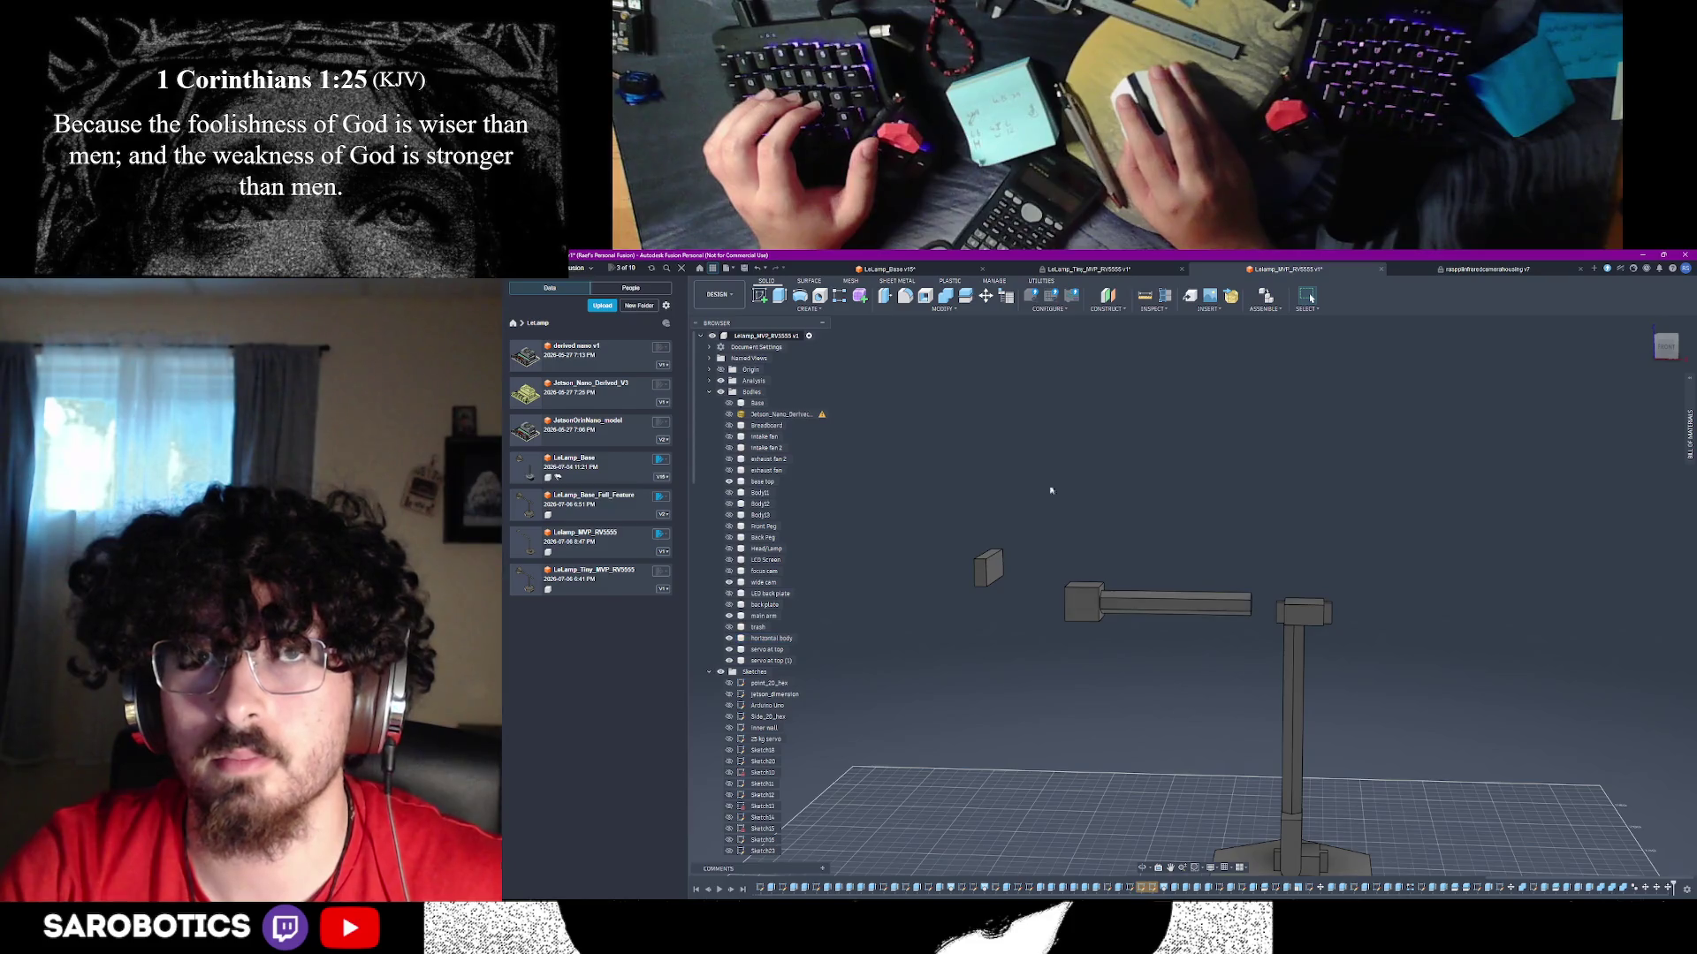
pyautogui.press('m')
pyautogui.click(1169, 610)
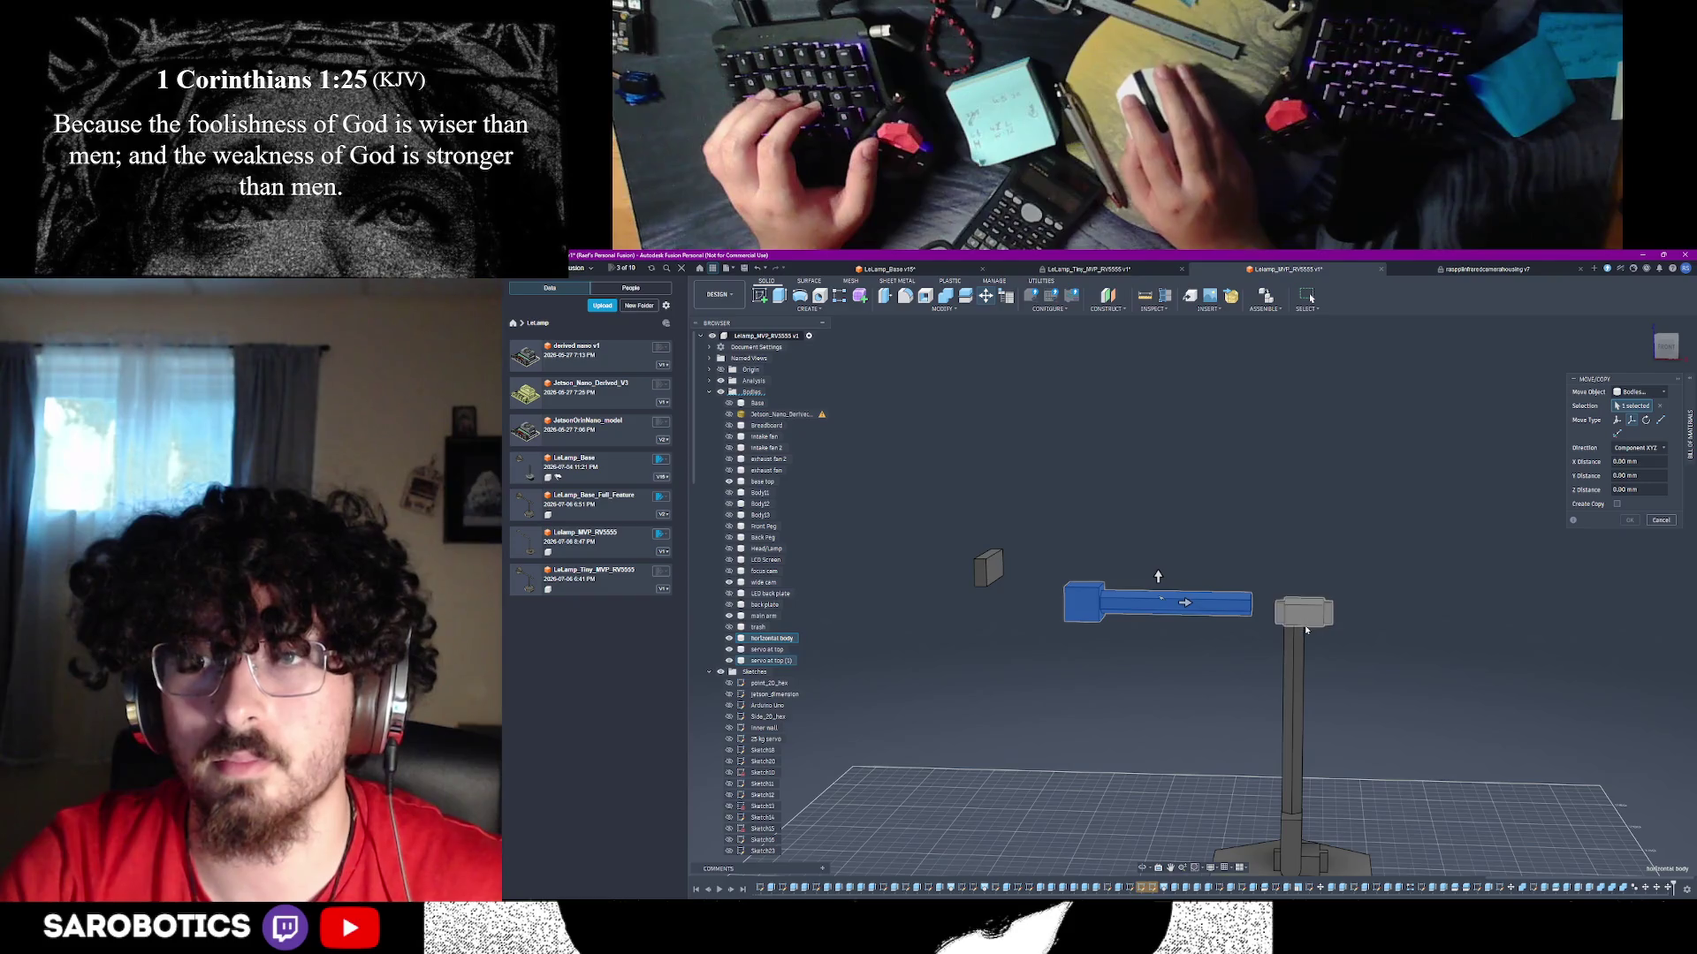
pyautogui.click(1656, 522)
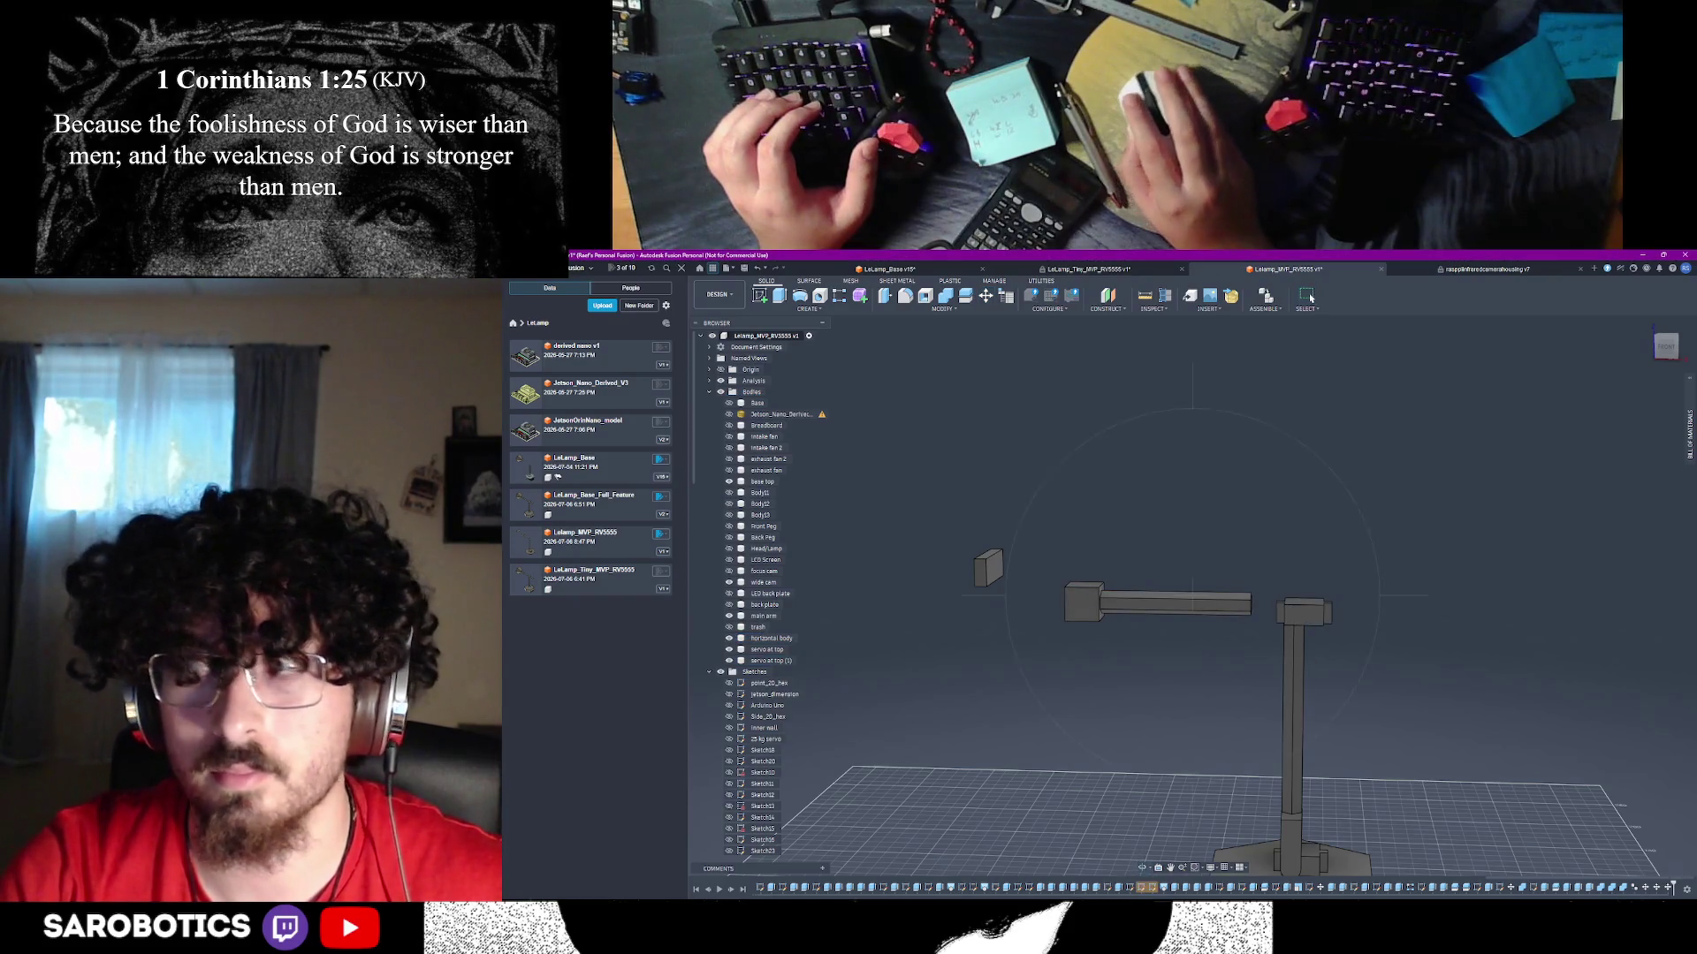
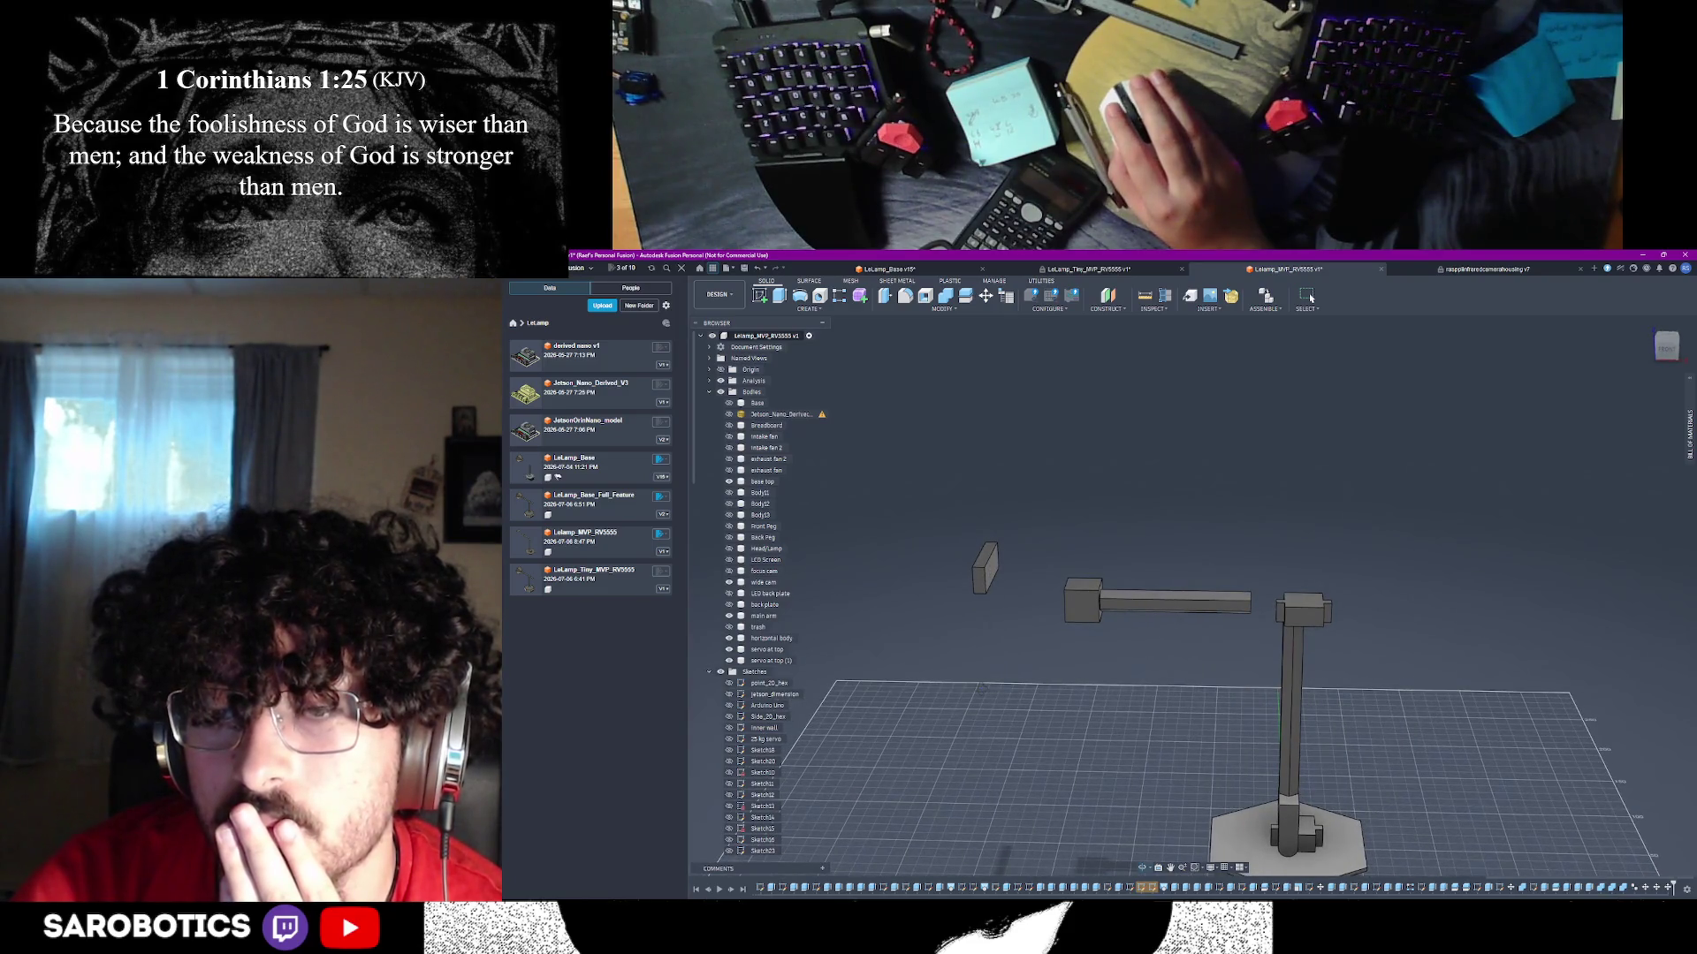
# - Split the main arm body using the base block's top face as the splitting tool
pyautogui.click(1287, 823)
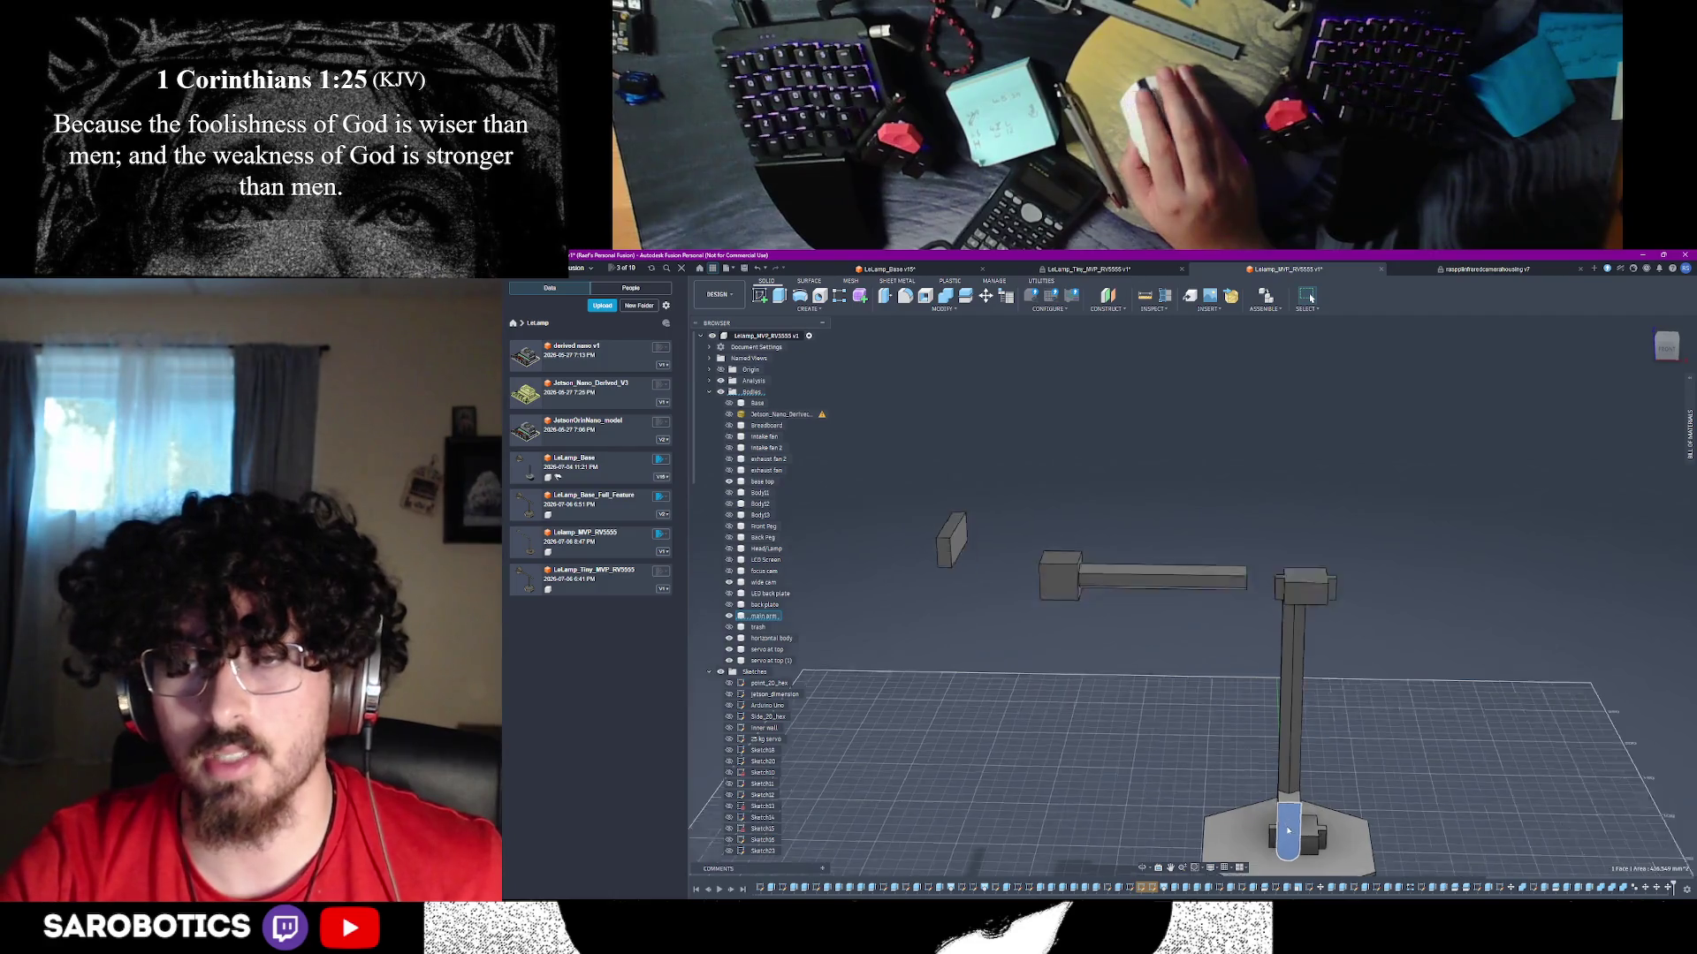
pyautogui.click(1168, 869)
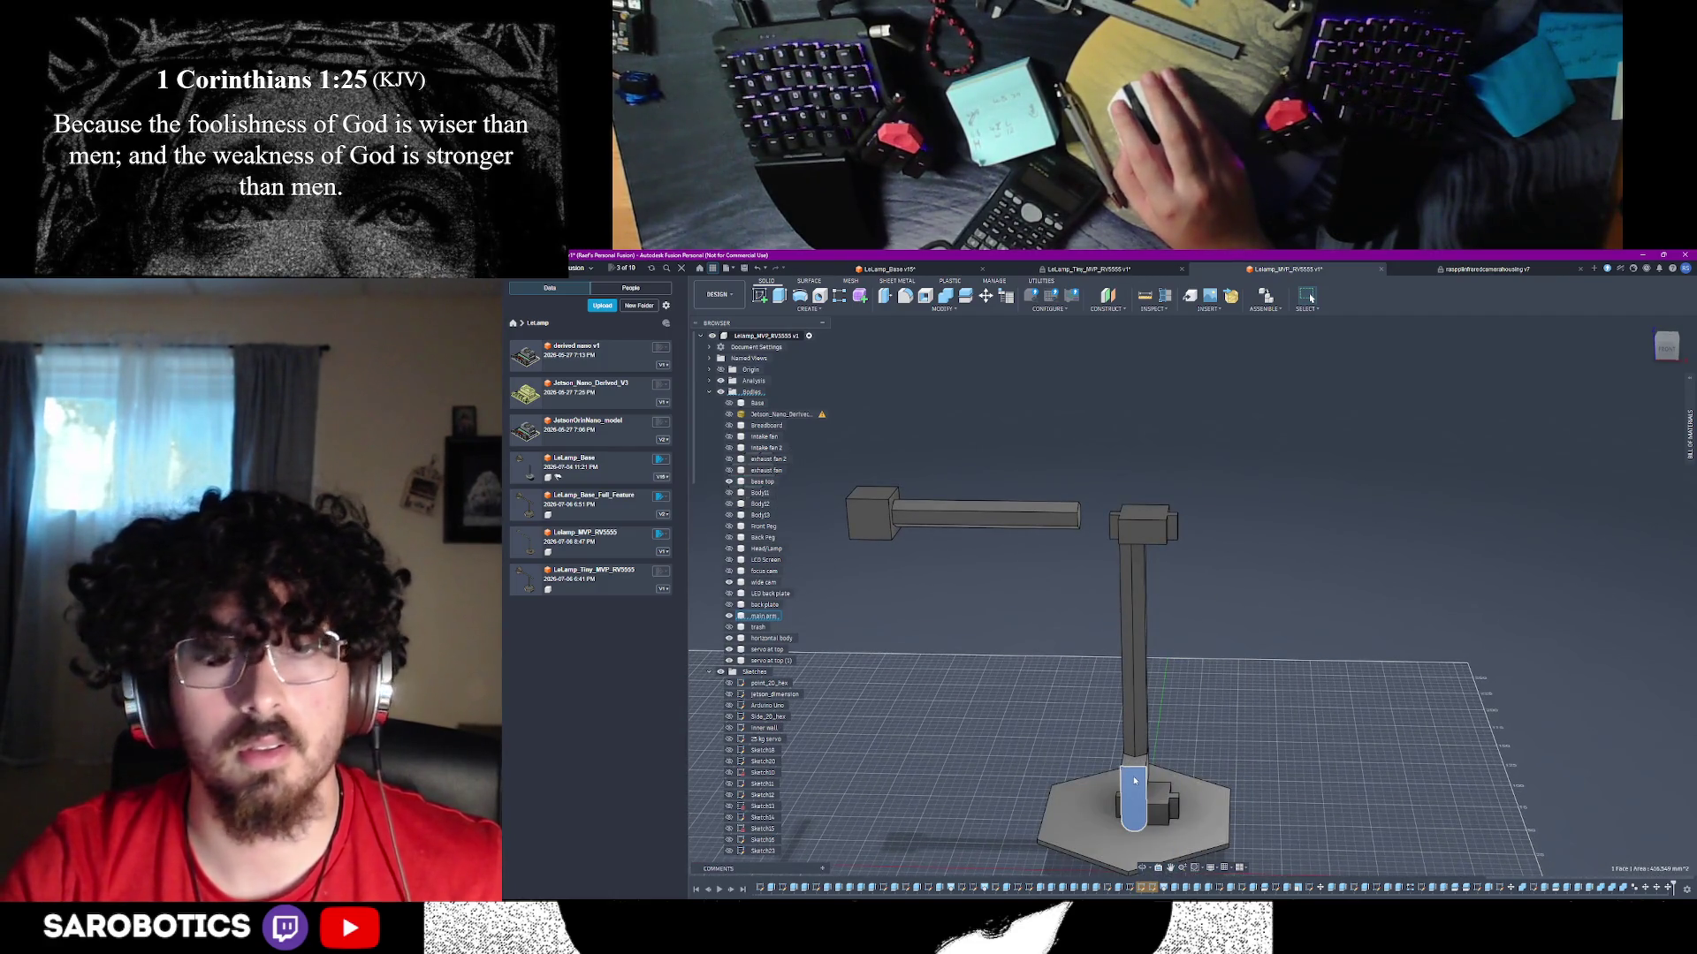
pyautogui.moveTo(1173, 776)
pyautogui.keyDown('shift'); pyautogui.mouseDown(button='middle')
pyautogui.moveTo(1073, 765)
pyautogui.moveTo(1032, 718)
pyautogui.moveTo(1059, 719)
pyautogui.mouseUp(button='middle'); pyautogui.keyUp('shift')
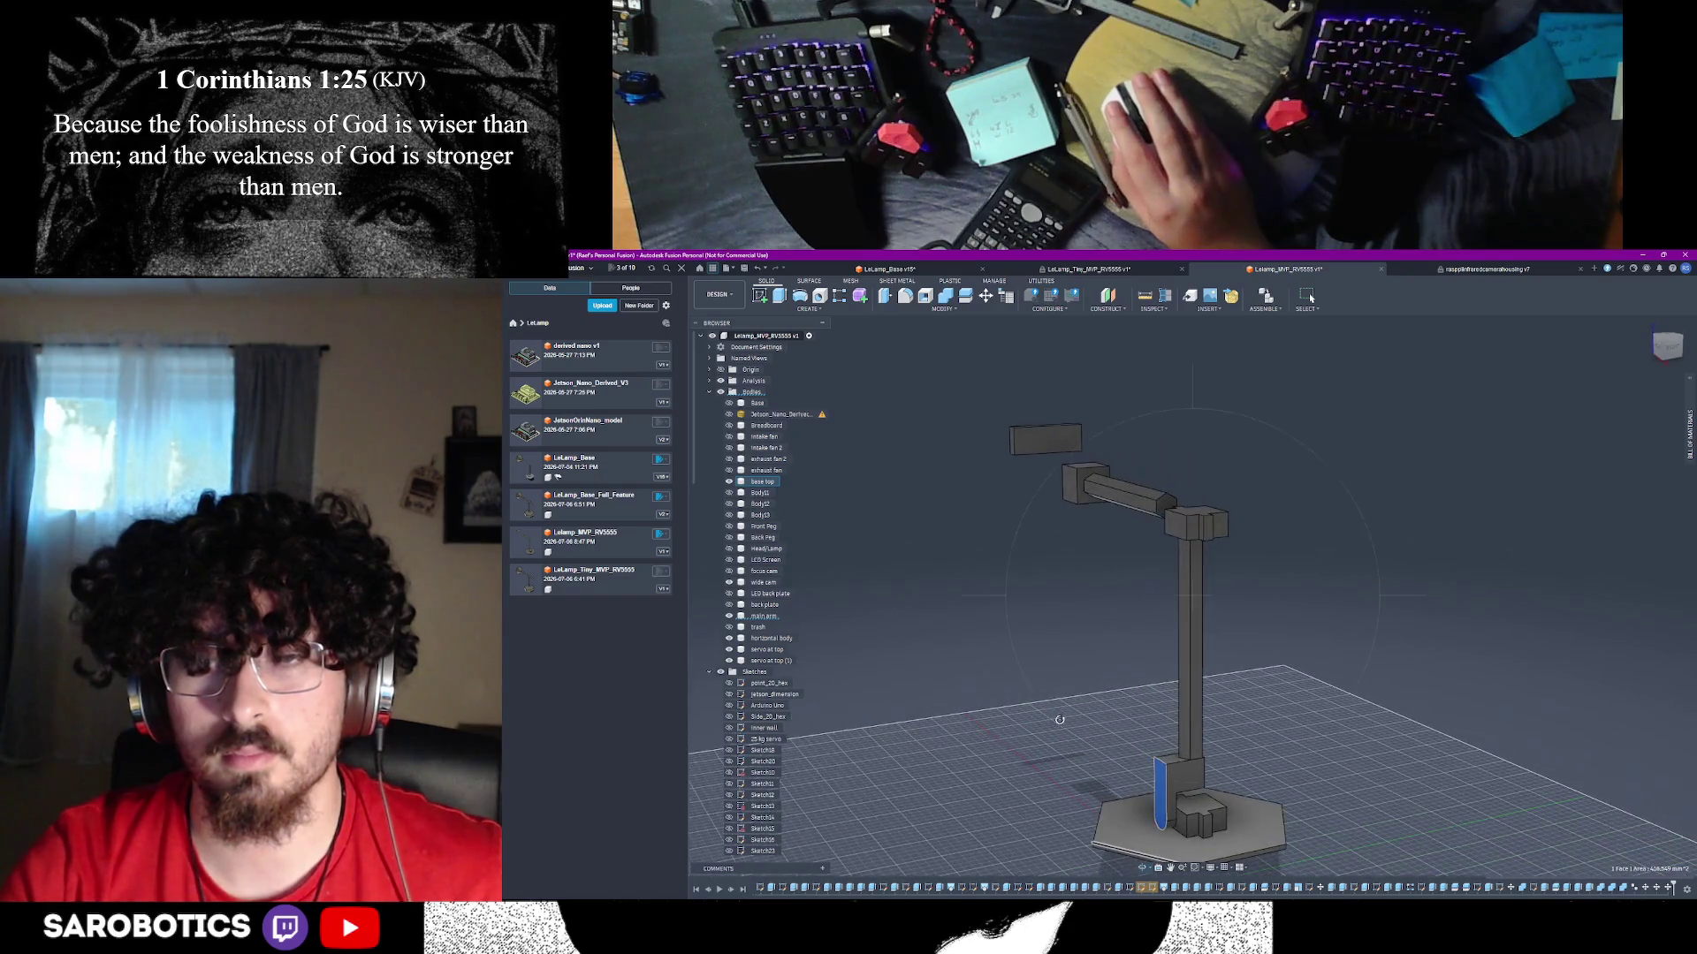
pyautogui.scroll(5, 1207, 773)
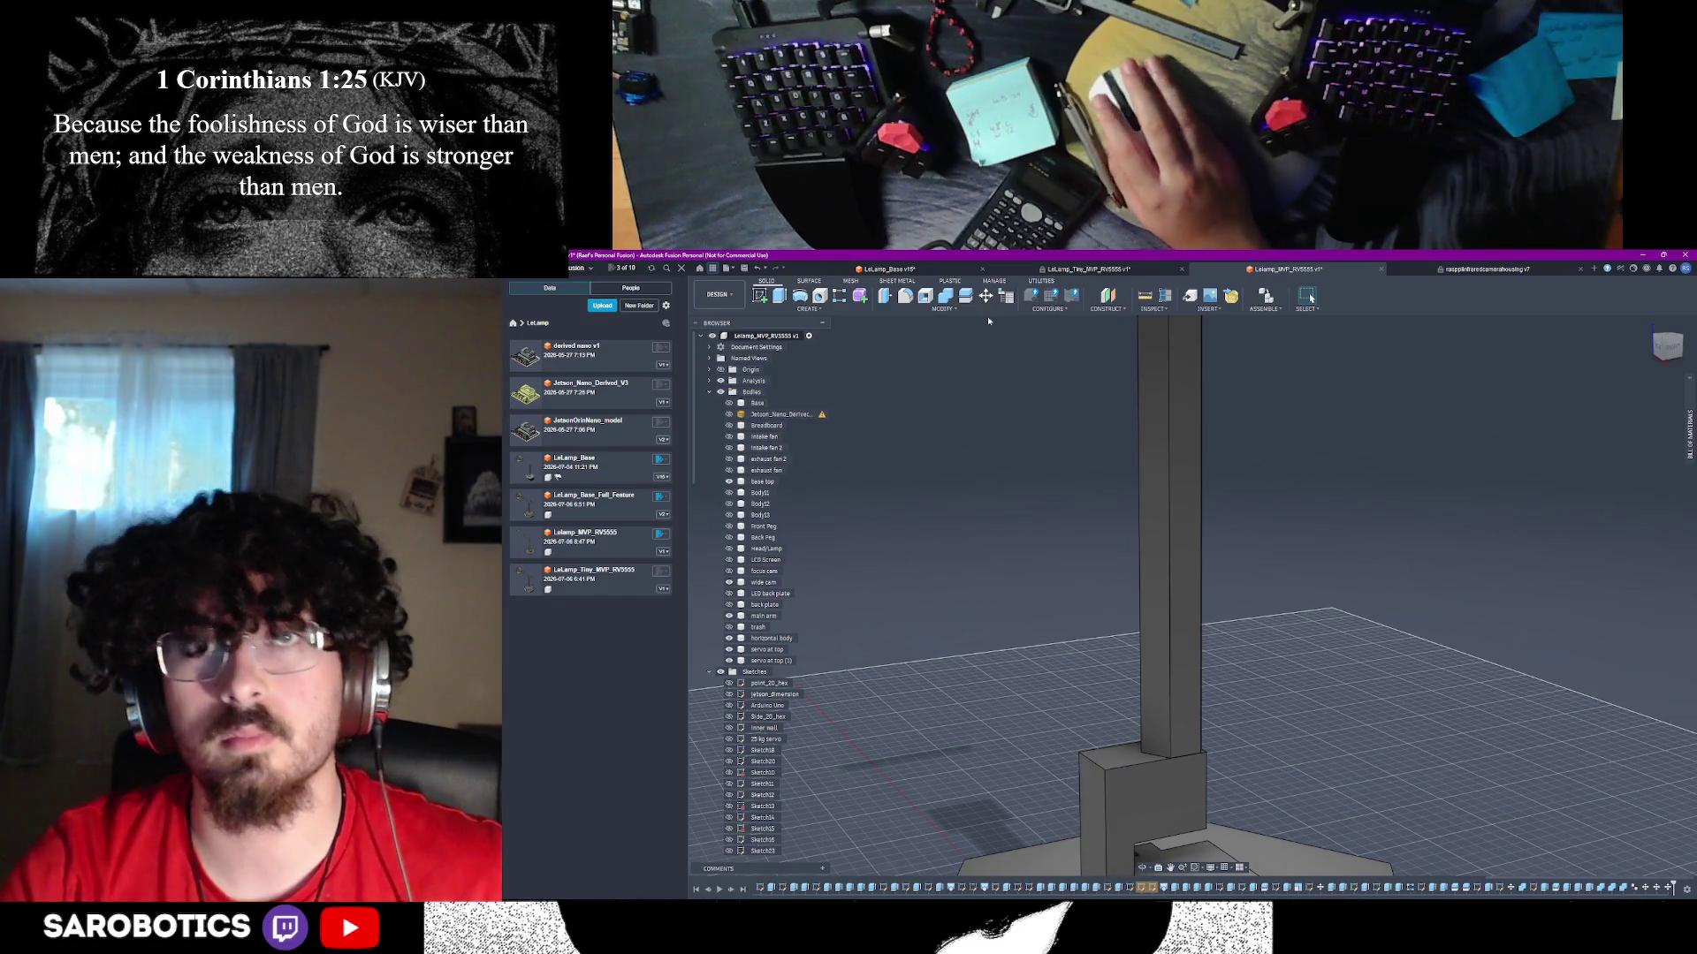
pyautogui.click(965, 298)
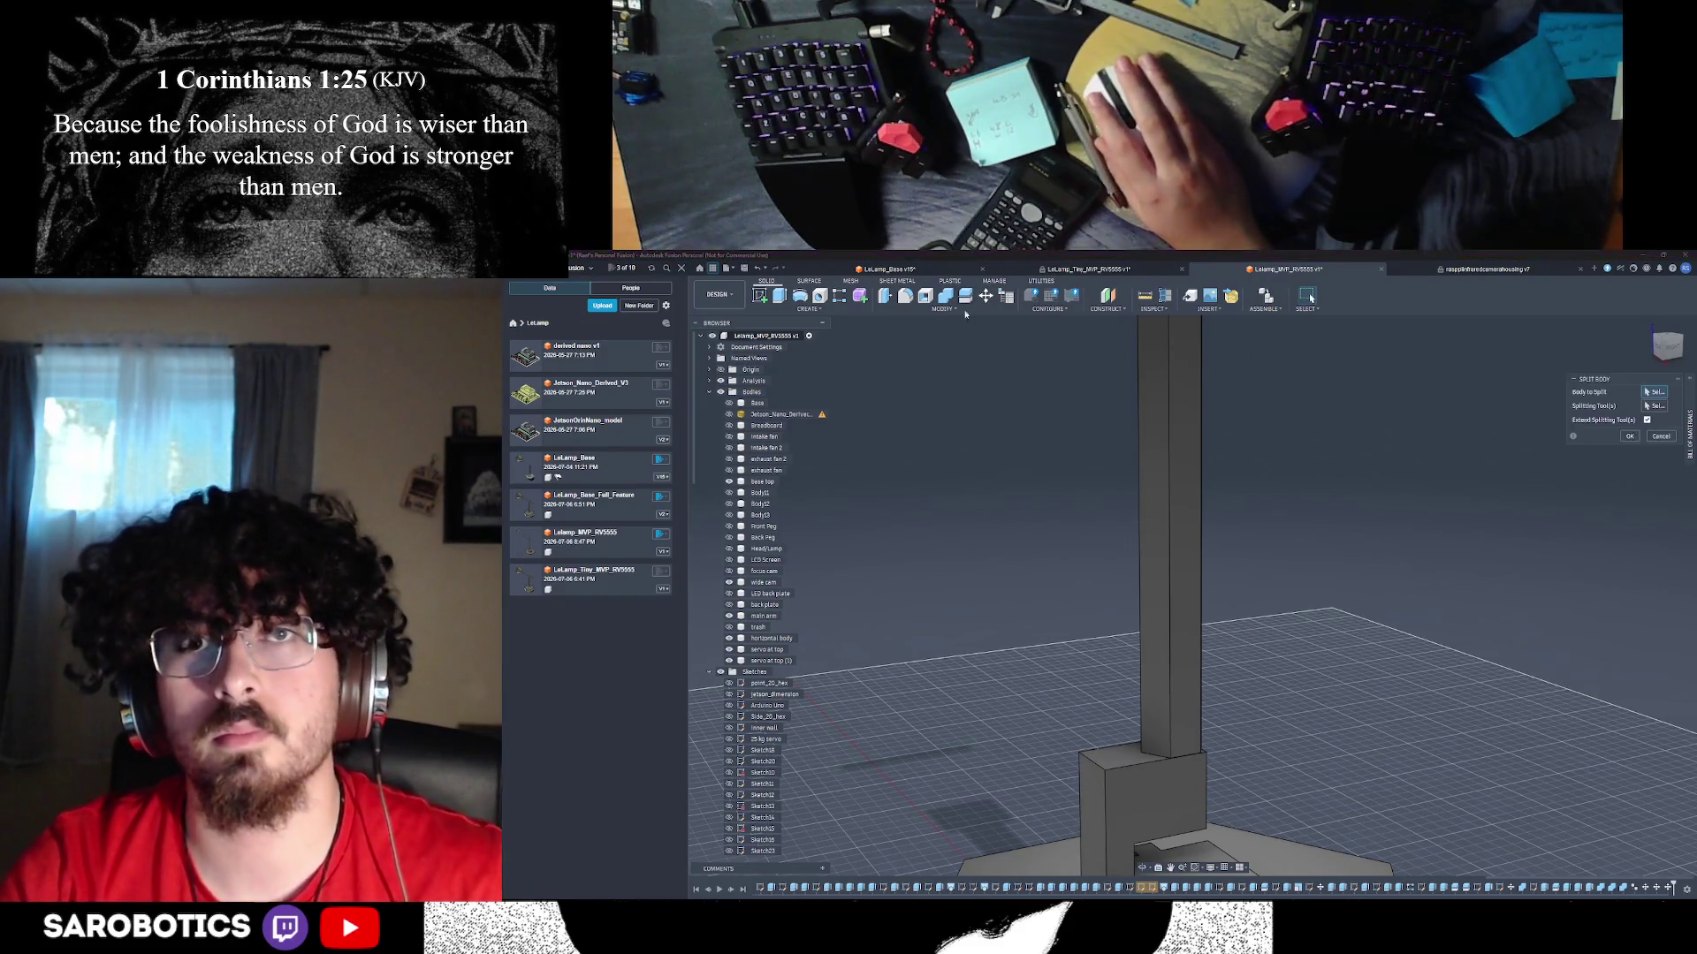
pyautogui.click(1136, 767)
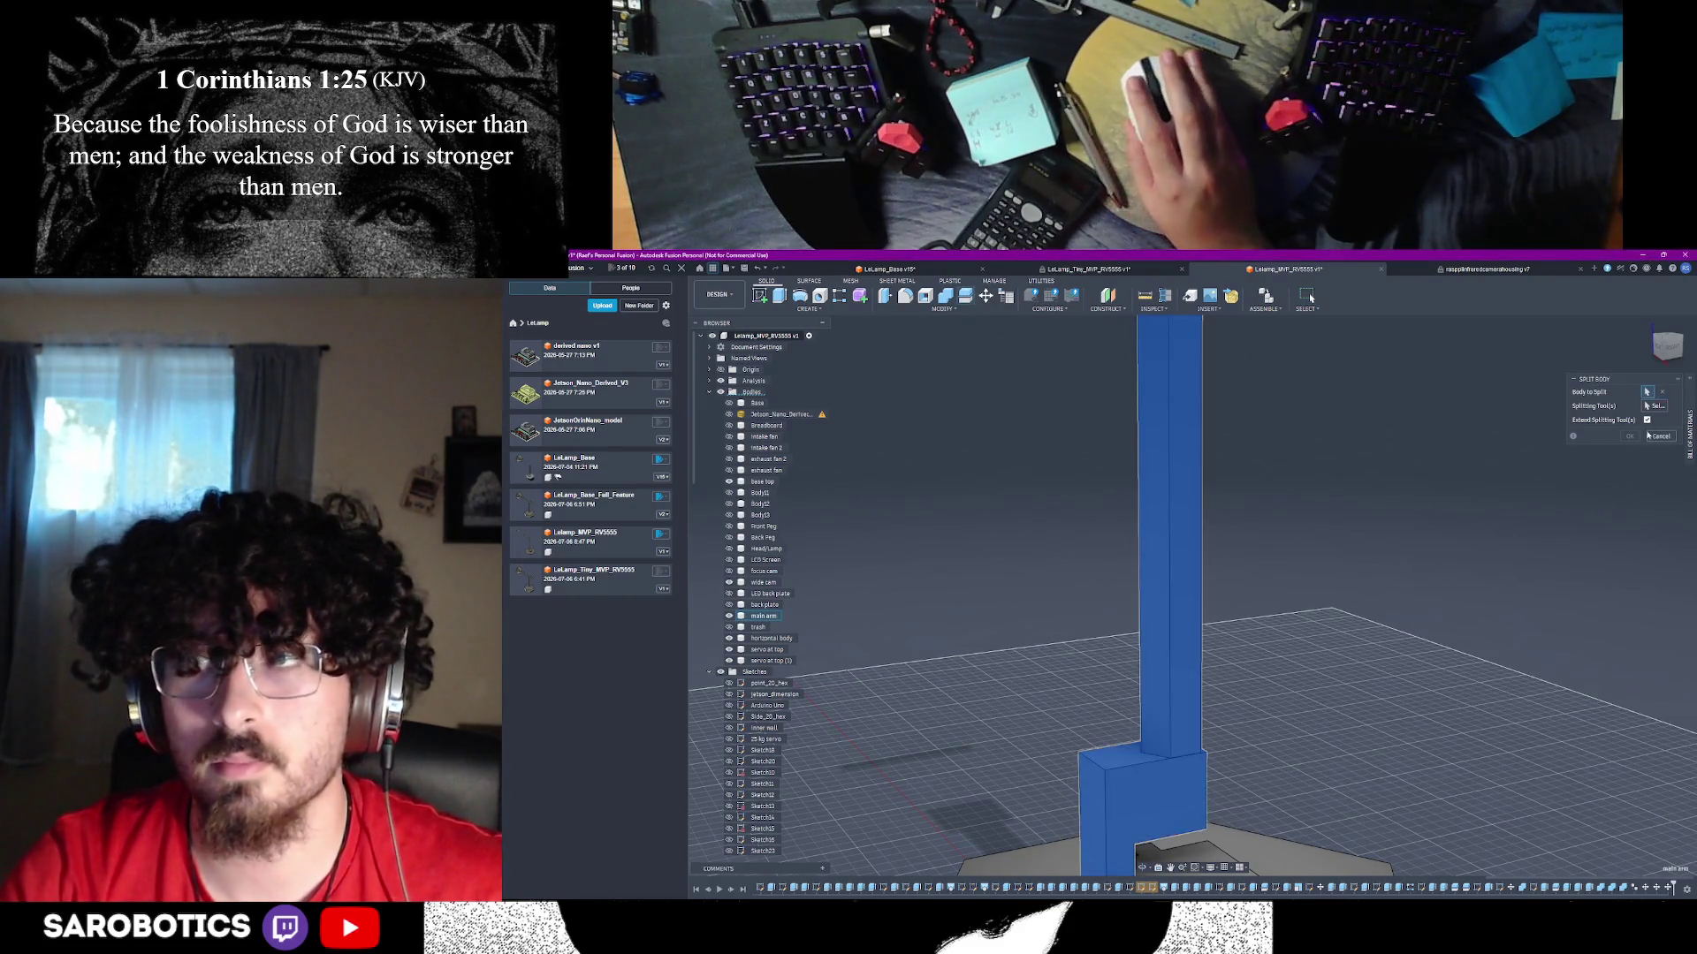
pyautogui.click(1150, 760)
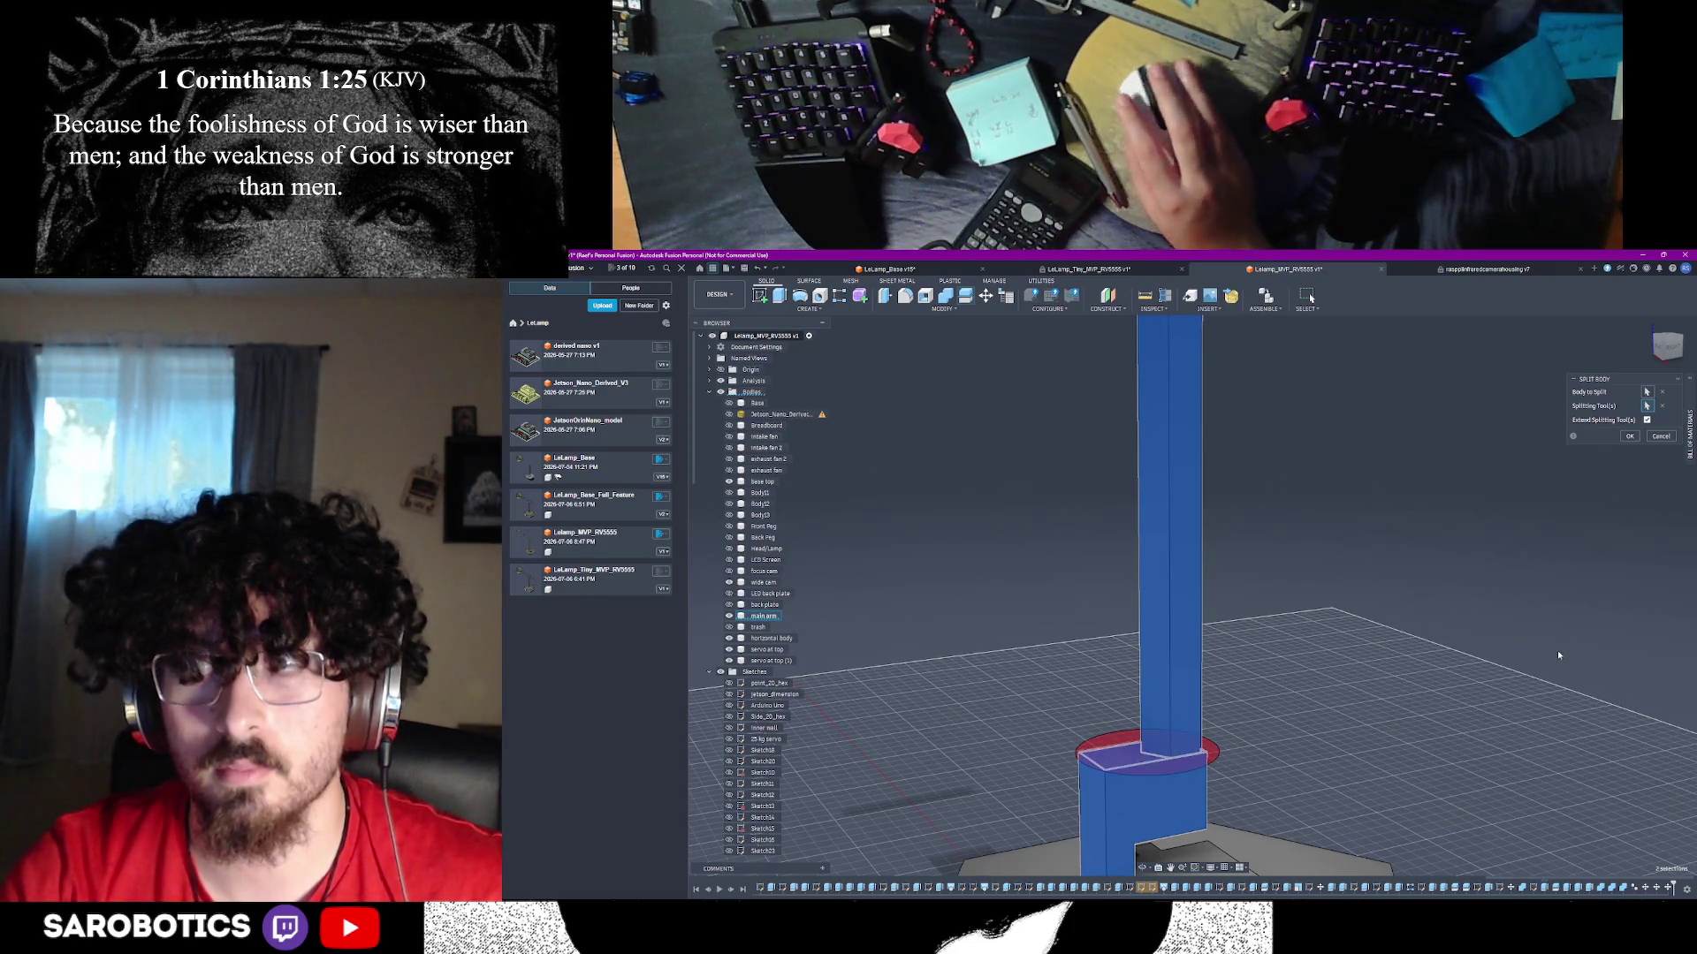
pyautogui.click(1630, 438)
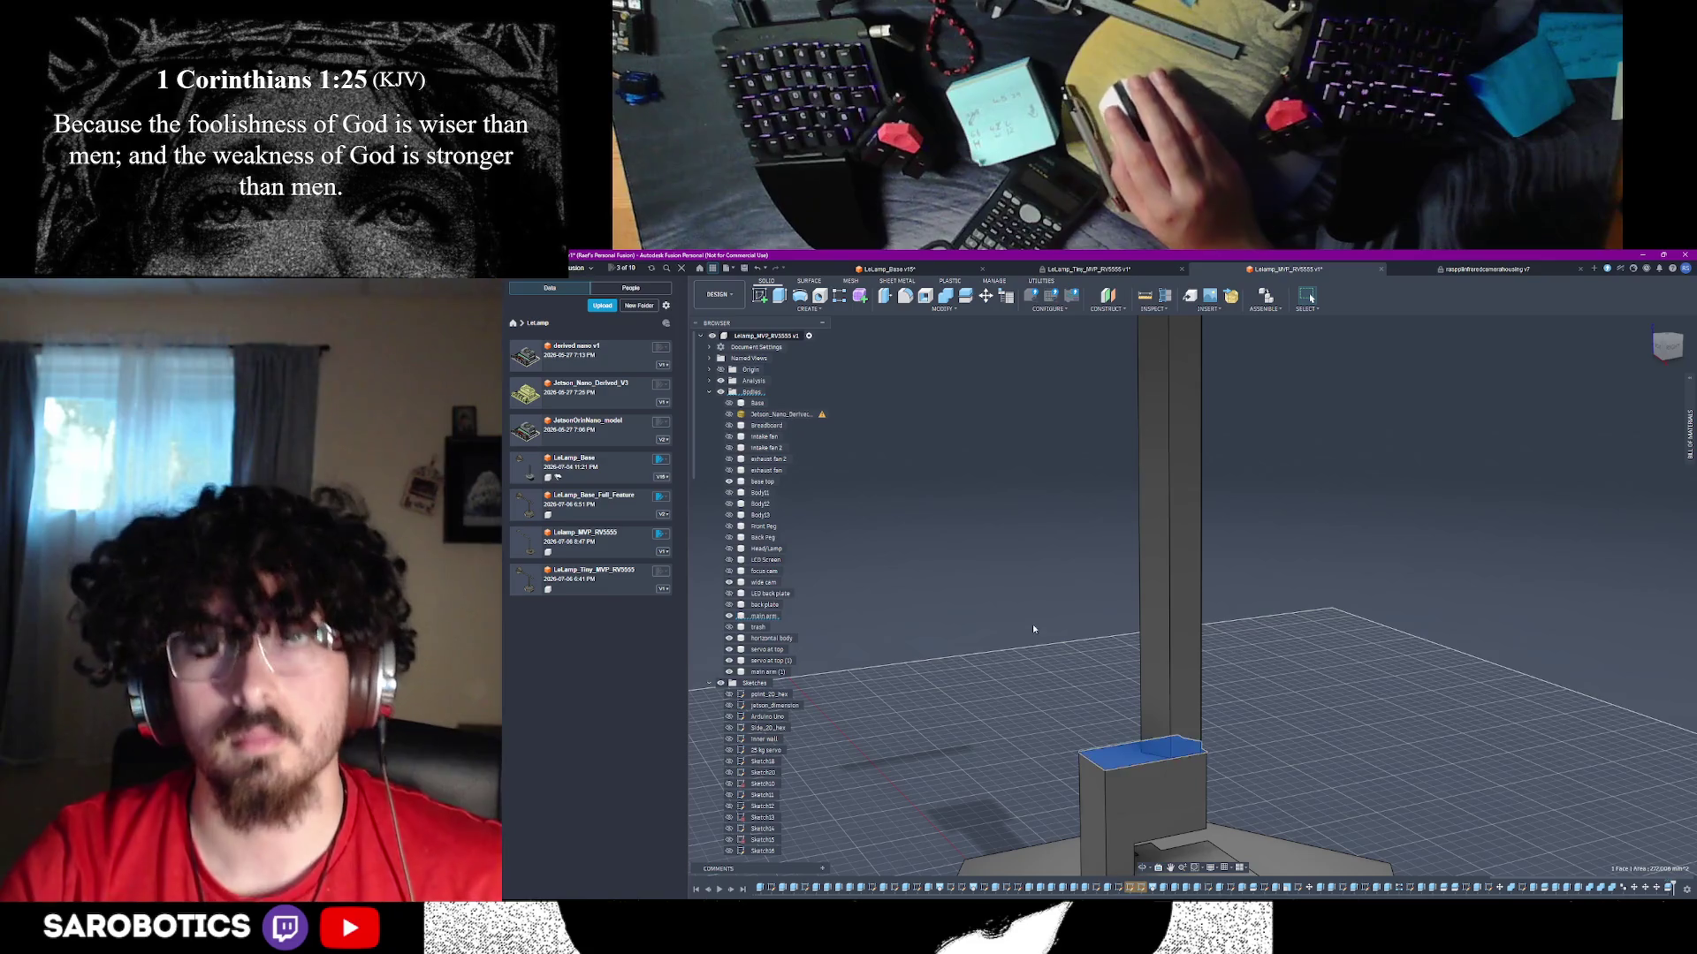
# - Make a Move/Copy duplicate of the short arm piece and raise it toward the post top
pyautogui.click(989, 573)
pyautogui.press('m')
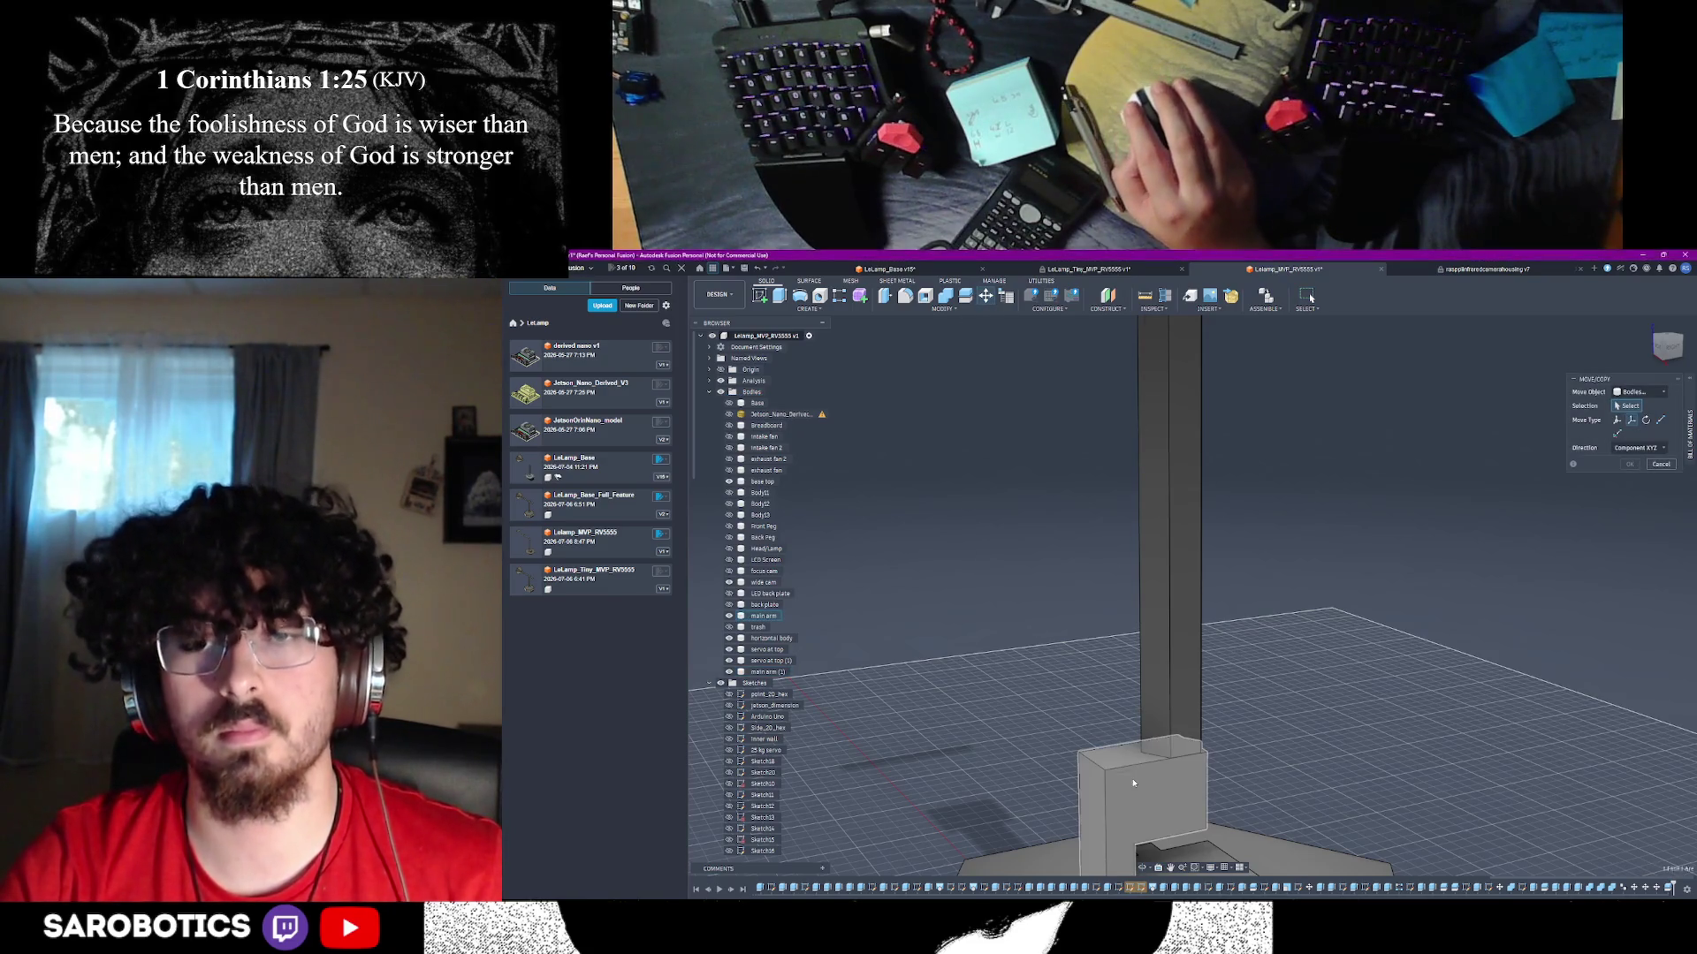
pyautogui.click(1148, 778)
pyautogui.click(1617, 504)
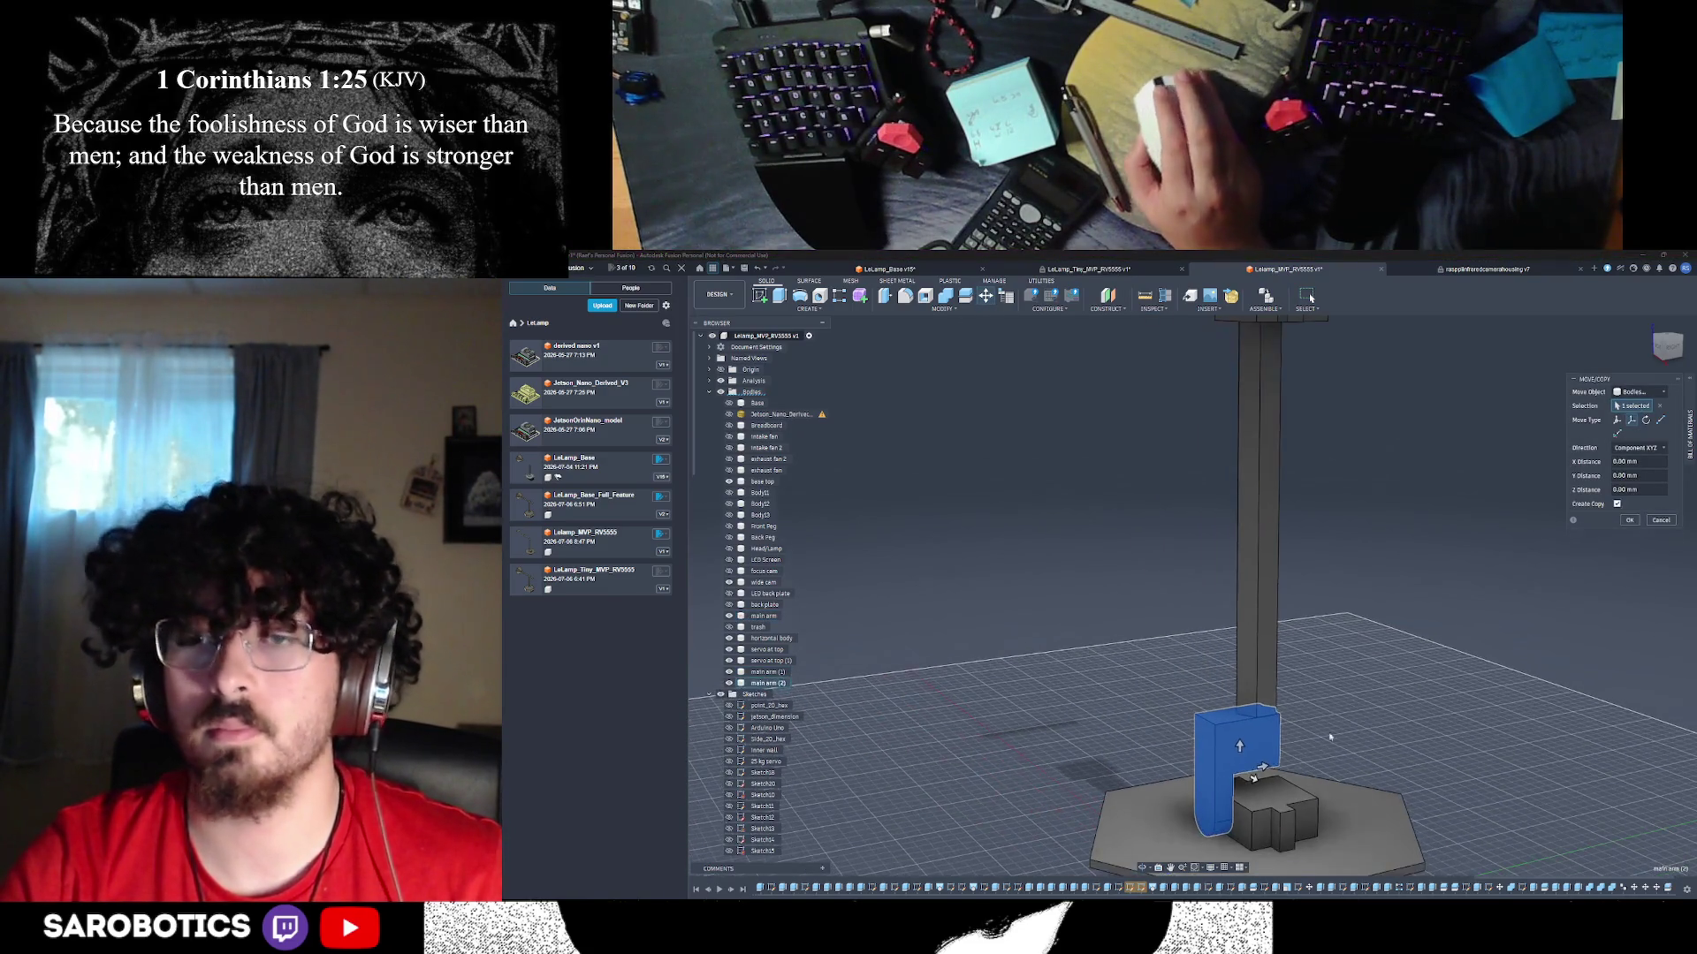
pyautogui.moveTo(1245, 755)
pyautogui.mouseDown()
pyautogui.moveTo(1246, 494)
pyautogui.moveTo(1232, 530)
pyautogui.moveTo(1252, 727)
pyautogui.mouseUp()
pyautogui.scroll(-3, 1237, 531)
pyautogui.keyDown('shift'); pyautogui.moveTo(1253, 726); pyautogui.dragTo(1261, 740, button='middle'); pyautogui.keyUp('shift')
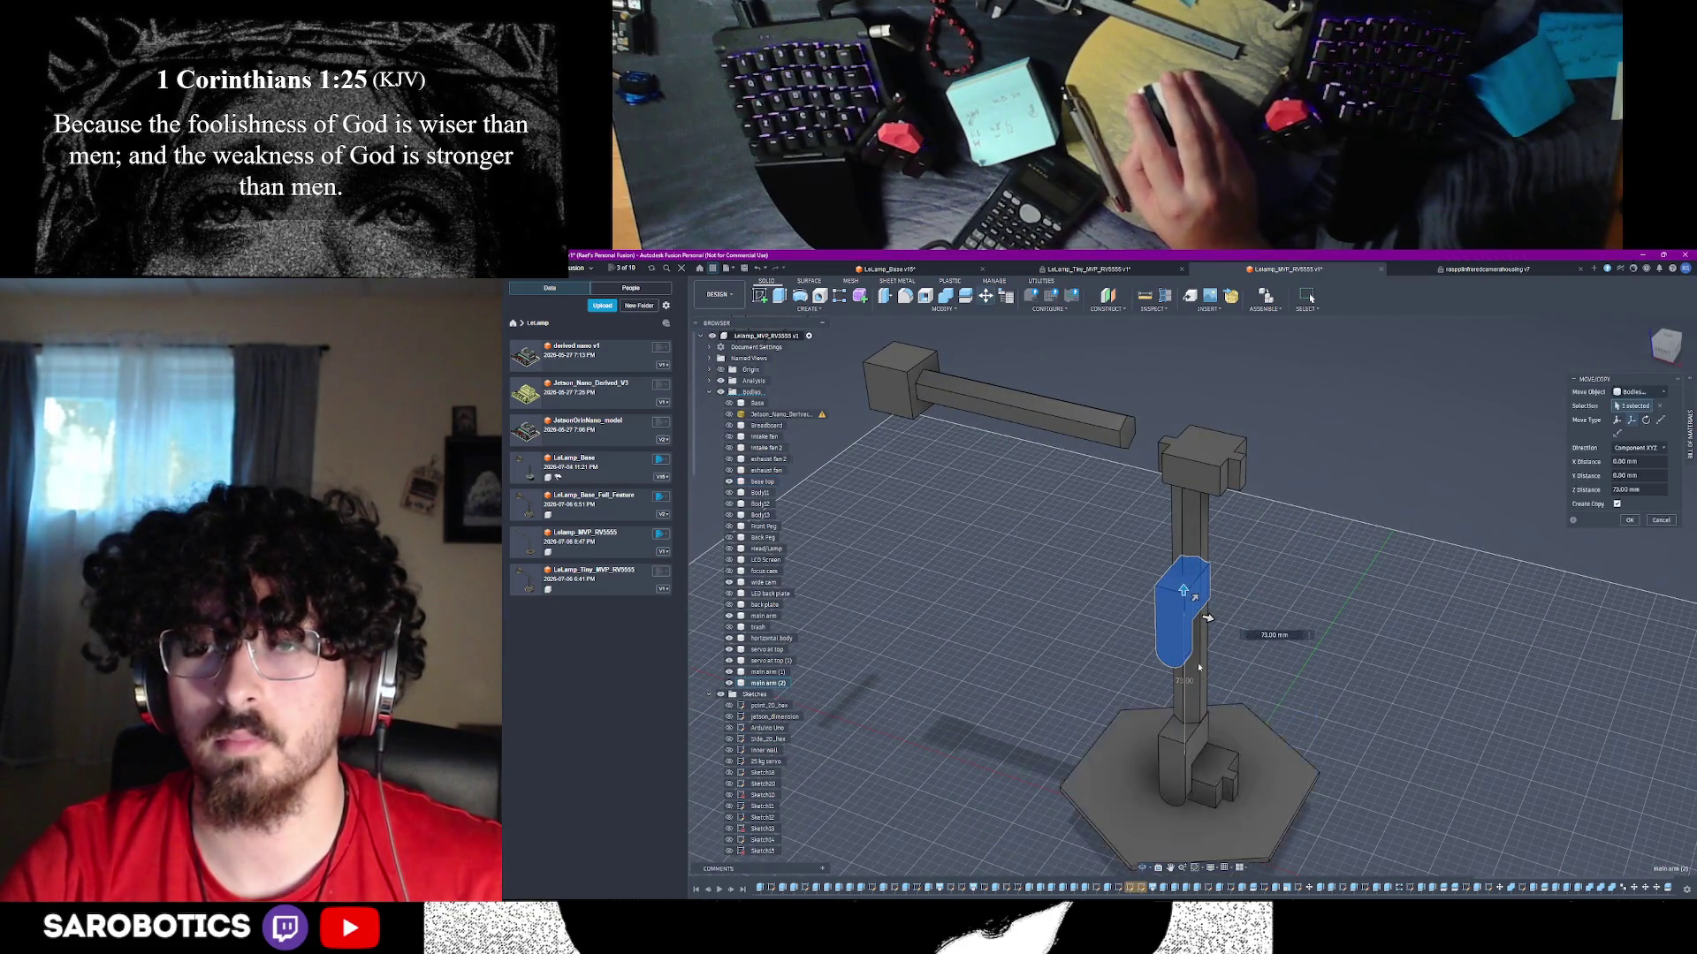
pyautogui.moveTo(1185, 590); pyautogui.dragTo(1183, 422)
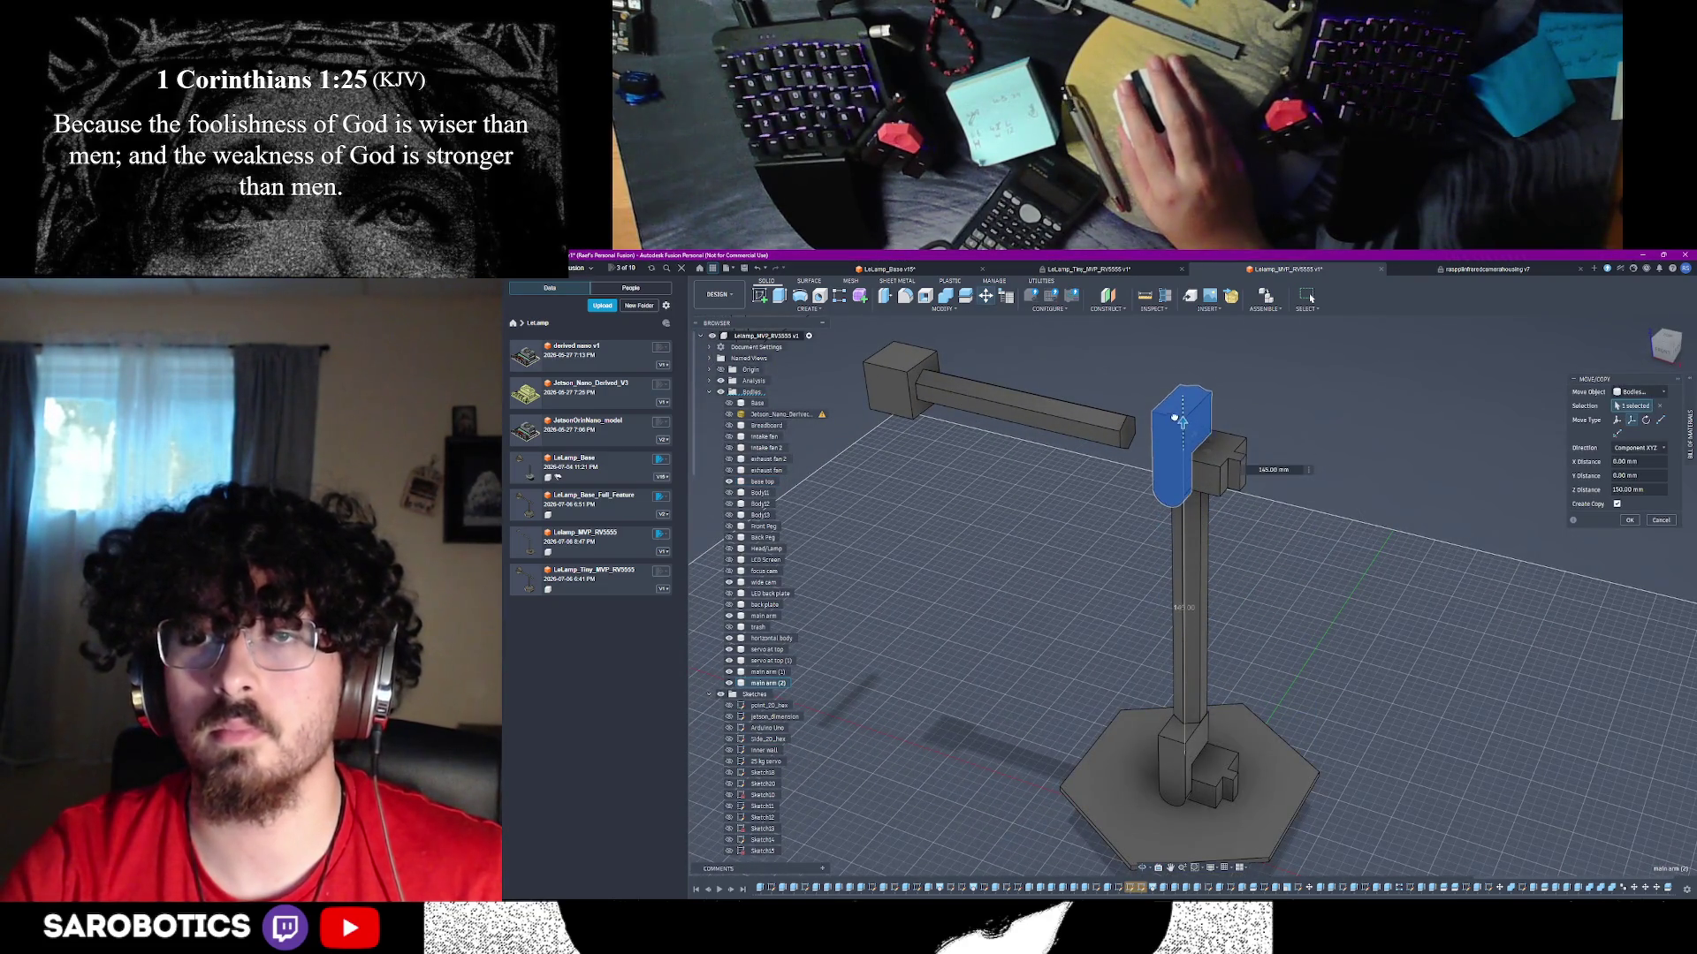
# - Fine-tune the copy to about 149 mm up beside the horizontal arm and apply the move
pyautogui.keyDown('shift'); pyautogui.moveTo(1206, 725); pyautogui.dragTo(1206, 654, button='middle'); pyautogui.keyUp('shift')
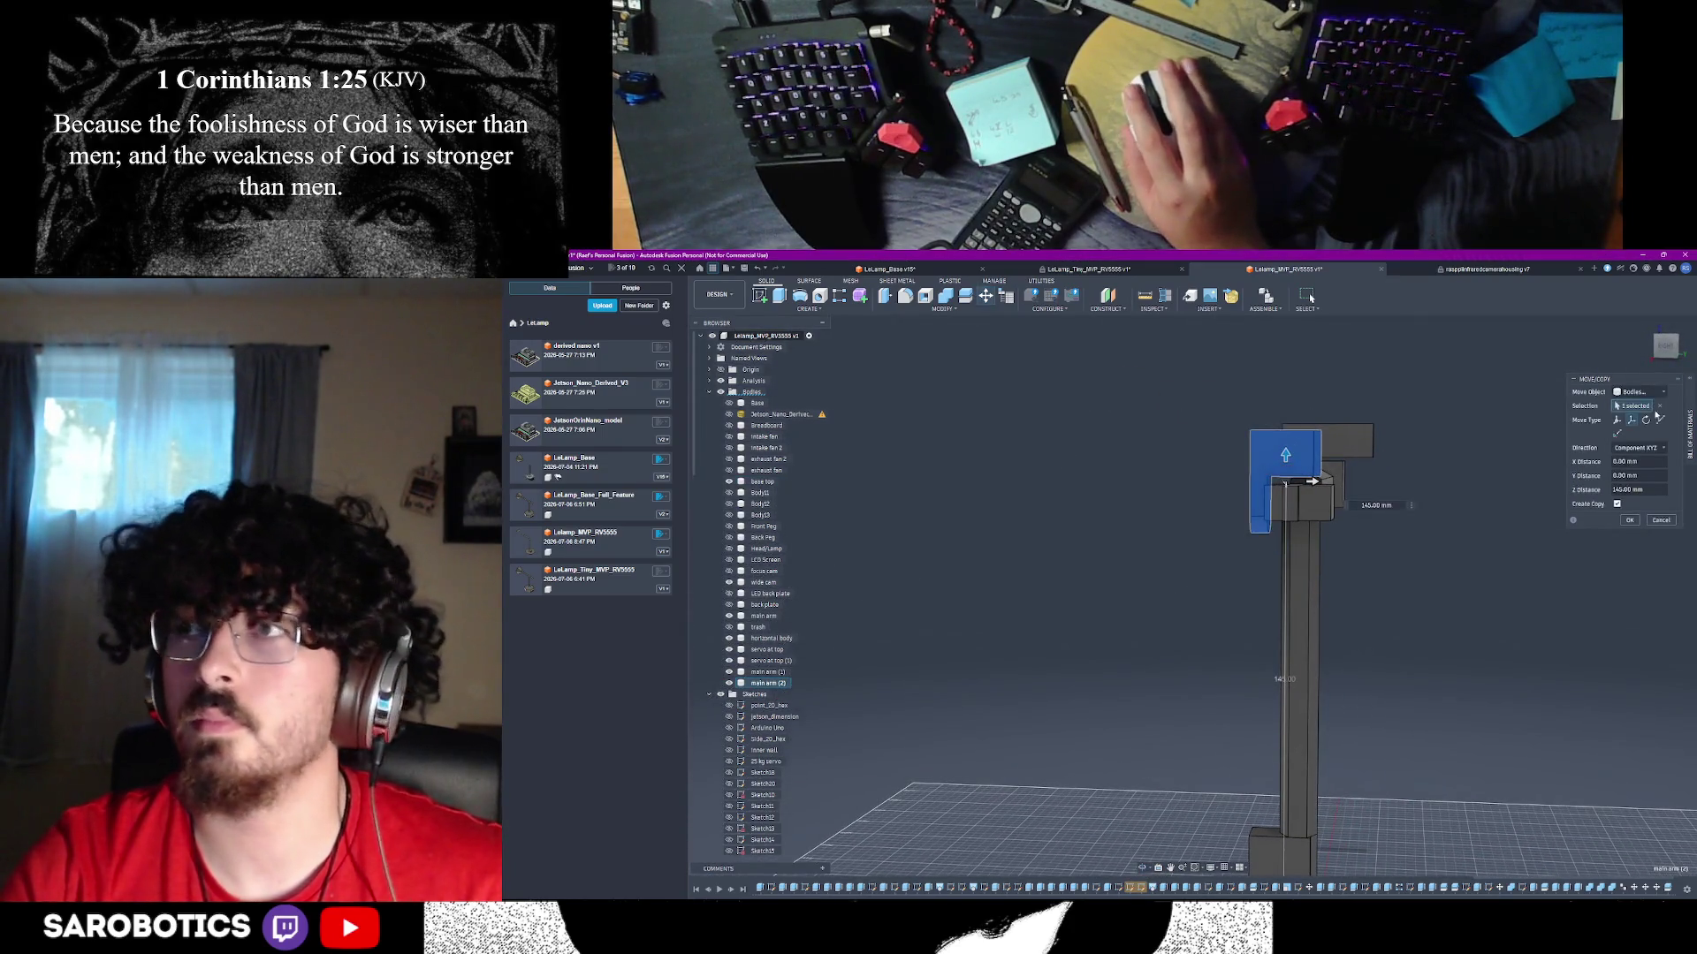
pyautogui.moveTo(1391, 382)
pyautogui.keyDown('shift'); pyautogui.mouseDown(button='middle')
pyautogui.moveTo(1324, 416)
pyautogui.moveTo(1286, 519)
pyautogui.mouseUp(button='middle'); pyautogui.keyUp('shift')
pyautogui.scroll(3, 1286, 519)
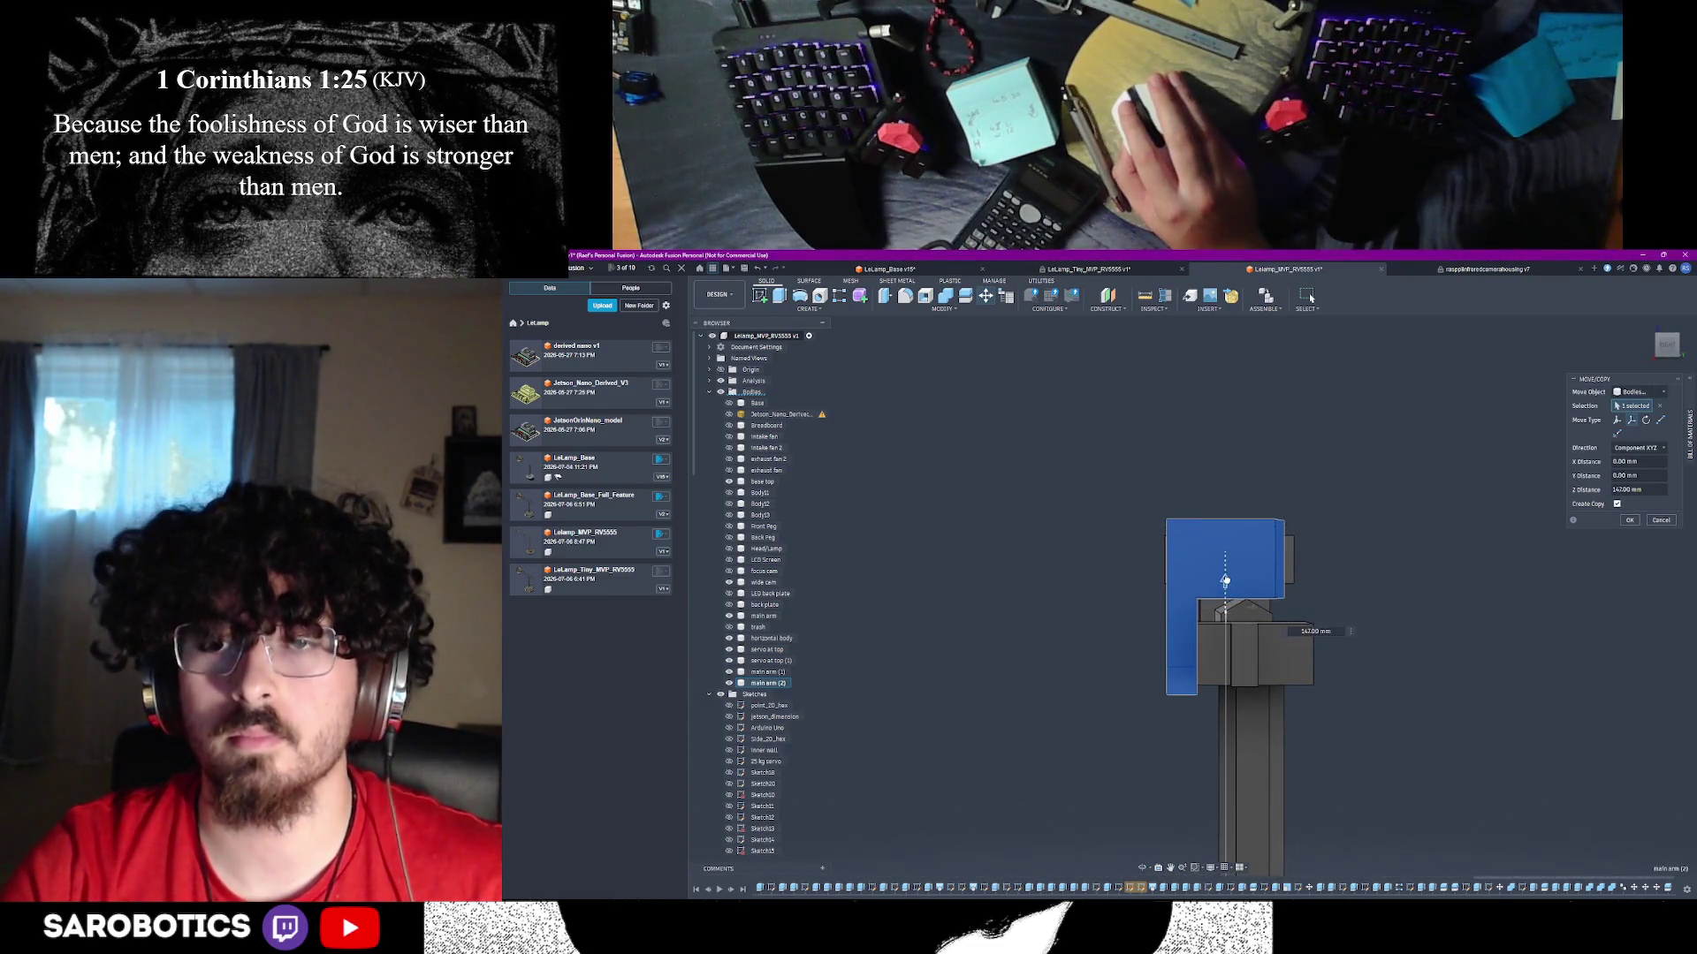
pyautogui.moveTo(1232, 585); pyautogui.dragTo(1229, 572)
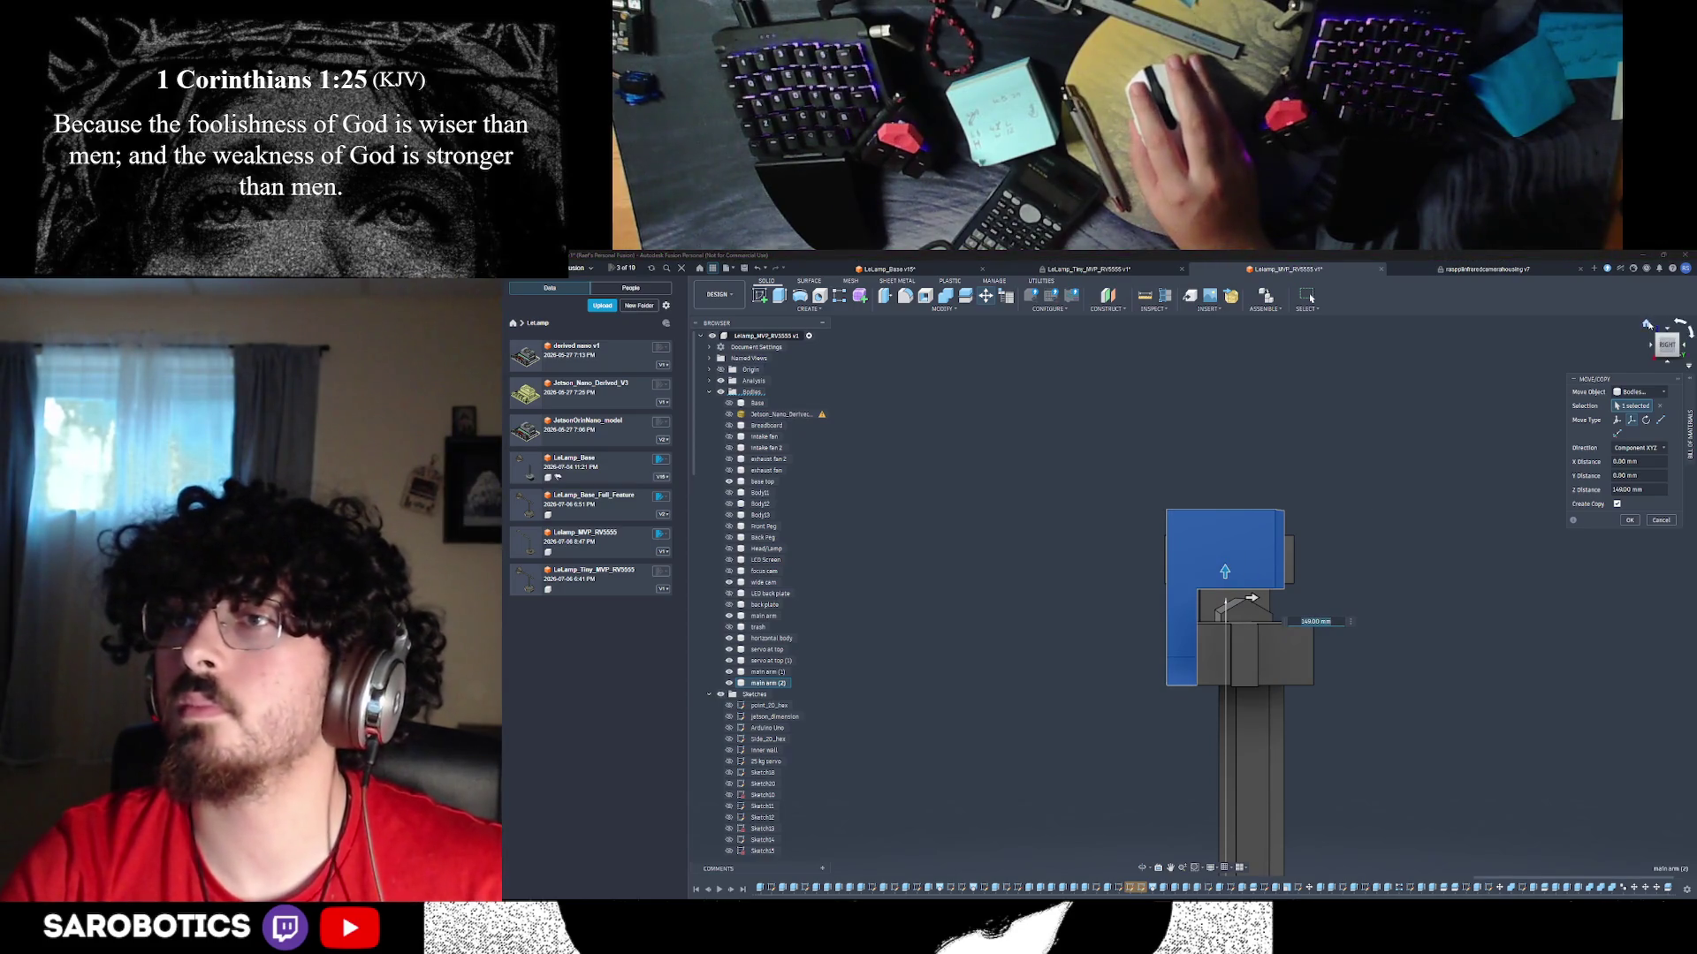
pyautogui.click(1647, 324)
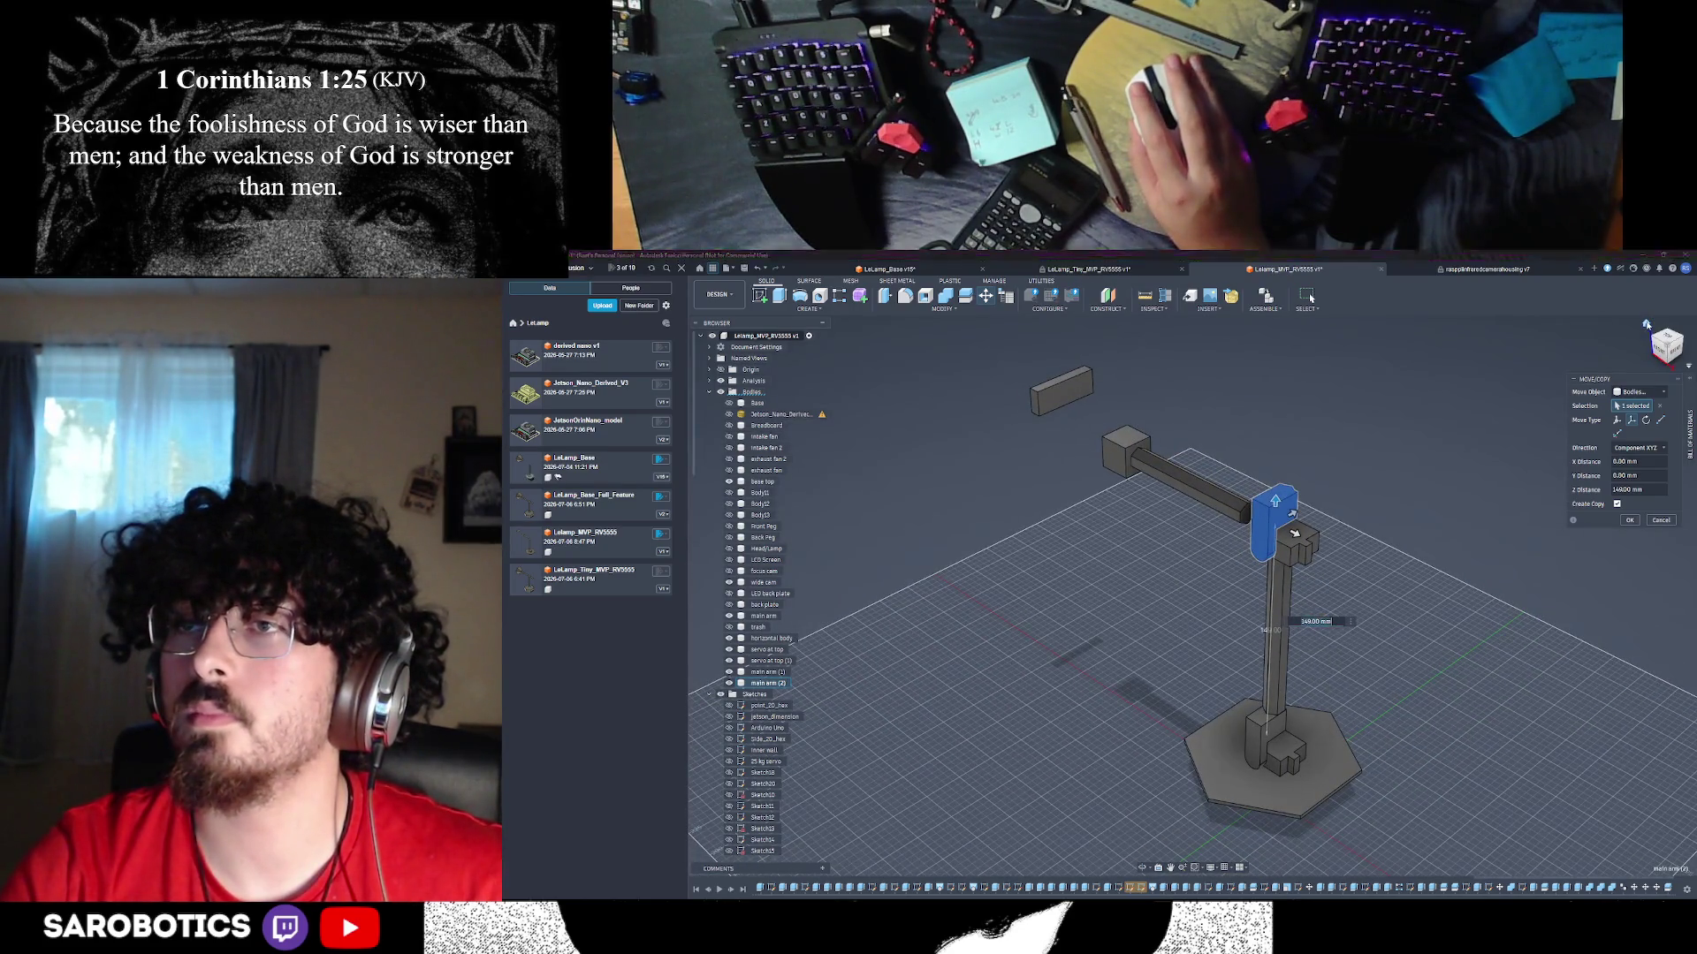
pyautogui.rightClick(1647, 324)
pyautogui.click(1440, 358)
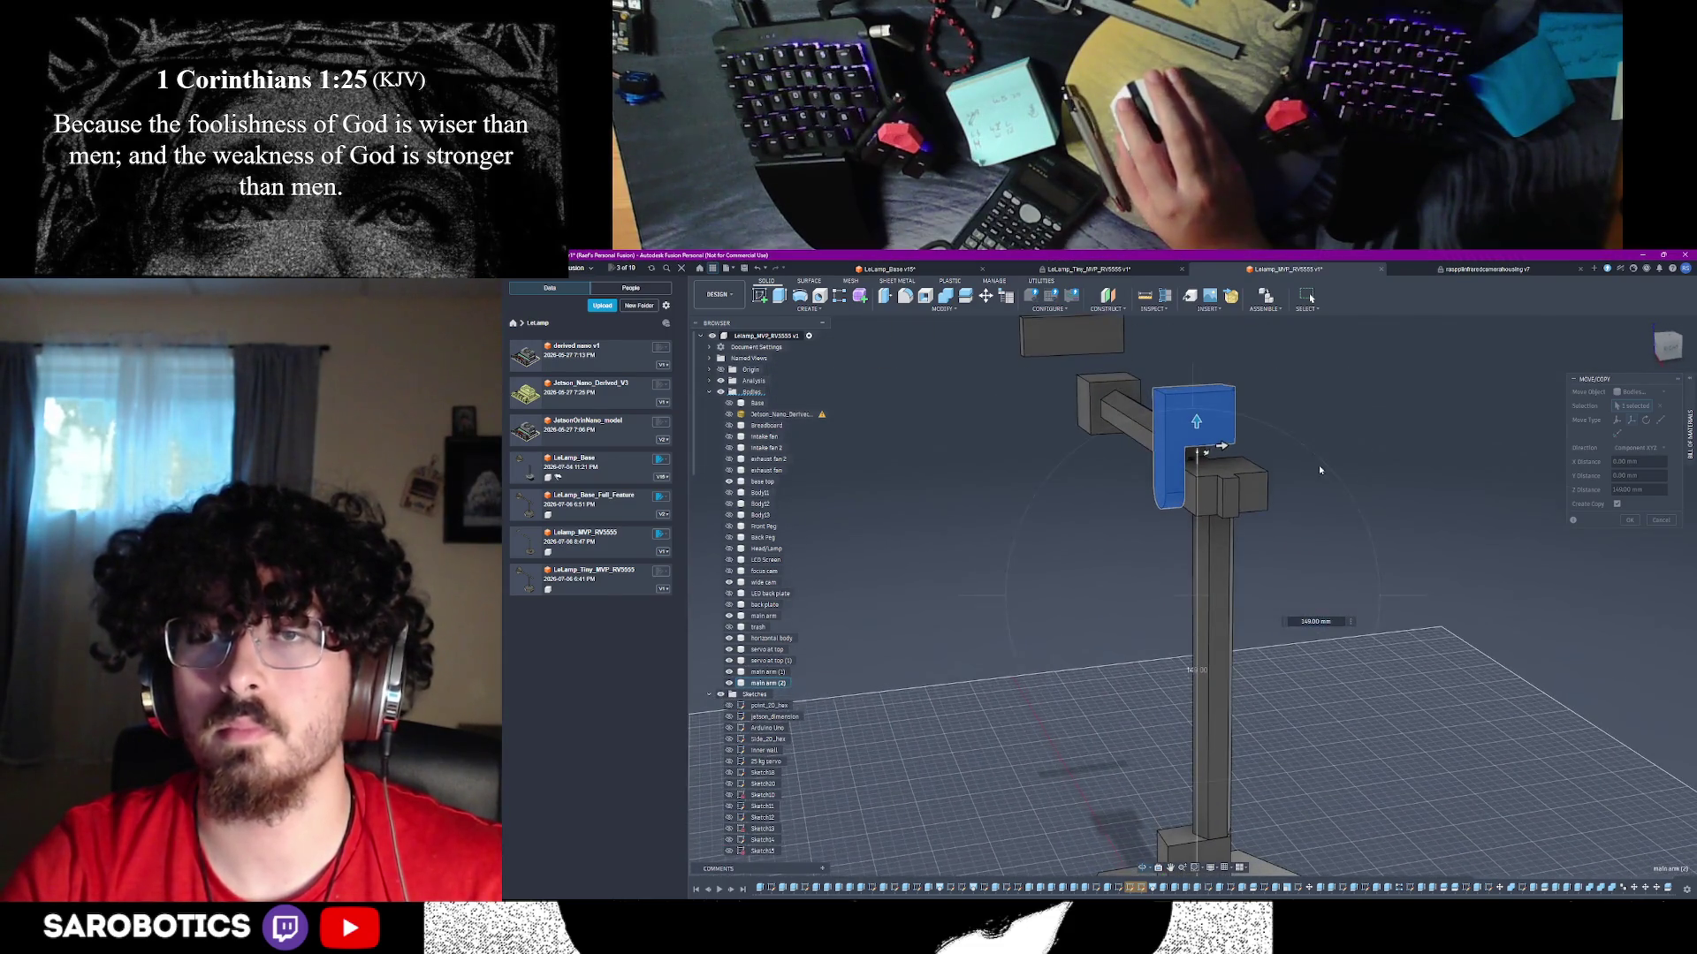
pyautogui.click(1629, 521)
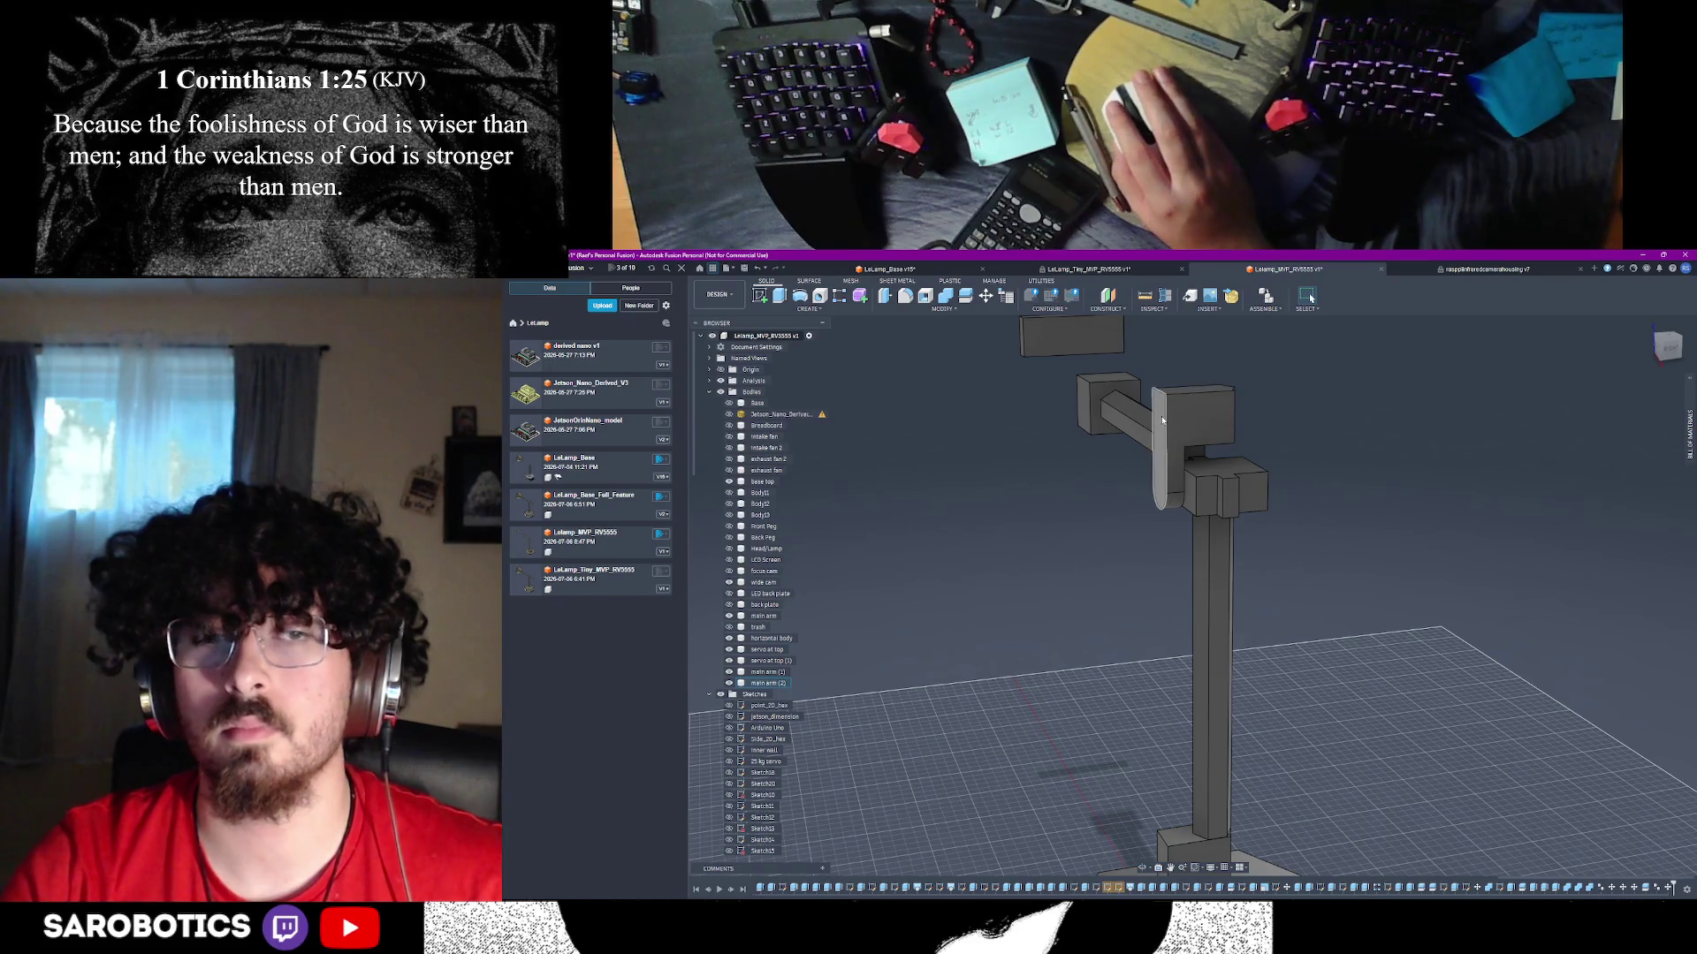
pyautogui.click(1161, 447)
pyautogui.scroll(-5, 1224, 597)
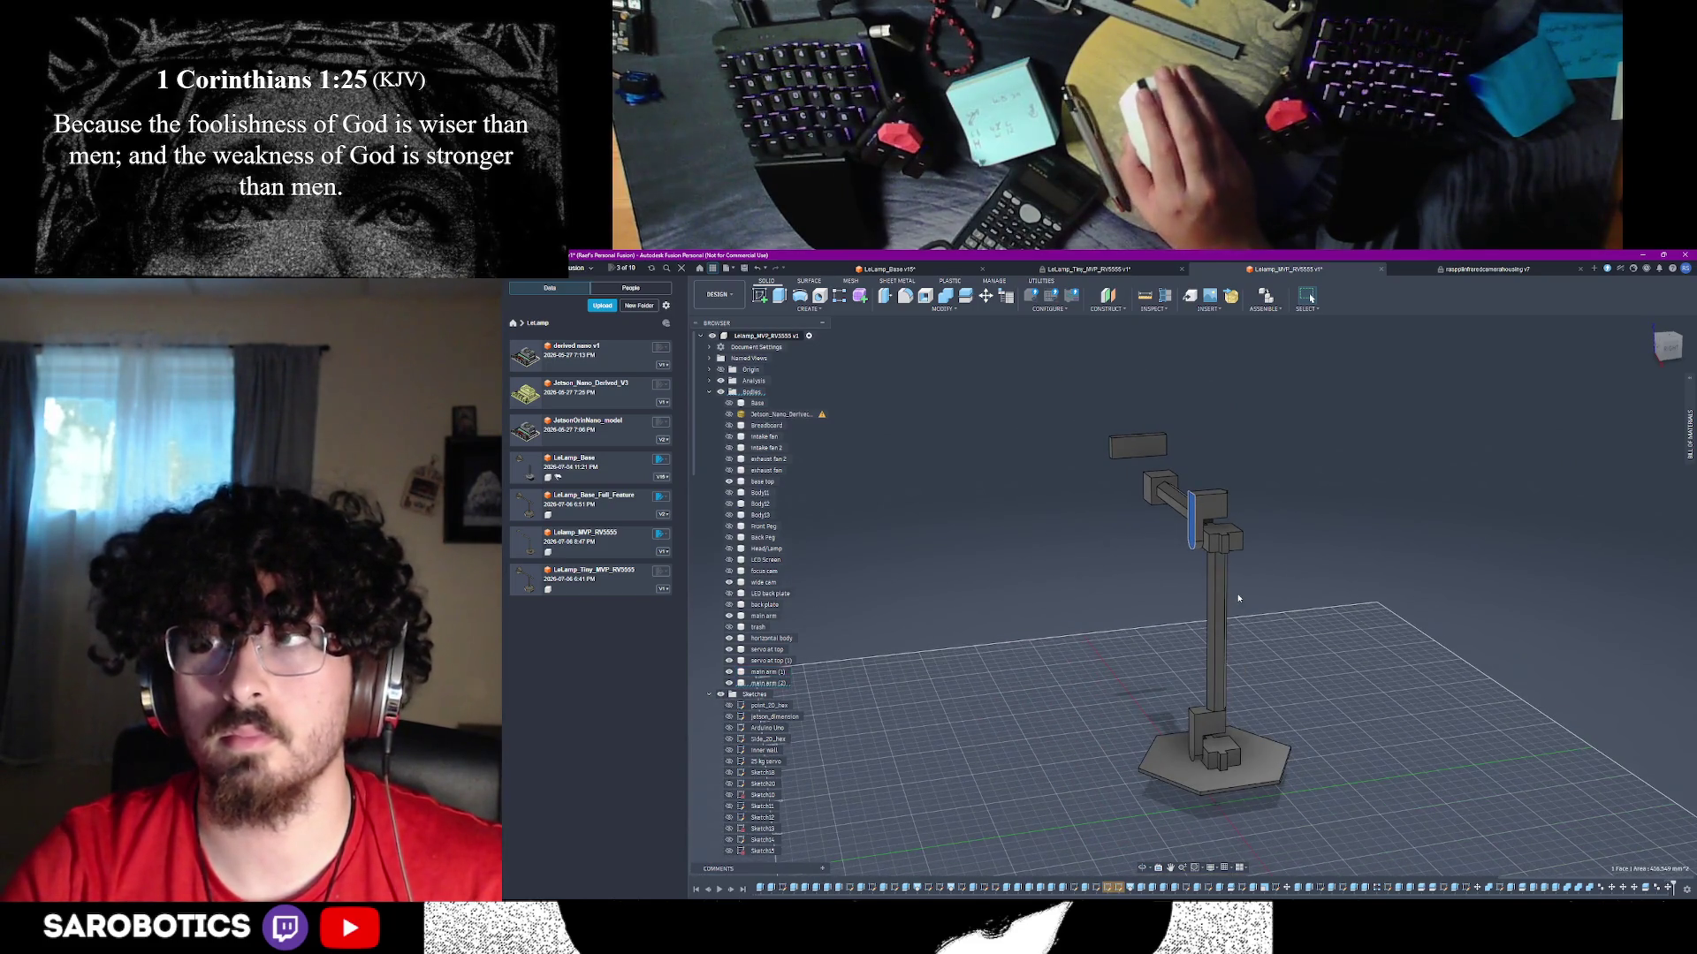
pyautogui.scroll(2, 1238, 598)
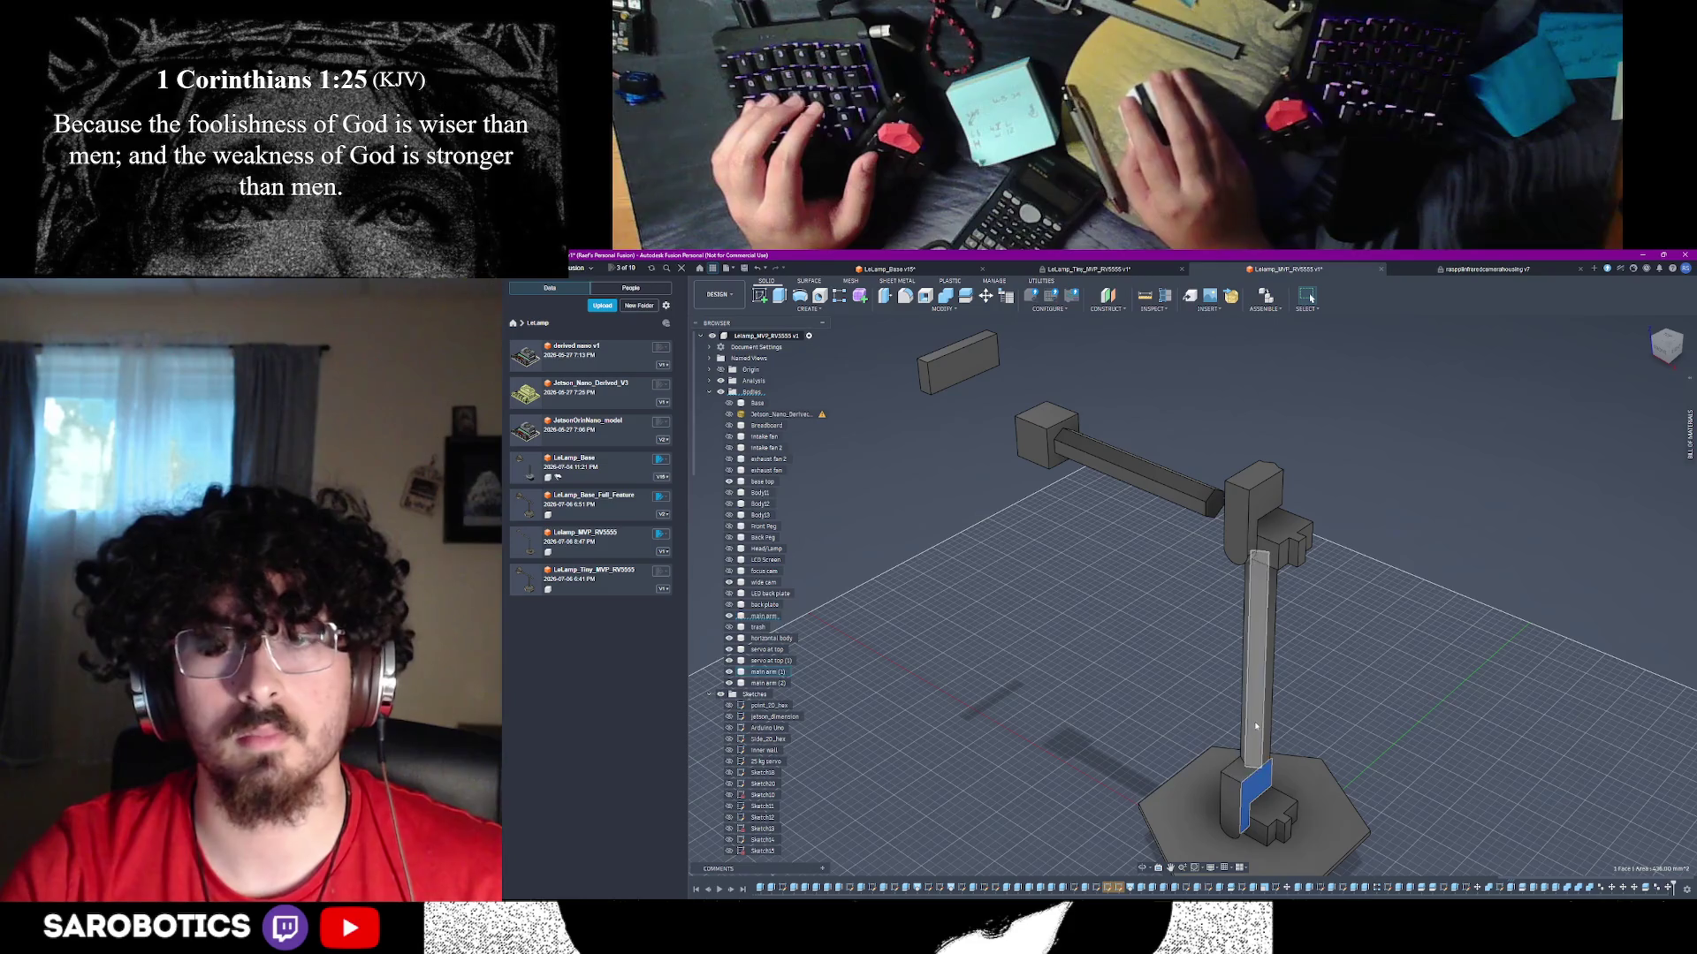
pyautogui.rightClick(767, 617)
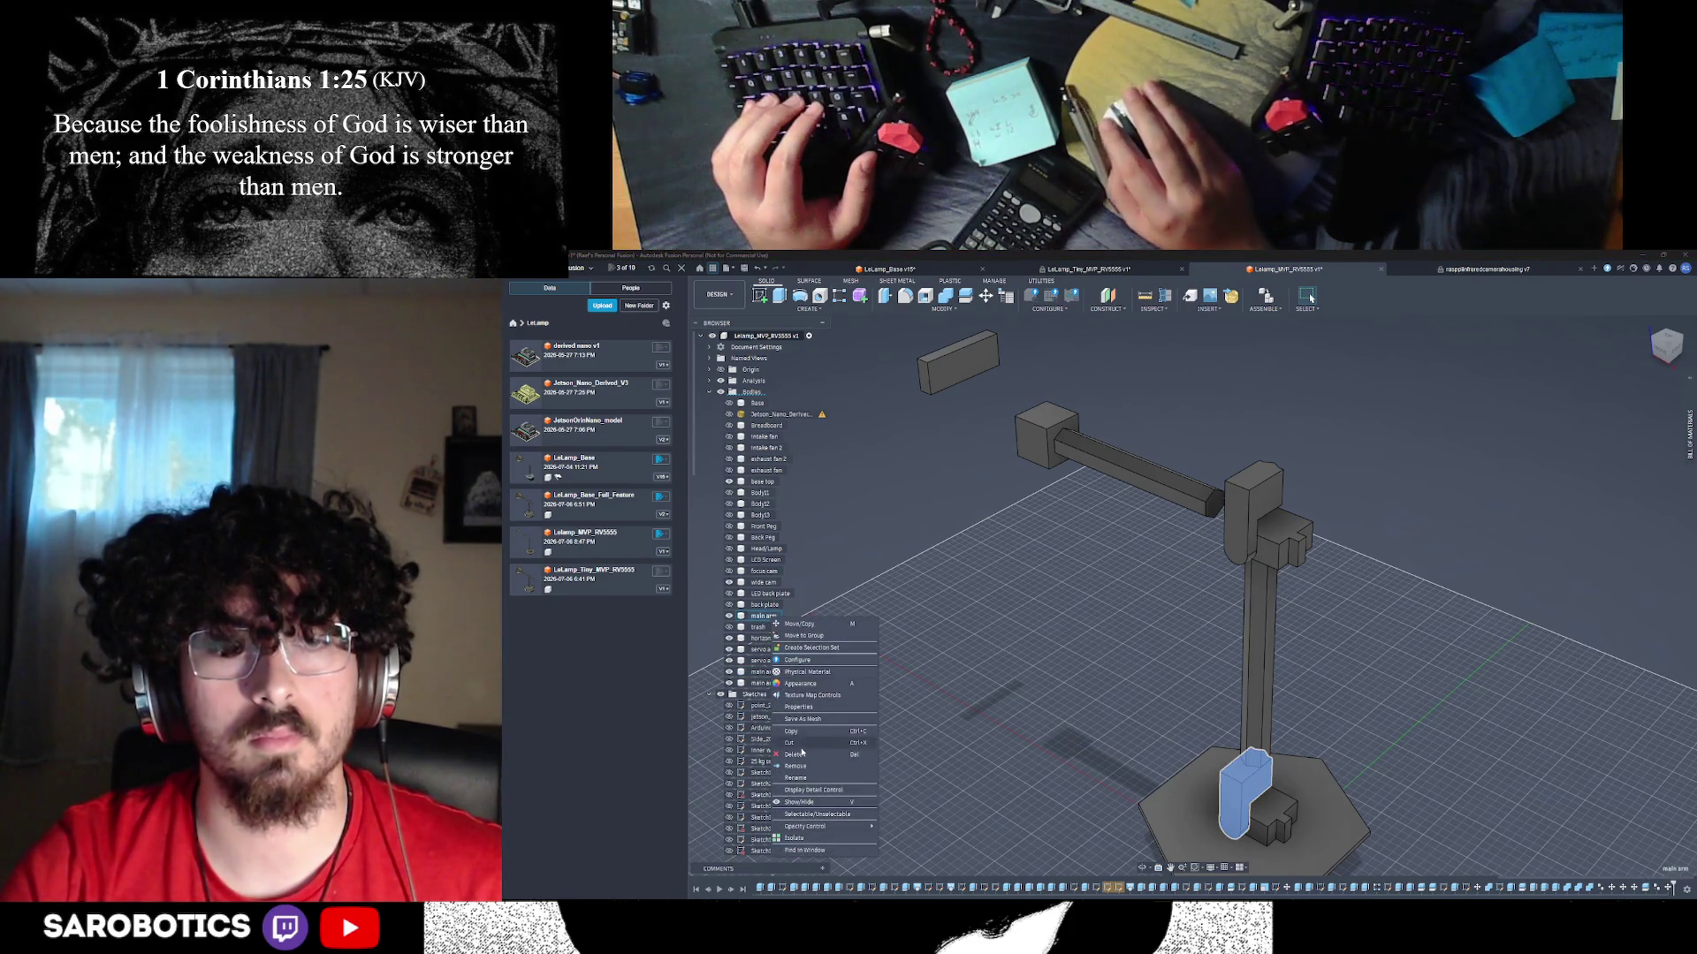
# - Edit the main arm body's name in the browser
pyautogui.press('Escape')
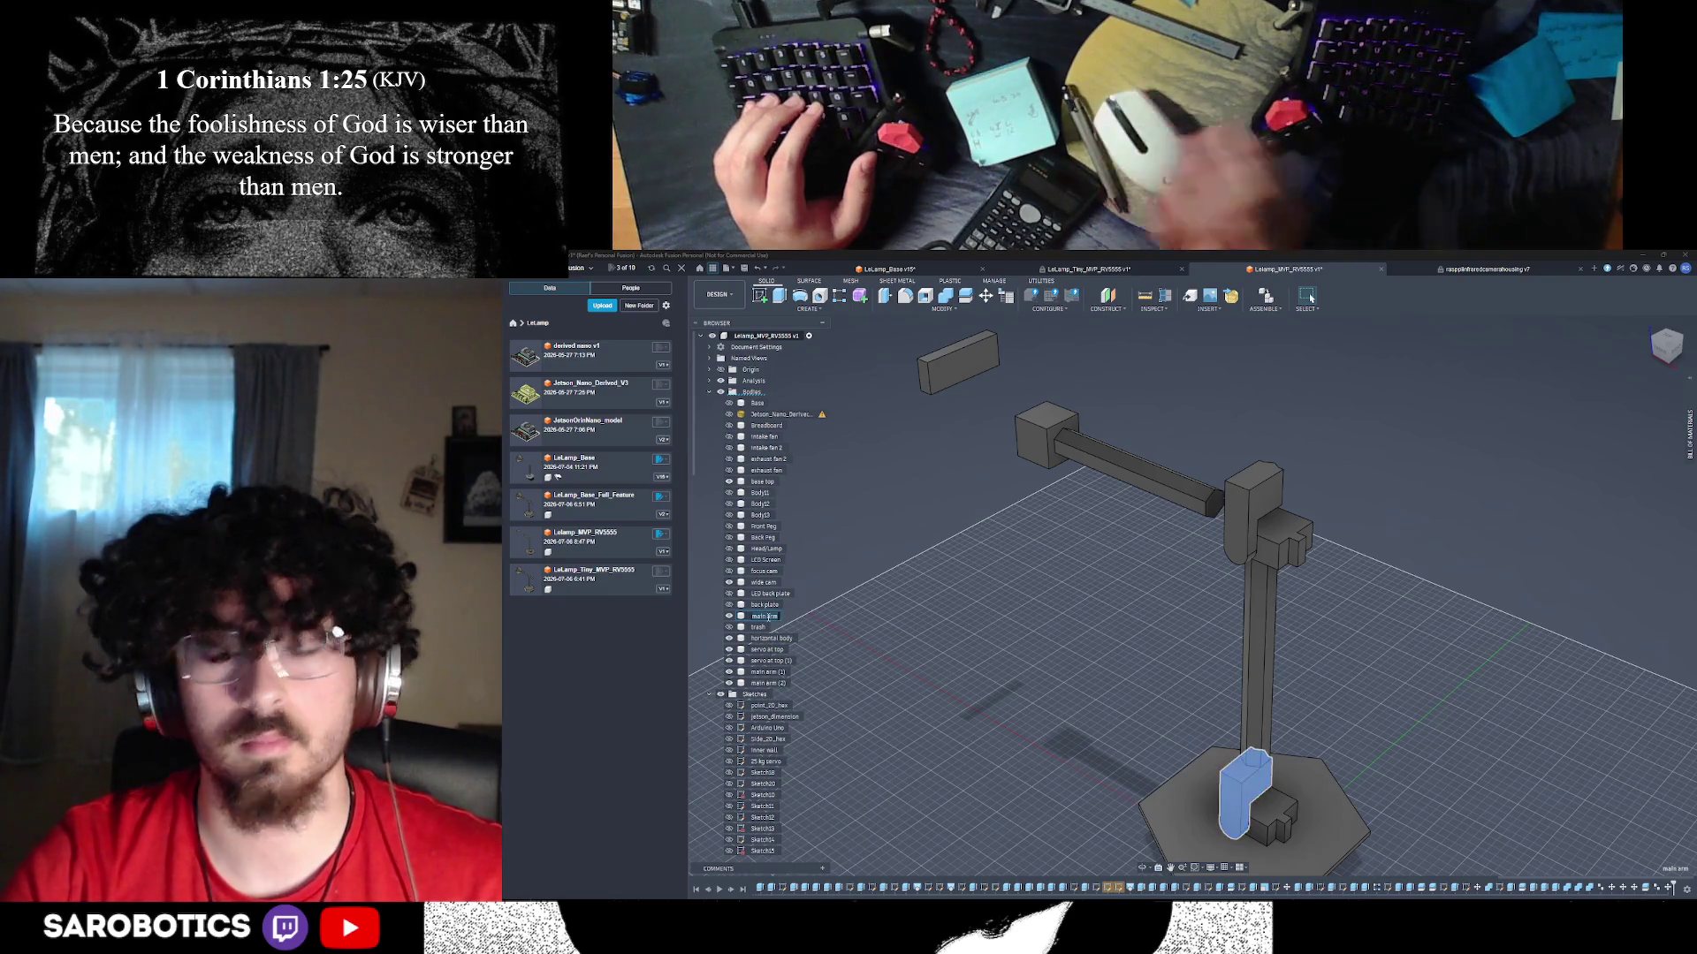
pyautogui.doubleClick(766, 616)
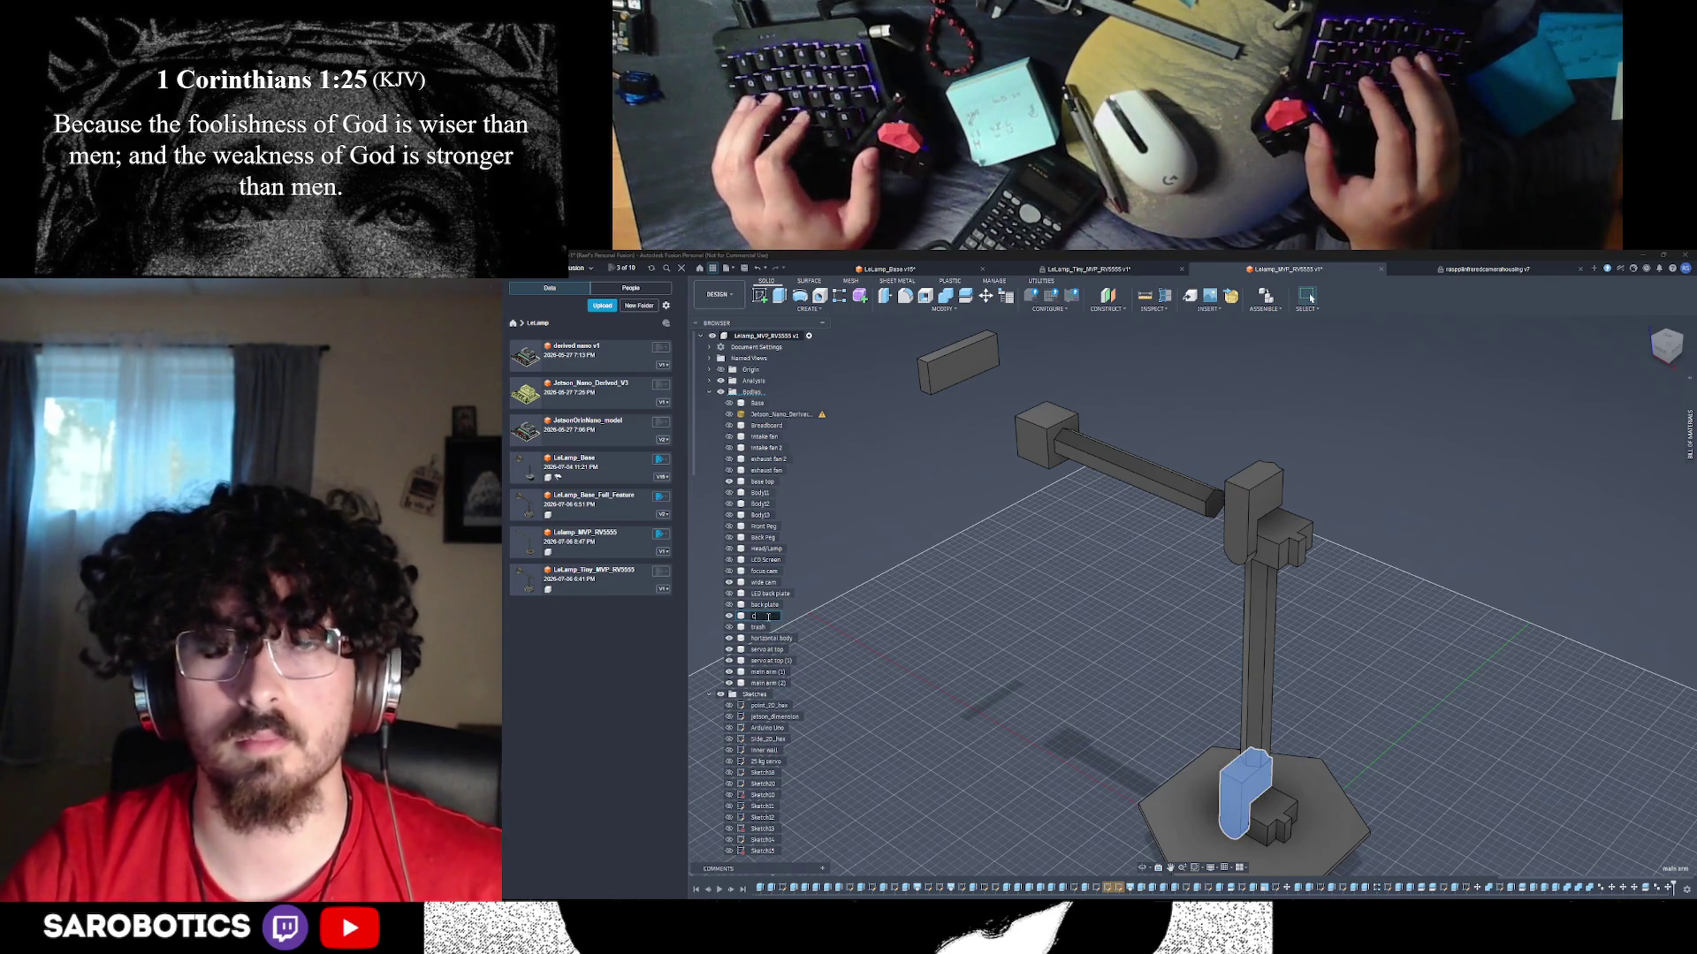
pyautogui.write('onnect')
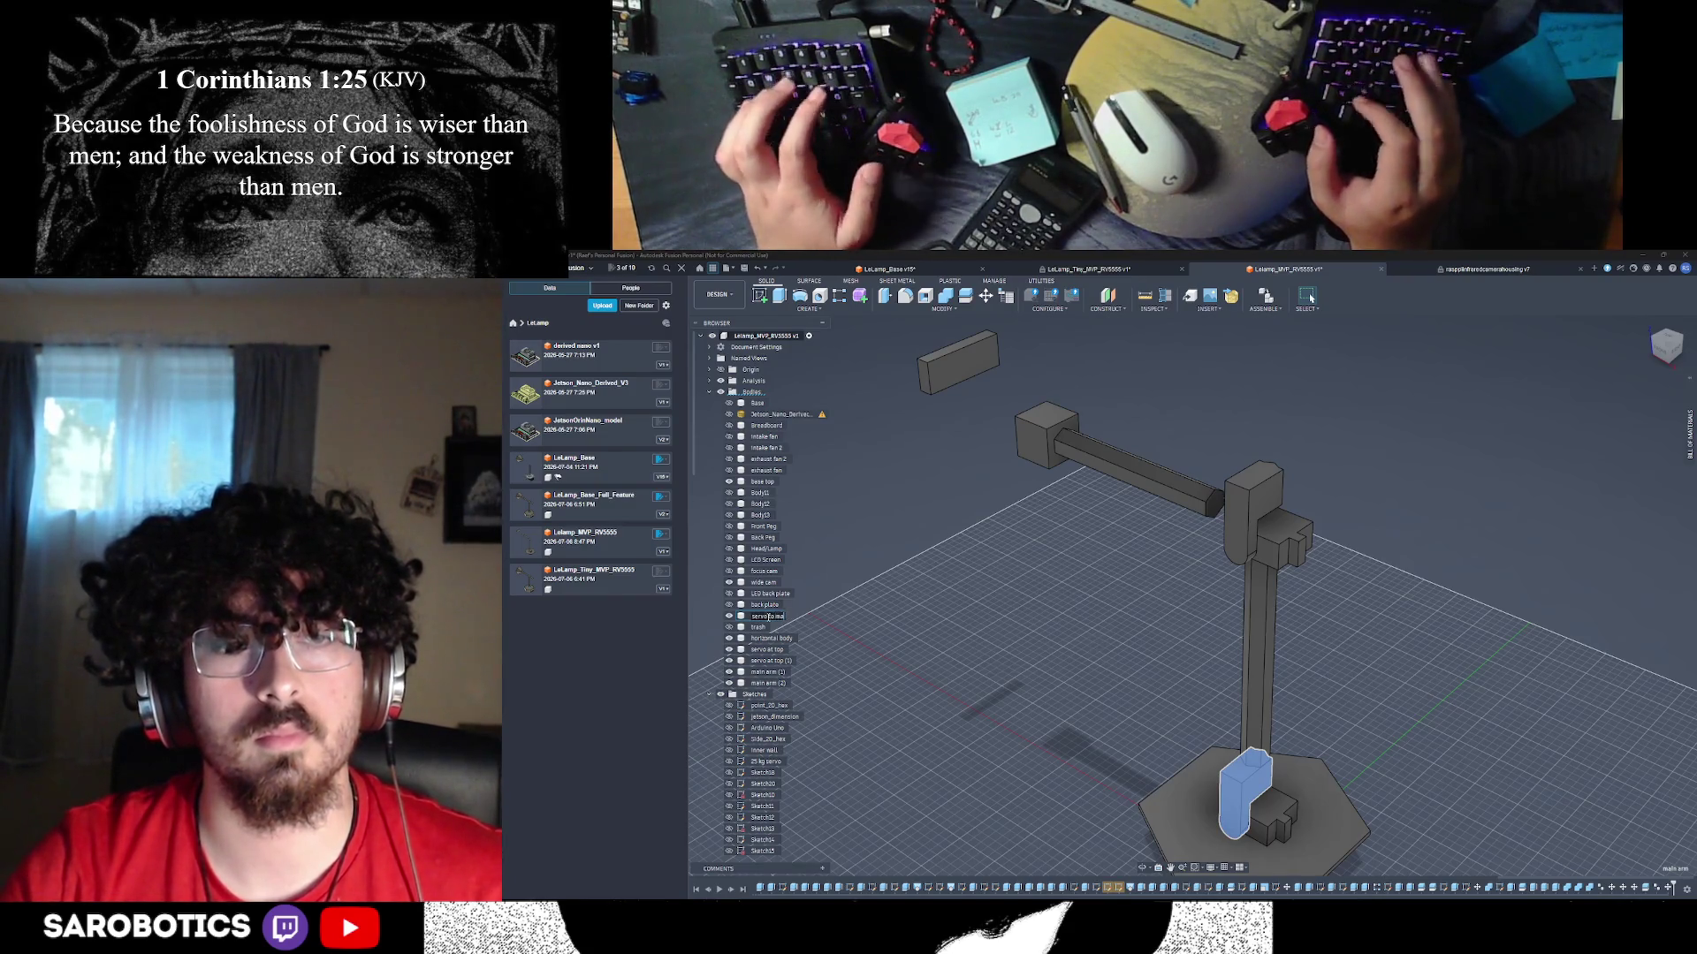
pyautogui.write('in arm junction')
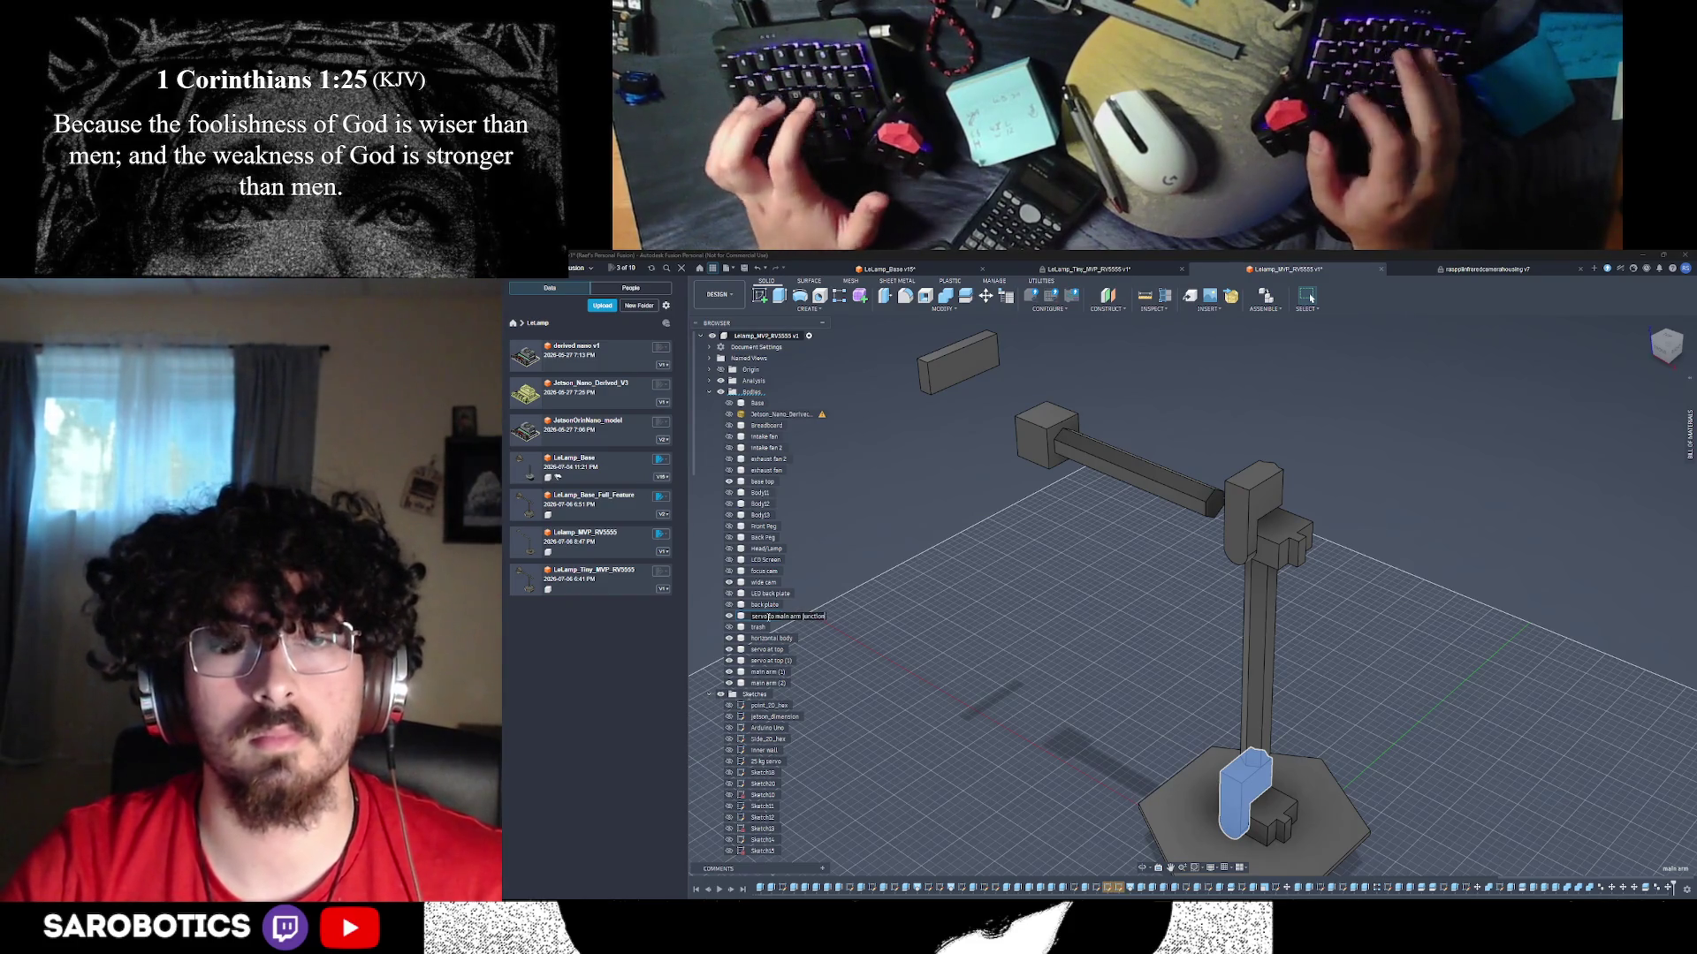
pyautogui.click(1235, 521)
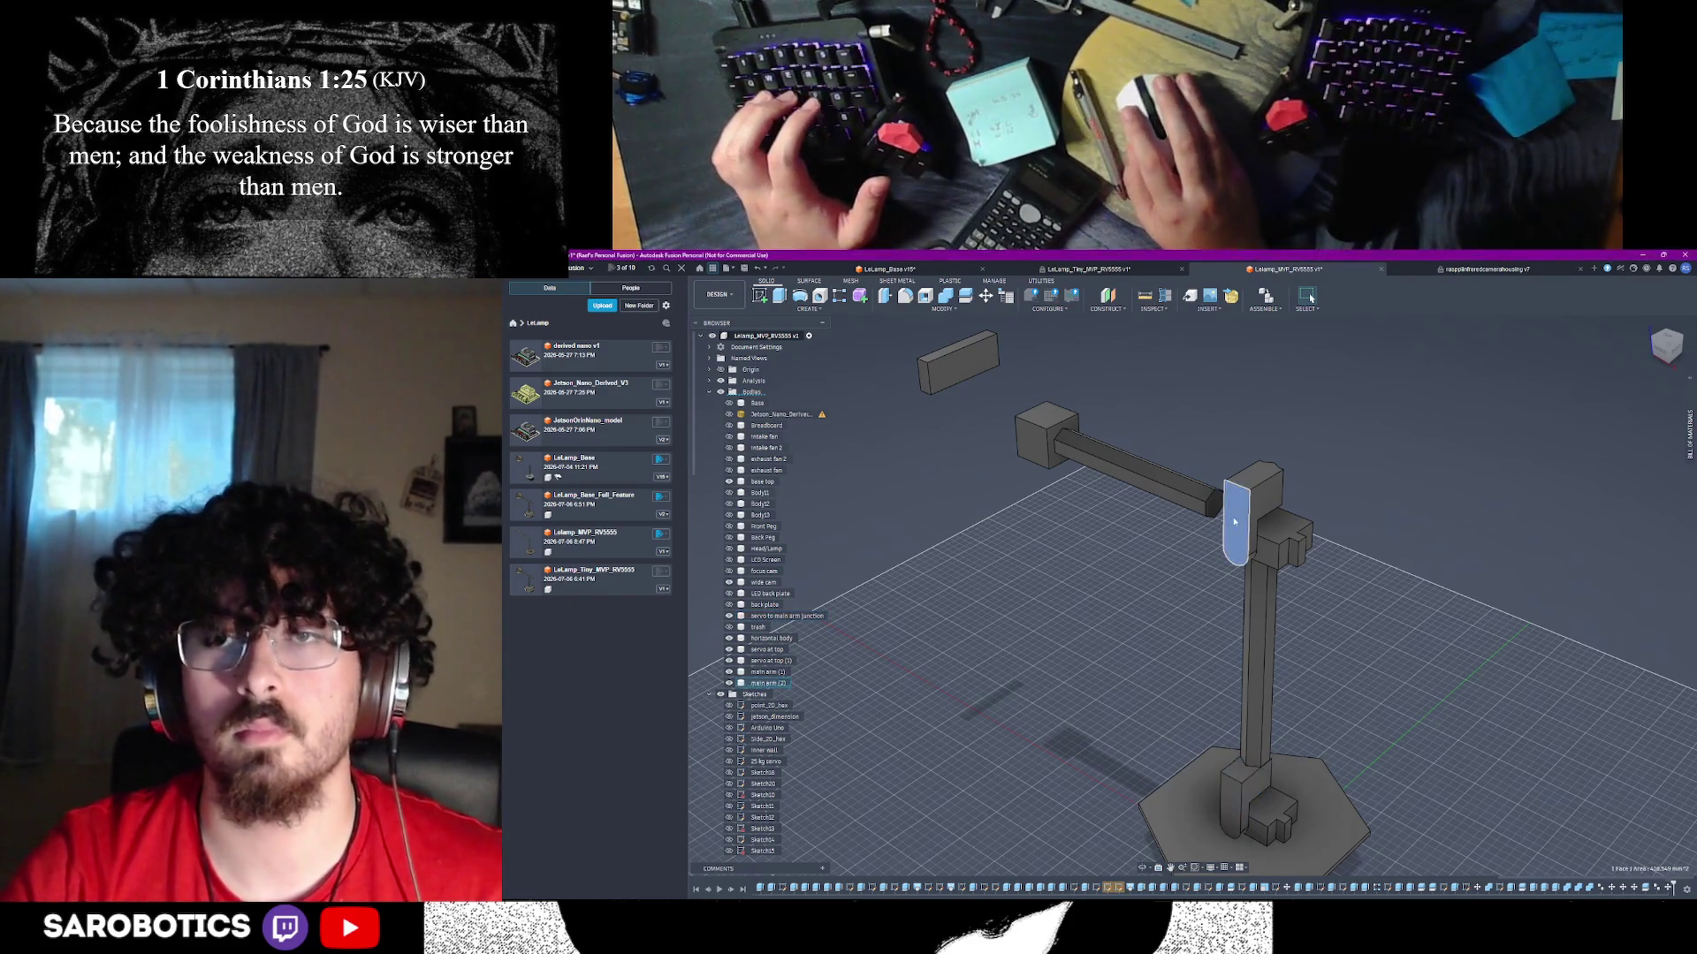
# - Rename the main arm (2) body to a 'servo to horizontal…conjunction' name
pyautogui.rightClick(766, 683)
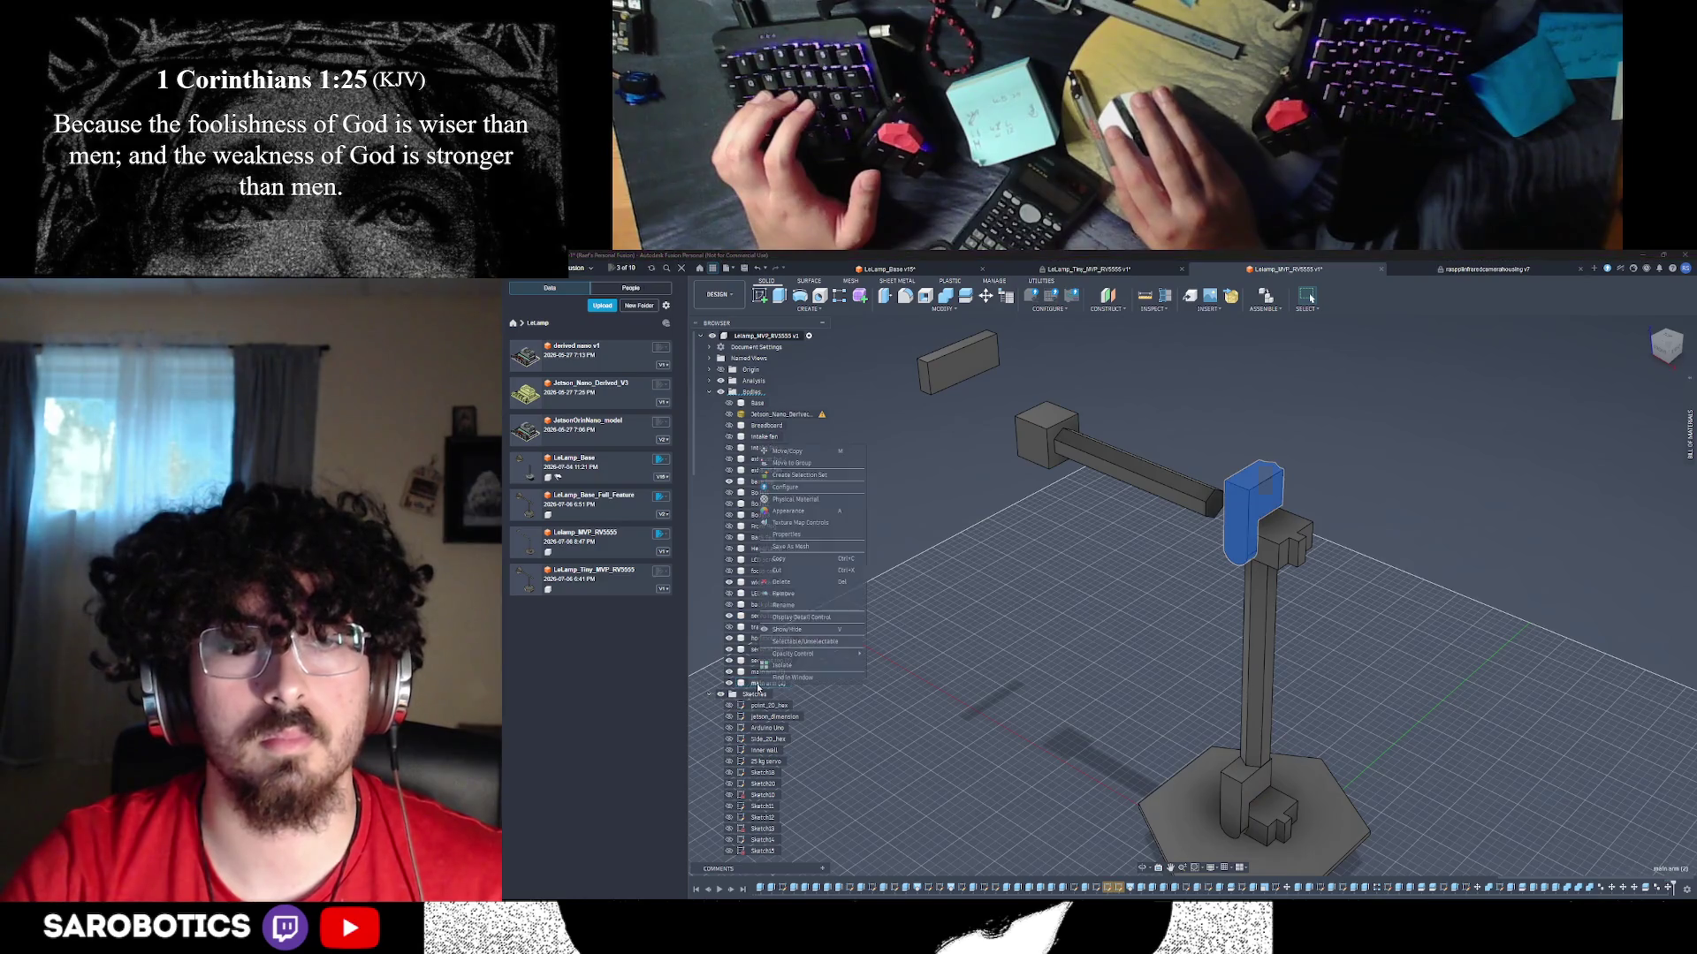
pyautogui.click(783, 606)
pyautogui.write('servo to ho')
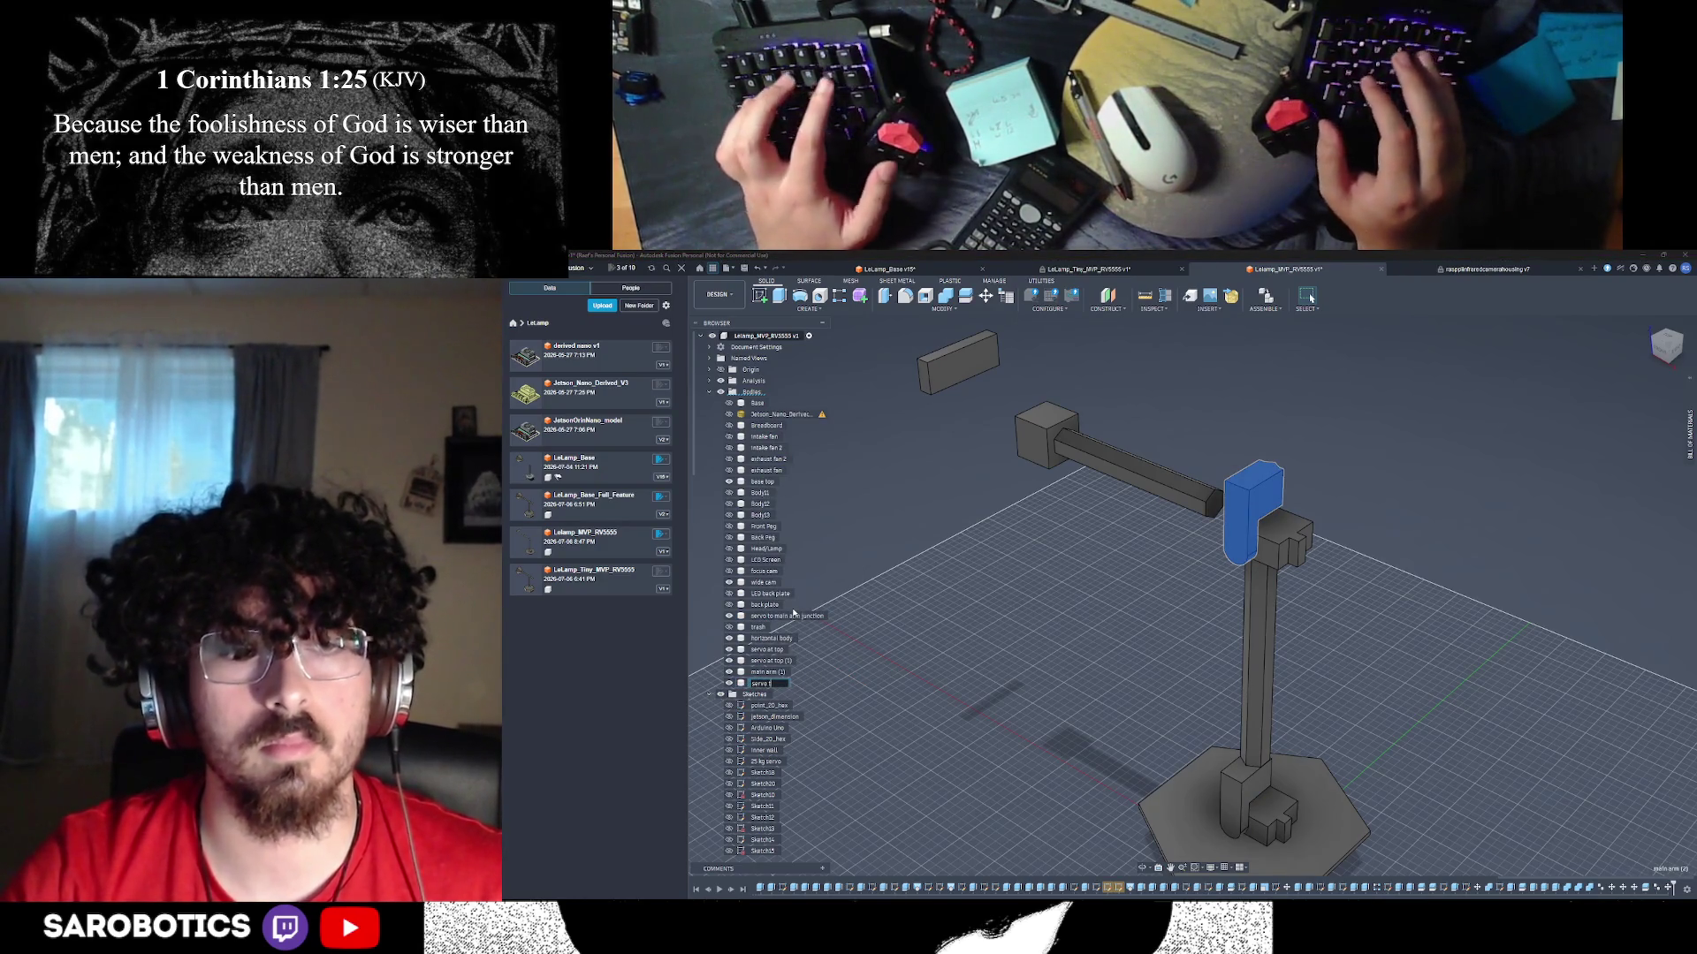
pyautogui.write('rizontal')
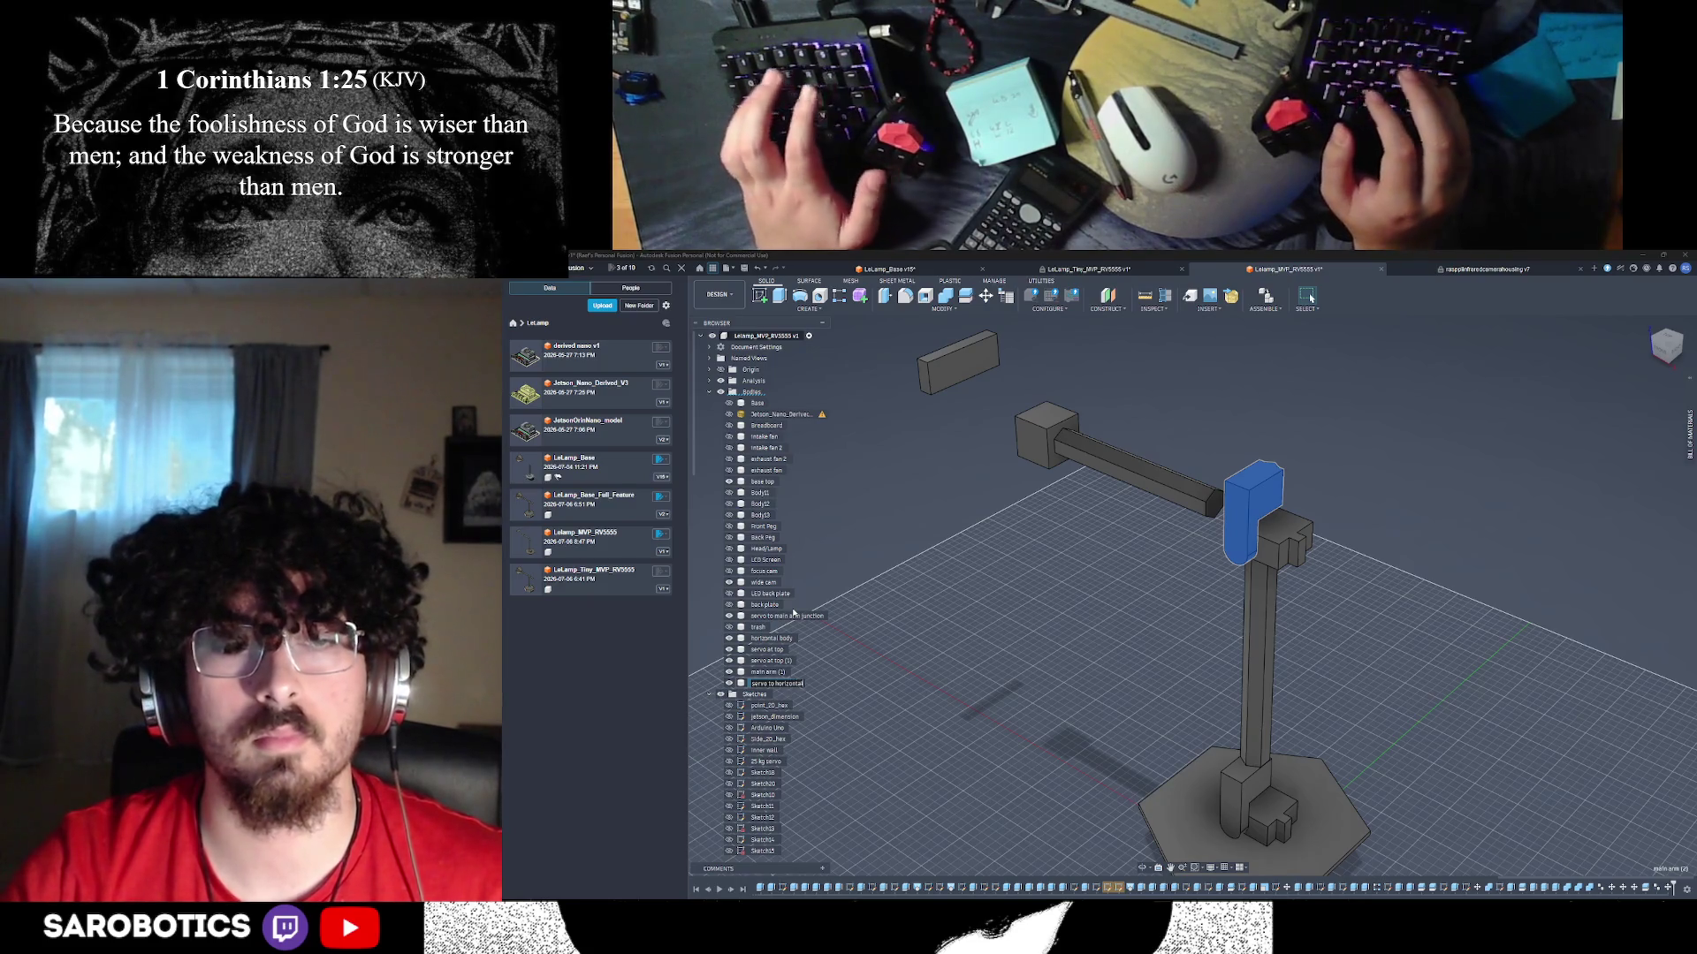
pyautogui.write('conjunction')
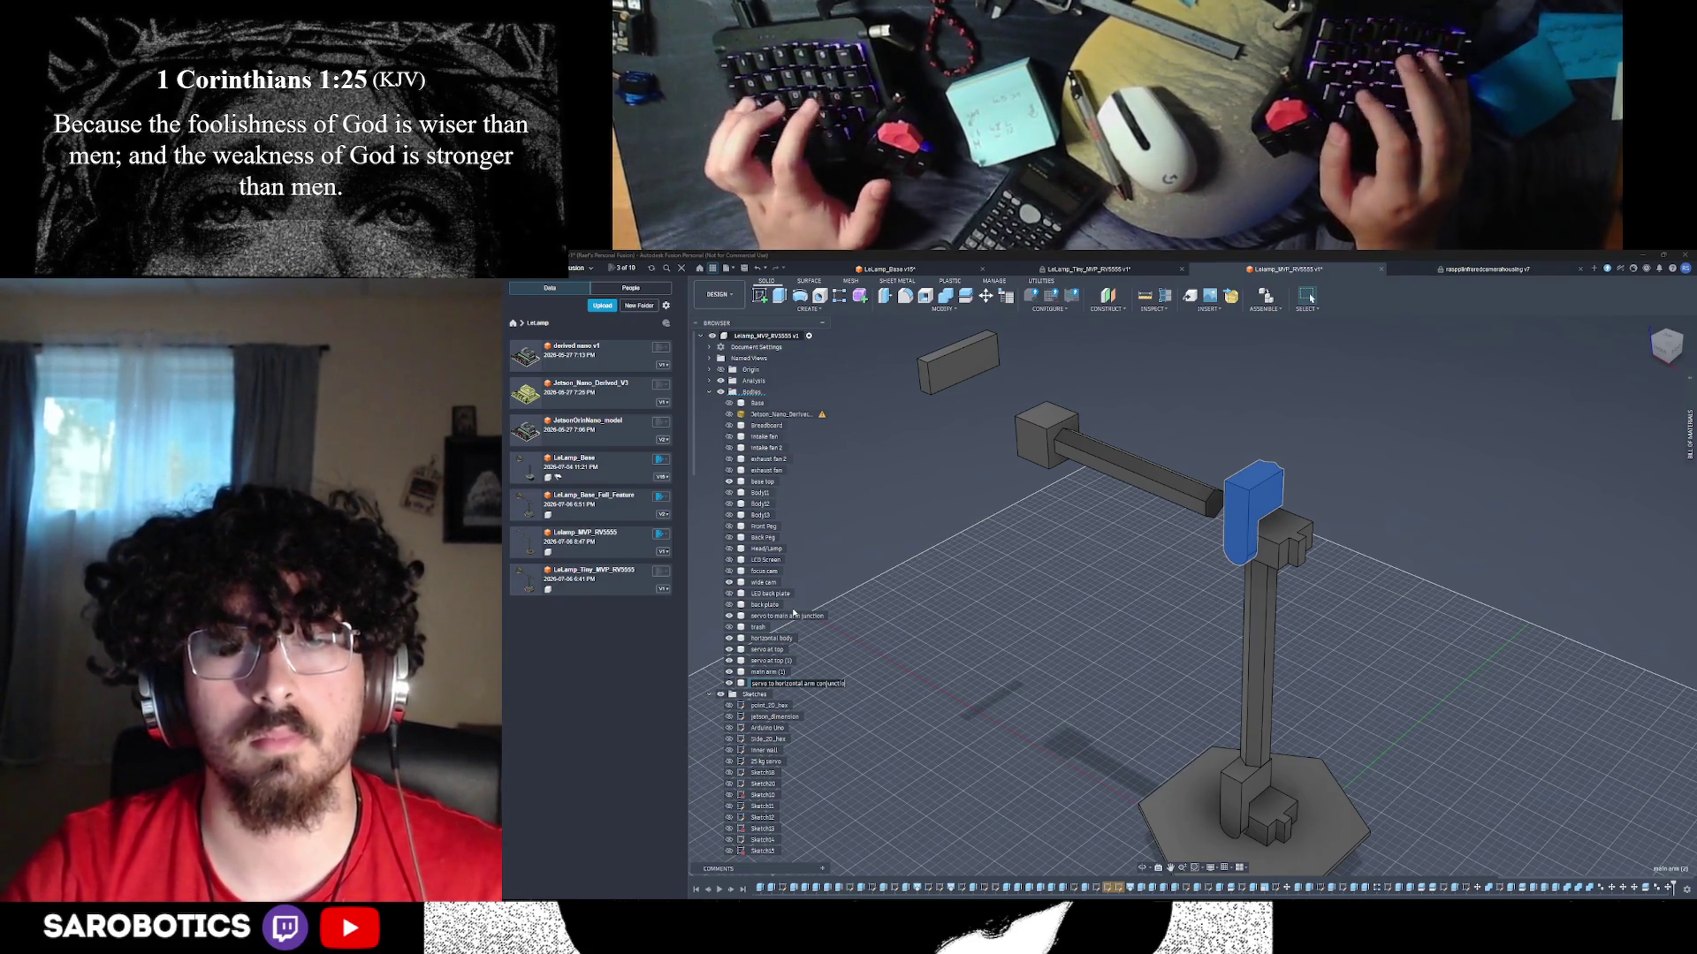
pyautogui.press('Return')
# - Rename the servo at top (1) body to 'servo at top of base'
pyautogui.click(771, 663)
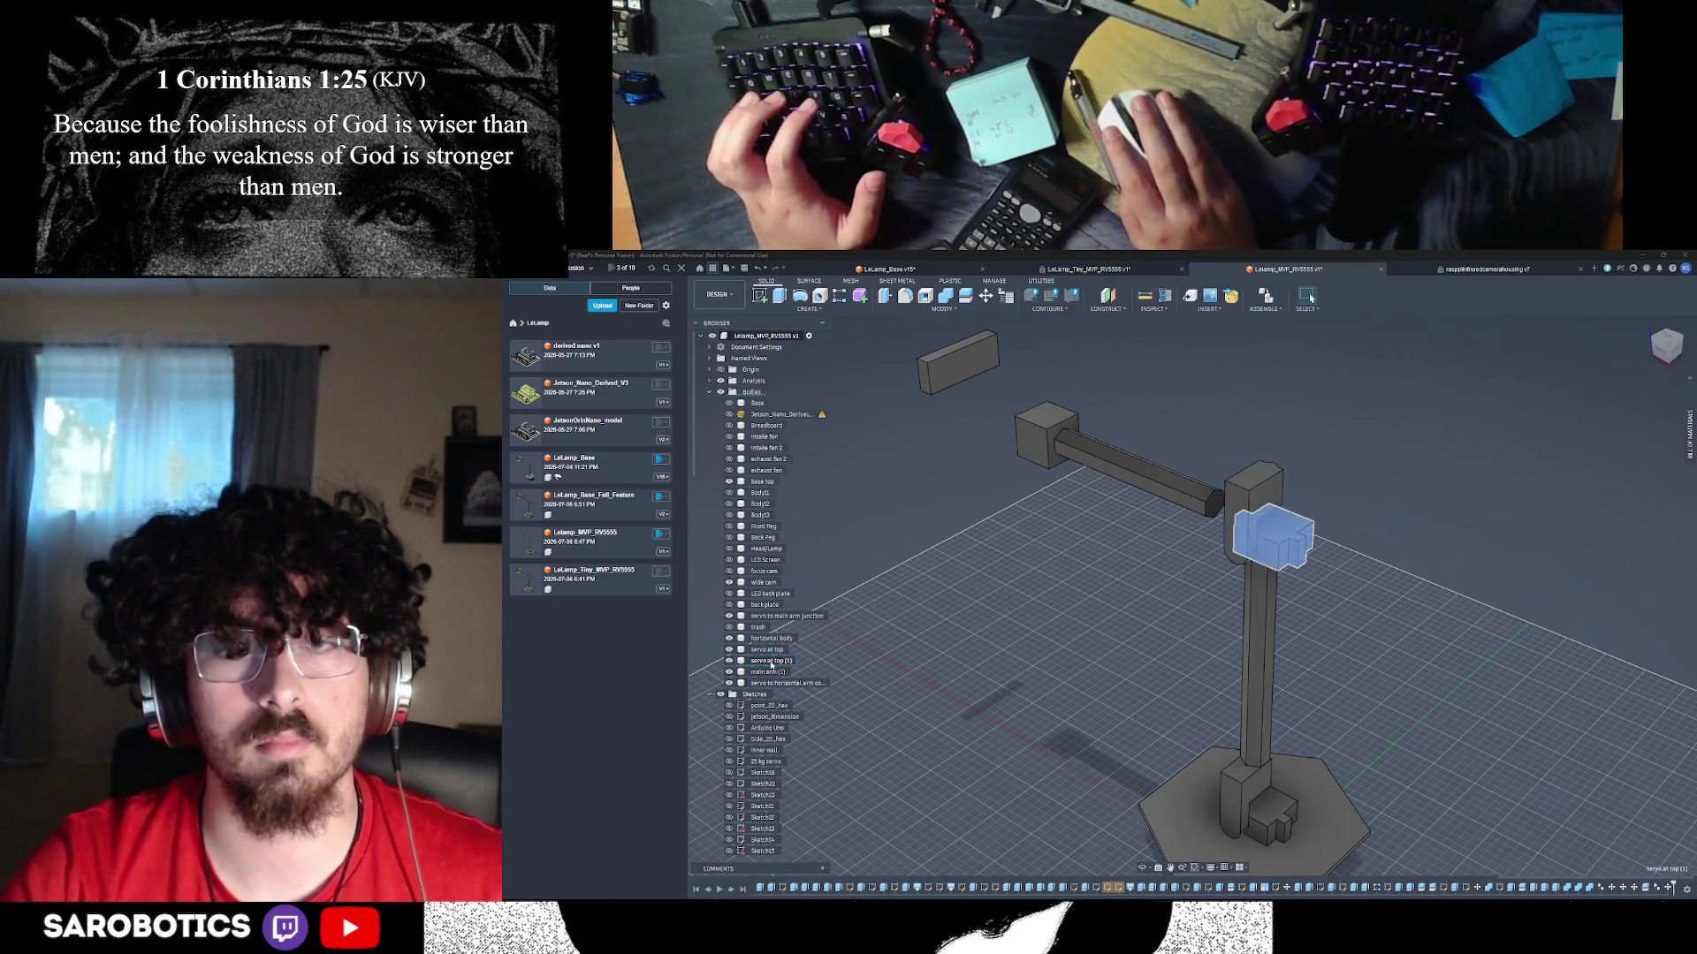
pyautogui.rightClick(775, 651)
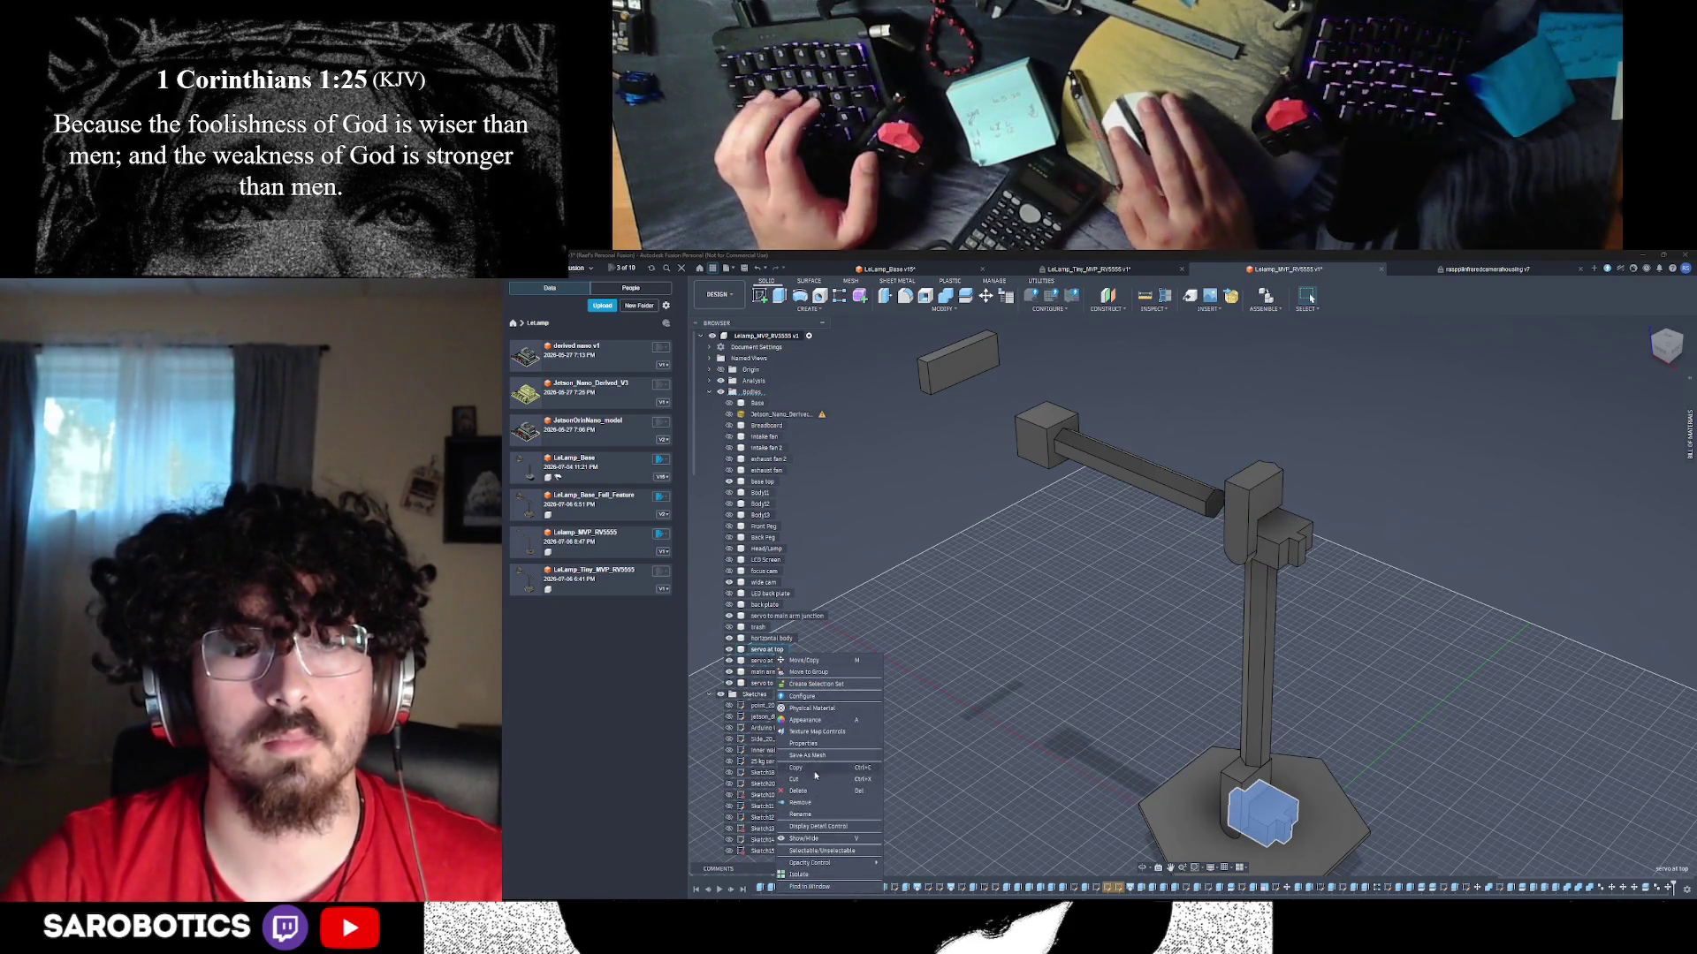
pyautogui.click(800, 814)
pyautogui.write('of base')
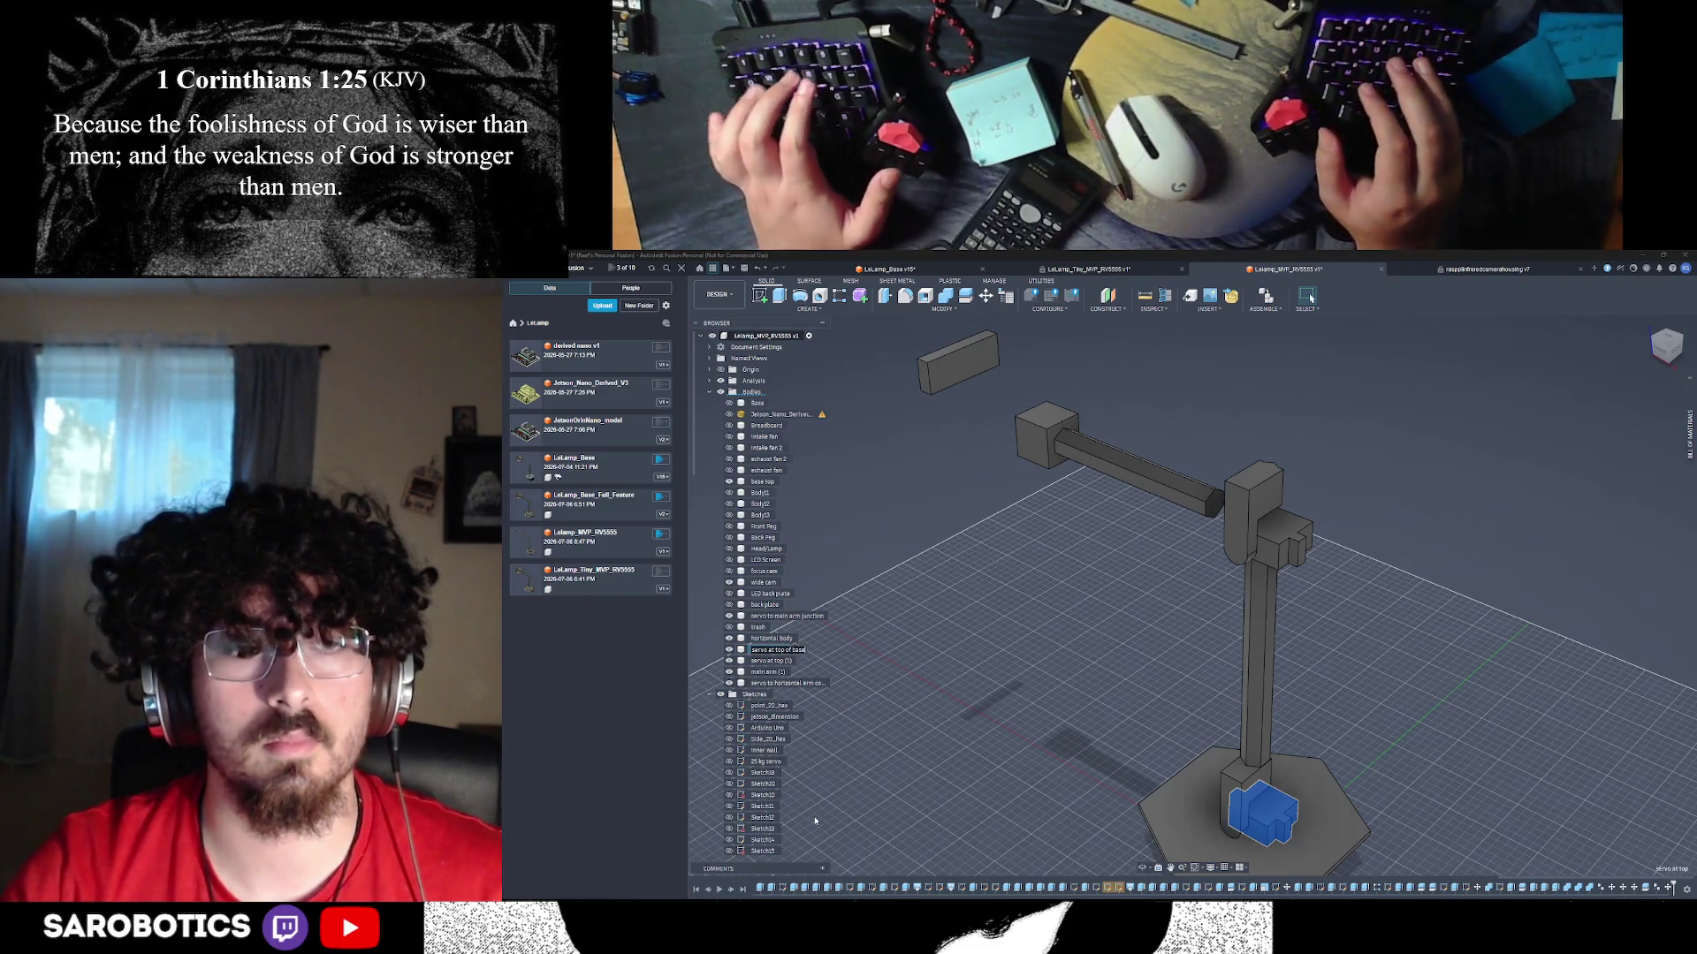
pyautogui.press('Return')
pyautogui.scroll(-1, 1078, 848)
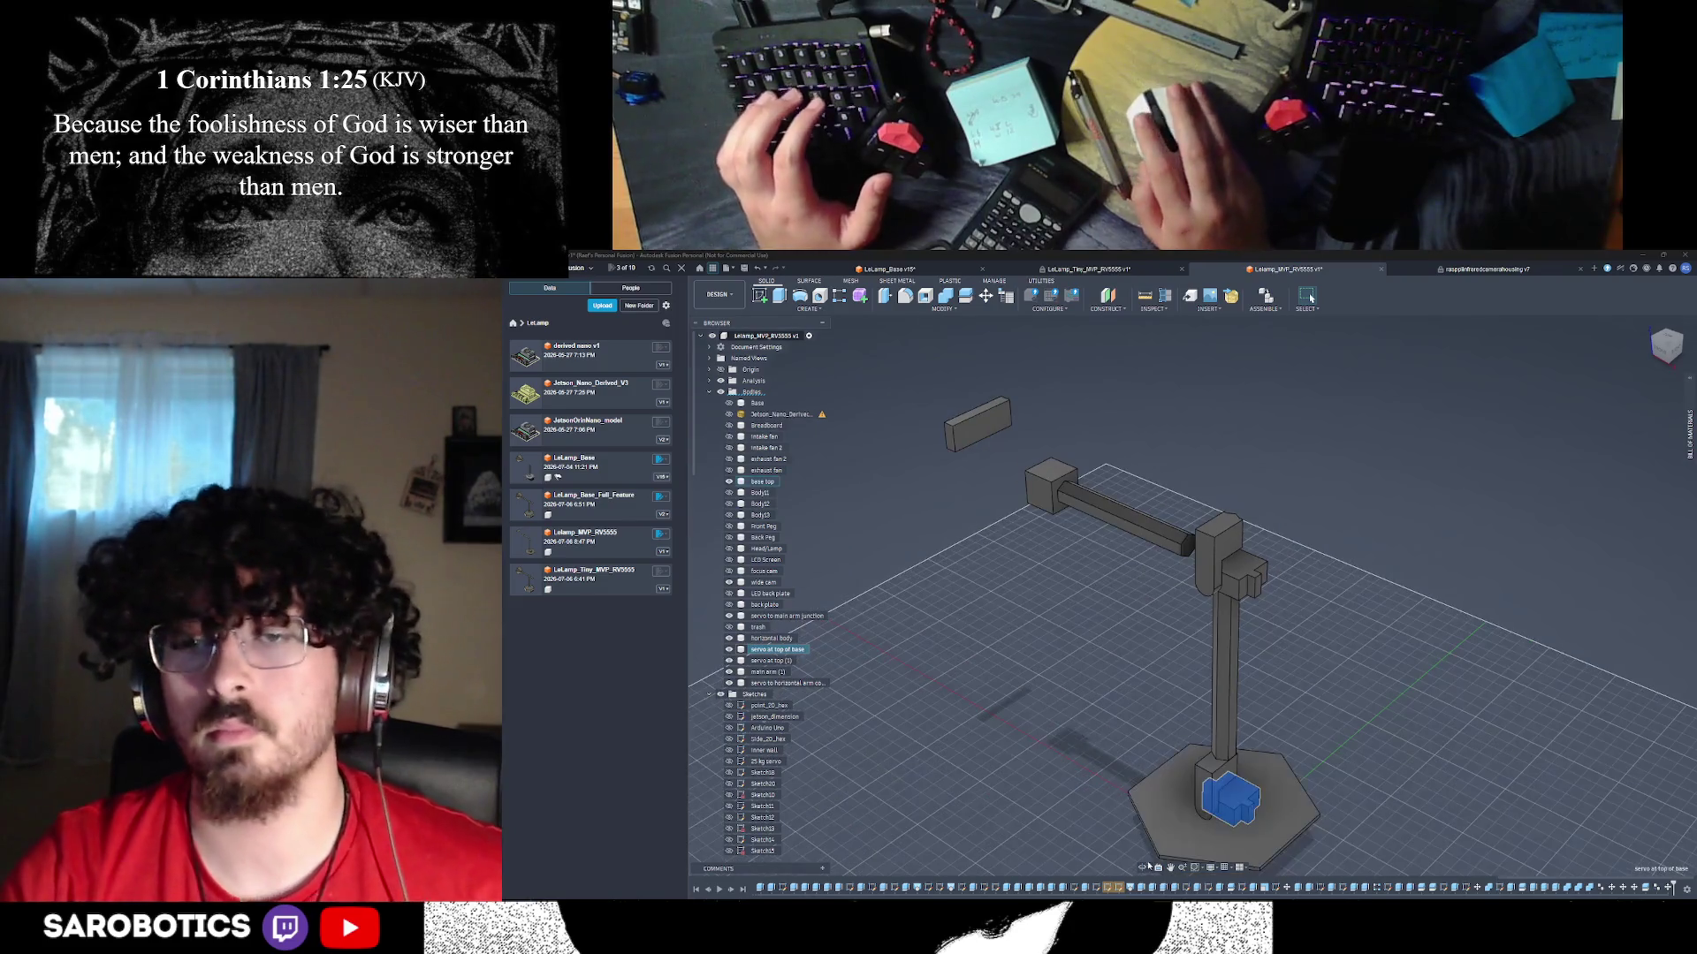
pyautogui.click(1142, 868)
pyautogui.moveTo(1237, 653); pyautogui.dragTo(1154, 671)
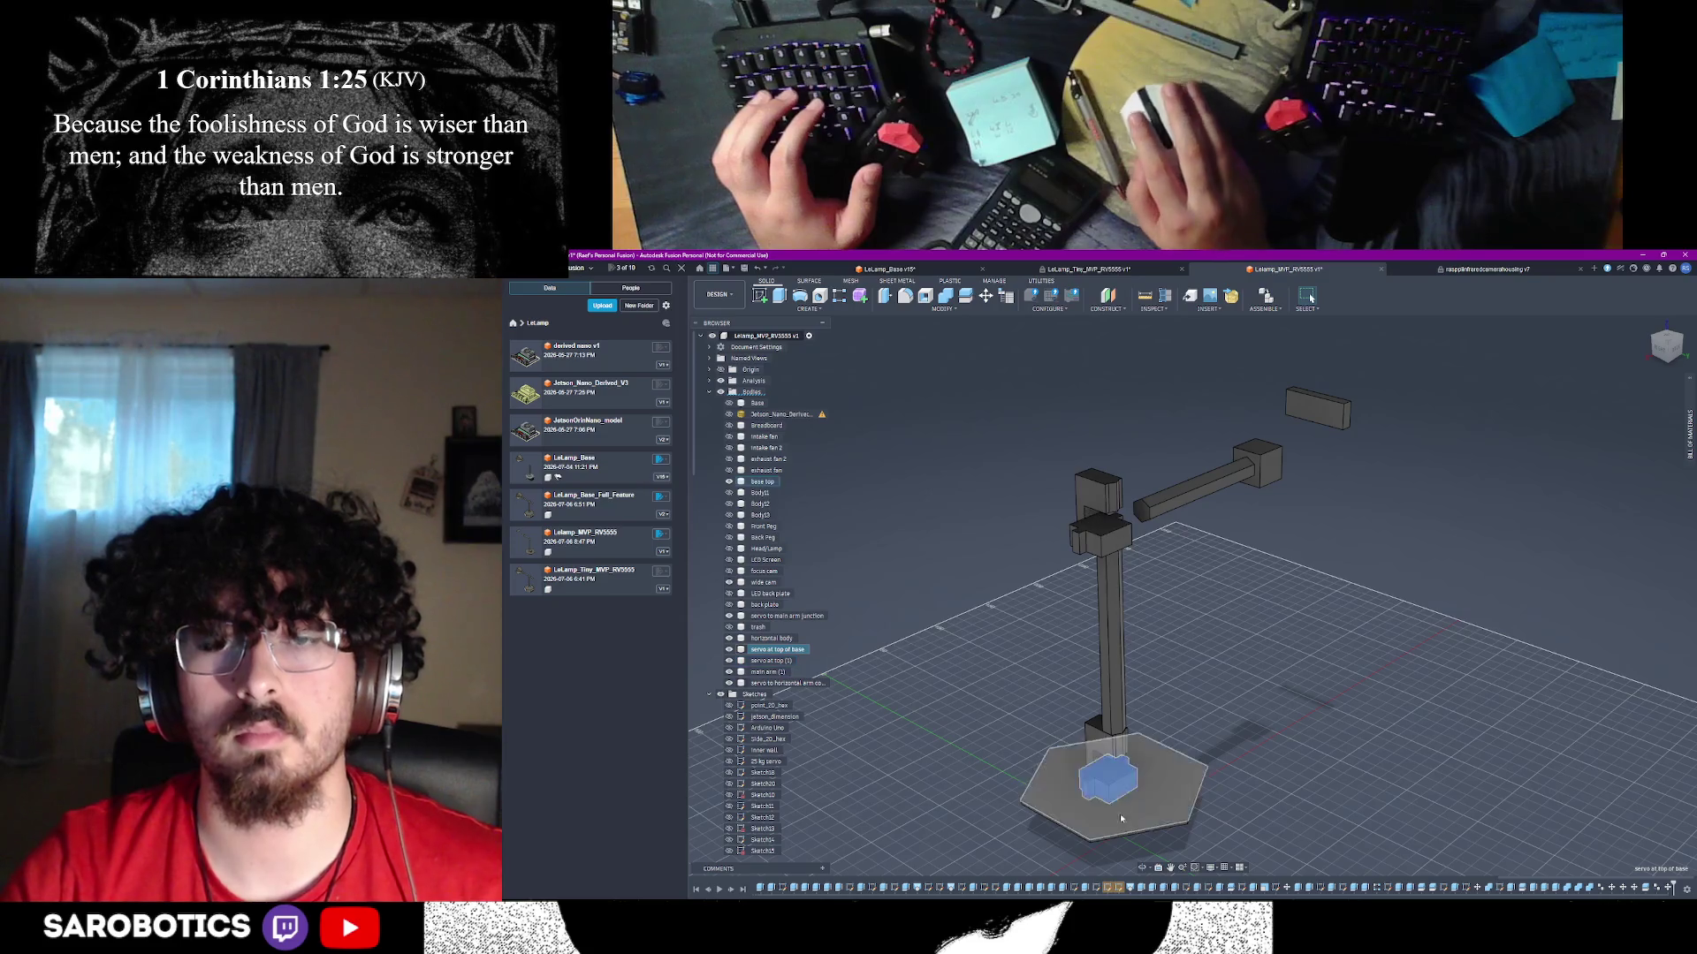
pyautogui.moveTo(1148, 619); pyautogui.dragTo(1290, 619)
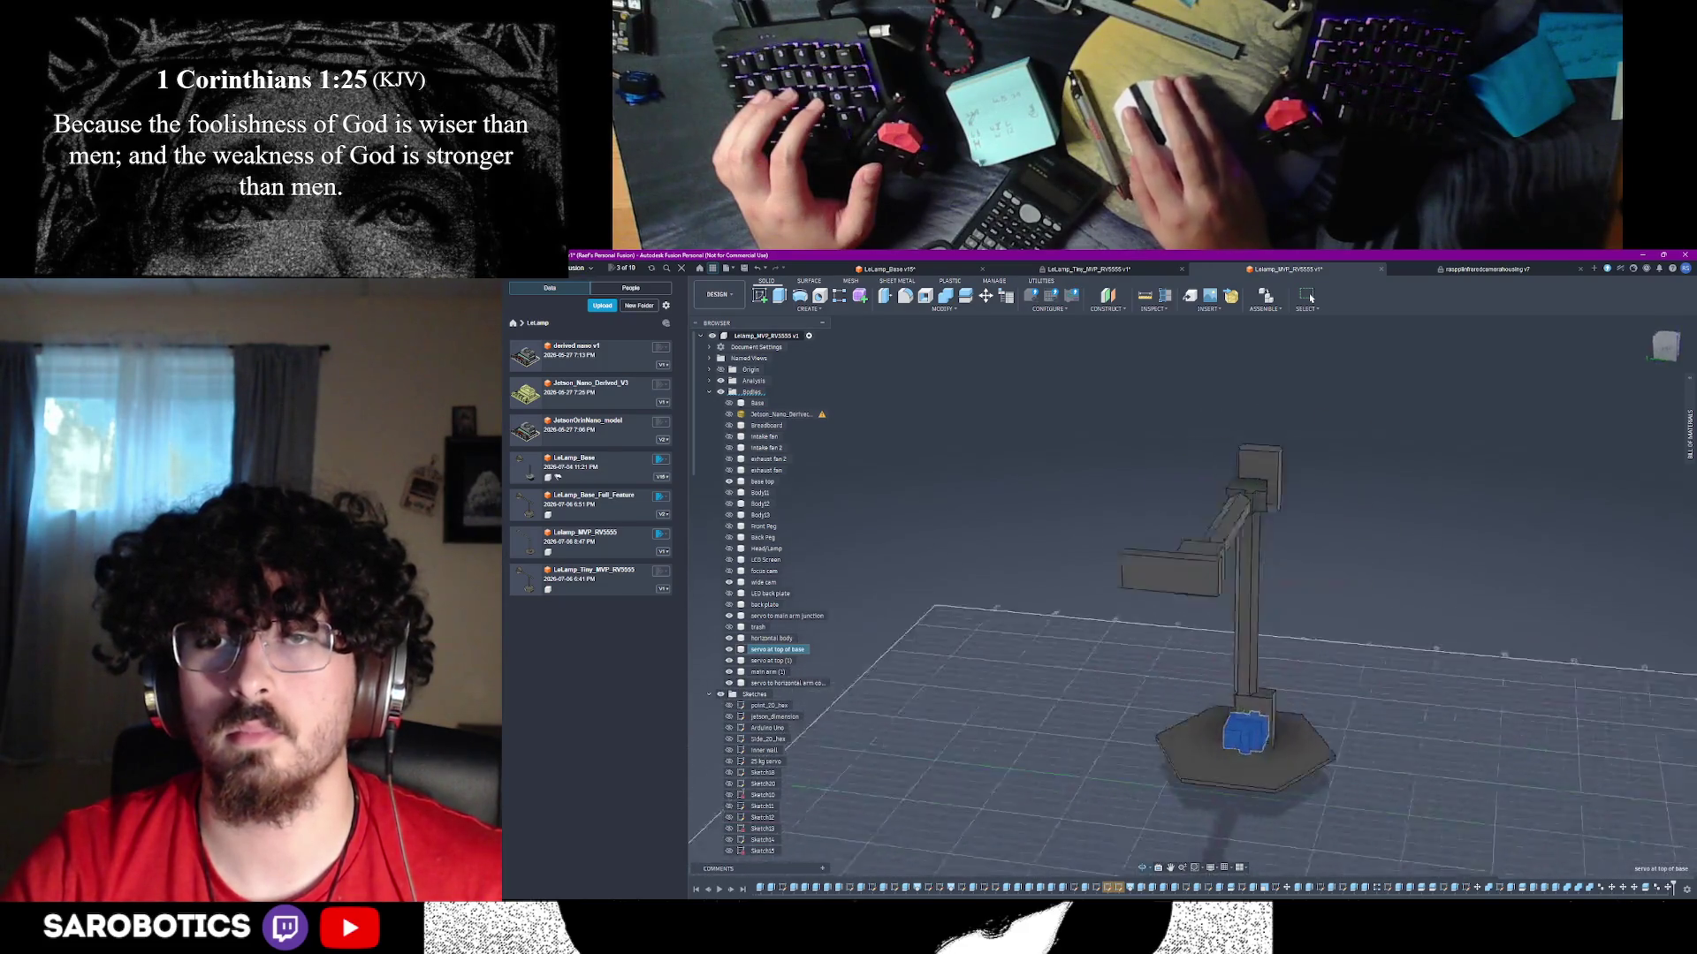
pyautogui.rightClick(1151, 608)
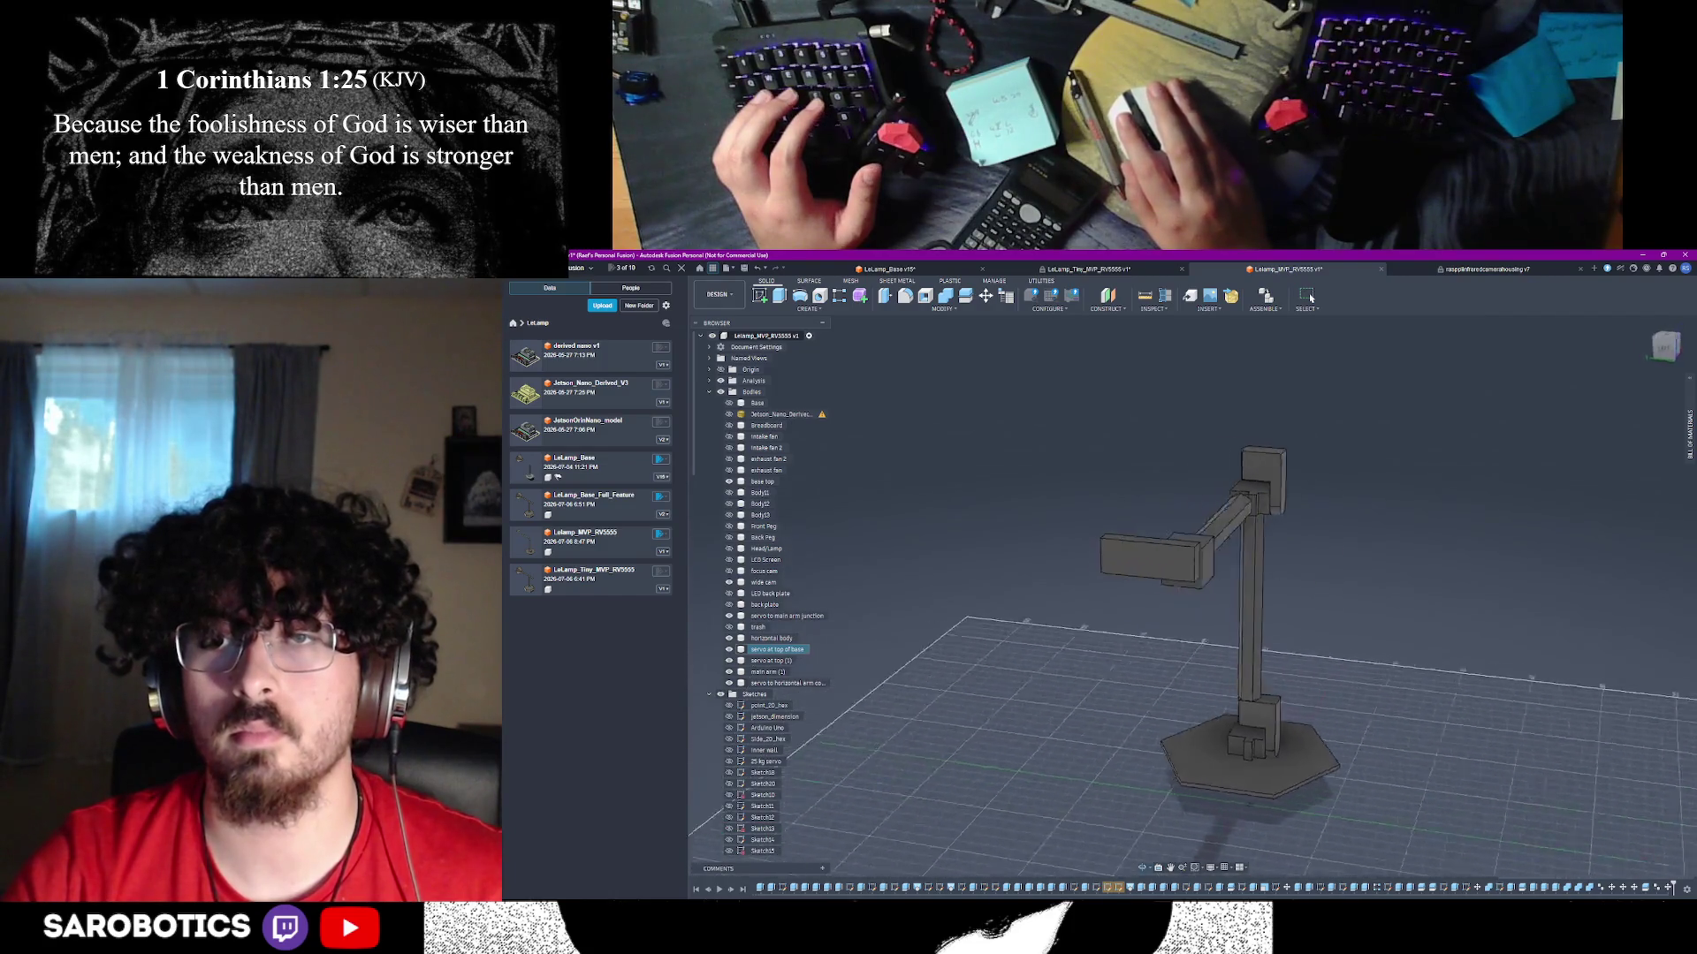
pyautogui.rightClick(1136, 631)
pyautogui.click(1173, 631)
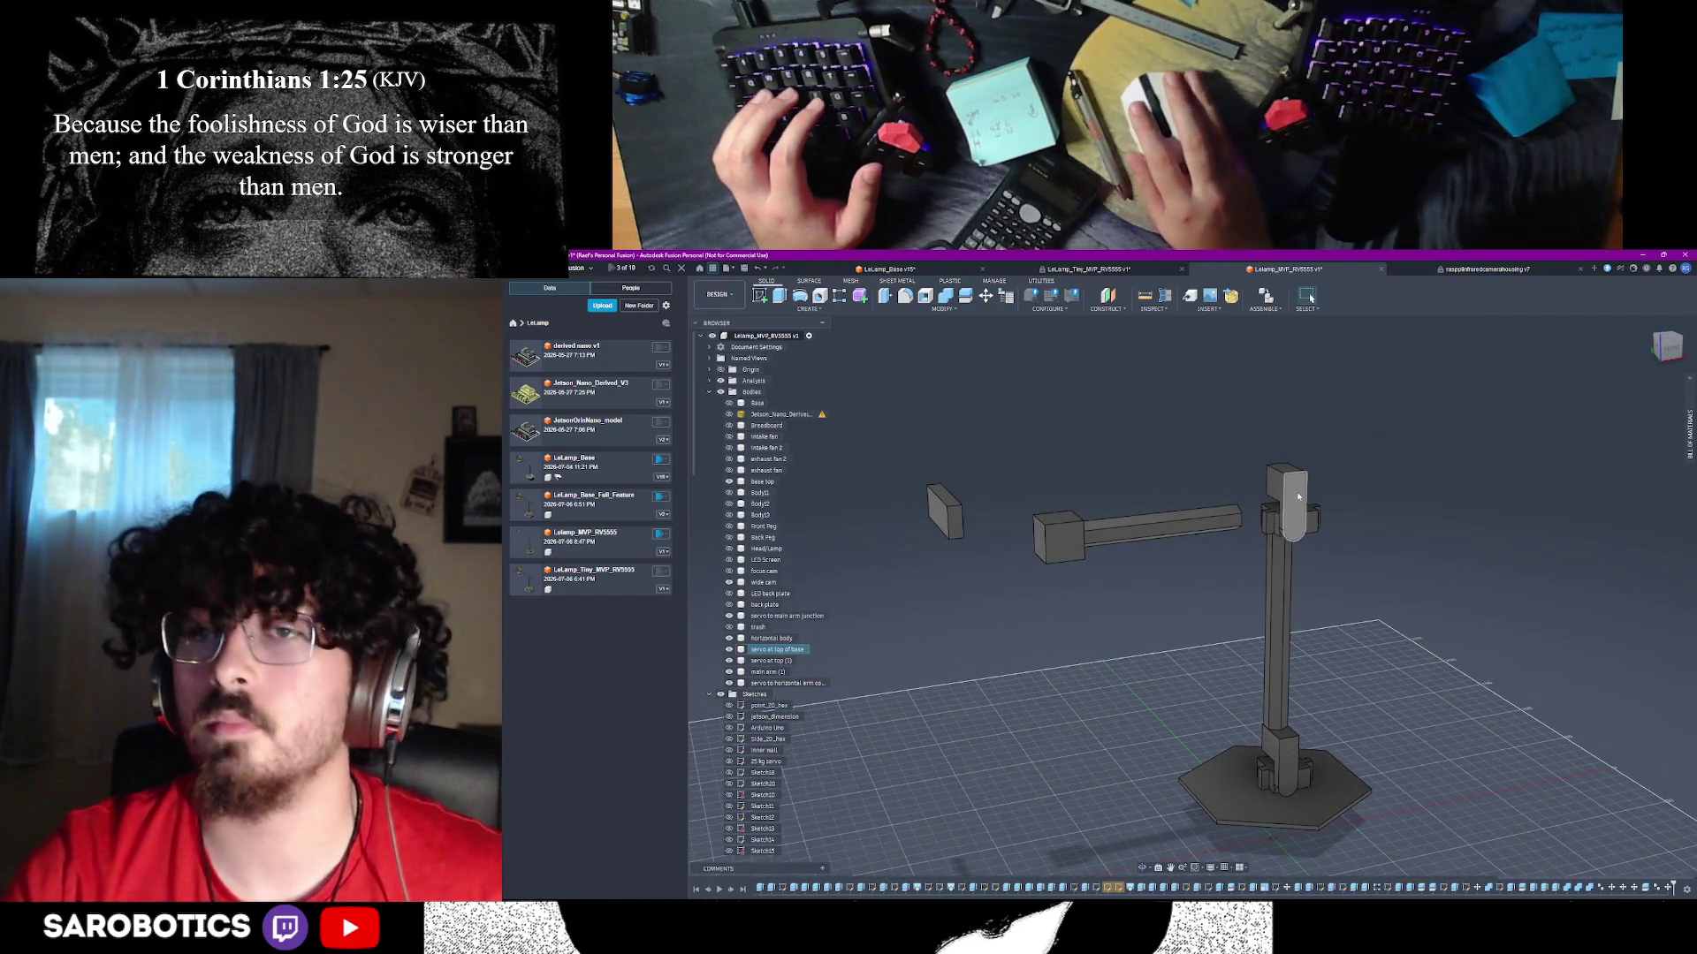
pyautogui.click(1292, 508)
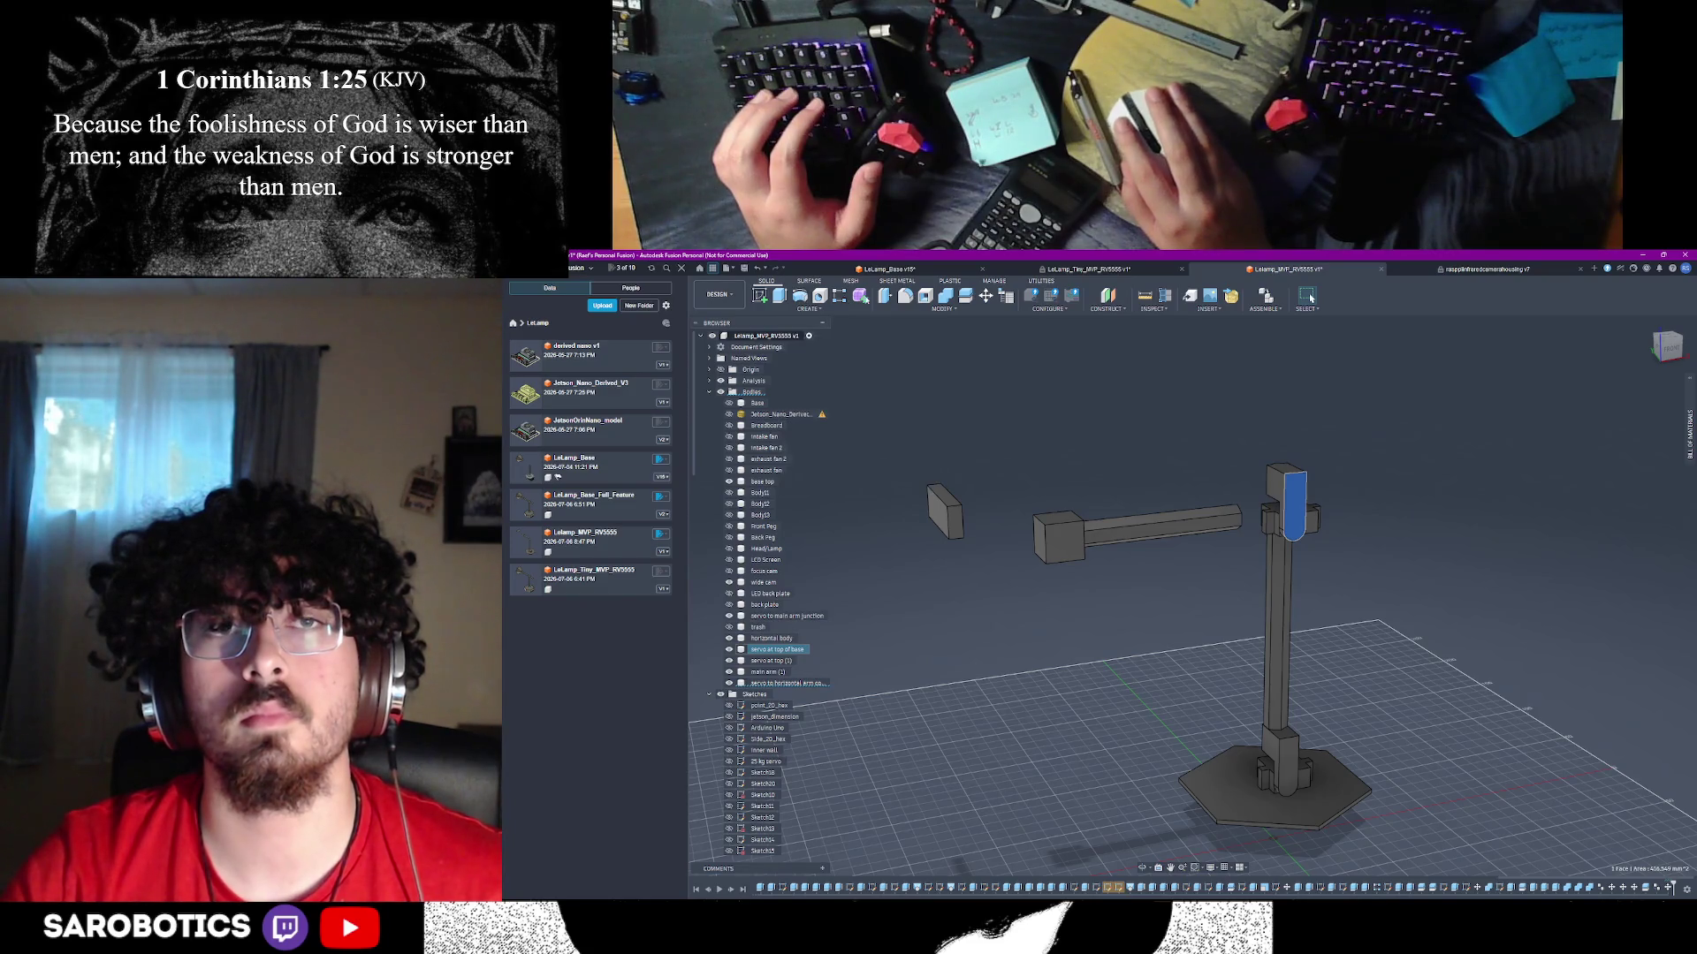
# - Rotate the top servo body 30 degrees about one of its edges as a first attempt
pyautogui.press('m')
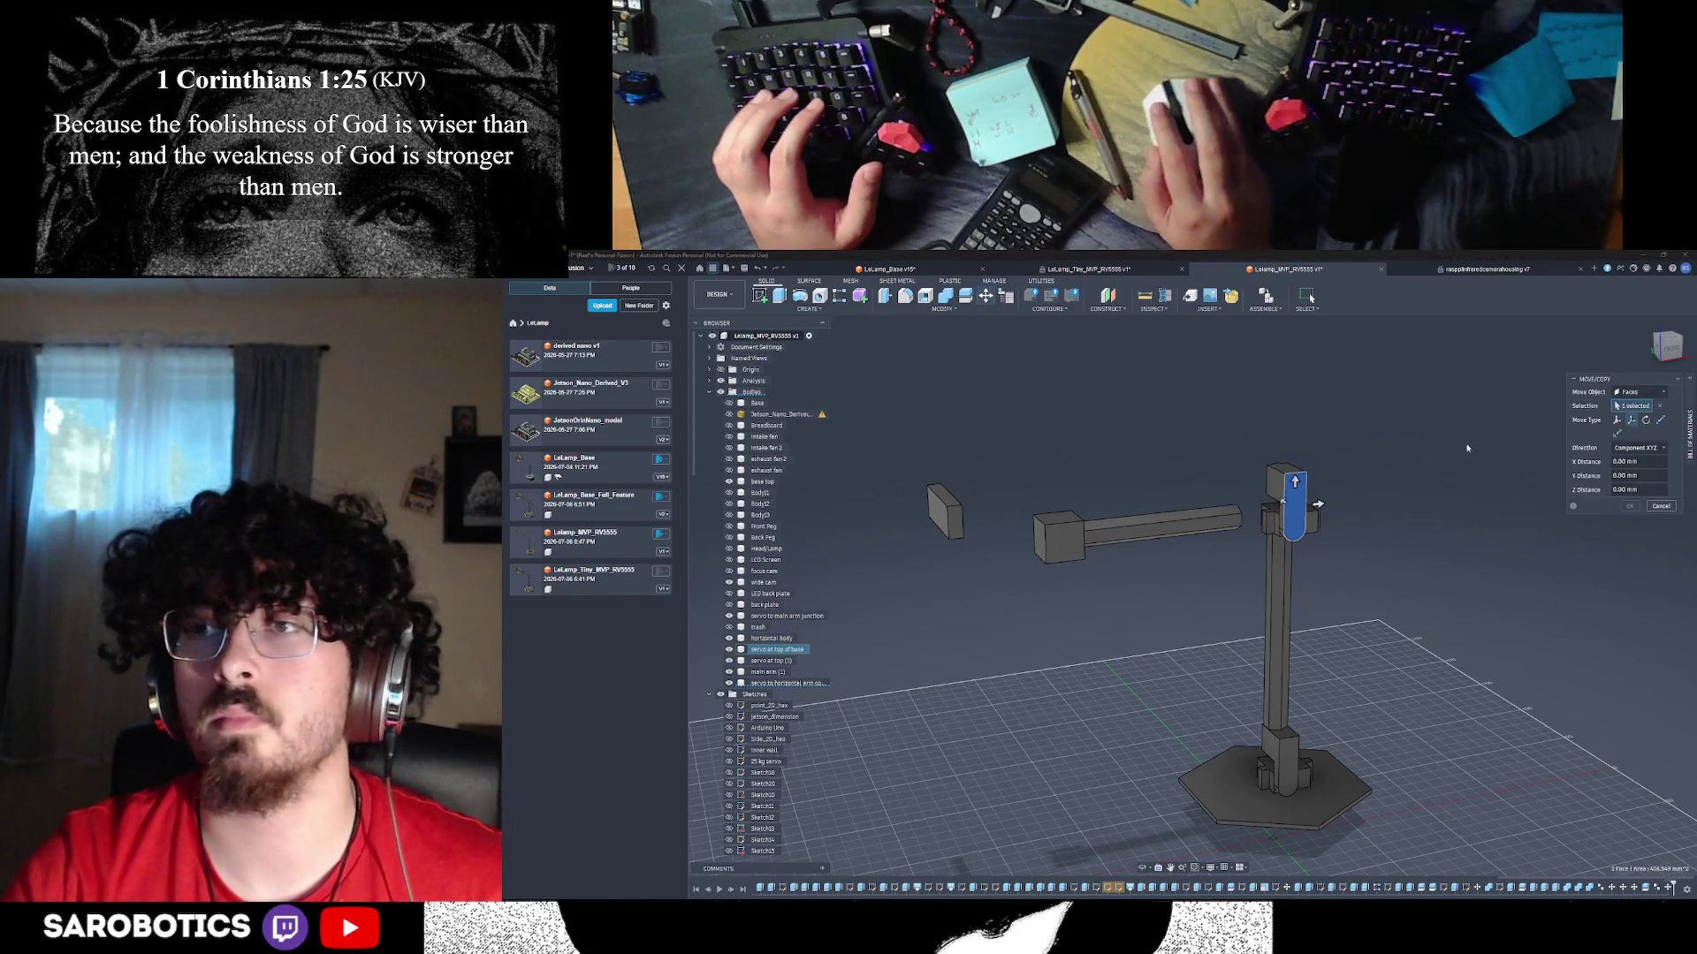
pyautogui.click(1619, 405)
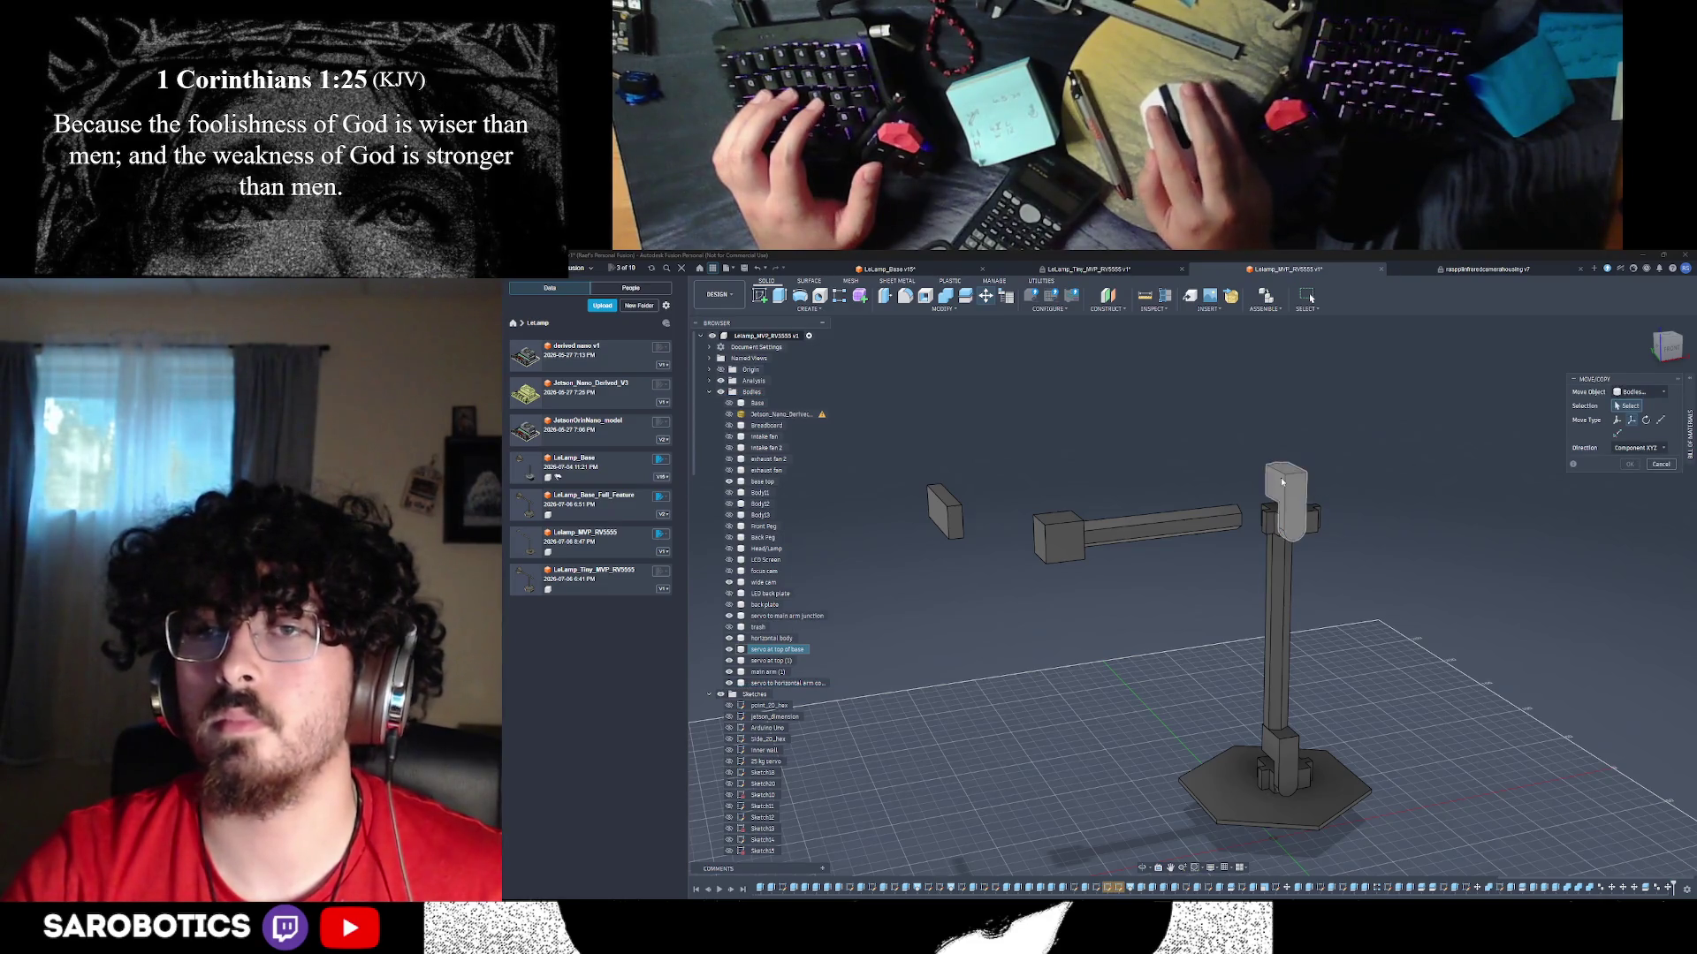
pyautogui.click(1645, 420)
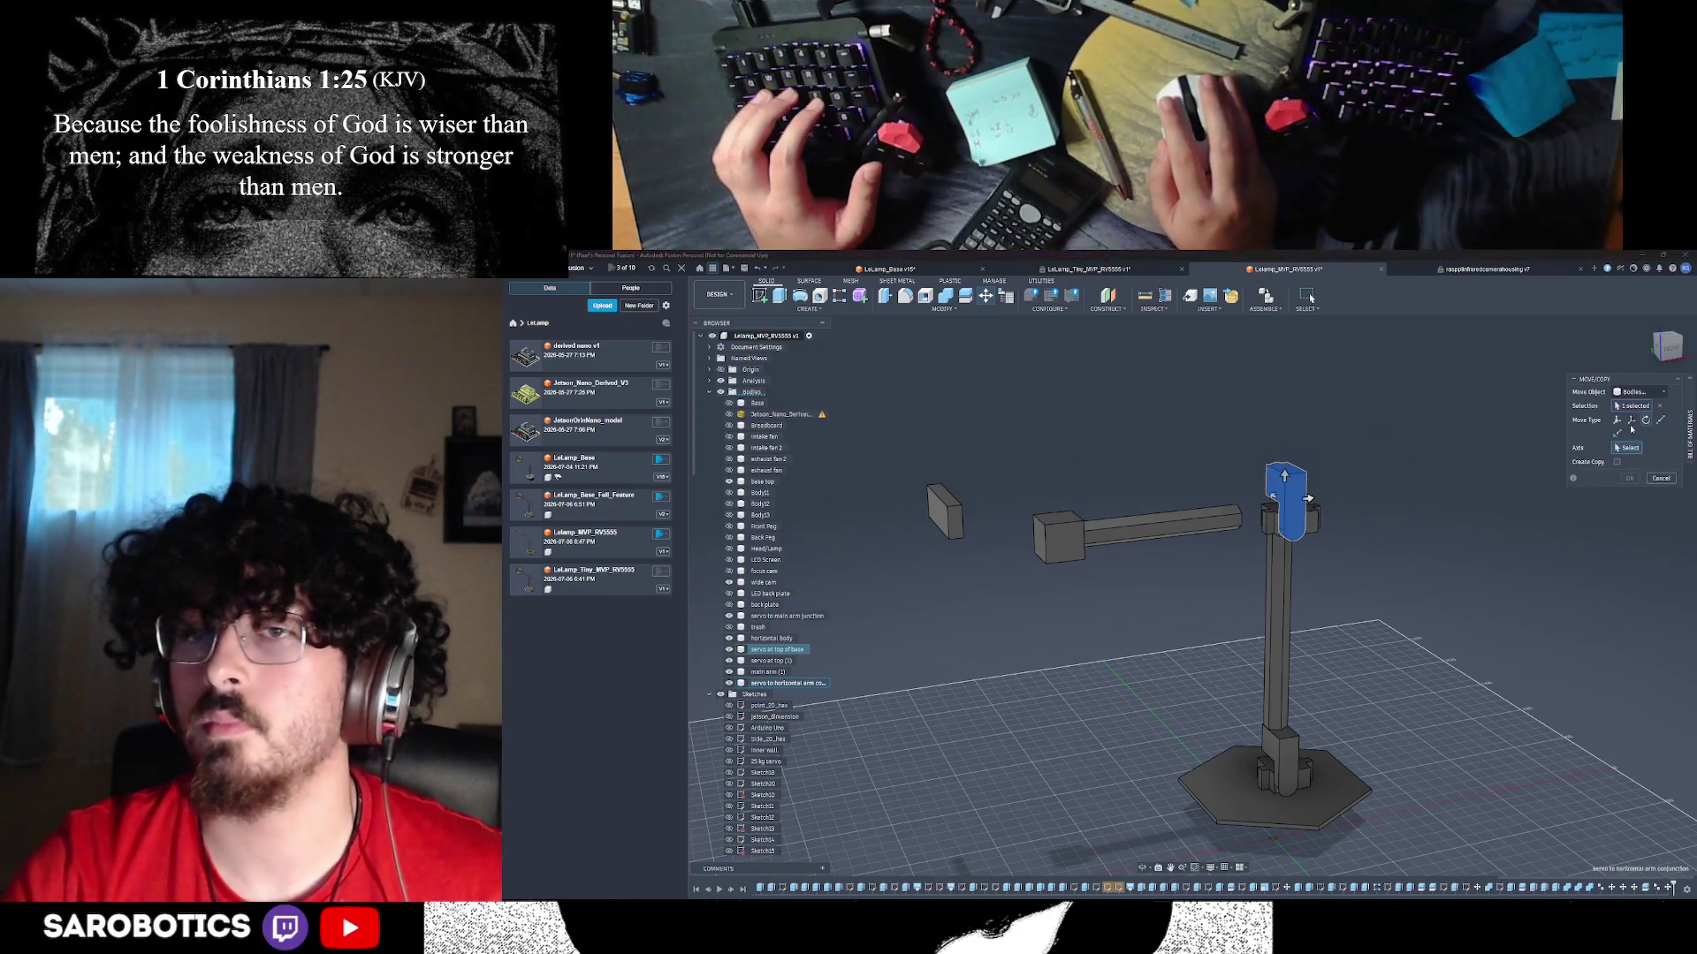
pyautogui.click(1286, 486)
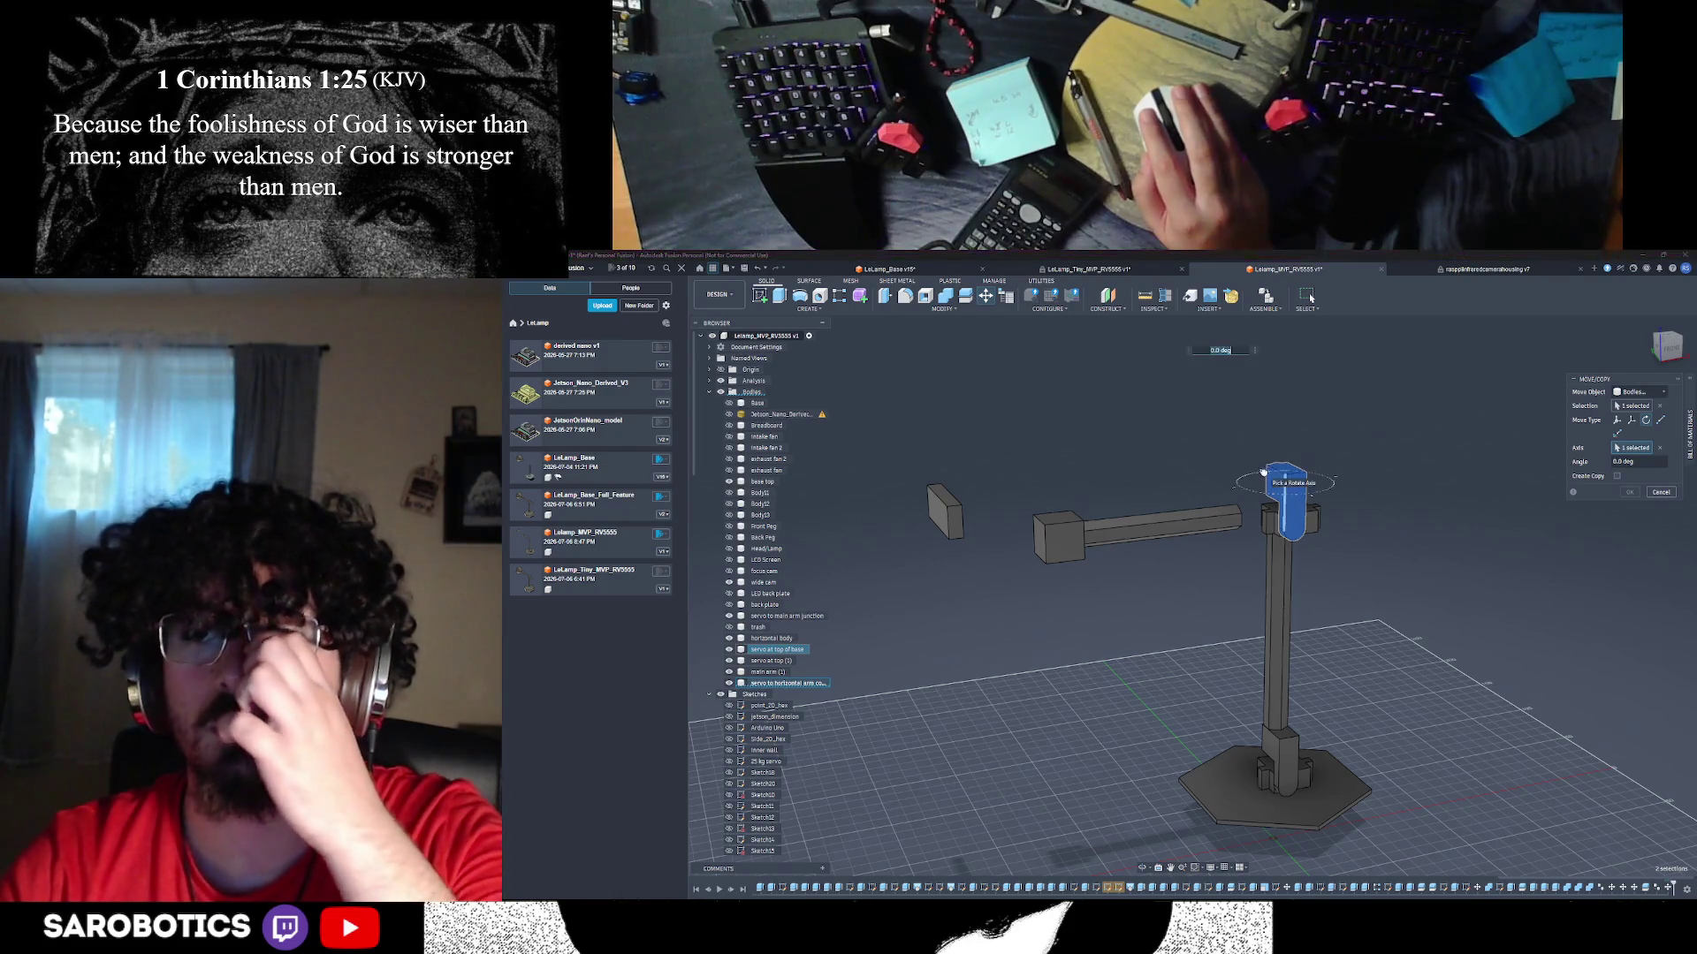
pyautogui.moveTo(1265, 473); pyautogui.dragTo(1268, 482)
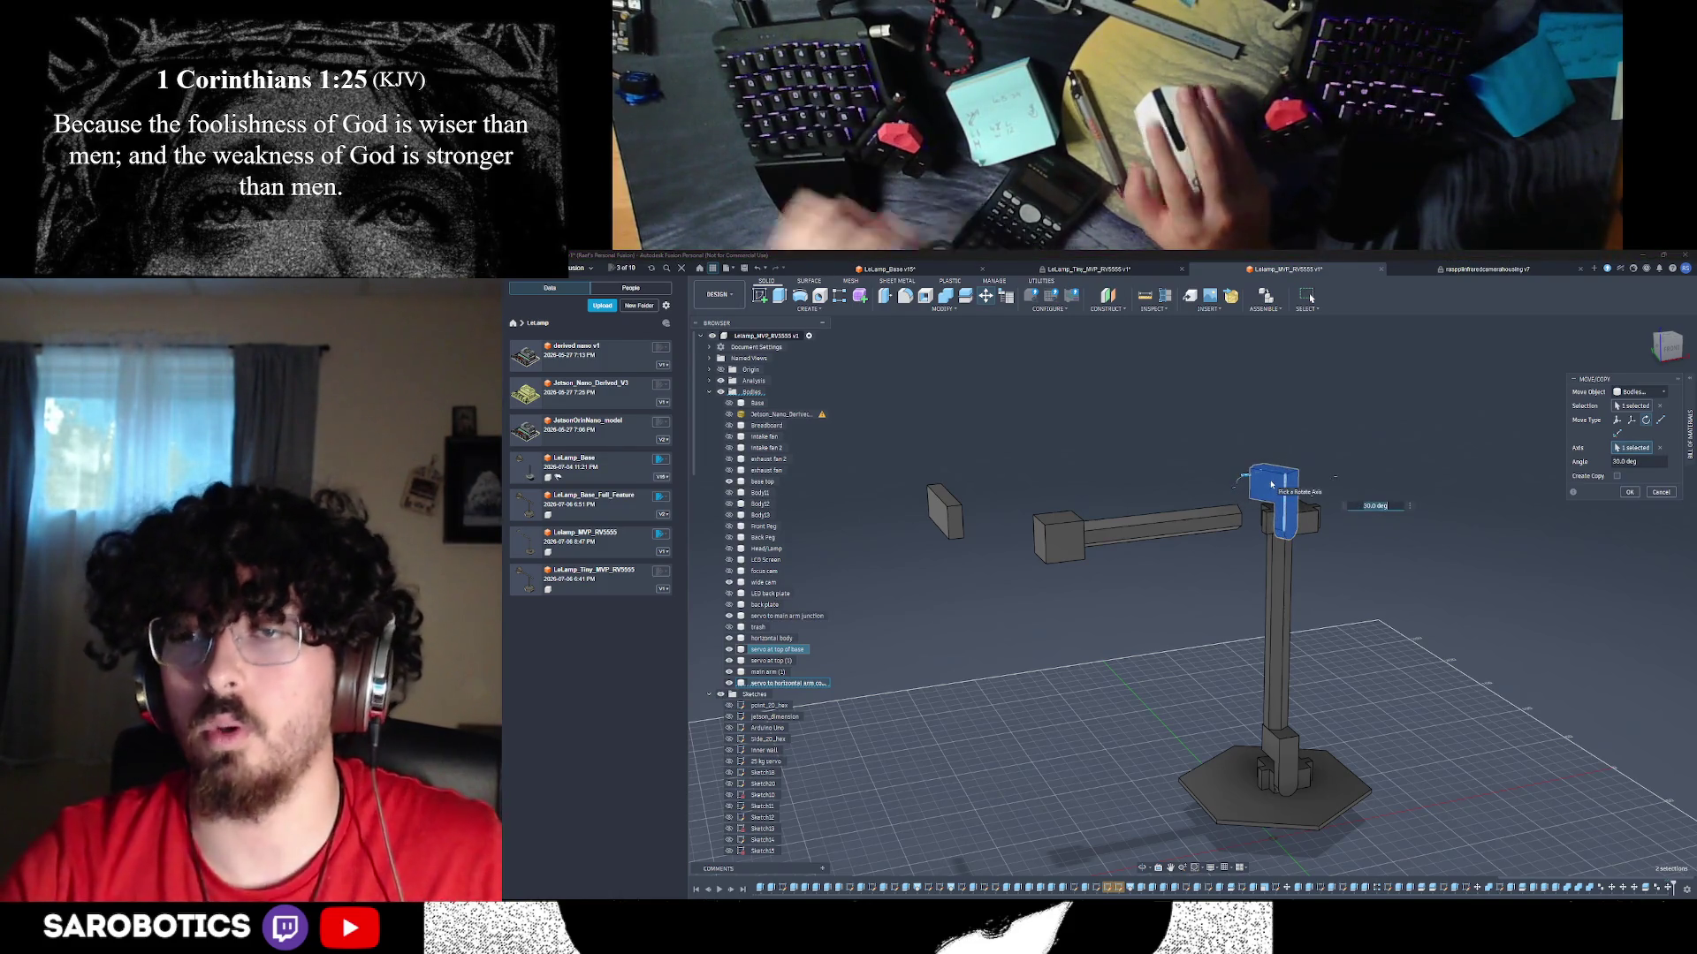
pyautogui.press('Return')
# - Rotate the top servo 90 degrees so it lies flat beneath the horizontal arm
pyautogui.press('m')
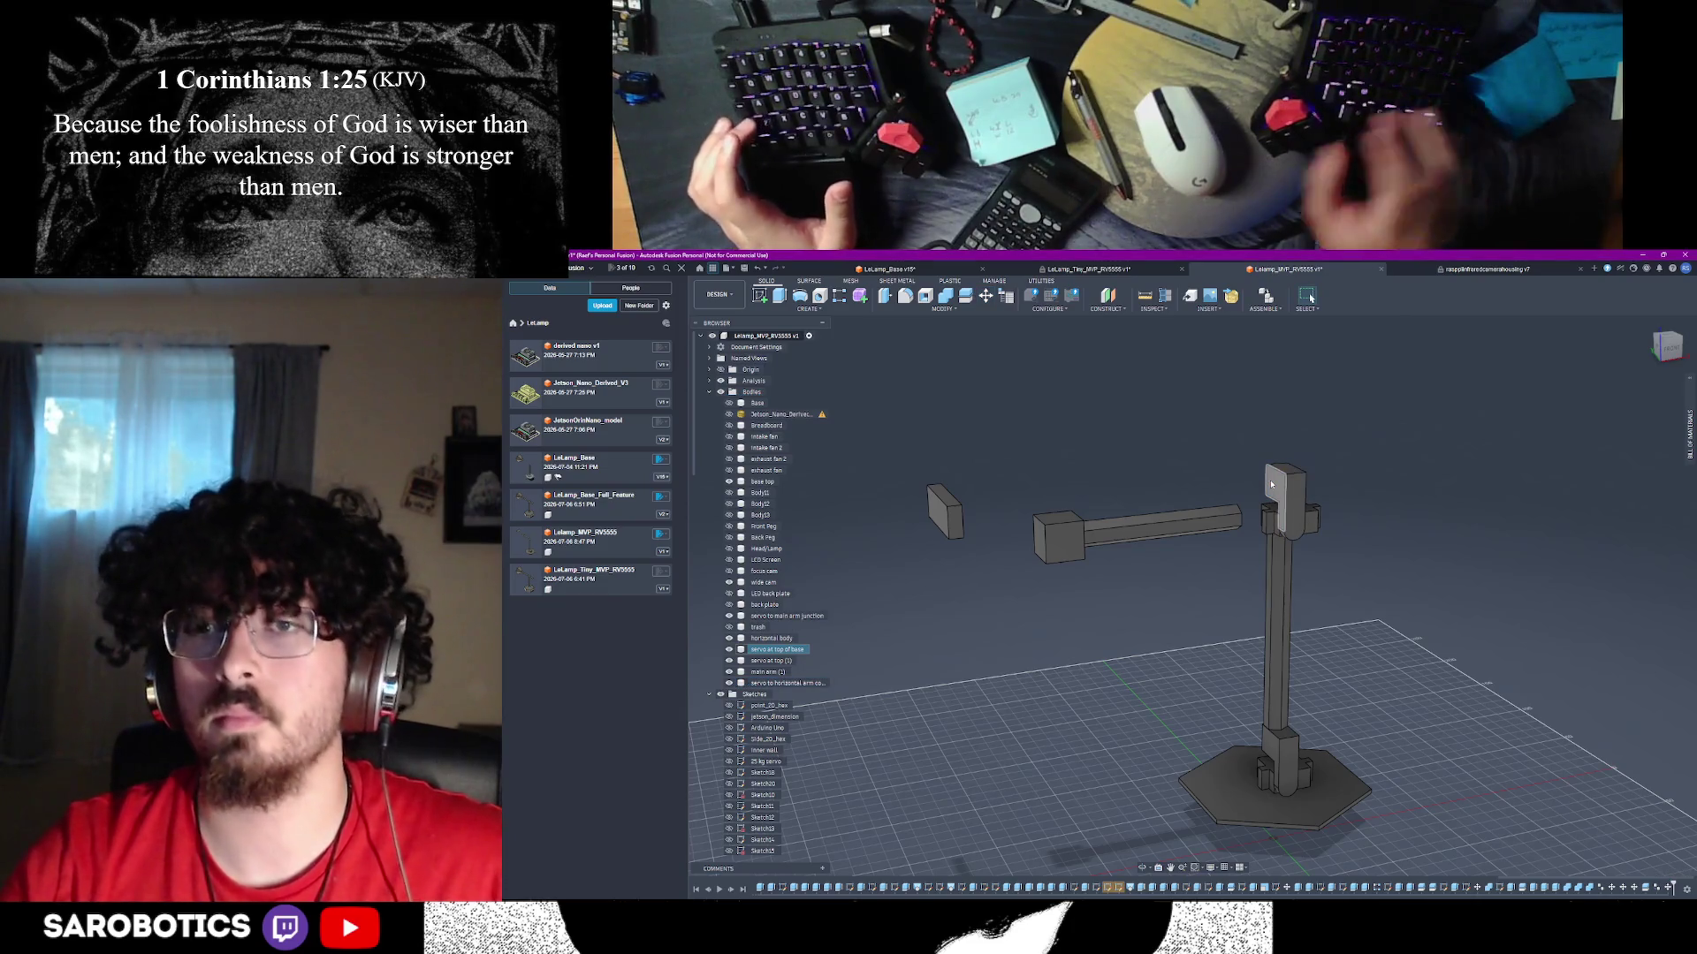
pyautogui.click(1299, 500)
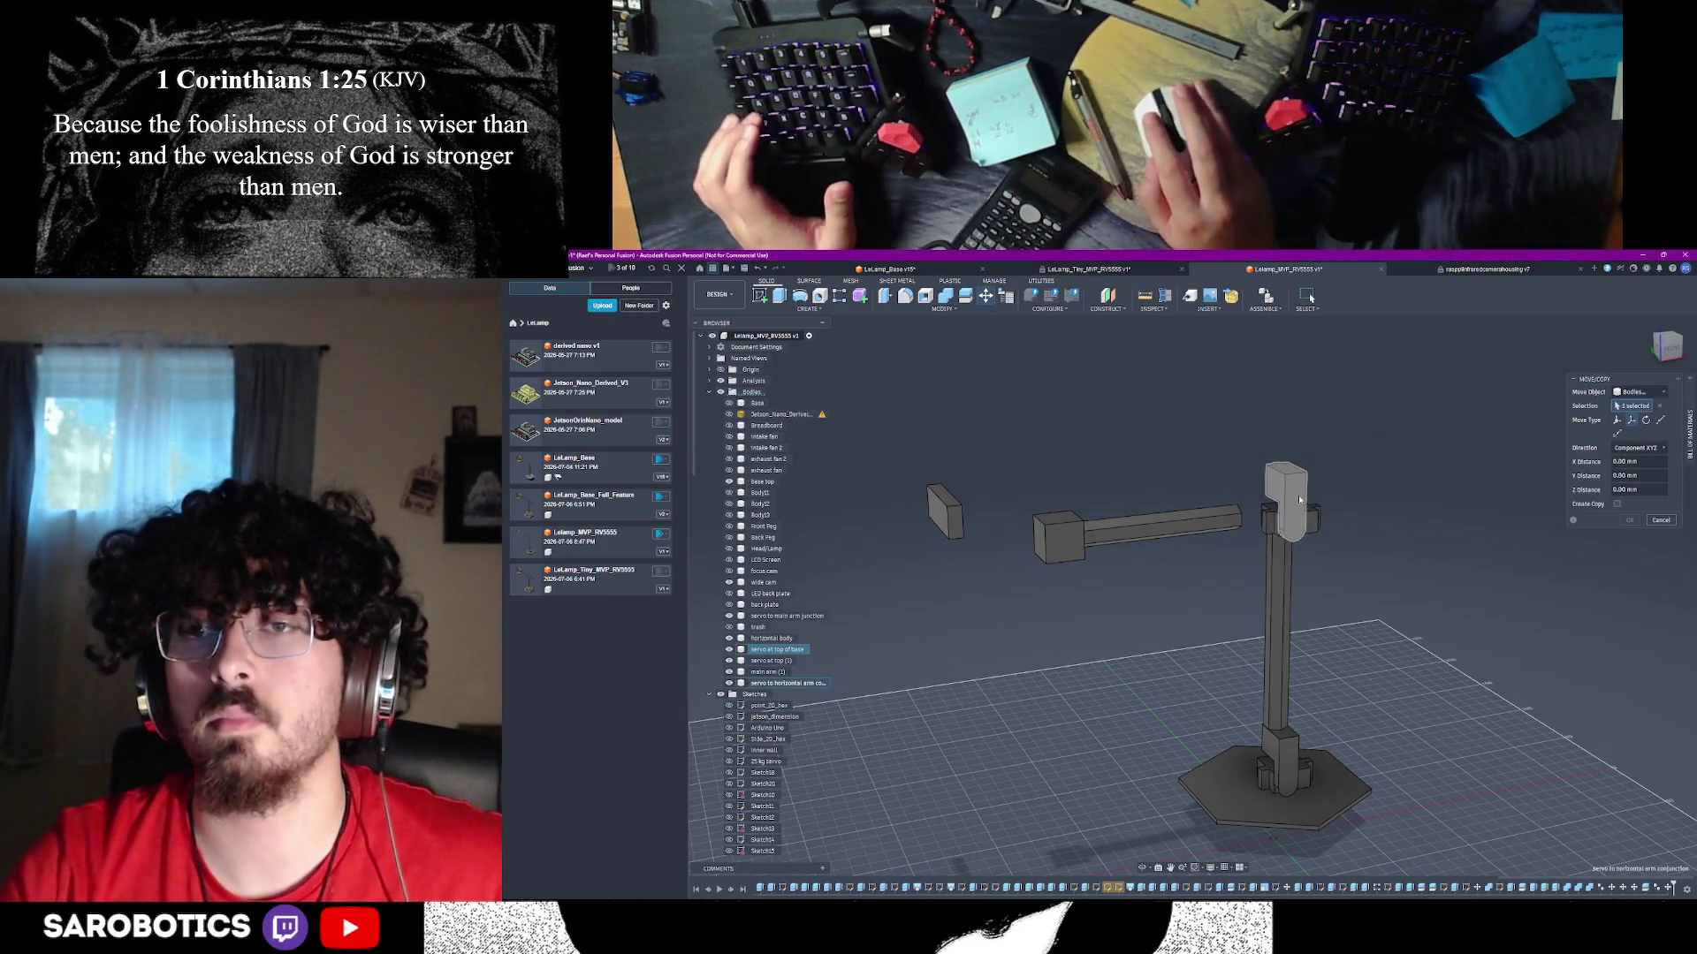
pyautogui.click(1645, 420)
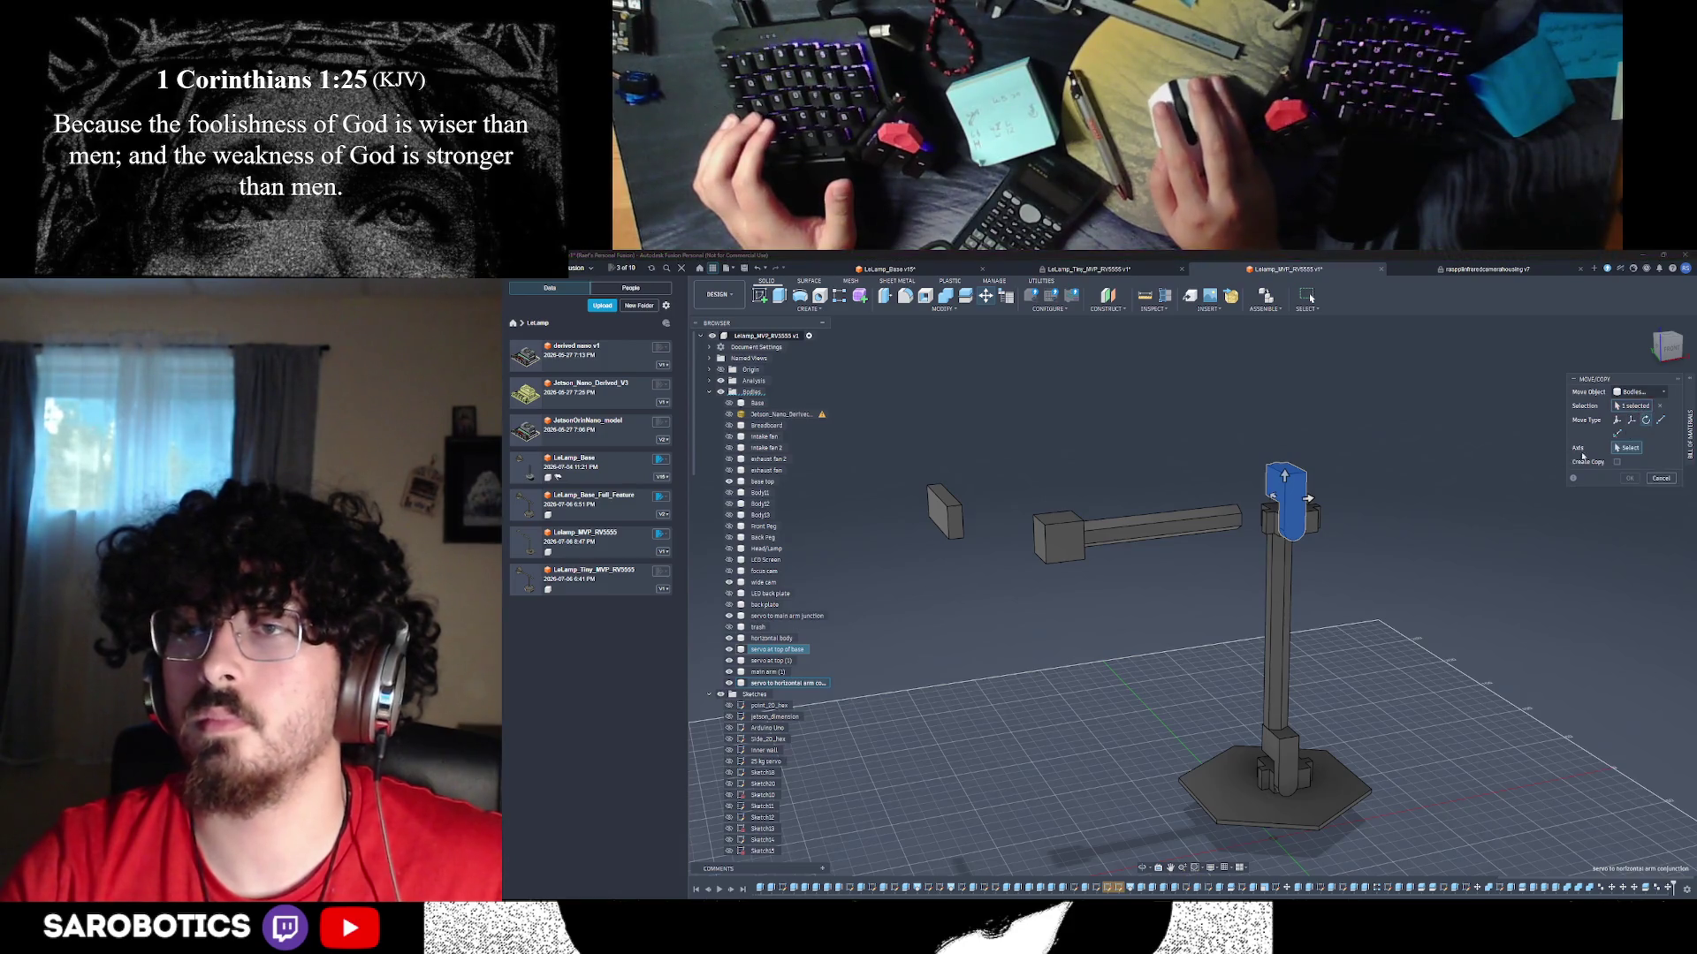
pyautogui.click(1295, 516)
pyautogui.moveTo(1296, 483); pyautogui.dragTo(1285, 487)
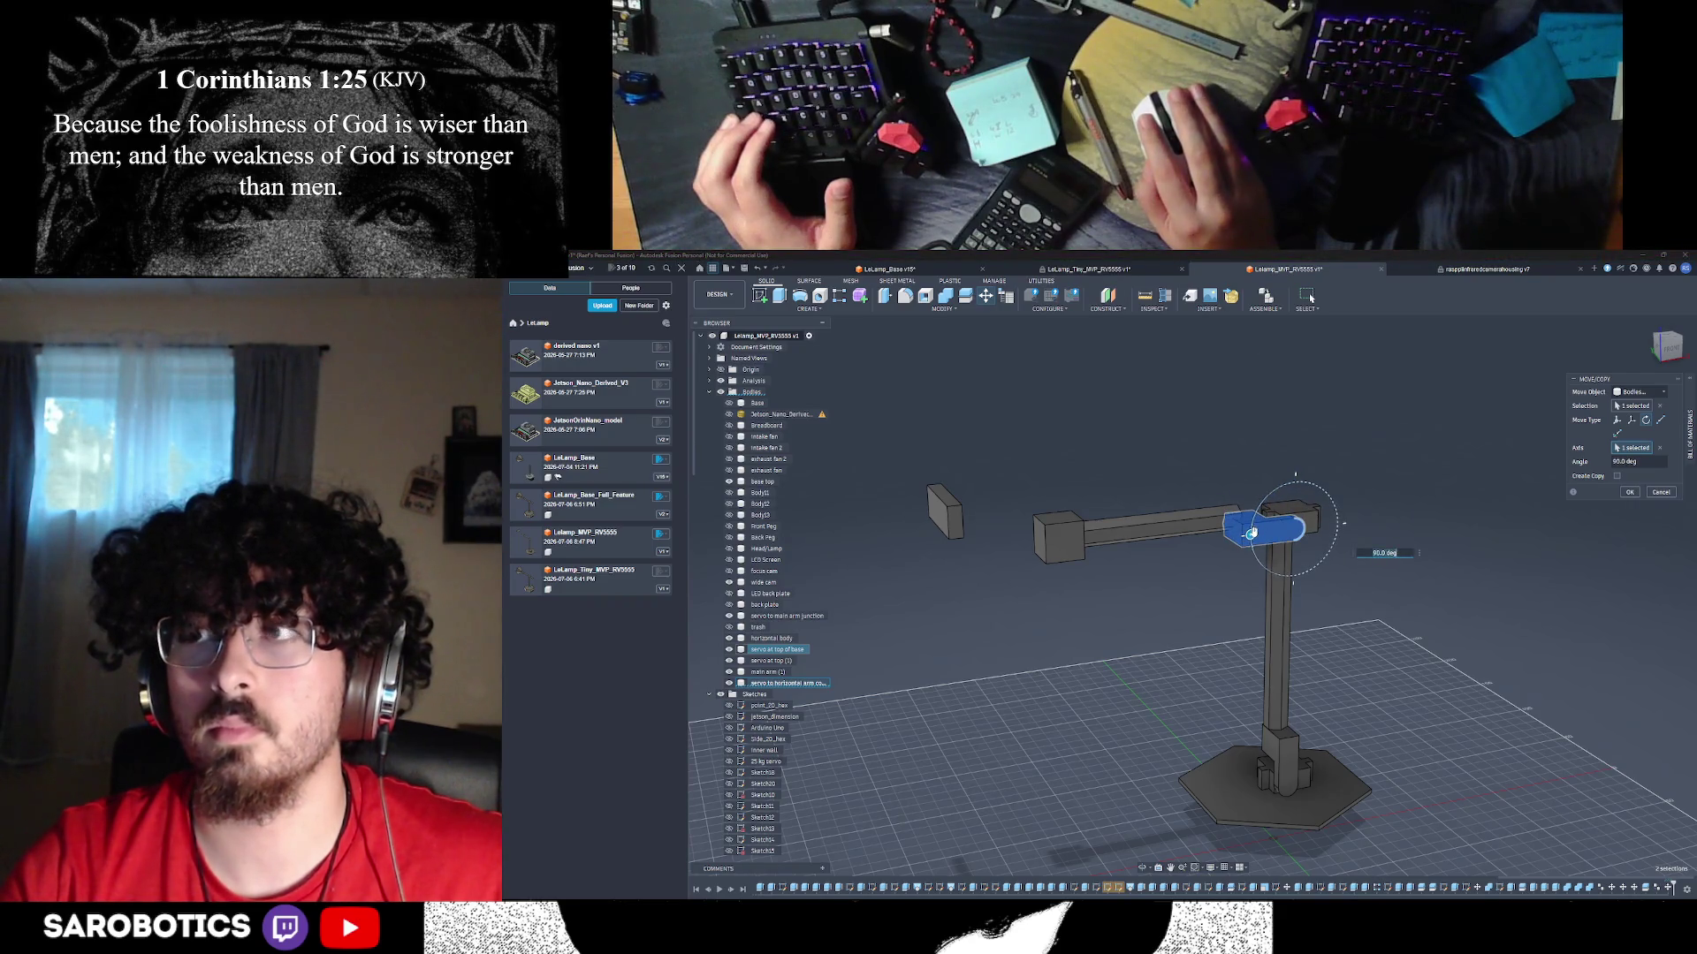
pyautogui.click(1142, 867)
pyautogui.moveTo(1105, 618); pyautogui.dragTo(1325, 600)
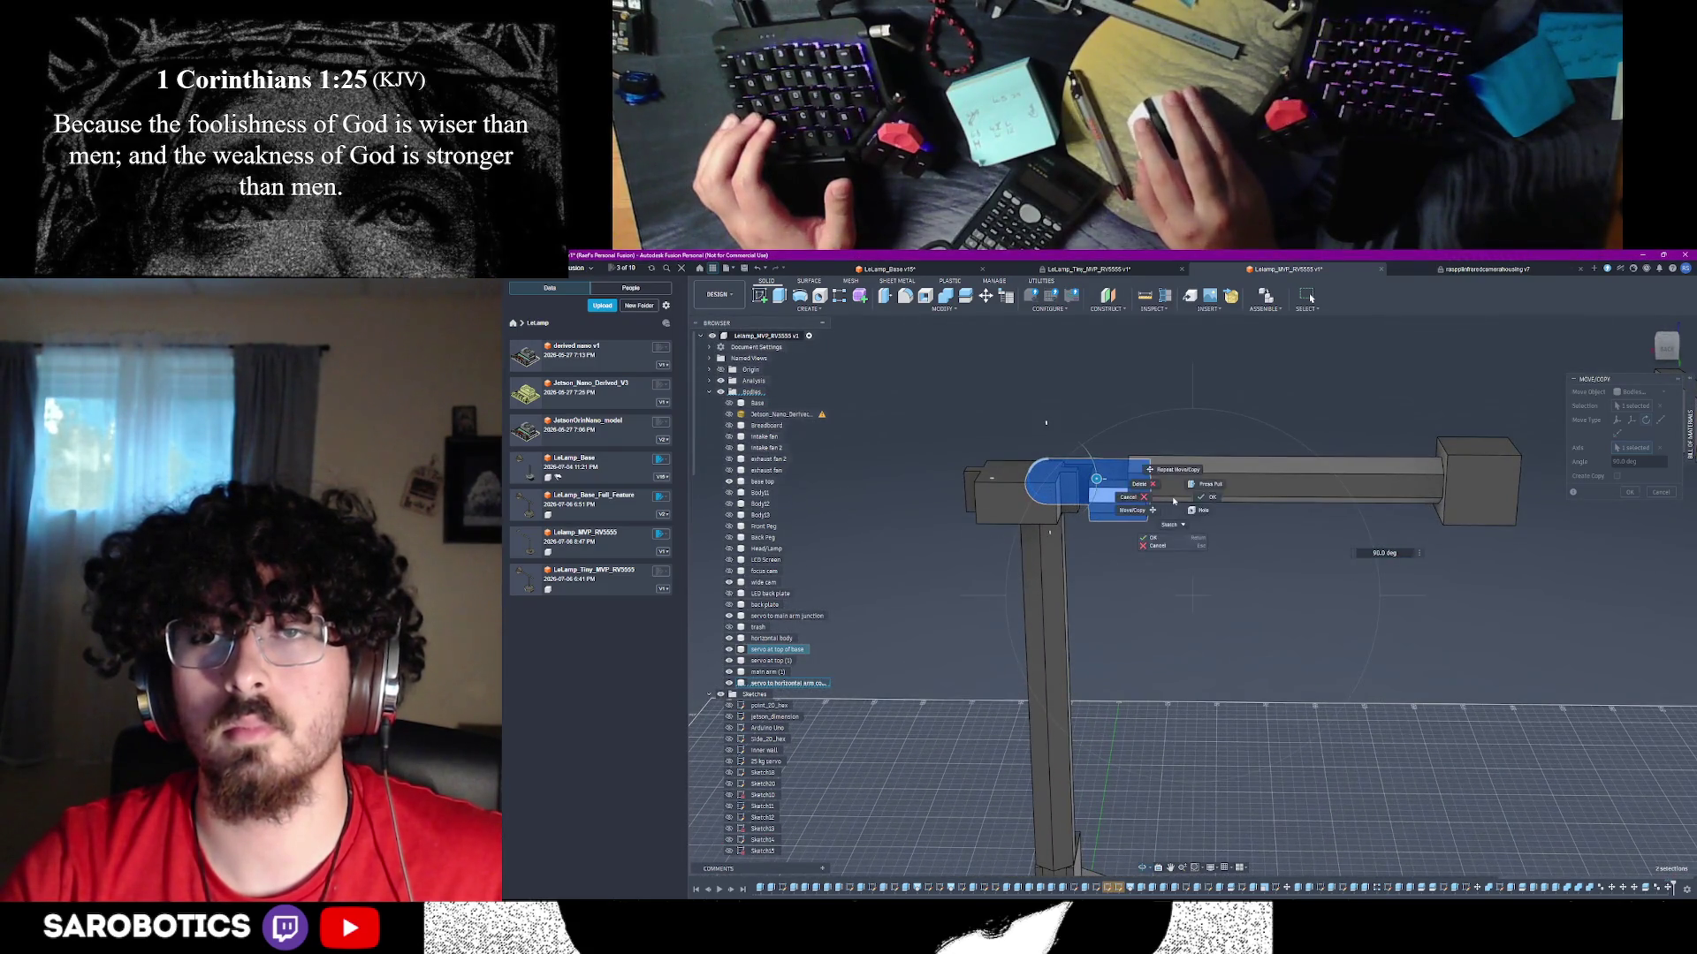
pyautogui.click(1629, 492)
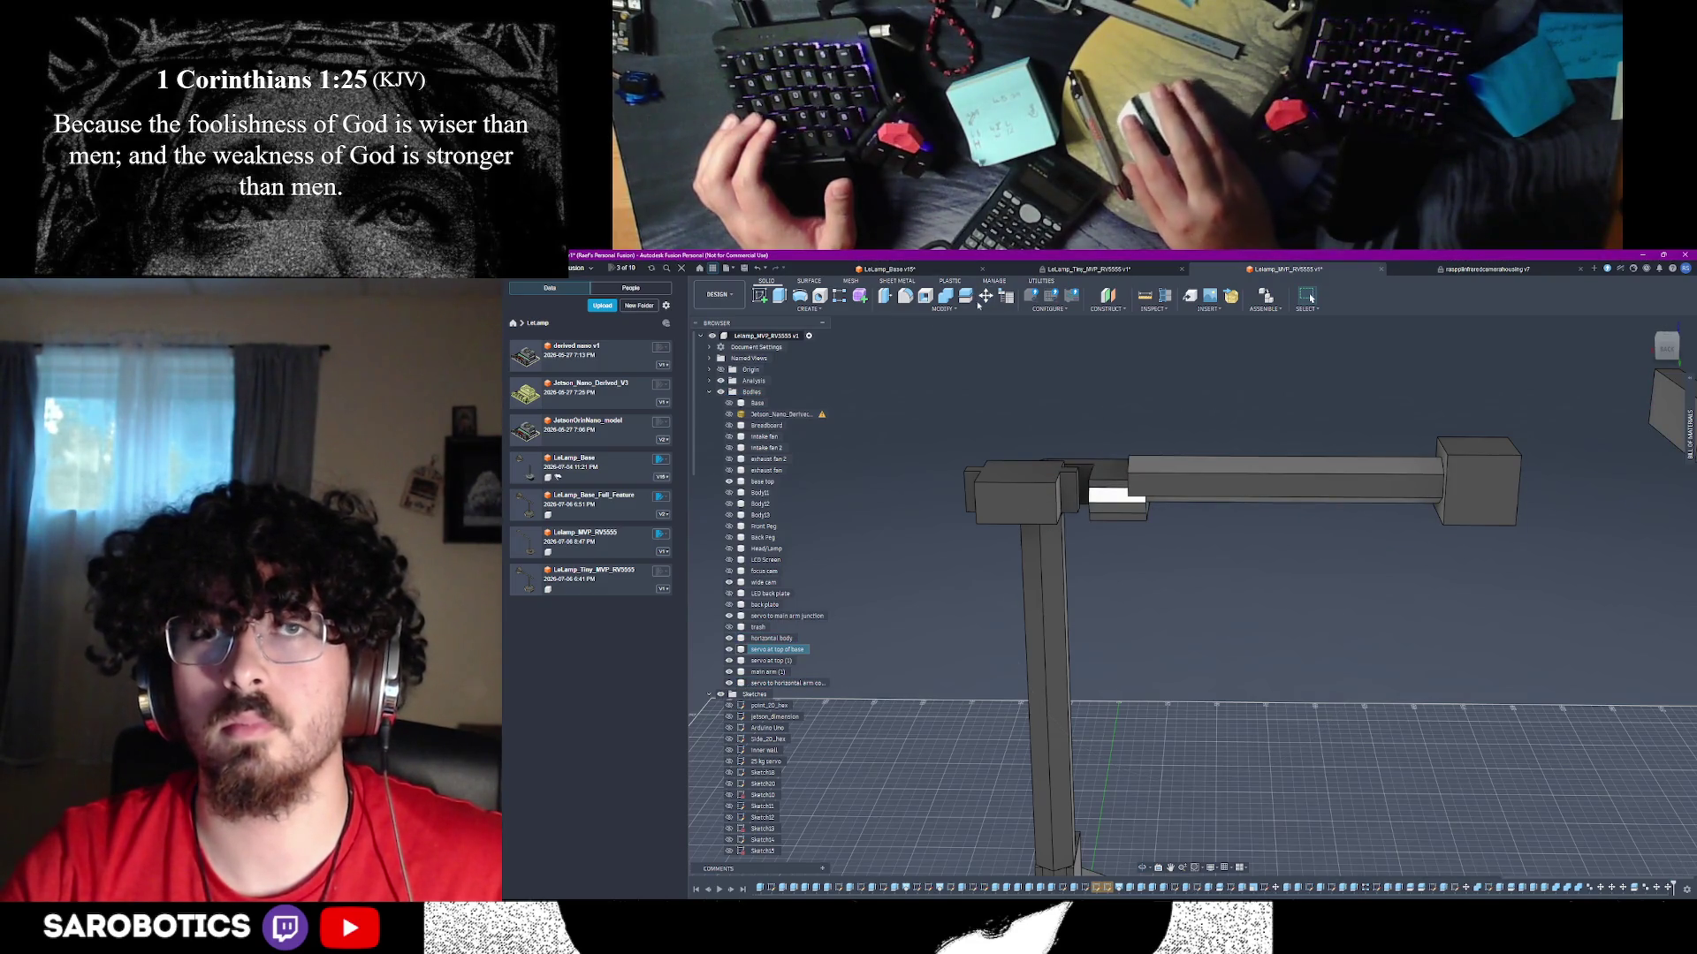
pyautogui.click(1253, 470)
# - Translate the horizontal arm body -5 mm along Z, working in a side view
pyautogui.press('m')
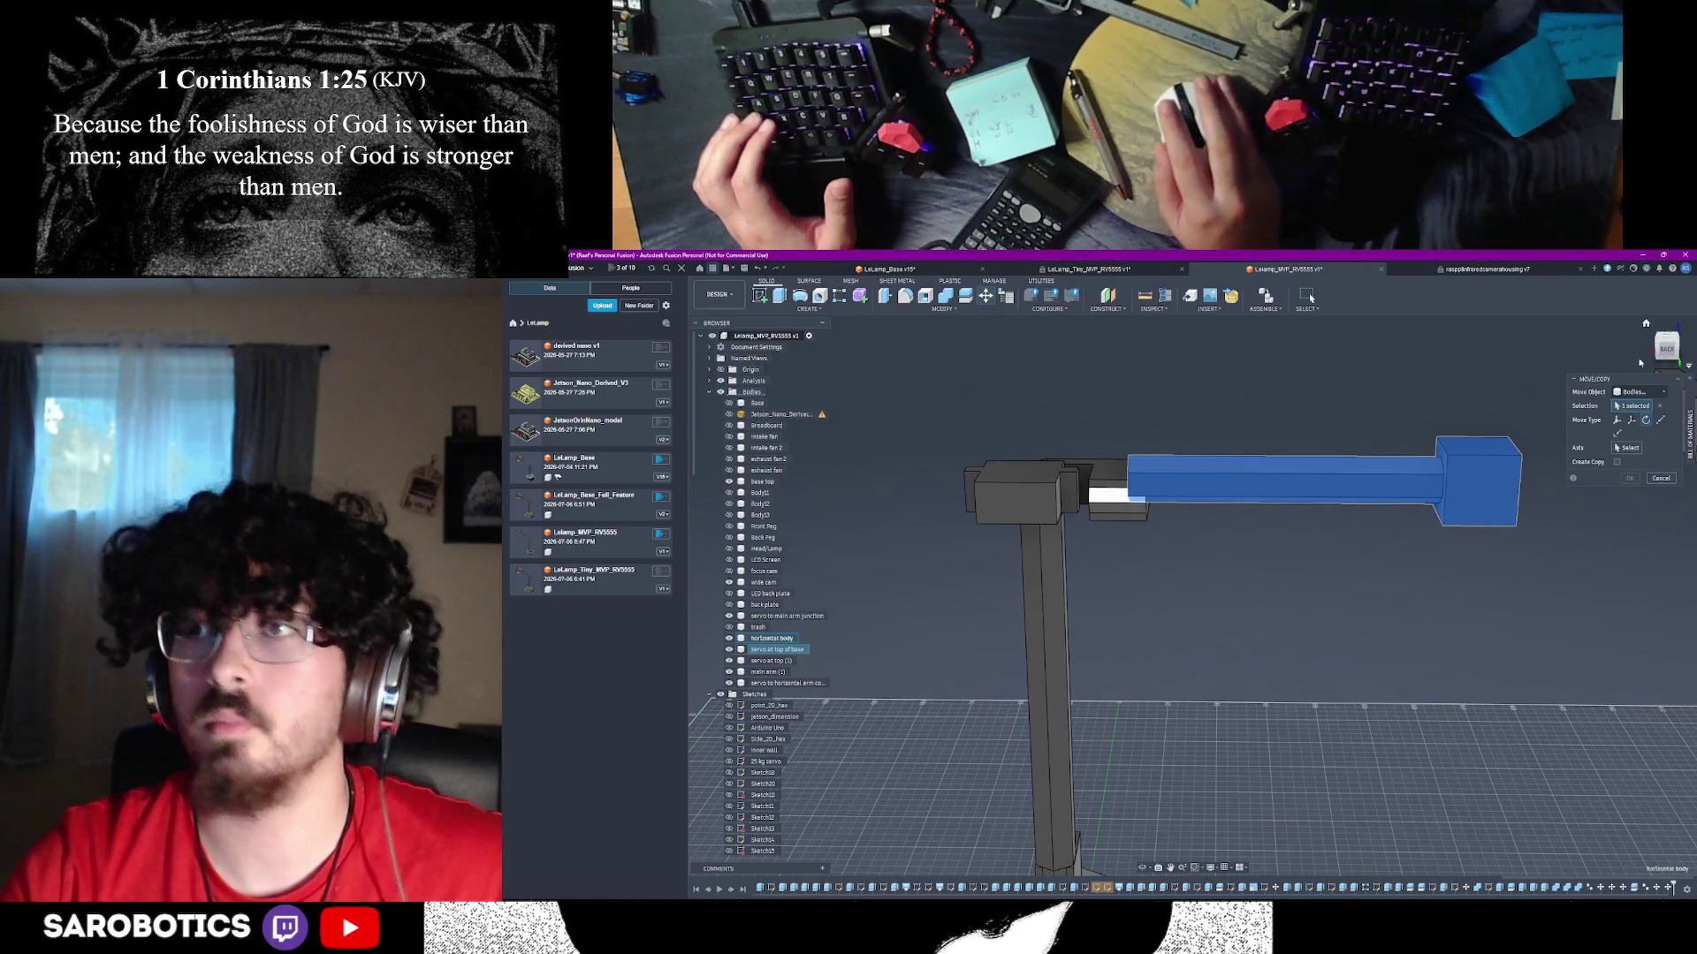
pyautogui.click(1668, 352)
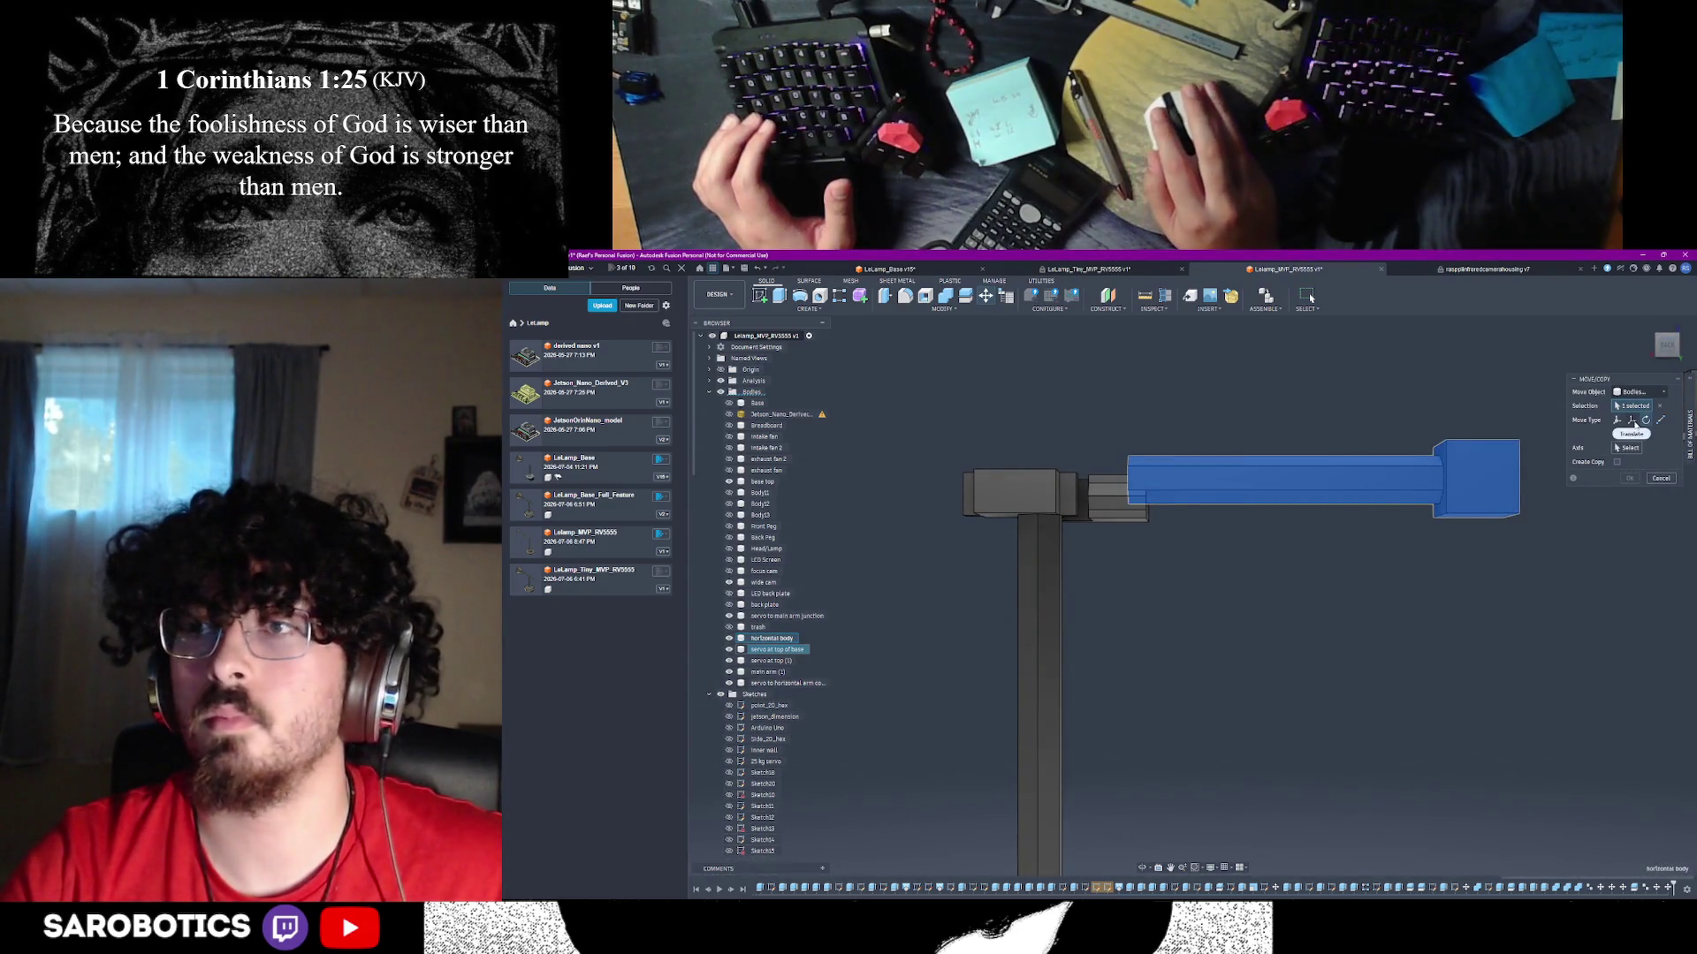
pyautogui.click(1631, 421)
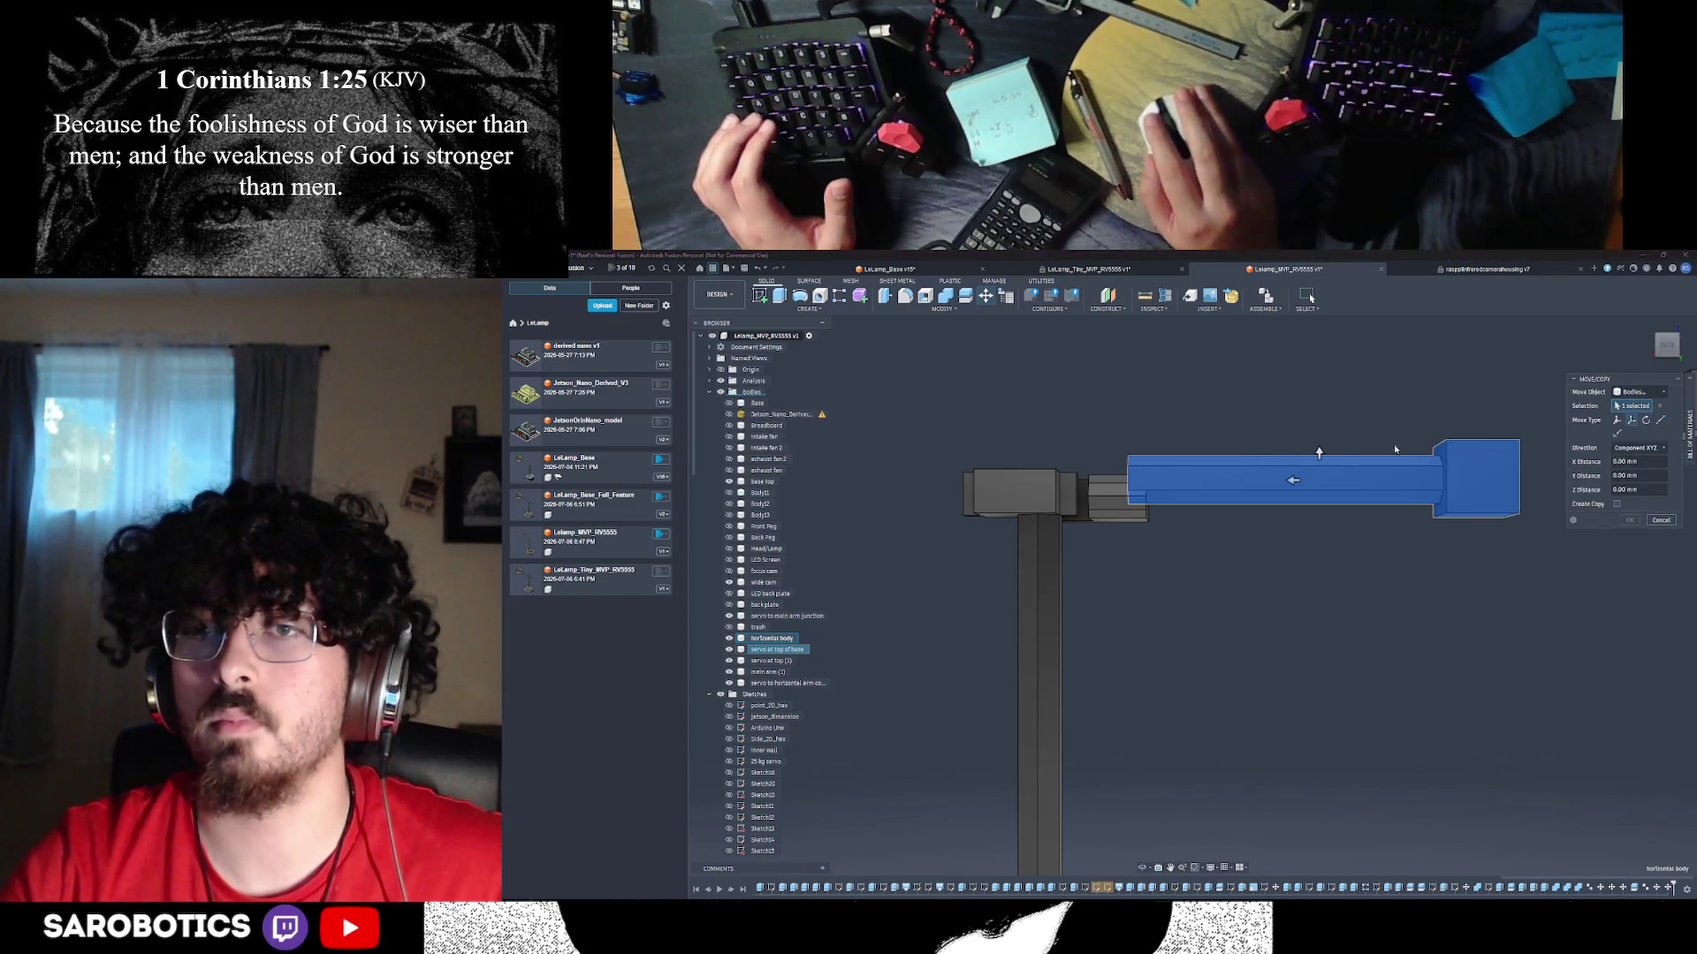
pyautogui.moveTo(1318, 453); pyautogui.dragTo(1262, 500)
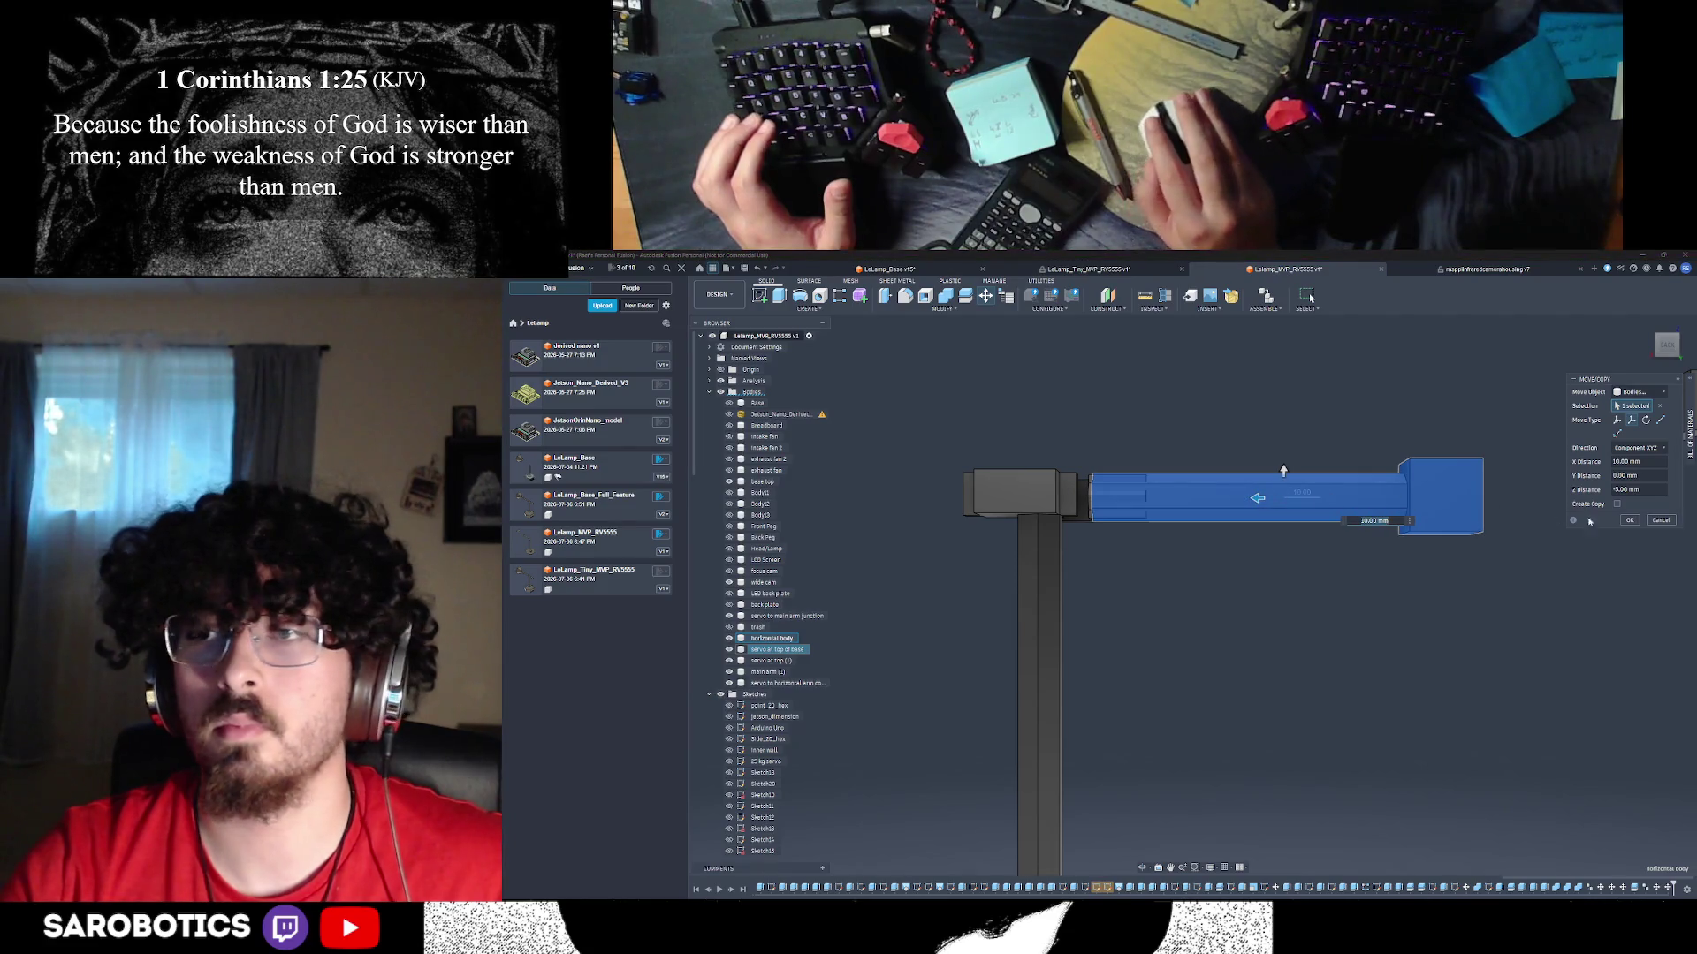
pyautogui.click(1629, 520)
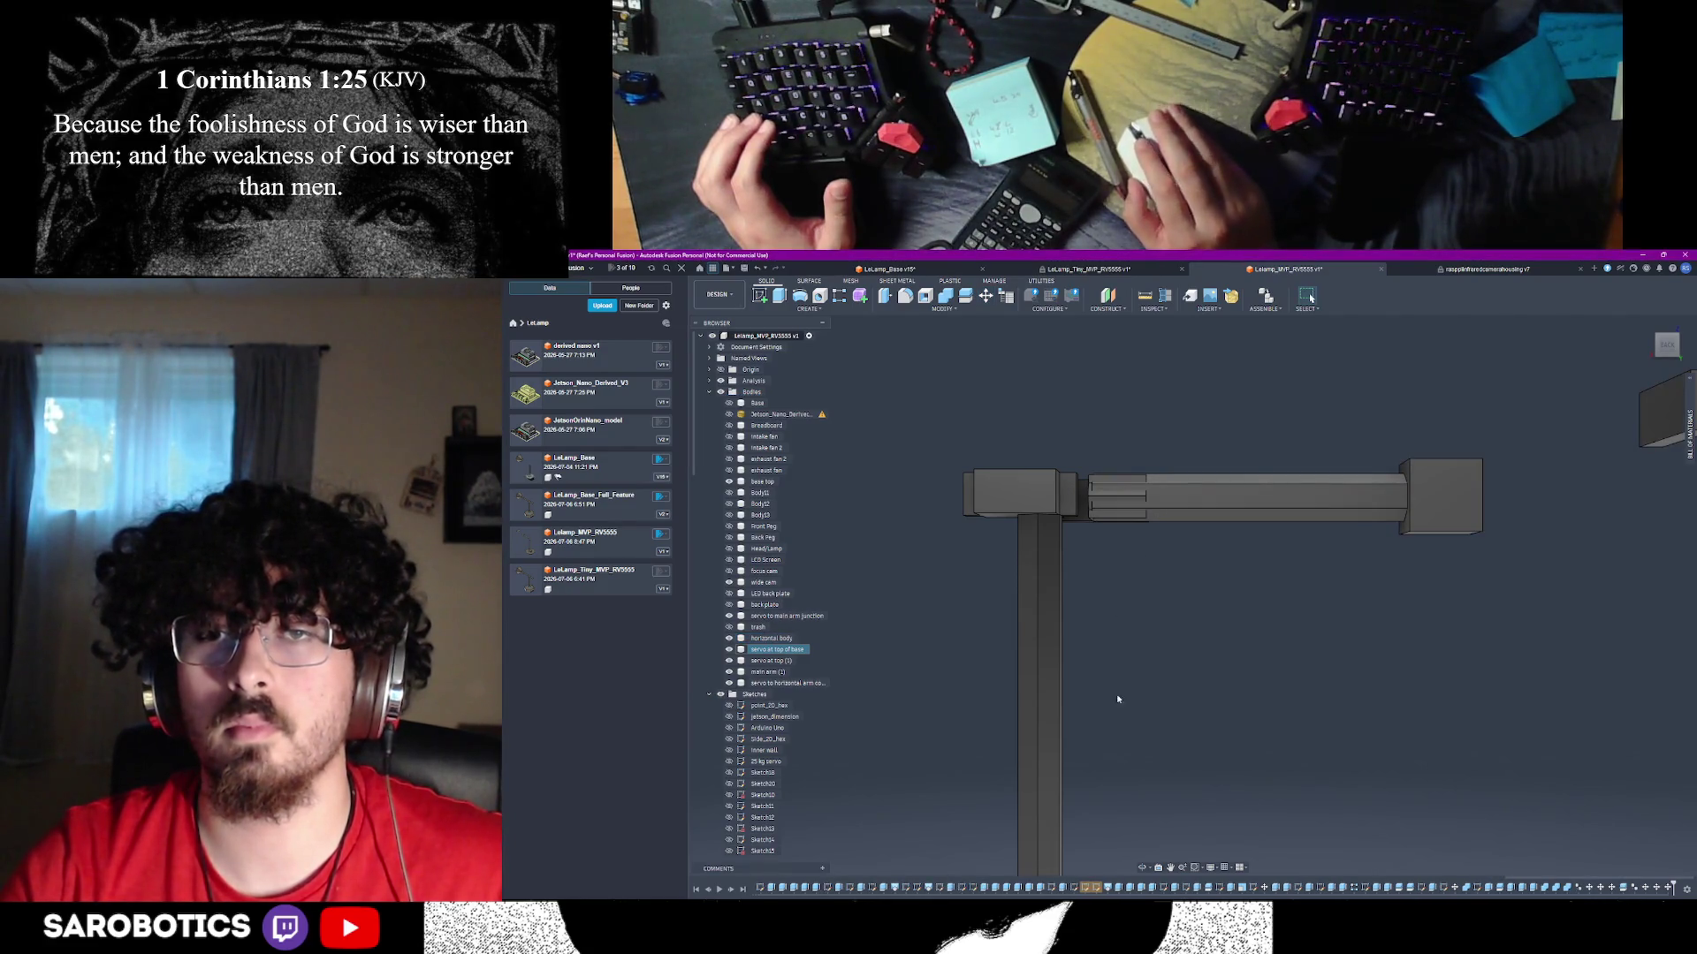
pyautogui.keyDown('shift'); pyautogui.moveTo(1310, 298); pyautogui.dragTo(1310, 298, button='middle'); pyautogui.keyUp('shift')
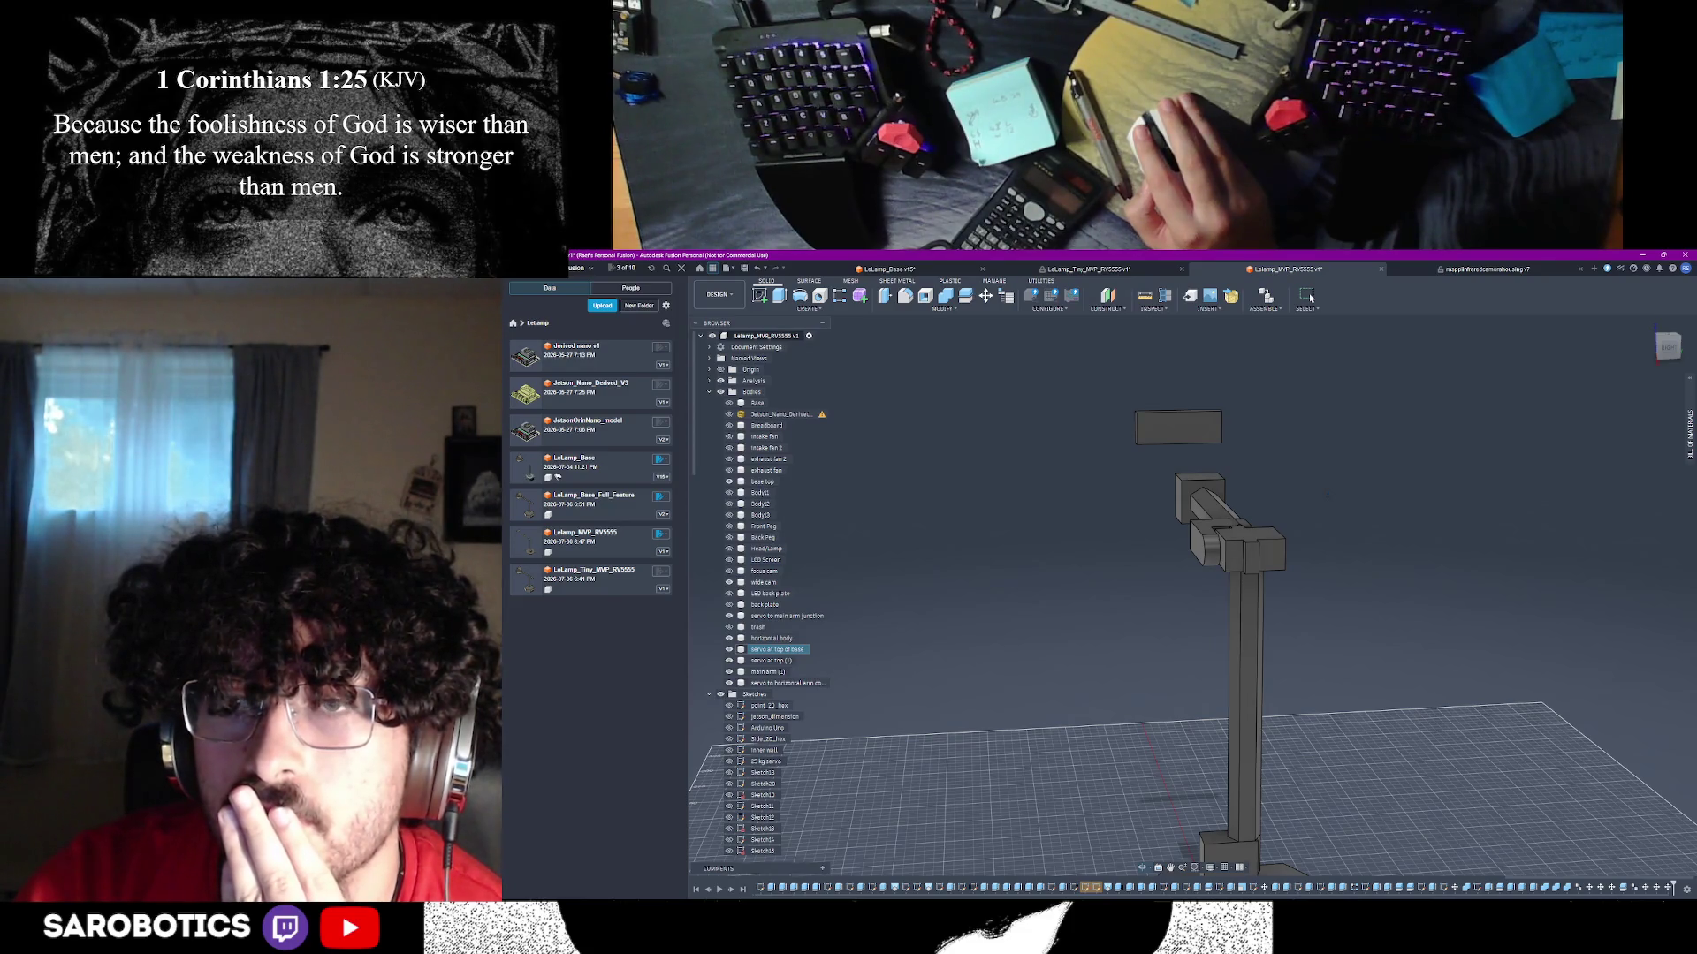
# - Orbit to the side of the arm and close the quick options menu
pyautogui.keyDown('shift'); pyautogui.moveTo(1310, 297); pyautogui.dragTo(1310, 297, button='middle'); pyautogui.keyUp('shift')
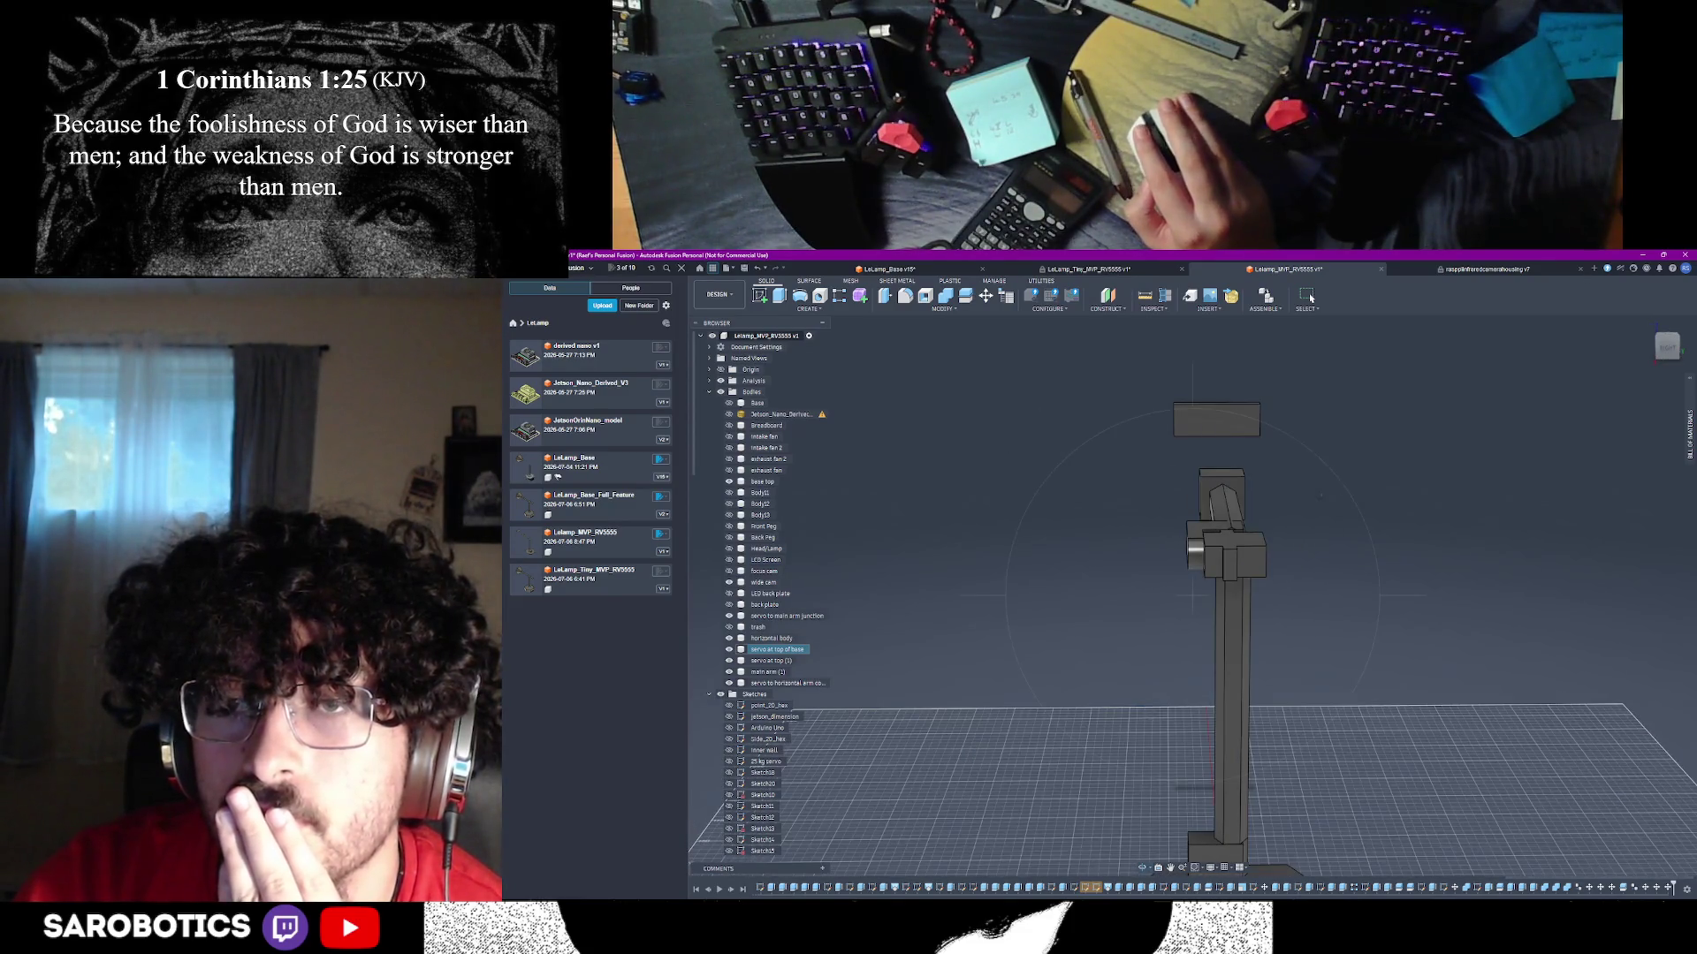
pyautogui.moveTo(1165, 460); pyautogui.dragTo(1269, 558)
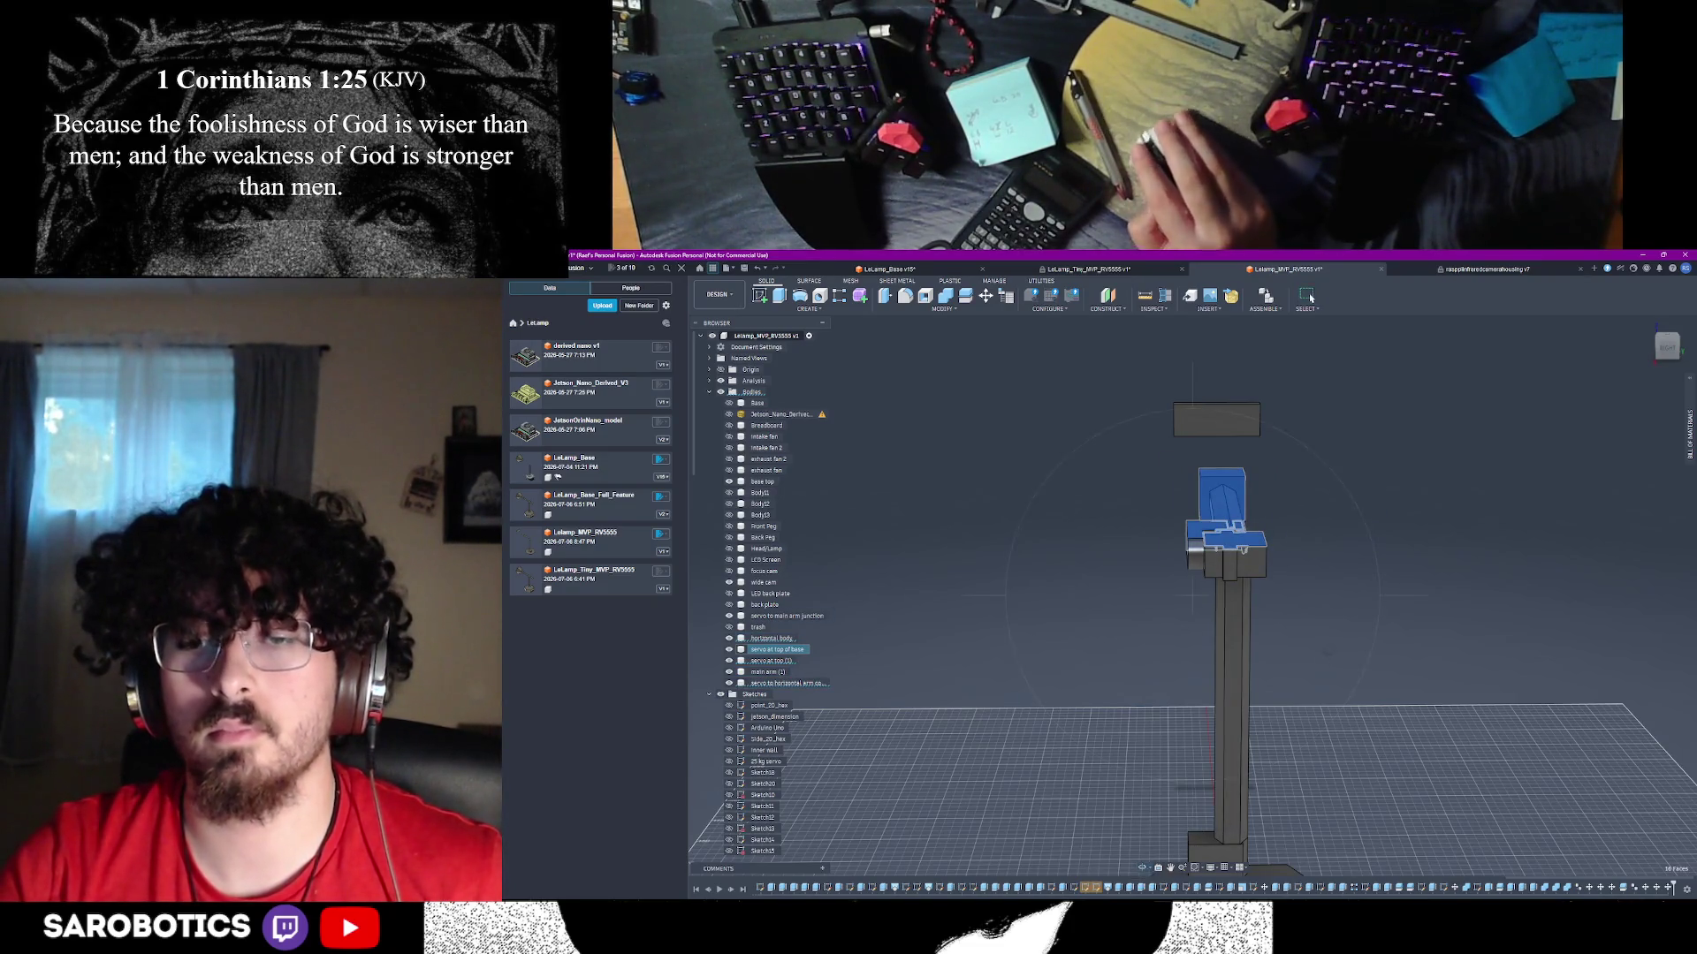
pyautogui.keyDown('shift'); pyautogui.moveTo(1310, 298); pyautogui.dragTo(1310, 297, button='middle'); pyautogui.keyUp('shift')
pyautogui.click(1274, 648)
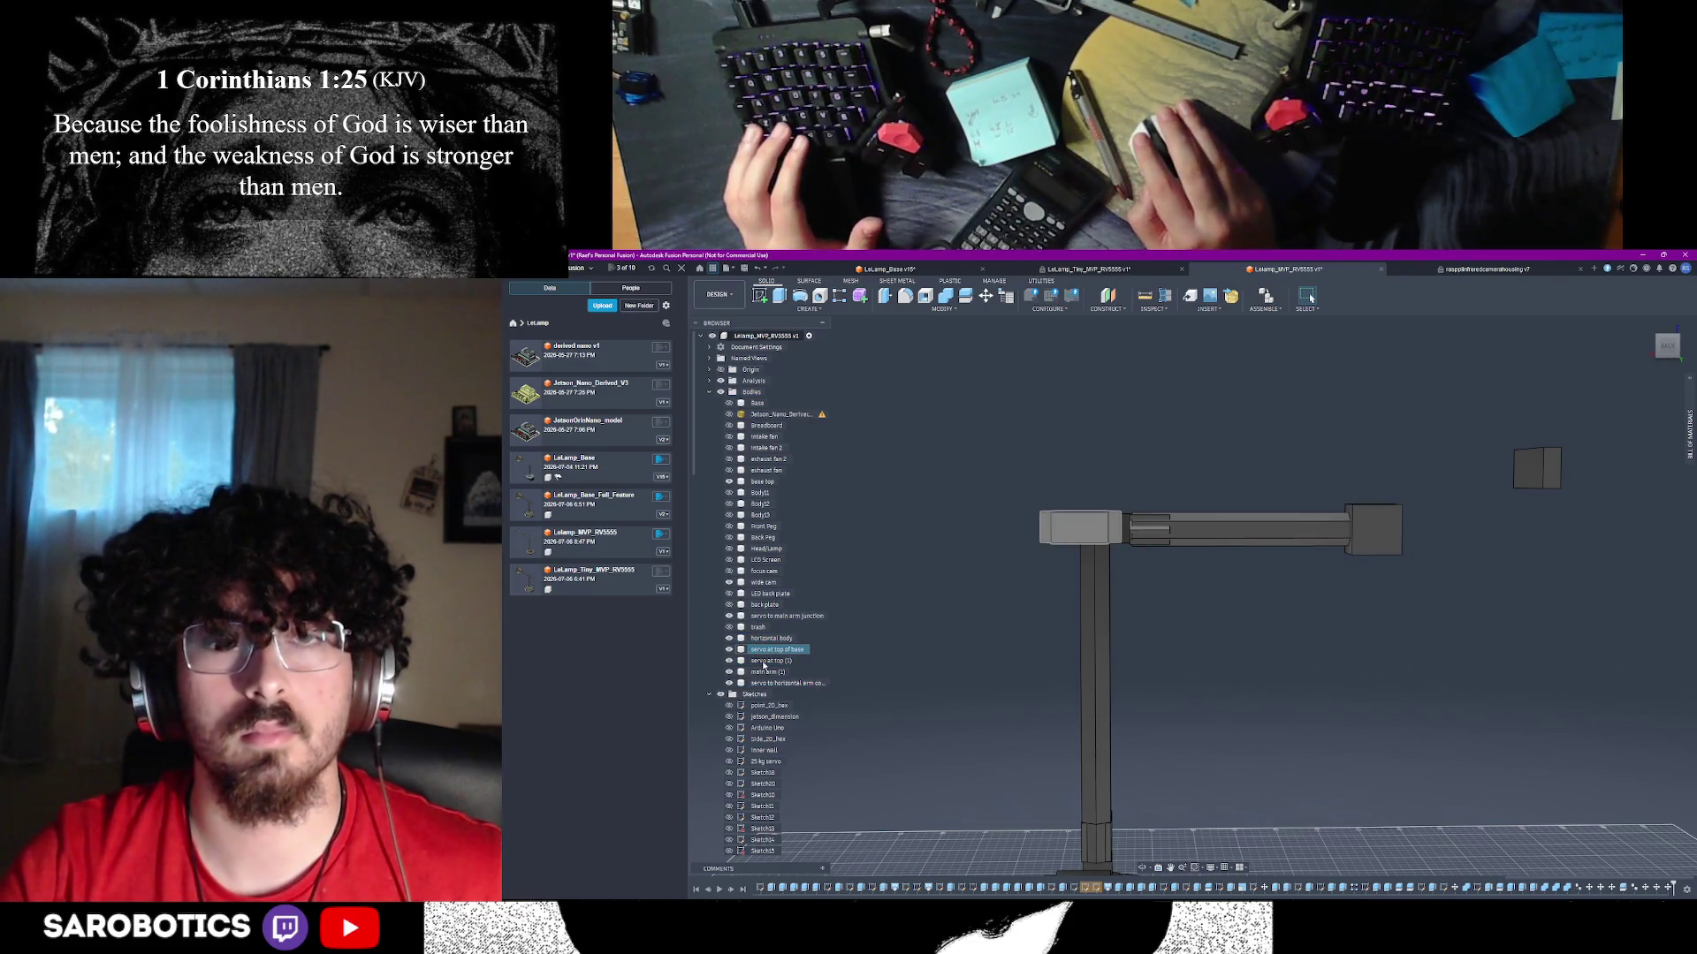
# - Move the top servo, connector and horizontal bodies together 5 mm up along Z
pyautogui.click(765, 660)
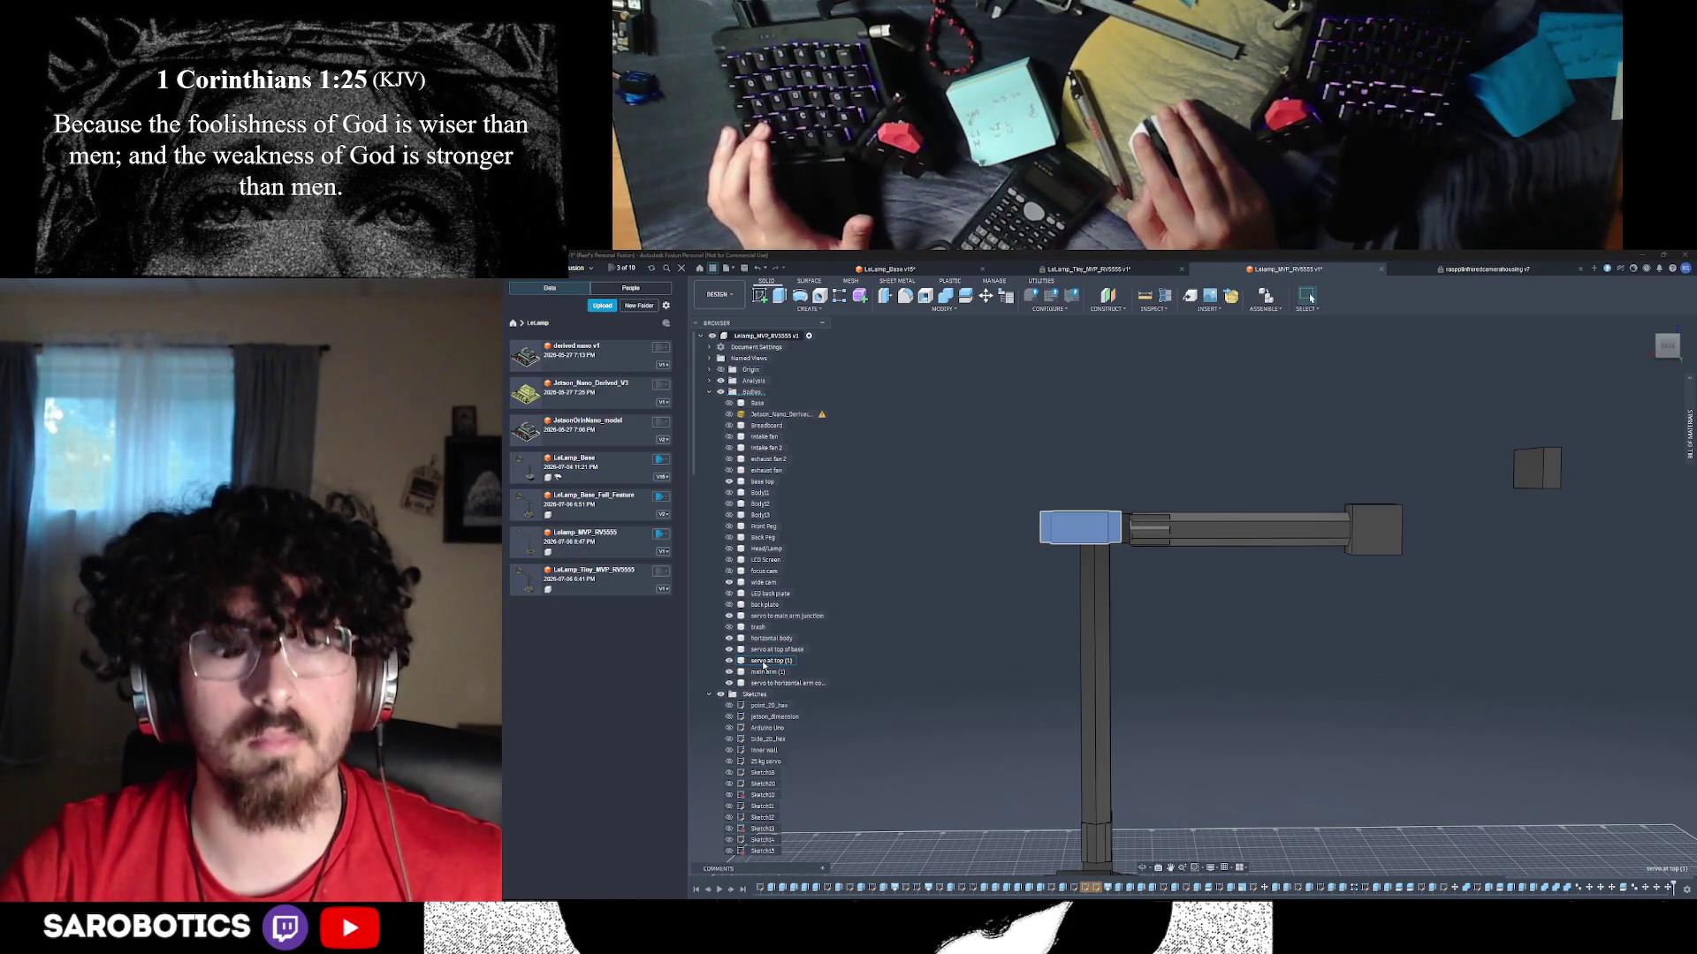
pyautogui.keyDown('ctrl'); pyautogui.click(778, 683); pyautogui.keyUp('ctrl')
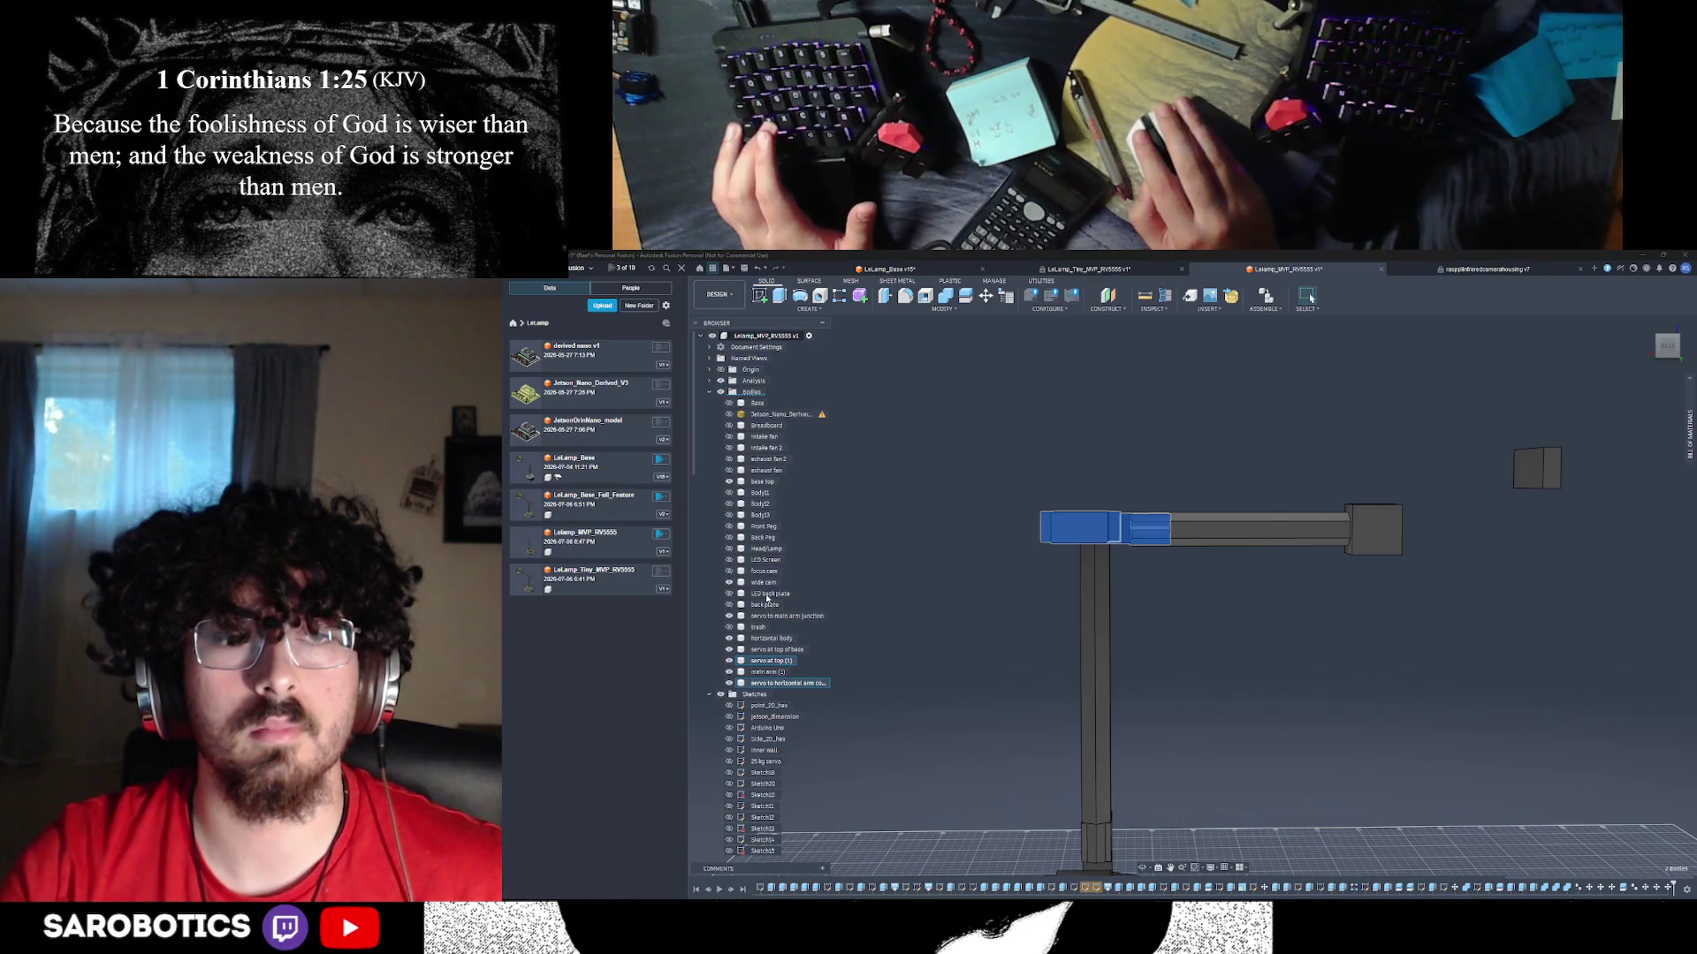
pyautogui.keyDown('ctrl'); pyautogui.click(769, 638); pyautogui.keyUp('ctrl')
pyautogui.press('m')
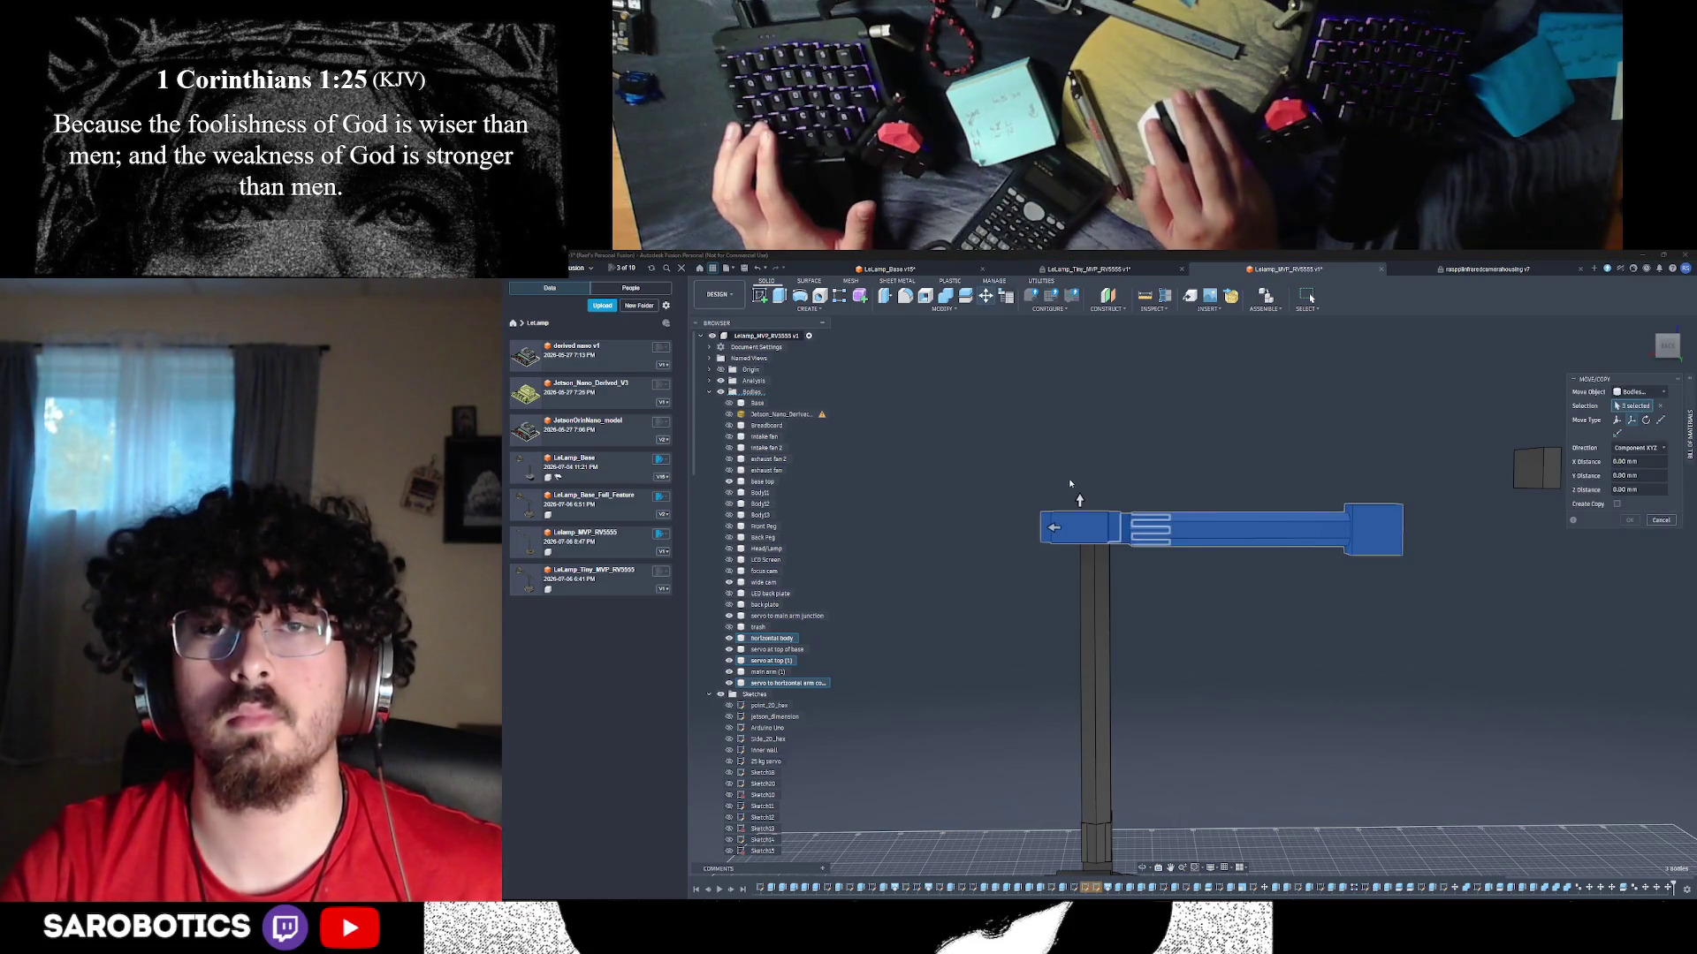
pyautogui.moveTo(1080, 499); pyautogui.dragTo(1080, 487)
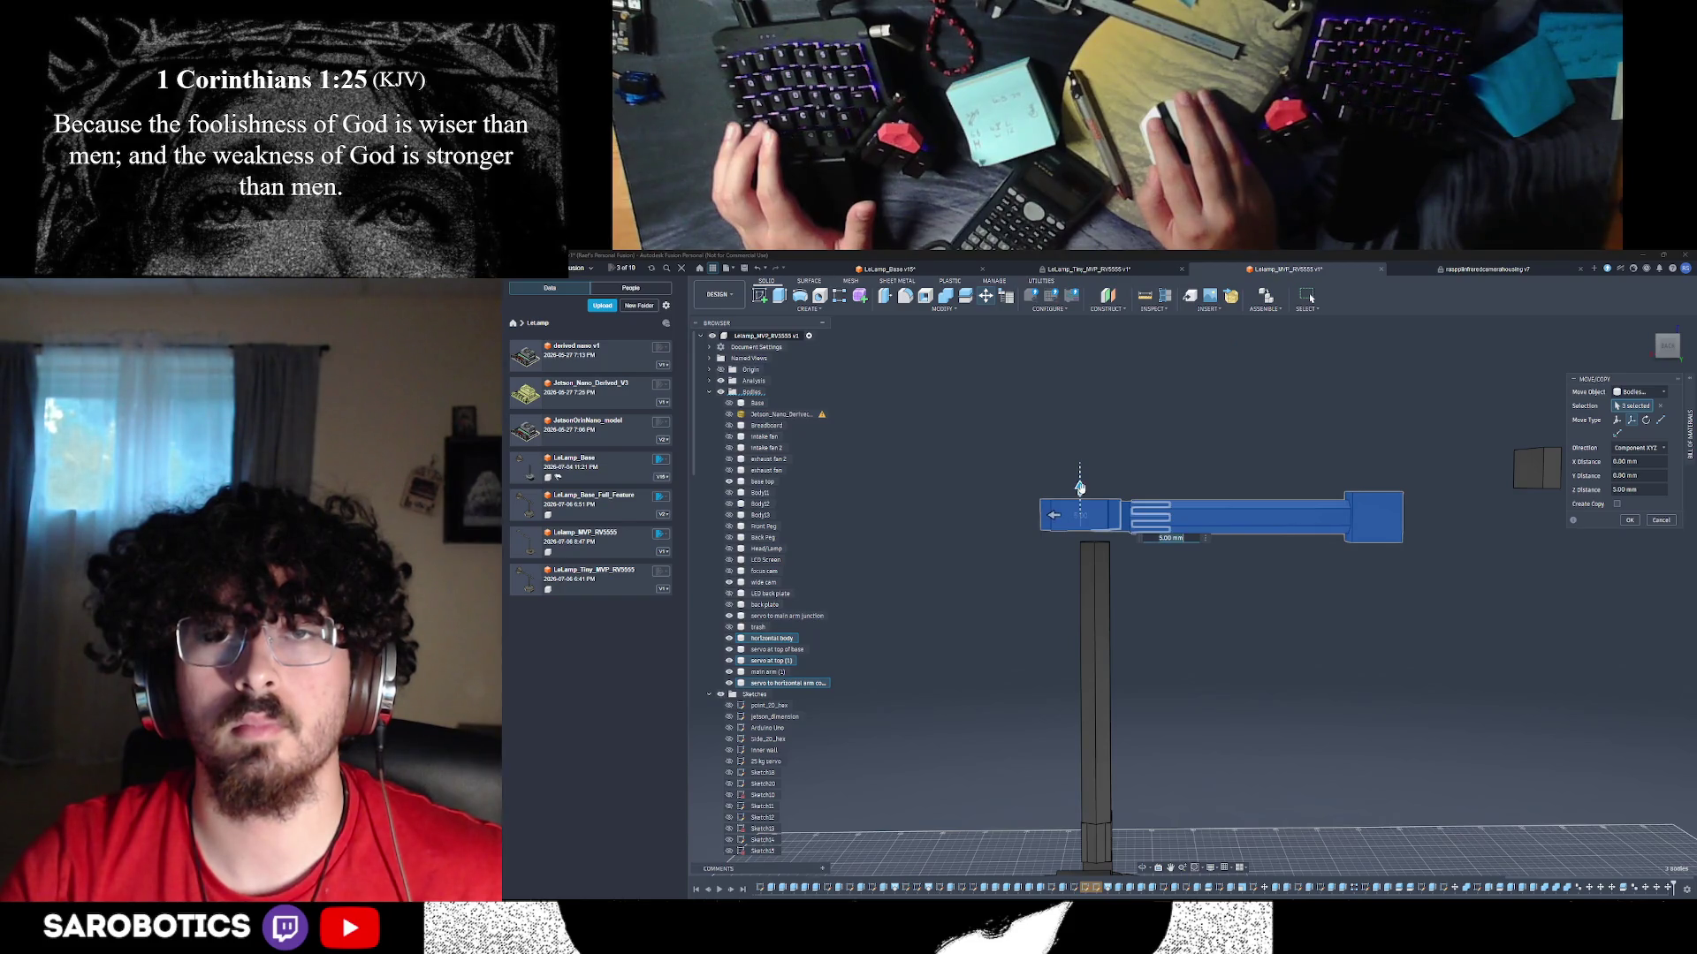
pyautogui.click(1630, 521)
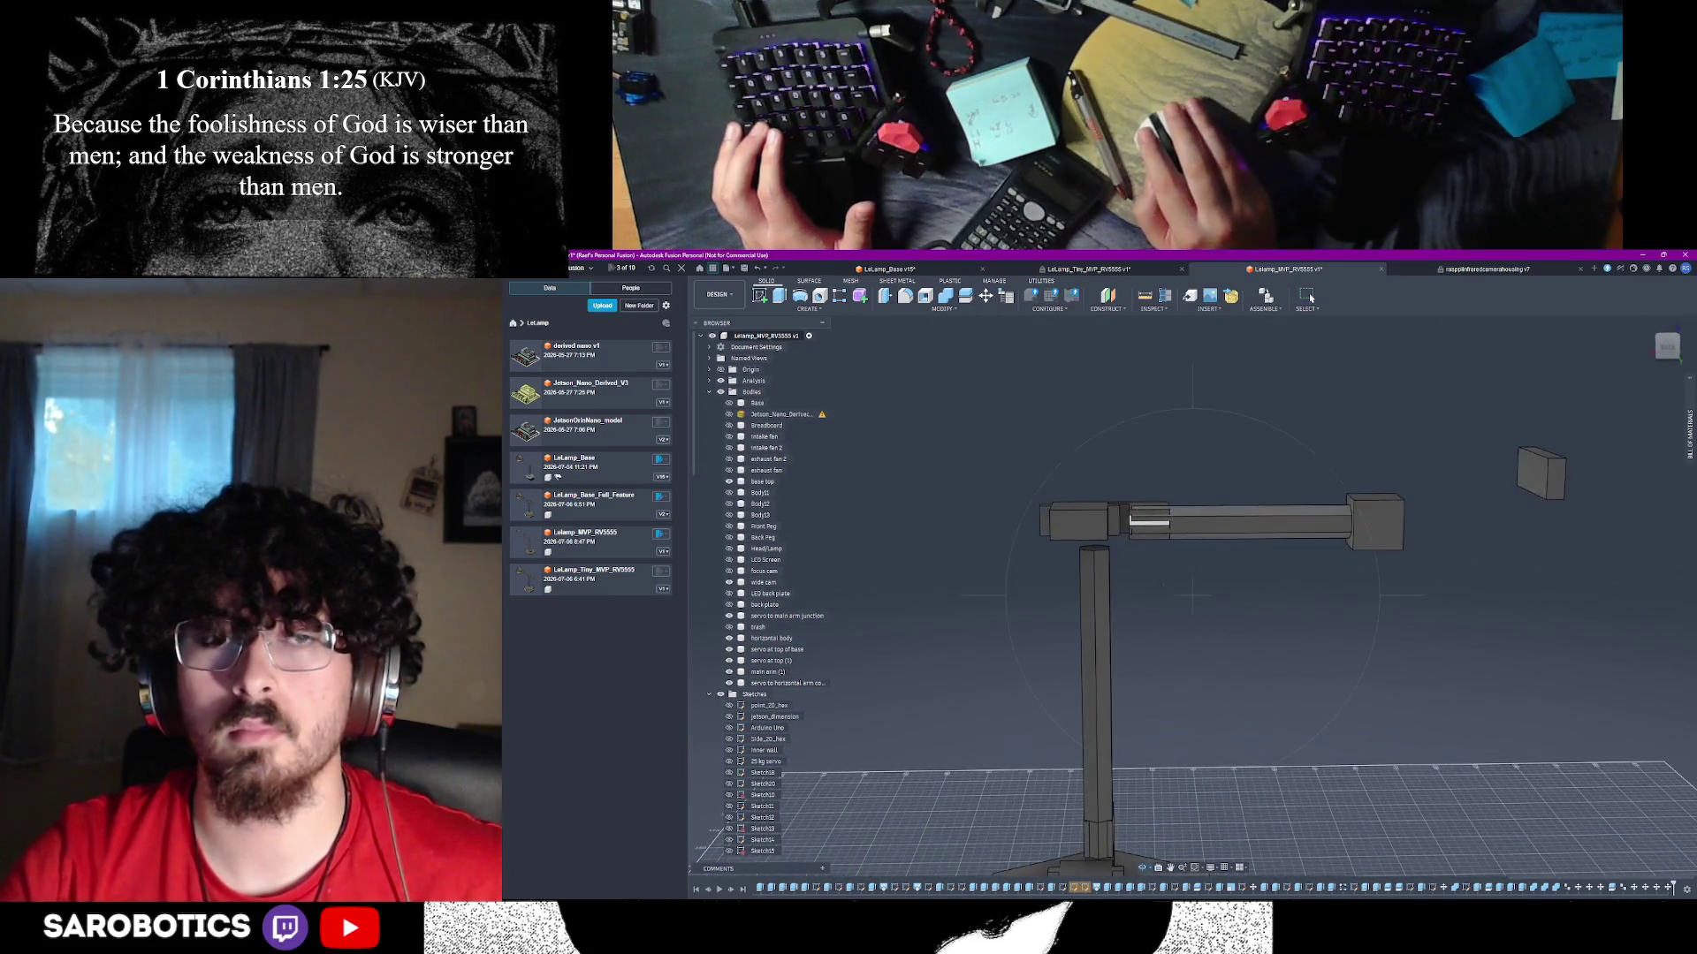
pyautogui.press('Escape')
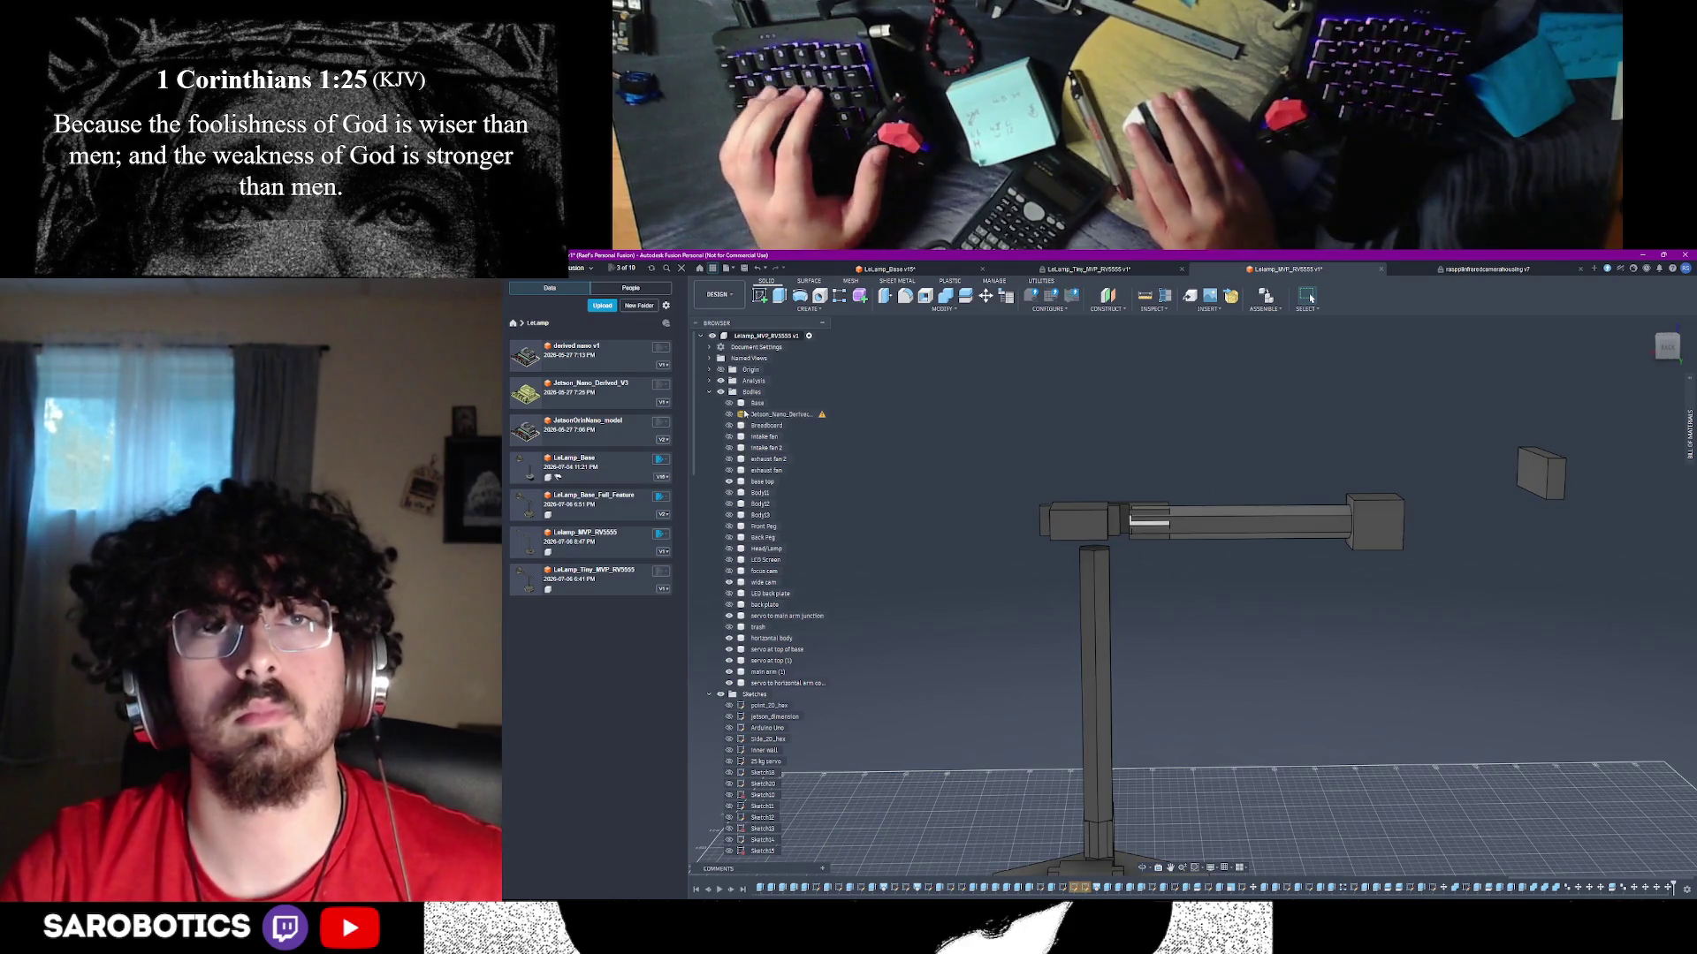
pyautogui.rightClick(731, 399)
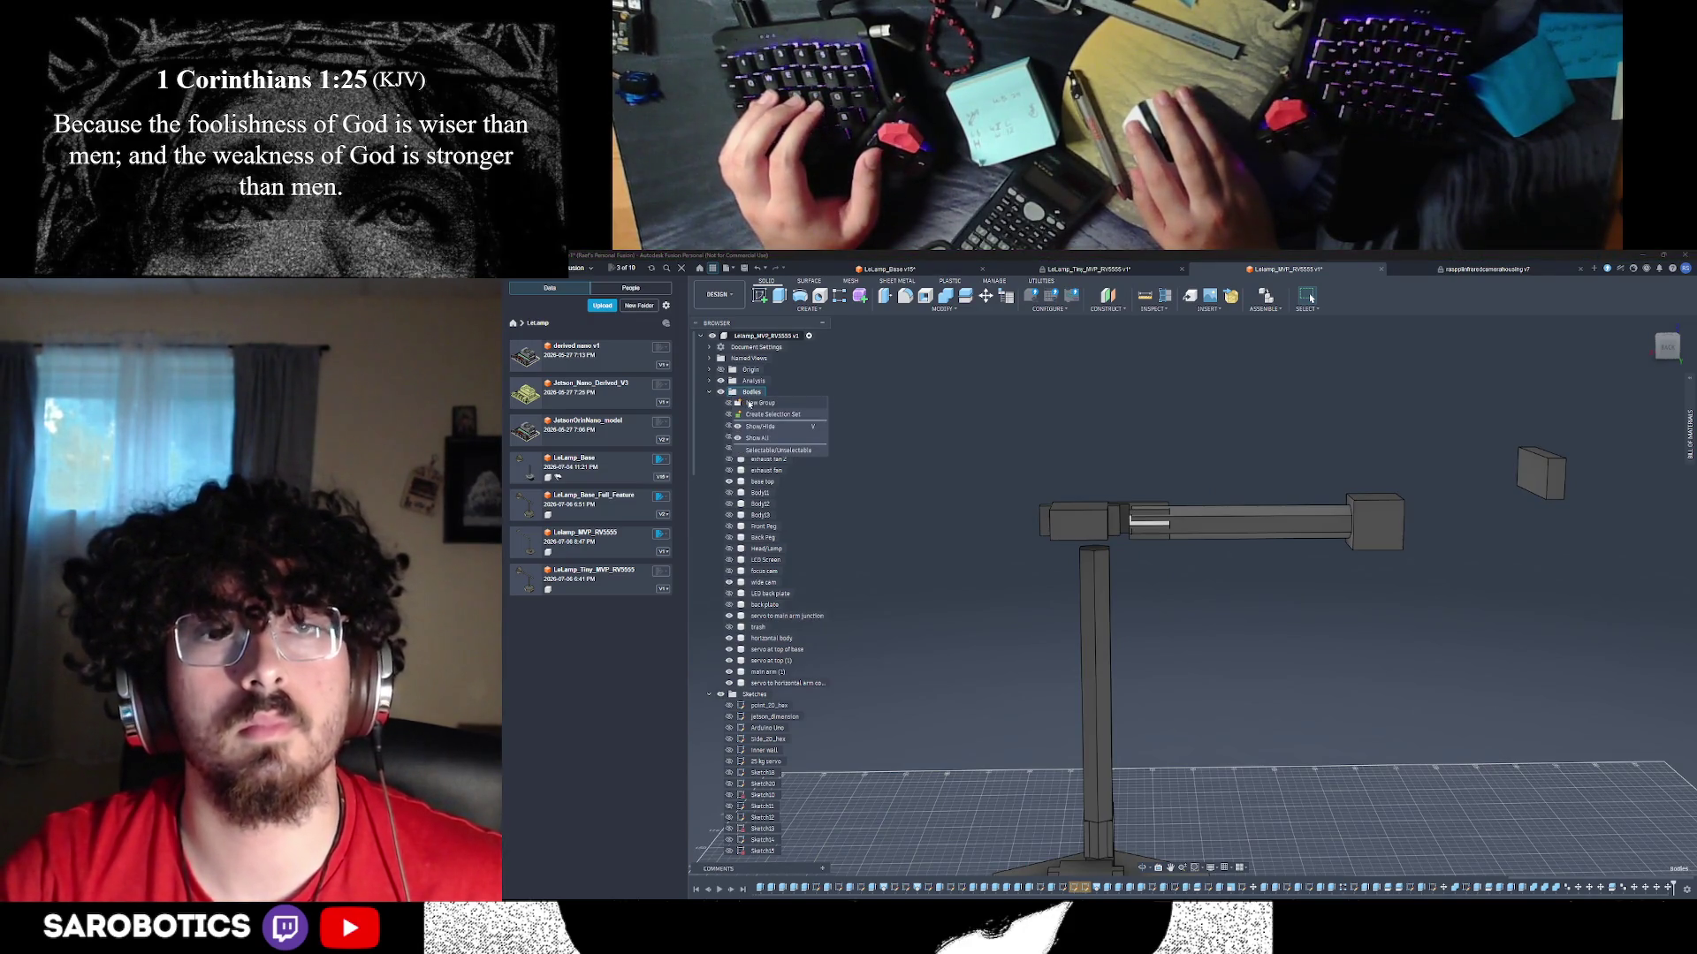
# - Create a new group under Bodies and name it 'horizontal arm'
pyautogui.click(750, 404)
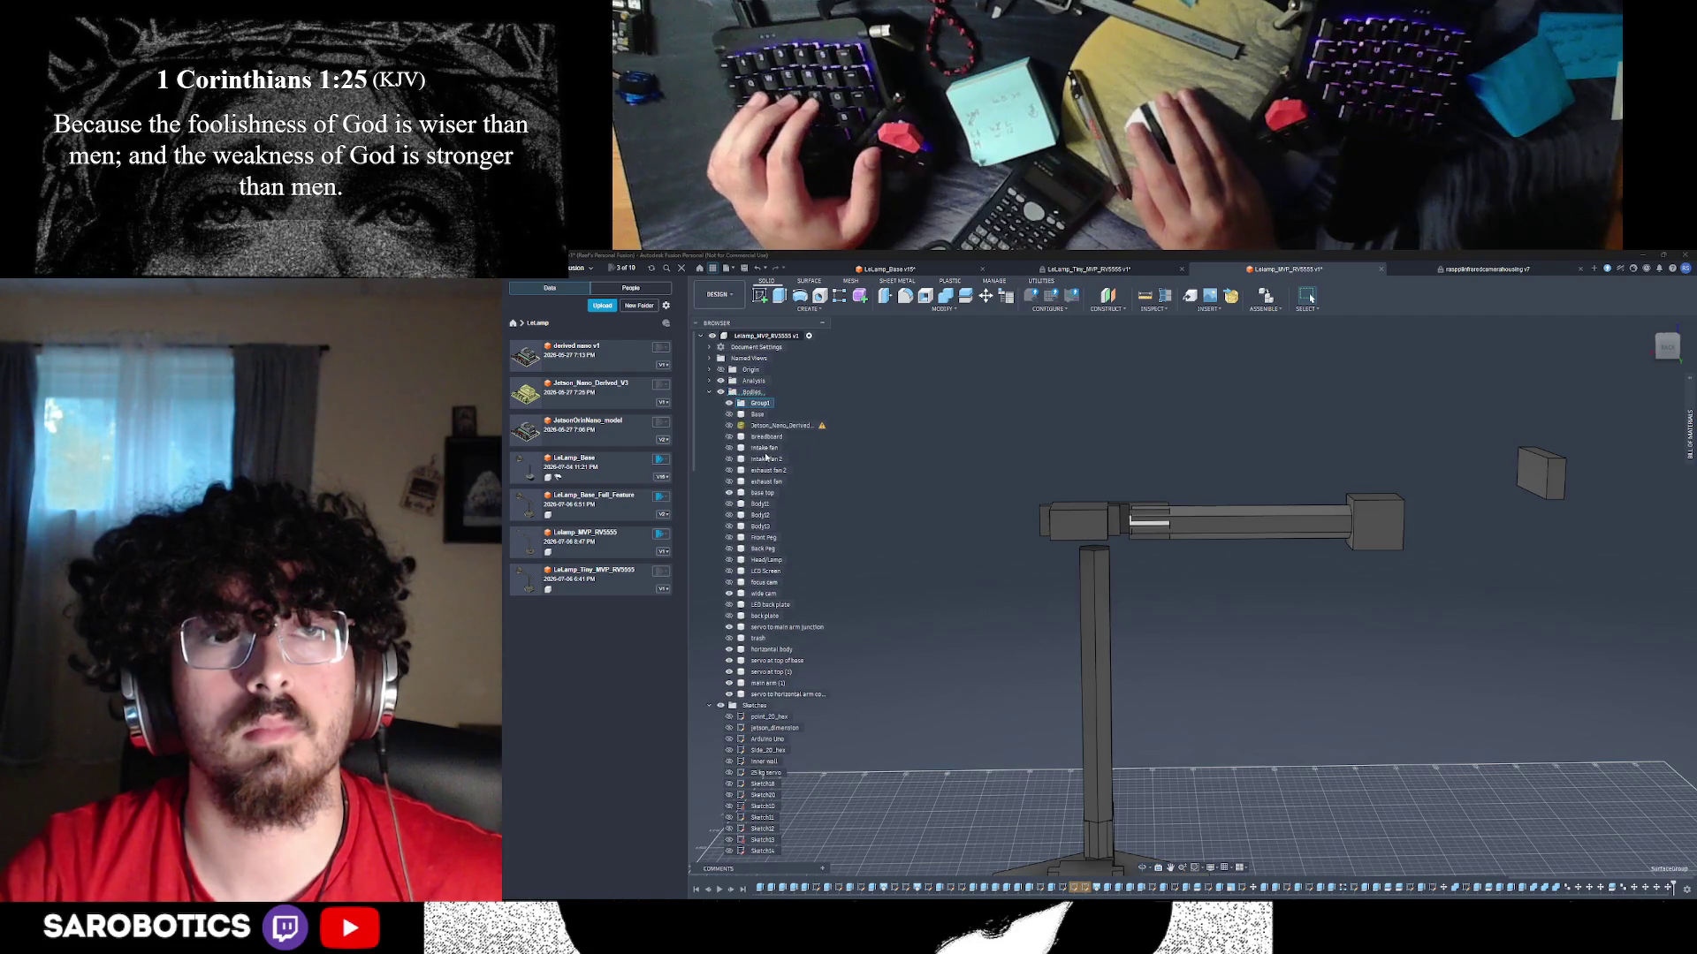
pyautogui.rightClick(759, 408)
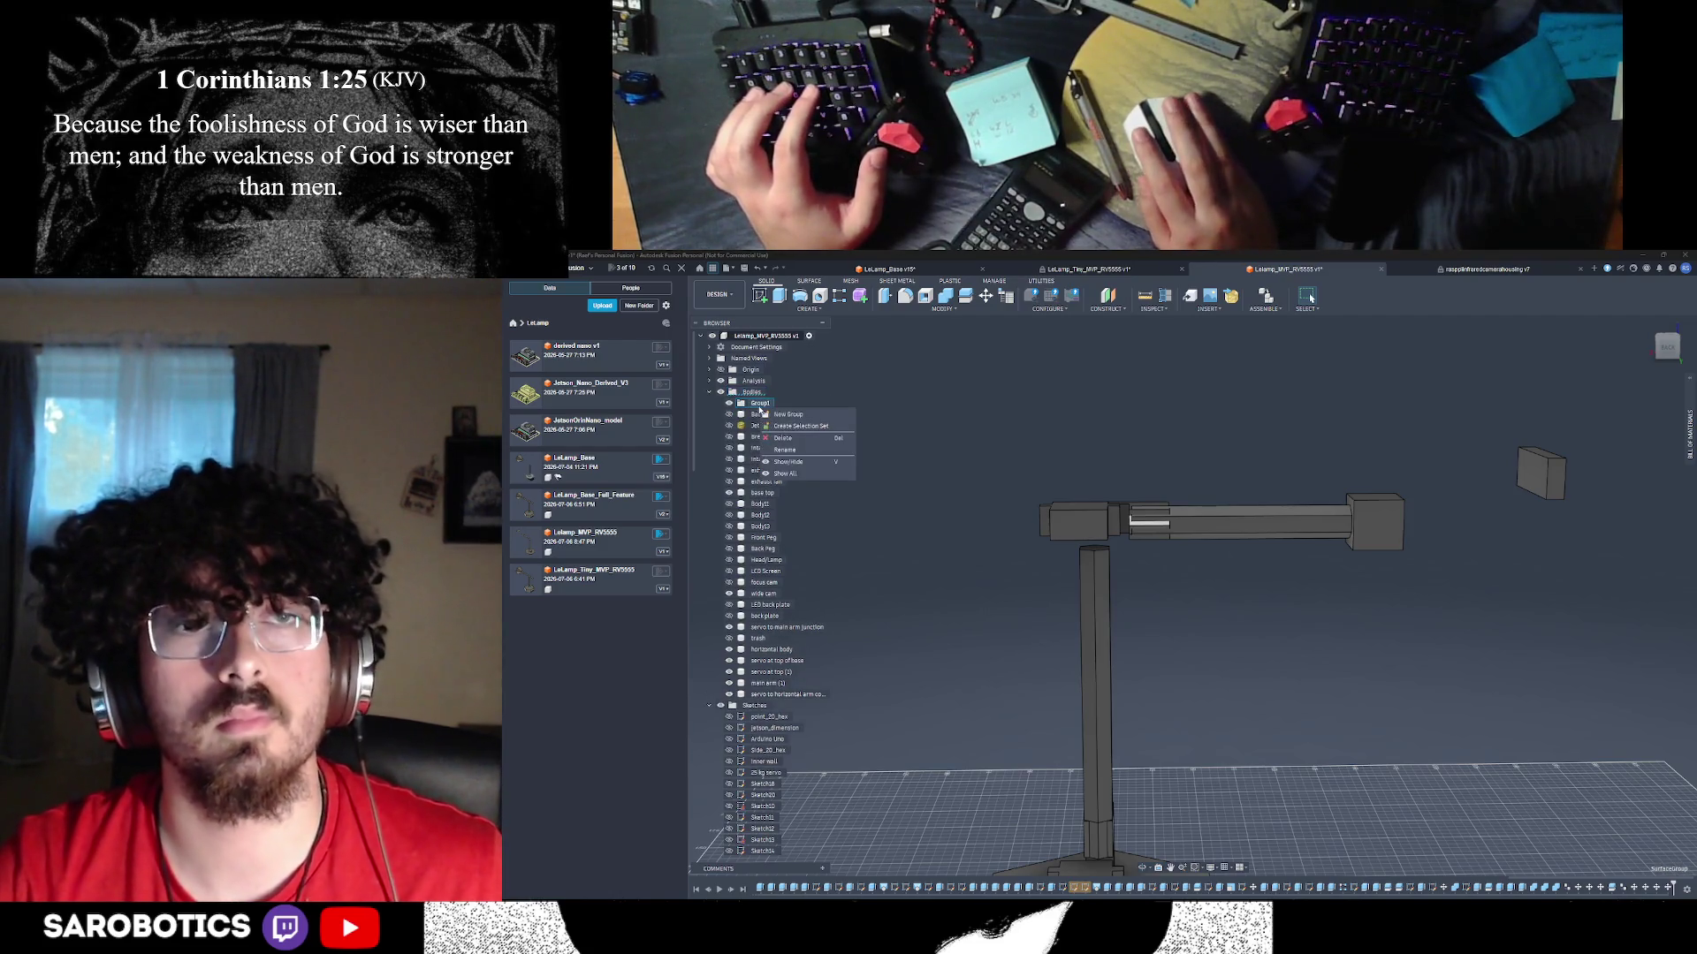
pyautogui.click(784, 449)
pyautogui.write('Top')
pyautogui.press('BackSpace')
pyautogui.press('BackSpace')
pyautogui.press('BackSpace')
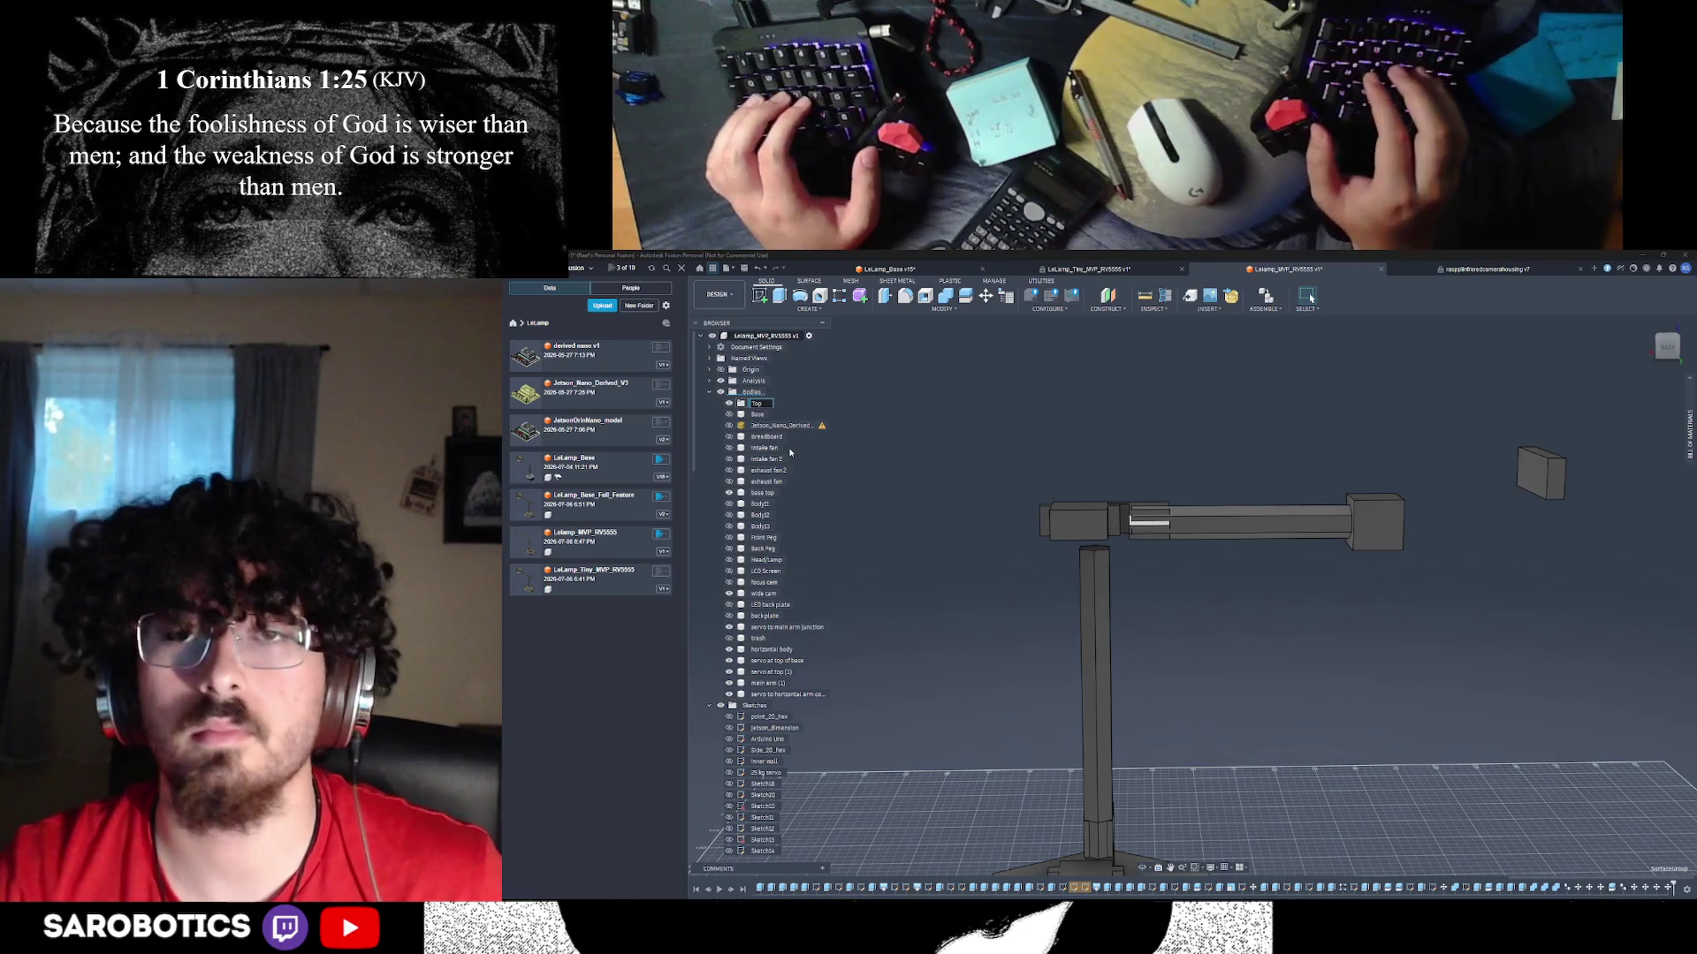
pyautogui.write('Horiz')
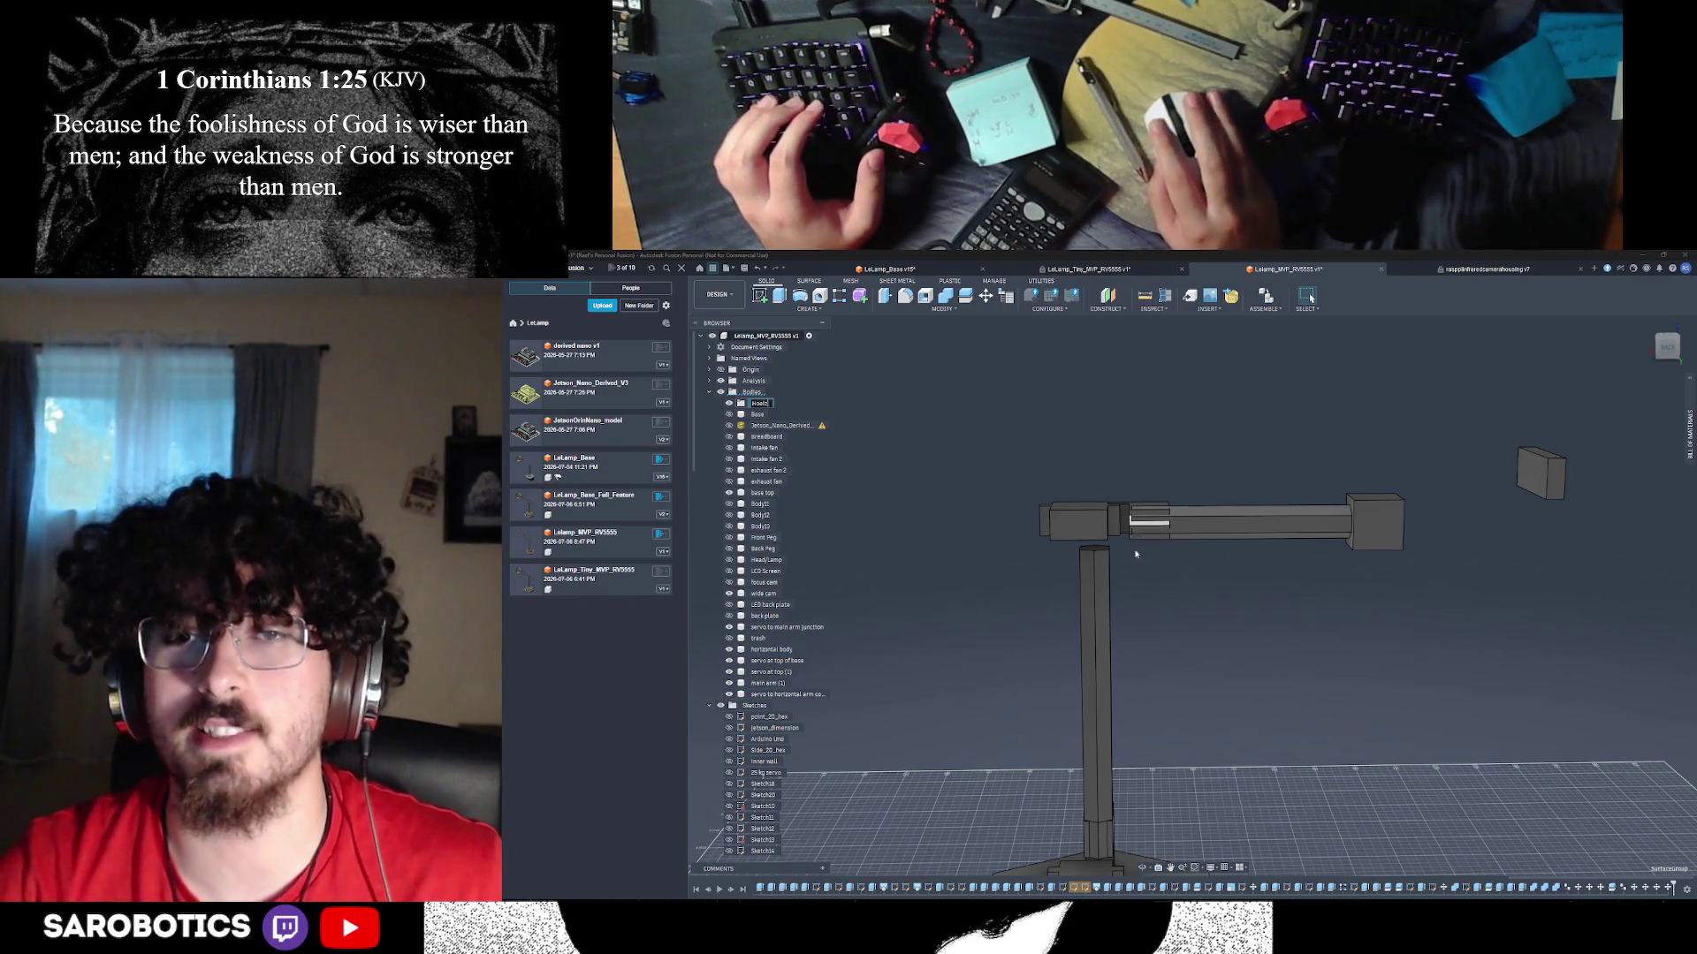
pyautogui.press('Return')
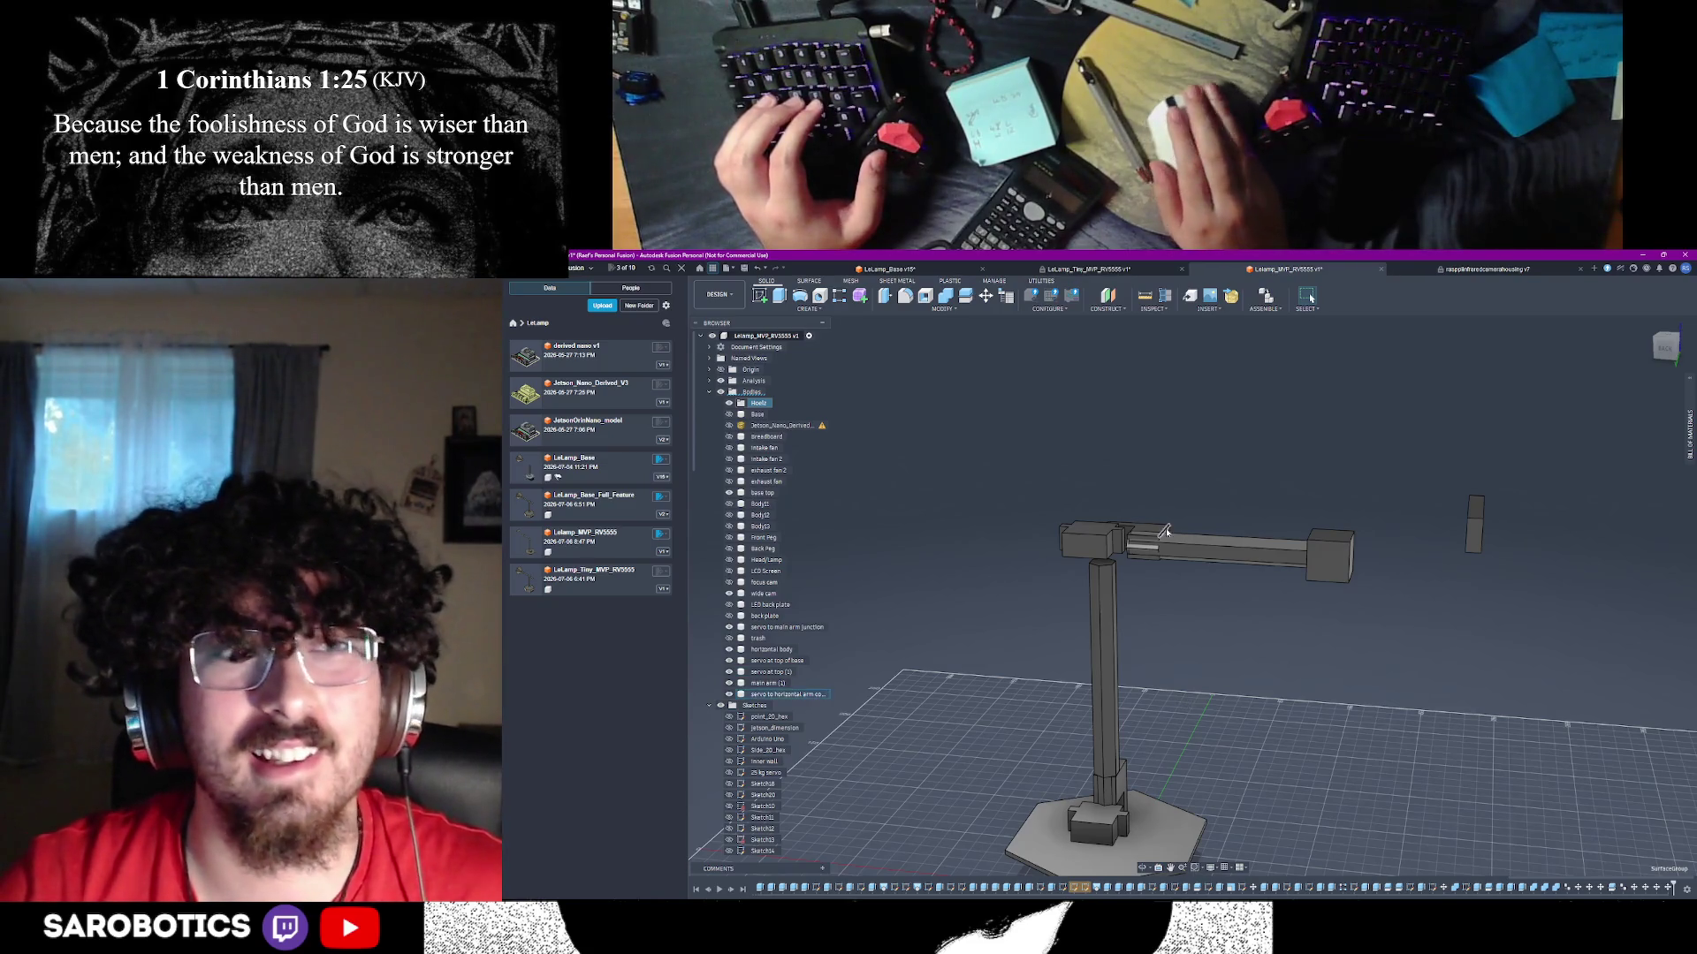
pyautogui.rightClick(757, 412)
pyautogui.click(777, 448)
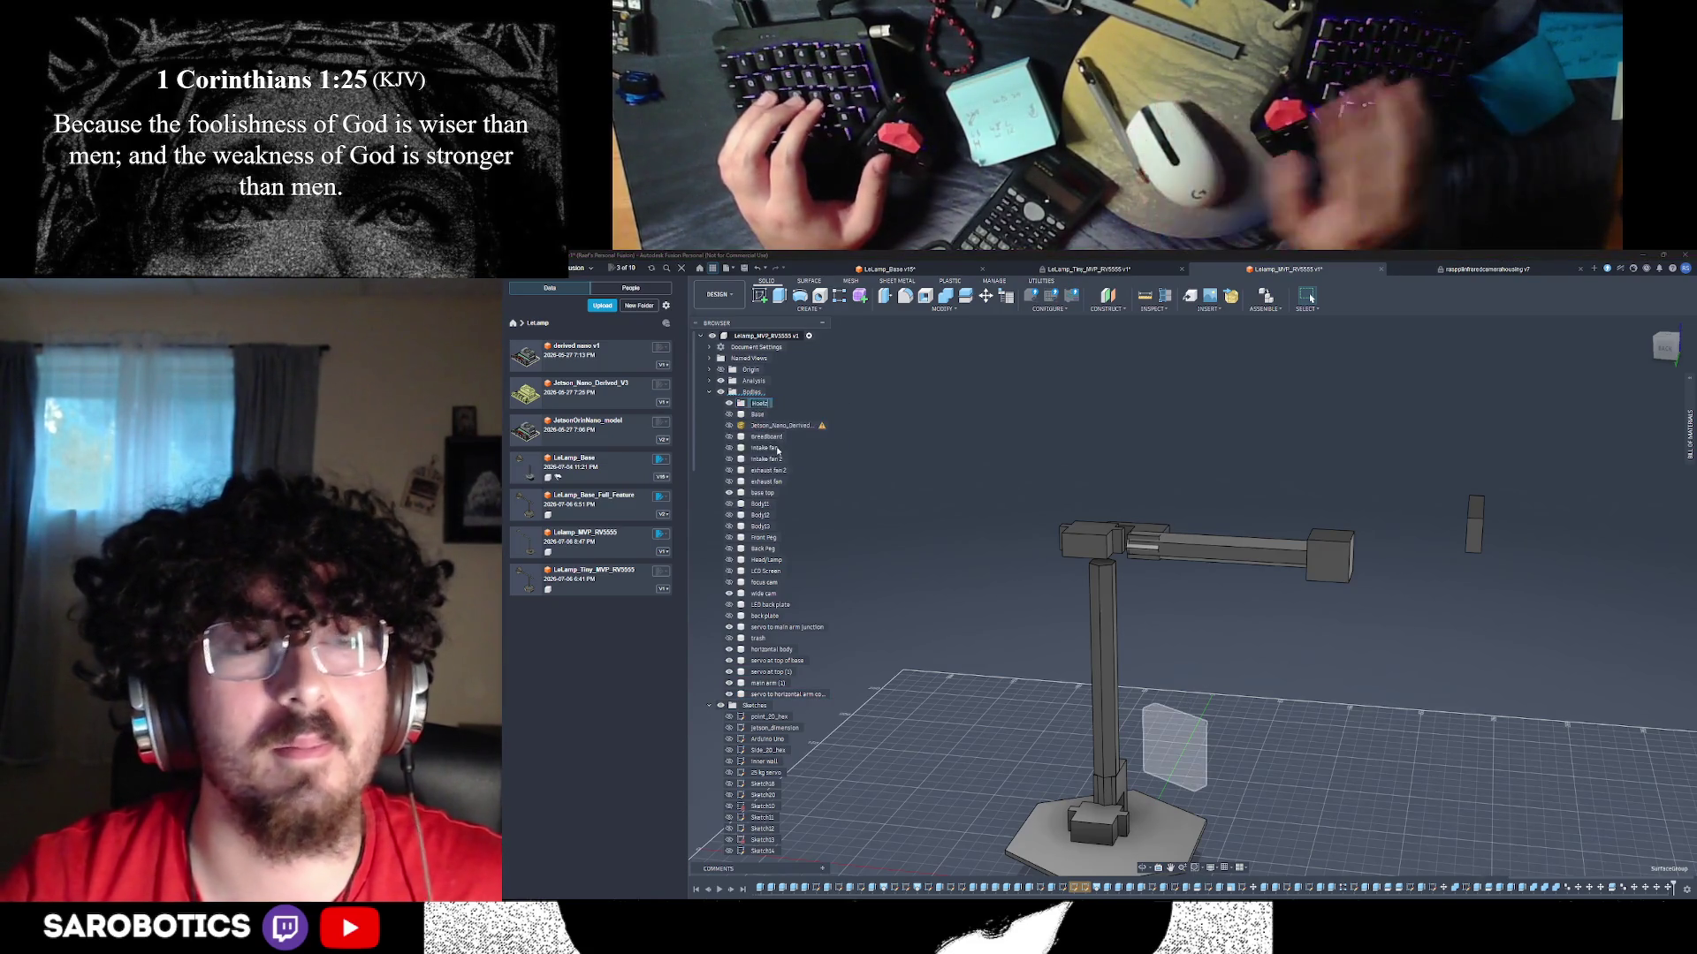
pyautogui.write('horizontal')
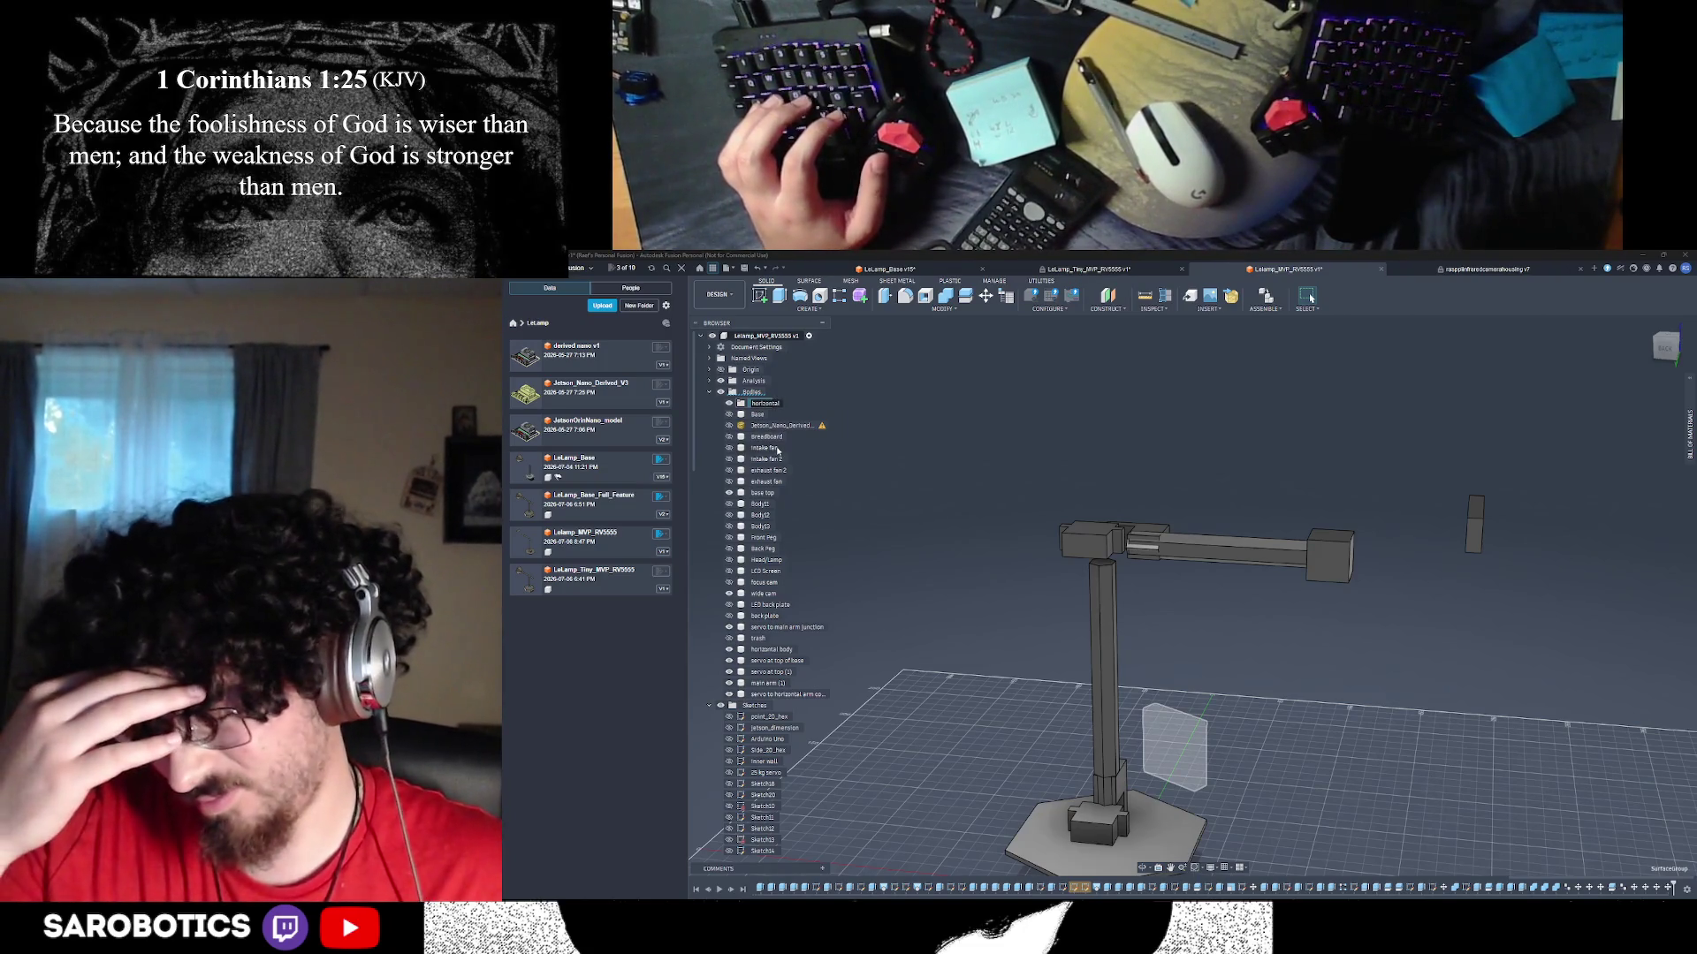
pyautogui.write(' arm')
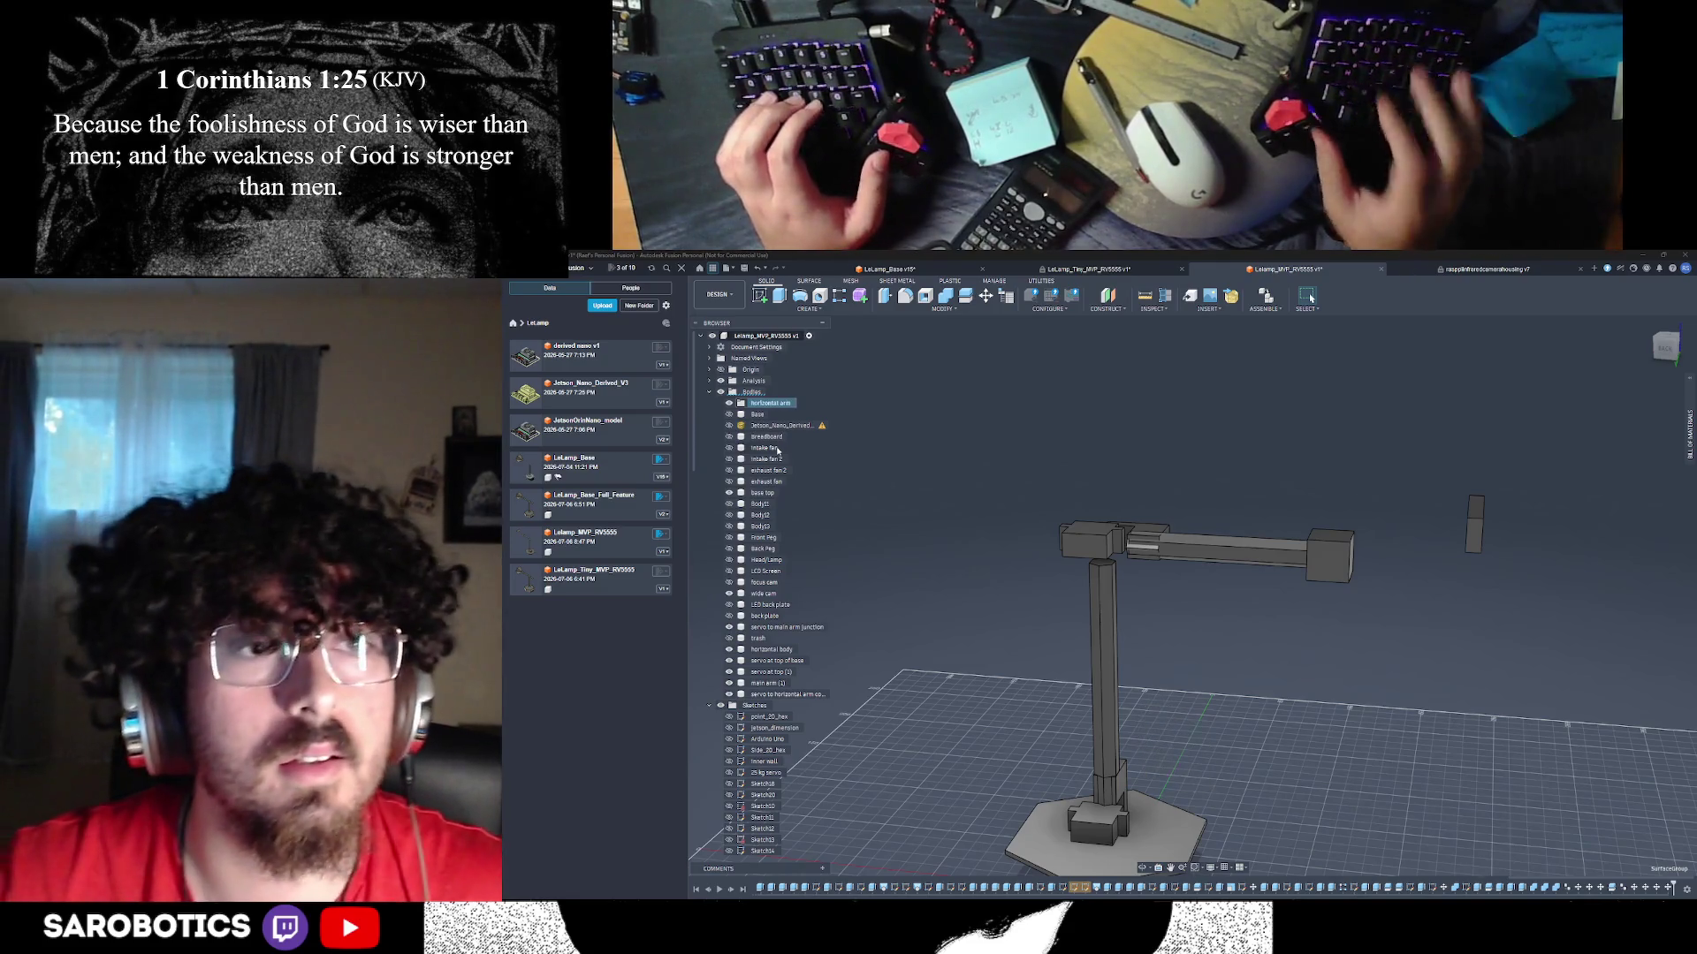
pyautogui.press('Return')
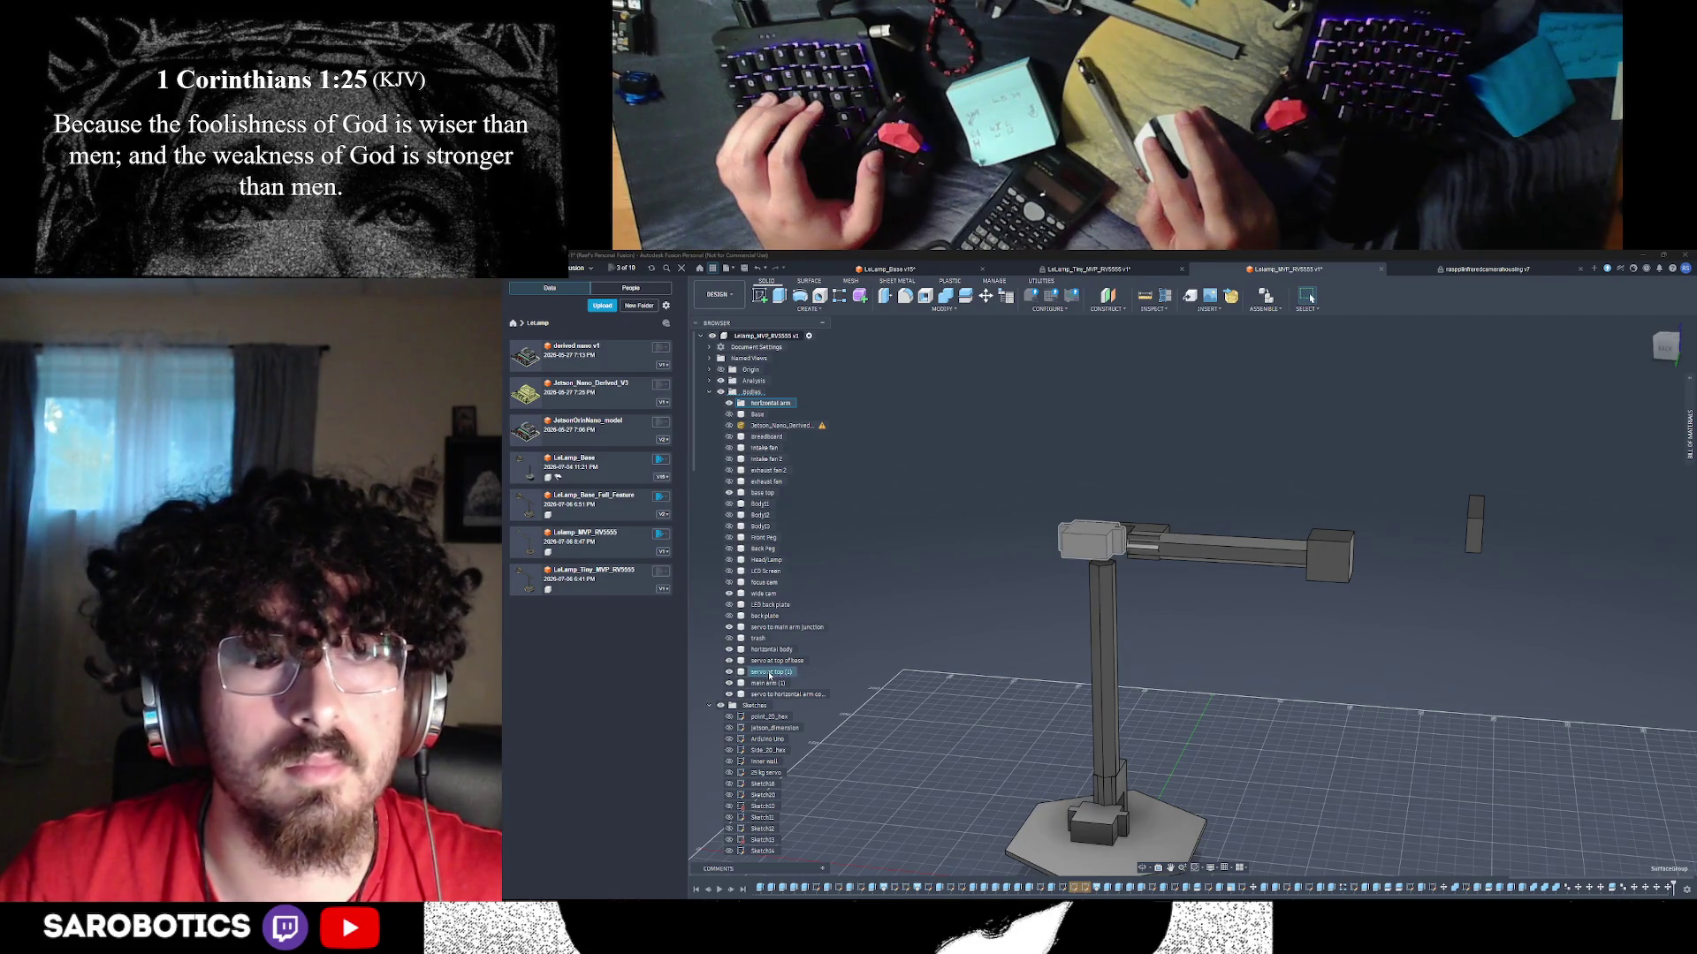
# - Drag the top servo, connector and horizontal bodies into the 'horizontal arm' group
pyautogui.click(769, 674)
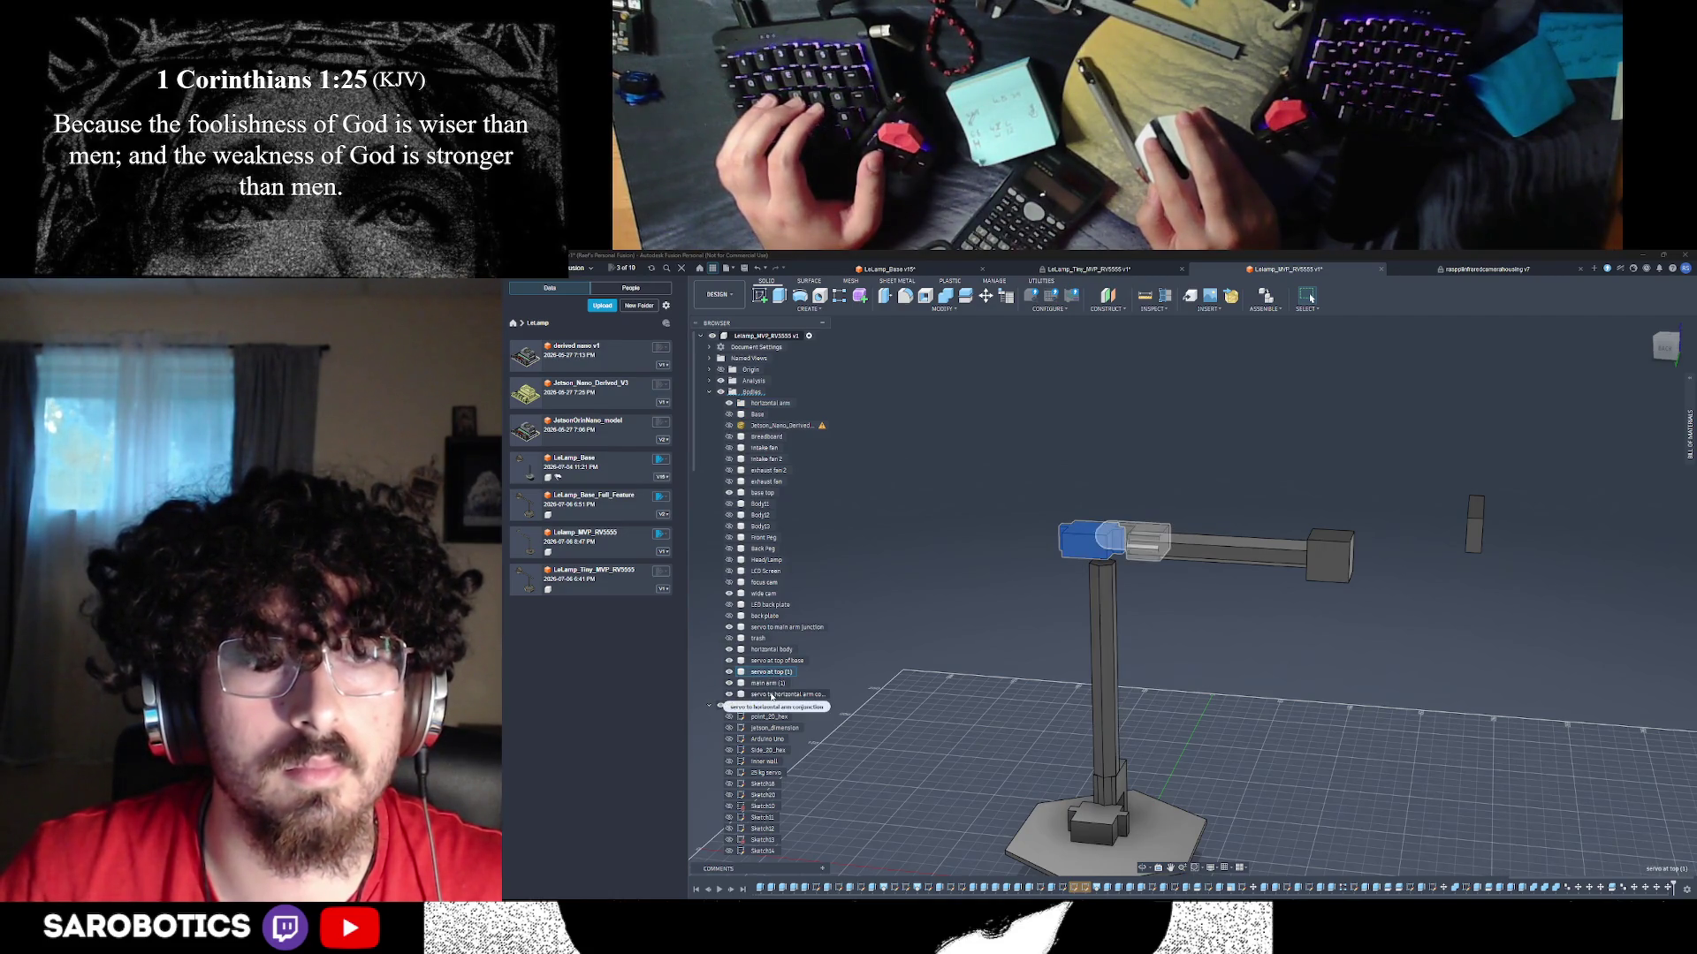
pyautogui.keyDown('ctrl'); pyautogui.click(771, 694); pyautogui.keyUp('ctrl')
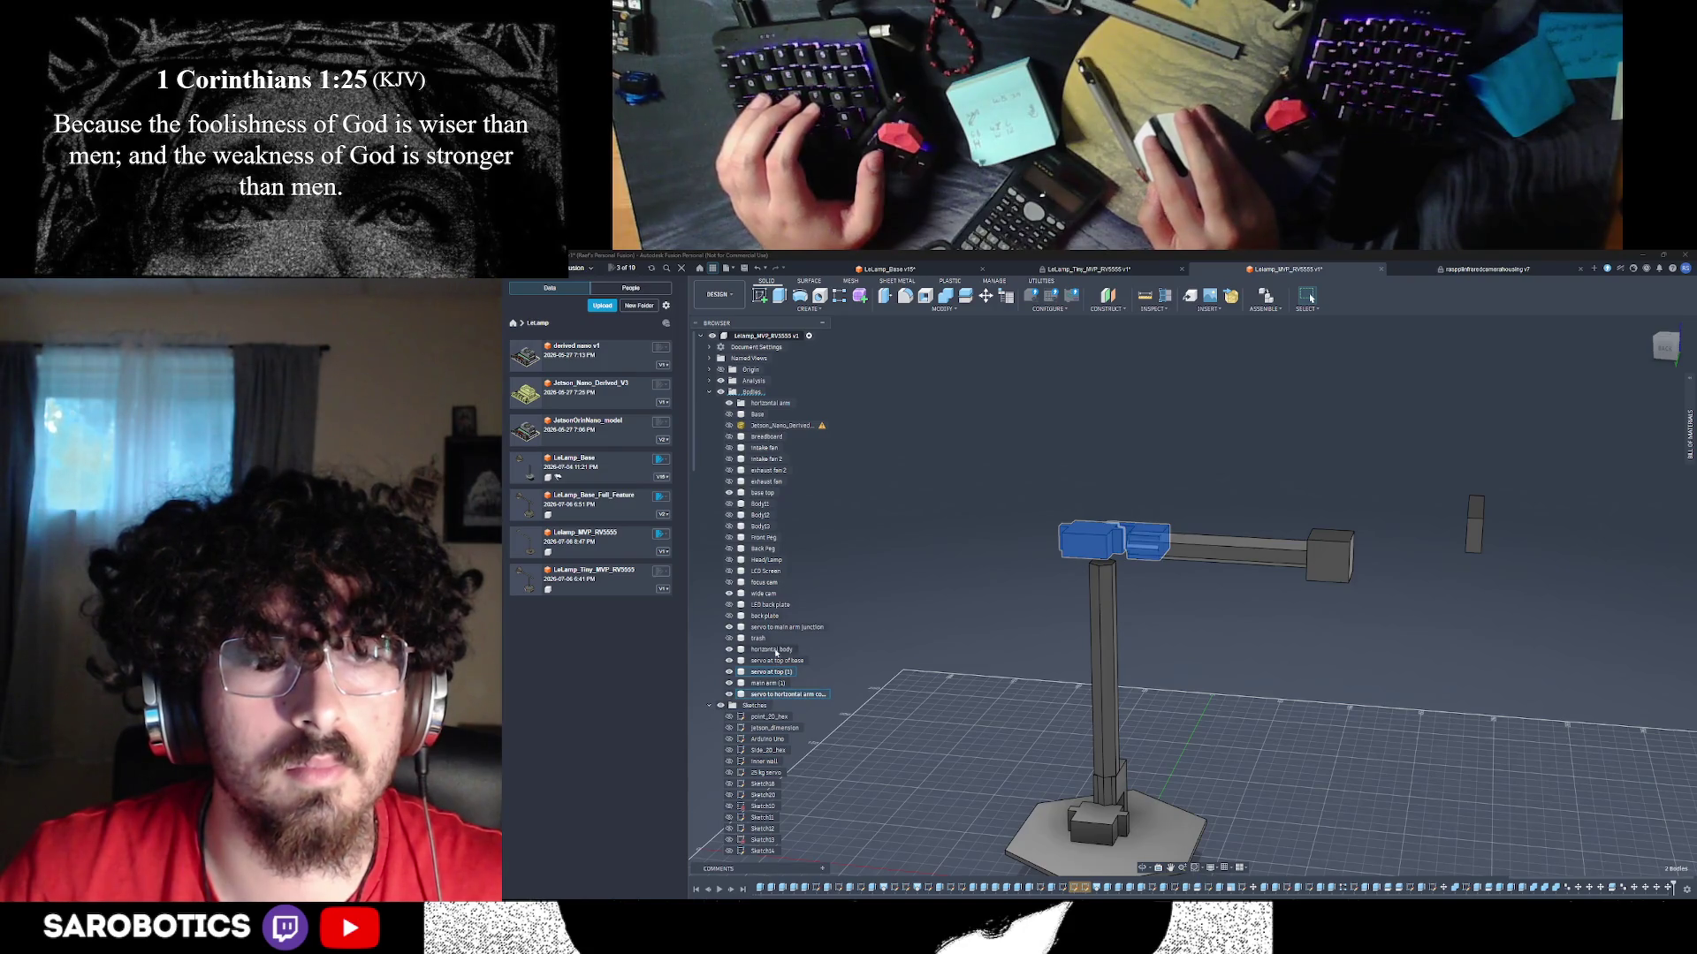
pyautogui.keyDown('ctrl'); pyautogui.click(775, 652); pyautogui.keyUp('ctrl')
pyautogui.moveTo(752, 652); pyautogui.dragTo(765, 408)
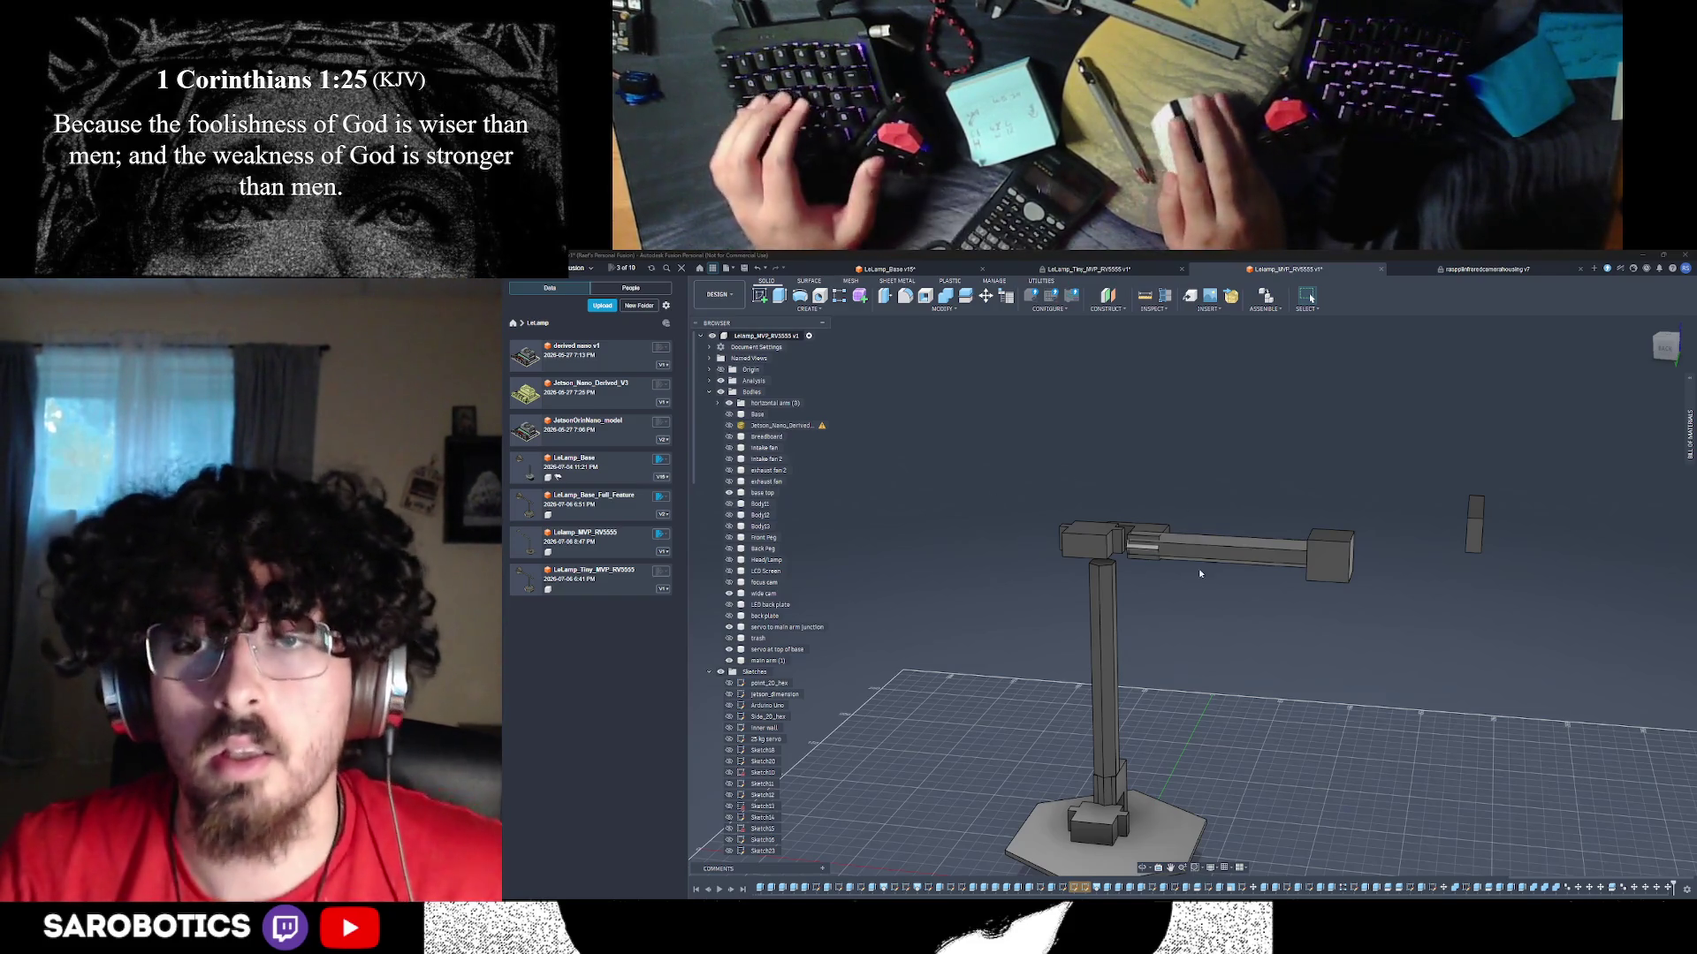
pyautogui.keyDown('shift'); pyautogui.moveTo(1199, 574); pyautogui.dragTo(1202, 548, button='middle'); pyautogui.keyUp('shift')
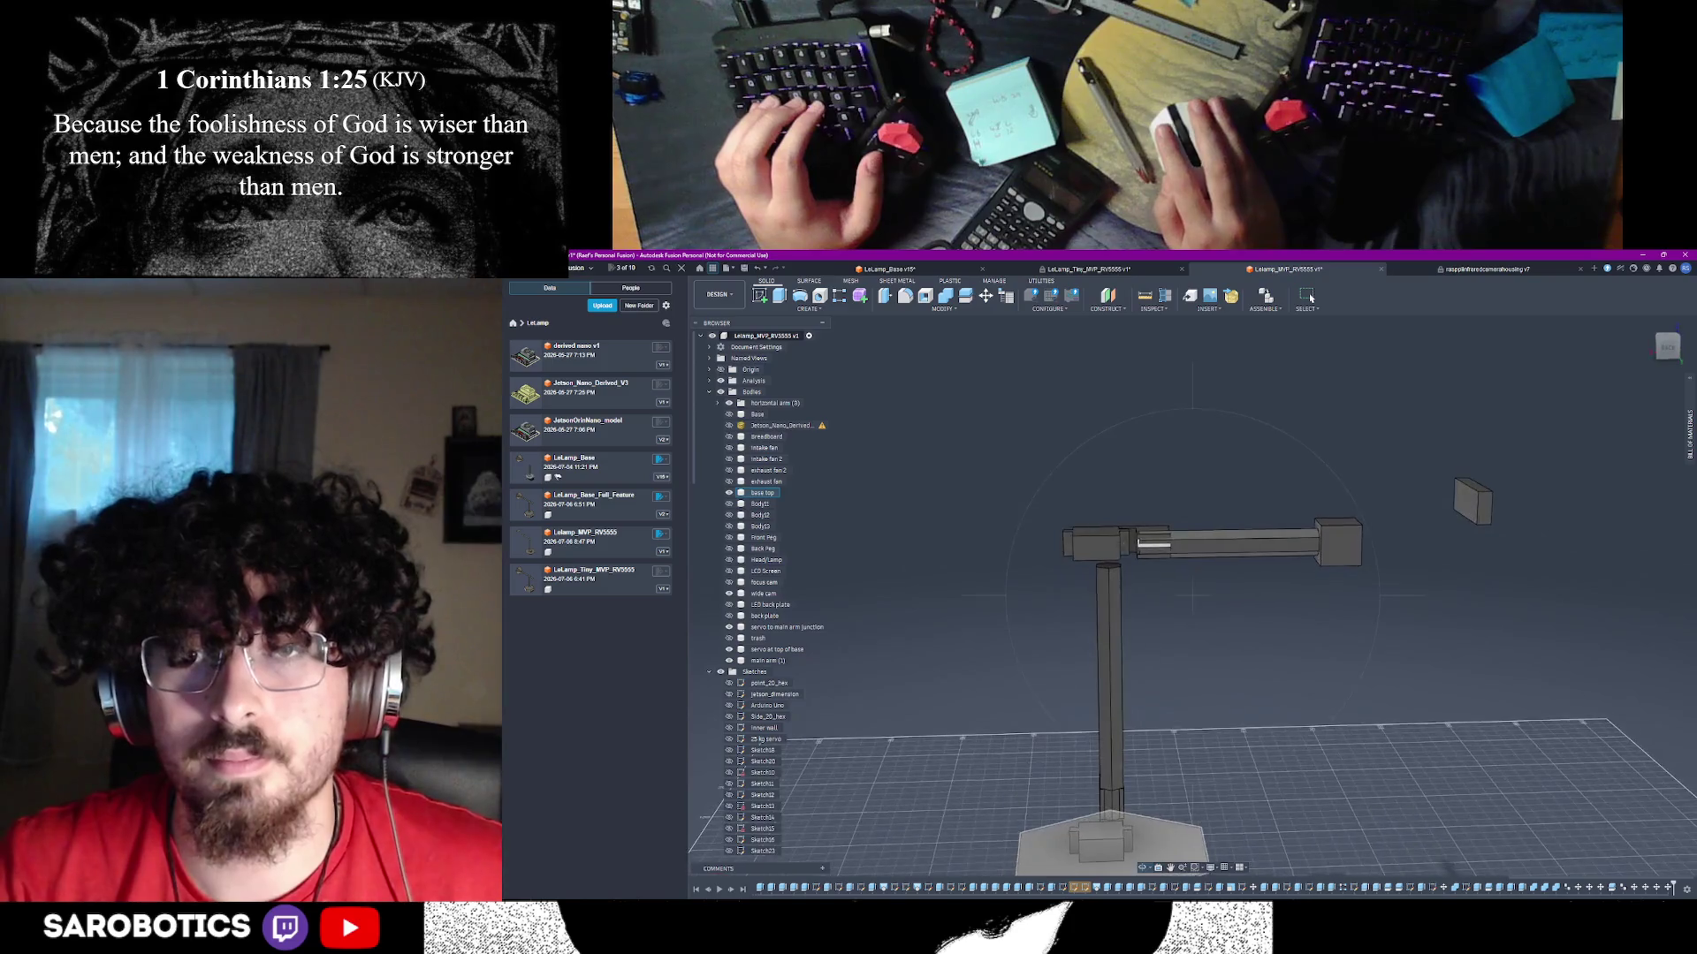
# - Hide the column and hexagon base bodies and start a sketch on the head face
pyautogui.scroll(5, 1118, 580)
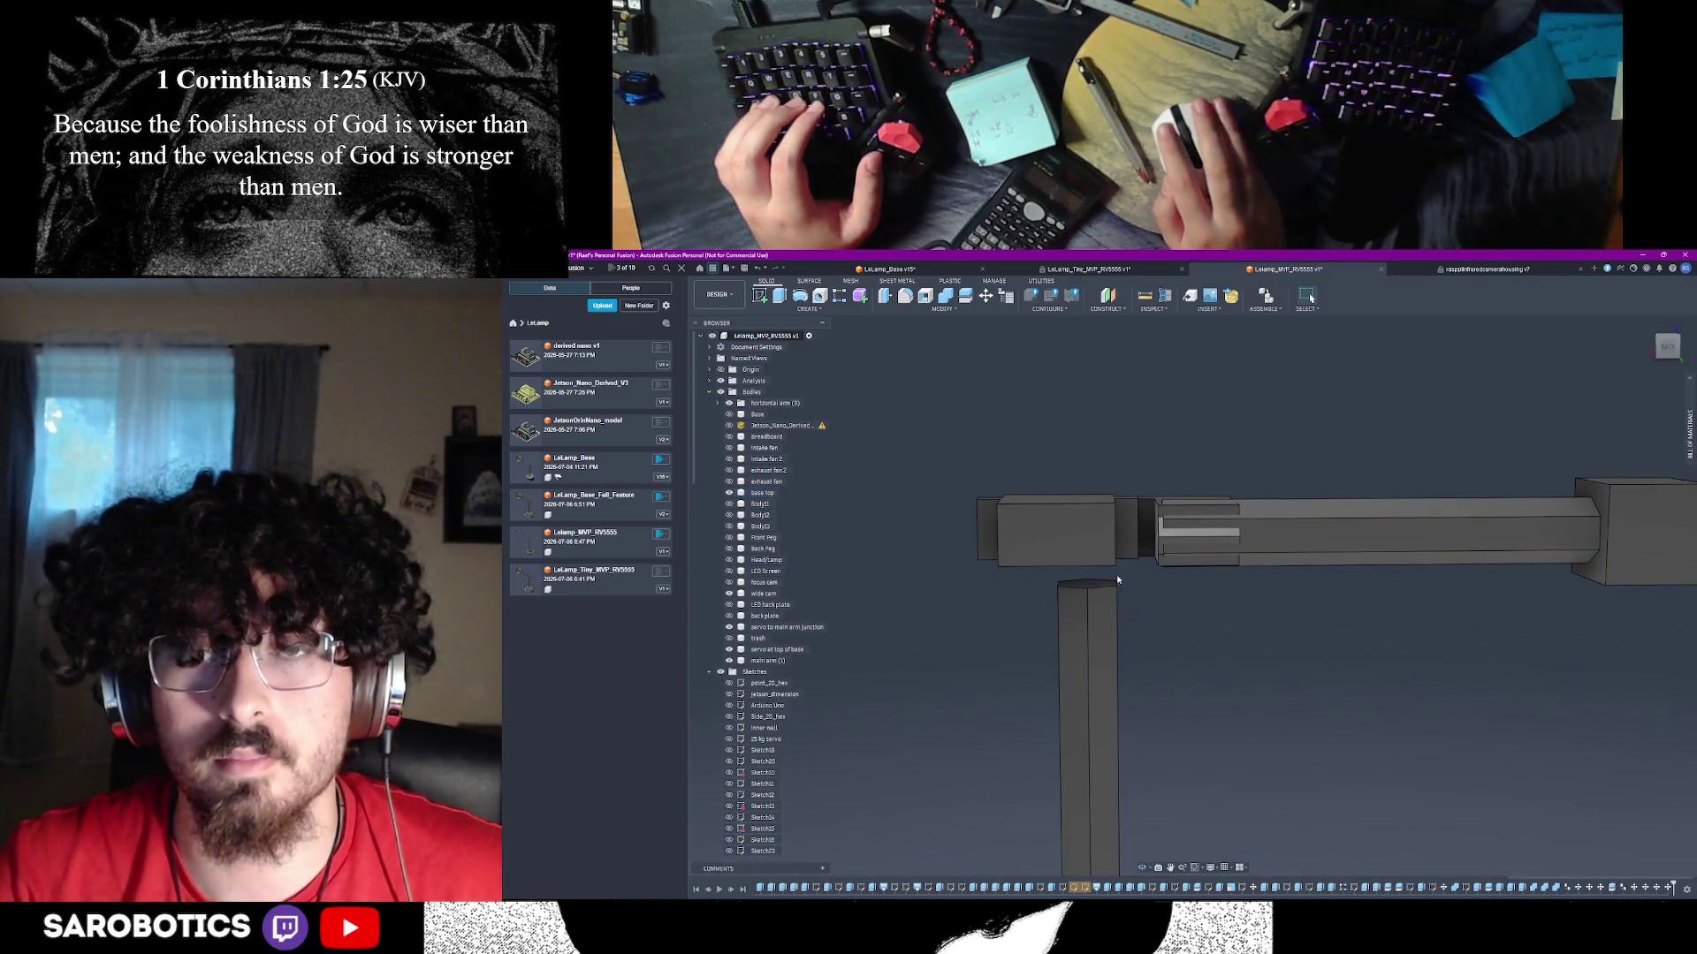
pyautogui.click(1102, 734)
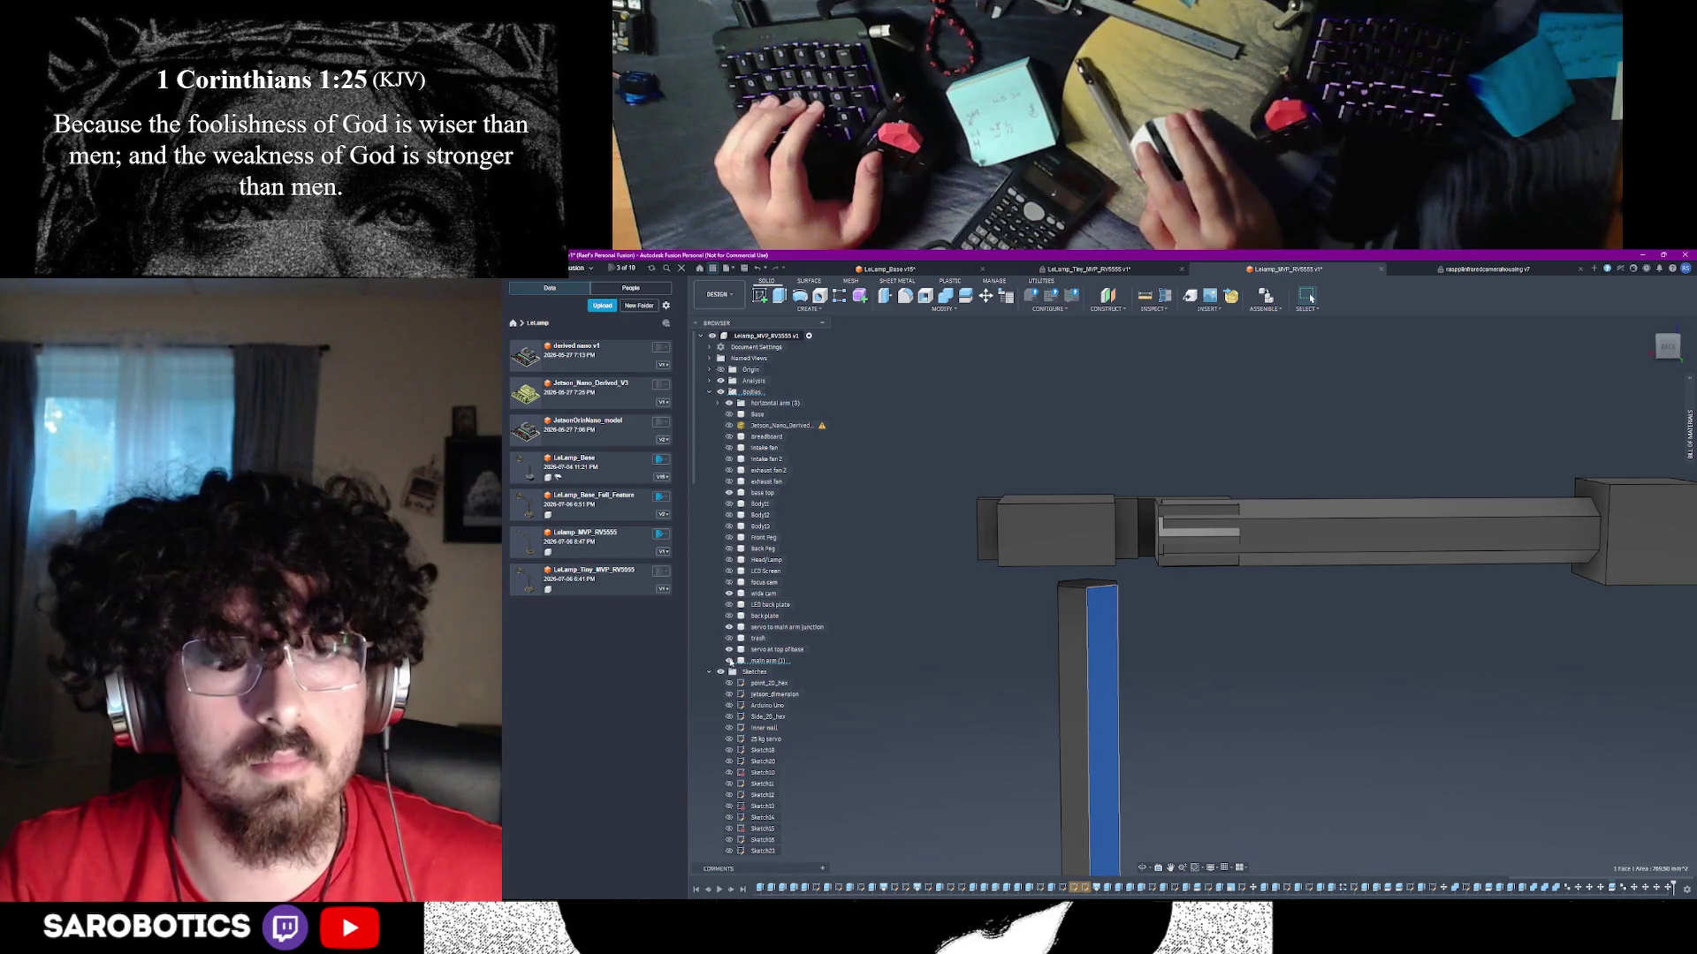
pyautogui.press('v')
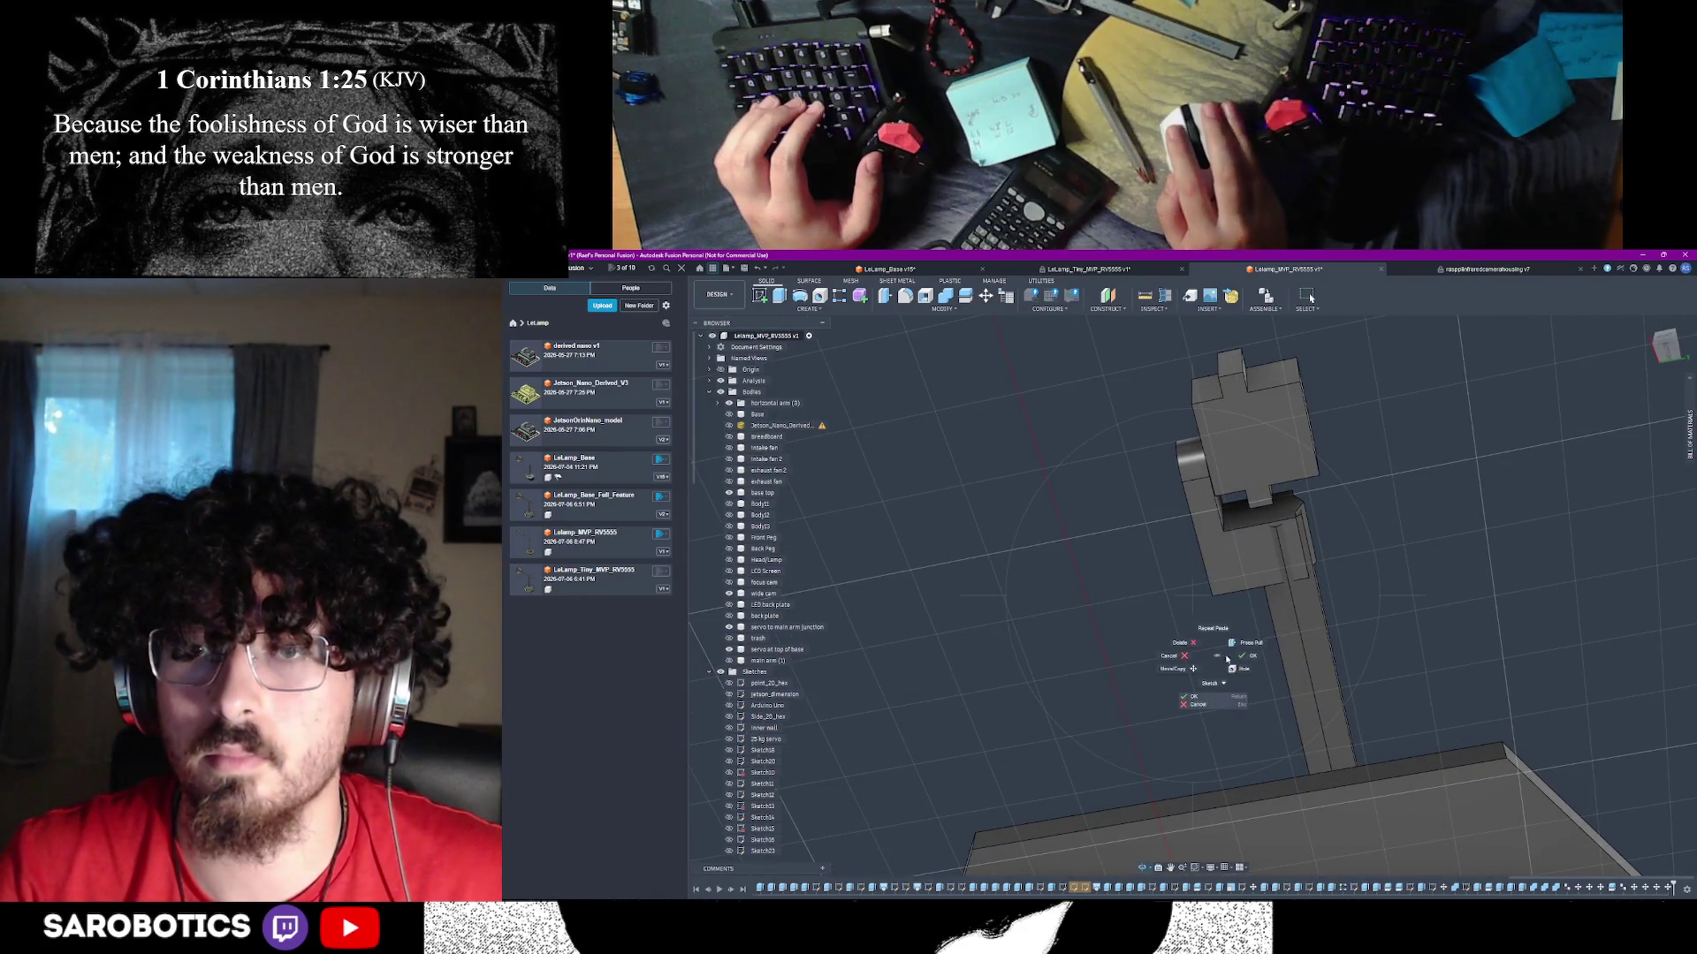
pyautogui.press('Escape')
pyautogui.click(1280, 442)
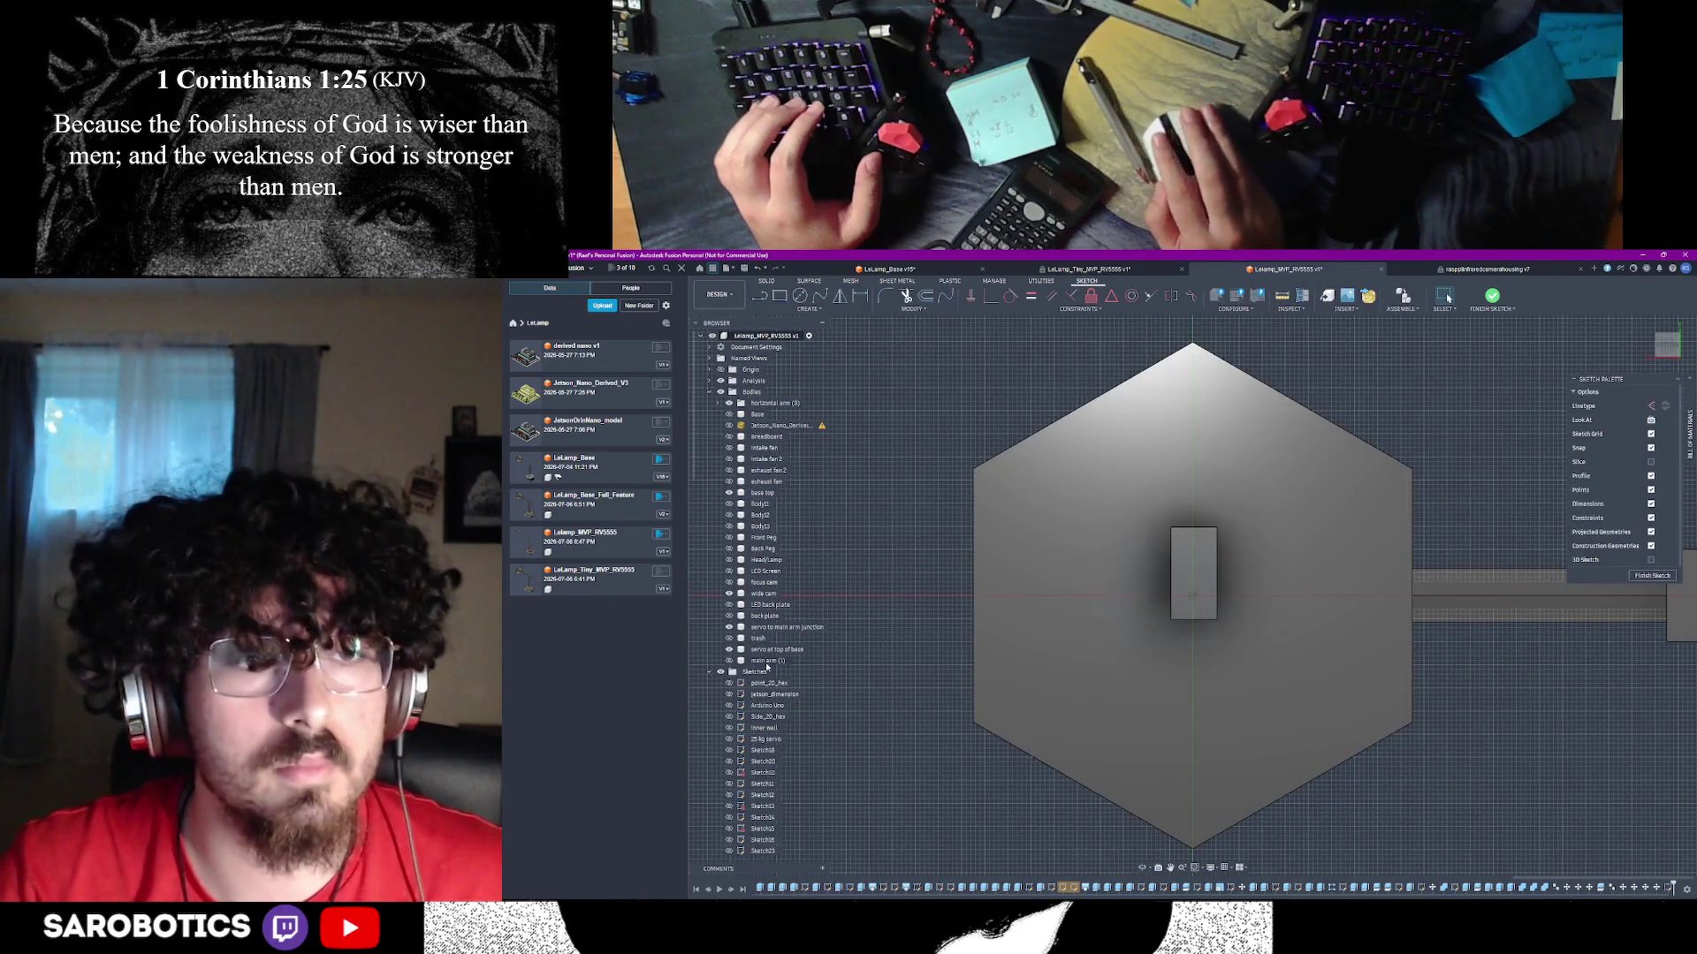
pyautogui.click(1099, 637)
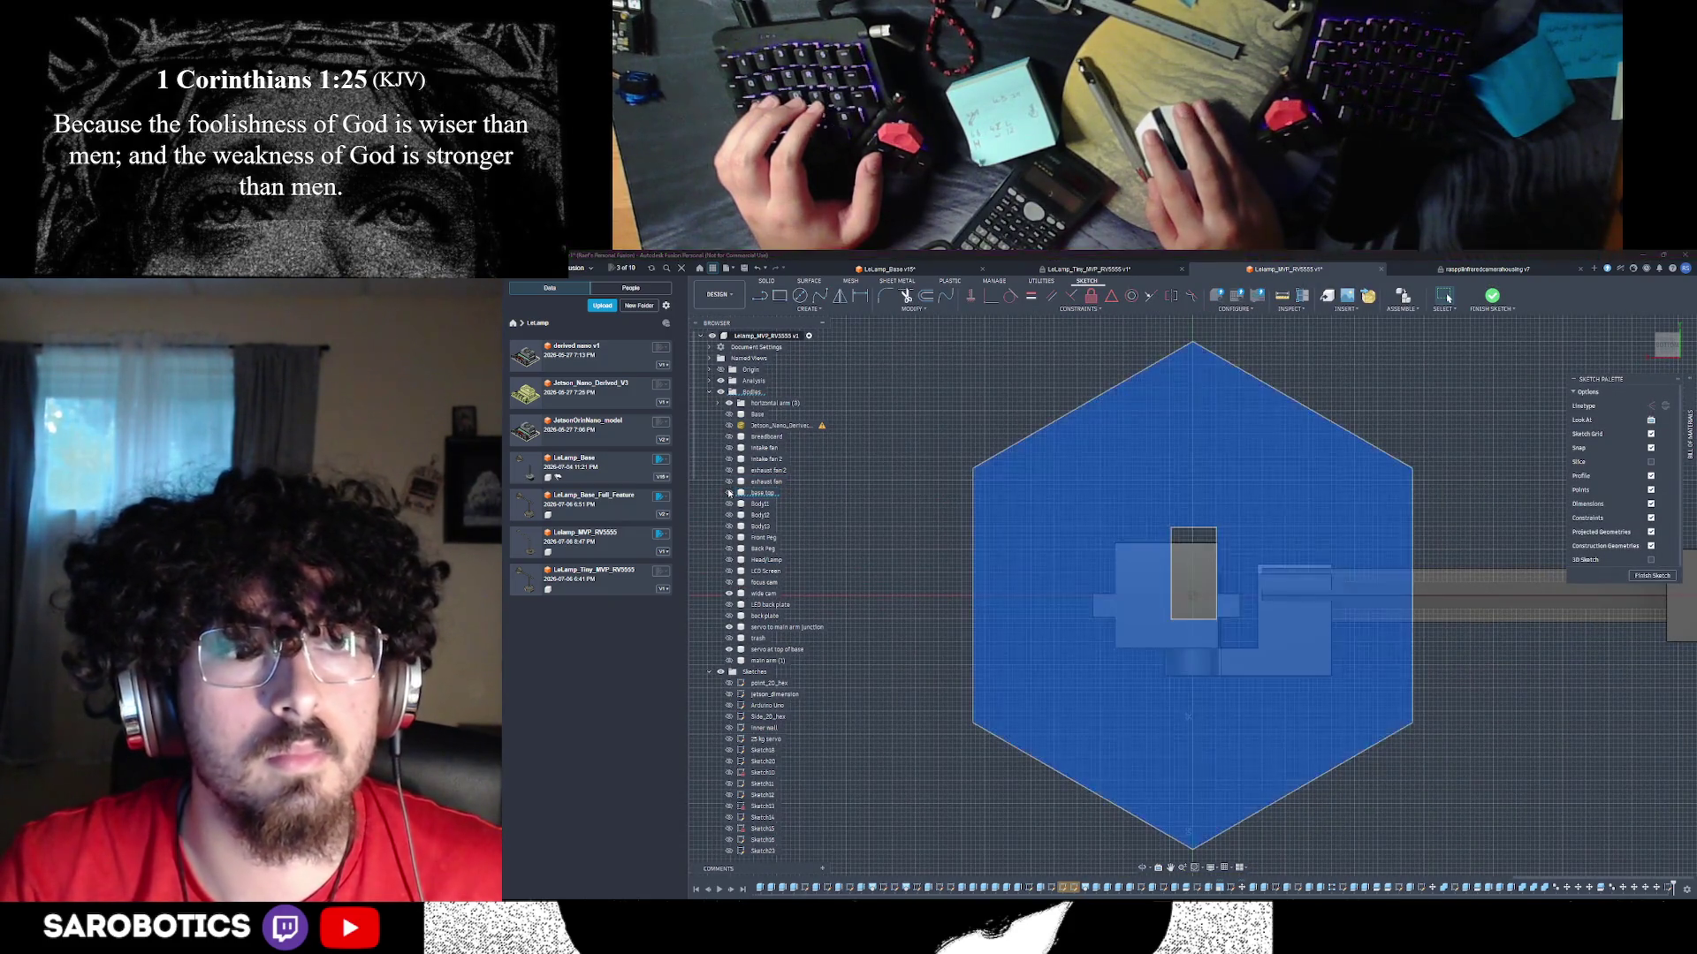
pyautogui.click(1198, 579)
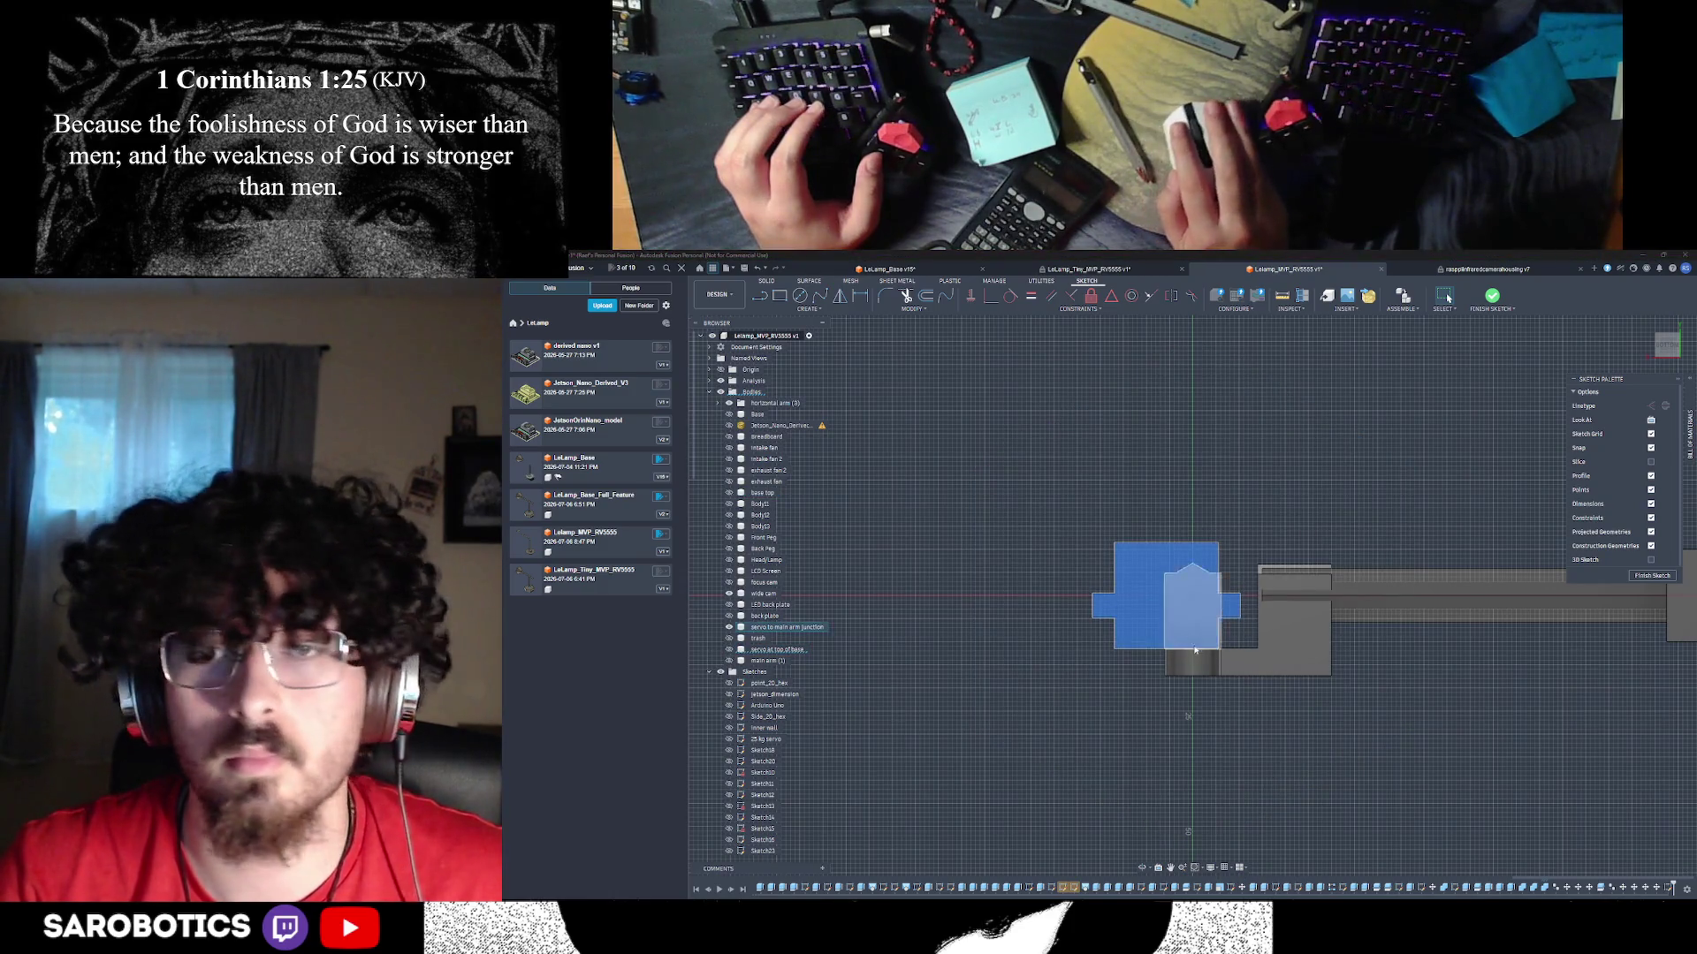
pyautogui.click(1299, 758)
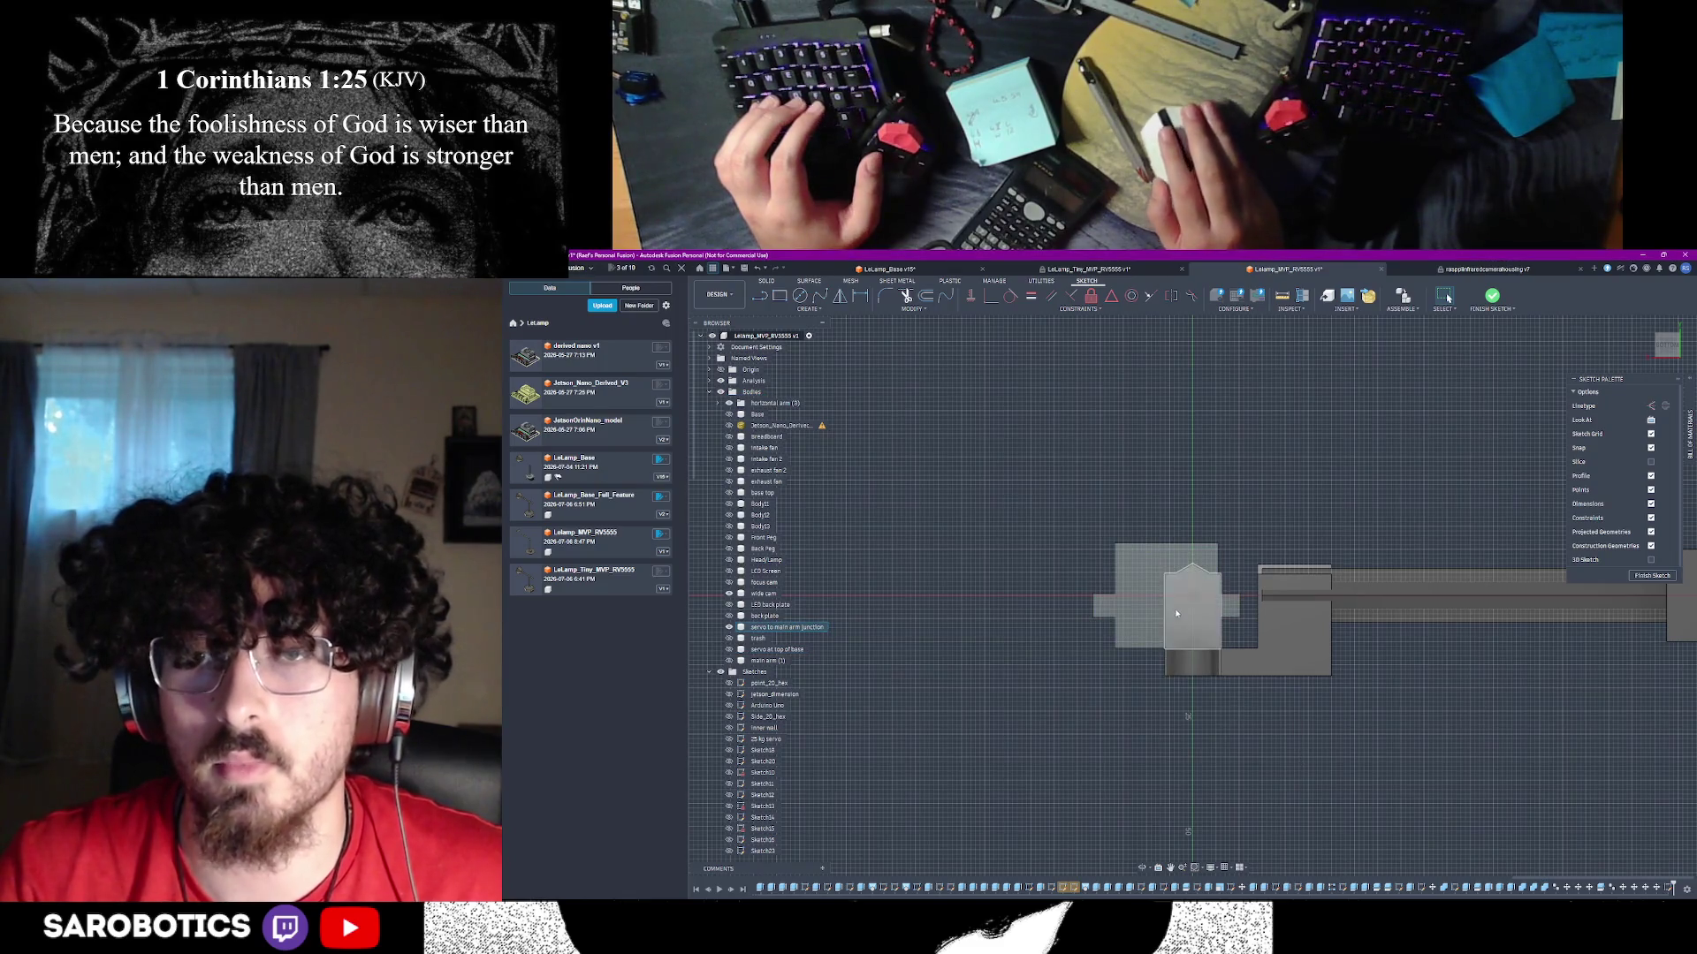
pyautogui.click(1157, 617)
pyautogui.click(730, 627)
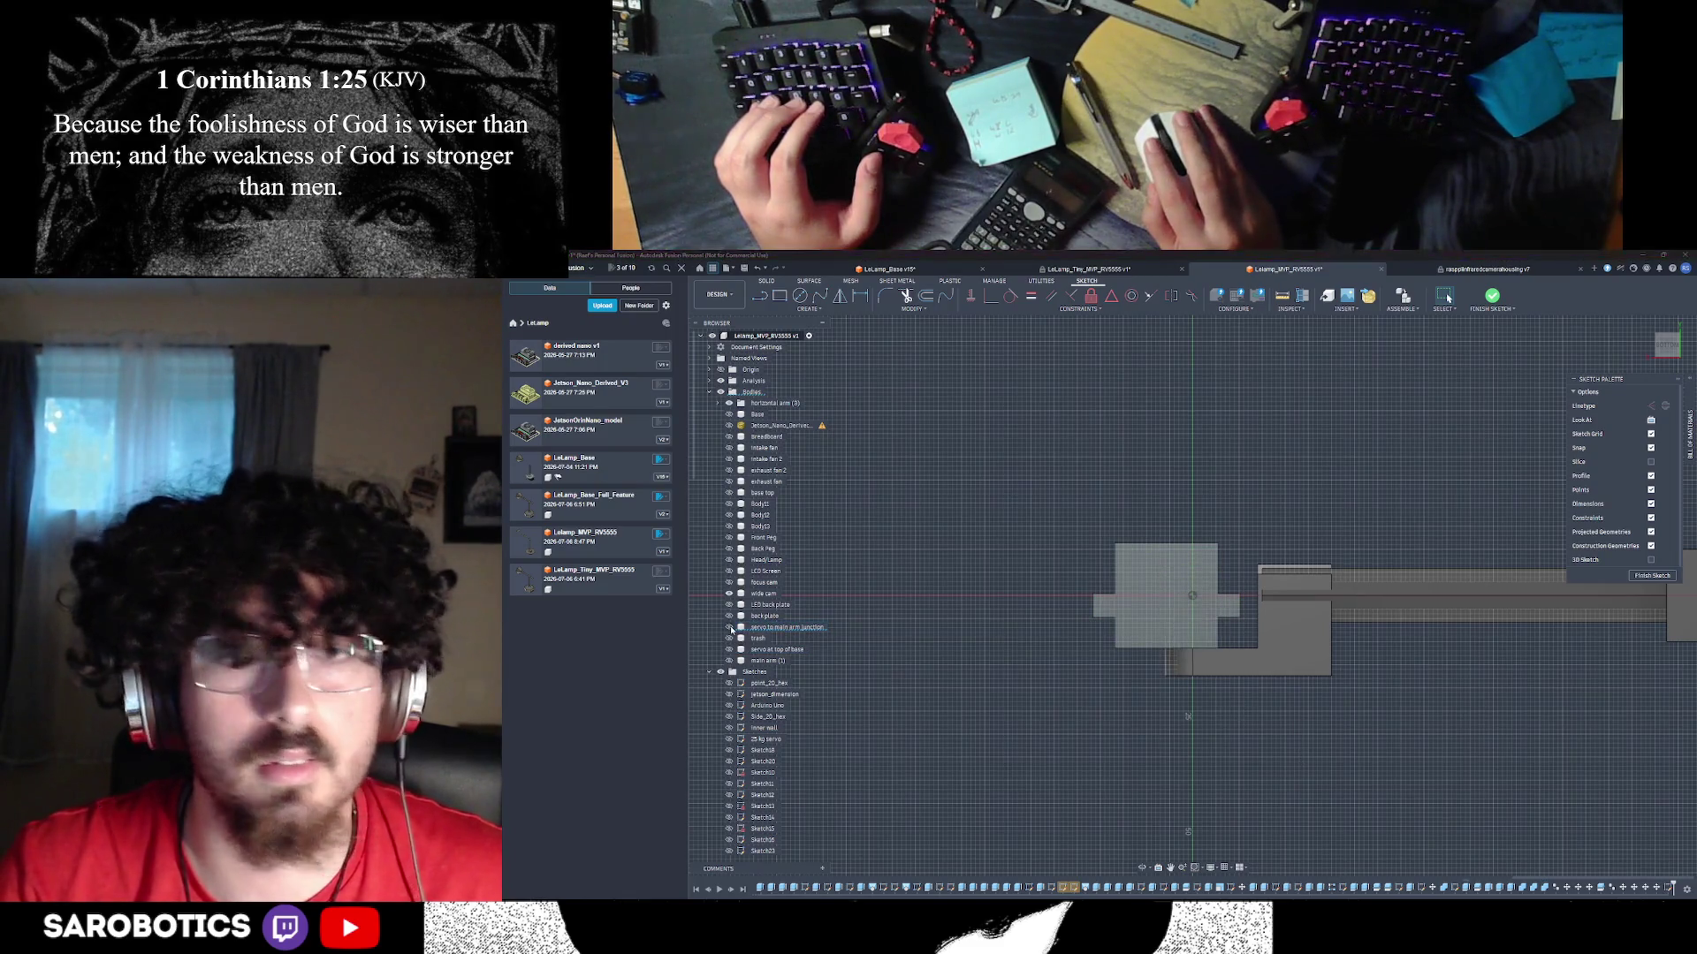
pyautogui.click(1295, 632)
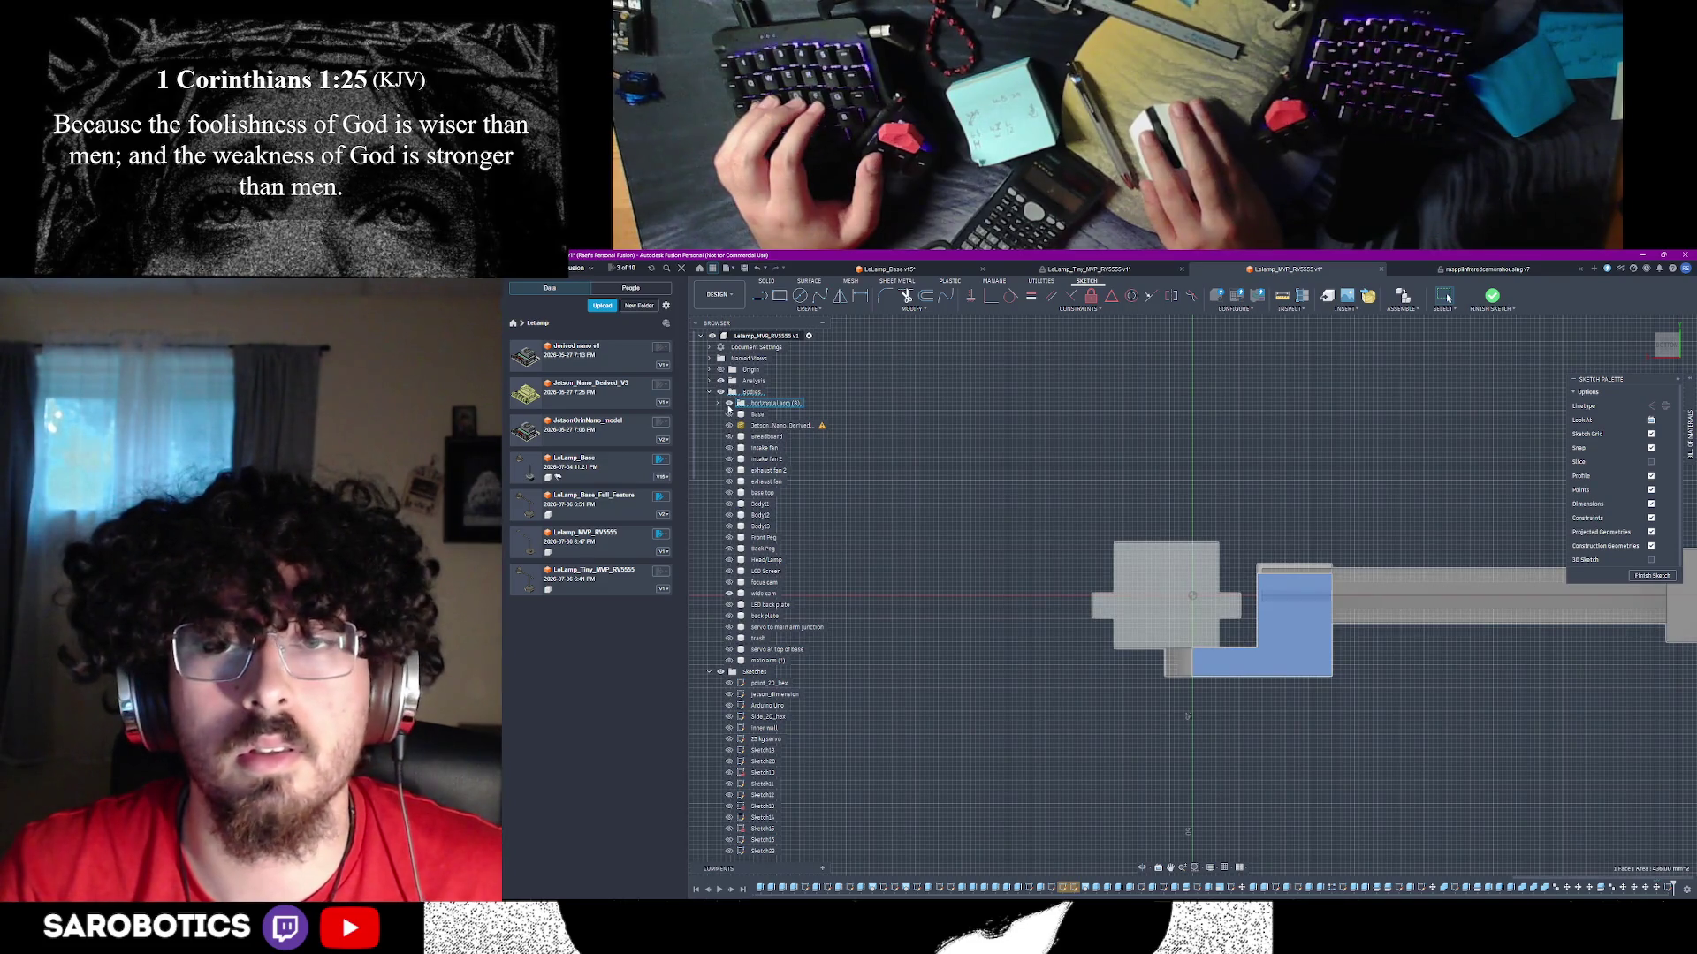
pyautogui.click(1216, 734)
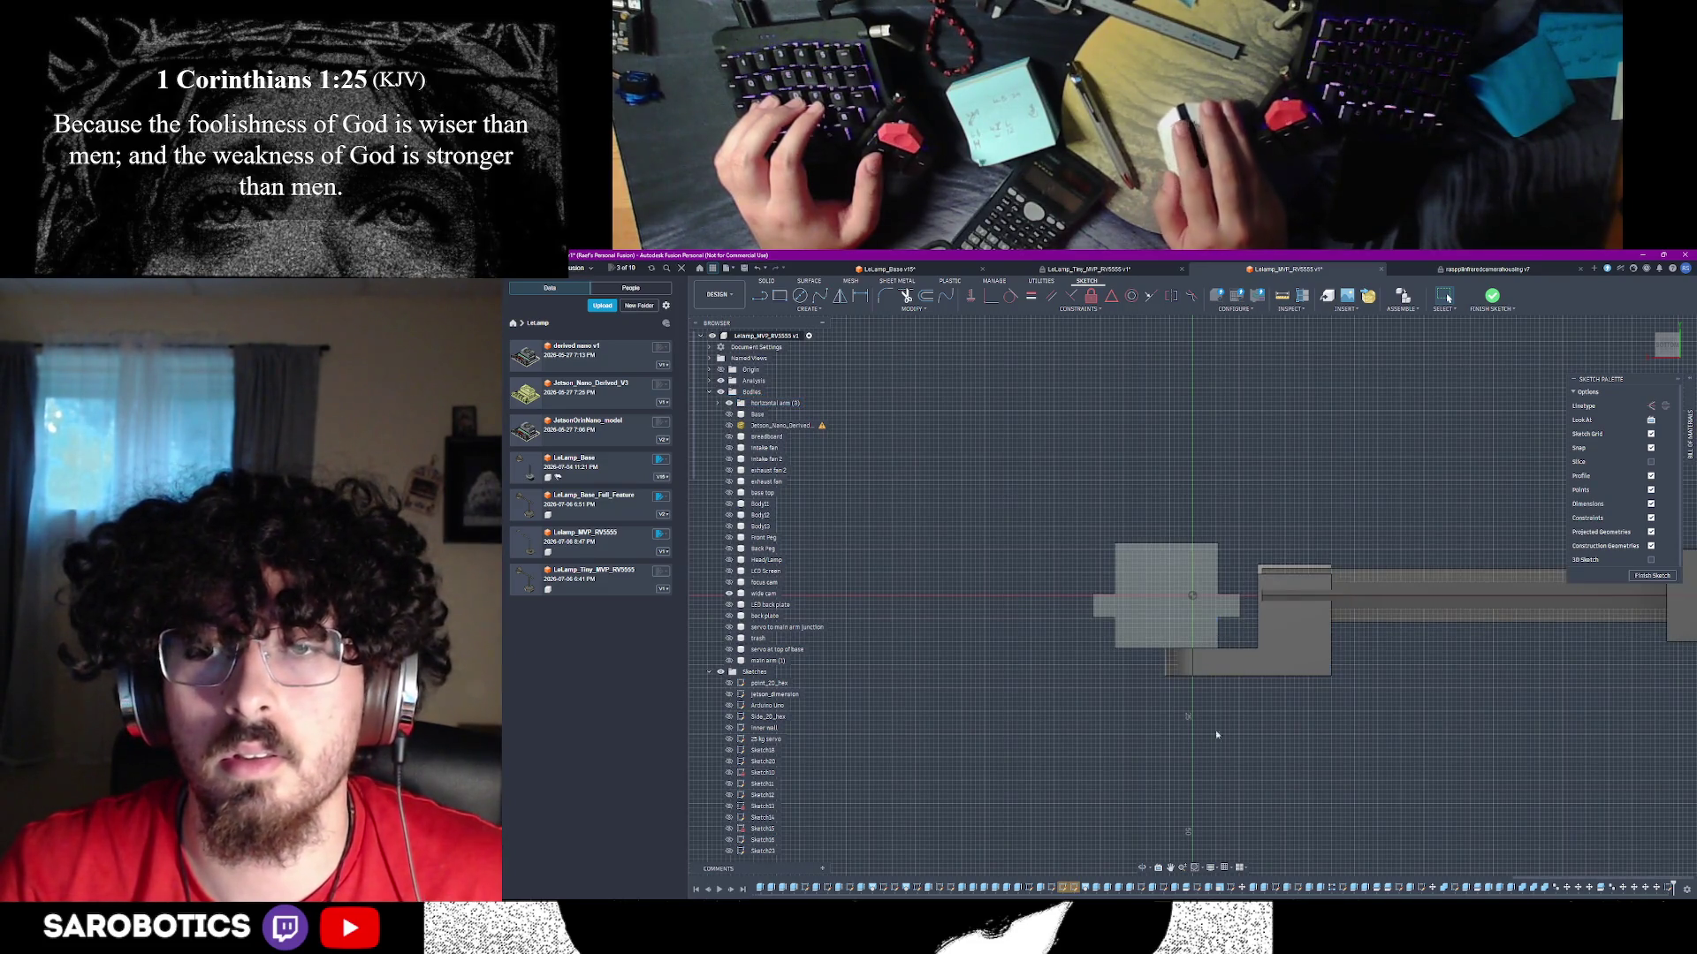
# - Draw a rough rectangle enclosing the head block in a face-on view
pyautogui.click(1144, 869)
pyautogui.moveTo(1237, 618); pyautogui.dragTo(1258, 711)
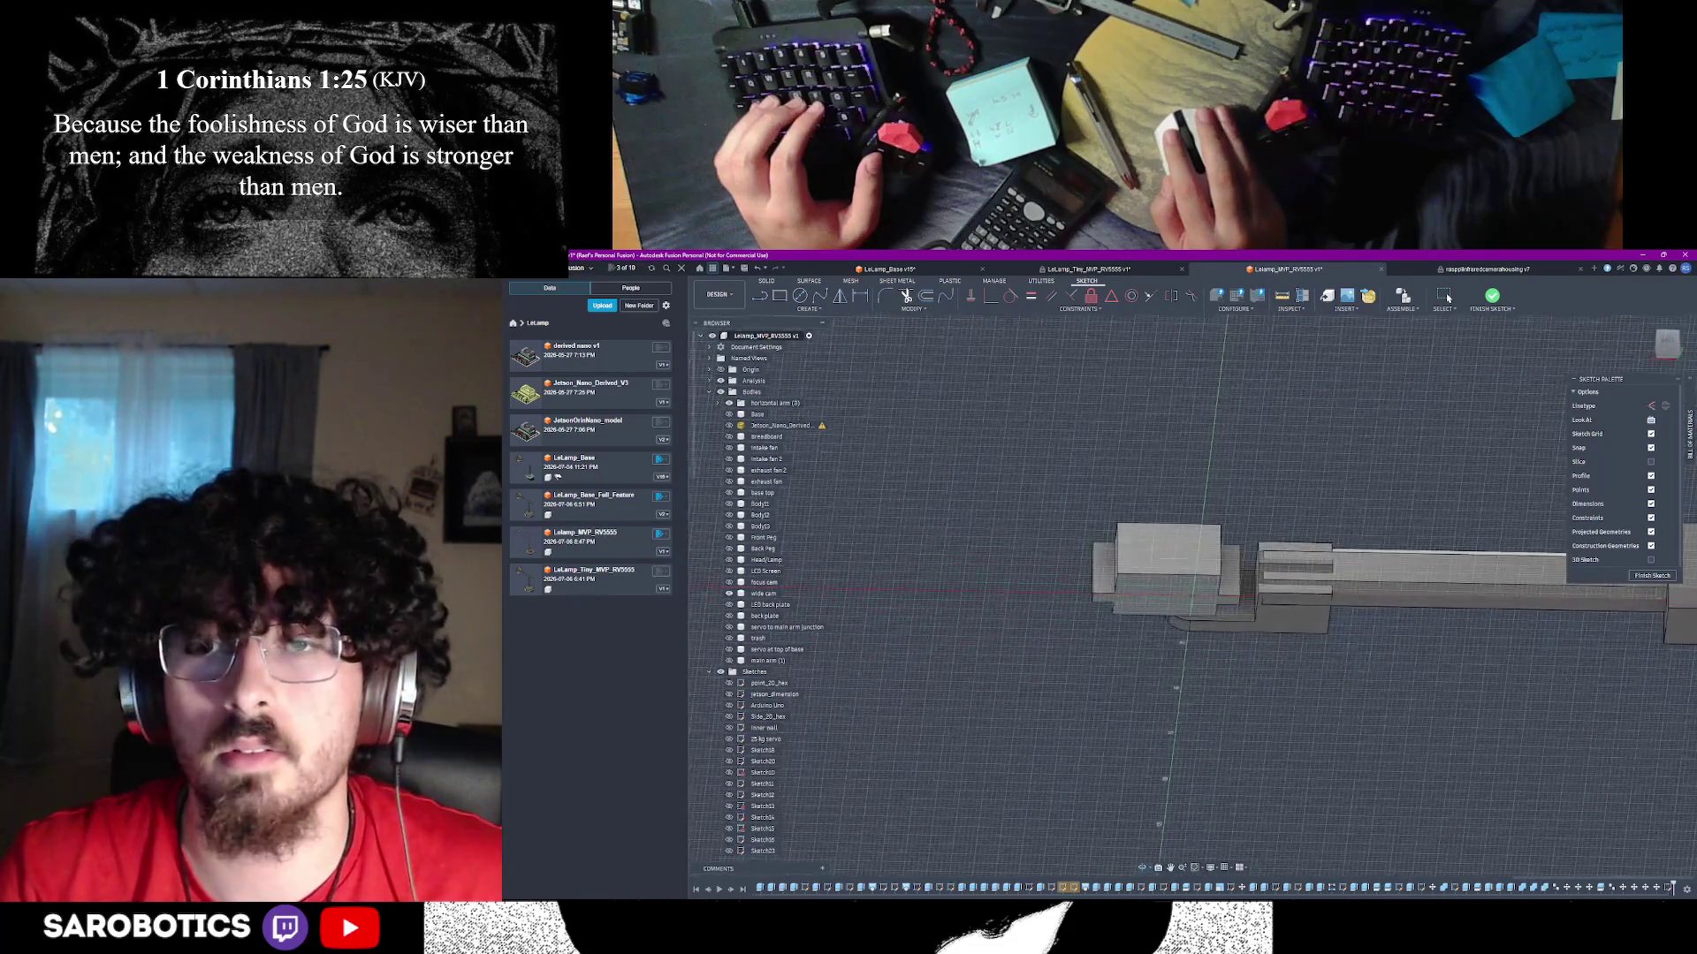
pyautogui.click(1667, 353)
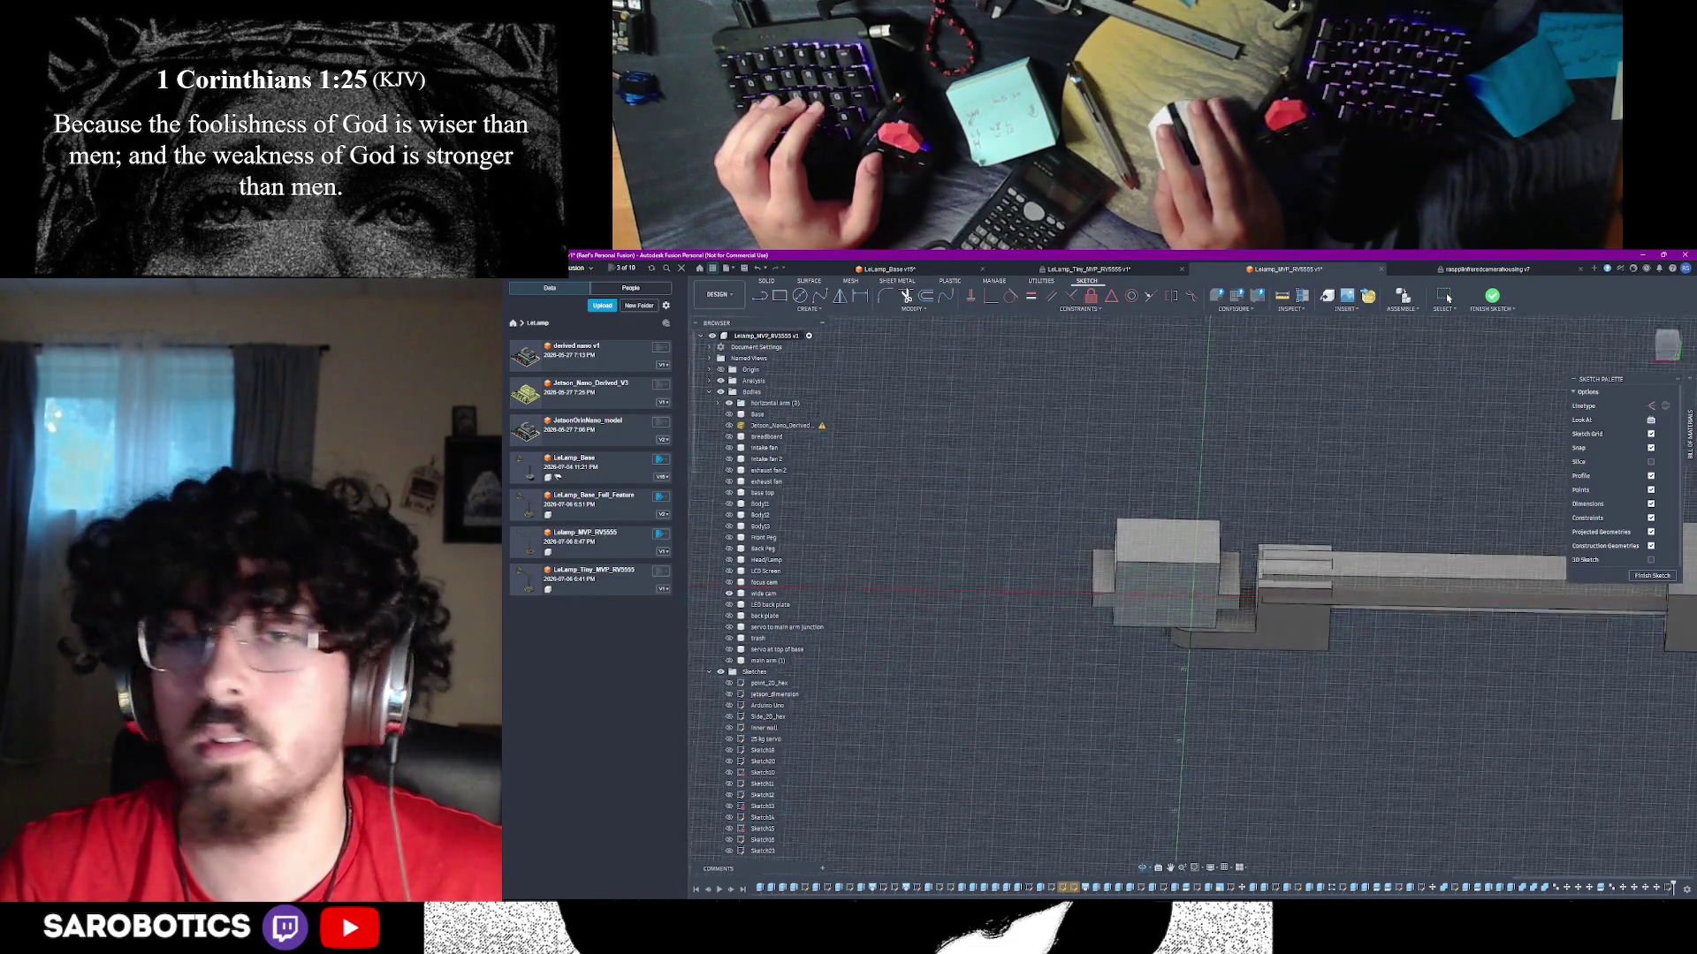
pyautogui.click(780, 297)
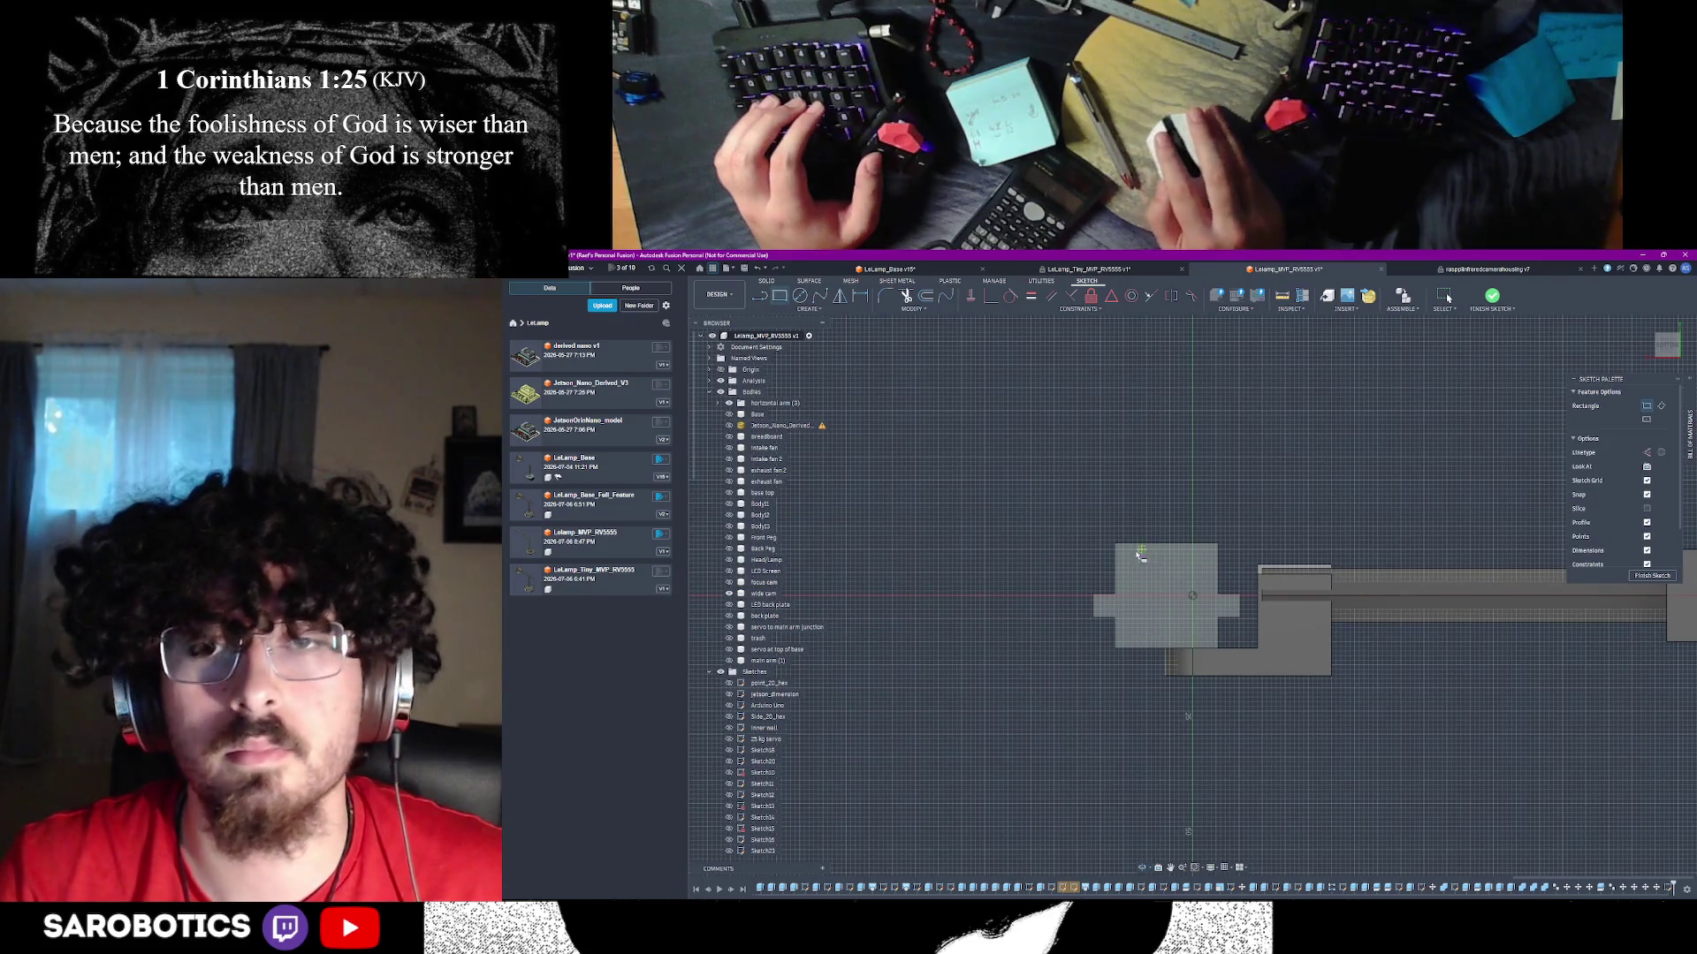
pyautogui.click(1091, 528)
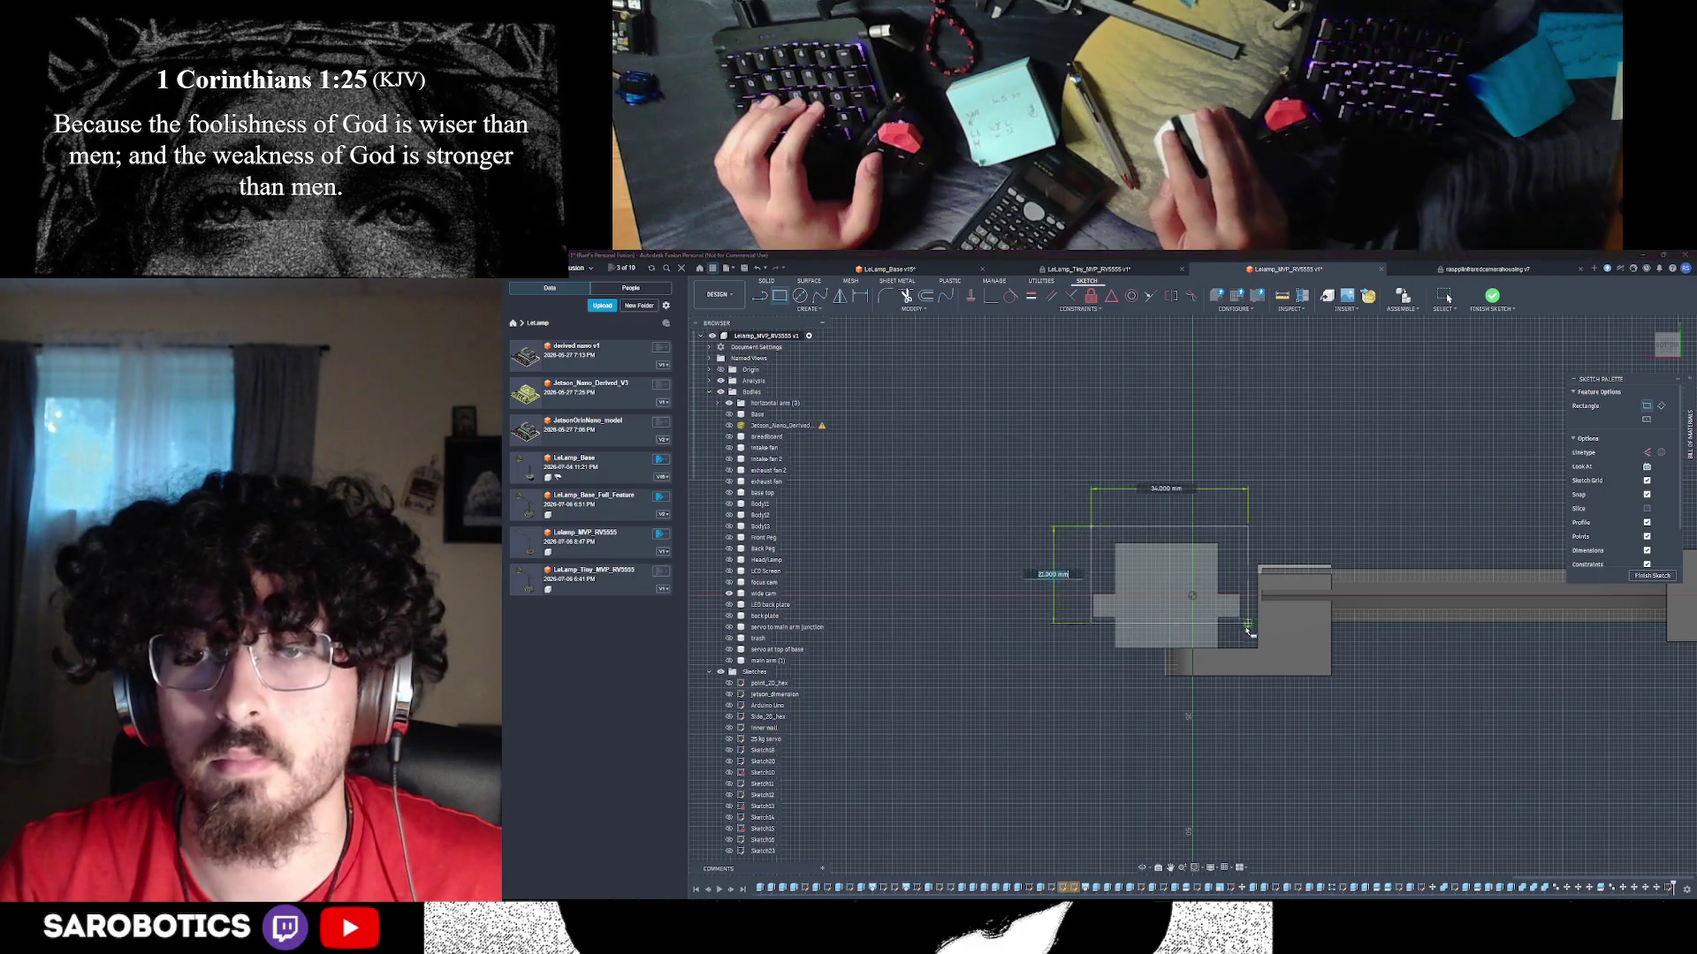
pyautogui.click(1246, 677)
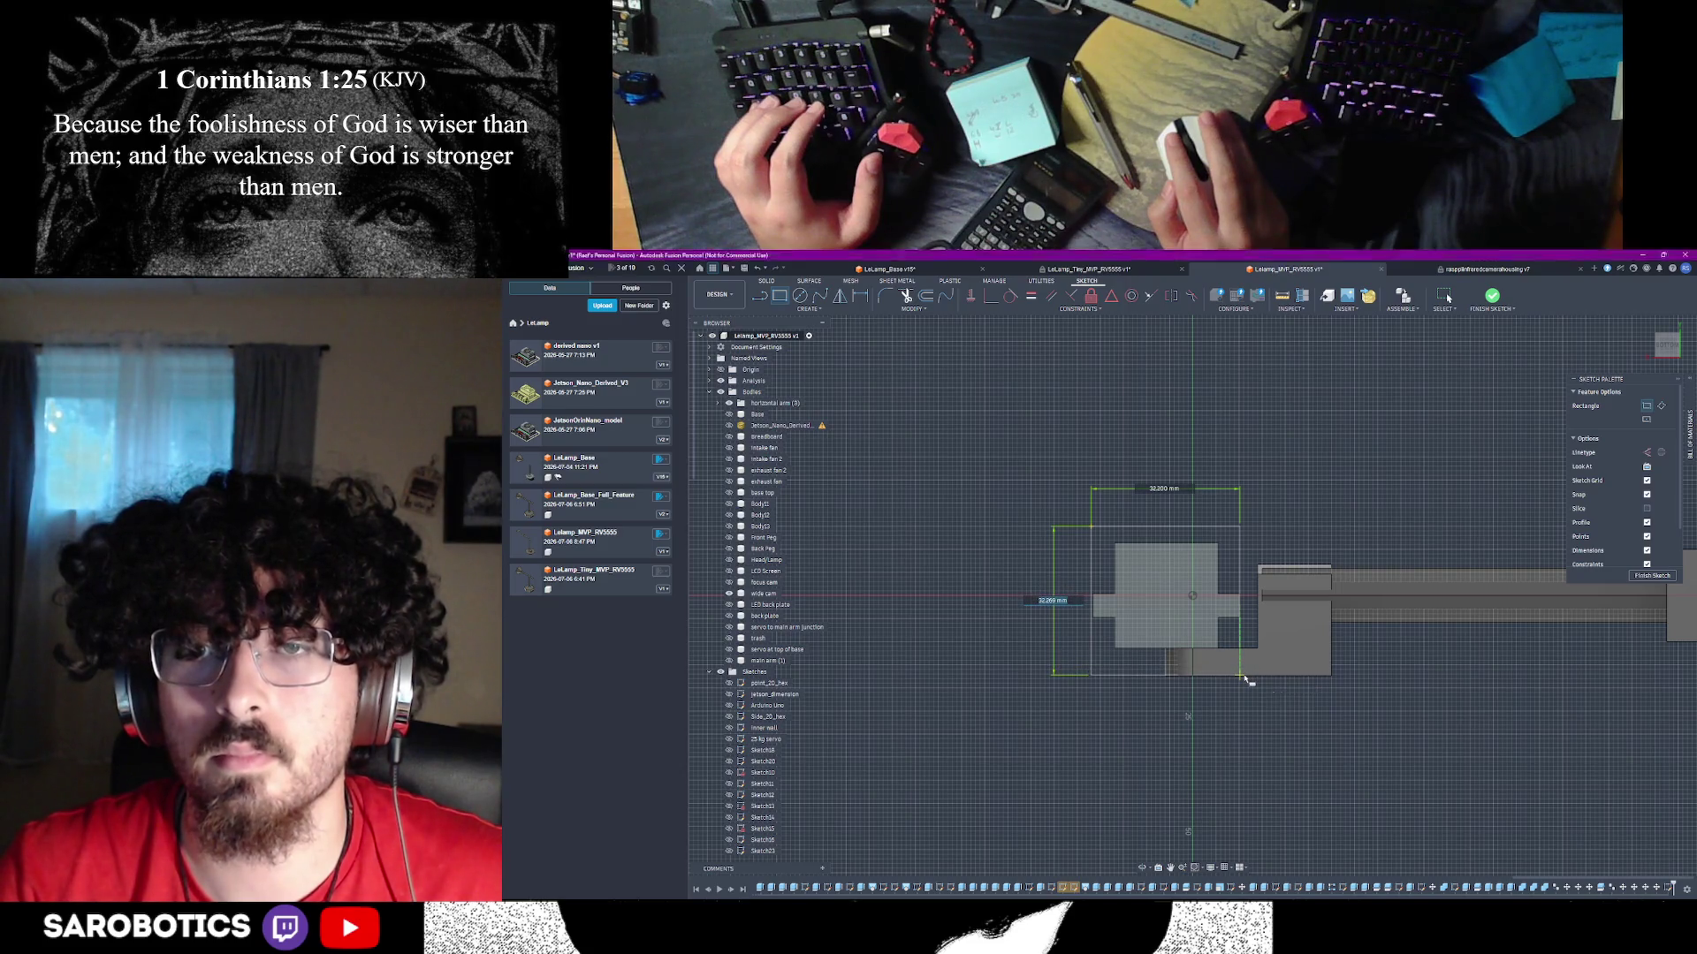
pyautogui.rightClick(1225, 580)
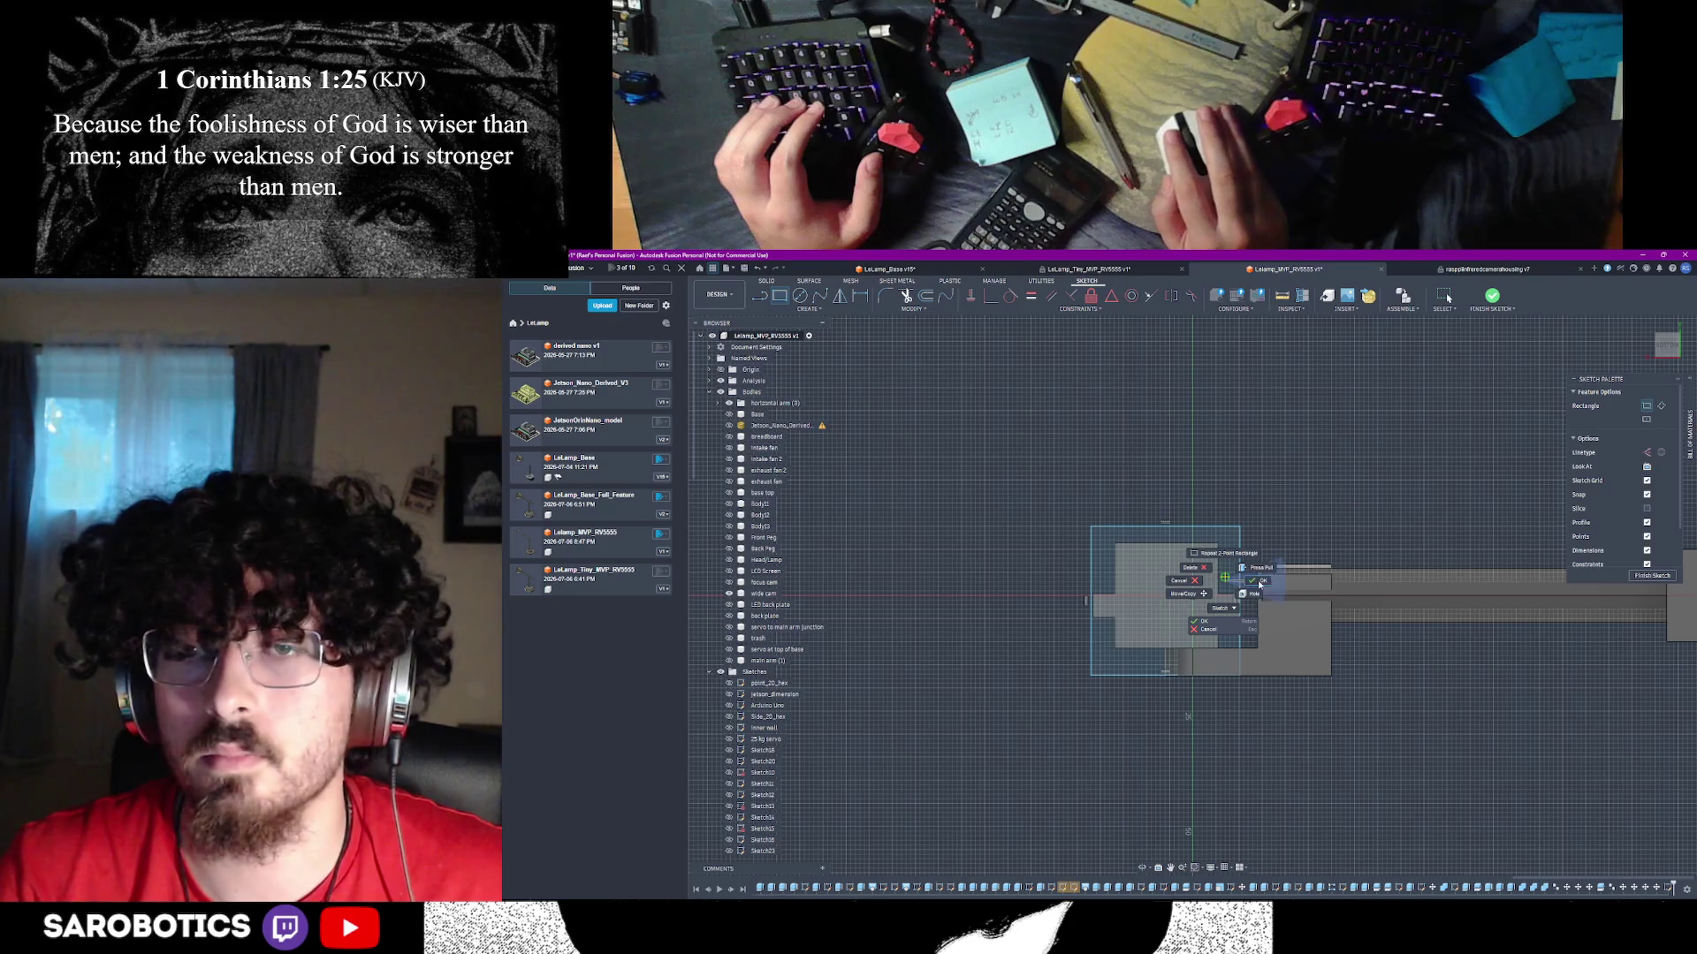
pyautogui.click(1260, 582)
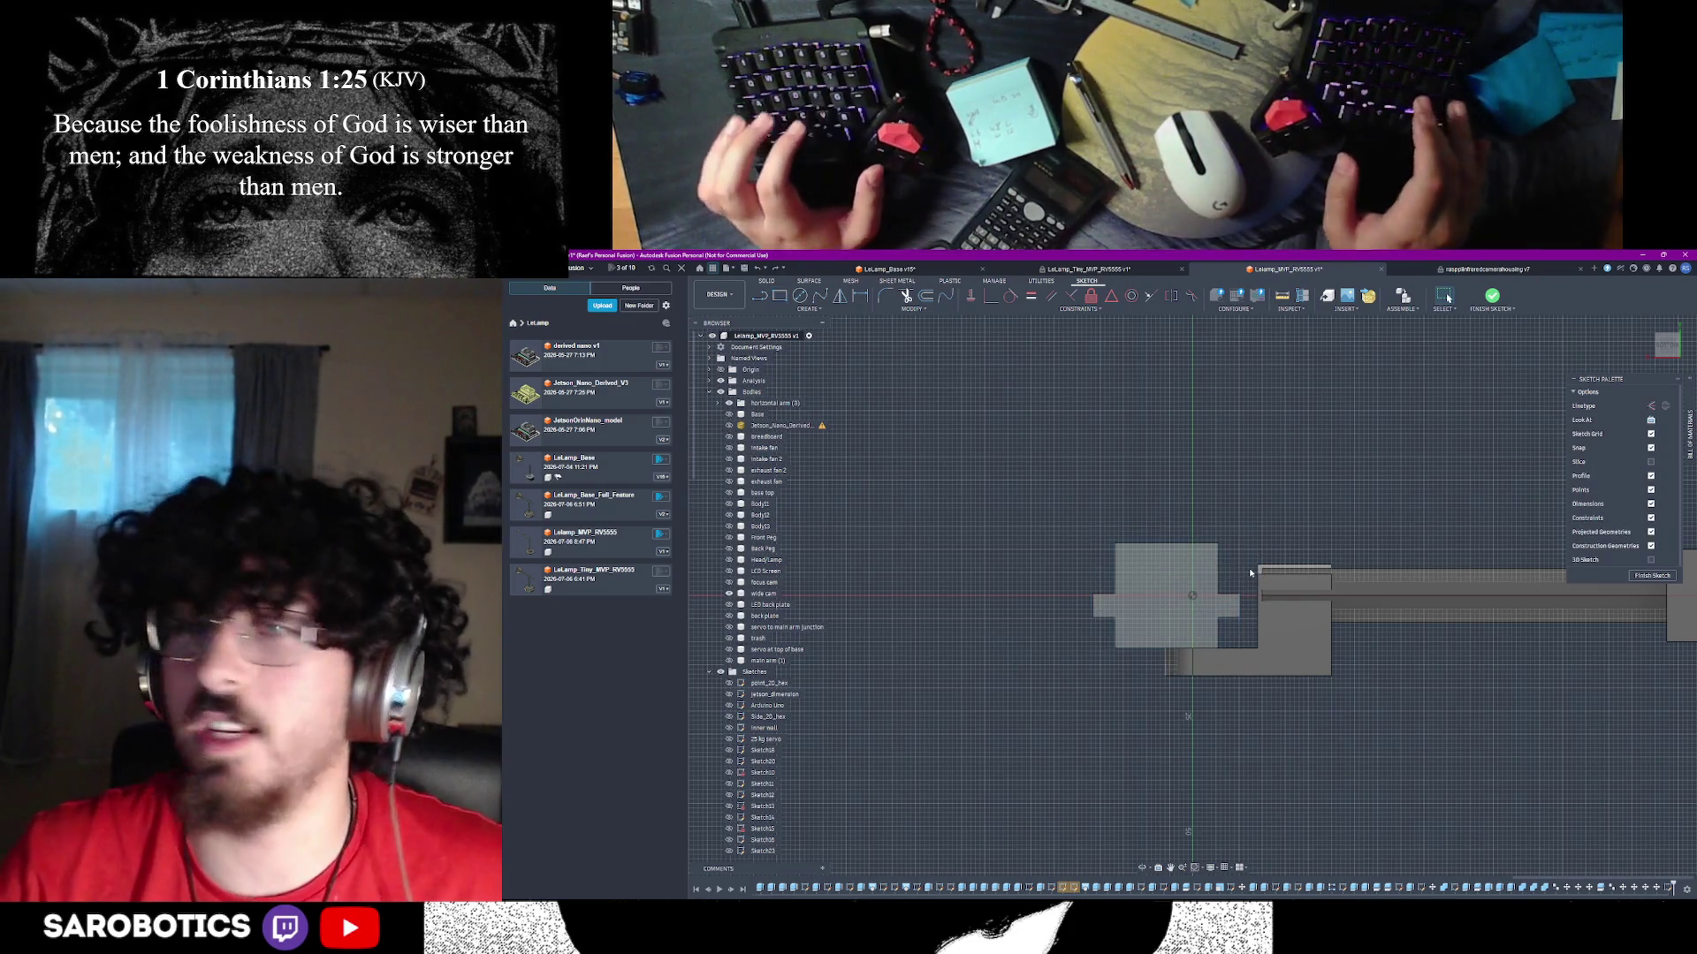
# - Draw a 32 by 37 mm rectangle around the plate outline and finish the sketch
pyautogui.press('r')
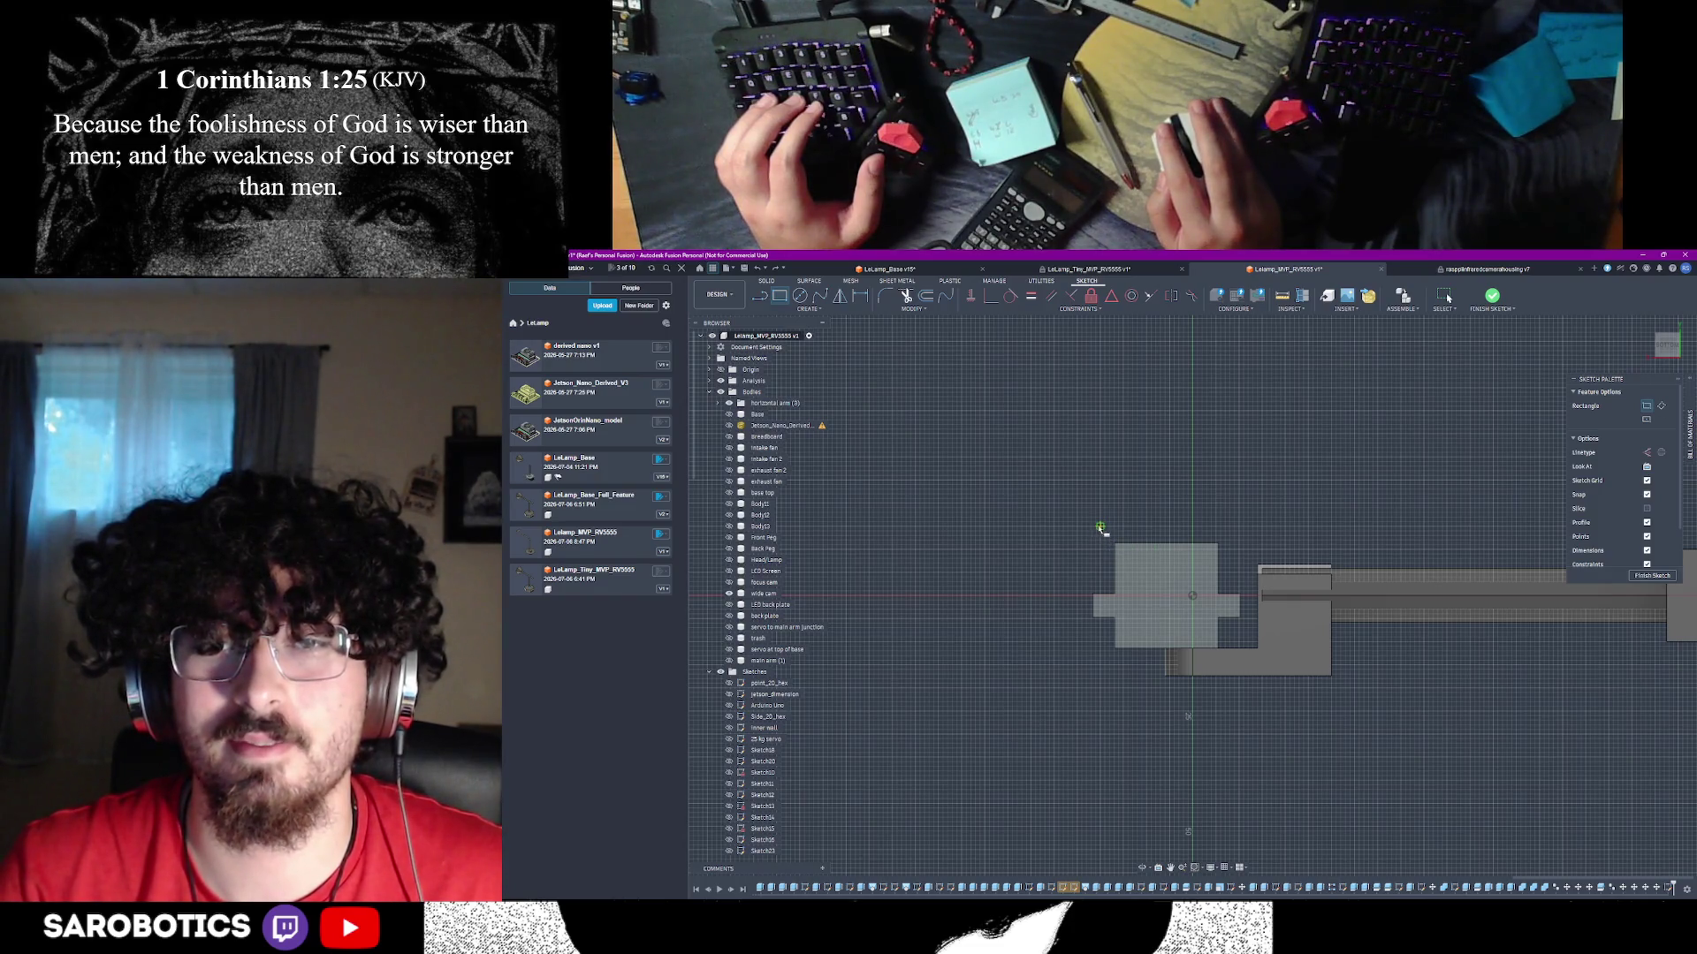
pyautogui.click(1077, 528)
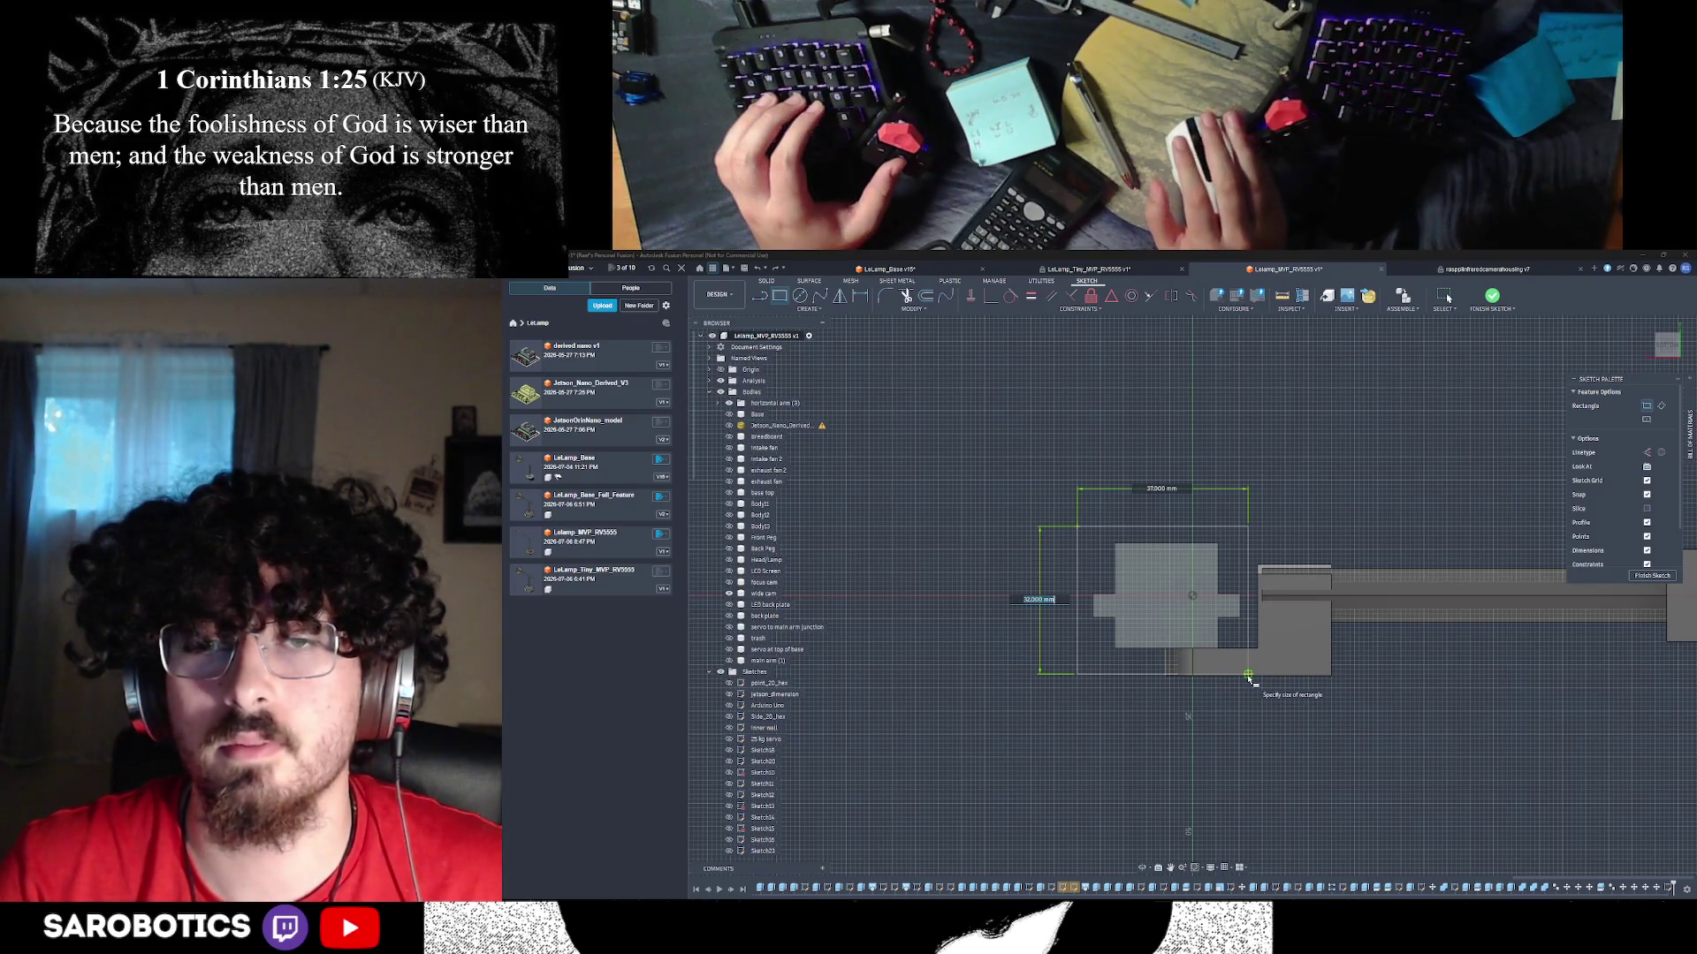
pyautogui.write('32')
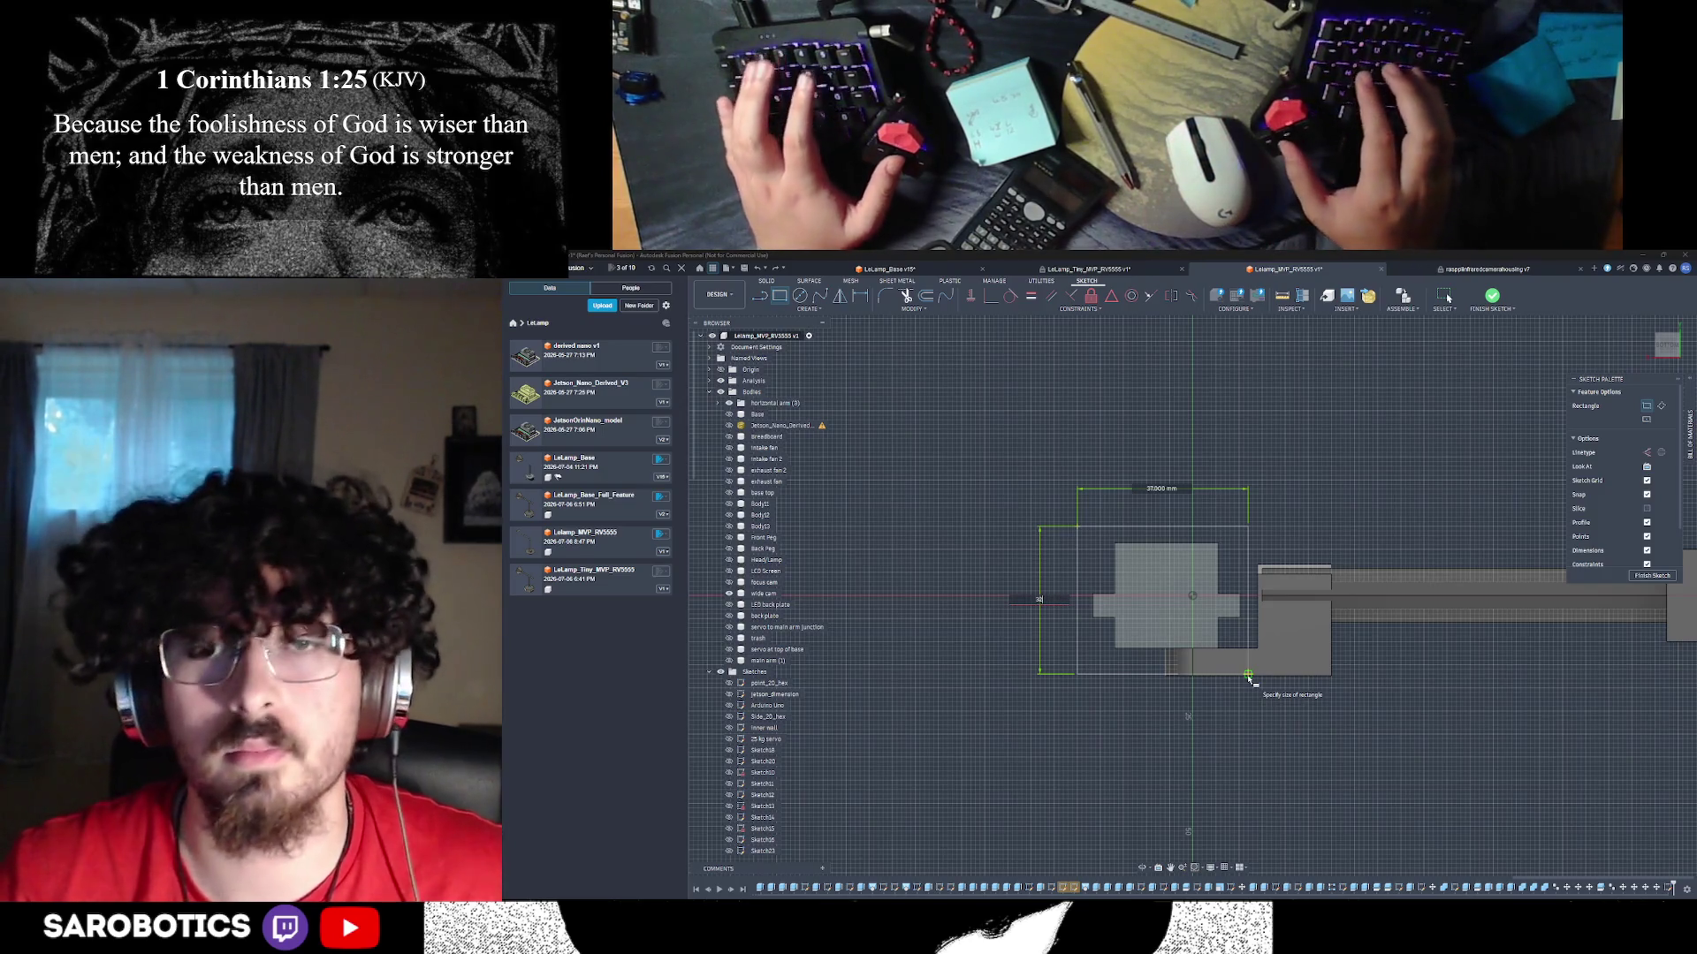
pyautogui.press('Tab')
pyautogui.press('Tab')
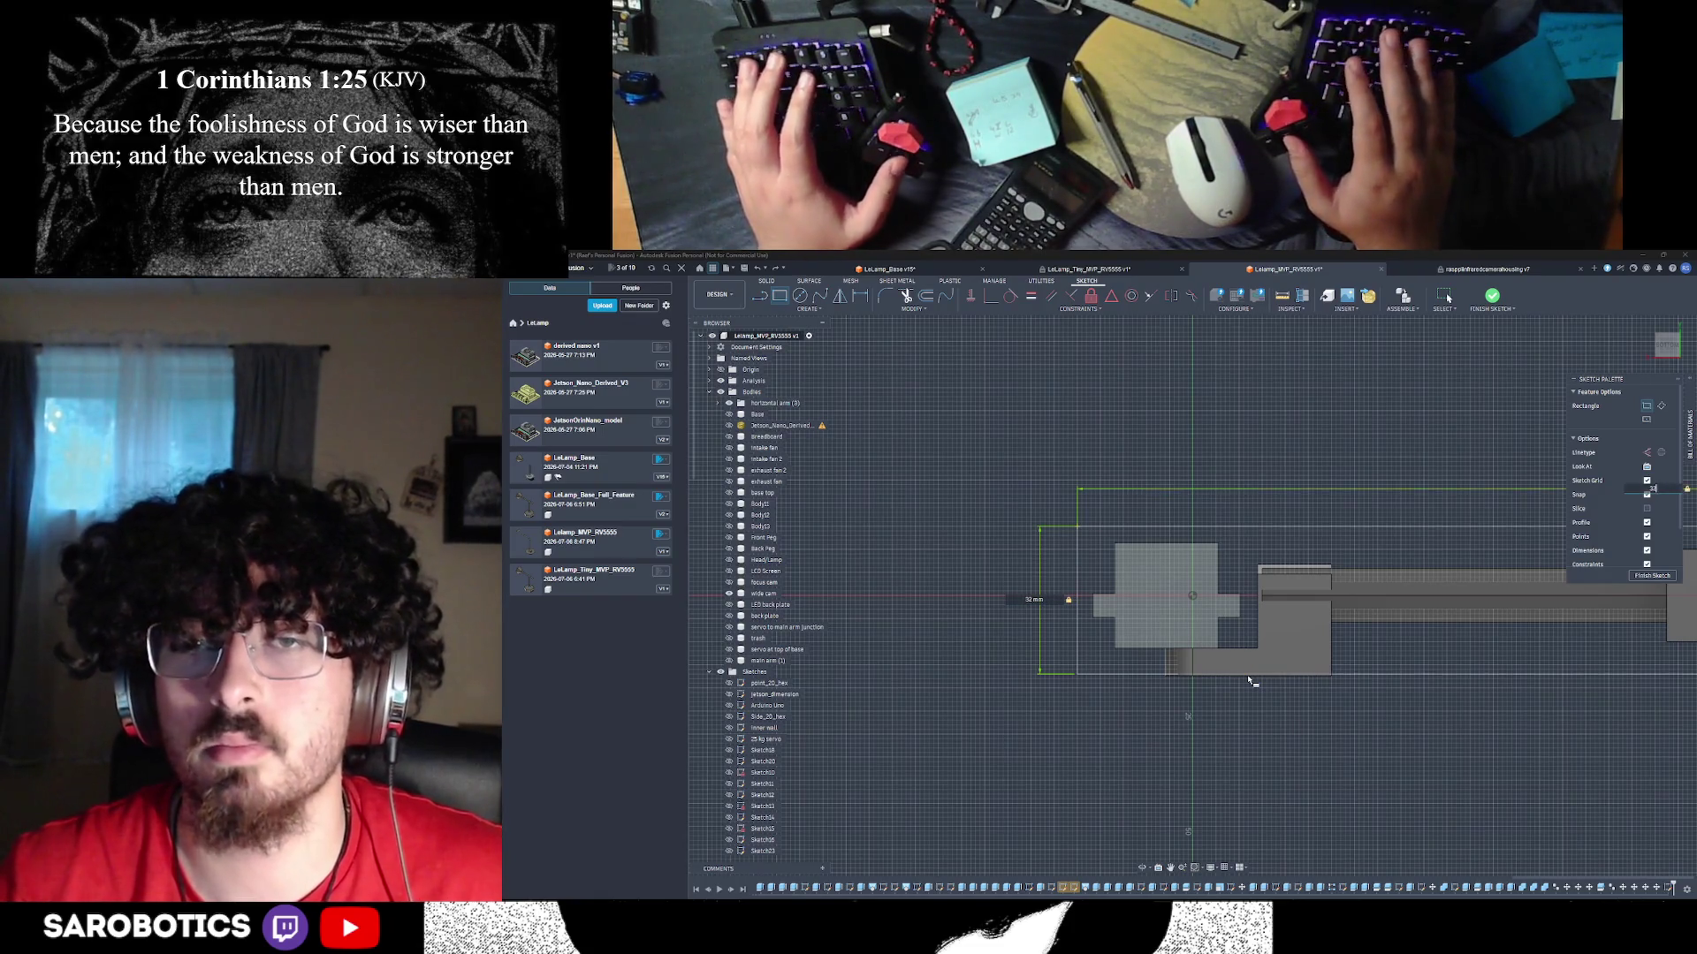
pyautogui.click(1248, 675)
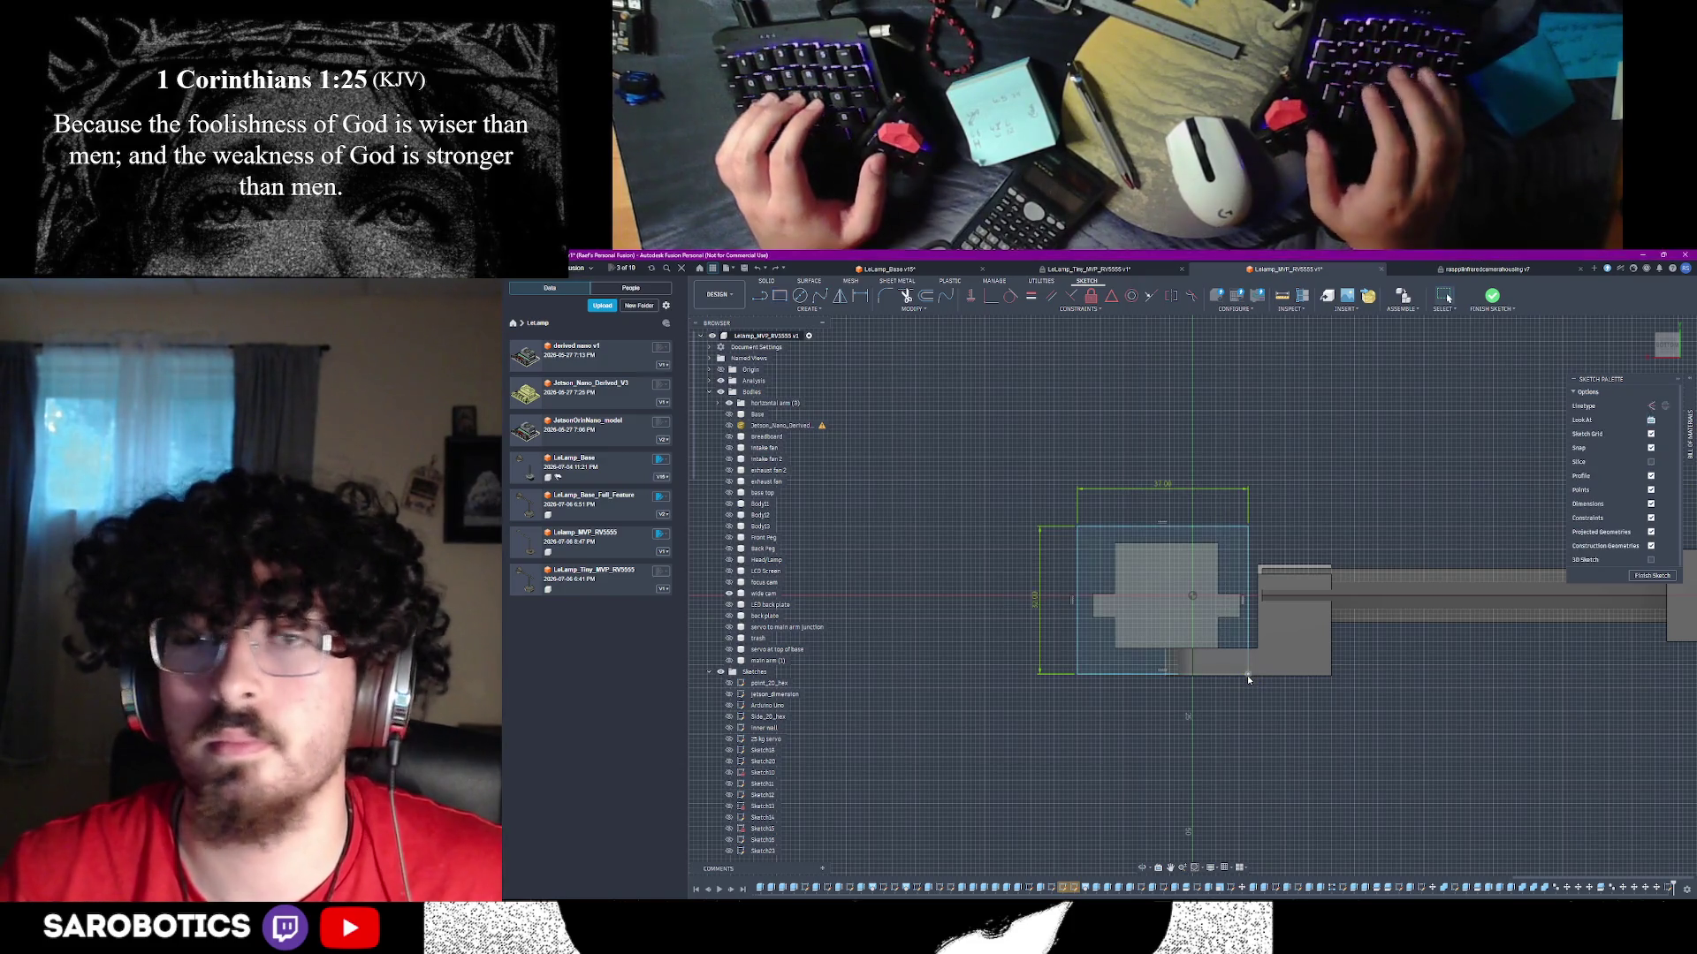
pyautogui.click(1651, 575)
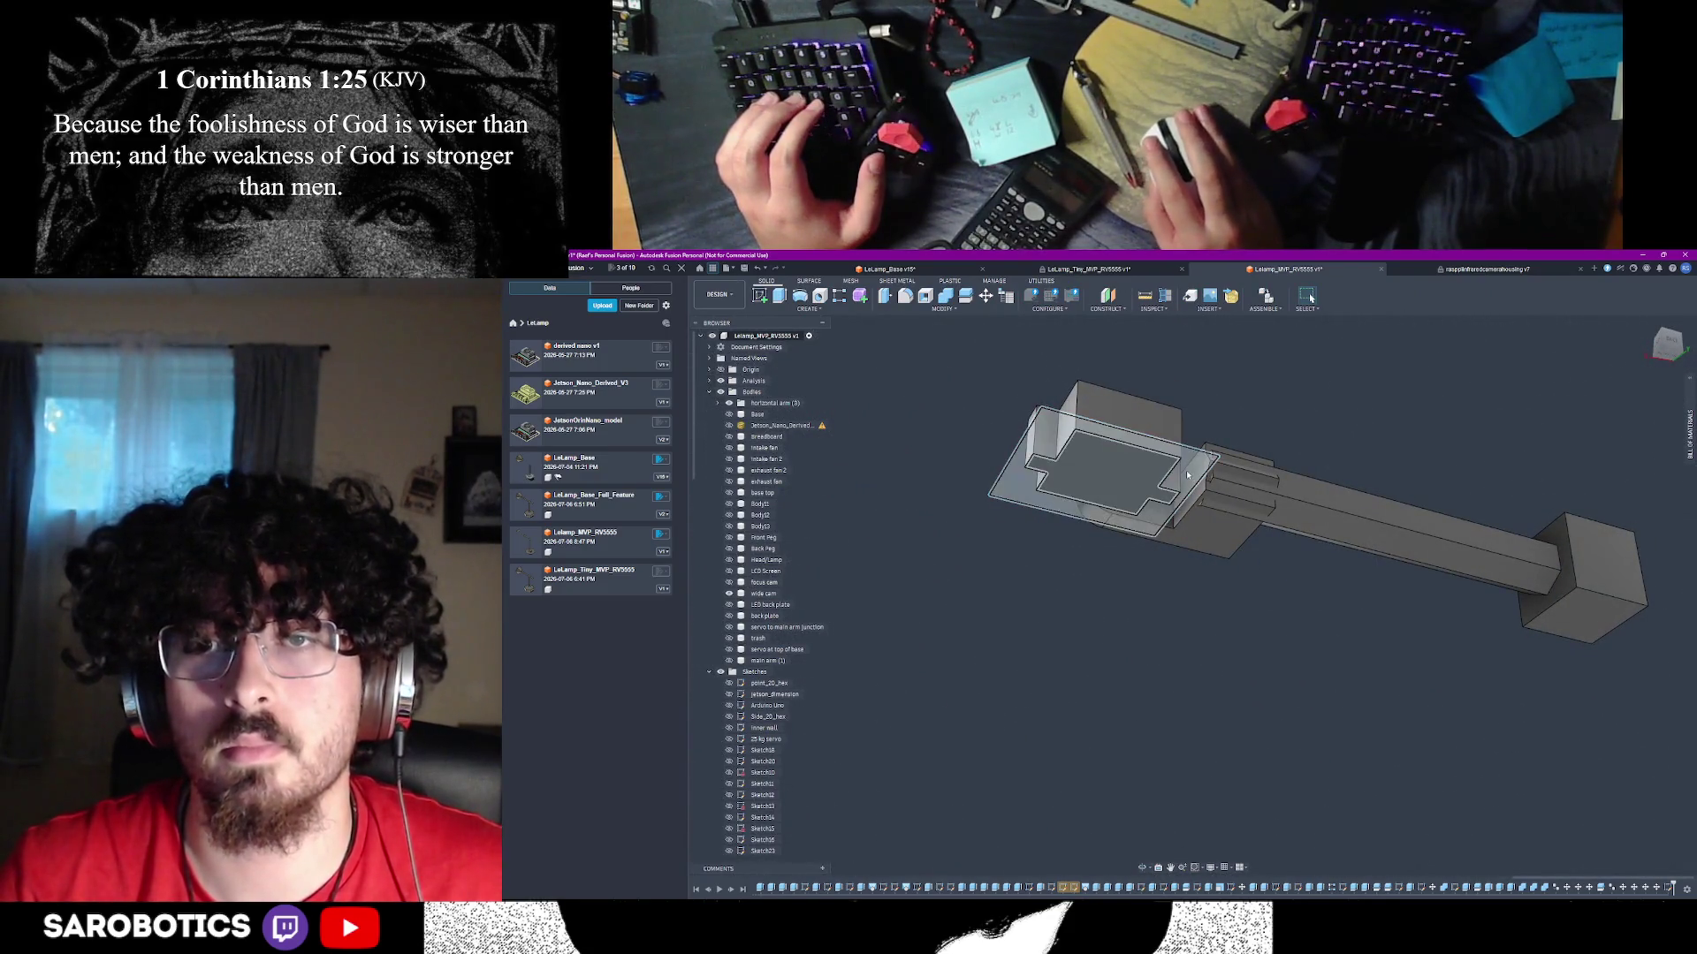
# - Extrude both rectangle regions 5 mm as a new body and show the main arm column again
pyautogui.click(1166, 501)
pyautogui.keyDown('shift'); pyautogui.click(1115, 472); pyautogui.keyUp('shift')
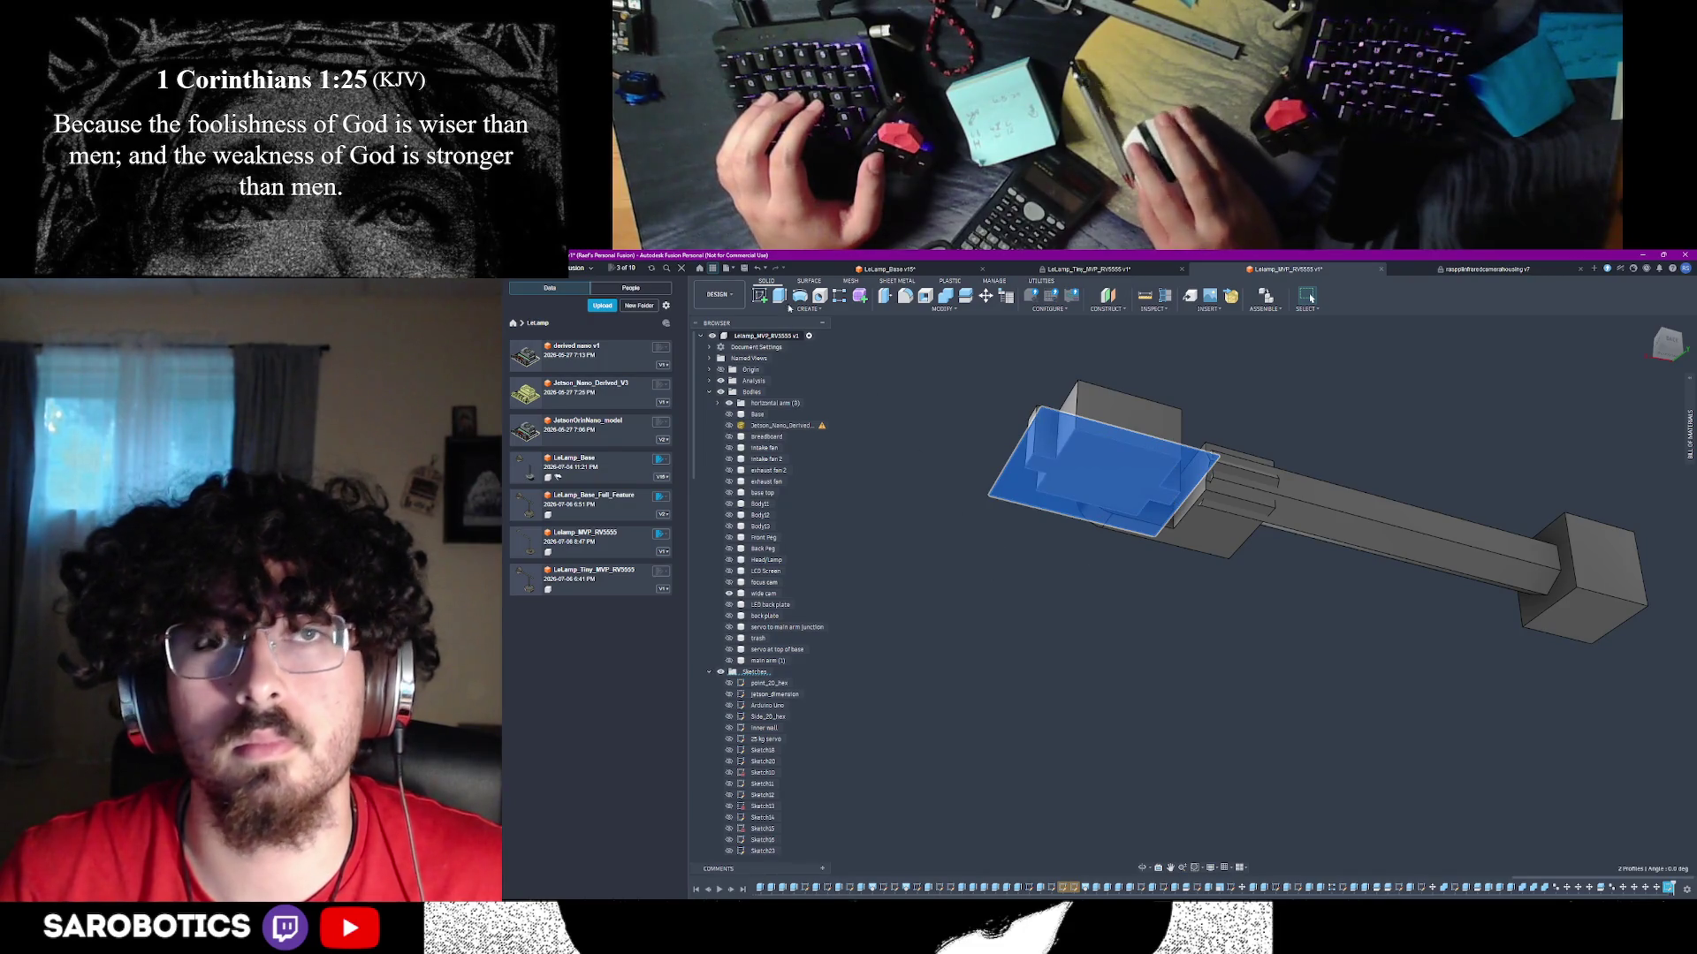
pyautogui.write('e')
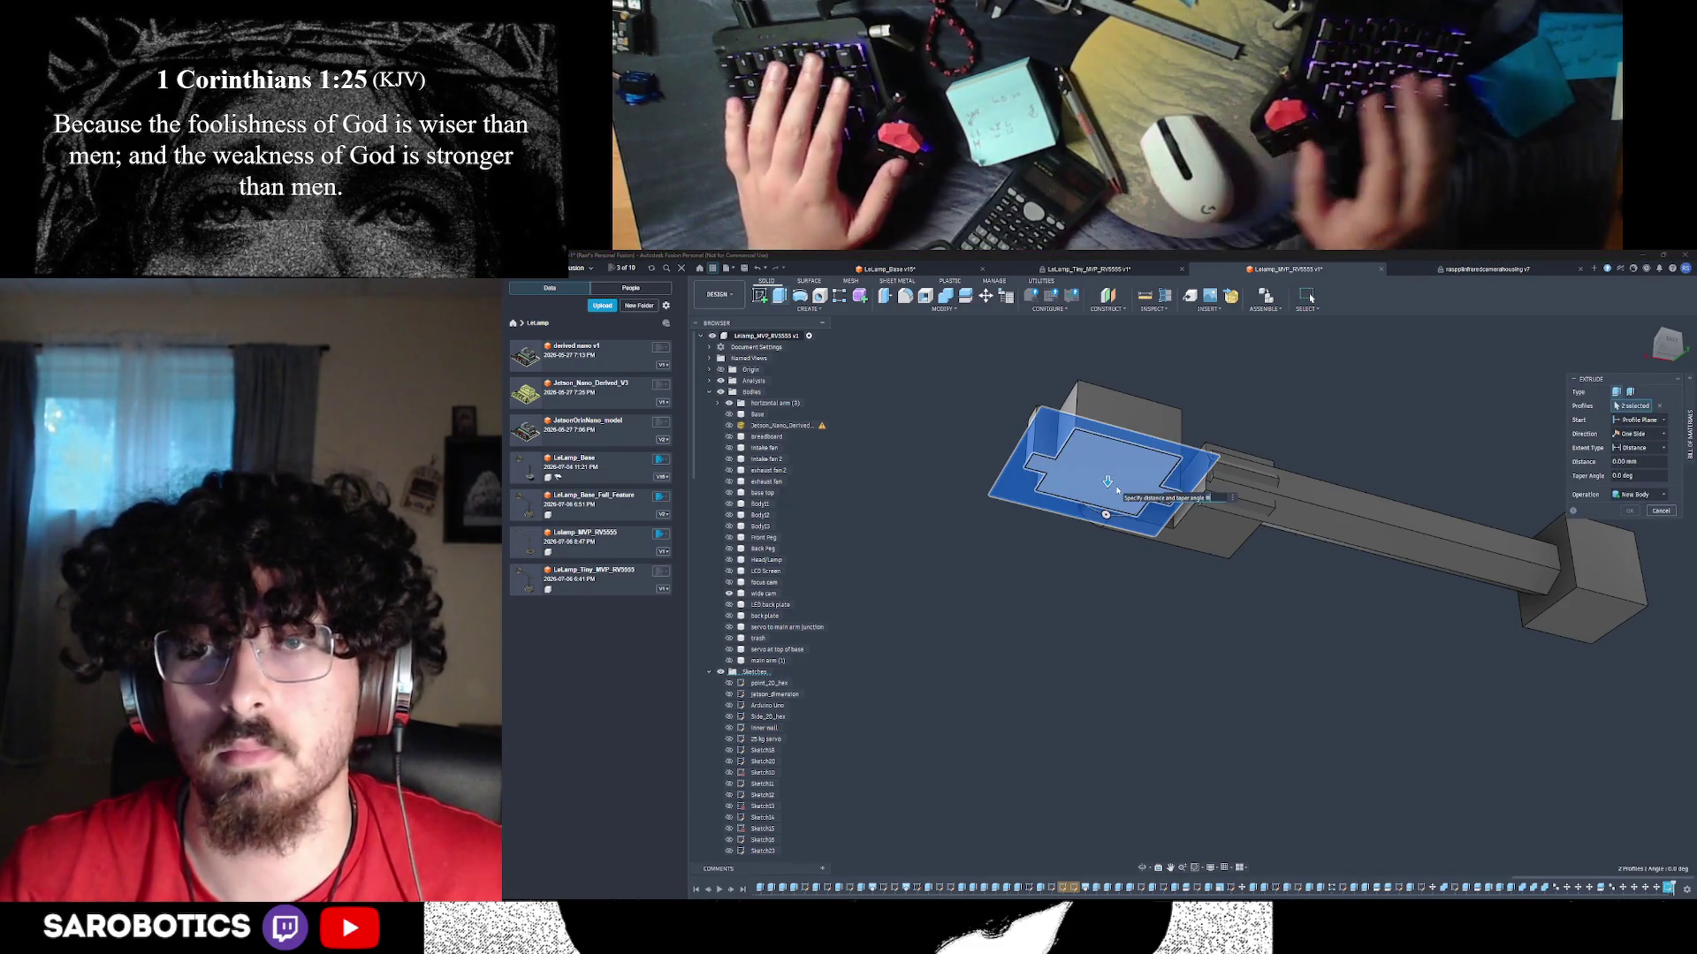
pyautogui.write('5')
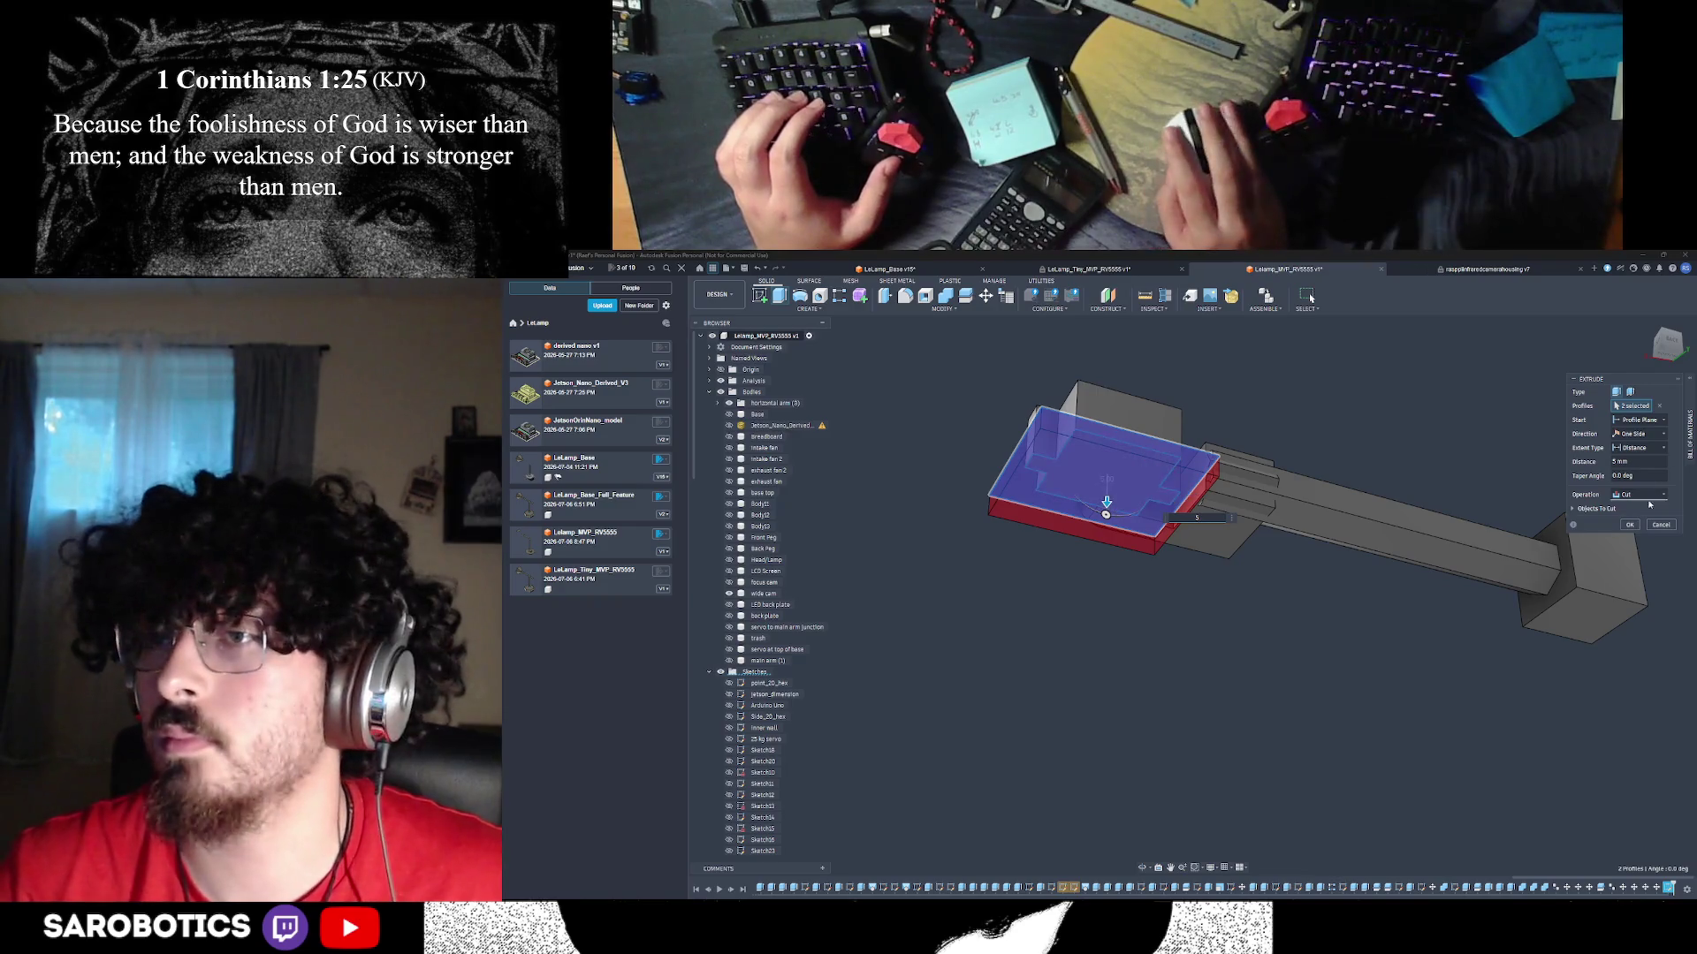
pyautogui.click(1649, 504)
pyautogui.click(1630, 542)
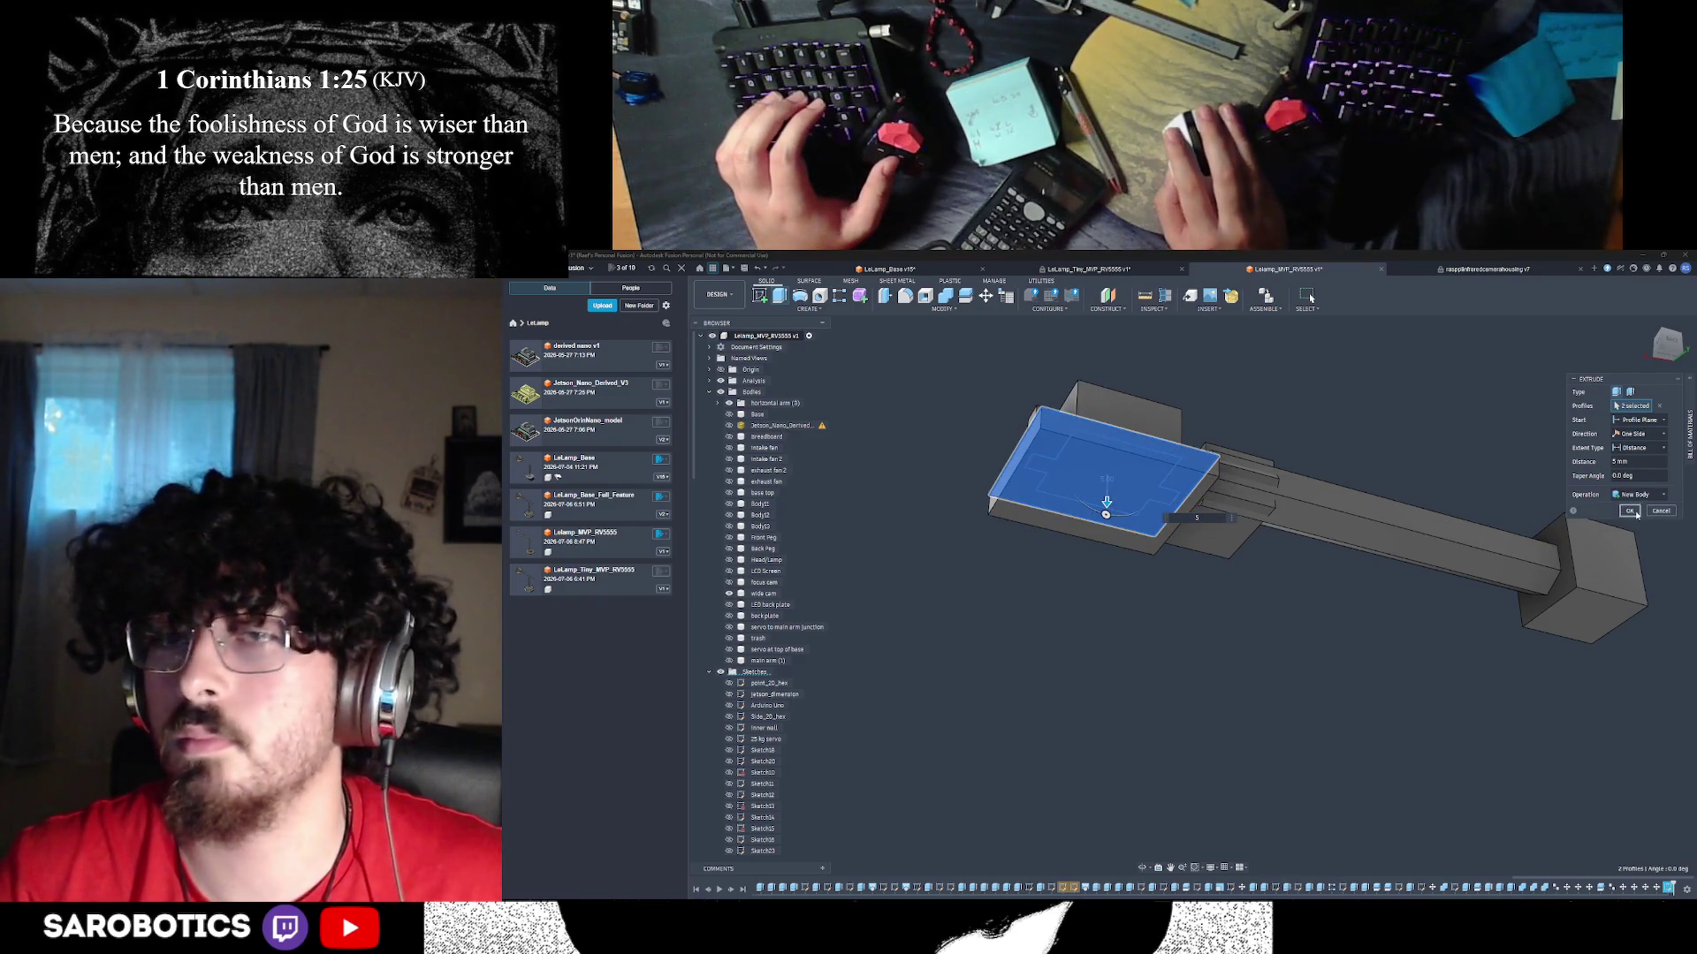
pyautogui.click(1633, 513)
pyautogui.moveTo(1233, 635)
pyautogui.keyDown('shift'); pyautogui.mouseDown(button='middle')
pyautogui.moveTo(1201, 654)
pyautogui.moveTo(1192, 712)
pyautogui.mouseUp(button='middle'); pyautogui.keyUp('shift')
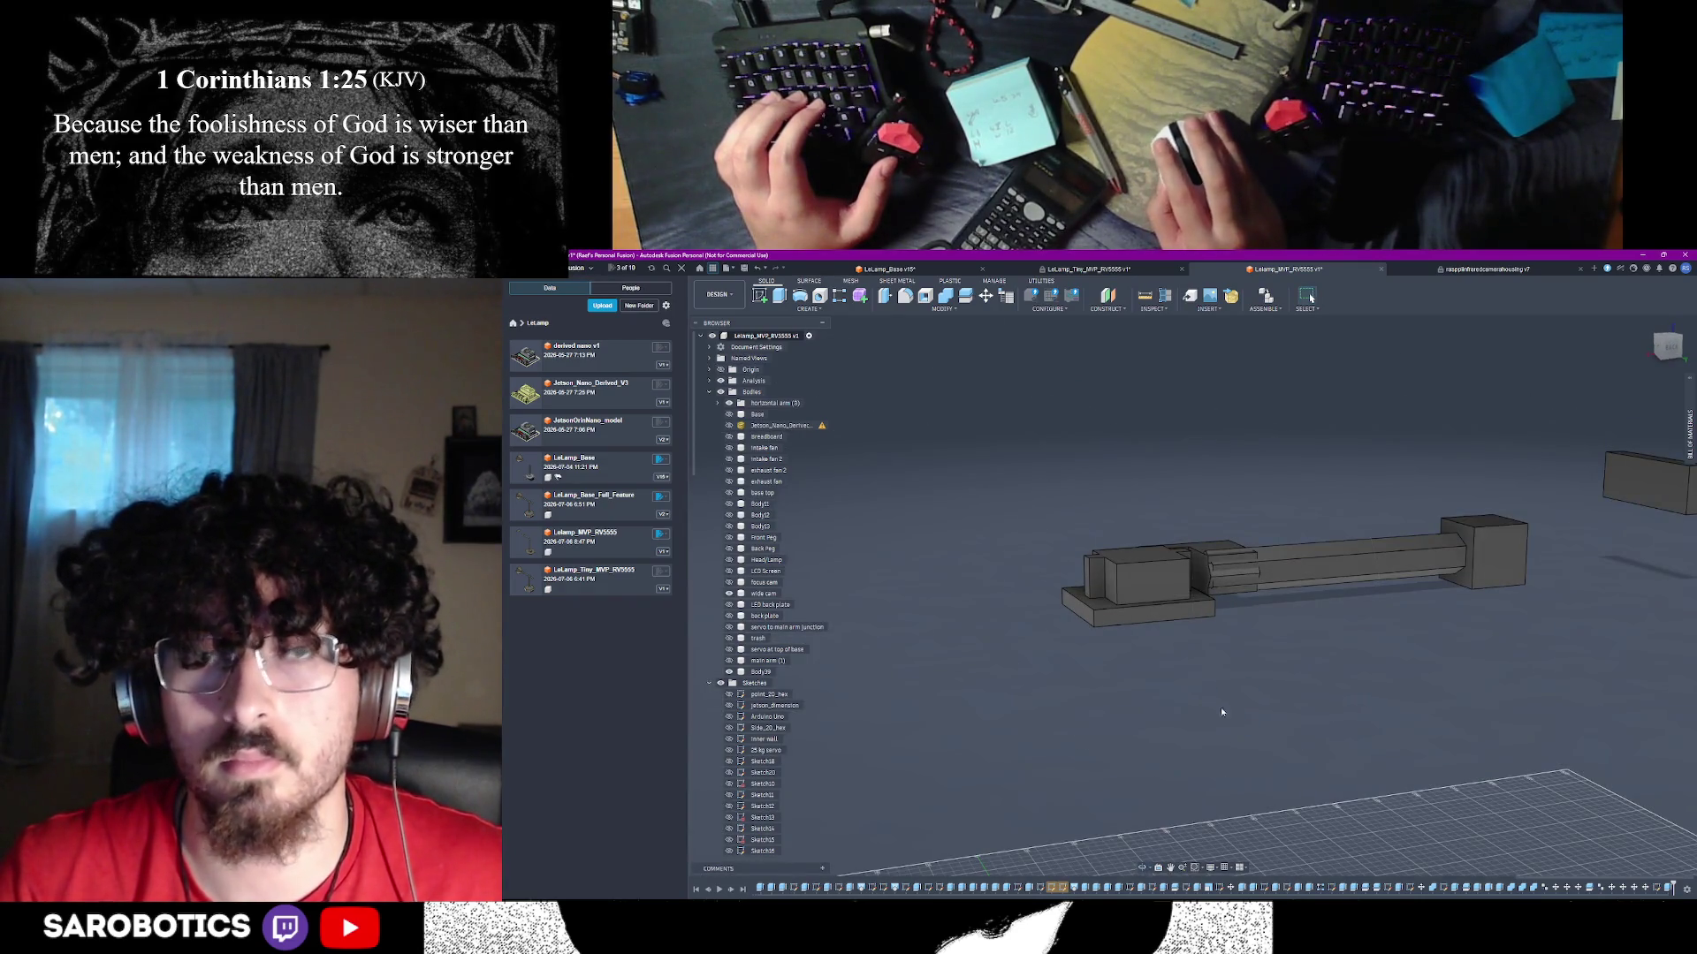
pyautogui.click(729, 661)
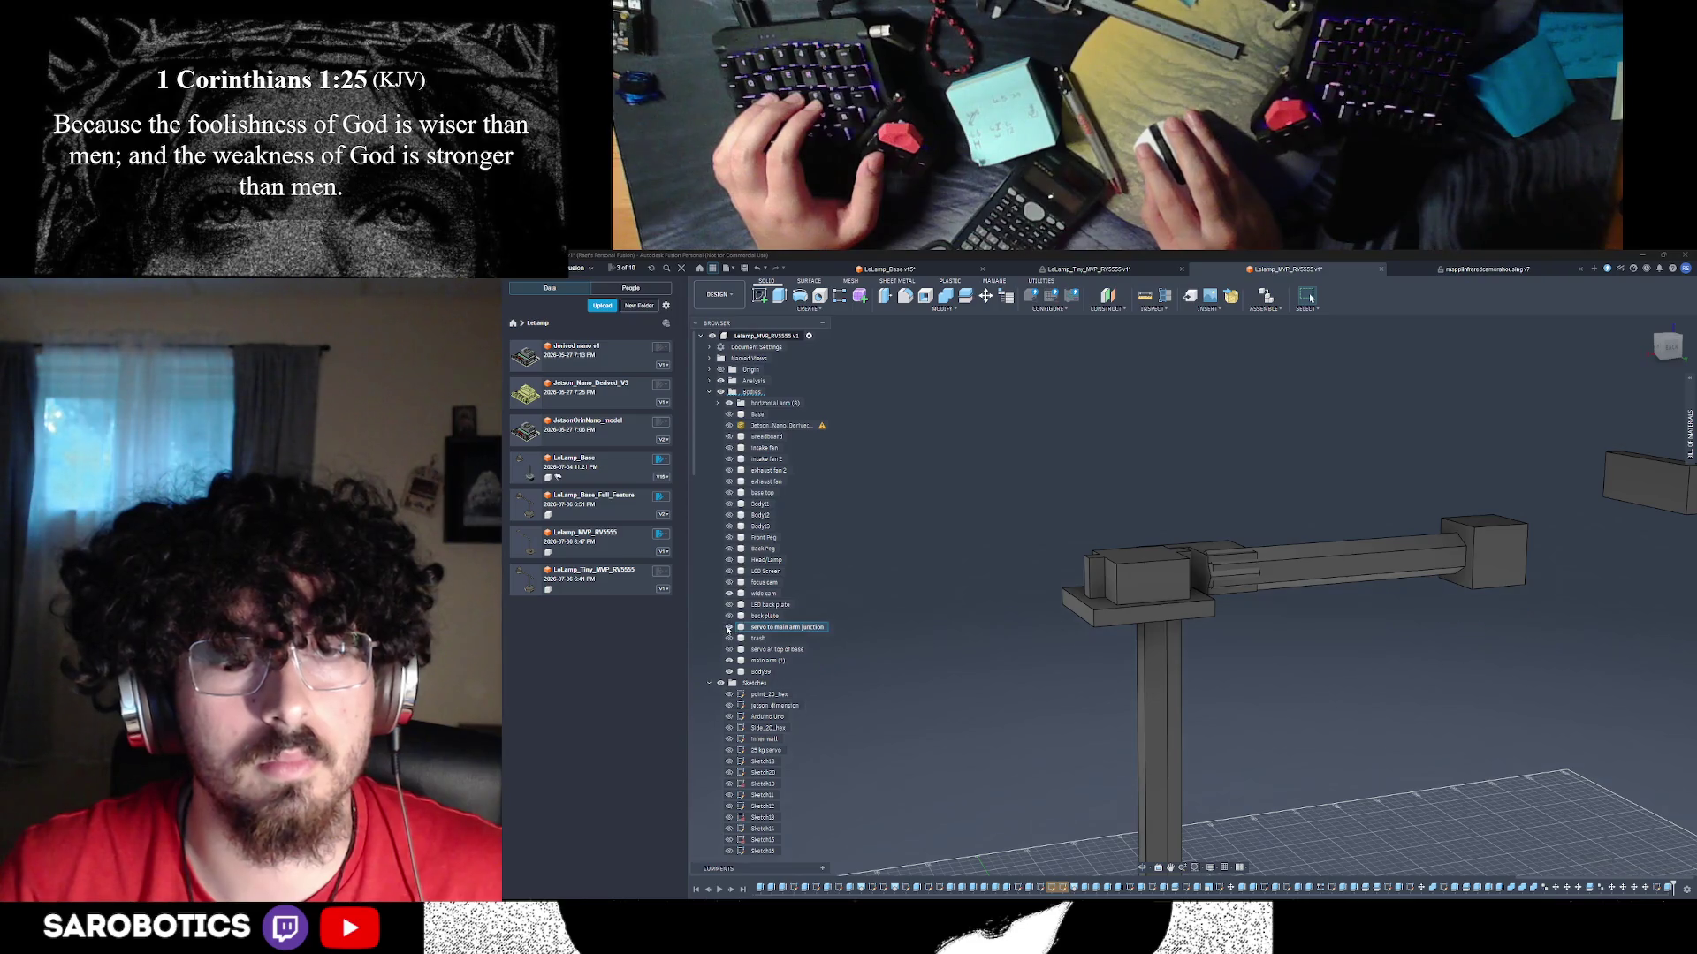
pyautogui.click(730, 616)
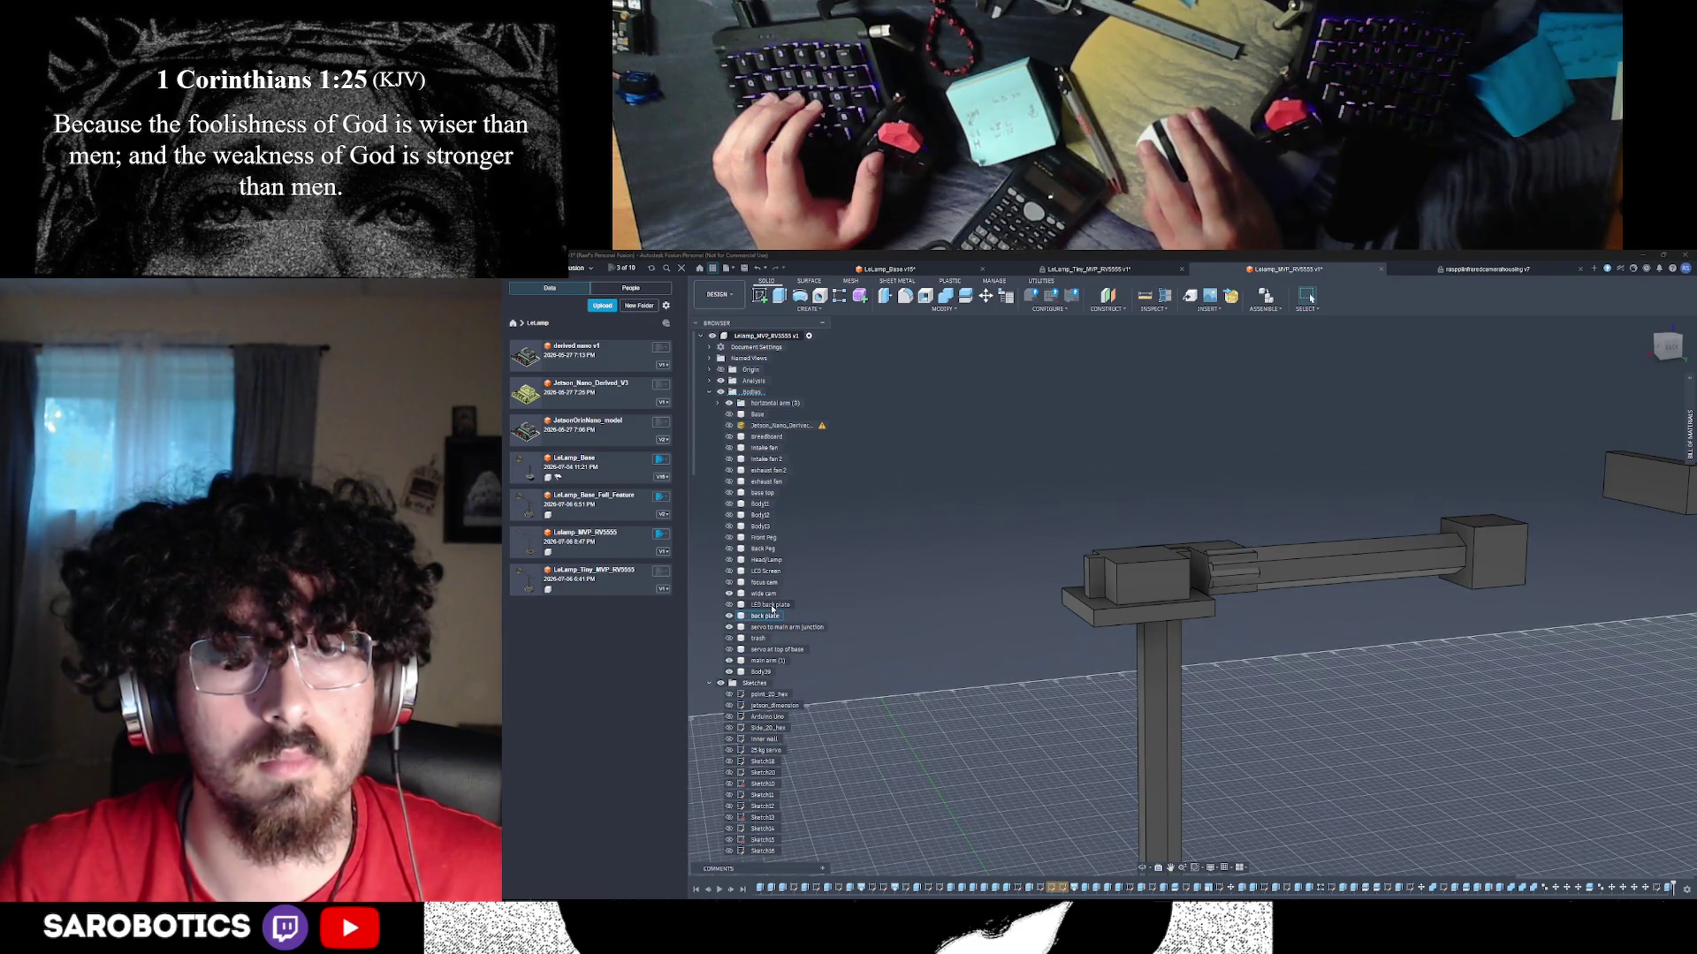
pyautogui.click(729, 616)
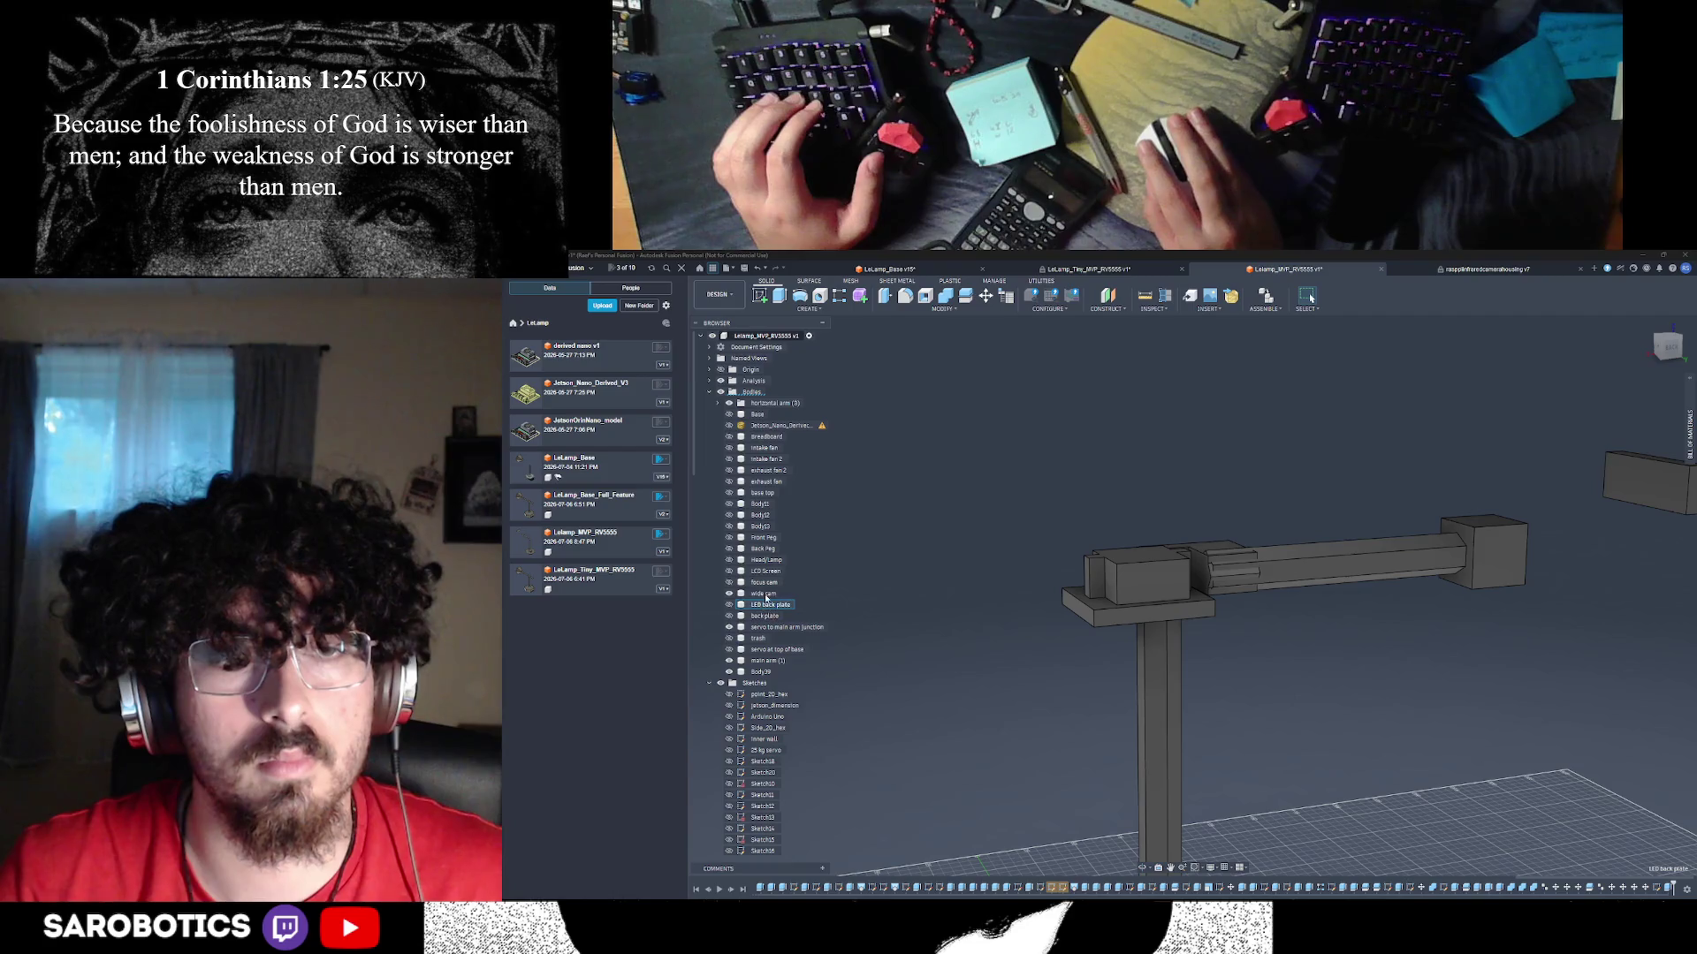
pyautogui.moveTo(1051, 724)
pyautogui.keyDown('shift'); pyautogui.mouseDown(button='middle')
pyautogui.moveTo(1067, 832)
pyautogui.moveTo(1137, 777)
pyautogui.mouseUp(button='middle'); pyautogui.keyUp('shift')
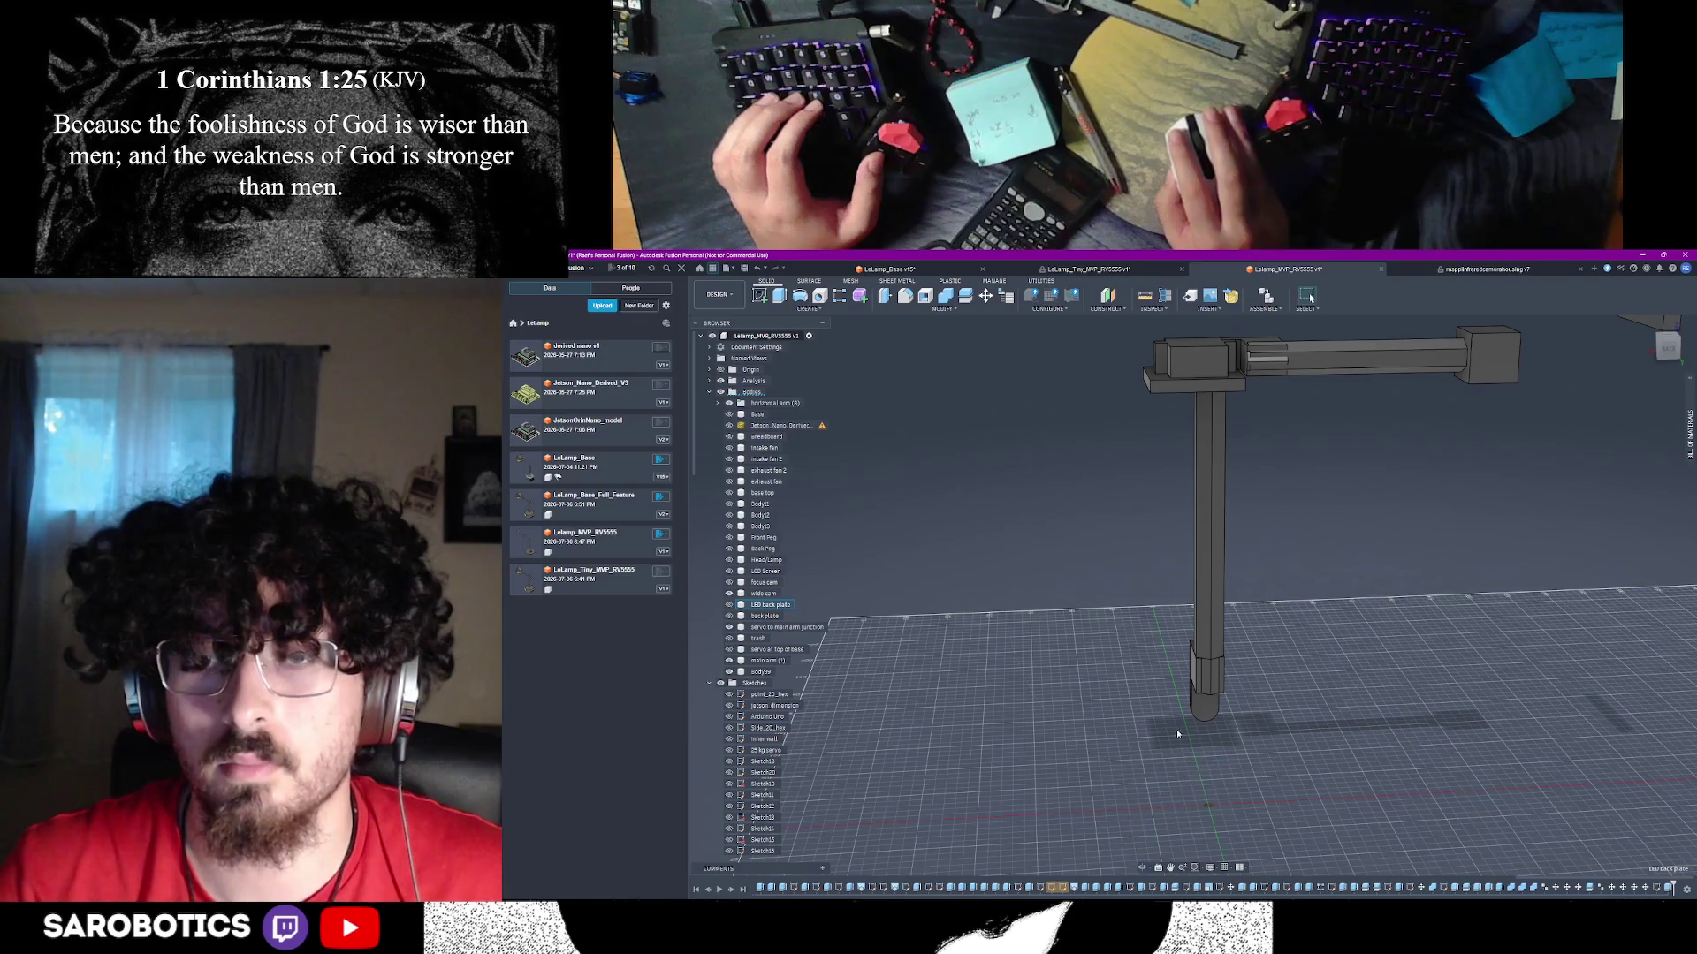
pyautogui.click(762, 590)
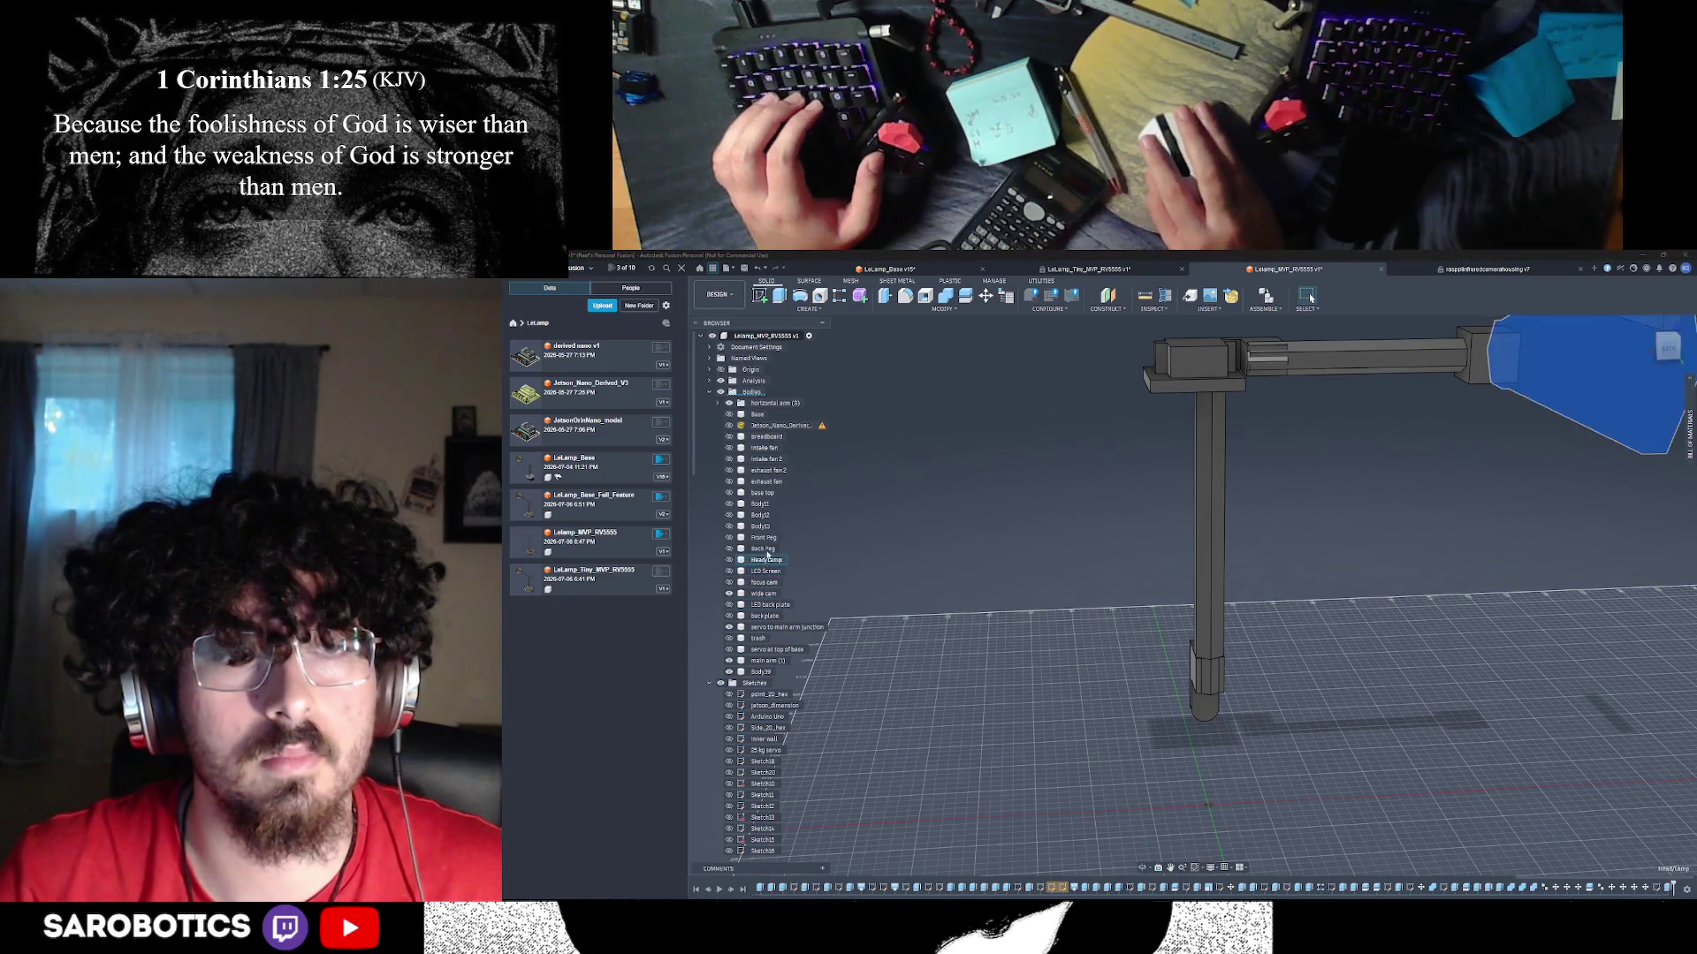
pyautogui.click(763, 492)
pyautogui.click(763, 482)
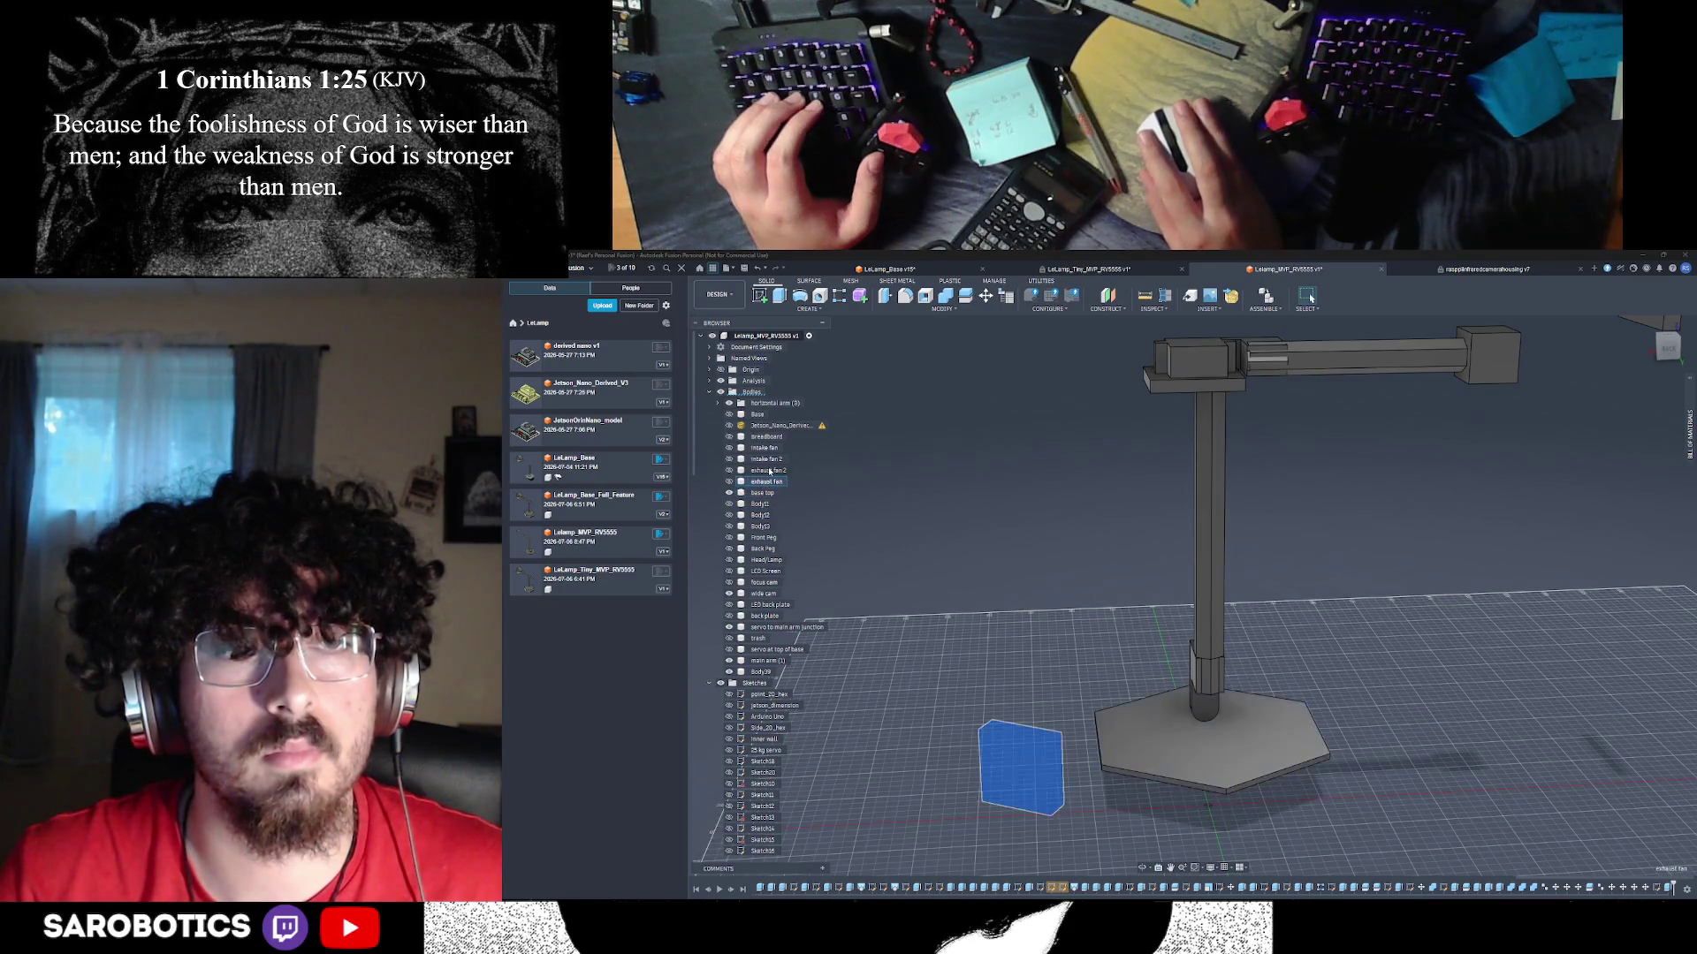
pyautogui.click(770, 471)
pyautogui.click(770, 458)
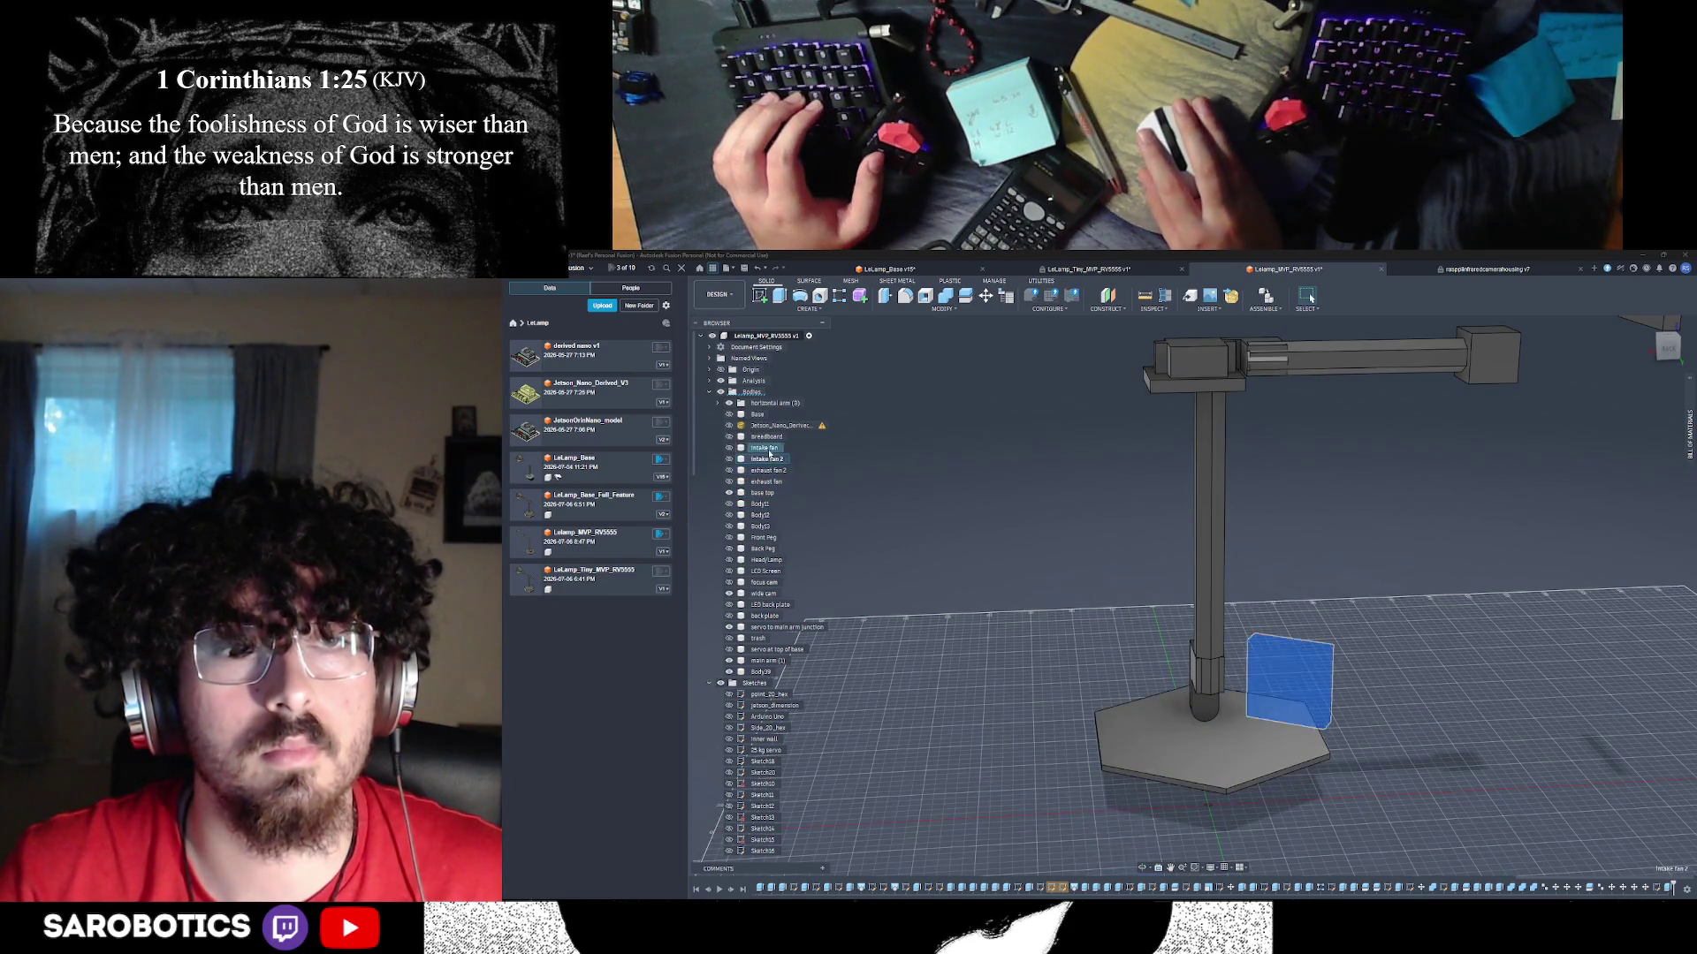
pyautogui.click(771, 447)
pyautogui.click(774, 438)
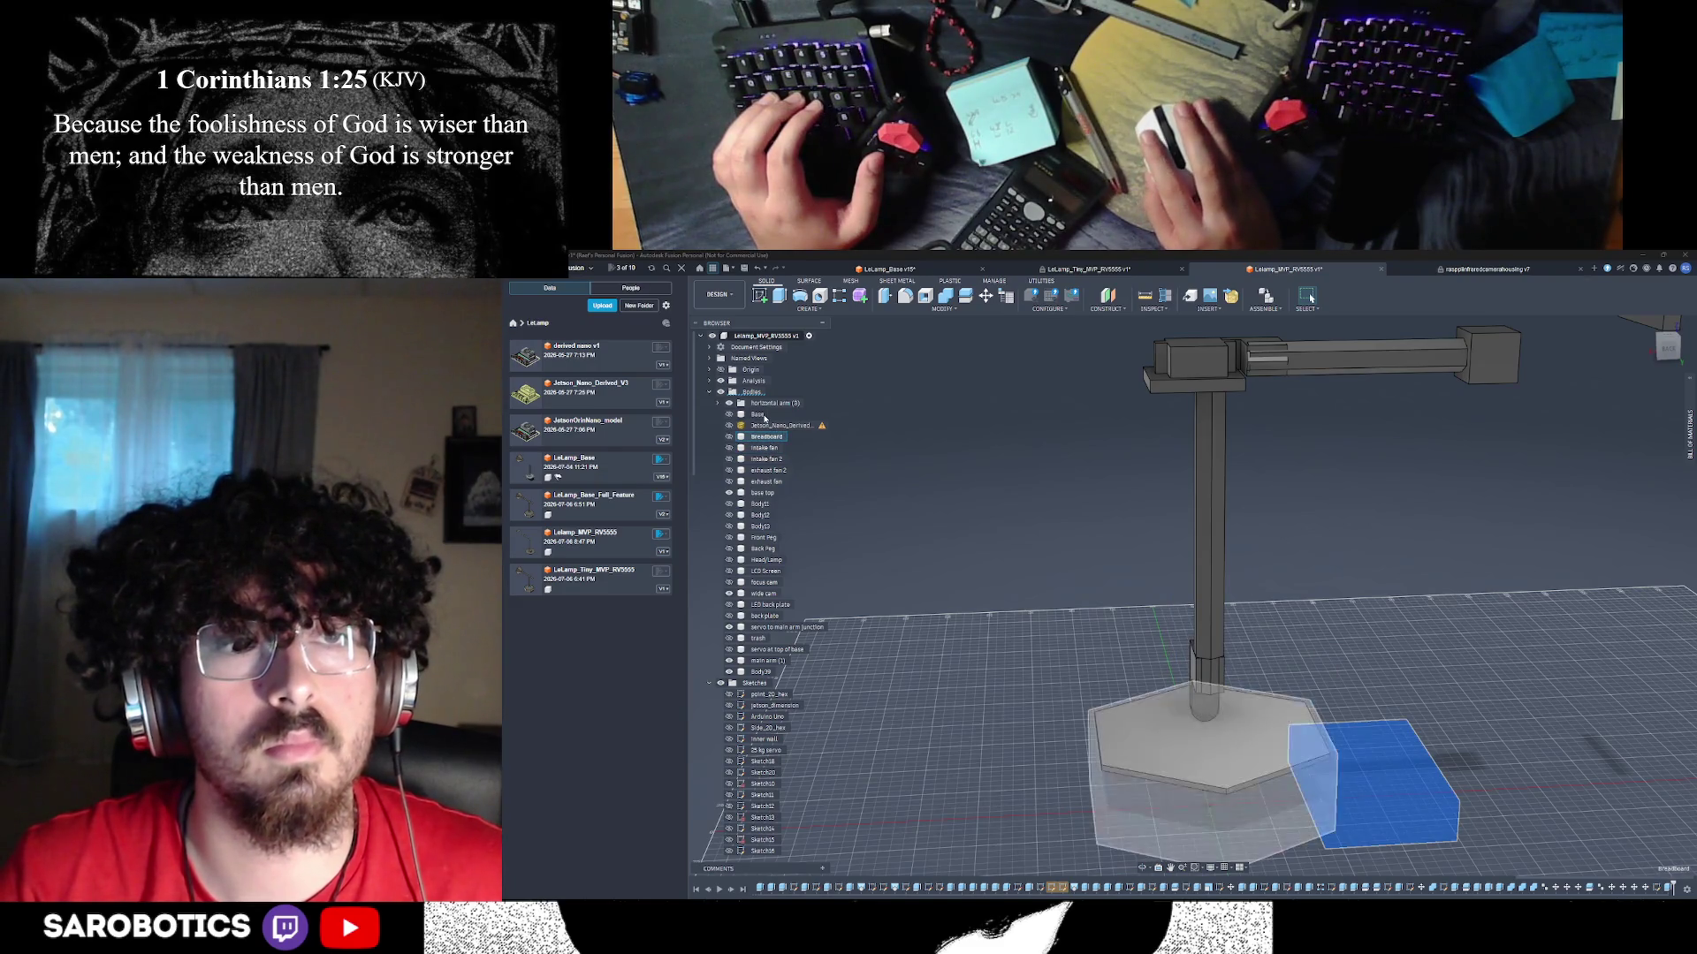
pyautogui.click(741, 415)
pyautogui.click(740, 415)
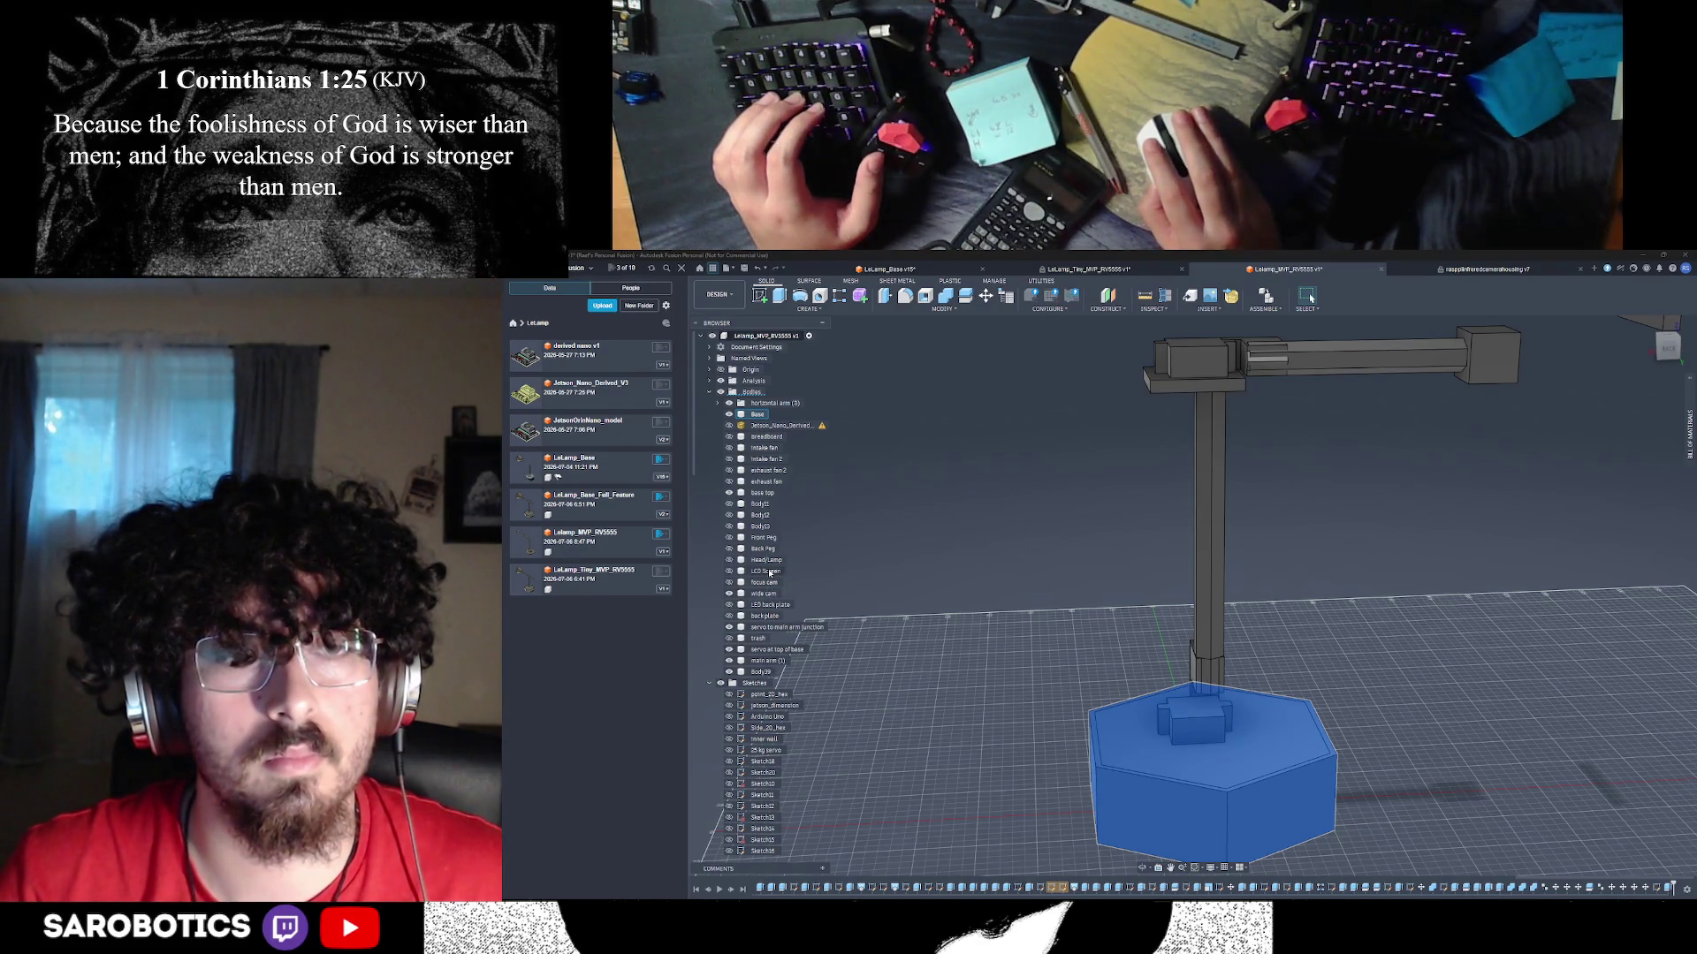
pyautogui.keyDown('shift'); pyautogui.moveTo(1115, 778); pyautogui.dragTo(1140, 862, button='middle'); pyautogui.keyUp('shift')
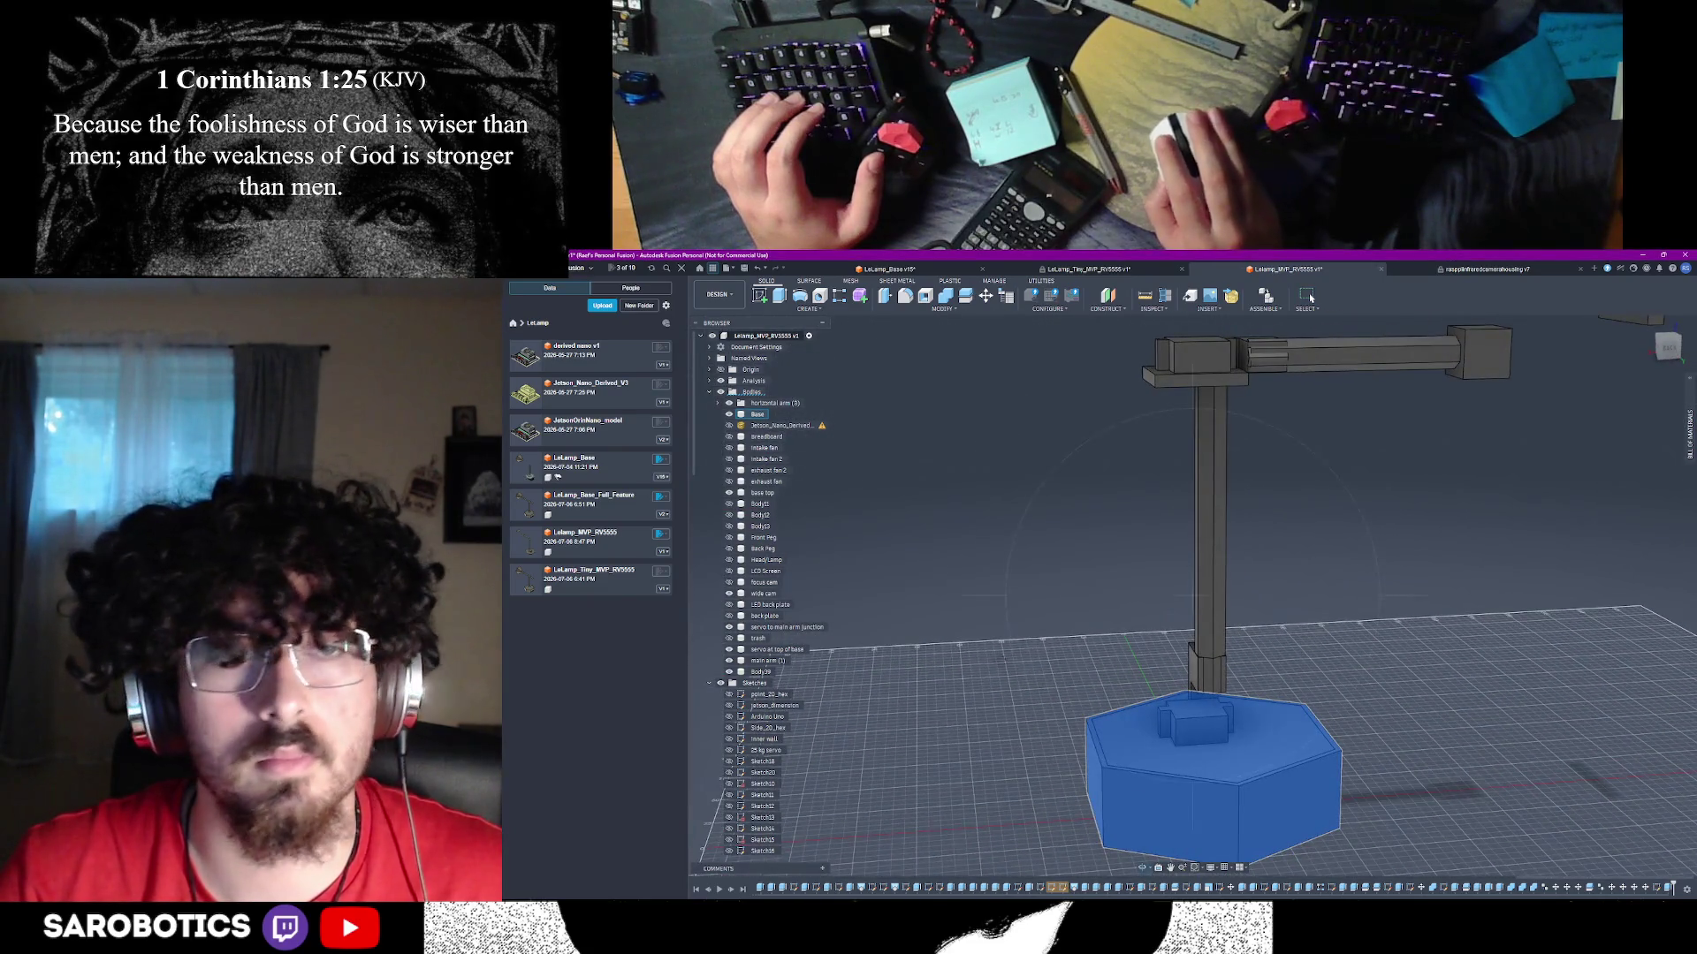
pyautogui.click(969, 615)
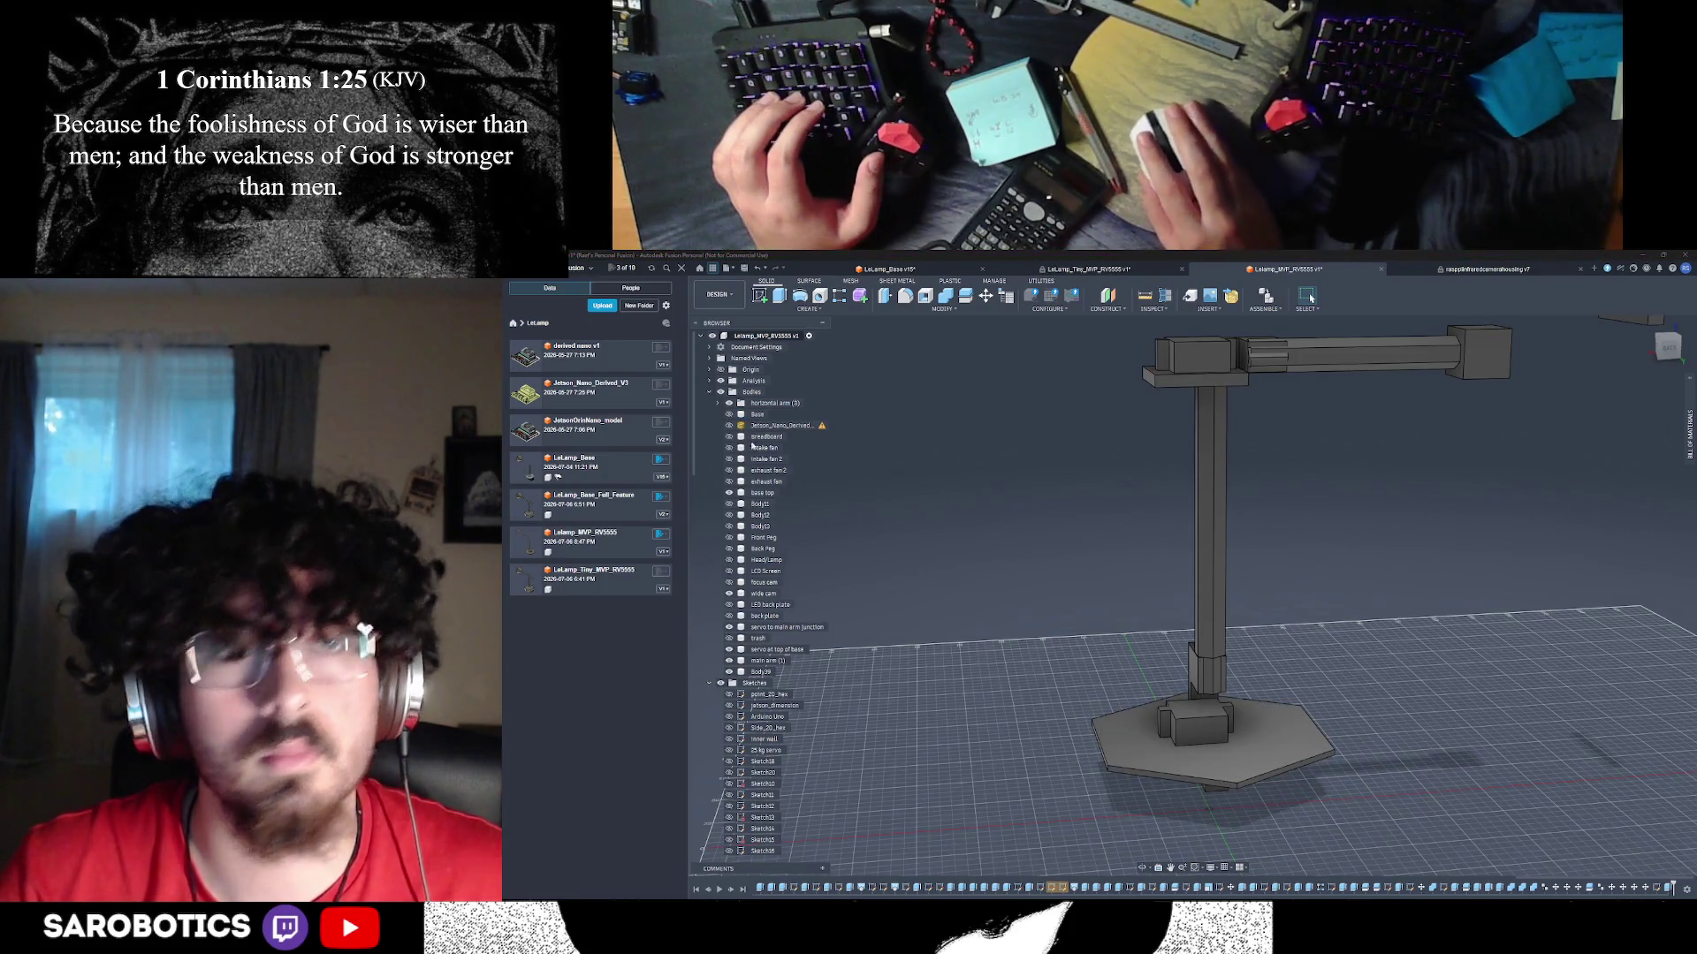
pyautogui.keyDown('shift'); pyautogui.moveTo(1016, 663); pyautogui.dragTo(1145, 870, button='middle'); pyautogui.keyUp('shift')
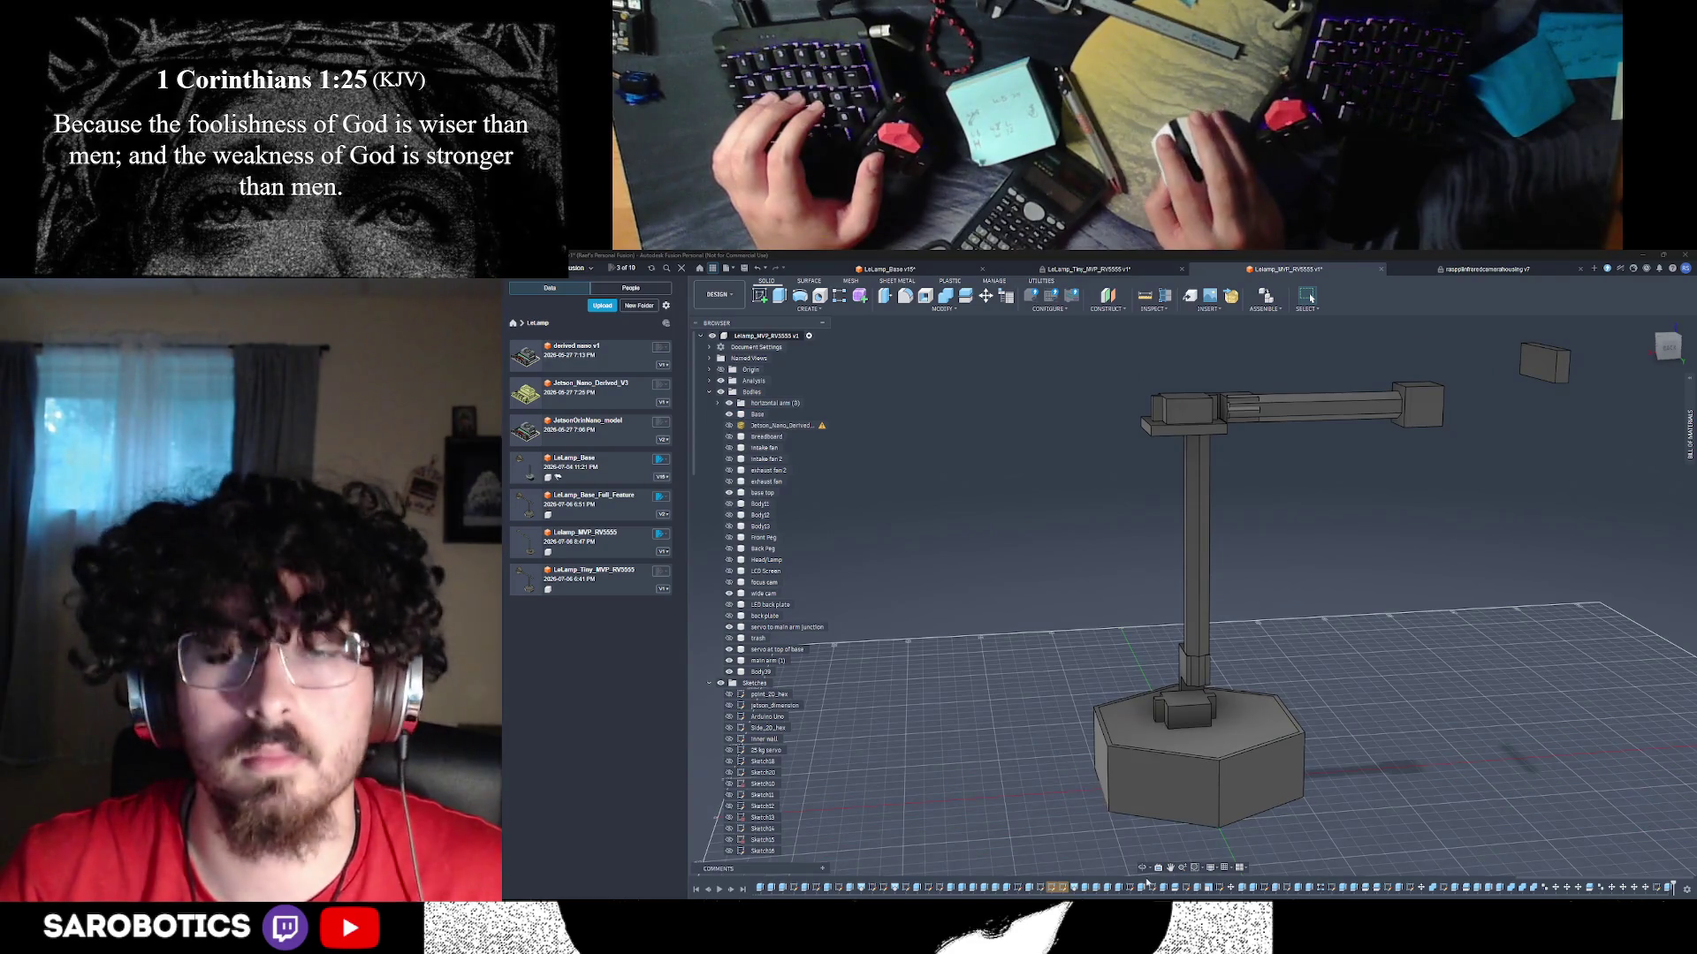
pyautogui.moveTo(1343, 566); pyautogui.dragTo(1189, 555)
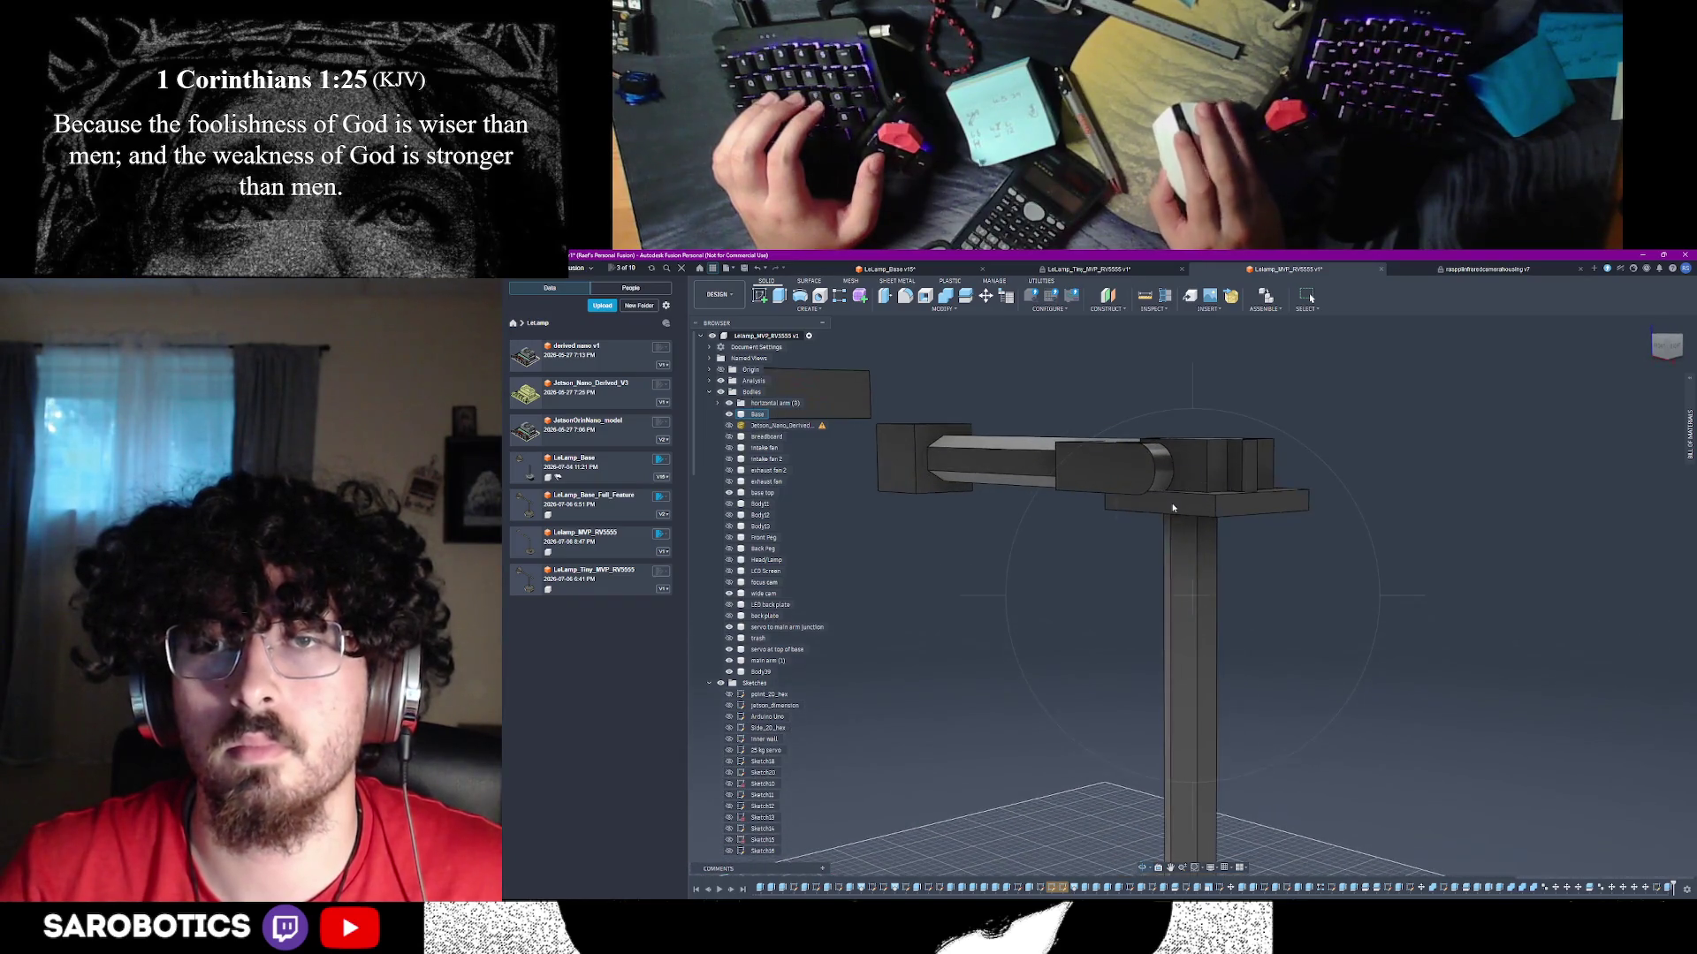
pyautogui.click(1183, 510)
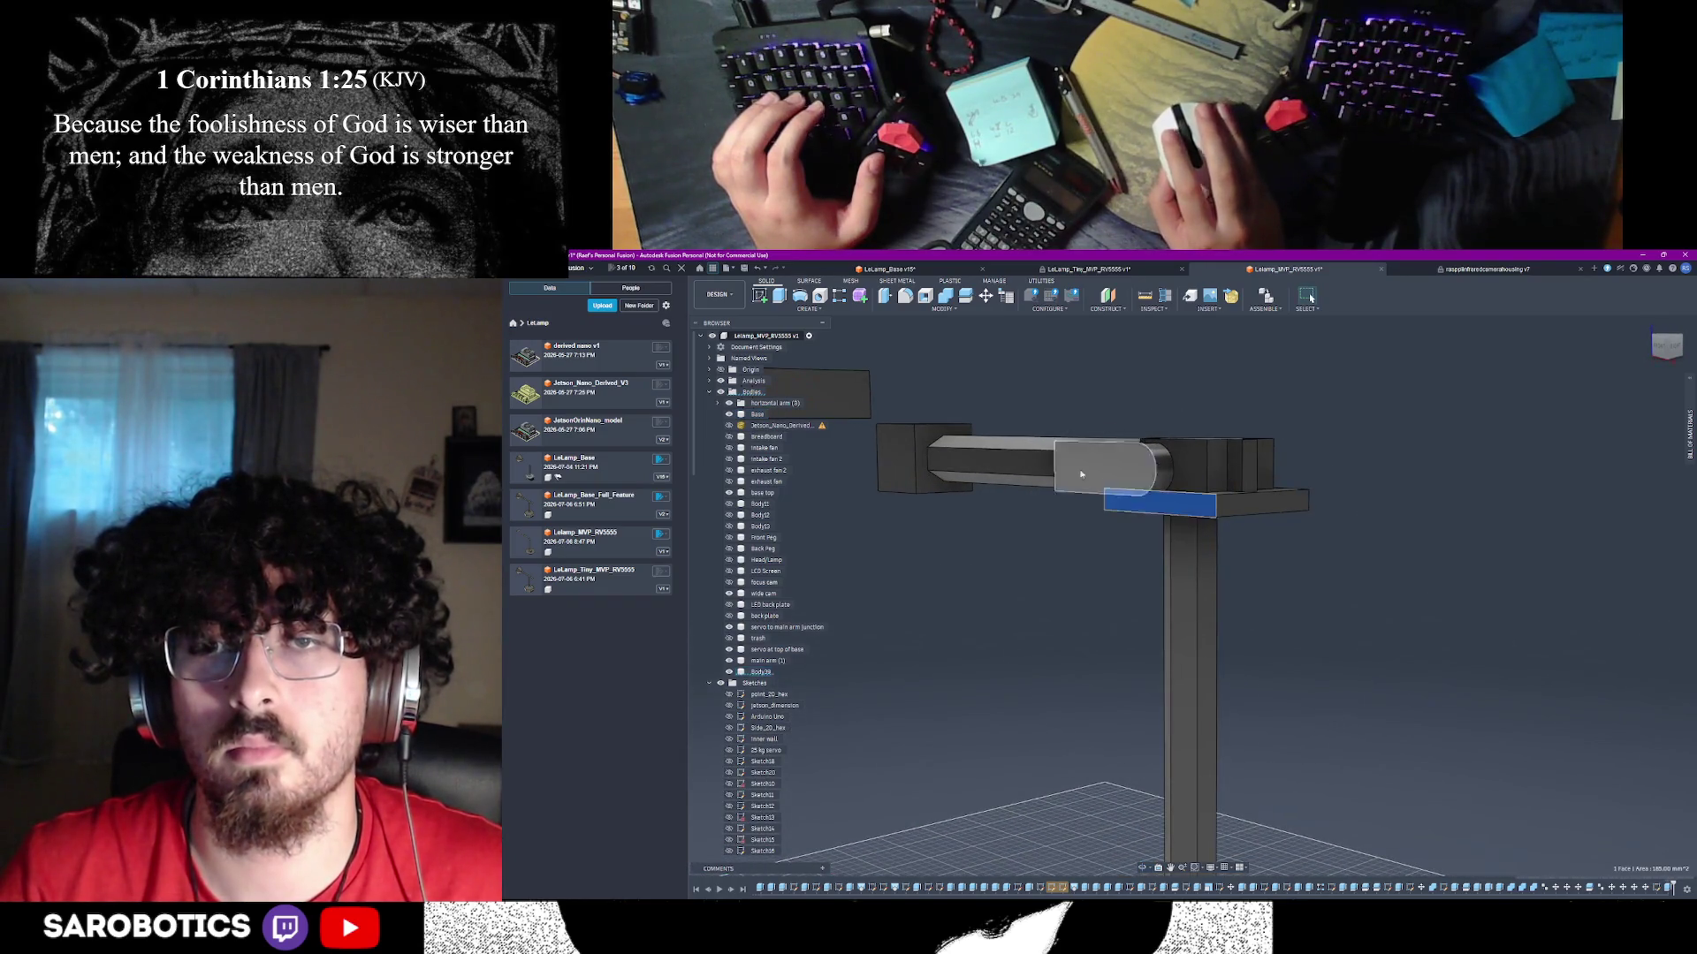
# - Start an extrude on the plate and reverse its direction, checking side and top views
pyautogui.click(779, 296)
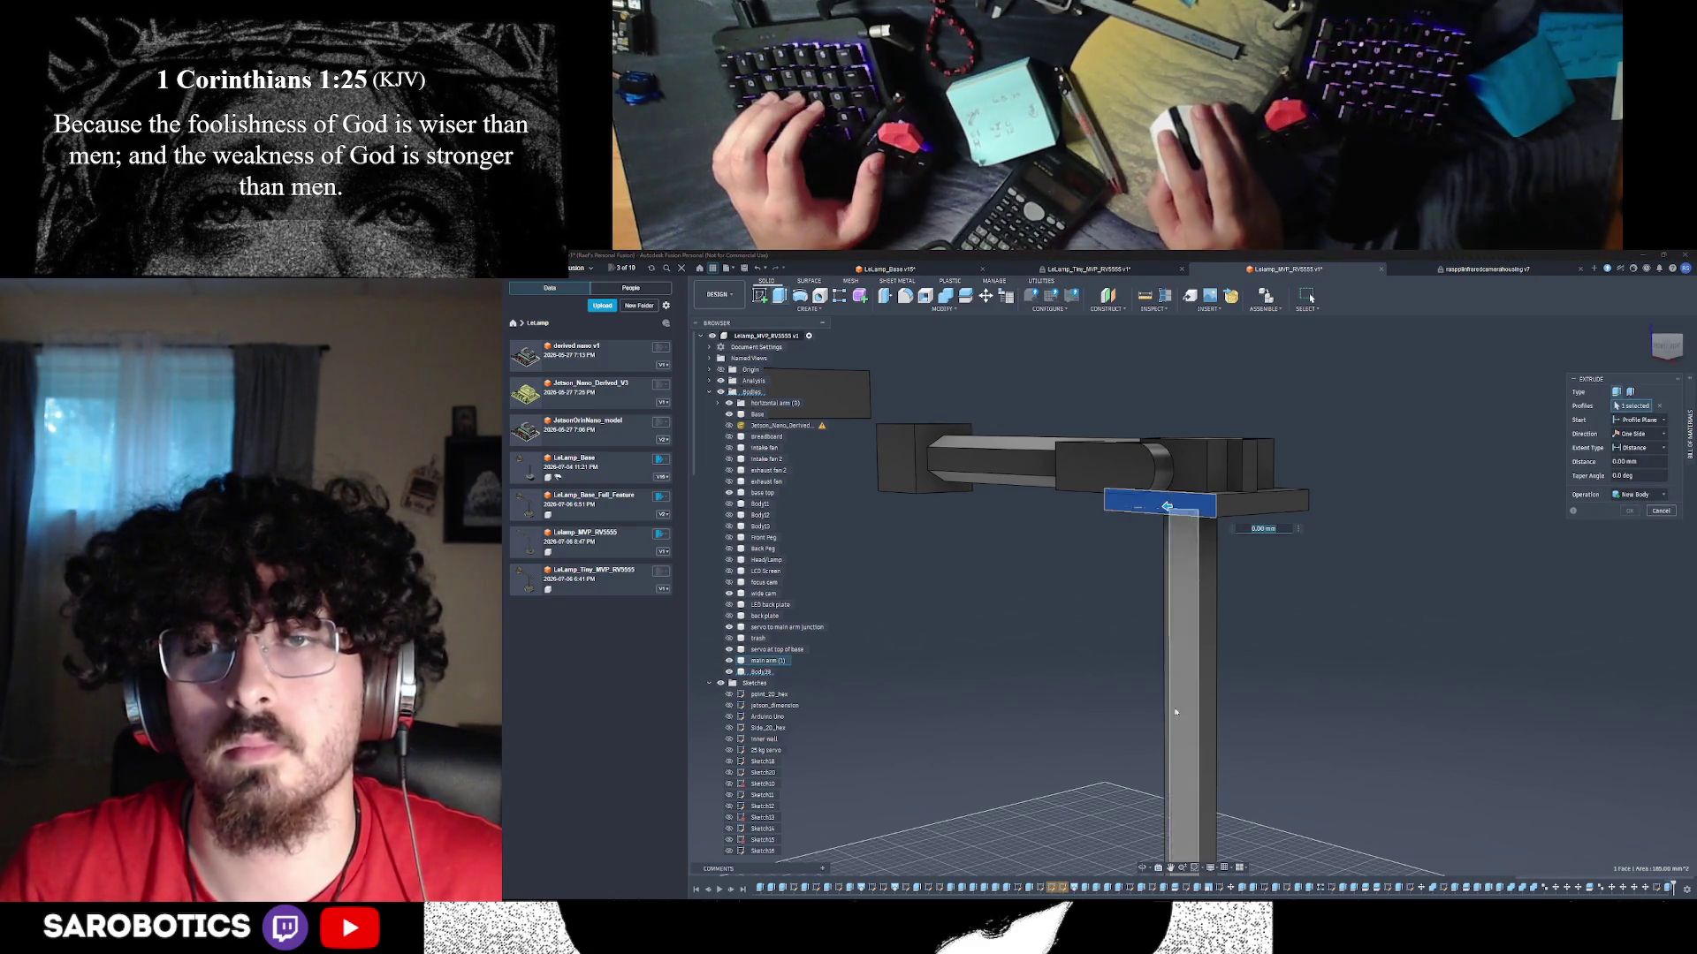
pyautogui.click(1673, 347)
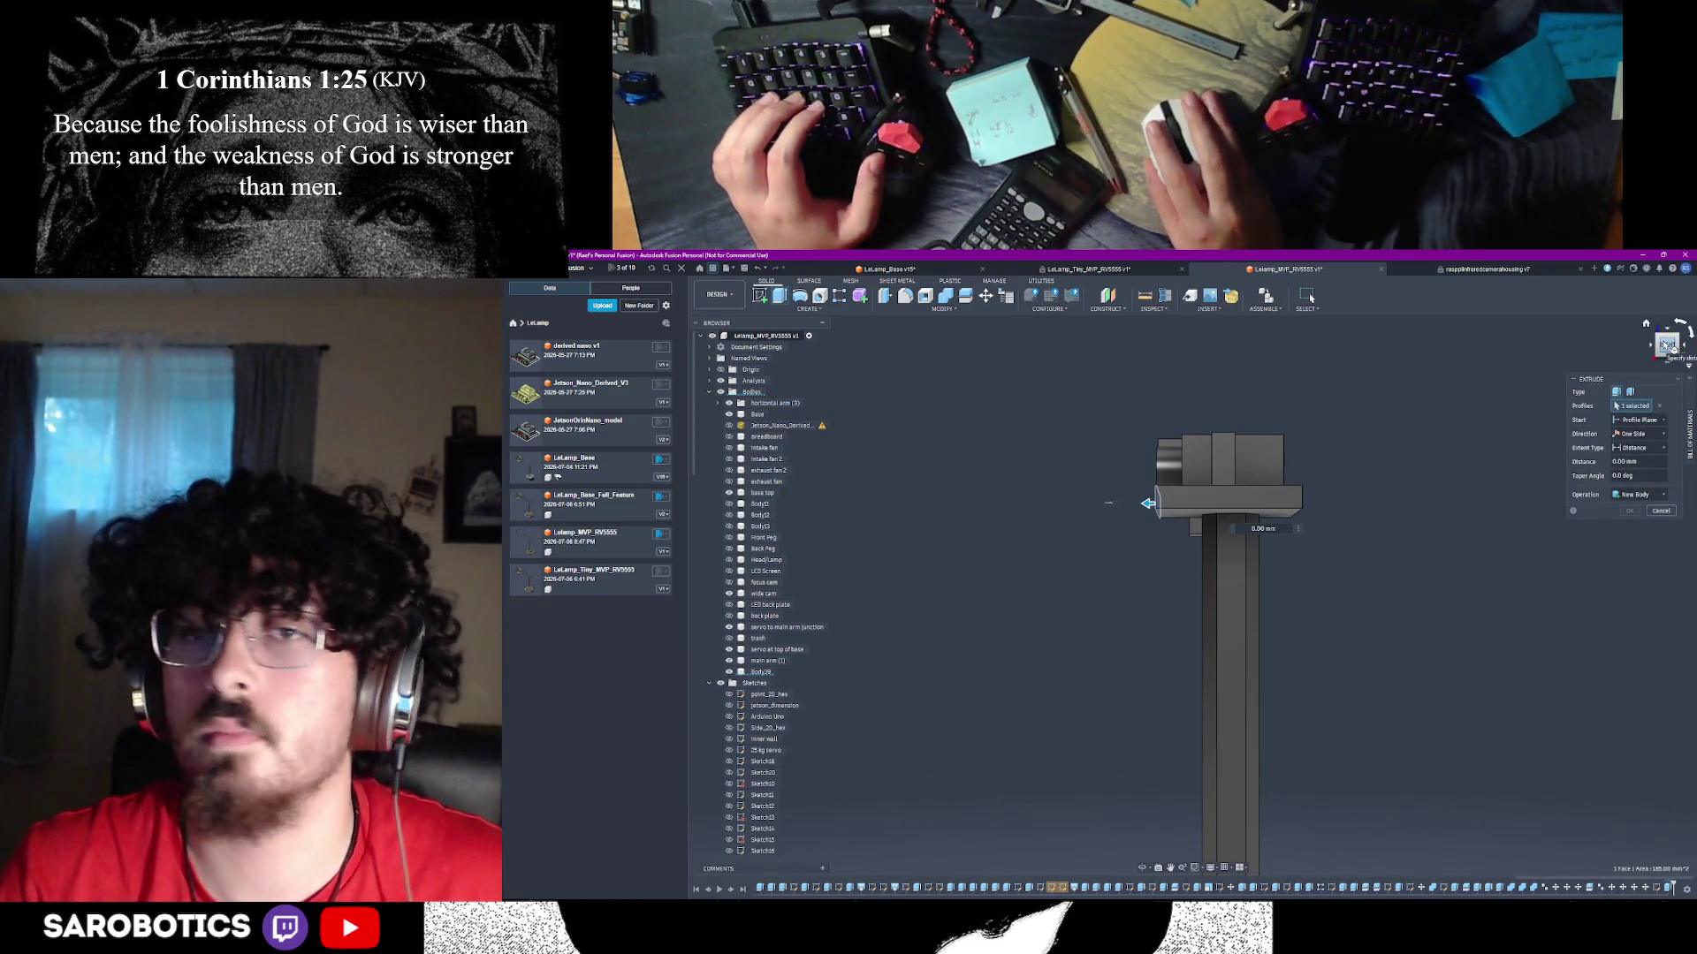
pyautogui.scroll(1, 1405, 533)
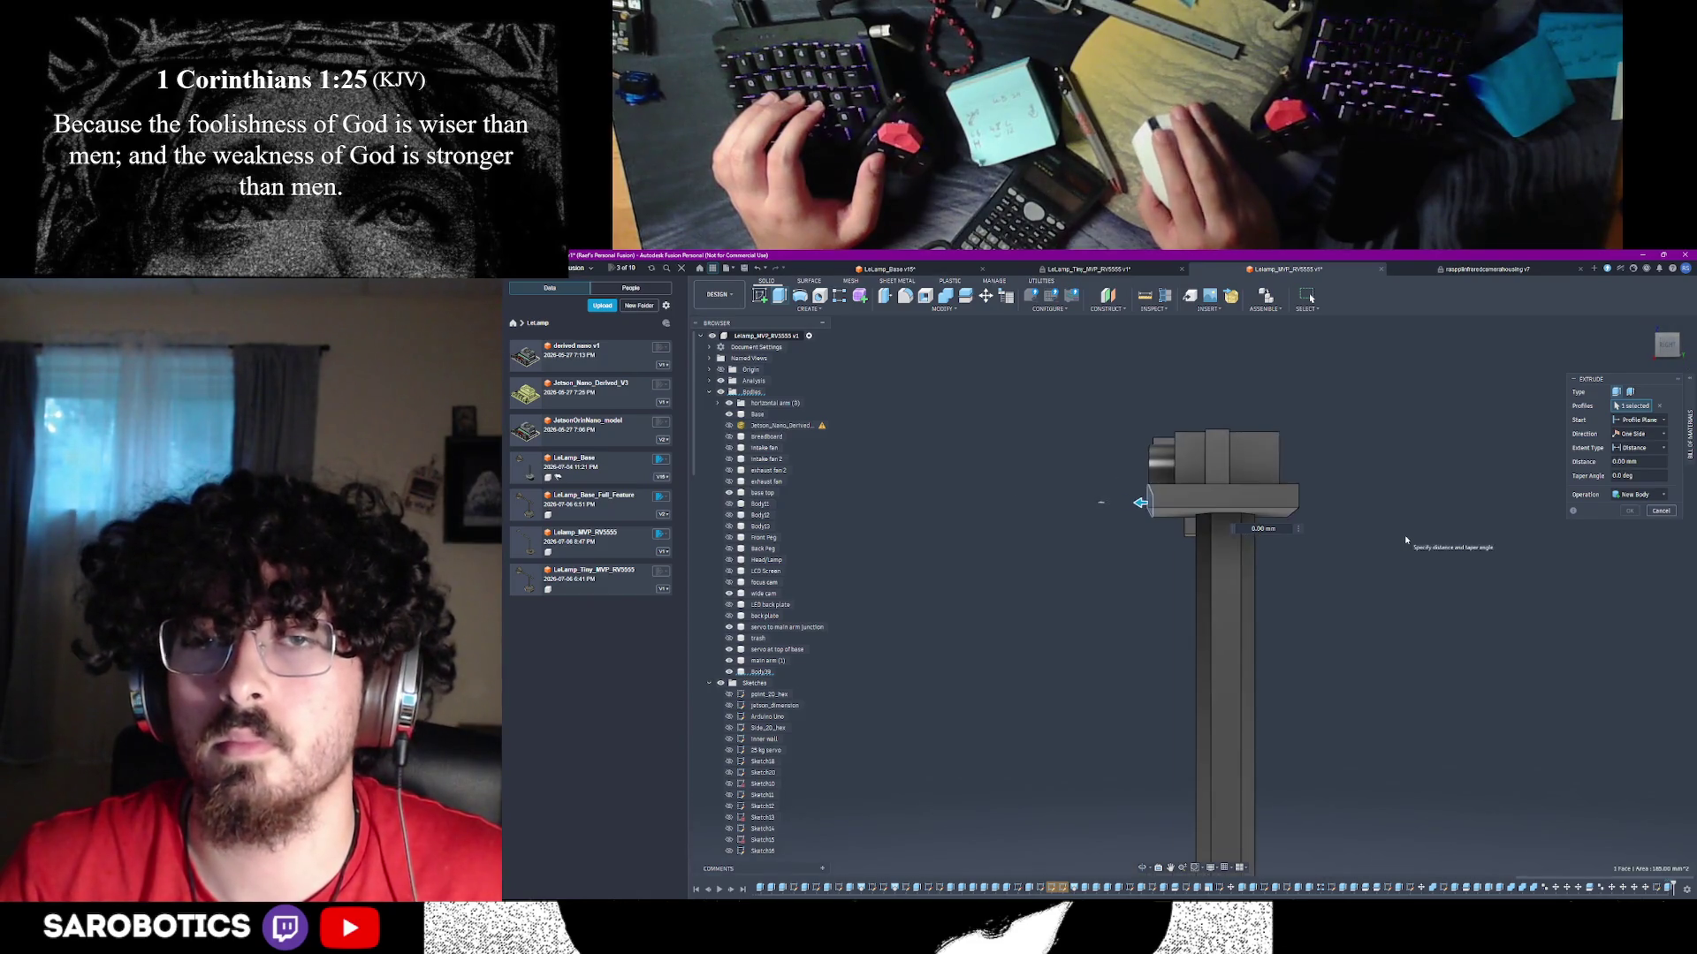
pyautogui.click(1668, 333)
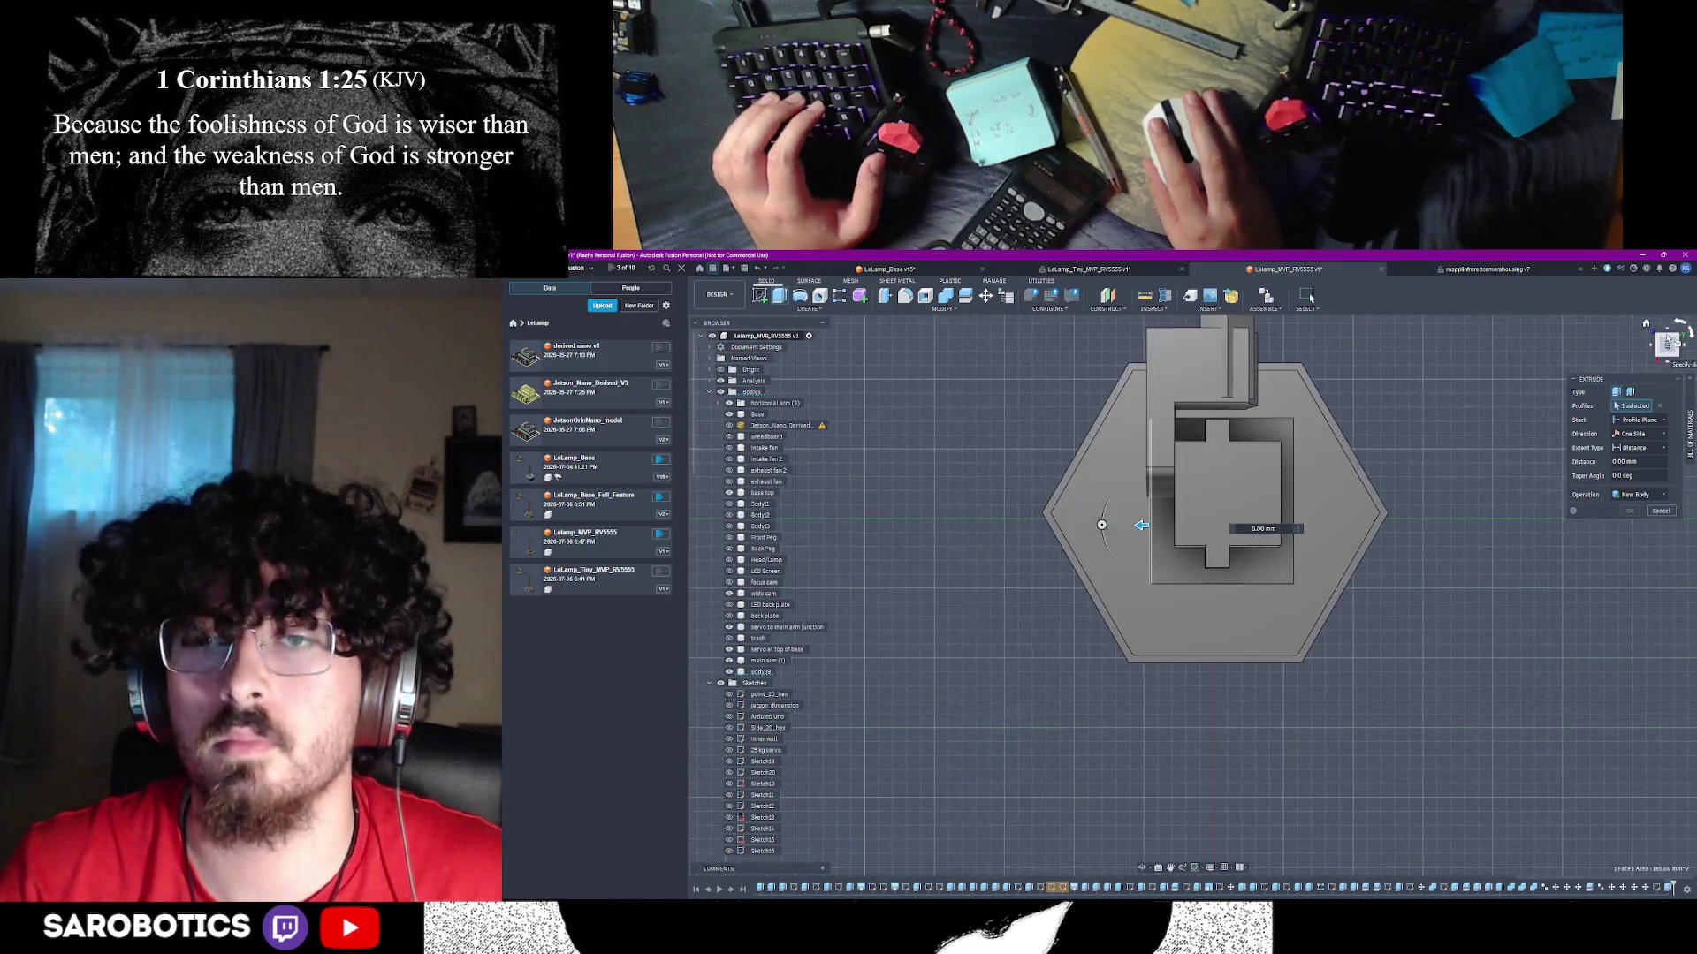
pyautogui.click(1670, 363)
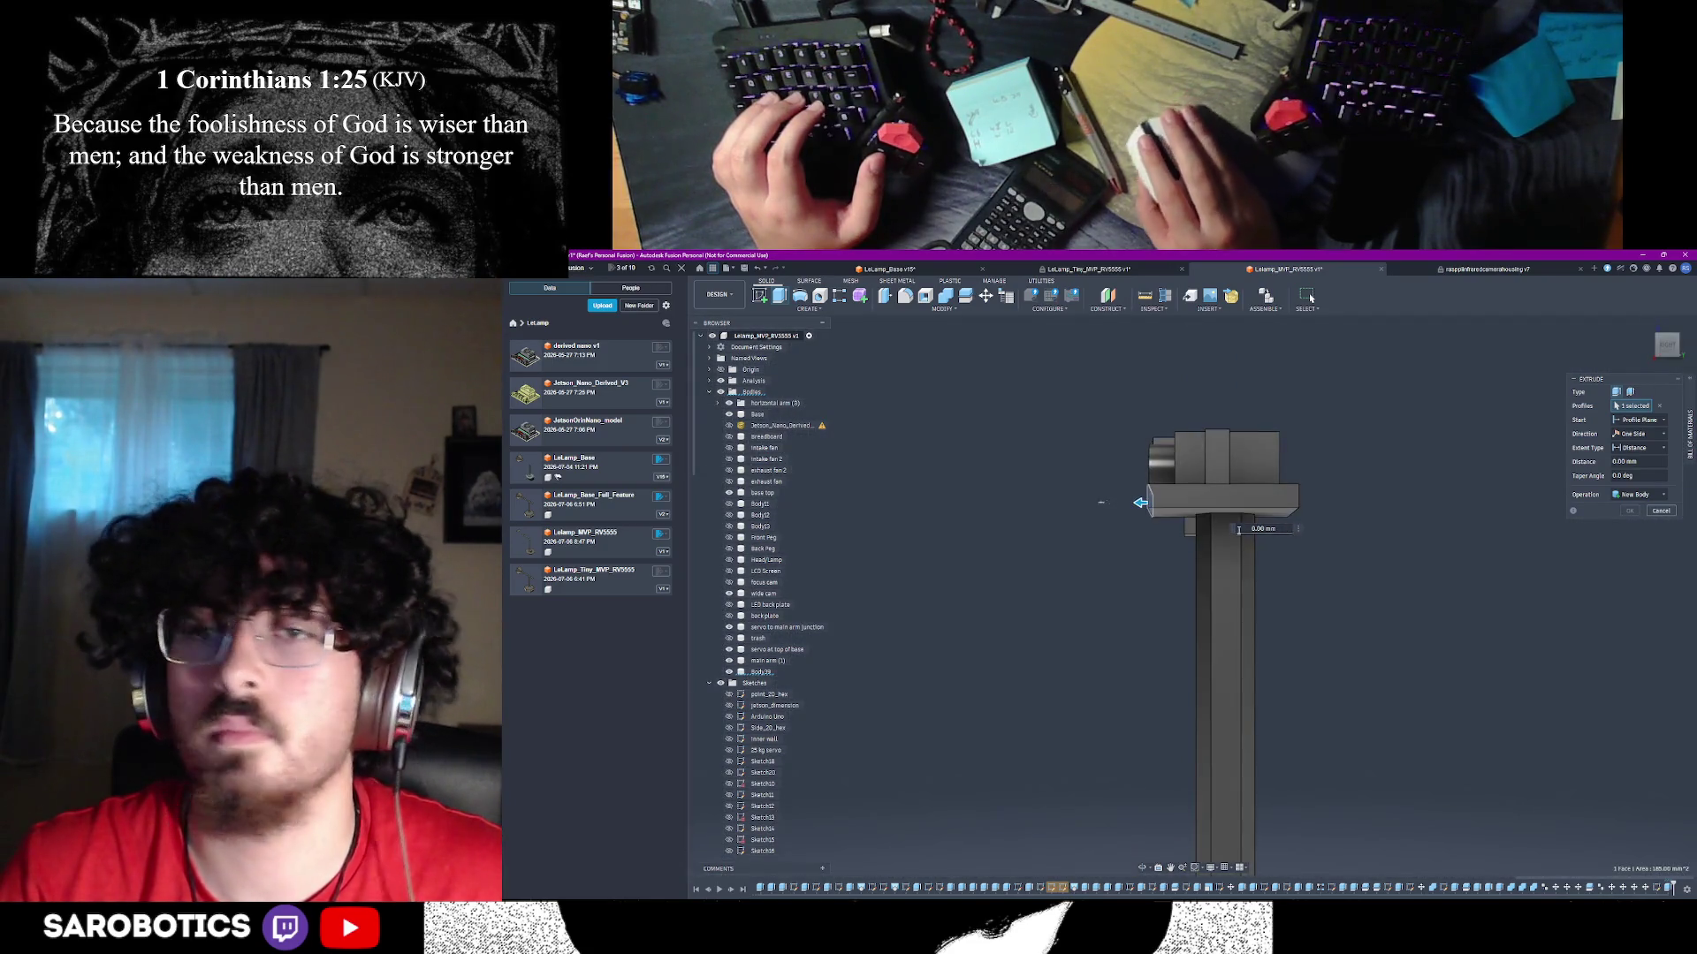
pyautogui.moveTo(1141, 505); pyautogui.dragTo(1147, 503)
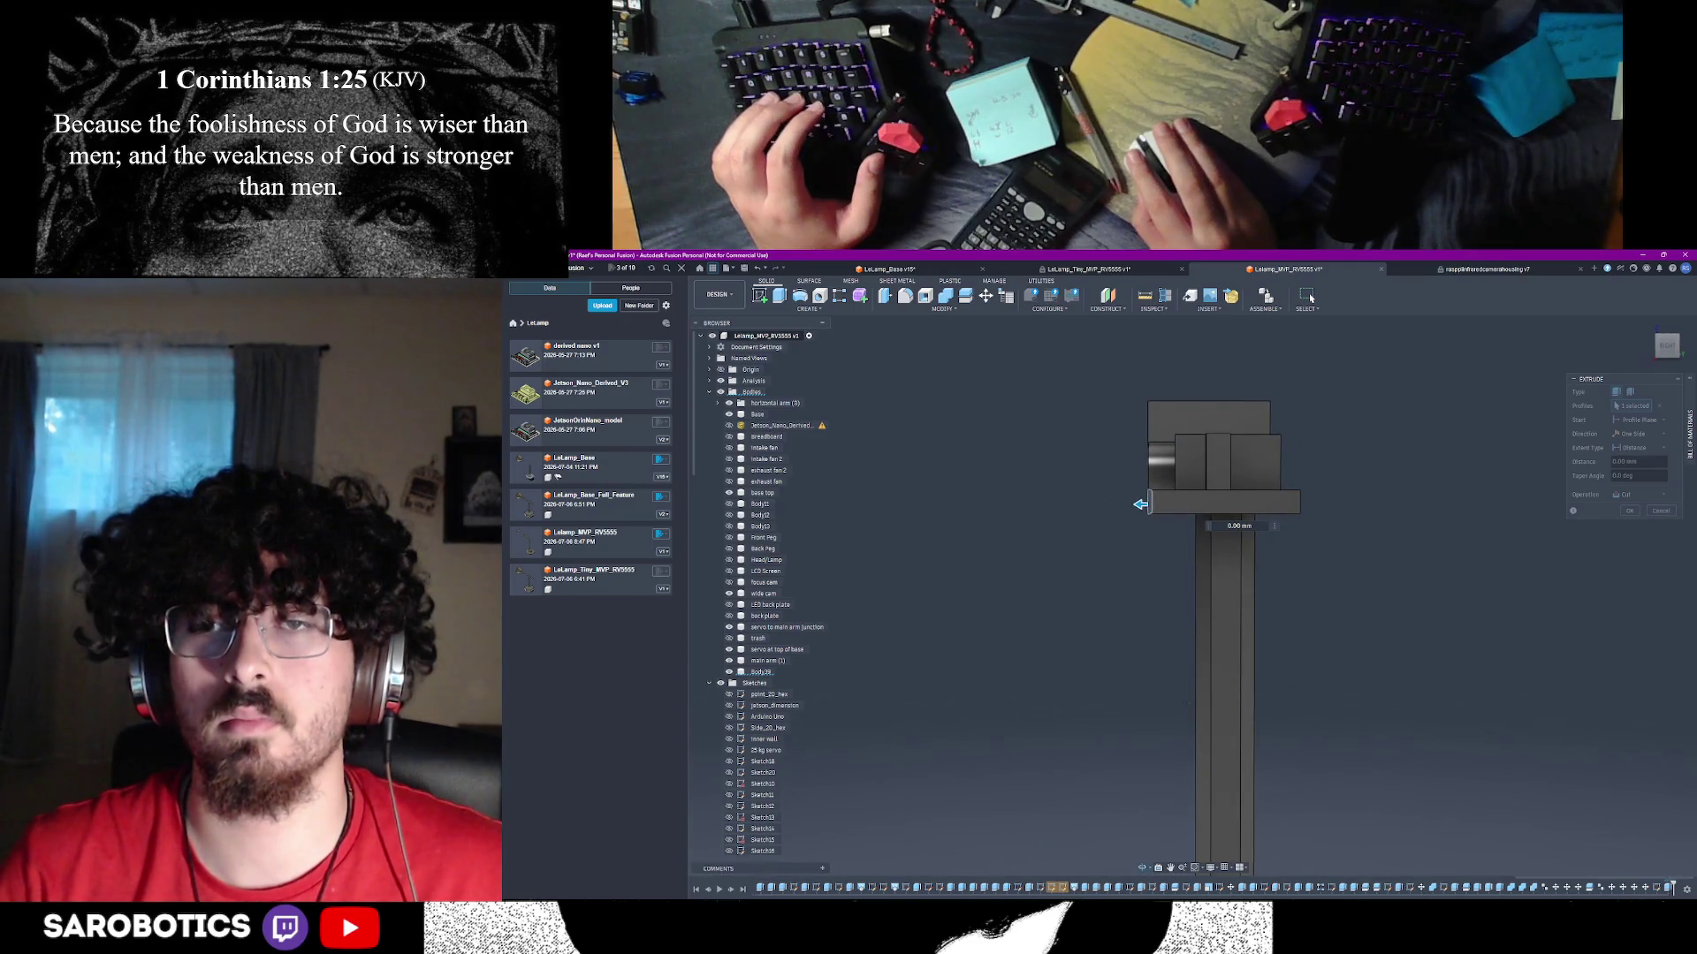
pyautogui.moveTo(1140, 503)
pyautogui.keyDown('shift'); pyautogui.mouseDown(button='middle')
pyautogui.moveTo(1101, 519)
pyautogui.moveTo(1101, 485)
pyautogui.moveTo(1101, 509)
pyautogui.mouseUp(button='middle'); pyautogui.keyUp('shift')
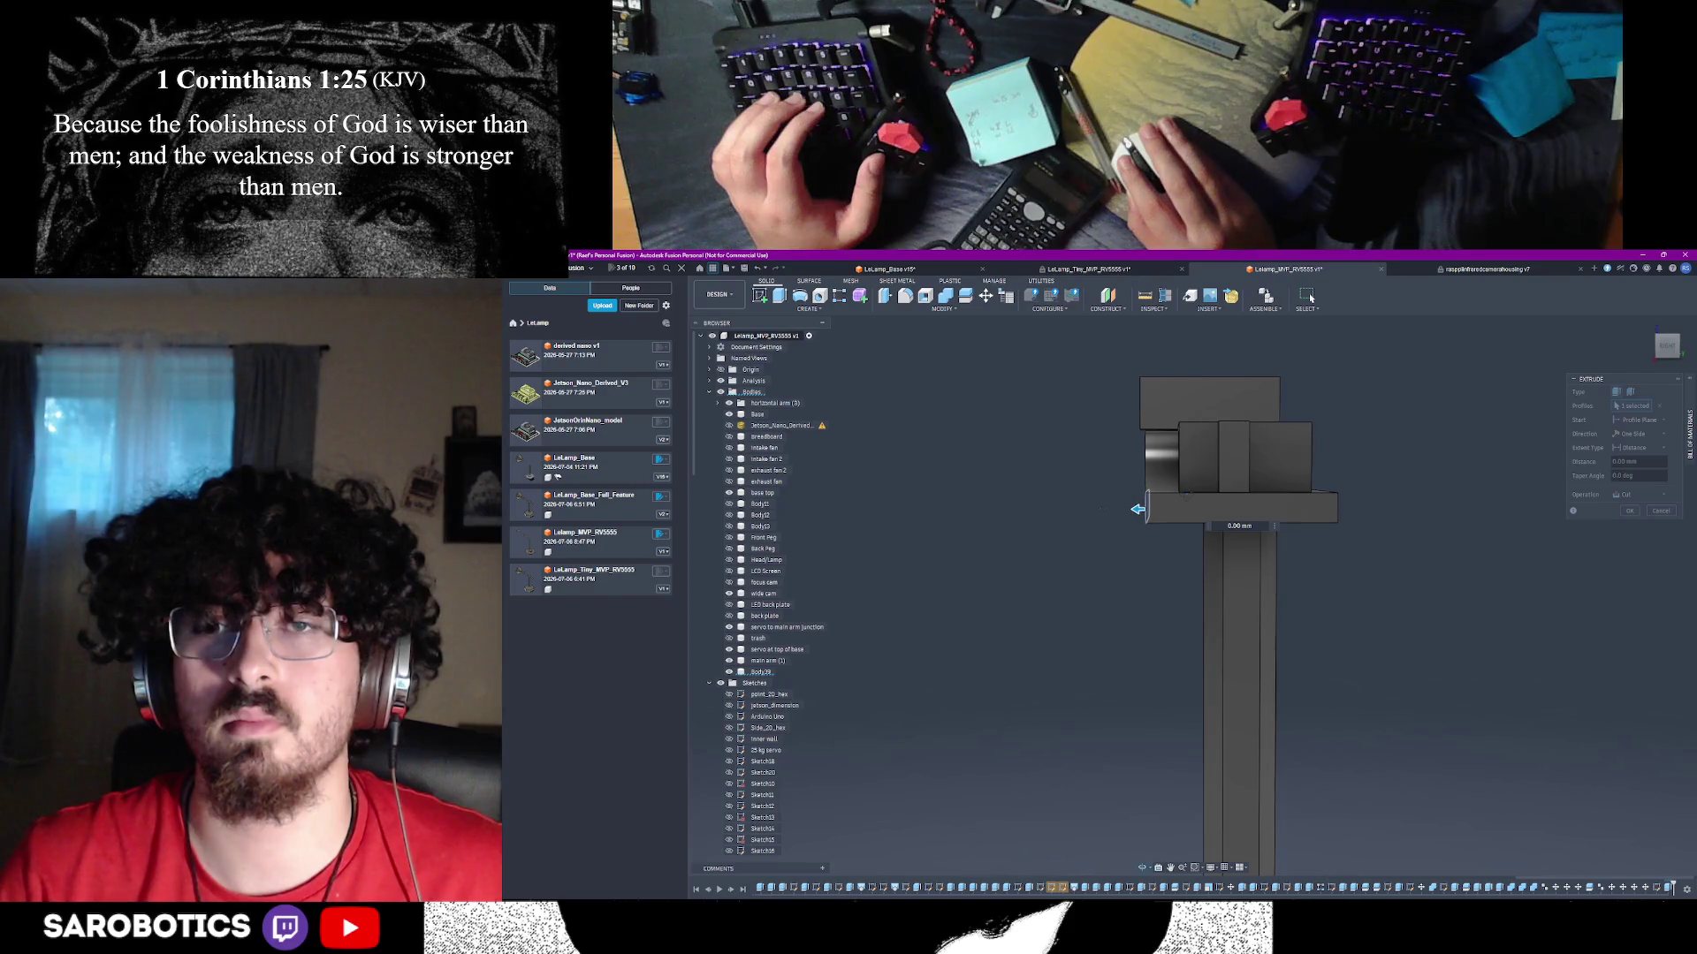
# - Repeat the extrude to cut the small end profile about 7 mm deep
pyautogui.rightClick(1189, 501)
pyautogui.click(1148, 496)
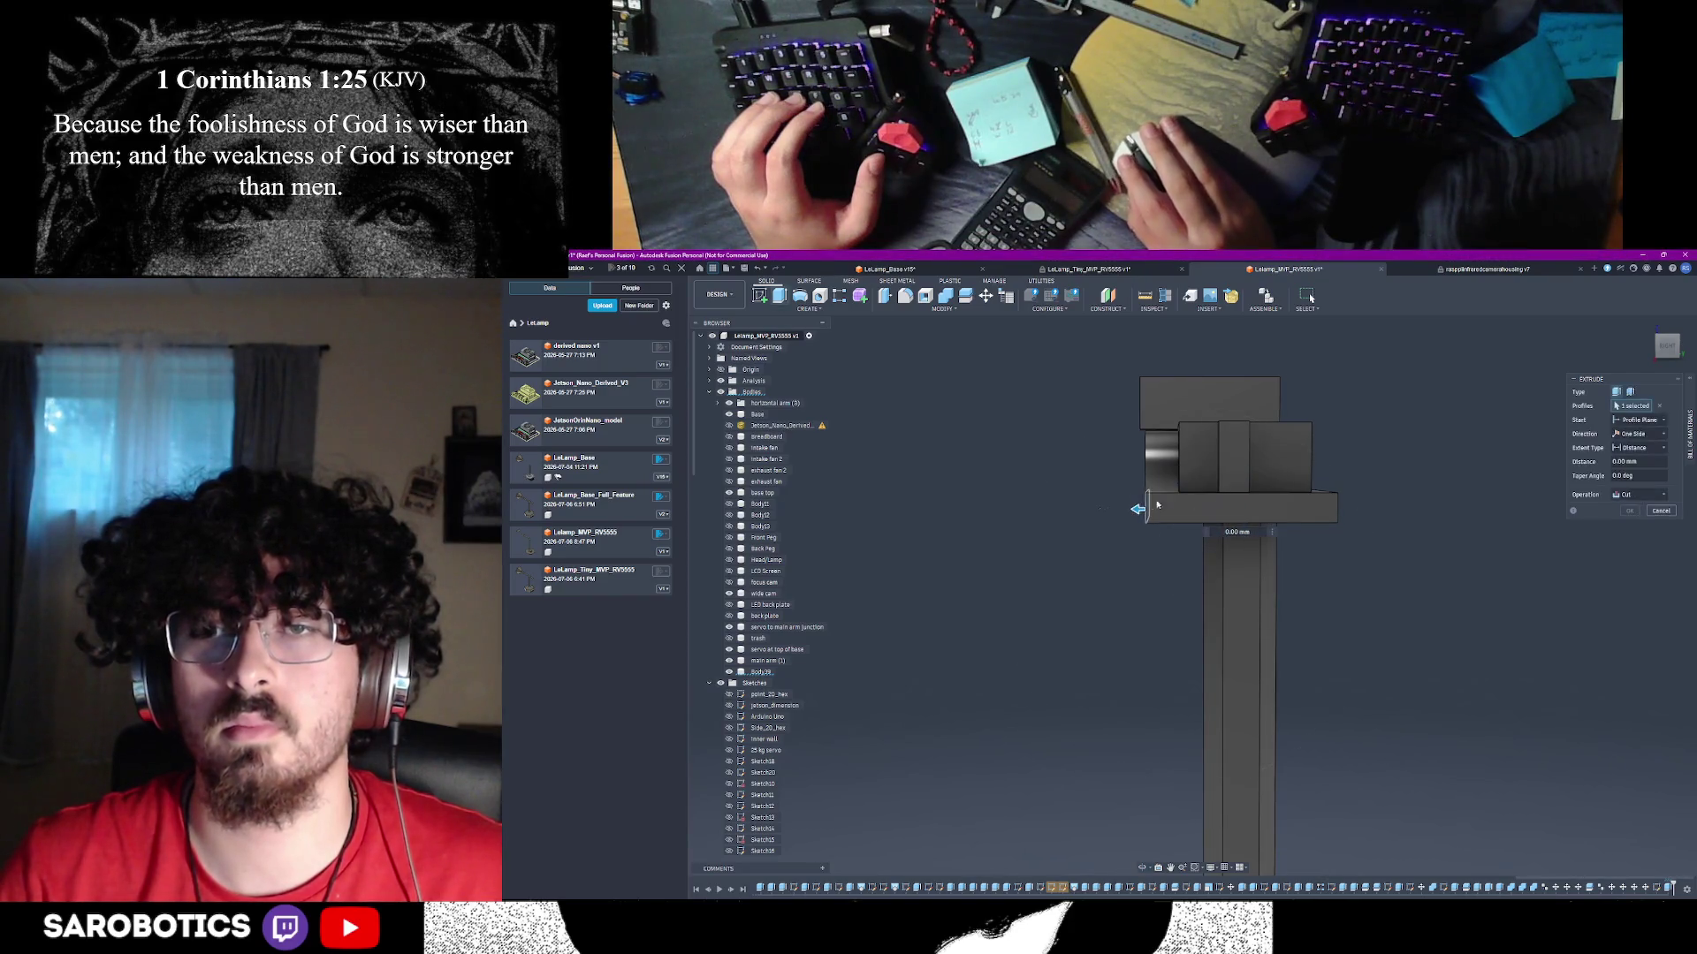
pyautogui.click(1158, 508)
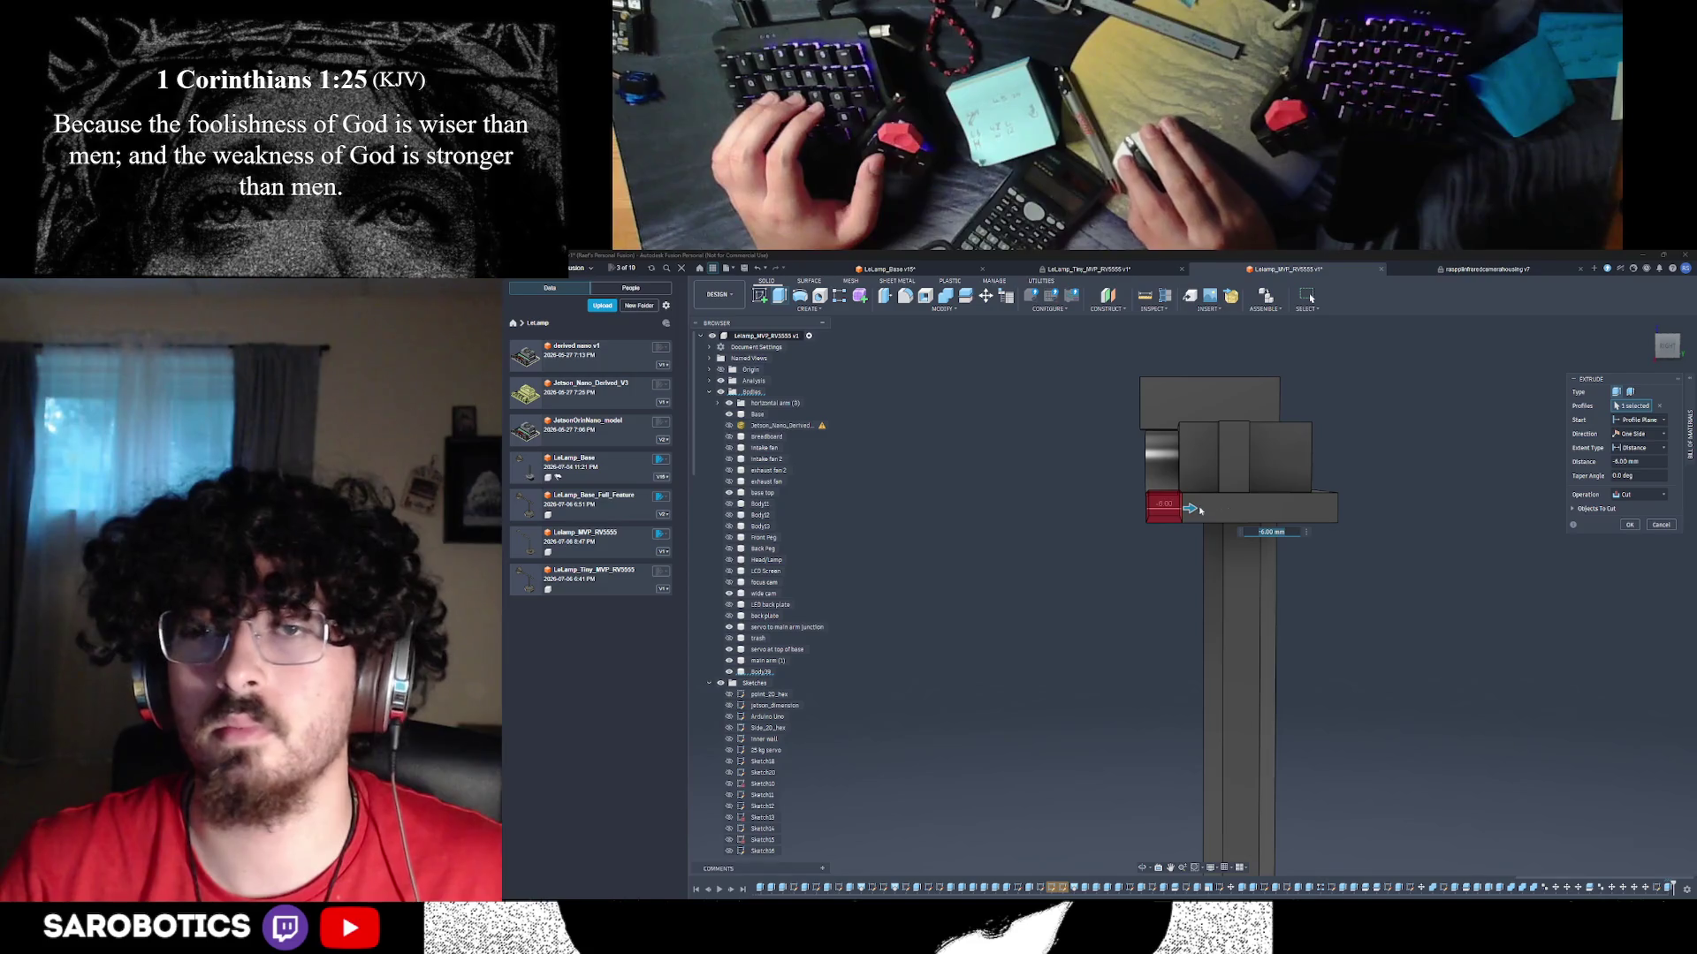
pyautogui.moveTo(1189, 508); pyautogui.dragTo(1194, 509)
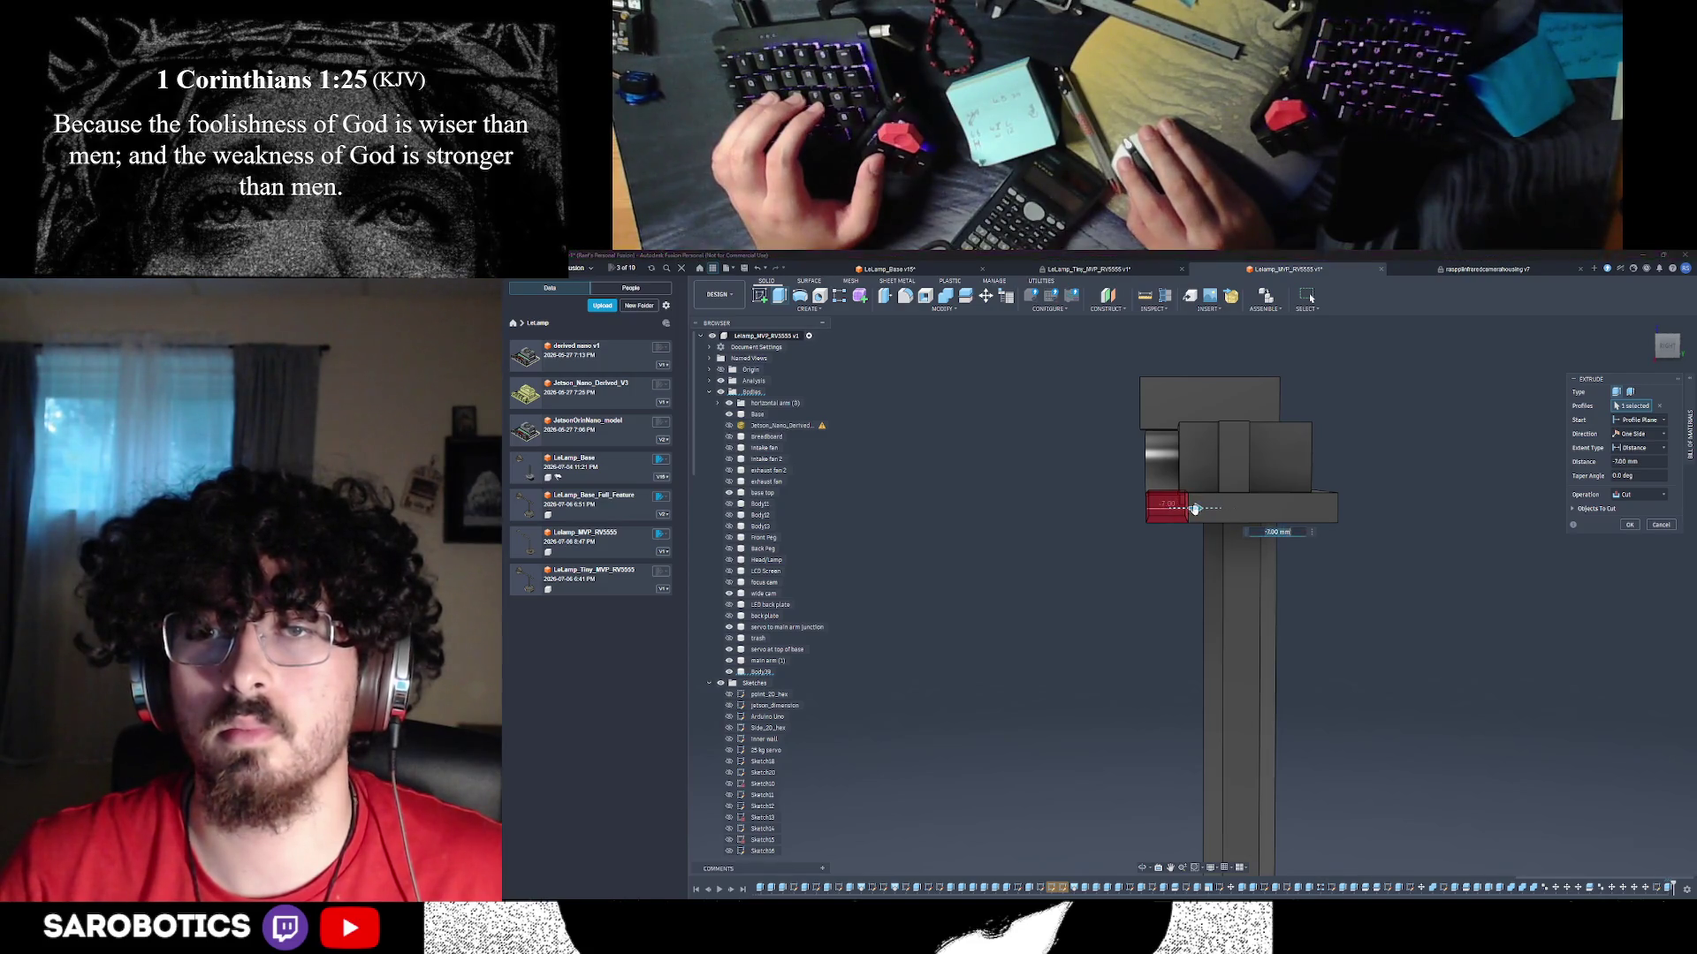
pyautogui.click(1629, 525)
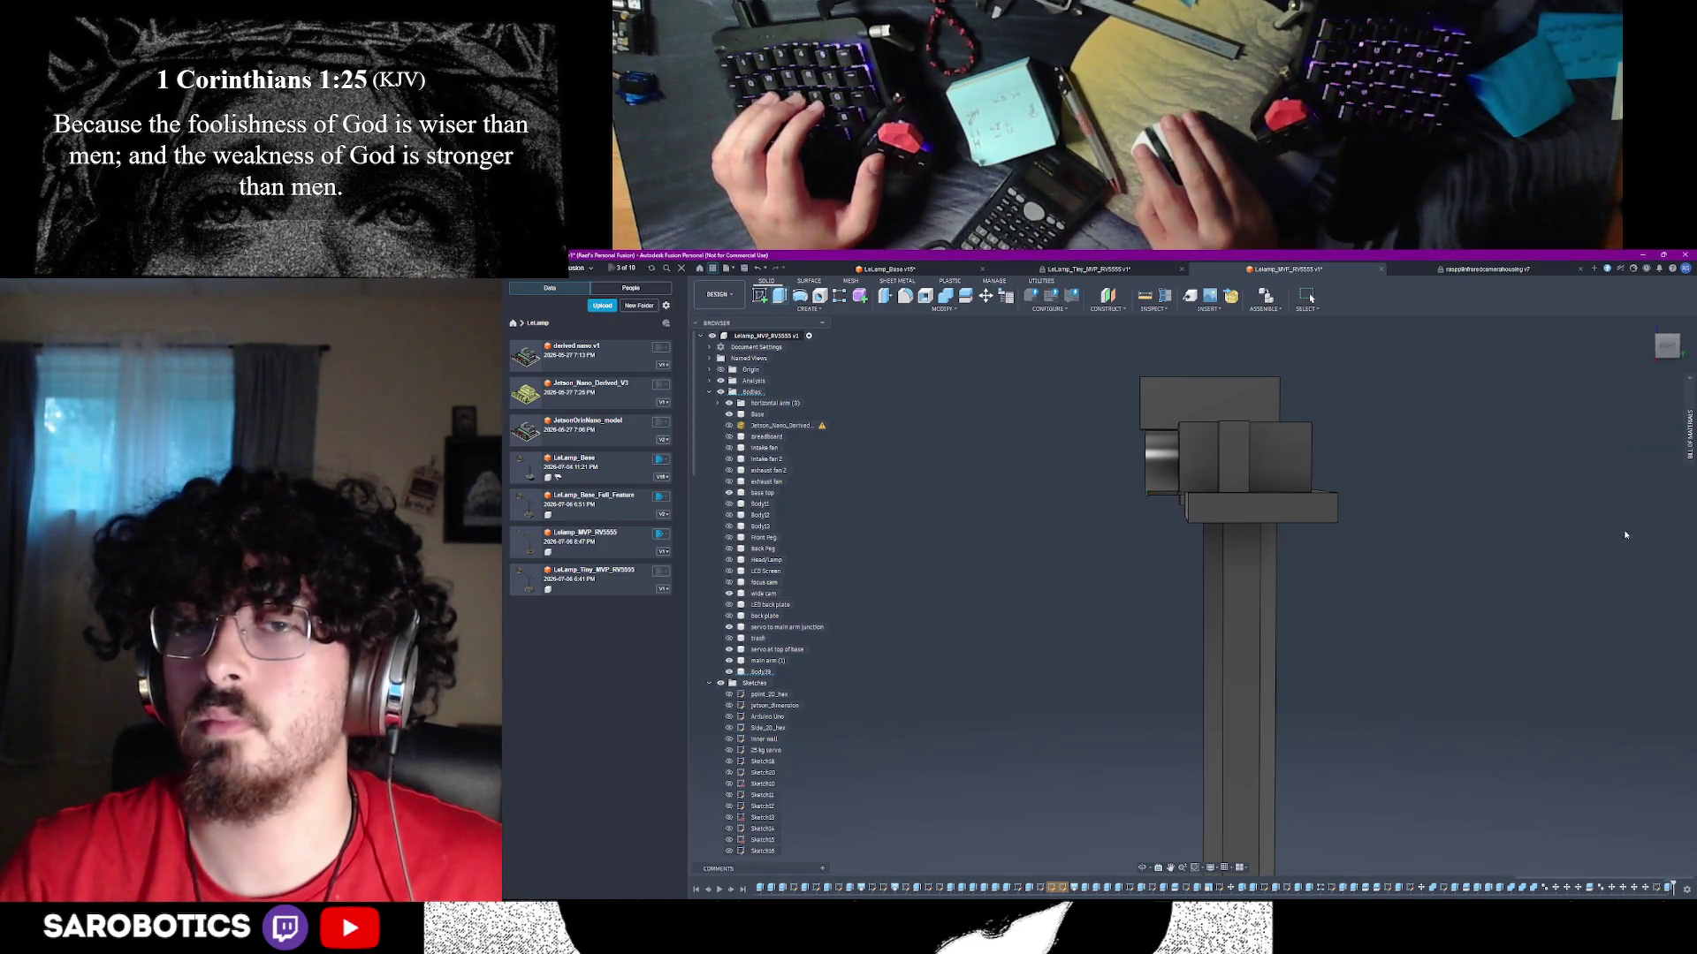
pyautogui.scroll(-1, 1429, 560)
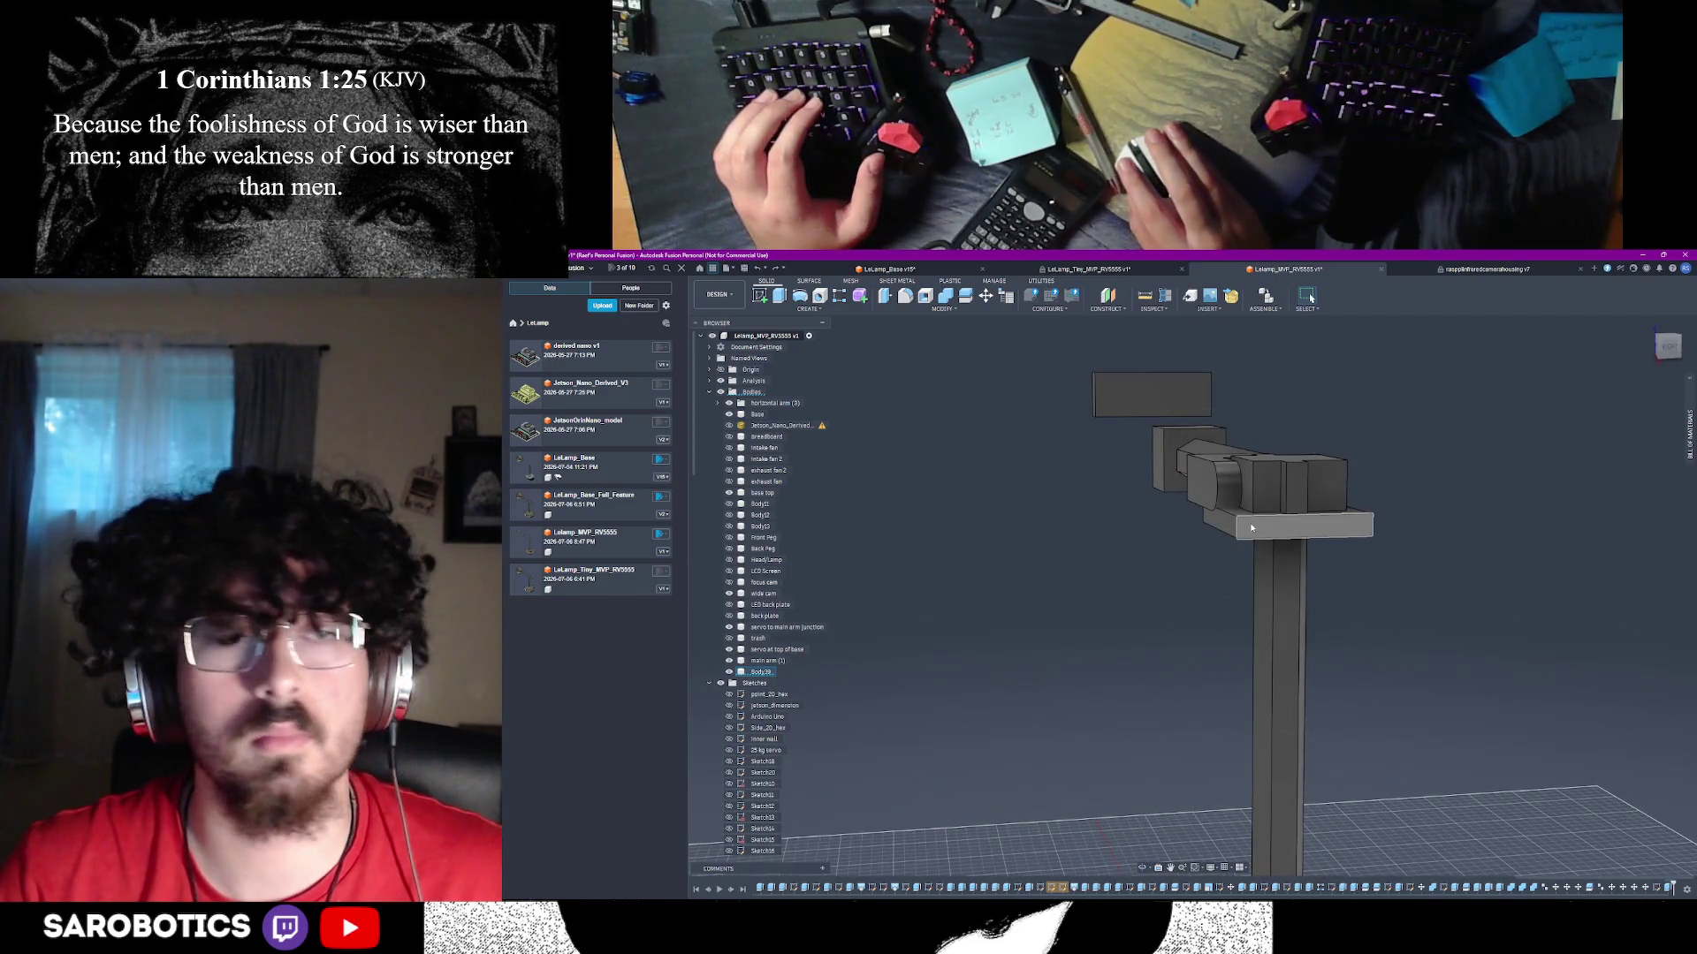
# - Extrude-cut a shallow recess into the mounting plate's left end face beneath the arm
pyautogui.click(1224, 528)
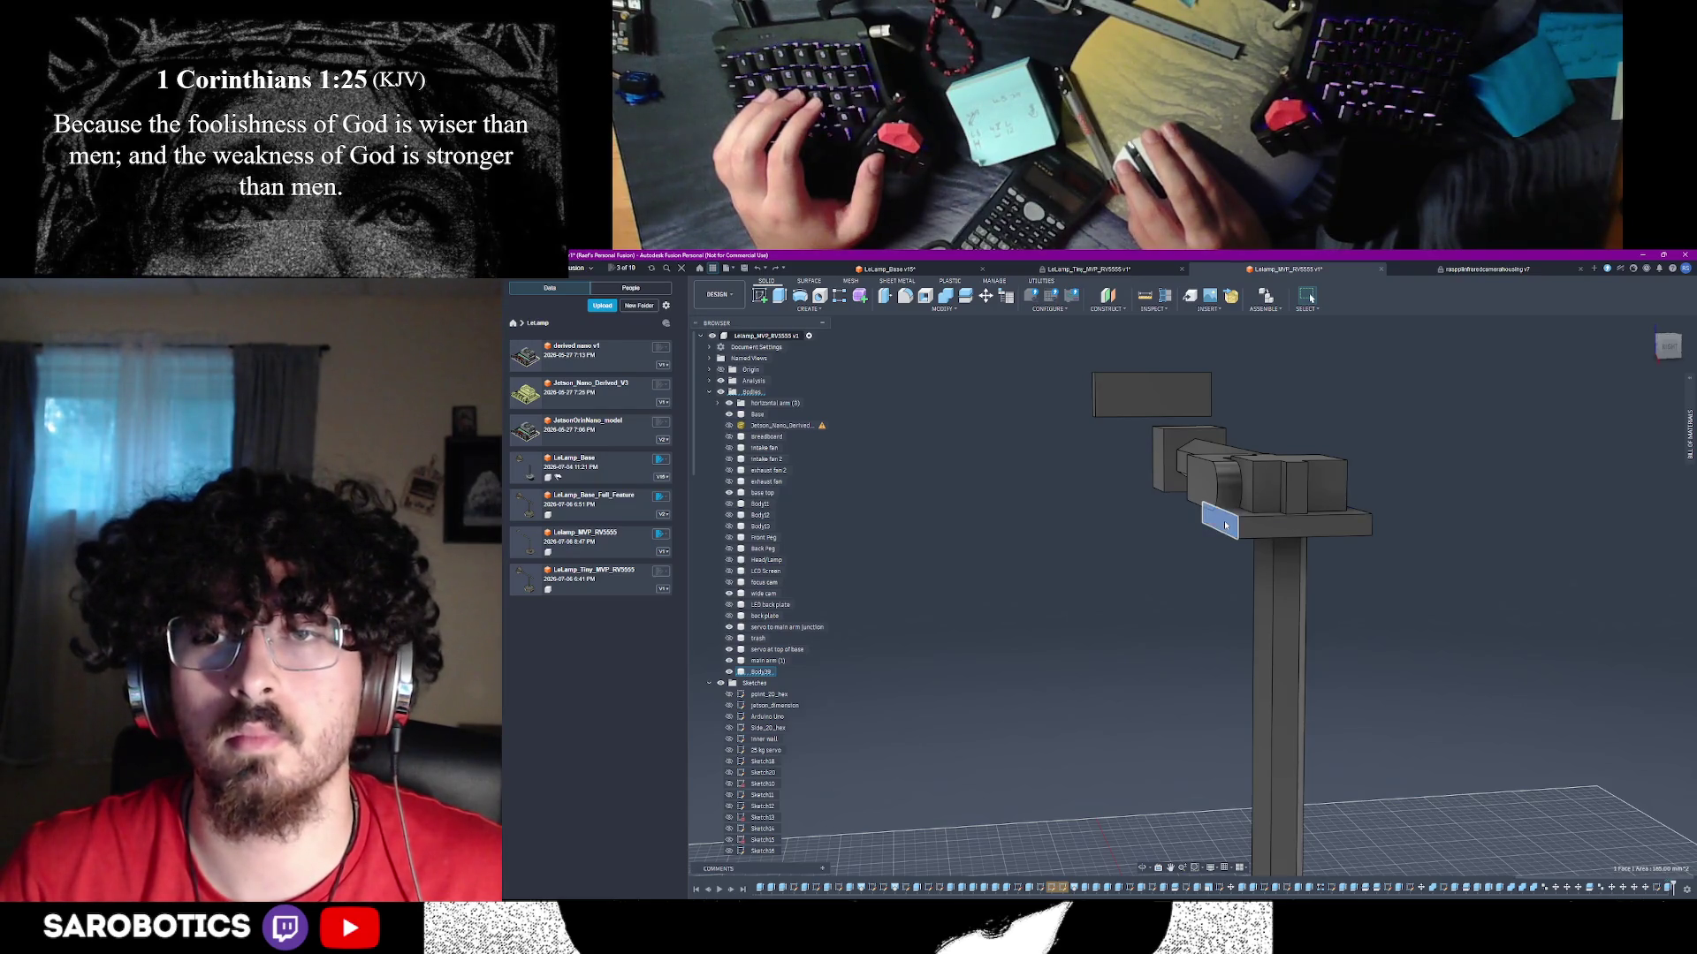
pyautogui.click(1219, 522)
pyautogui.click(786, 297)
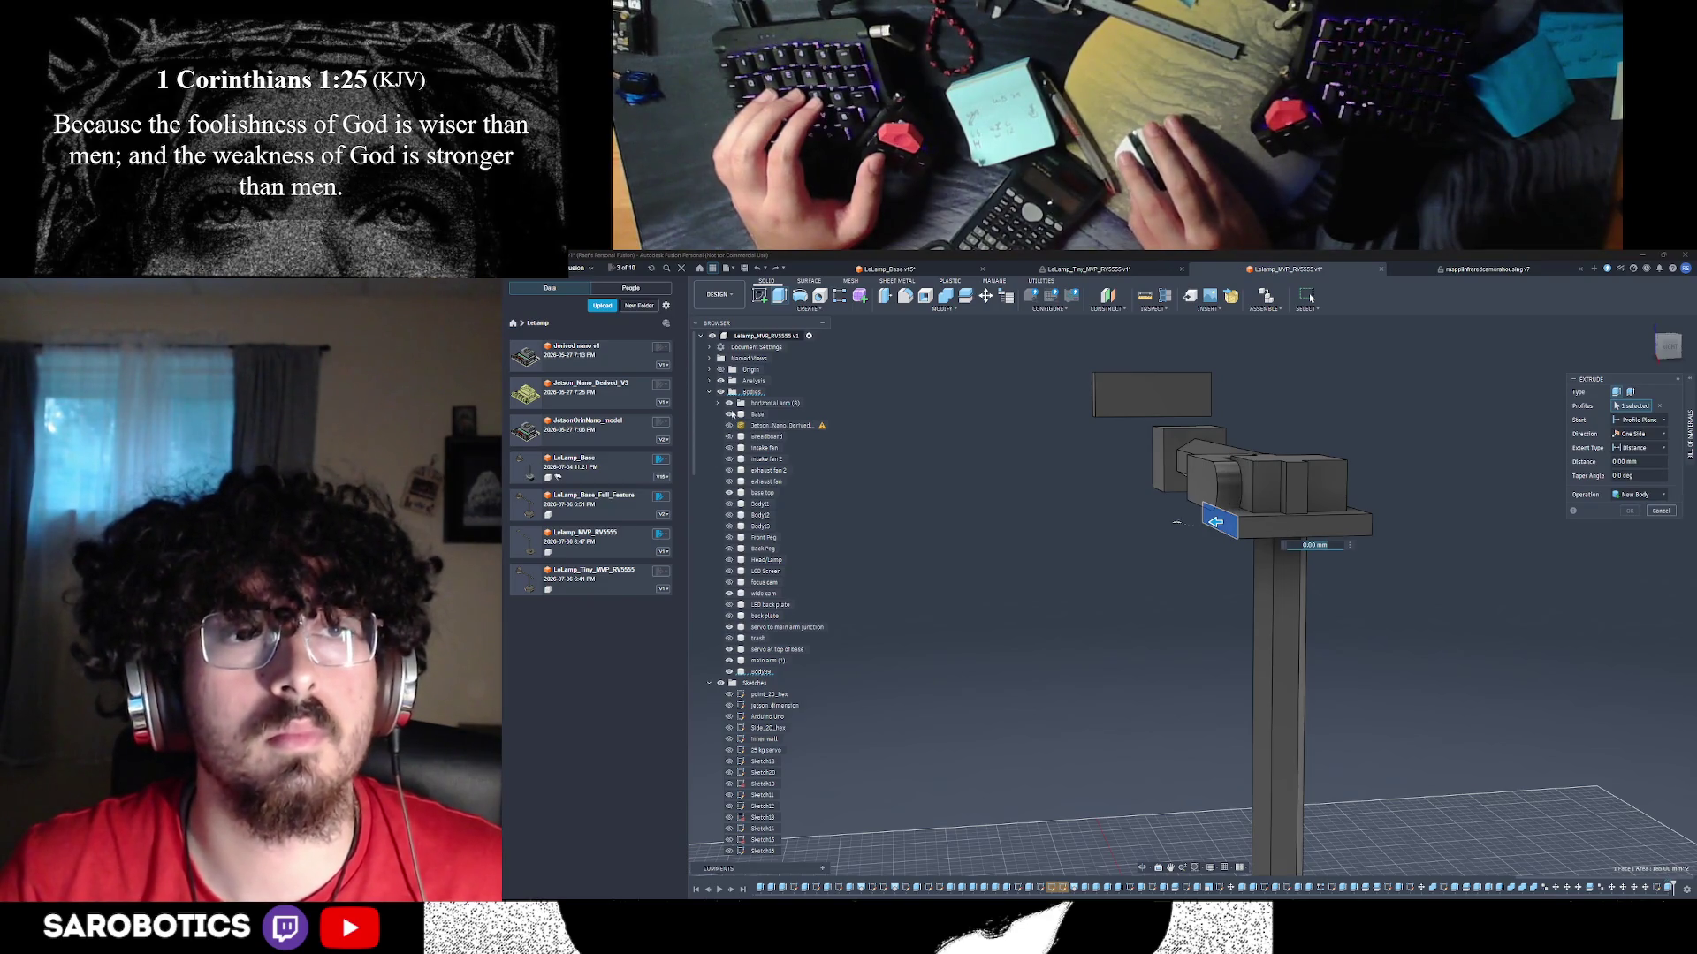
pyautogui.click(729, 404)
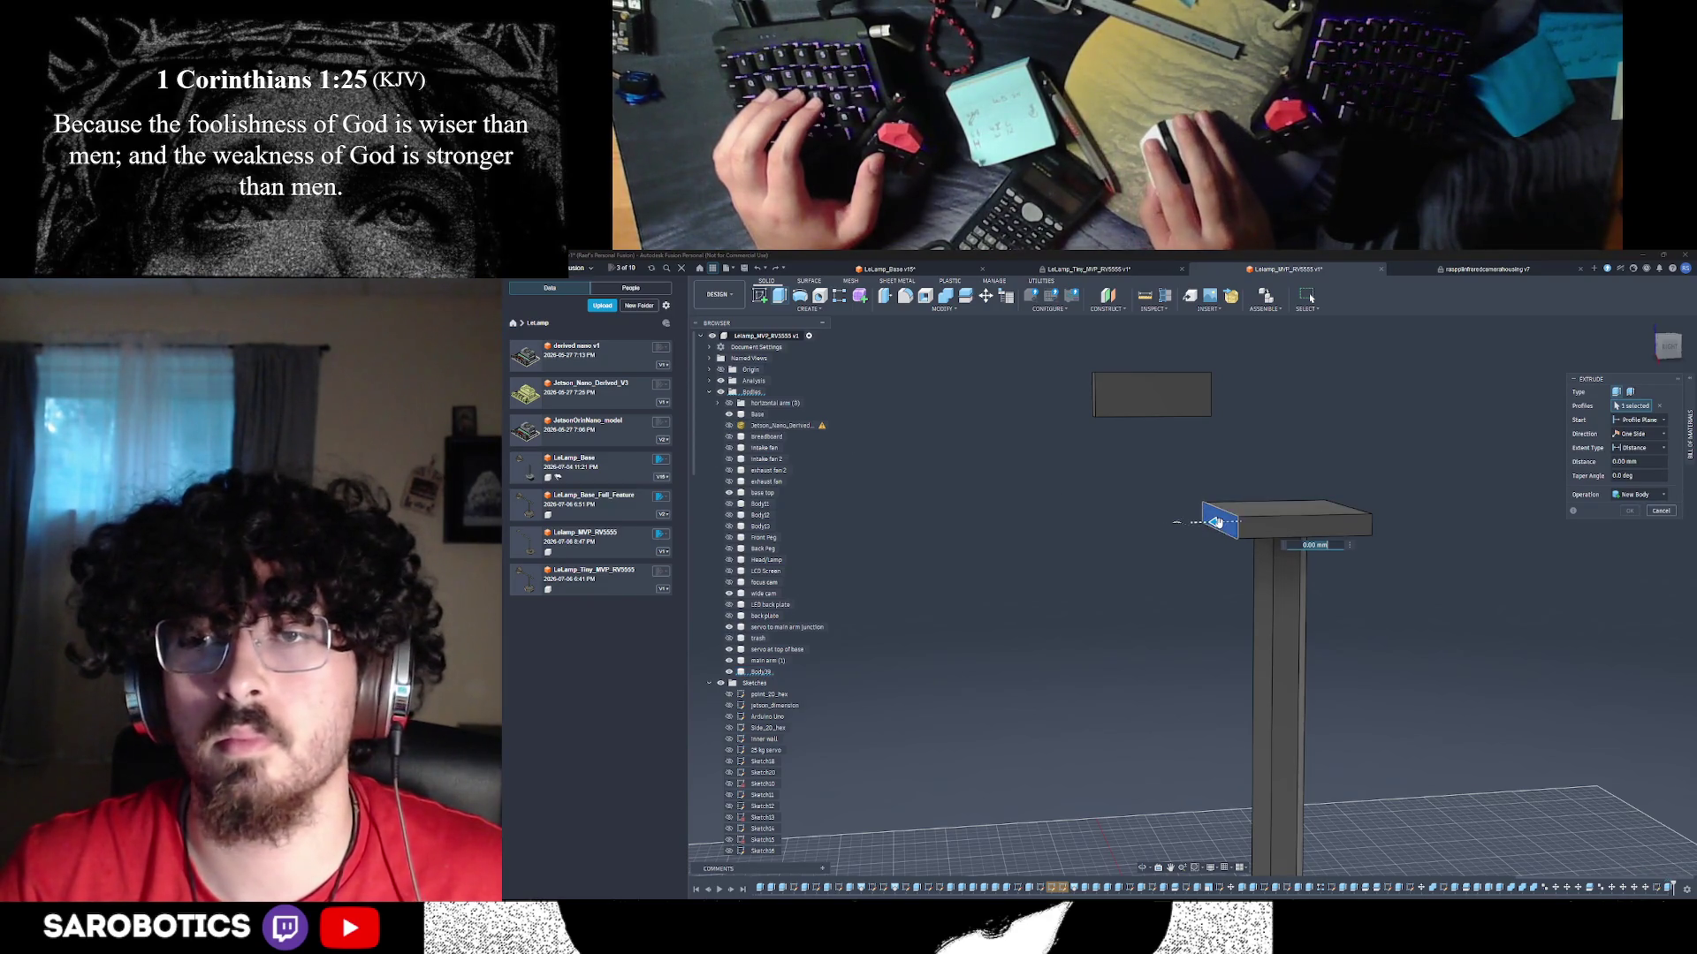
pyautogui.click(731, 404)
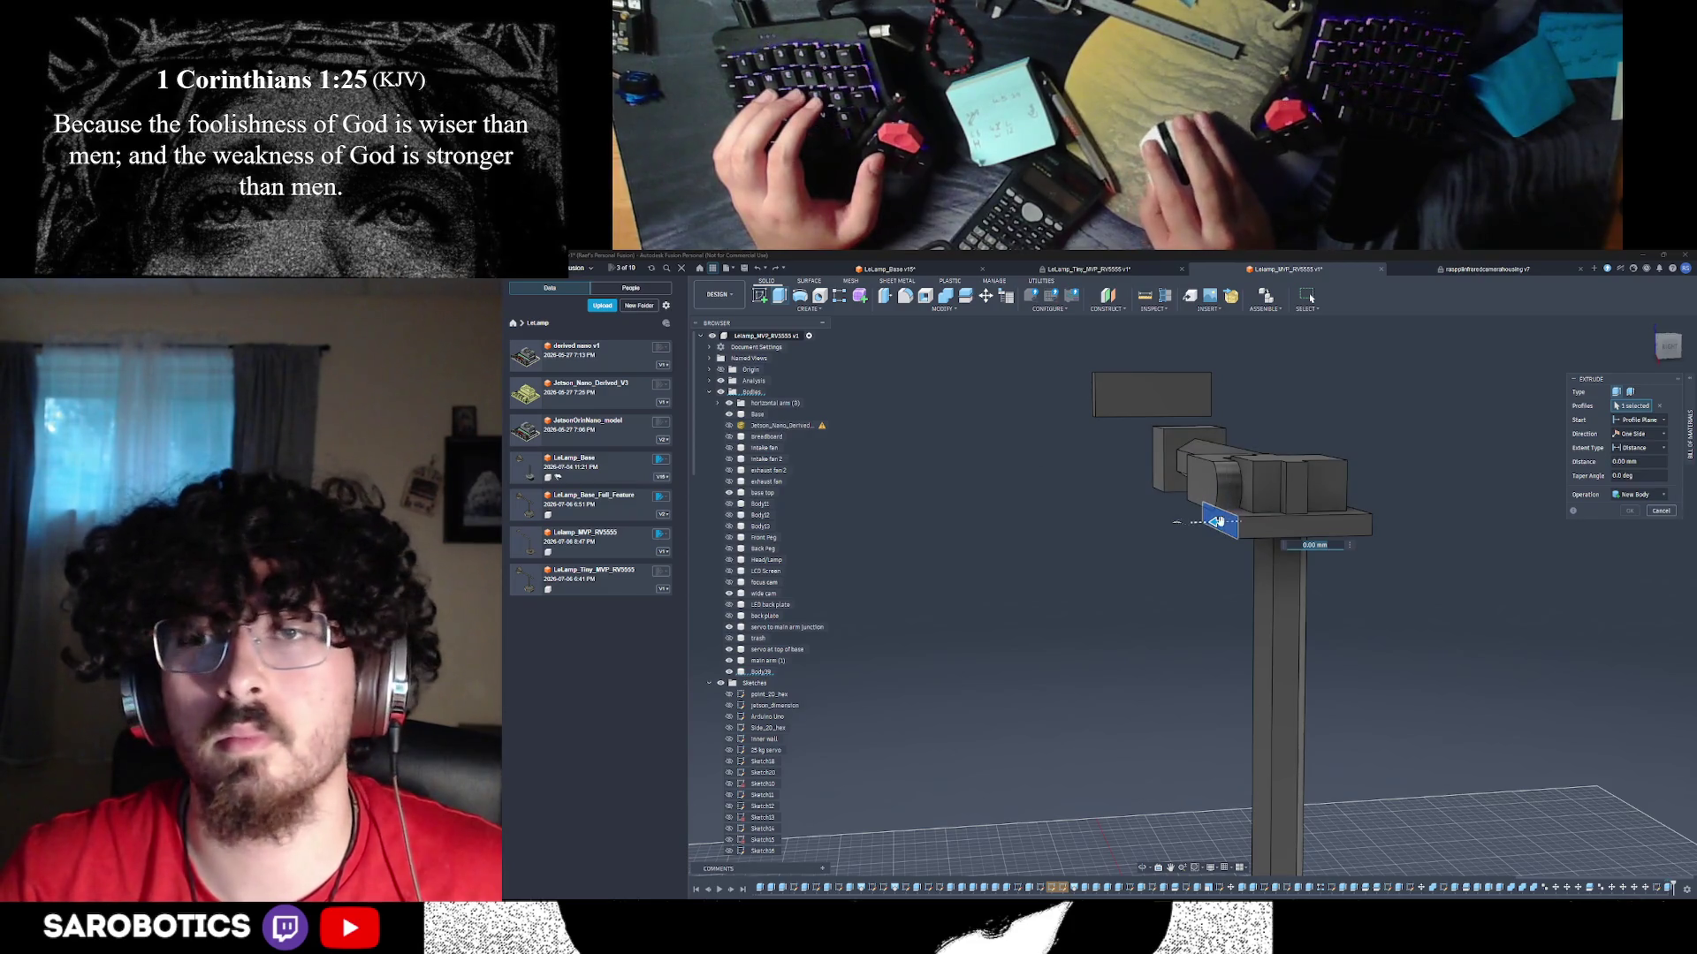
pyautogui.moveTo(1218, 522); pyautogui.dragTo(1239, 524)
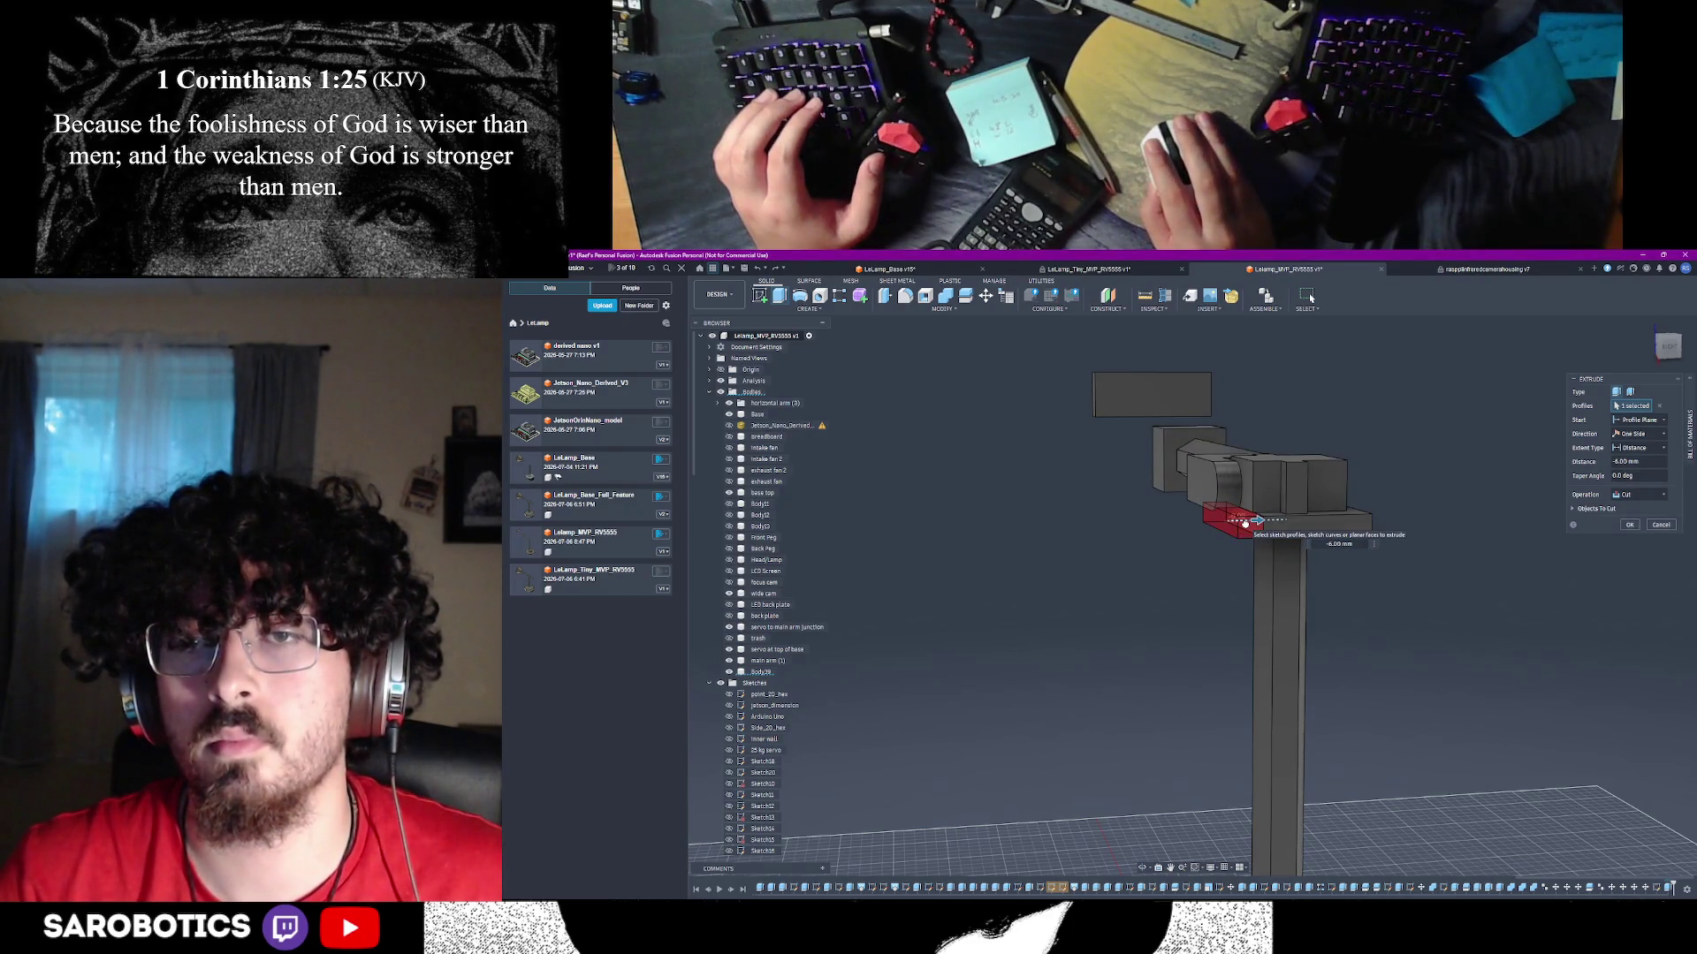
pyautogui.click(1668, 345)
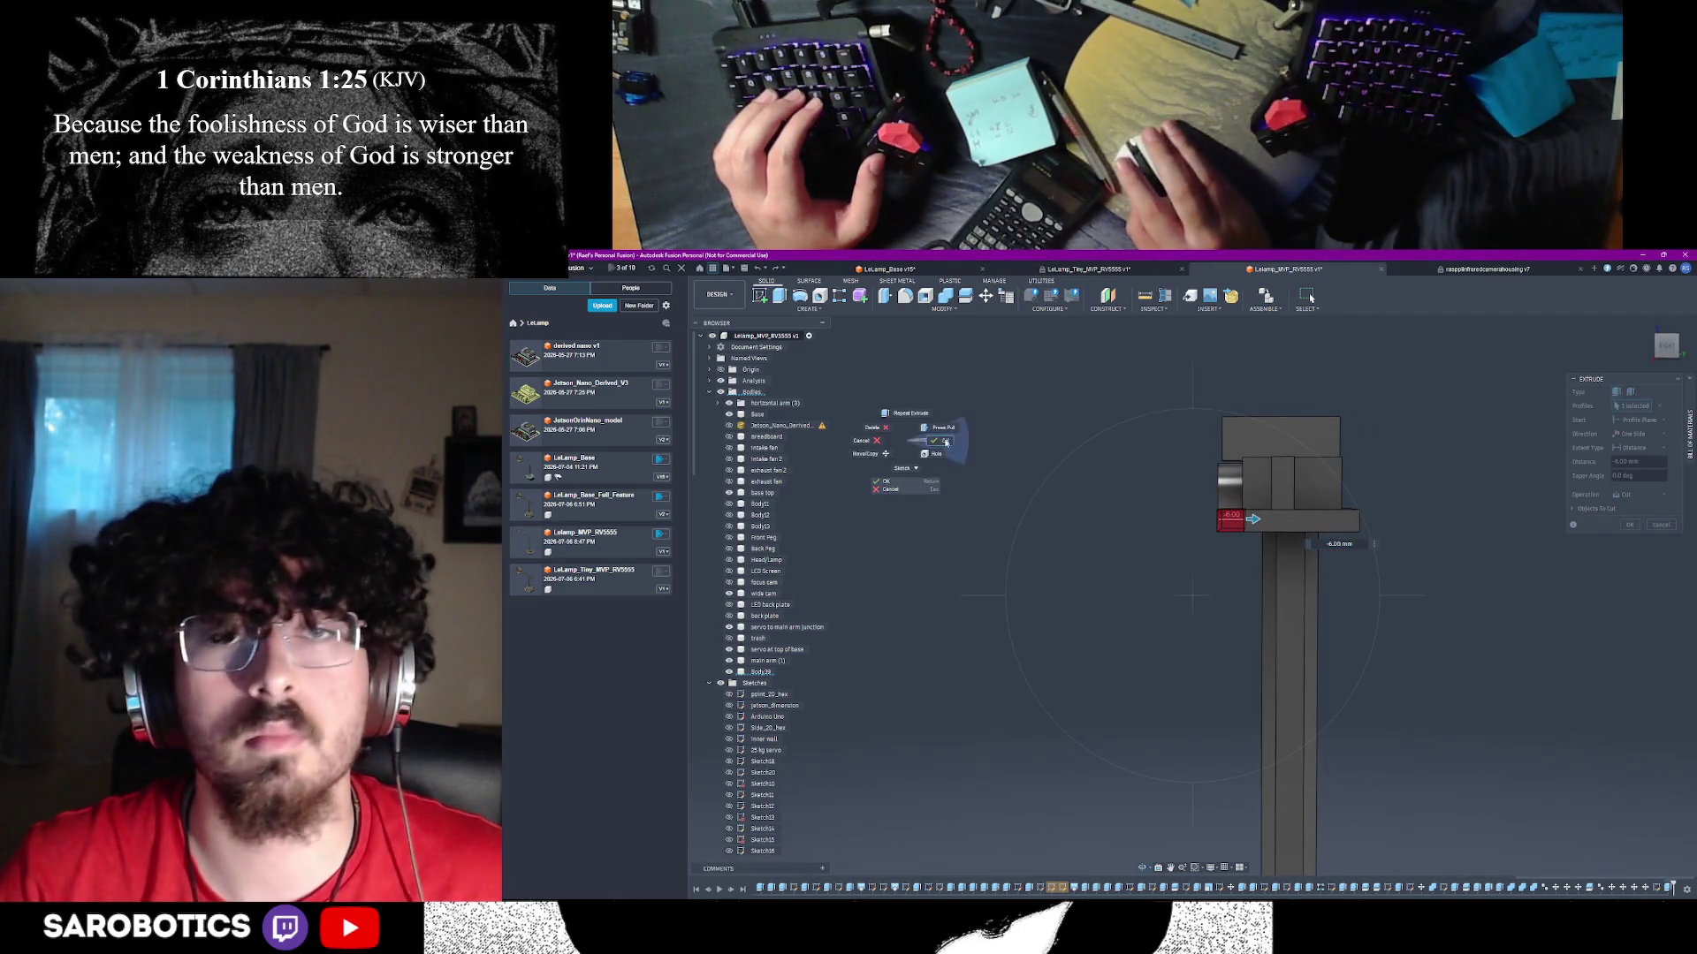
pyautogui.click(729, 407)
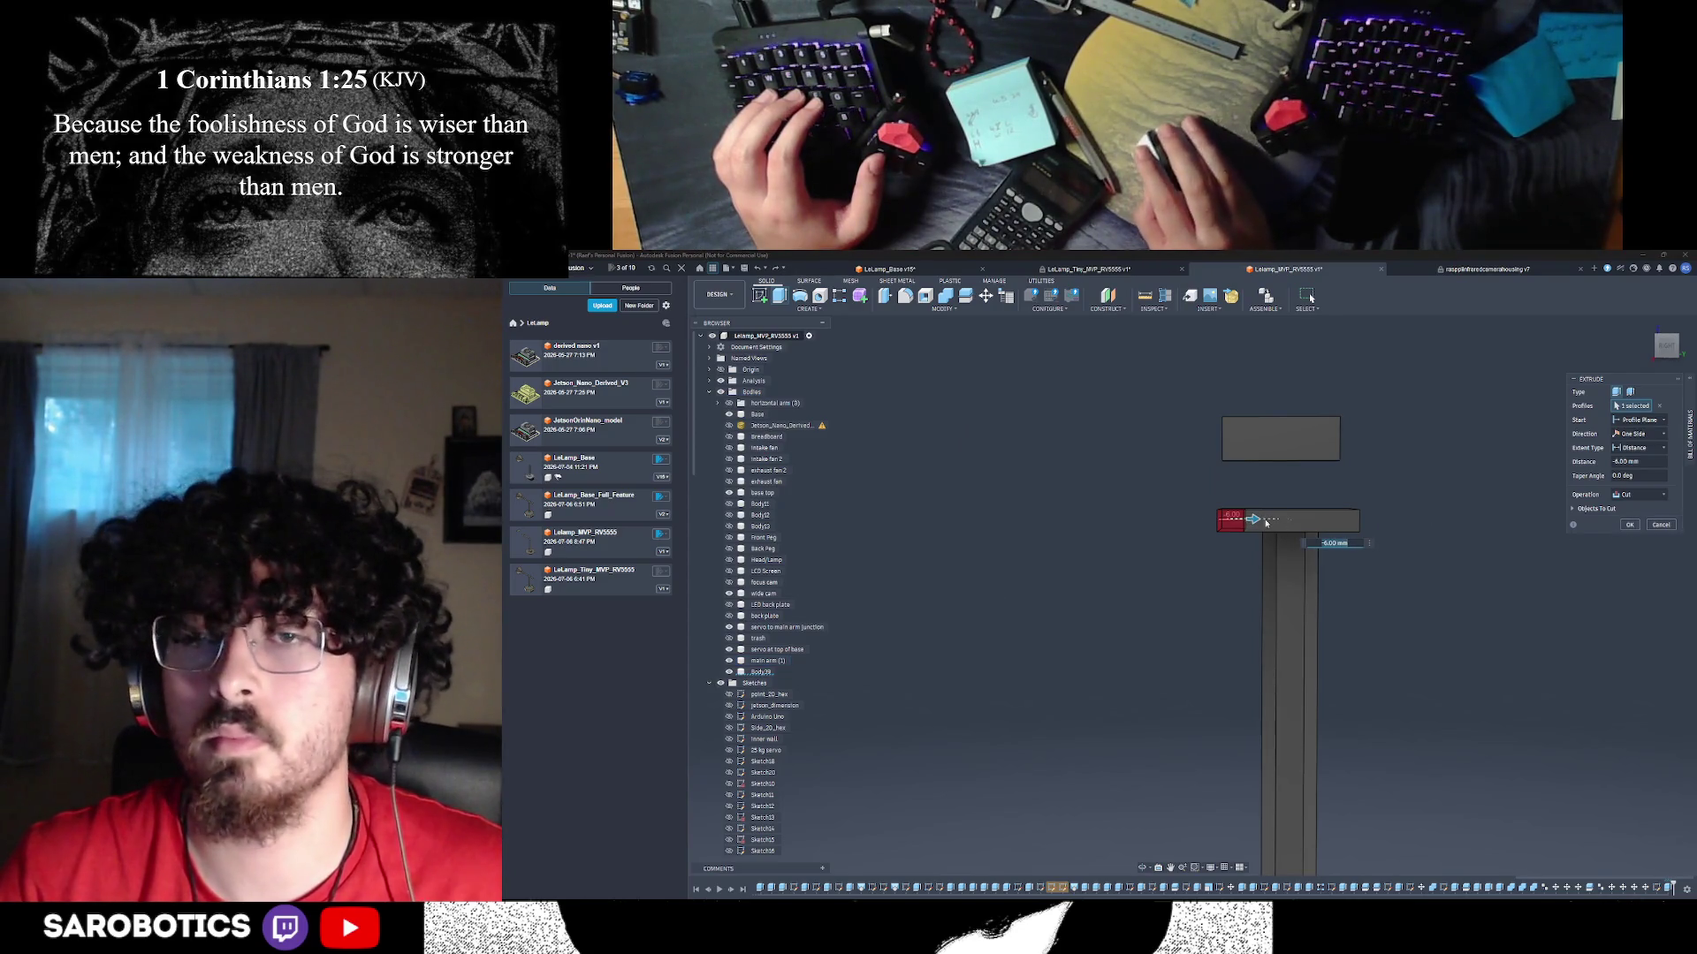
pyautogui.click(1625, 524)
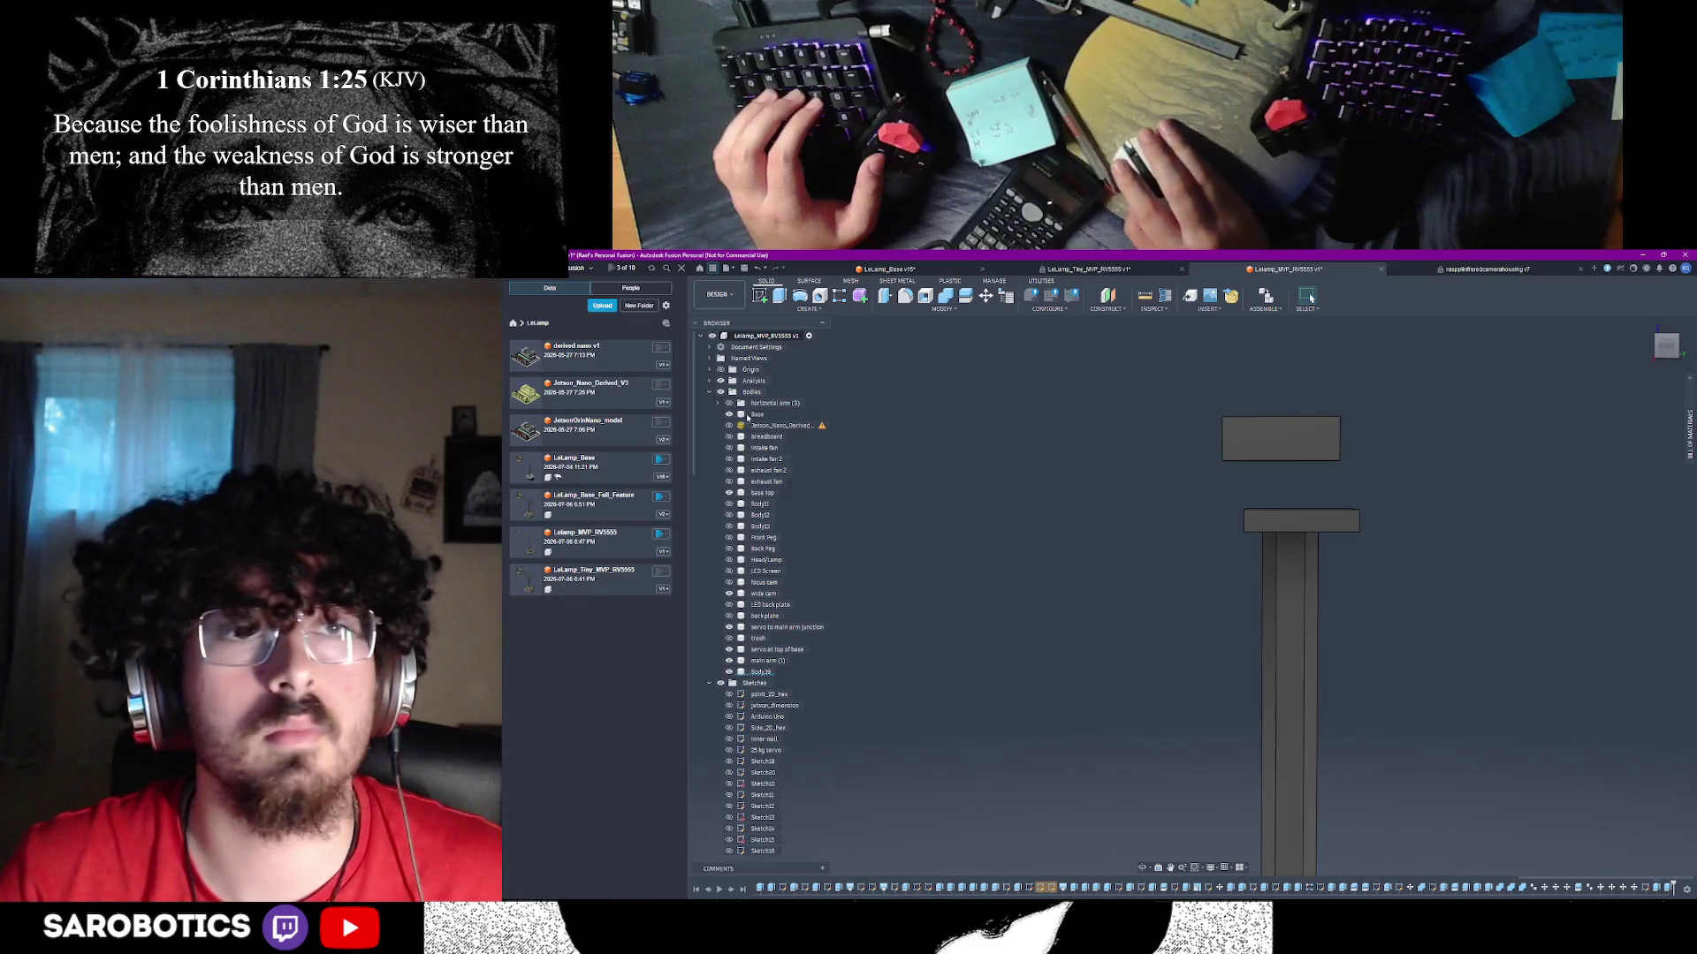
pyautogui.click(729, 413)
# - Cut a 6 mm recess into another end face of the mounting plate
pyautogui.click(1140, 867)
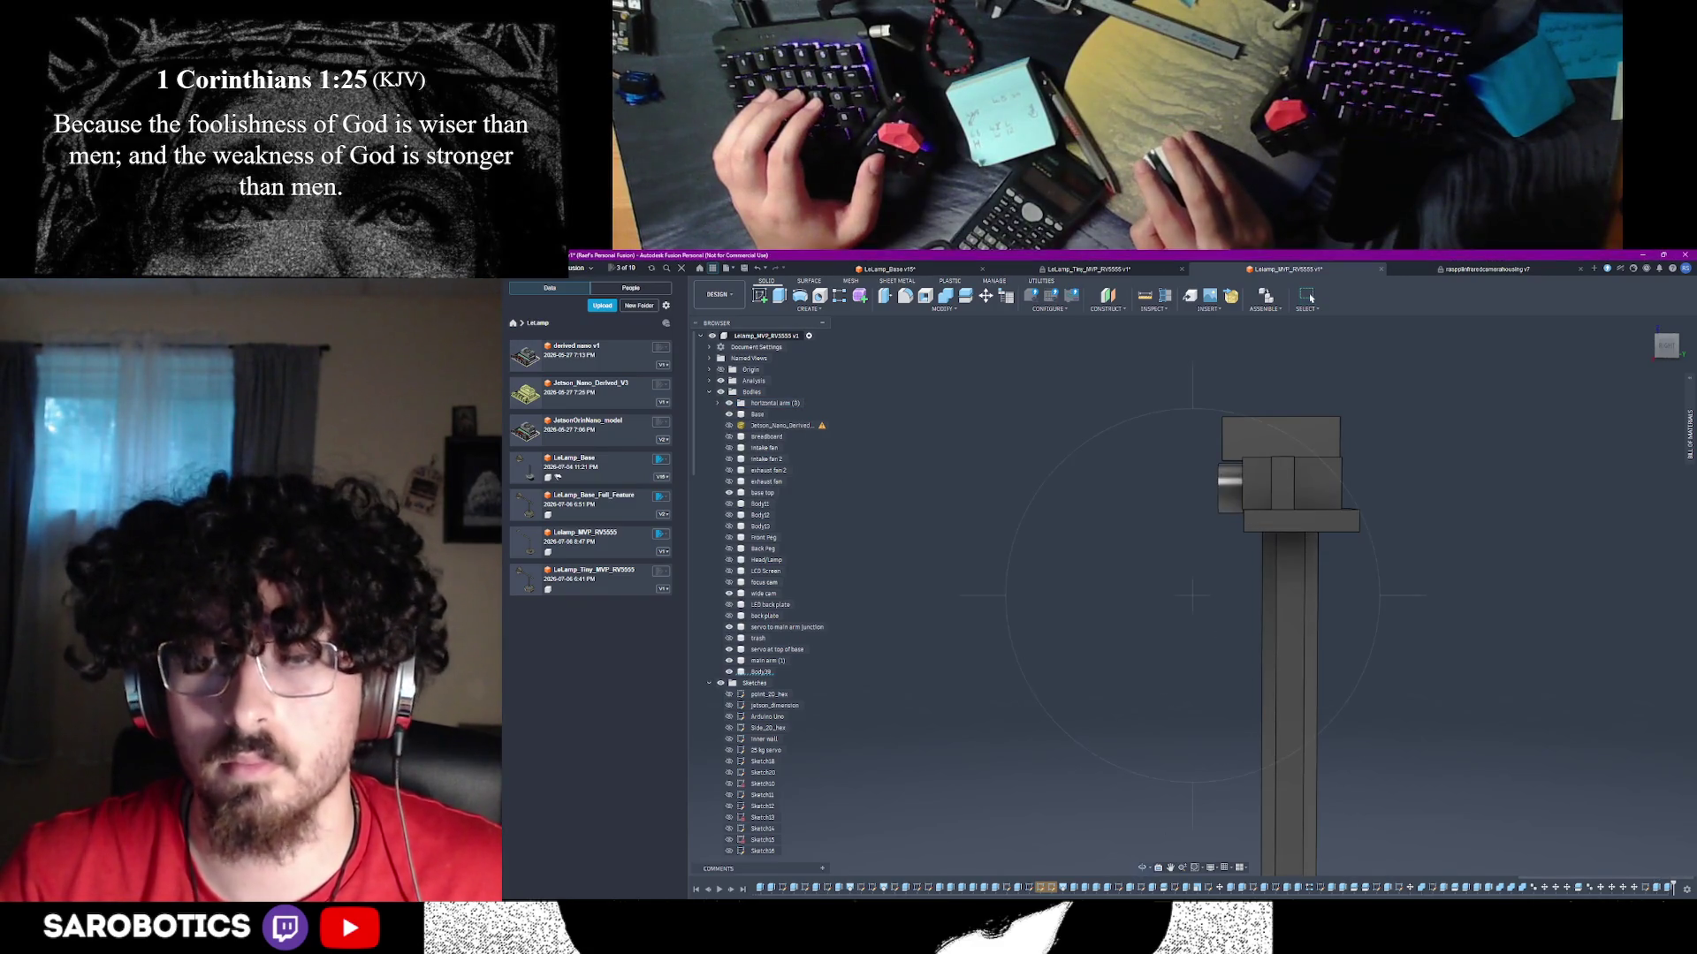
pyautogui.moveTo(1310, 298); pyautogui.dragTo(1310, 298)
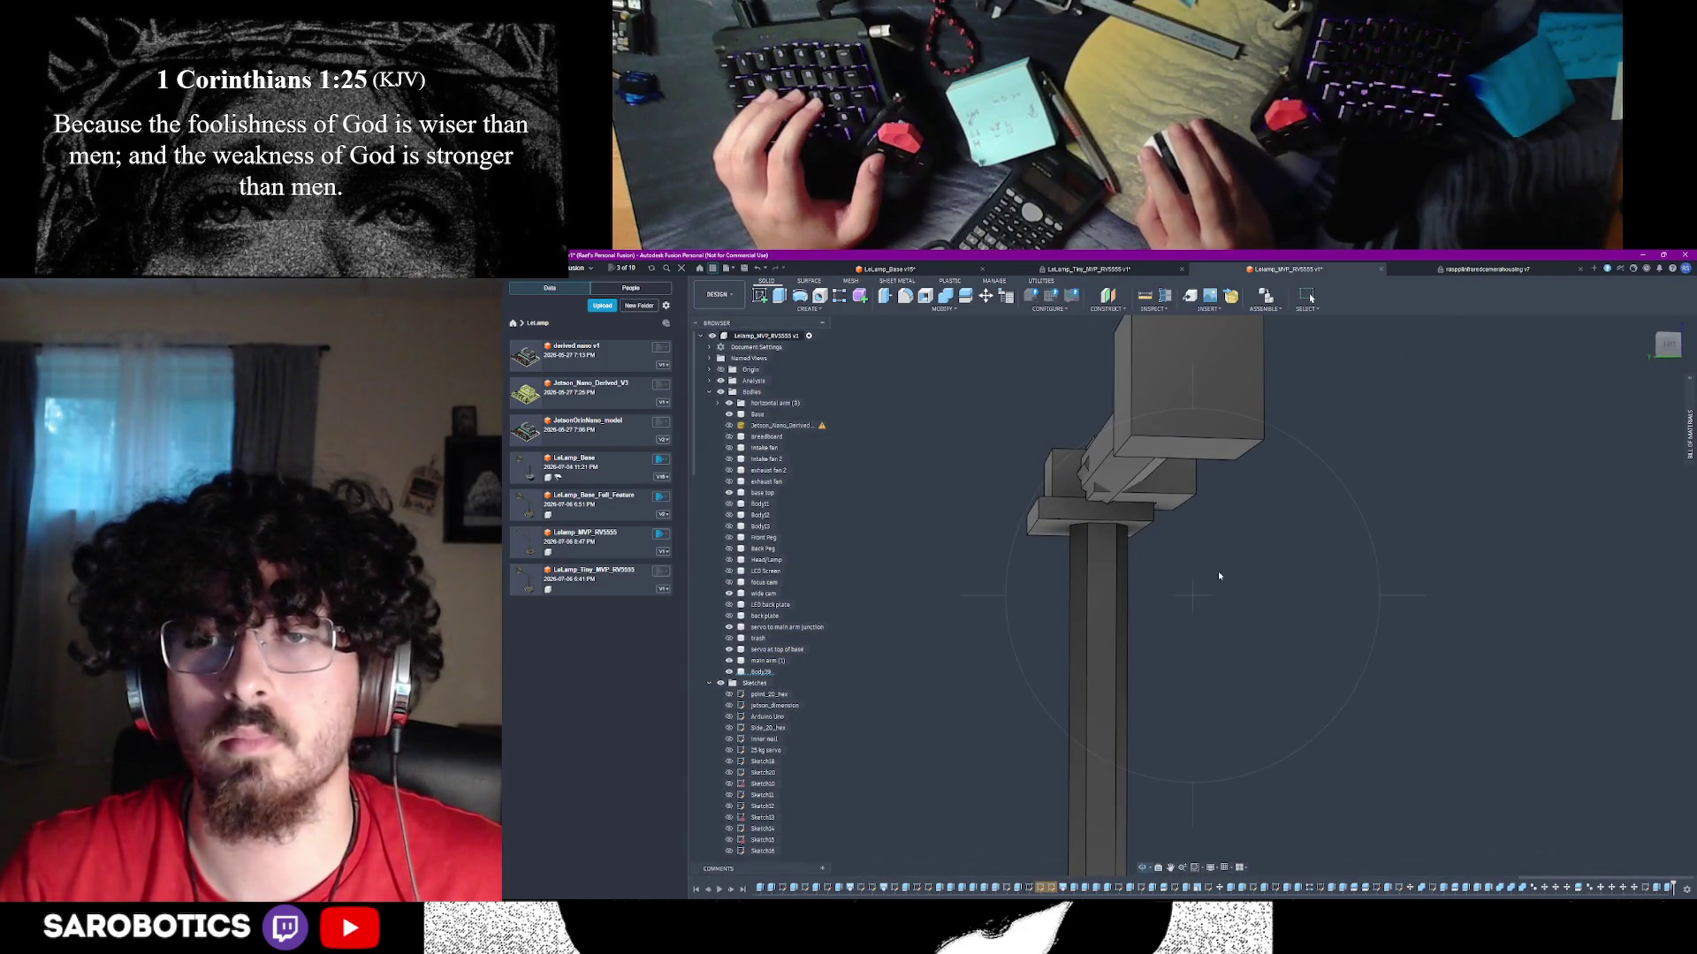
pyautogui.press('e')
pyautogui.click(1081, 513)
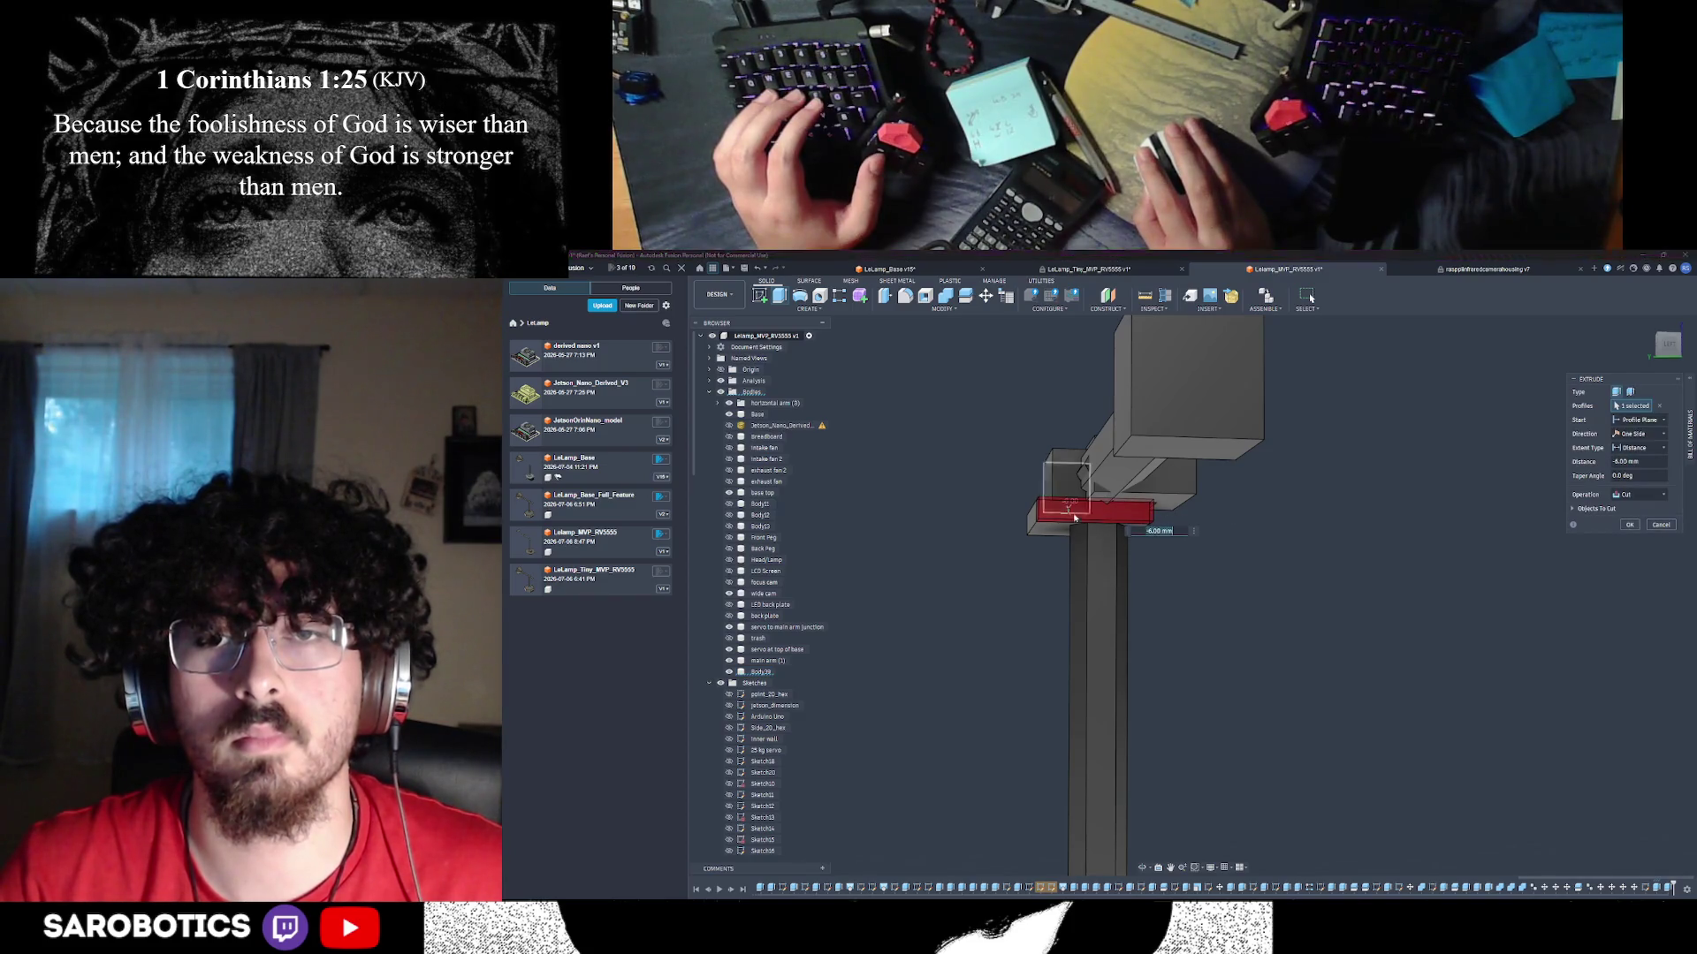
pyautogui.keyDown('shift'); pyautogui.moveTo(1070, 507); pyautogui.dragTo(1243, 541, button='middle'); pyautogui.keyUp('shift')
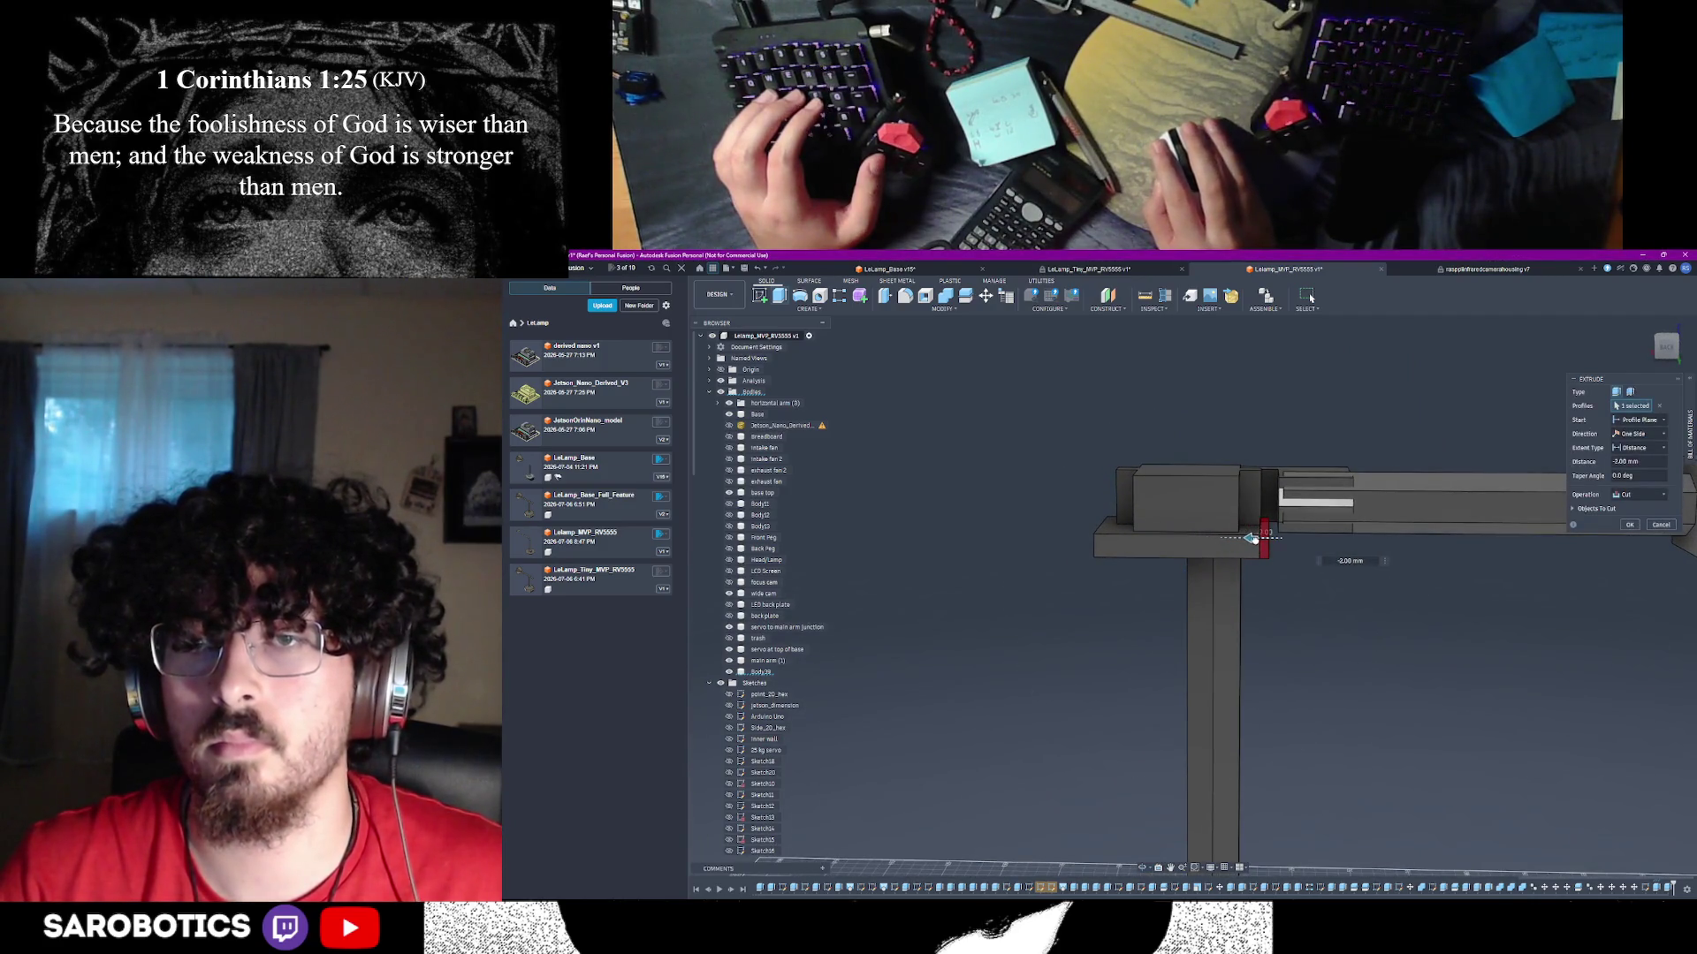
pyautogui.click(1629, 525)
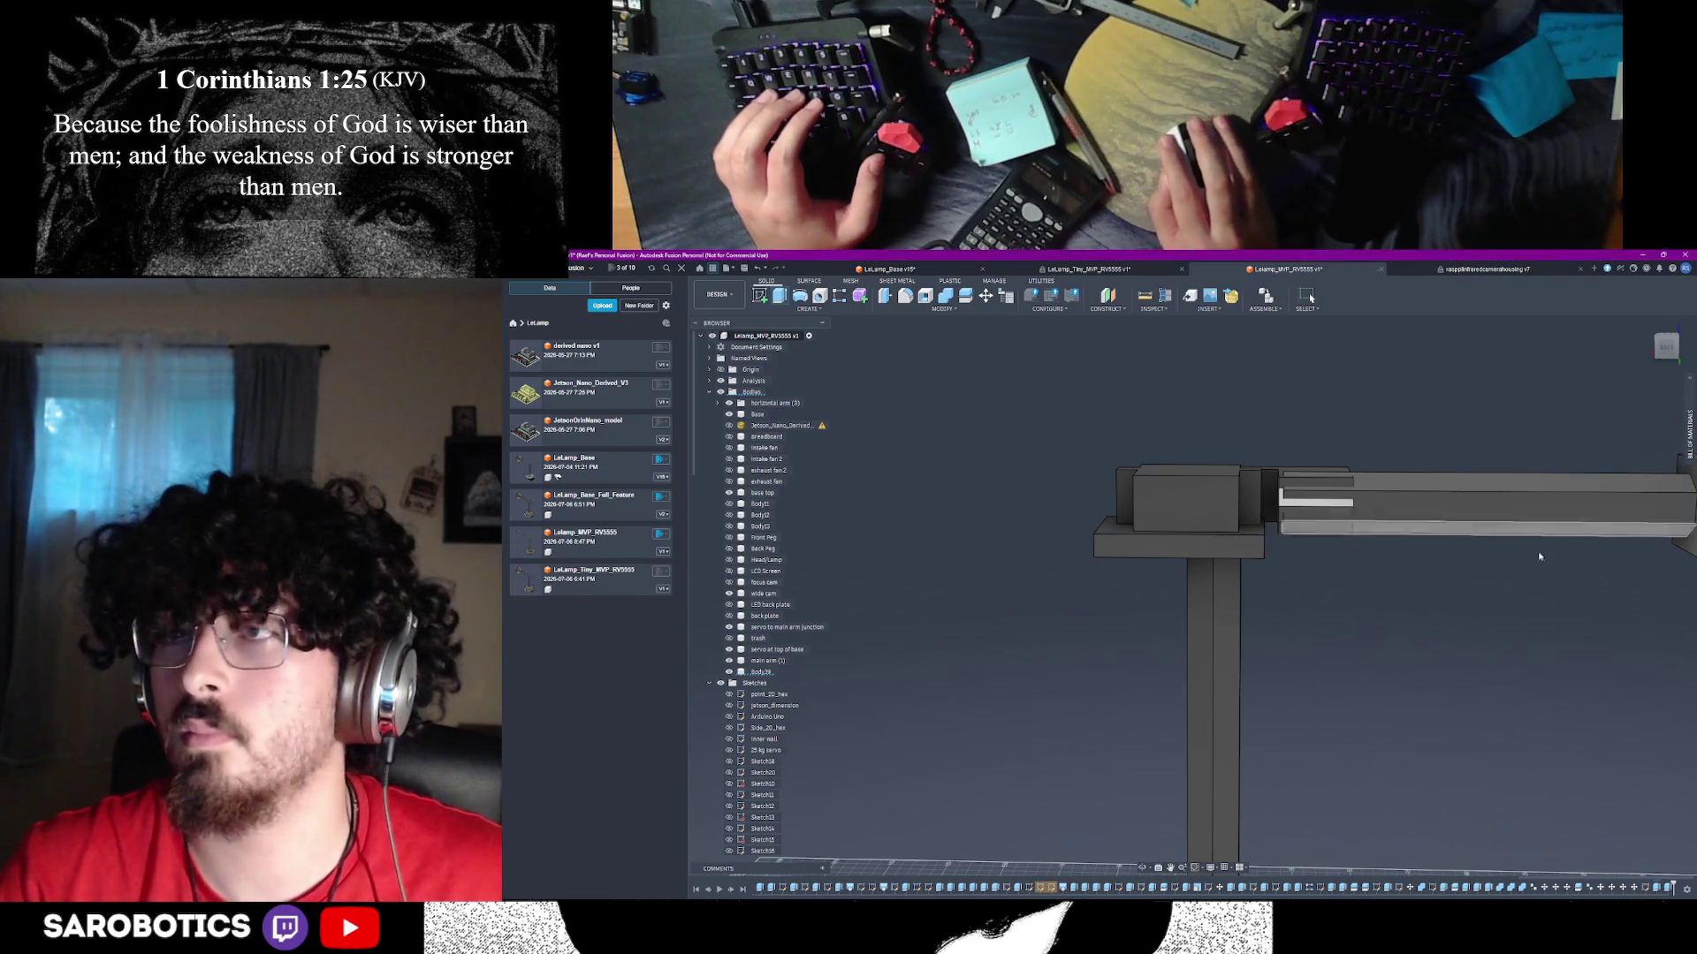
pyautogui.scroll(-3, 1418, 624)
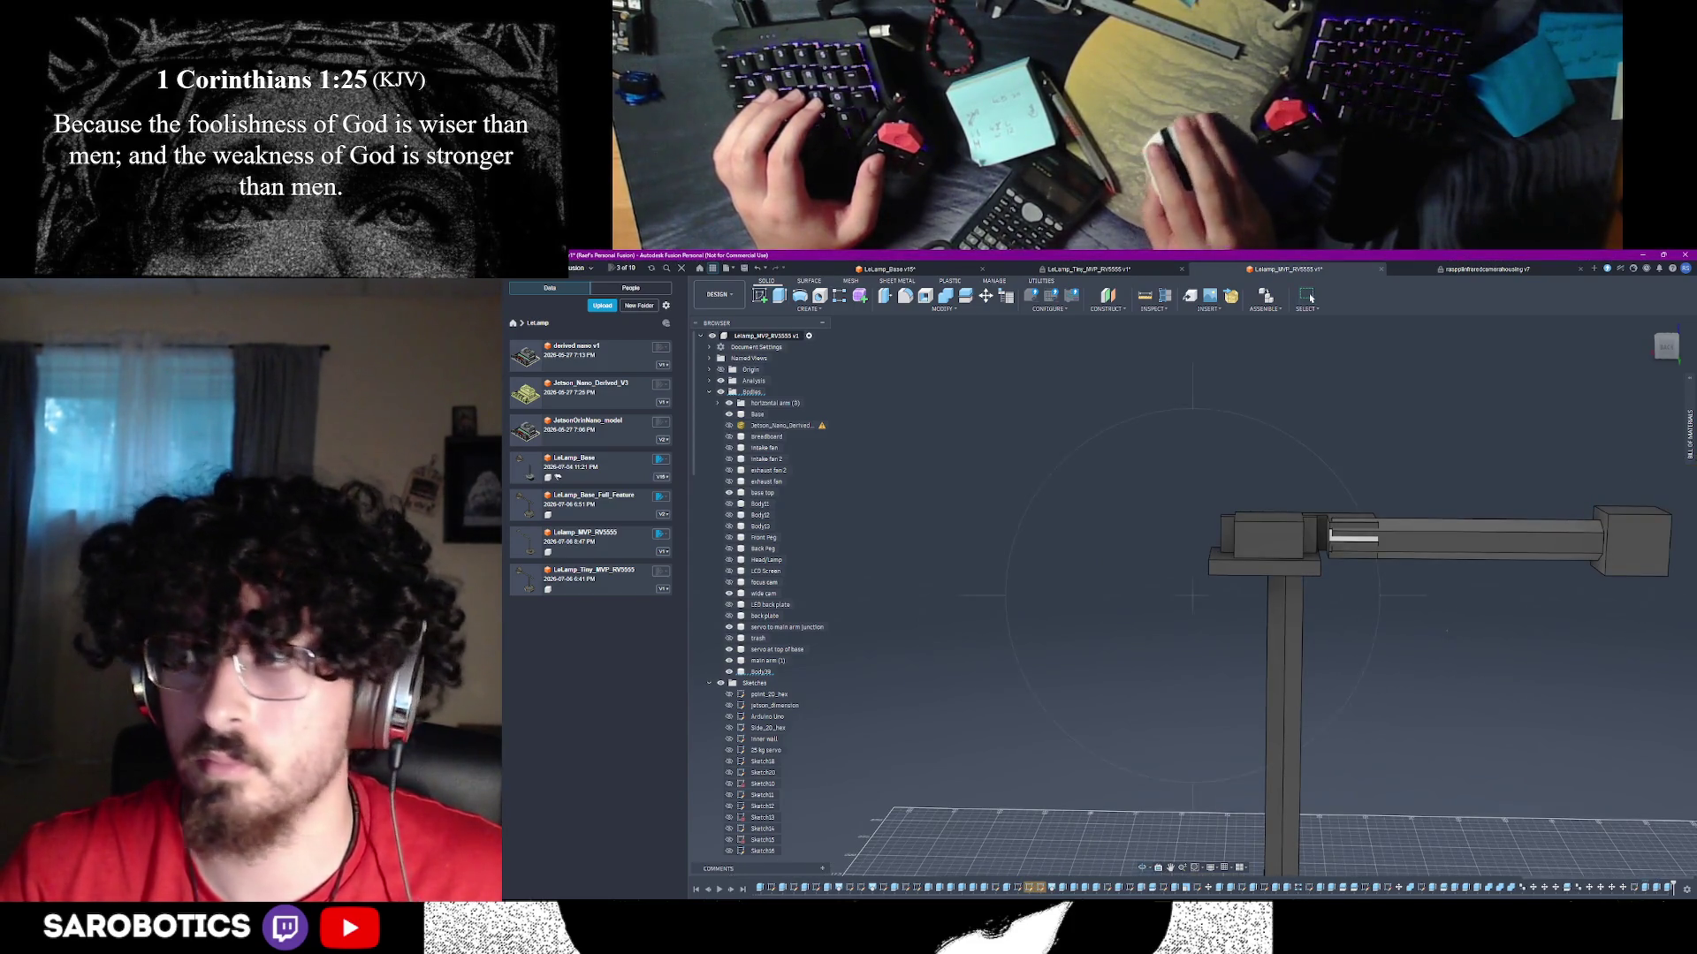
# - Frame the arm and its end box in an isometric close-up and launch Split Body (Shift+S)
pyautogui.moveTo(1193, 597)
pyautogui.keyDown('shift'); pyautogui.mouseDown(button='middle')
pyautogui.moveTo(1113, 636)
pyautogui.moveTo(1060, 698)
pyautogui.mouseUp(button='middle'); pyautogui.keyUp('shift')
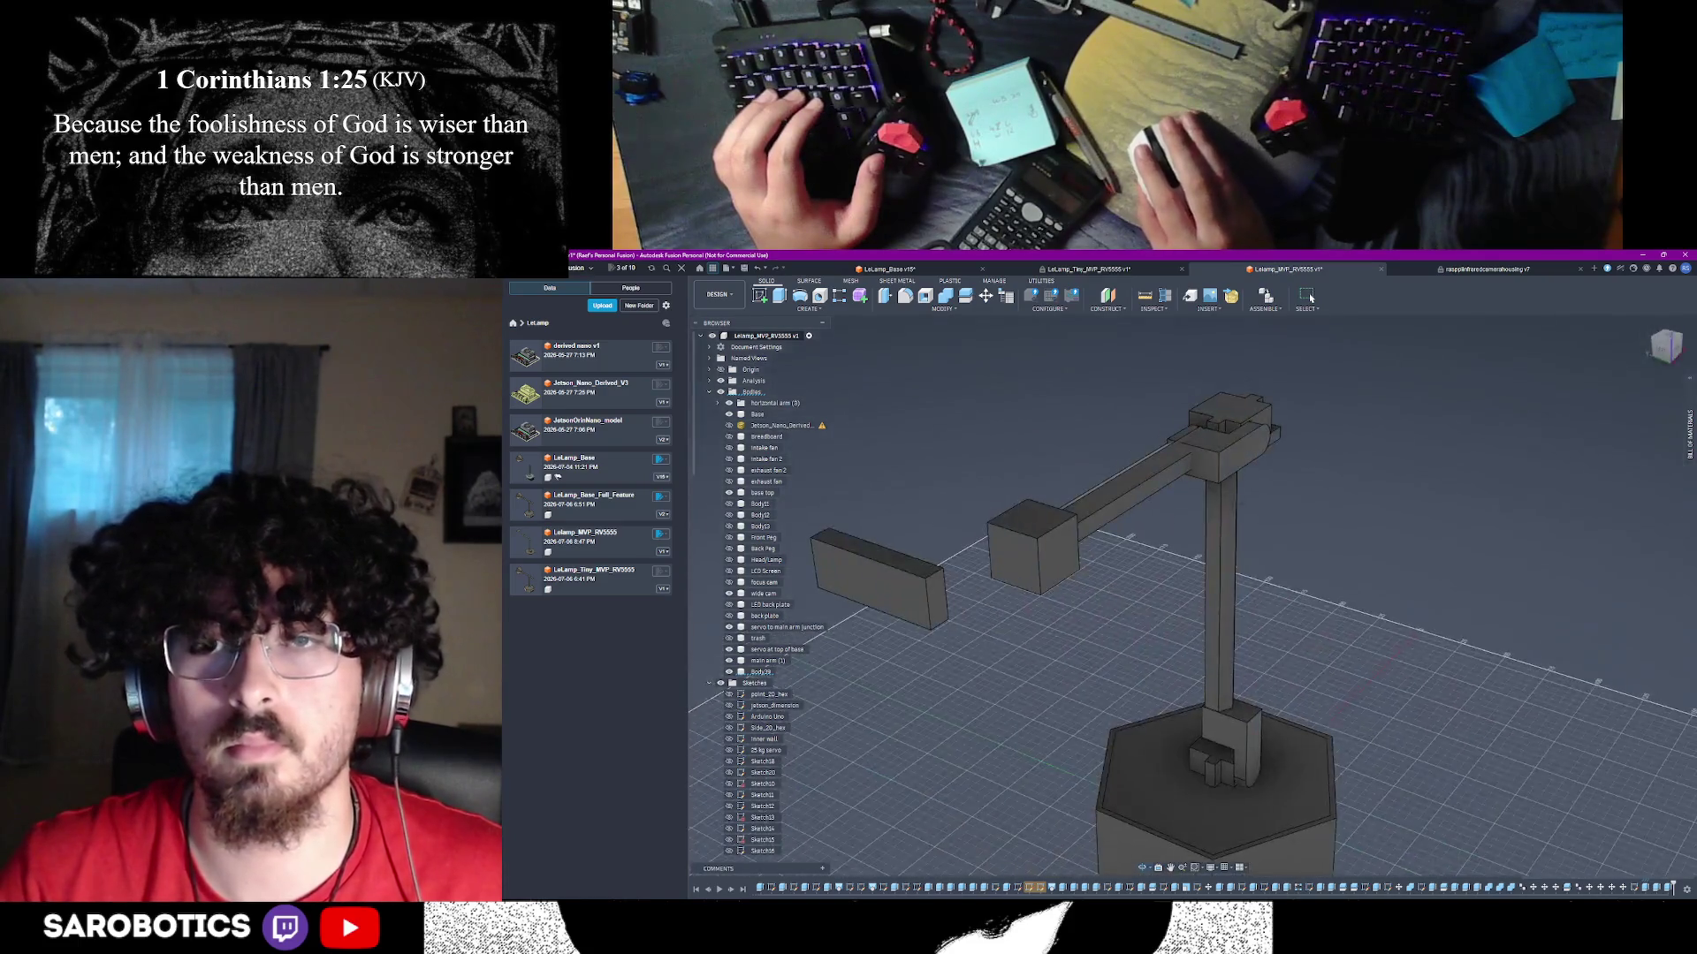
pyautogui.keyDown('shift'); pyautogui.moveTo(1310, 298); pyautogui.dragTo(1310, 298, button='middle'); pyautogui.keyUp('shift')
pyautogui.keyDown('shift'); pyautogui.moveTo(1418, 717); pyautogui.dragTo(1595, 431, button='middle'); pyautogui.keyUp('shift')
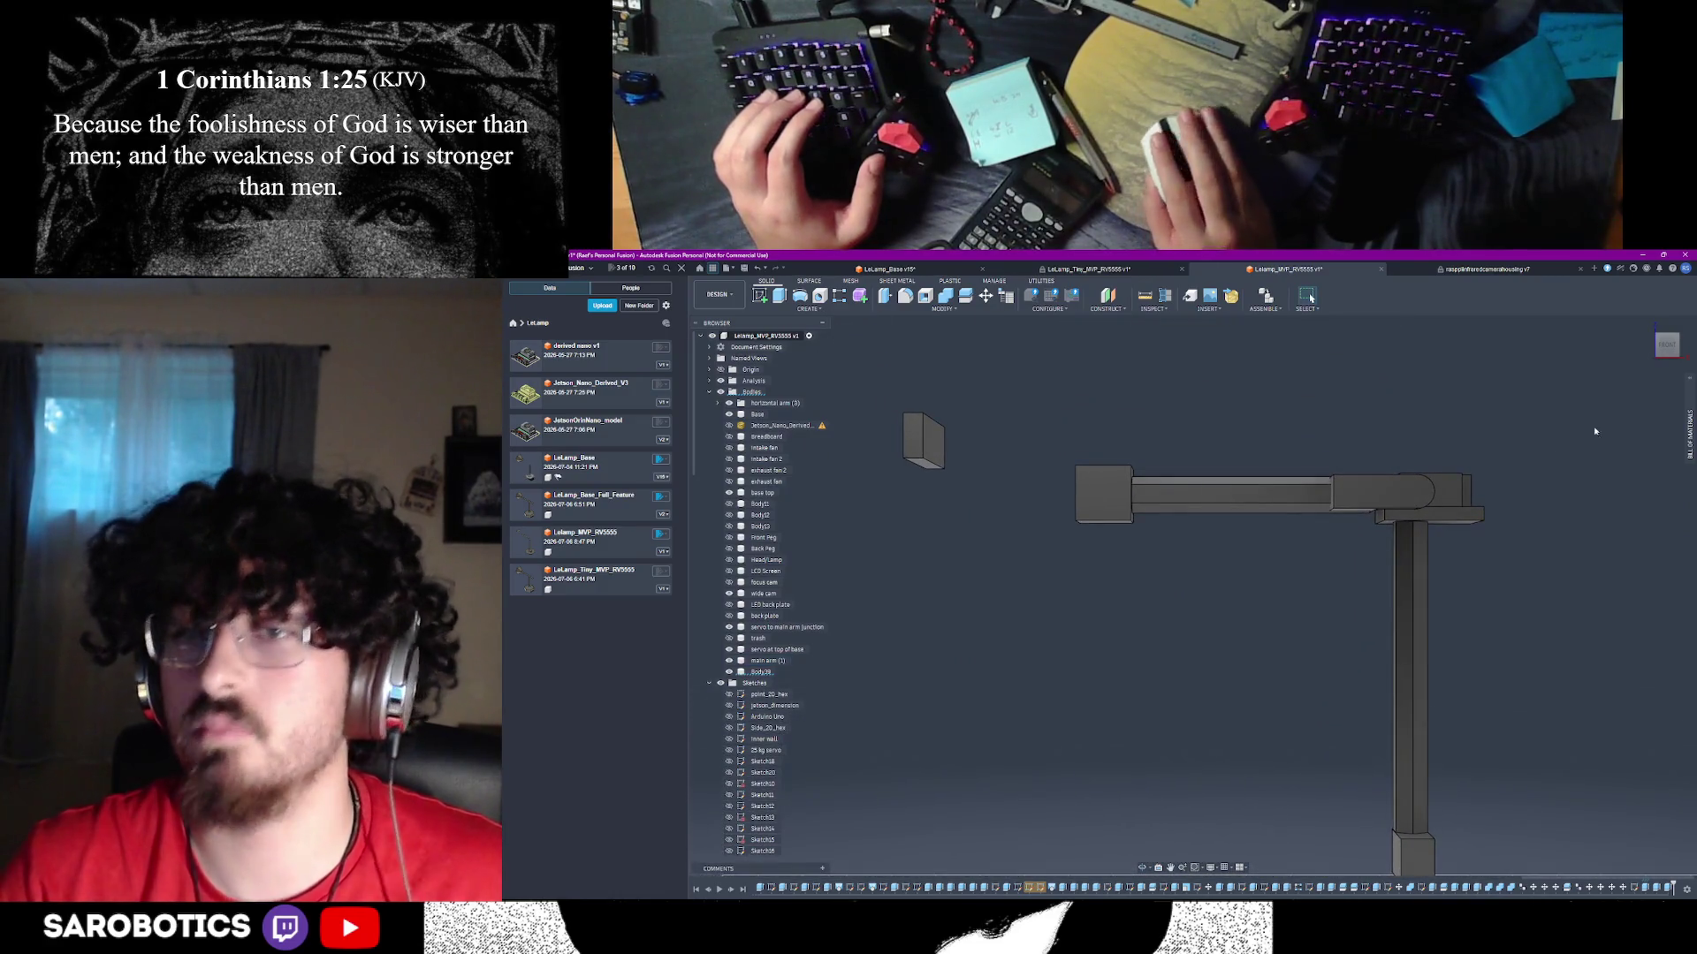
pyautogui.keyDown('shift'); pyautogui.moveTo(1142, 868); pyautogui.dragTo(1167, 617, button='middle'); pyautogui.keyUp('shift')
pyautogui.rightClick(1166, 617)
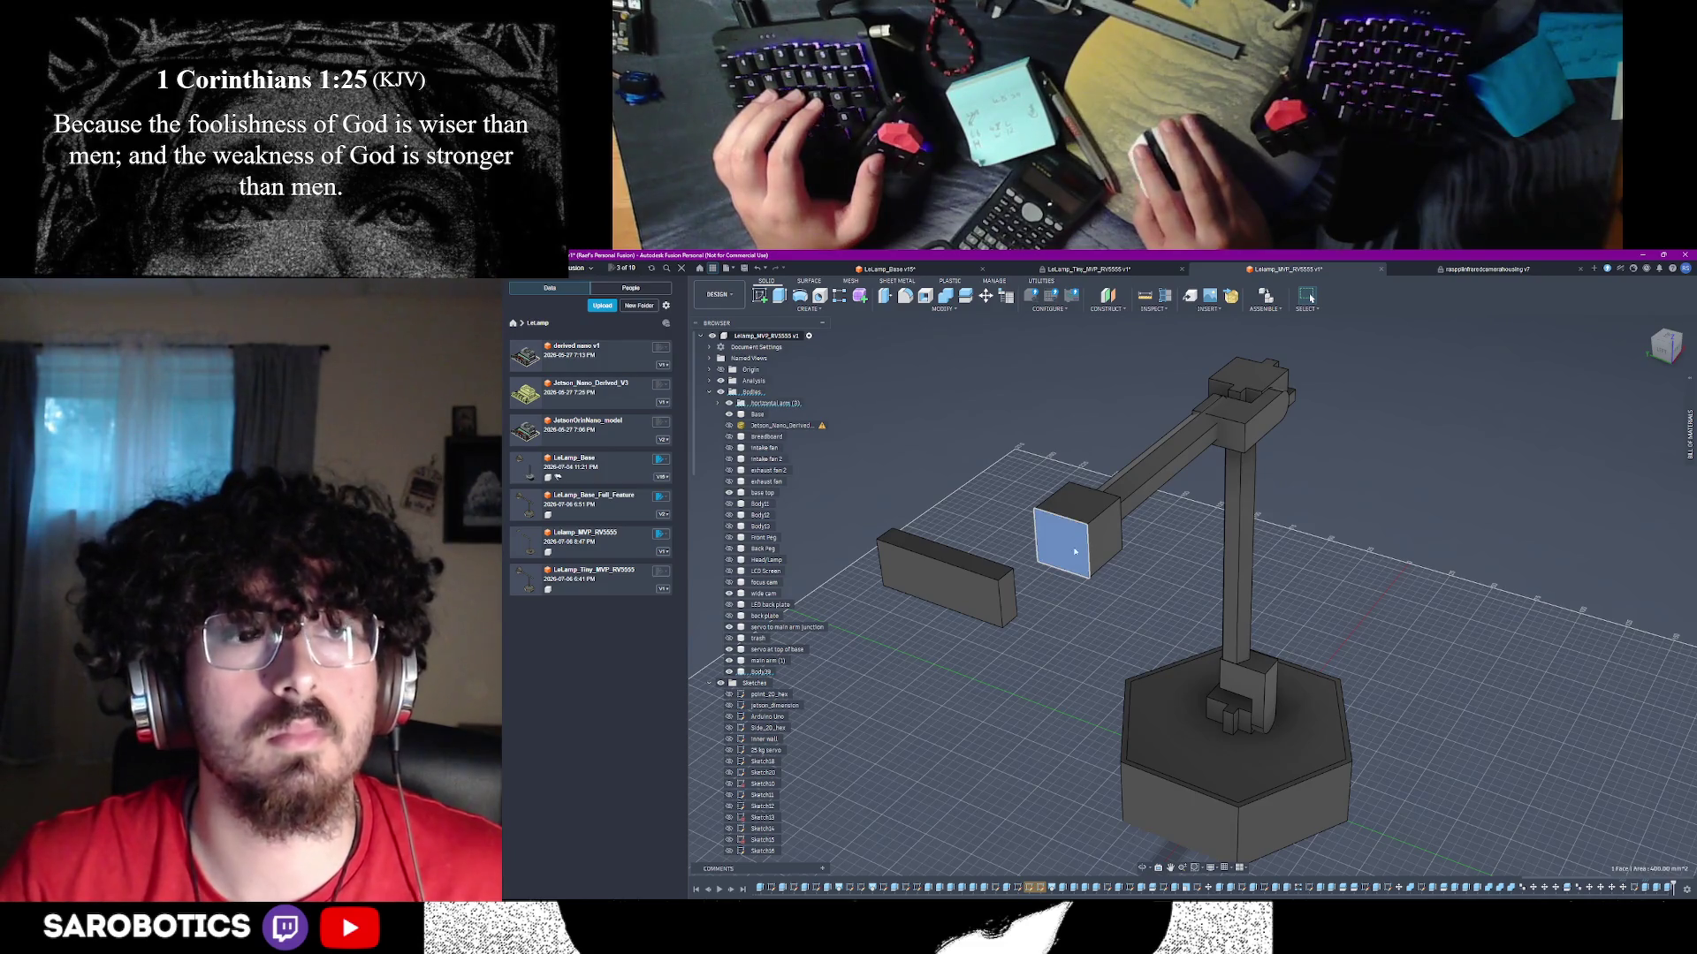
pyautogui.moveTo(1311, 298)
pyautogui.keyDown('shift'); pyautogui.mouseDown(button='middle')
pyautogui.moveTo(1148, 530)
pyautogui.moveTo(1098, 549)
pyautogui.mouseUp(button='middle'); pyautogui.keyUp('shift')
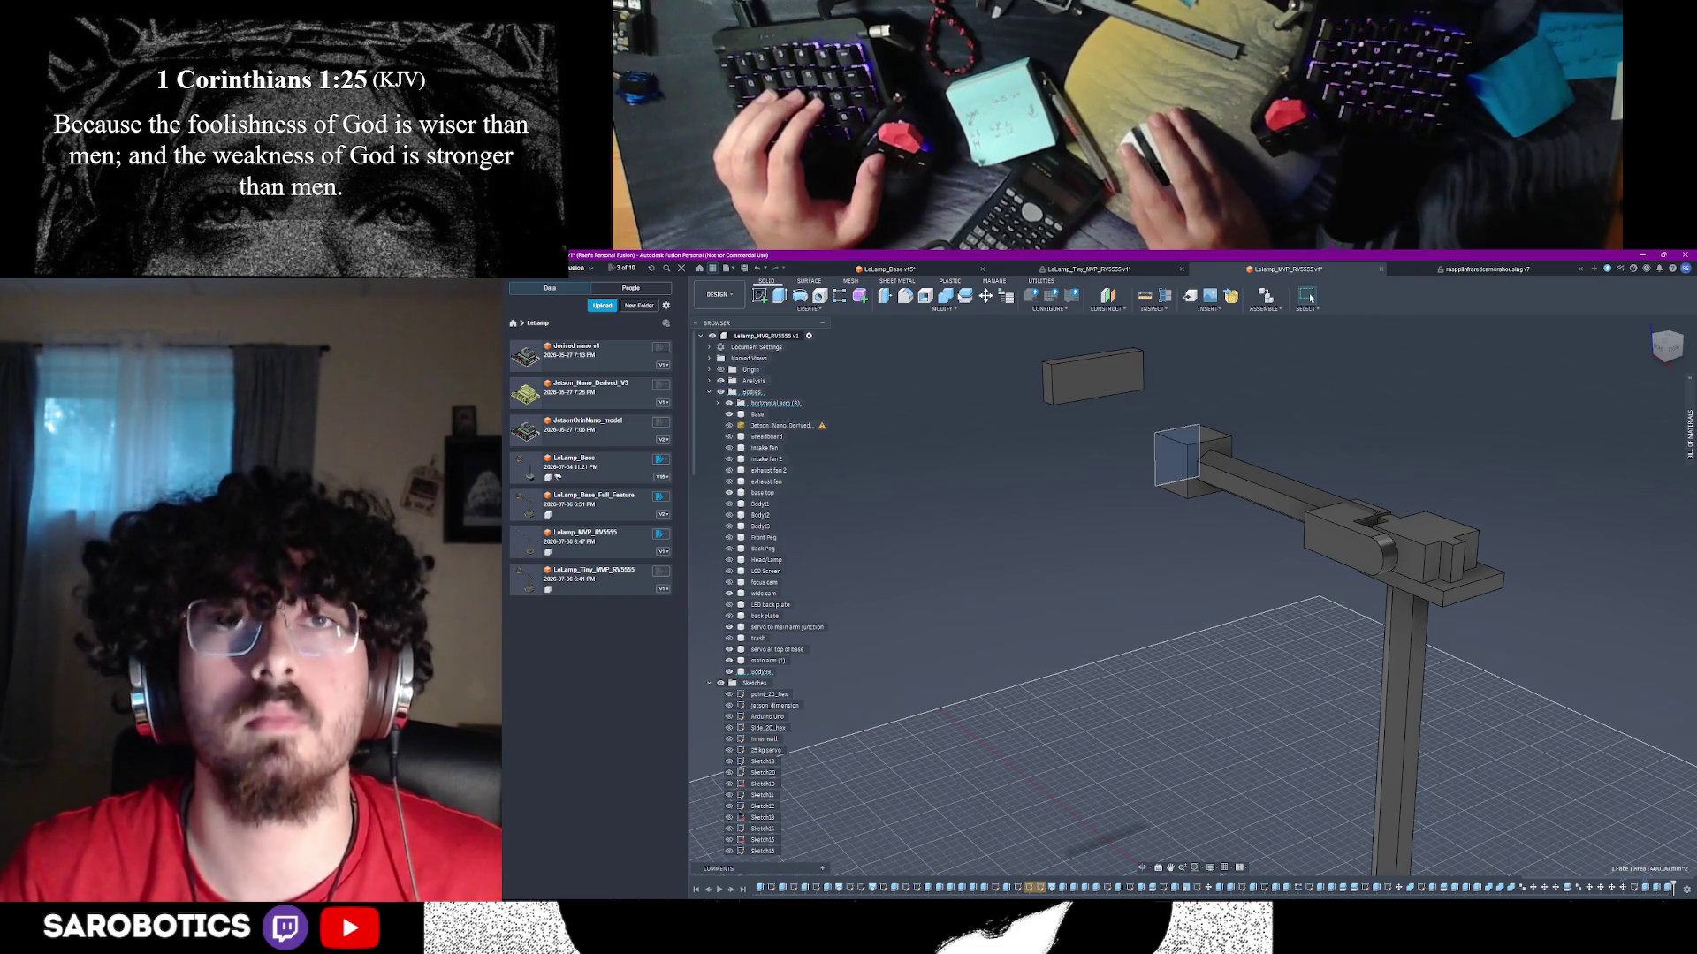
pyautogui.hotkey('shift', 's')
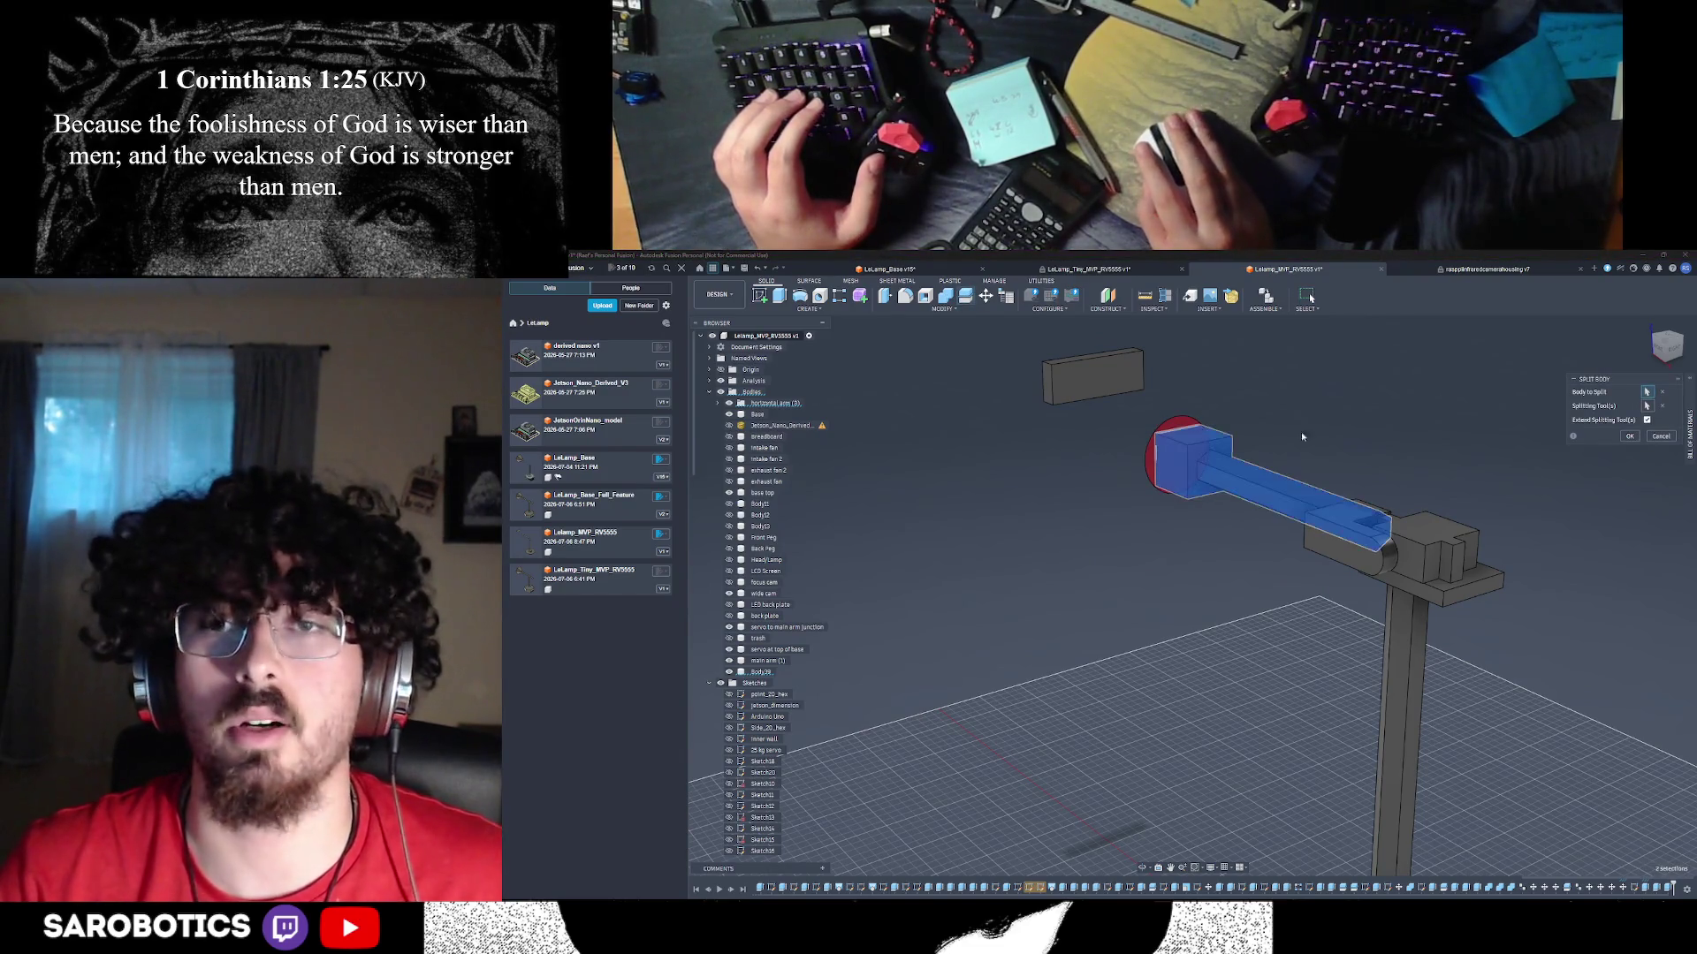
# - Split the horizontal arm body using the arm box's hexagon end face as the splitting tool
pyautogui.click(1689, 422)
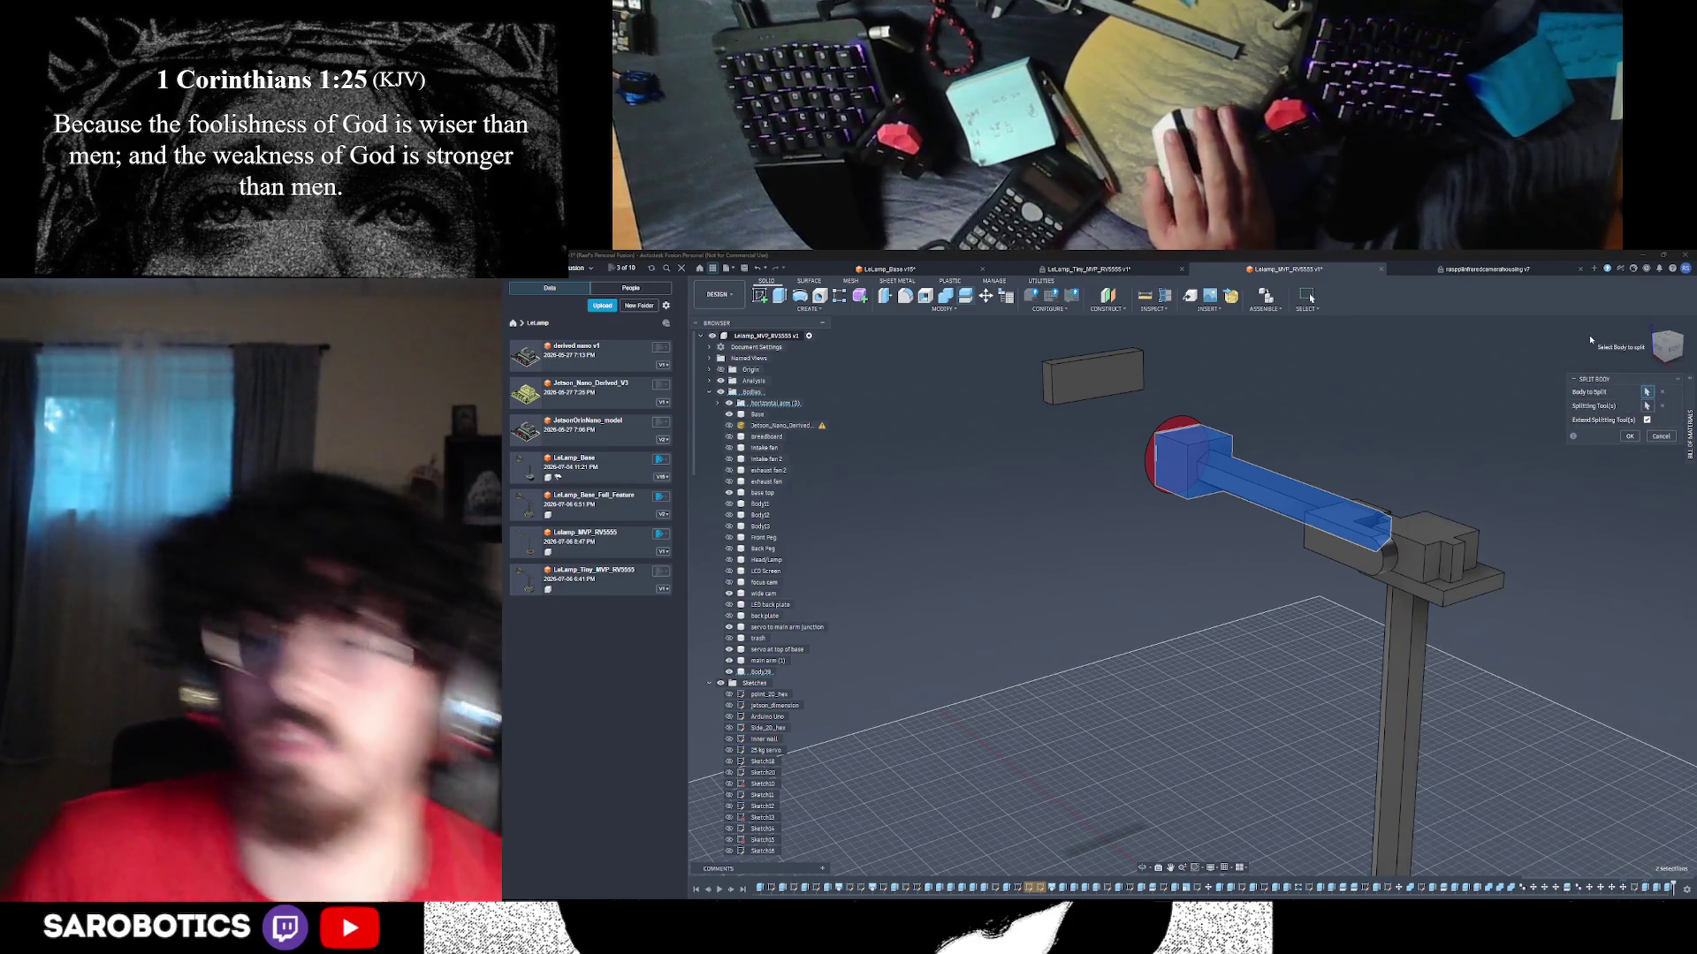
pyautogui.click(1660, 436)
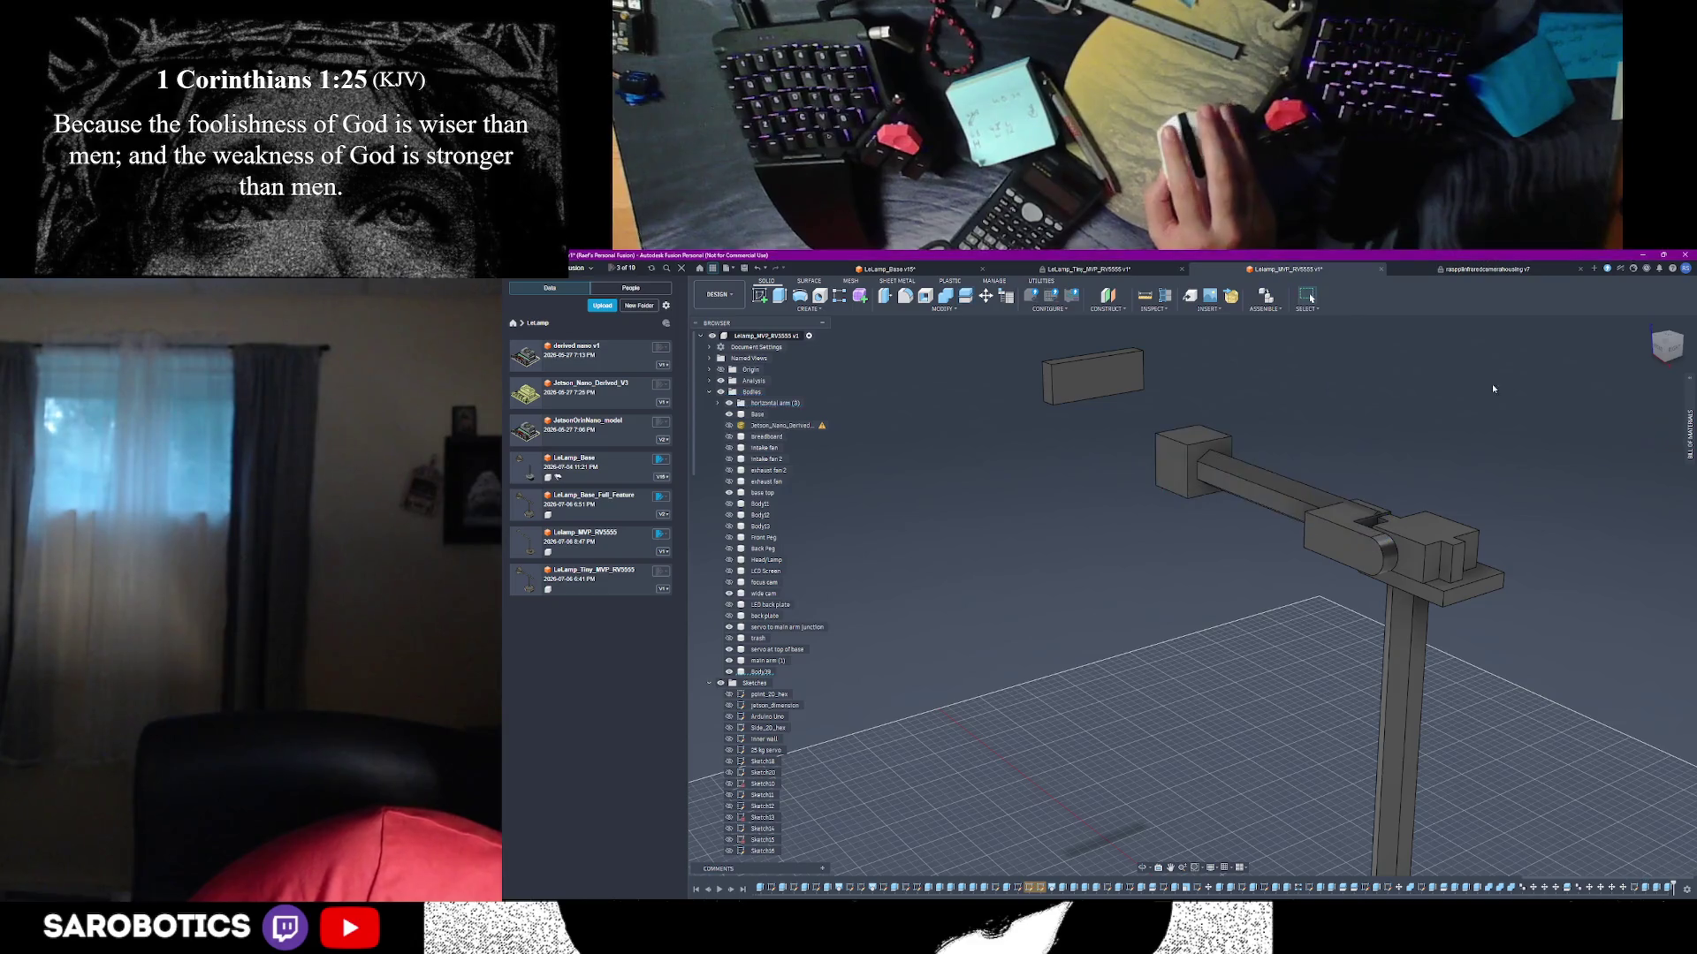
pyautogui.click(1210, 467)
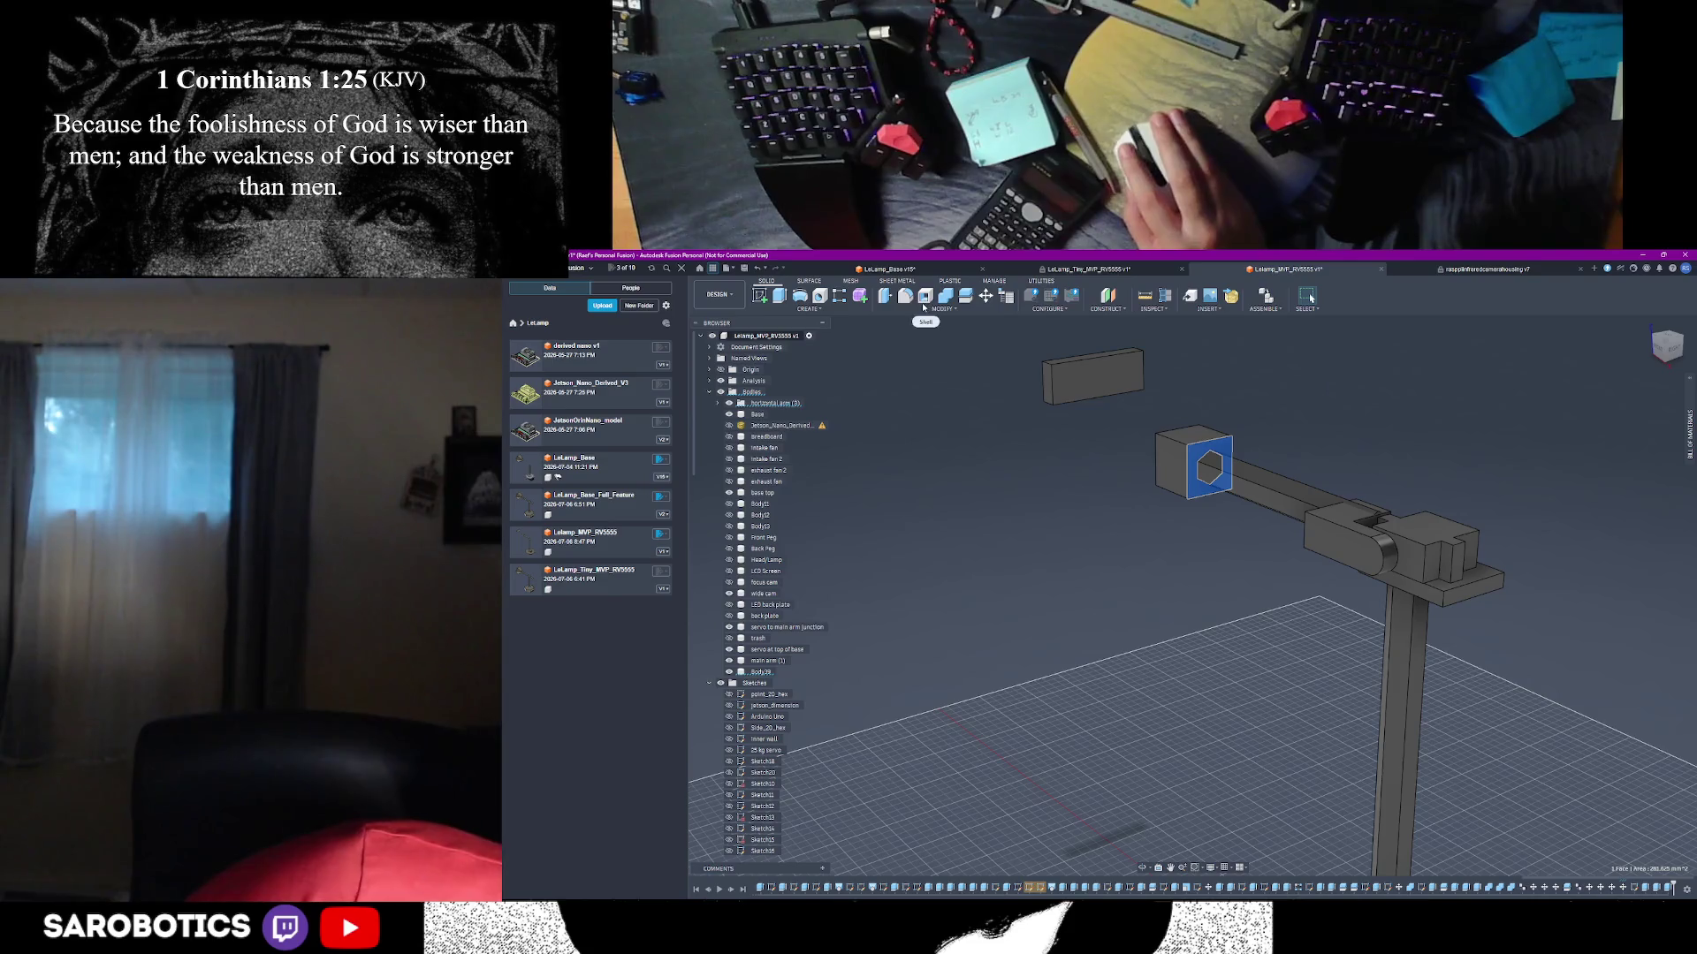
pyautogui.click(1263, 493)
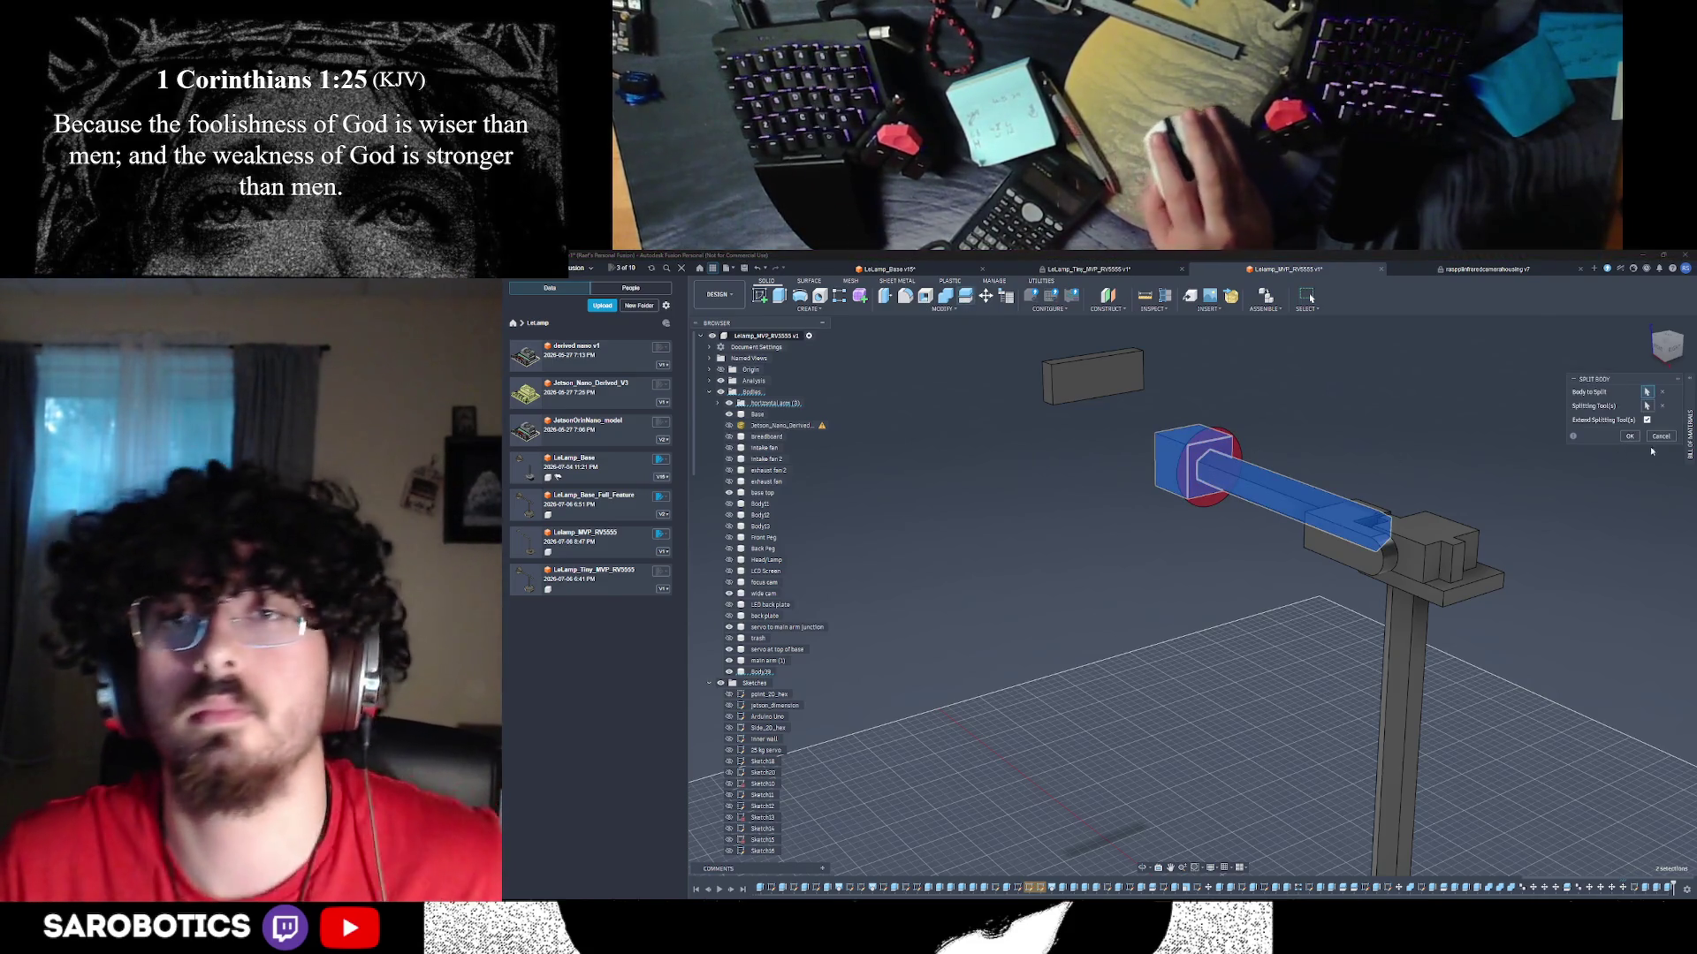
pyautogui.click(1688, 433)
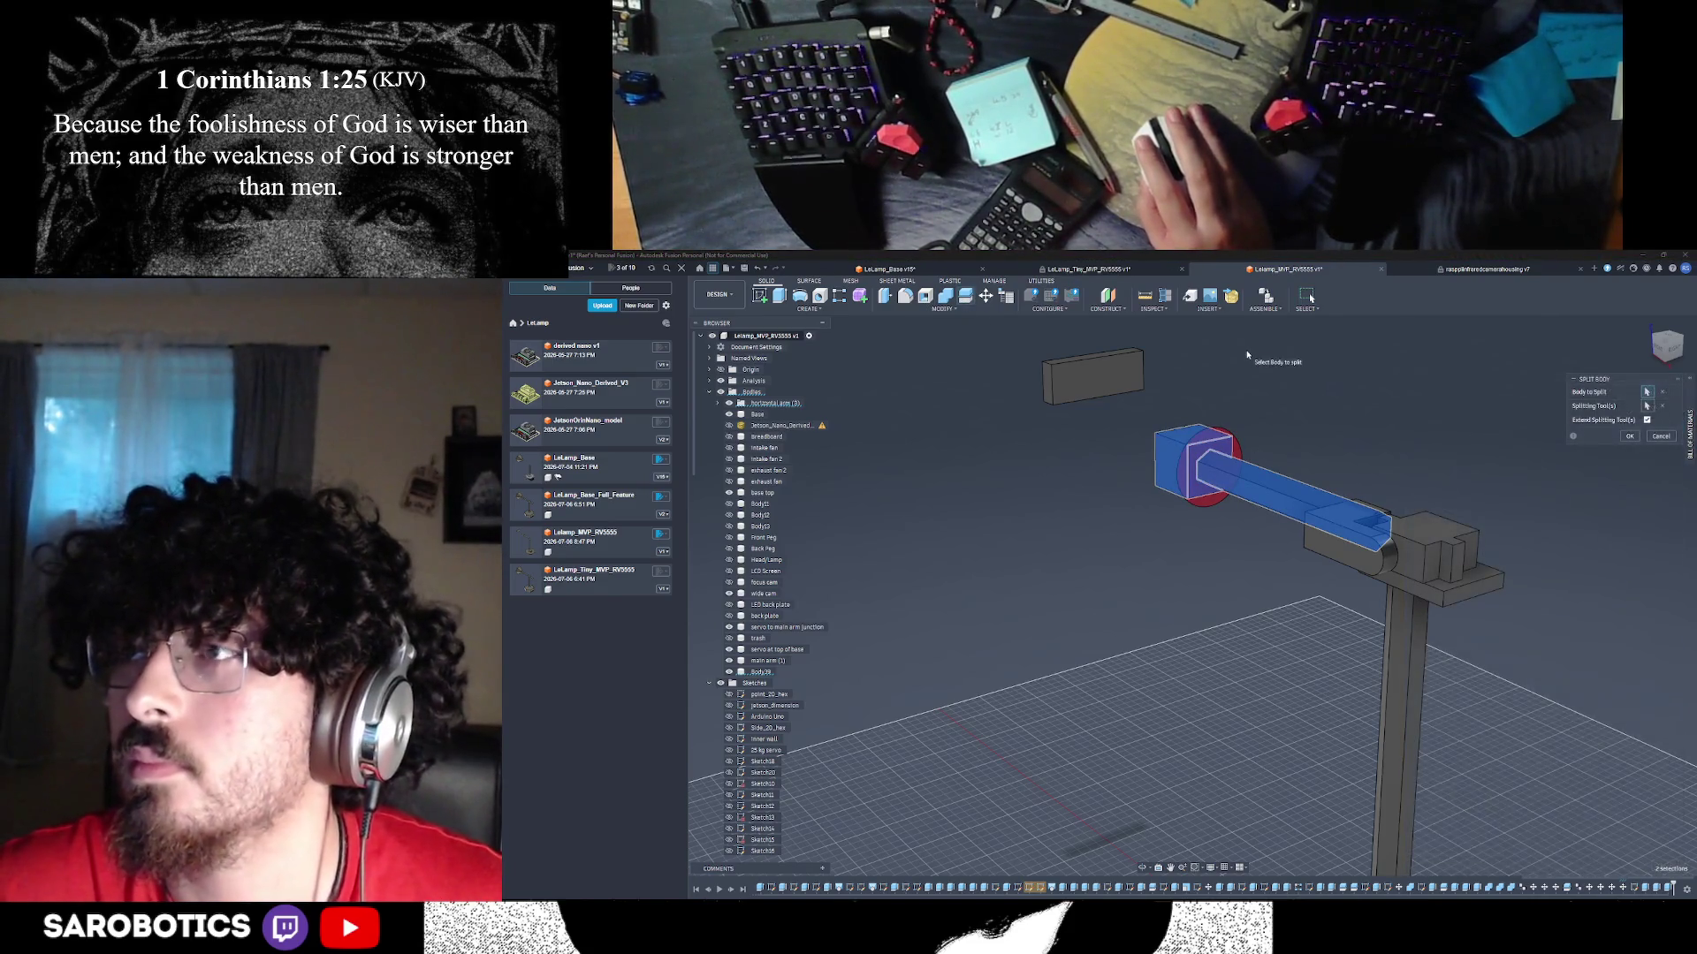
pyautogui.click(1628, 437)
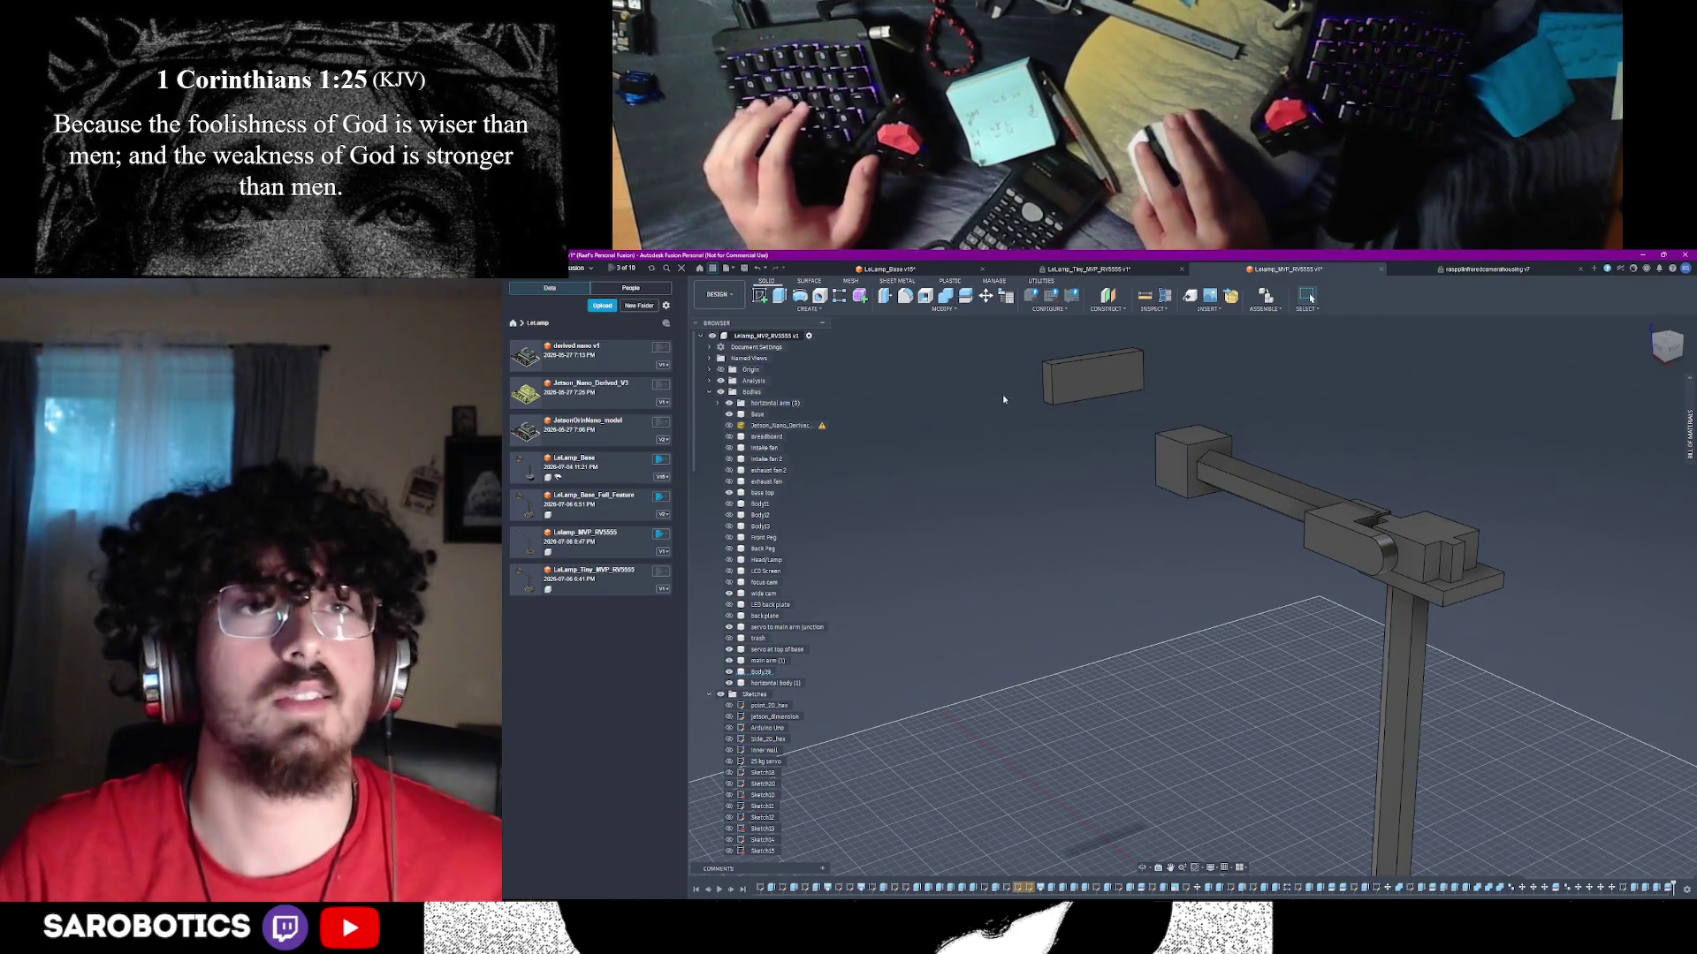
pyautogui.hotkey('shift', 'F5')
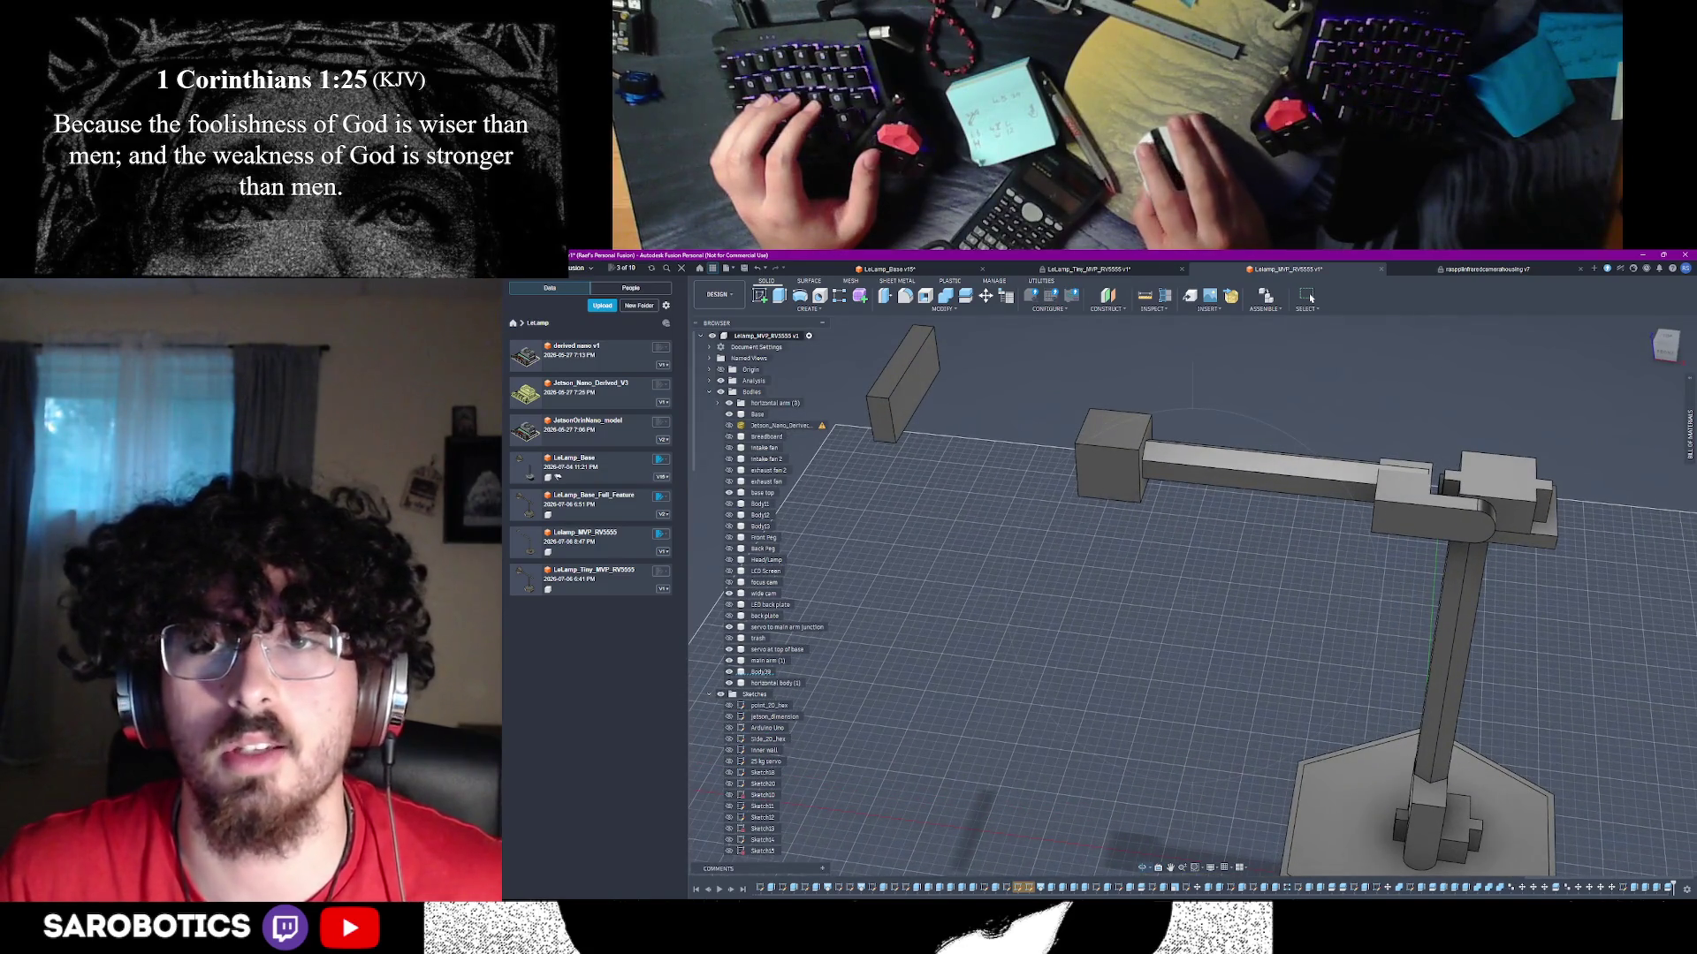
pyautogui.moveTo(1063, 381); pyautogui.dragTo(1133, 497)
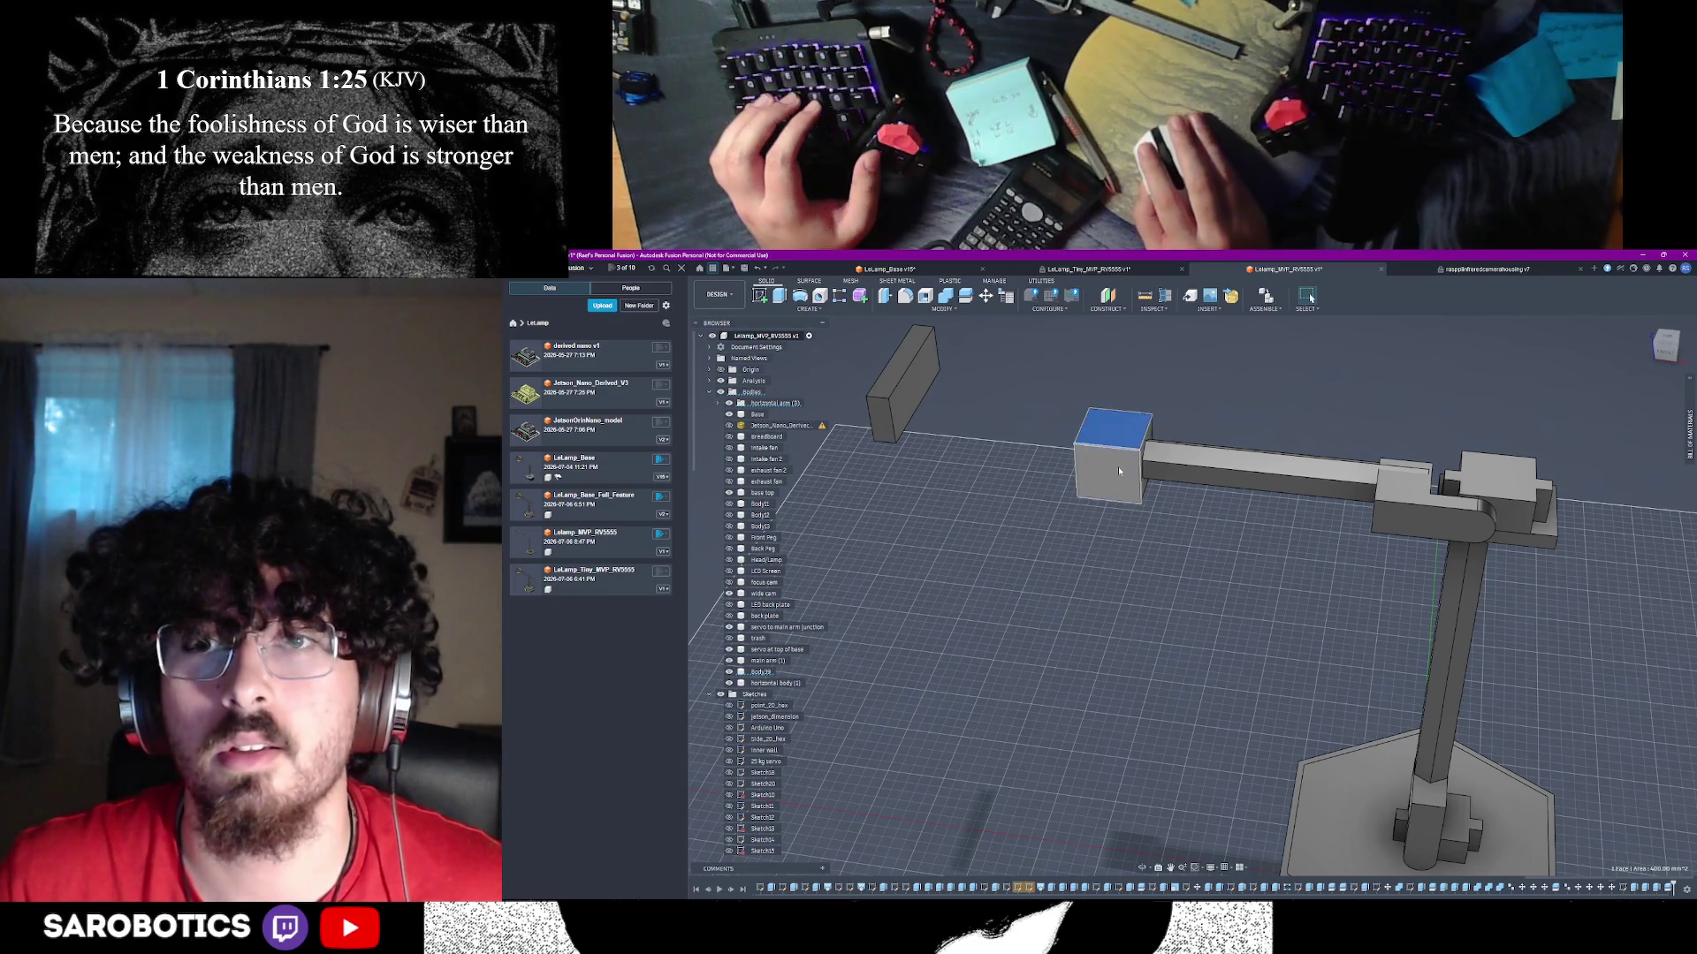
pyautogui.click(1118, 471)
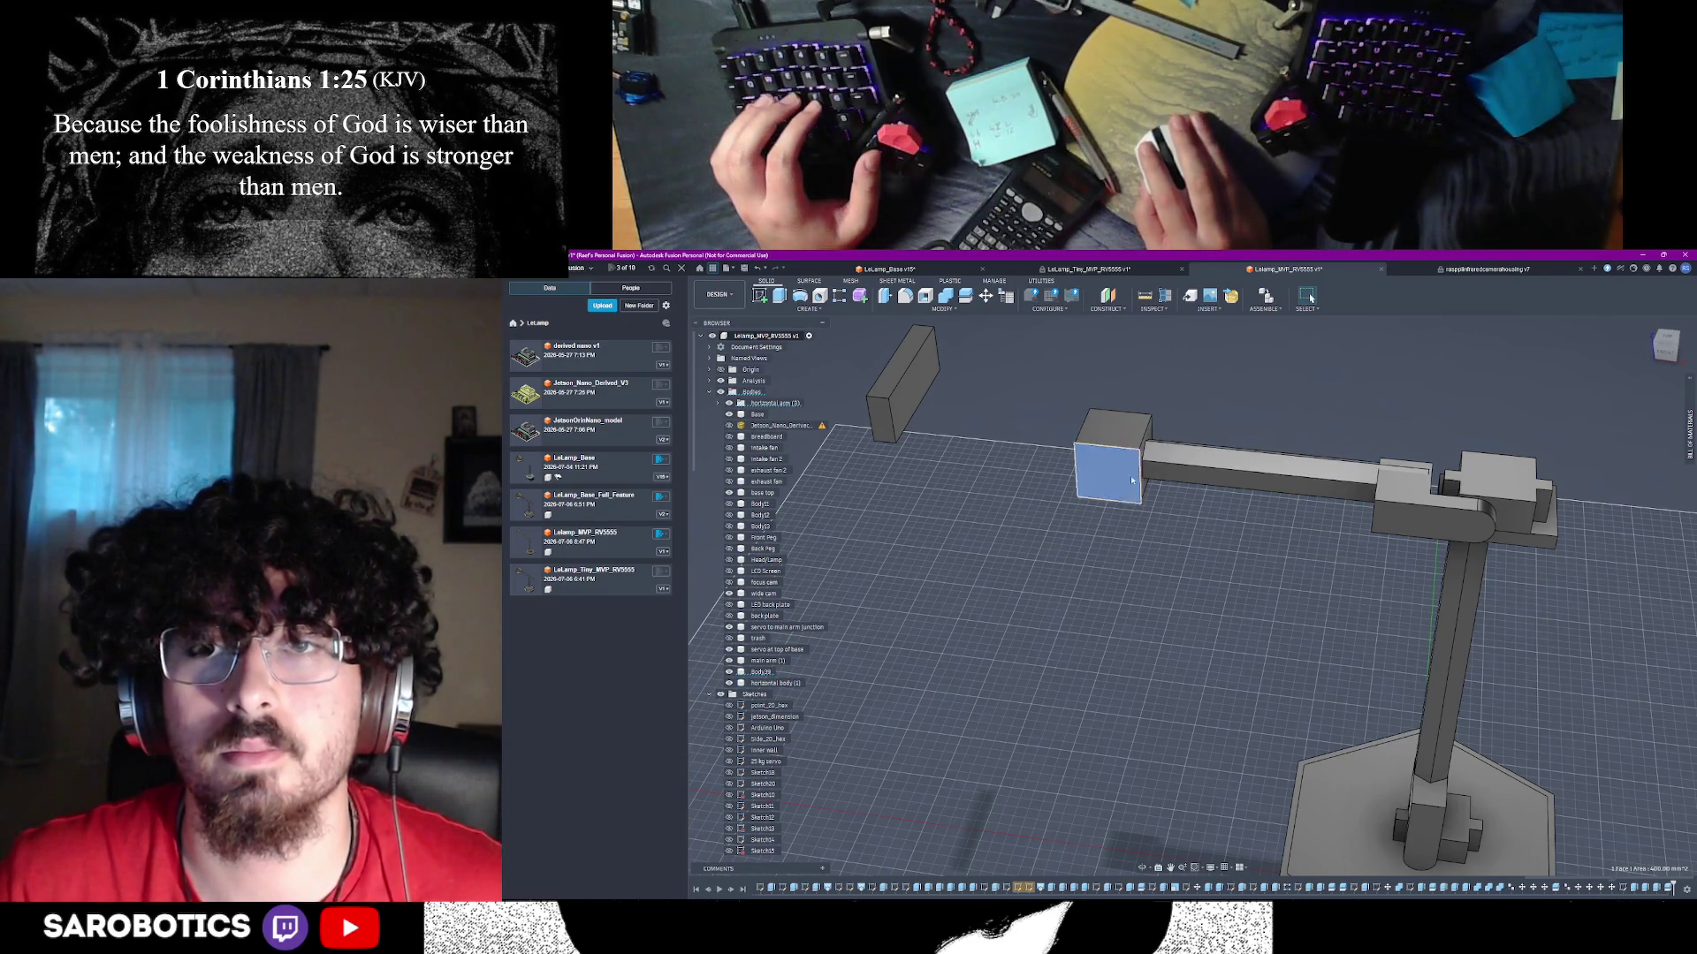
pyautogui.press('e')
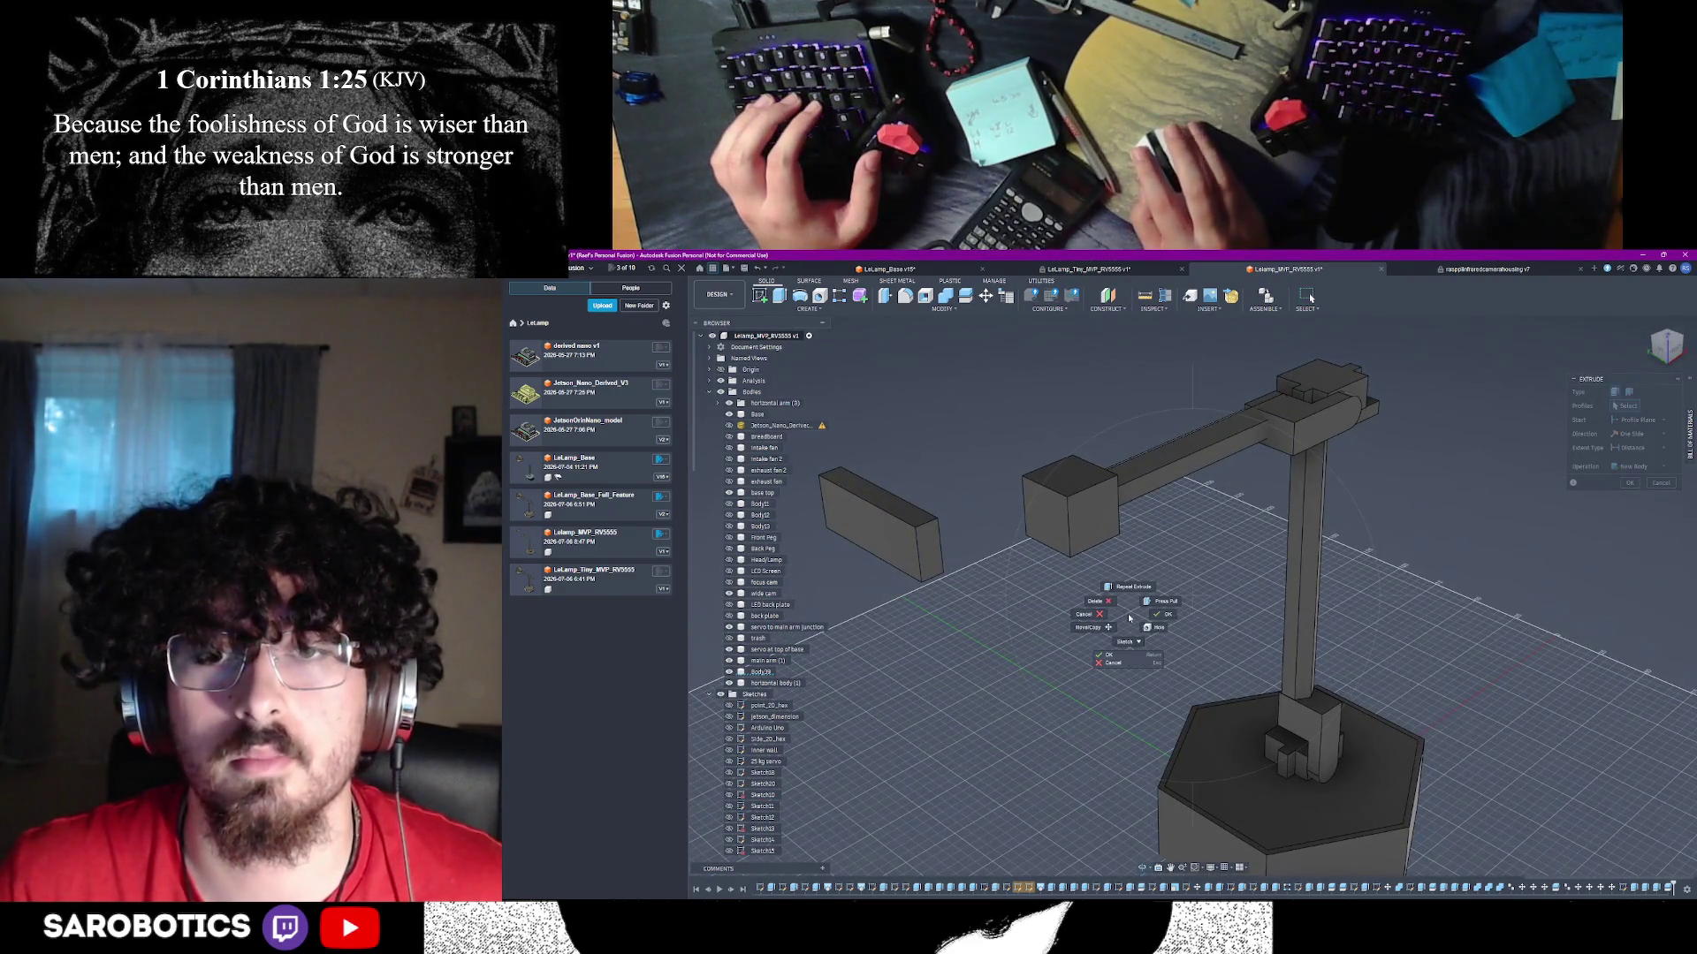
pyautogui.click(1092, 495)
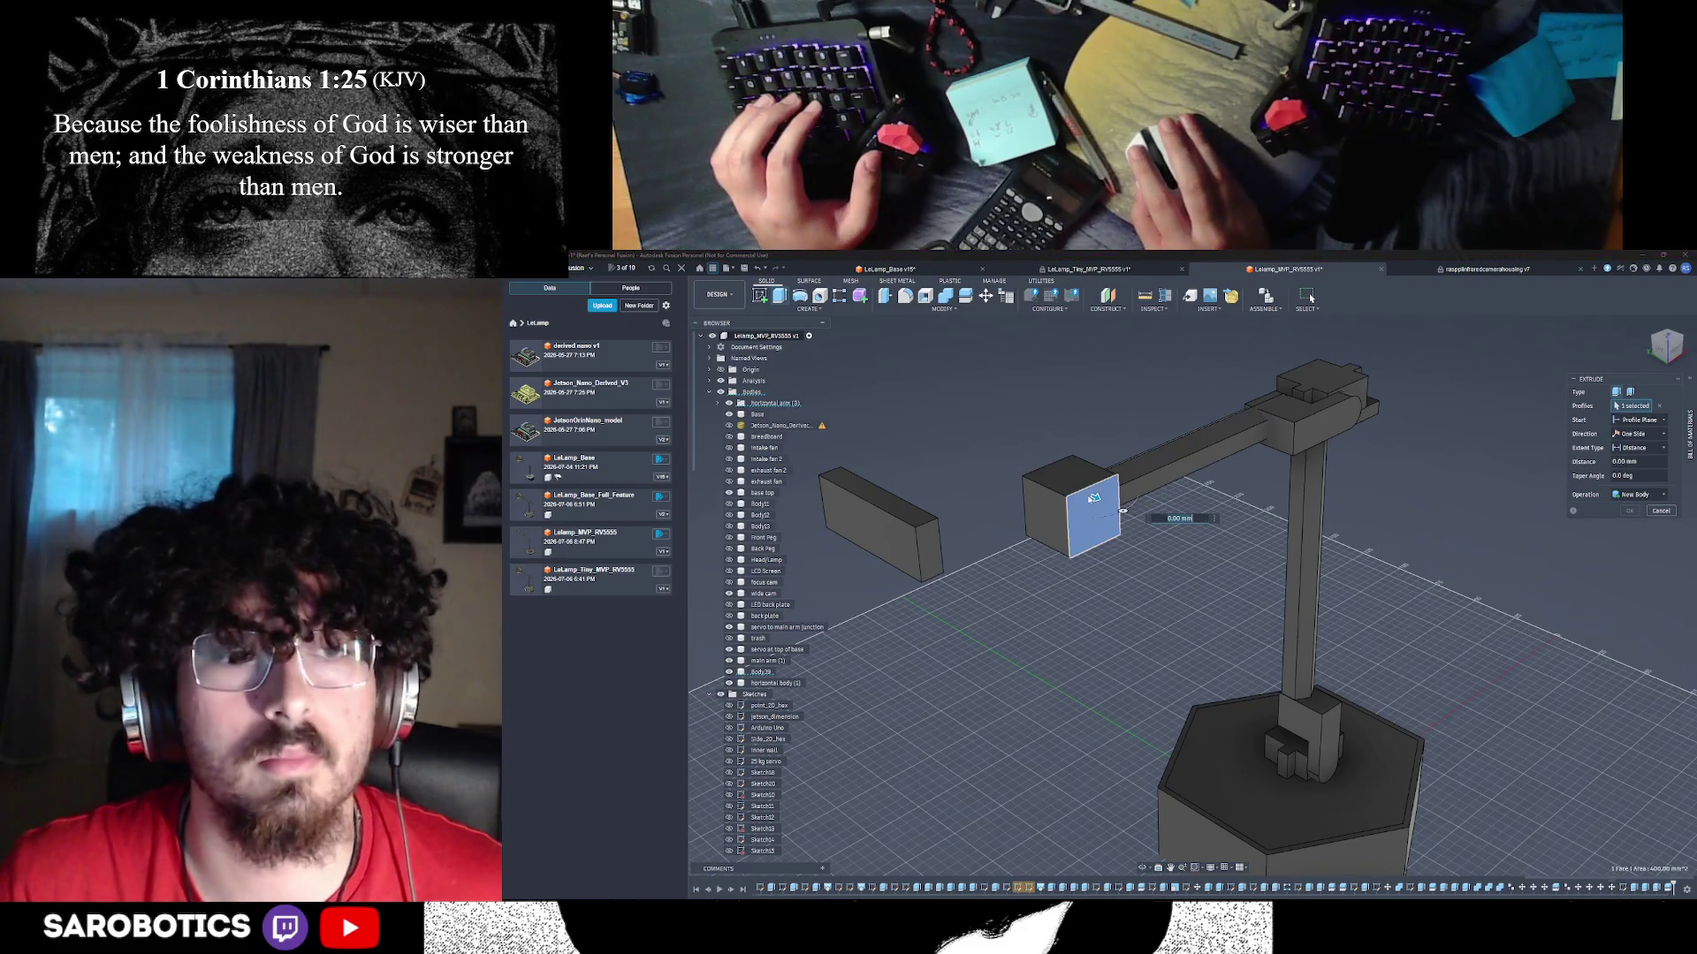
pyautogui.click(1660, 511)
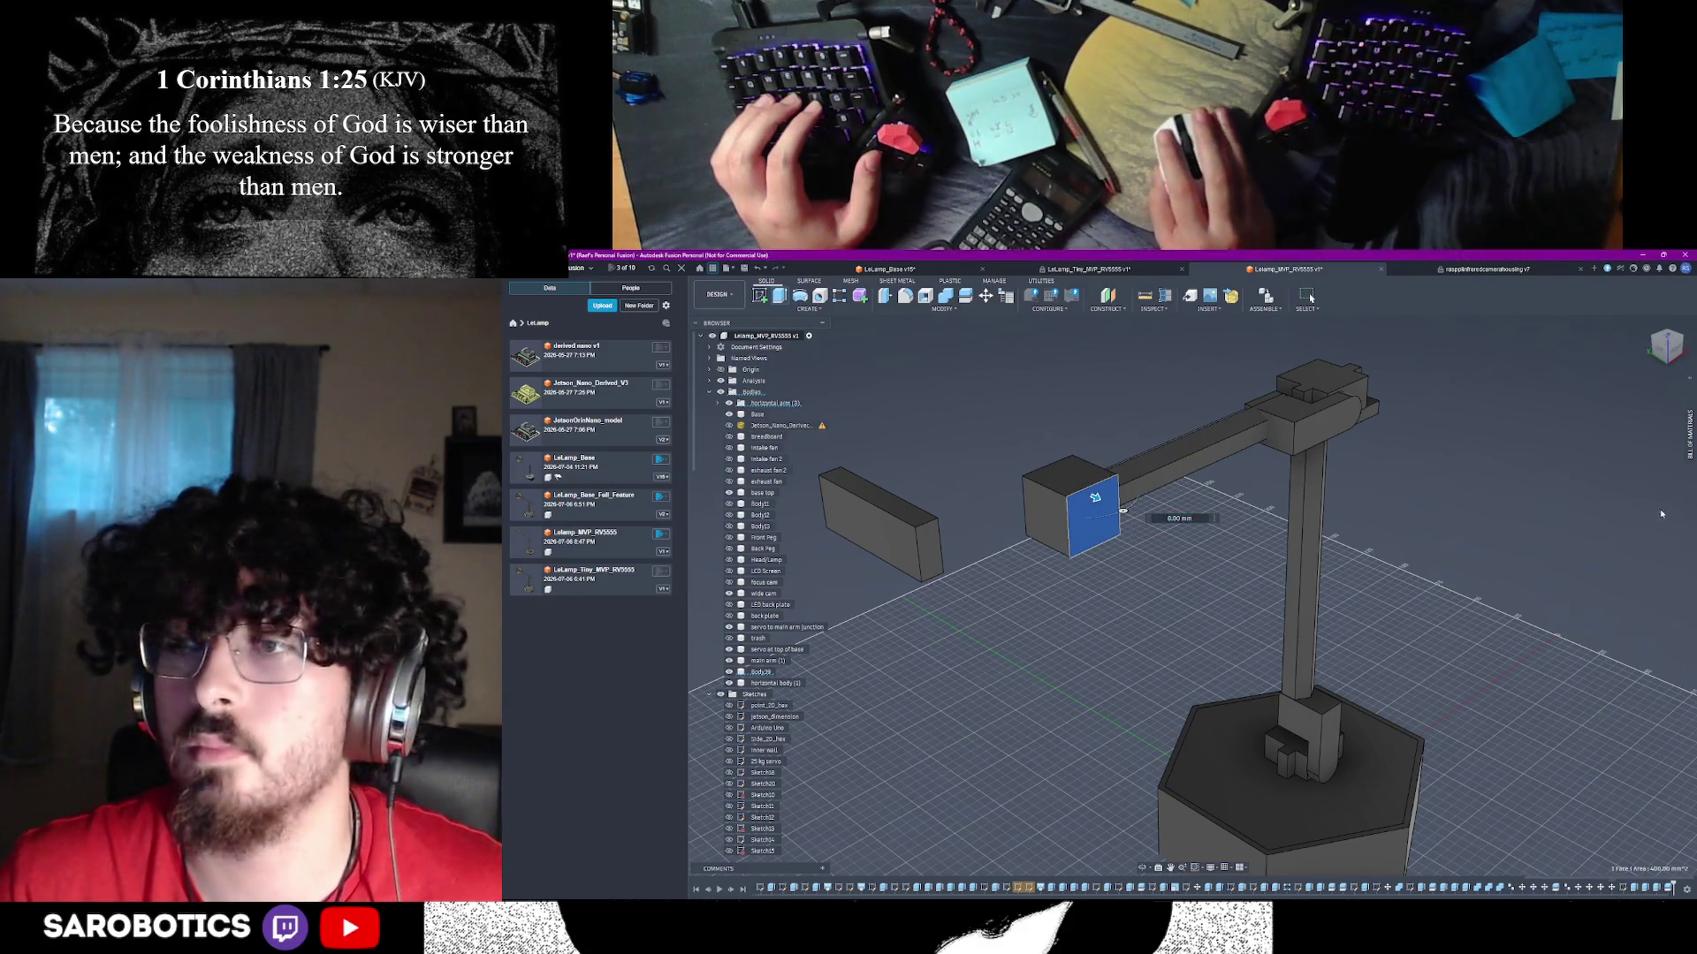
pyautogui.click(1069, 475)
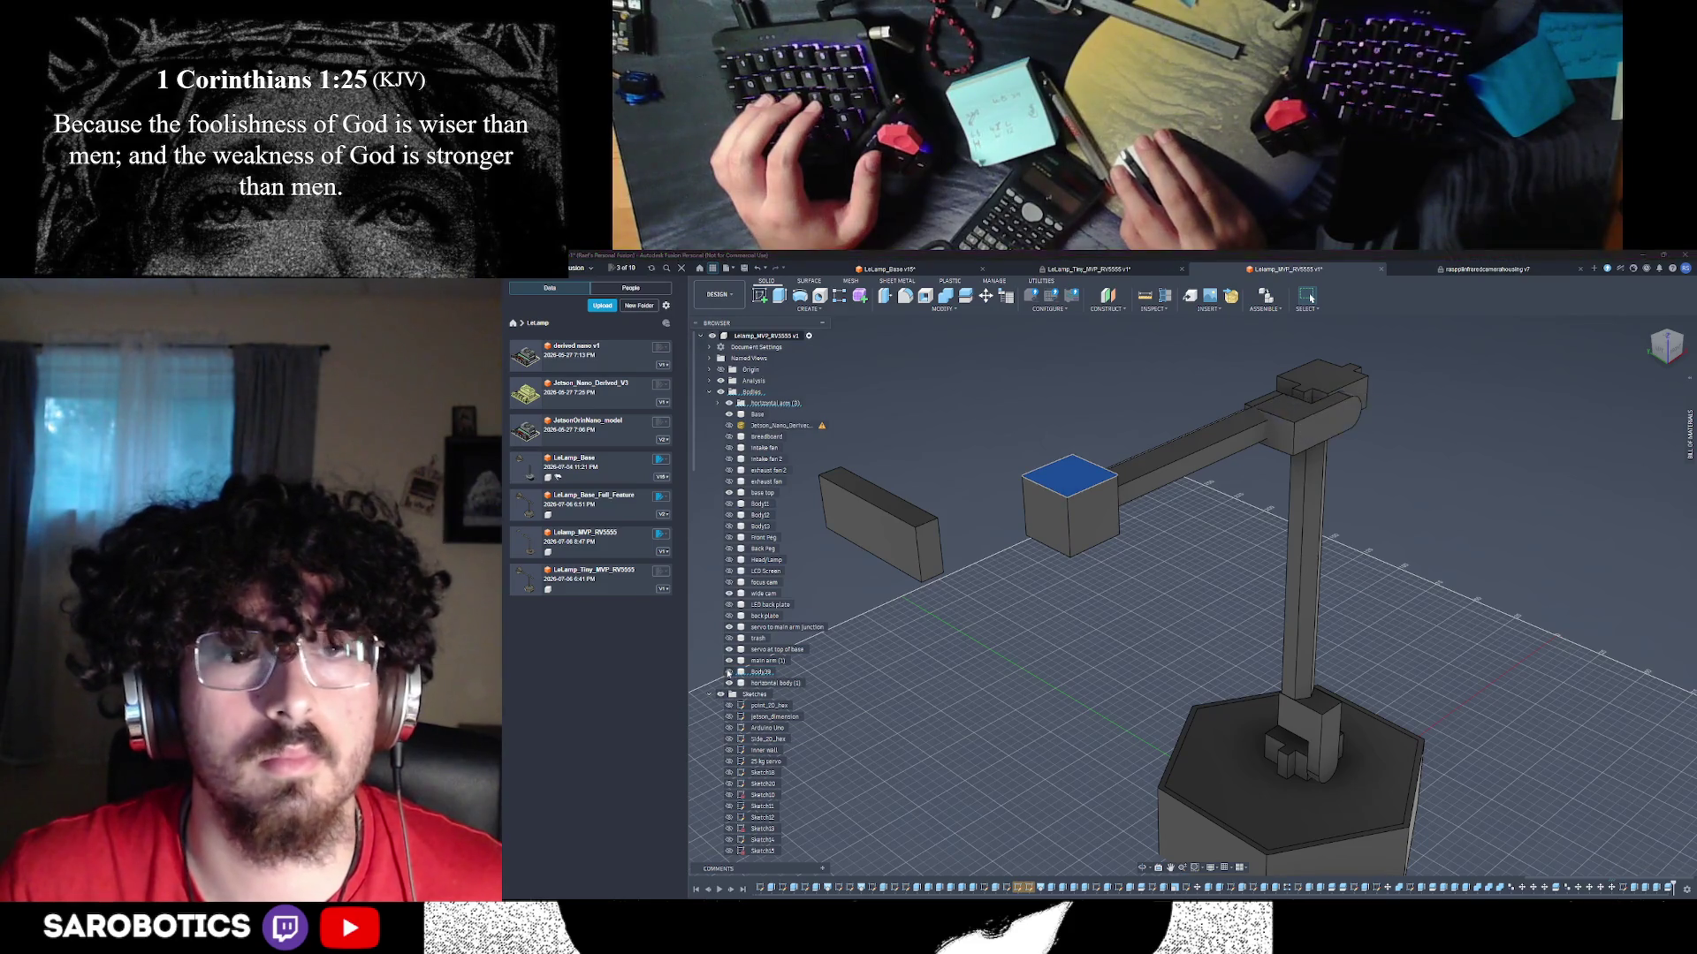
pyautogui.click(1093, 517)
pyautogui.click(766, 672)
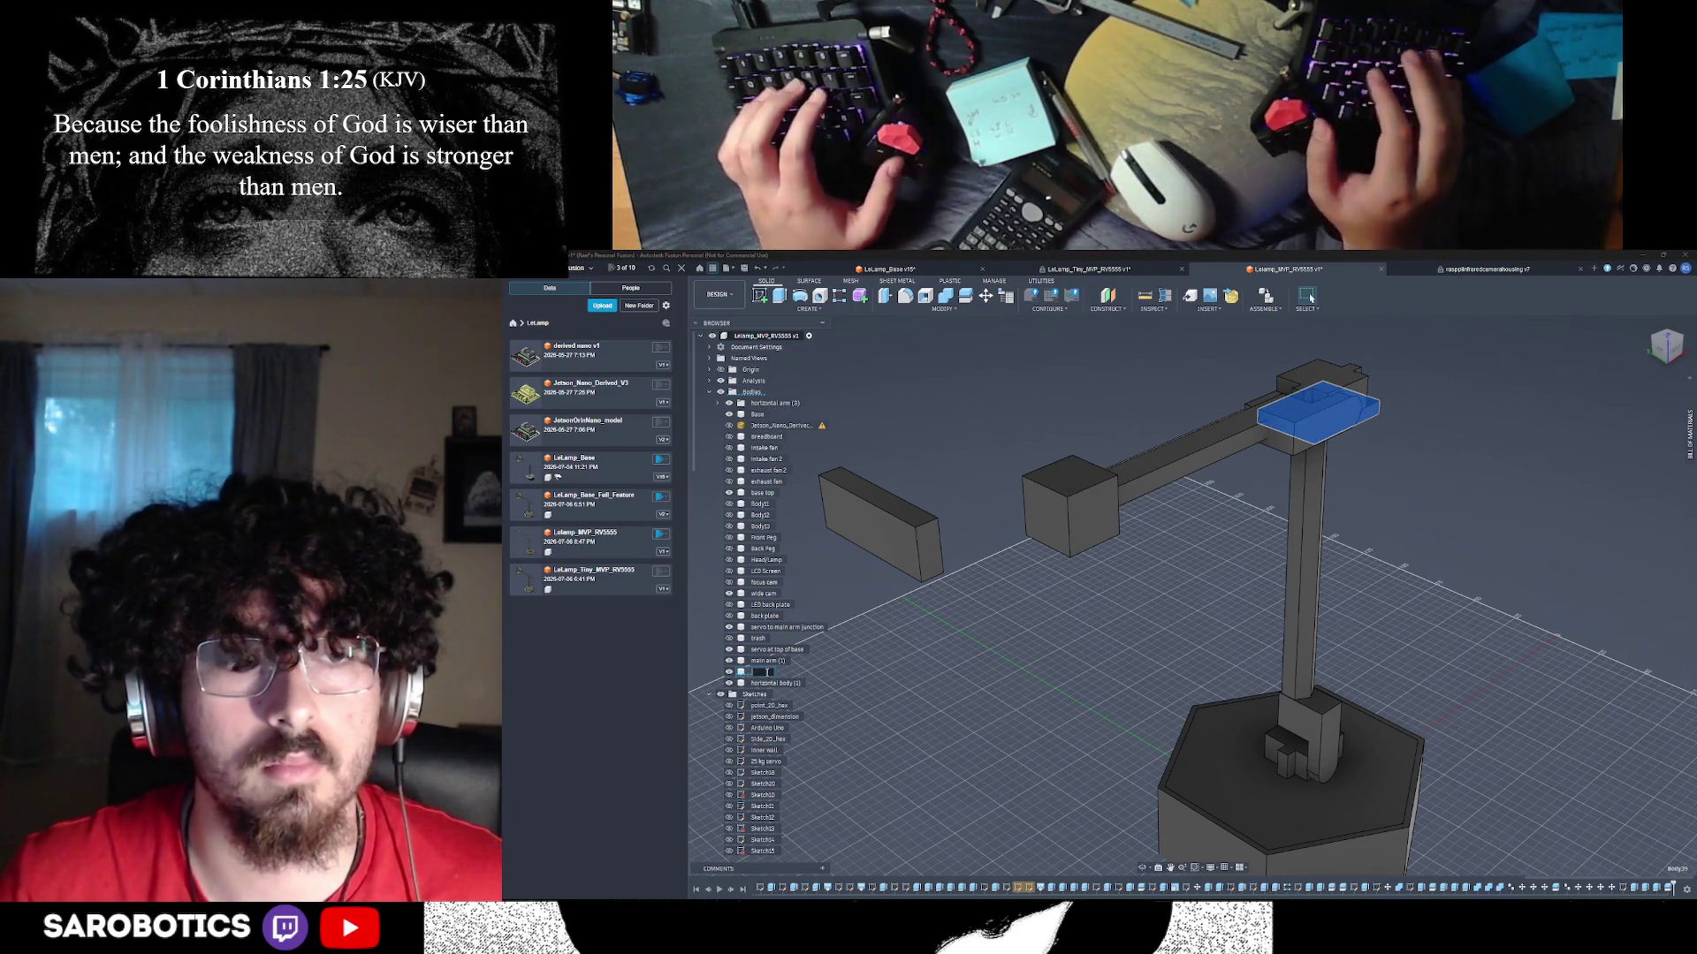
# - Rename Body39 to 'platform for horizontal servo' and drag it into the horizontal arm component
pyautogui.write('okatf')
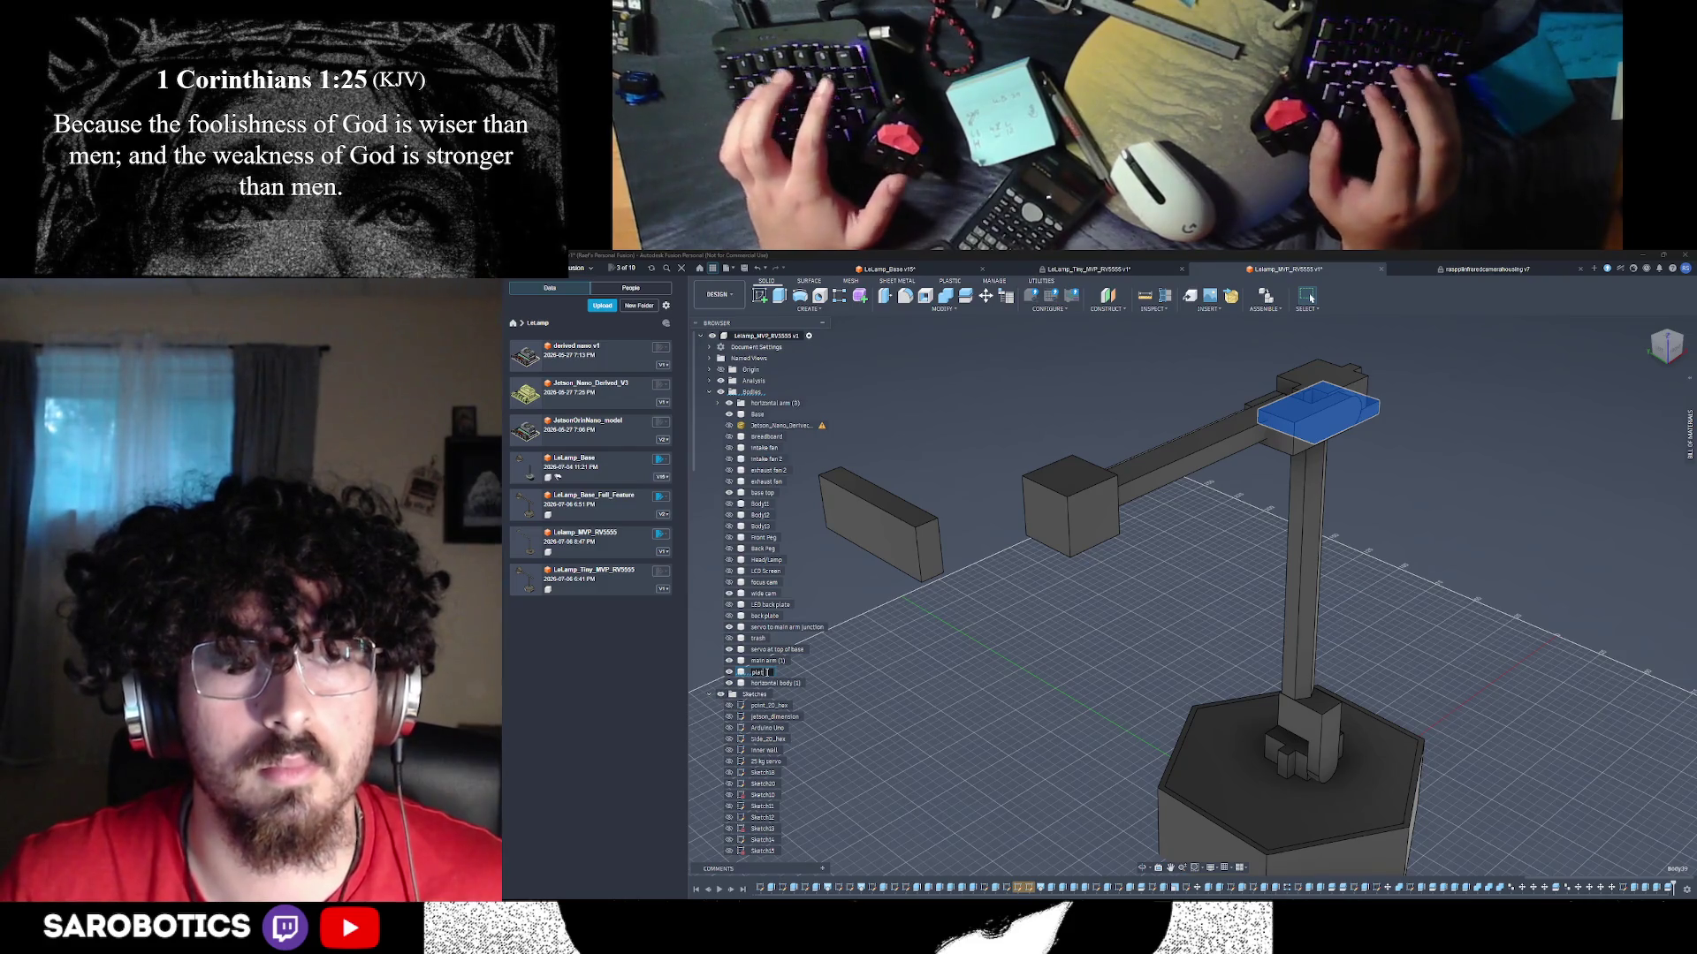
pyautogui.write('orm for h')
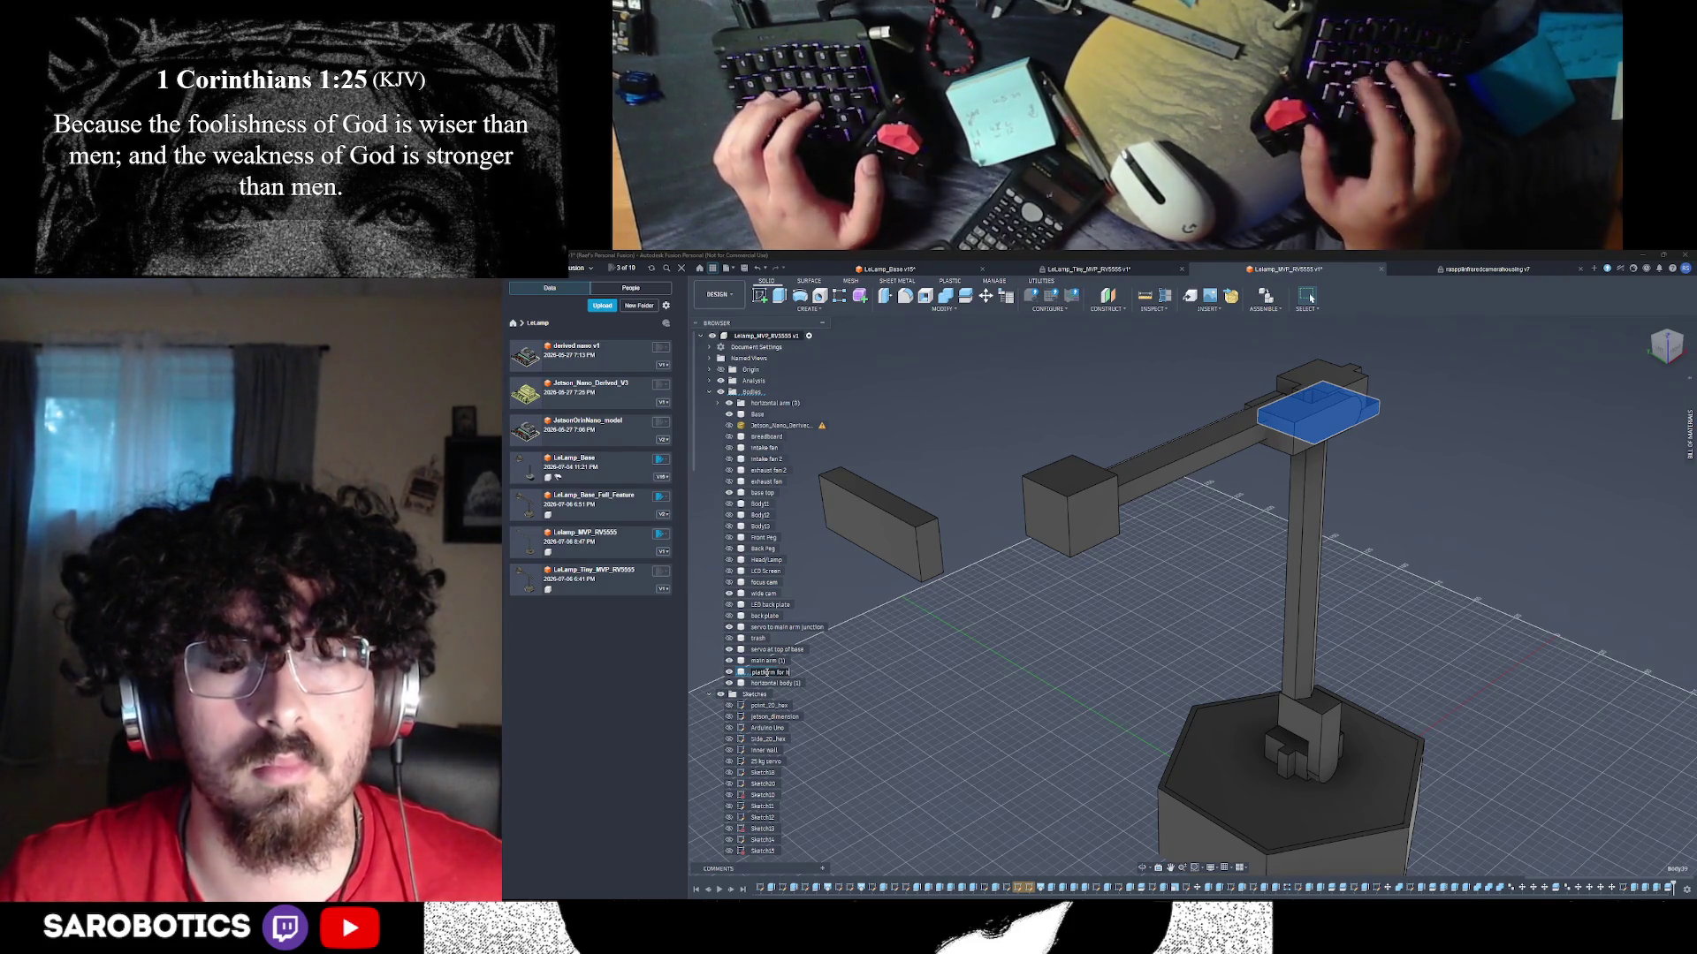
pyautogui.write('orizontal')
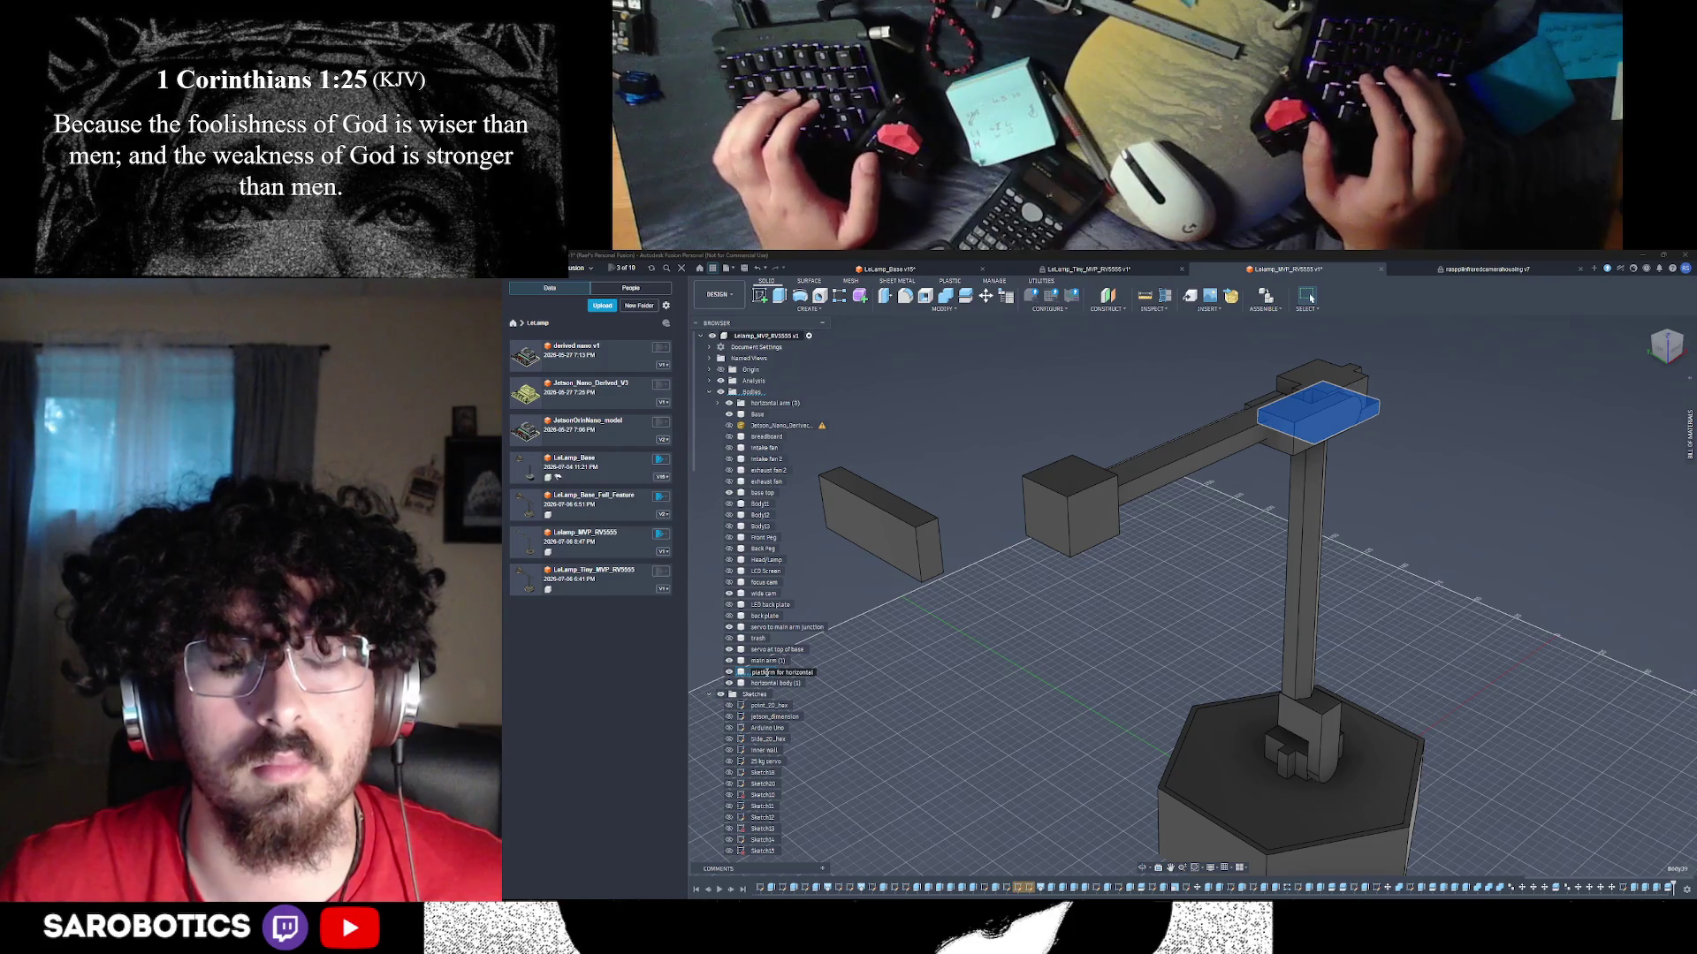
pyautogui.write(' servo')
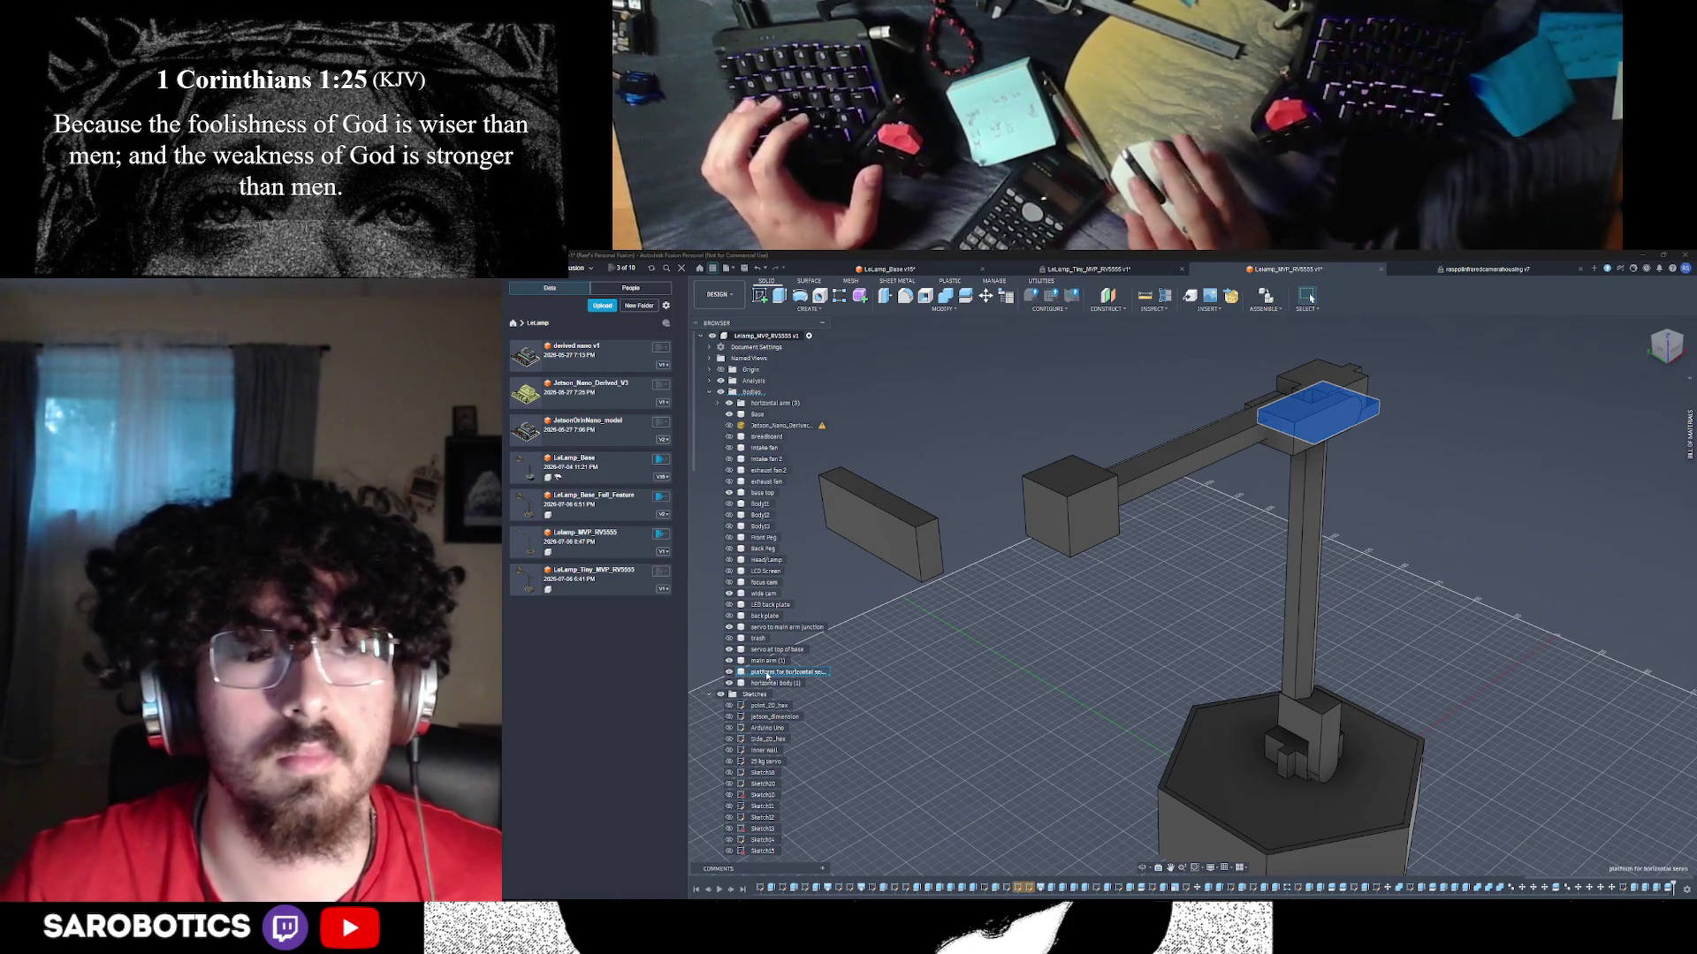
pyautogui.press('Return')
pyautogui.moveTo(769, 672); pyautogui.dragTo(767, 403)
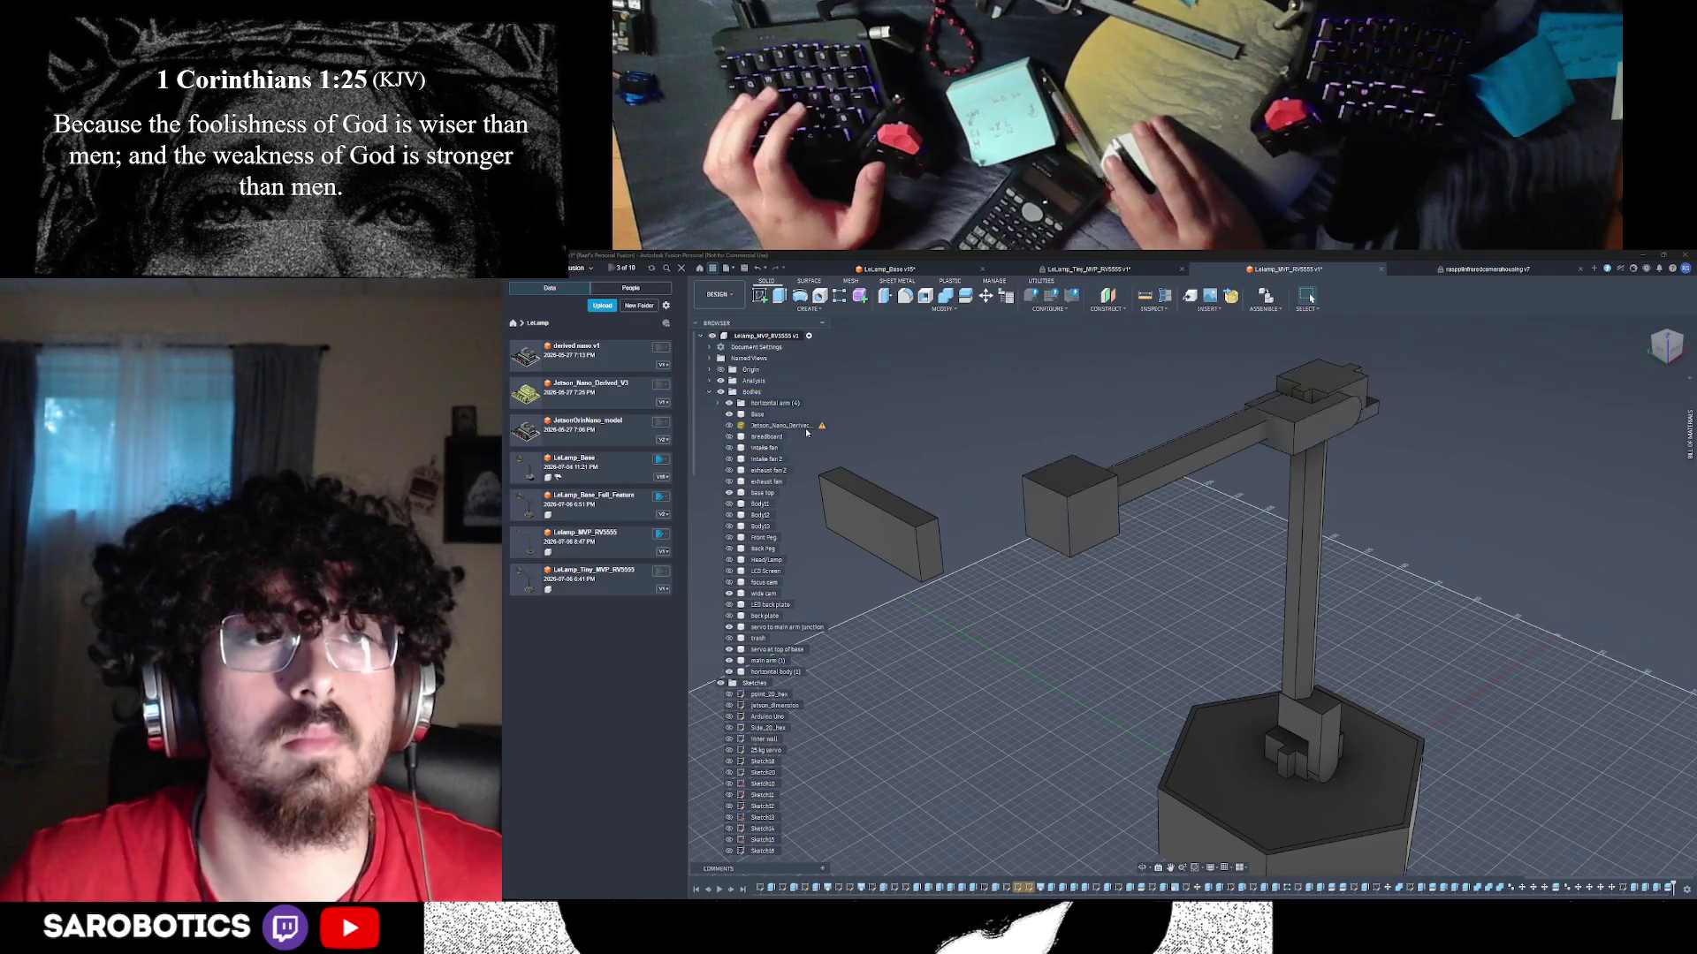
pyautogui.click(1092, 519)
pyautogui.click(1072, 488)
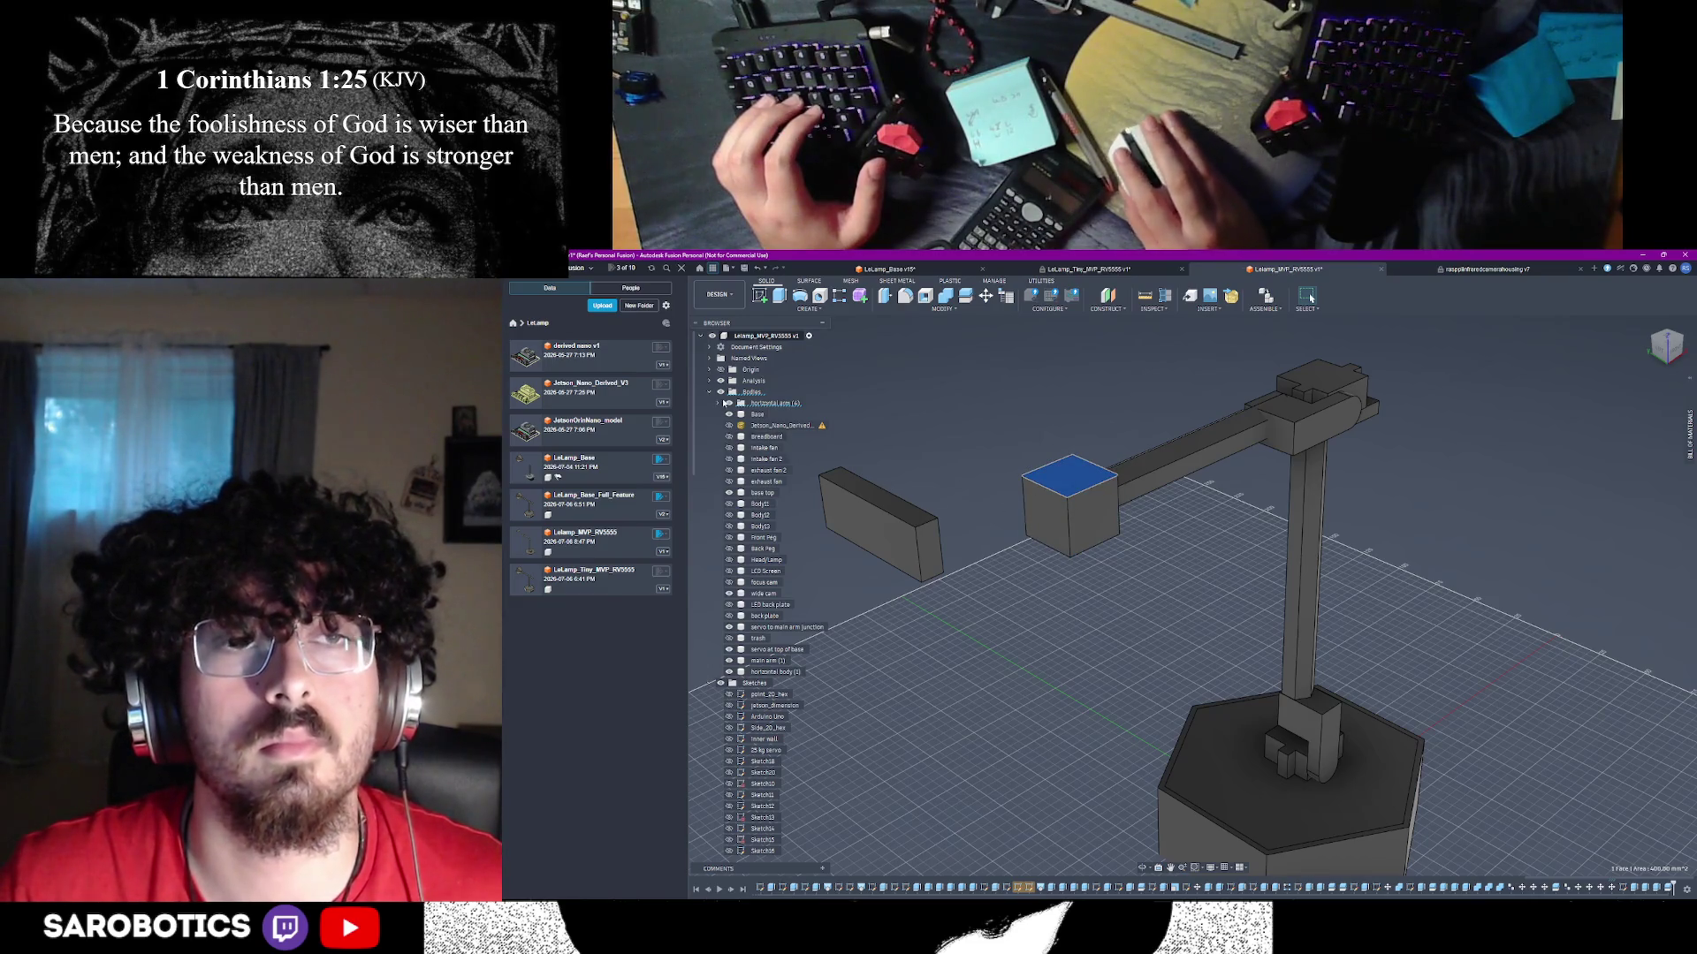
# - Hide the end cube and move the horizontal body into the horizontal arm component
pyautogui.click(718, 403)
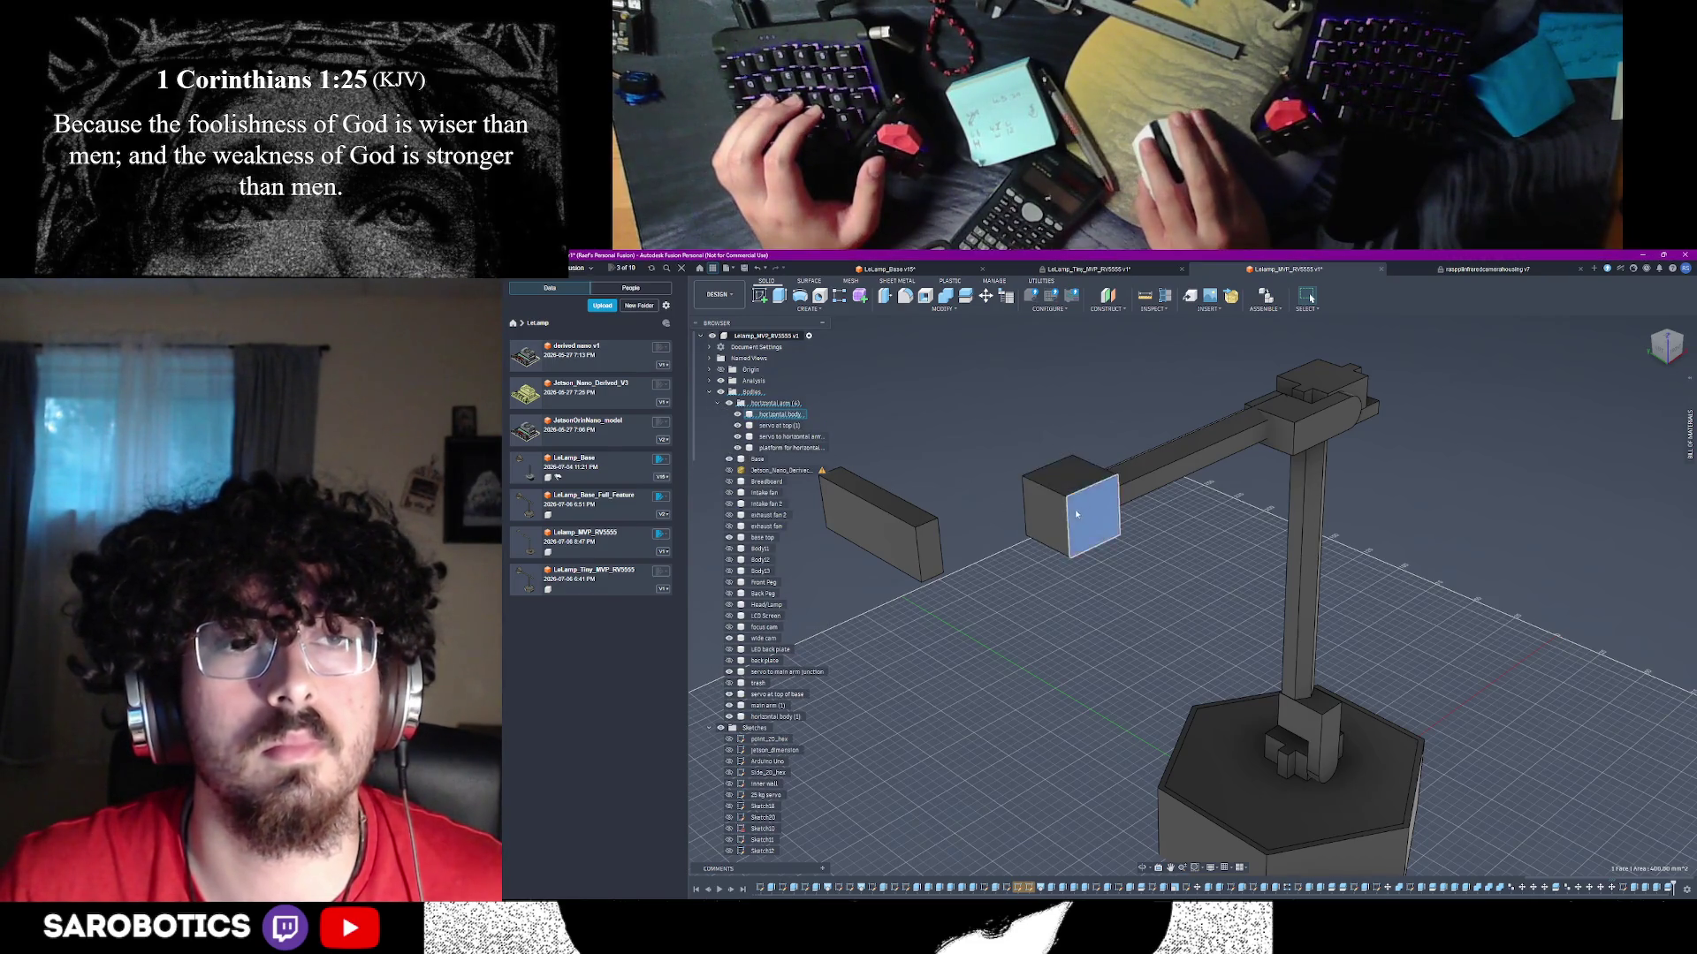
pyautogui.click(738, 415)
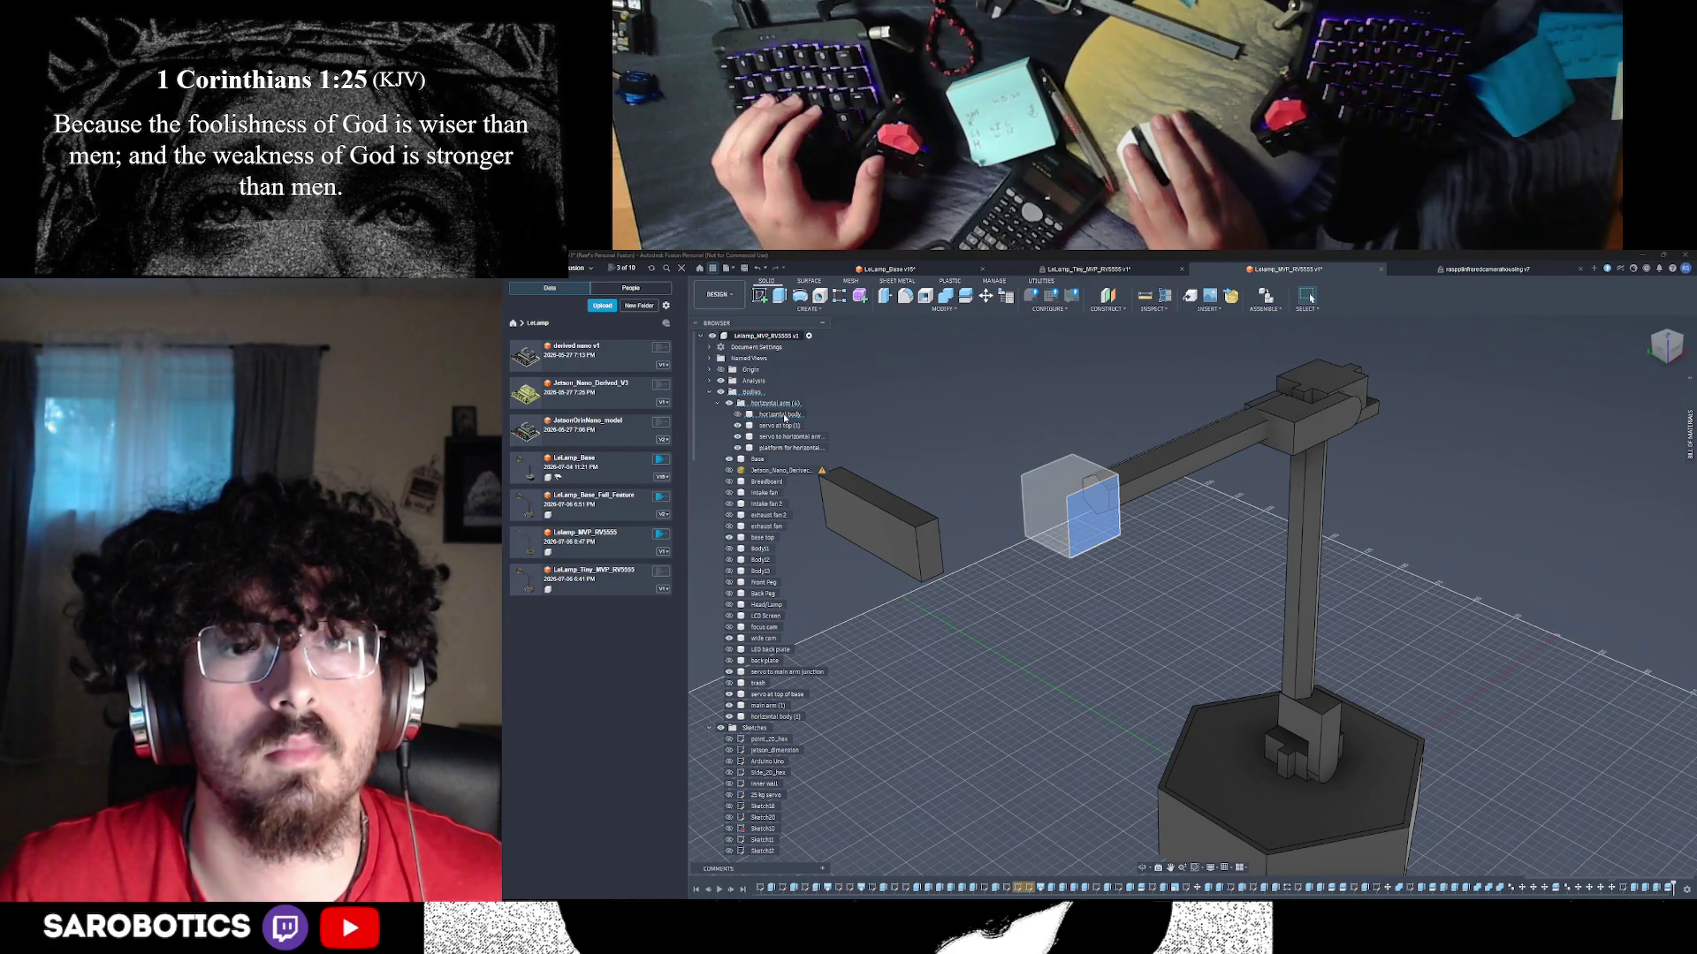
pyautogui.click(1182, 465)
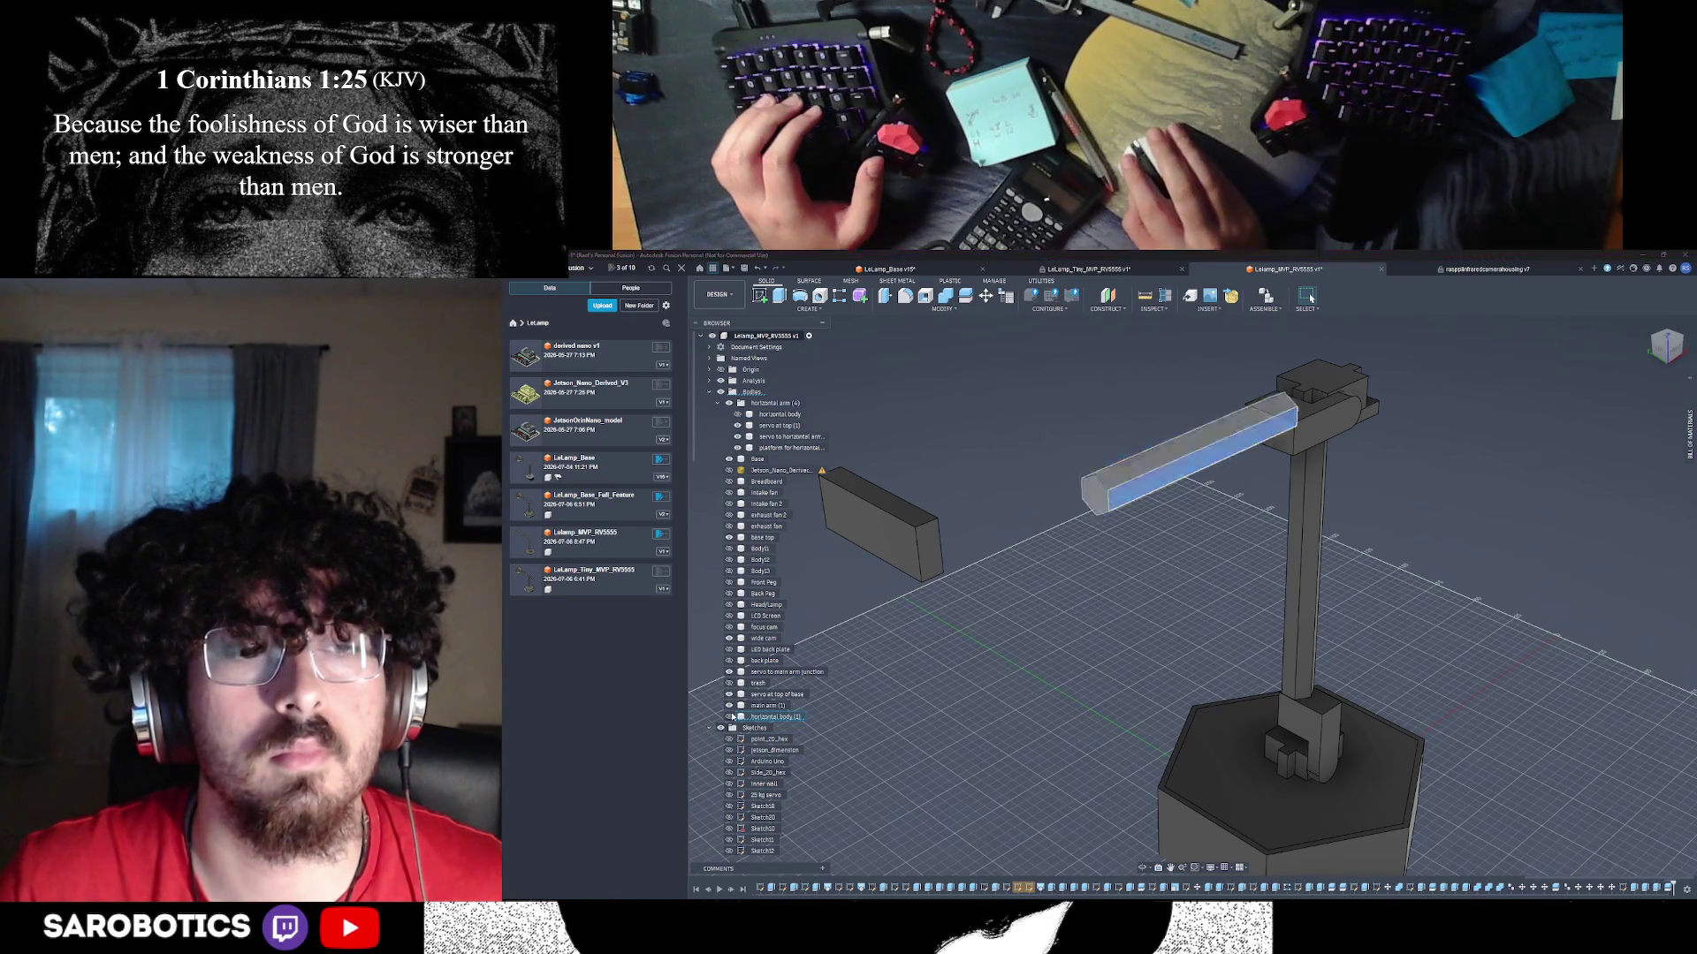
pyautogui.moveTo(769, 717); pyautogui.dragTo(760, 530)
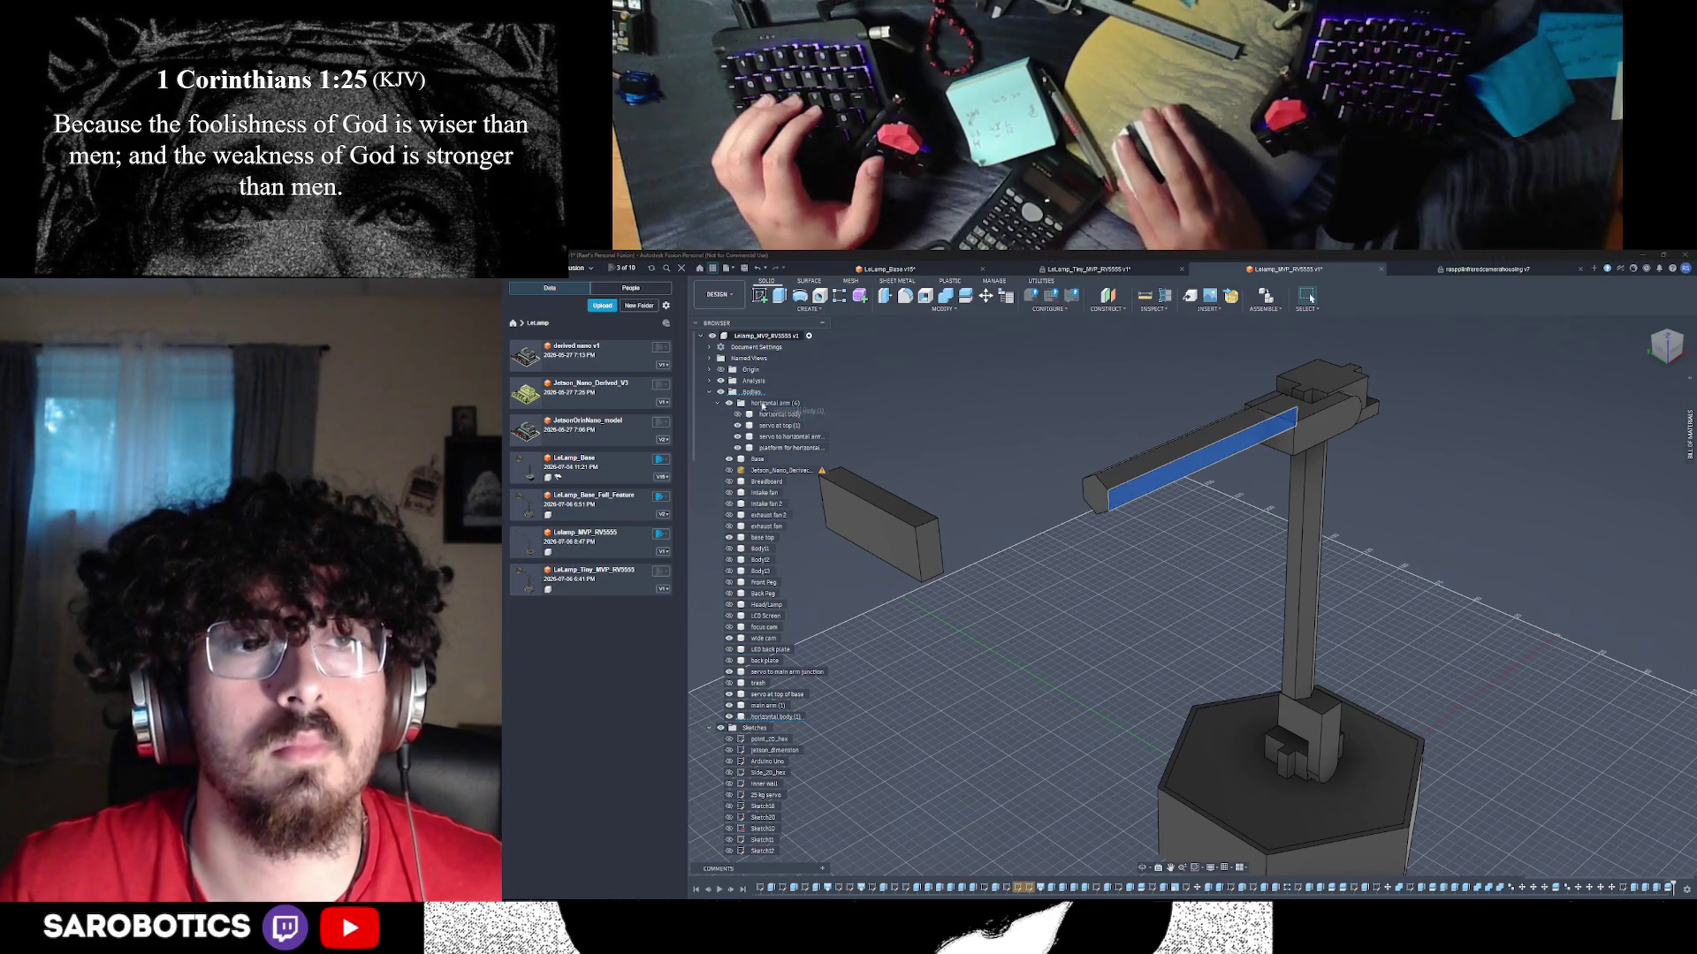
pyautogui.moveTo(763, 406); pyautogui.dragTo(765, 402)
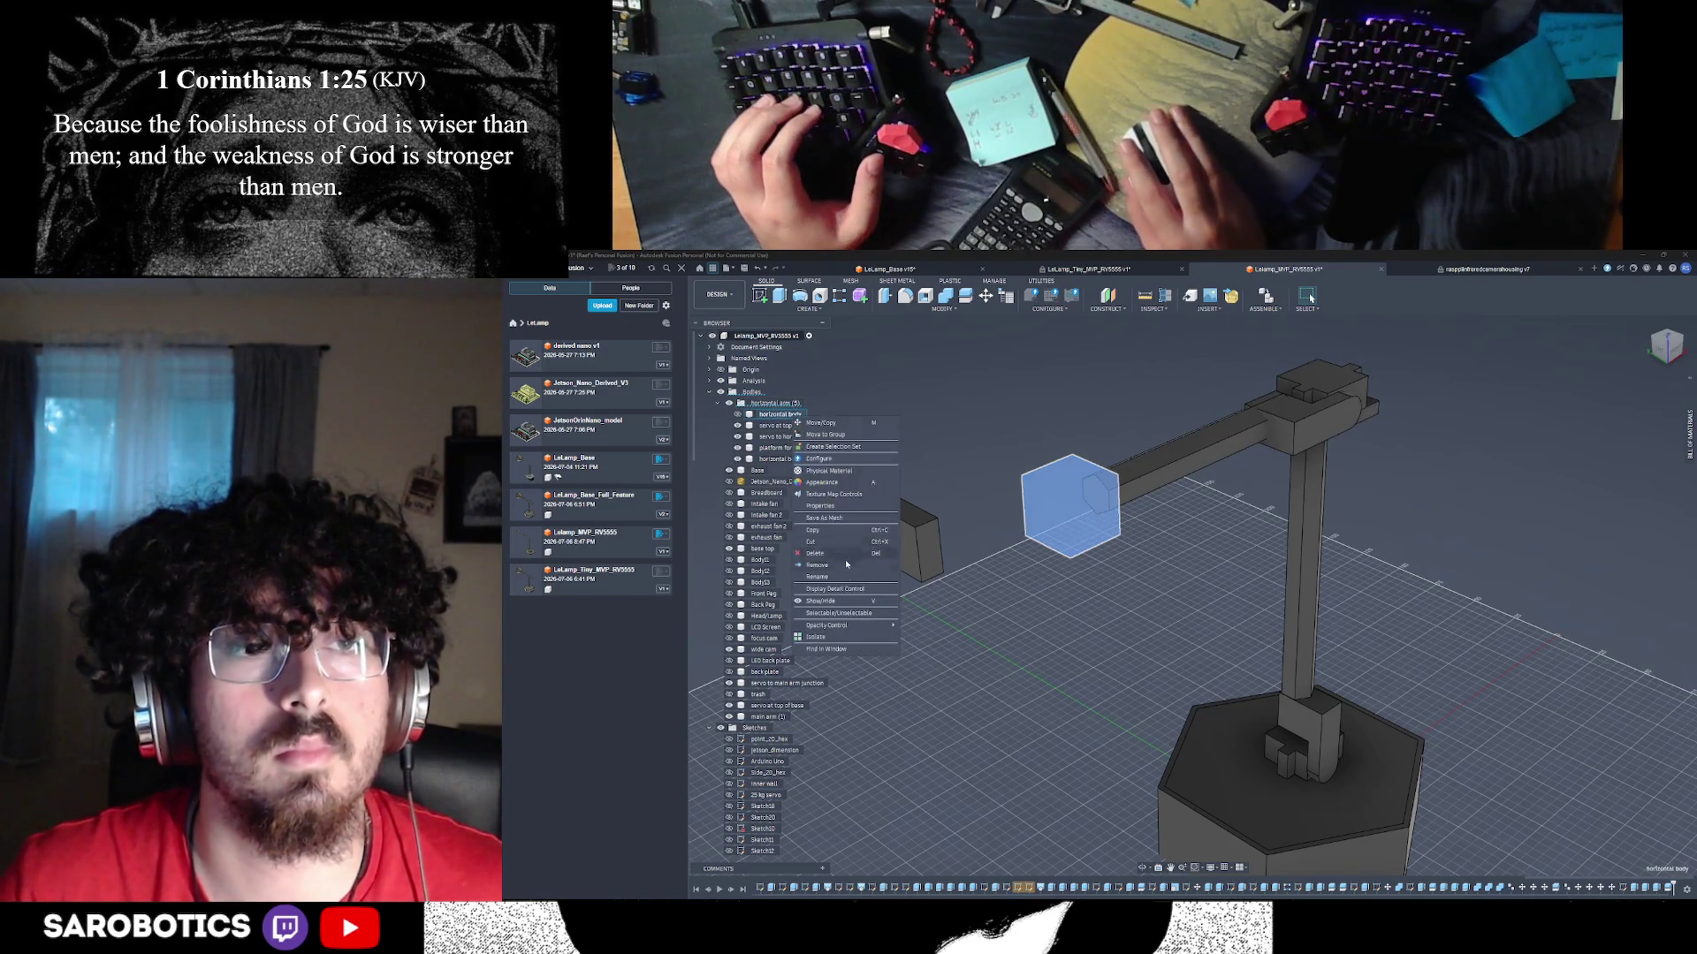
# - Rename the end cube body to 'trash', reorder it in the list, and collapse the component
pyautogui.click(841, 577)
pyautogui.write('trash')
pyautogui.press('Return')
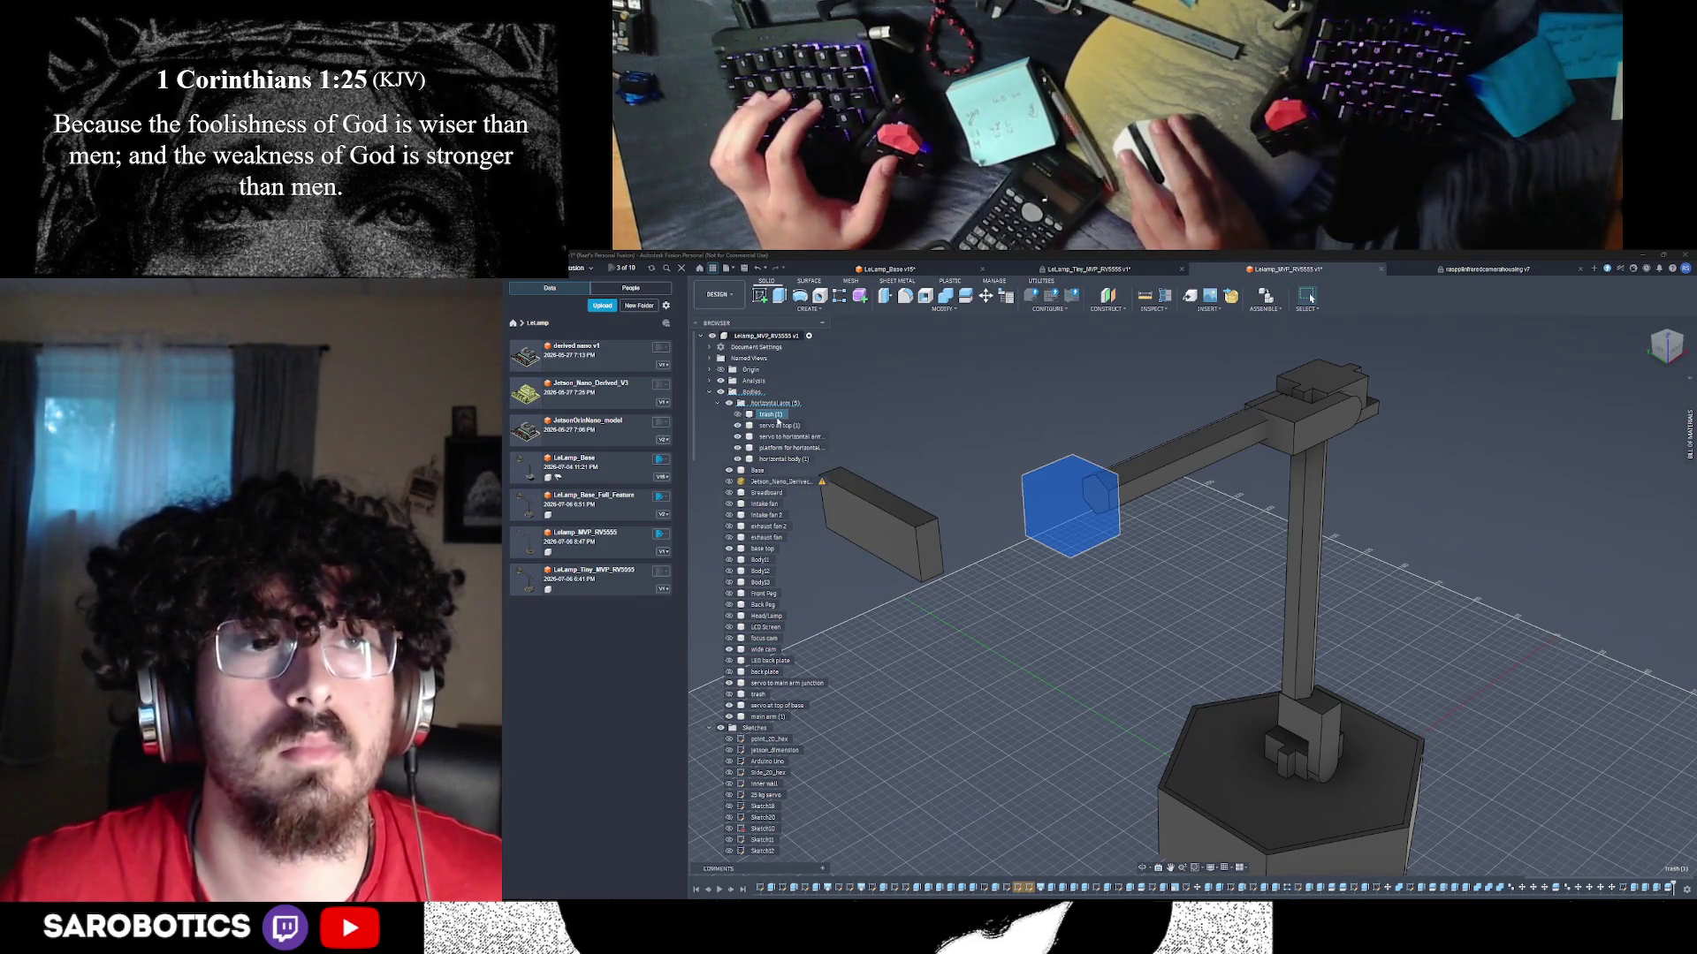
pyautogui.moveTo(778, 421); pyautogui.dragTo(781, 517)
pyautogui.moveTo(777, 542); pyautogui.dragTo(781, 536)
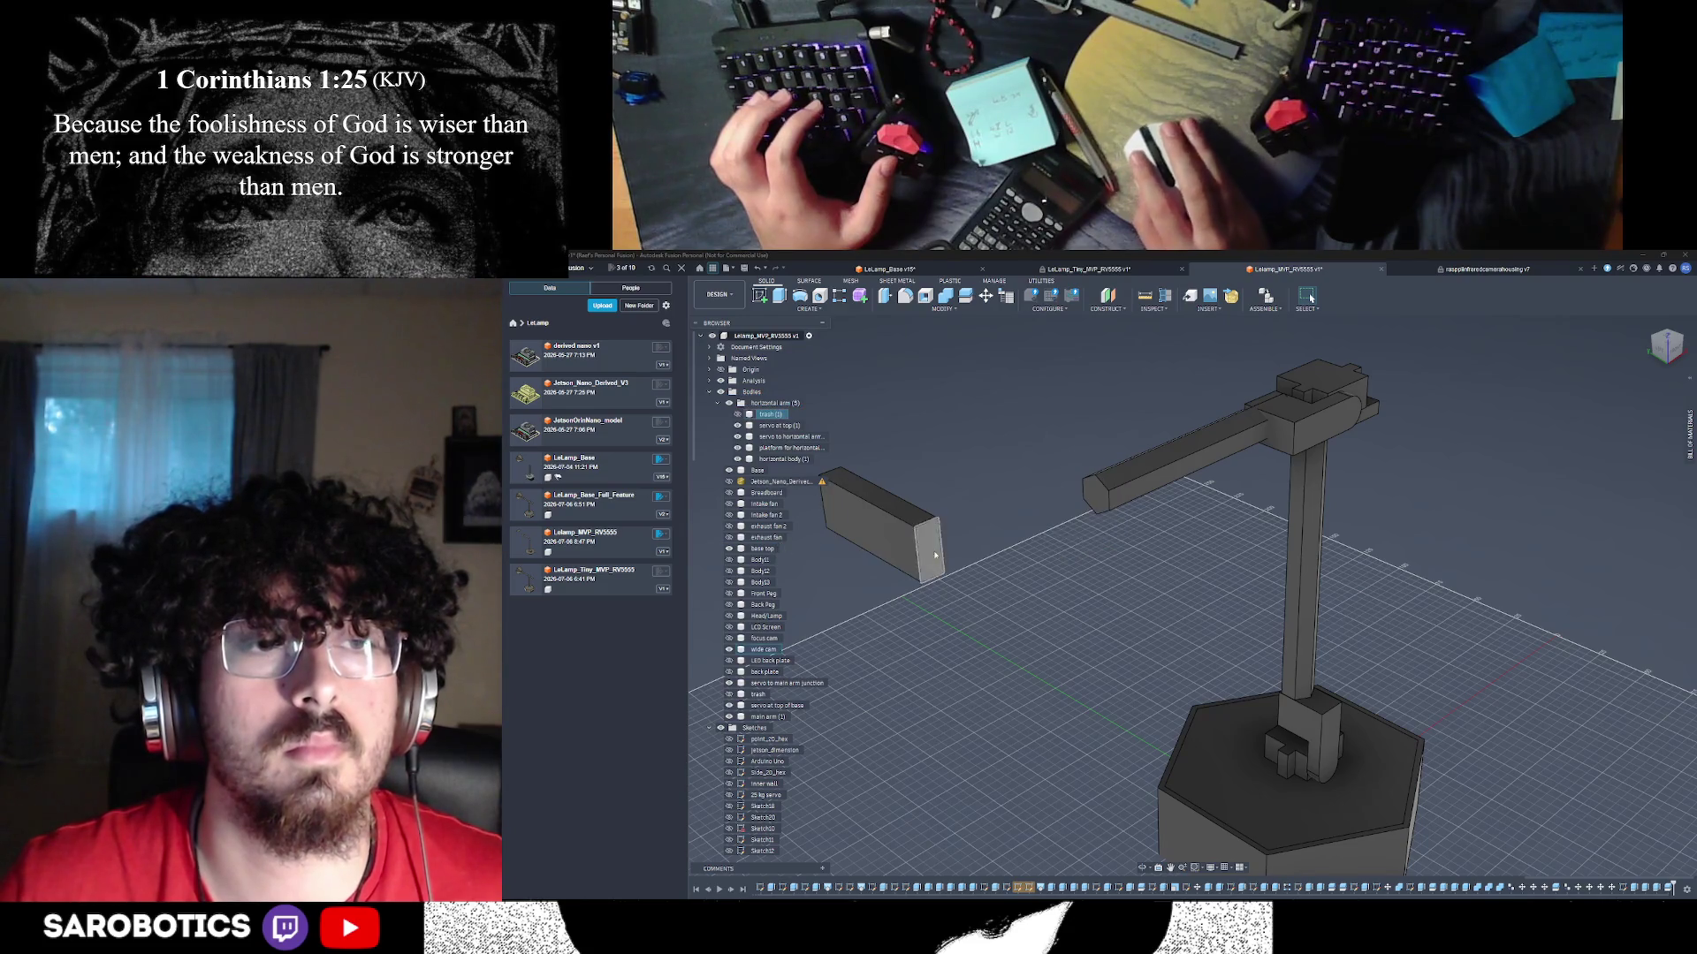
pyautogui.click(718, 403)
# - Save a milestone version named 'joints' described as 'vertical and horizontal joints'
pyautogui.hotkey('ctrl', 's')
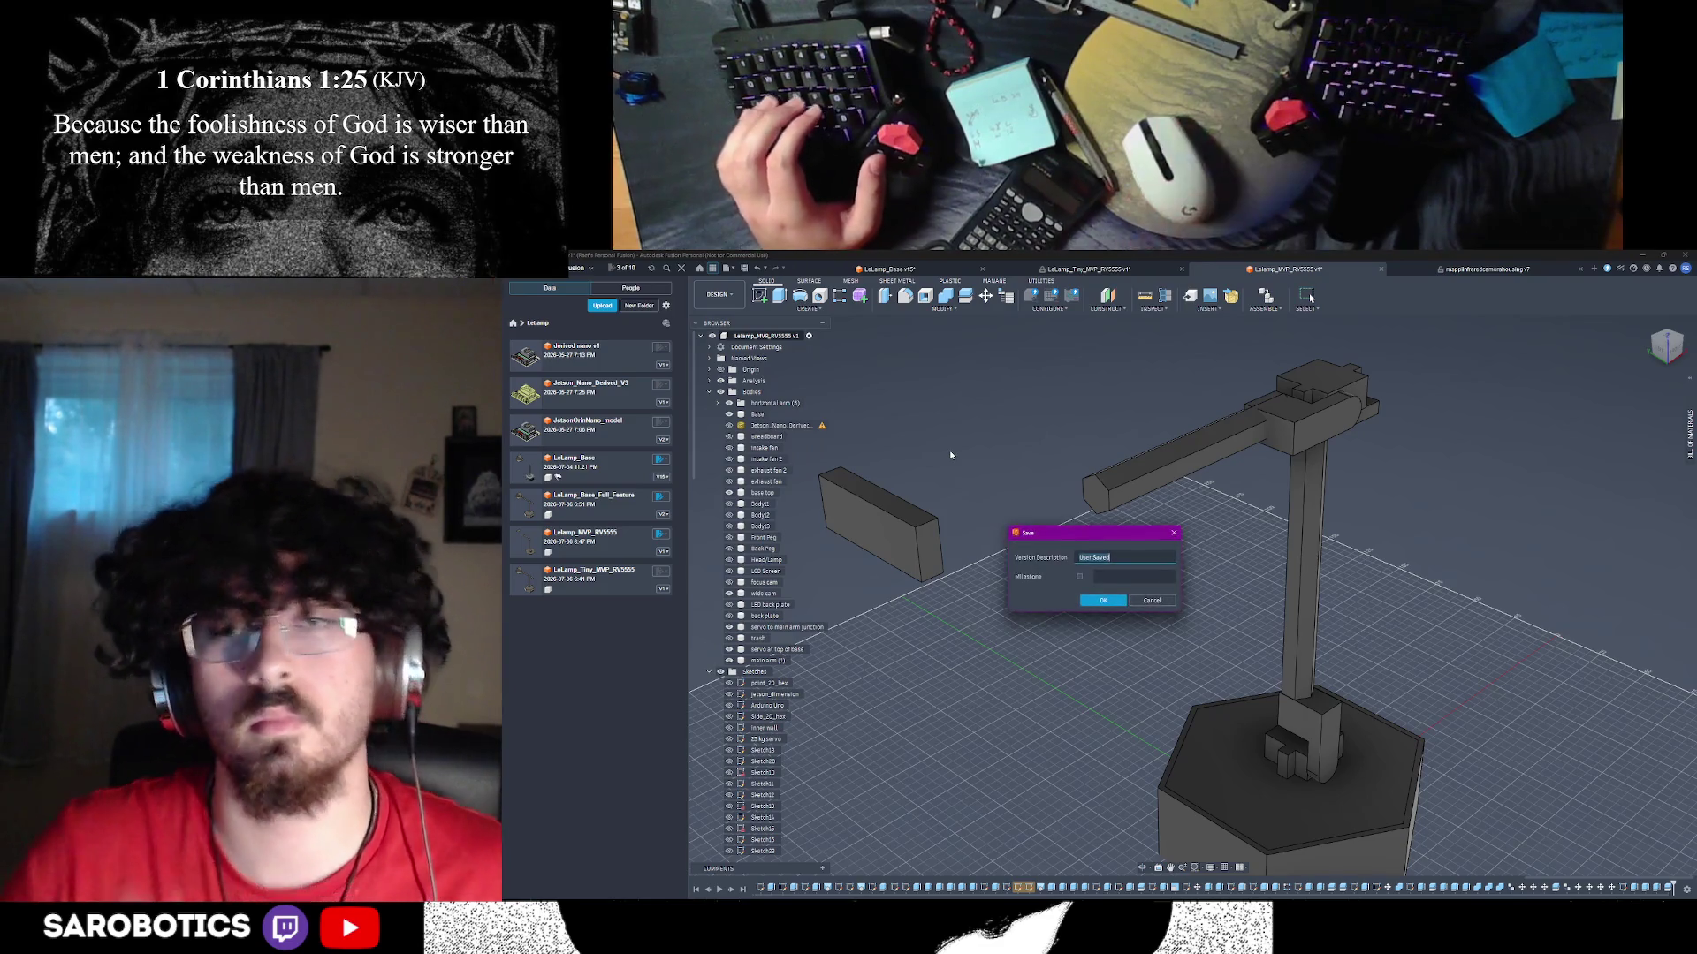
pyautogui.write('joints!')
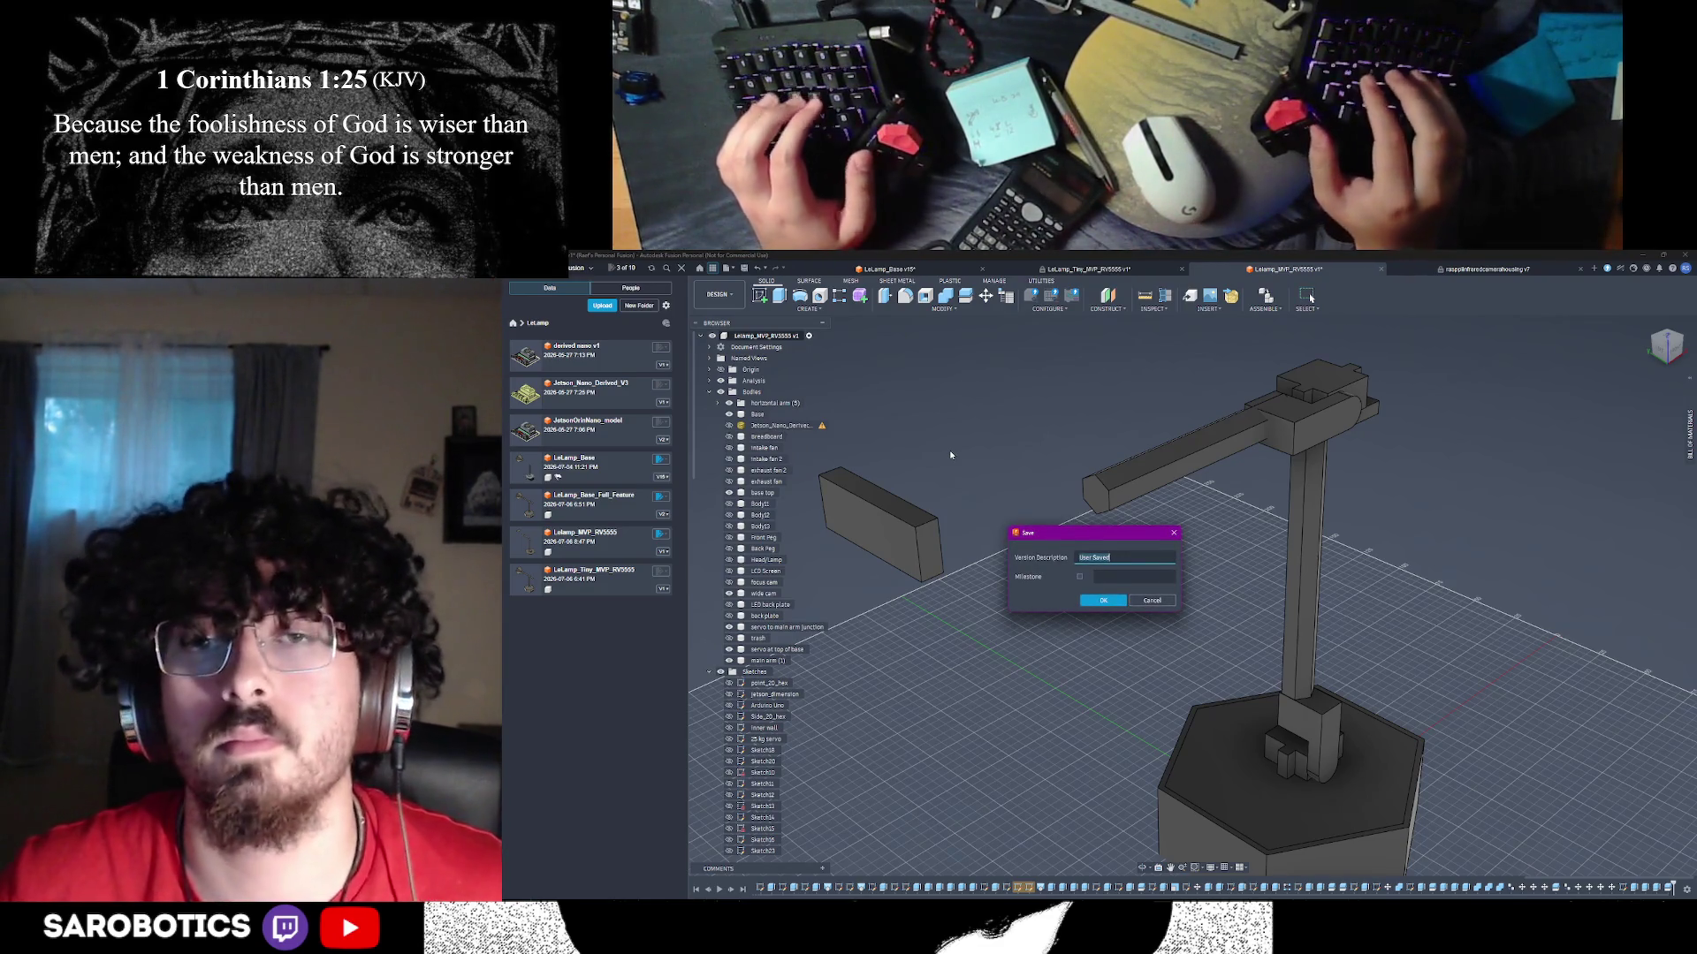
pyautogui.click(1079, 577)
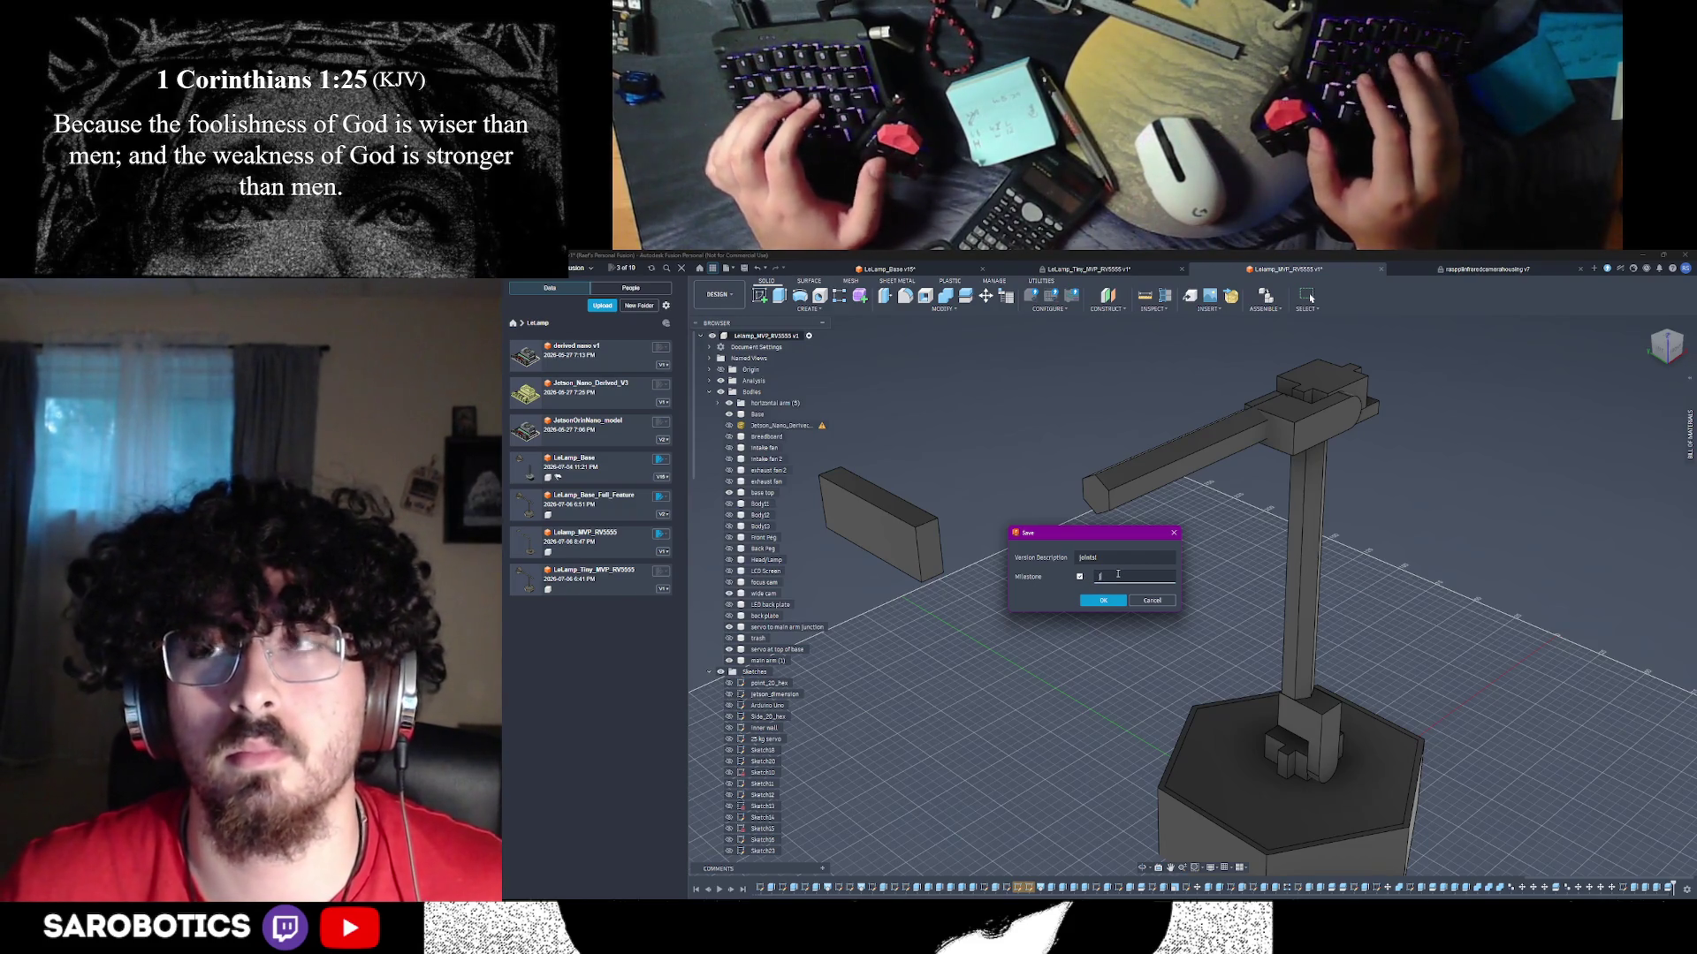
pyautogui.write('o')
pyautogui.press('BackSpace')
pyautogui.press('BackSpace')
pyautogui.press('BackSpace')
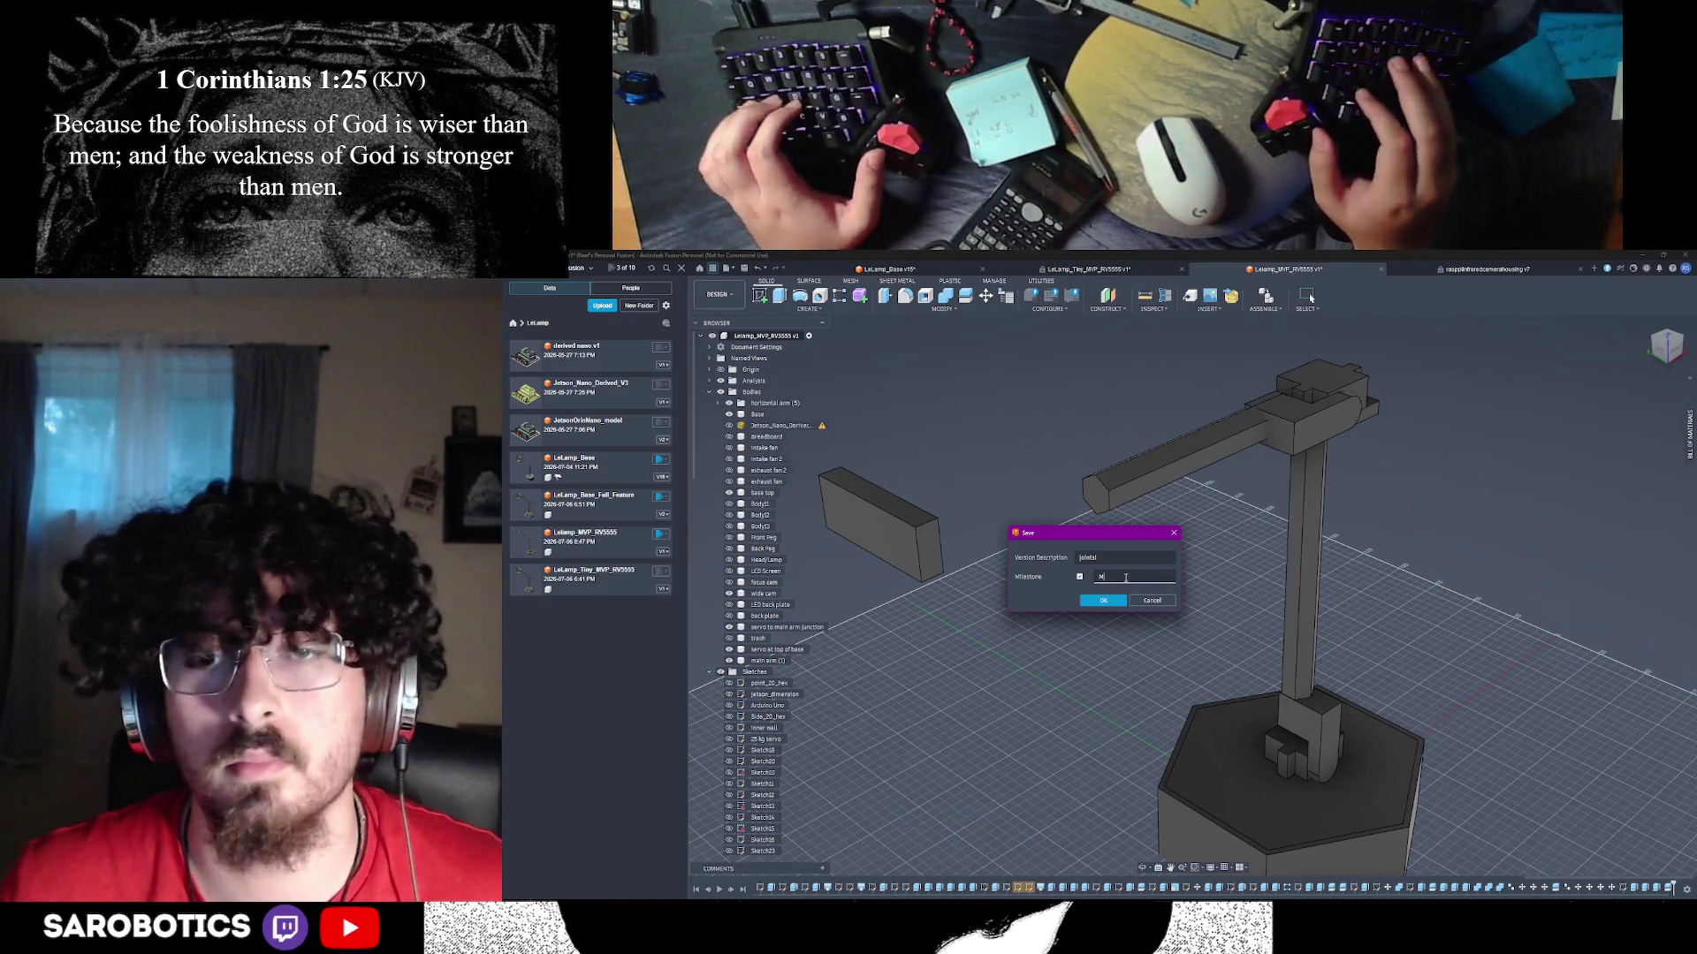
pyautogui.press('BackSpace')
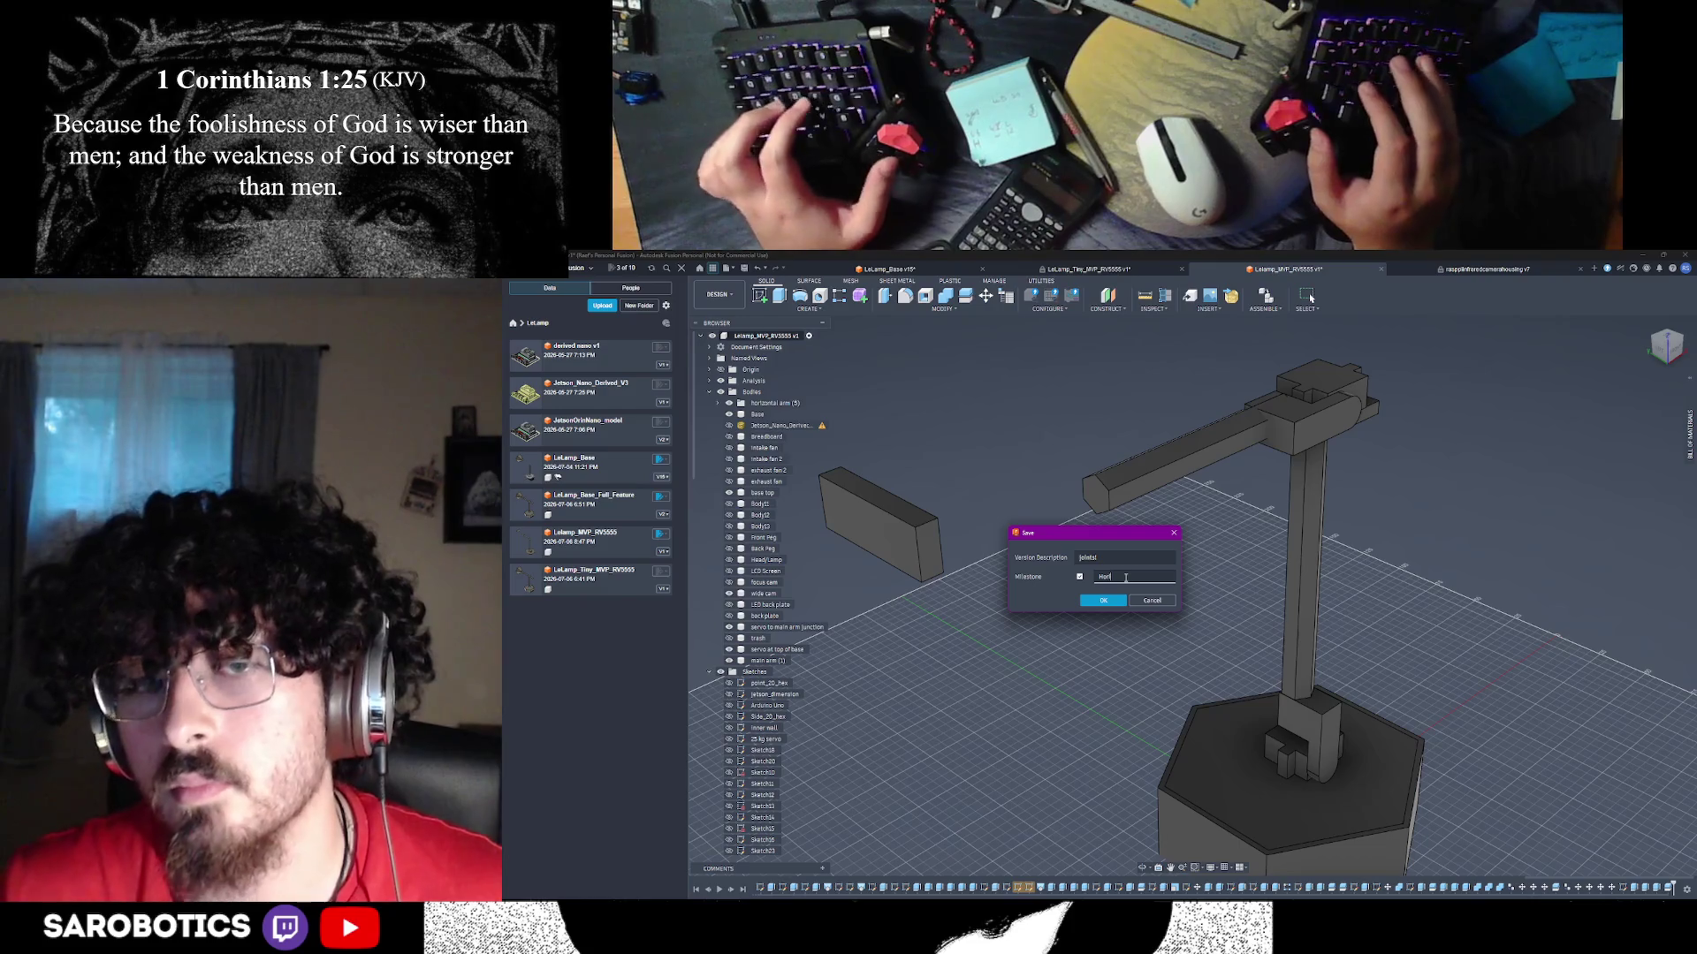
pyautogui.write('joi')
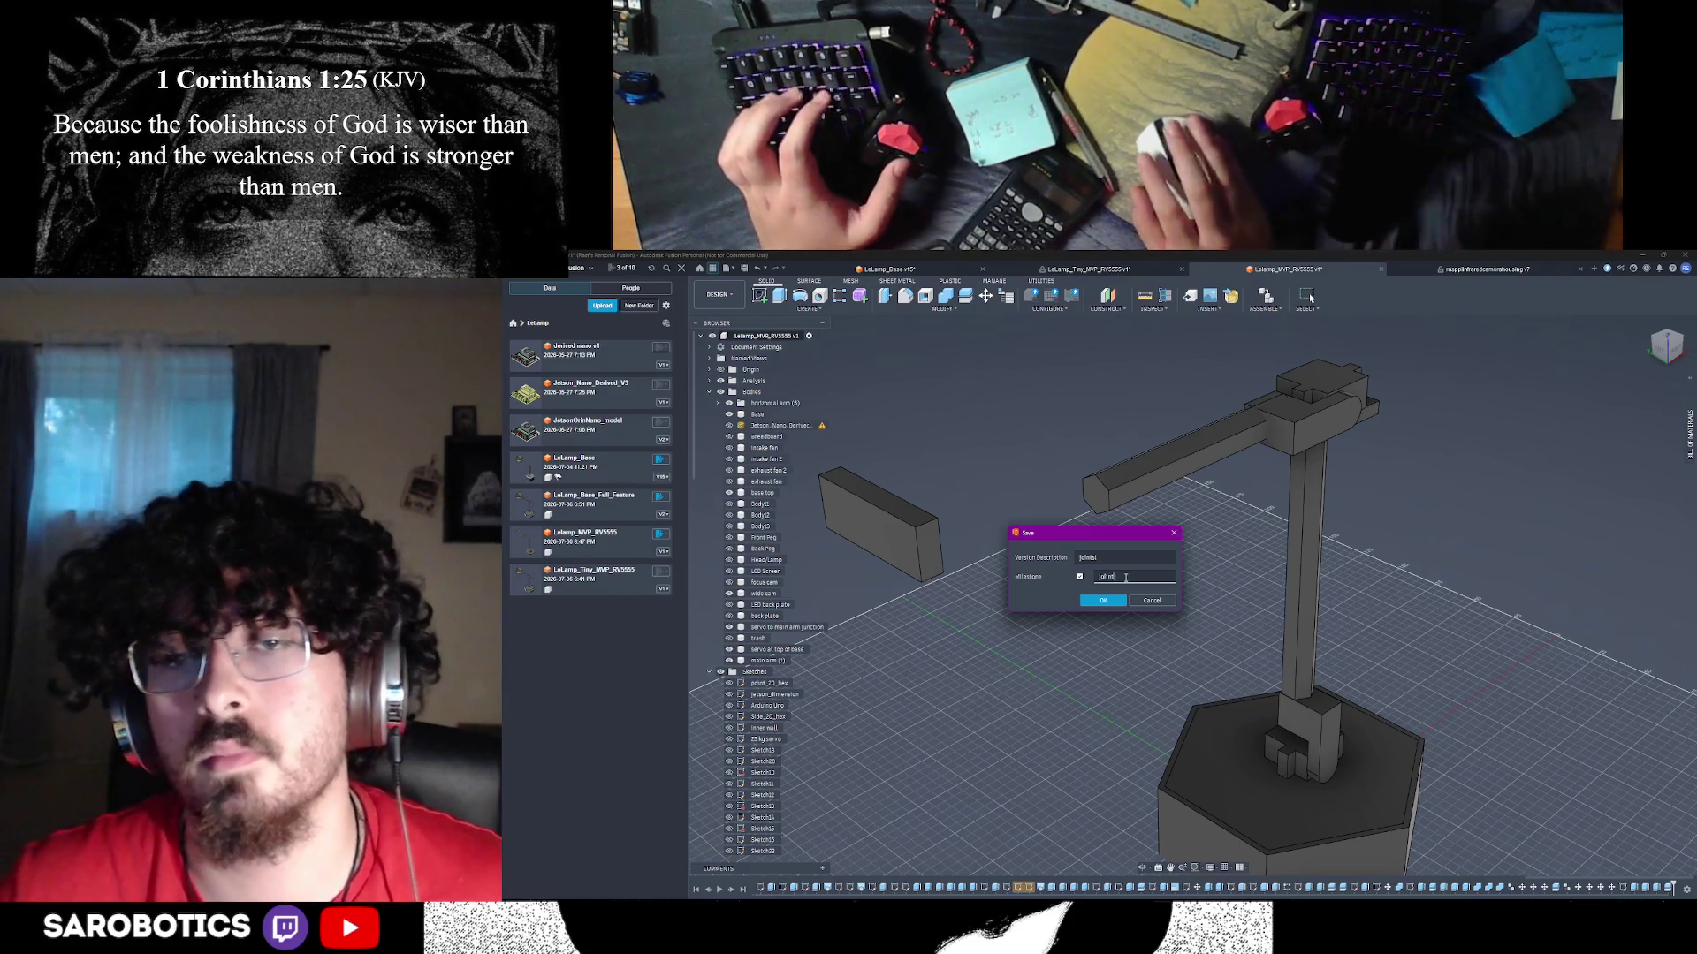
pyautogui.write('nts')
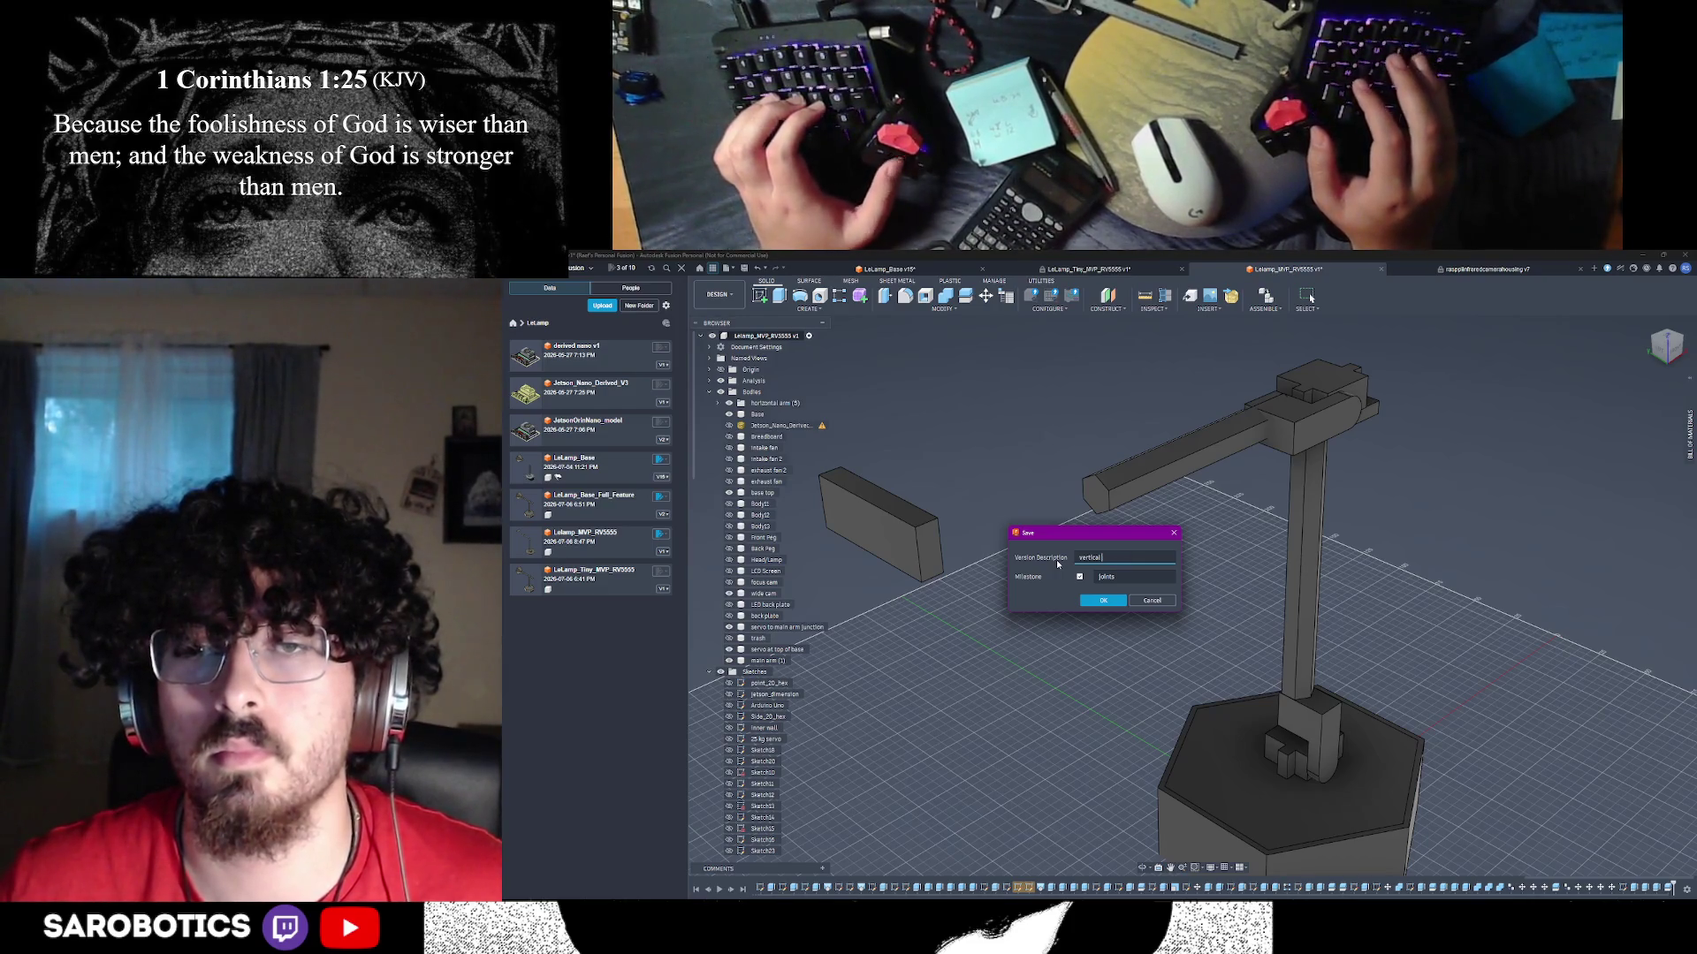
pyautogui.write('rizontal')
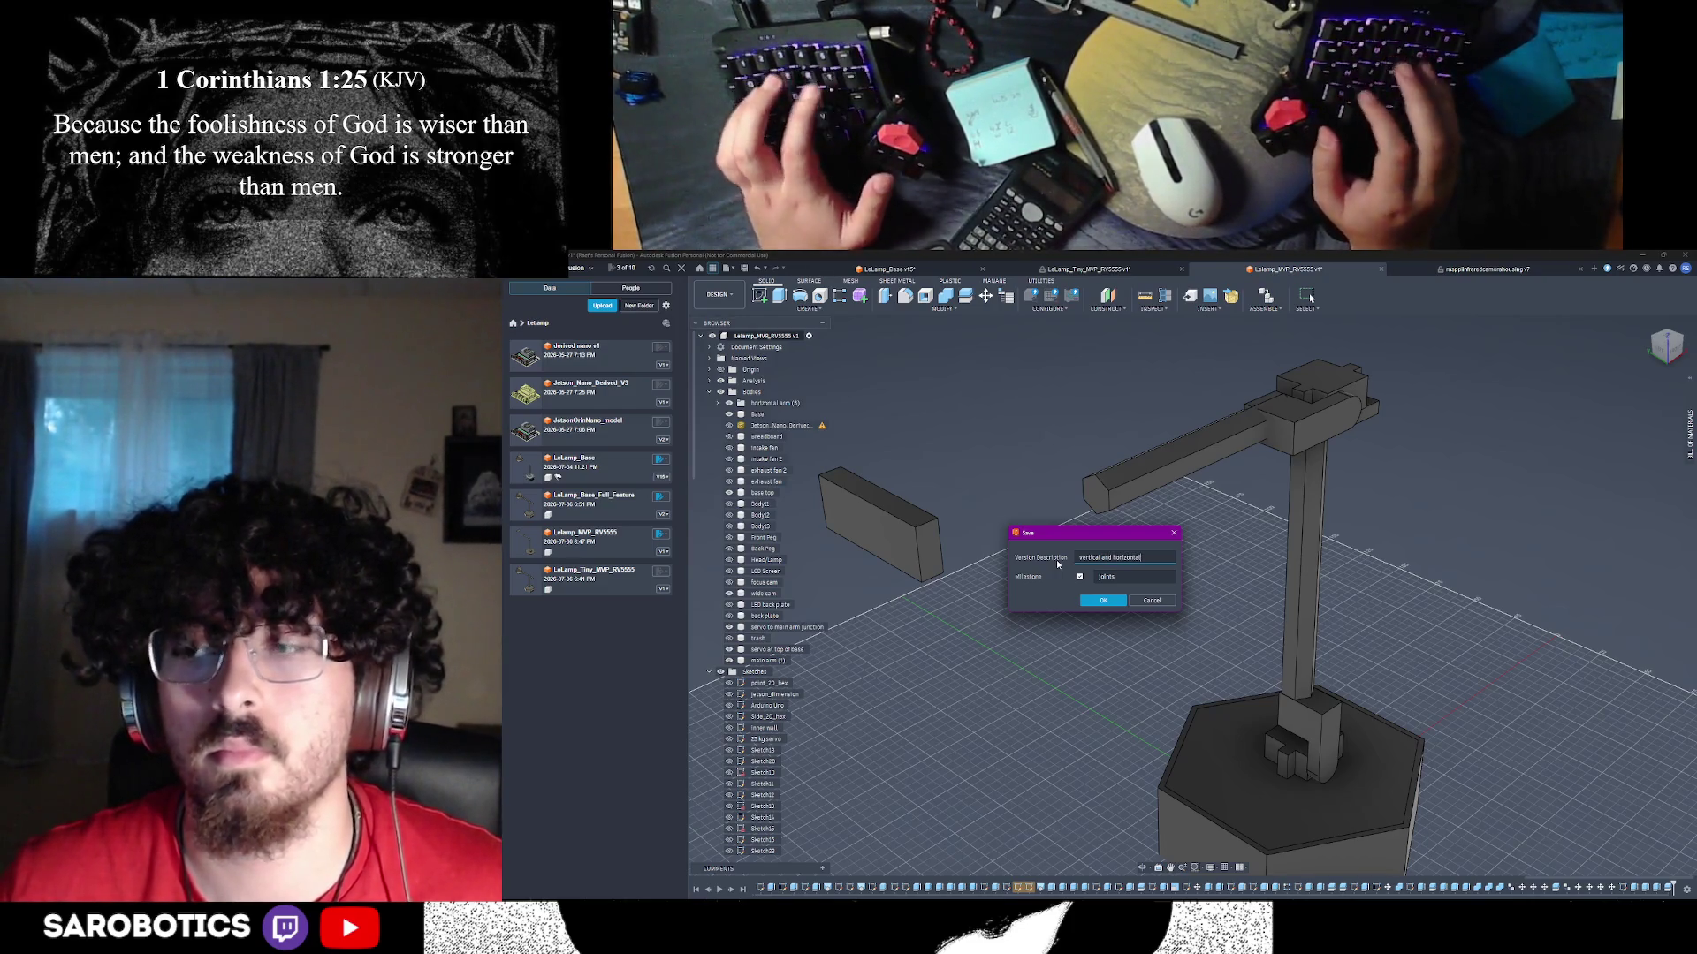
pyautogui.write(' joints')
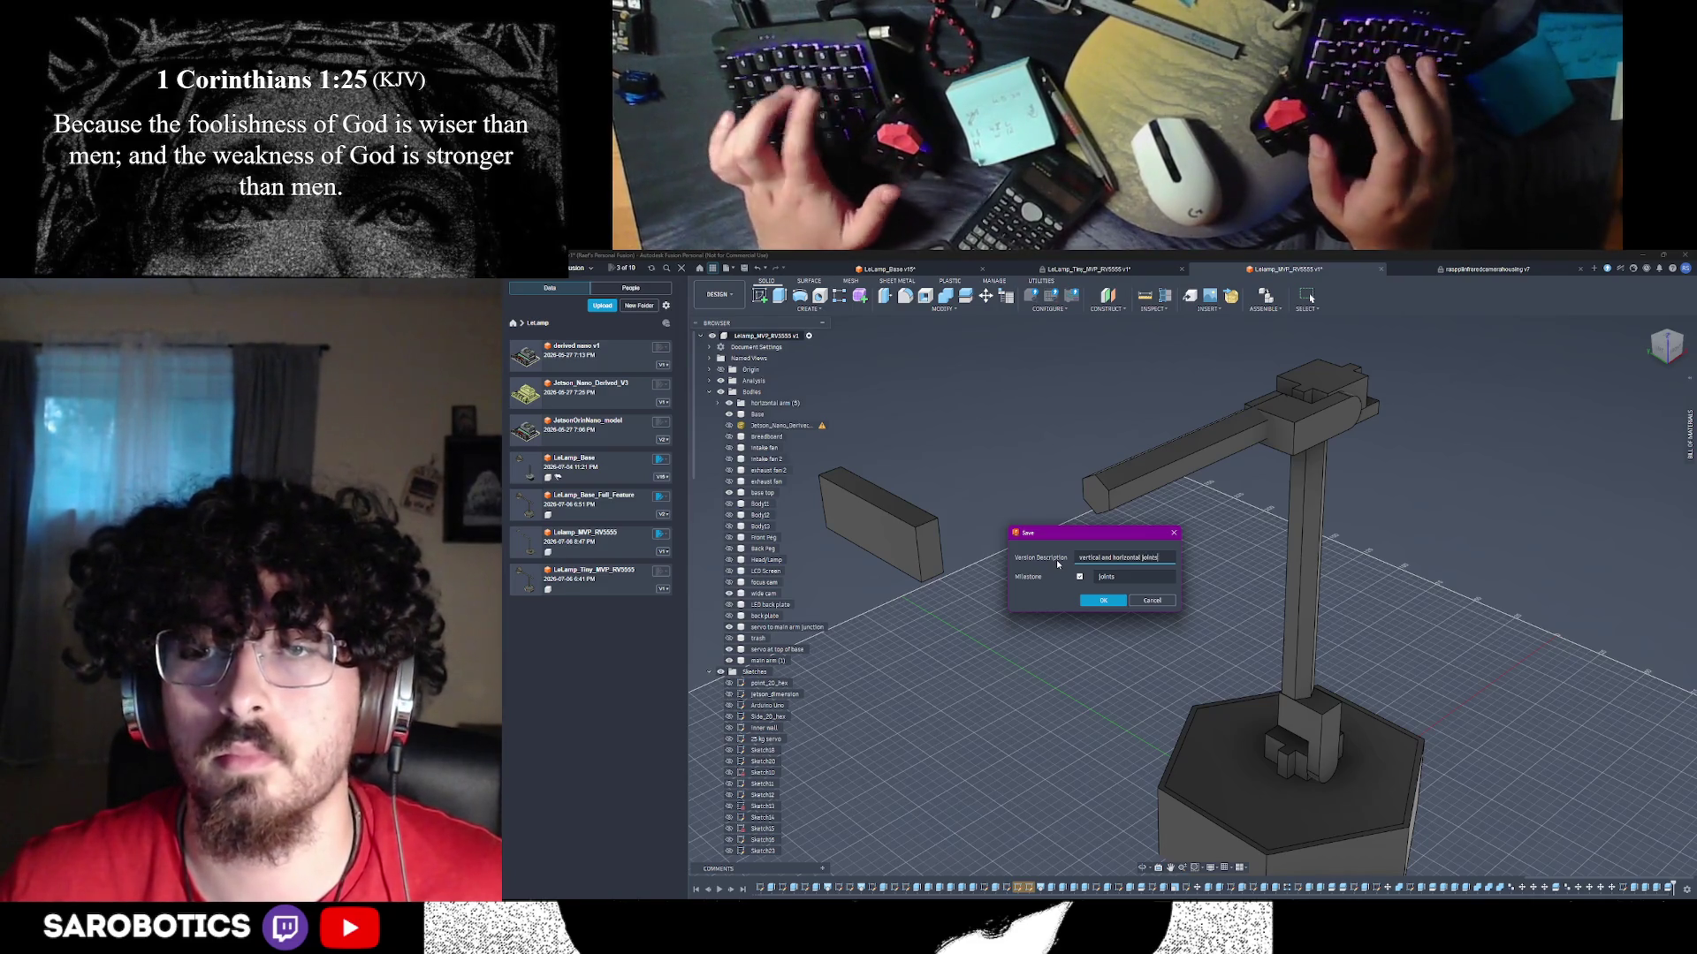
pyautogui.press('Return')
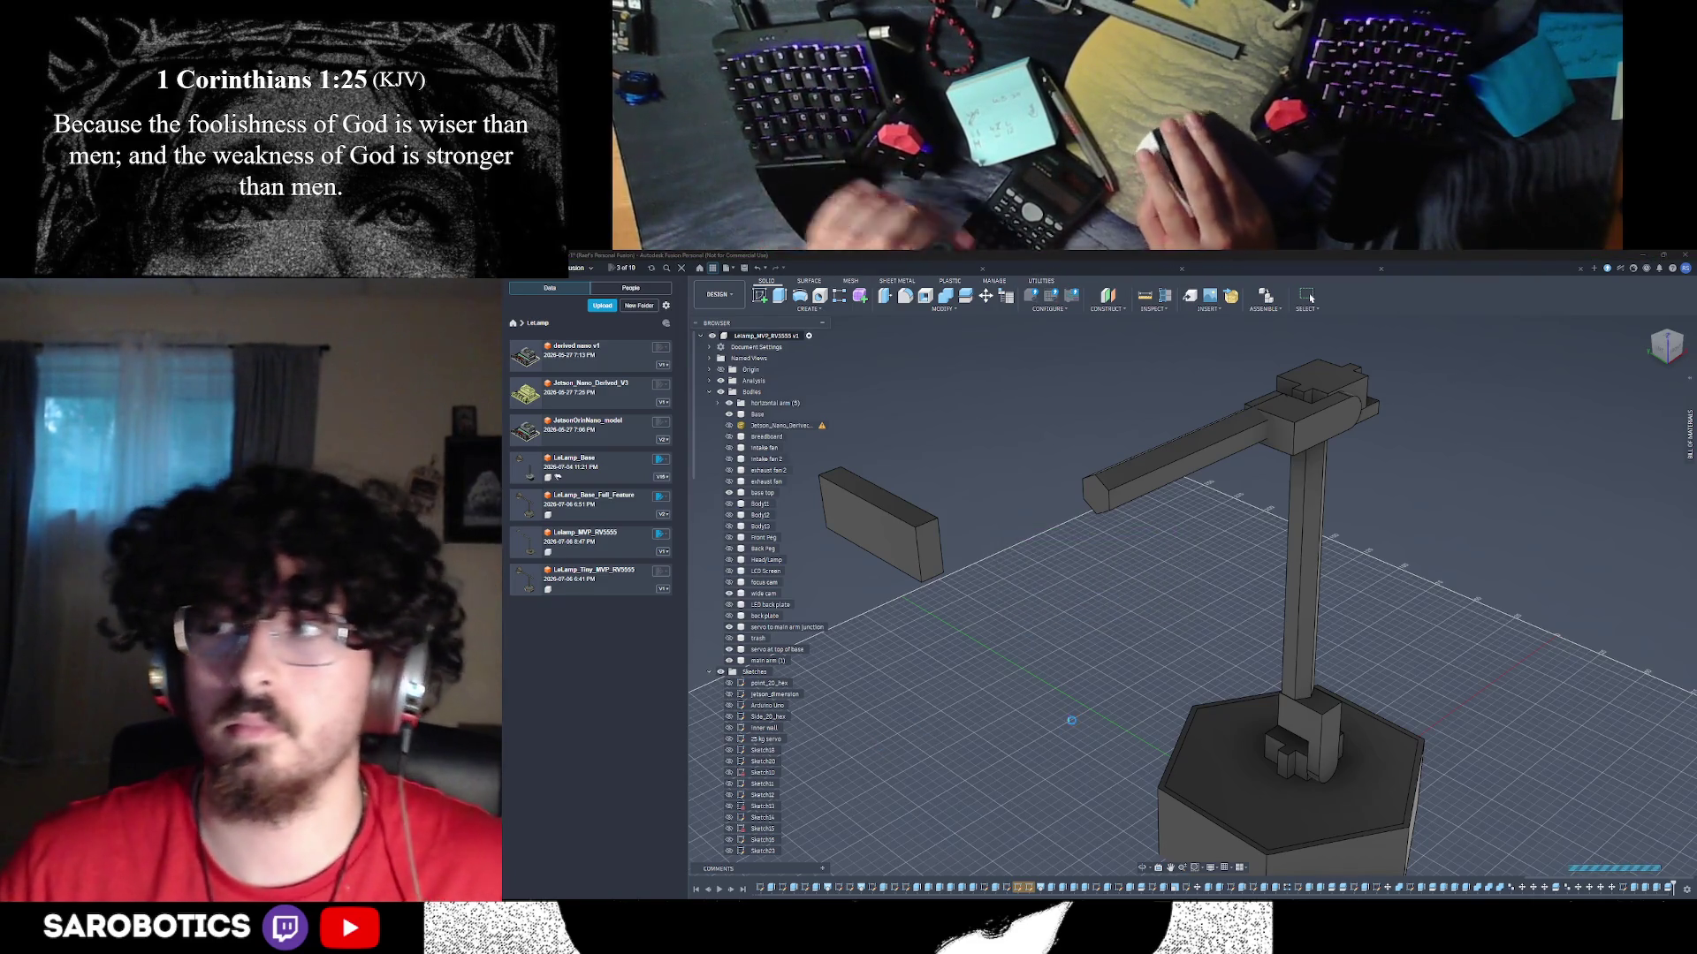
pyautogui.scroll(-2, 1168, 748)
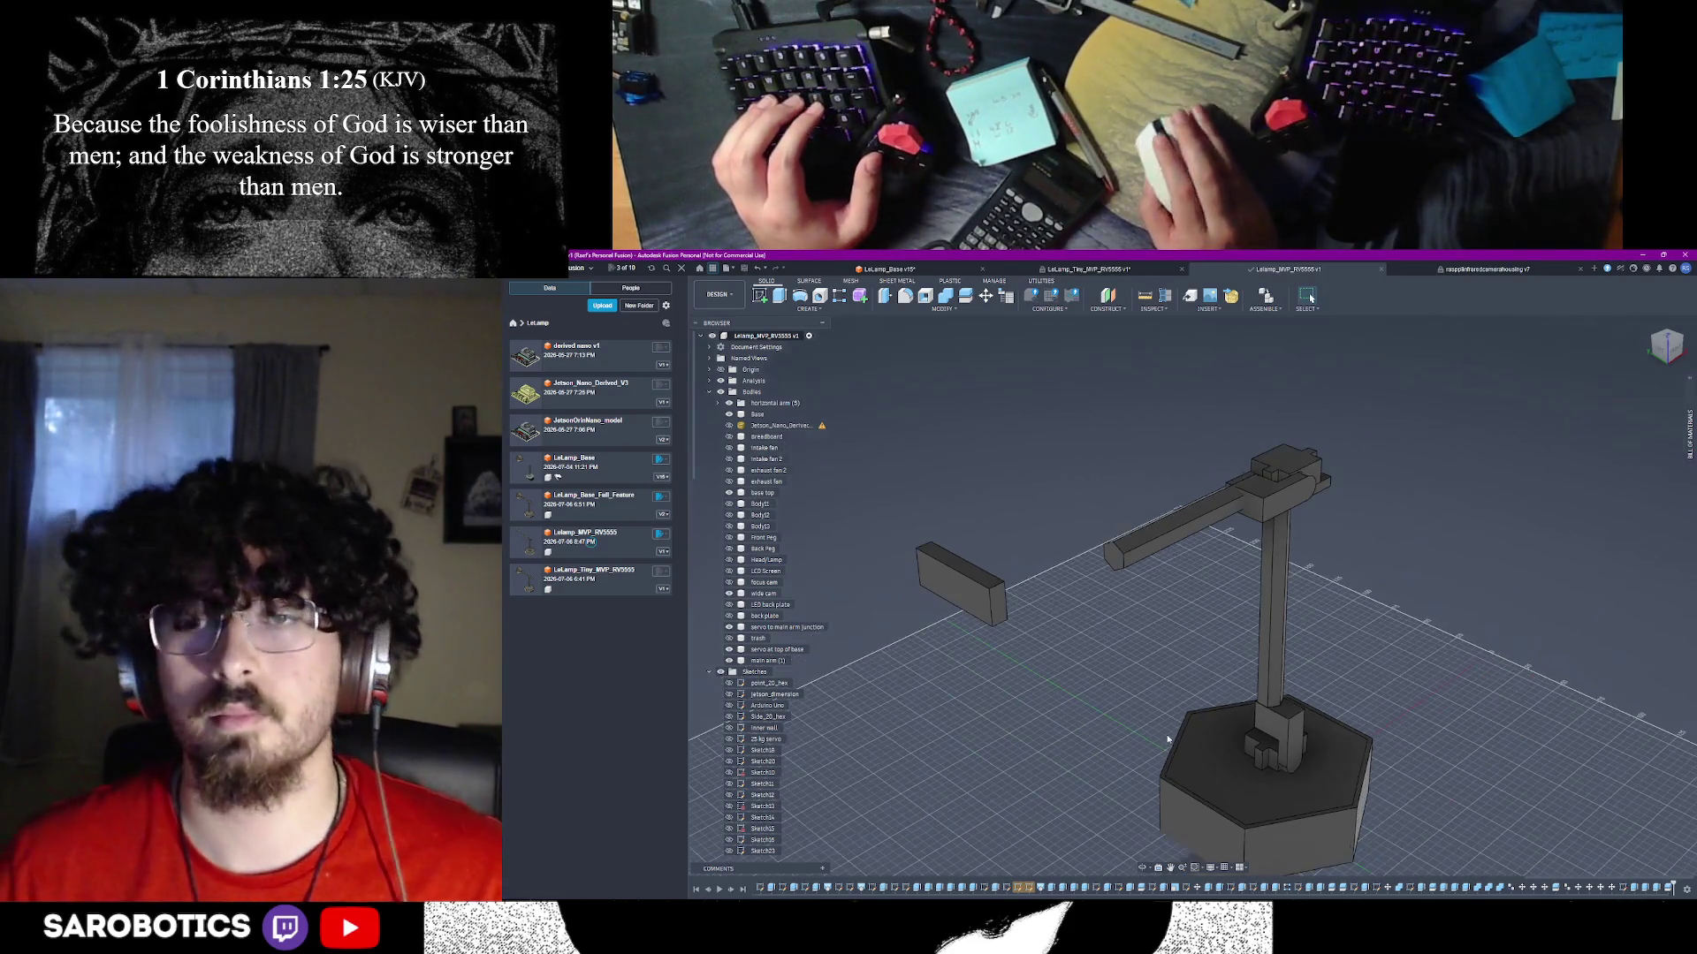